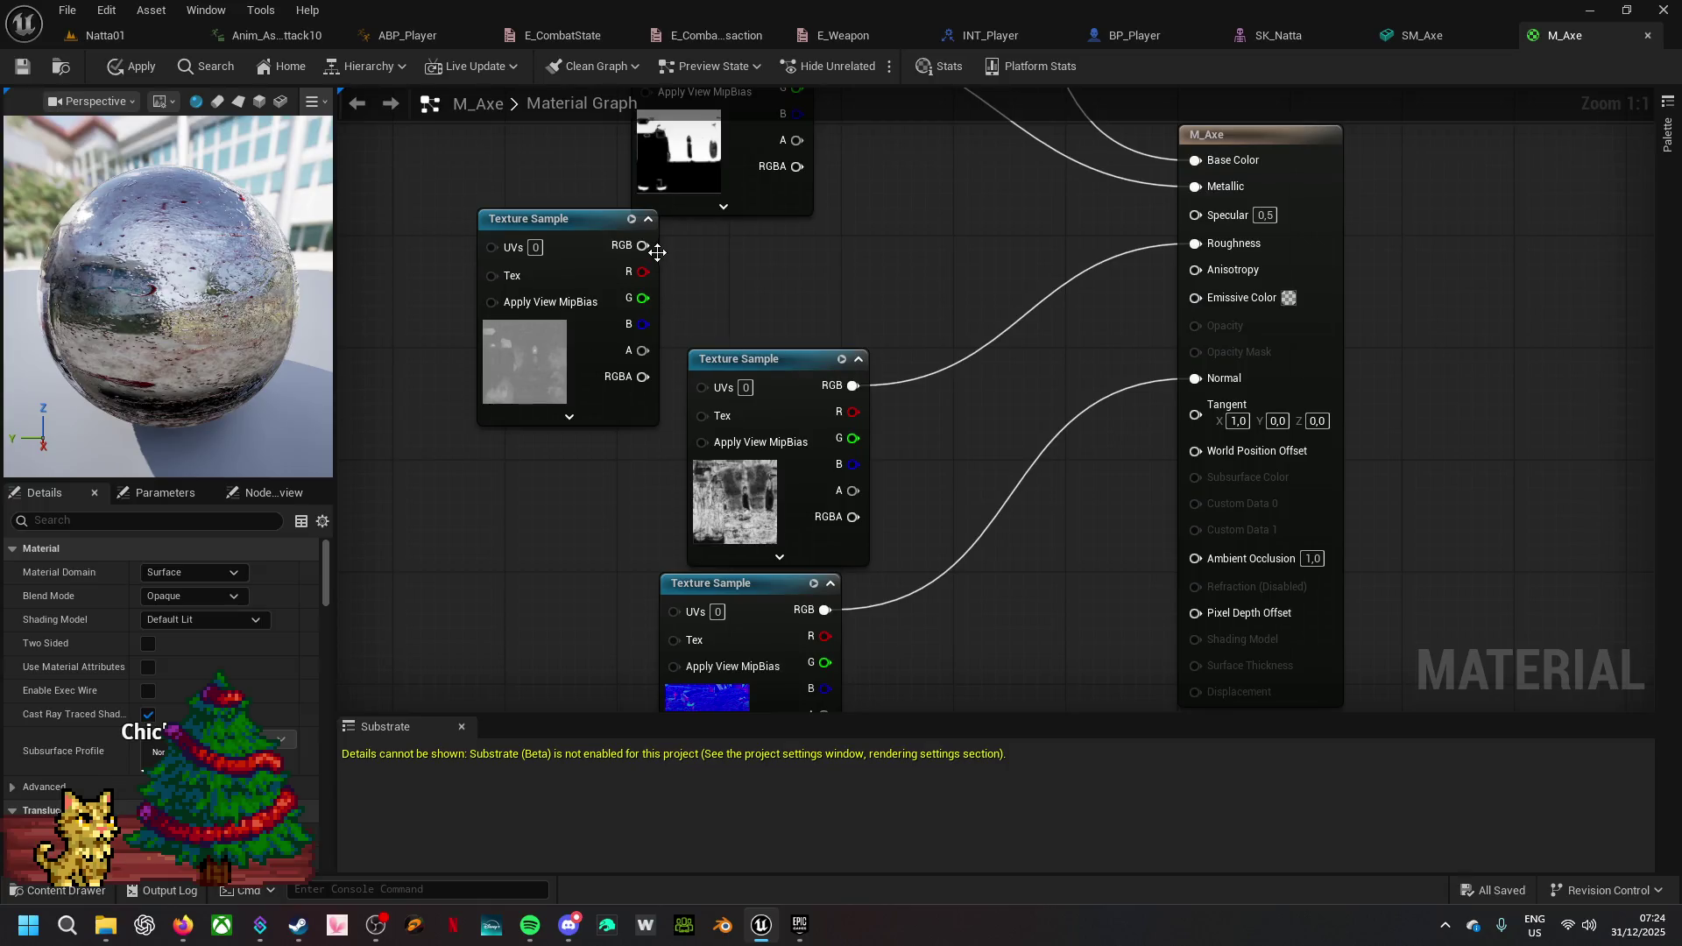
- Wire the upper texture's RGB into M_Axe's Specular, apply it, and close the material editor
mouse_move(643, 246)
left_mouse_down()
mouse_move(982, 286)
mouse_move(1207, 217)
left_mouse_up()
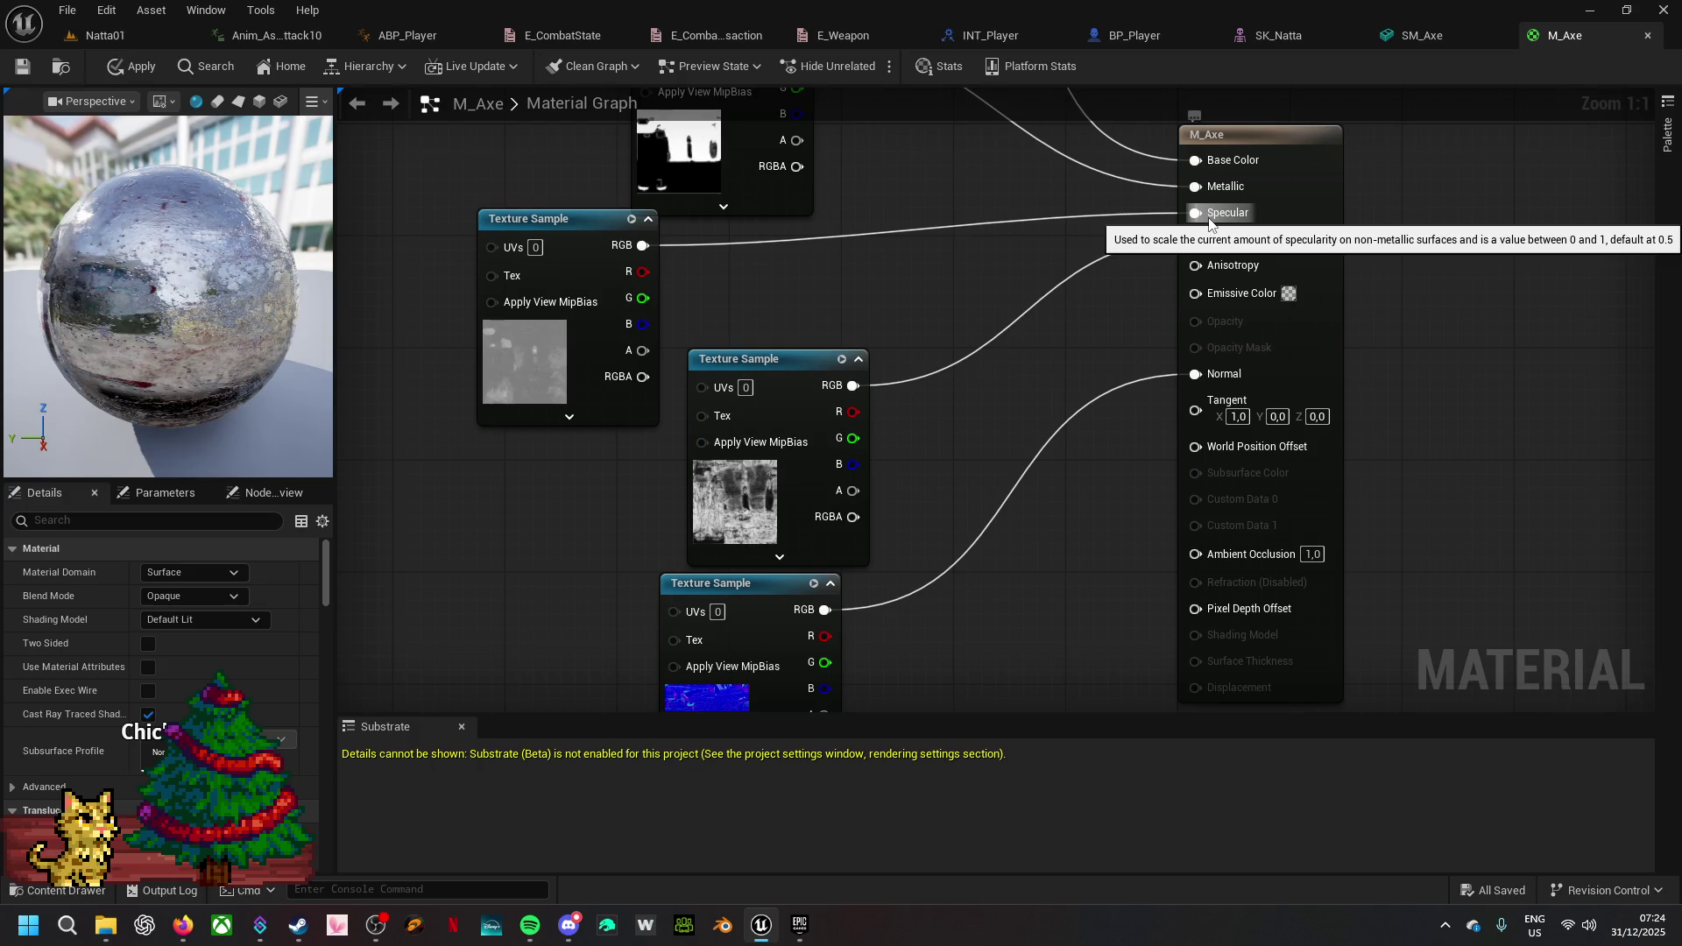
left_click(136, 73)
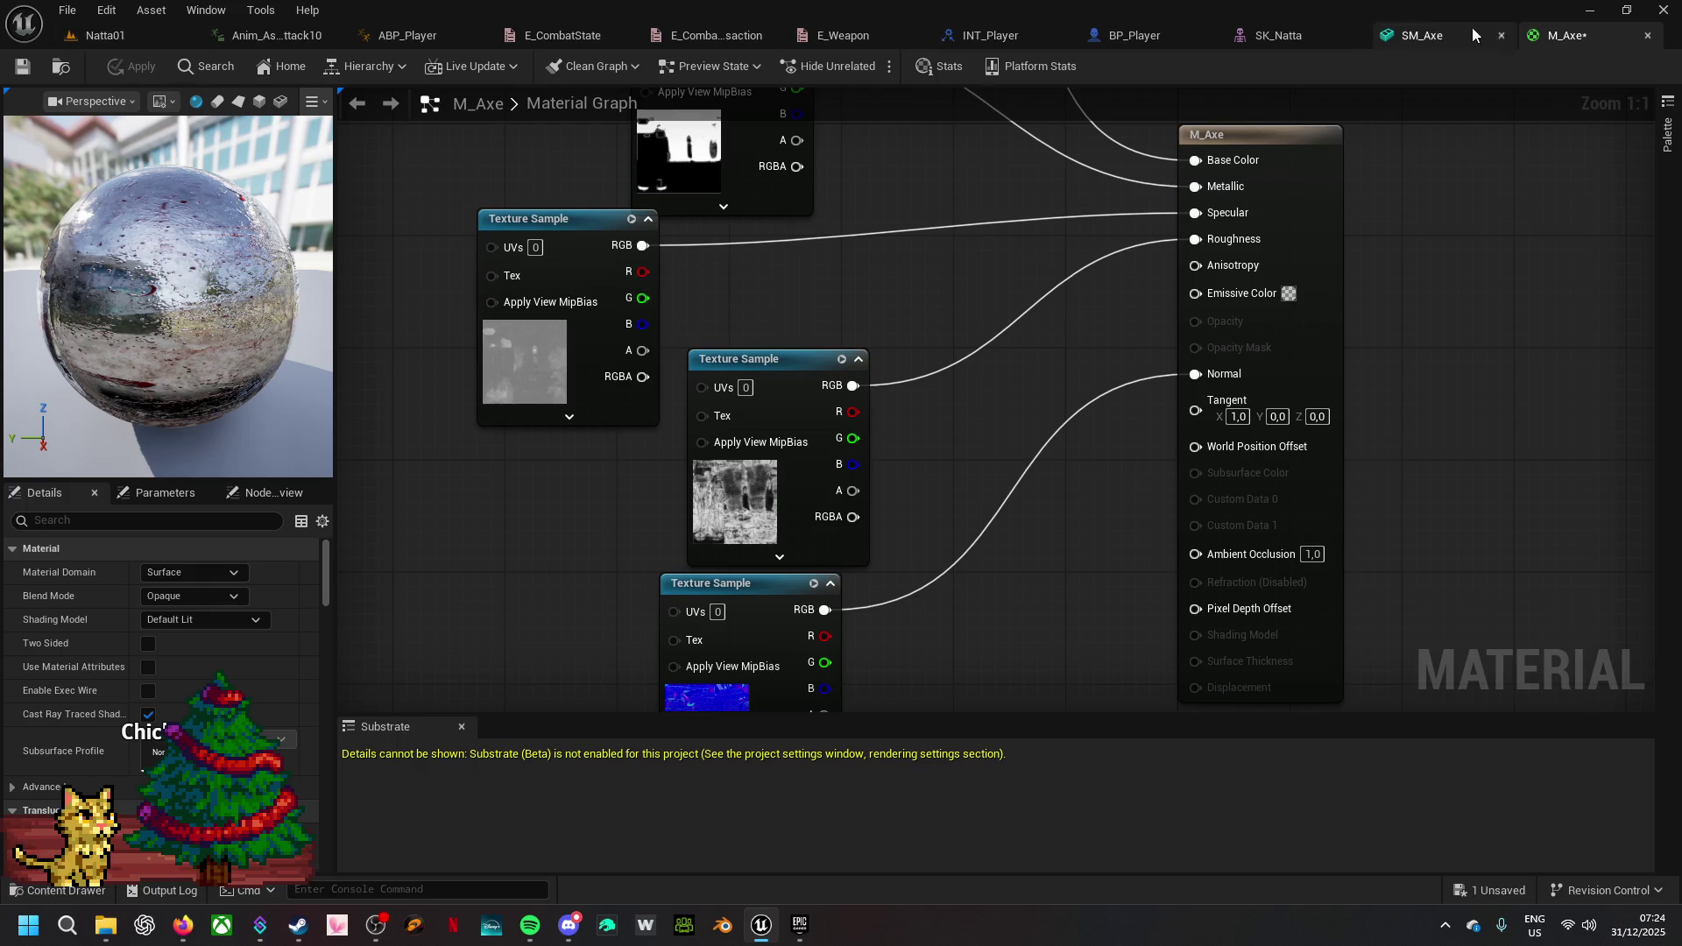
left_click(1648, 35)
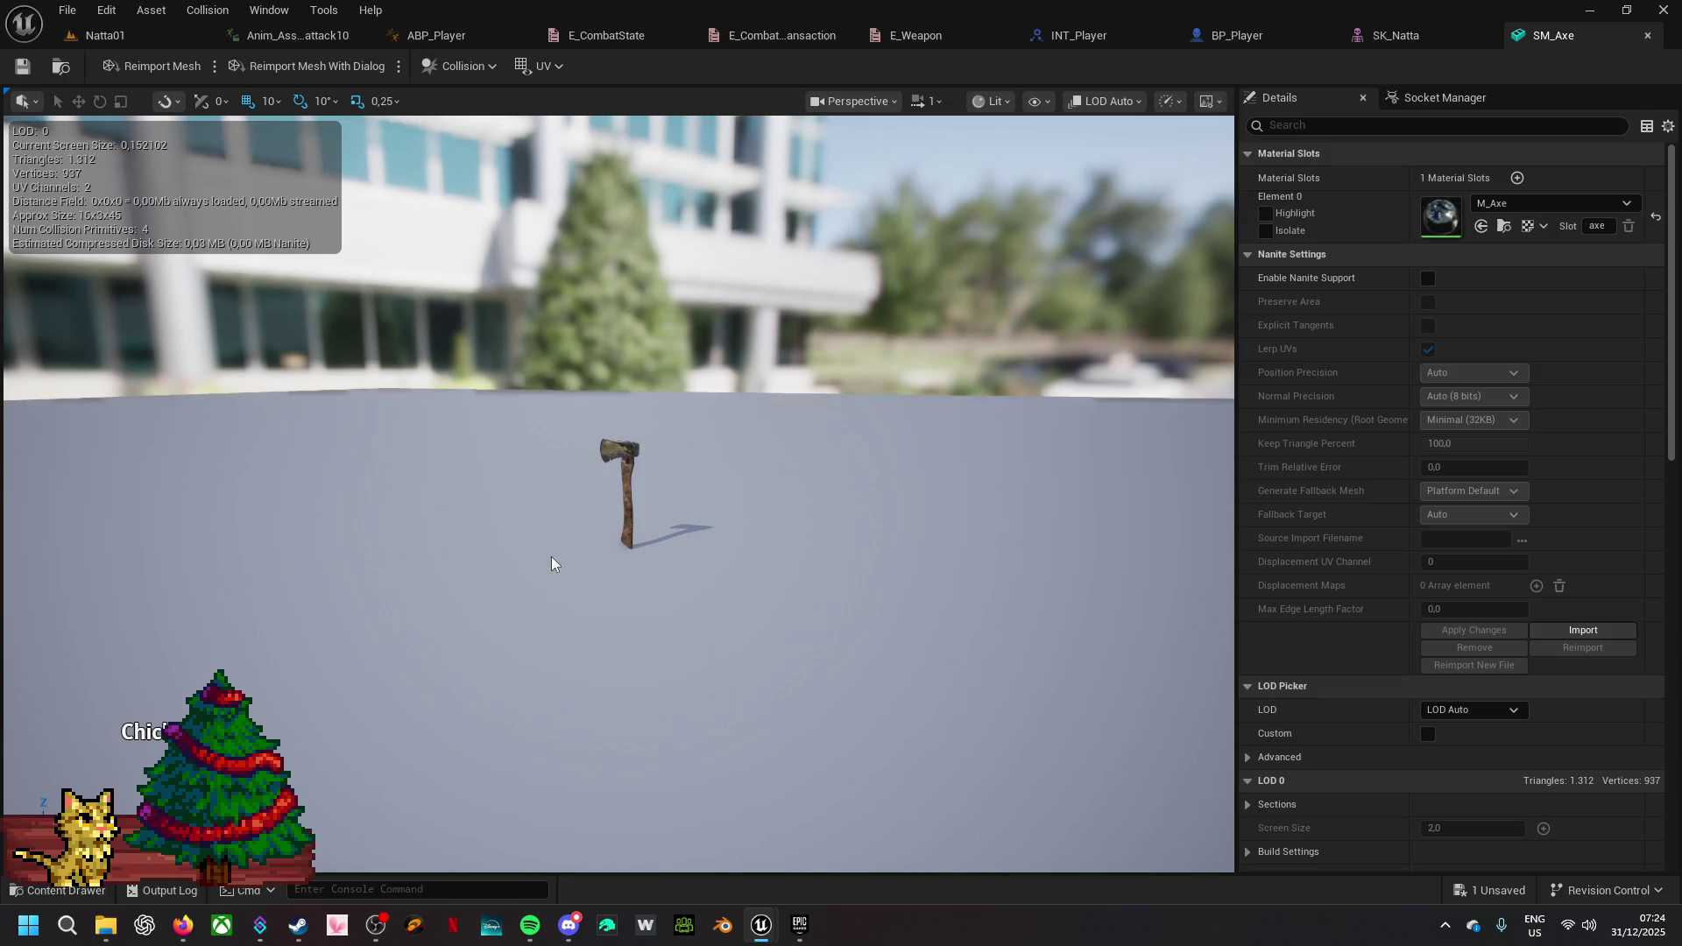
- Reopen M_Axe, reapply its changes, and dock its floating window into the main editor tab bar
double_click(1441, 216)
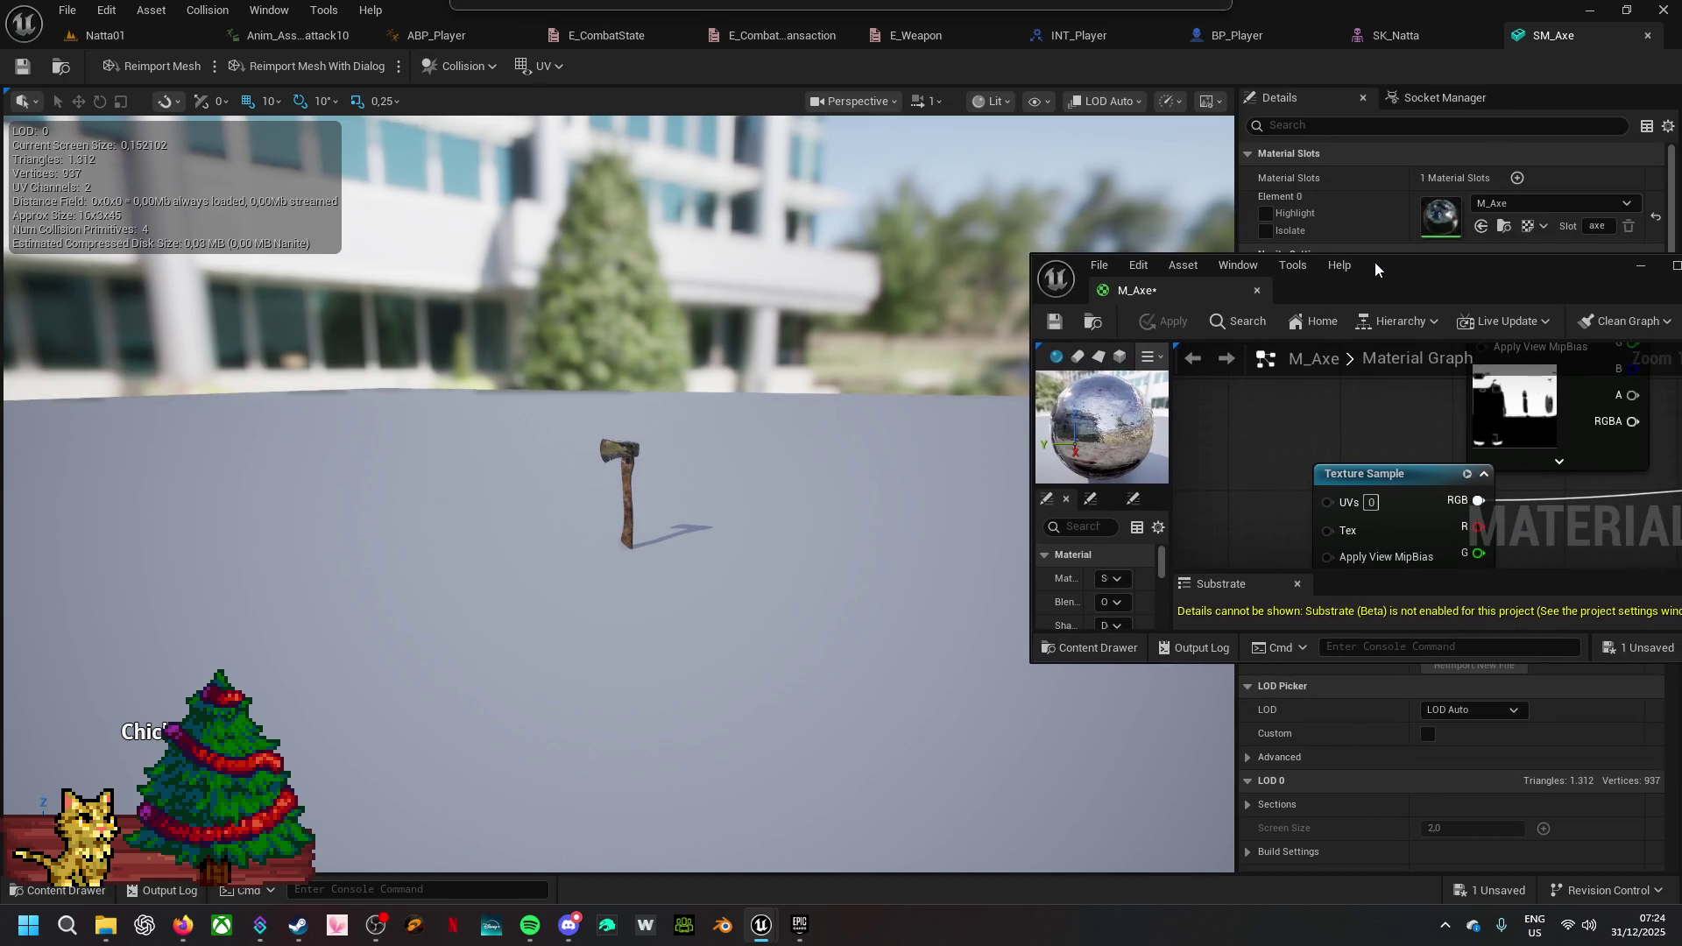
left_click(95, 37)
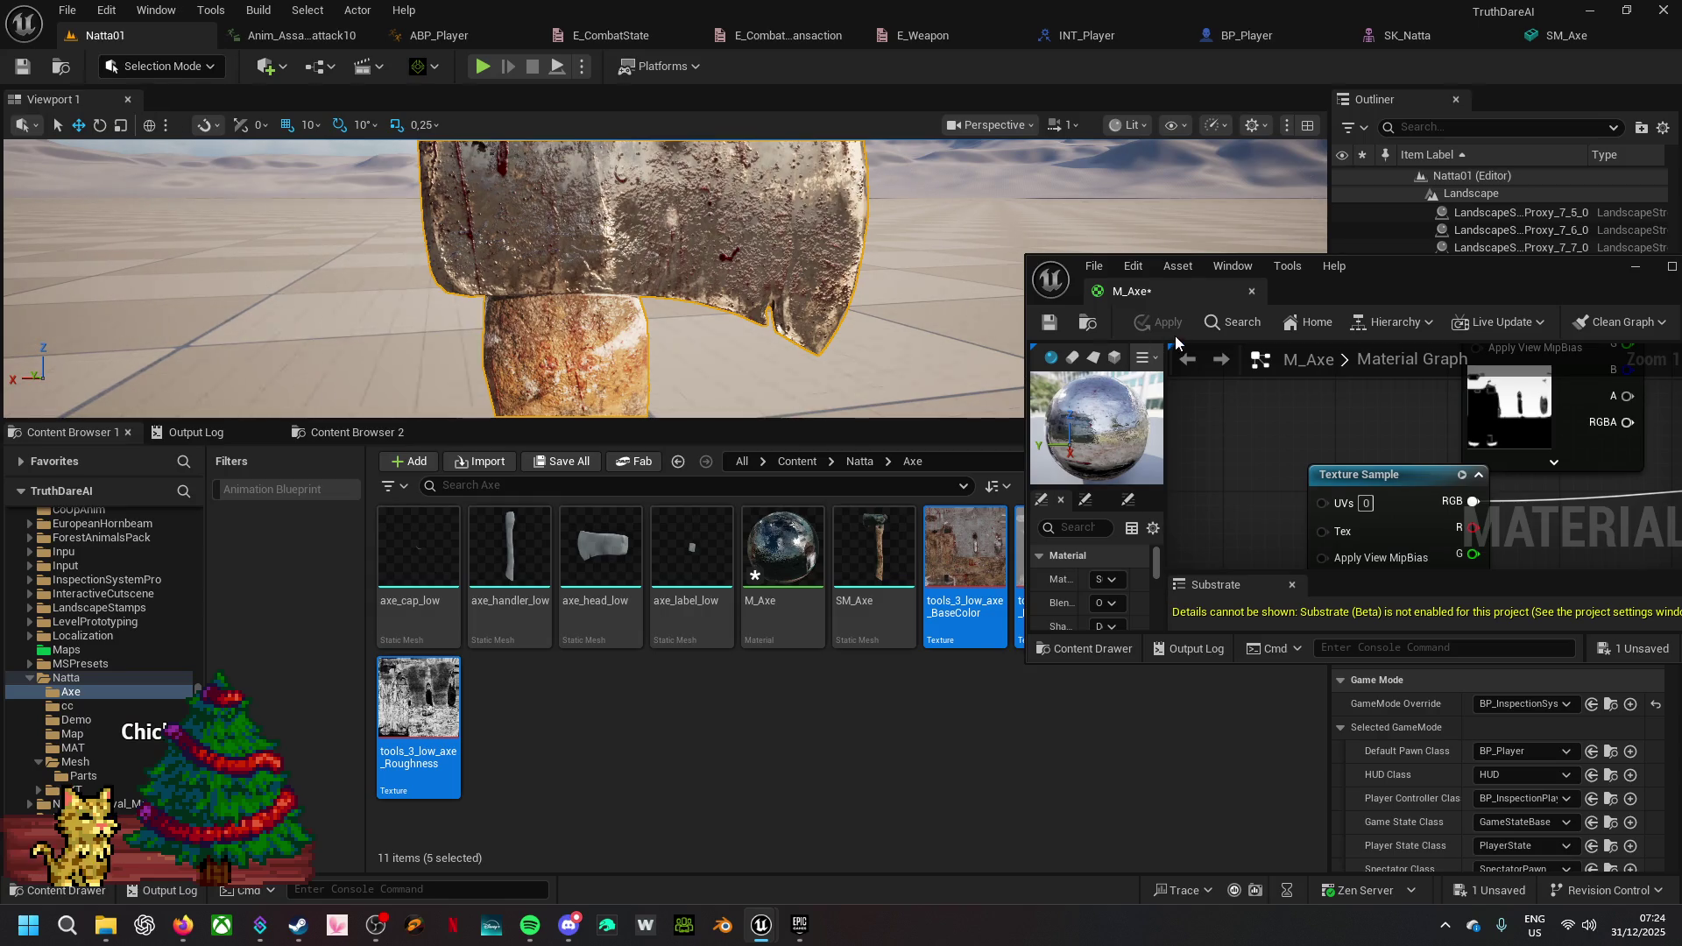
left_click_drag(1345, 449, 1452, 419)
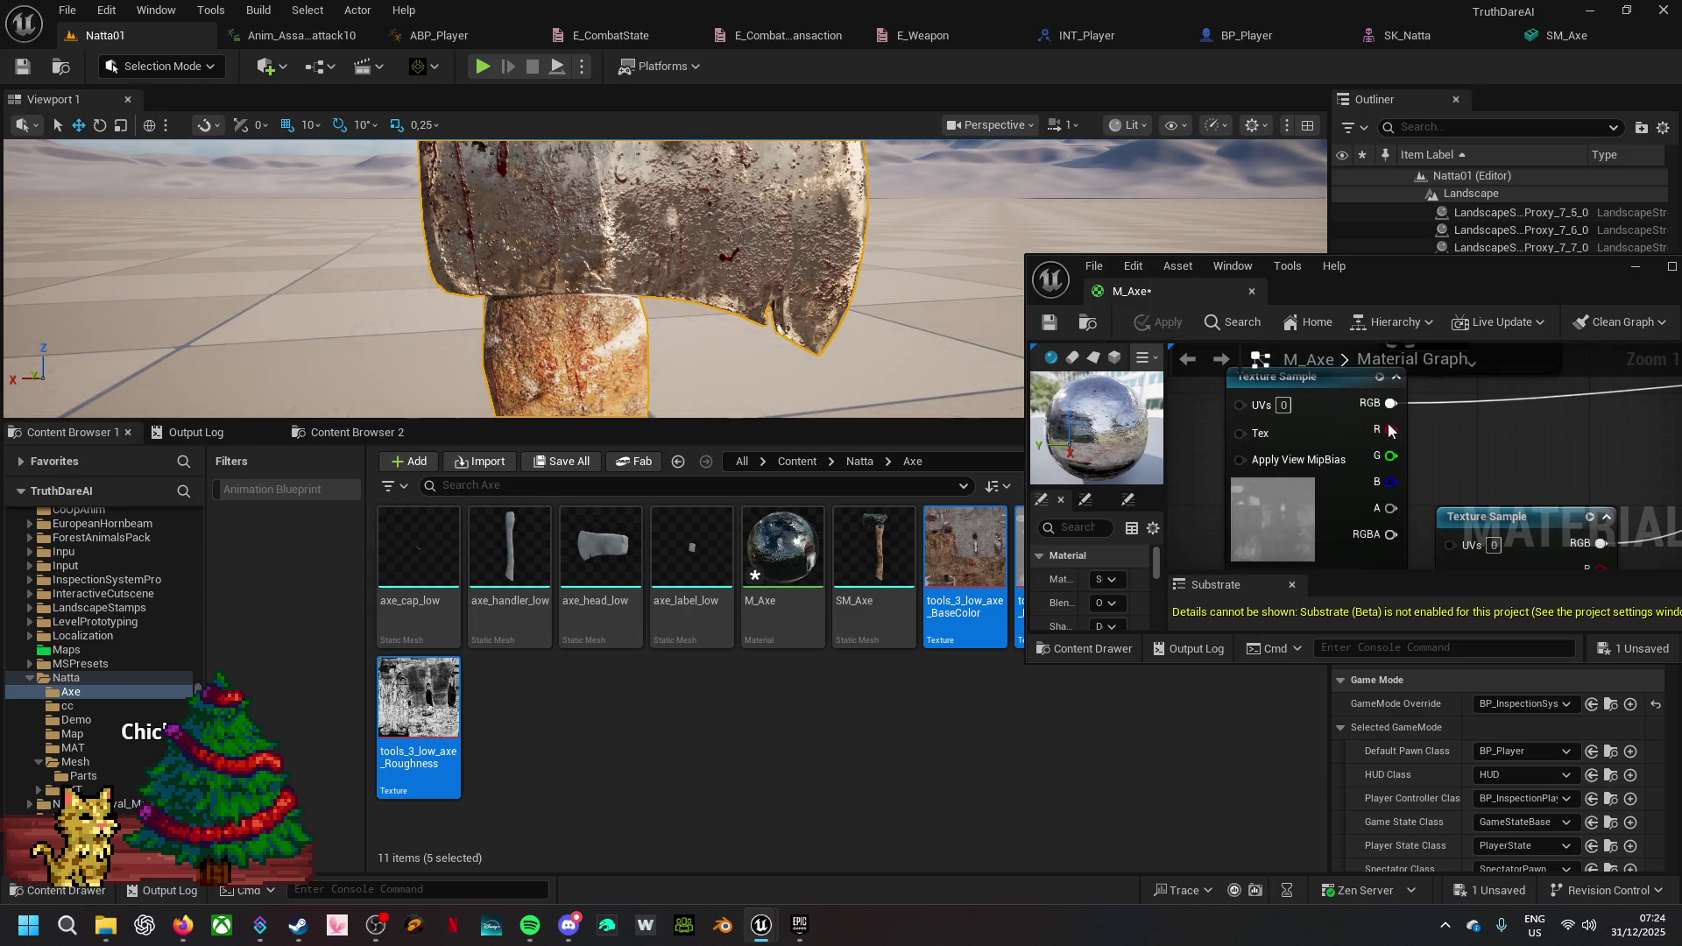
left_click(1393, 405, "alt")
left_click(1153, 328)
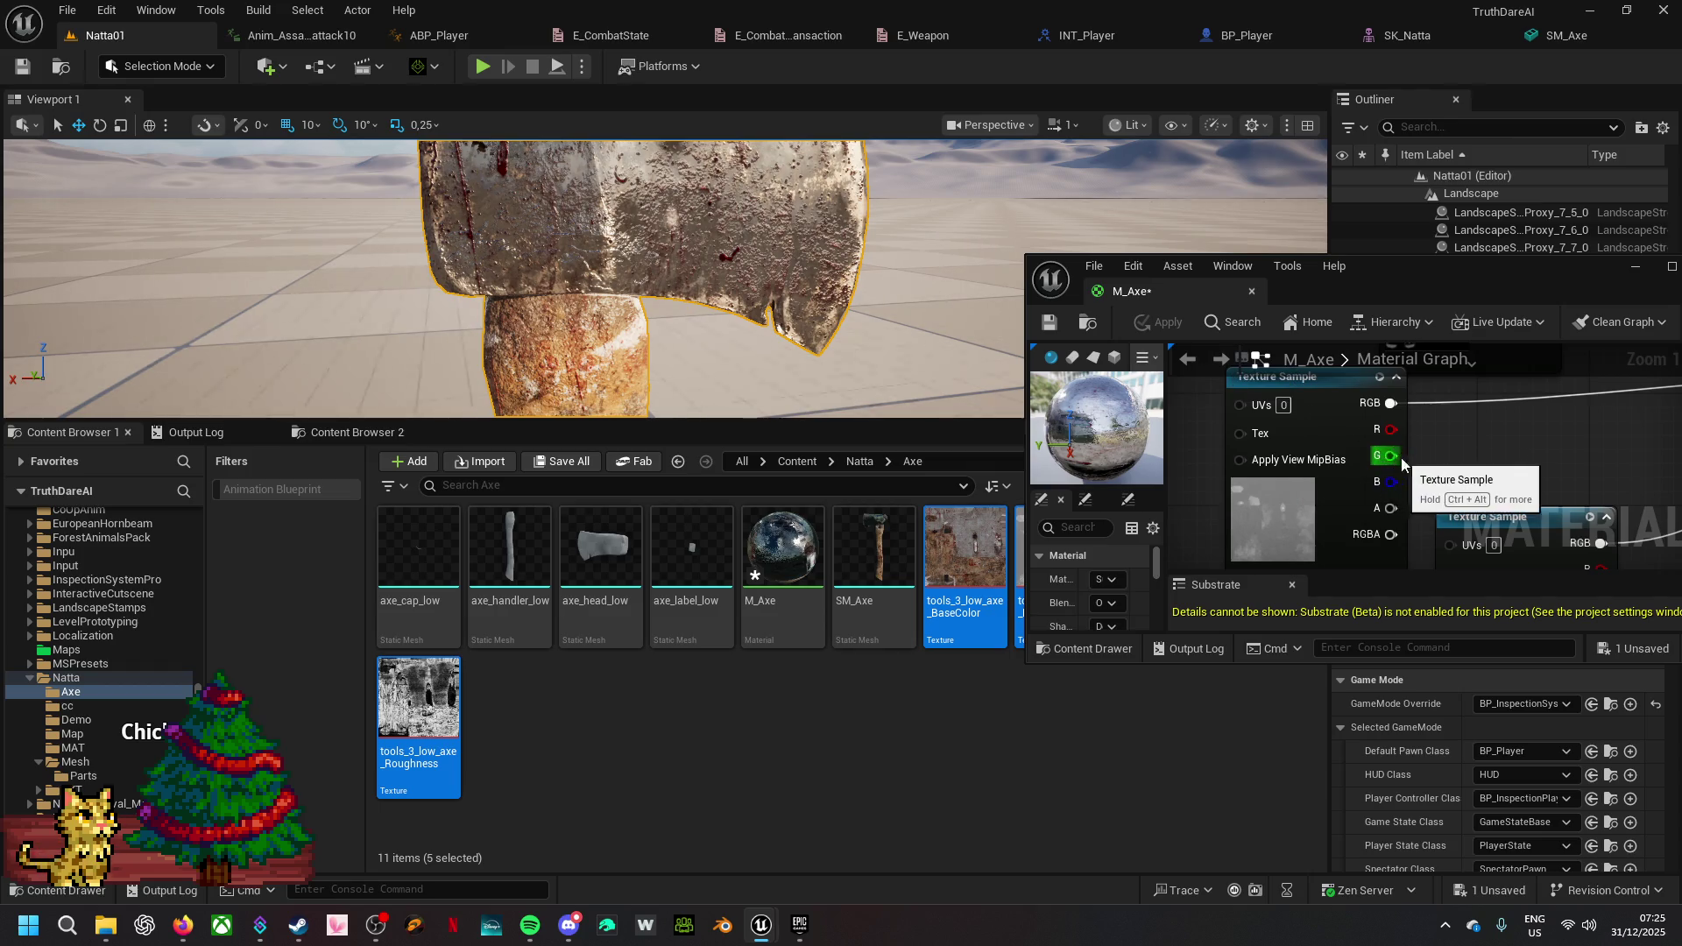
mouse_move(1406, 280)
left_mouse_down()
mouse_move(632, 218)
mouse_move(724, 102)
mouse_move(728, 34)
left_mouse_up()
left_click(580, 42)
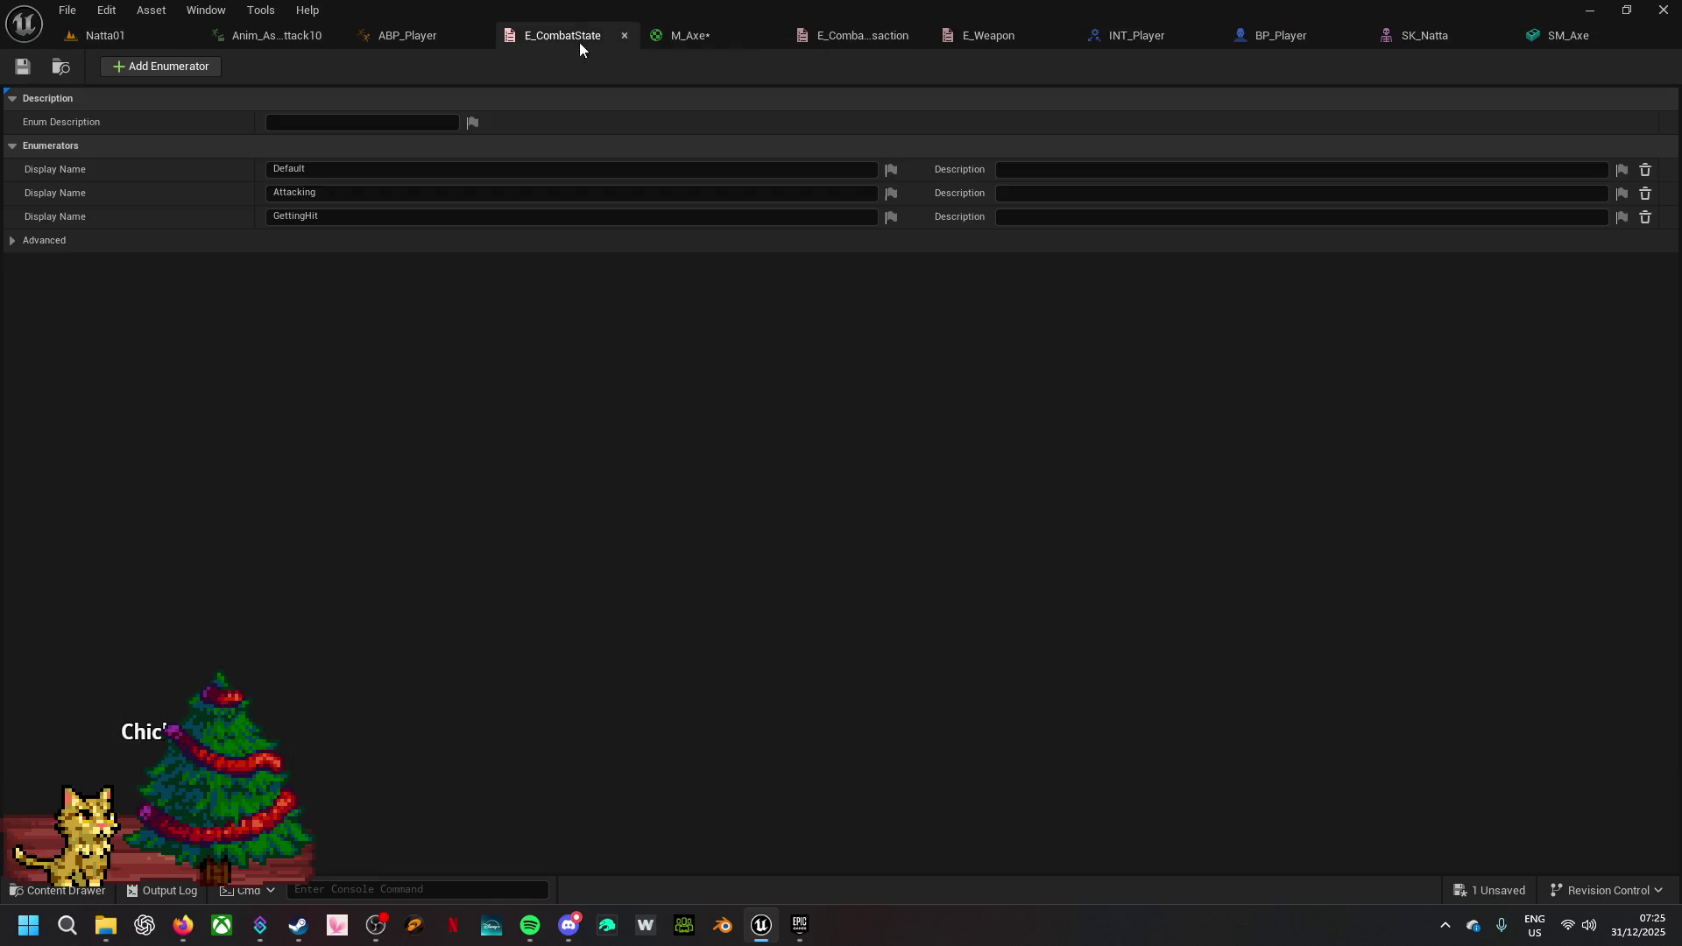
- Close the E_CombatState, E_Weapon and E_CombatTransaction enum tabs
left_click(623, 37)
left_click(895, 35)
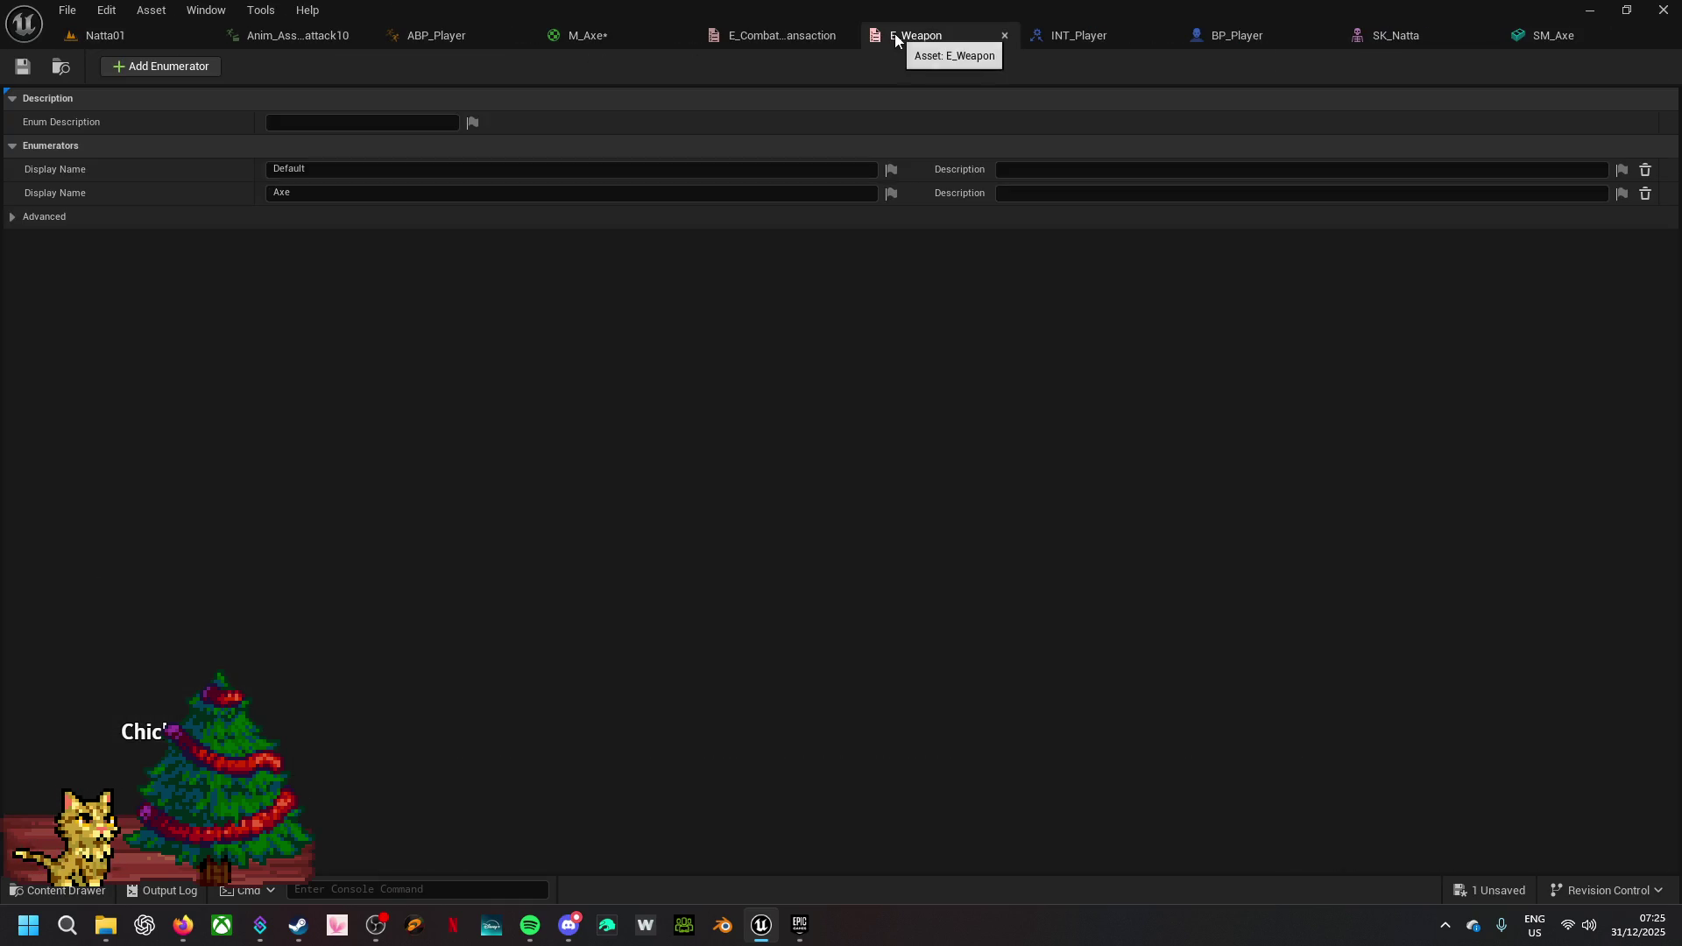
left_click(1003, 35)
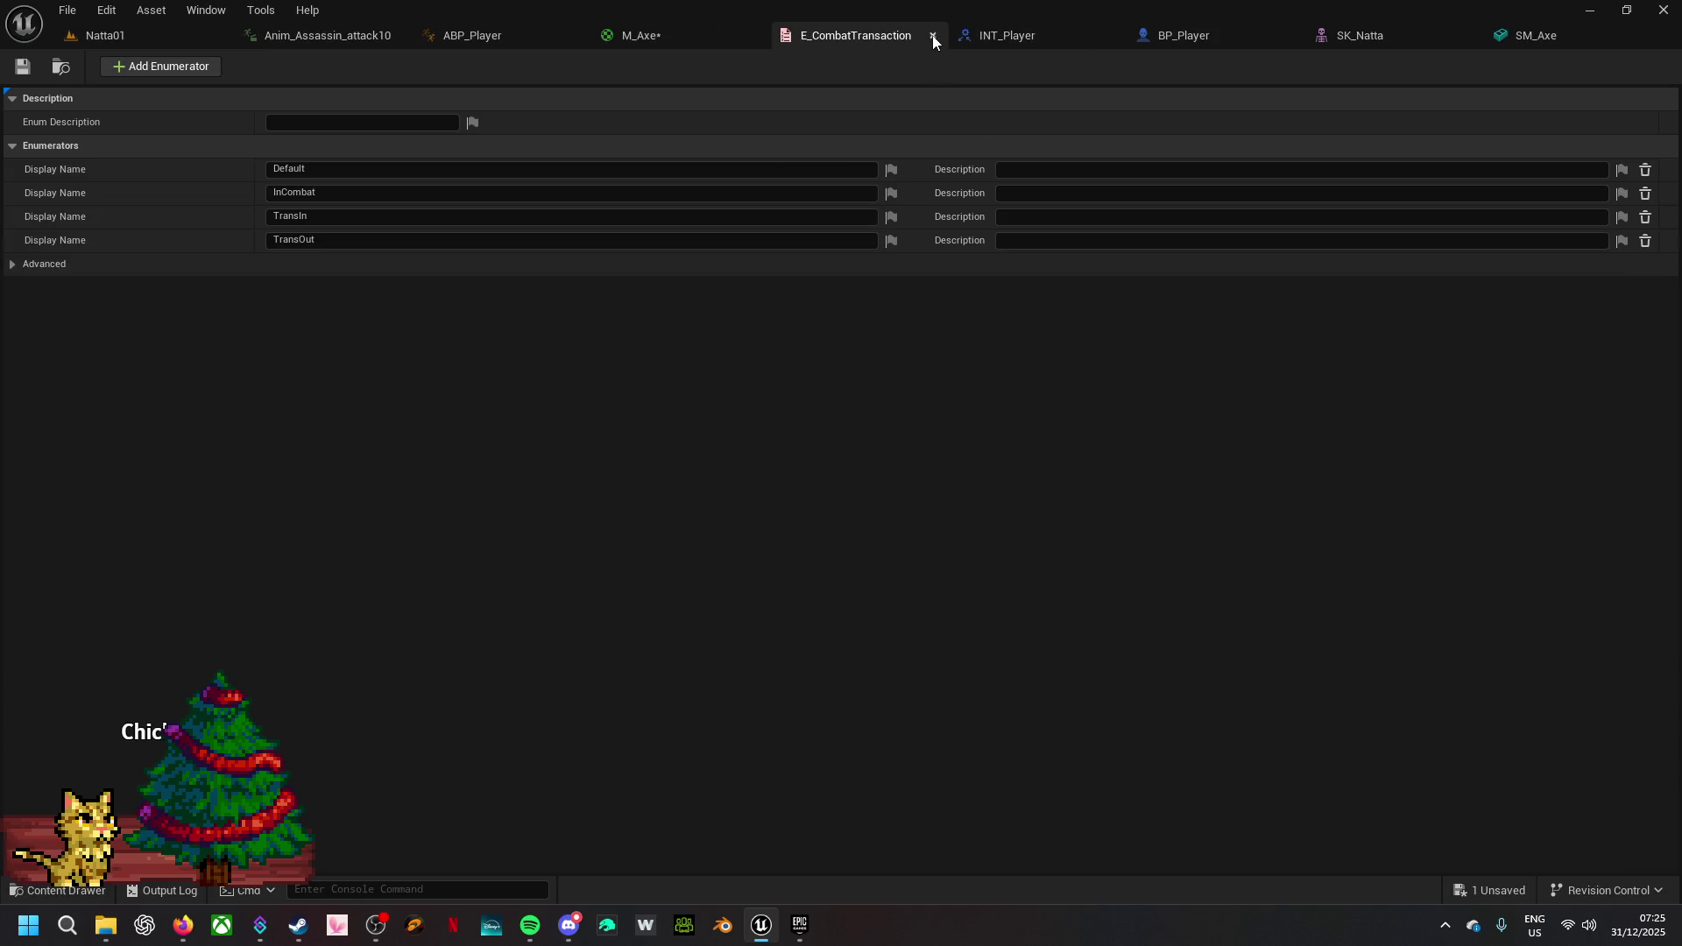
left_click(932, 39)
- Detach M_Axe into a floating window over the Natta01 level
mouse_move(840, 521)
left_mouse_down()
mouse_move(905, 379)
mouse_move(968, 579)
mouse_move(1009, 620)
left_mouse_up()
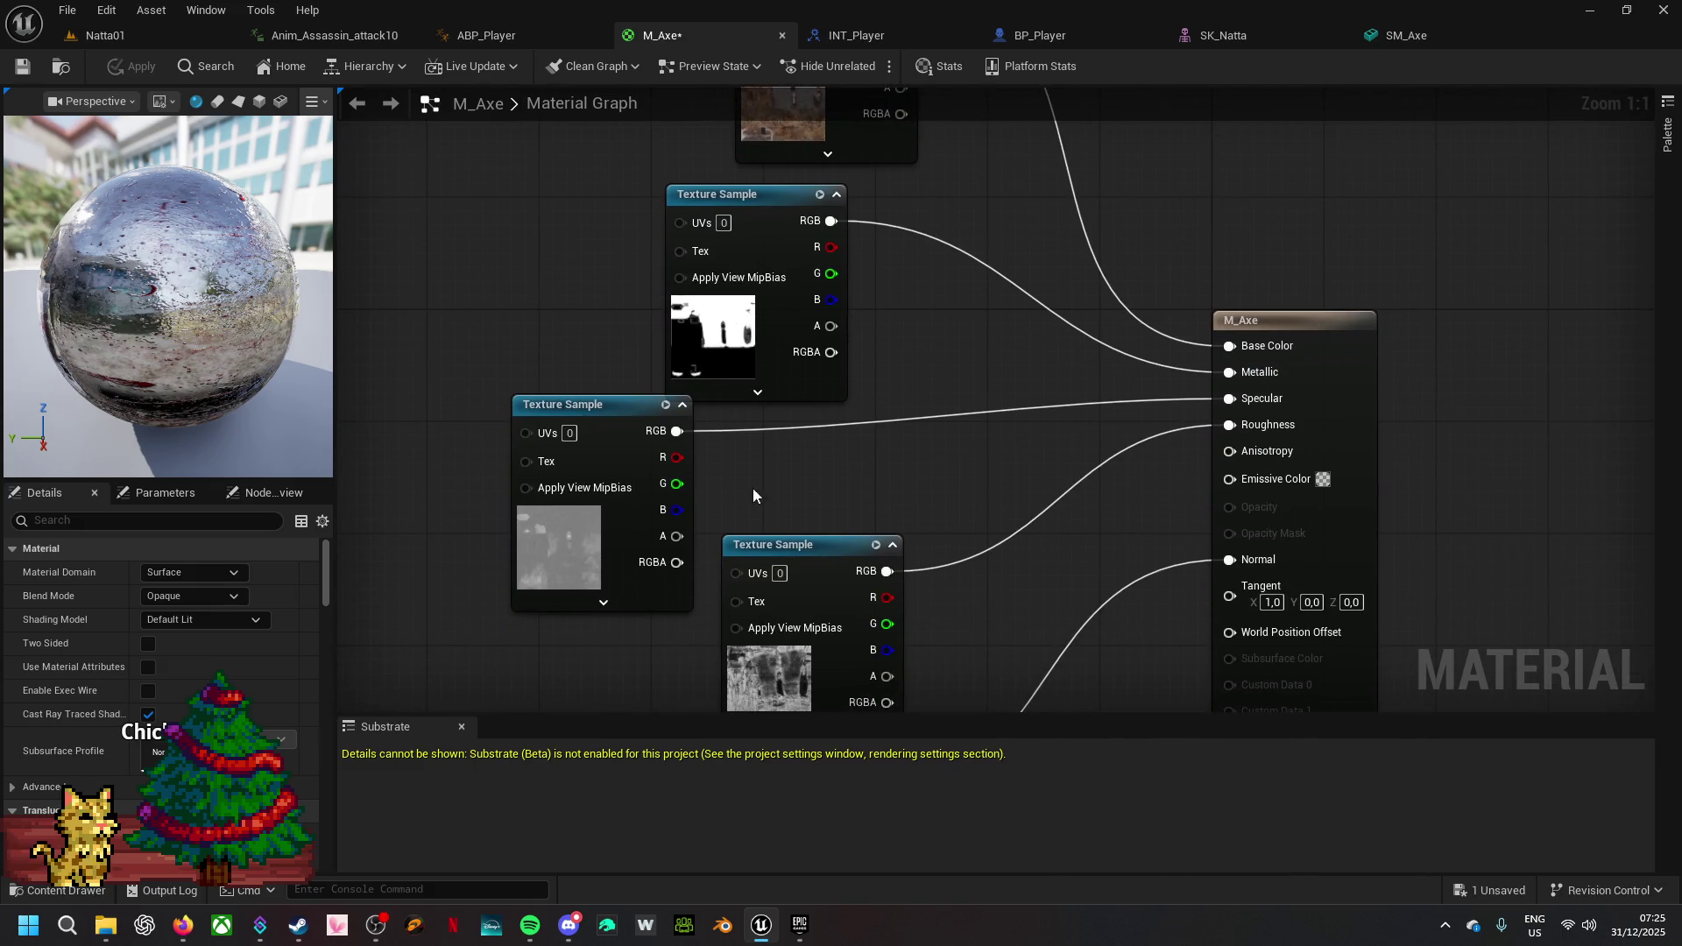
mouse_move(724, 35)
left_mouse_down()
mouse_move(1018, 236)
mouse_move(886, 202)
left_mouse_up()
left_click(139, 35)
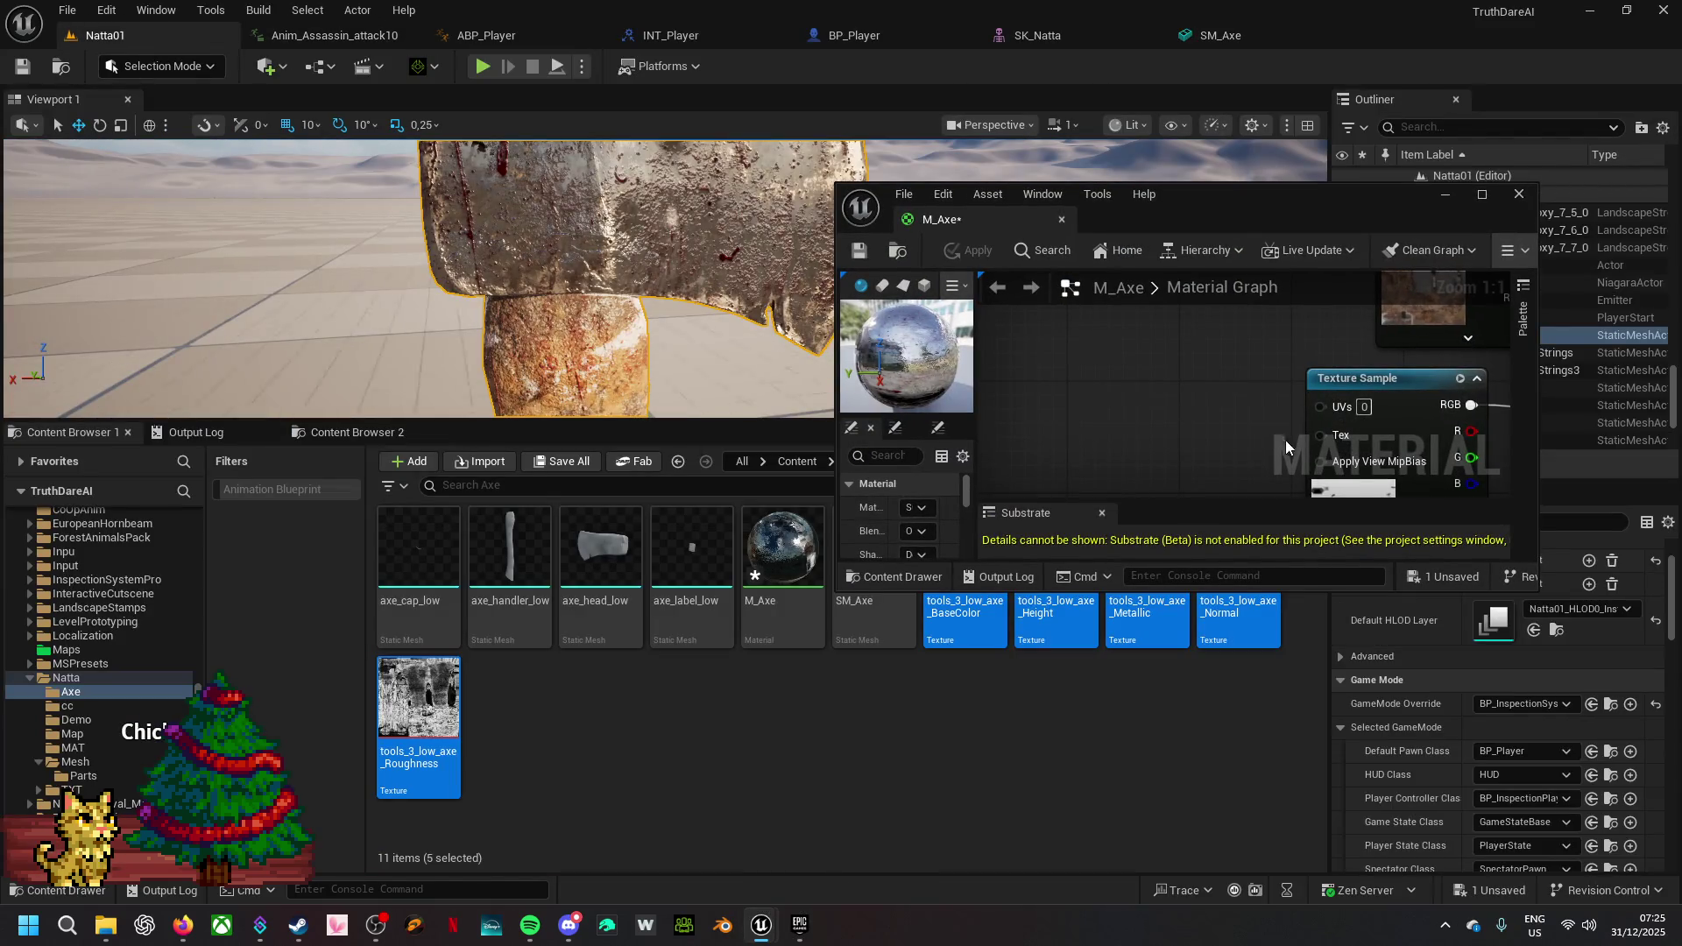
- Zoom out the M_Axe graph to show the texture node and apply the material
mouse_move(1368, 408)
left_mouse_down()
mouse_move(1314, 368)
mouse_move(1350, 302)
mouse_move(1366, 421)
mouse_move(1164, 386)
mouse_move(1080, 351)
mouse_move(1077, 315)
mouse_move(1094, 420)
mouse_move(1121, 411)
left_mouse_up()
scroll(1152, 360, "down", 3)
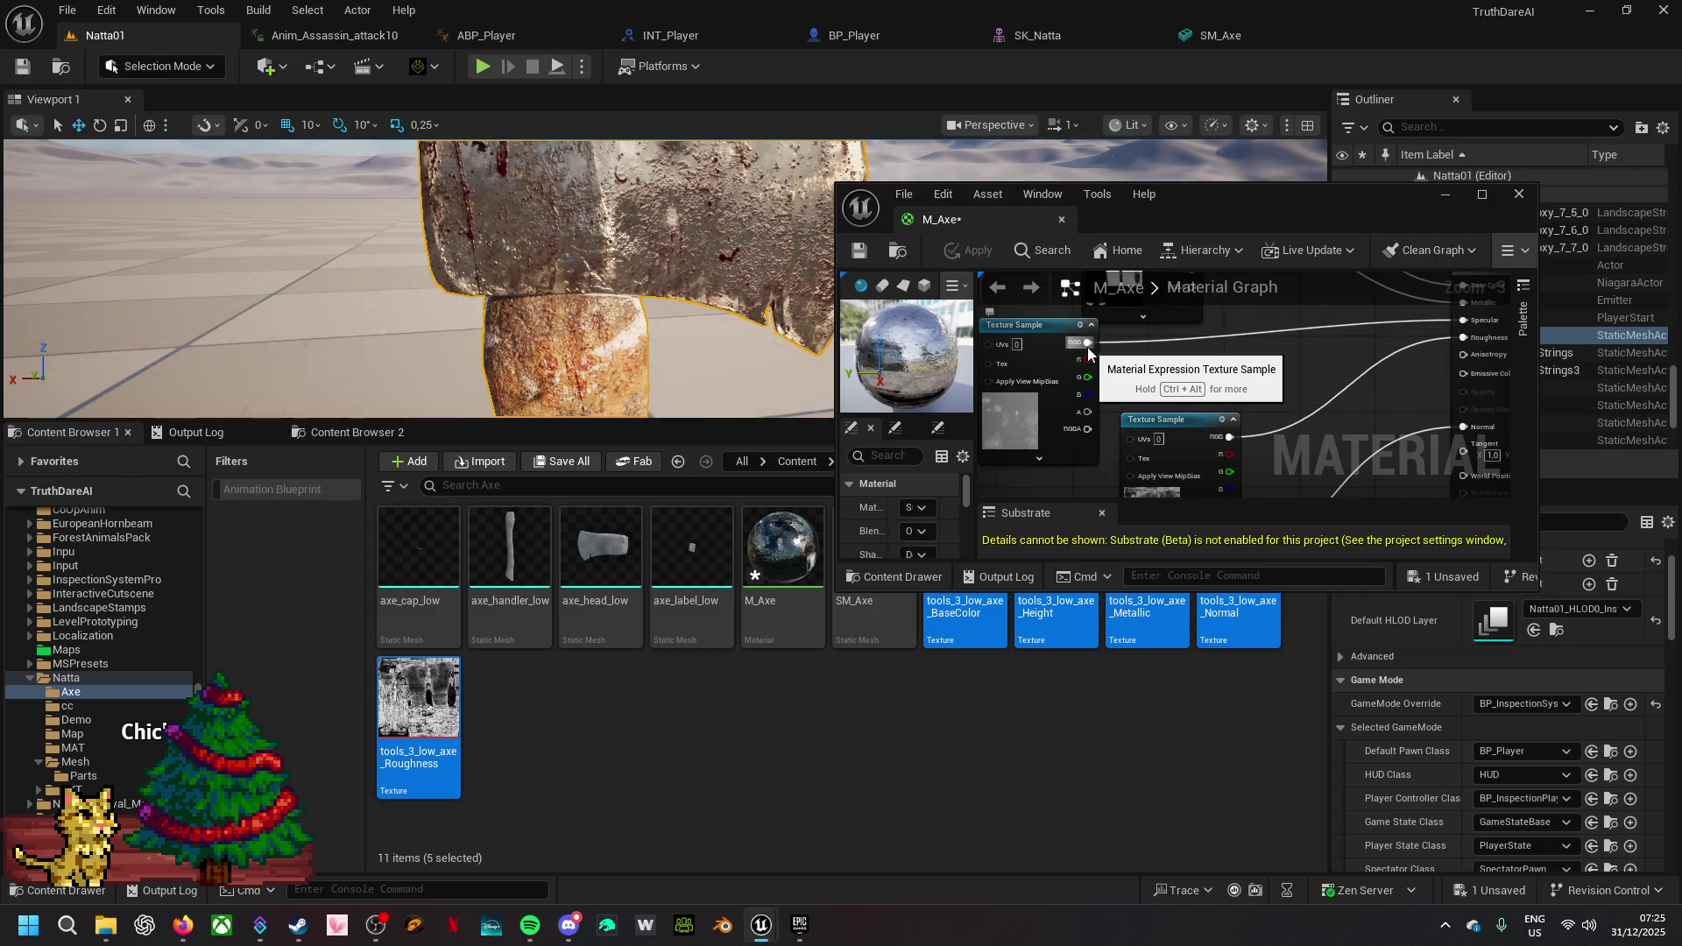
left_click(952, 253)
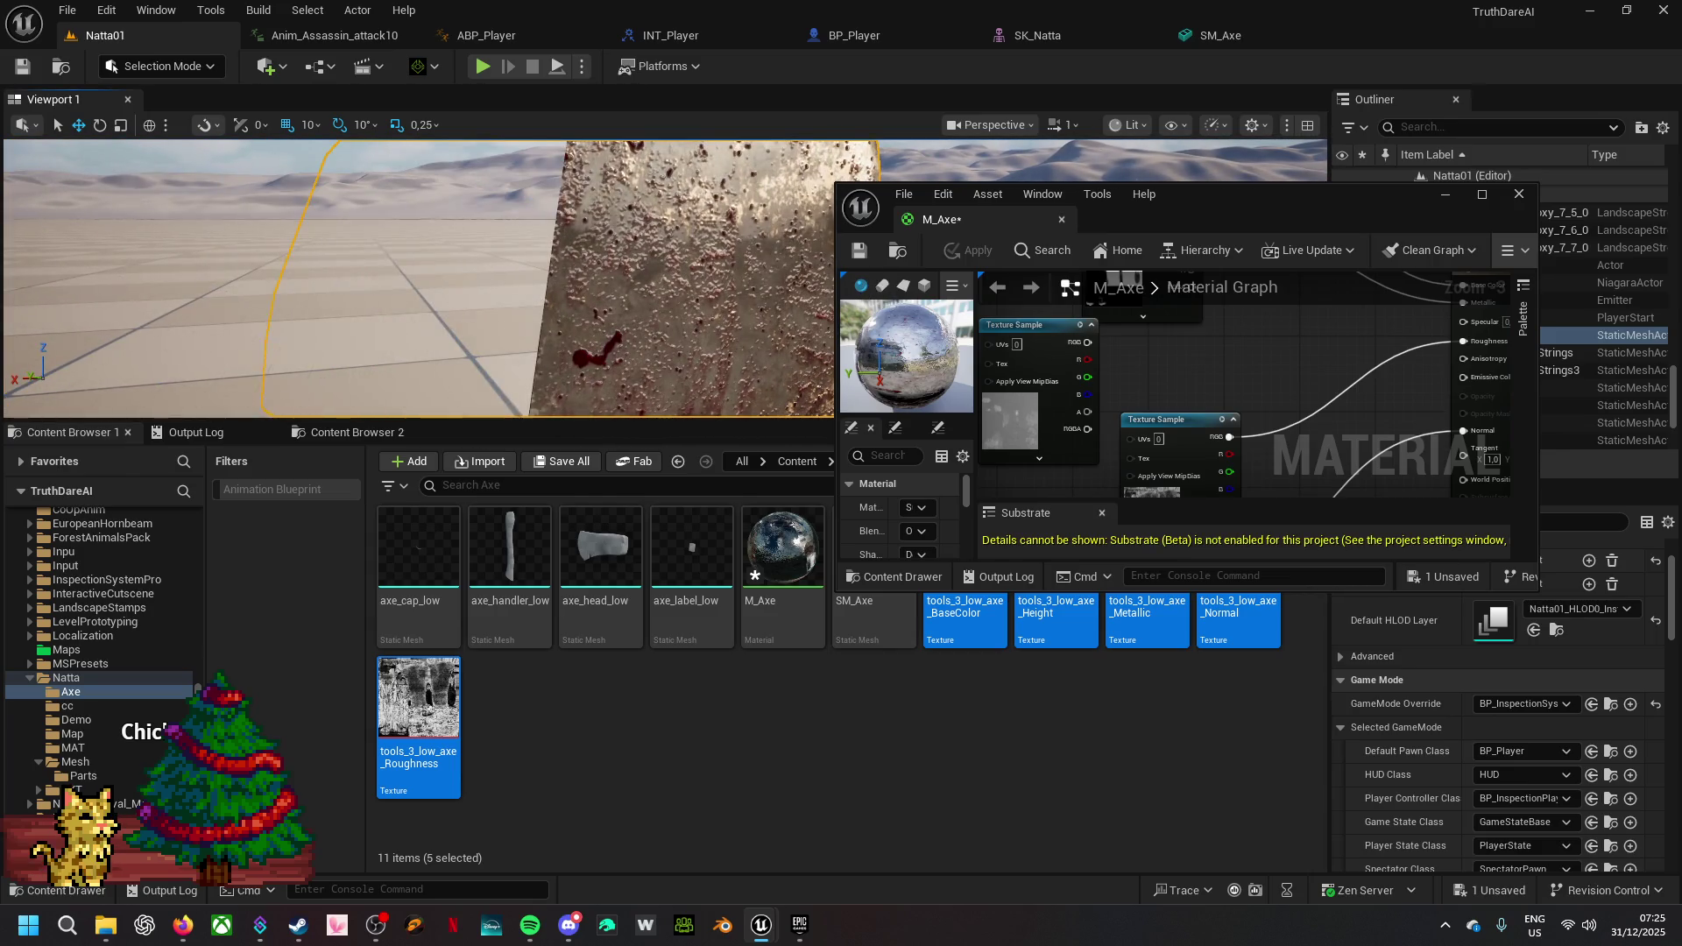
- Connect Specular to the texture's RGB output, apply, and dock M_Axe back as a tab
left_click_drag(1375, 392, 1314, 408)
mouse_move(1401, 339)
left_mouse_down()
mouse_move(1068, 399)
mouse_move(1025, 360)
left_mouse_up()
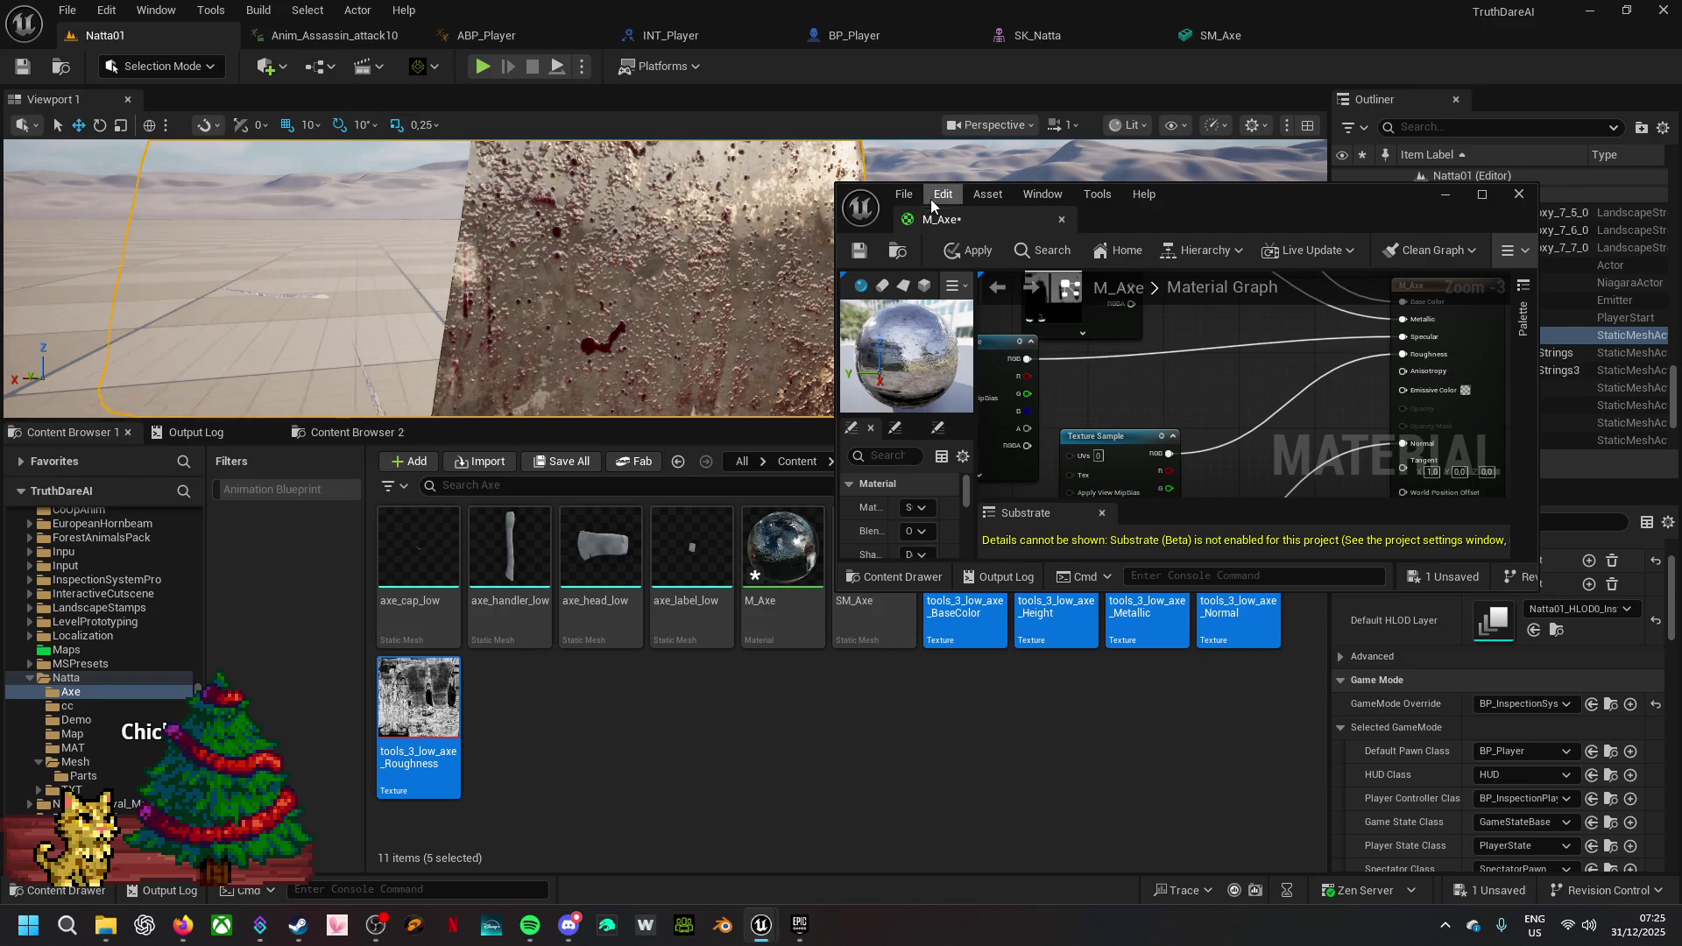
left_click(970, 254)
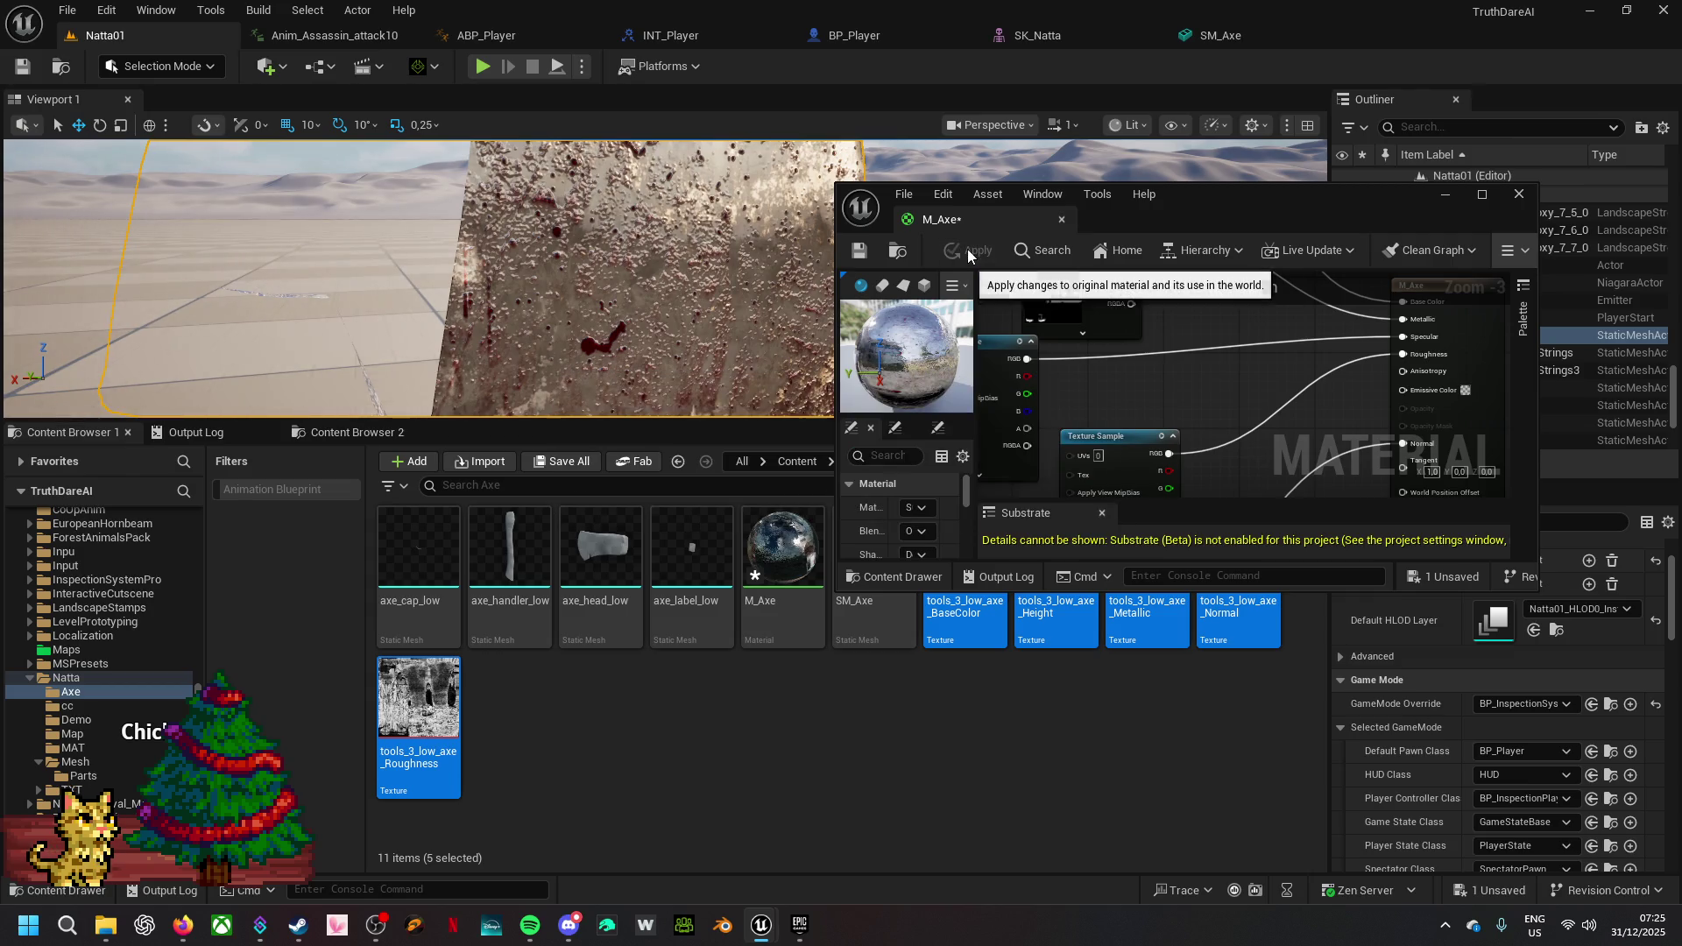
left_click(968, 251)
mouse_move(1219, 432)
left_mouse_down()
mouse_move(1007, 326)
mouse_move(1172, 402)
left_mouse_up()
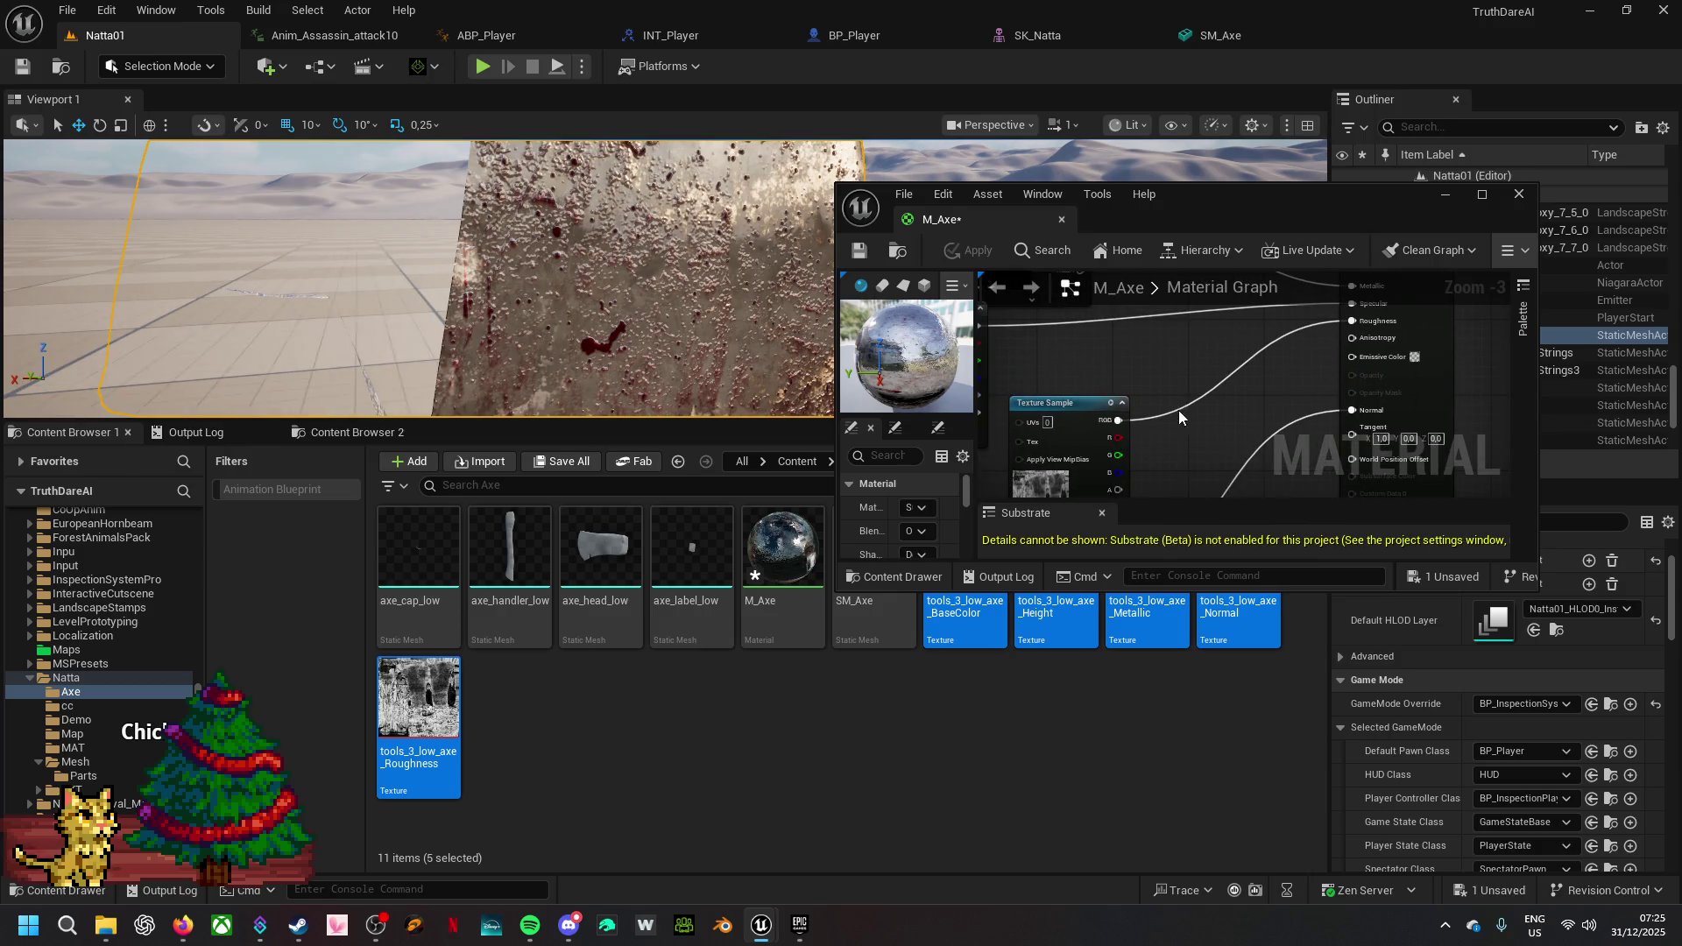
left_click_drag(1011, 218, 641, 34)
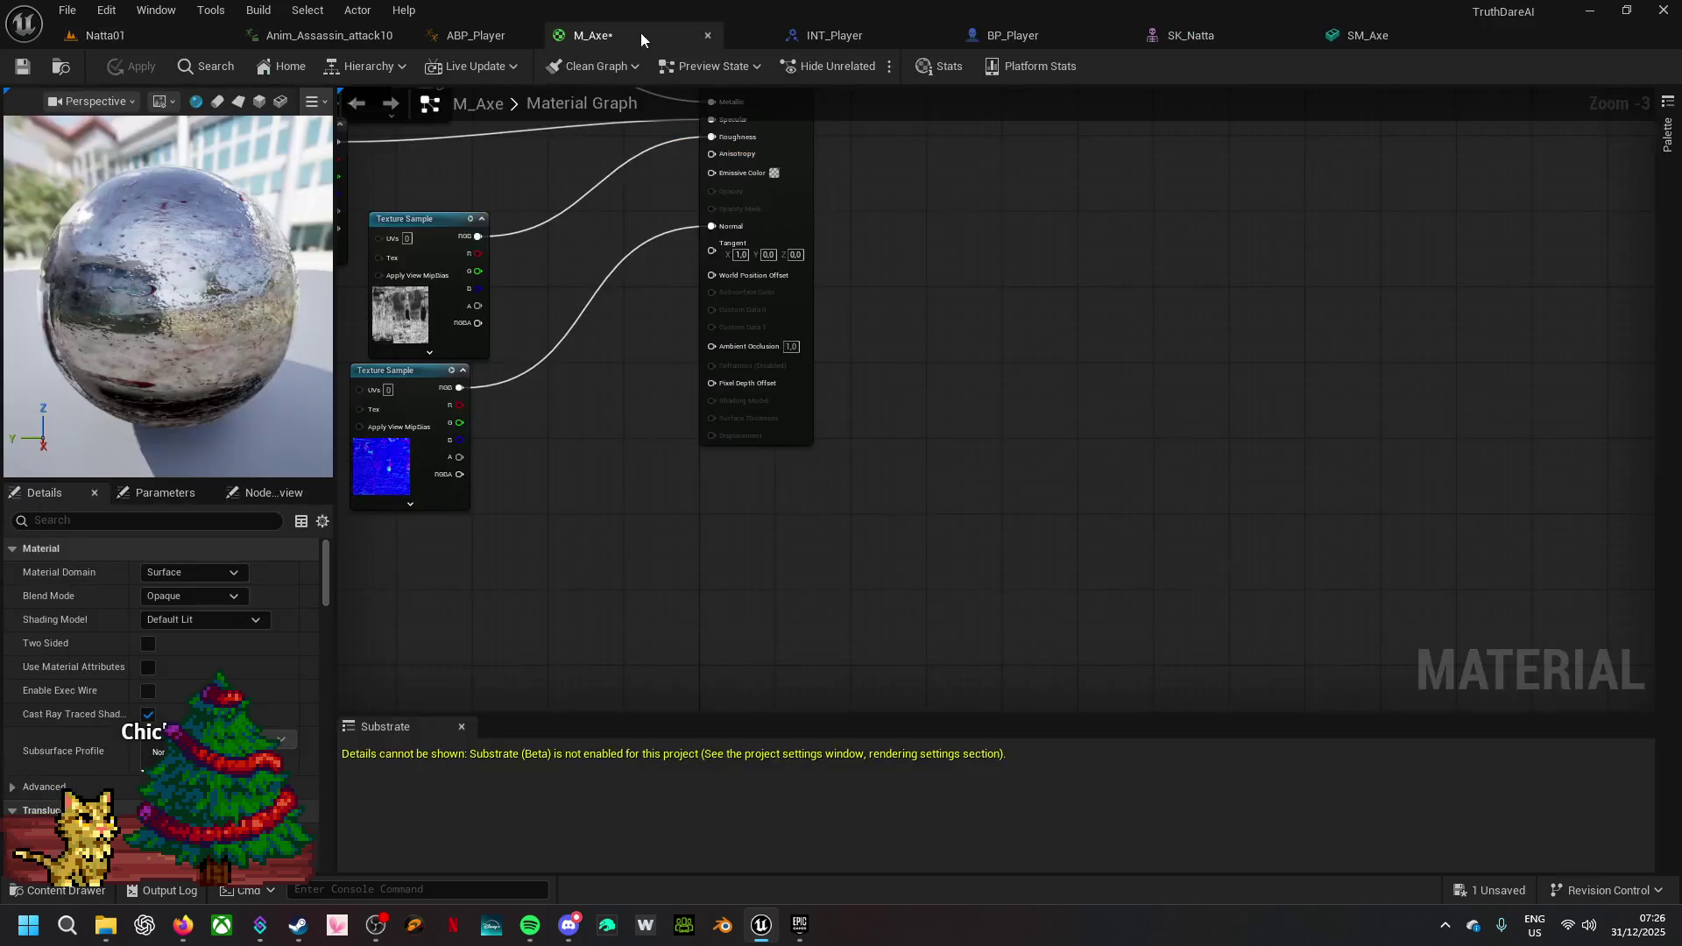
- Save M_Axe from the unsaved-assets list and return to the Natta01 level
left_click(1484, 890)
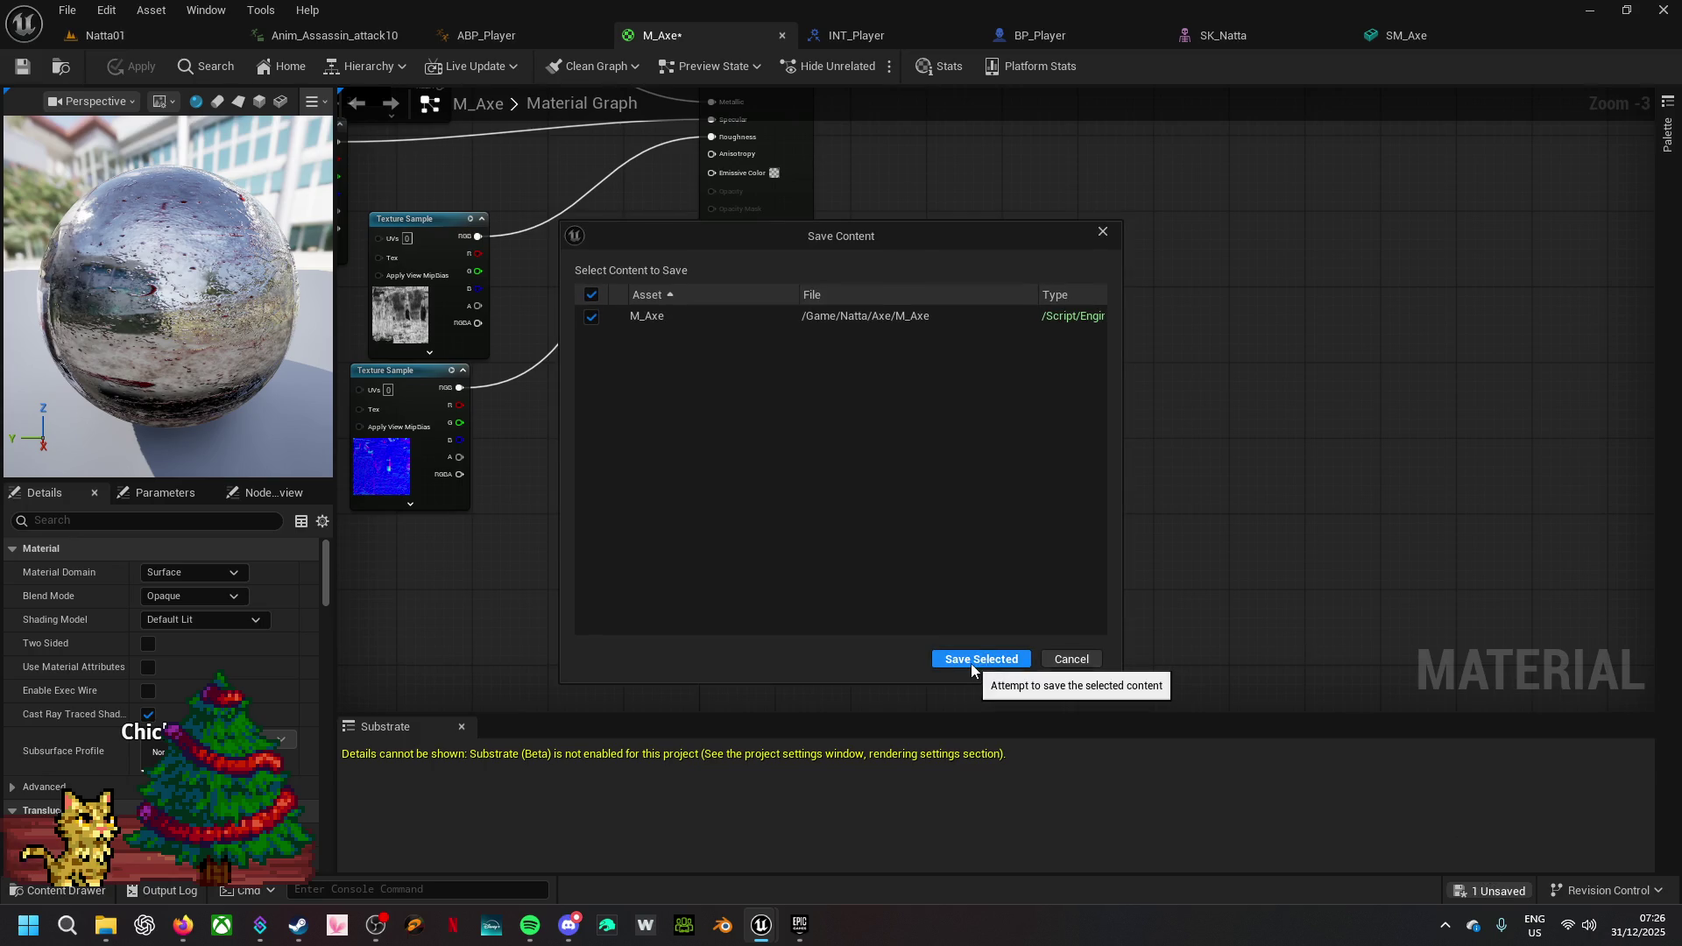
left_click(971, 662)
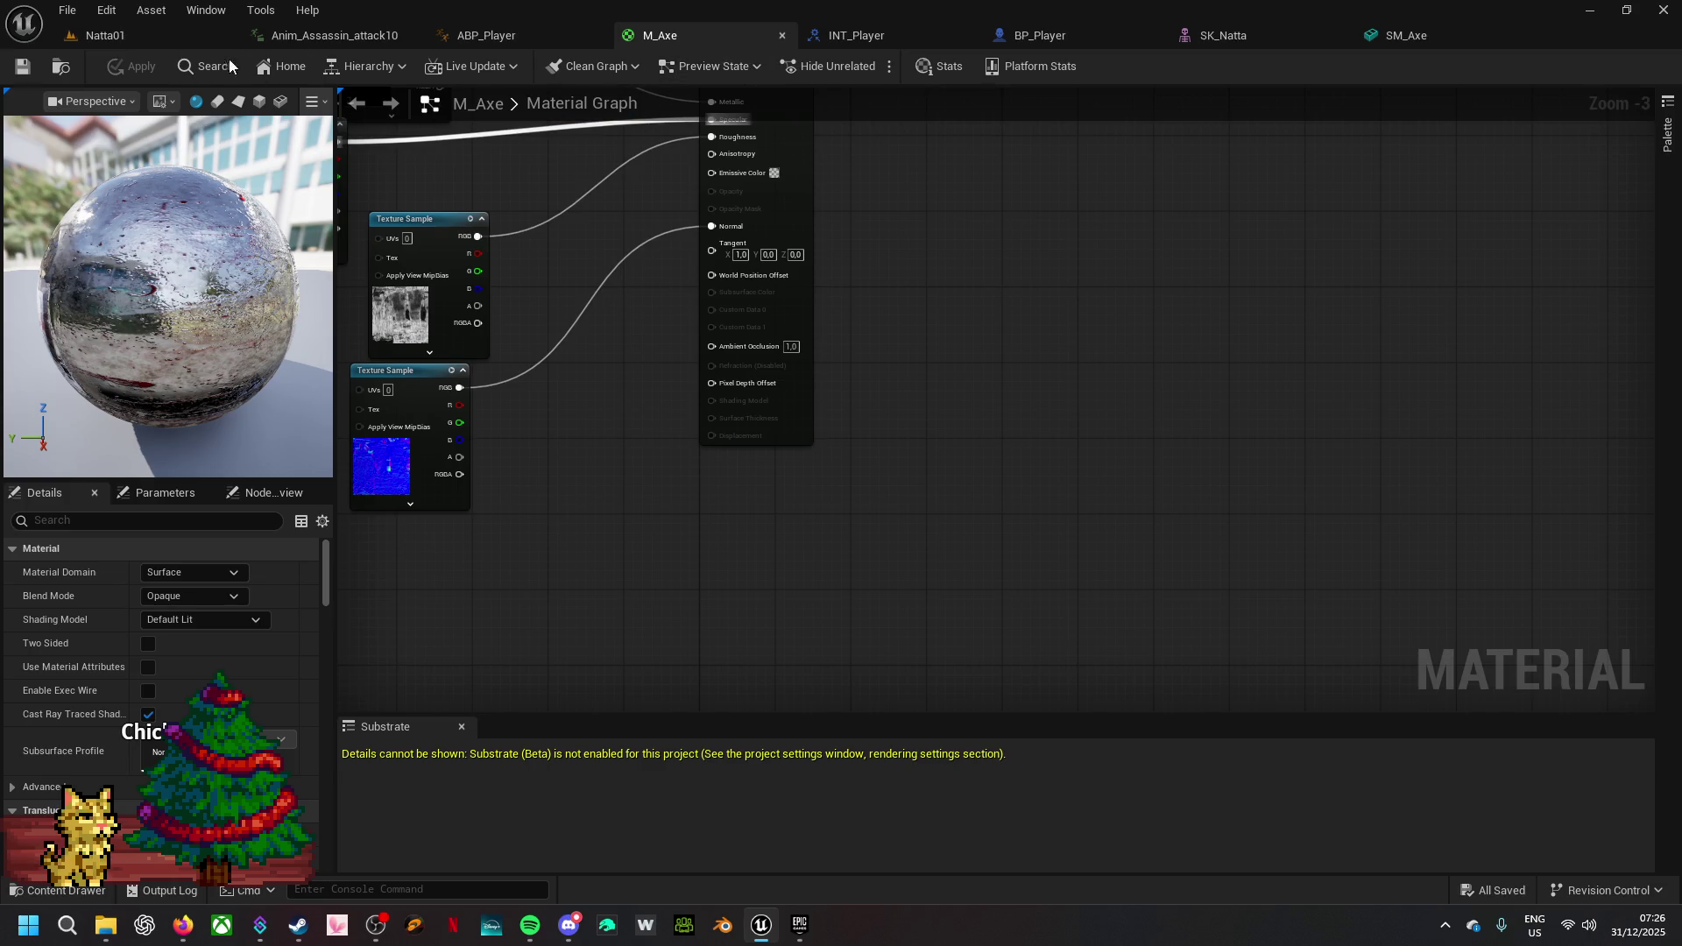
left_click(154, 27)
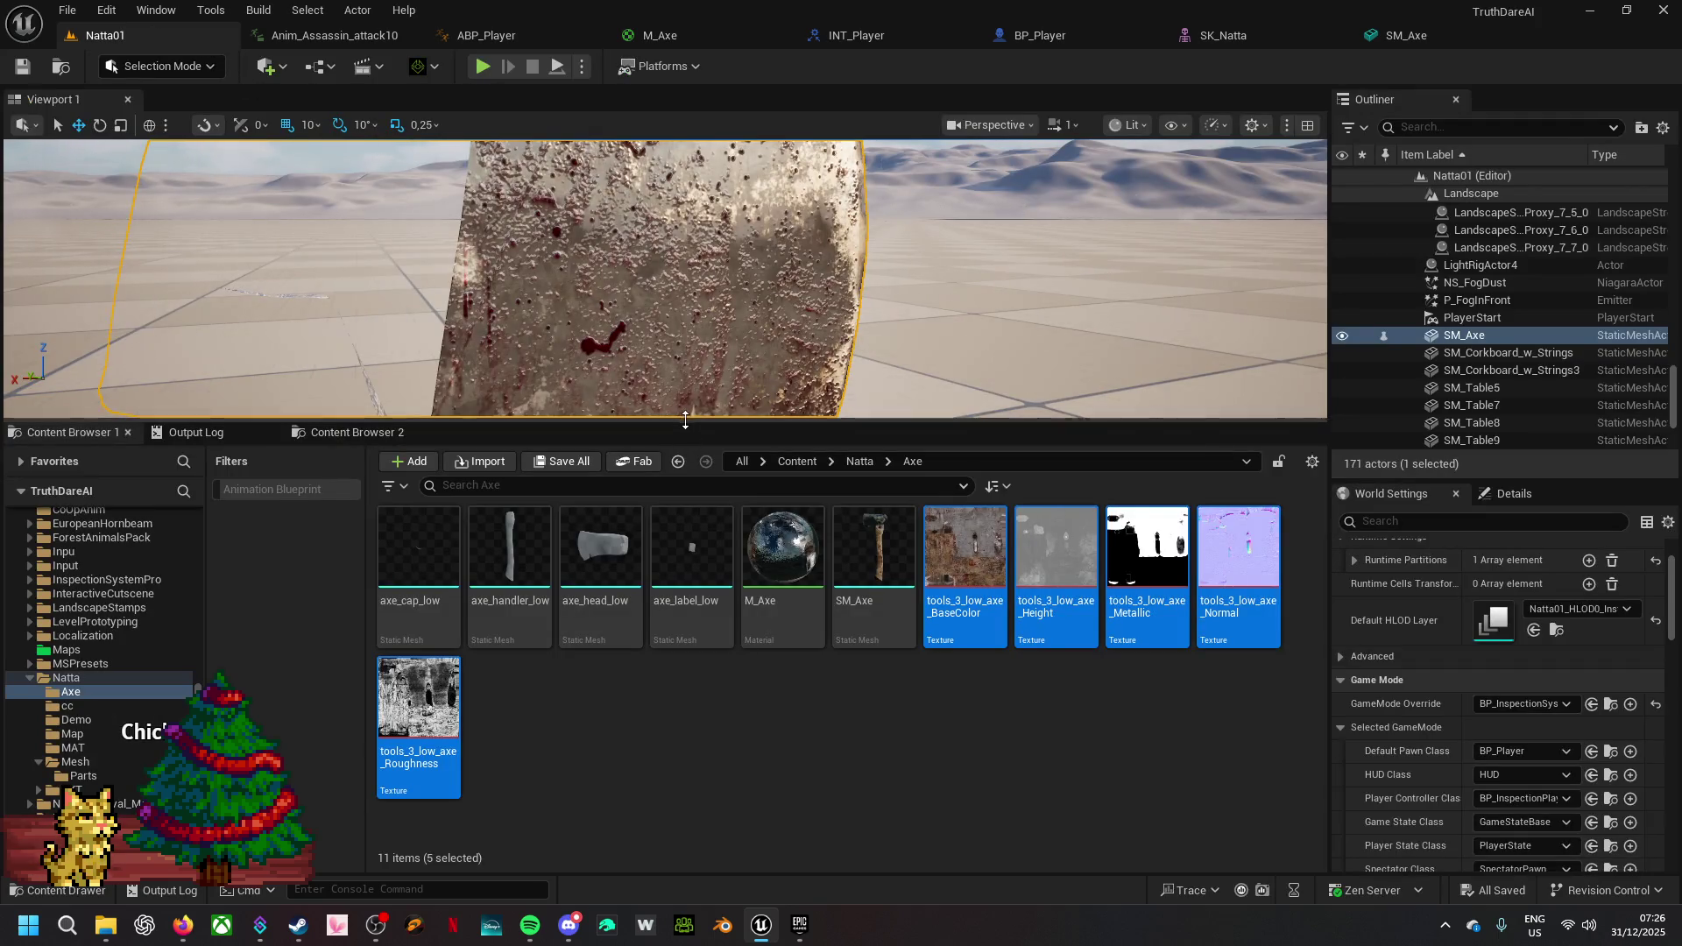
- Enlarge the level viewport and frame in closely on the axe
left_click_drag(686, 426, 686, 747)
key("f")
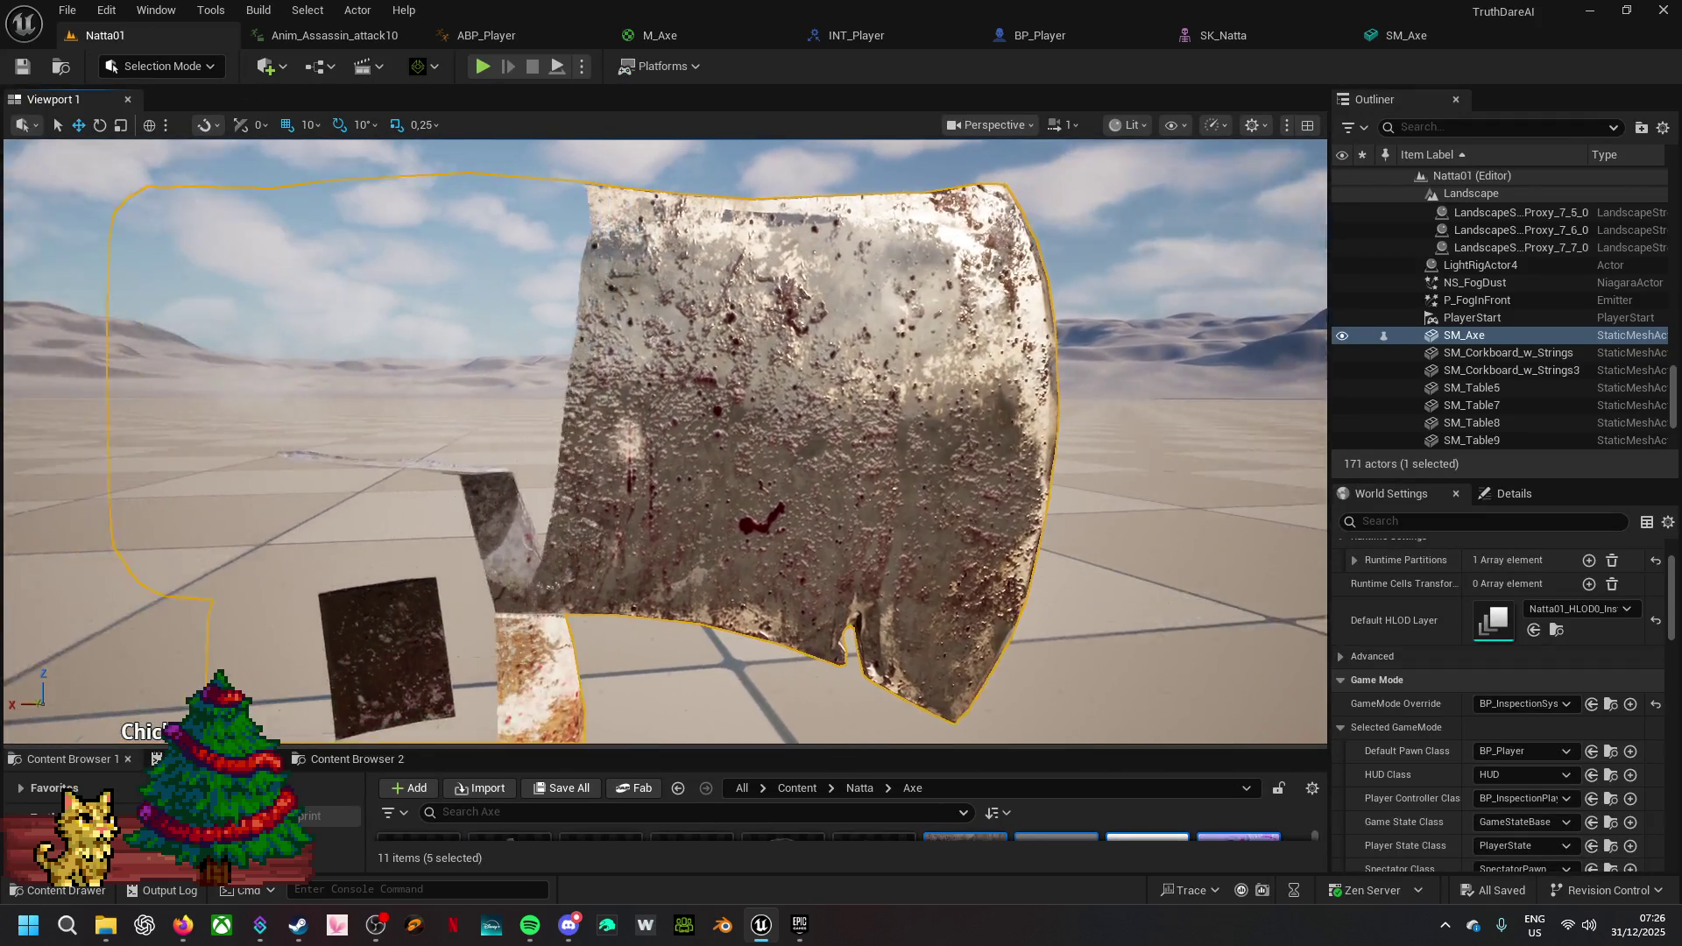
scroll(666, 438, "up", 5)
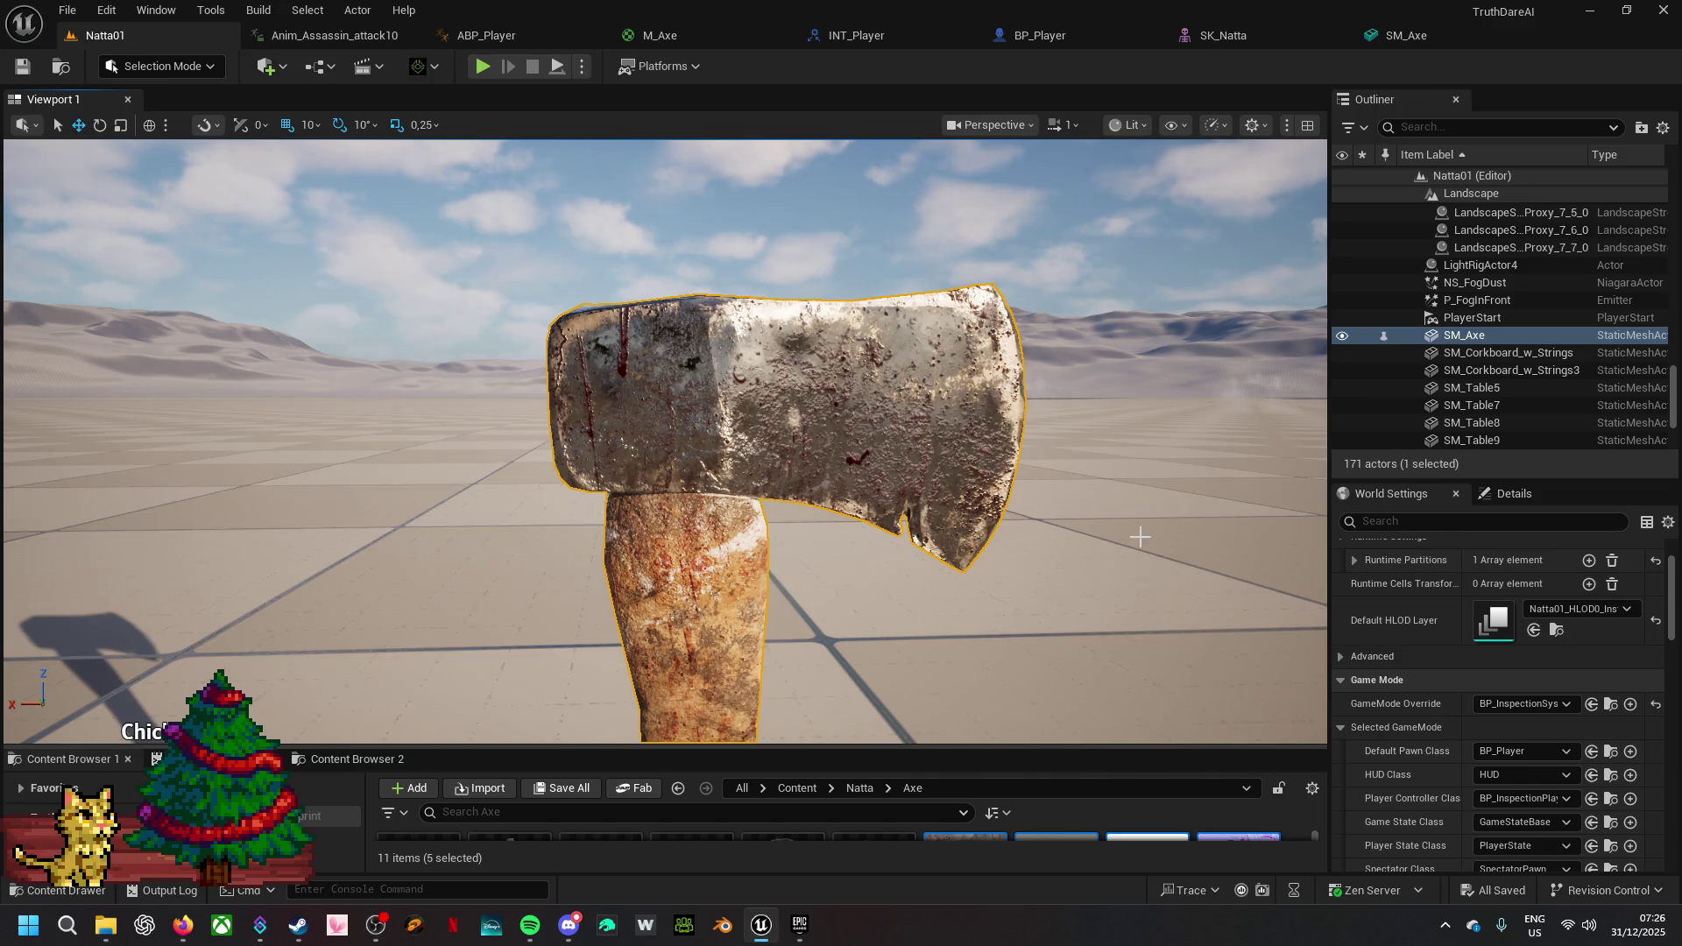
- Reselect SM_Axe and show its Details, with location -270, 2120, 0
right_click(1488, 338)
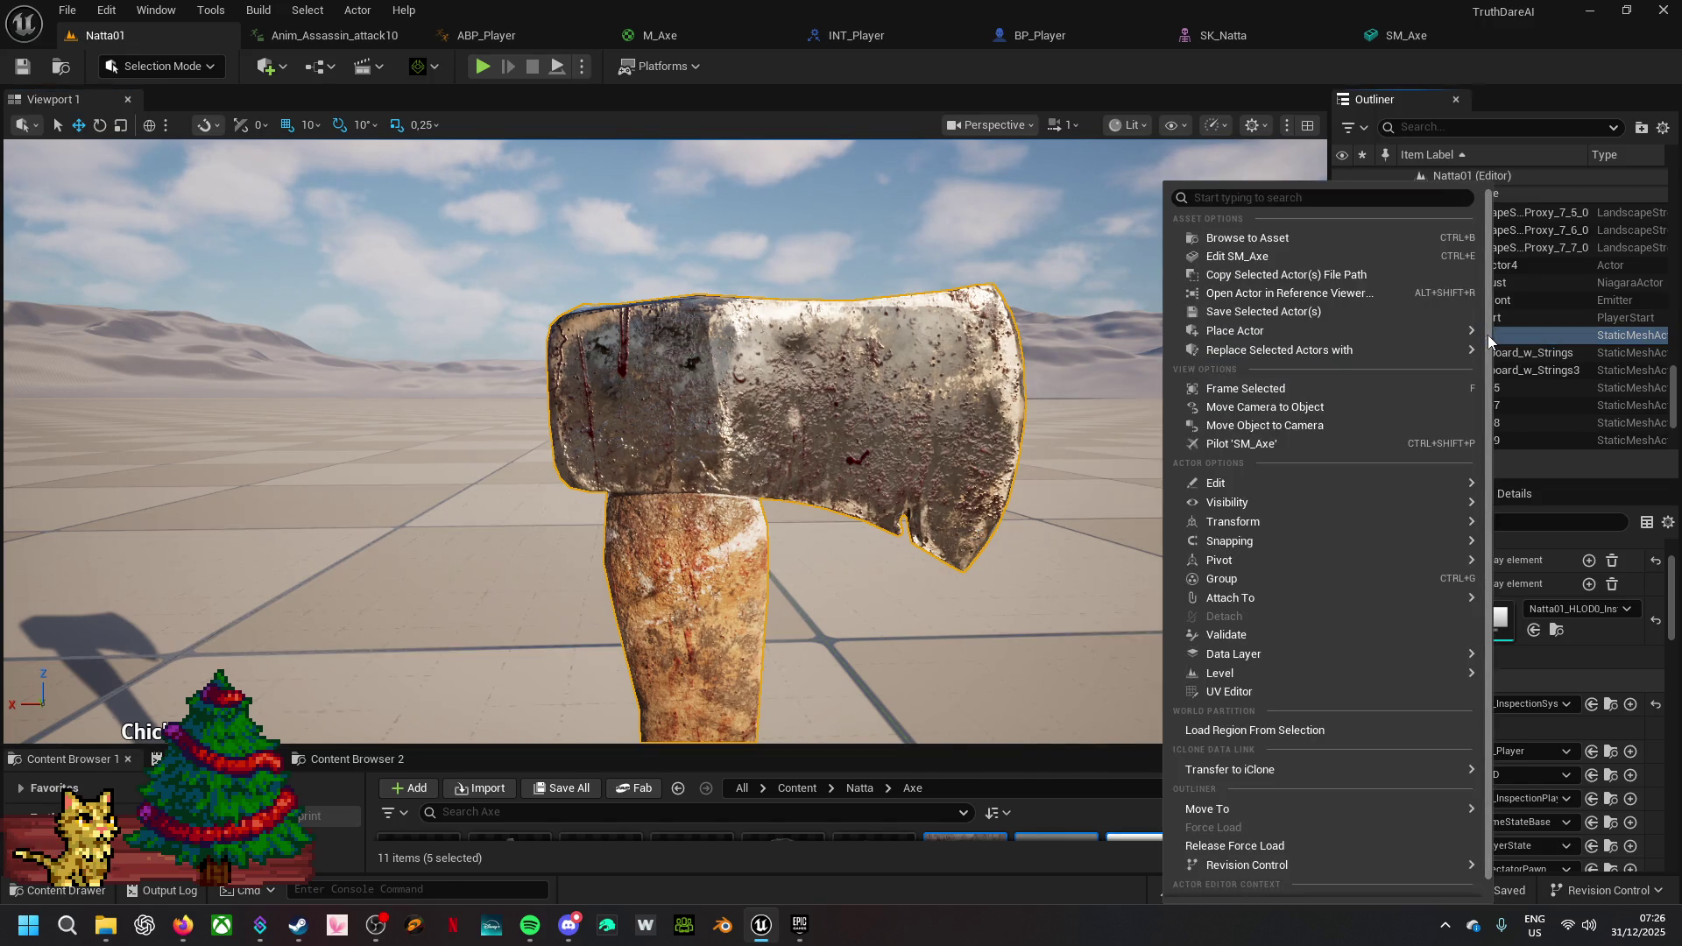
left_click(1550, 336)
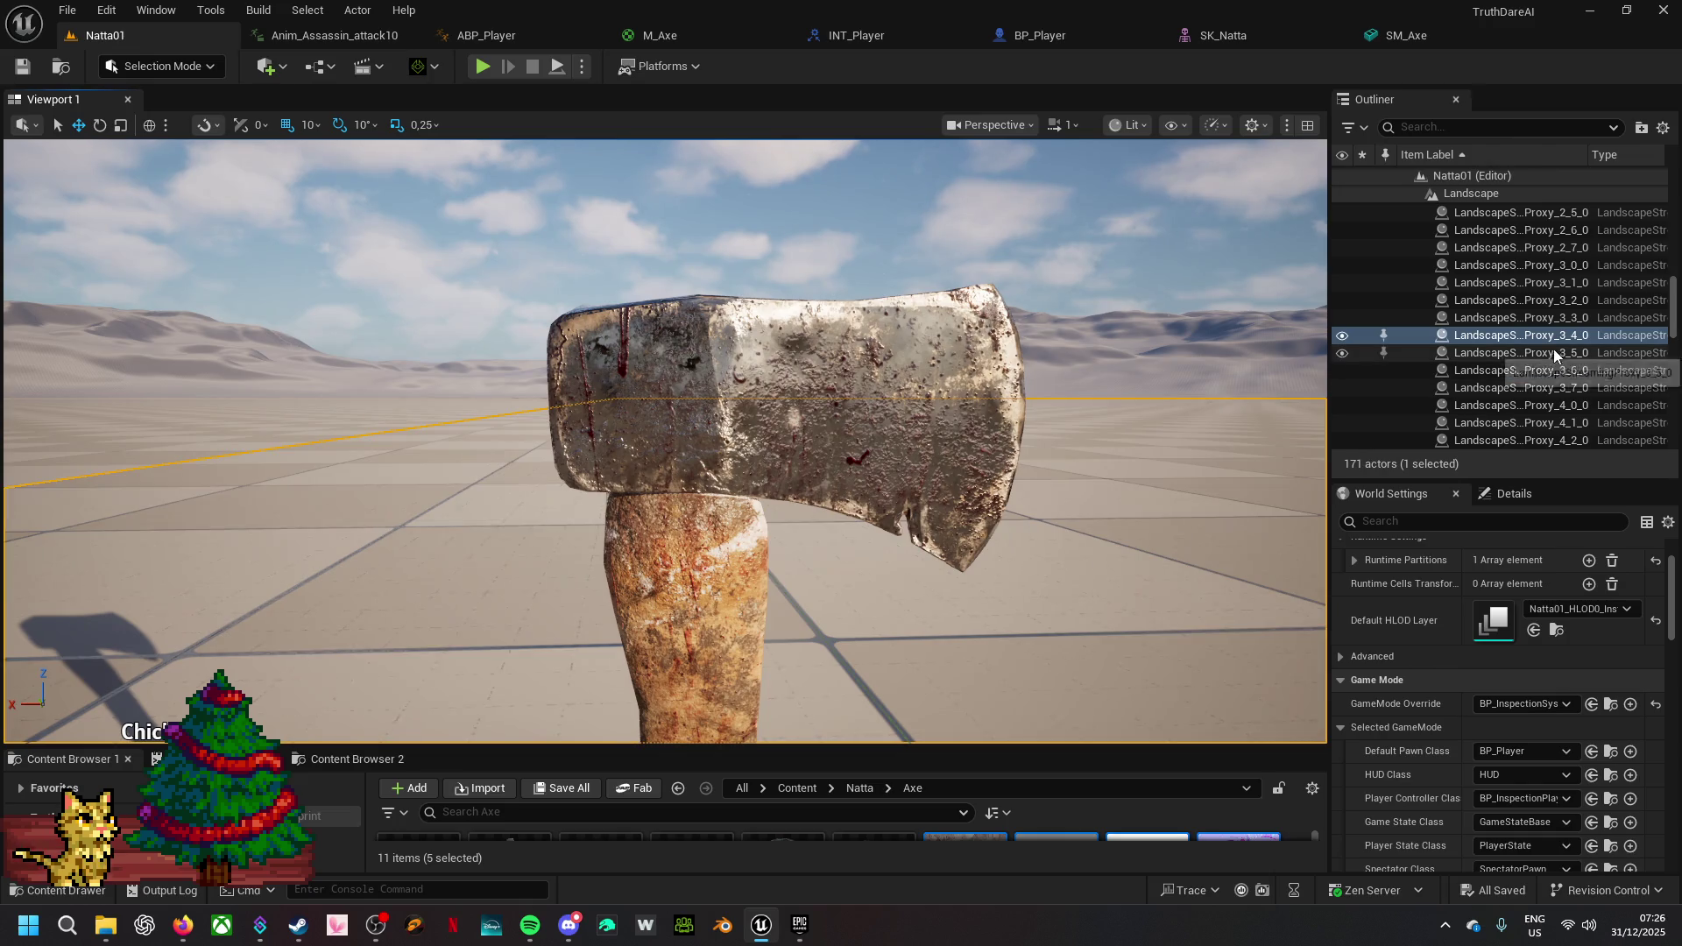
key("ctrl+z")
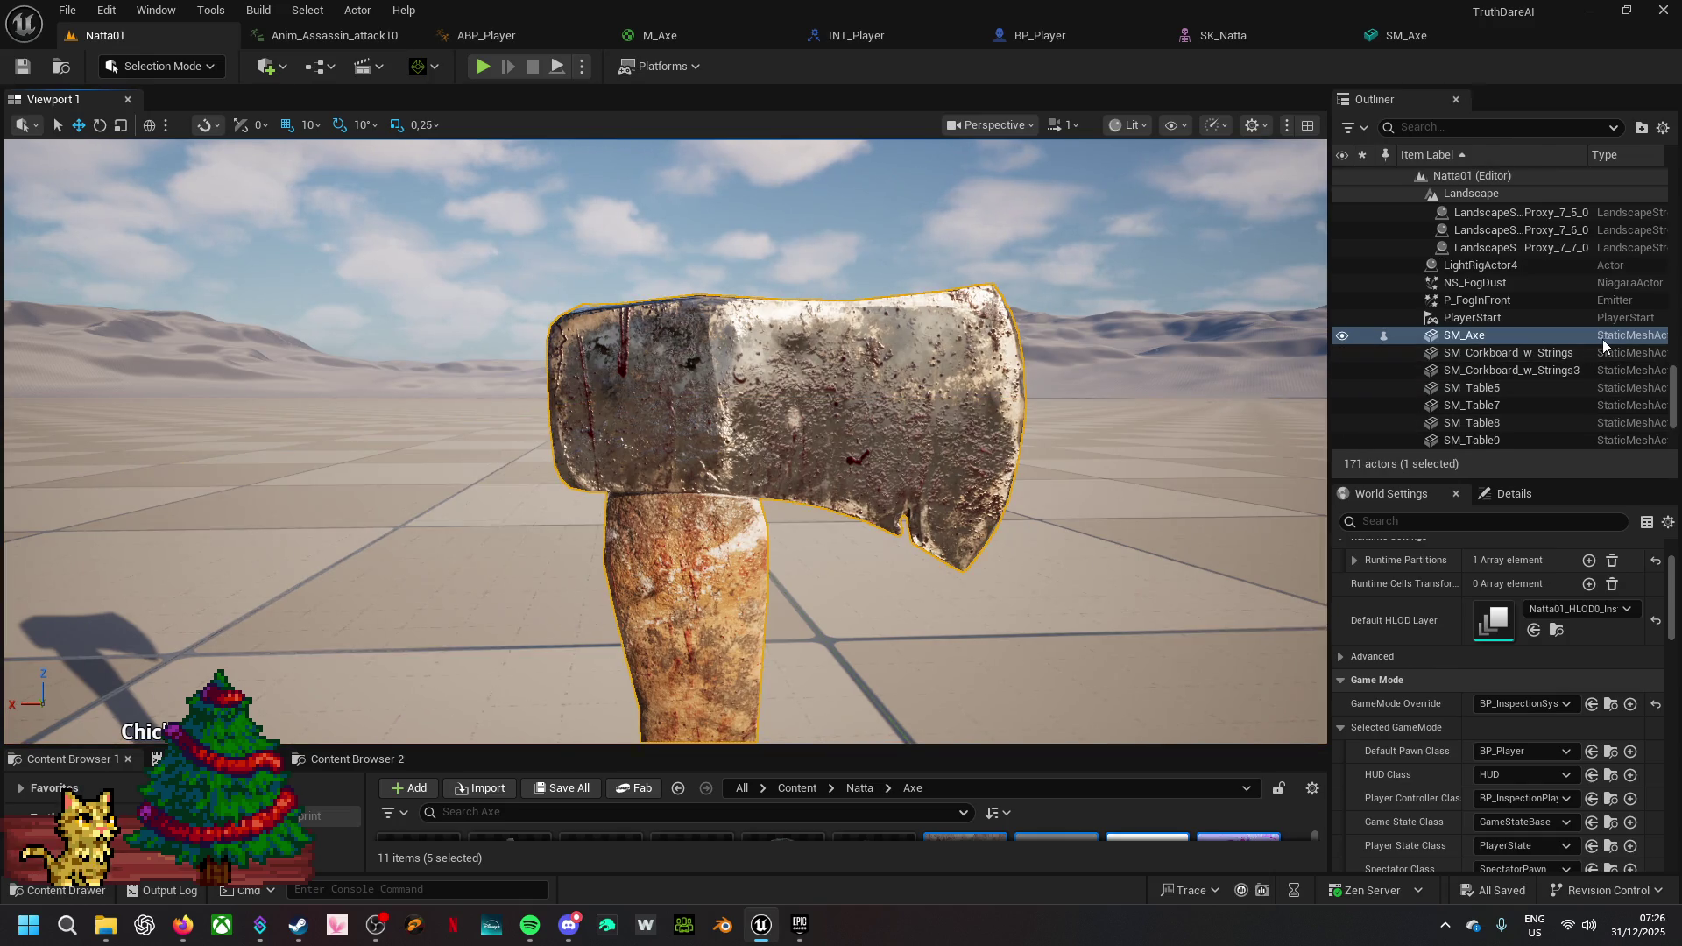
left_click(1510, 501)
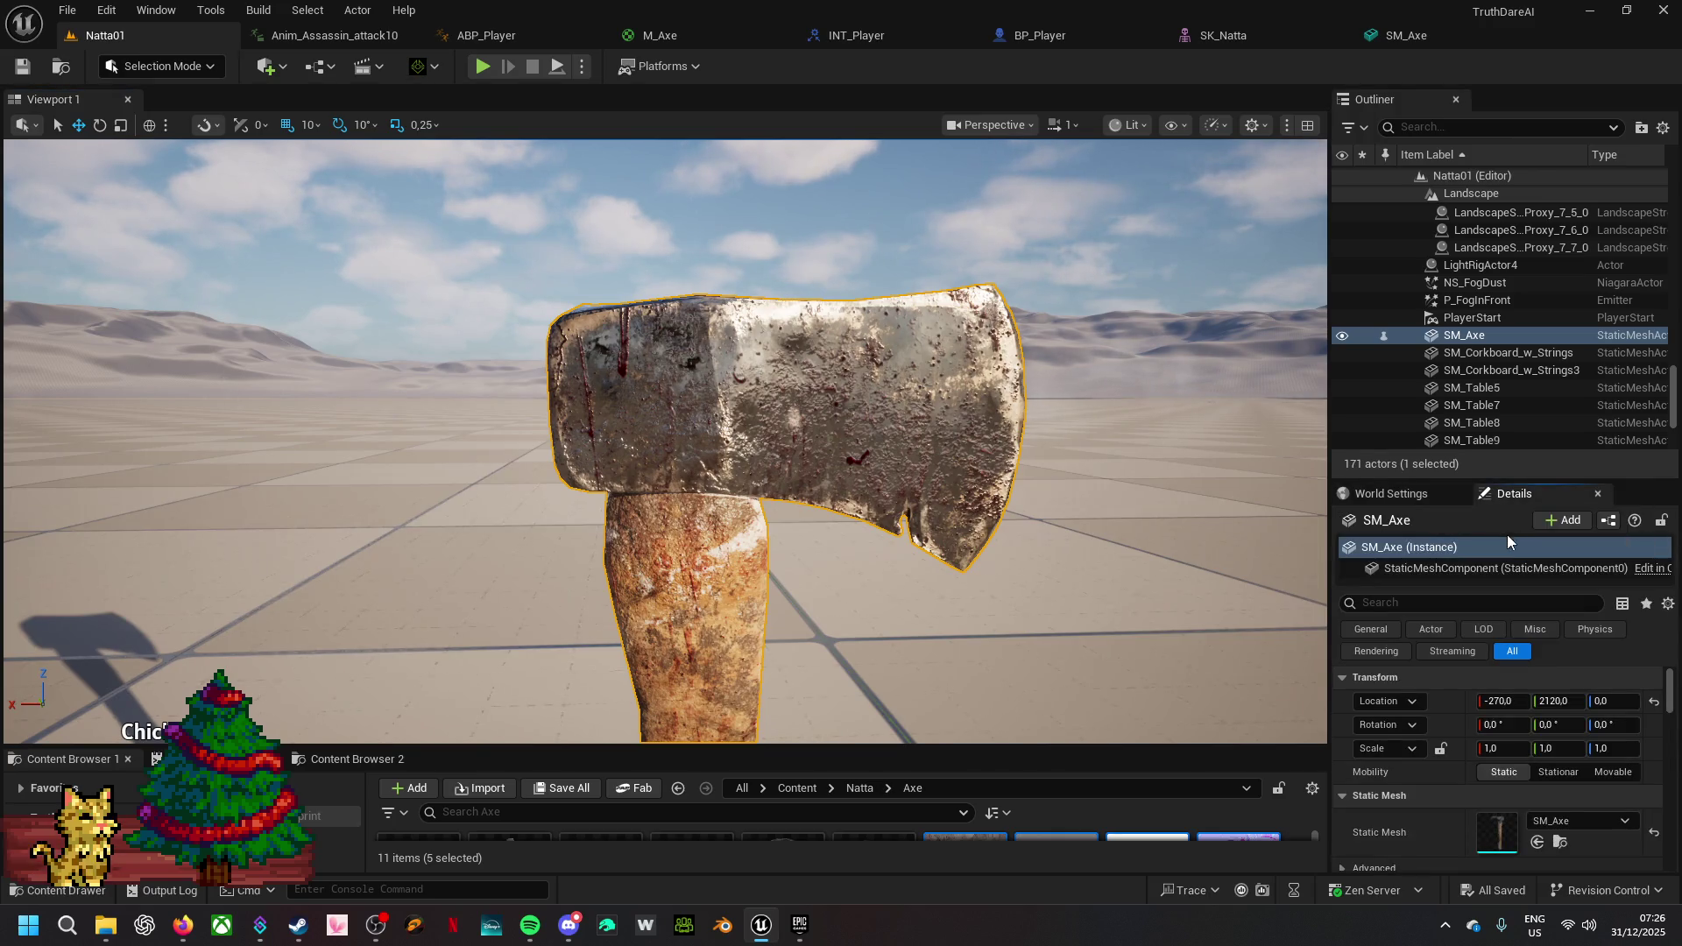
- Dismiss the actor menu and enlarge the Content Browser showing the axe assets
right_click(1601, 338)
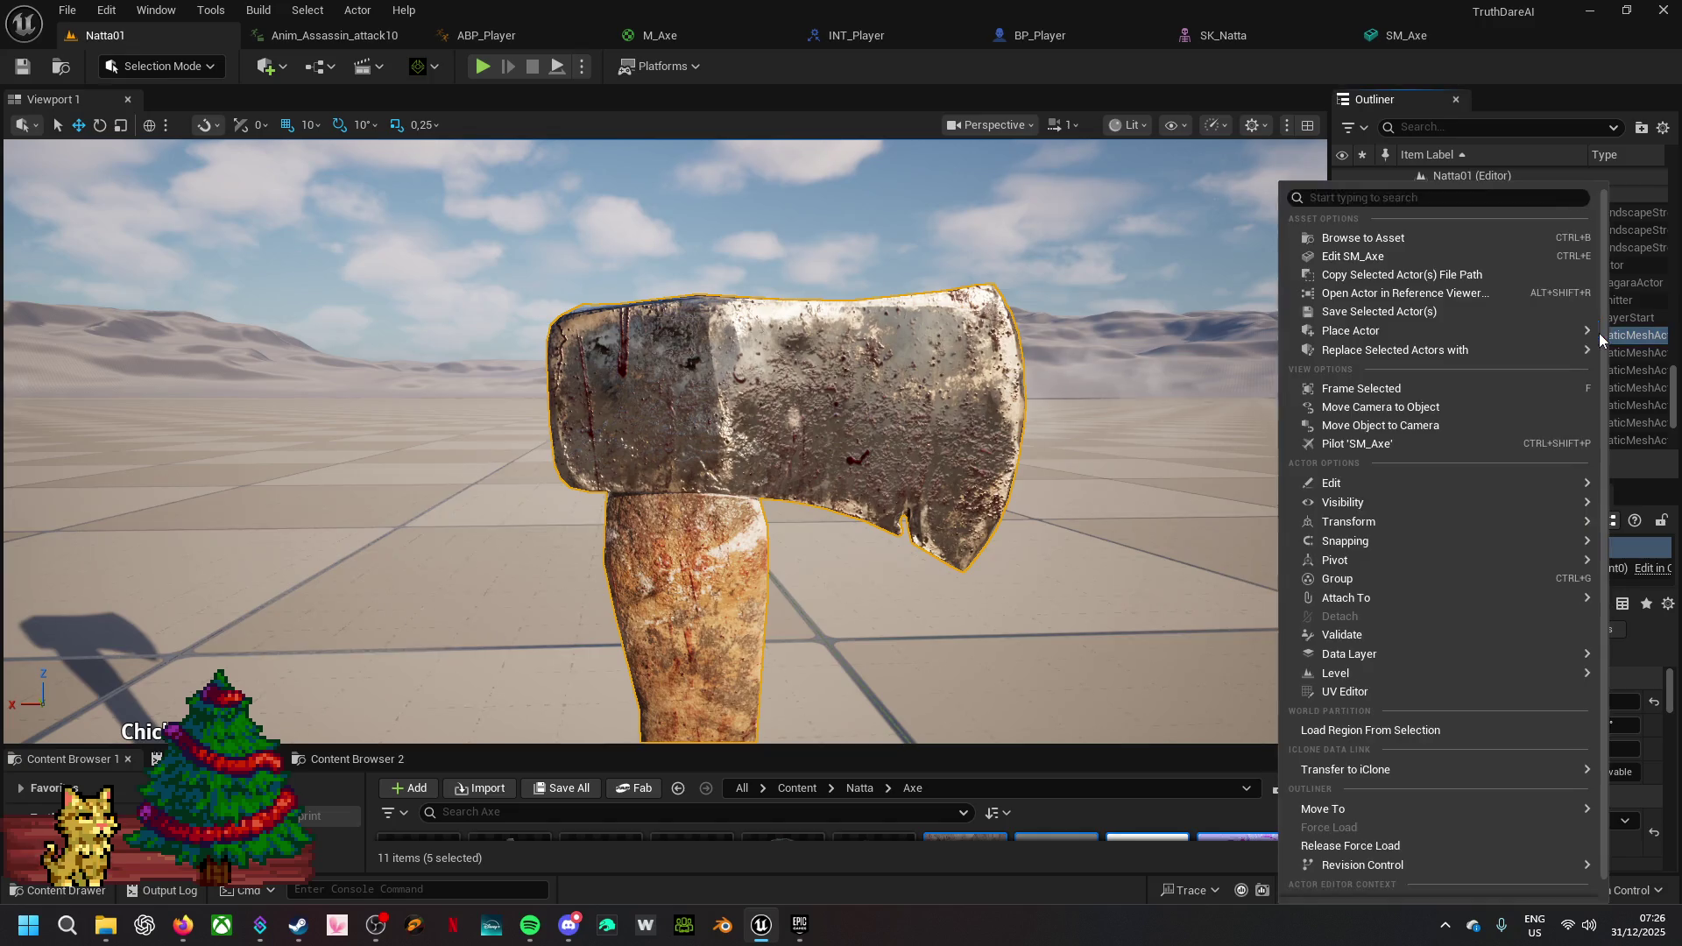
mouse_move(1600, 338)
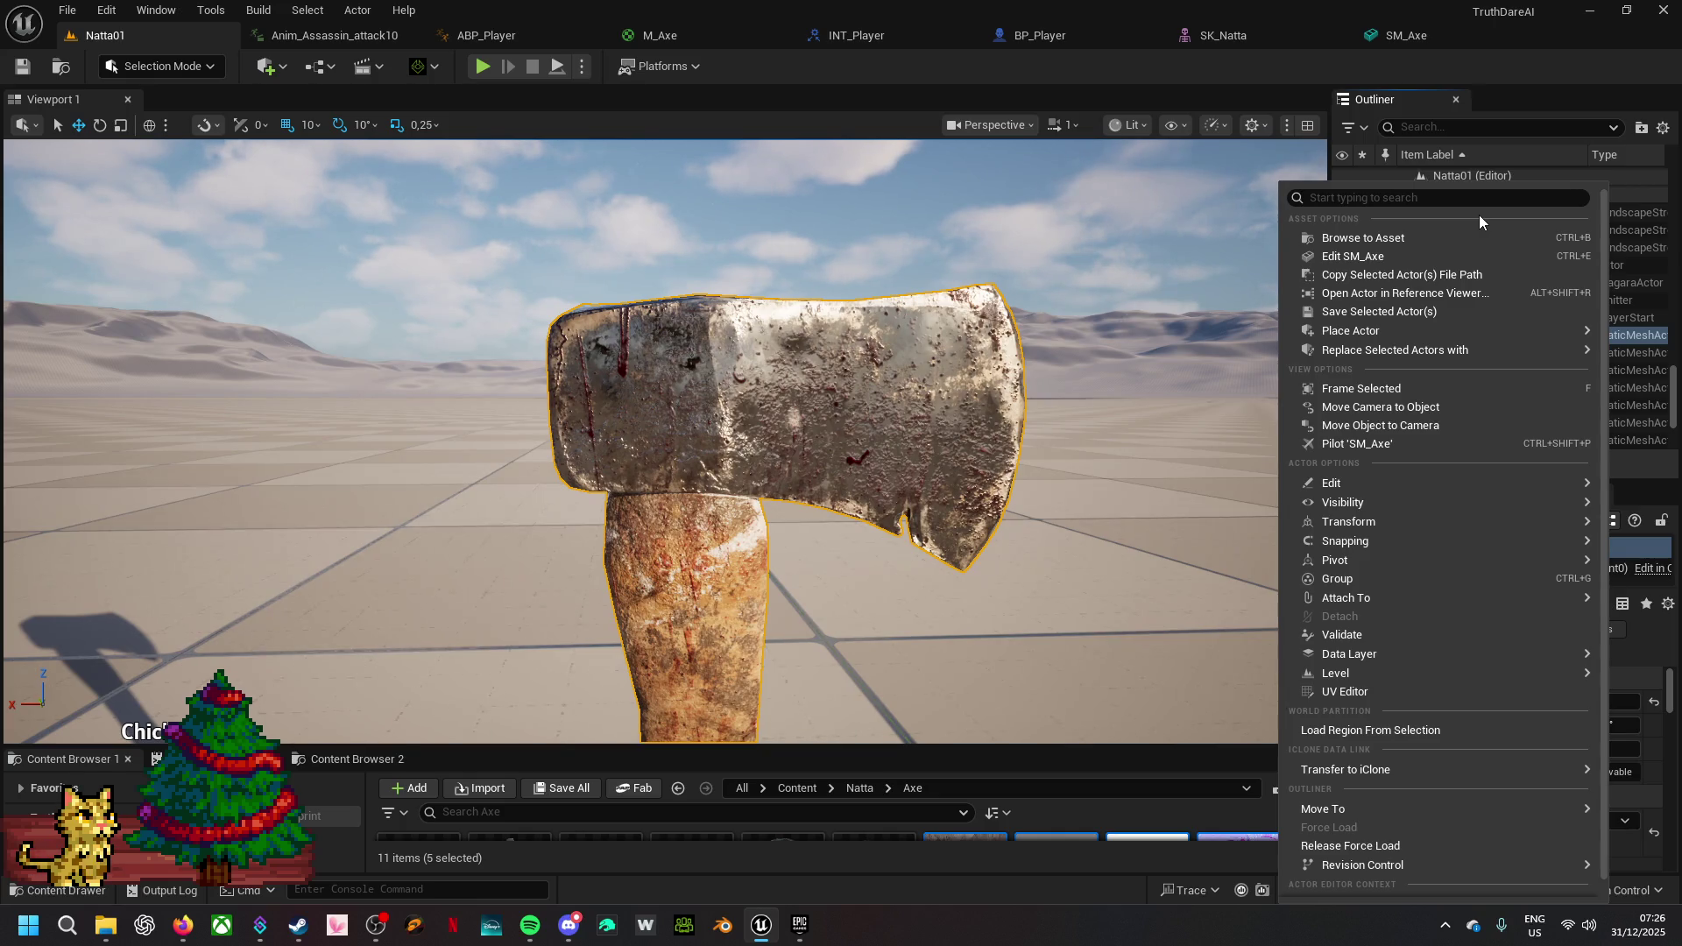
left_click(1105, 748)
left_click_drag(1106, 748, 1103, 355)
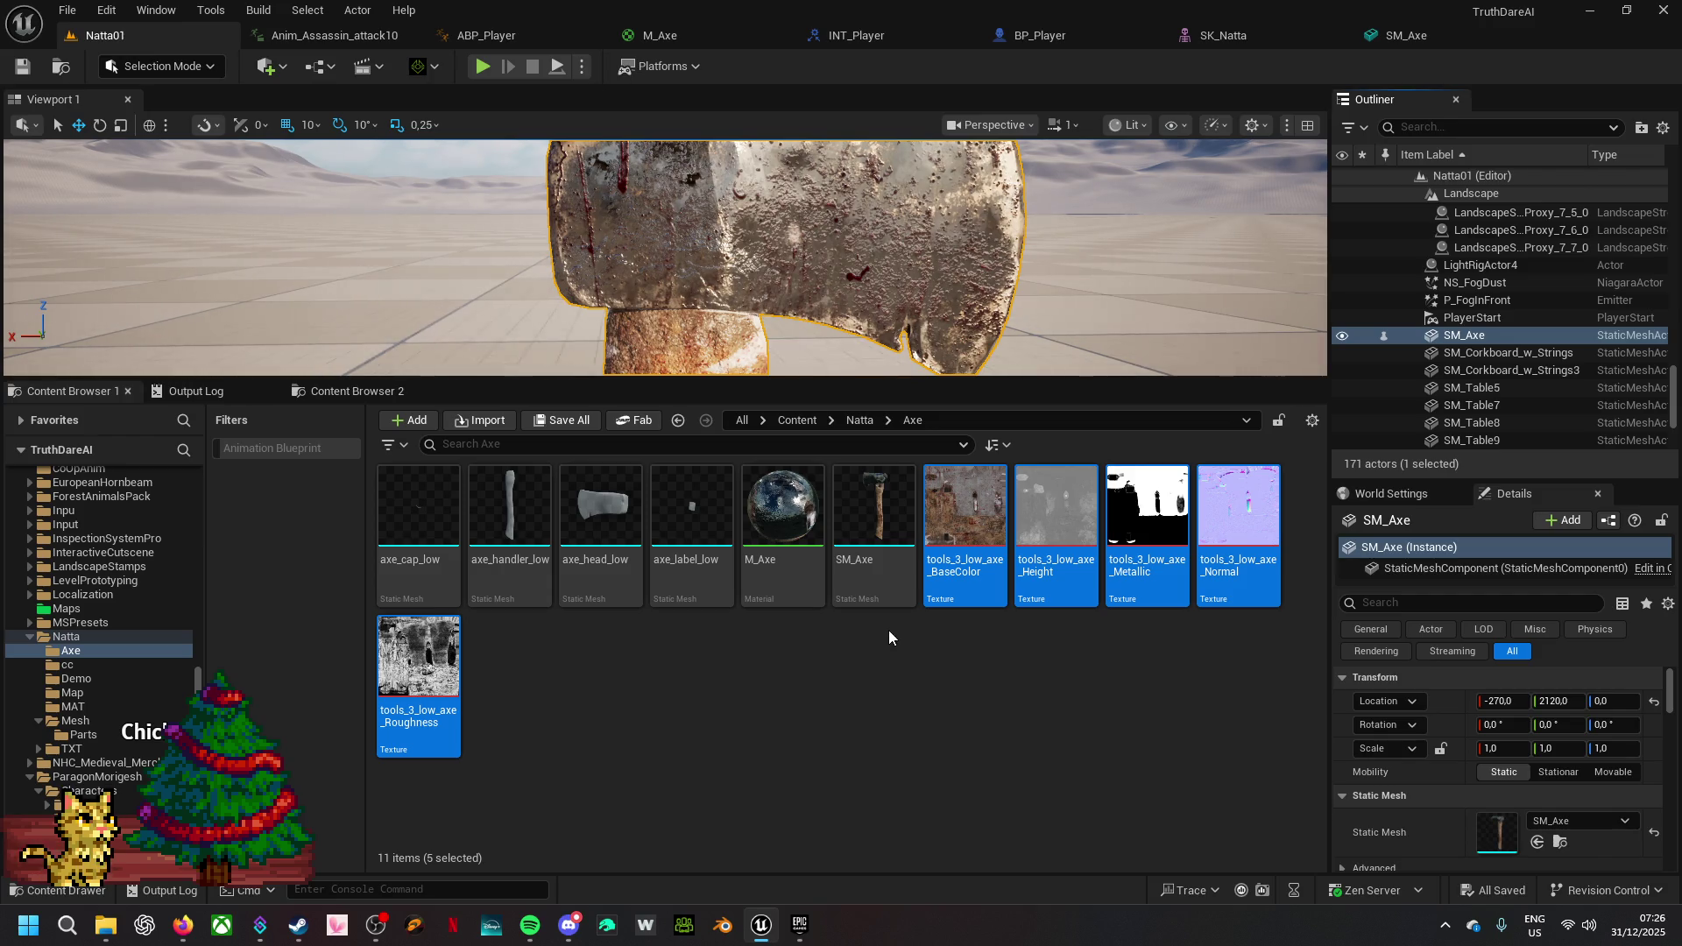
- Navigate from the Content root into BaseBp > Blueprints > Player in the Content Browser
left_click(797, 421)
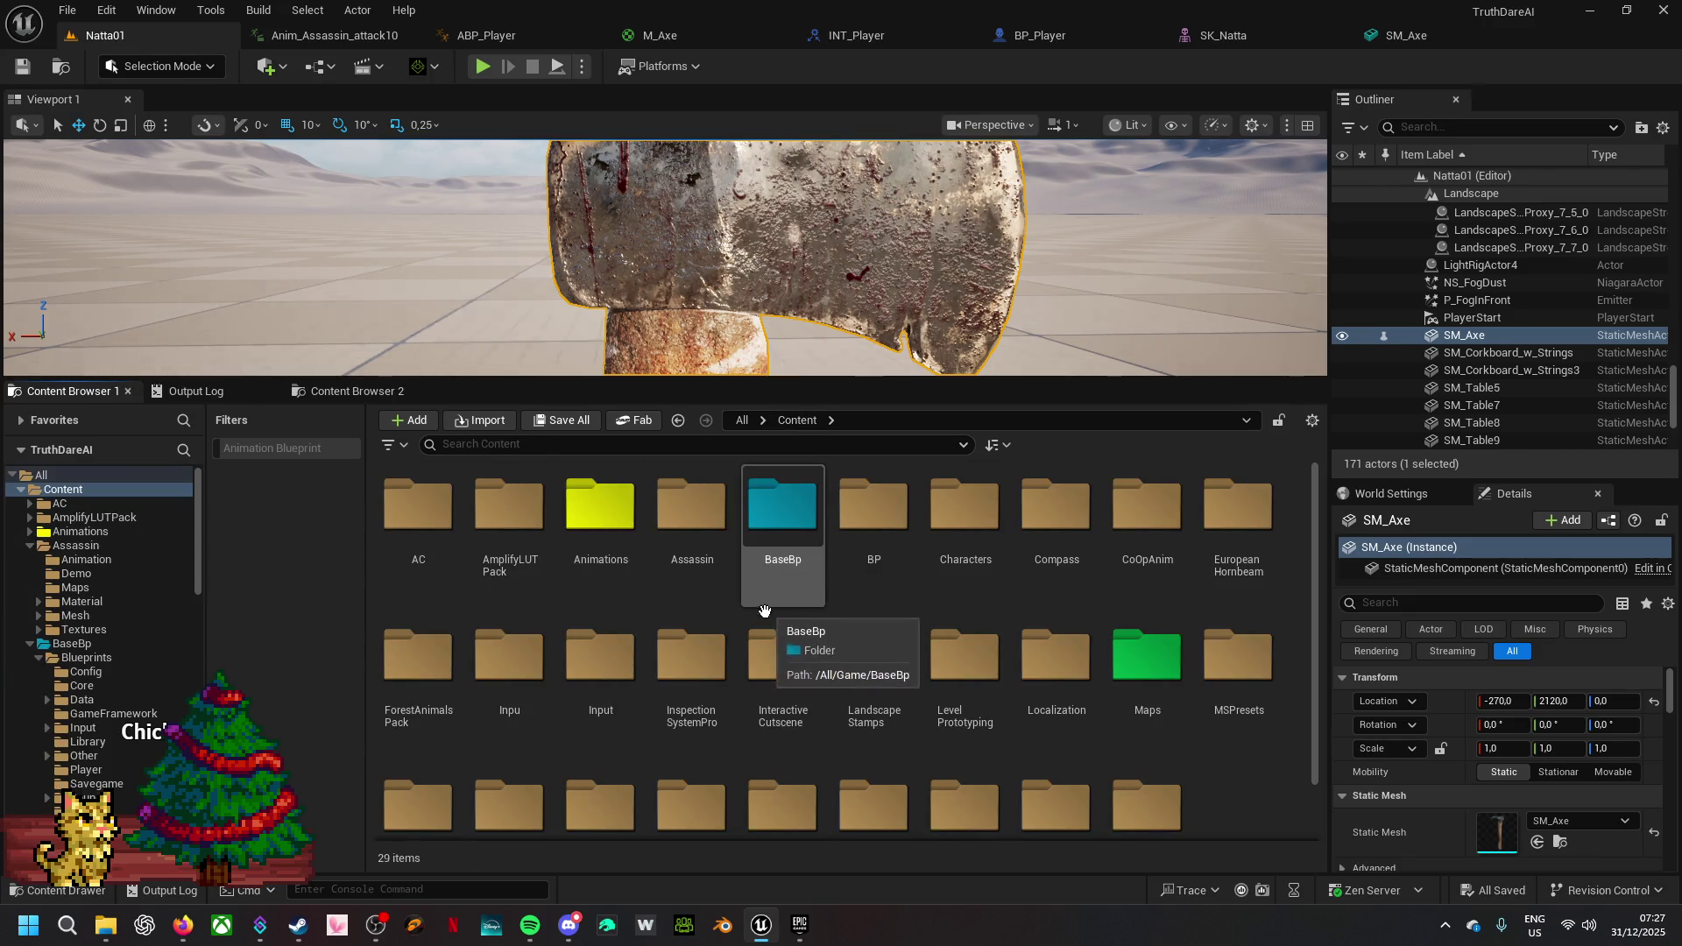
double_click(806, 546)
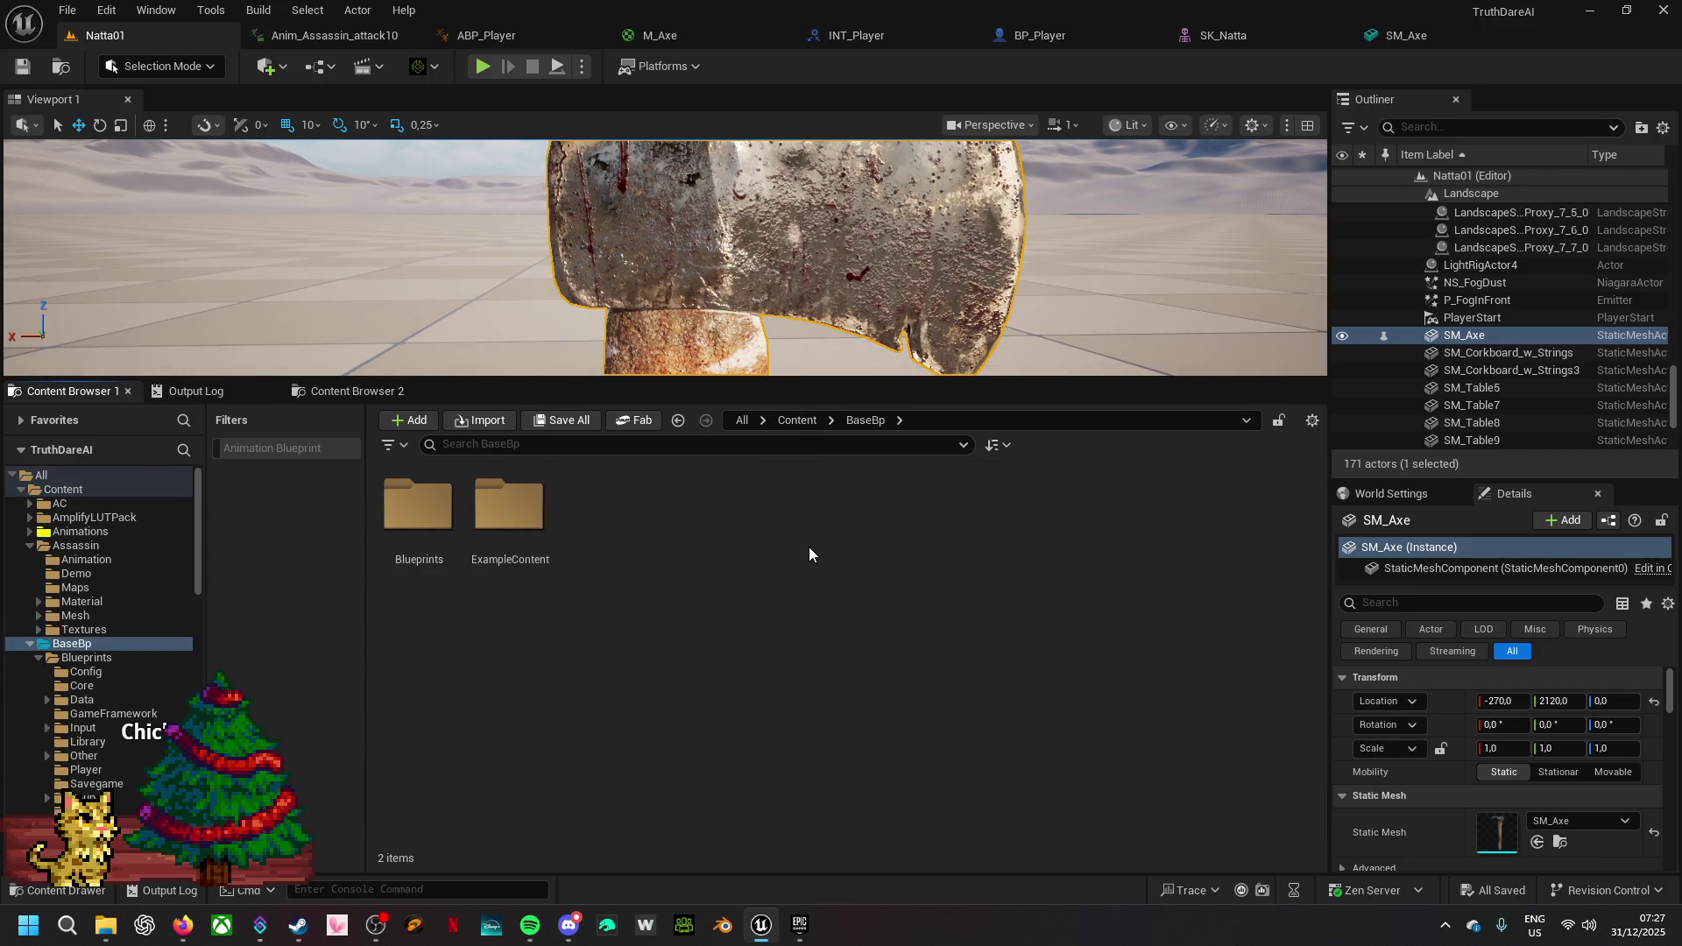
double_click(448, 518)
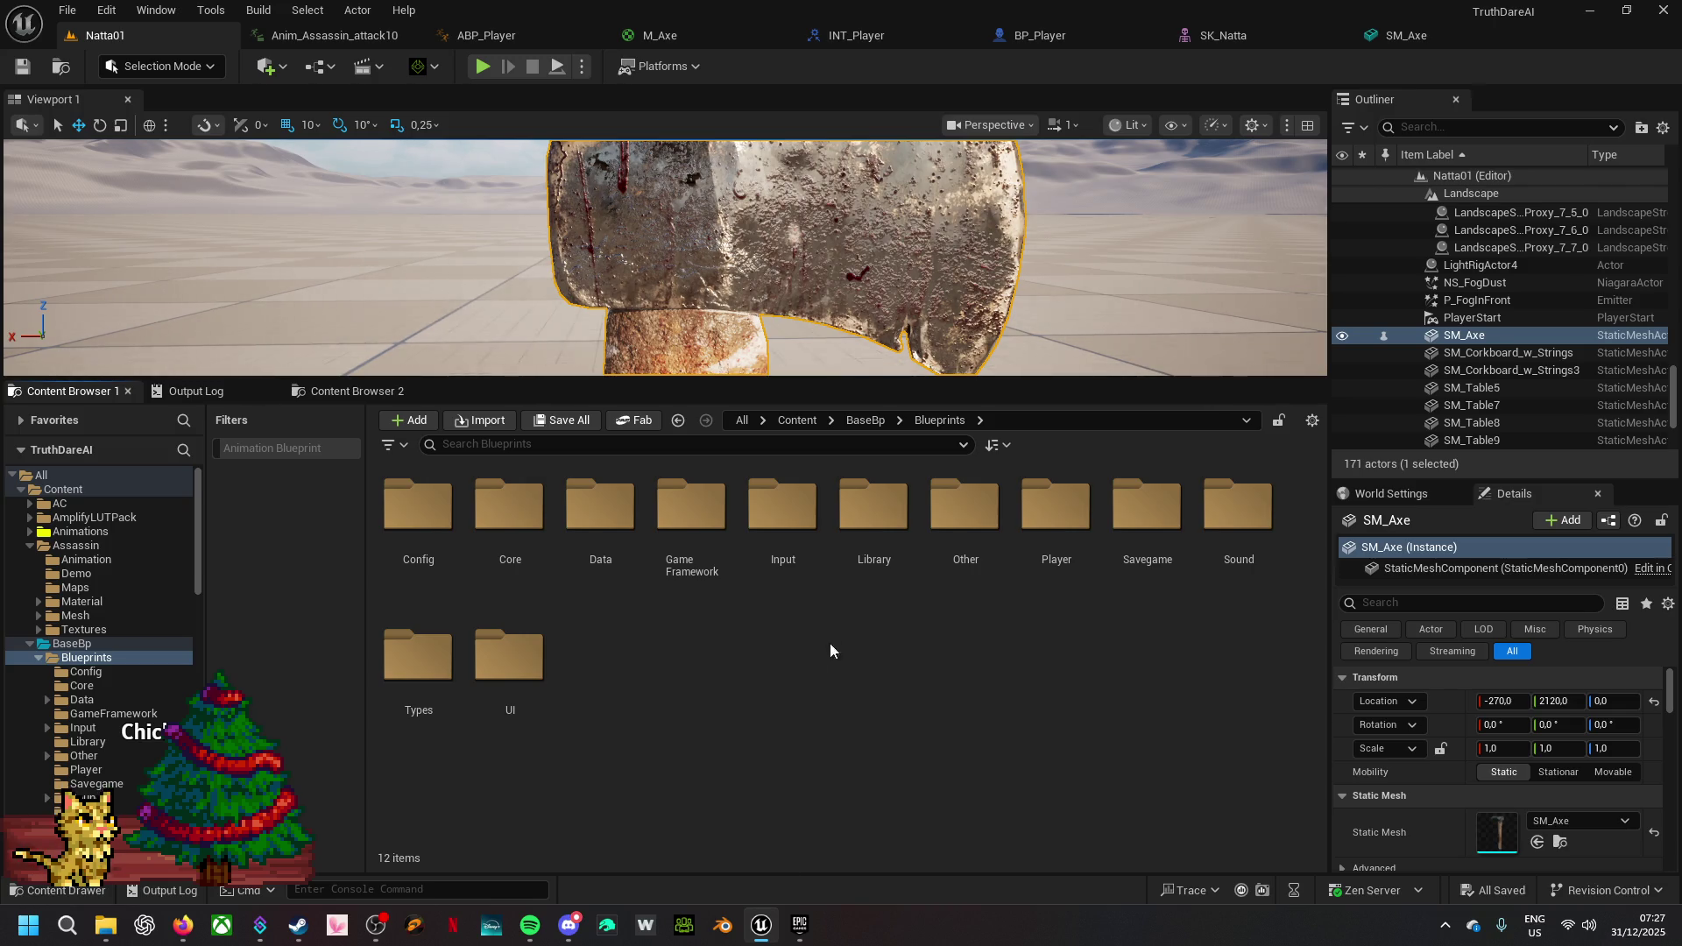
double_click(1054, 508)
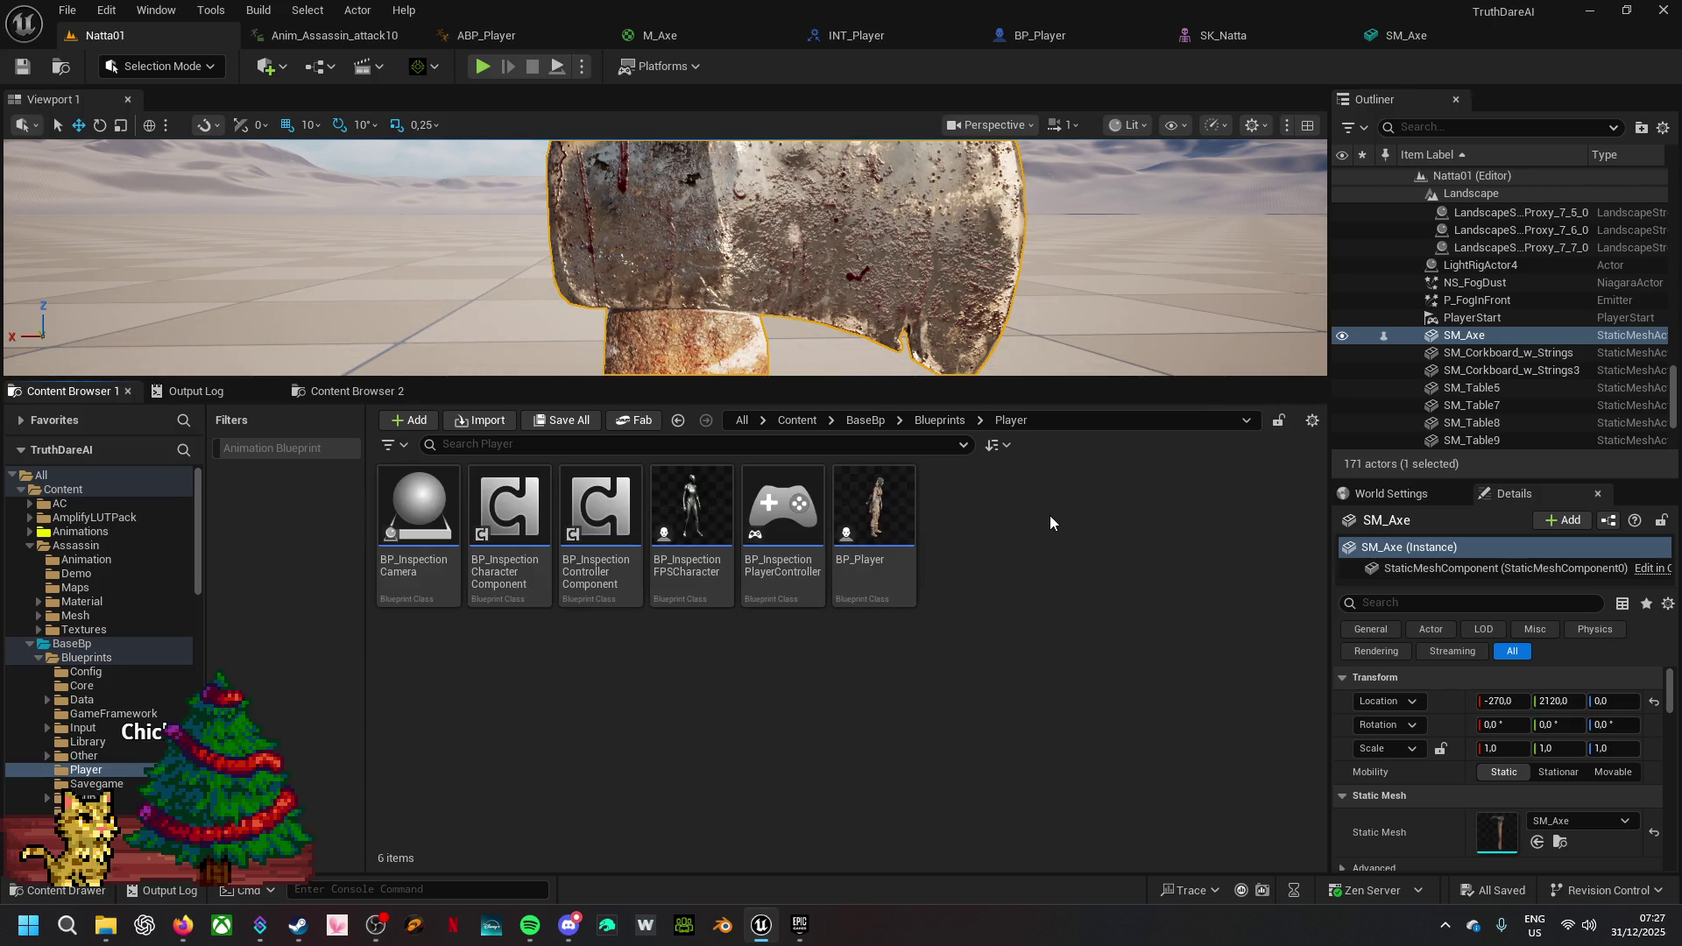
- Create an Actor-based Blueprint Class named BP_Axe and open it in the Blueprint editor
right_click(717, 750)
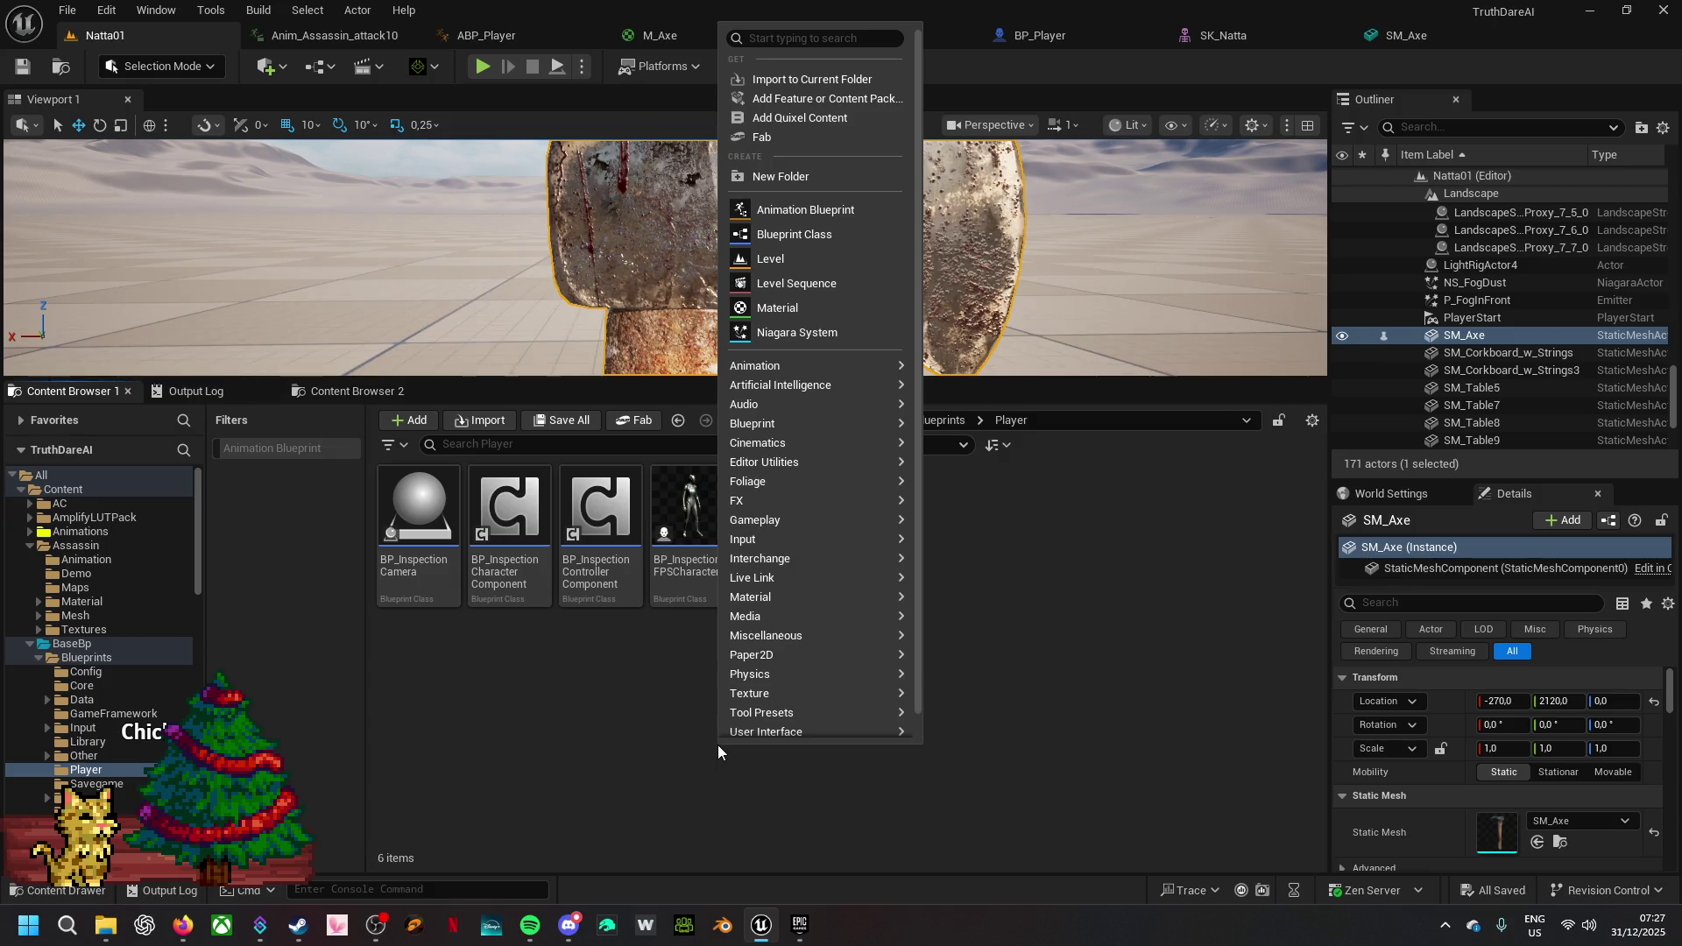
left_click(838, 233)
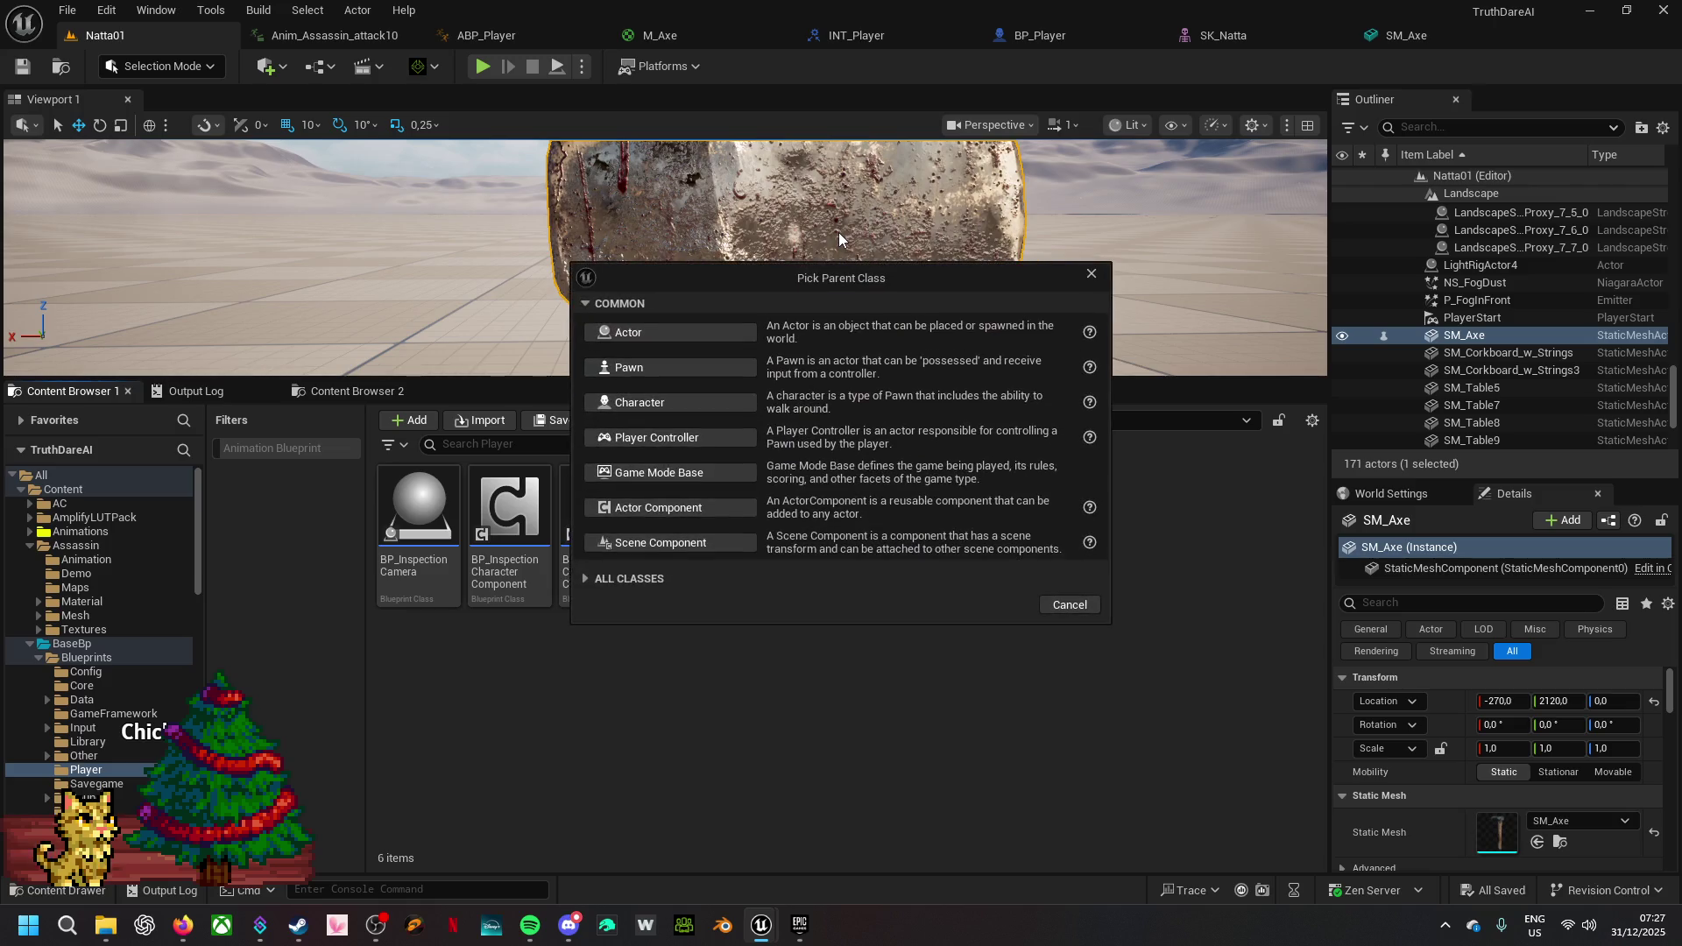
left_click(670, 331)
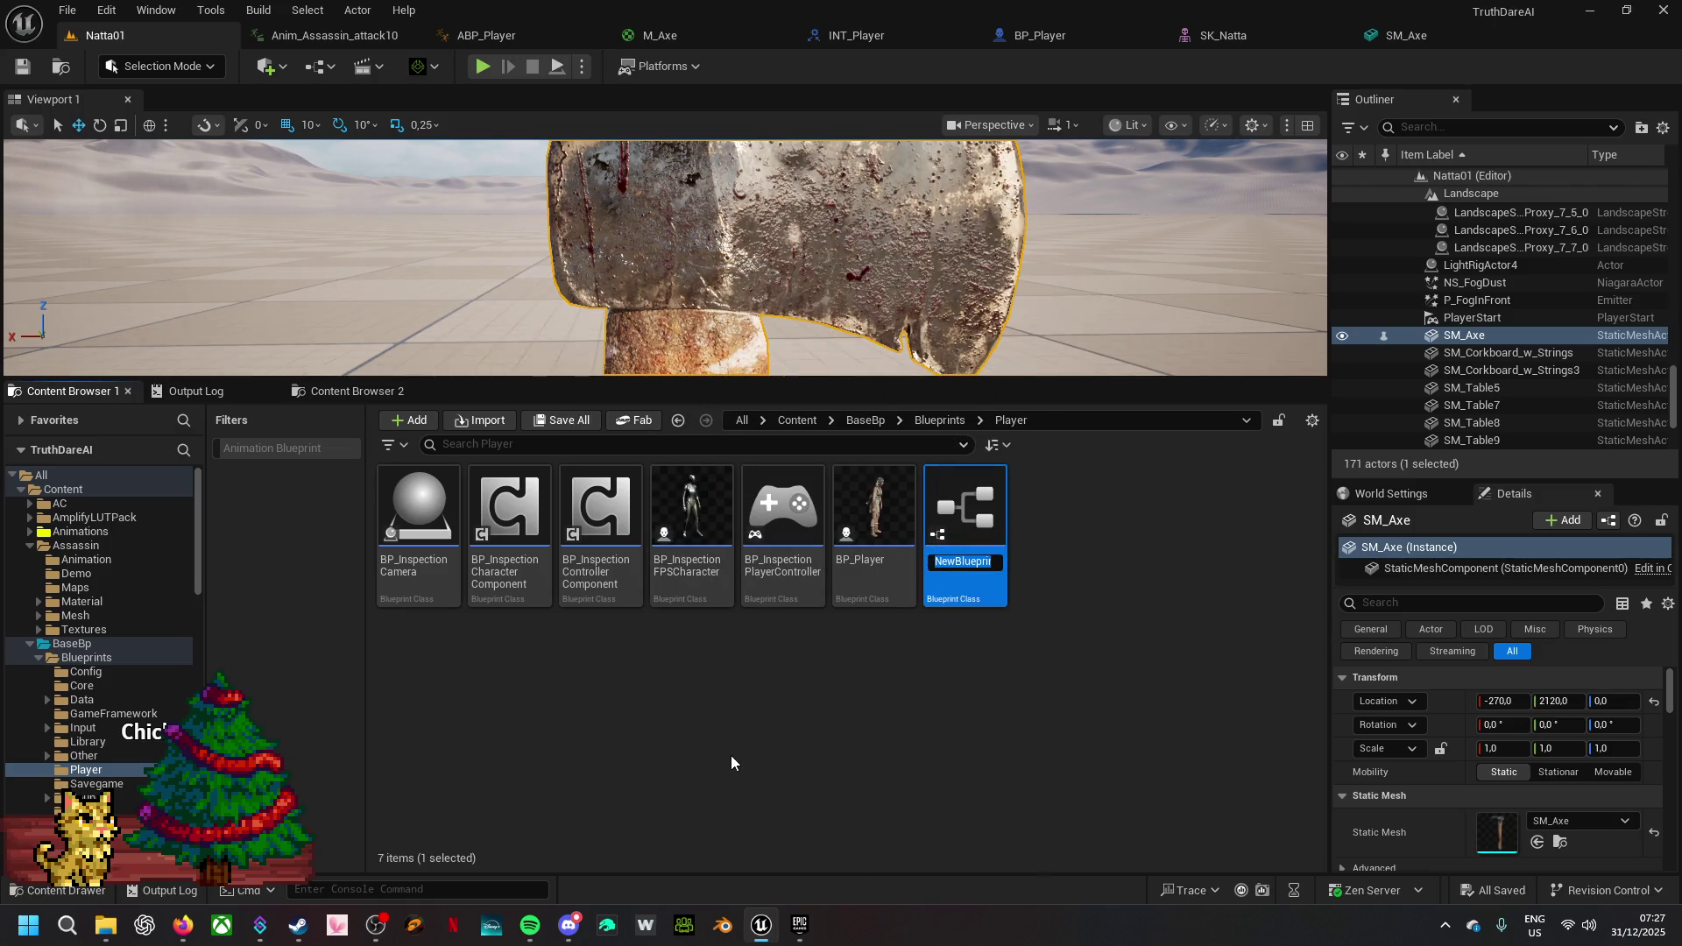
type("BP_Axe")
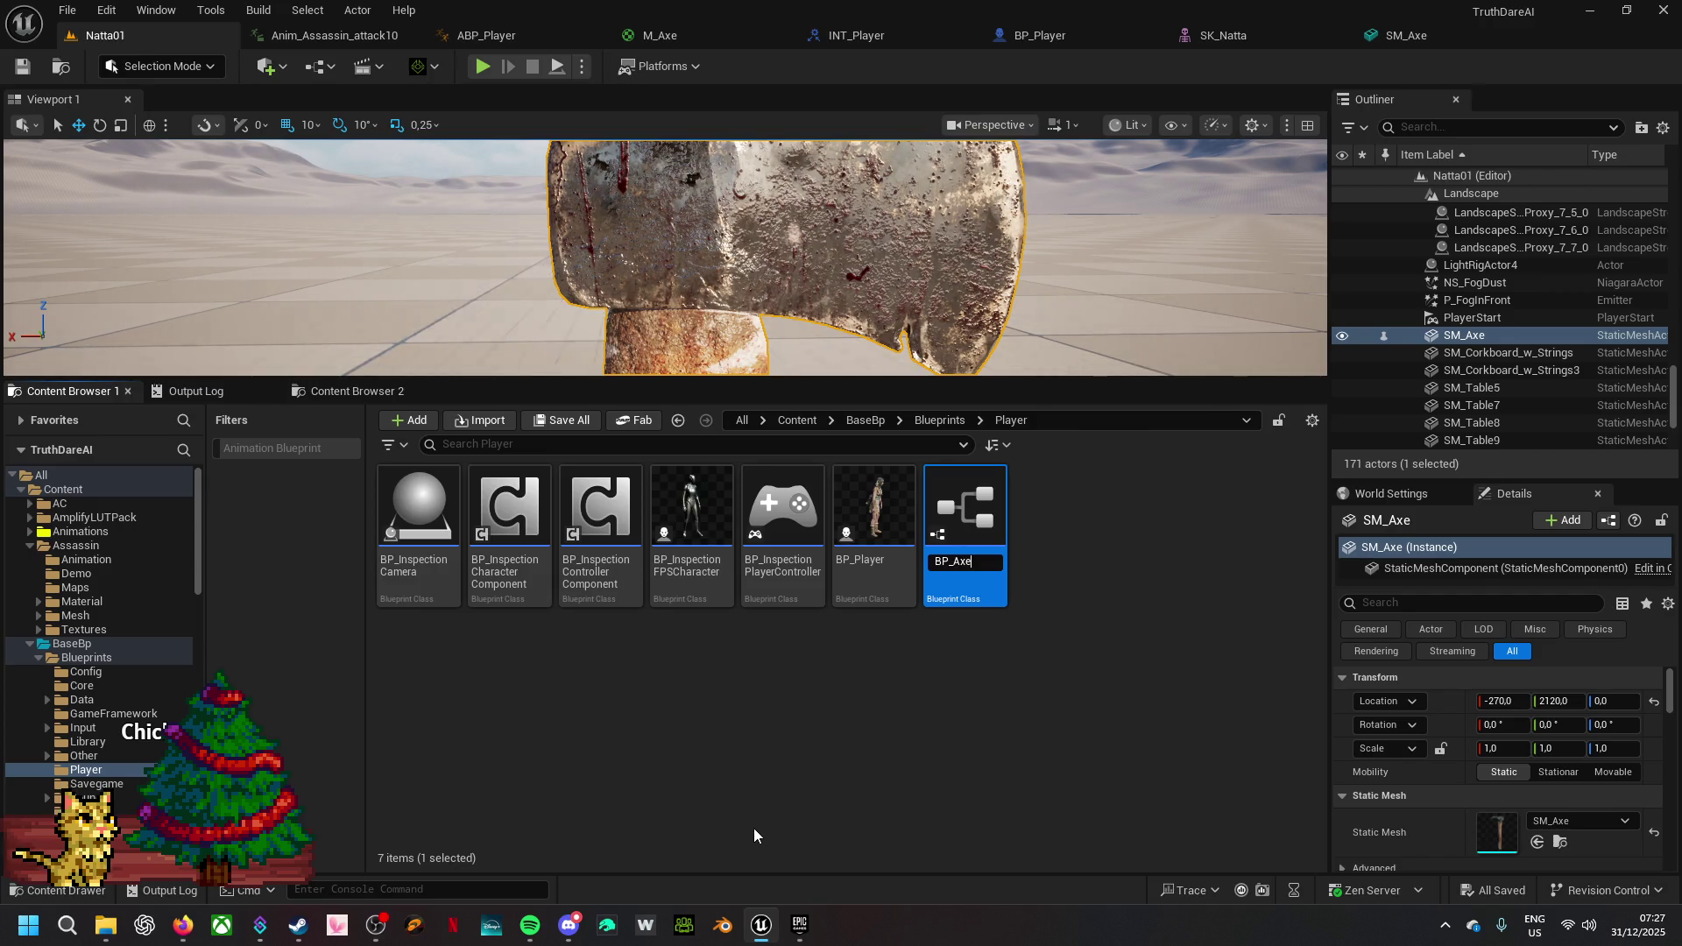
key("Return")
double_click(406, 520)
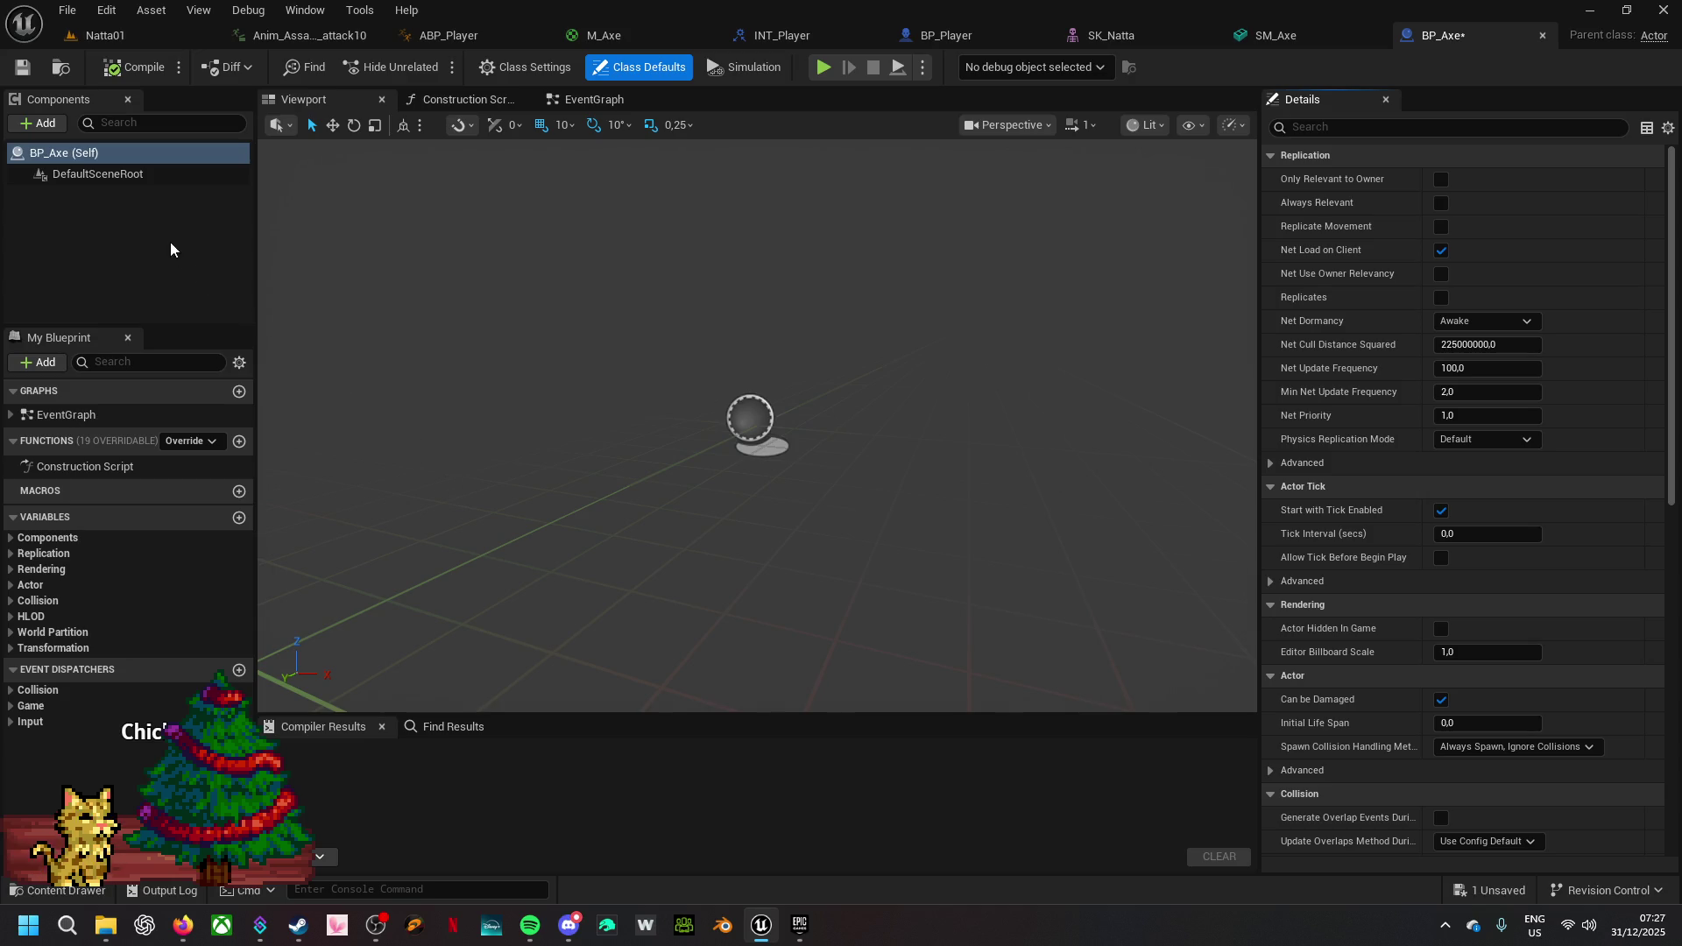
- Add a Static Mesh component to BP_Axe and name it Axe
left_click(52, 124)
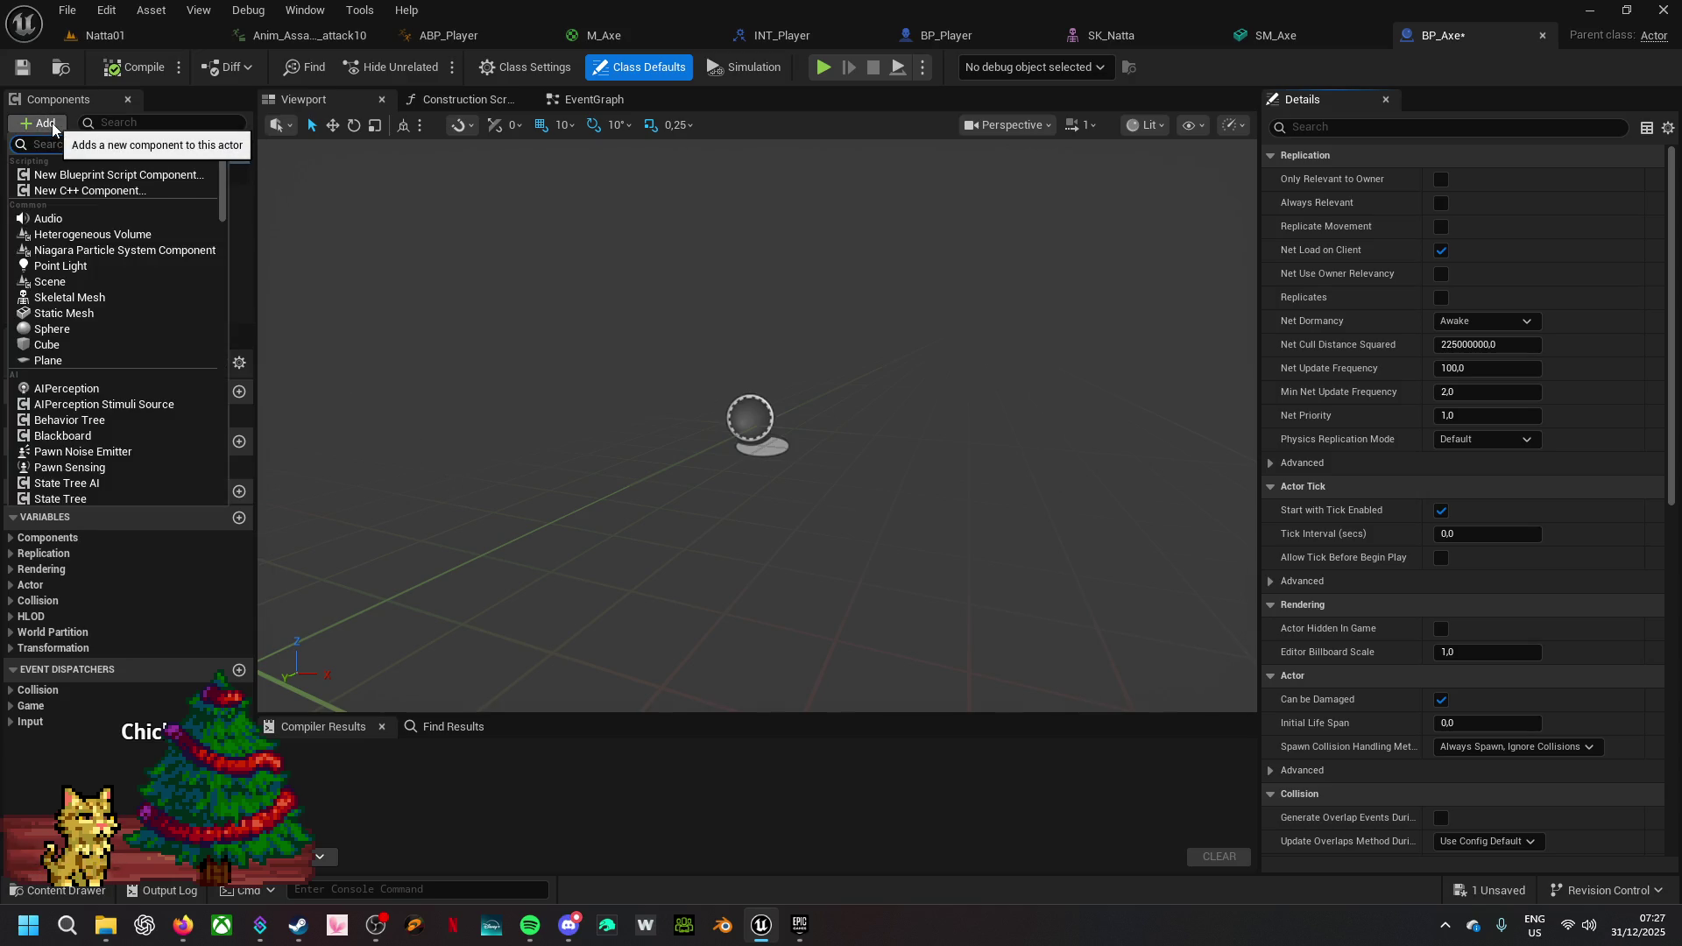
left_click(66, 328)
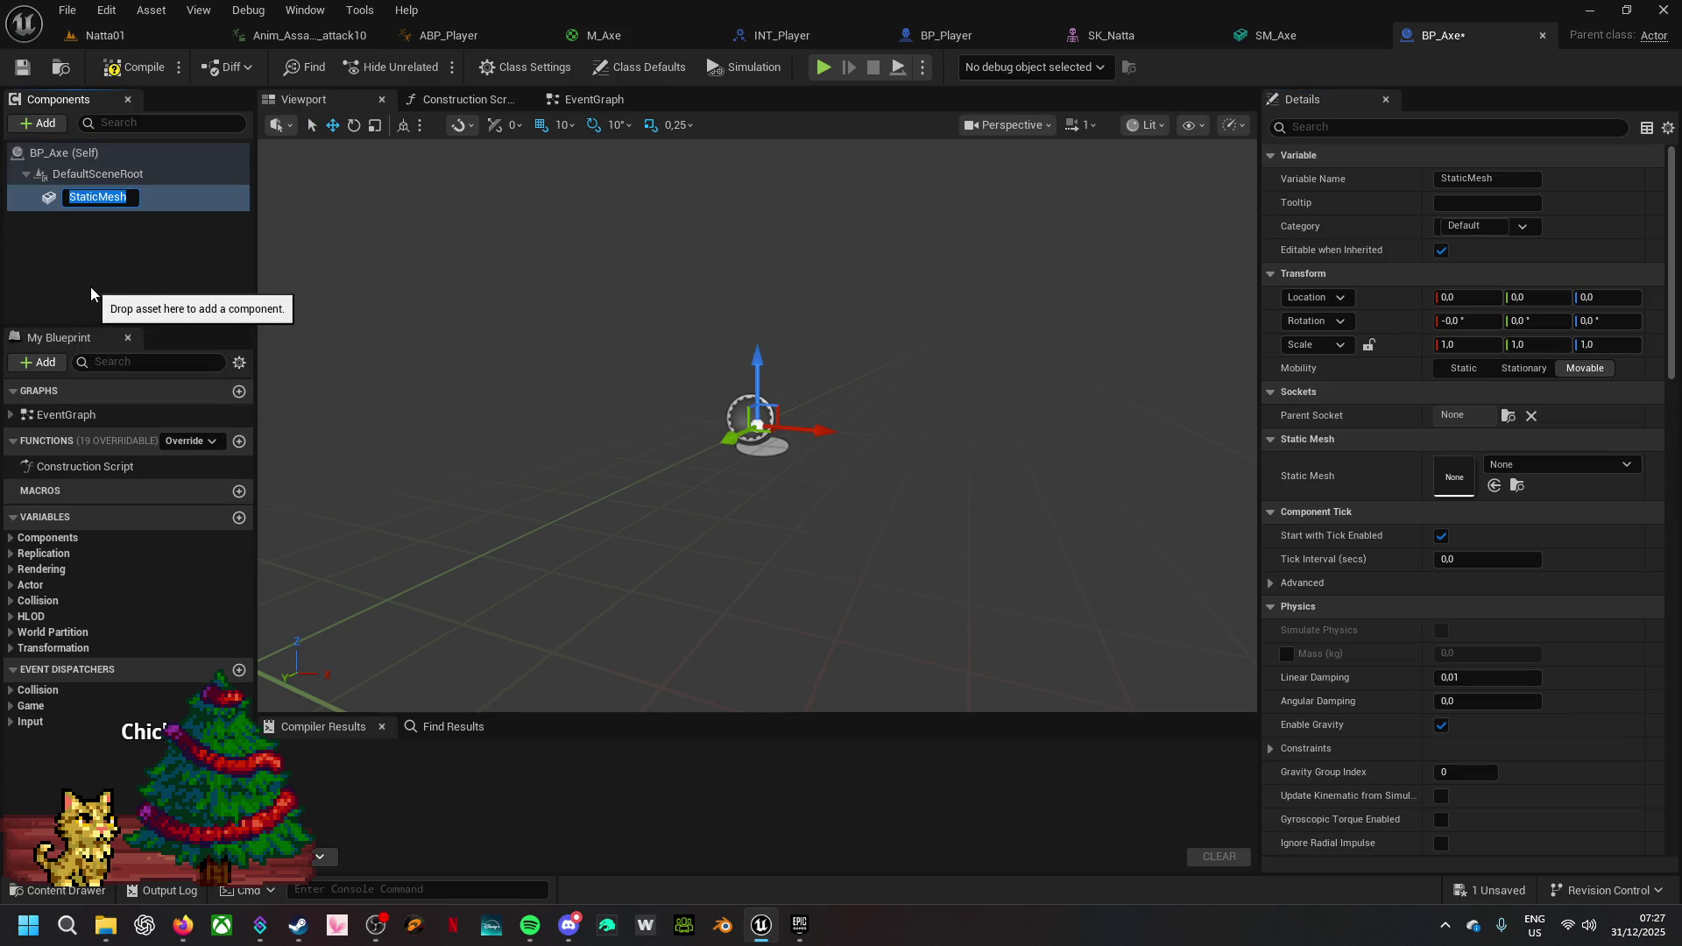
type("Axe")
left_click(91, 286)
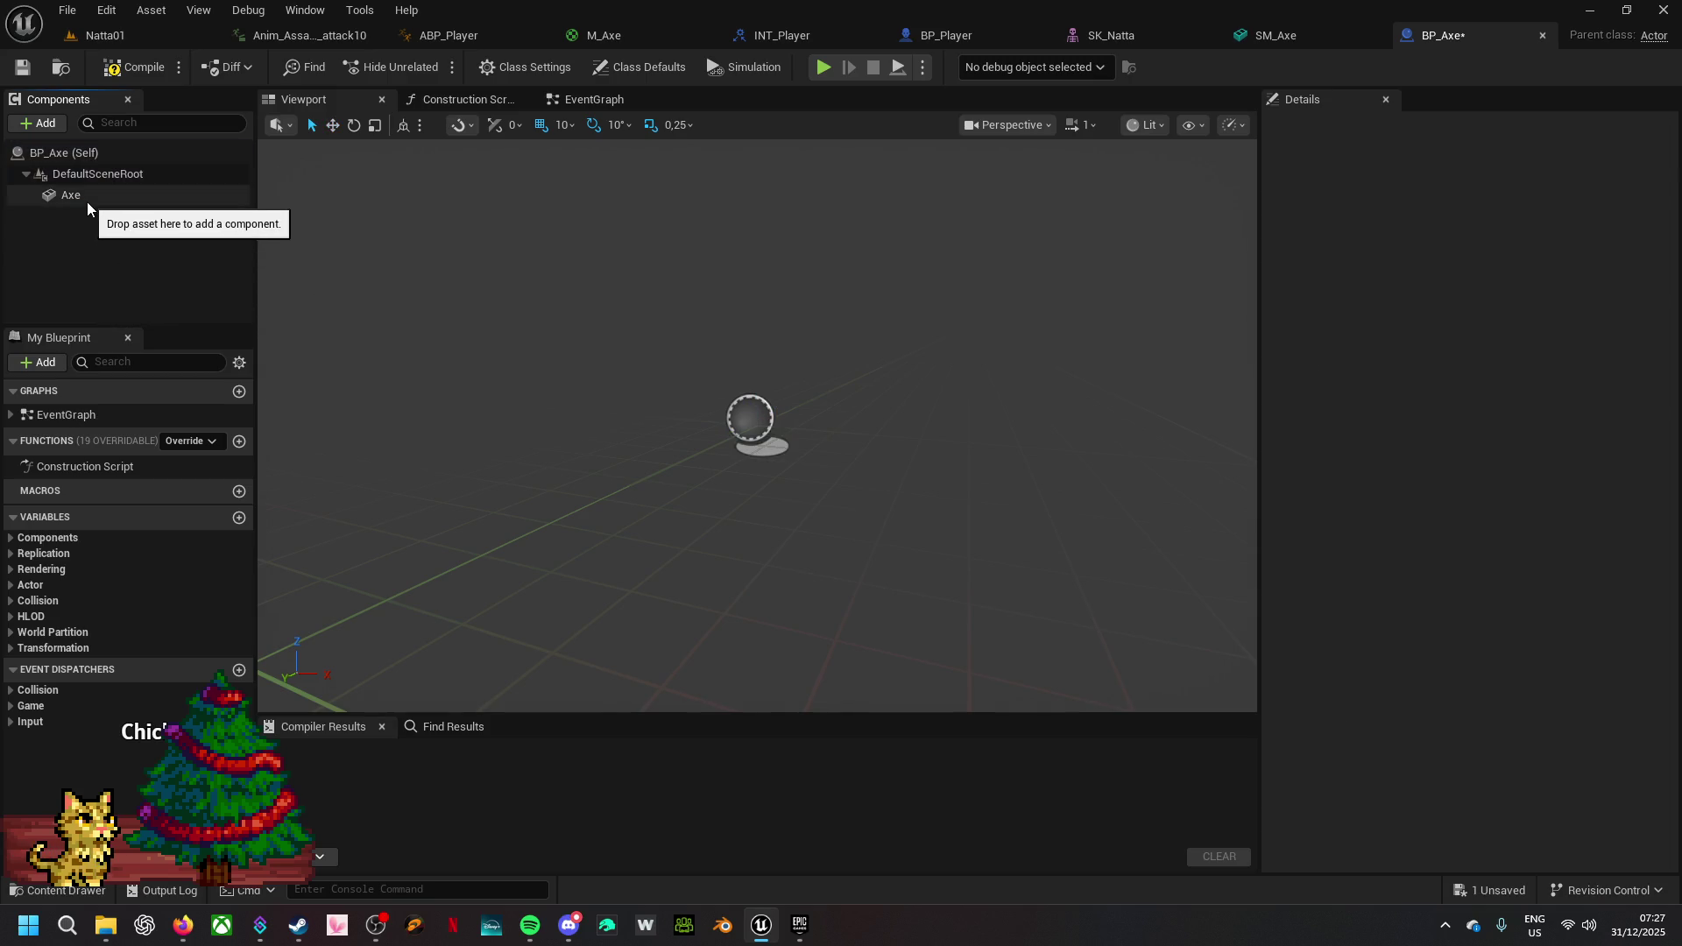
- Set the Axe component's Static Mesh to SM_Axe
left_click(131, 195)
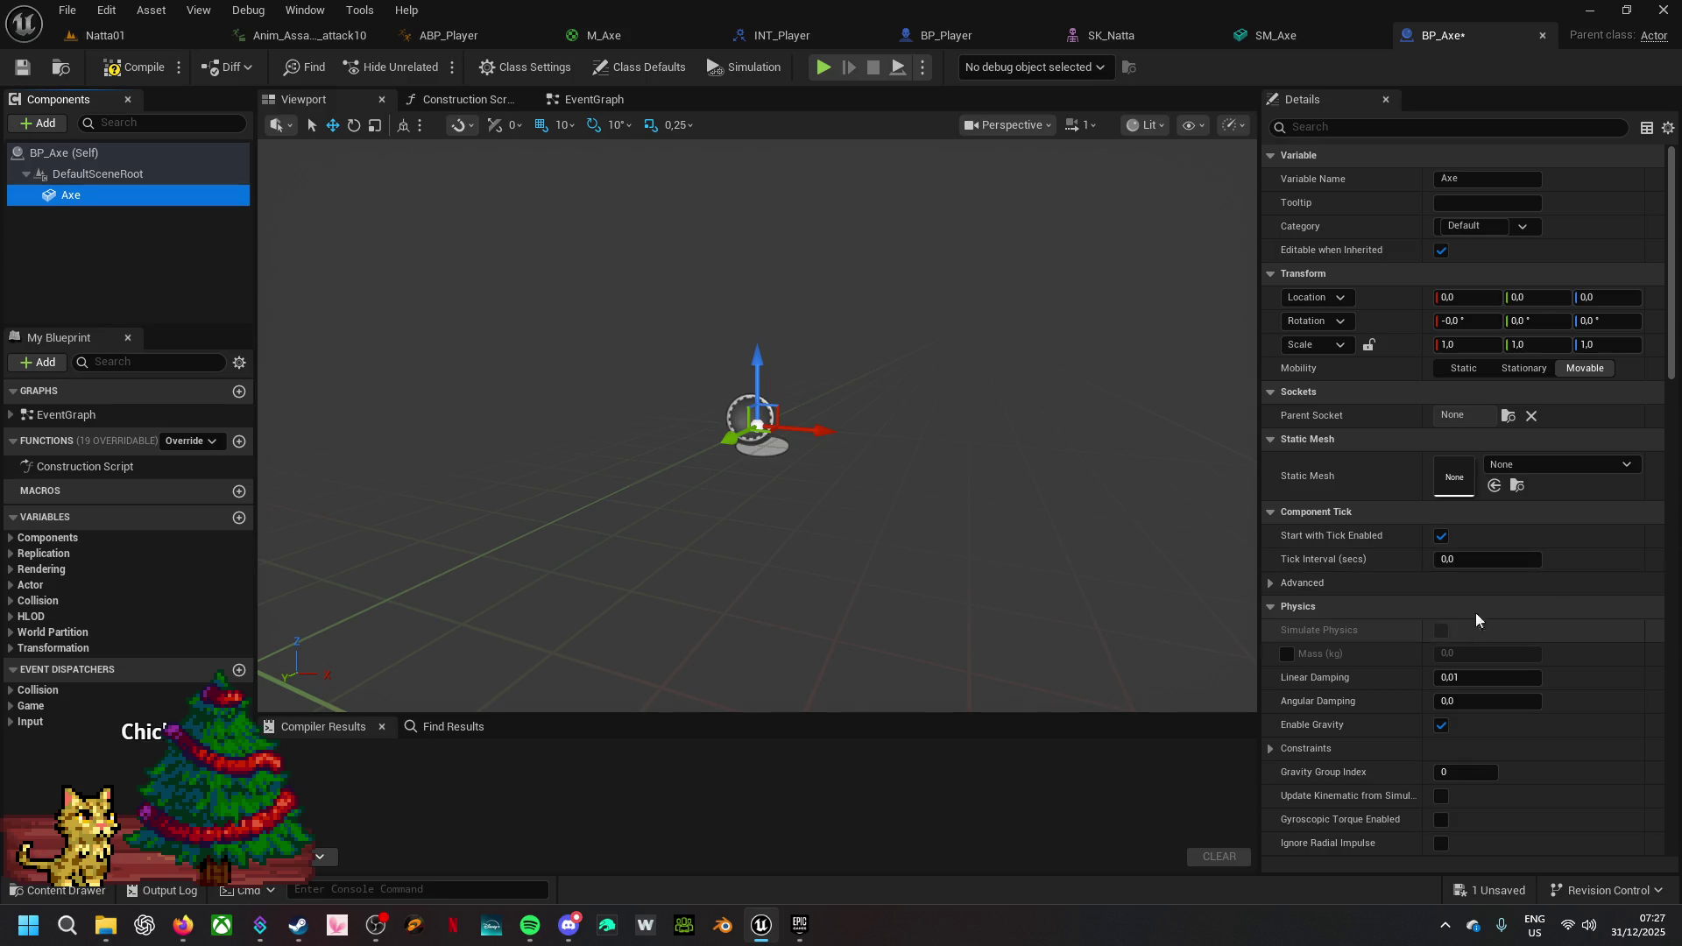
left_click(1531, 462)
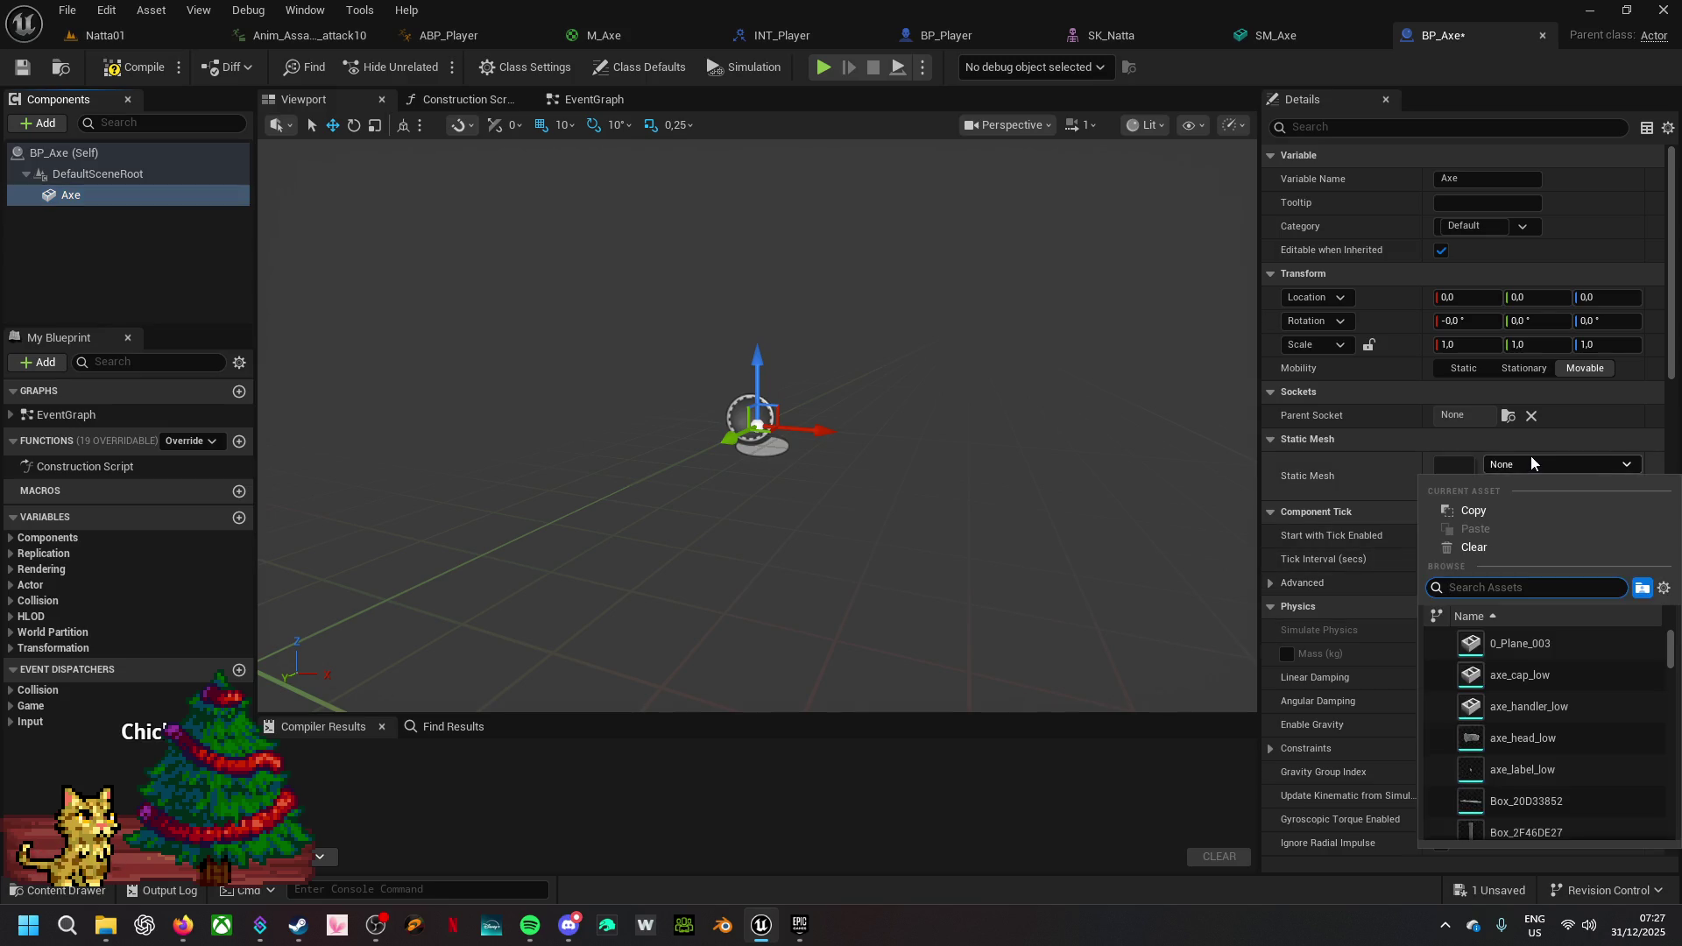
type("axe")
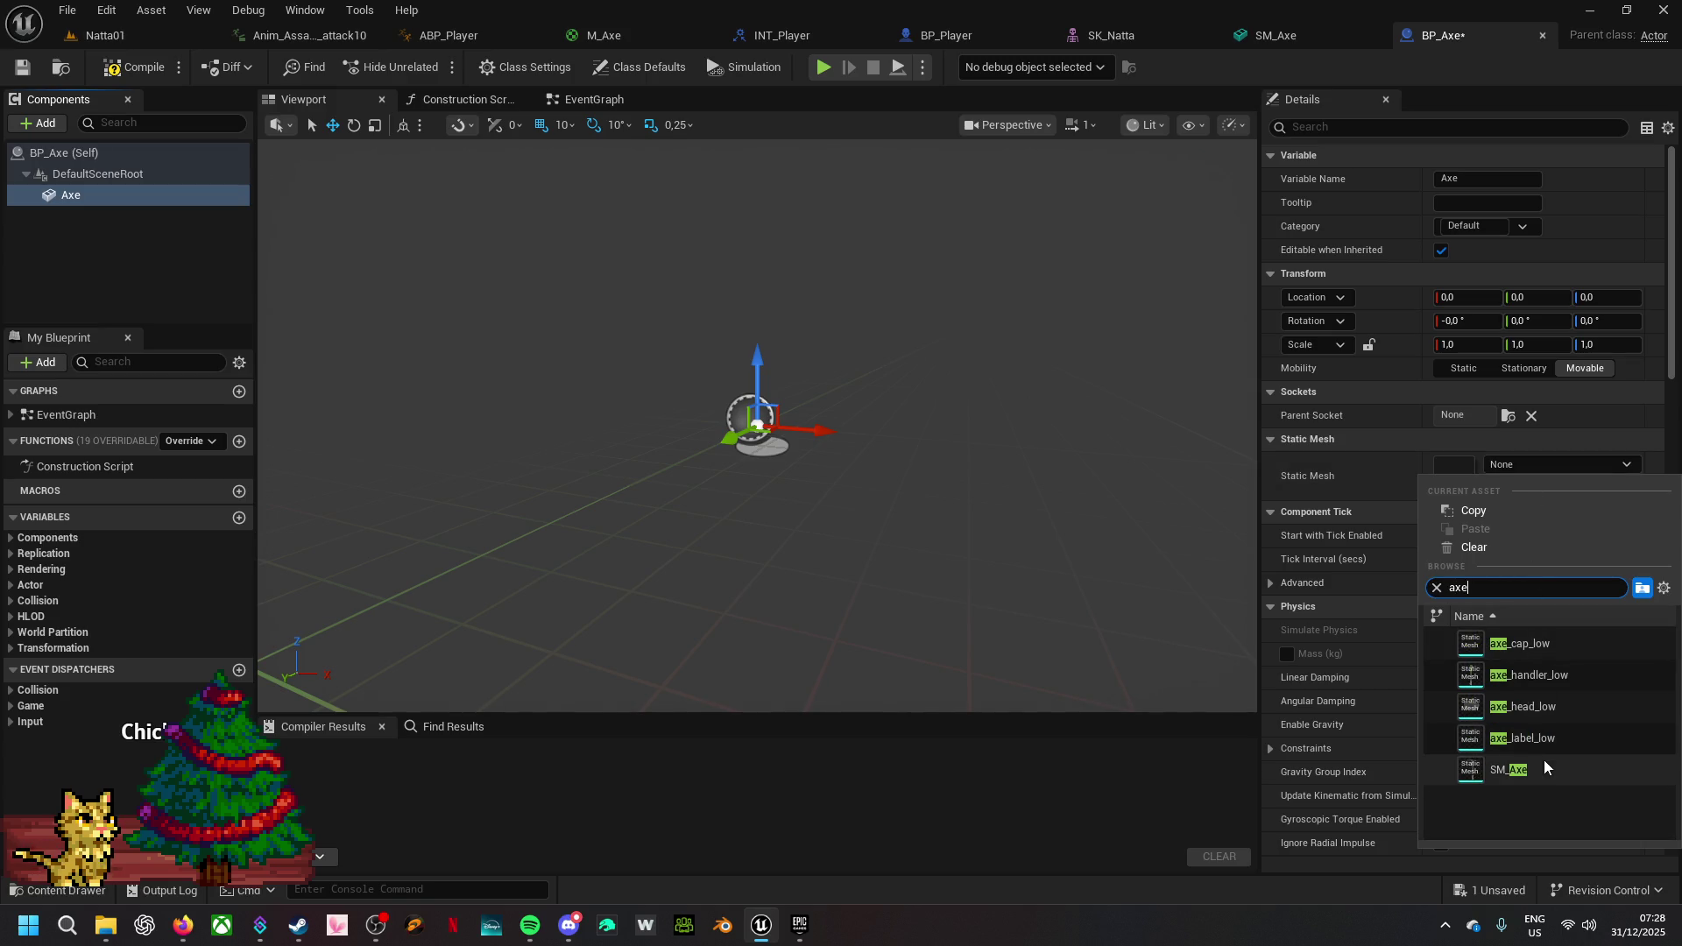
left_click(1547, 770)
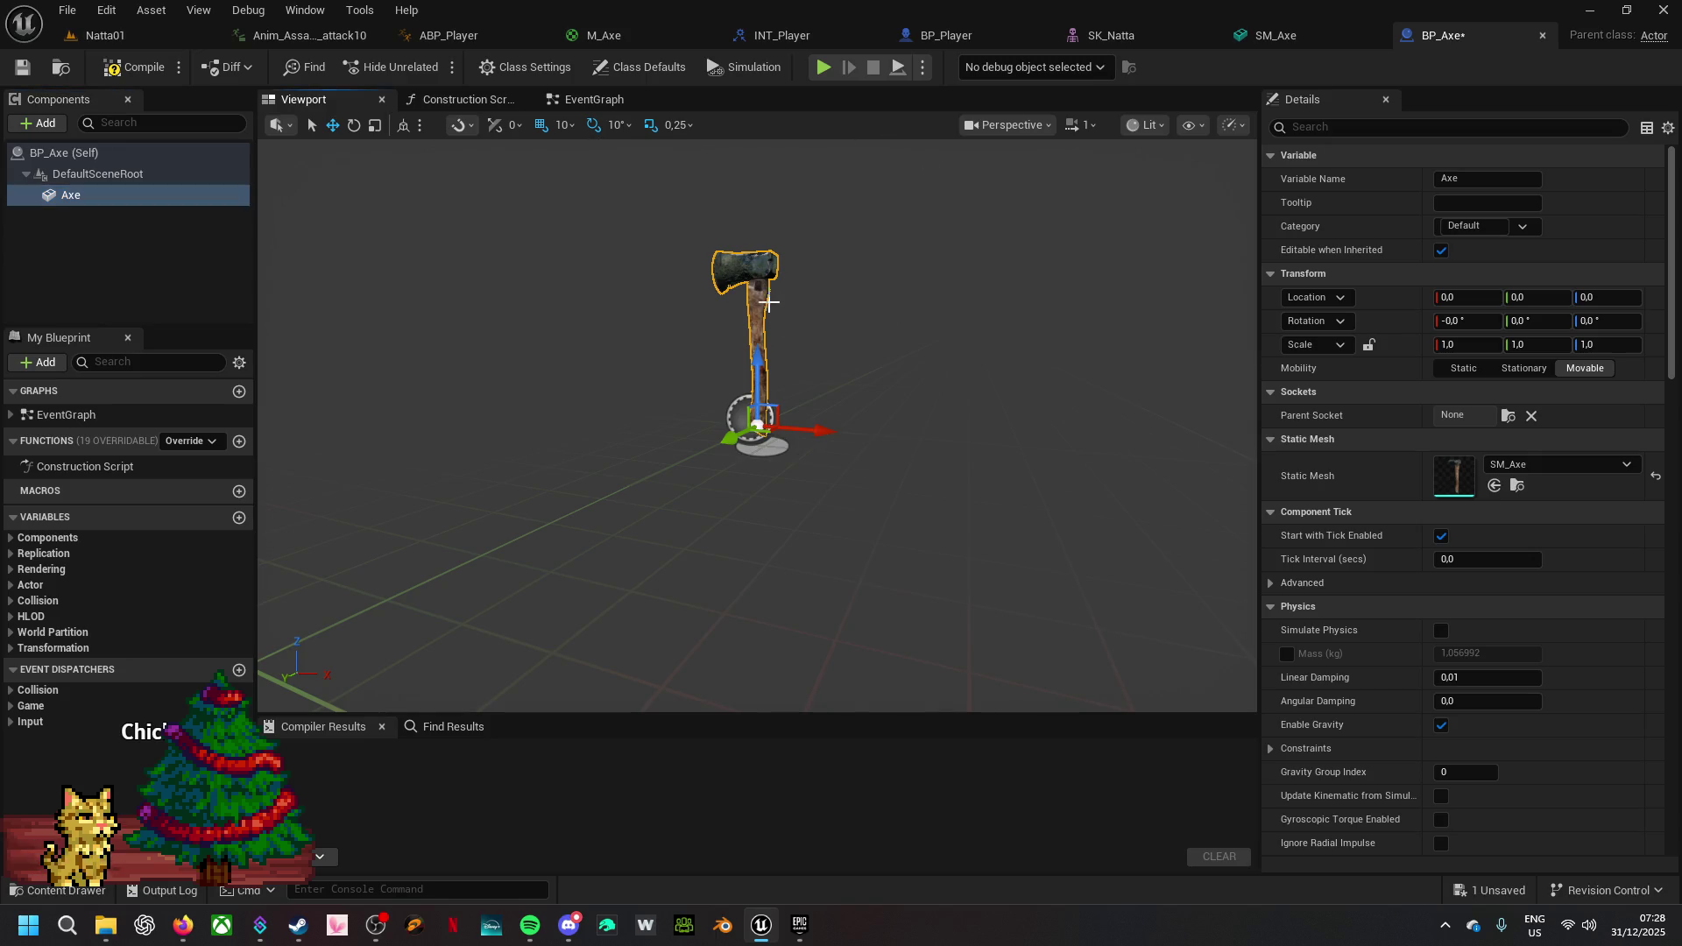
- Rotate the Axe component's yaw to about -180 degrees
key("e")
left_click_drag(774, 447, 862, 448)
scroll(757, 426, "up", 5)
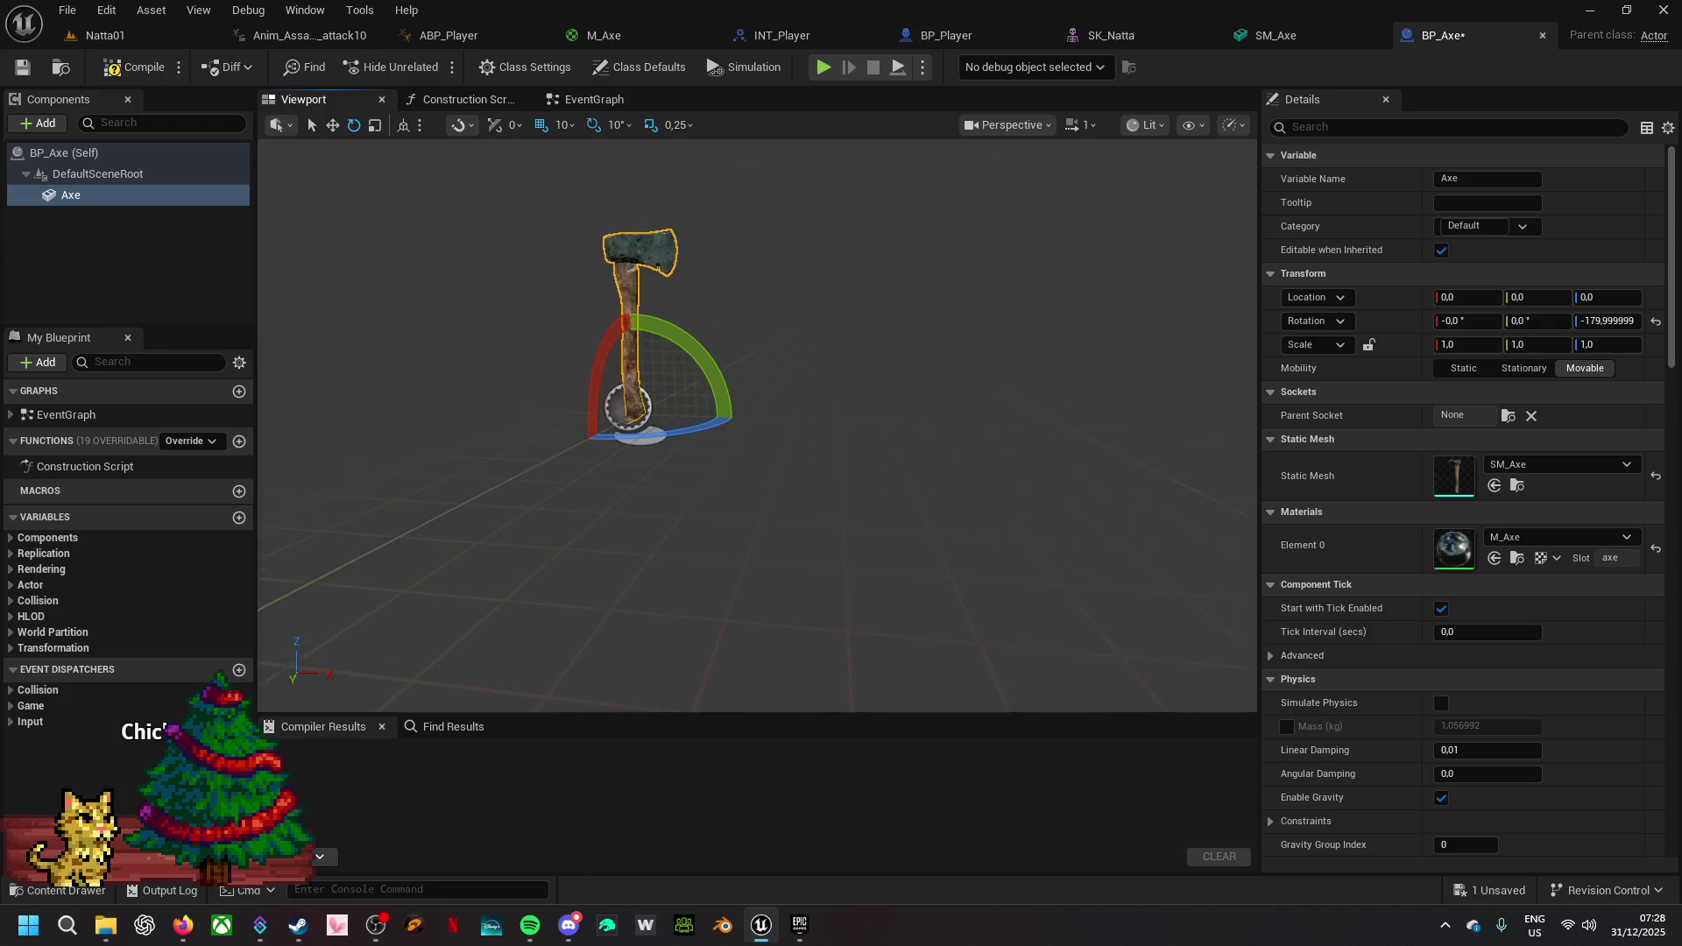
scroll(757, 426, "down", 5)
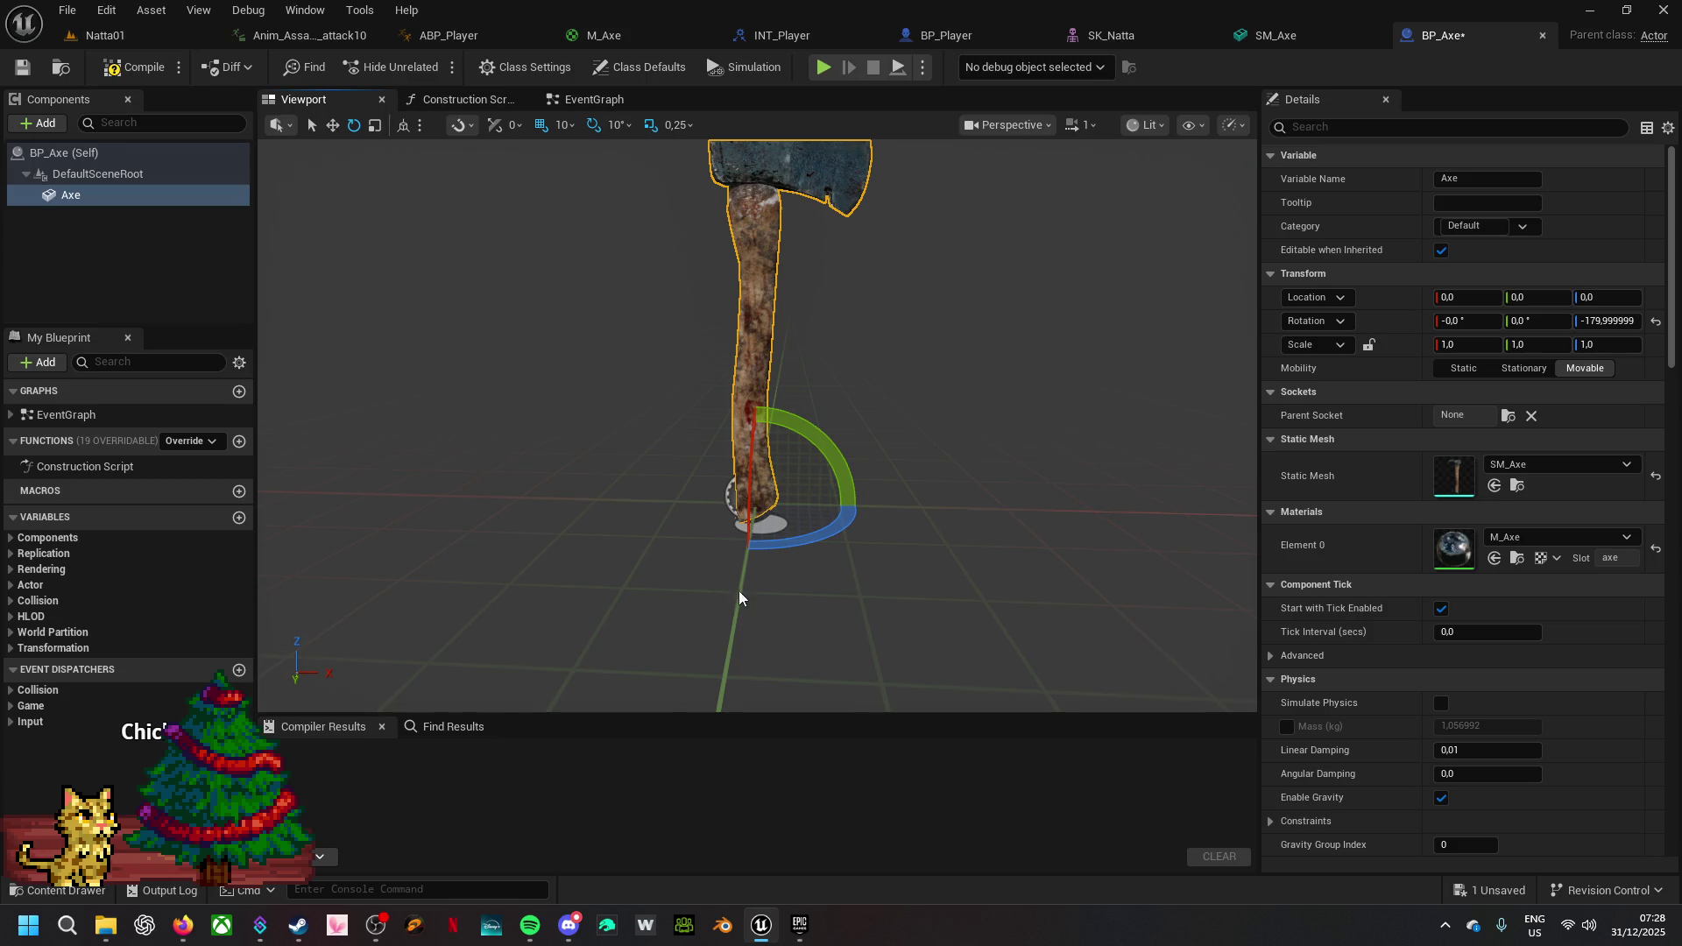
- Lower the Axe component to Z -20 and compile BP_Axe successfully
key("r")
key("w")
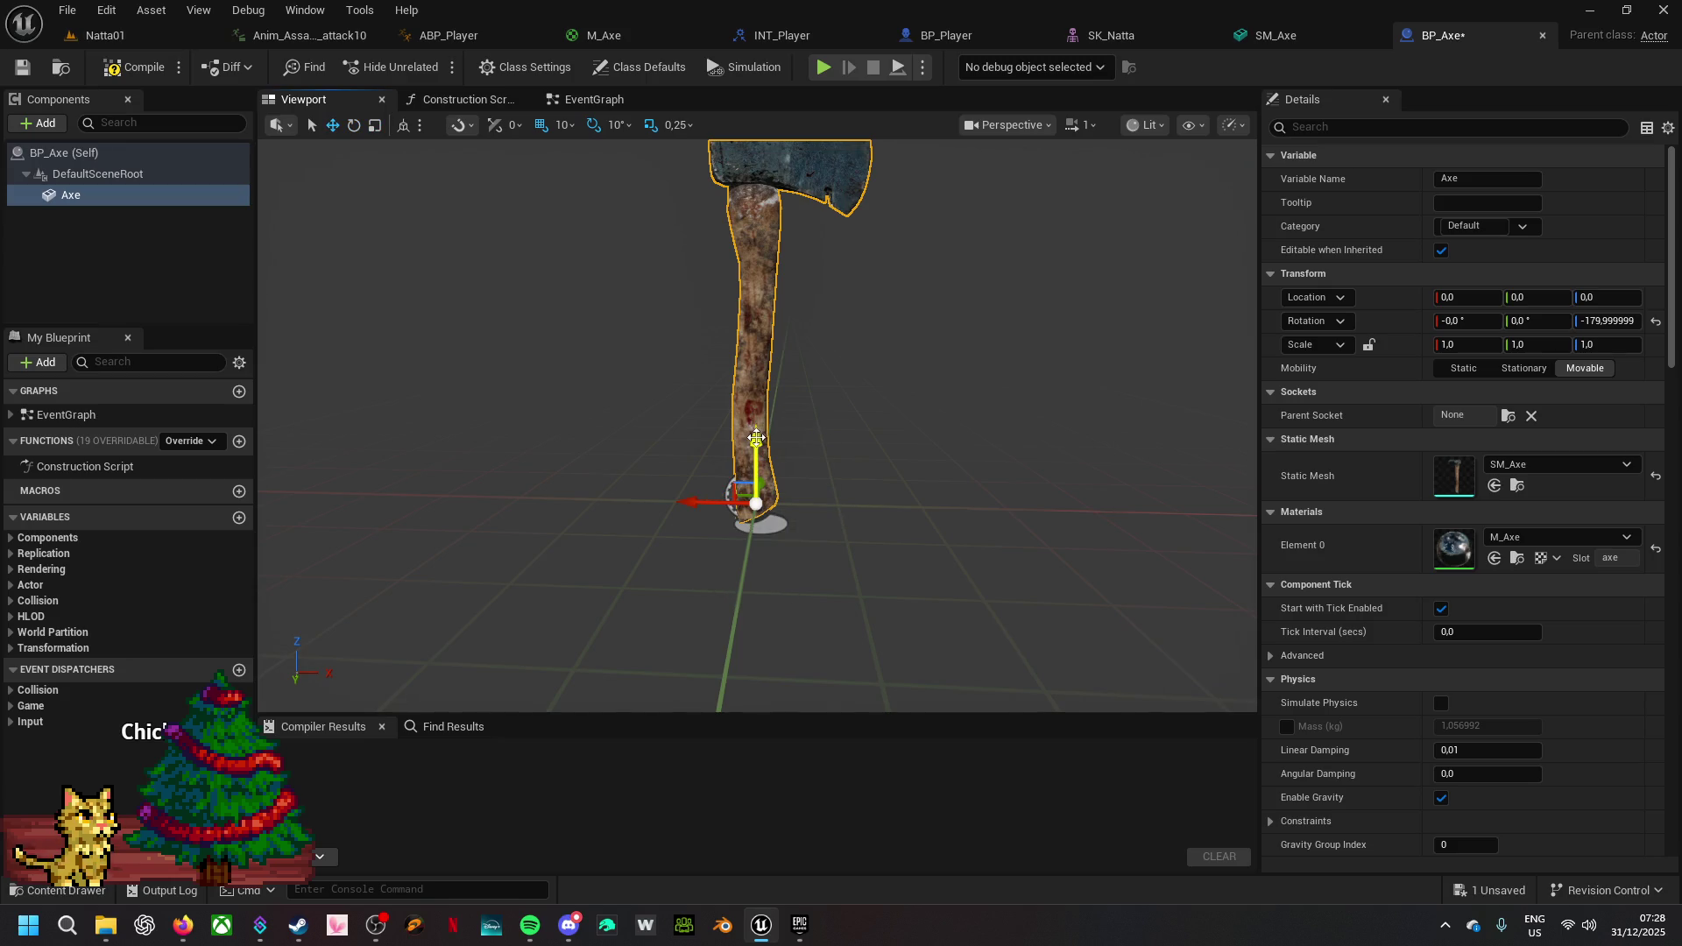
left_click_drag(755, 436, 750, 582)
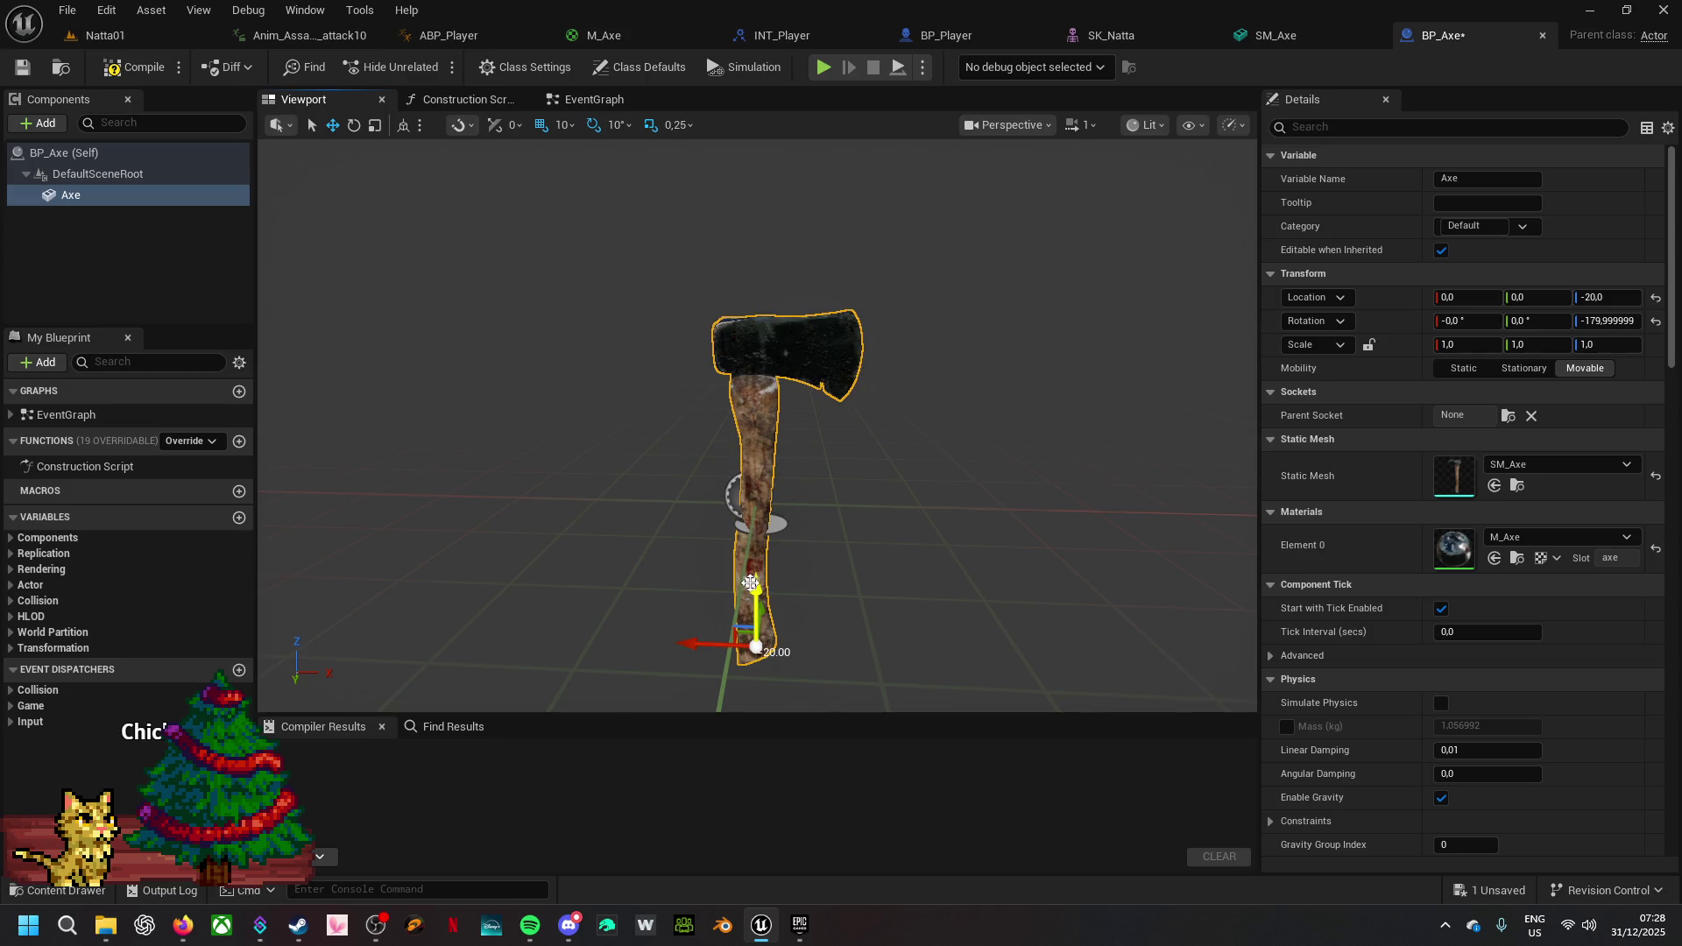
left_click(135, 66)
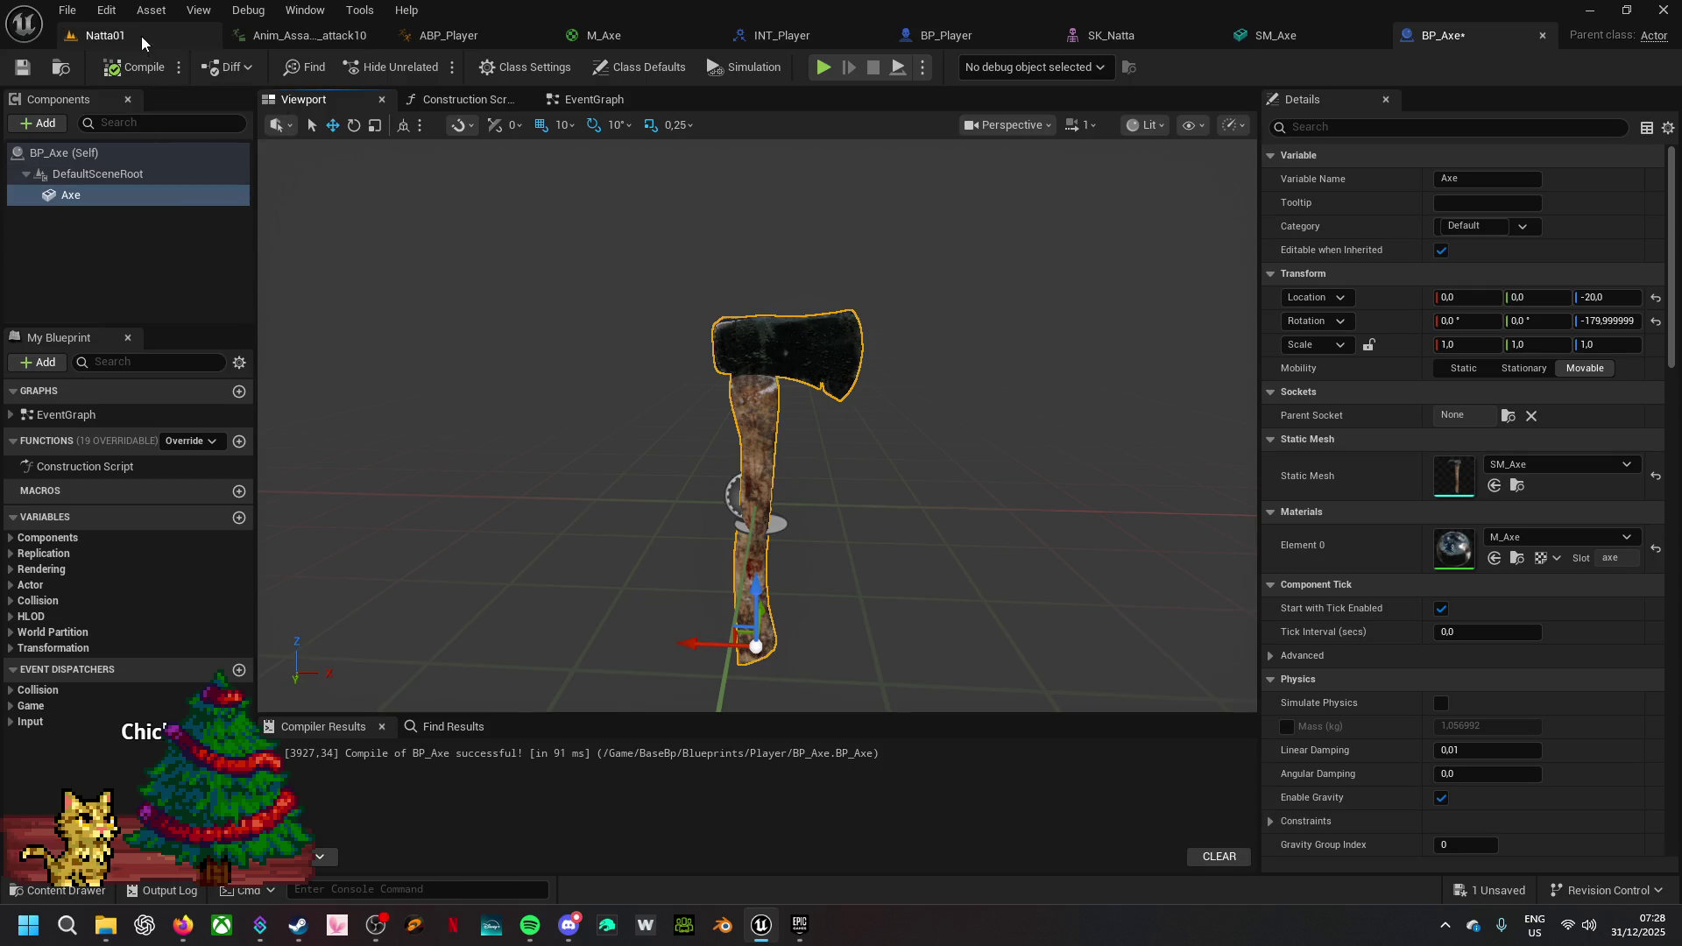
left_click(1137, 35)
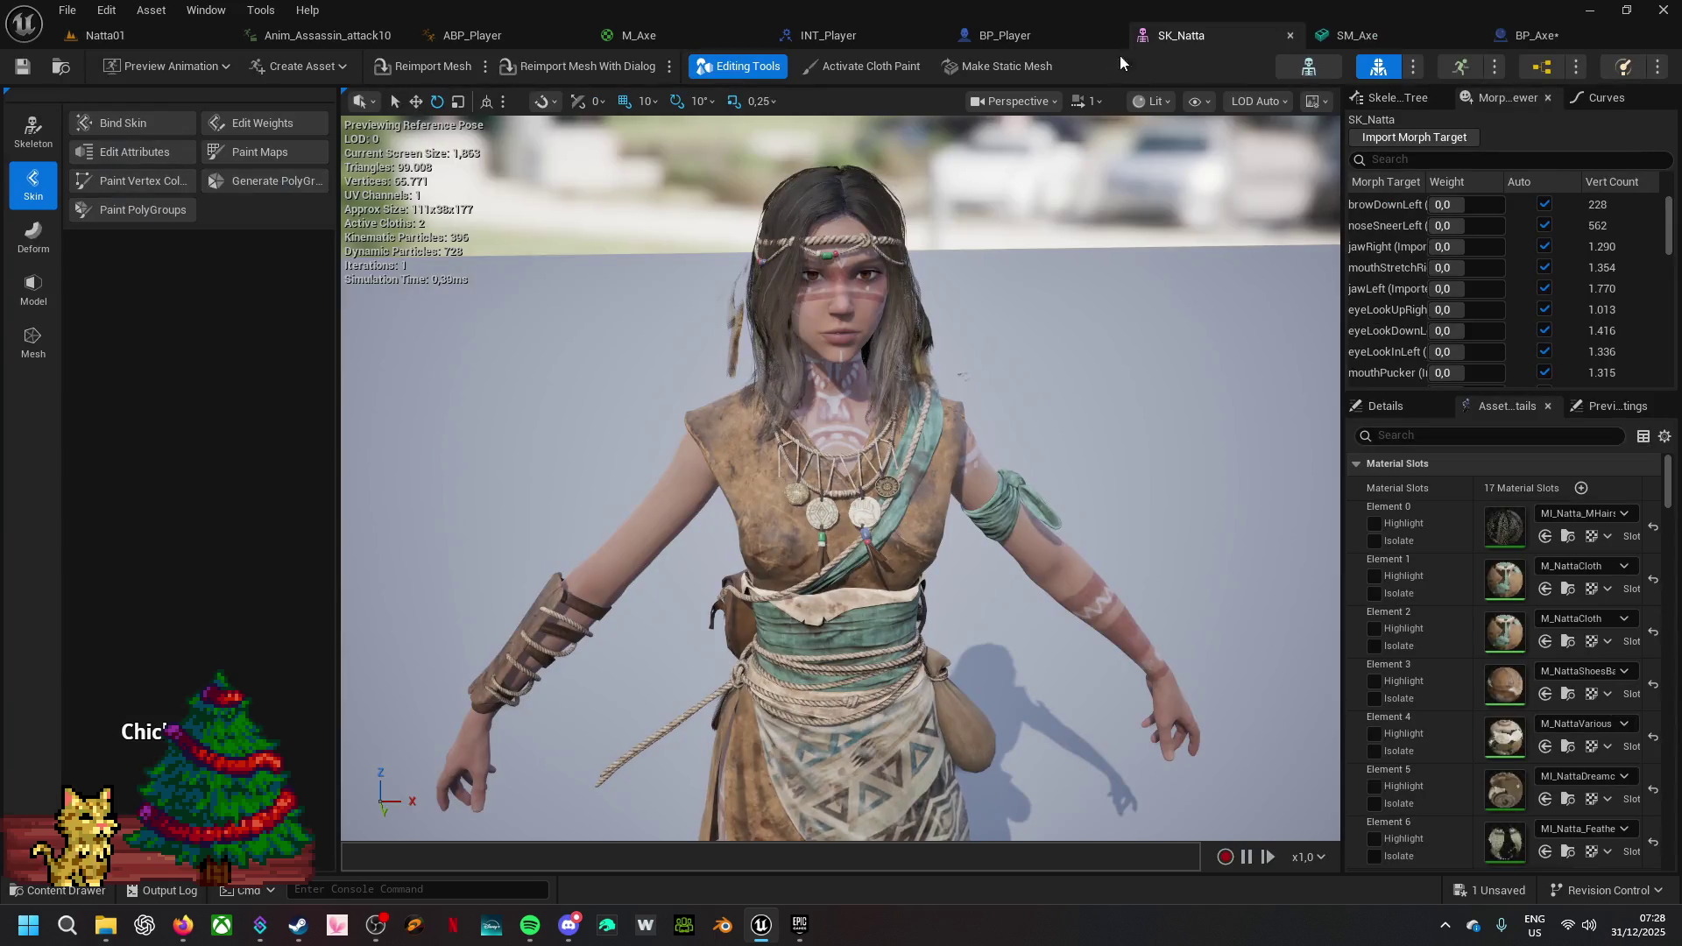
- Drag the SK_Natta character into the Natta01 level
left_click(83, 35)
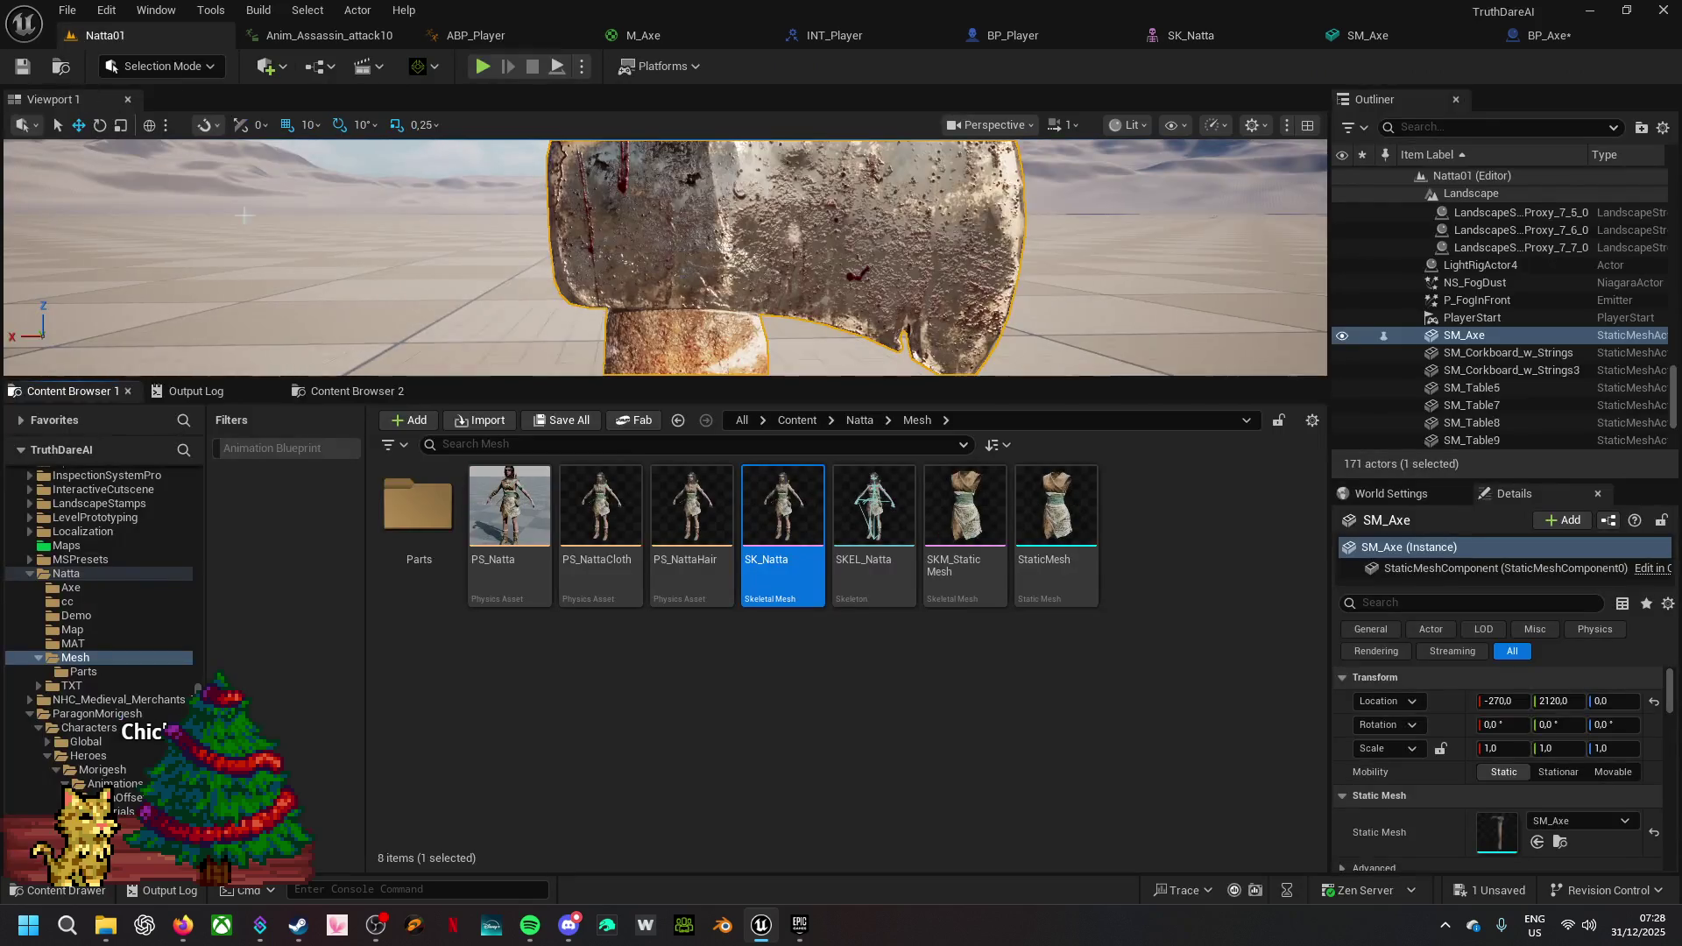
mouse_move(782, 517)
left_mouse_down()
mouse_move(412, 333)
mouse_move(430, 346)
left_mouse_up()
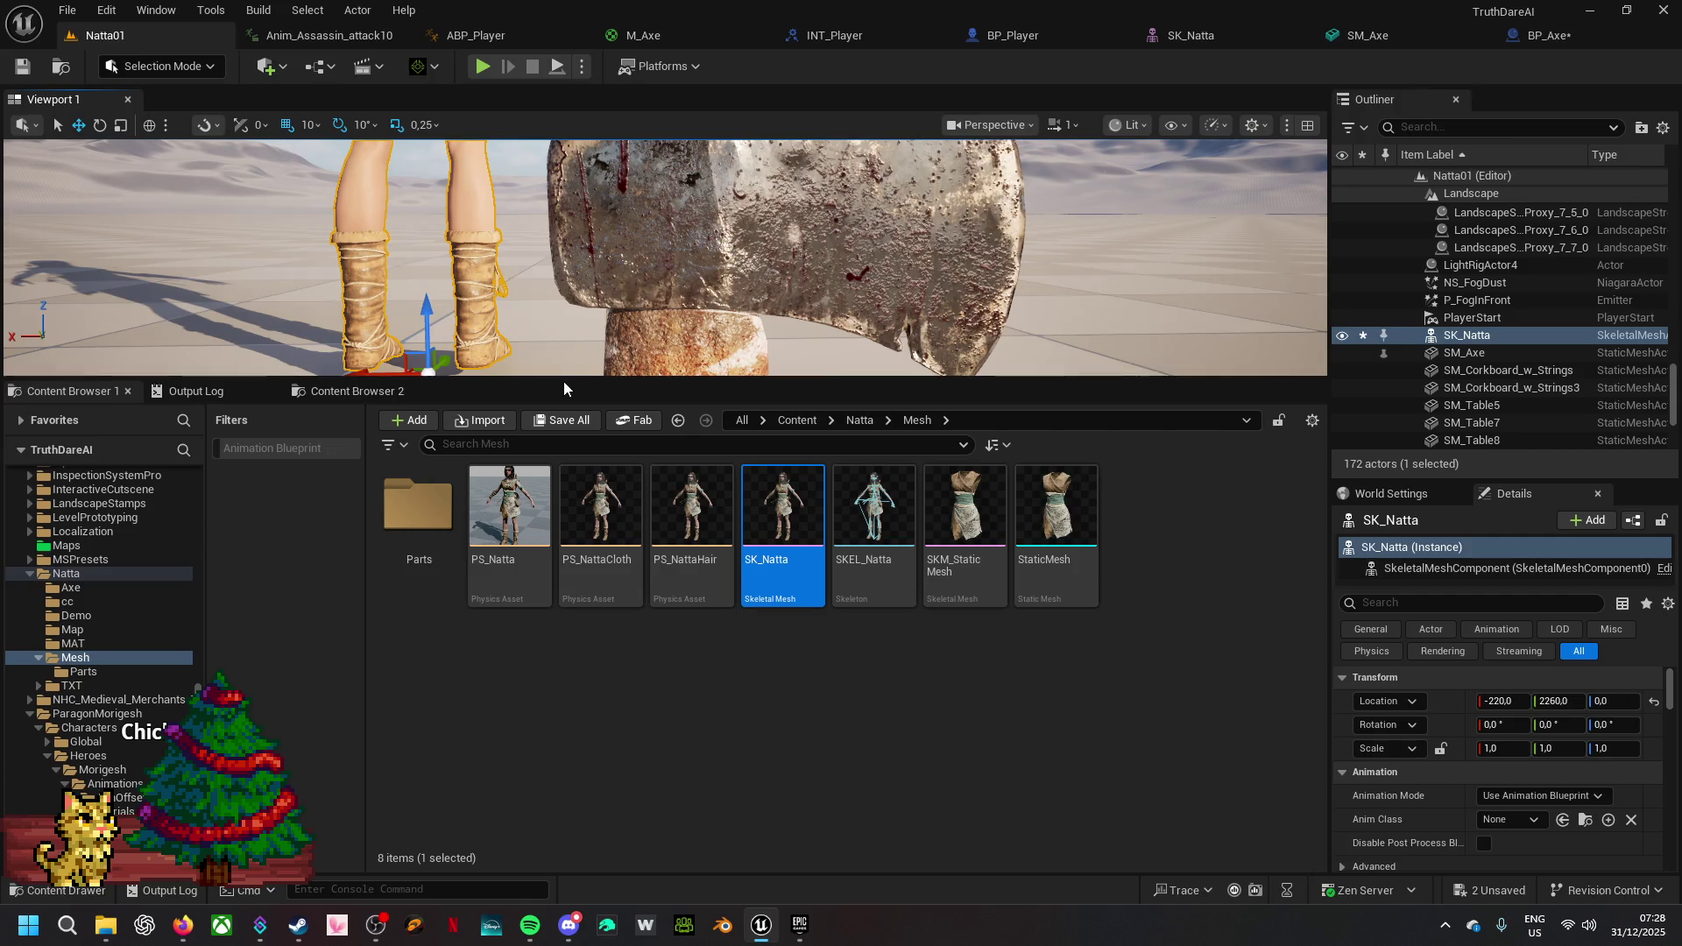
left_click_drag(561, 379, 554, 649)
- Delete the standalone SM_Axe actor from the level and go back to the BP_Axe blueprint
left_click(738, 362)
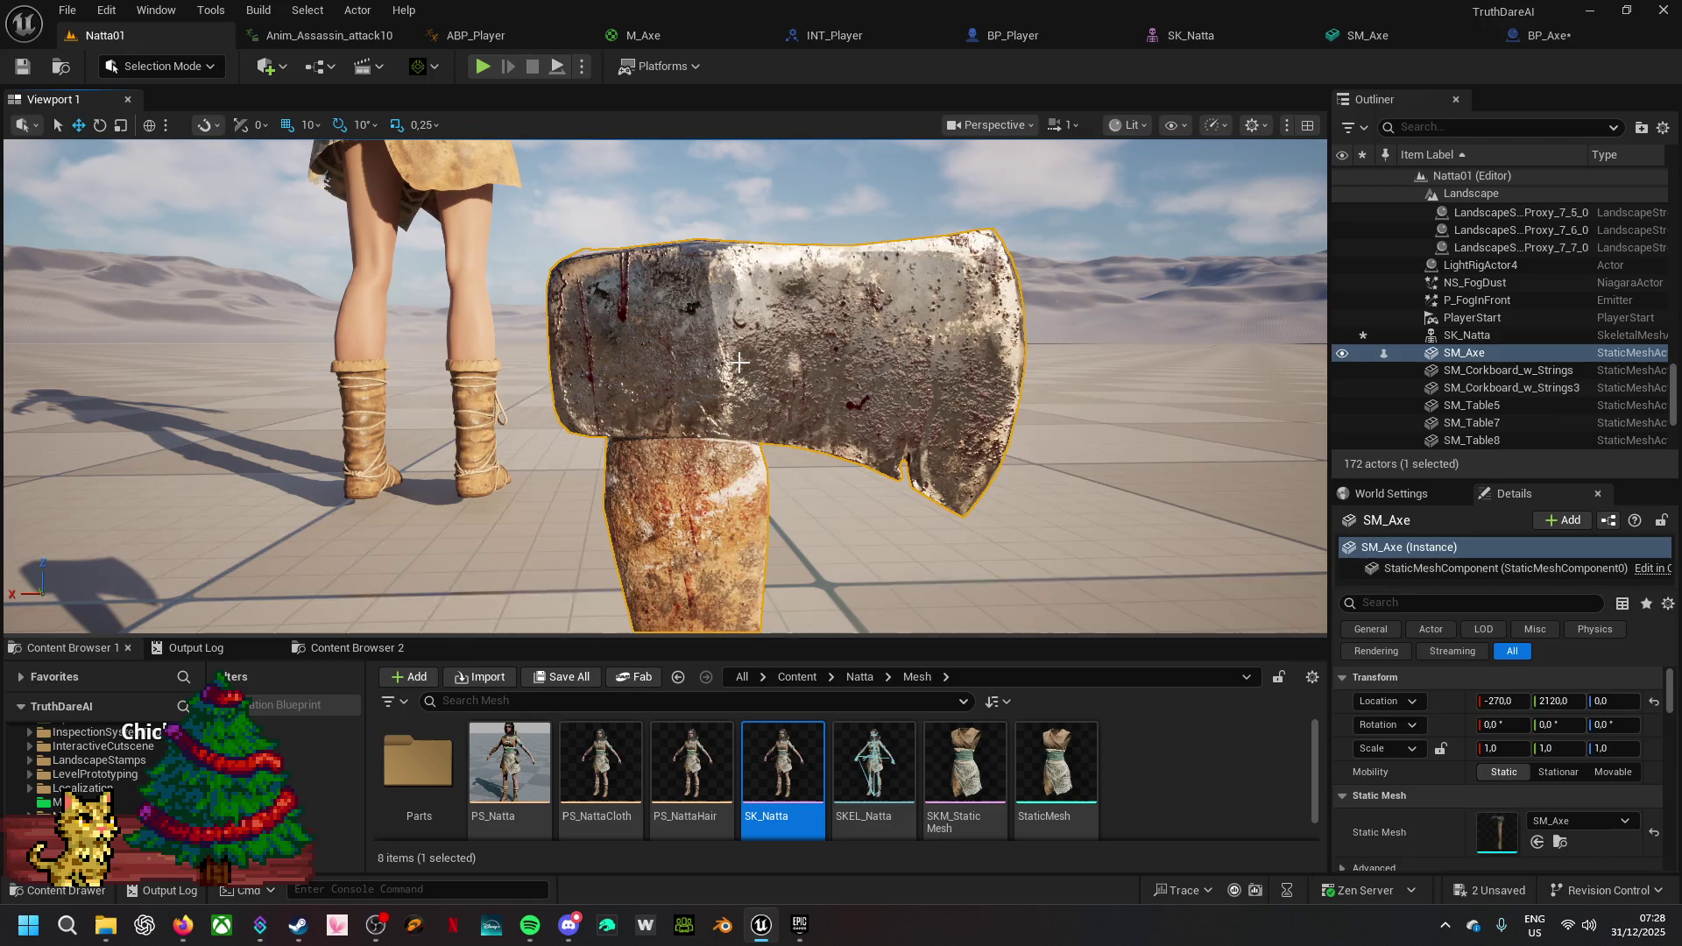
key("Delete")
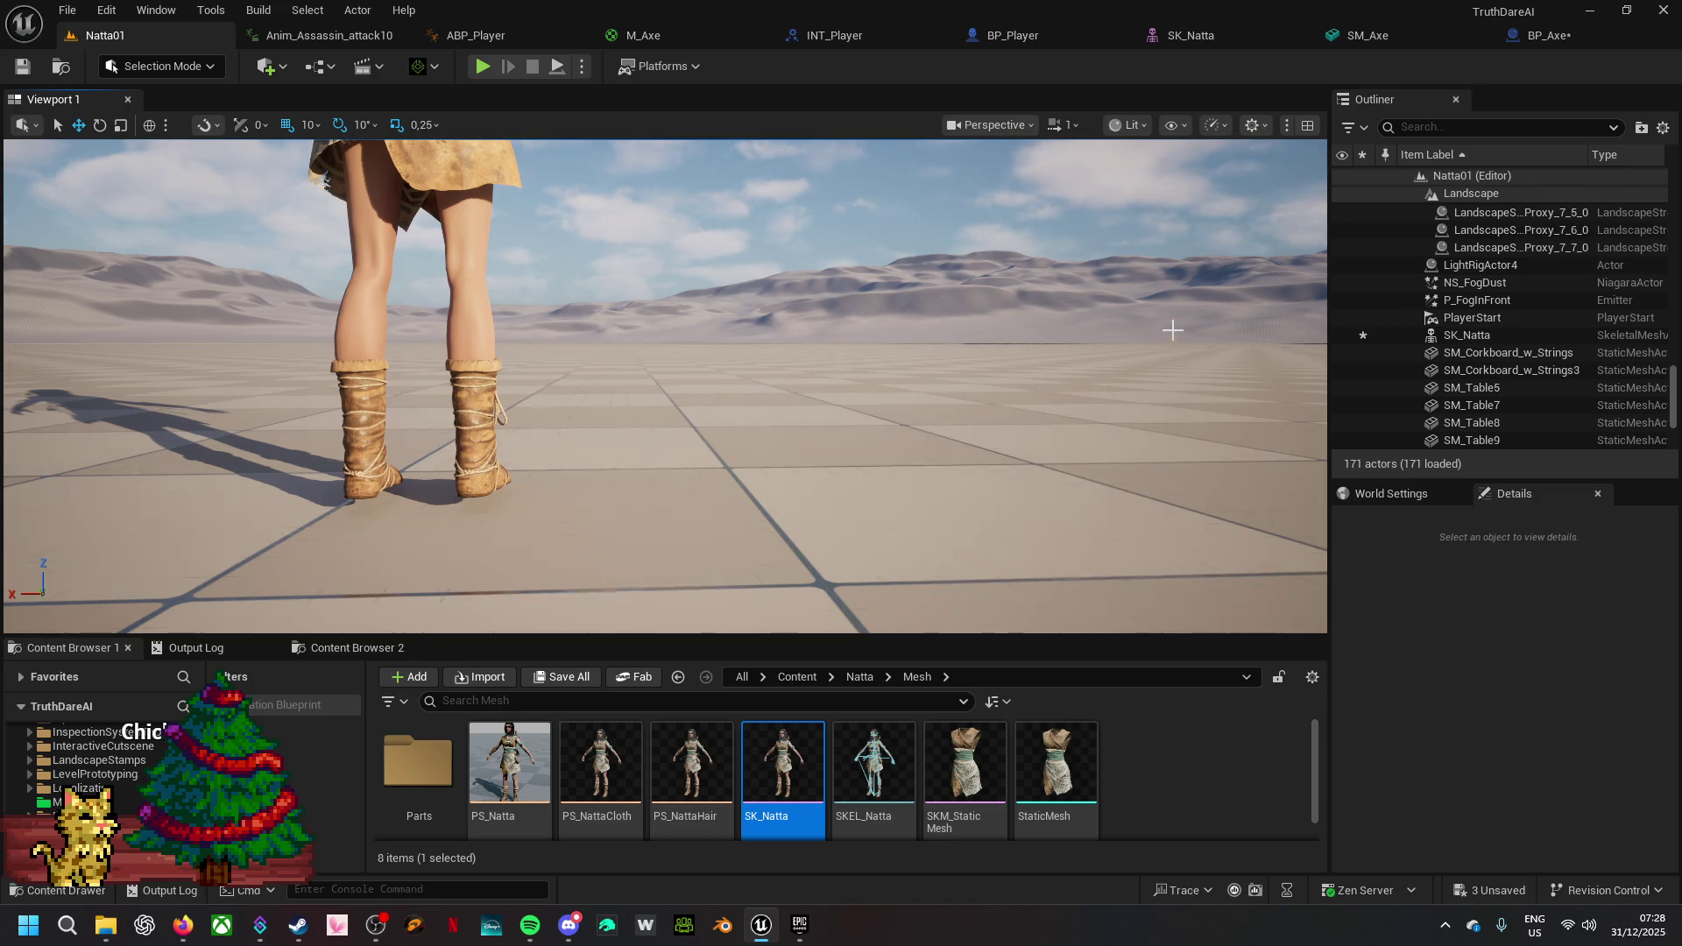
left_click_drag(666, 385, 770, 379)
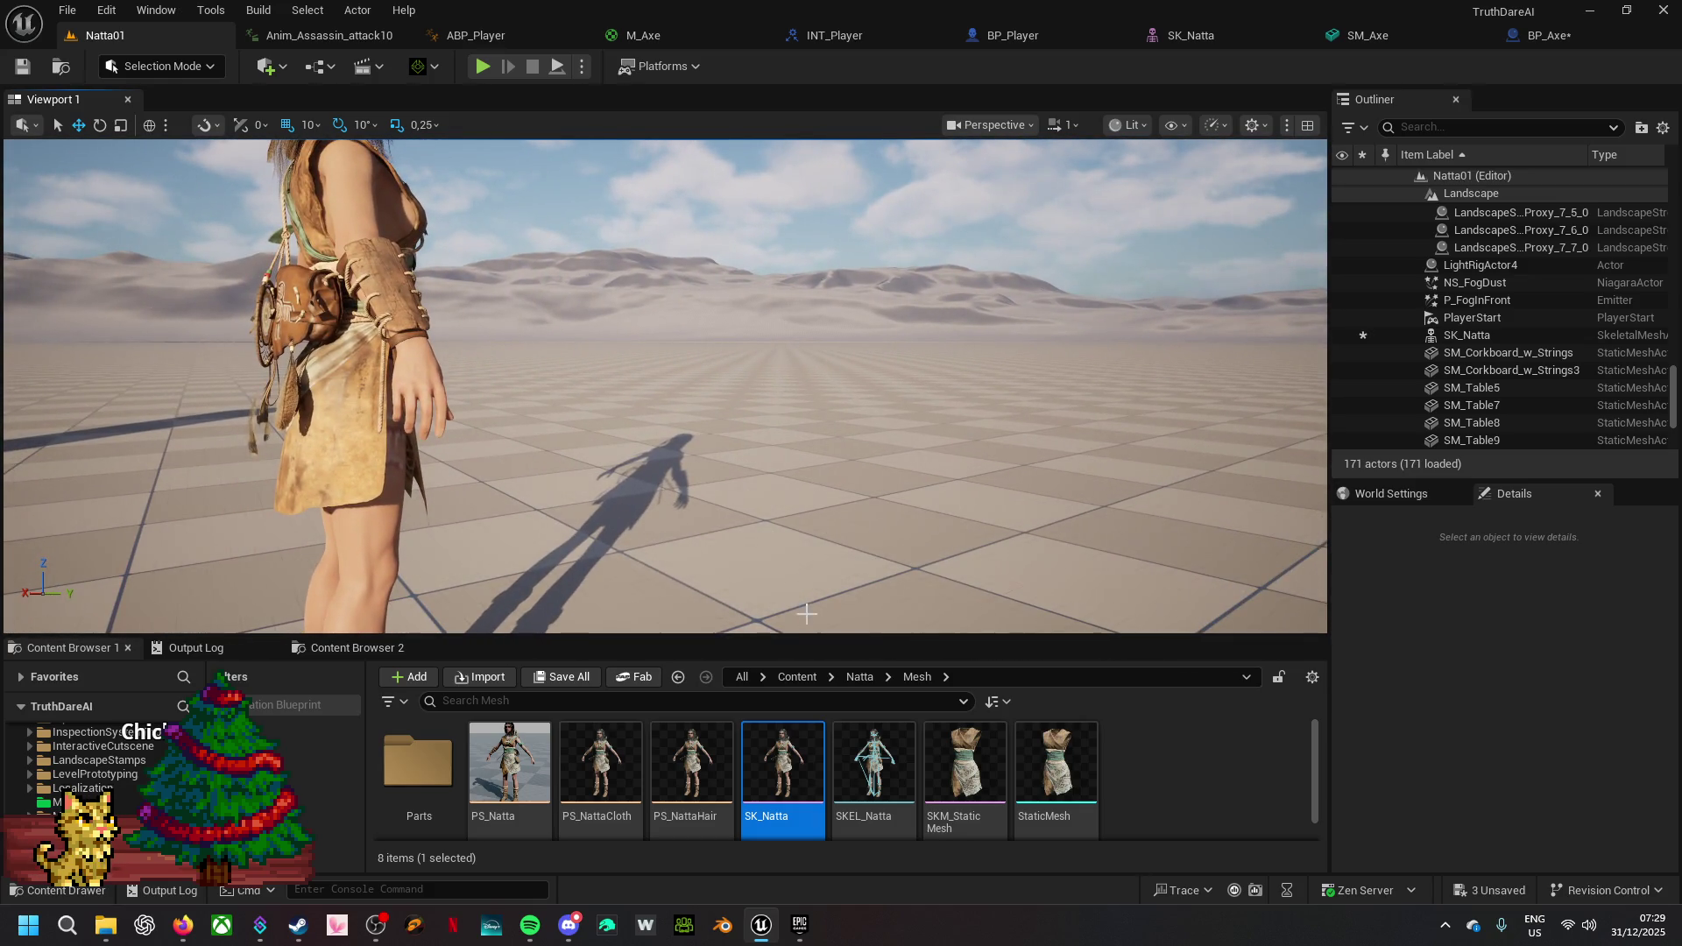
left_click_drag(817, 637, 819, 496)
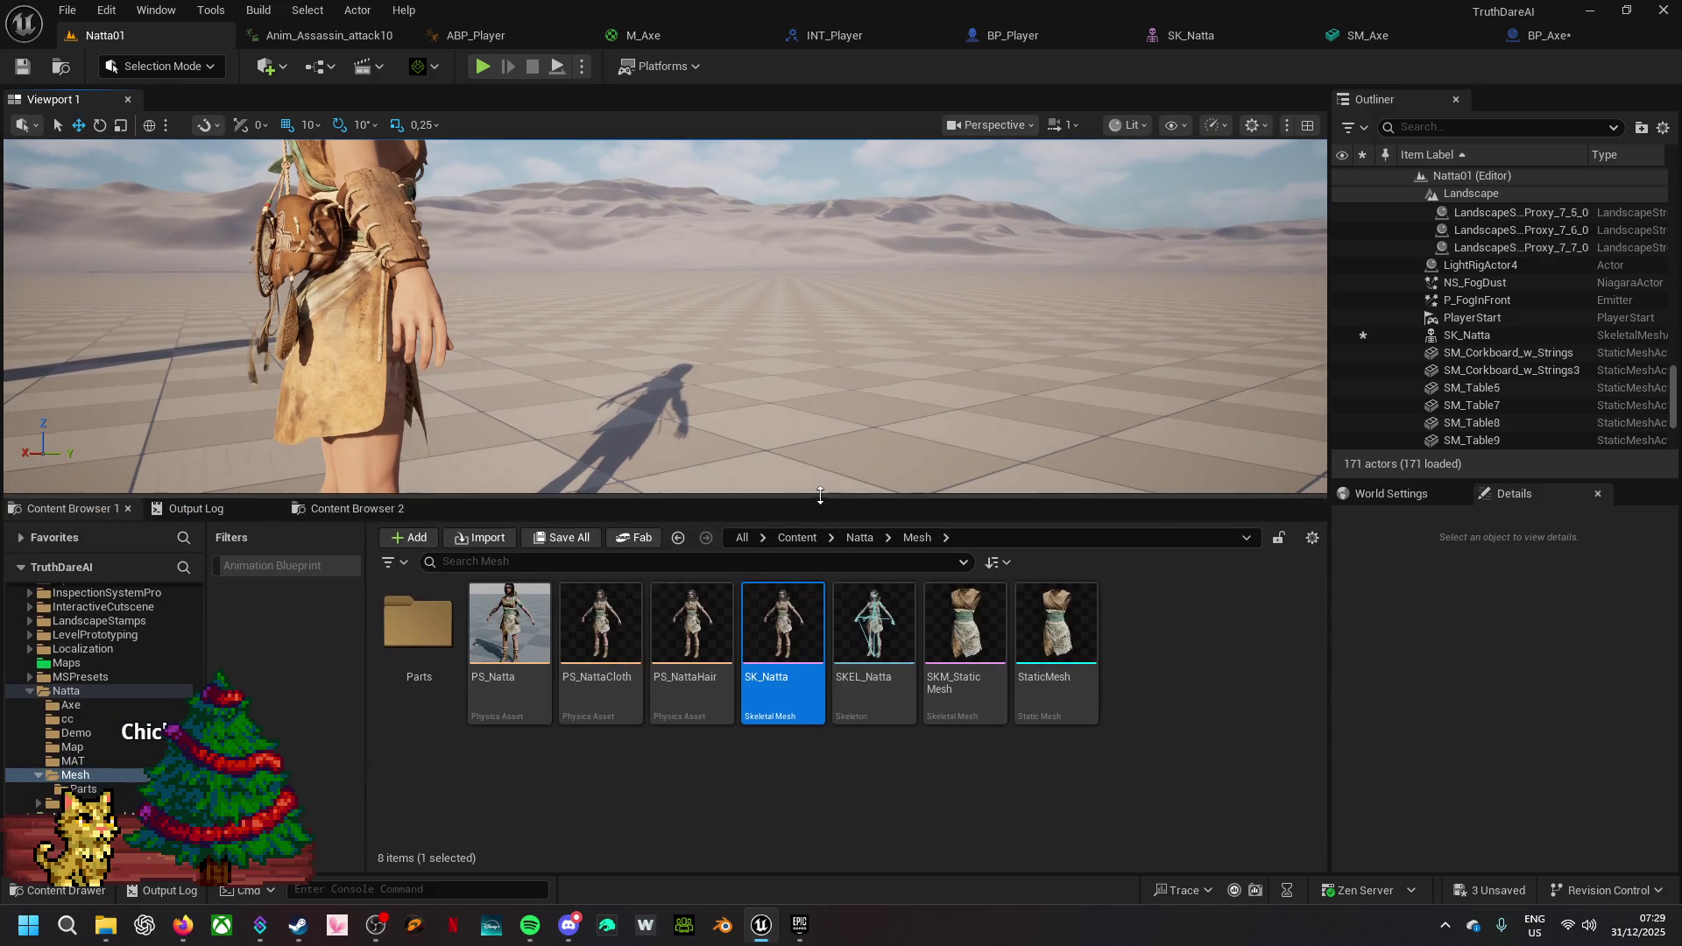
left_click(1540, 36)
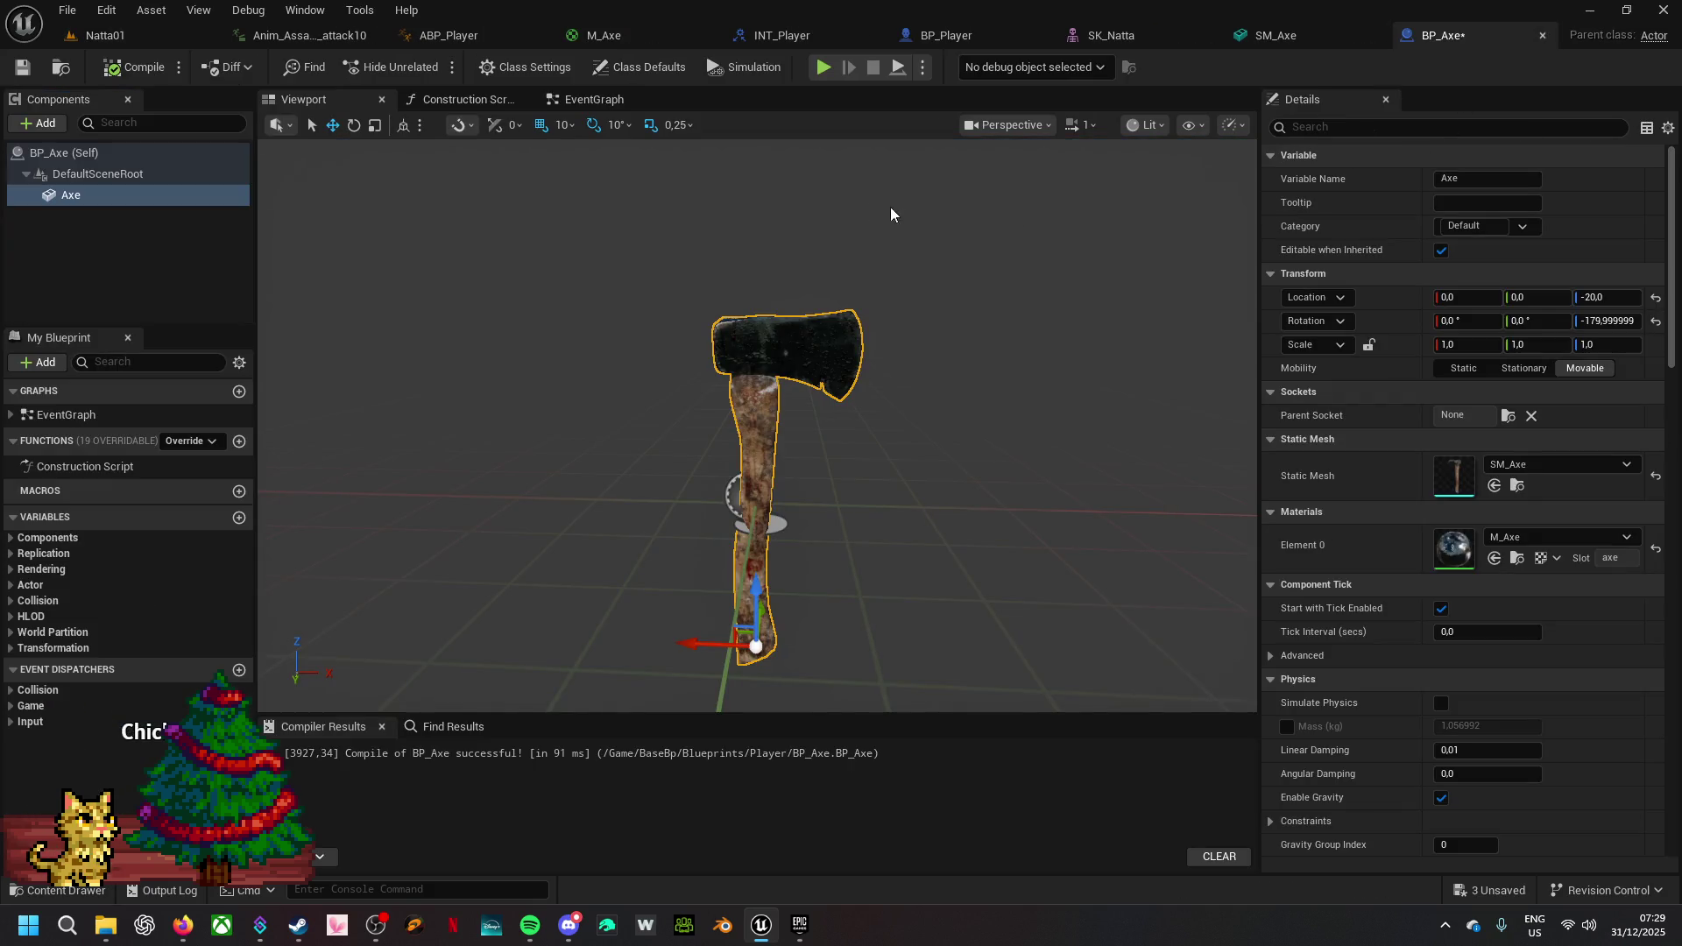
- Place a BP_Axe in Natta01, raise it 60 units and move it toward the character
left_click(60, 68)
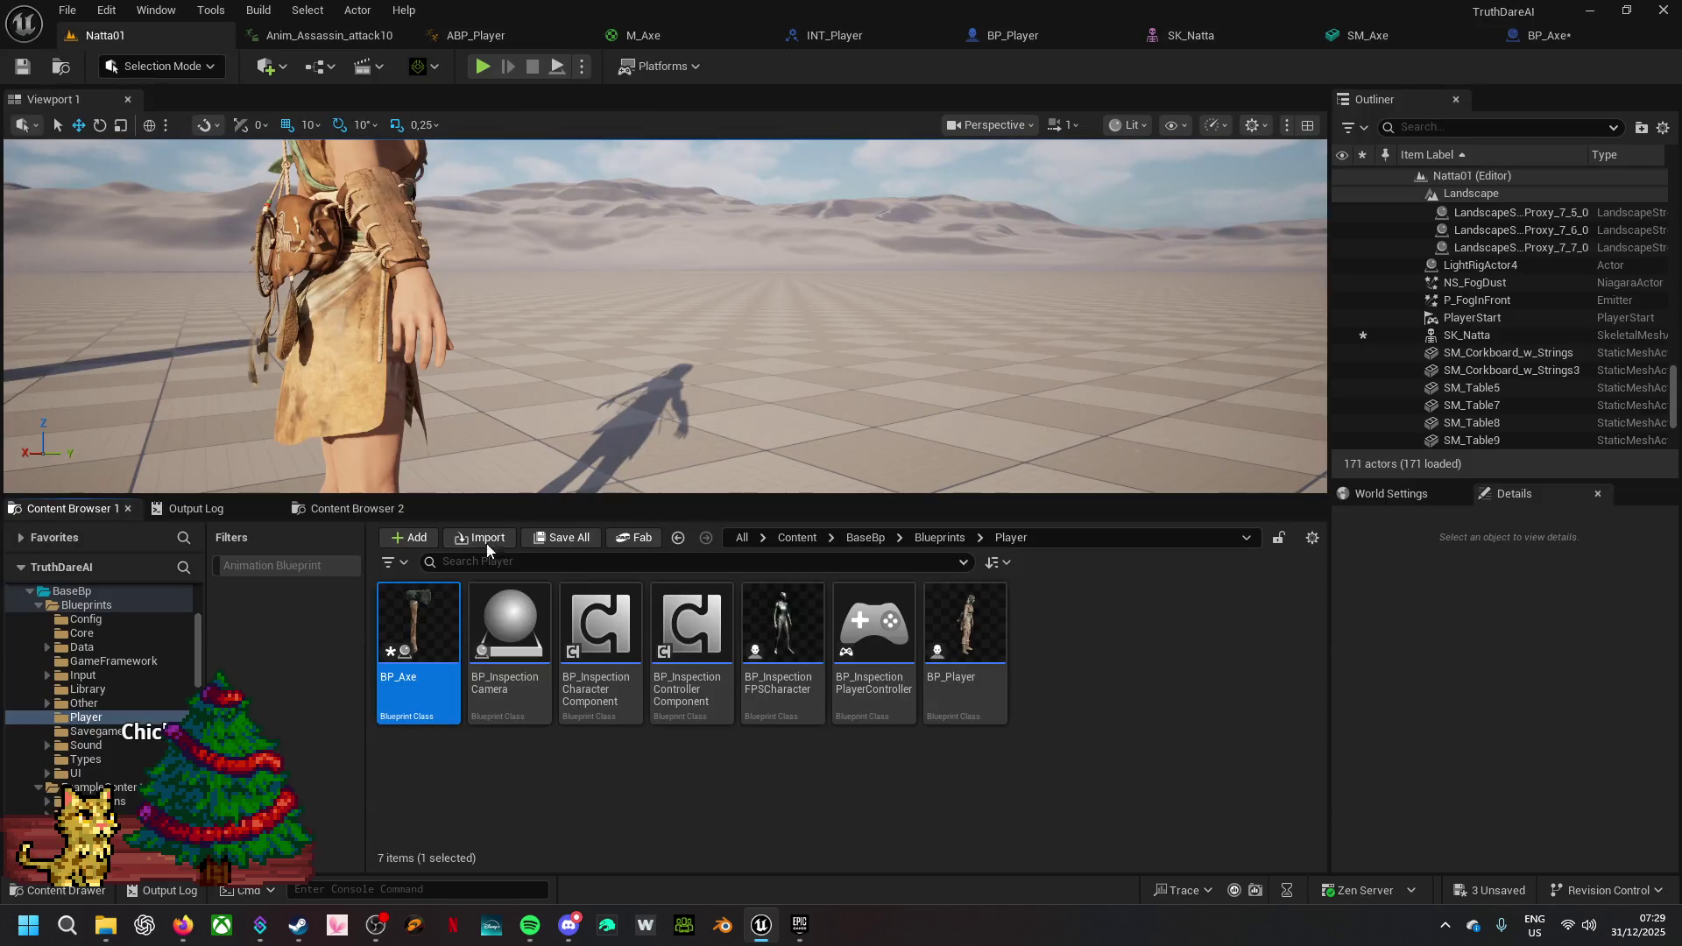
mouse_move(438, 636)
left_mouse_down()
mouse_move(573, 463)
mouse_move(593, 473)
left_mouse_up()
left_click_drag(711, 436, 734, 477)
mouse_move(825, 333)
left_mouse_down()
mouse_move(812, 228)
mouse_move(1007, 378)
mouse_move(1079, 403)
mouse_move(692, 433)
left_mouse_up()
left_click_drag(854, 407, 766, 307)
- Try tilting the axe about 80° around X, then undo the tilt
key("e")
mouse_move(605, 340)
left_mouse_down()
mouse_move(674, 359)
mouse_move(701, 434)
left_mouse_up()
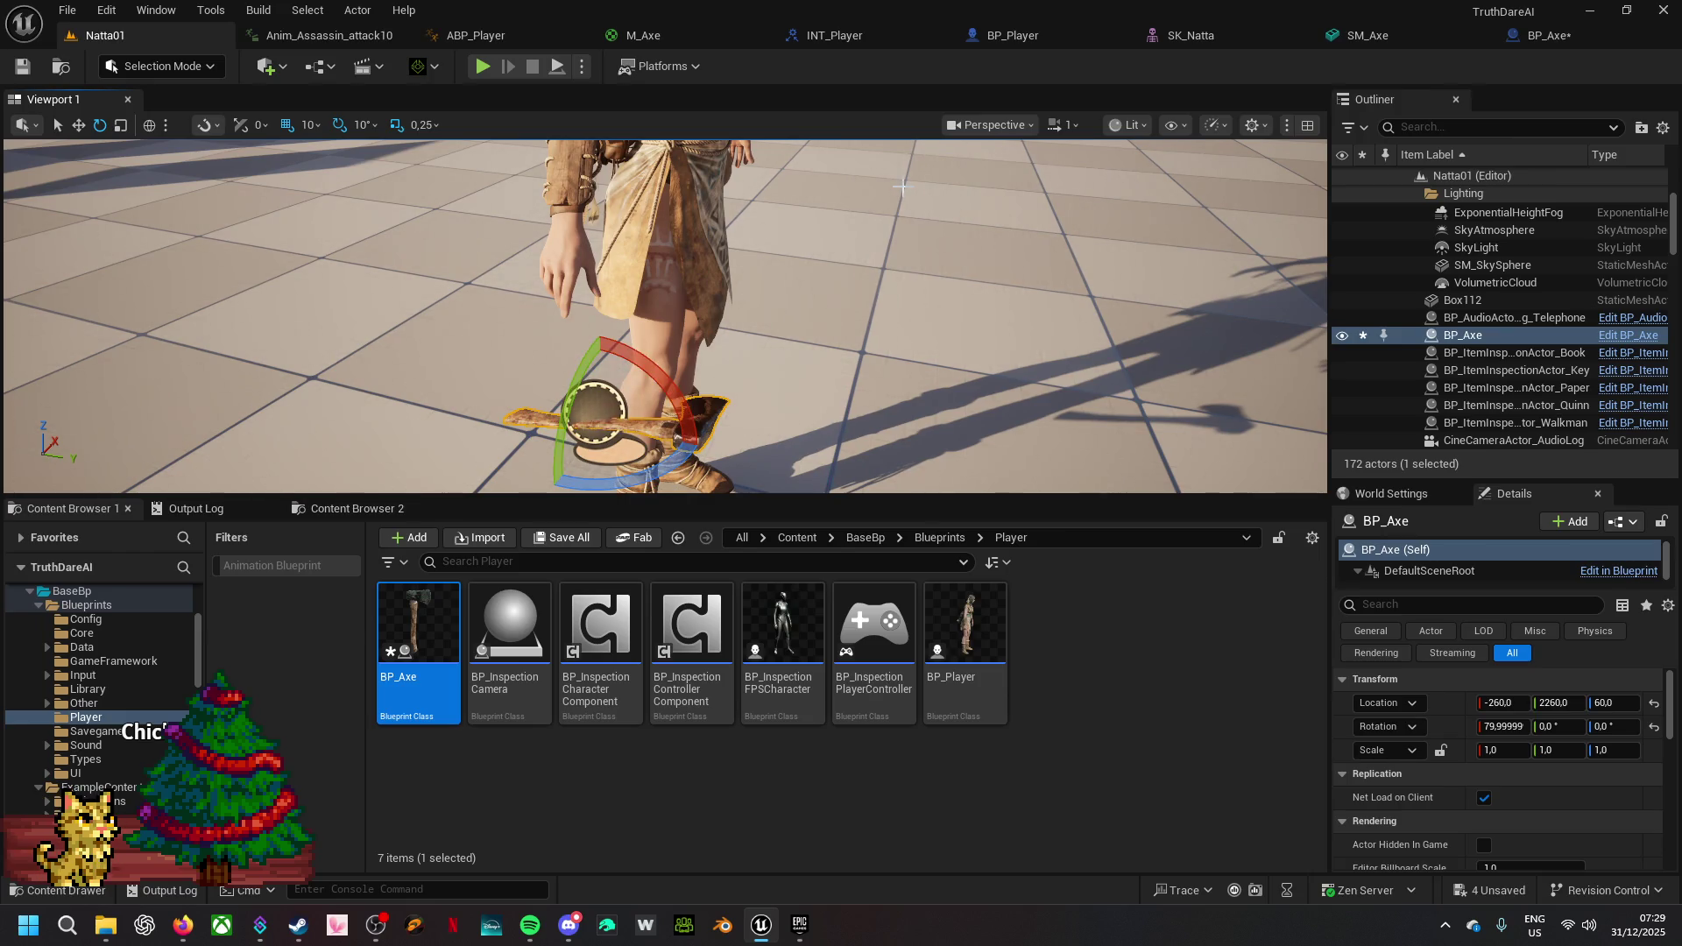
key("ctrl+z")
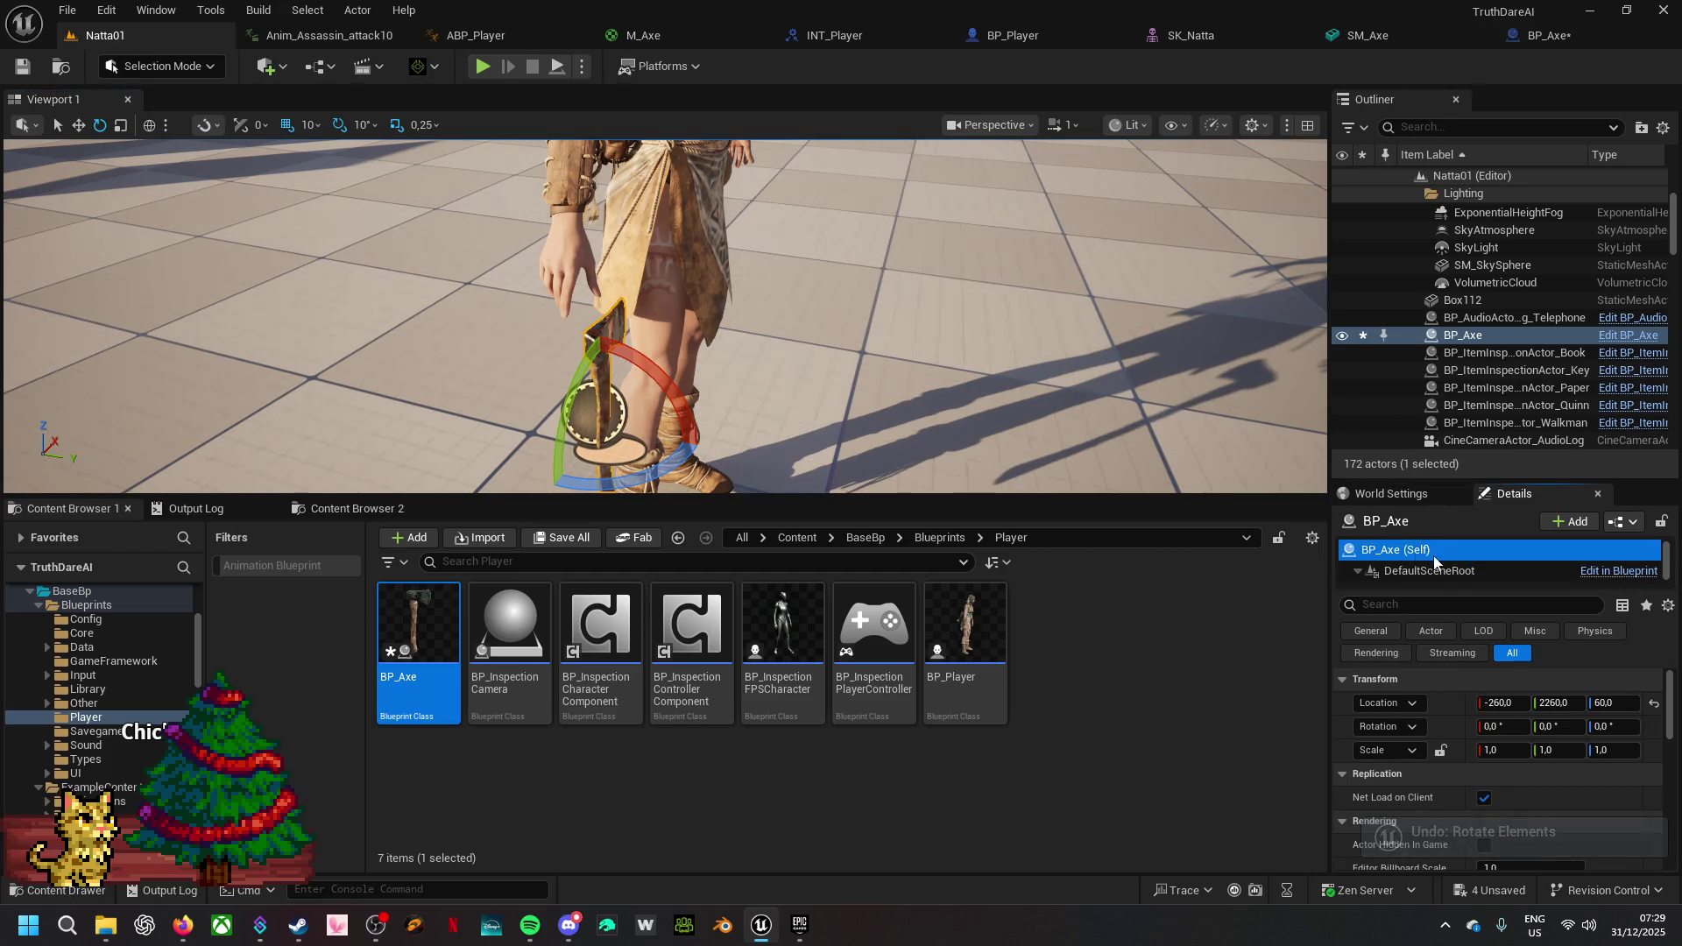
- Rotate the placed axe 90° around Z and -90° around Y
mouse_move(788, 350)
left_mouse_down()
mouse_move(893, 333)
mouse_move(814, 340)
left_mouse_up()
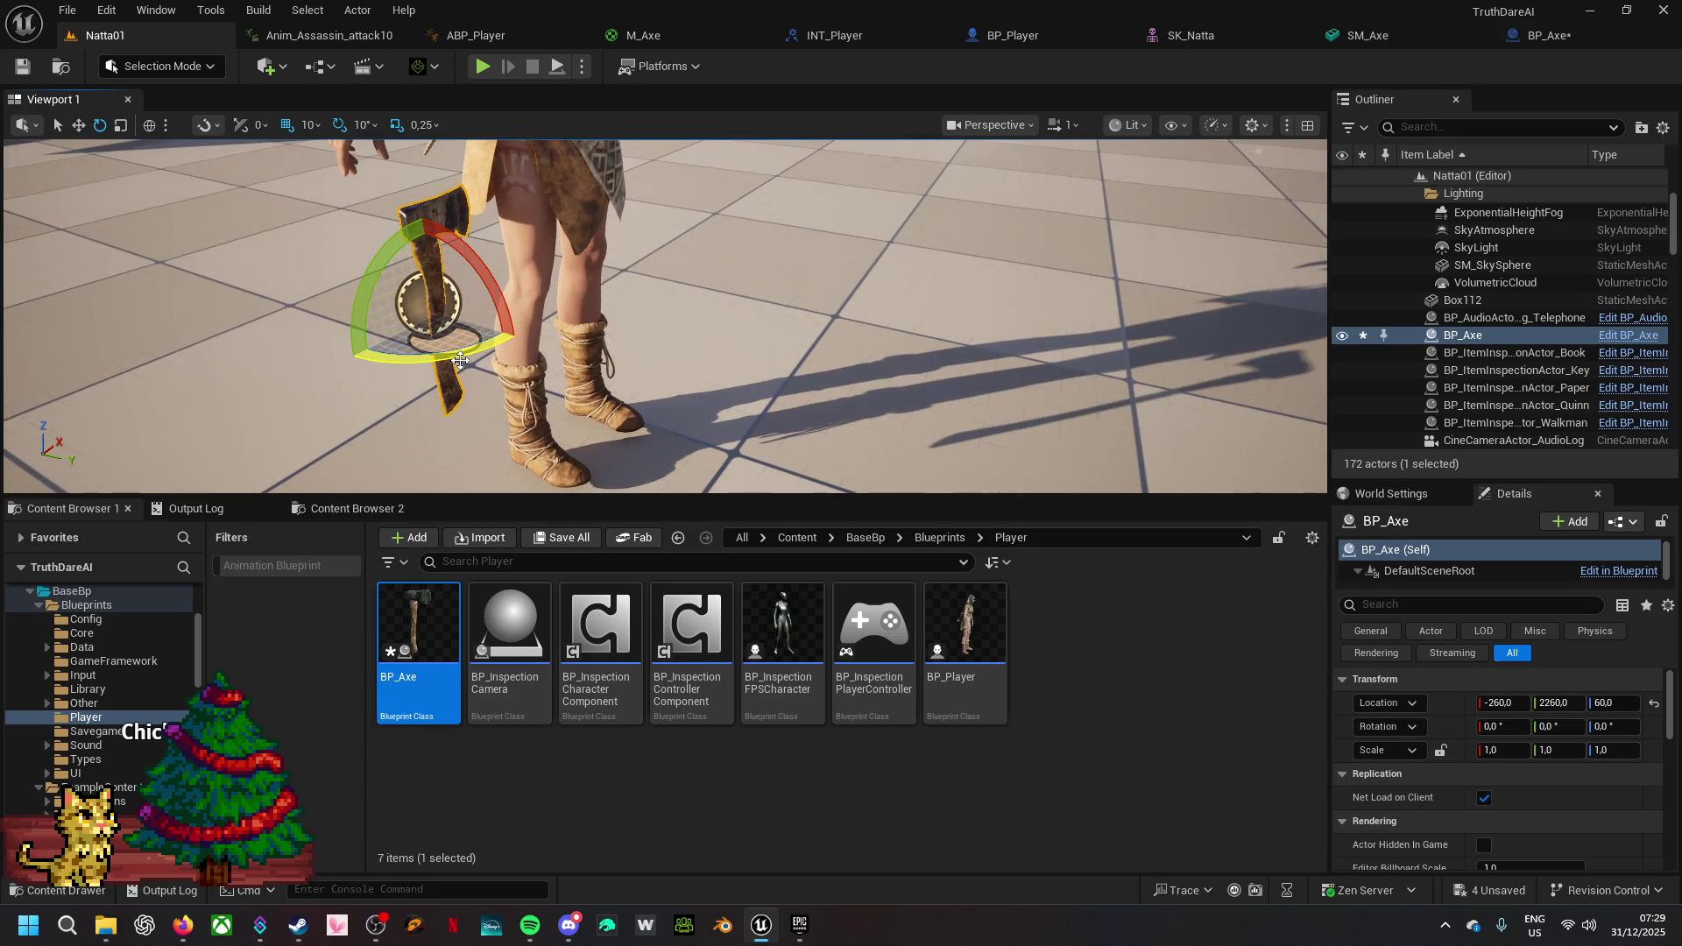
left_click_drag(461, 359, 461, 359)
mouse_move(506, 279)
left_mouse_down()
mouse_move(526, 302)
mouse_move(515, 335)
left_mouse_up()
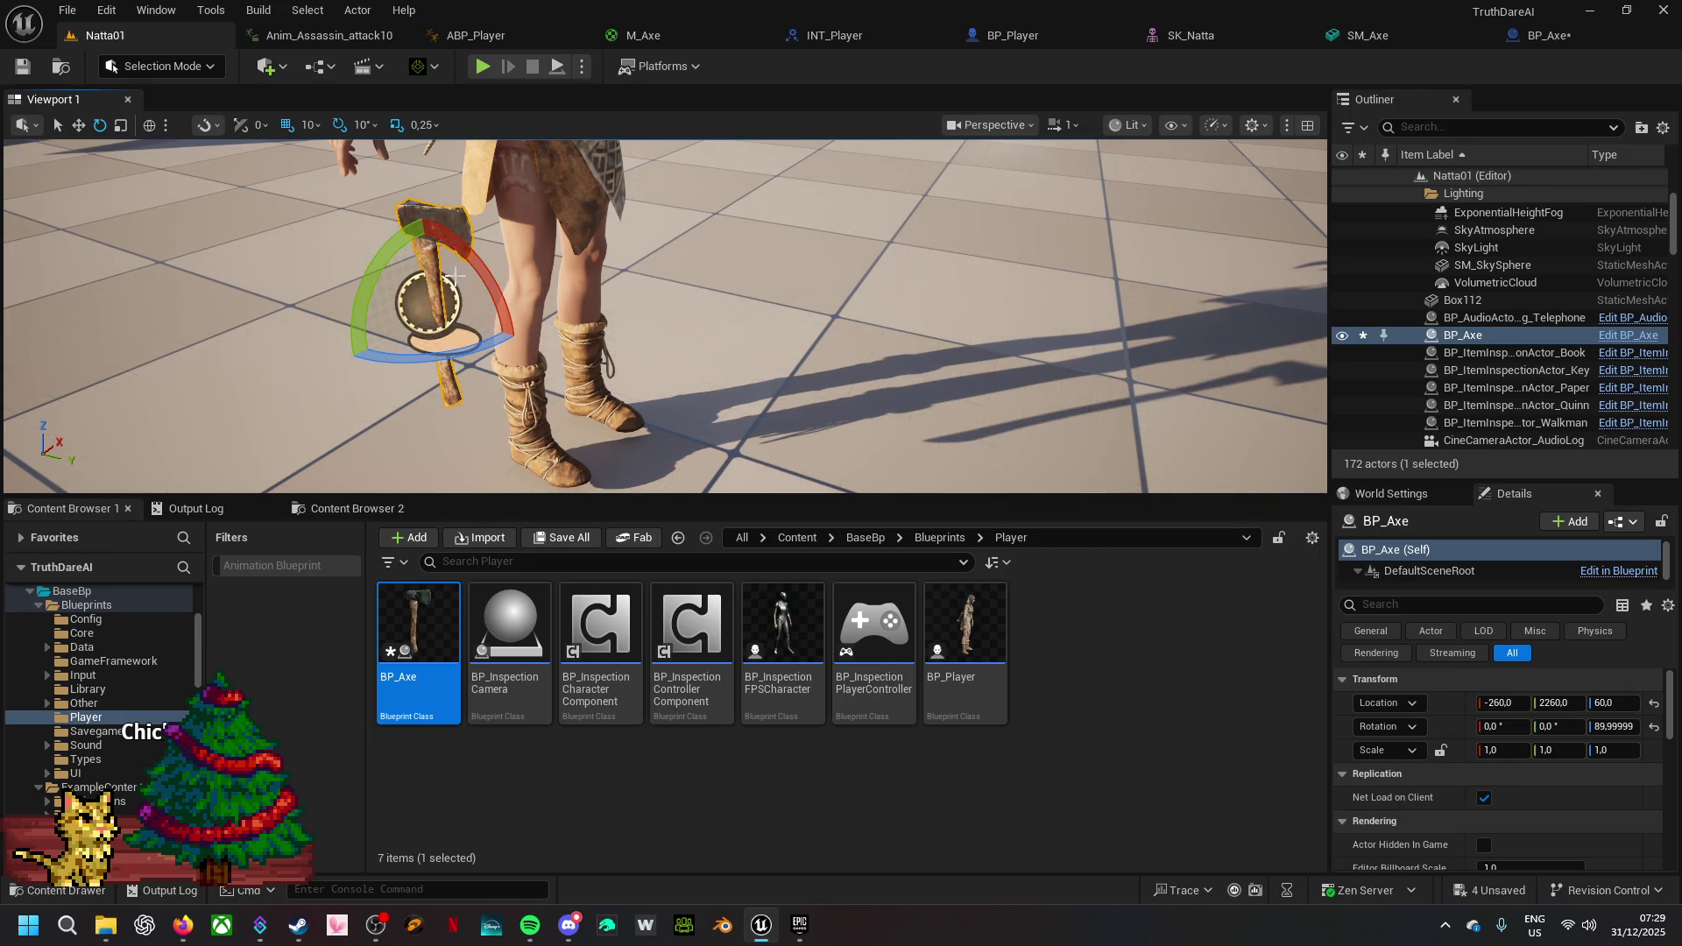
mouse_move(438, 223)
left_mouse_down()
mouse_move(477, 254)
mouse_move(520, 339)
left_mouse_up()
- Raise the axe and slide it along X into the character's hand, reaching -270.5, 2260, 95.7
scroll(716, 262, "down", 4)
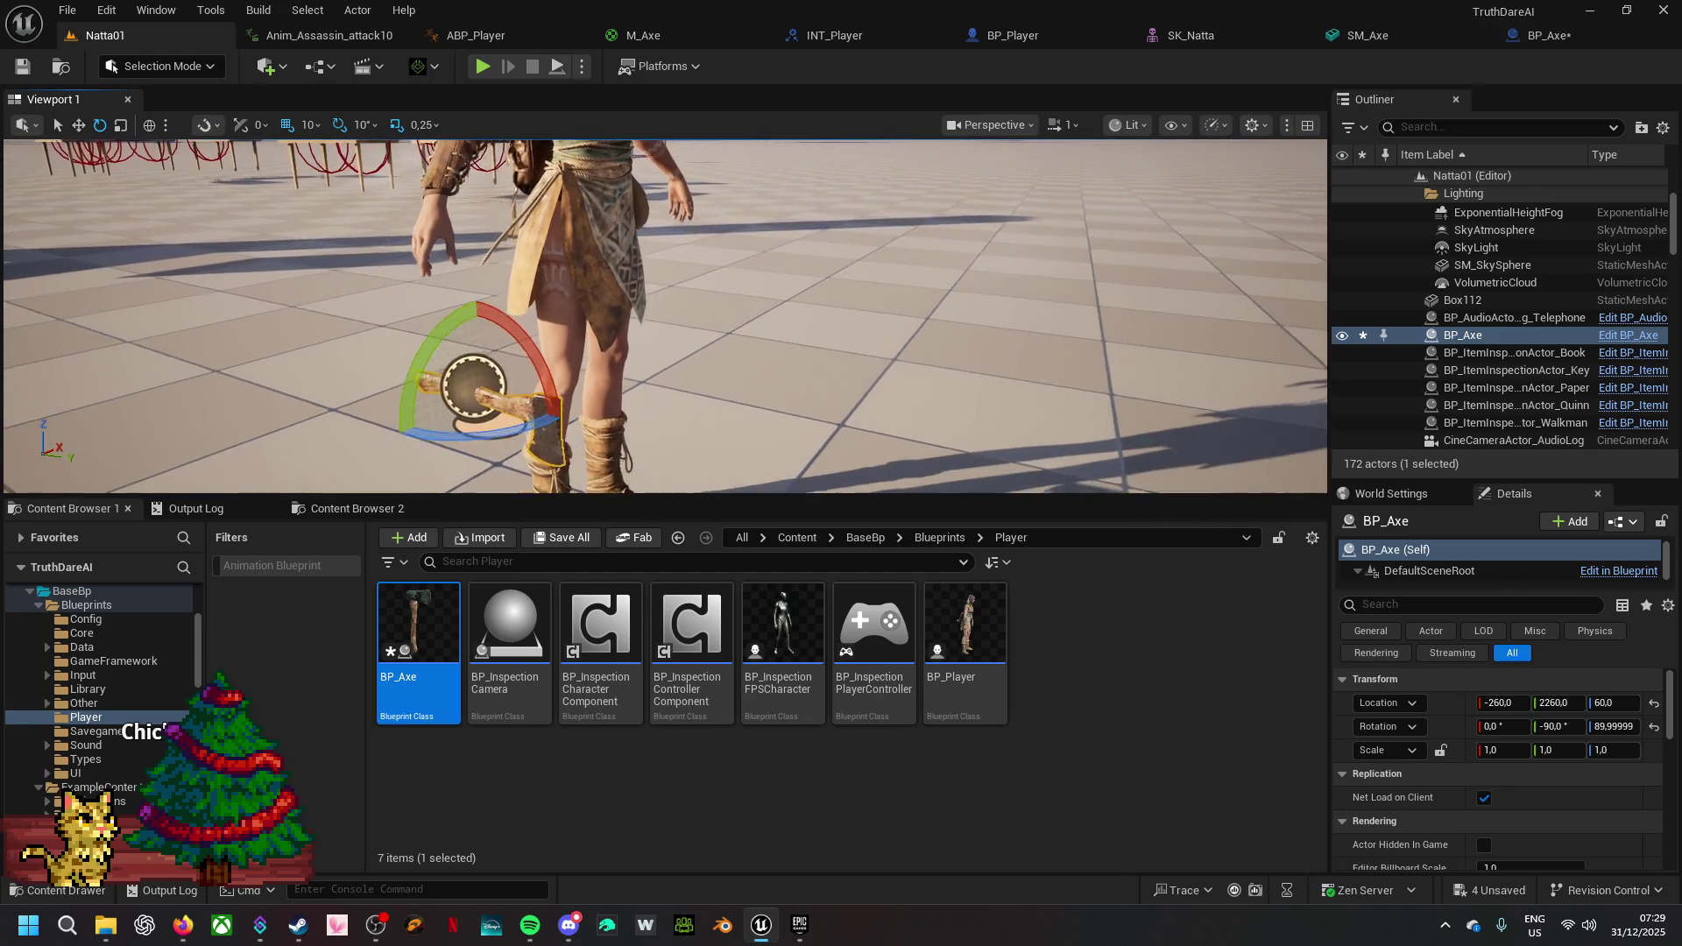
key("w")
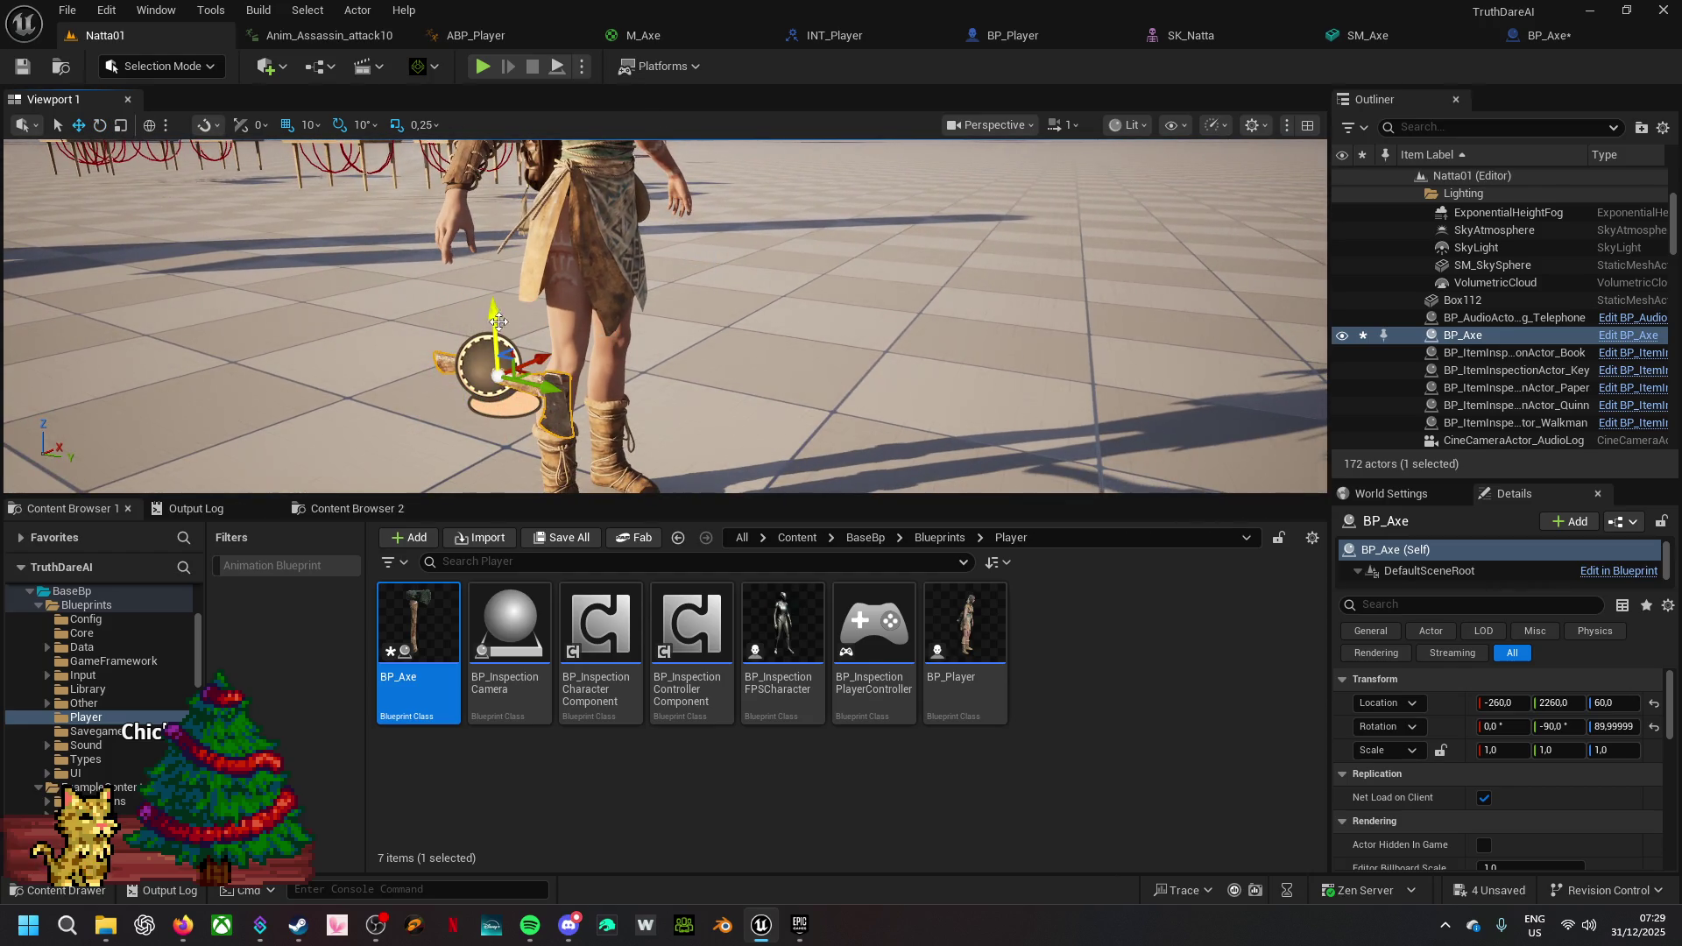
left_click_drag(494, 302, 483, 171)
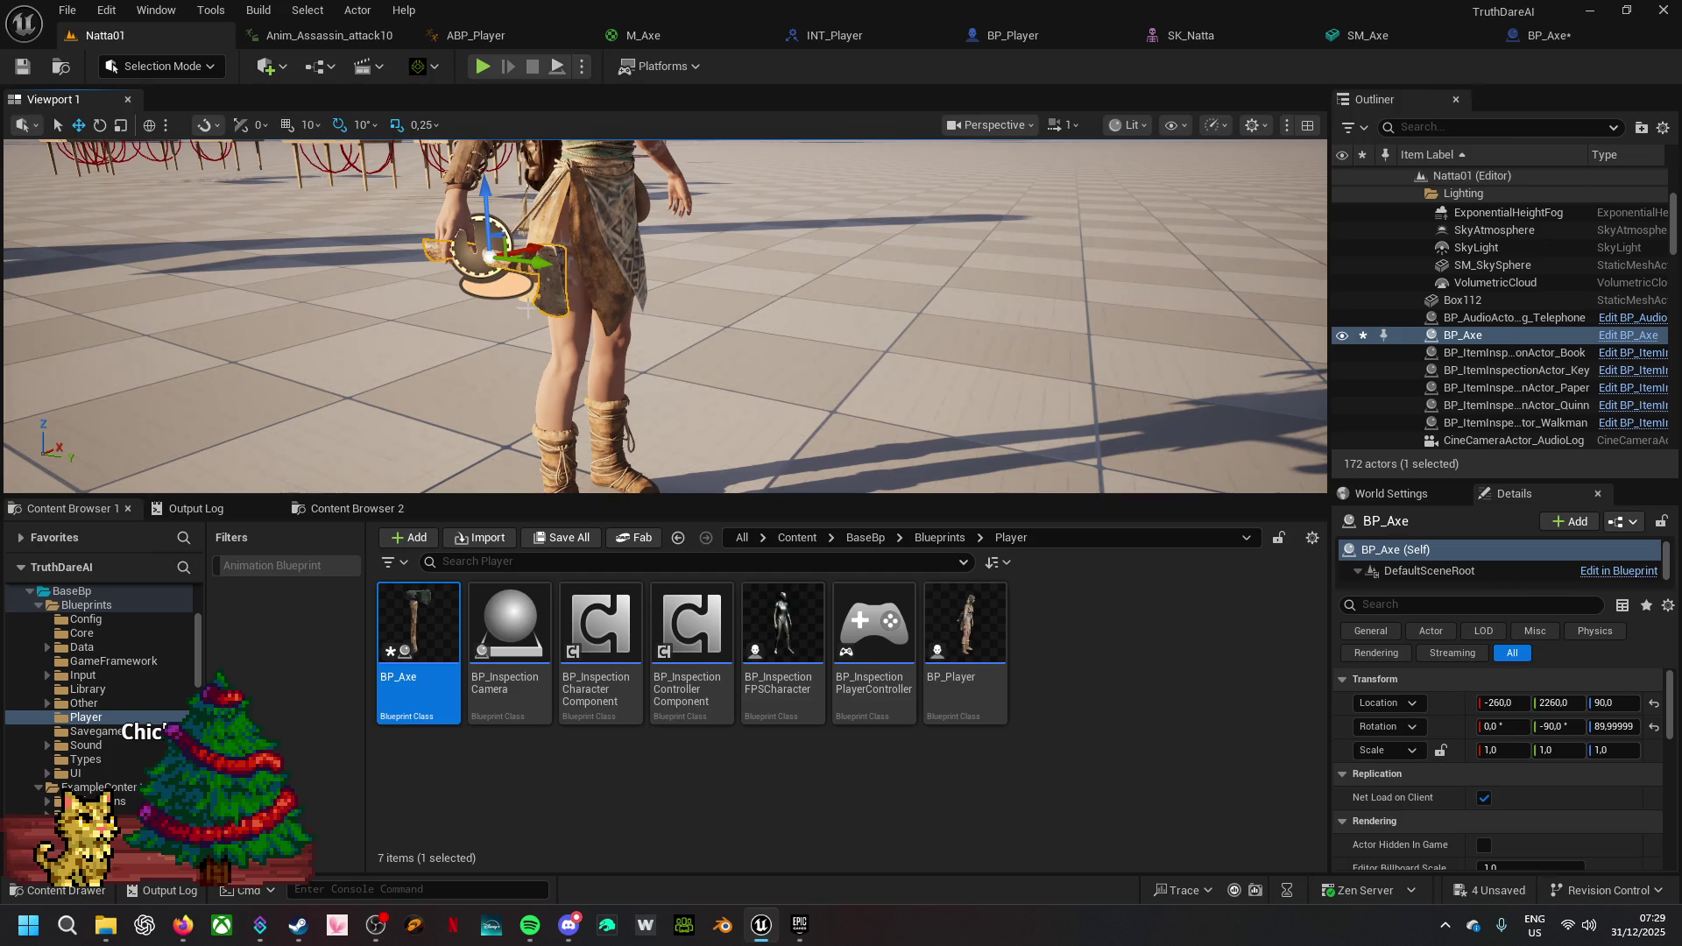
mouse_move(537, 274)
left_mouse_down()
mouse_move(496, 146)
mouse_move(710, 281)
left_mouse_up()
mouse_move(590, 308)
left_mouse_down()
mouse_move(438, 328)
mouse_move(352, 294)
mouse_move(348, 200)
mouse_move(395, 219)
mouse_move(421, 206)
left_mouse_up()
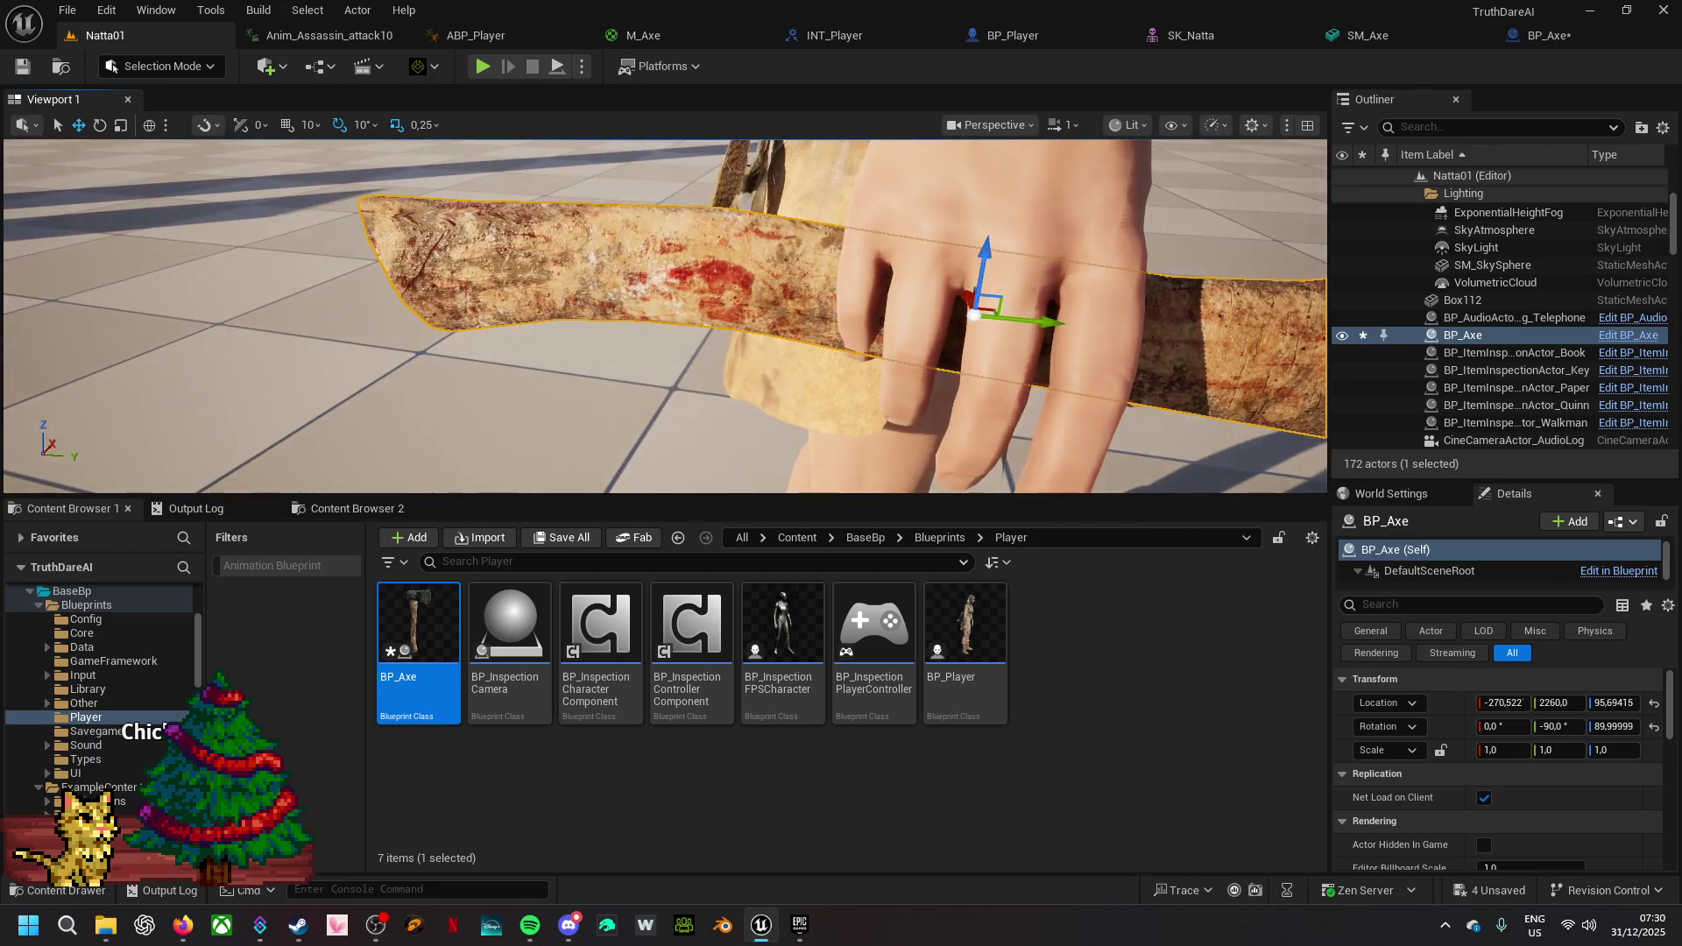
key("d")
key("s")
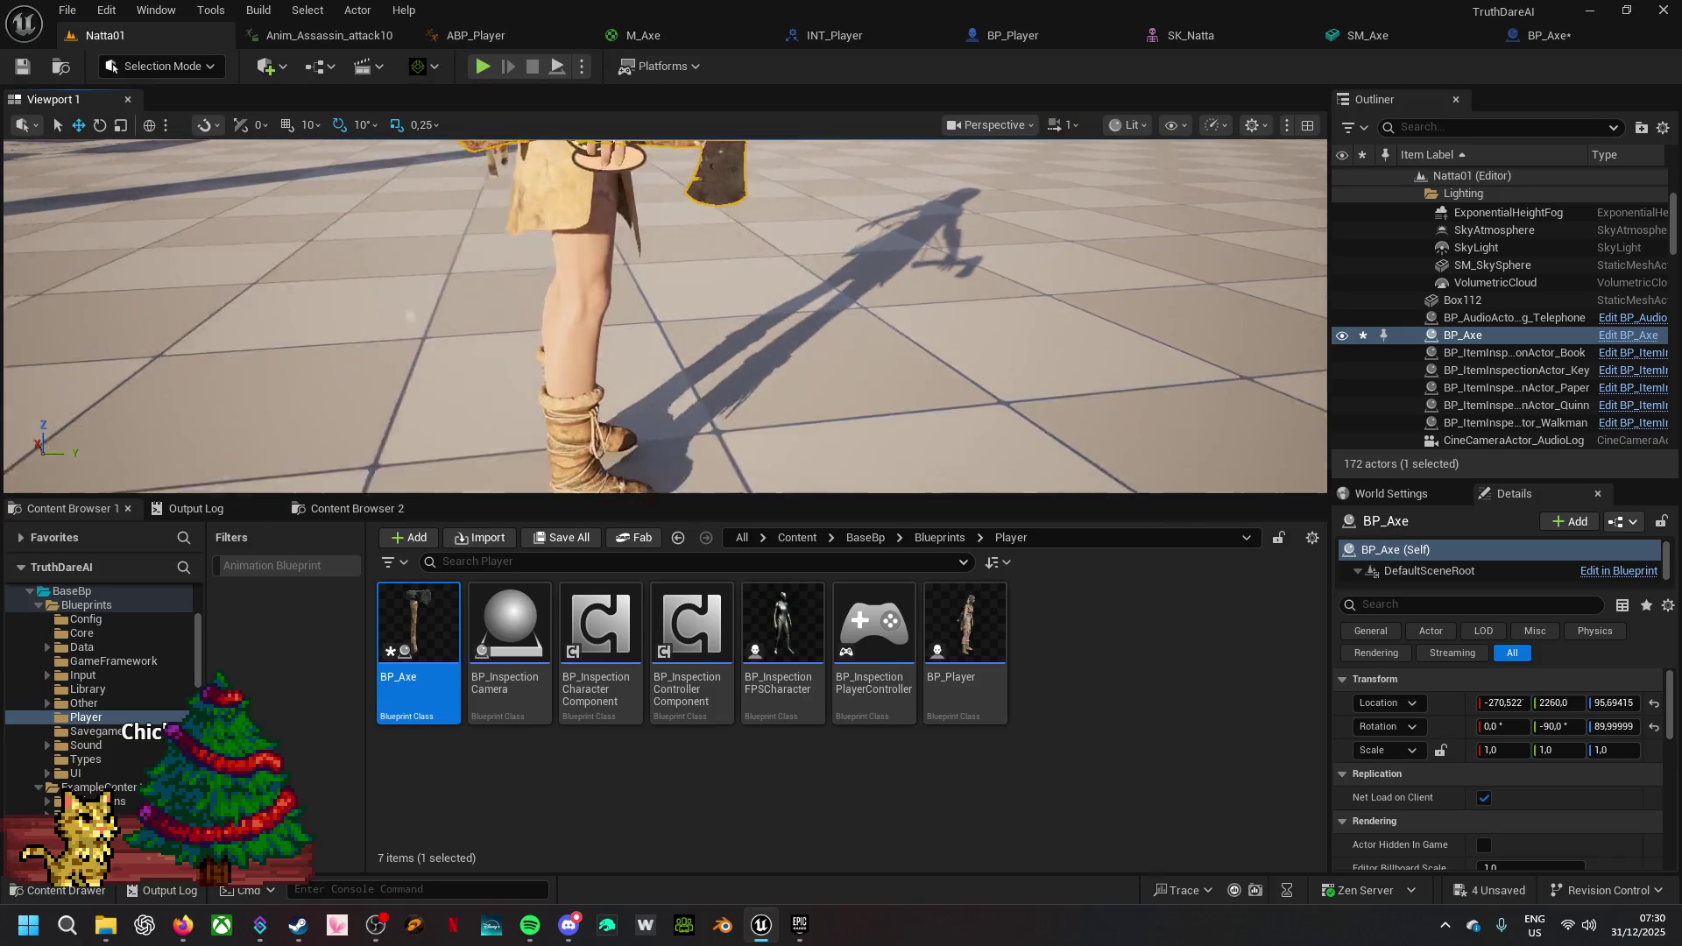
key("s")
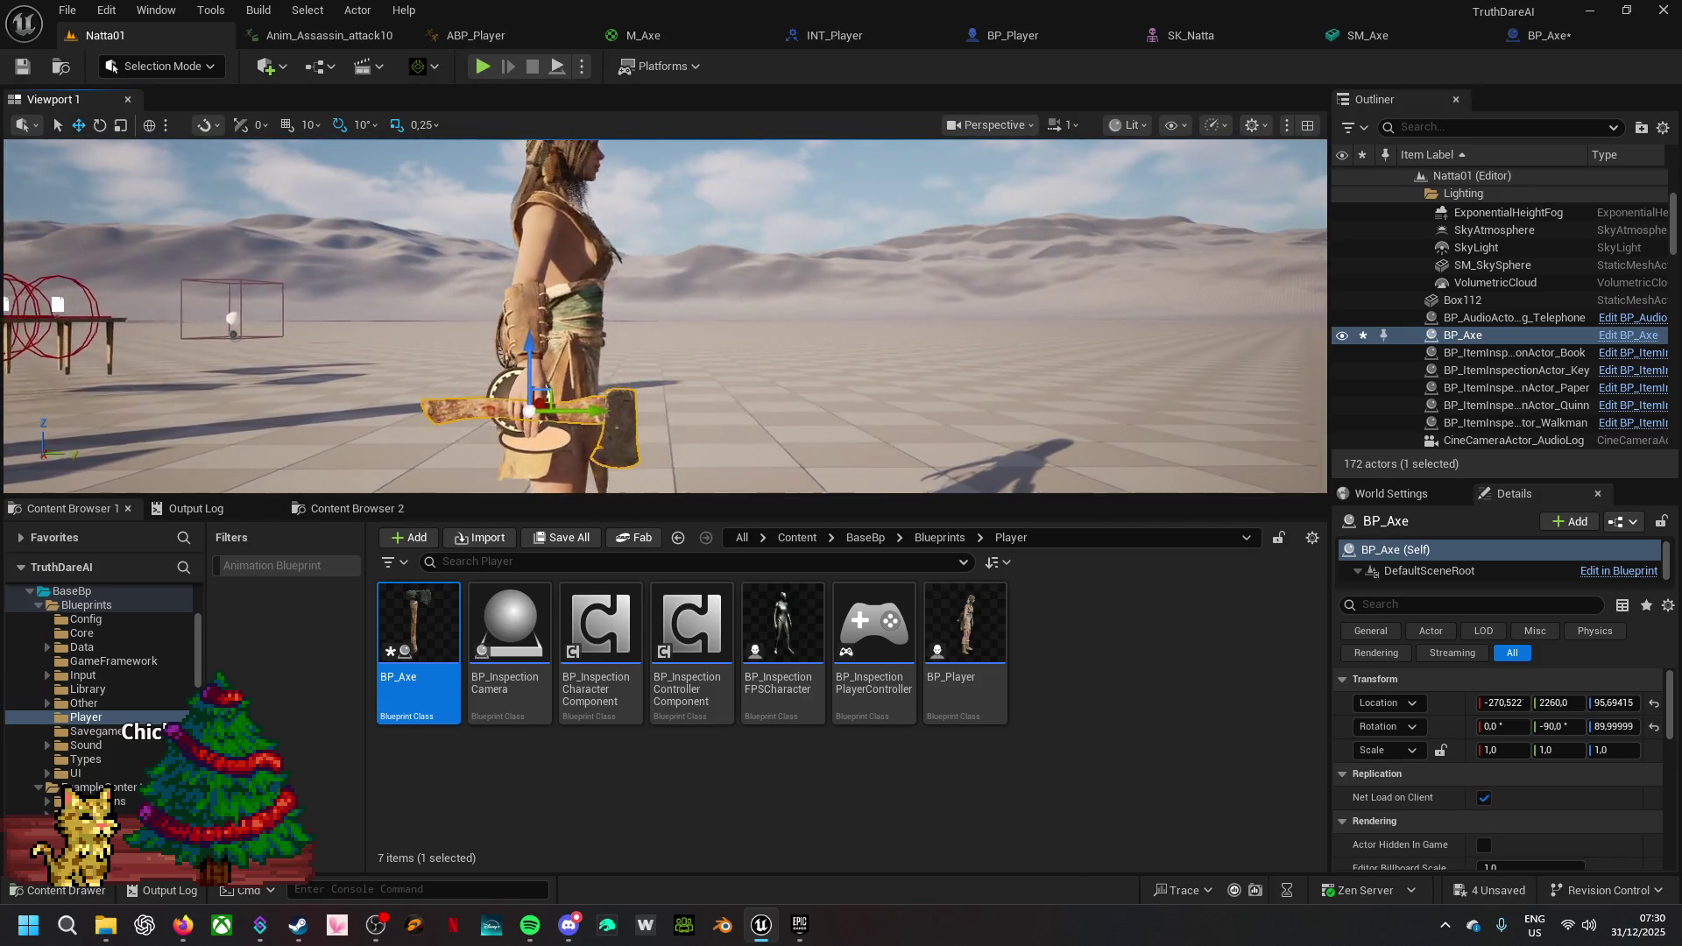
key("a")
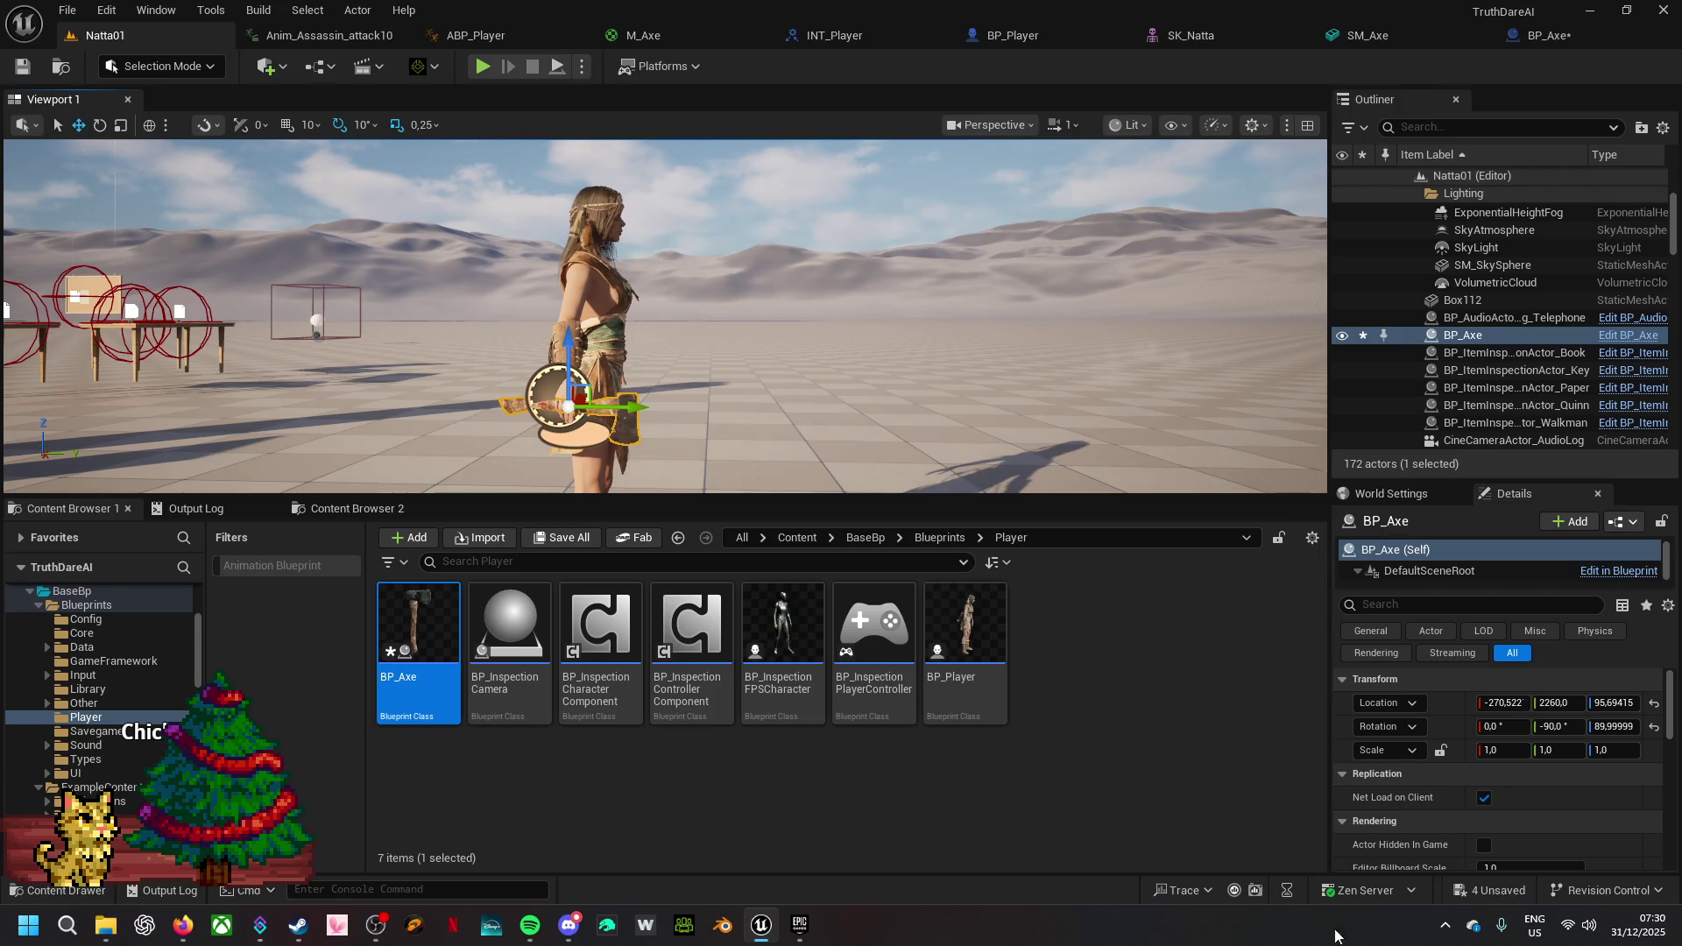
- Lock the axe's scale proportions and select its Axe mesh component
left_click(1440, 751)
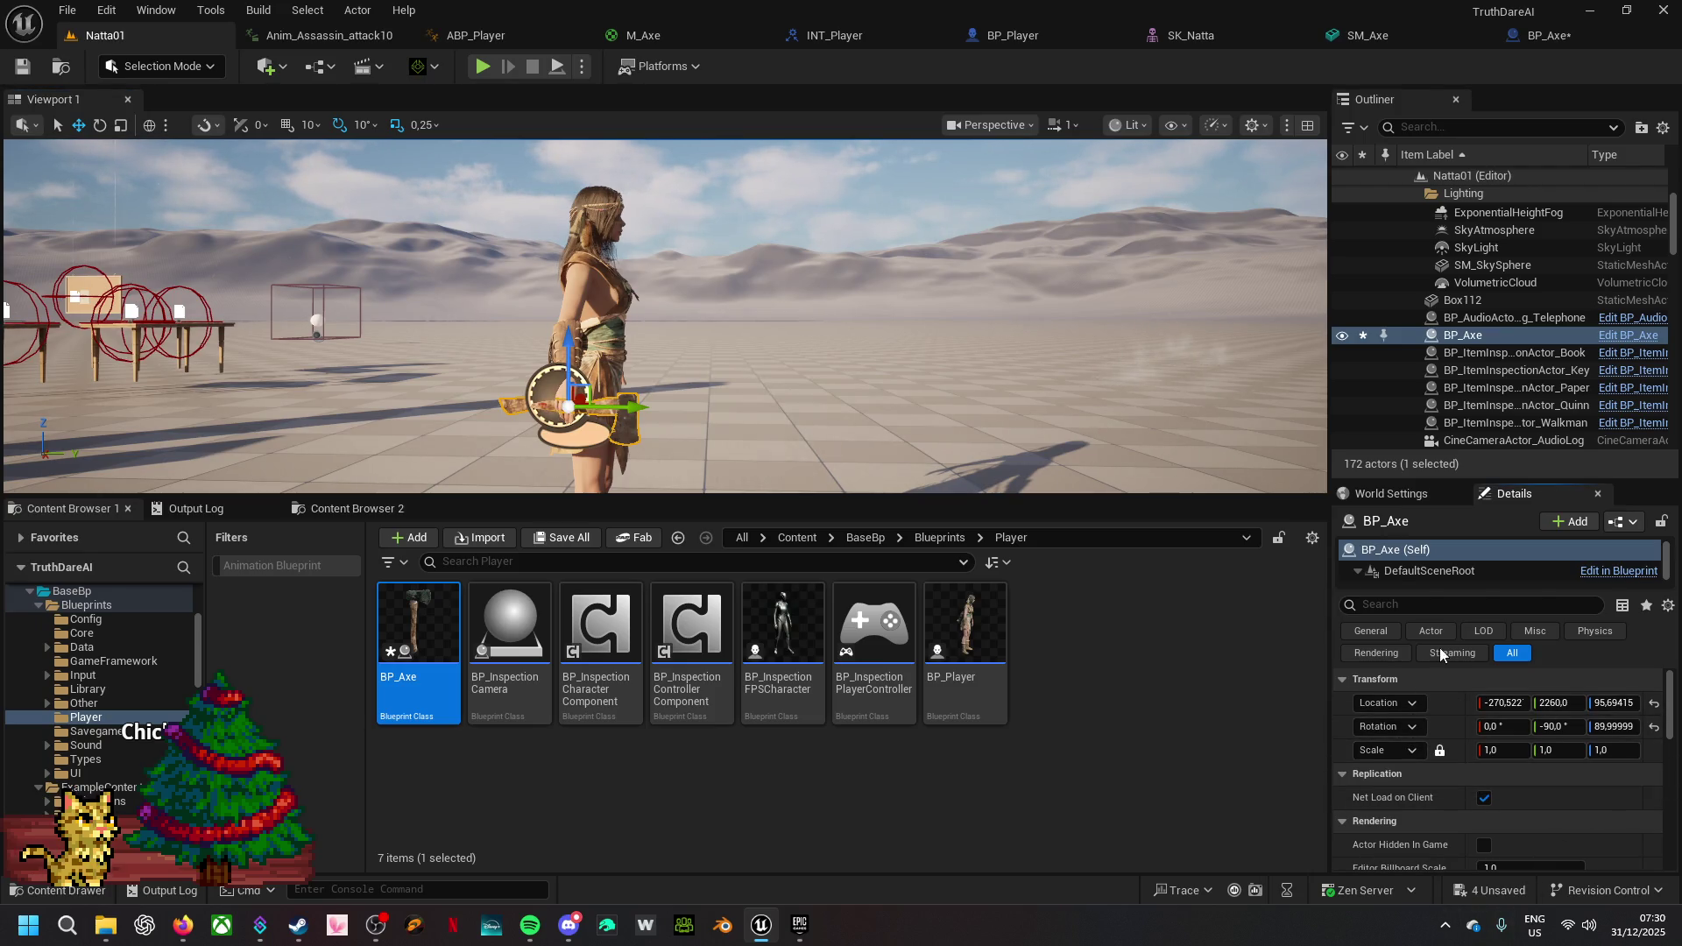
scroll(1424, 576, "down", 1)
left_click(1424, 575)
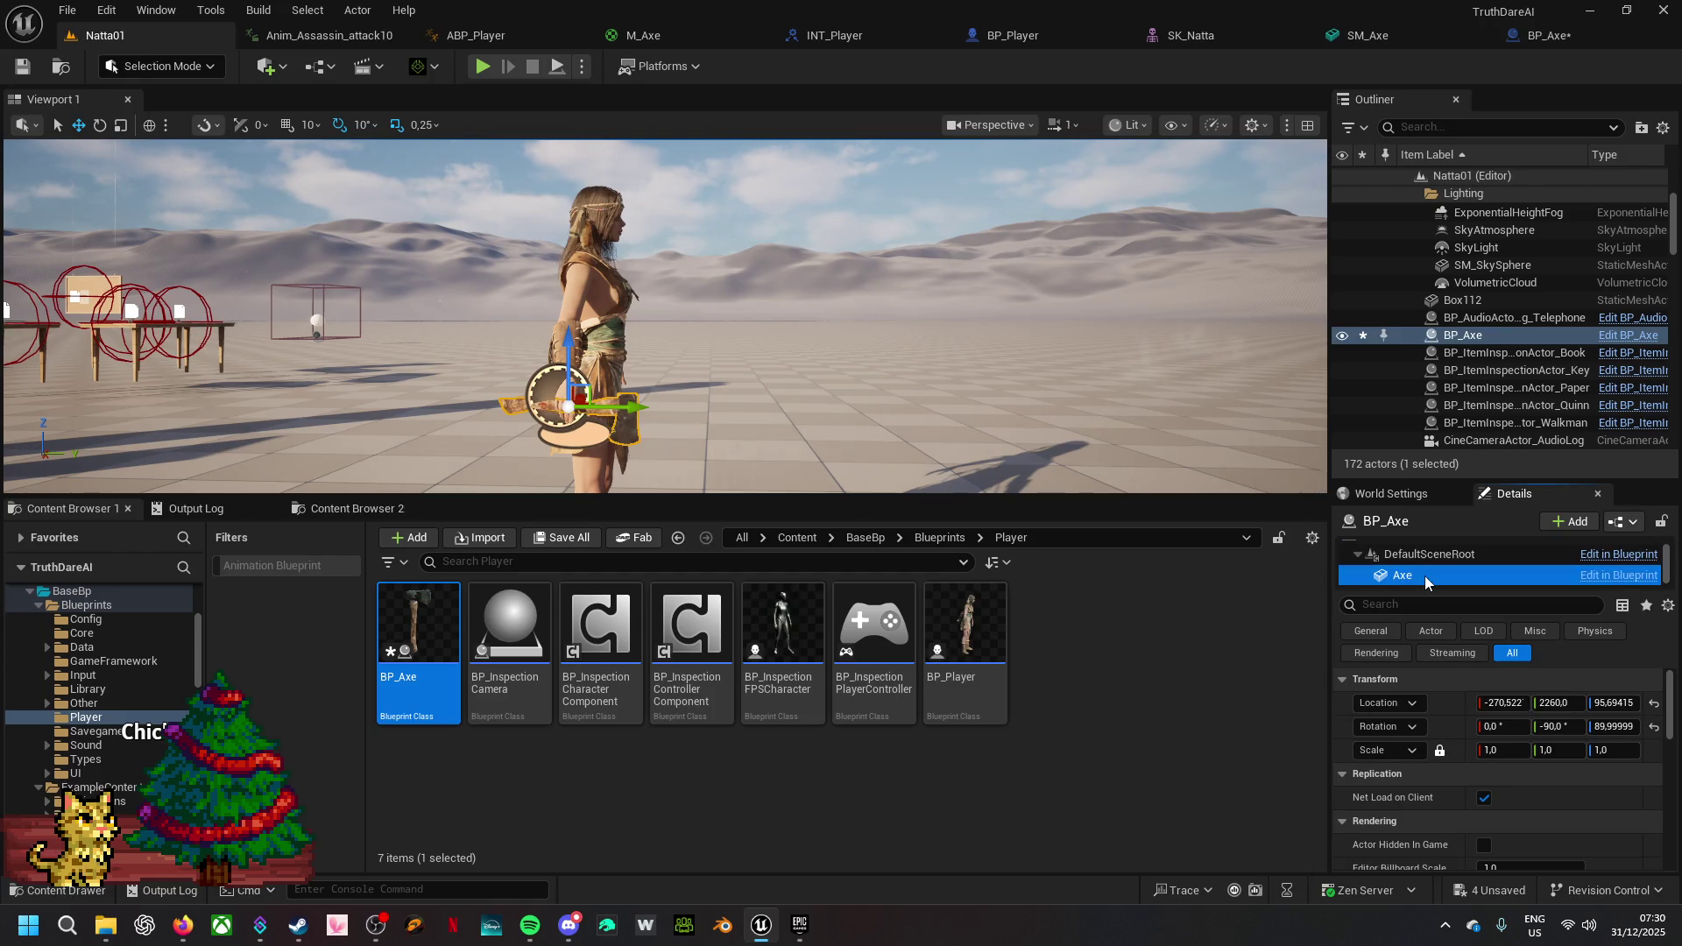
- Set the axe's uniform scale to 0.8
left_click(1506, 751)
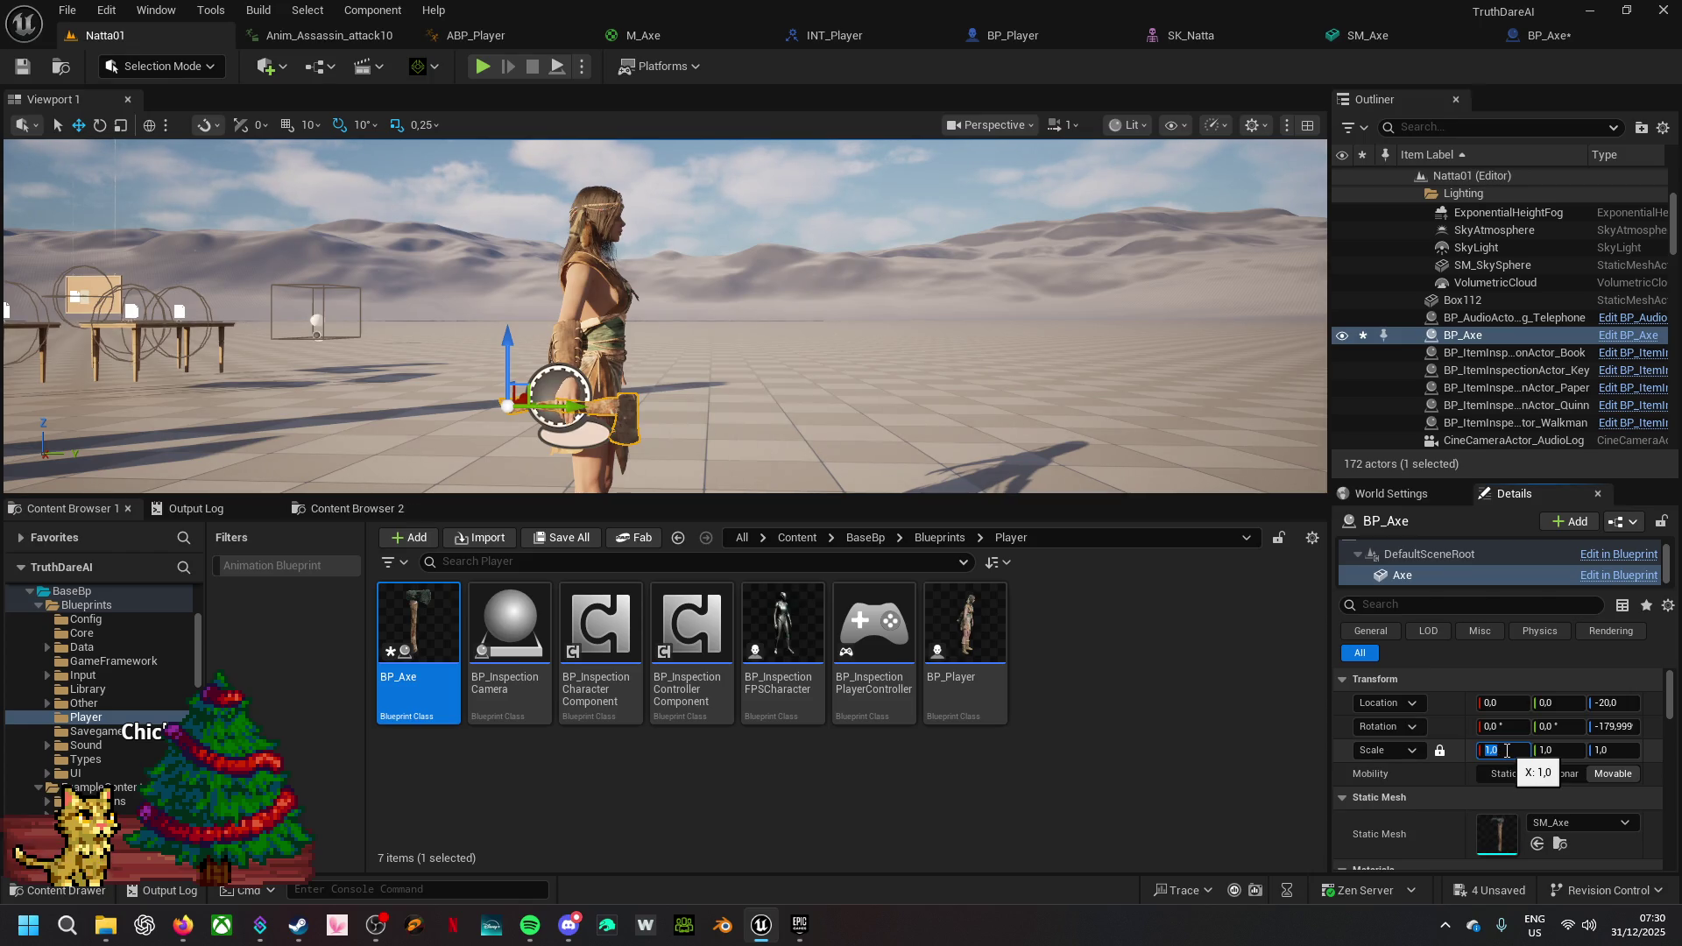
type(",8")
key("Return")
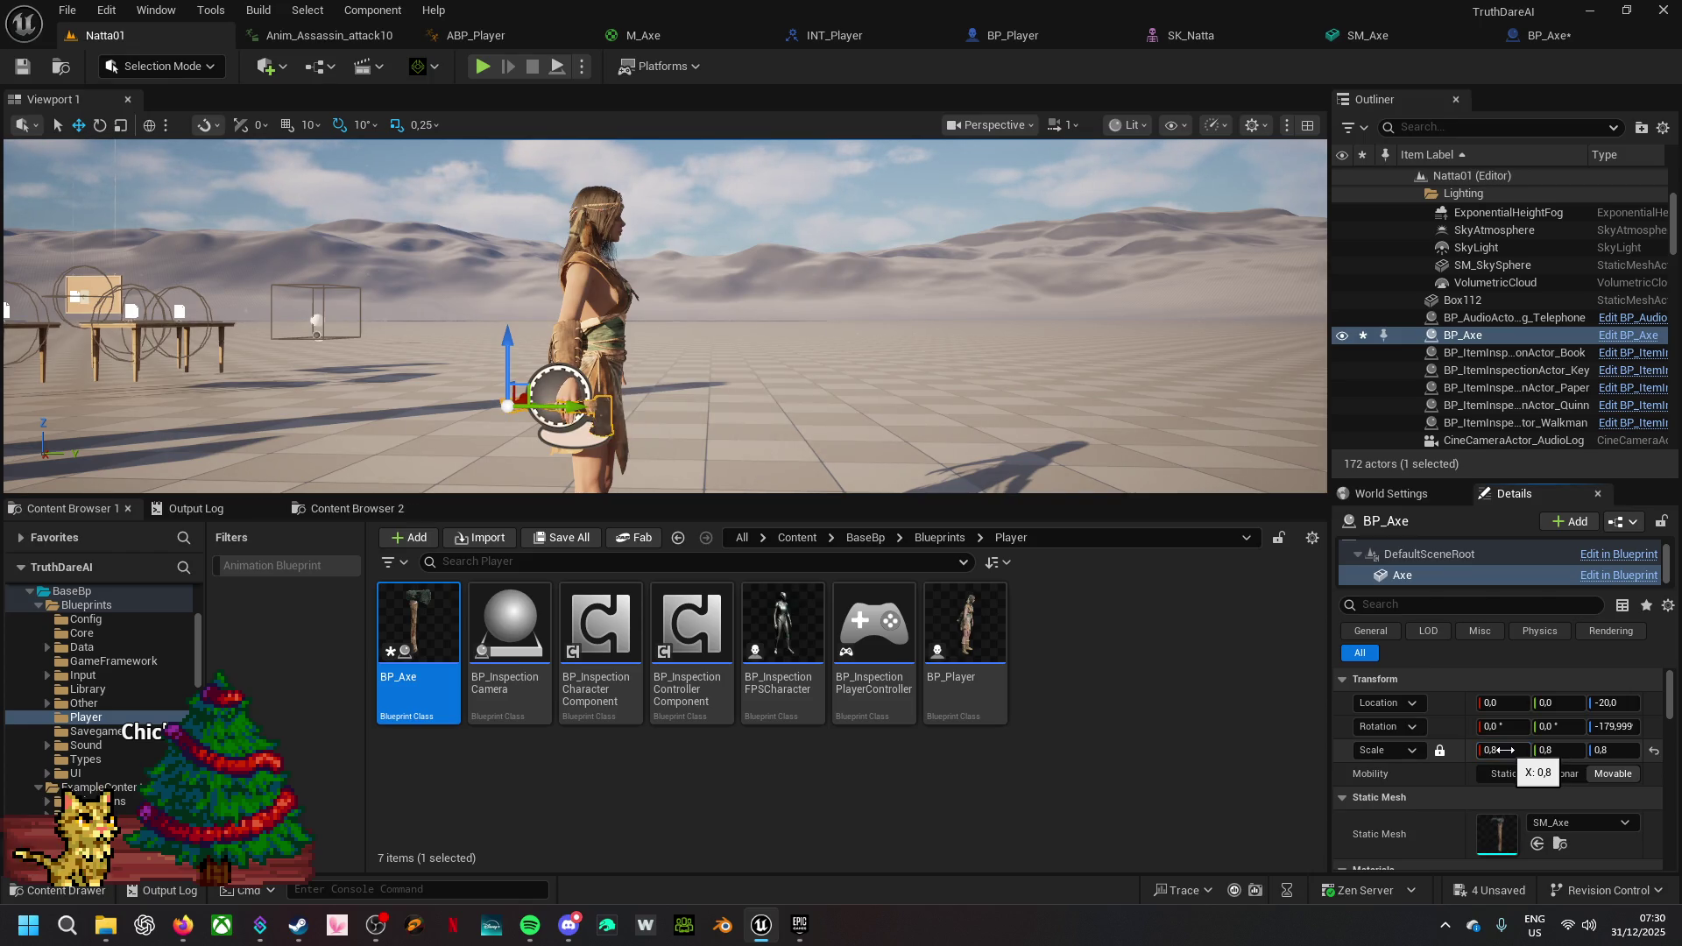
mouse_move(746, 443)
left_mouse_down()
mouse_move(688, 436)
mouse_move(676, 382)
left_mouse_up()
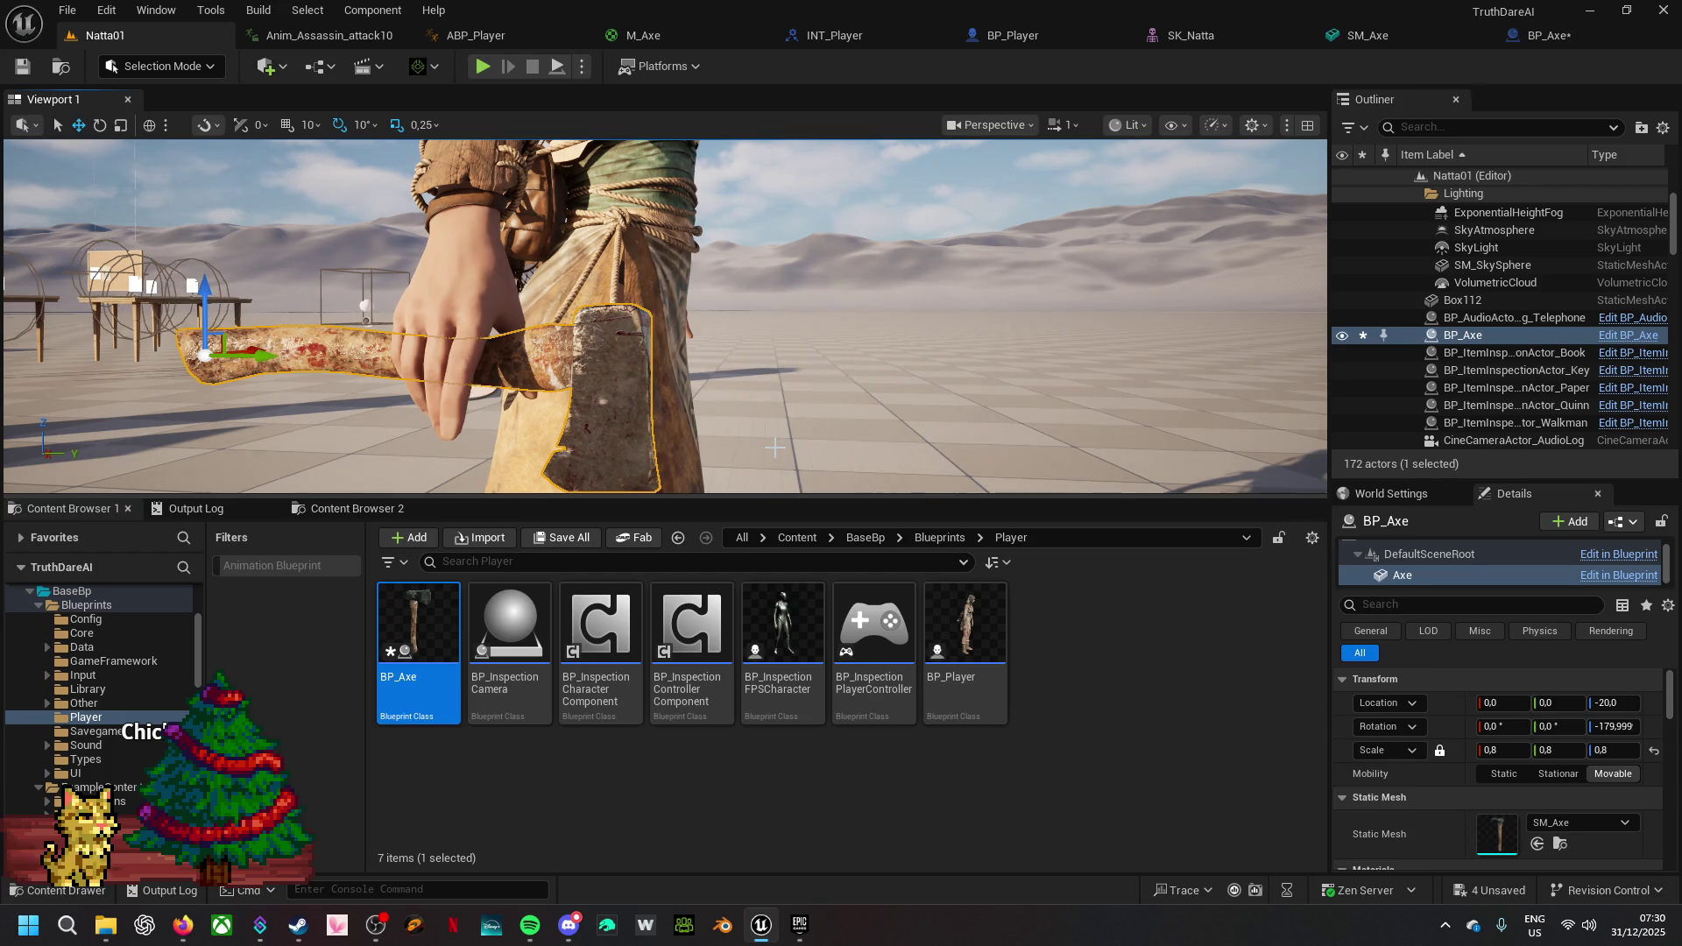
- Nudge the axe's DefaultSceneRoot to Y 2264.26 into the grip, then open BP_Axe
left_click(1414, 554)
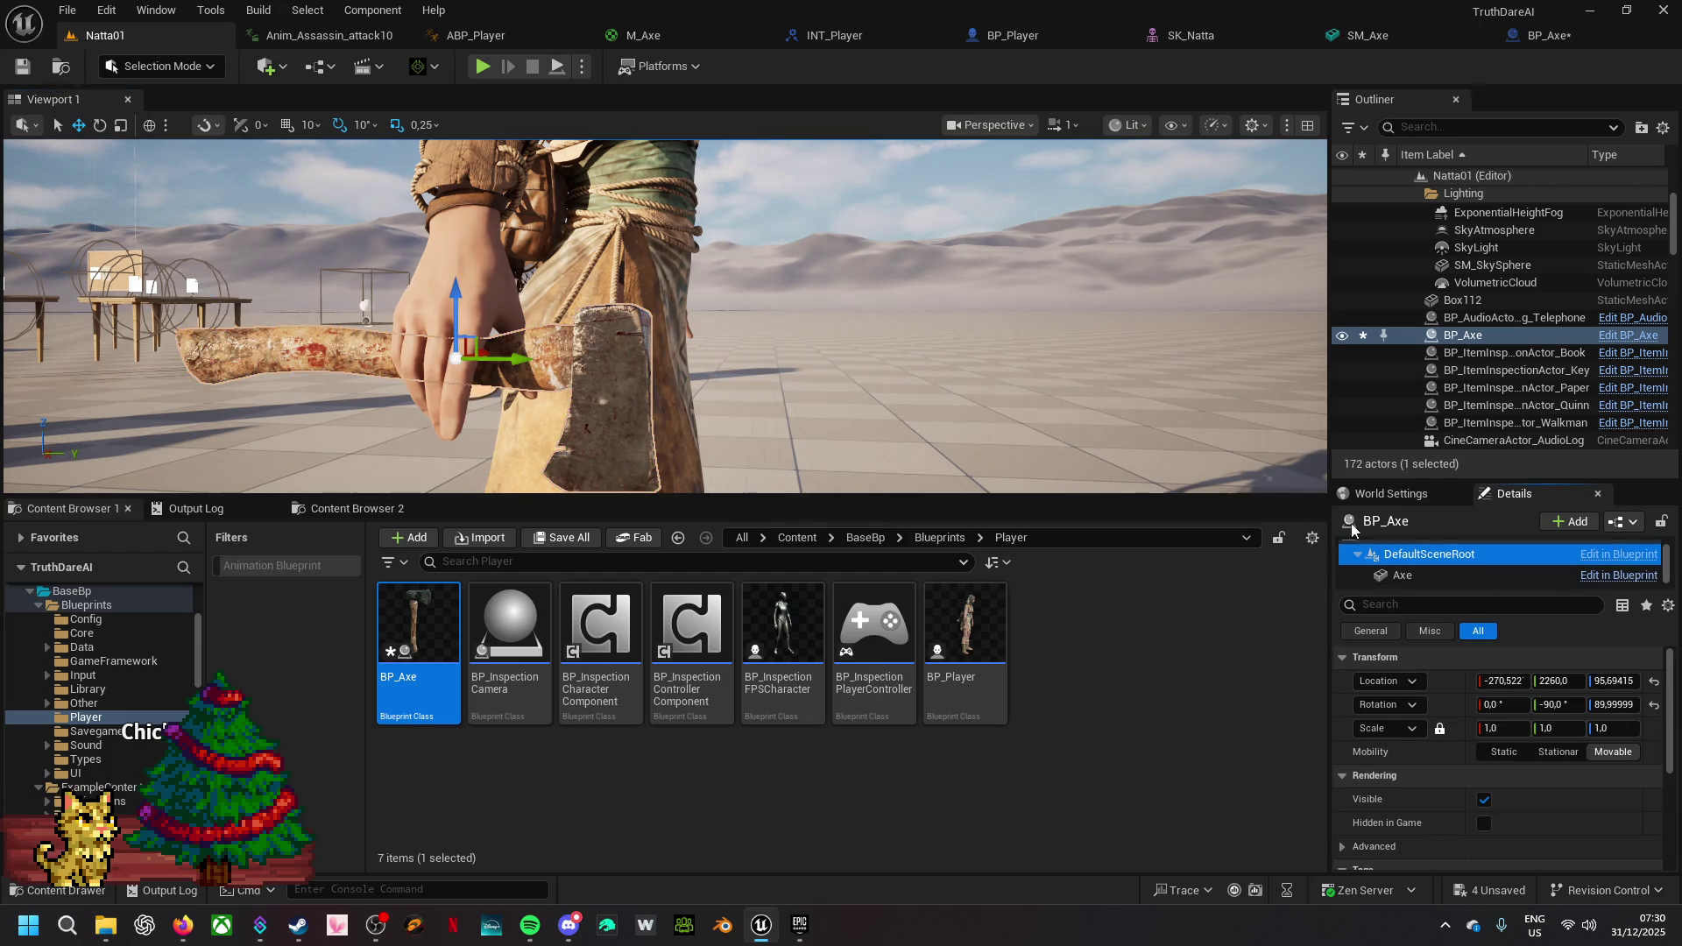
left_click_drag(521, 368, 583, 371)
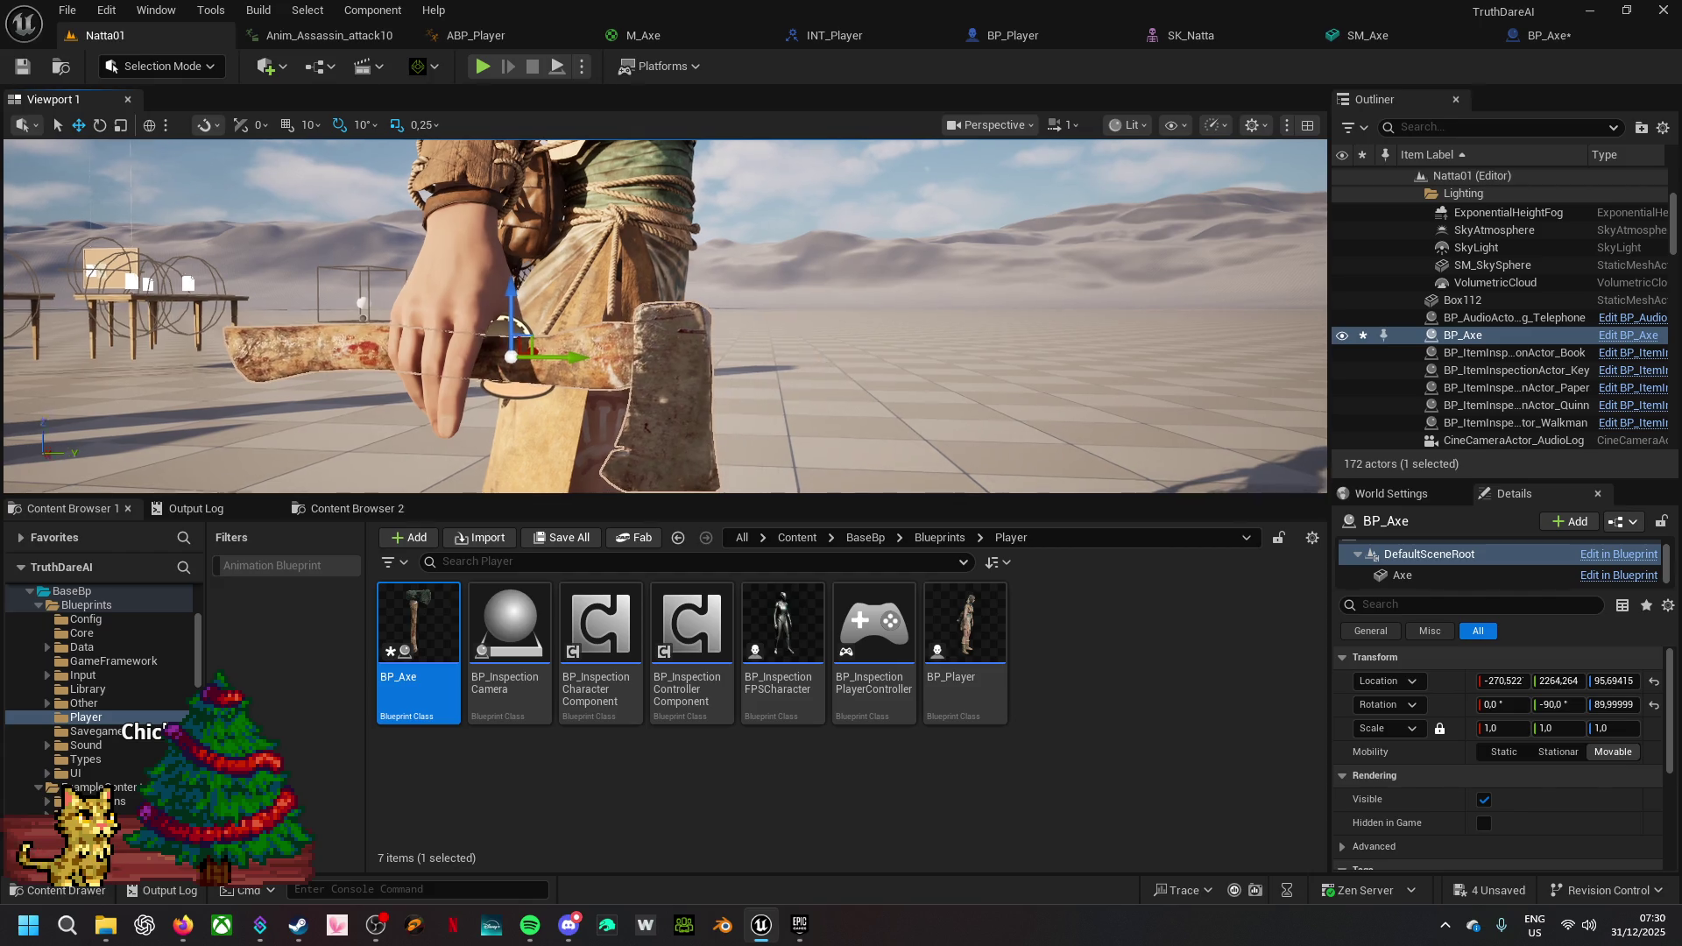
key("s")
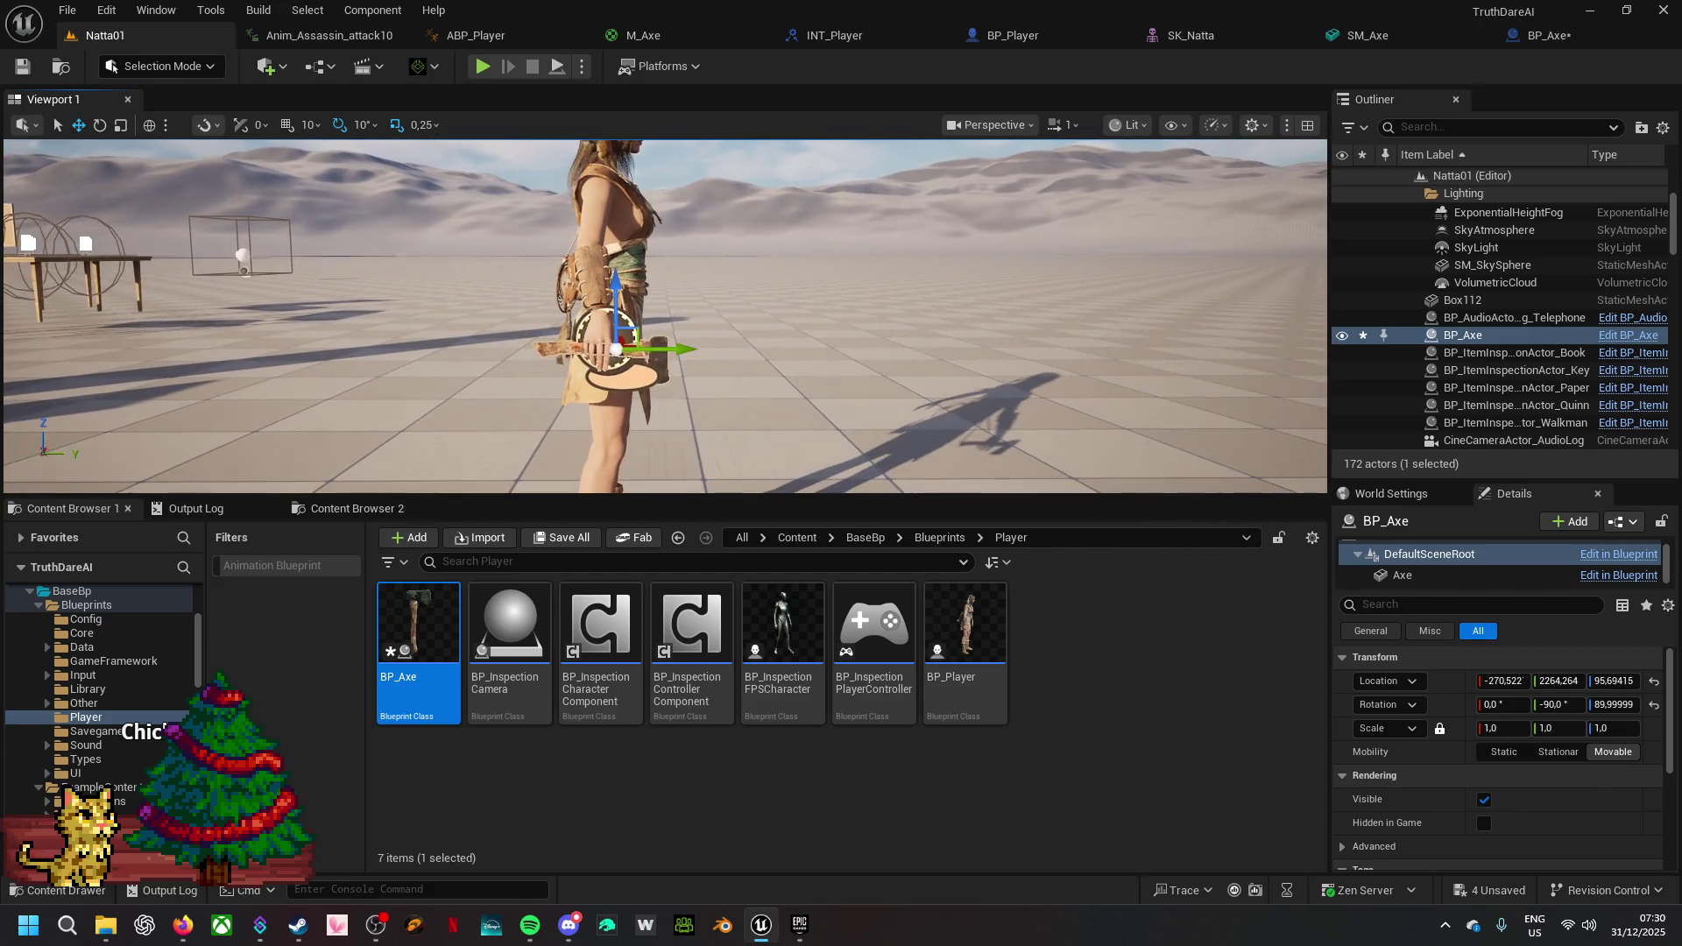
key("w")
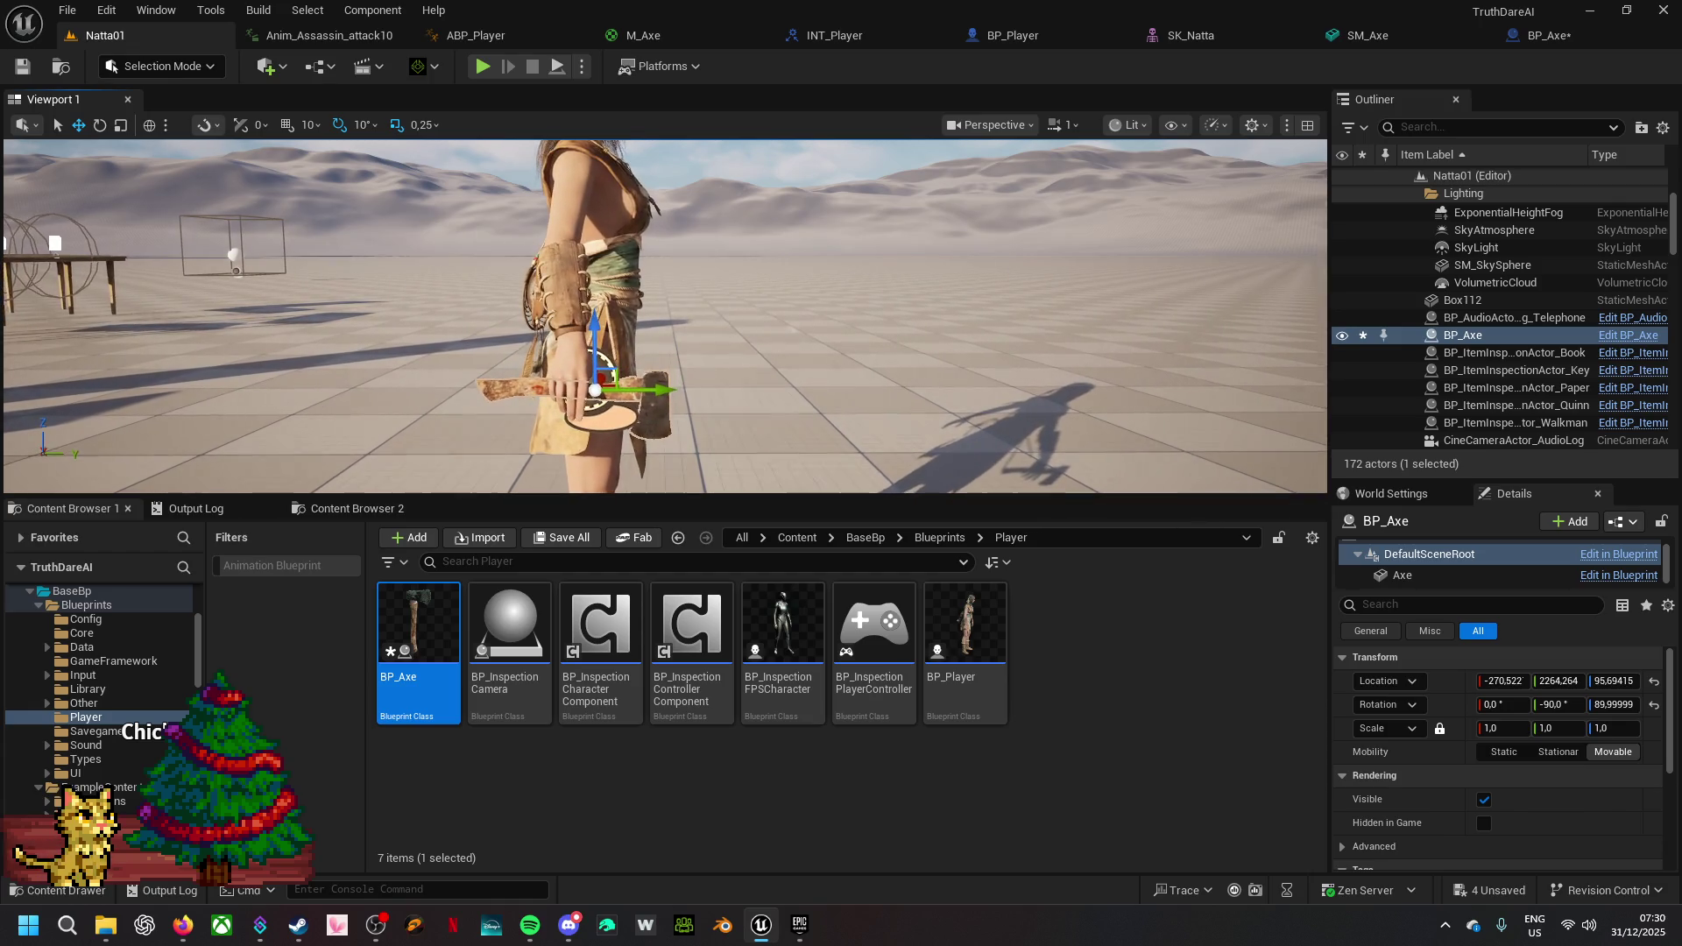
key("w")
key("w")
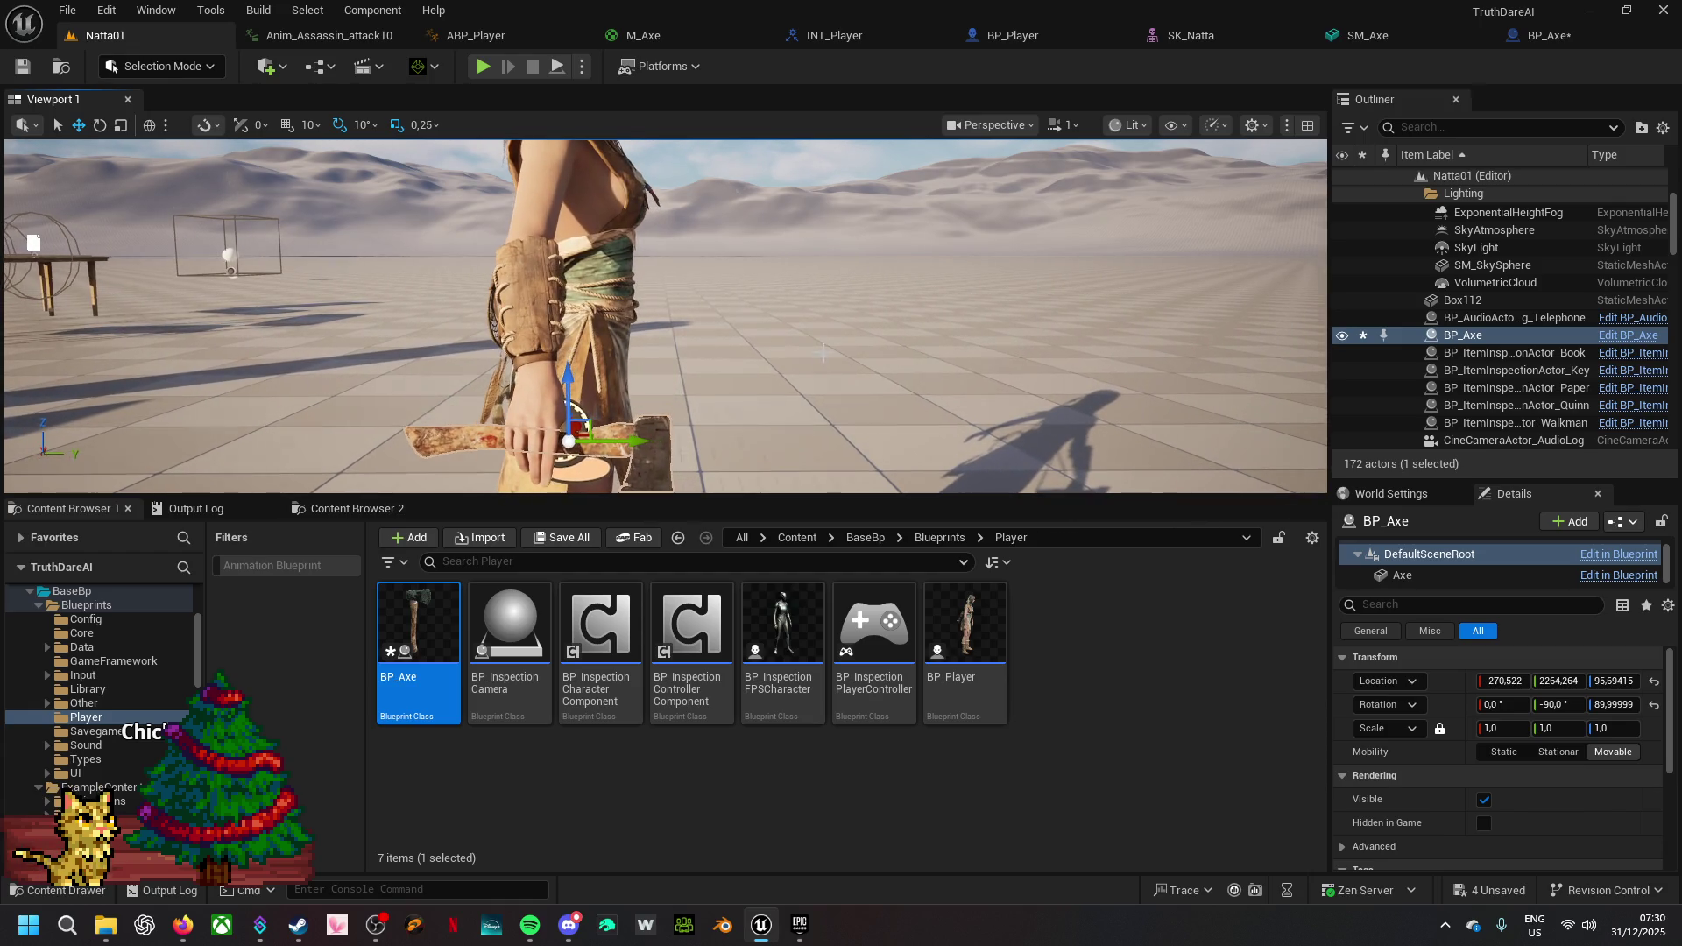
left_click(1537, 37)
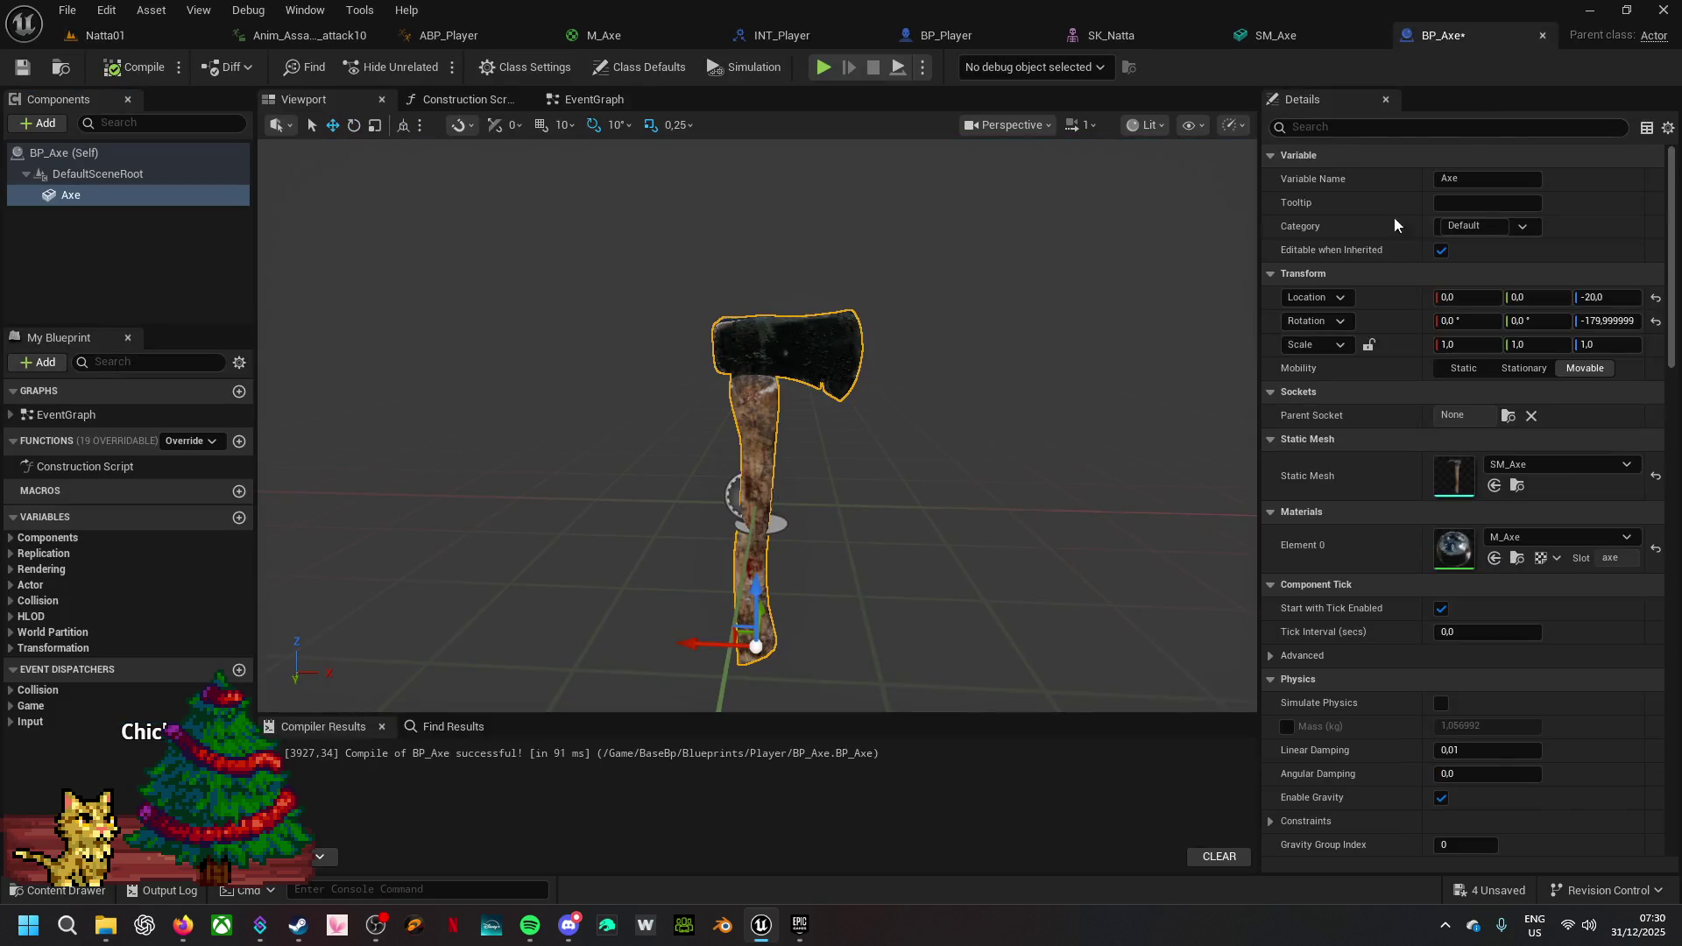
- Set BP_Axe's Axe mesh scale to 0.8 and raise it slightly
left_click(151, 199)
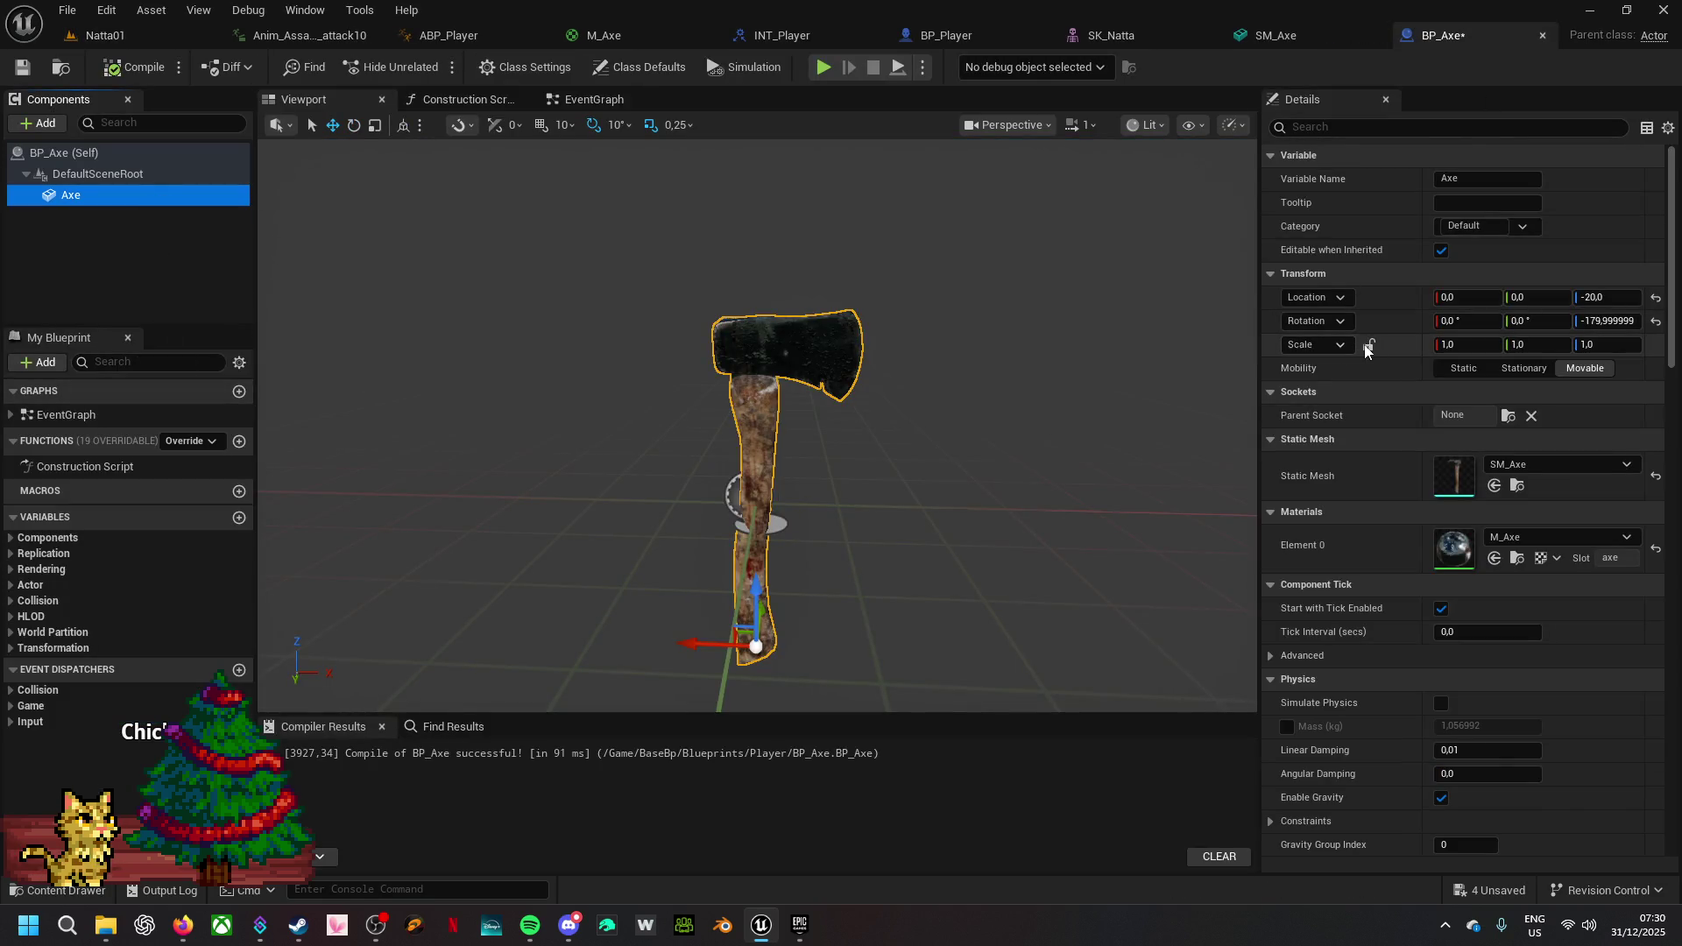
left_click(1472, 344)
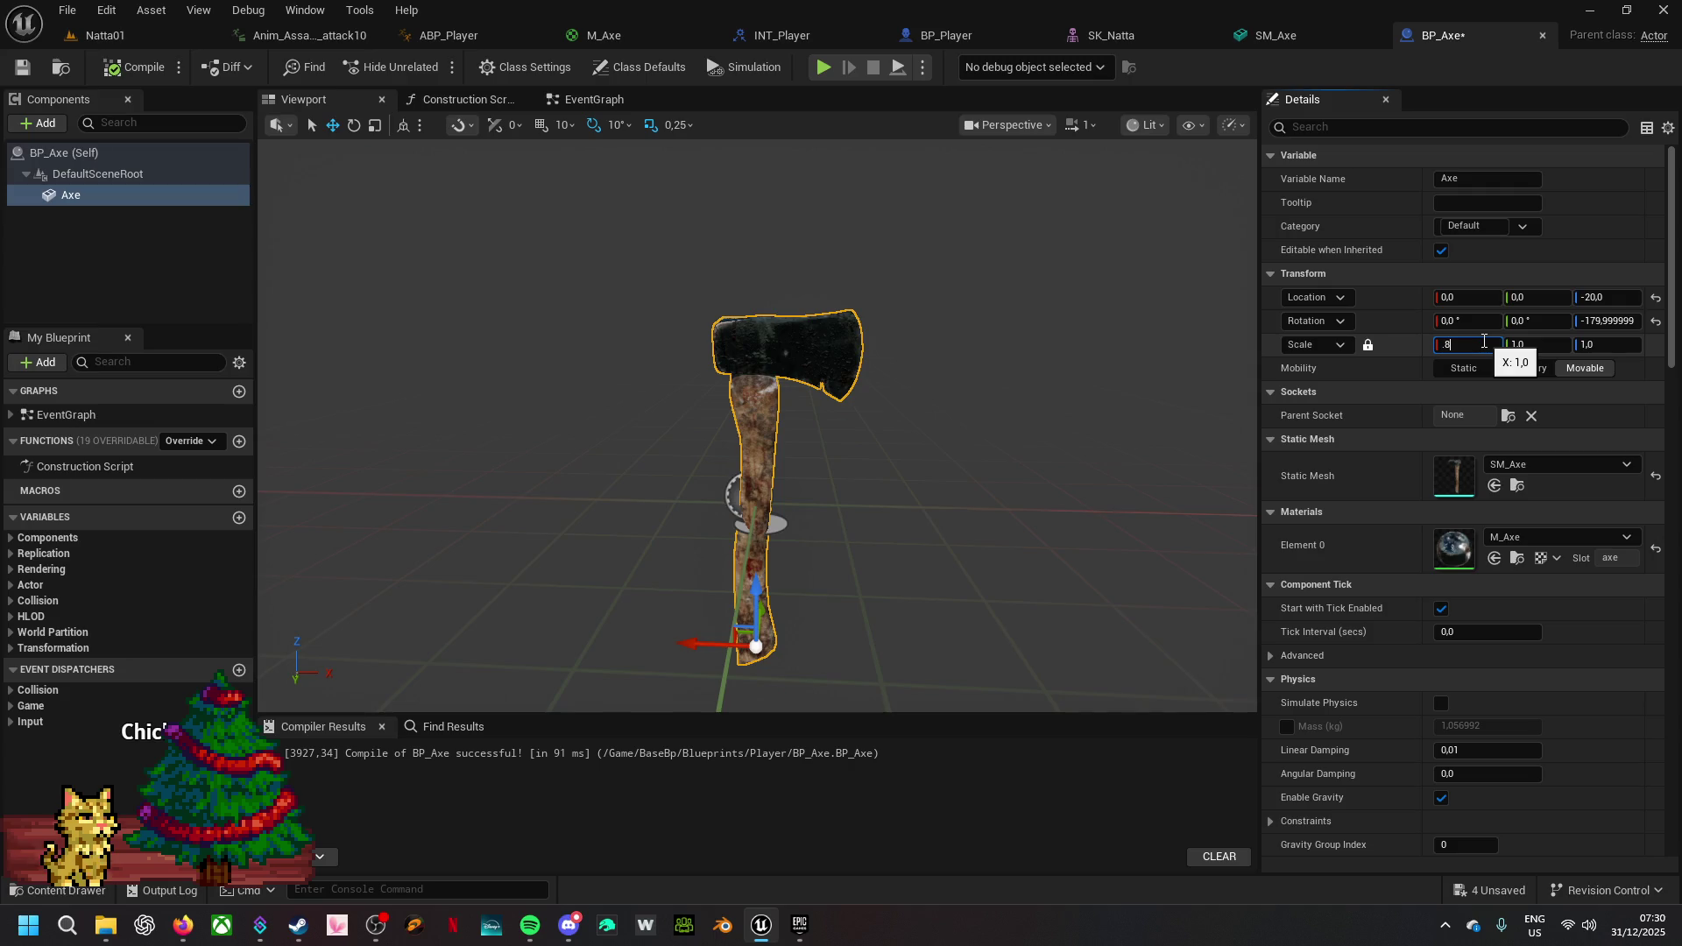
key("Return")
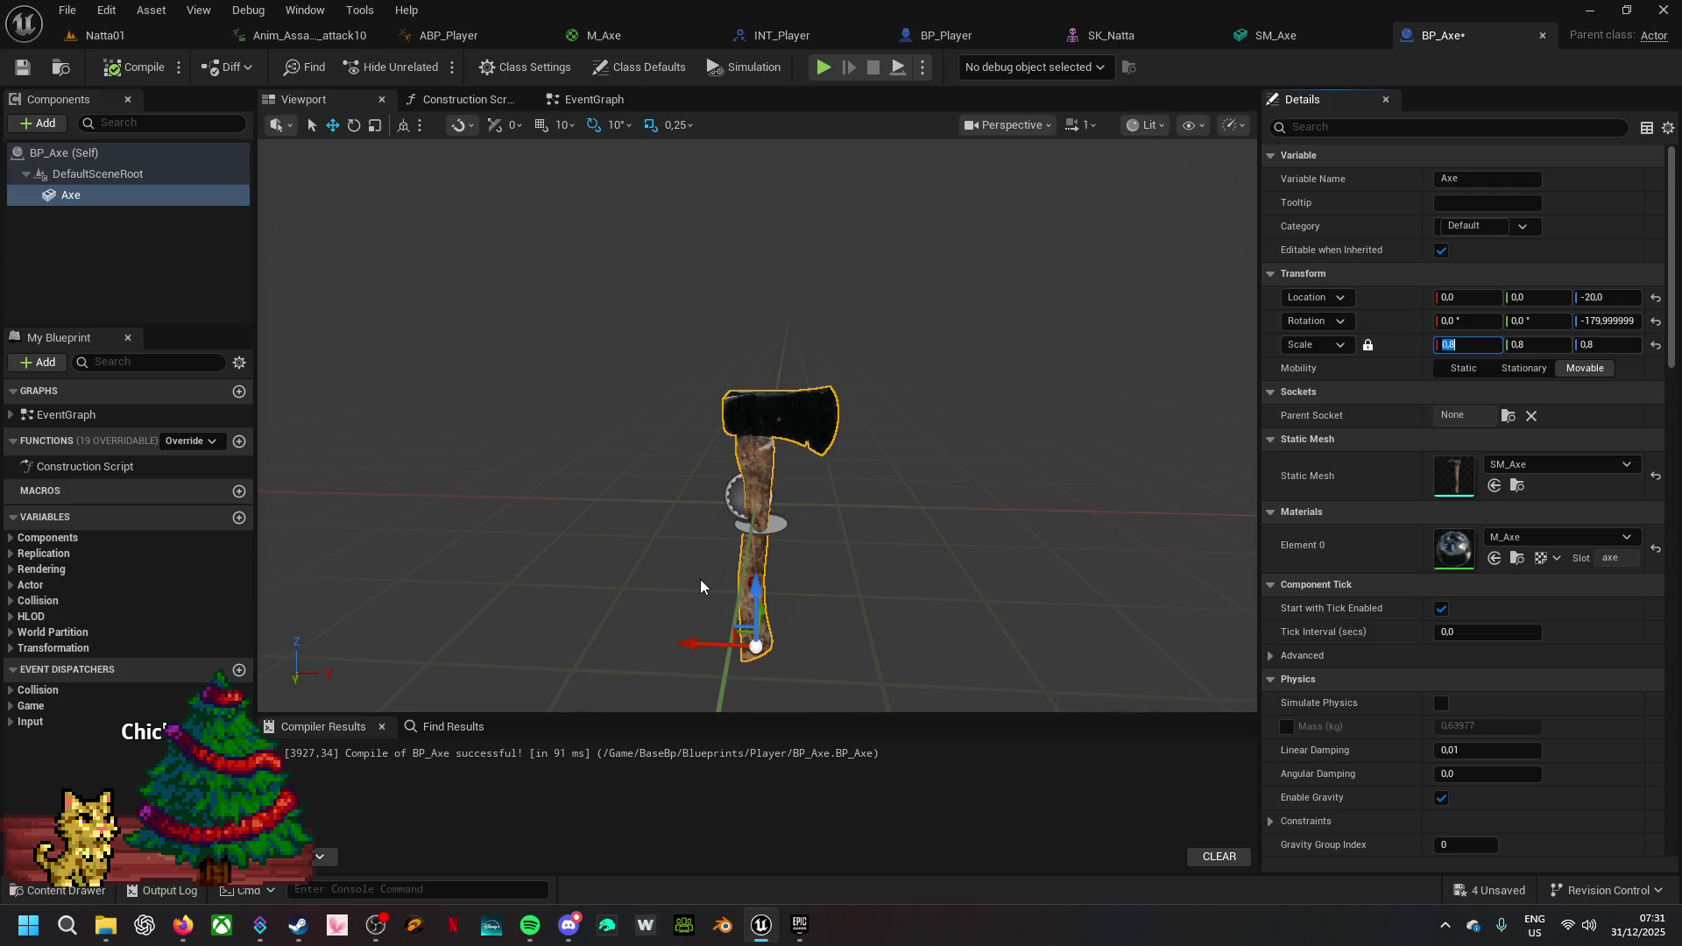
left_click_drag(751, 587, 742, 558)
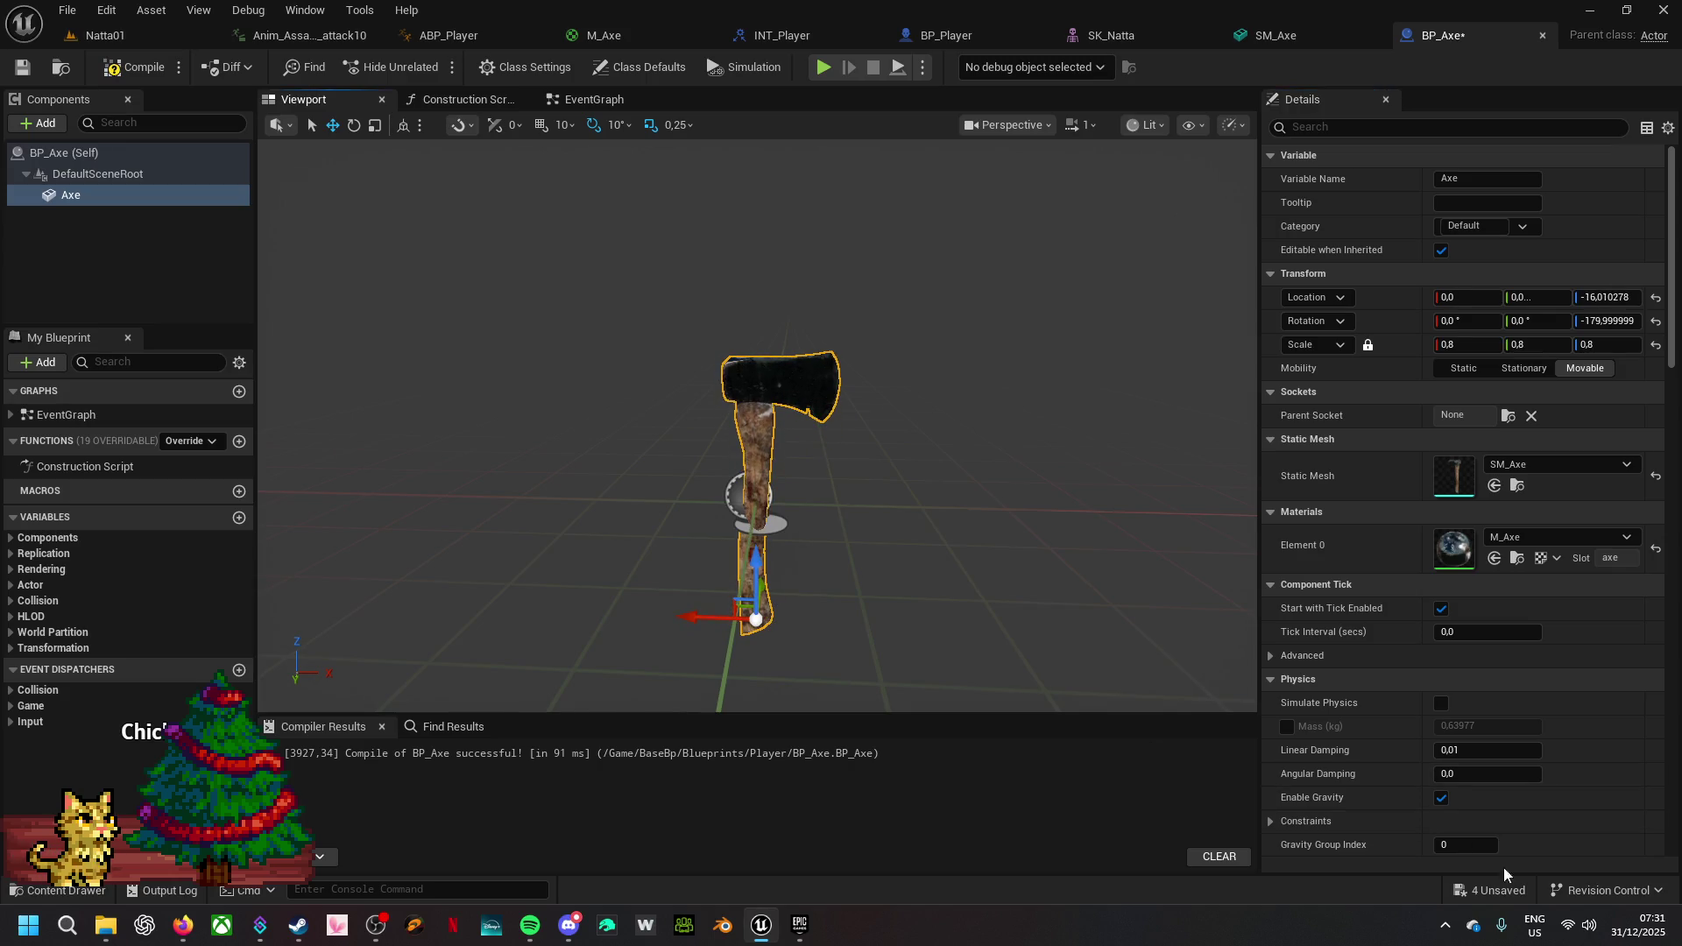
- Save all four unsaved assets and return to the Natta01 level
left_click(1496, 891)
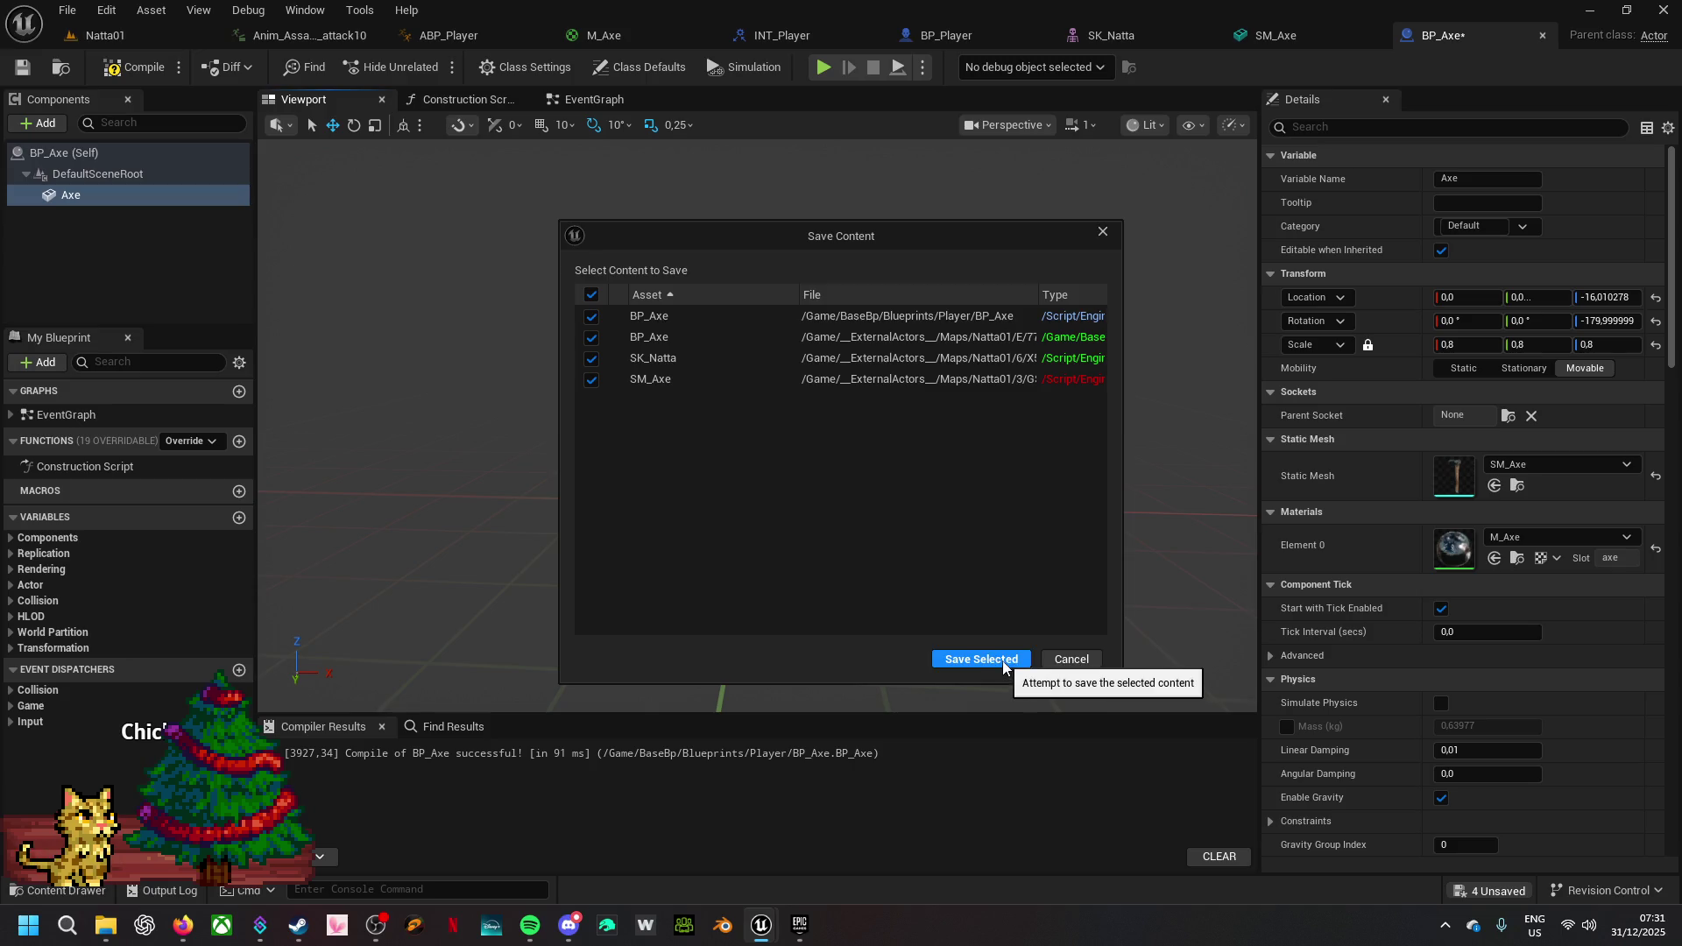
left_click(1004, 662)
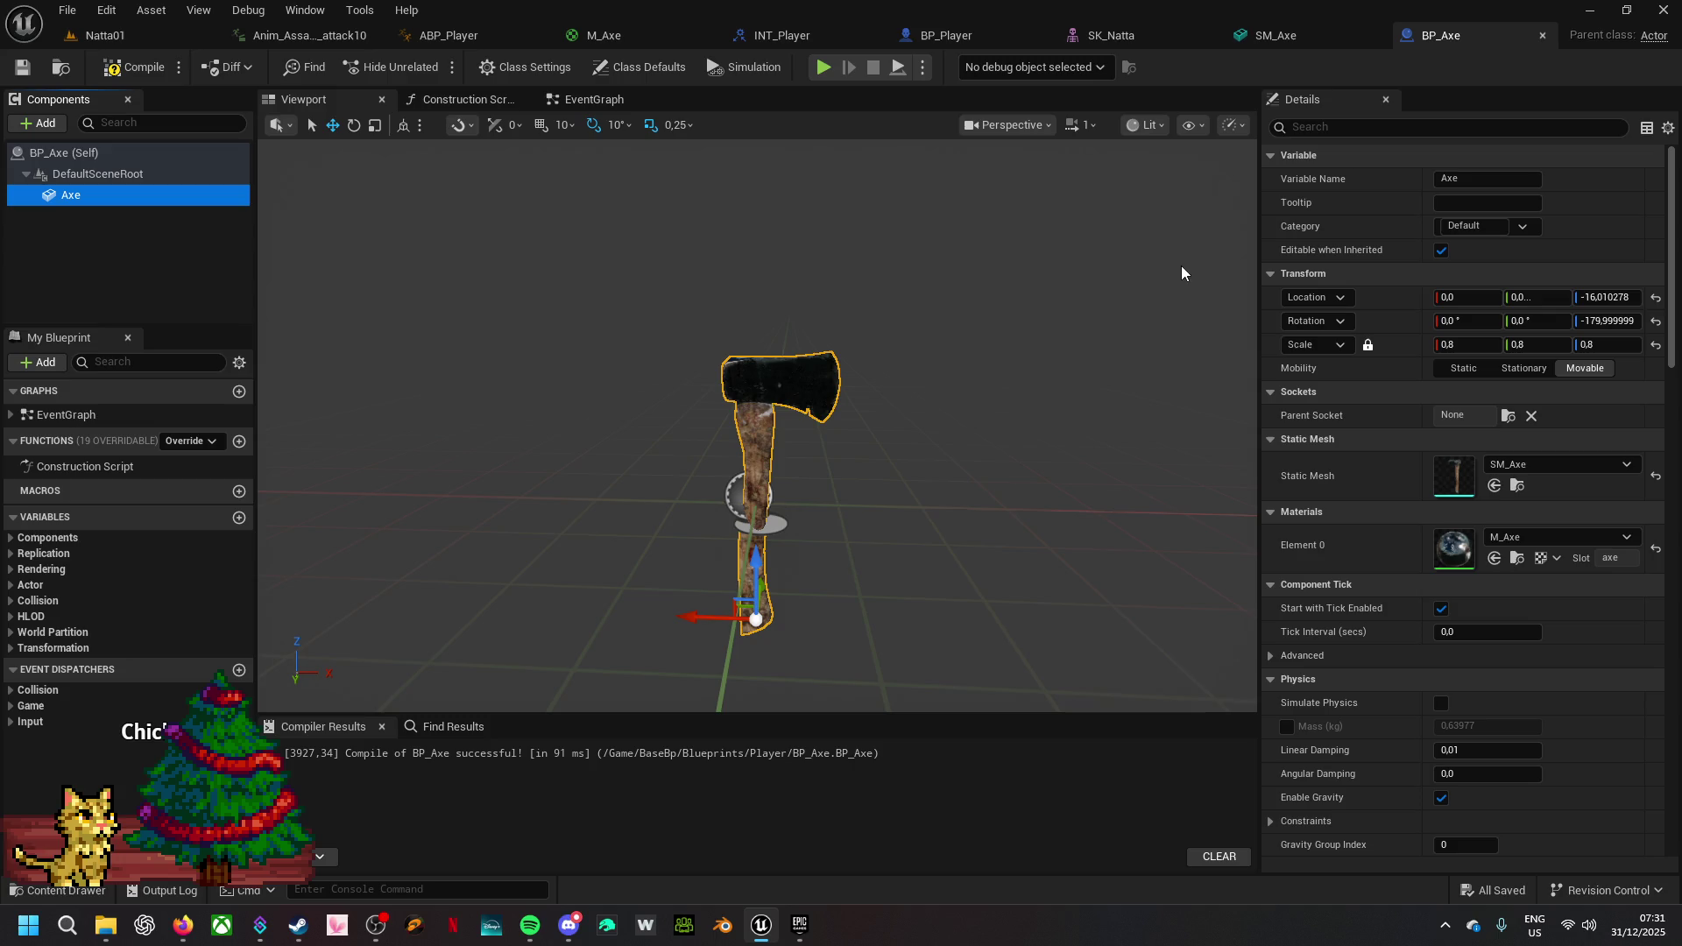
left_click(154, 33)
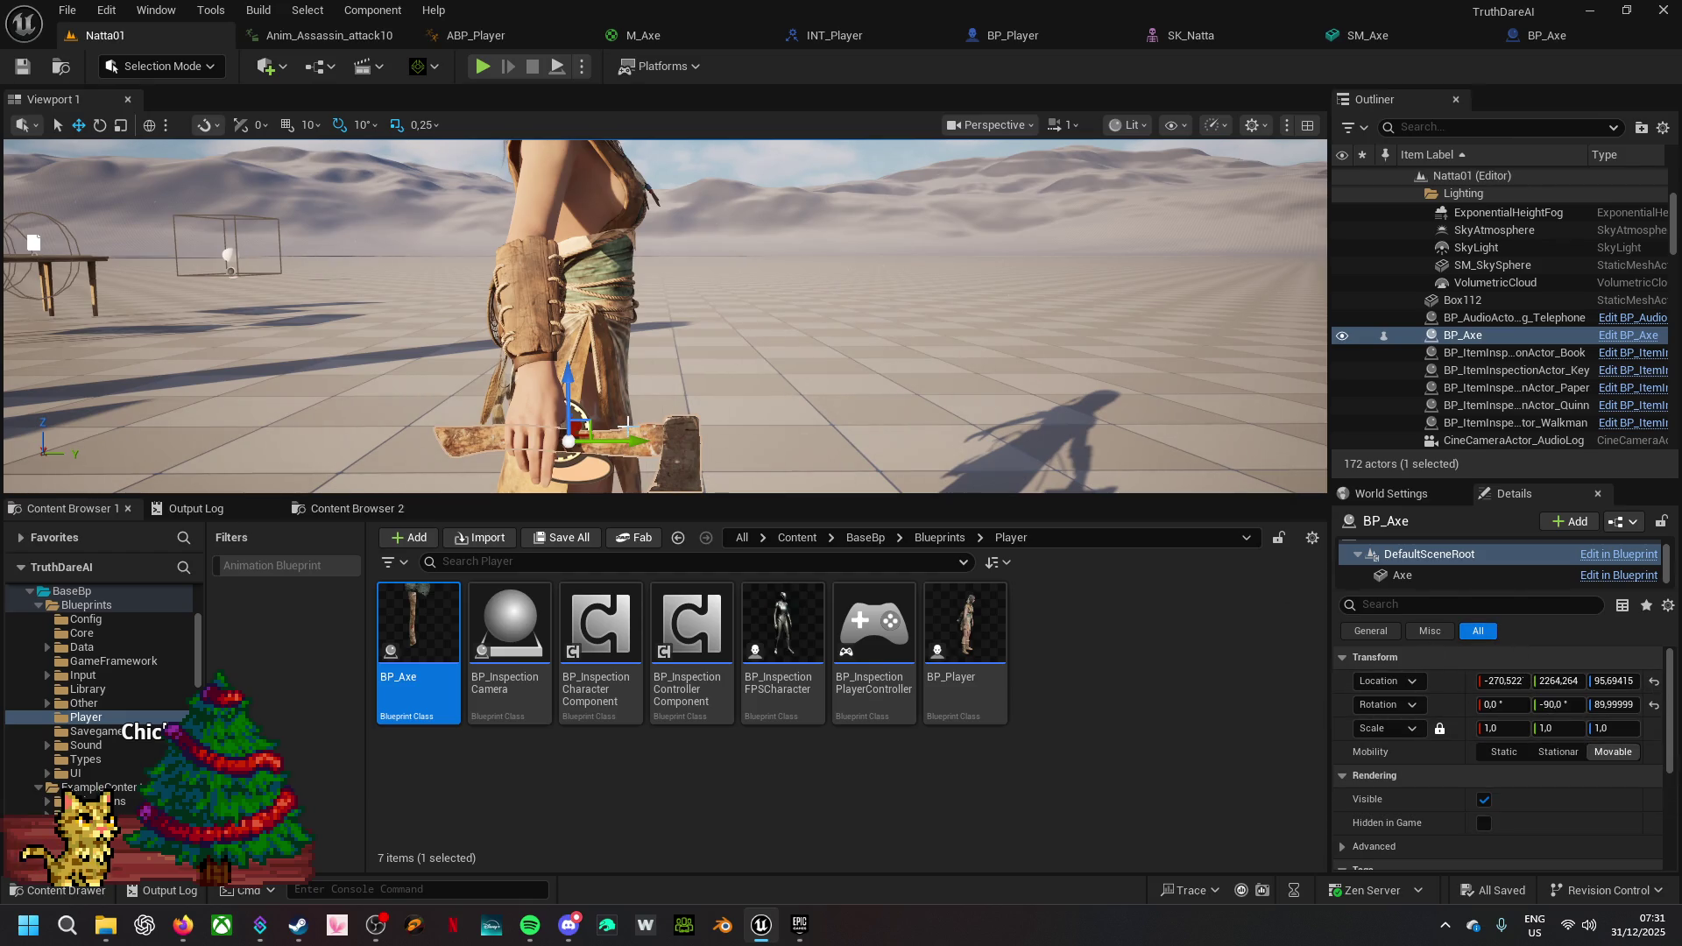
- Nudge the placed BP_Axe's DefaultSceneRoot along Y to 2260.6 so it rests in the hand
left_click(1461, 574)
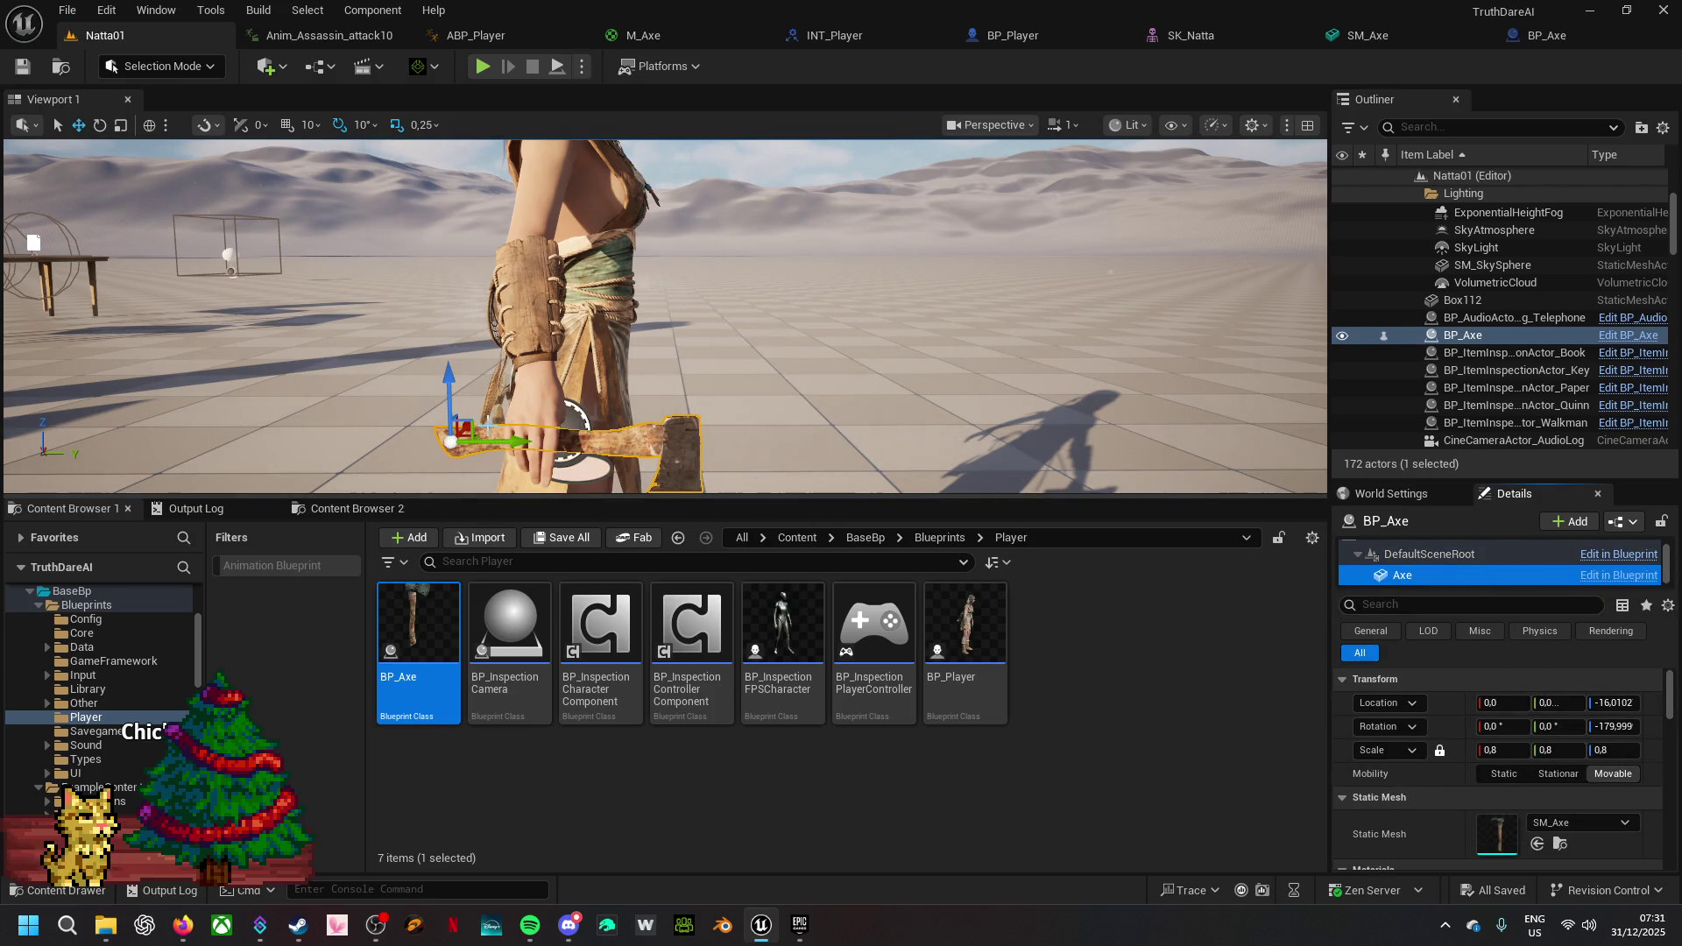
left_click(1469, 559)
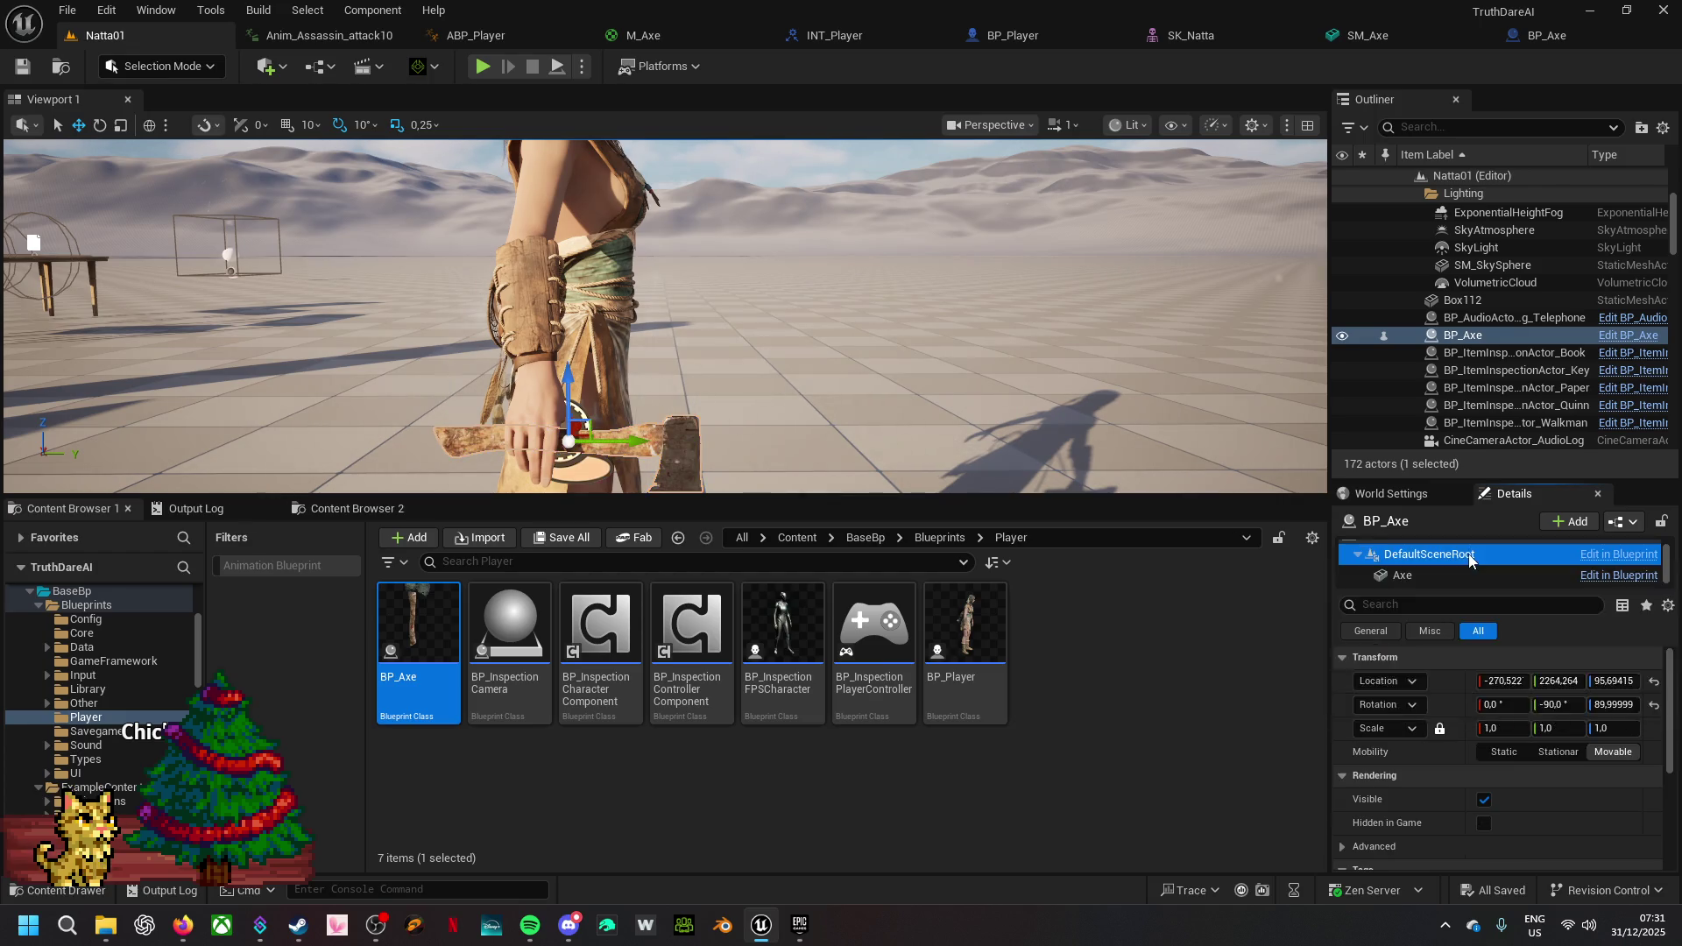
mouse_move(639, 438)
left_mouse_down()
mouse_move(601, 457)
mouse_move(727, 486)
mouse_move(745, 451)
mouse_move(737, 486)
mouse_move(775, 381)
left_mouse_up()
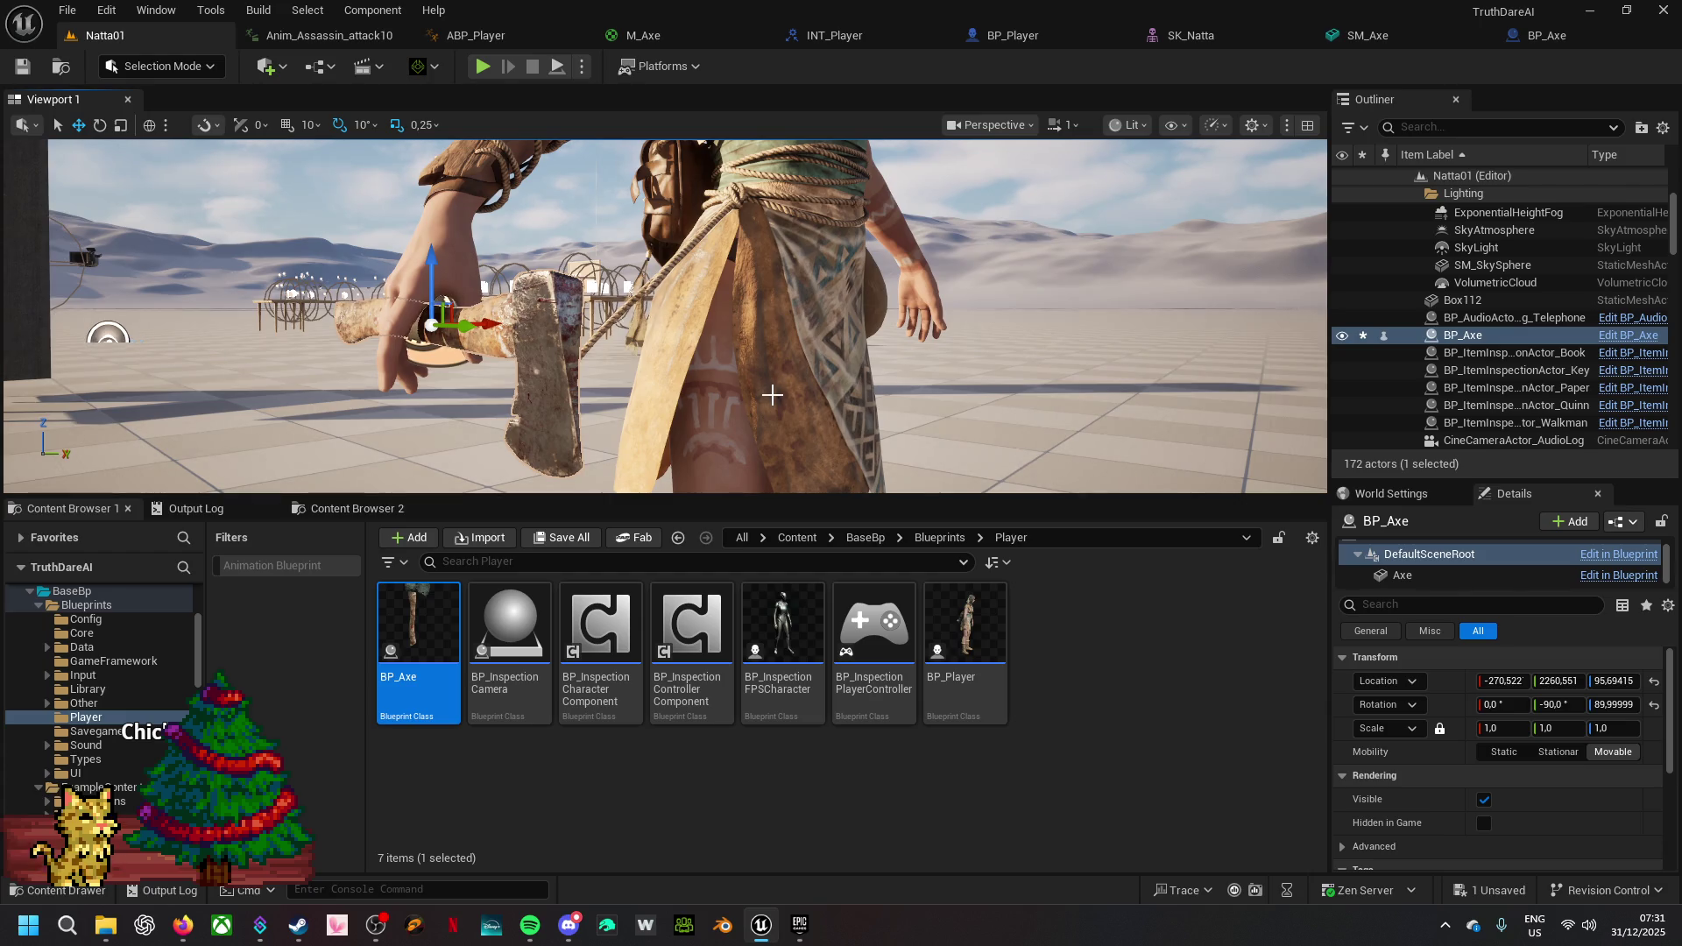
left_click_drag(772, 395, 775, 388)
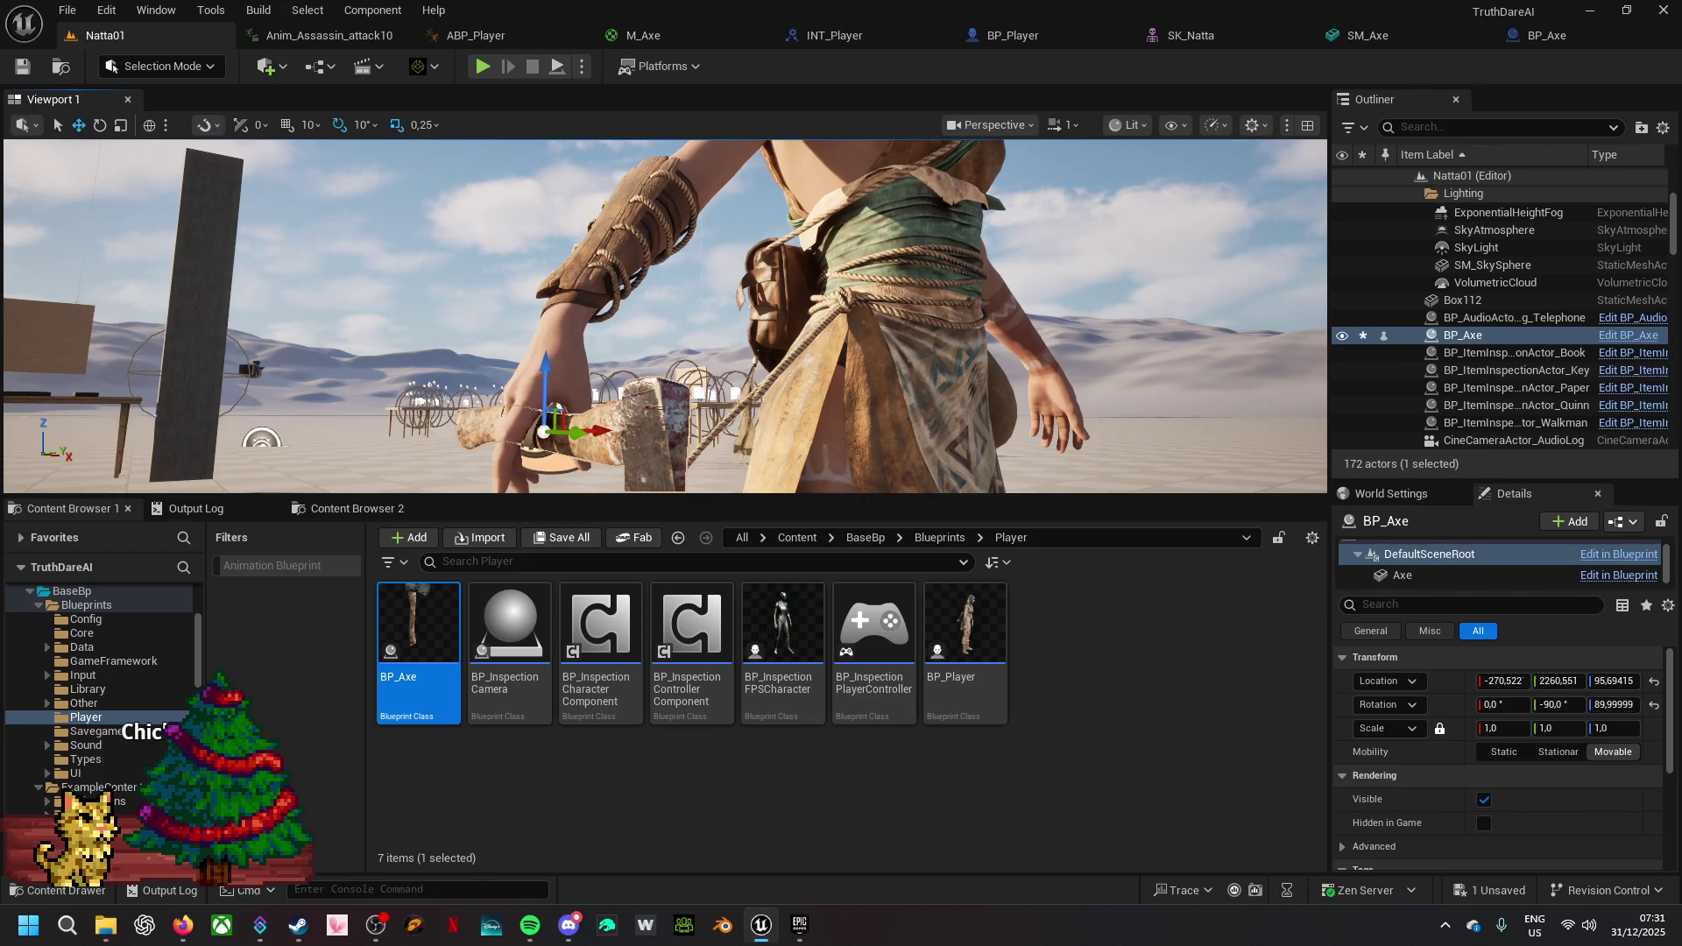
left_click(619, 267)
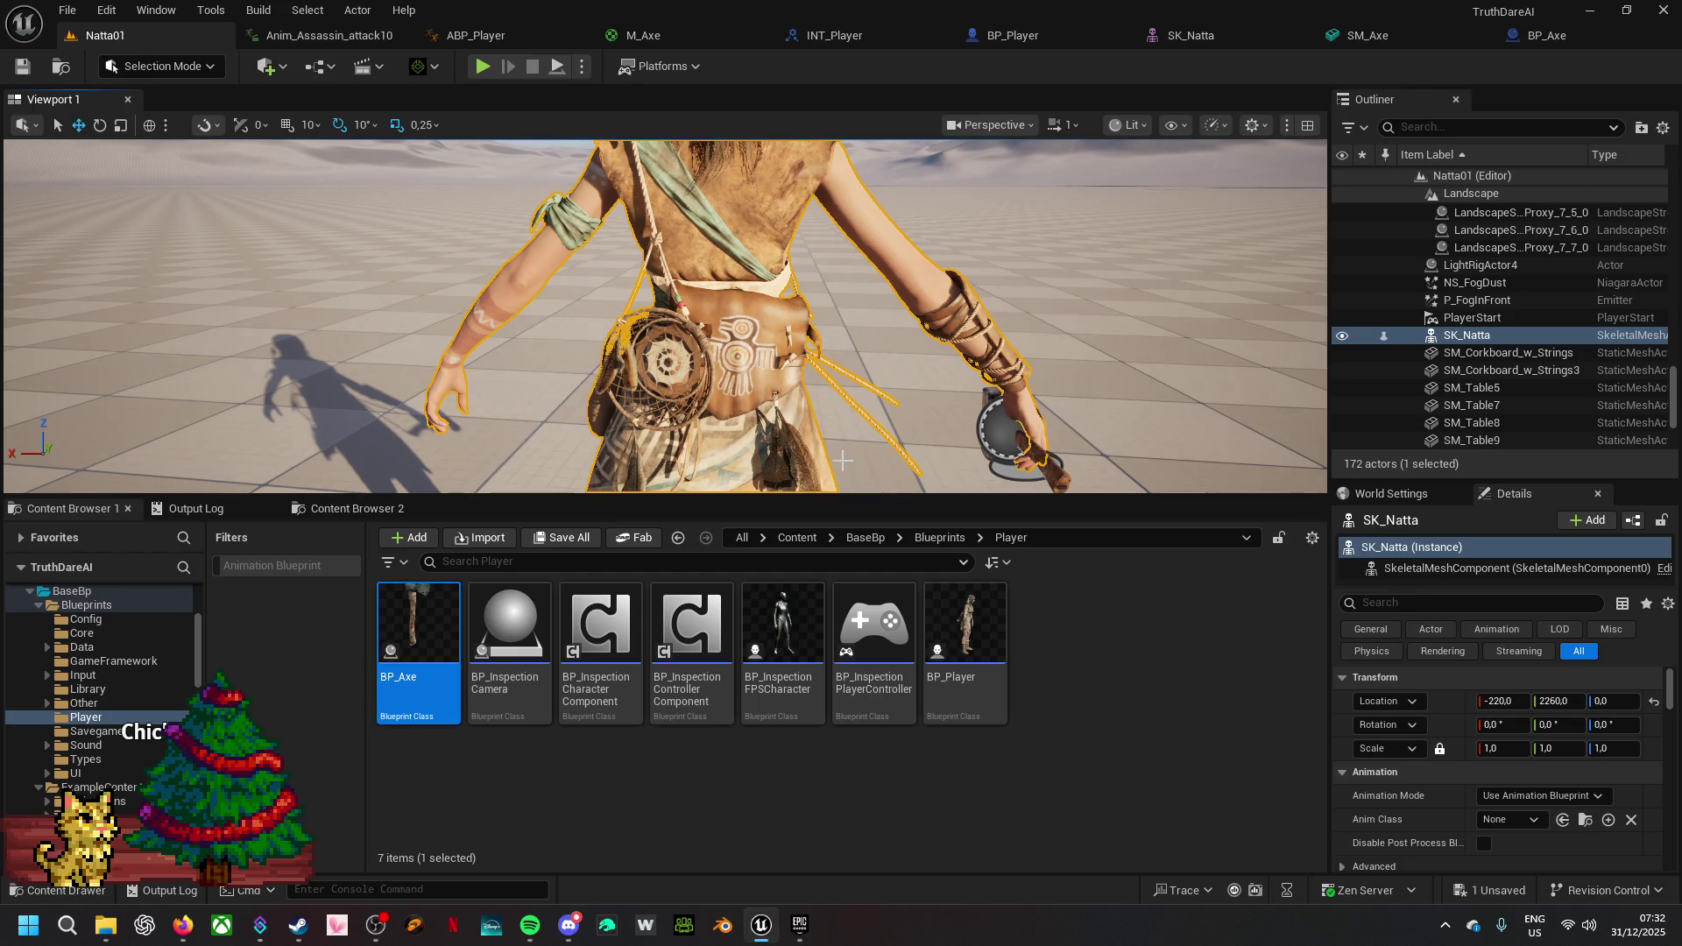
- Open SK_Natta's skeletal mesh editor and switch to the SKEL_Natta skeleton
scroll(700, 210, "down", 5)
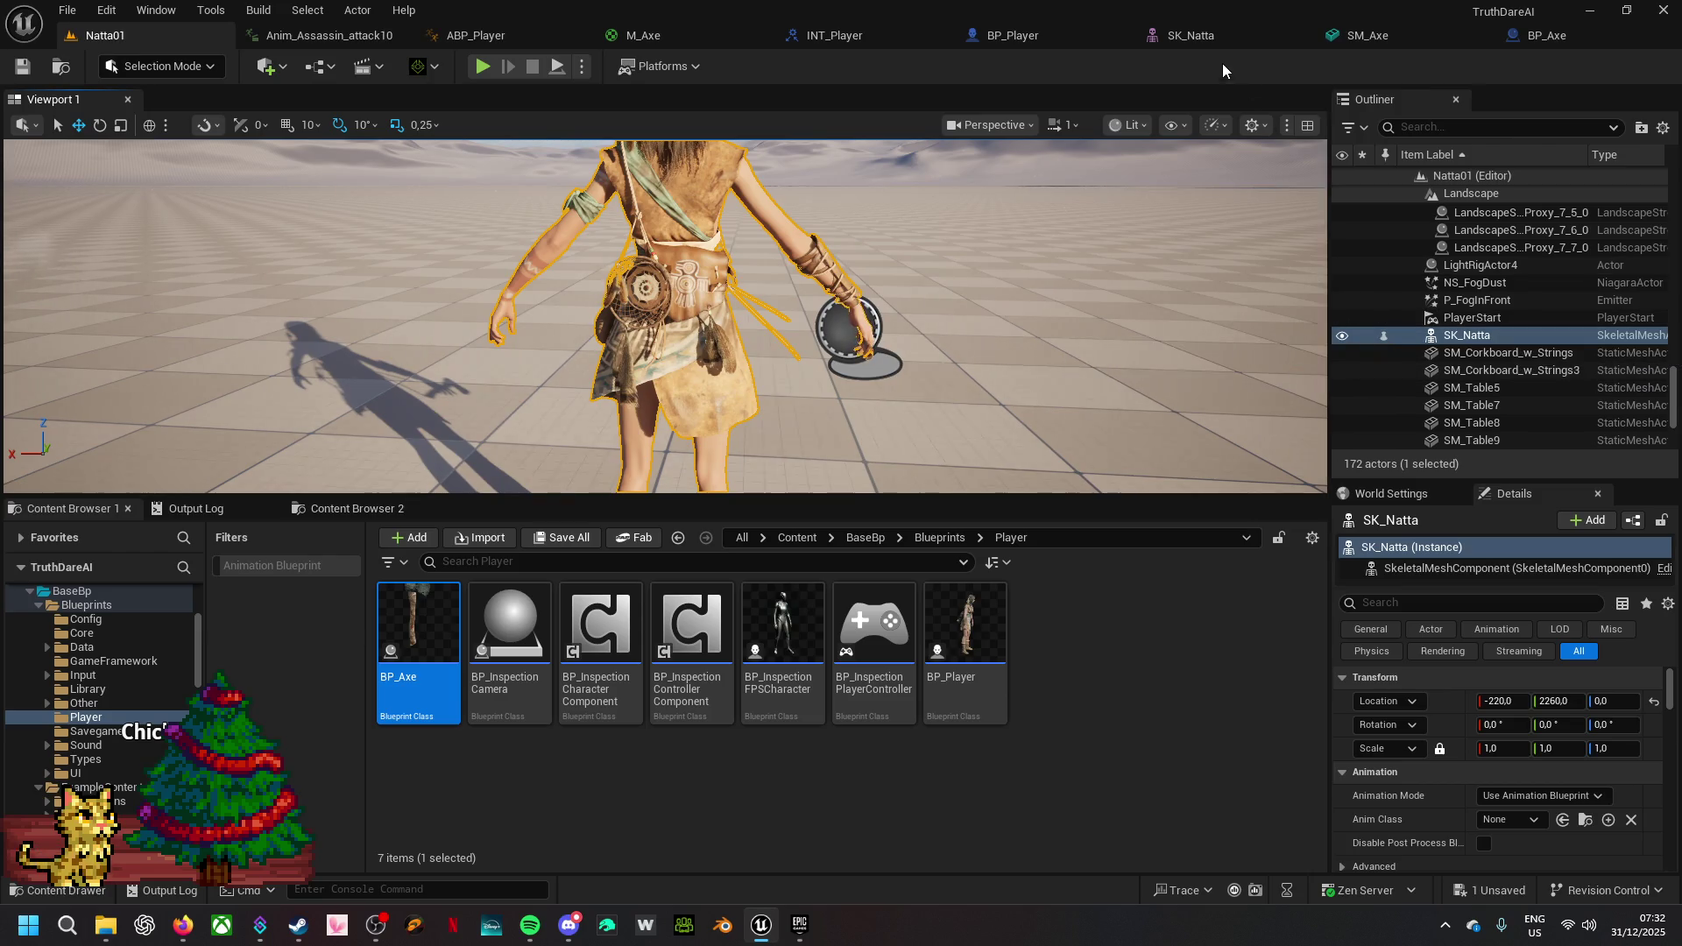
left_click(1216, 34)
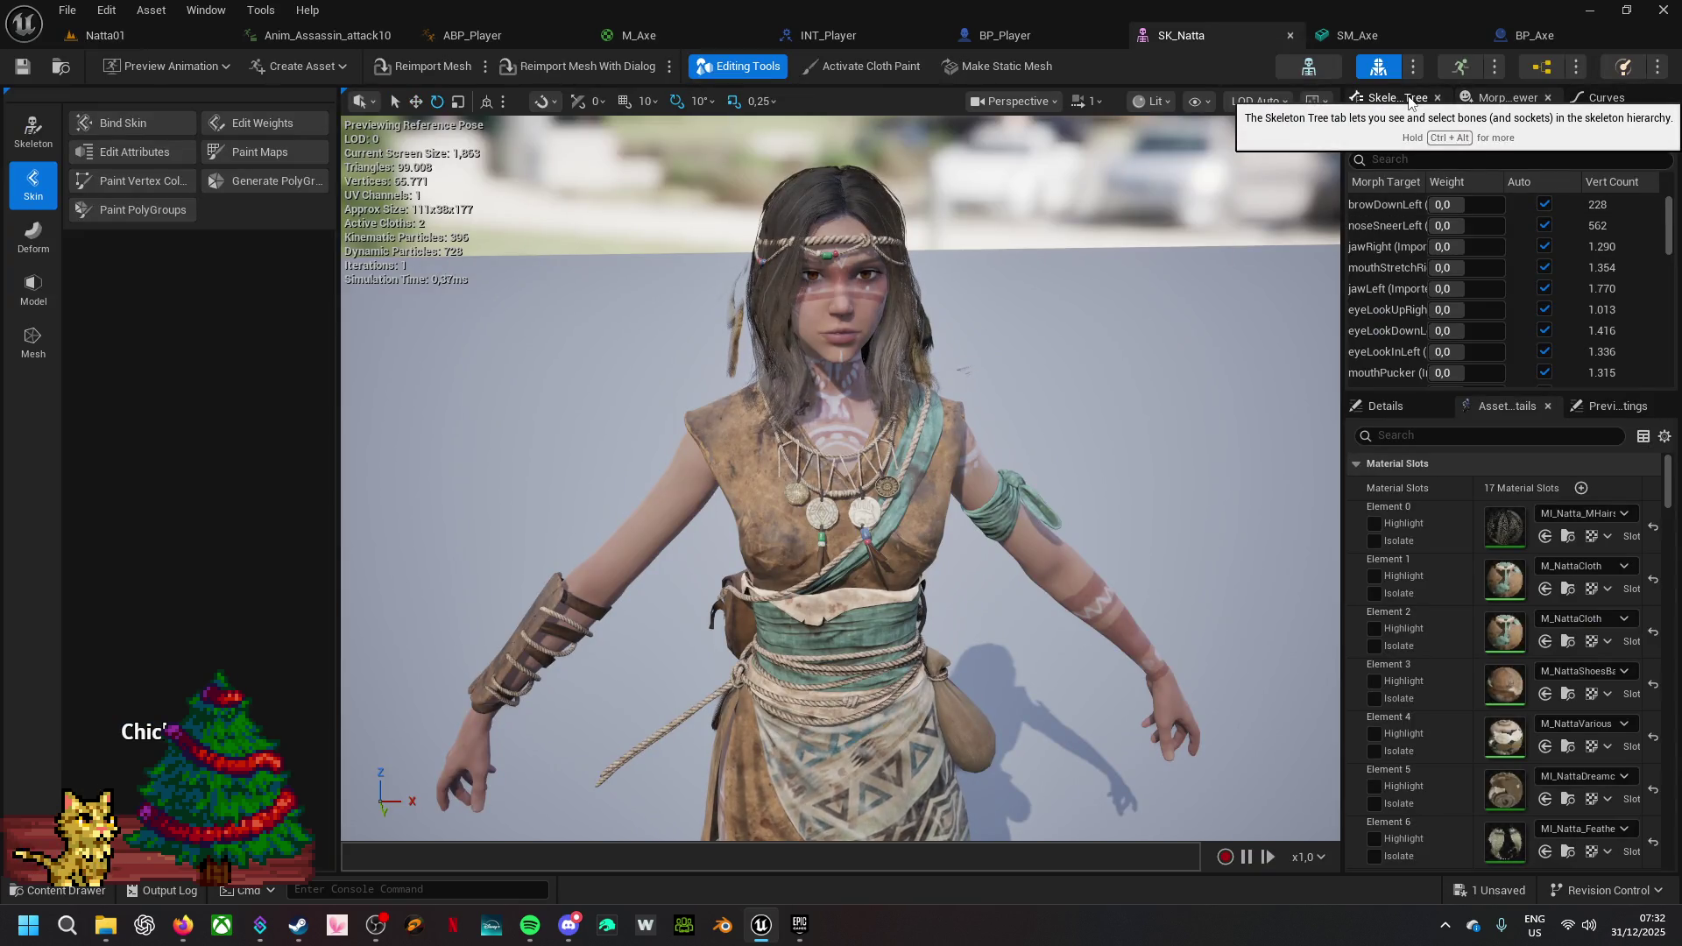
left_click(1308, 66)
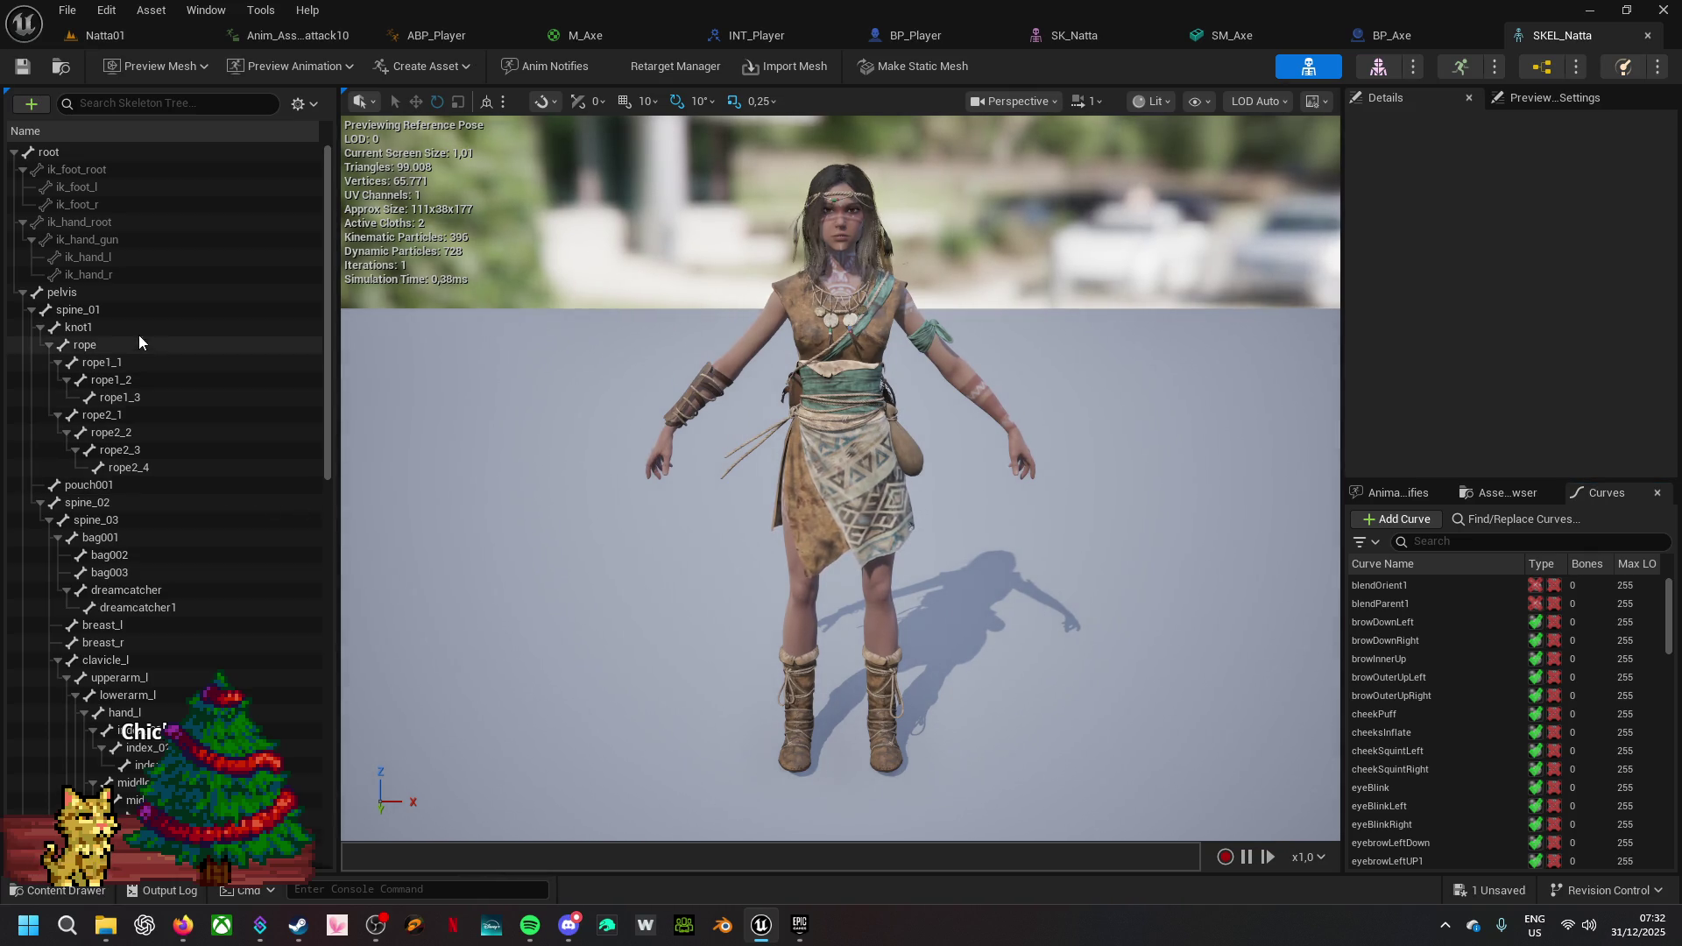
- Search the Skeleton Tree for 'hand', select hand_r and frame the right hand
left_click(153, 101)
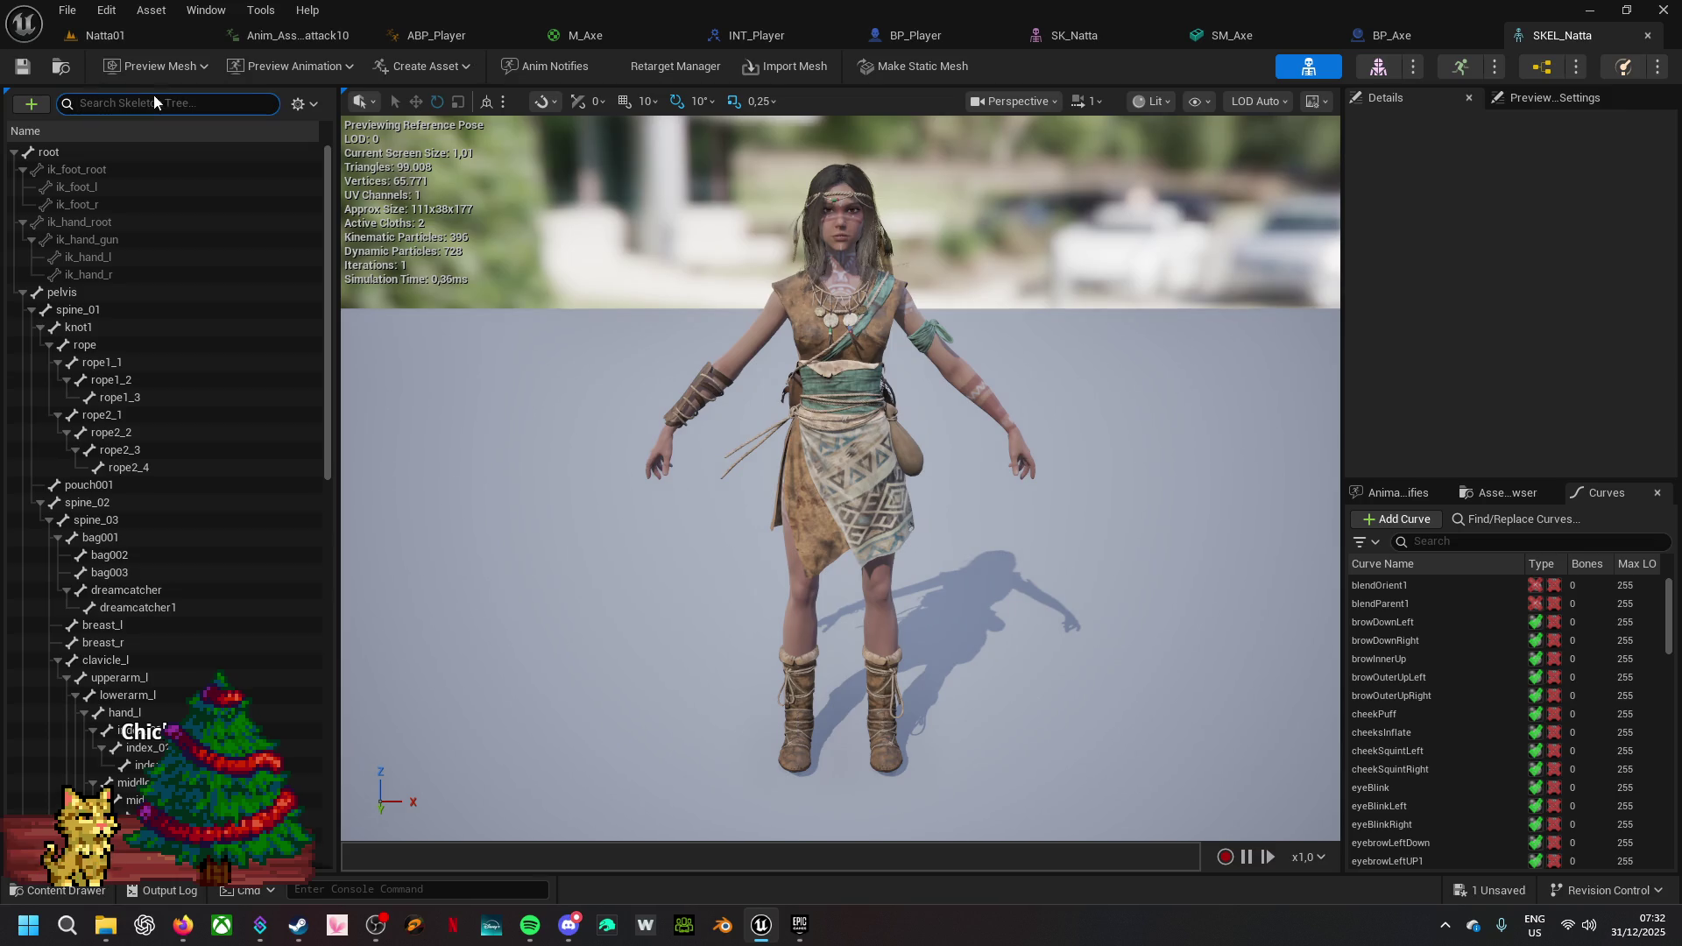
type("han")
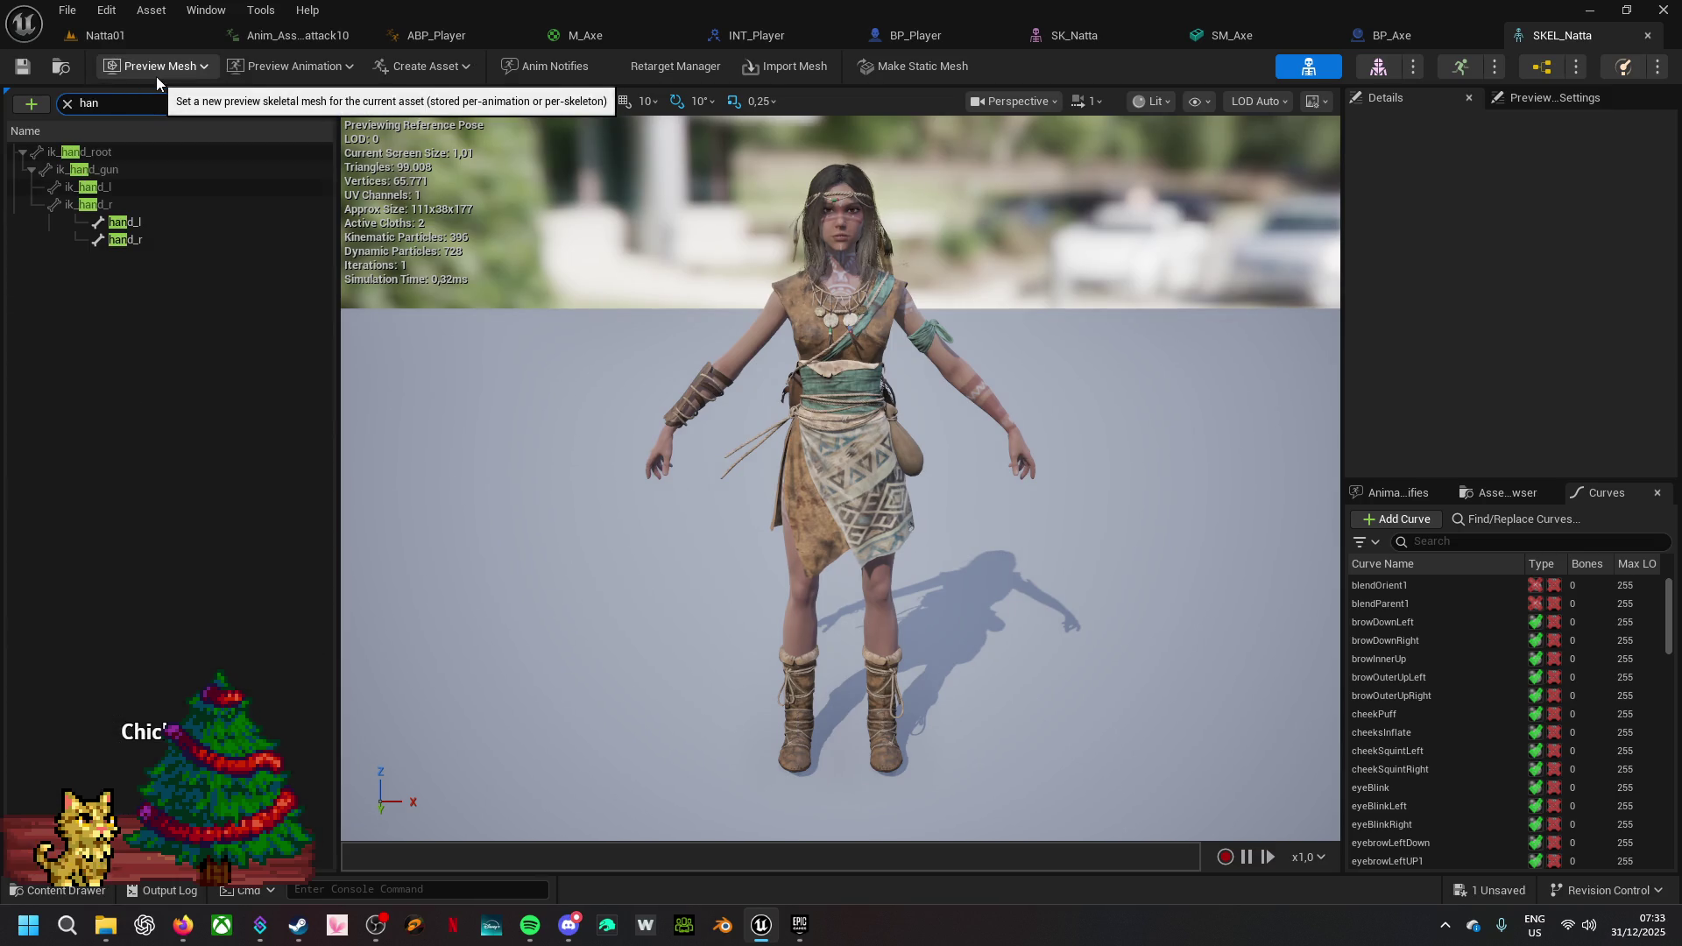
type("d")
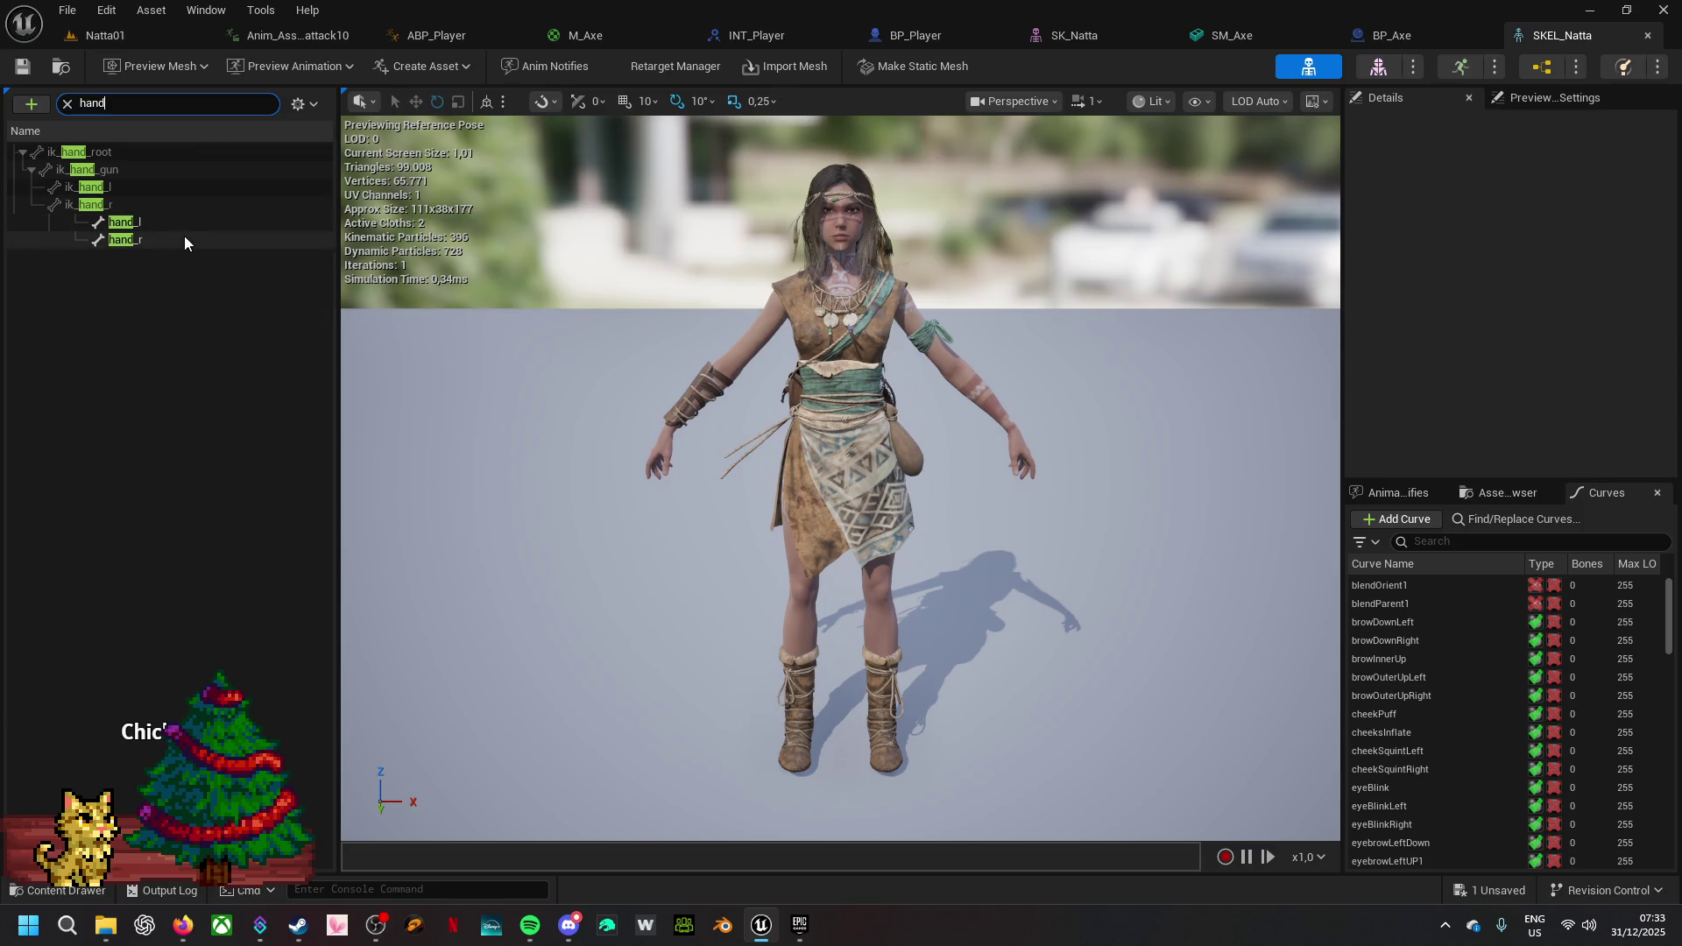
left_click(184, 236)
mouse_move(350, 467)
left_mouse_down()
mouse_move(491, 454)
mouse_move(543, 427)
mouse_move(617, 651)
left_mouse_up()
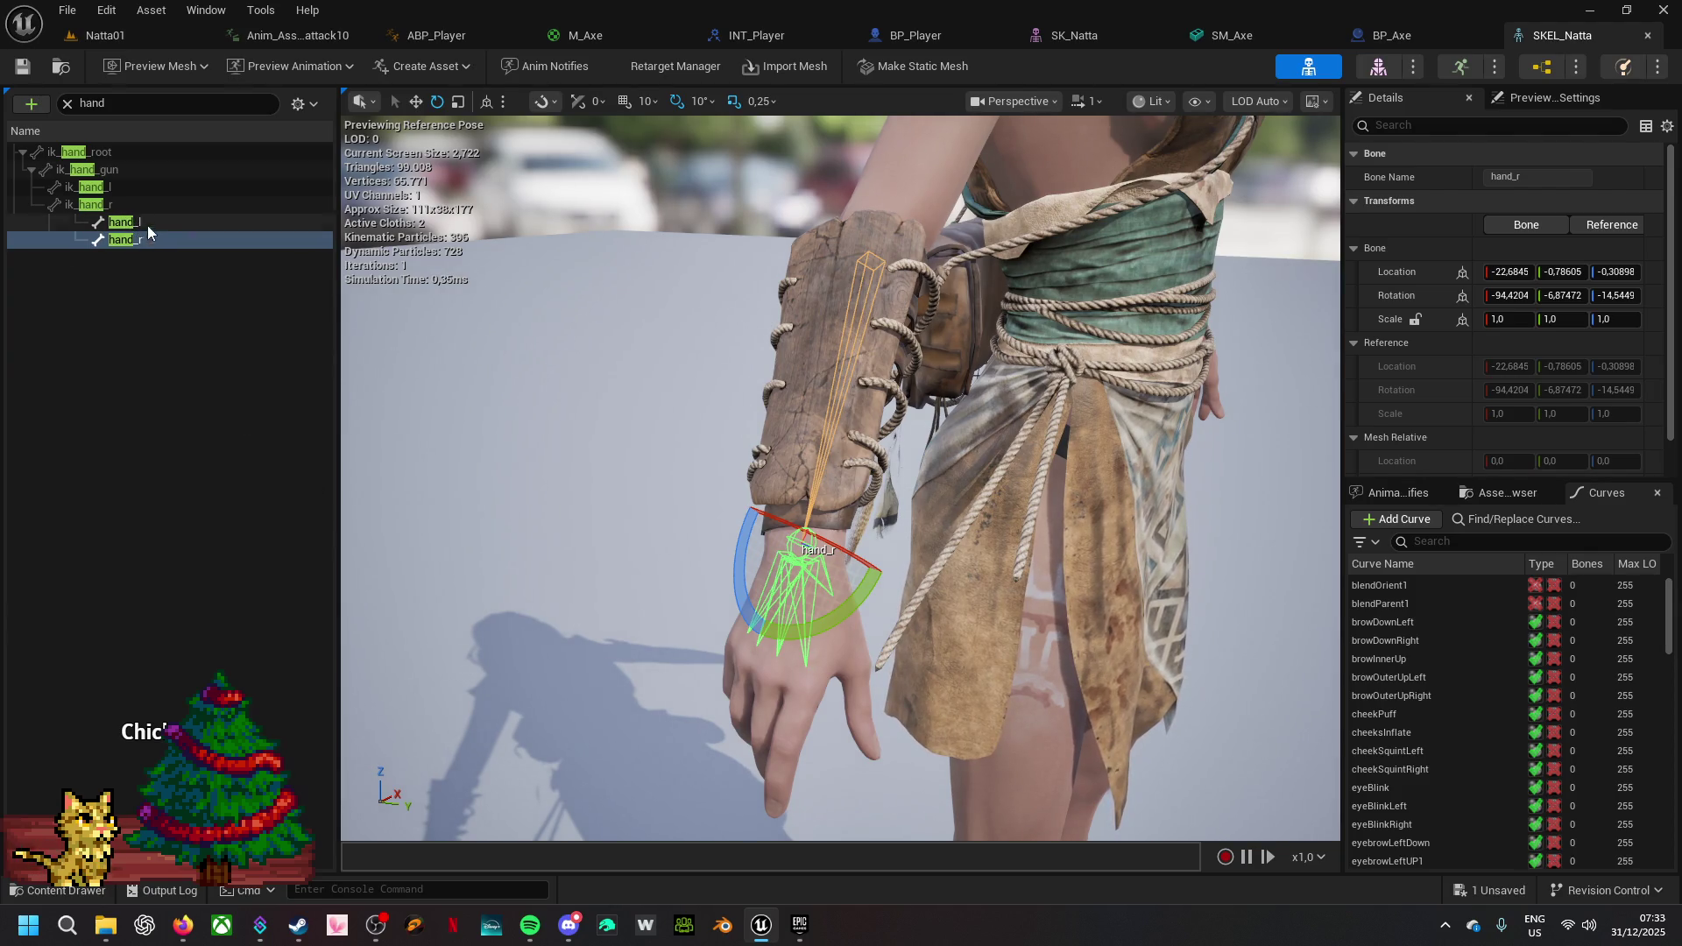
- Clear the search and reselect hand_r in the full bone hierarchy, opening its actions
left_click(67, 105)
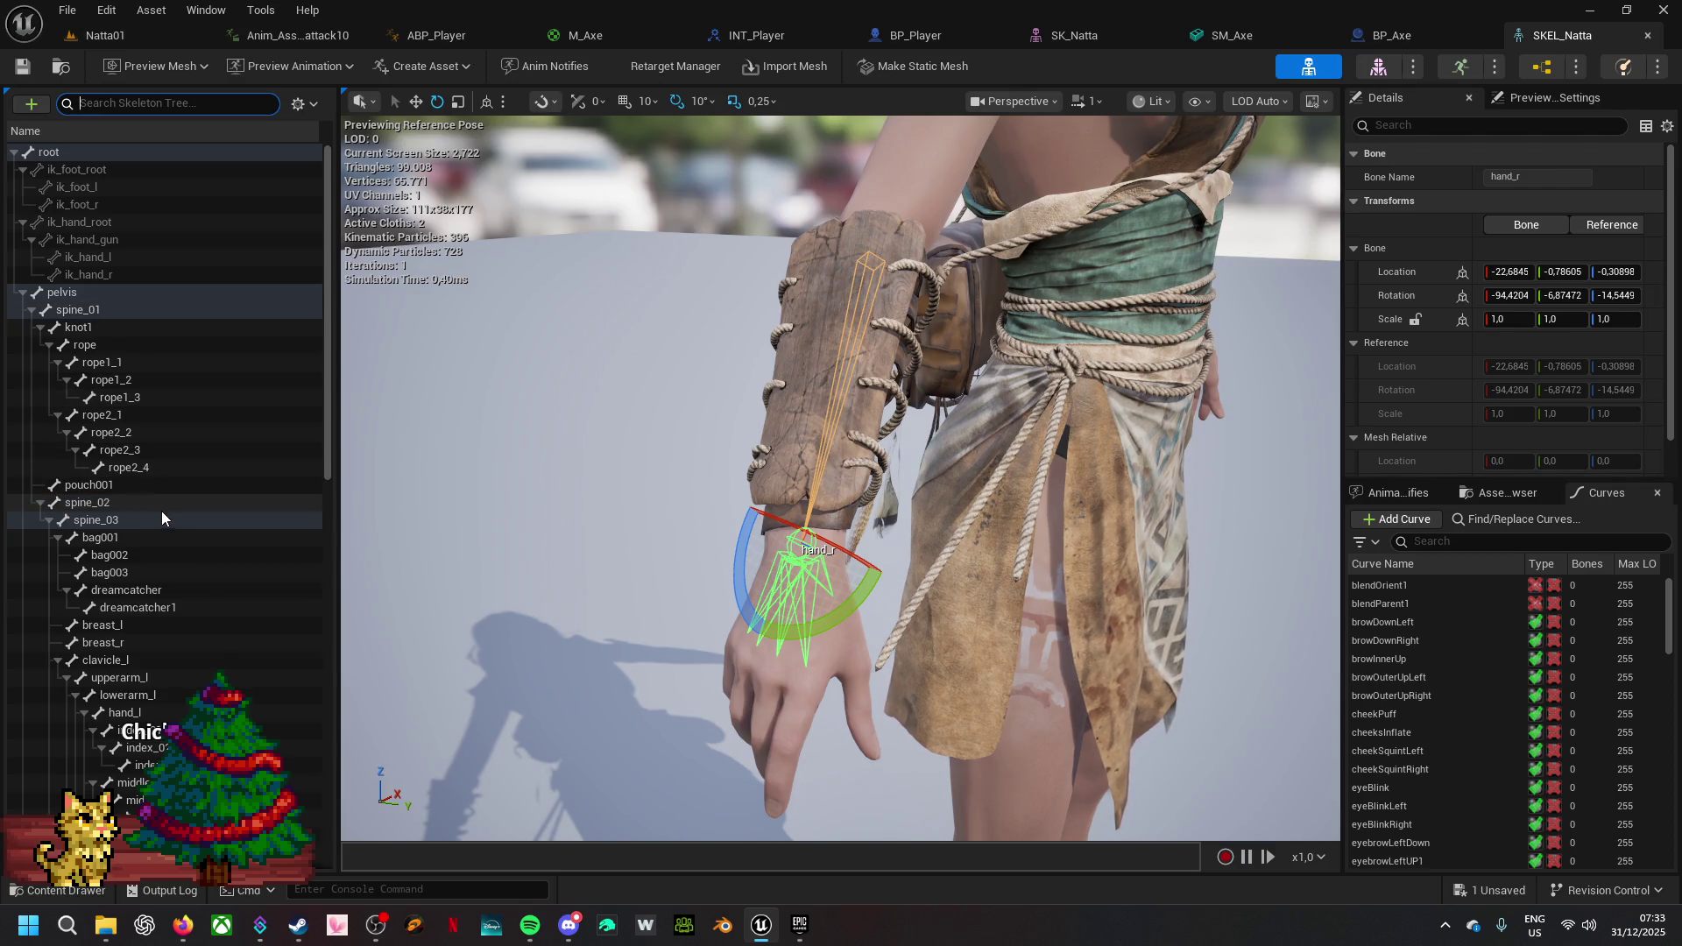
scroll(149, 631, "down", 3)
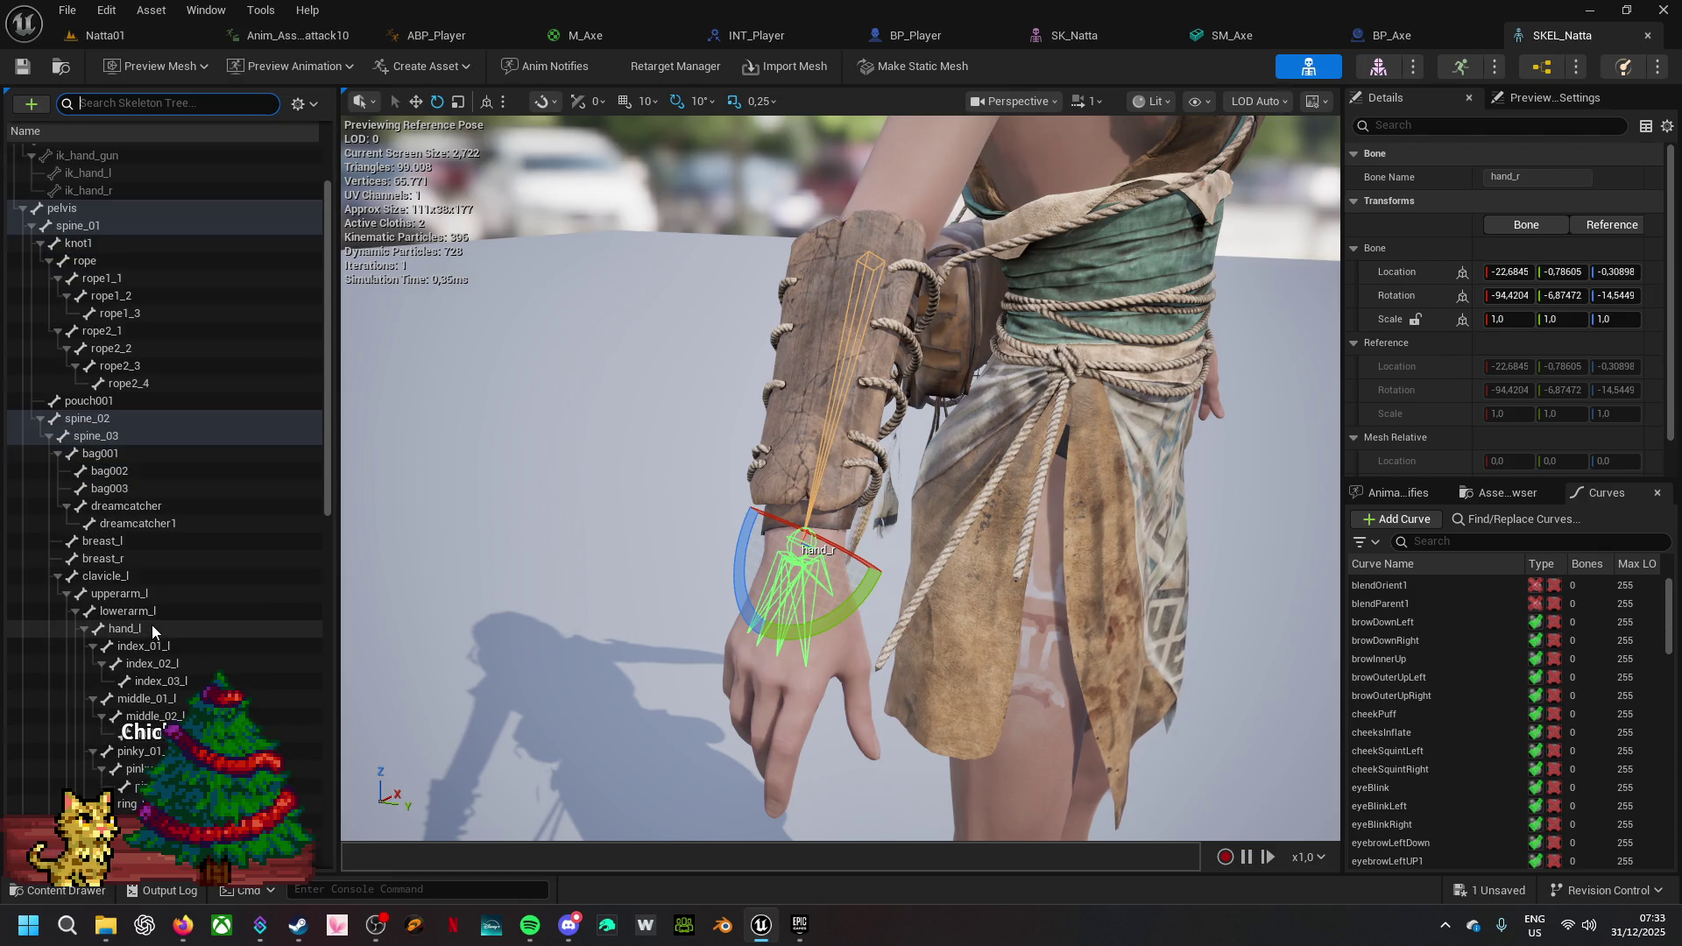
scroll(152, 623, "down", 3)
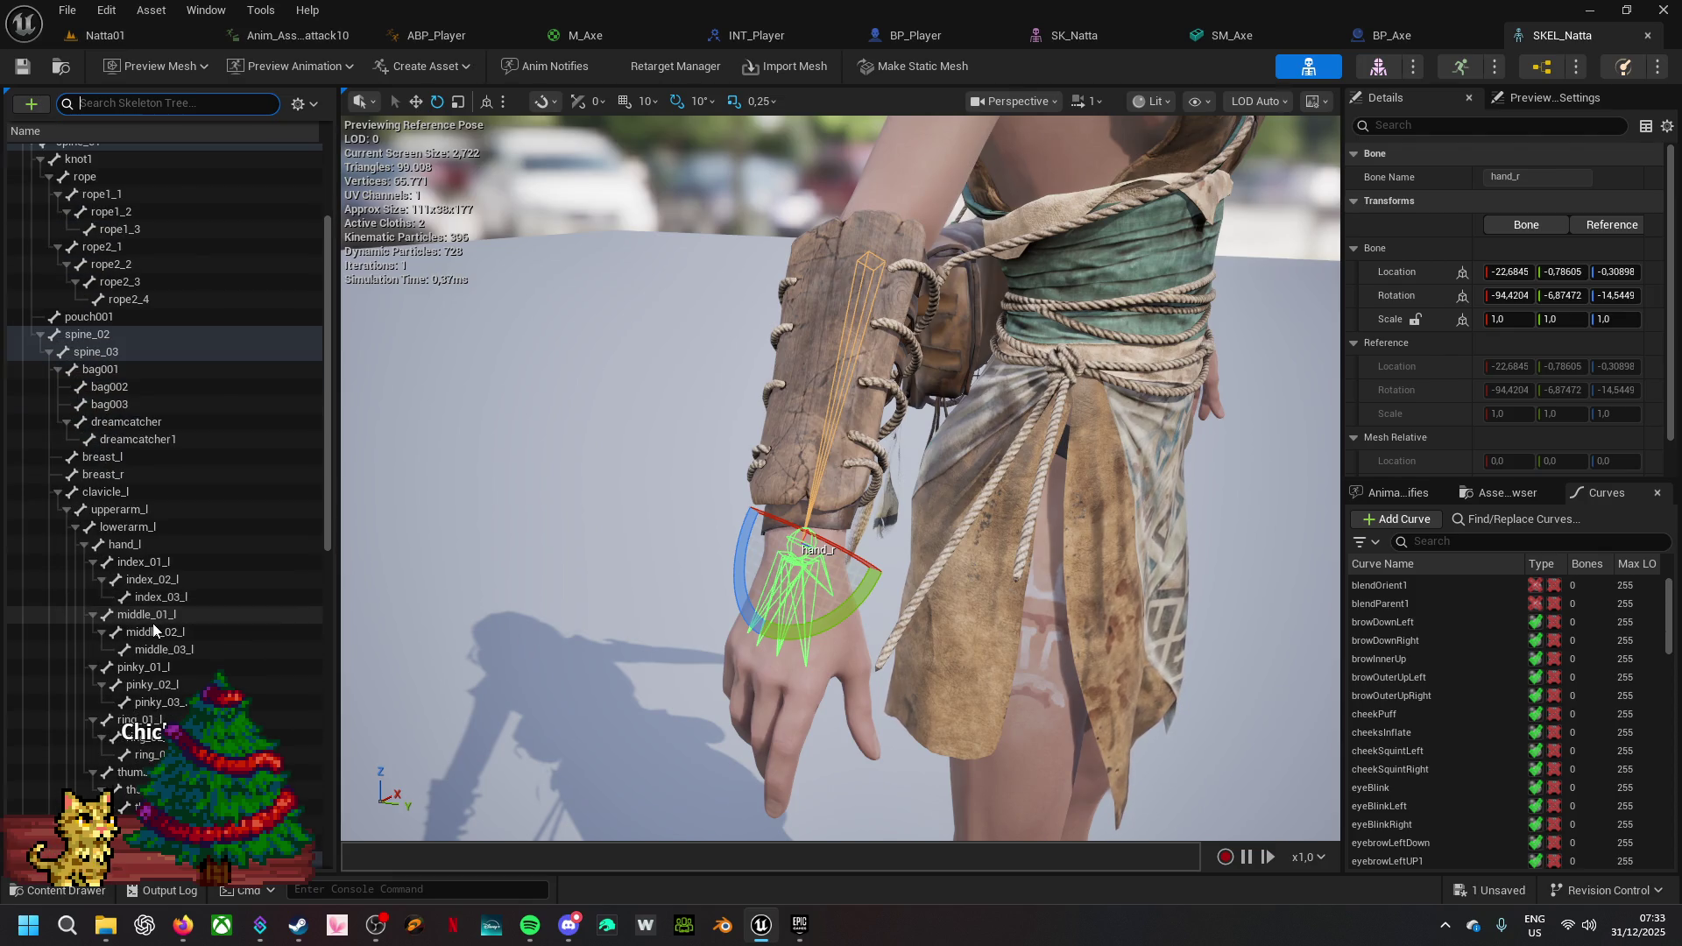
left_click(167, 543)
scroll(171, 538, "down", 7)
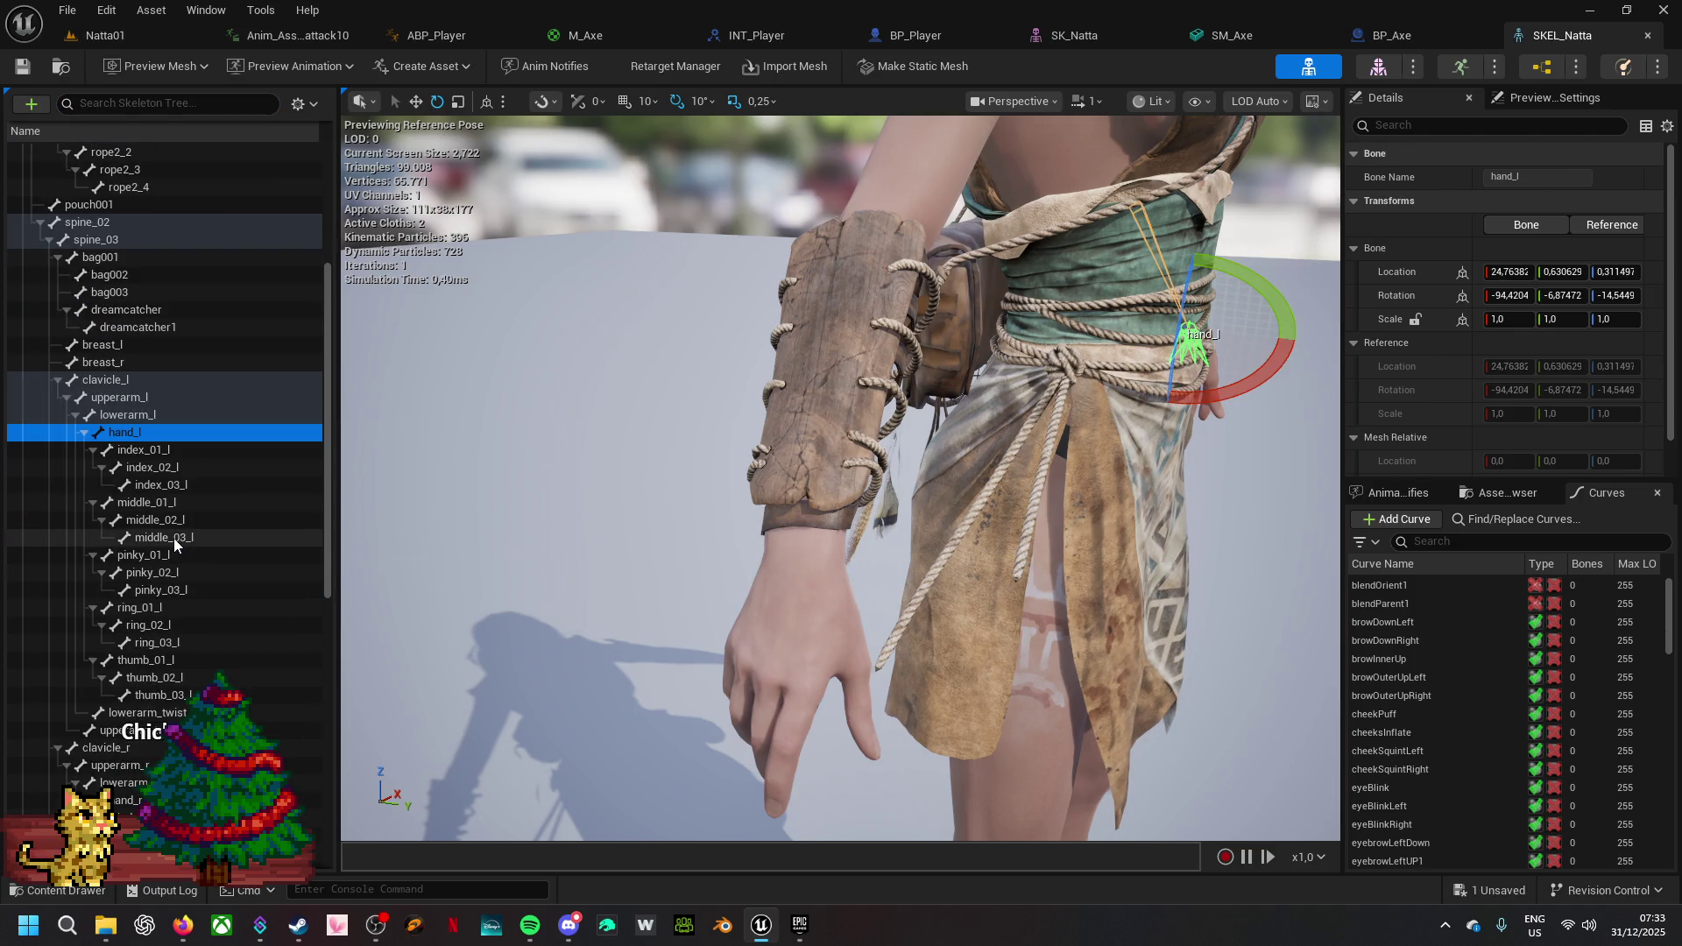
scroll(193, 544, "down", 8)
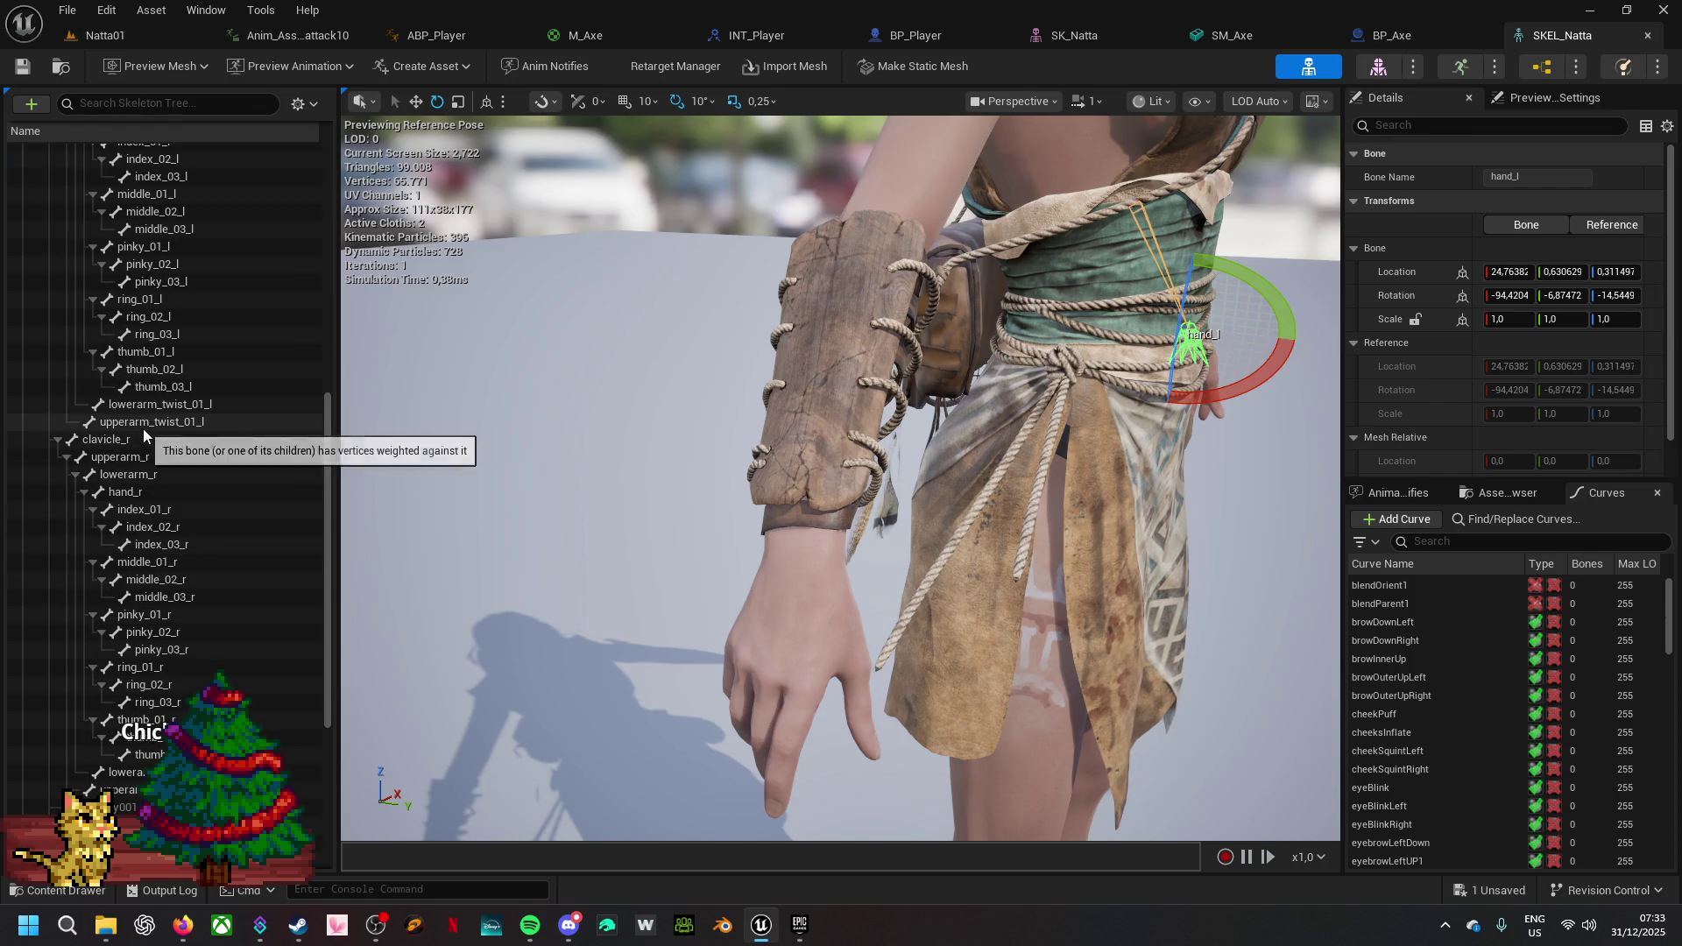
scroll(202, 561, "down", 3)
scroll(208, 561, "down", 4)
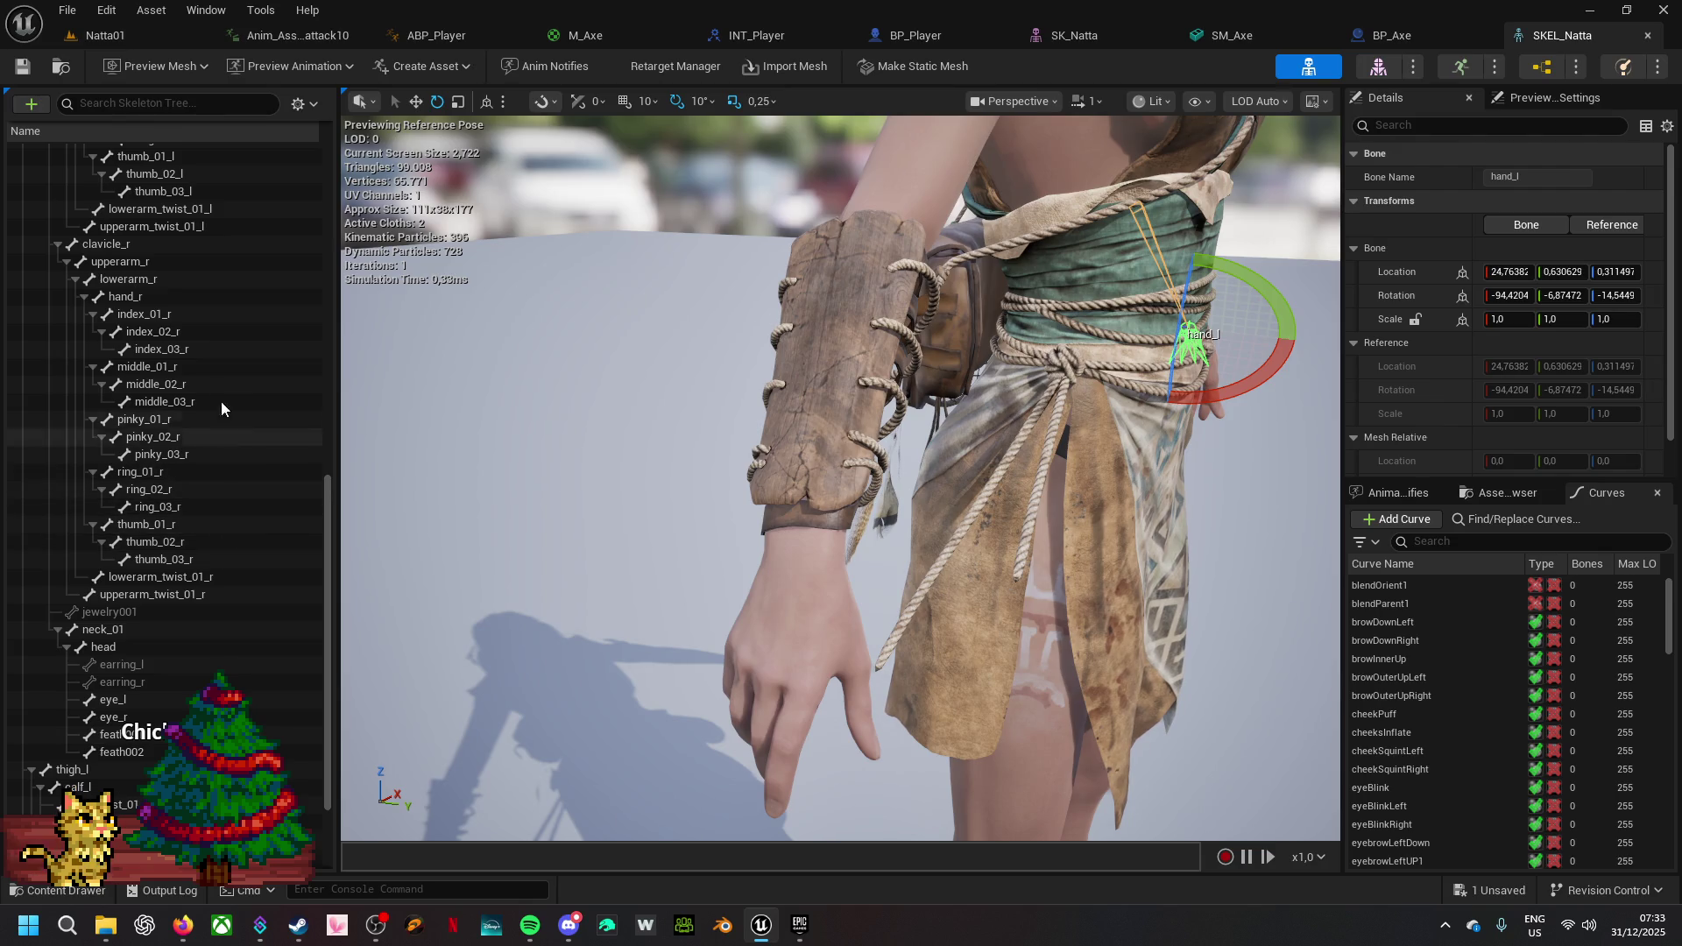
left_click(183, 298)
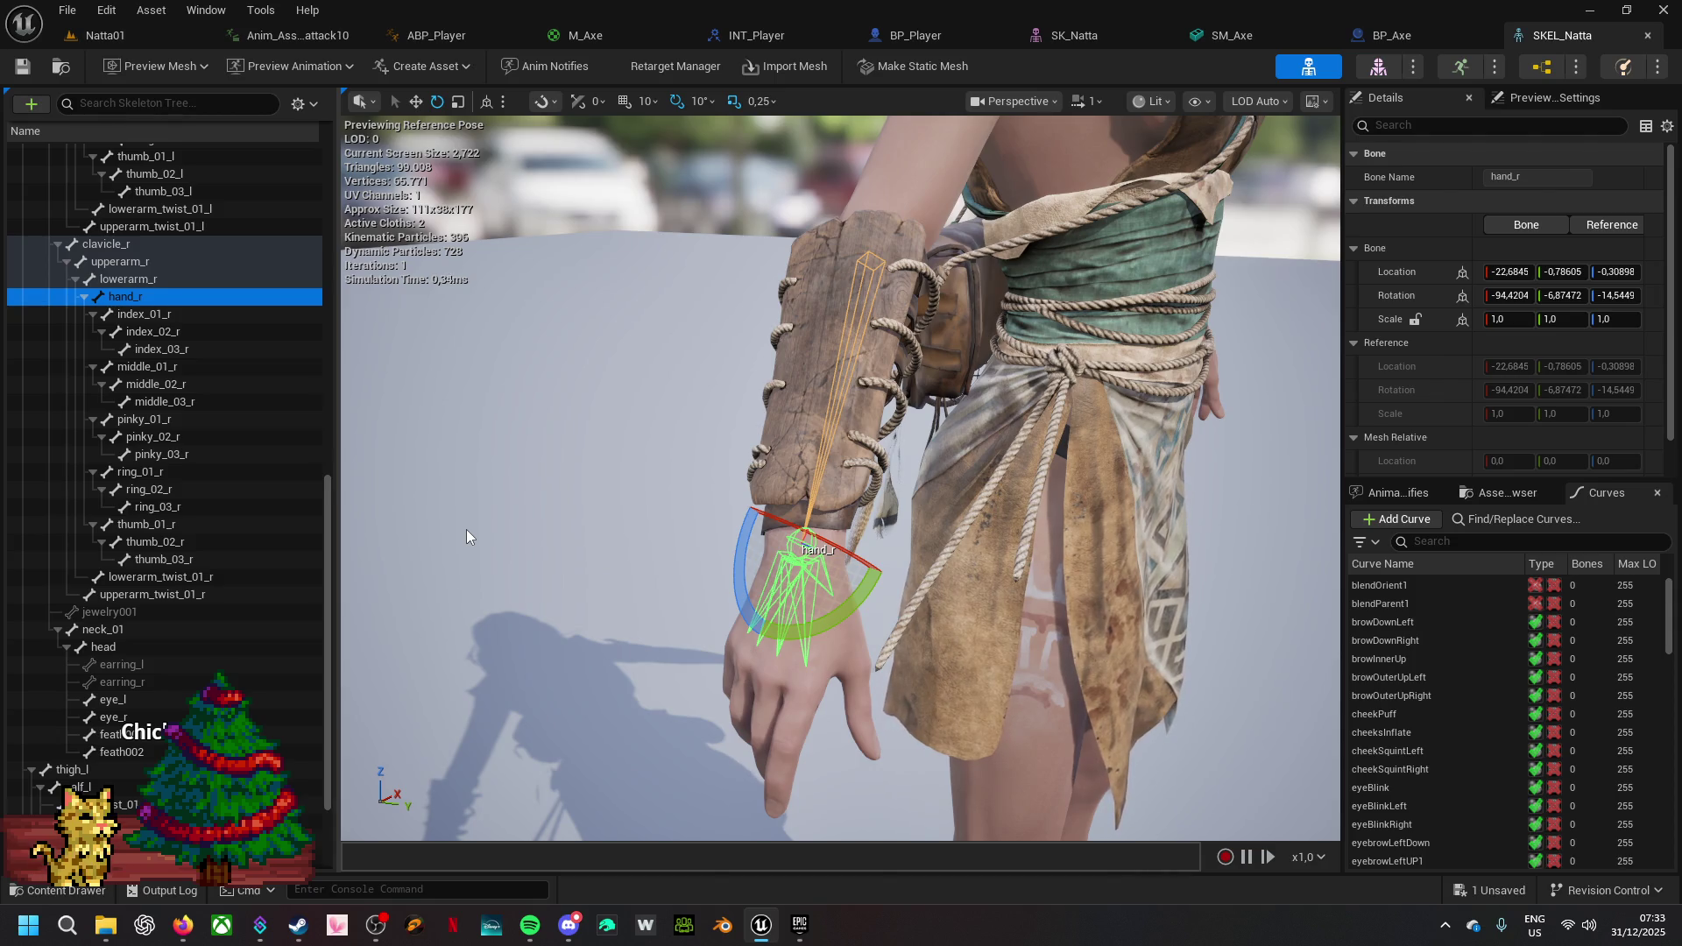
right_click(181, 297)
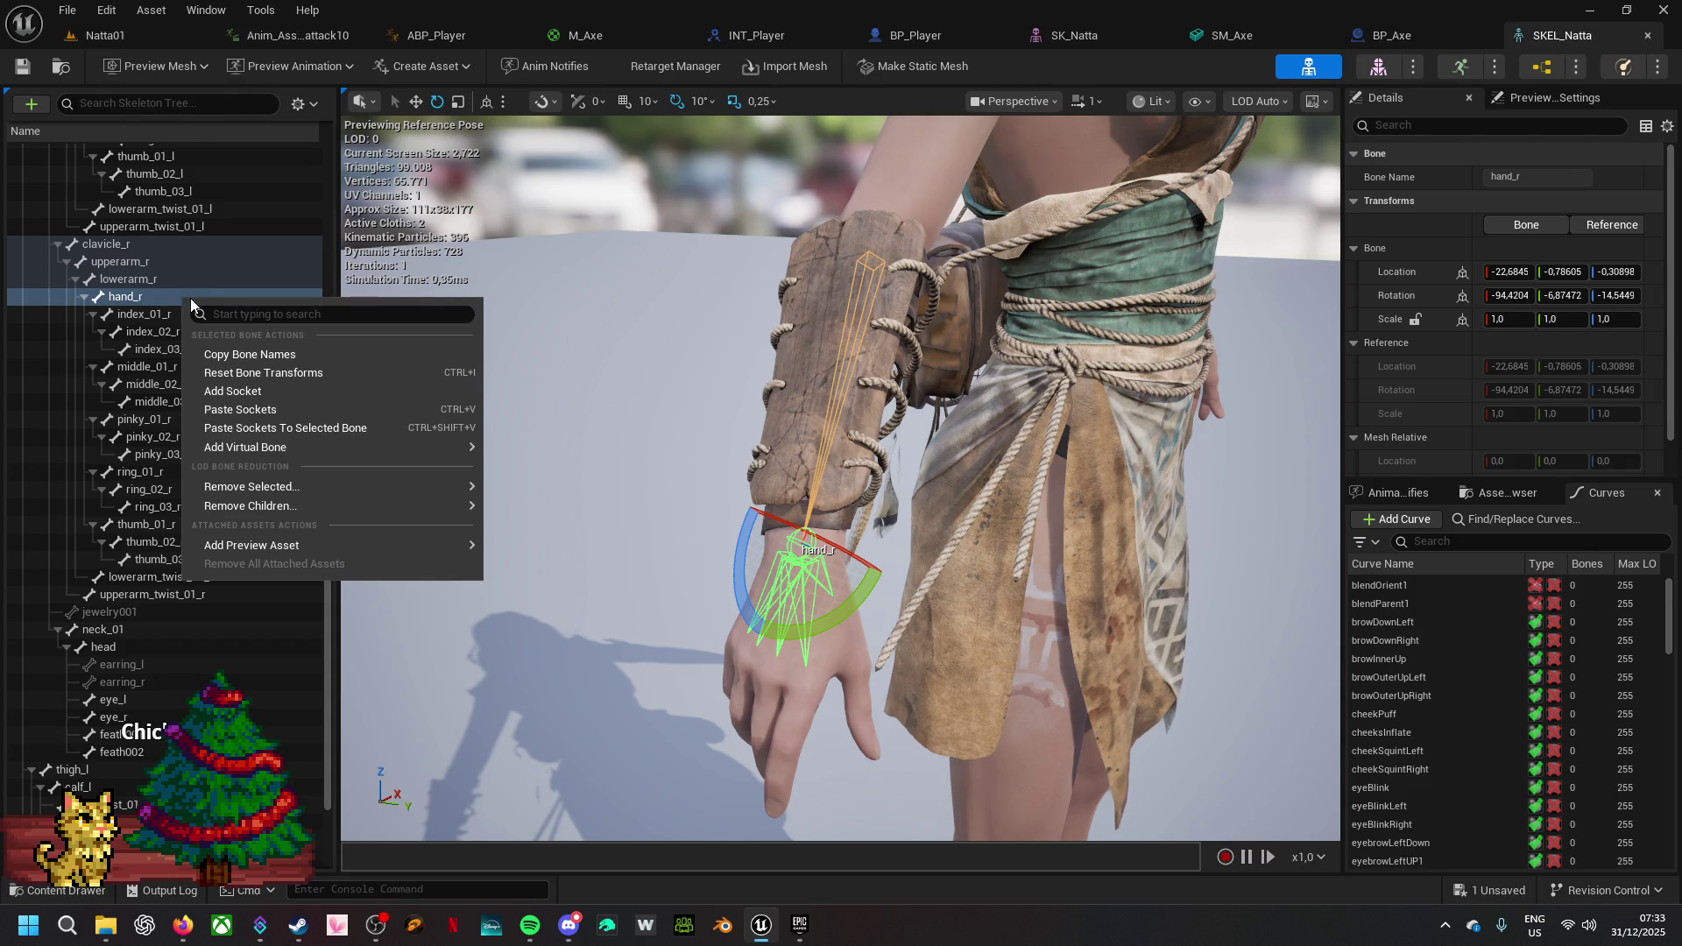
- Add a socket to hand_r and rename it AxeEquiped
left_click(232, 391)
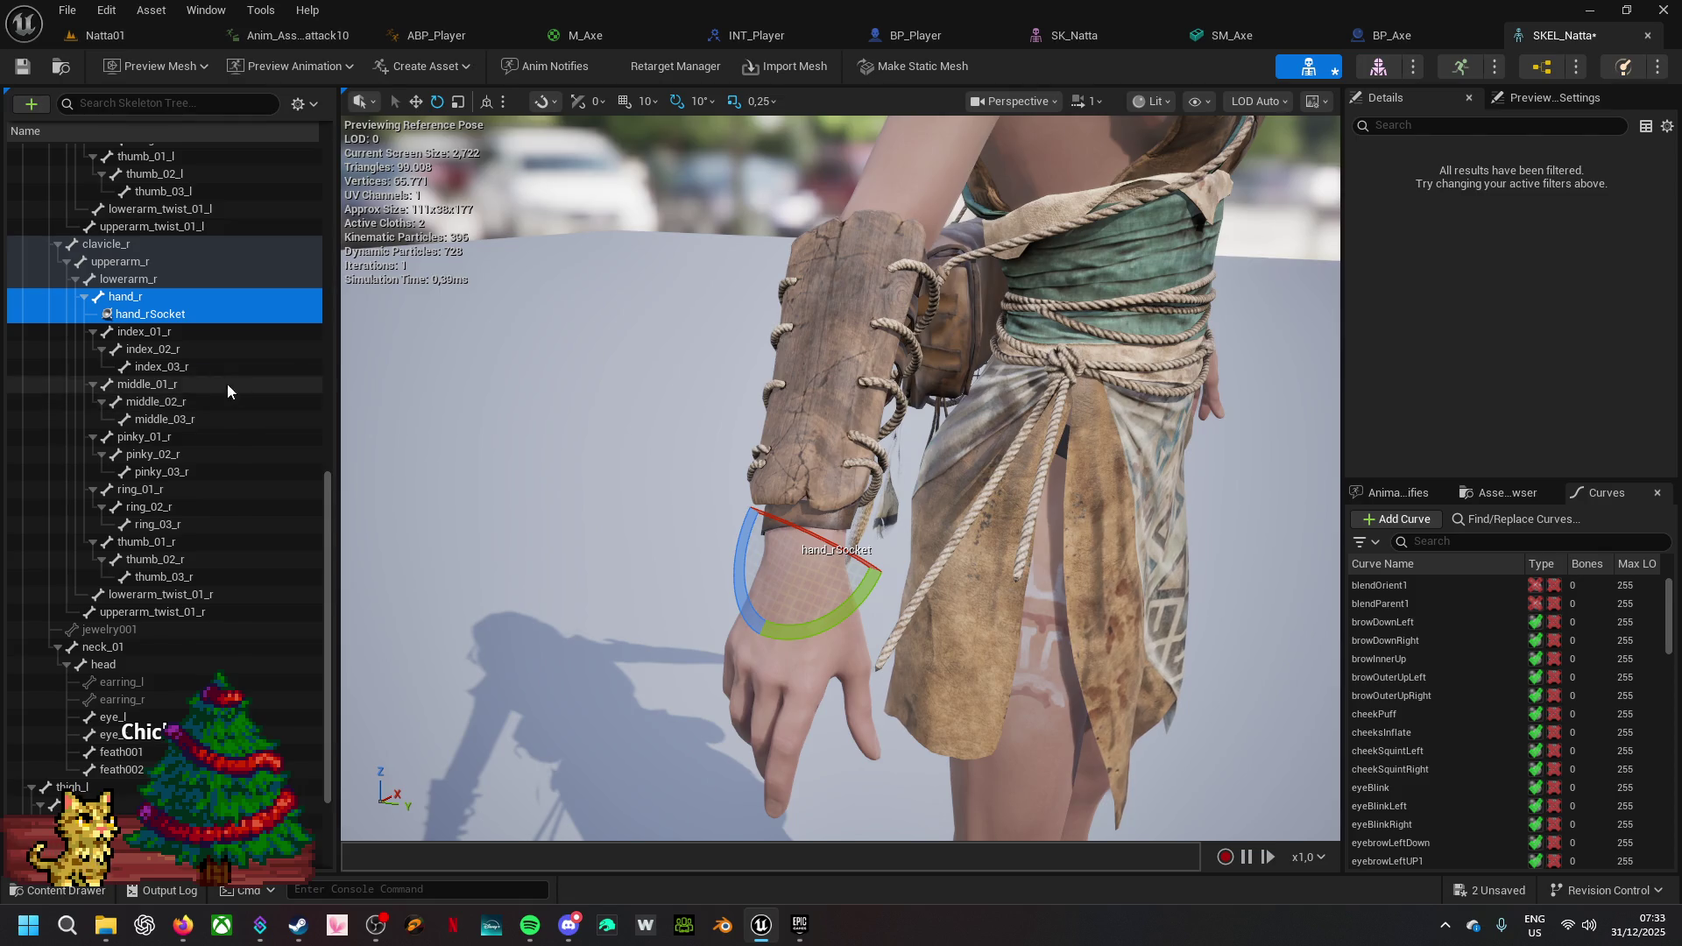
left_click(170, 316)
right_click(171, 313)
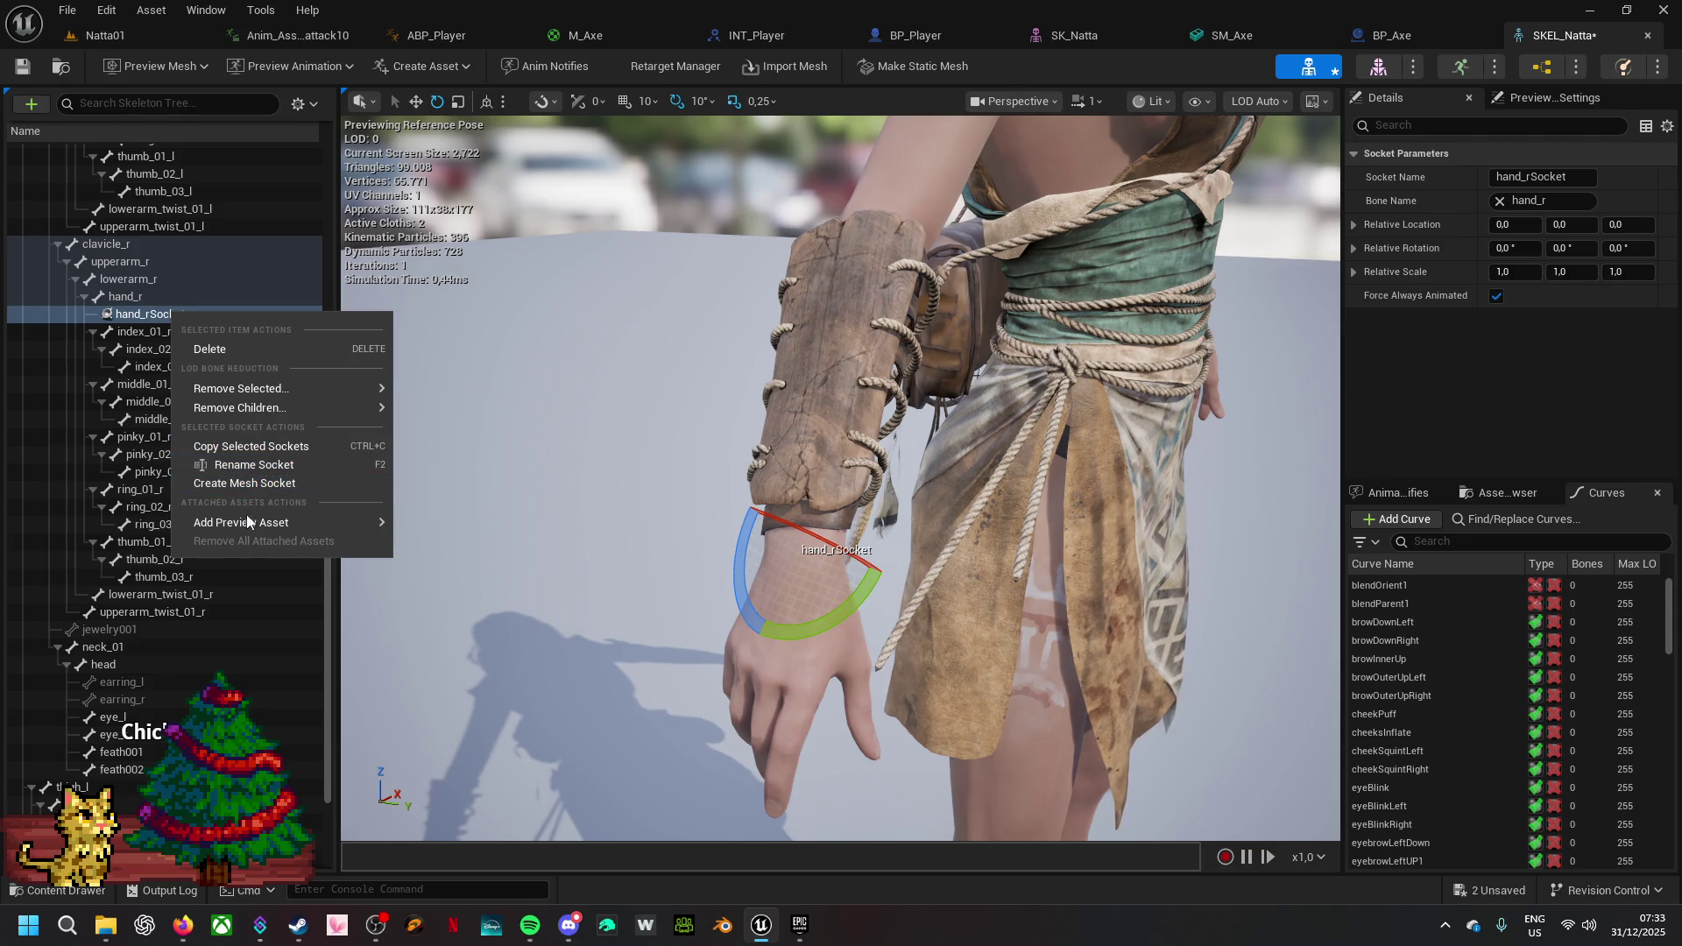
mouse_move(246, 522)
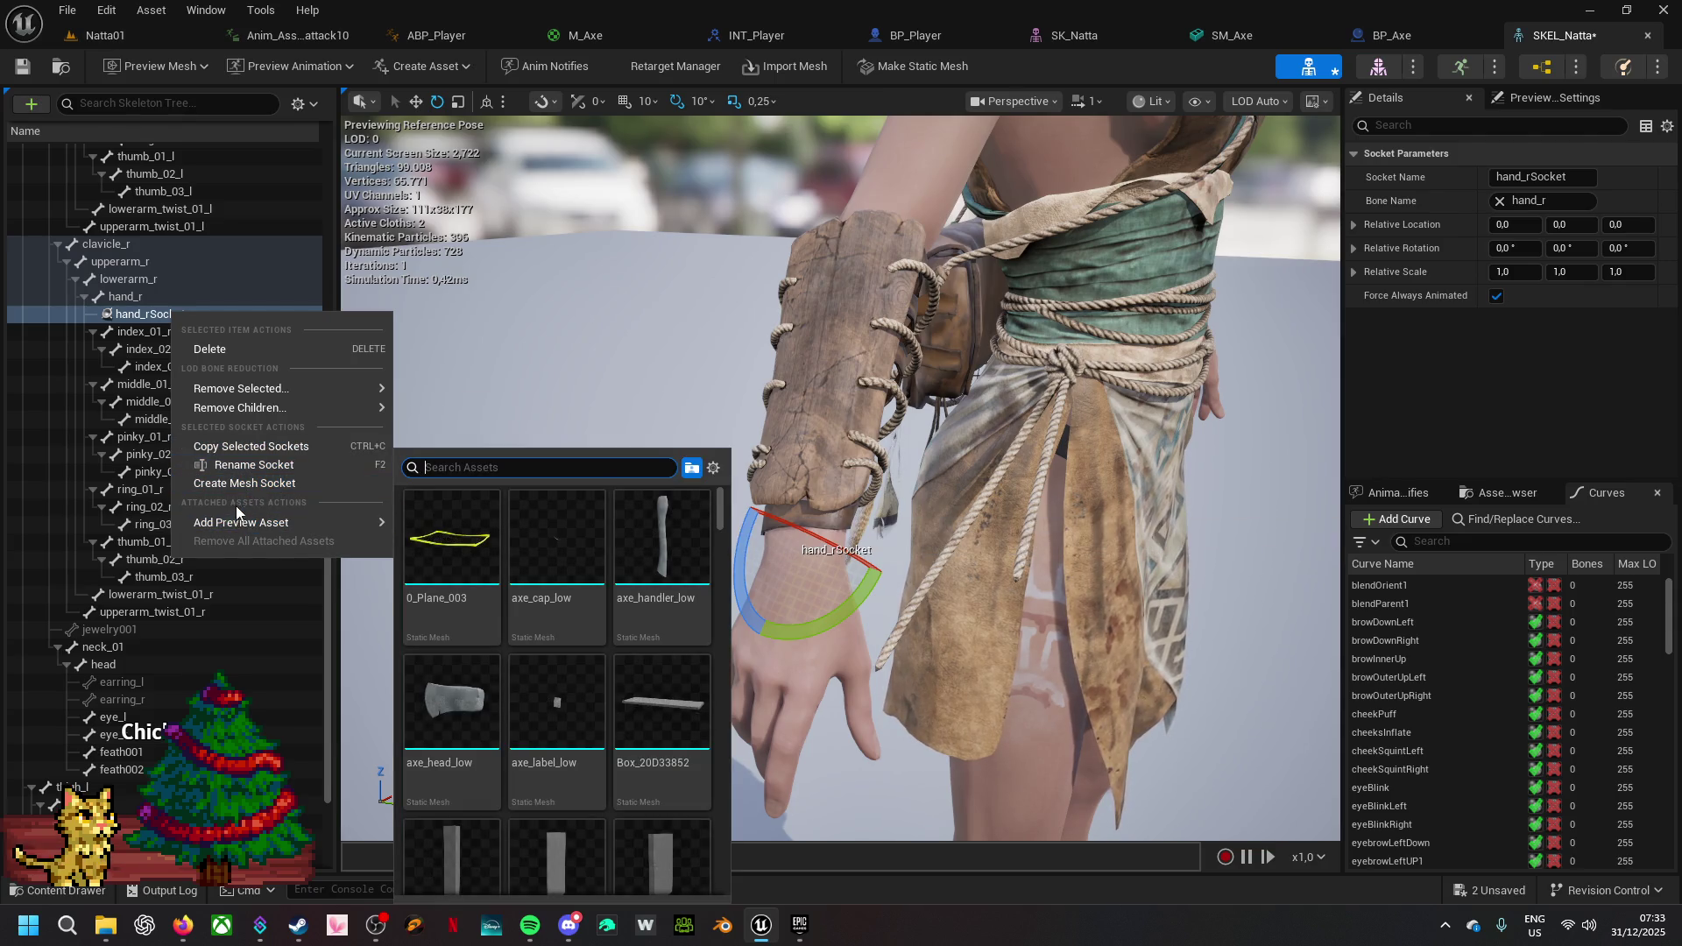
left_click(263, 464)
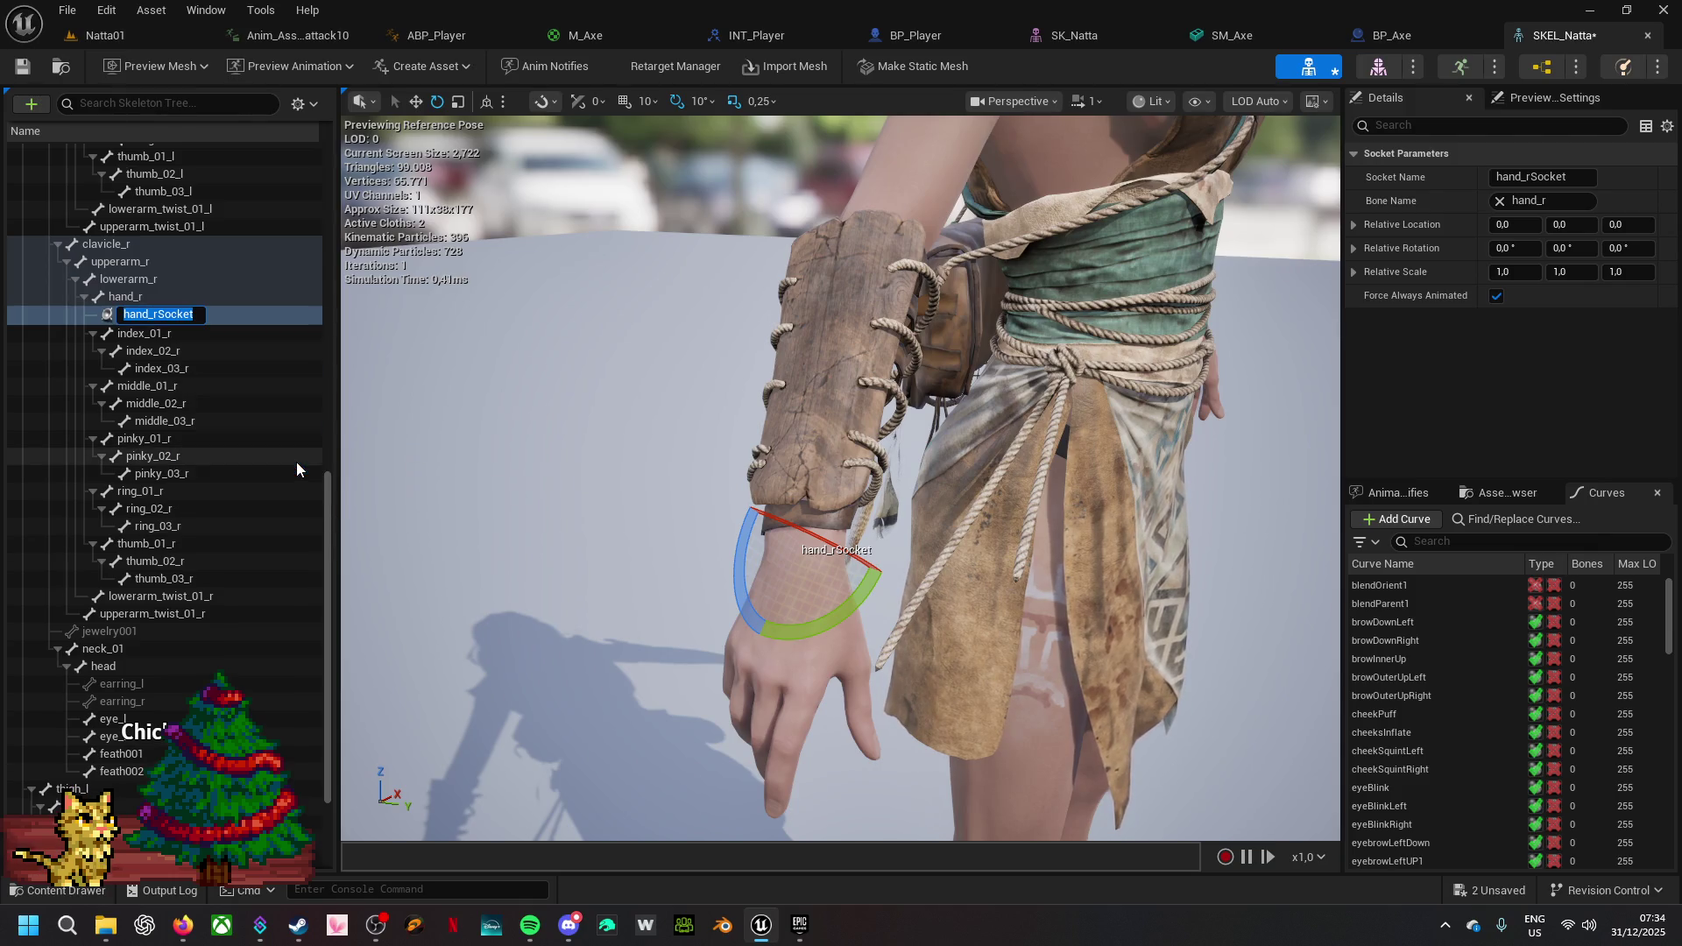
key("End")
key("BackSpace")
key("BackSpace")
key("BackSpace")
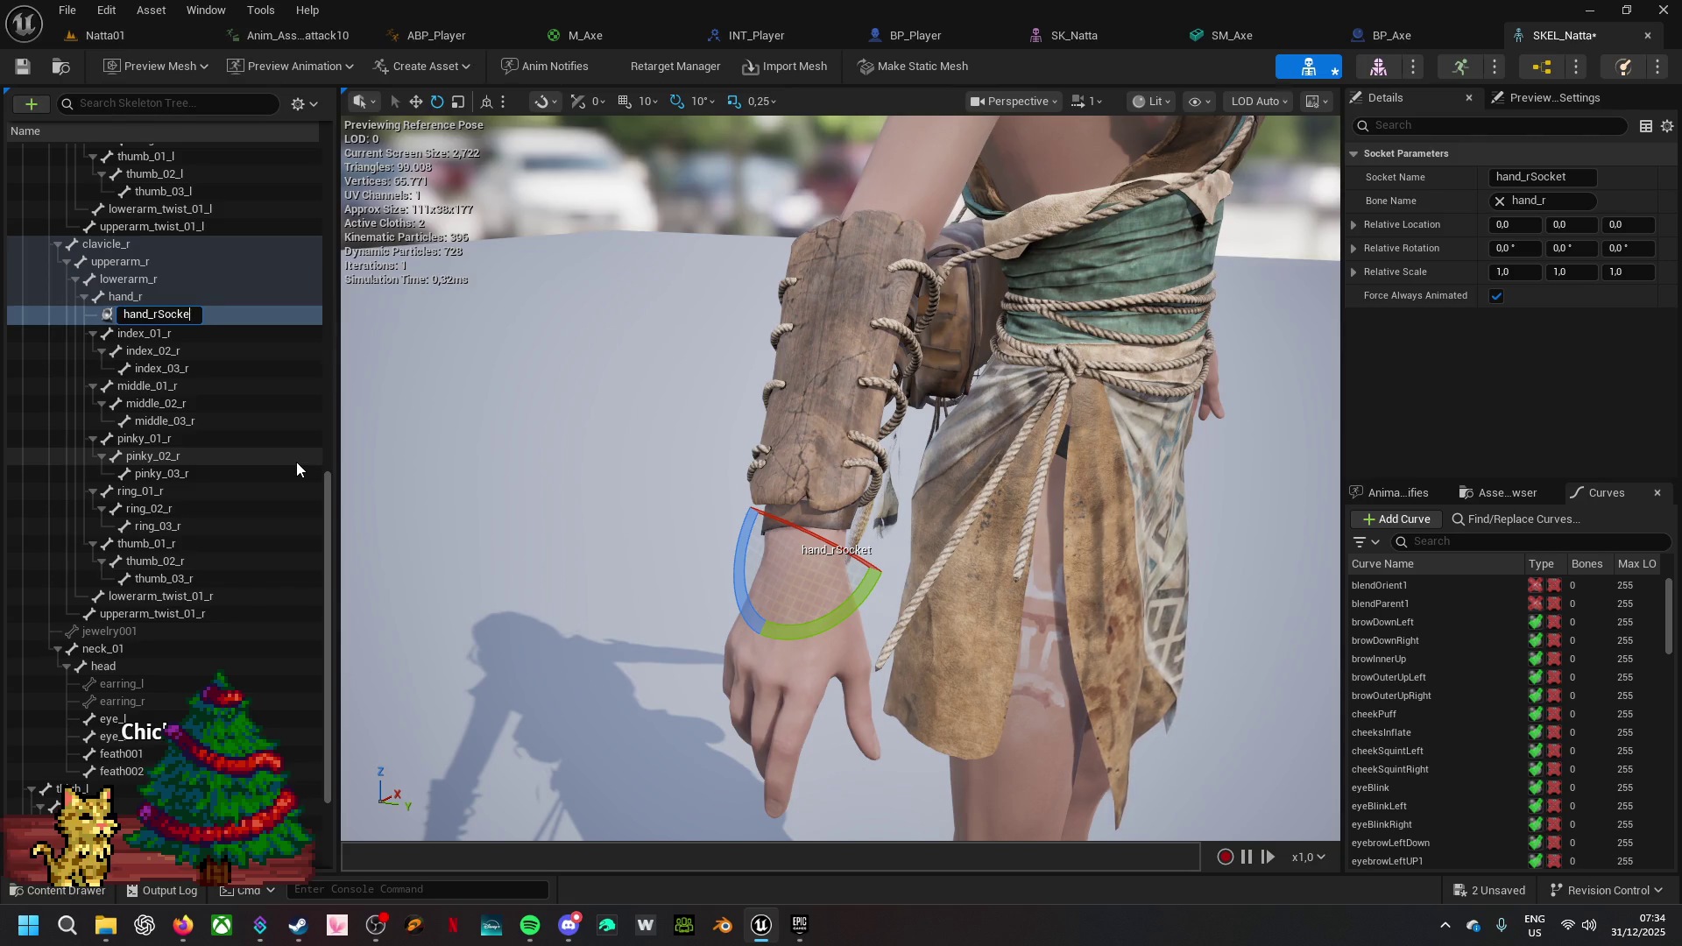
type("AxeEqui")
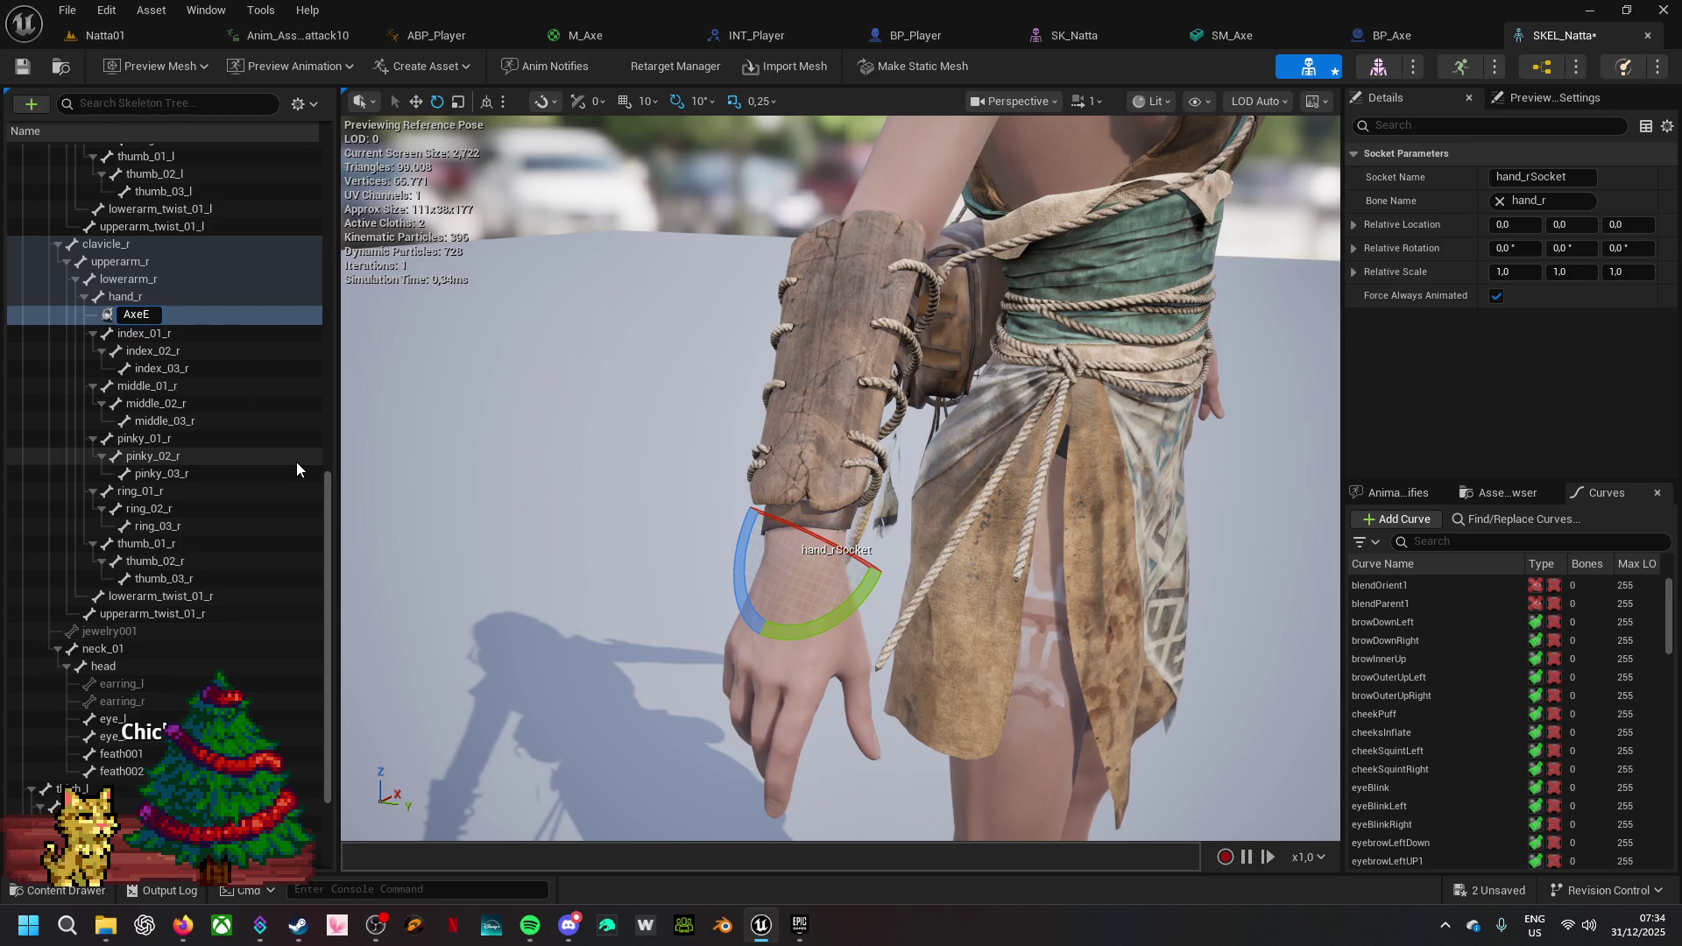
type("p")
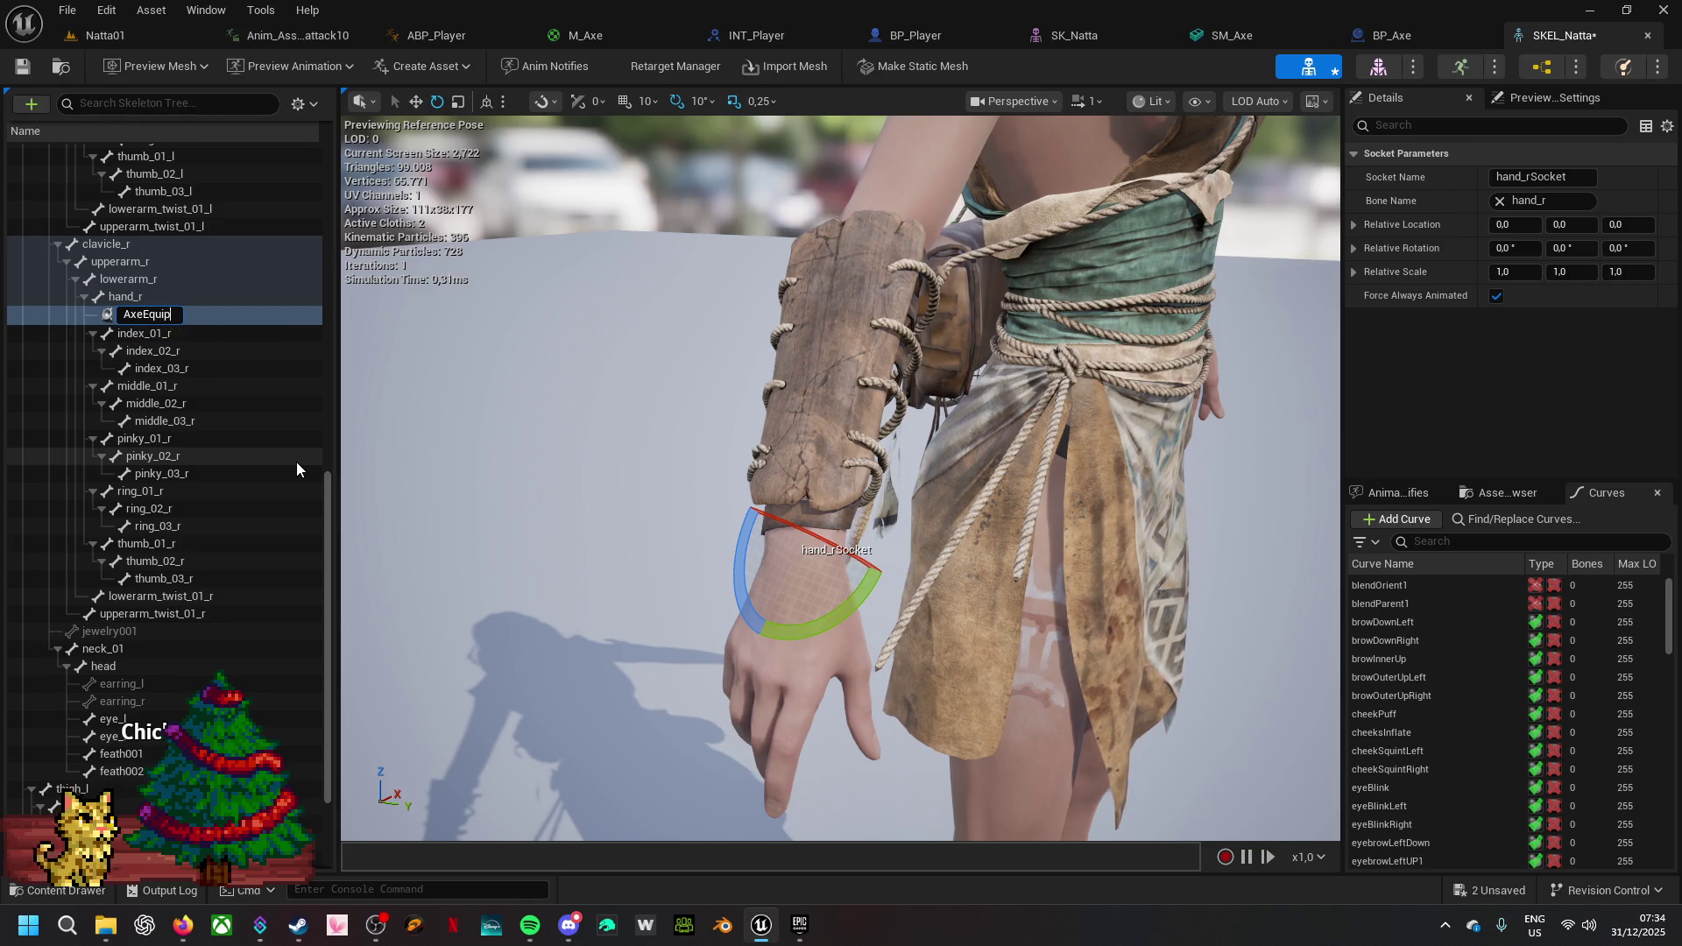
type("ed")
- Confirm the AxeEquiped socket name, select the socket and pause preview playback
left_click(296, 461)
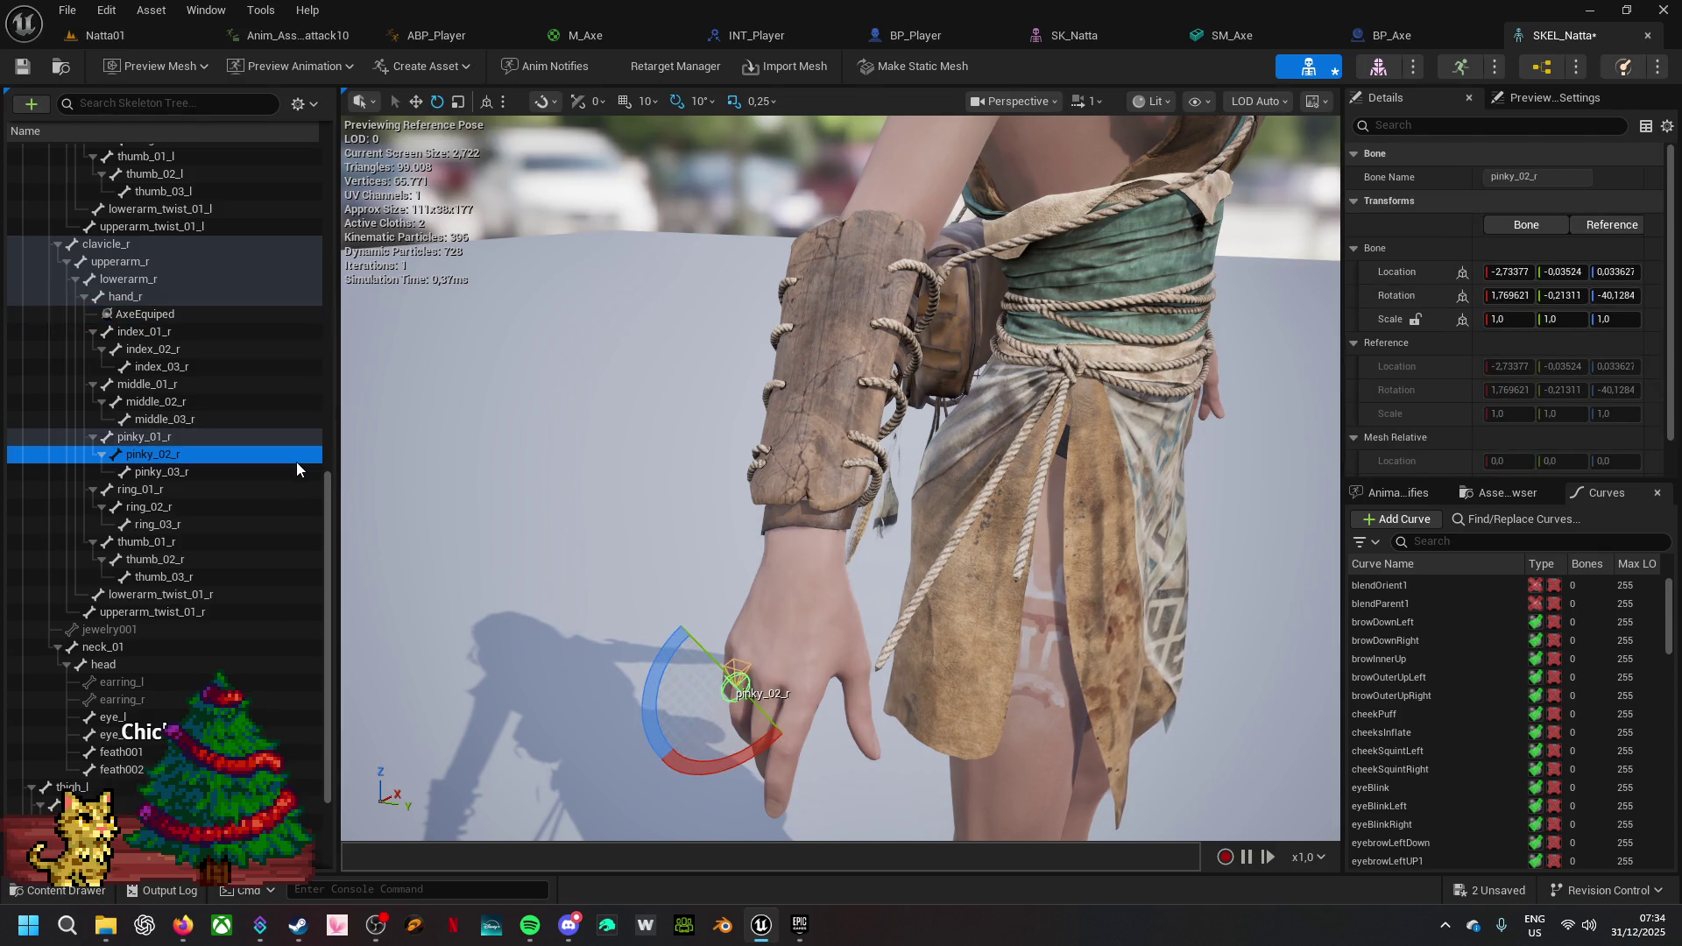
left_click(197, 311)
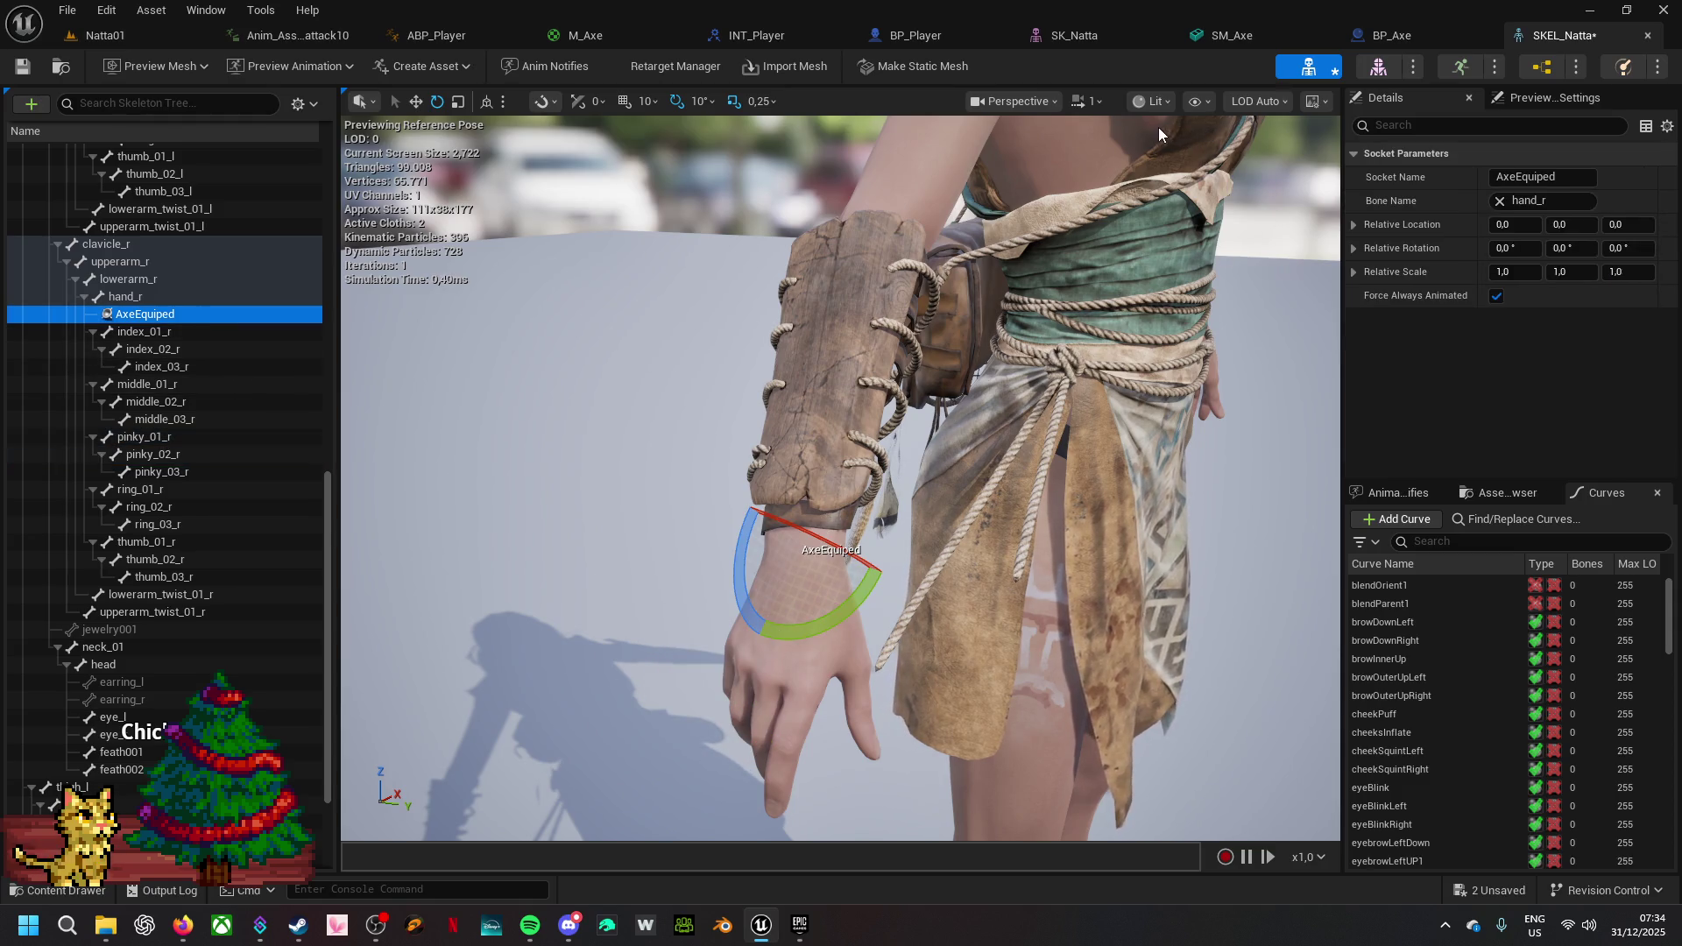
key("space")
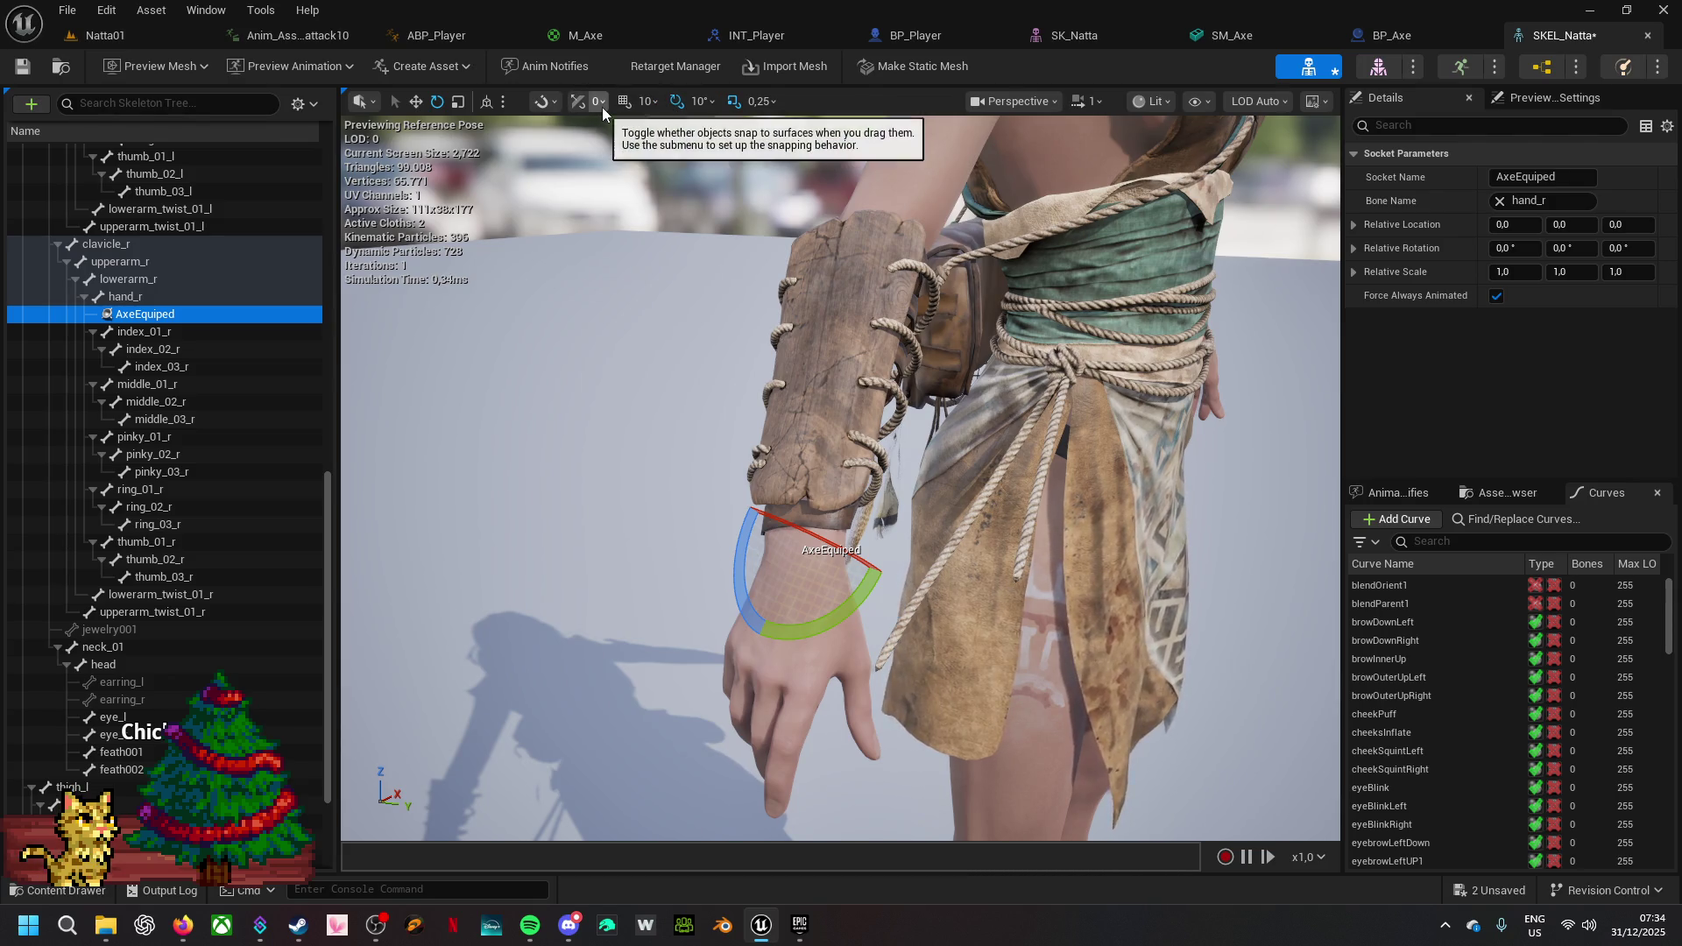
- Move the AxeEquiped socket into the right palm, at relative location -8.45, 4.27
left_click(416, 100)
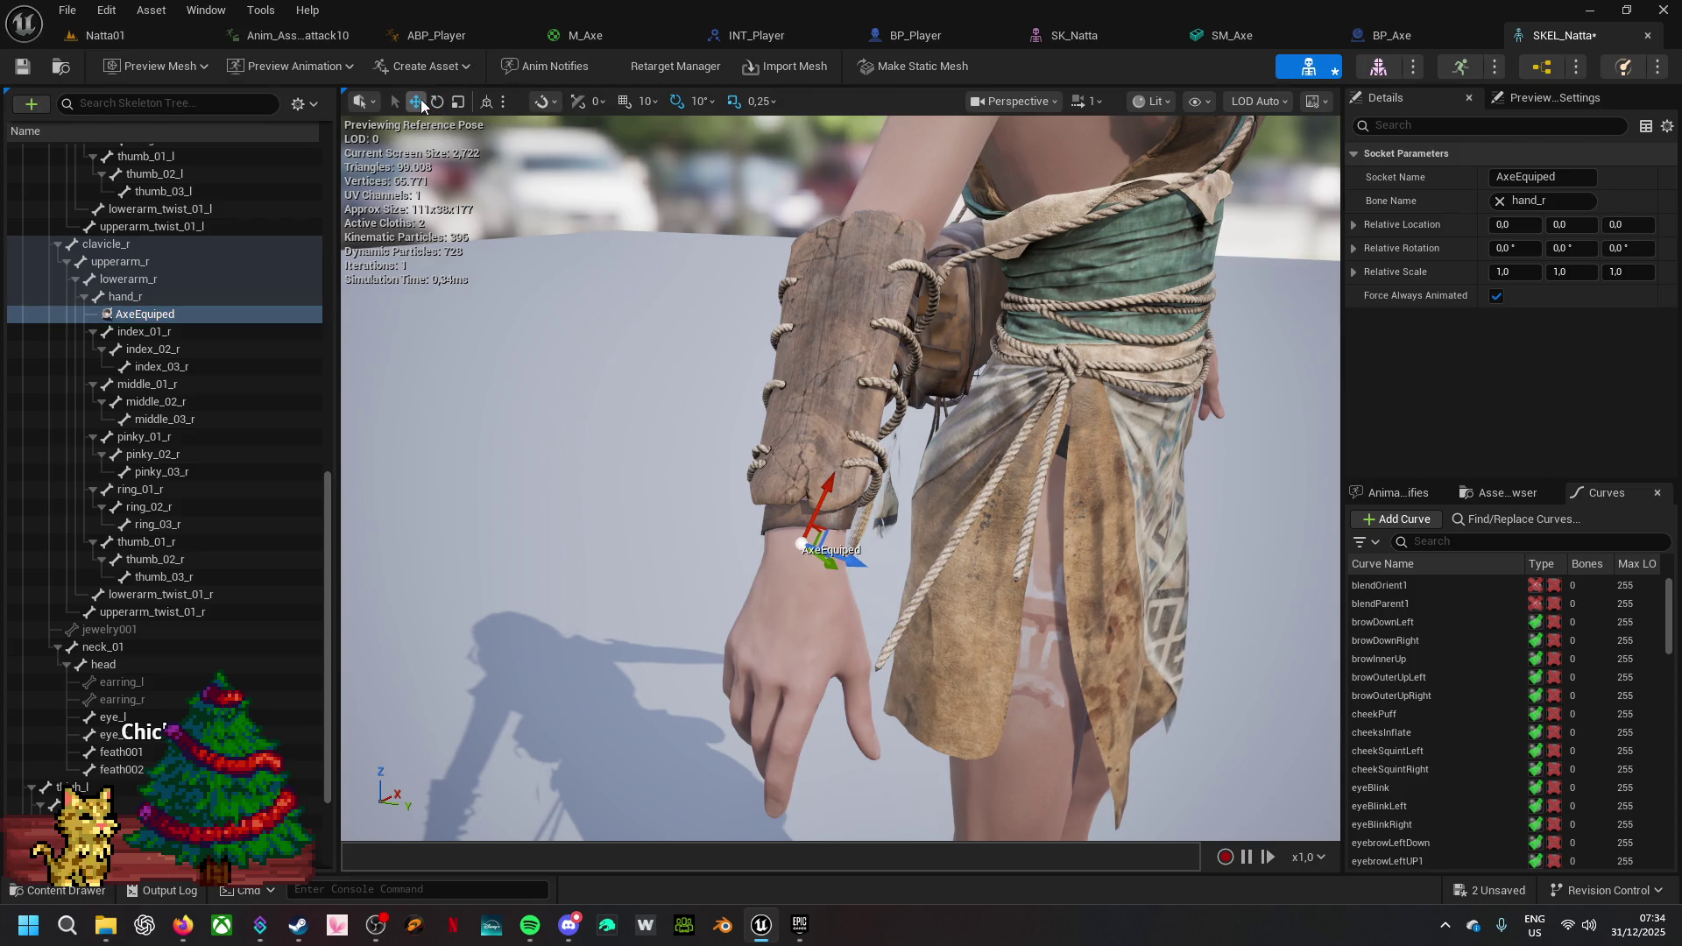
left_click_drag(992, 667, 988, 600)
left_click_drag(720, 254, 688, 354)
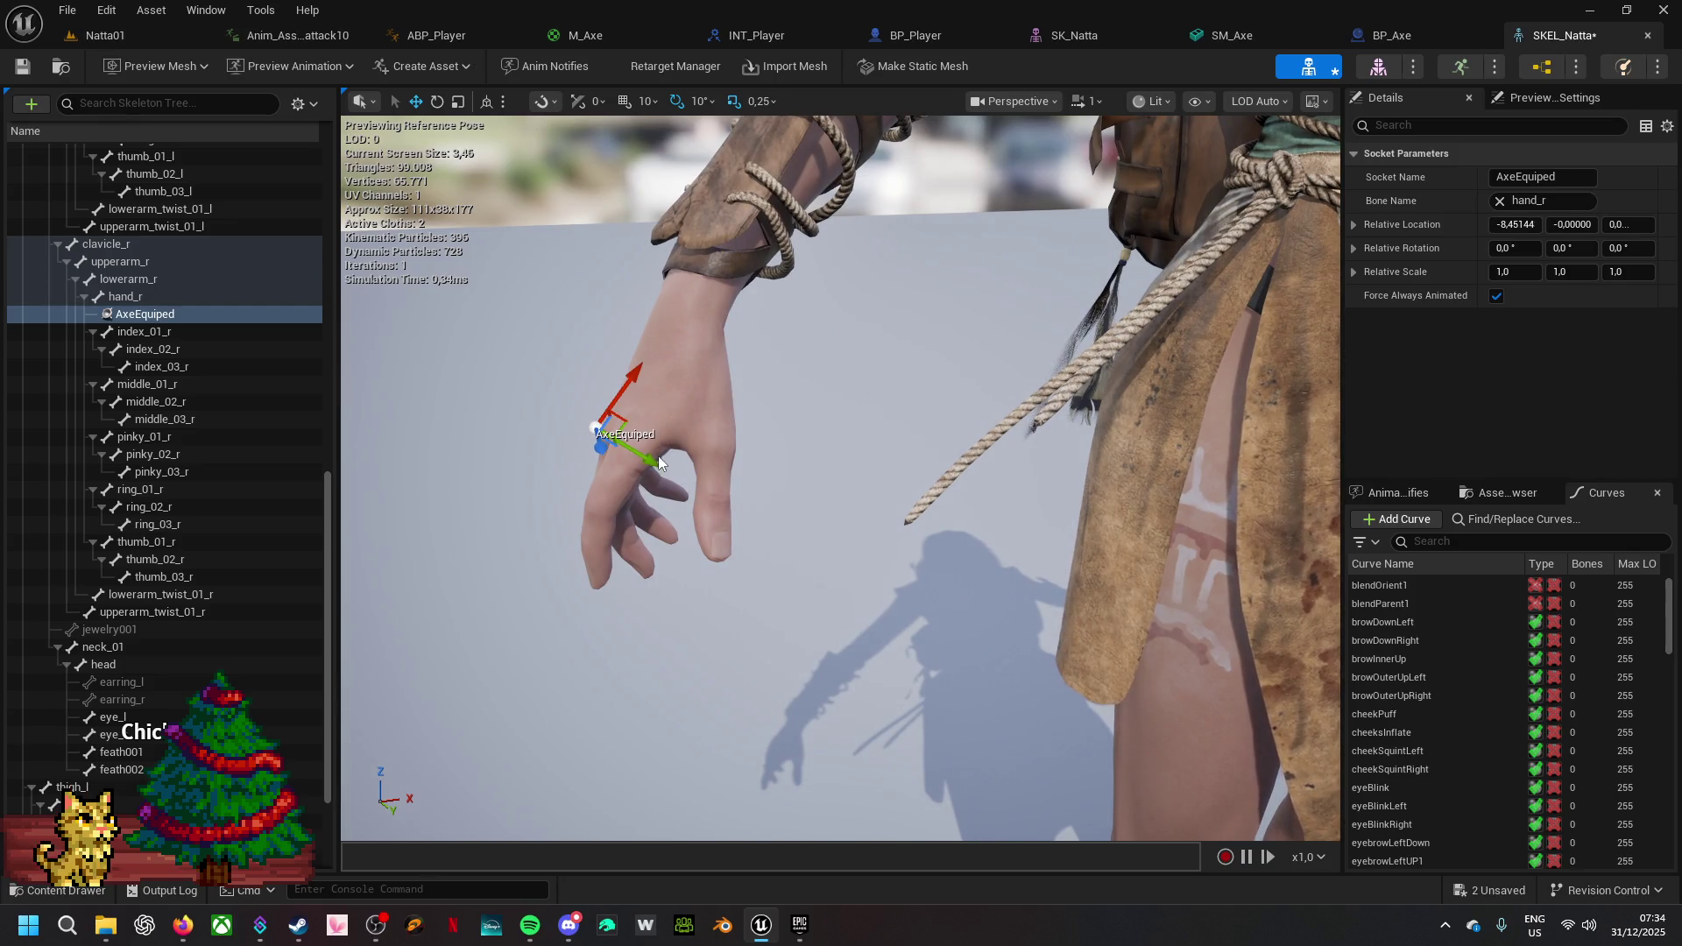
left_click_drag(624, 394, 714, 497)
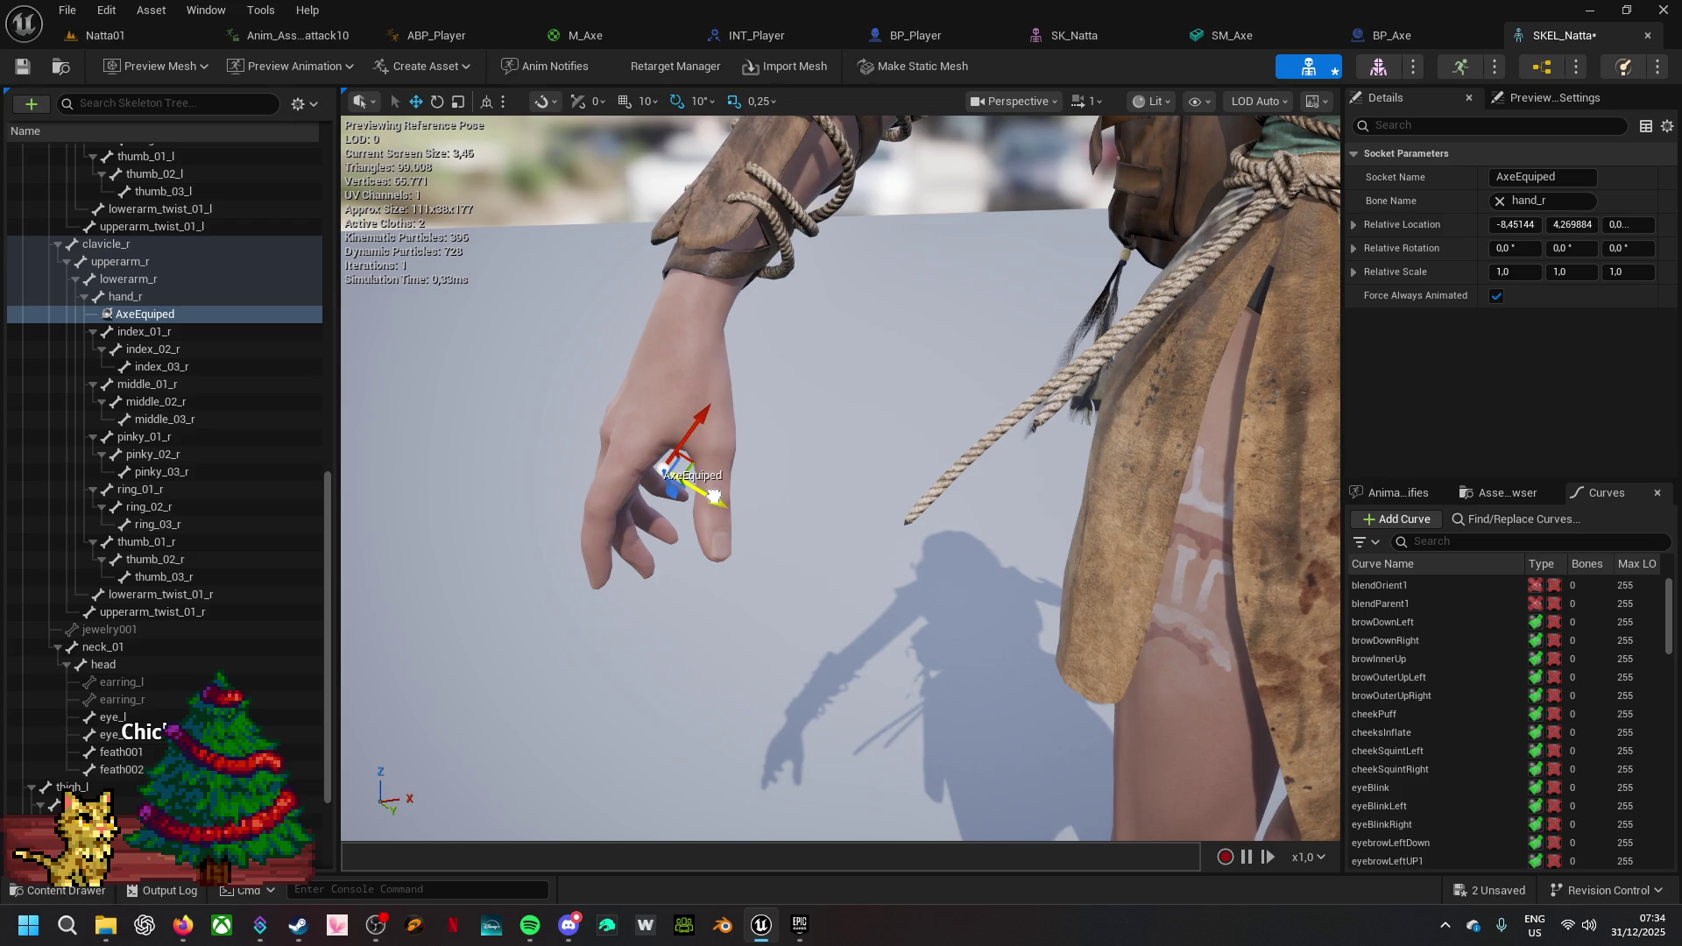
right_click(136, 315)
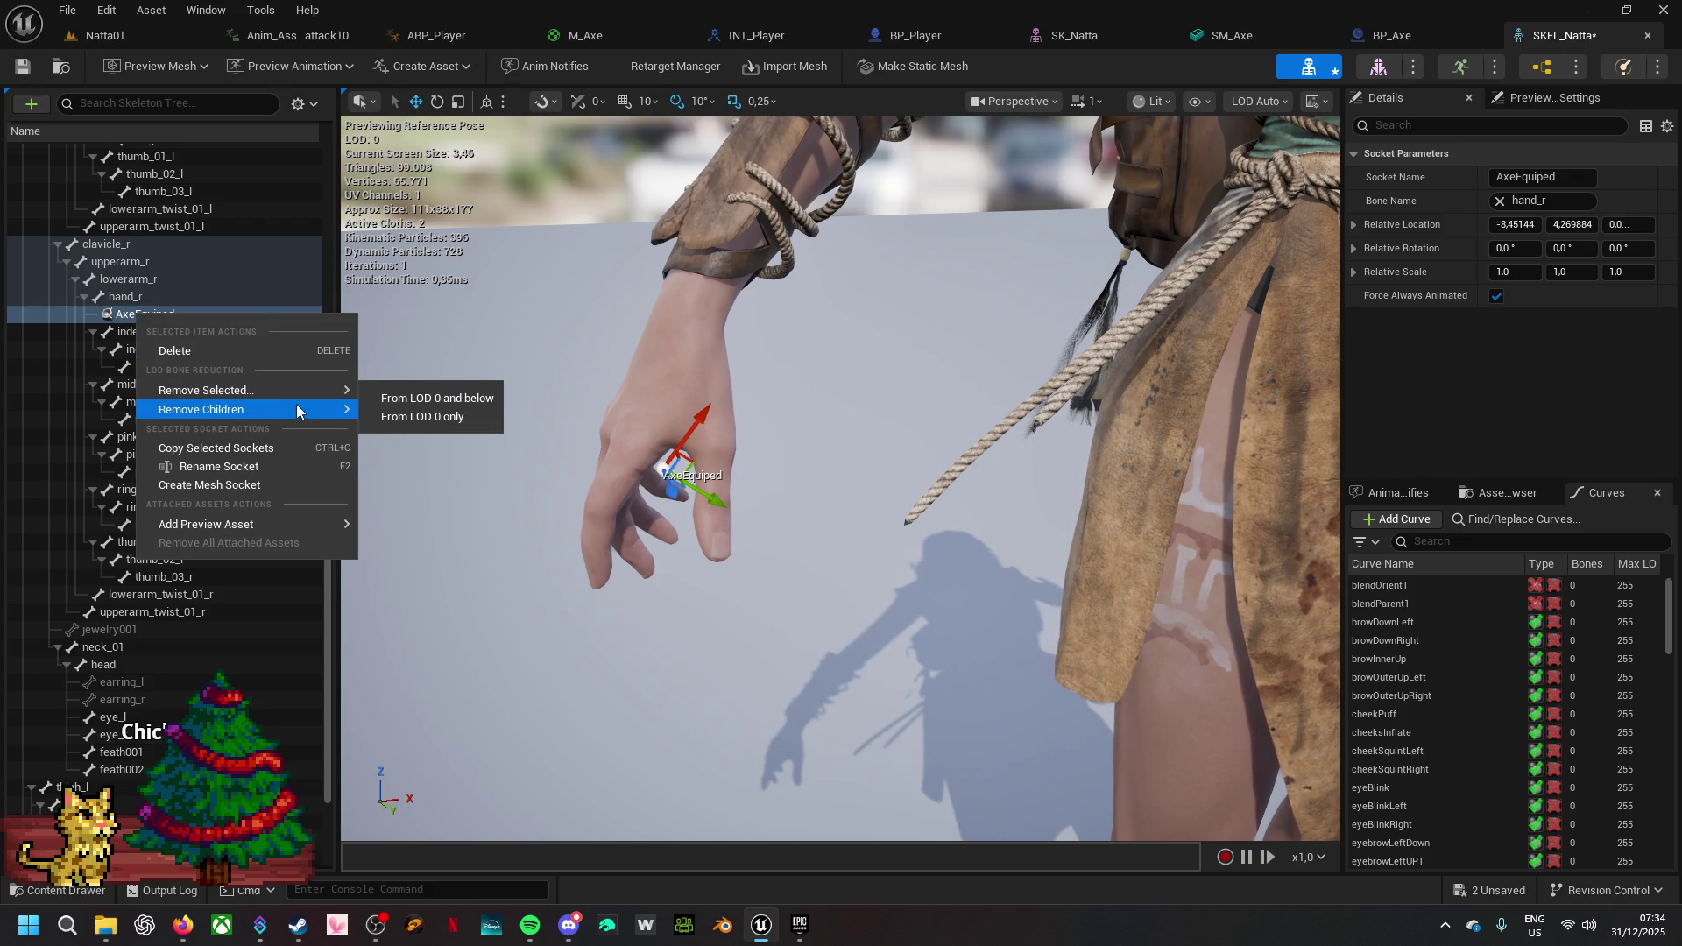
- Add SM_Axe as a preview mesh on the AxeEquiped socket, held in the right hand
mouse_move(287, 524)
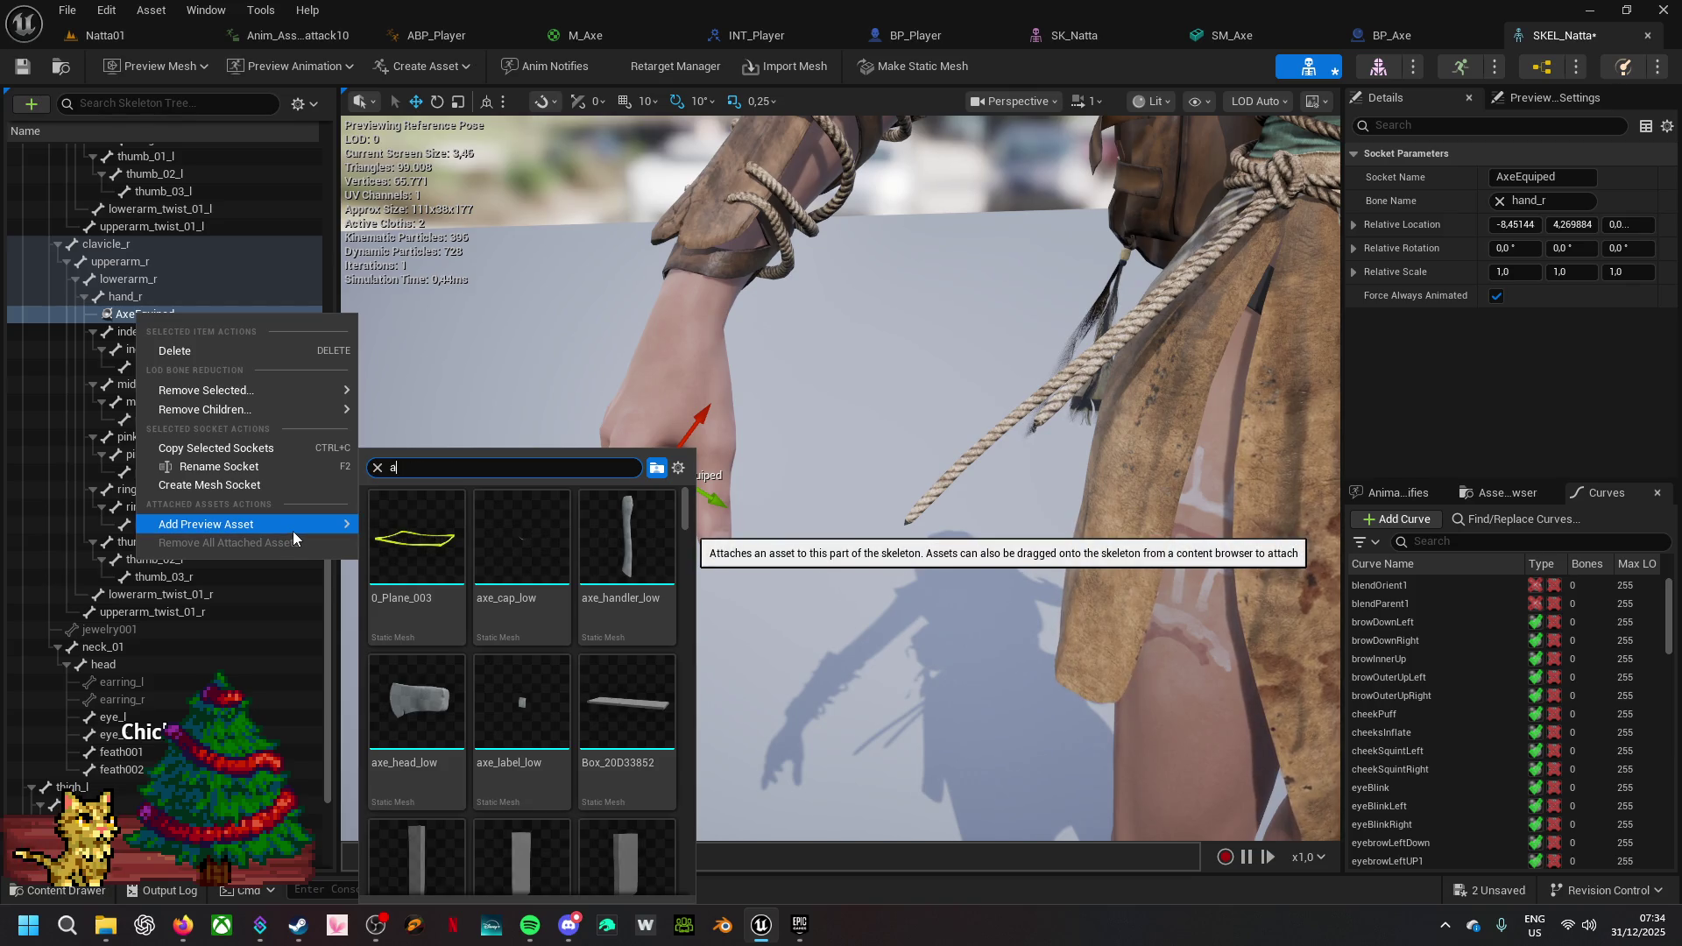
type("axe")
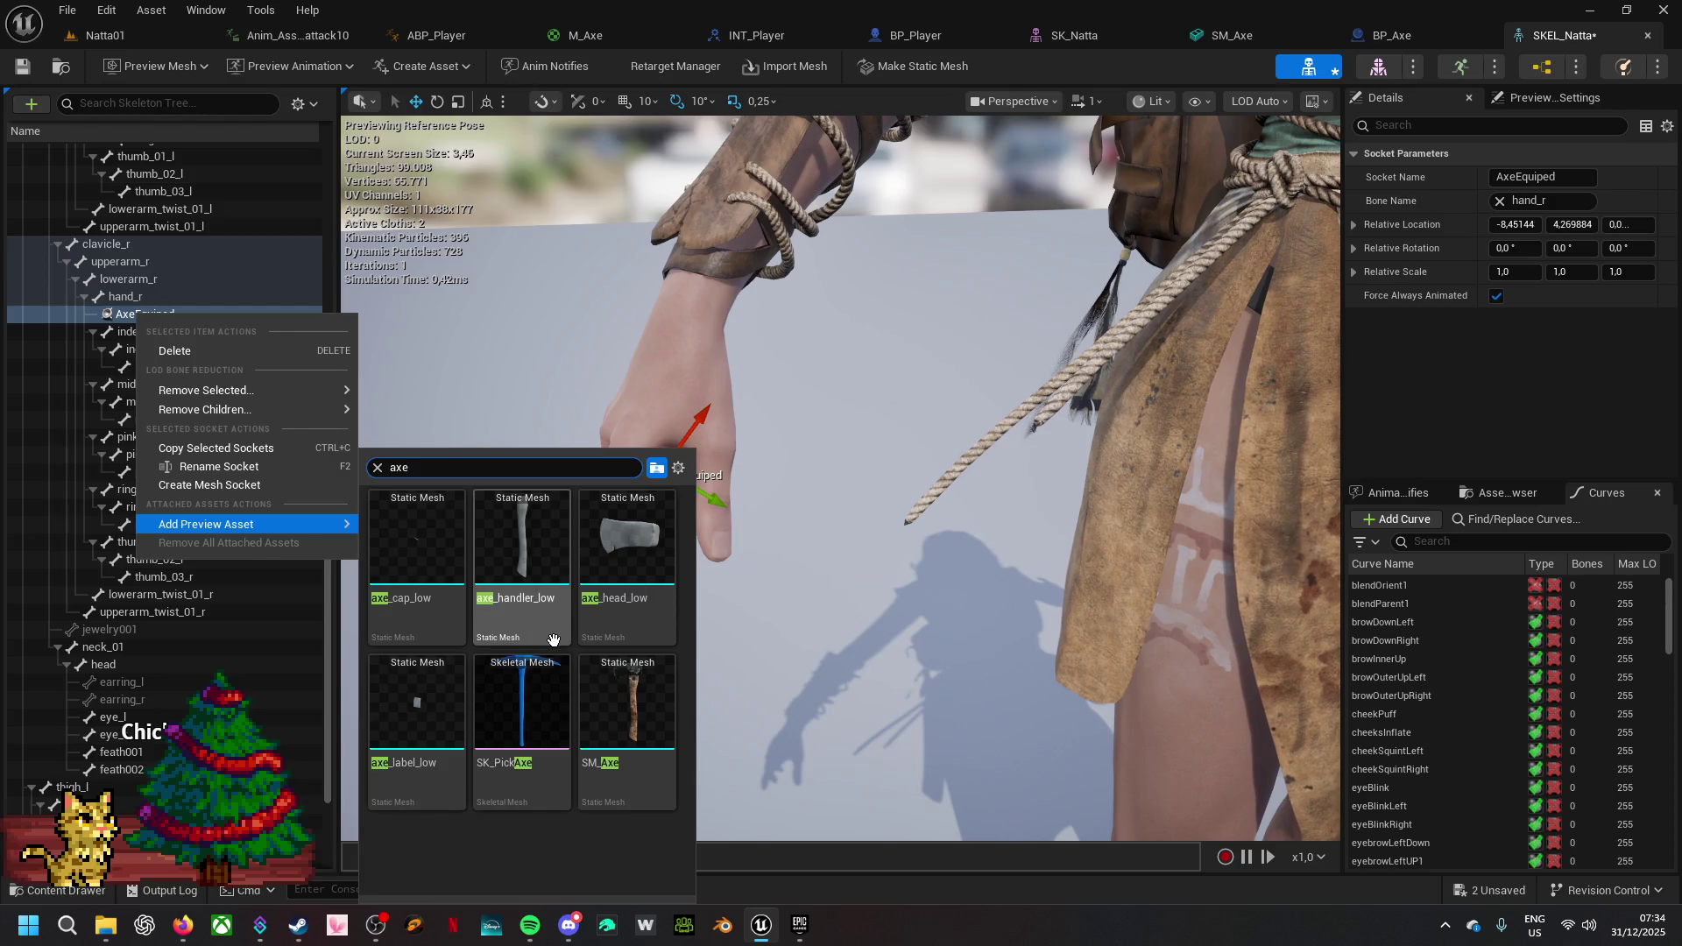
left_click(628, 691)
mouse_move(628, 691)
left_mouse_down()
mouse_move(700, 649)
mouse_move(666, 674)
left_mouse_up()
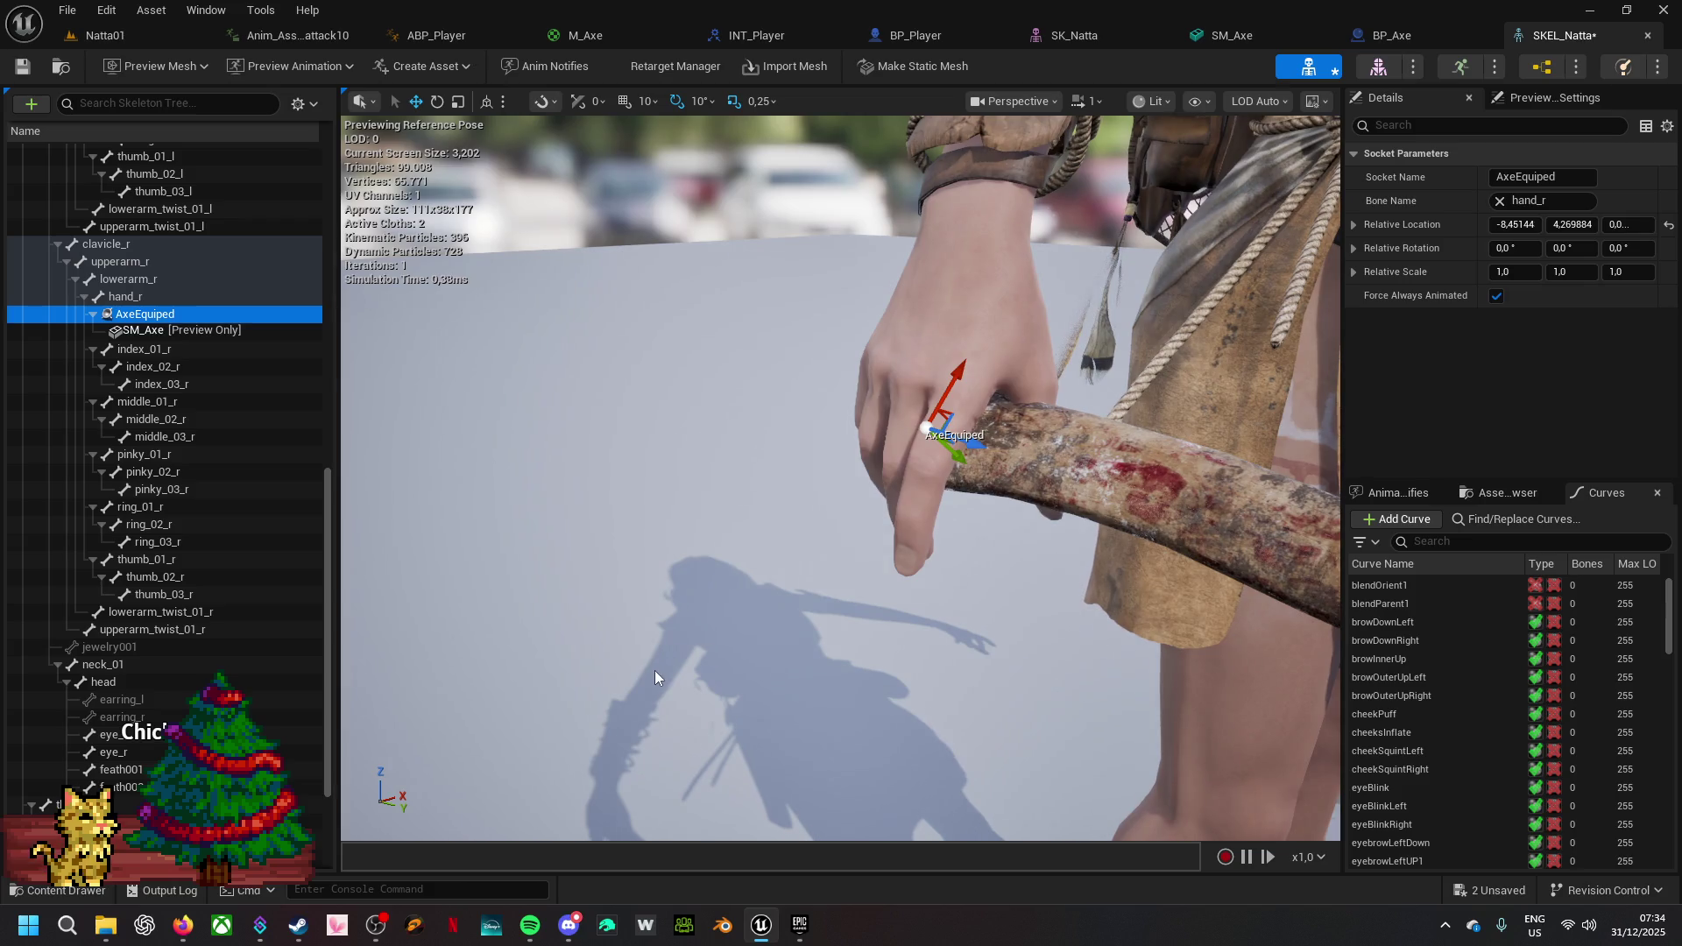
mouse_move(879, 582)
left_mouse_down()
mouse_move(872, 539)
mouse_move(884, 552)
mouse_move(841, 613)
mouse_move(828, 587)
mouse_move(876, 539)
mouse_move(631, 398)
mouse_move(657, 392)
left_mouse_up()
- Rotate the AxeEquiped socket by -20 degrees so the axe tilts in the hand
key("e")
mouse_move(788, 613)
left_mouse_down()
mouse_move(876, 596)
mouse_move(902, 526)
mouse_move(640, 416)
left_mouse_up()
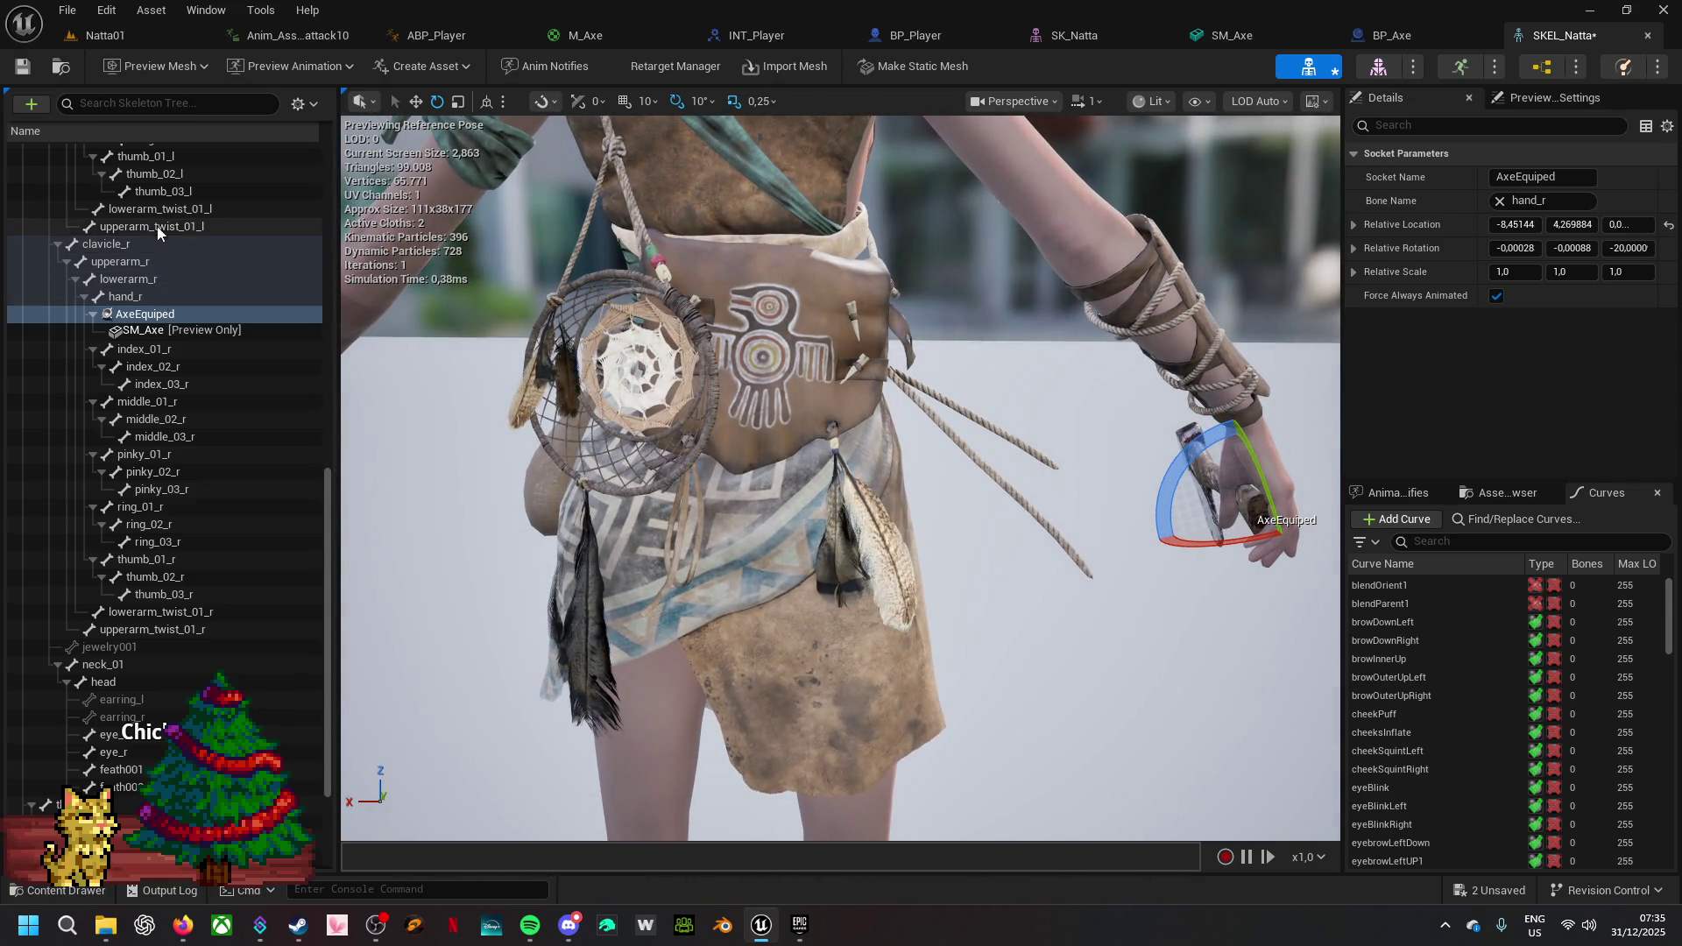
scroll(174, 205, "up", 5)
- Select the spine_01 bone and add a new socket to it
scroll(175, 203, "up", 8)
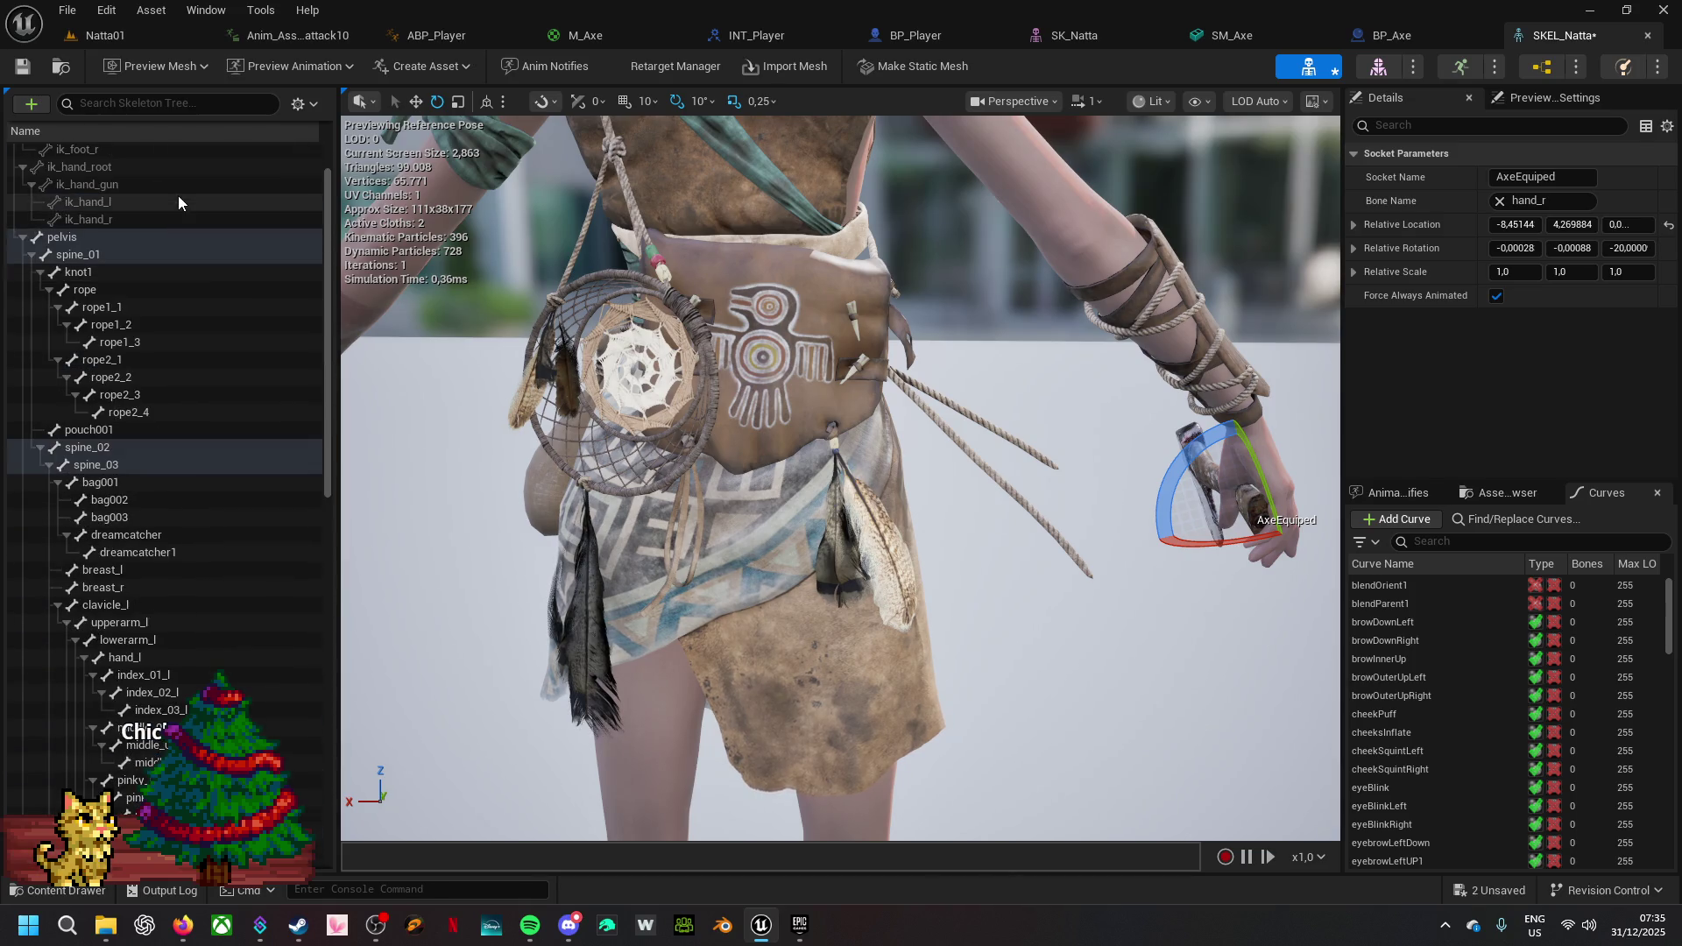
left_click(95, 464)
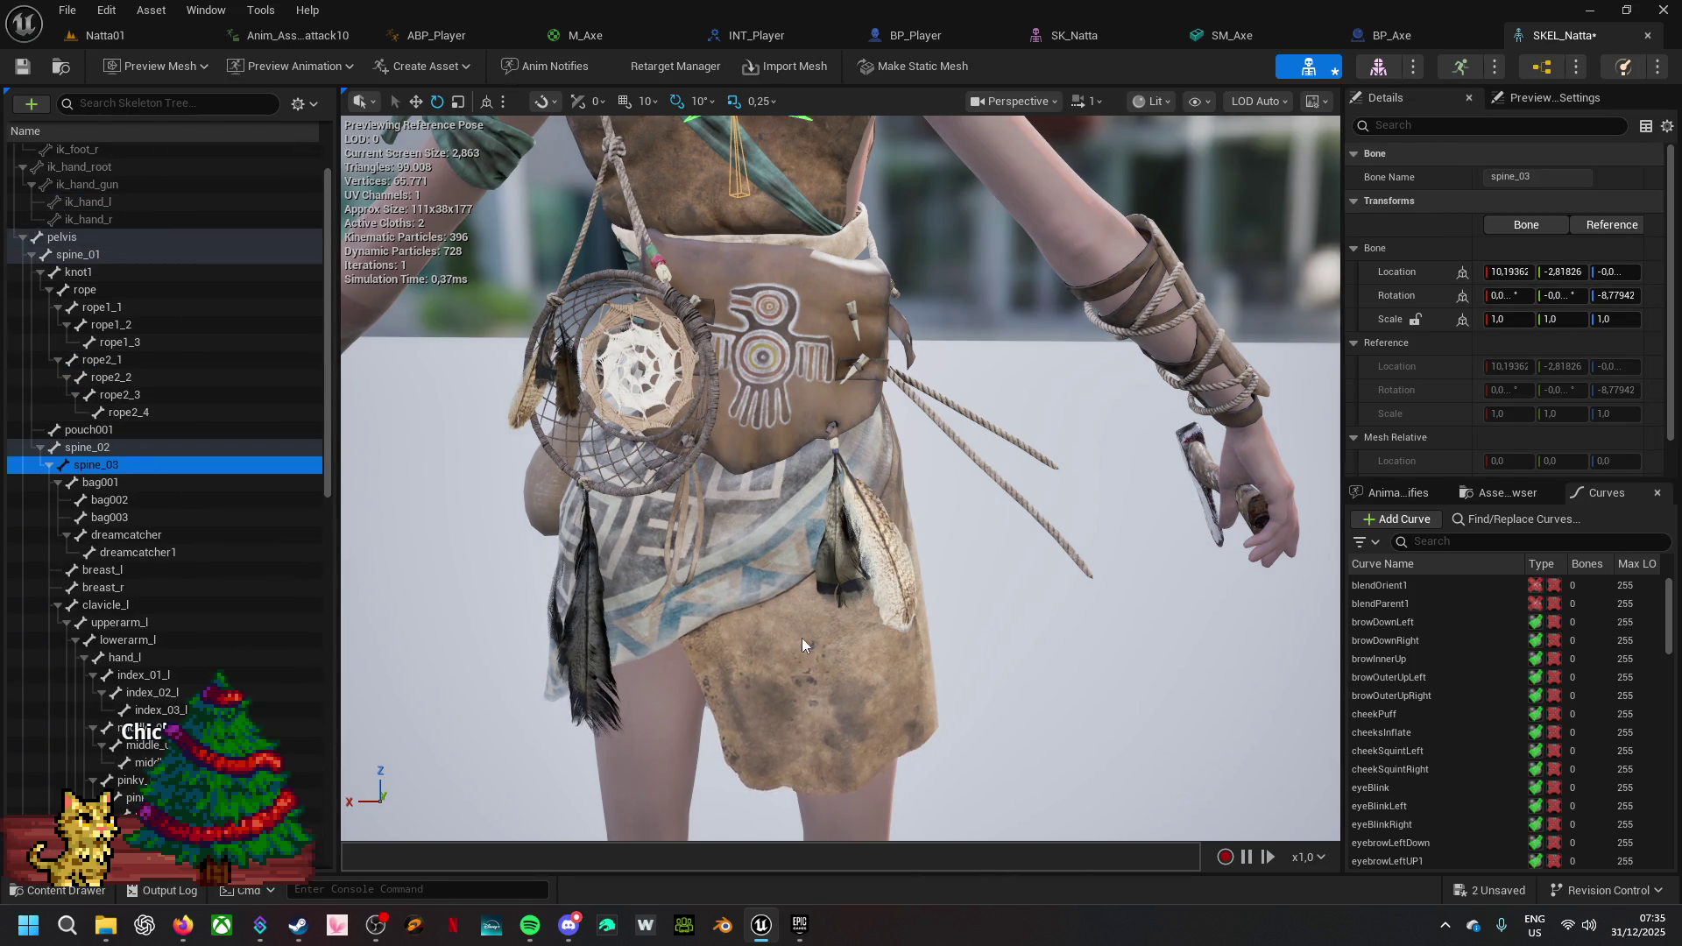
key("f")
scroll(841, 477, "down", 5)
left_click_drag(841, 477, 657, 477)
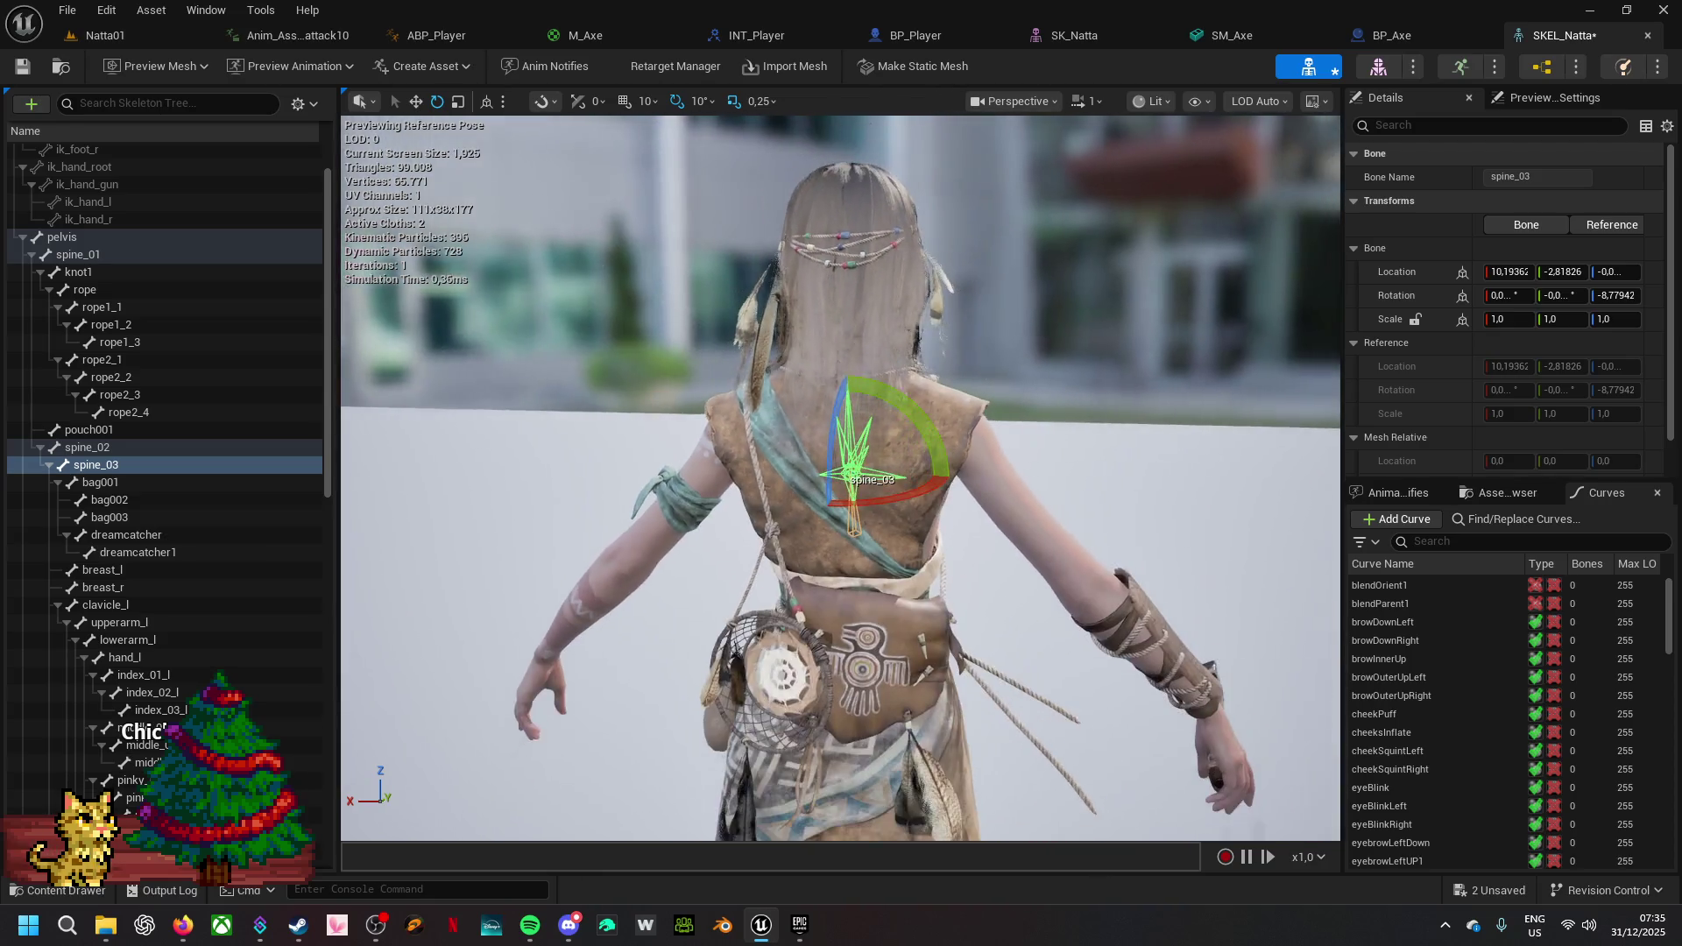
left_click_drag(801, 649, 801, 638)
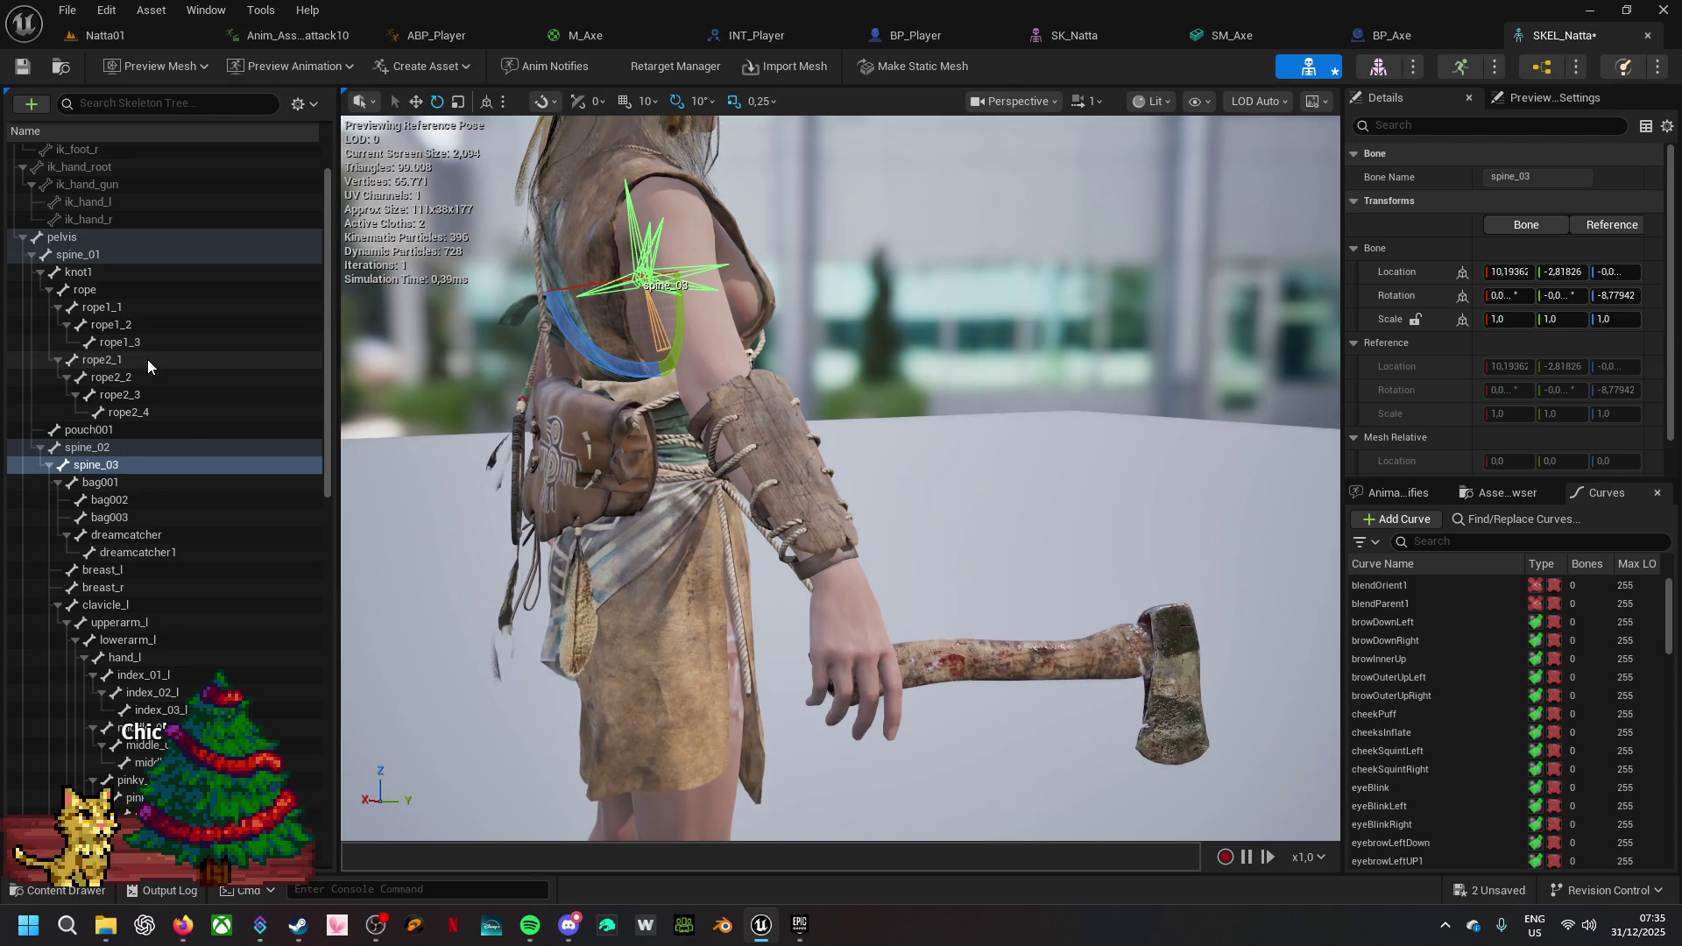
left_click(117, 446)
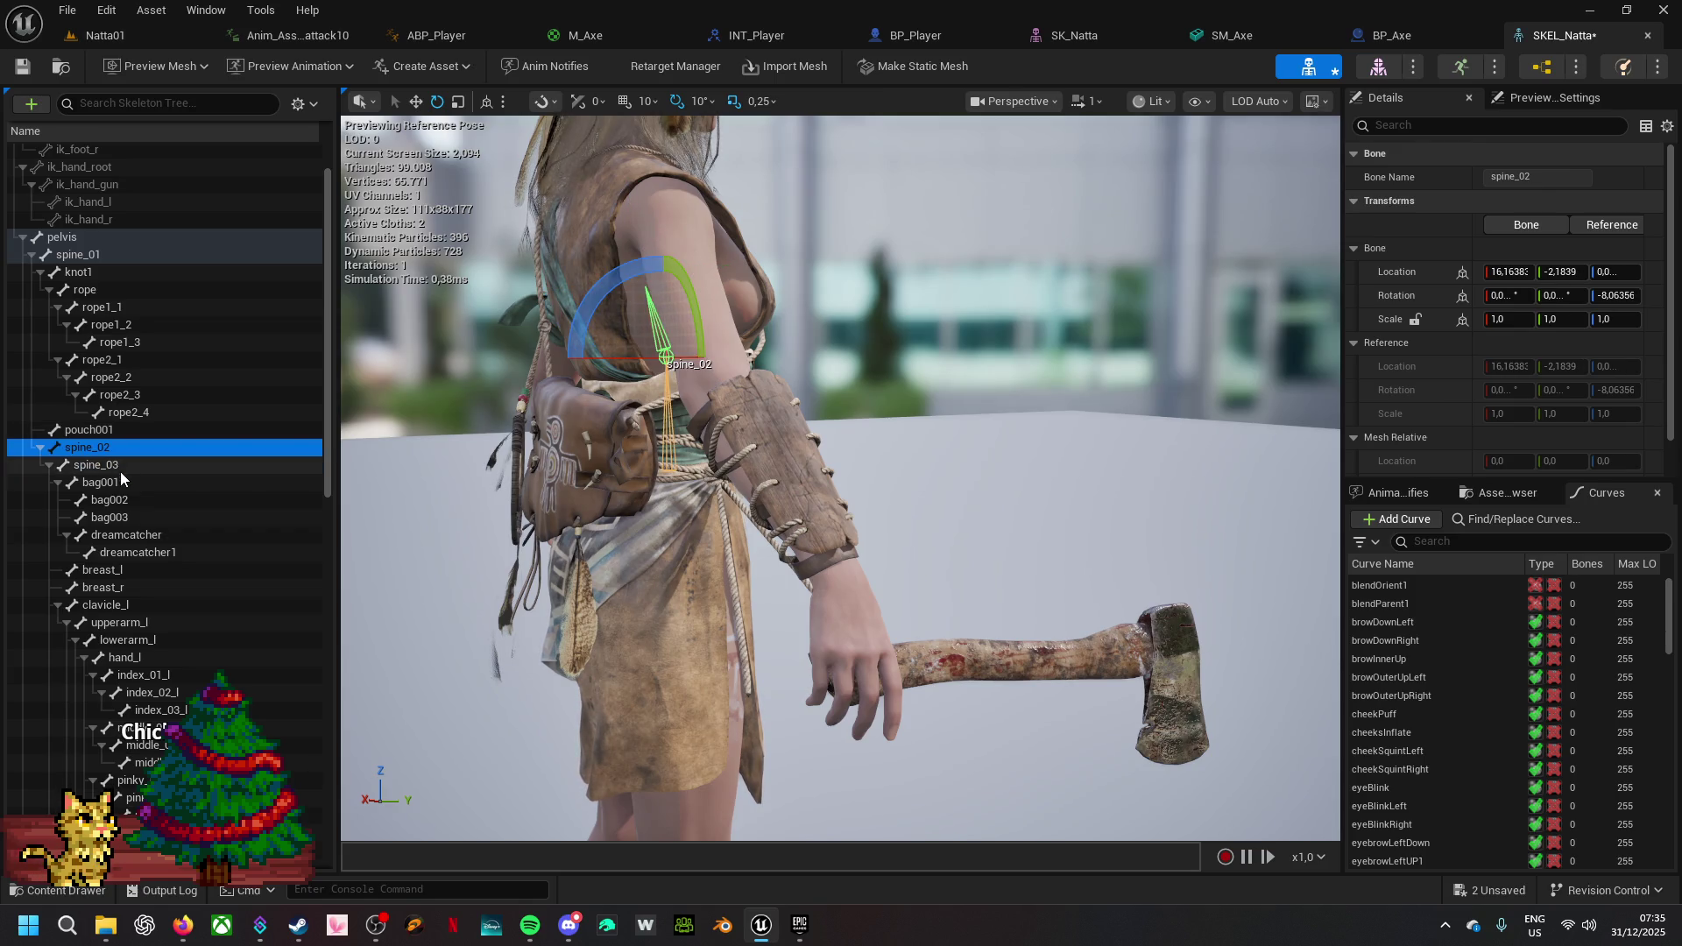
left_click(117, 253)
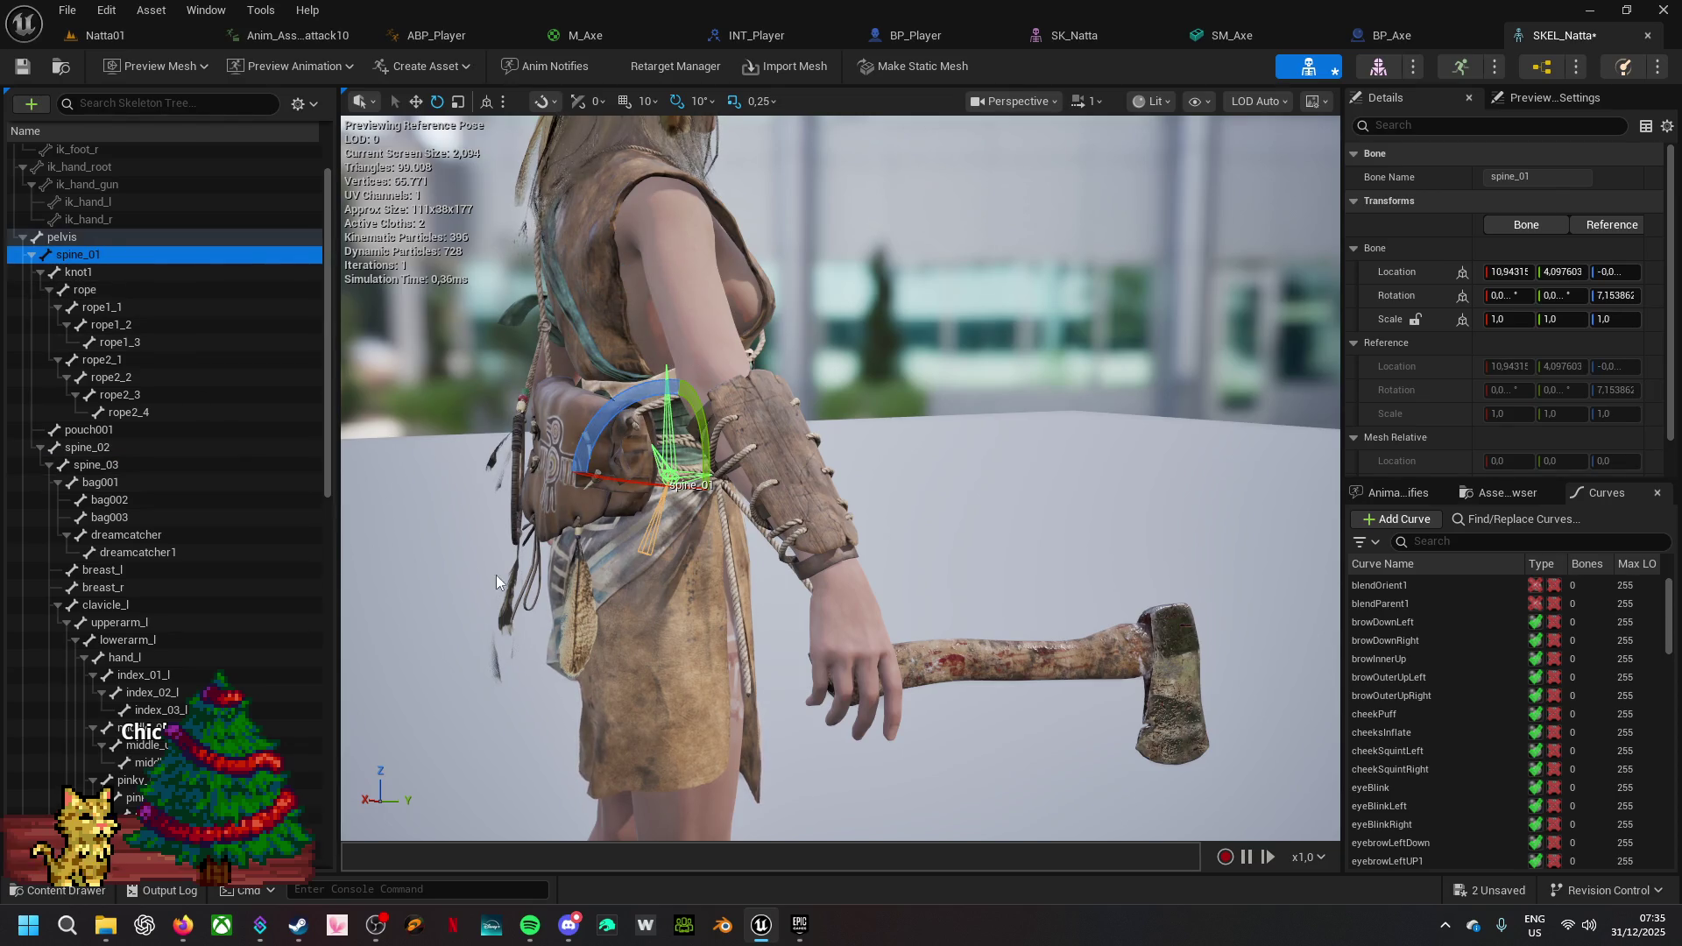
right_click(101, 254)
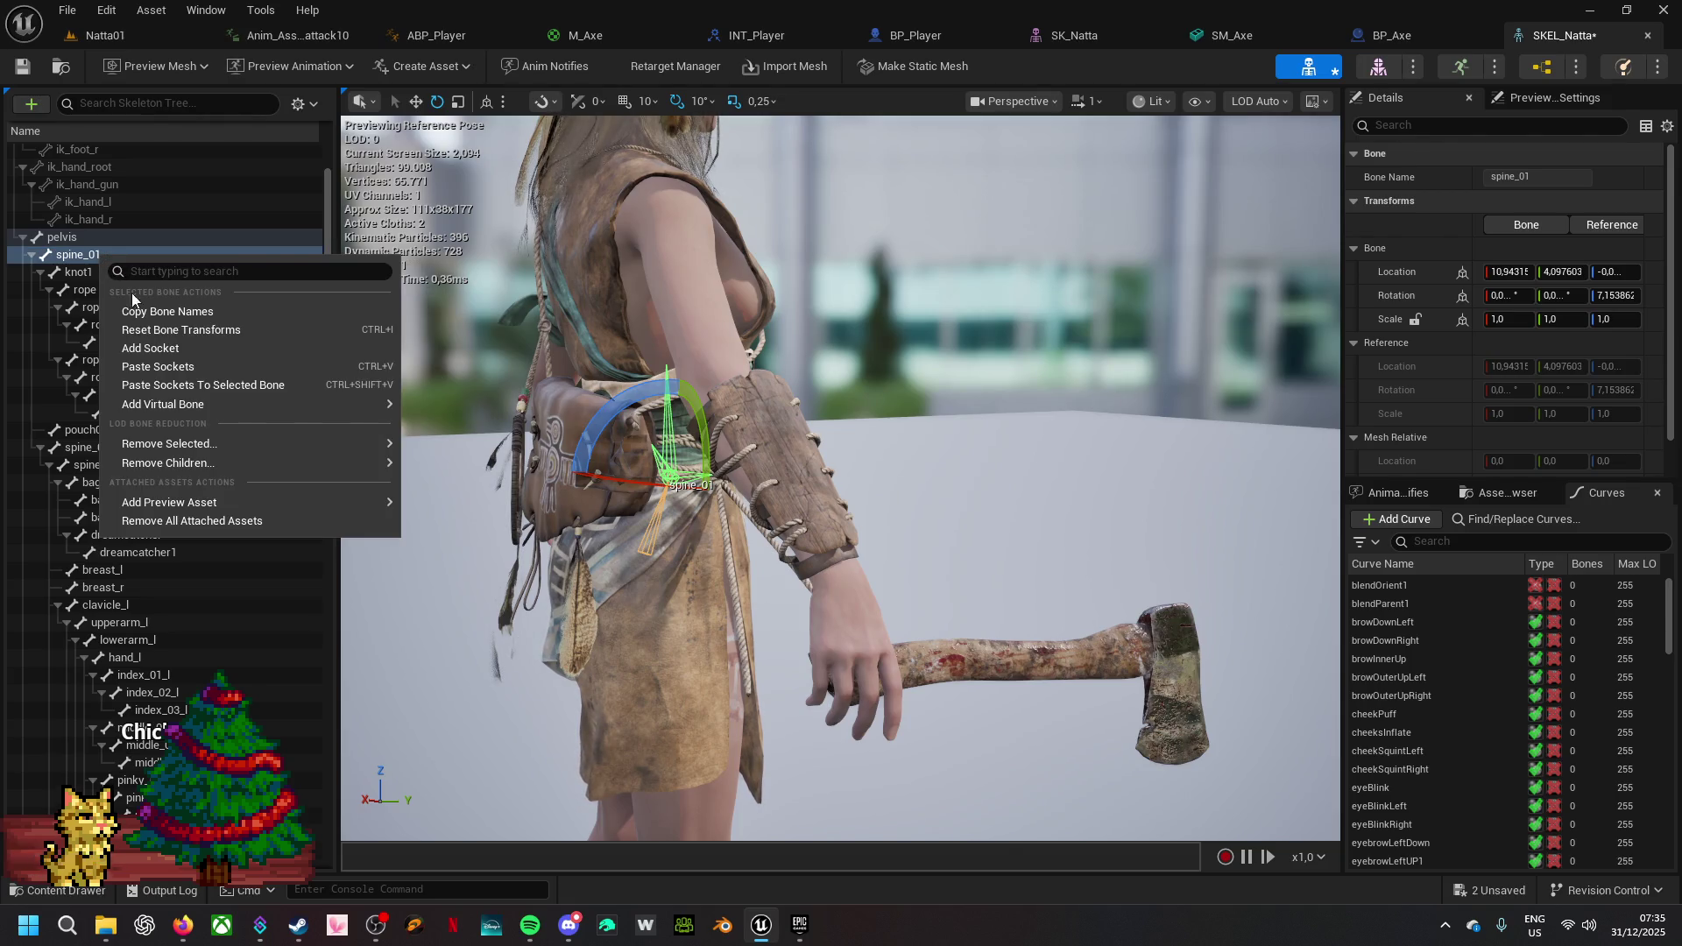
left_click(180, 349)
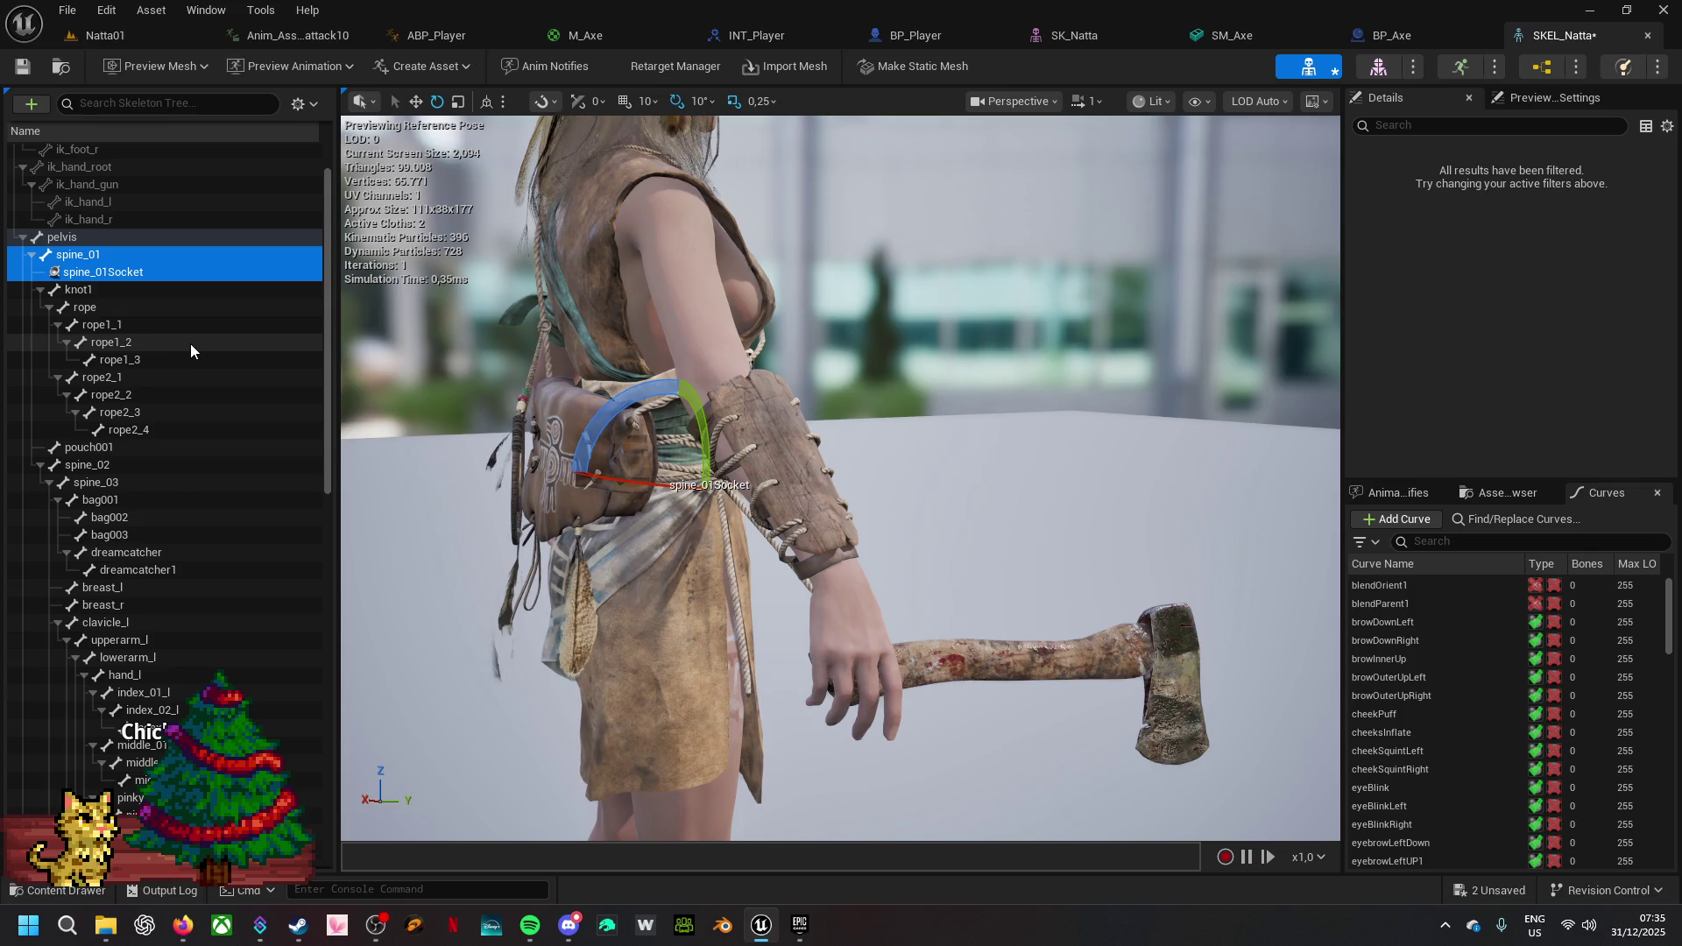
- Rename the new spine_01Socket to AxeUnequiped
right_click(165, 277)
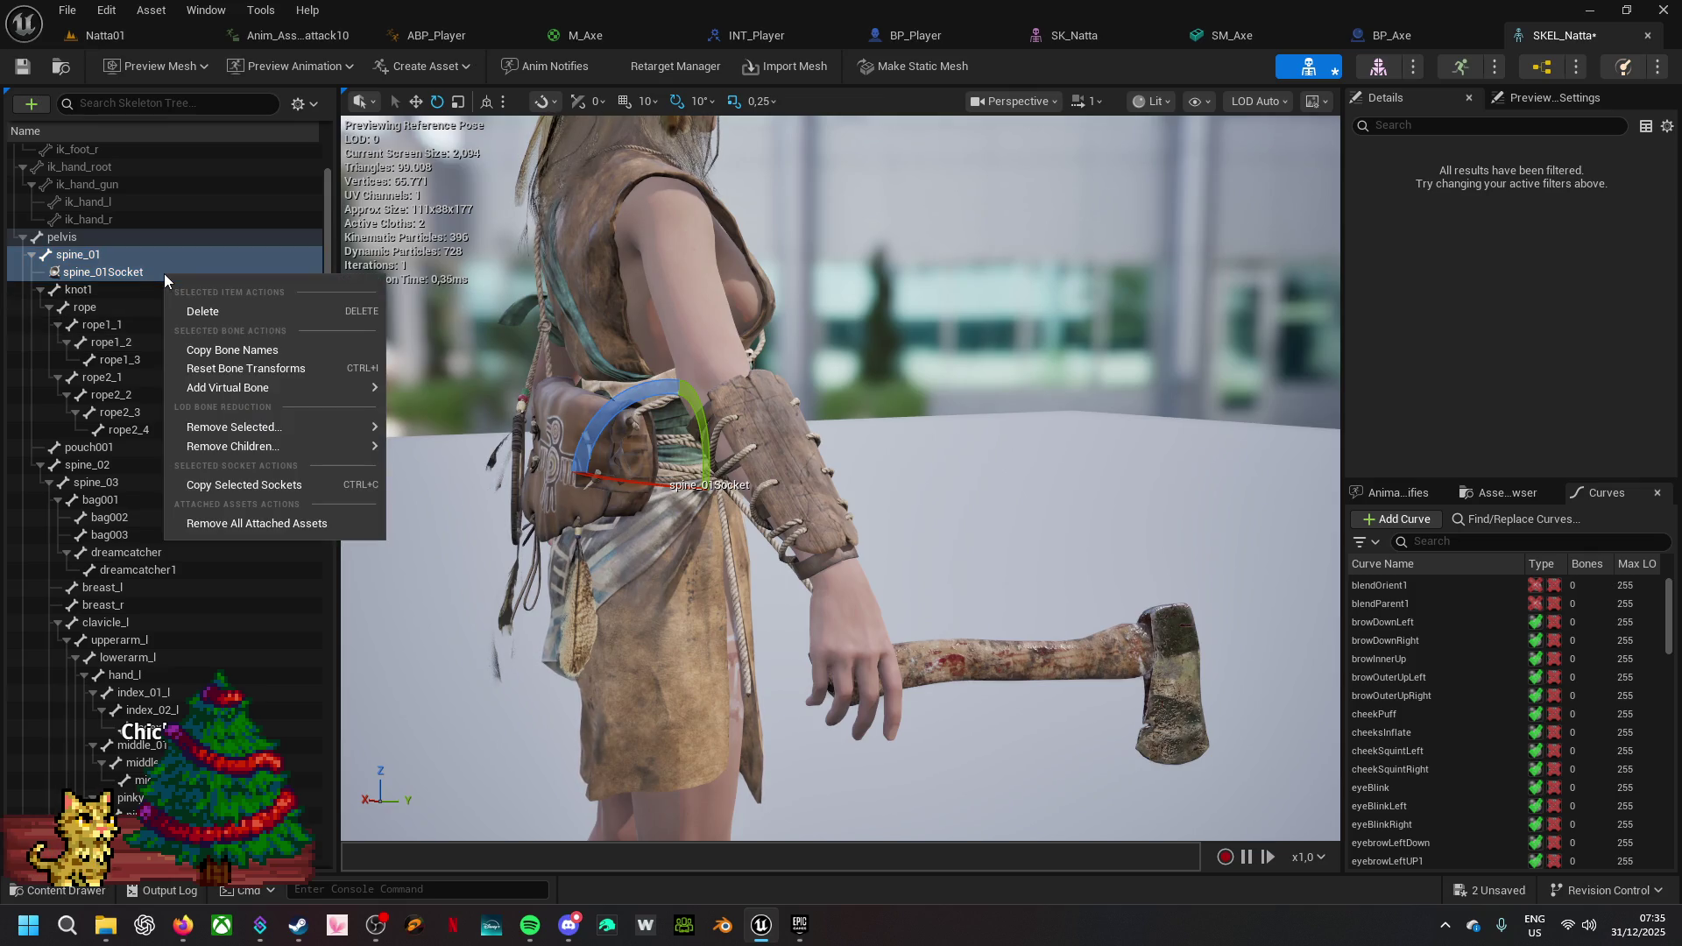
left_click(111, 277)
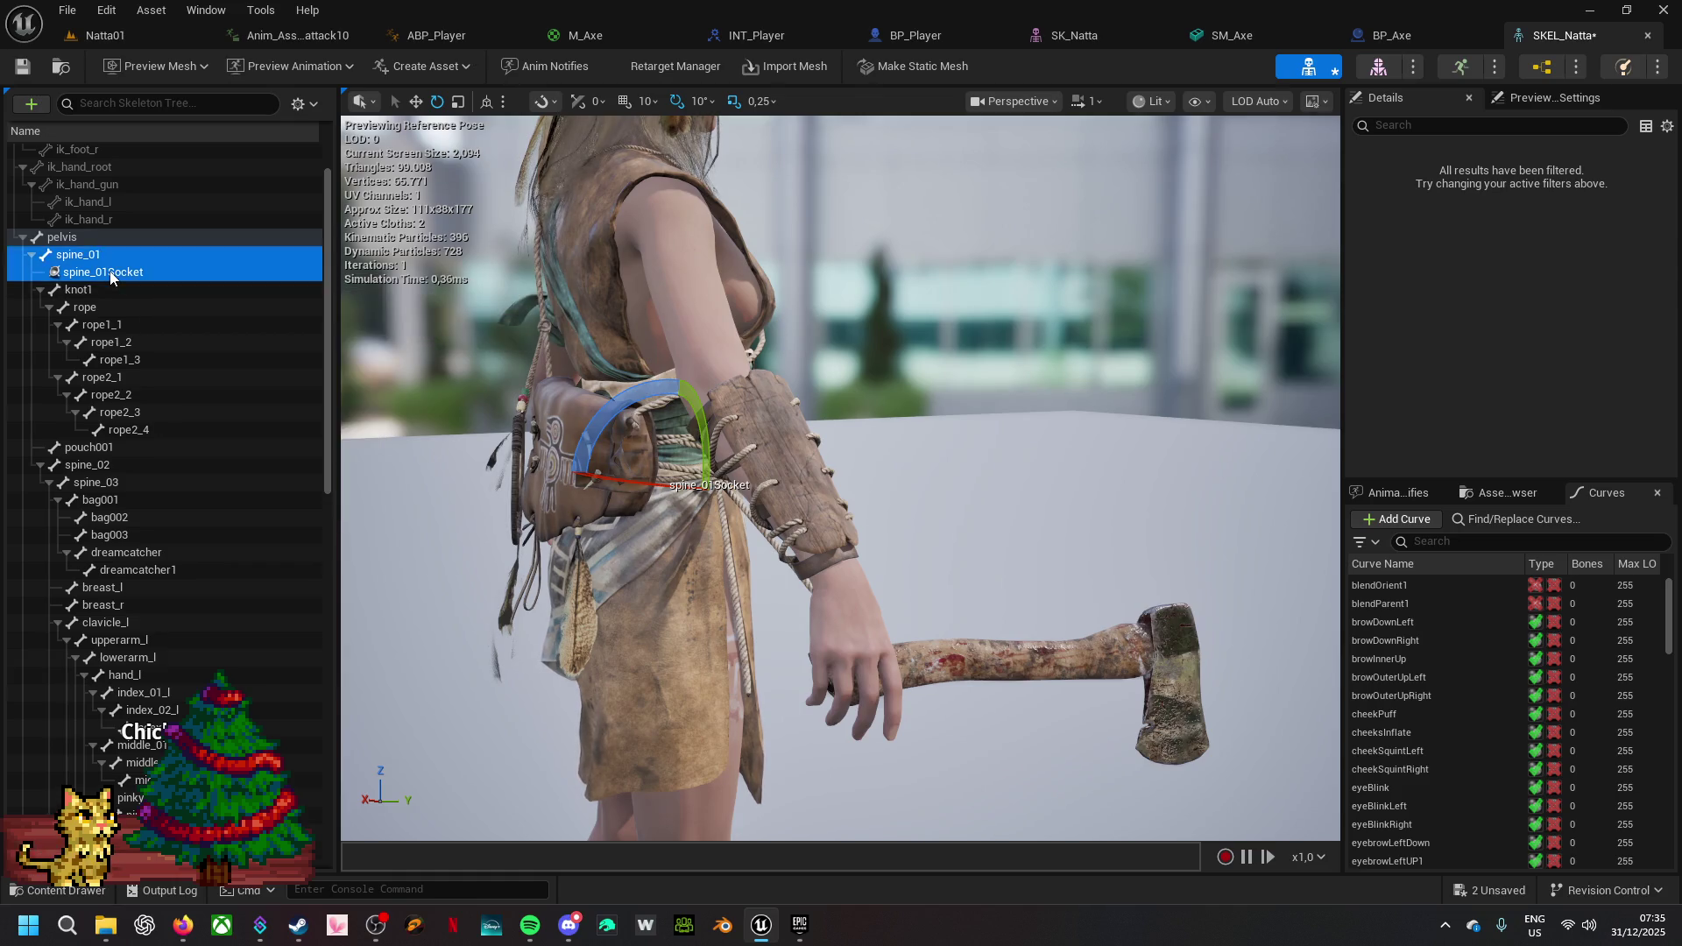
right_click(112, 276)
mouse_move(191, 367)
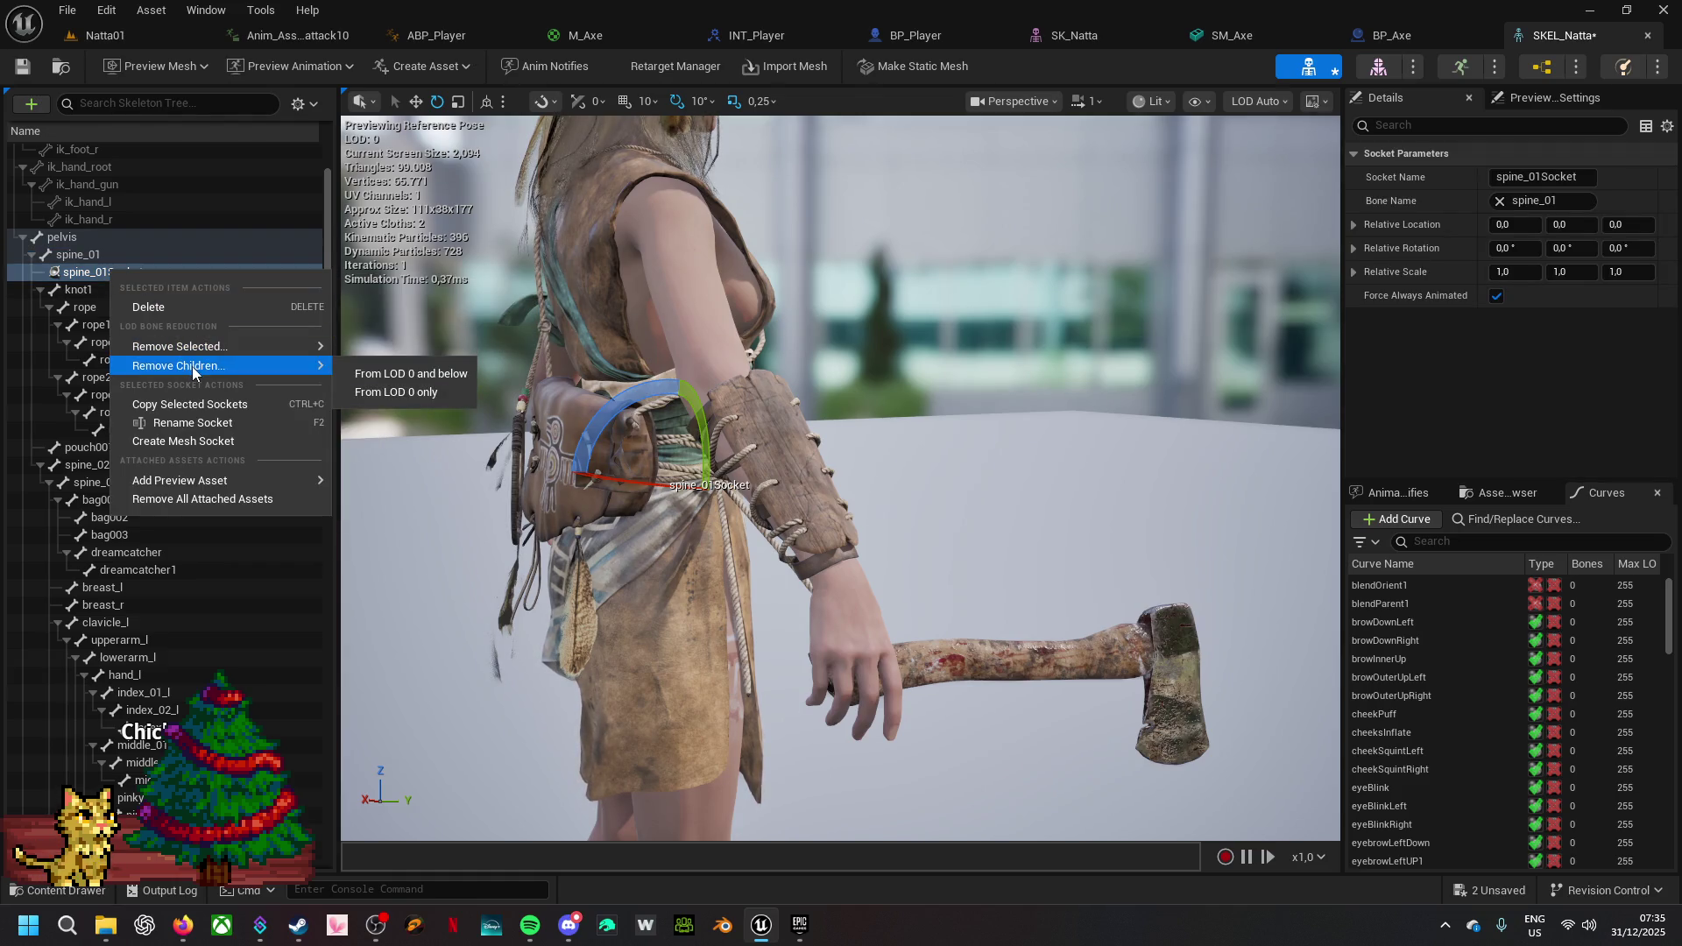
left_click(200, 423)
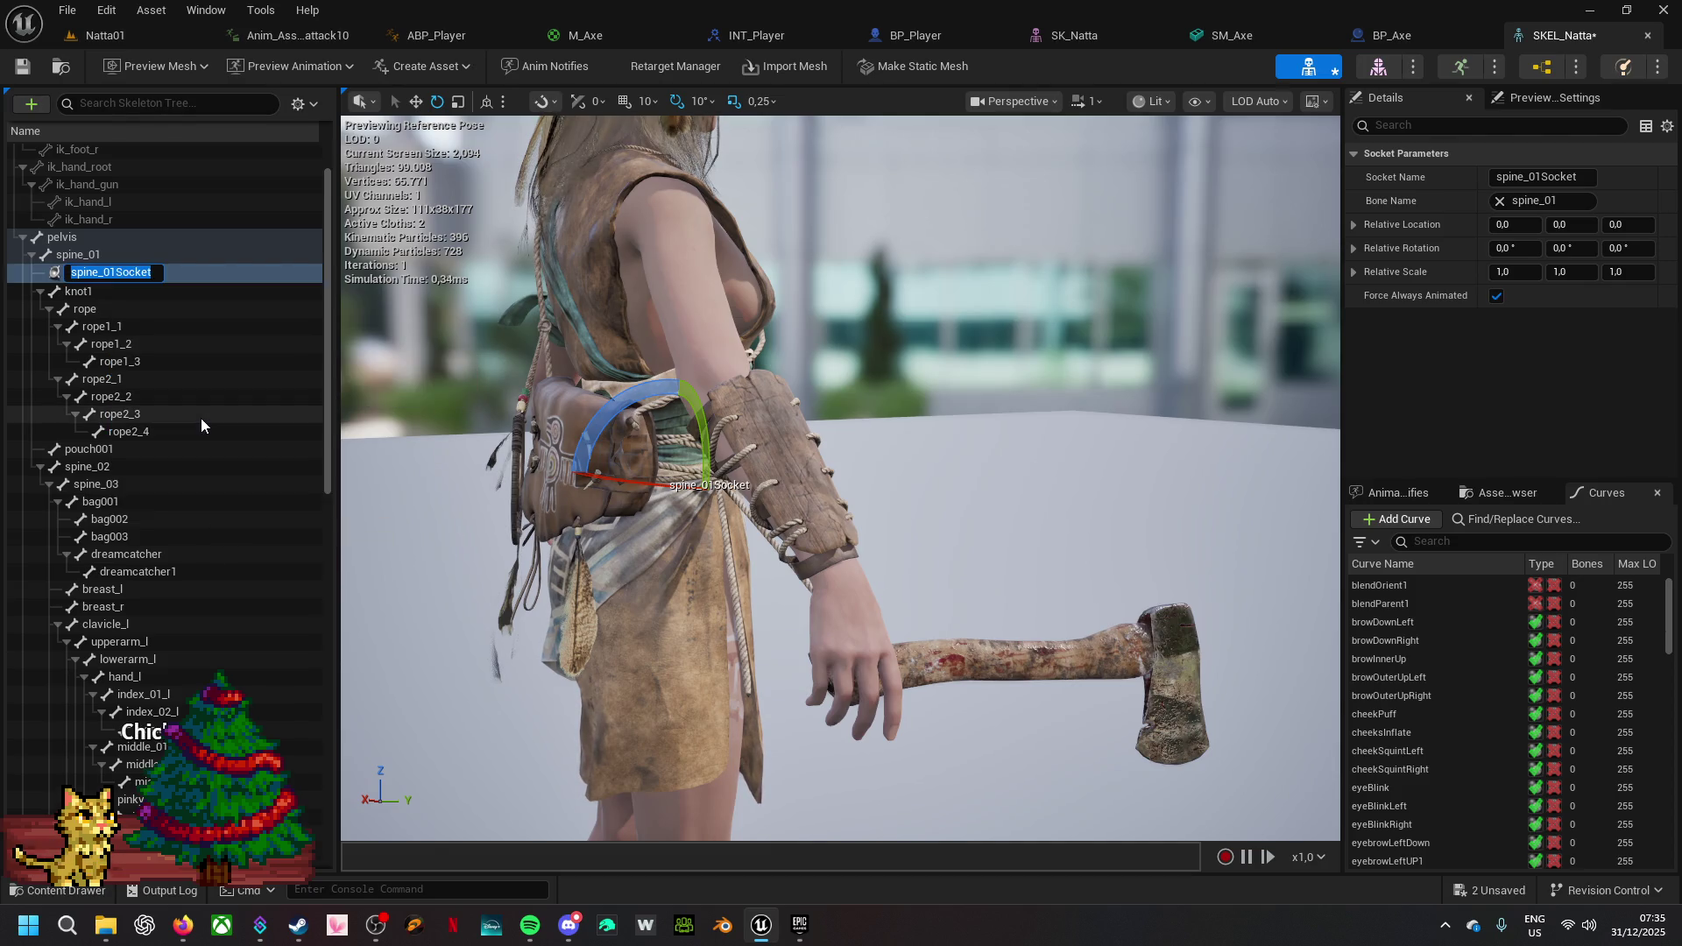
type("Axe")
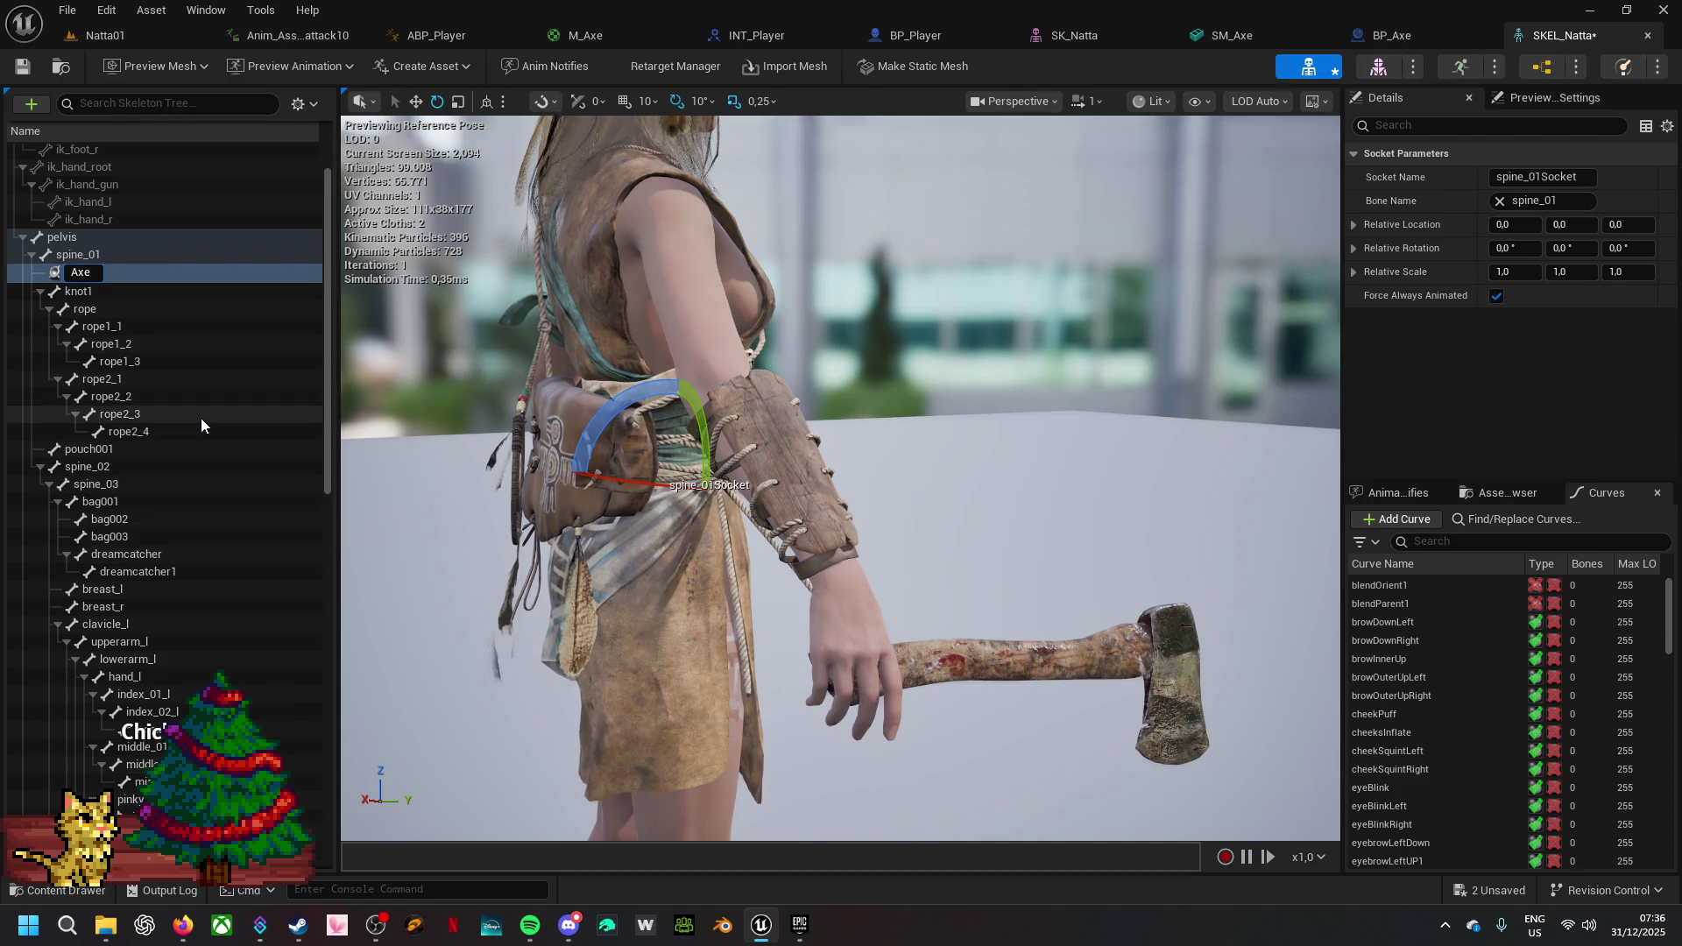
type("UnE")
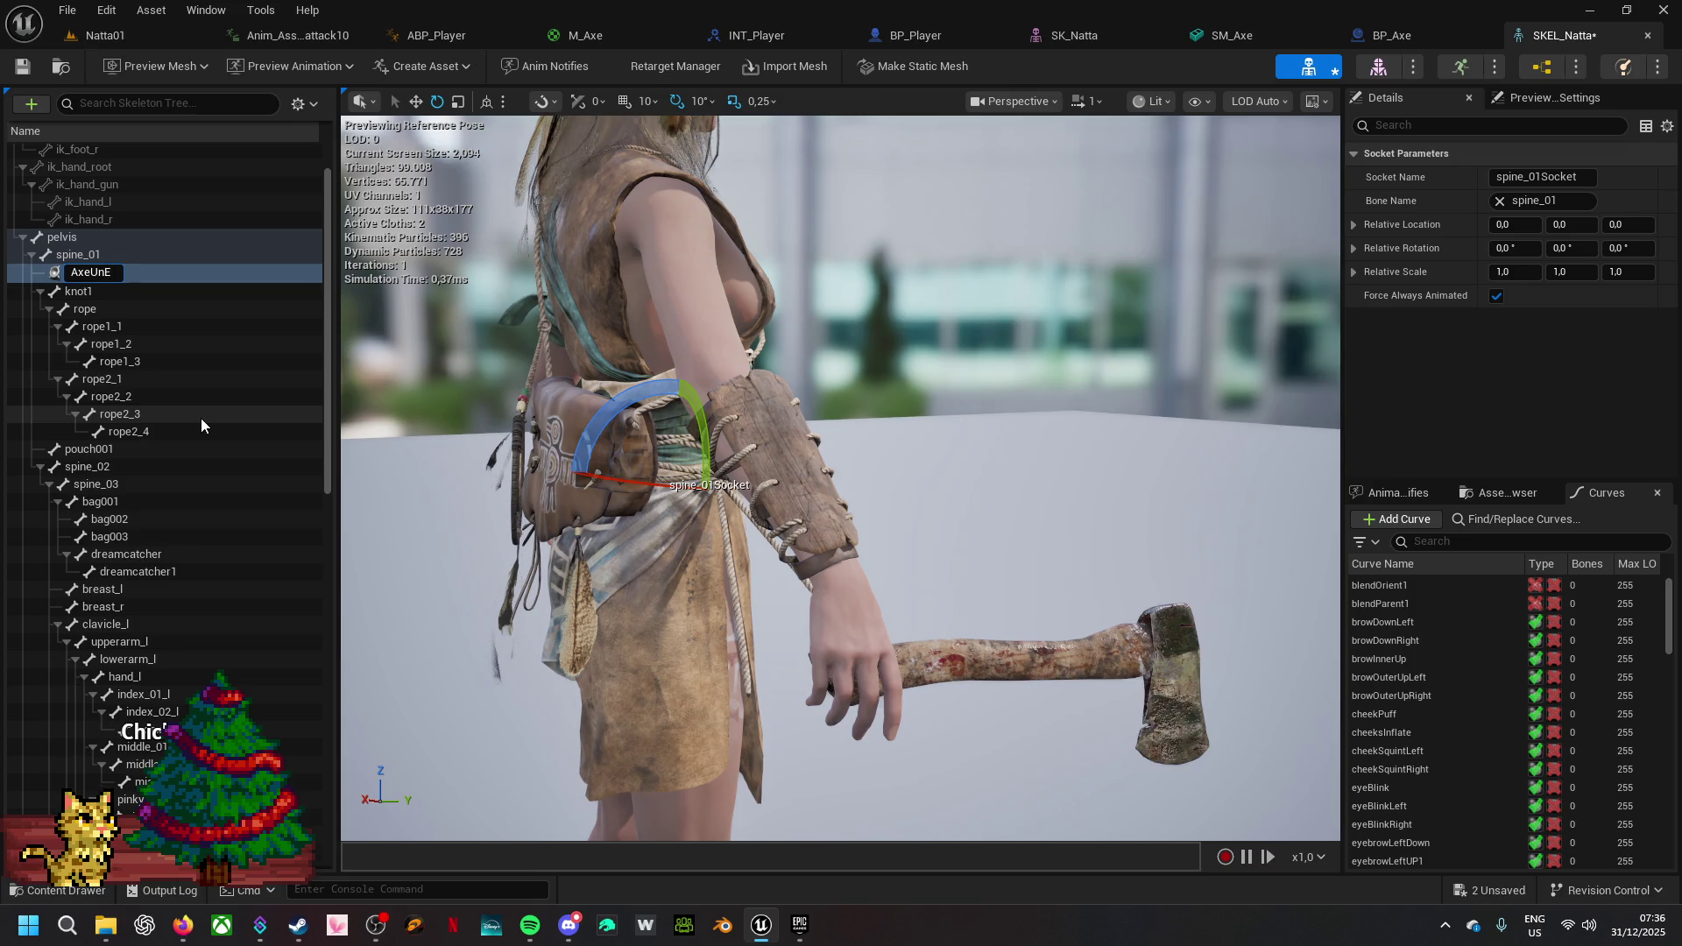
type("quipe")
type("d")
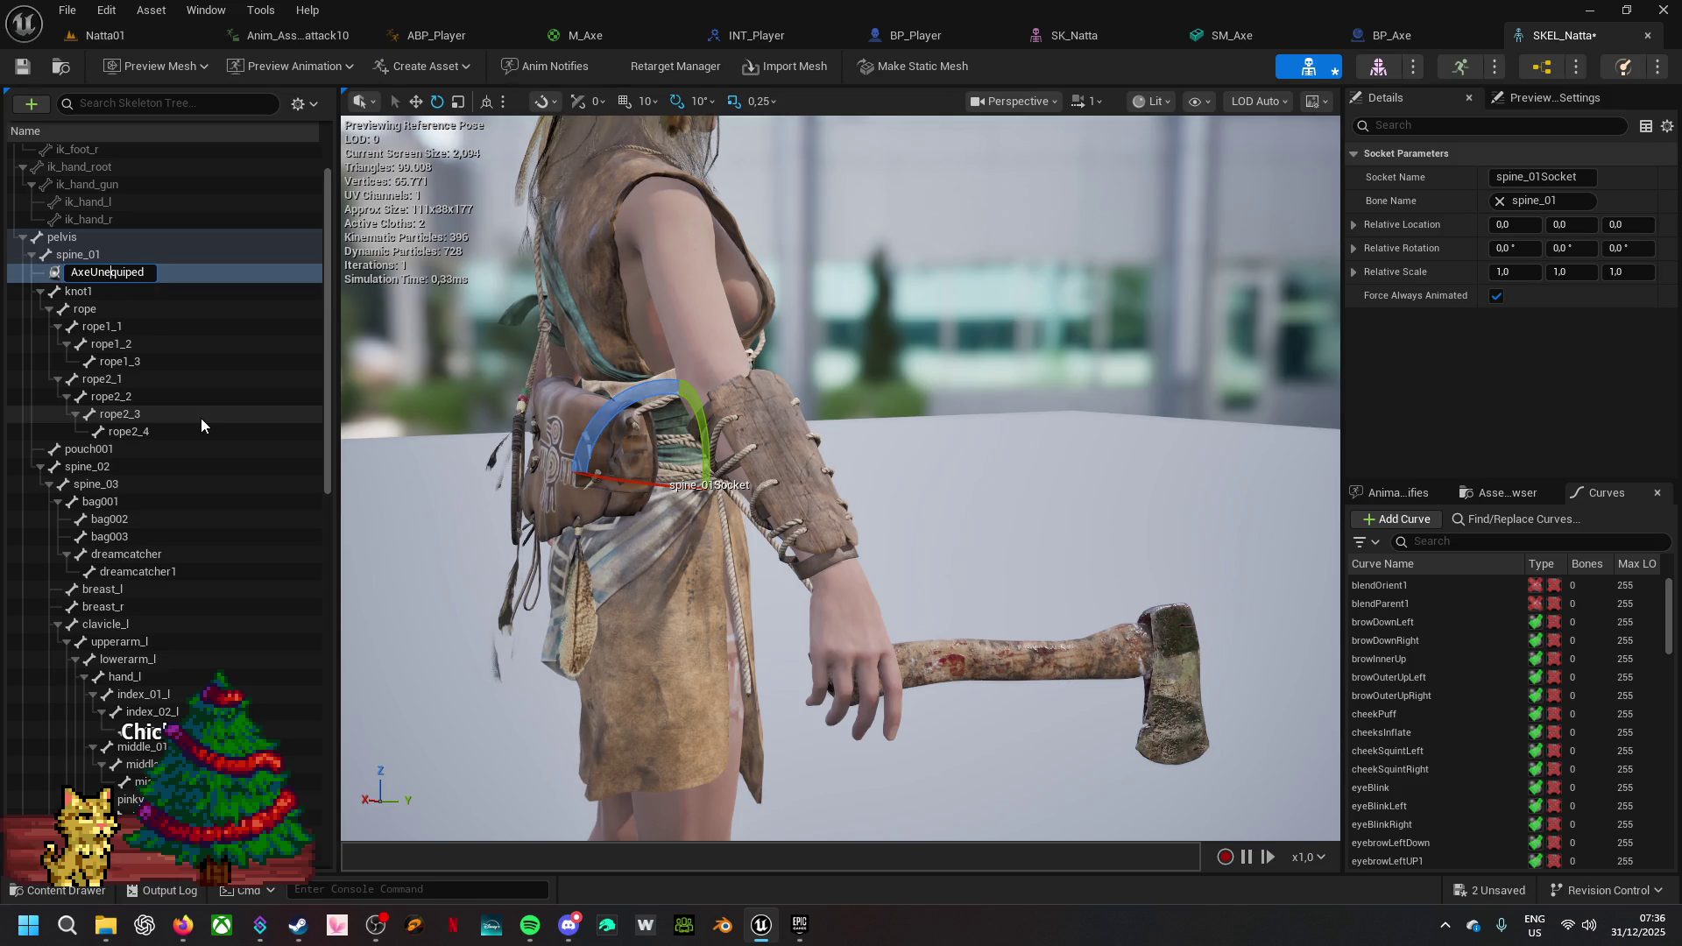
key("Return")
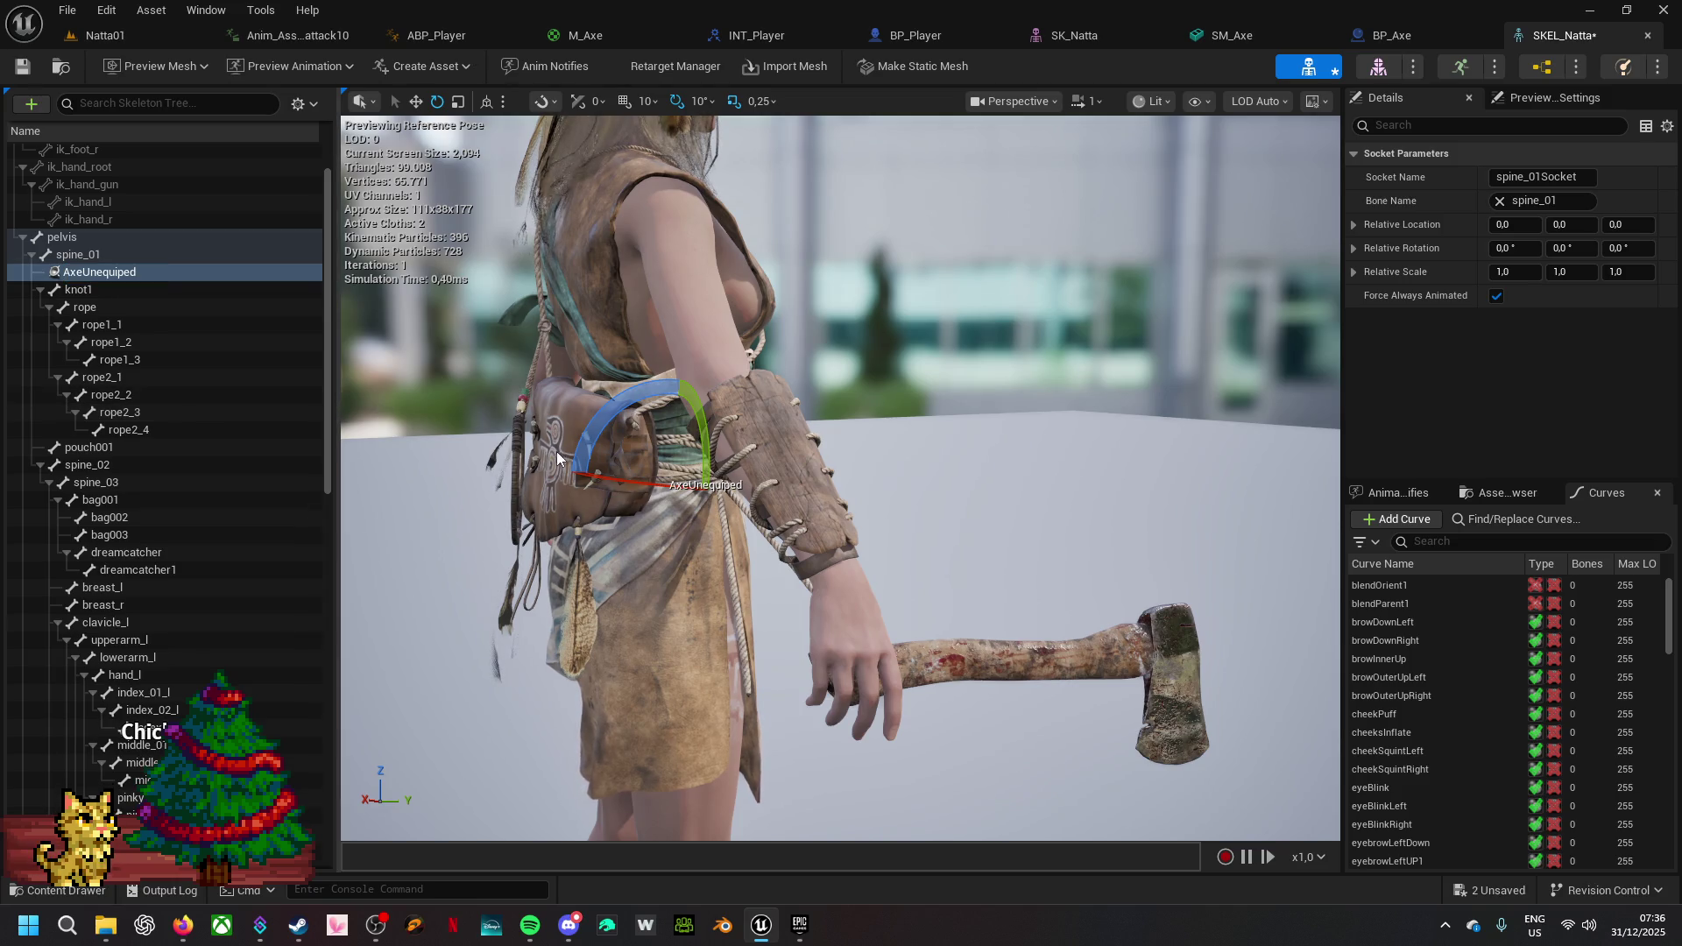
left_click(143, 271)
- Add SM_Axe as a preview mesh on the AxeUnequiped socket
right_click(147, 272)
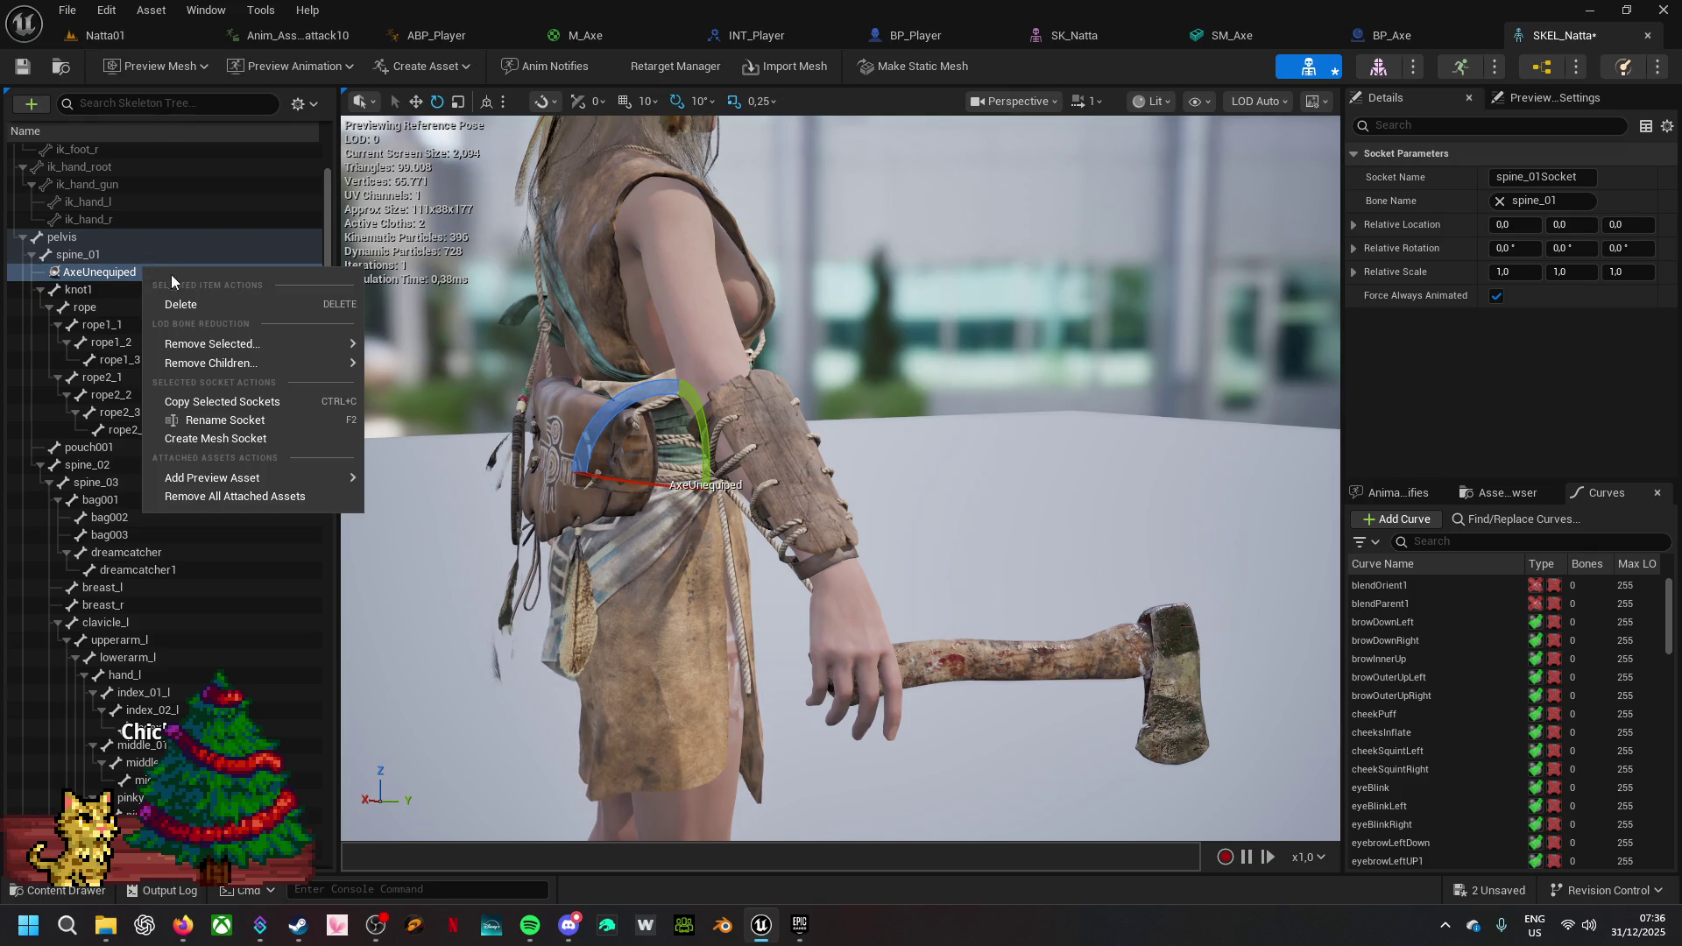
mouse_move(228, 485)
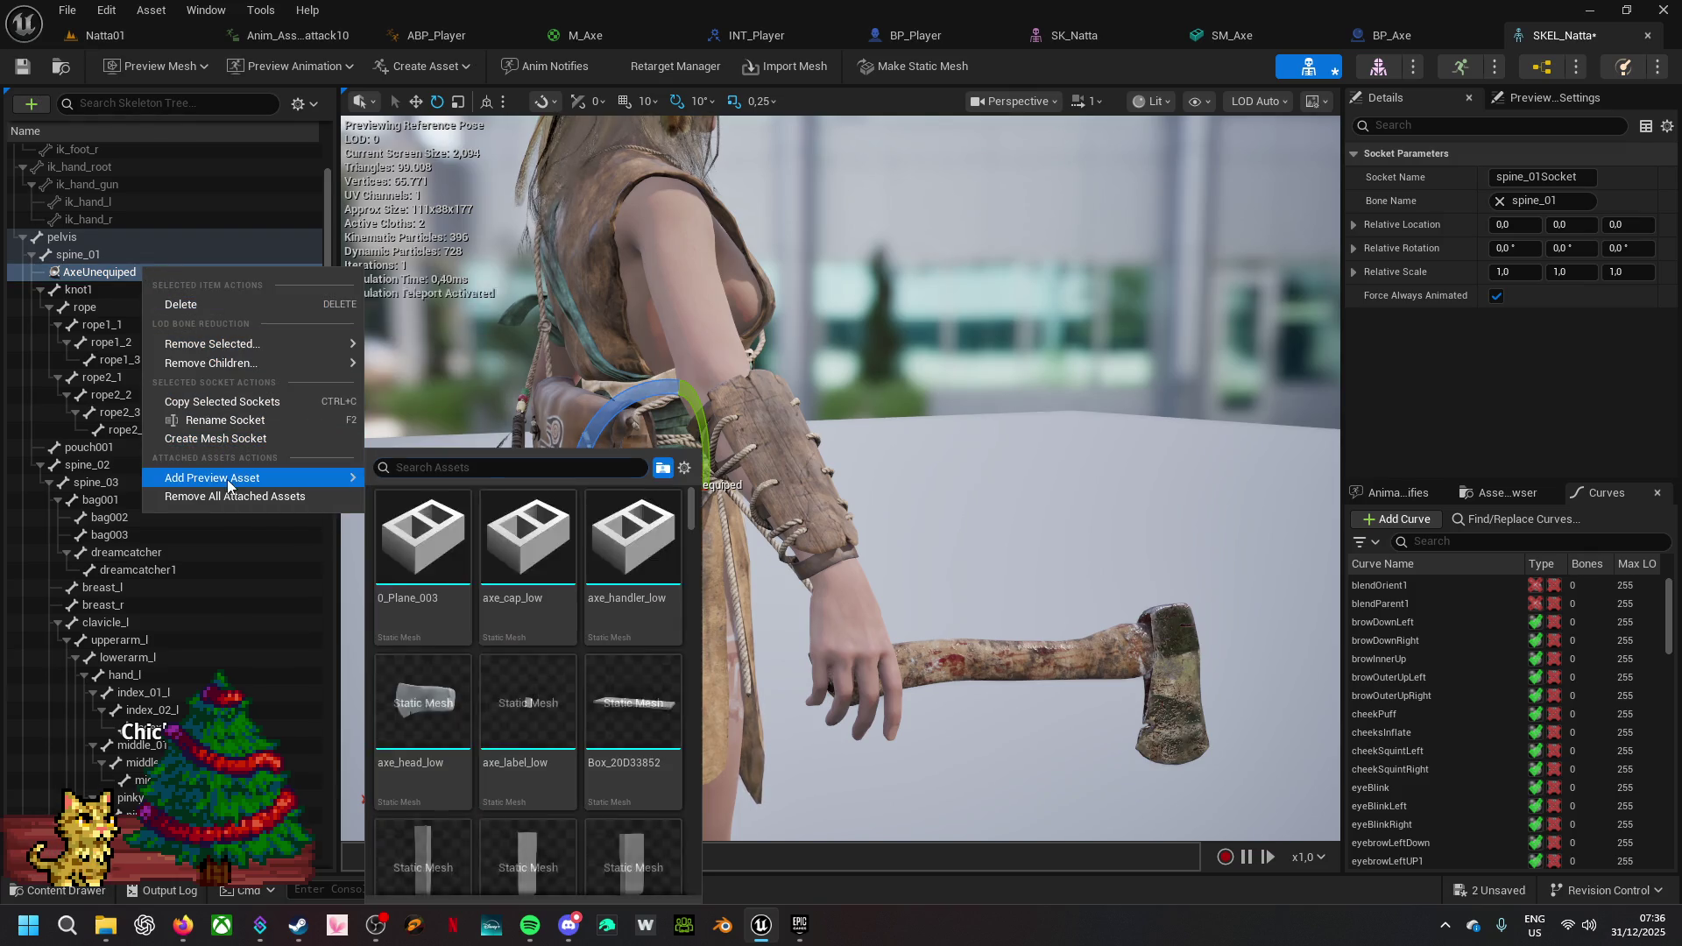
type("axe")
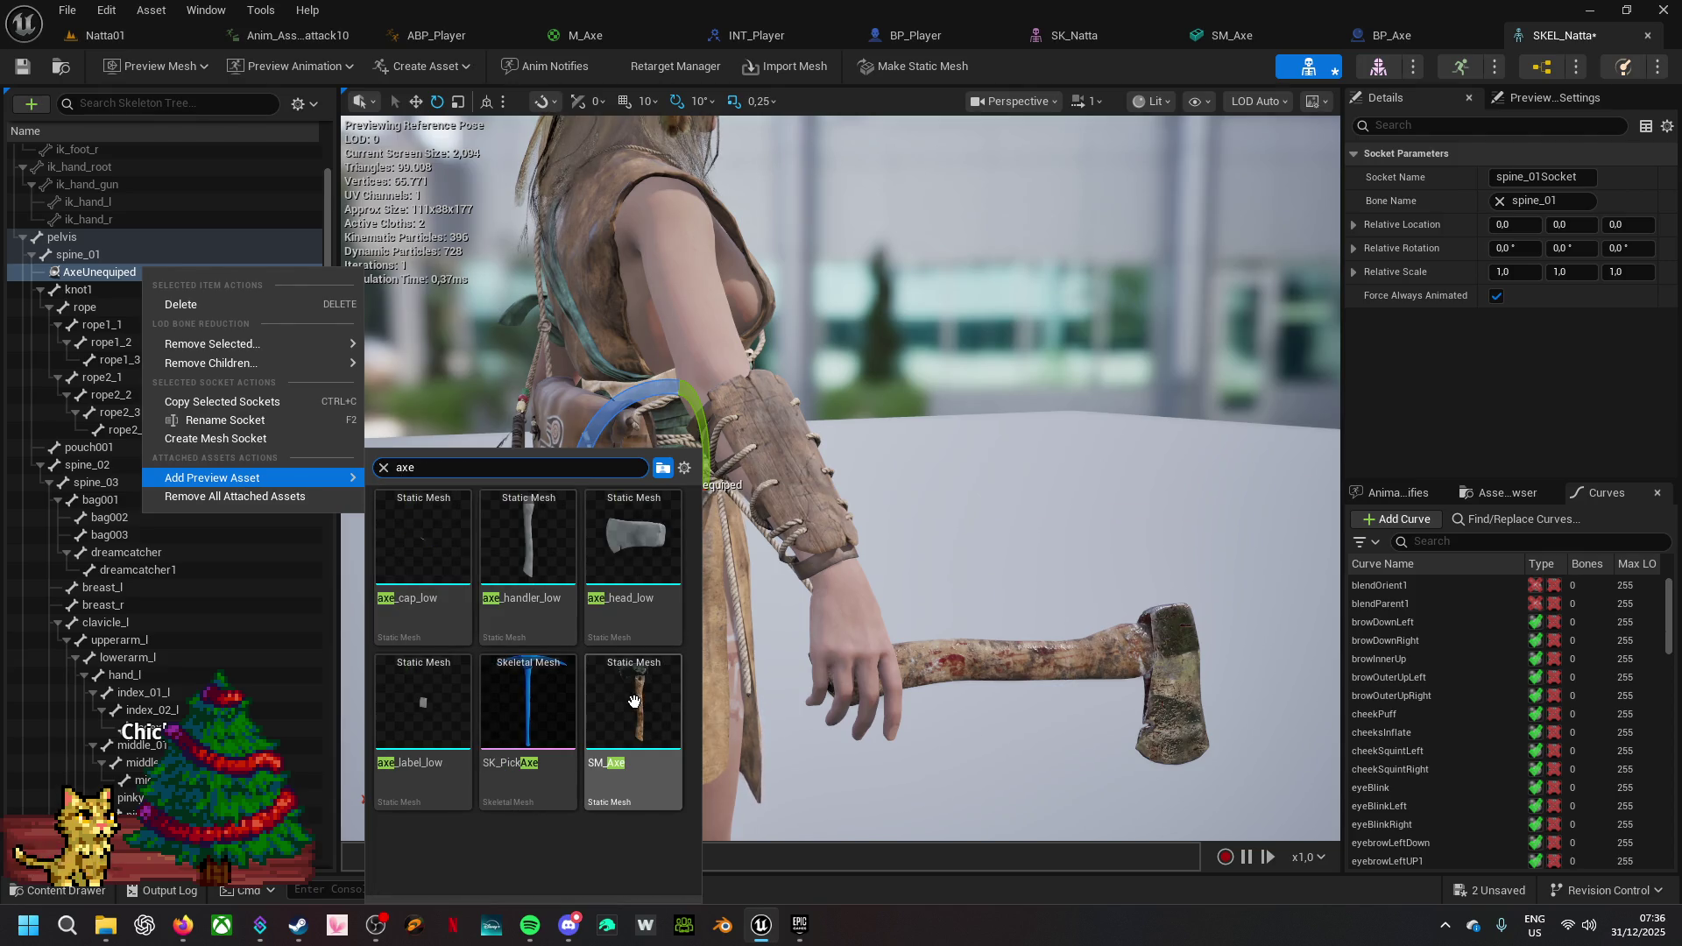
left_click(636, 705)
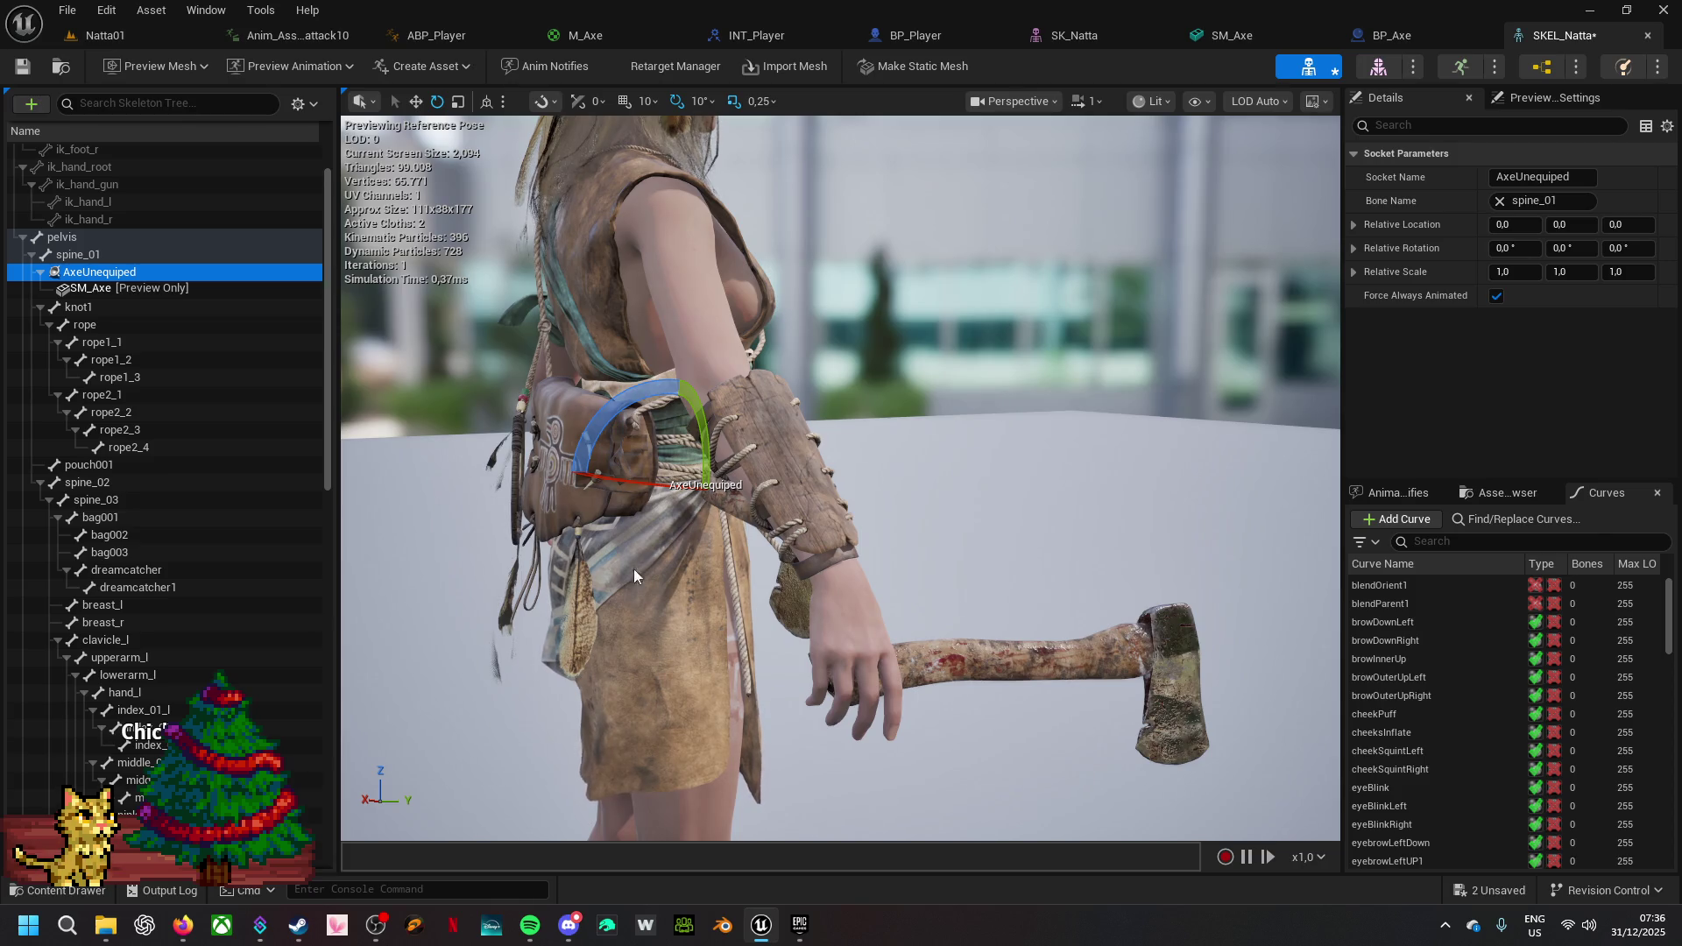
- Rotate the AxeUnequiped socket 20 degrees about X and slide it along the waist
left_click_drag(621, 480, 675, 493)
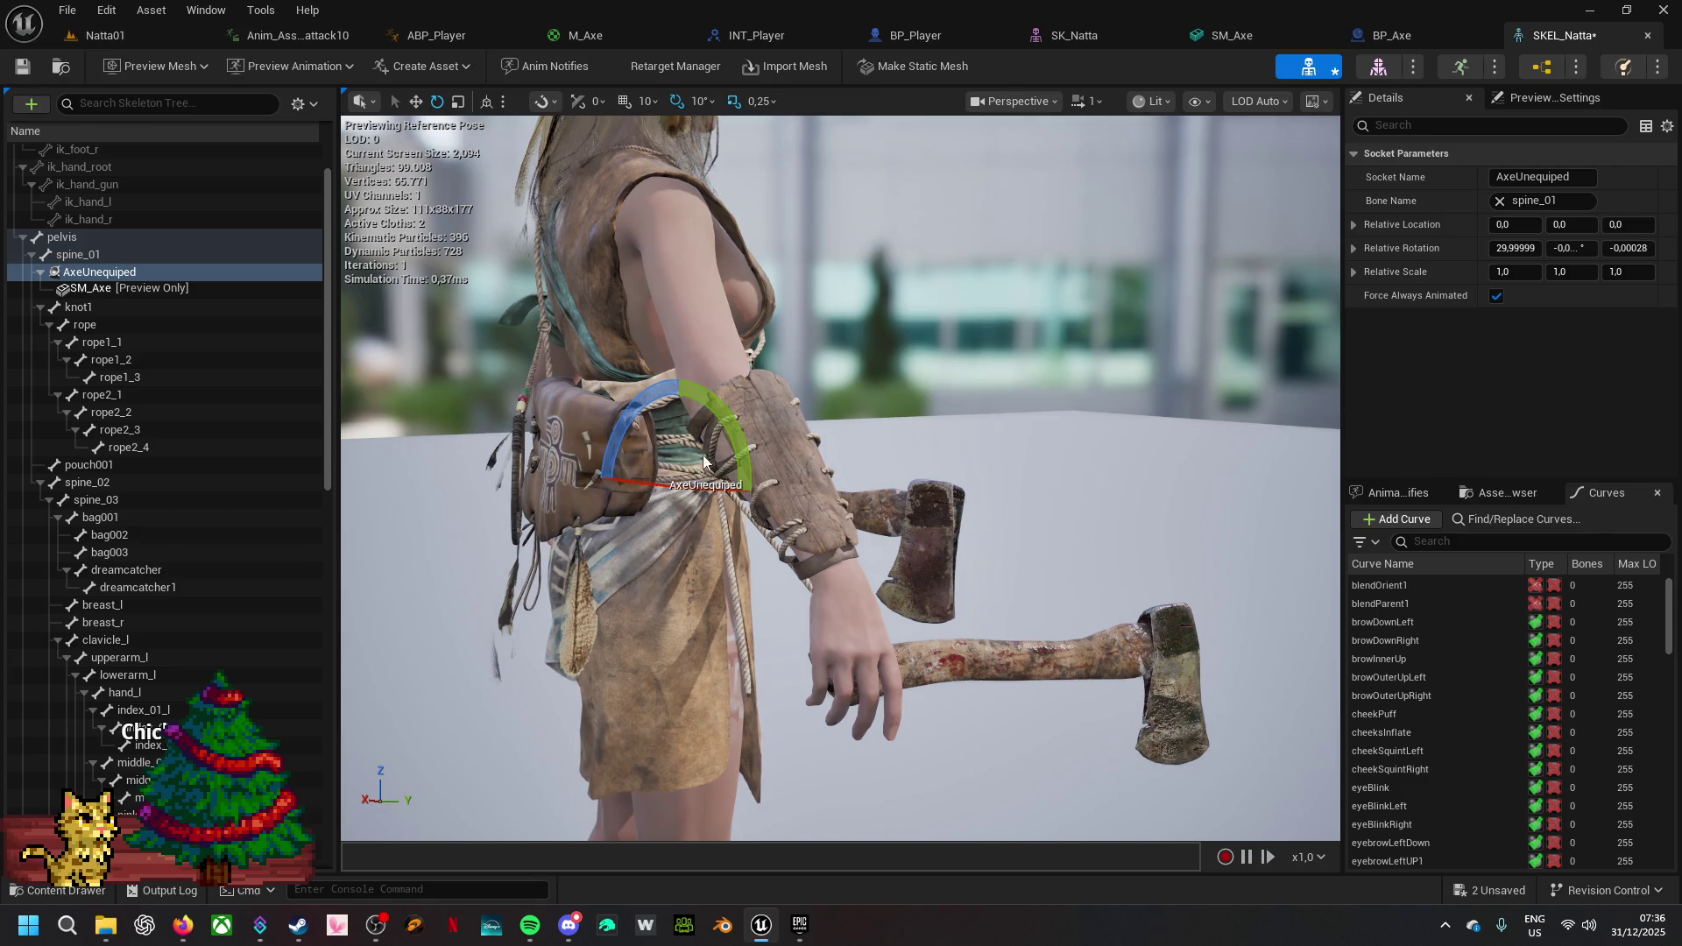
left_click_drag(734, 418, 732, 474)
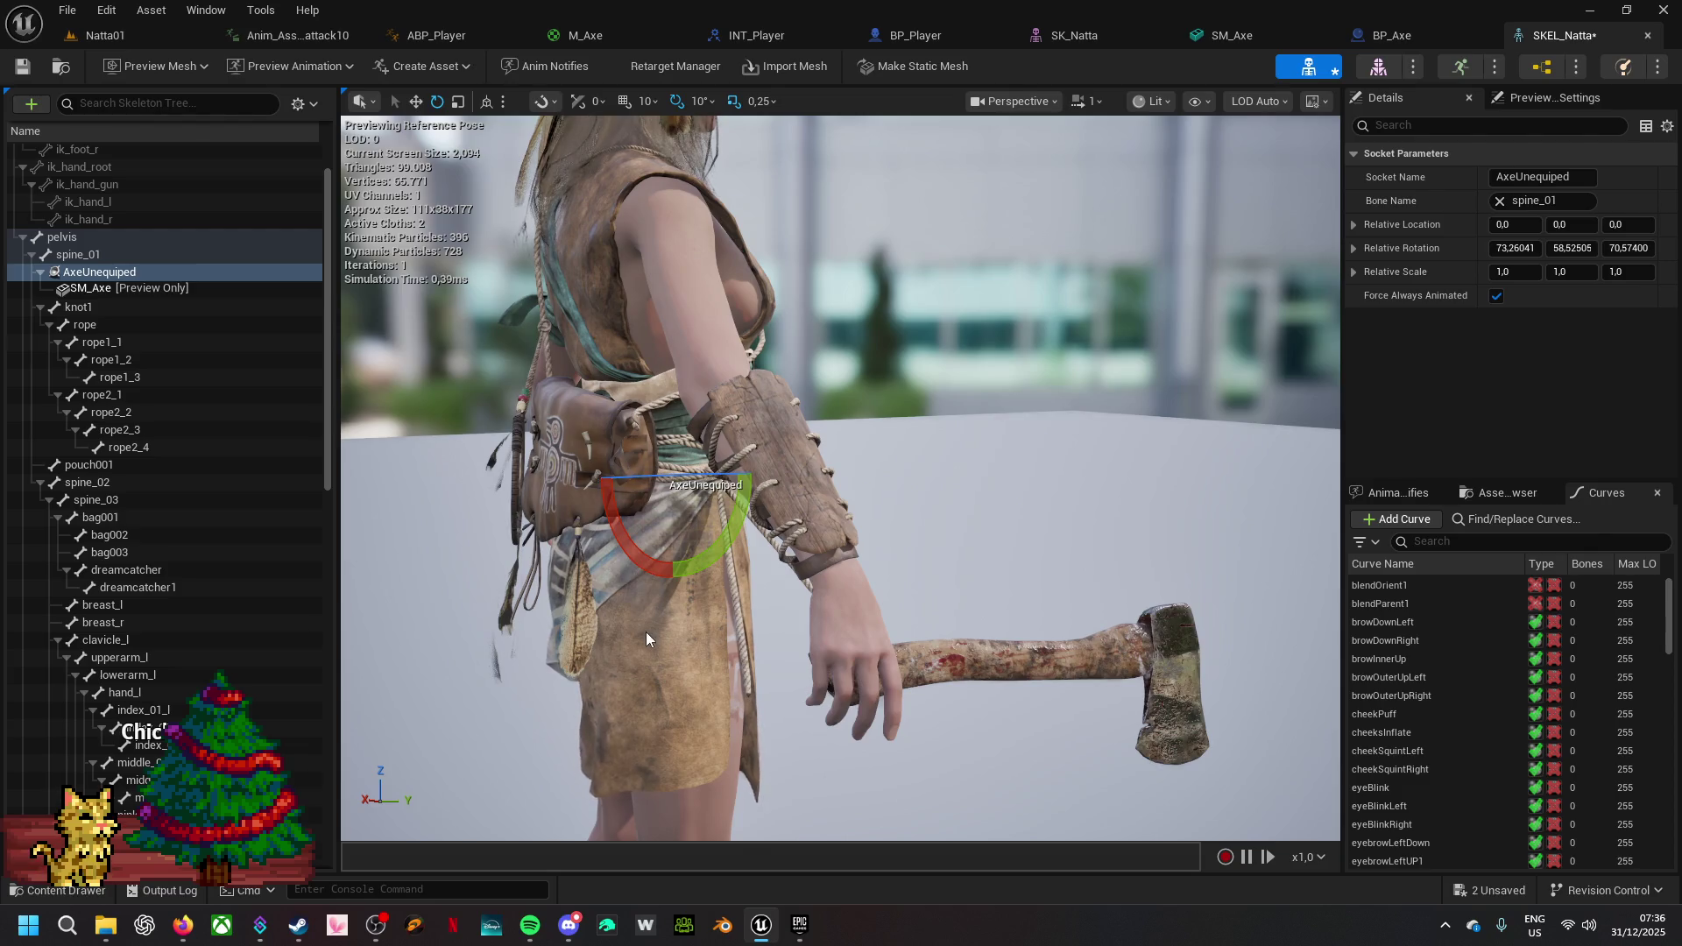
key("w")
mouse_move(716, 536)
left_mouse_down()
mouse_move(657, 544)
mouse_move(655, 517)
left_mouse_up()
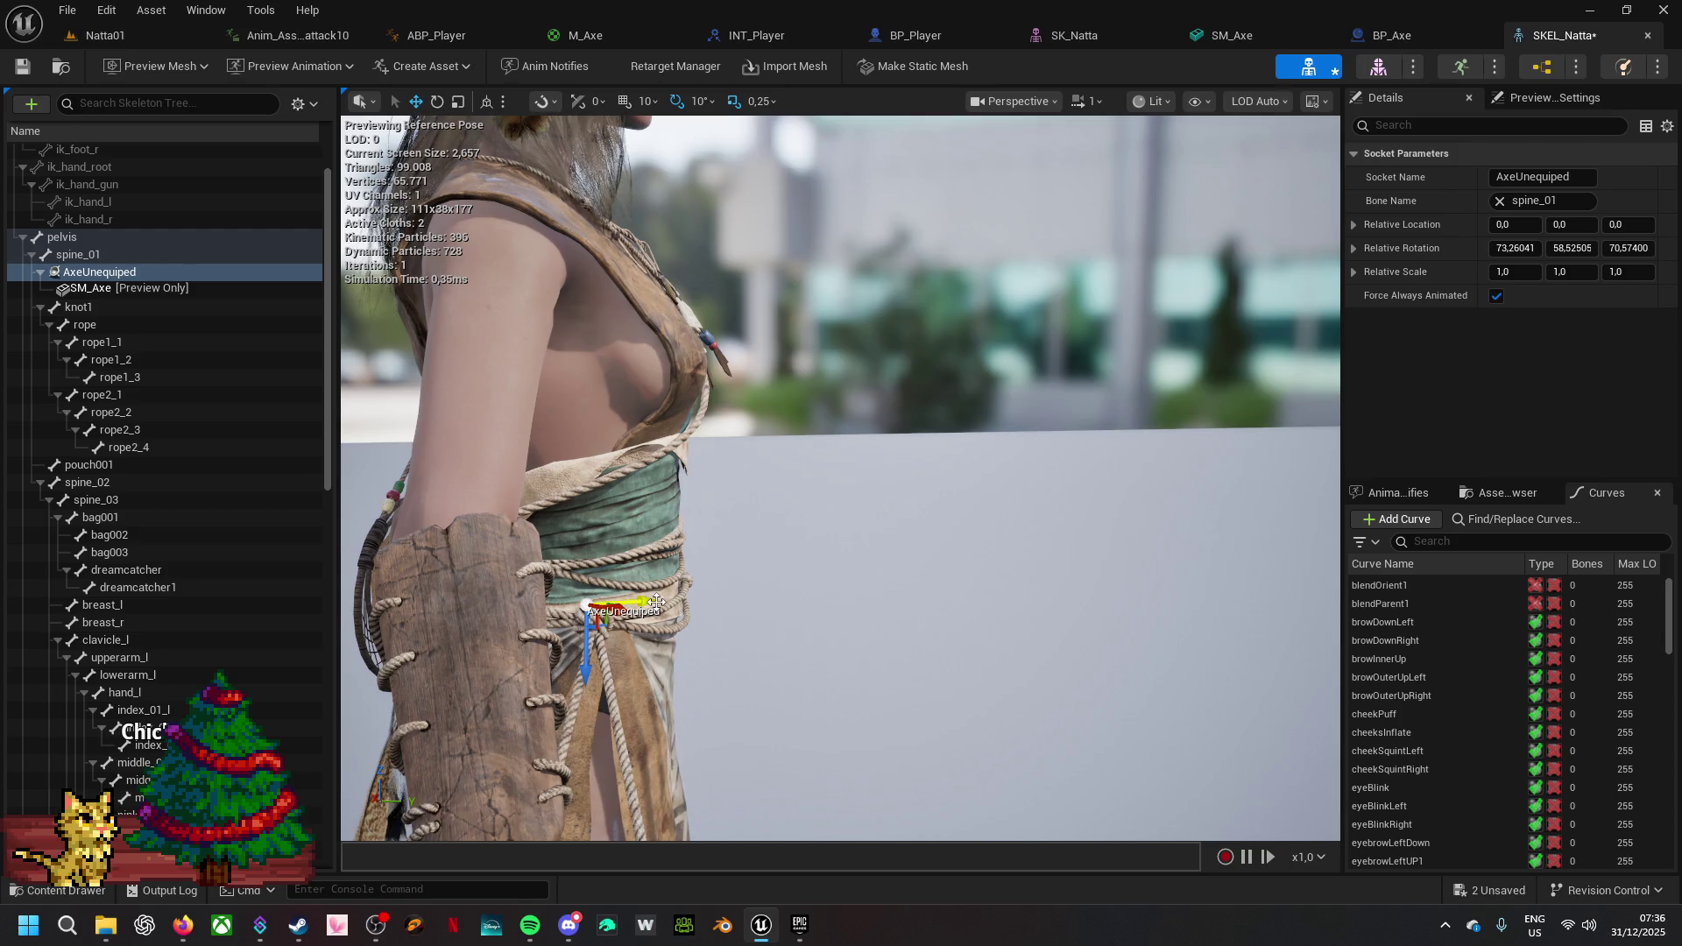
mouse_move(656, 603)
left_mouse_down()
mouse_move(570, 620)
mouse_move(636, 634)
left_mouse_up()
- Turn the hip socket -20 degrees and shift it sideways along Y to settle the axe
mouse_move(796, 522)
left_mouse_down()
mouse_move(867, 528)
mouse_move(806, 575)
mouse_move(925, 593)
mouse_move(904, 593)
left_mouse_up()
mouse_move(892, 421)
left_mouse_down()
mouse_move(867, 412)
mouse_move(891, 421)
mouse_move(879, 562)
mouse_move(841, 600)
mouse_move(753, 543)
mouse_move(665, 539)
left_mouse_up()
key("e")
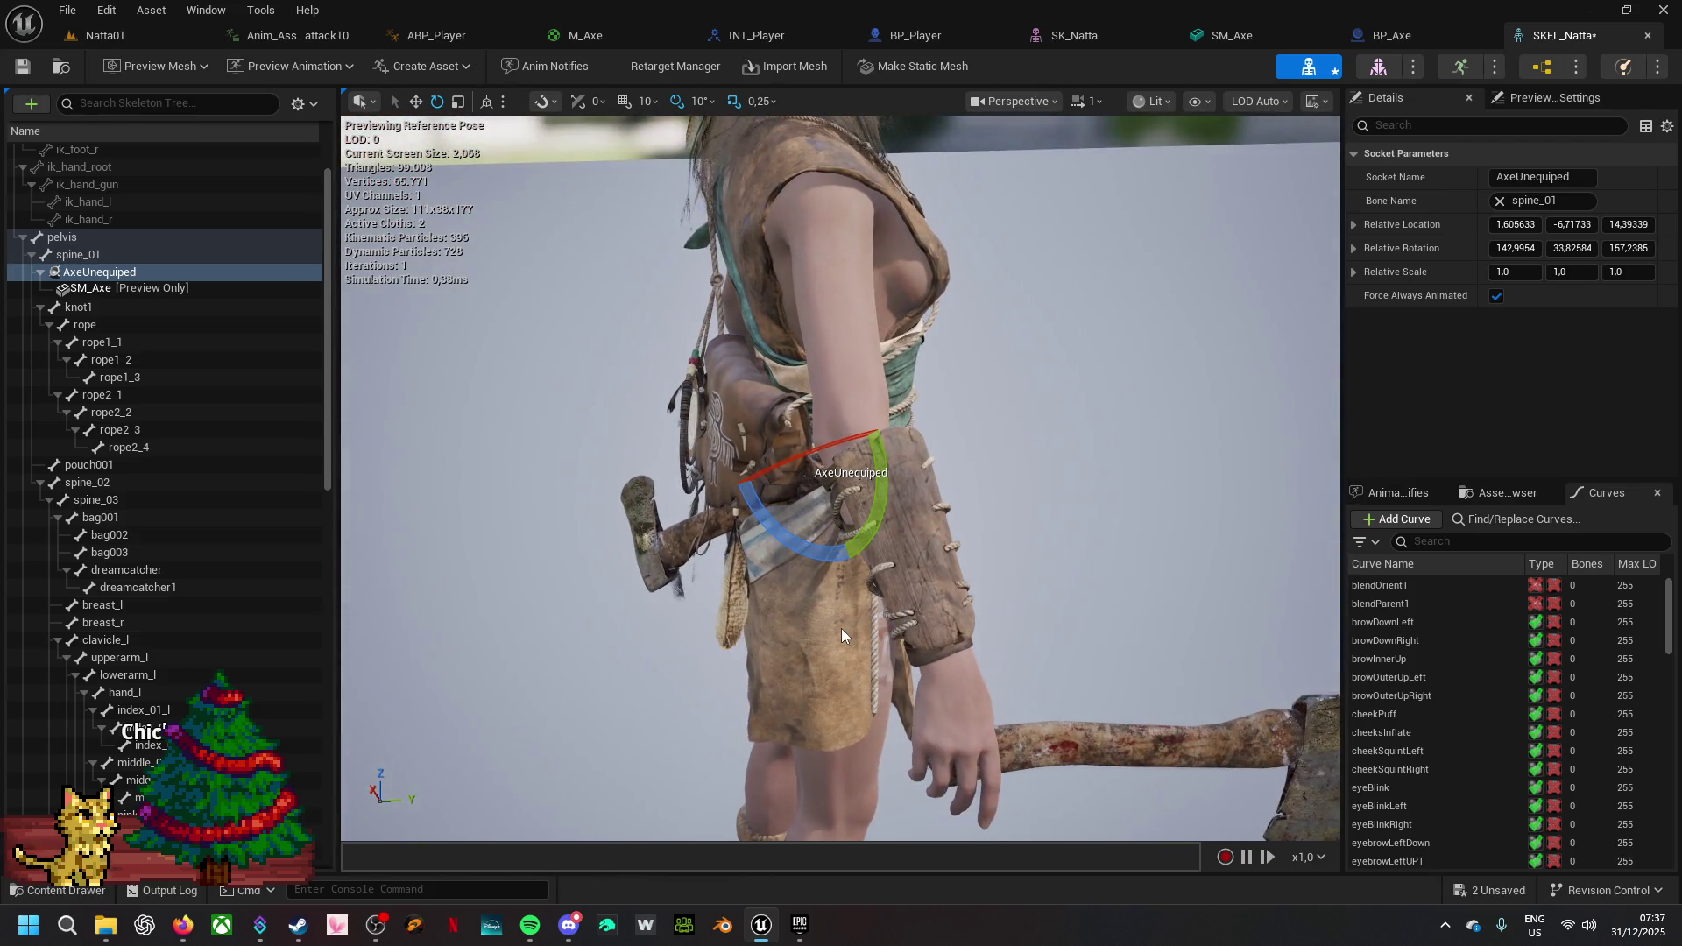
left_click_drag(828, 562, 806, 569)
left_click_drag(755, 497, 788, 499)
key("r")
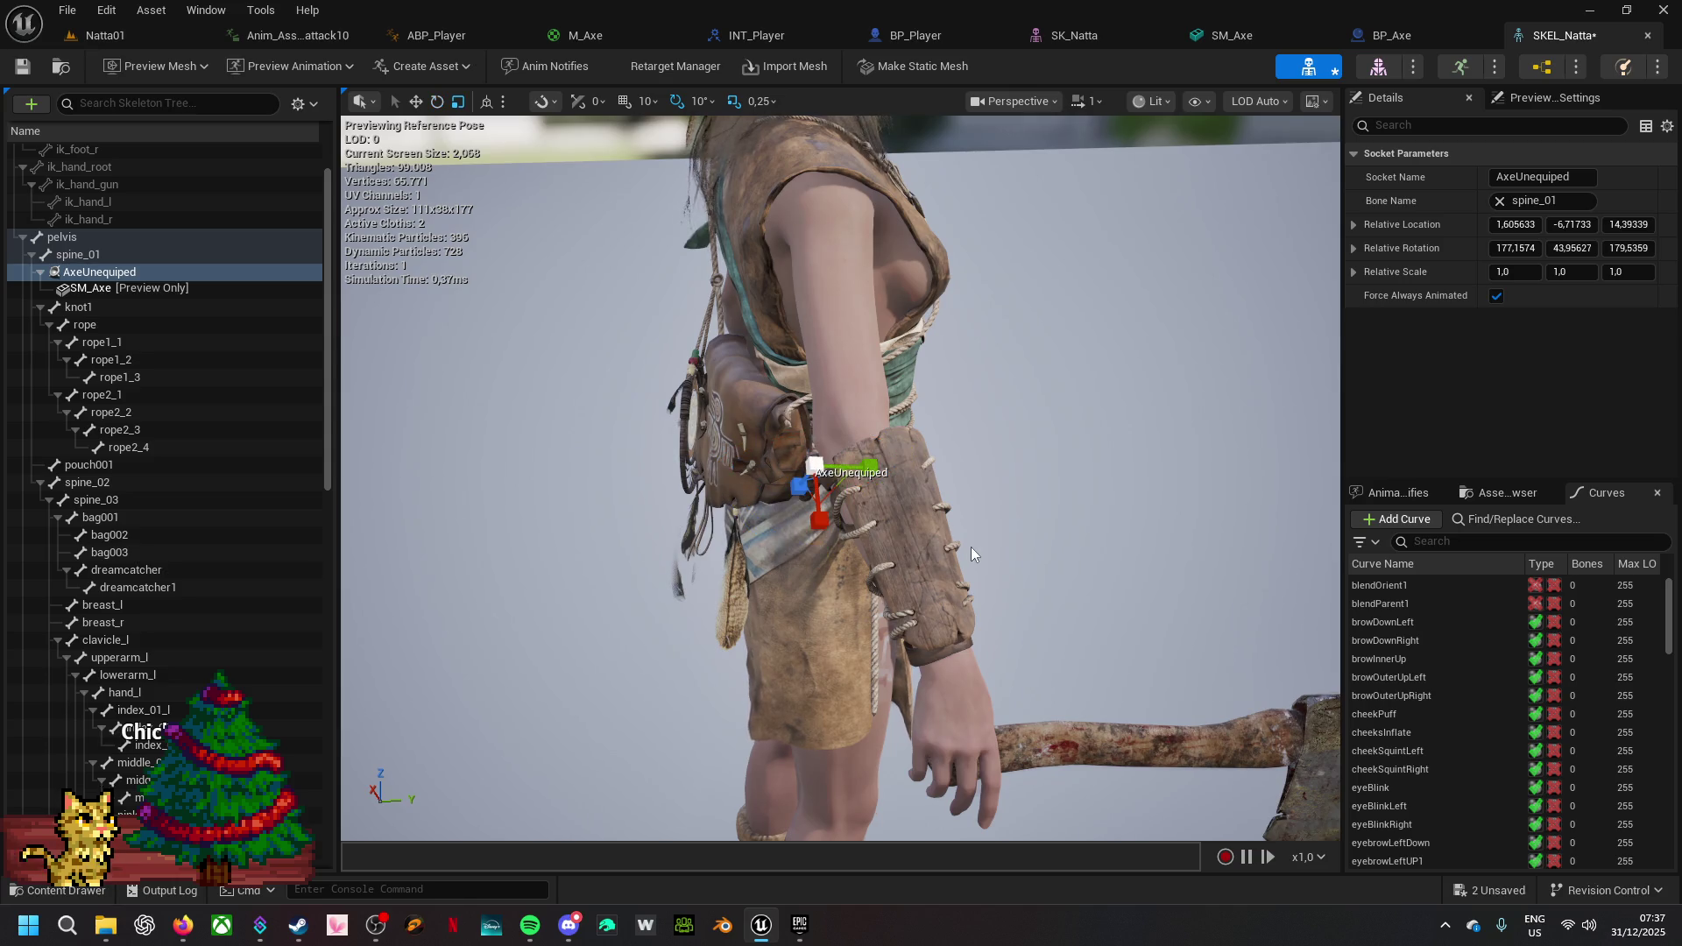
left_click_drag(876, 466, 832, 466)
mouse_move(856, 611)
left_mouse_down()
mouse_move(516, 630)
mouse_move(911, 435)
mouse_move(903, 390)
mouse_move(868, 368)
mouse_move(848, 385)
mouse_move(858, 368)
left_mouse_up()
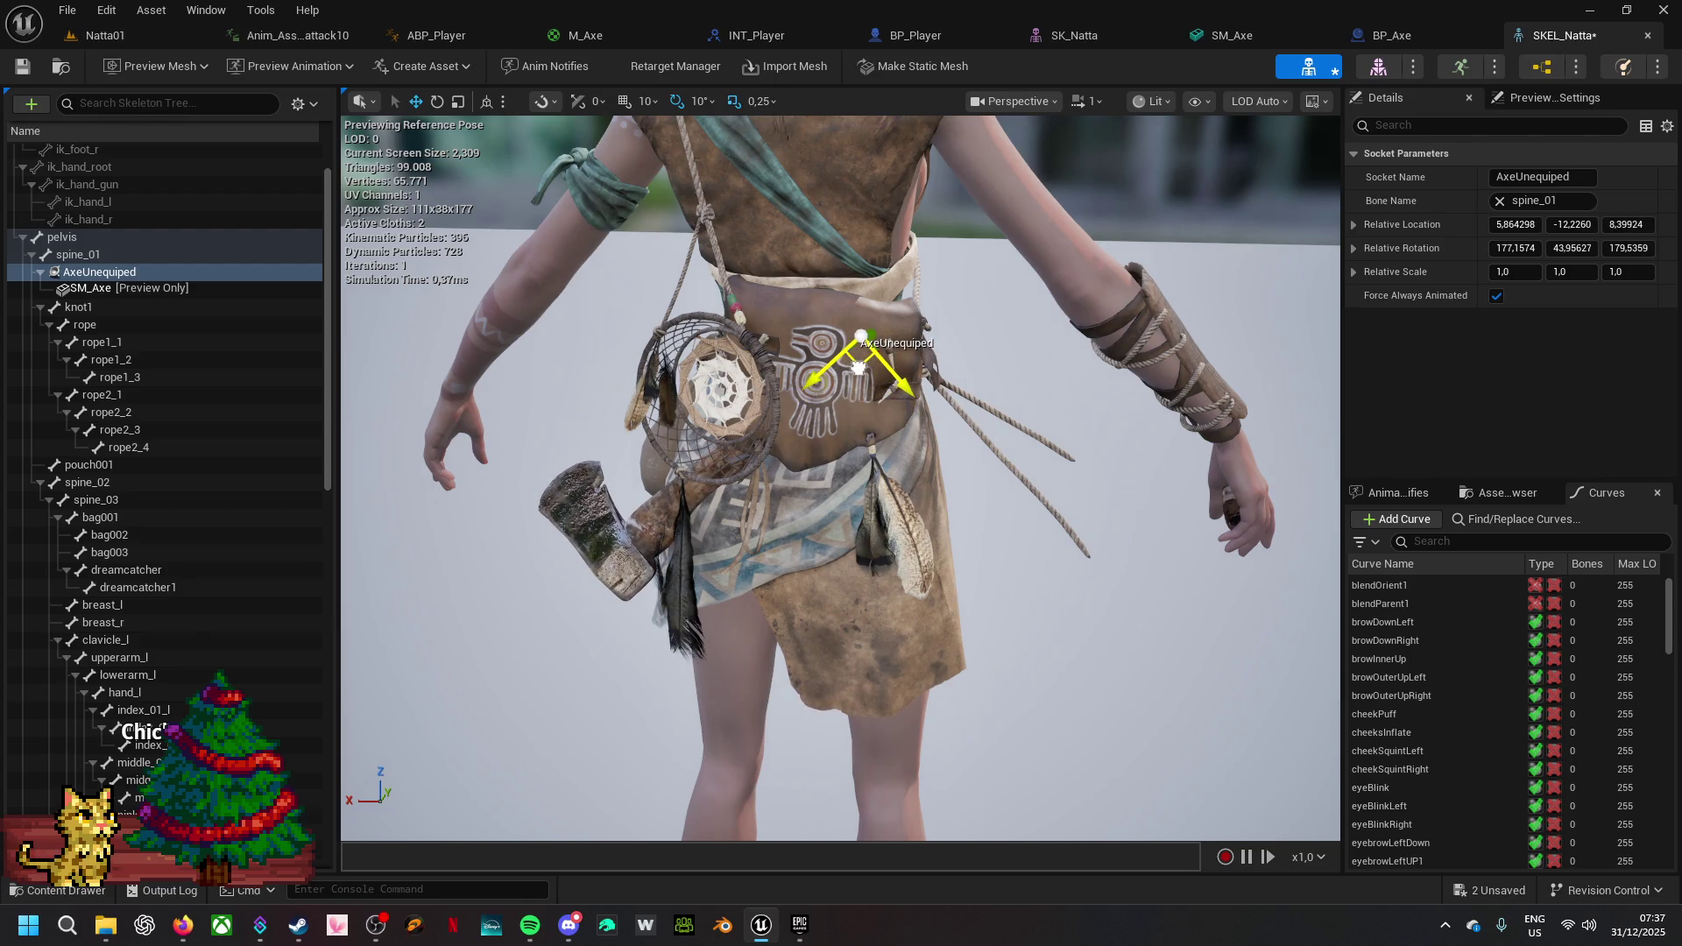
left_click(1526, 892)
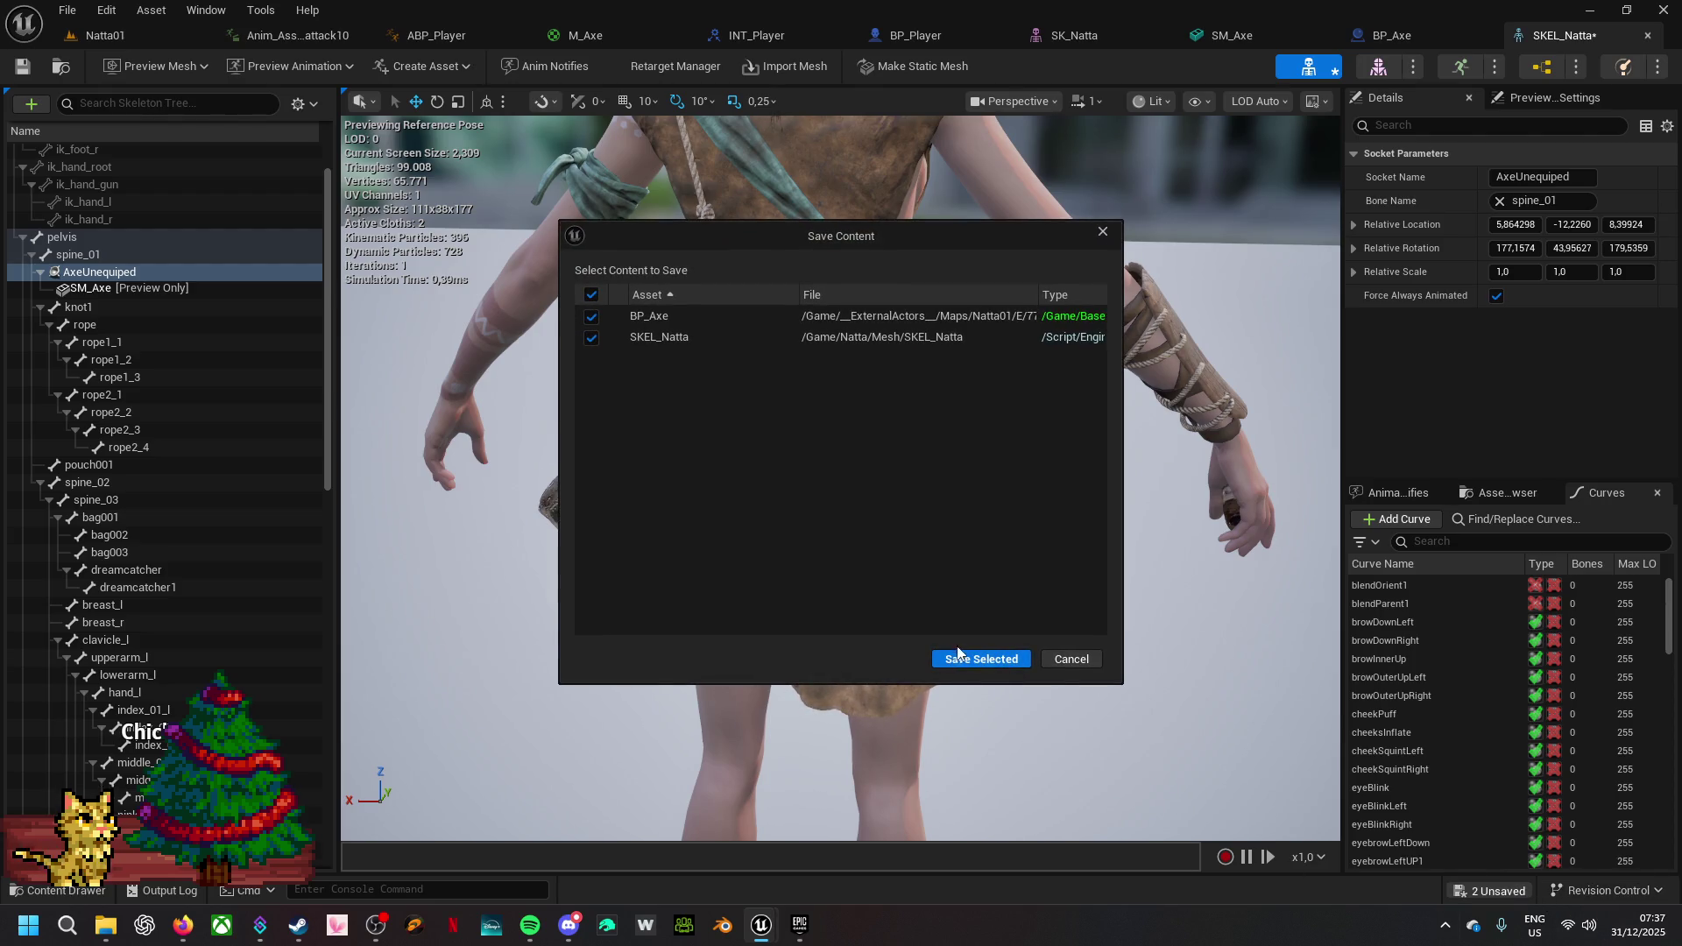
- Save both checked assets, BP_Axe and SKEL_Natta, from the unsaved list
left_click(982, 659)
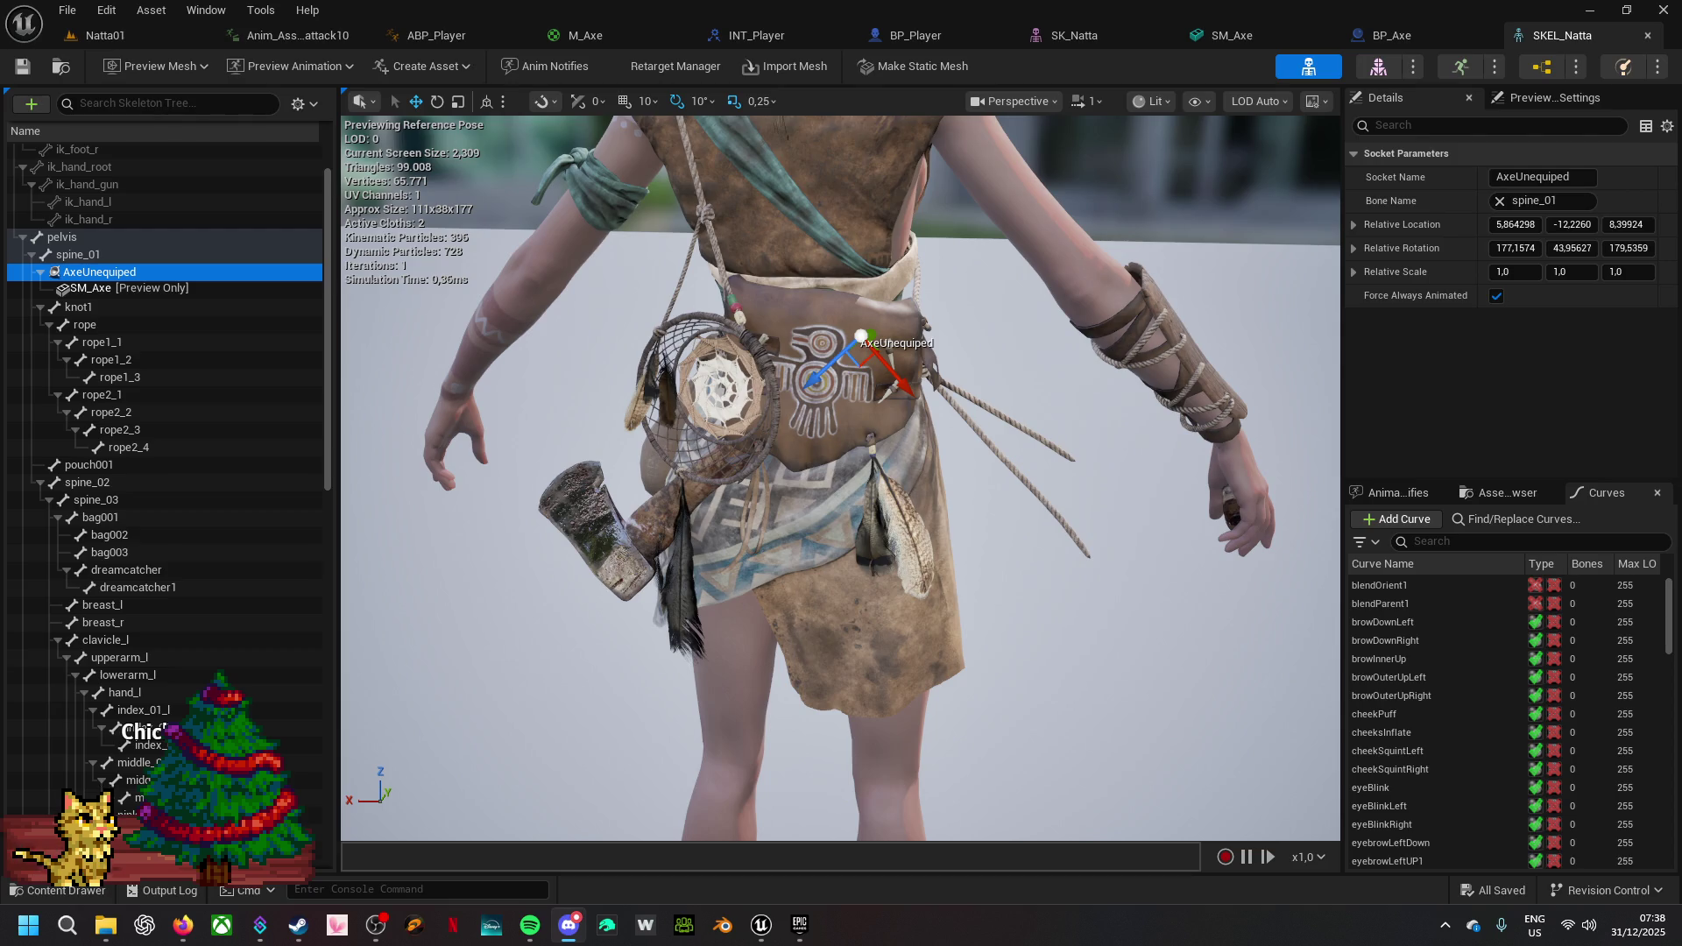
key("alt+Tab")
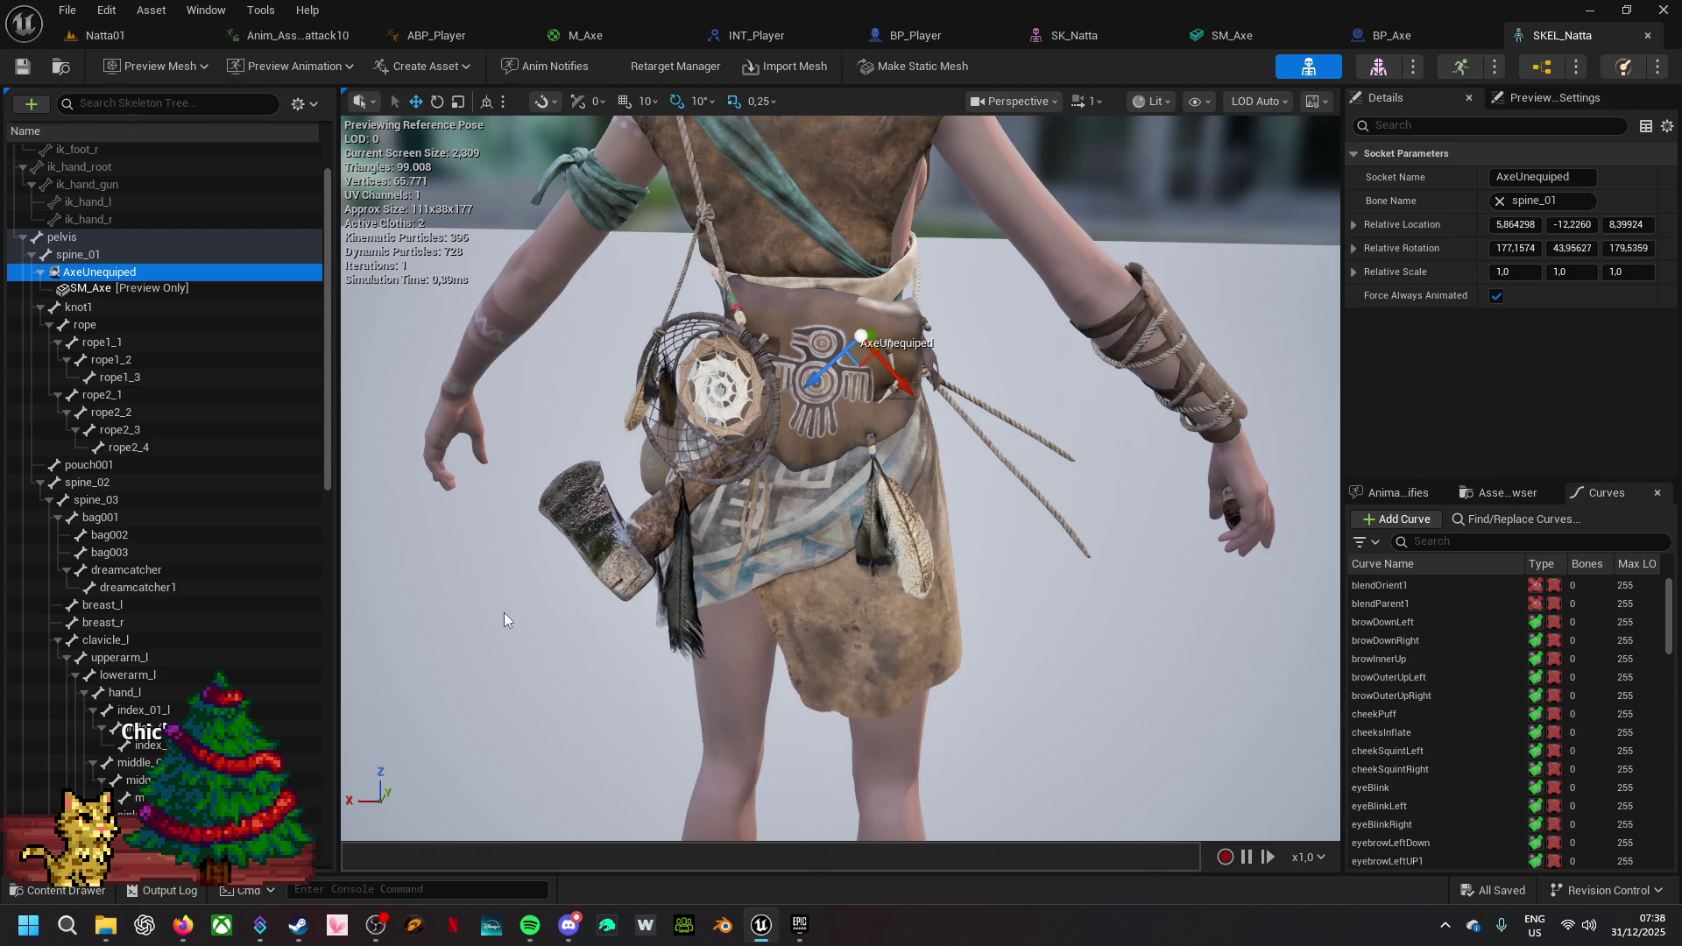
mouse_move(1098, 601)
left_mouse_down()
mouse_move(920, 614)
mouse_move(876, 666)
mouse_move(770, 622)
mouse_move(840, 613)
mouse_move(587, 596)
left_mouse_up()
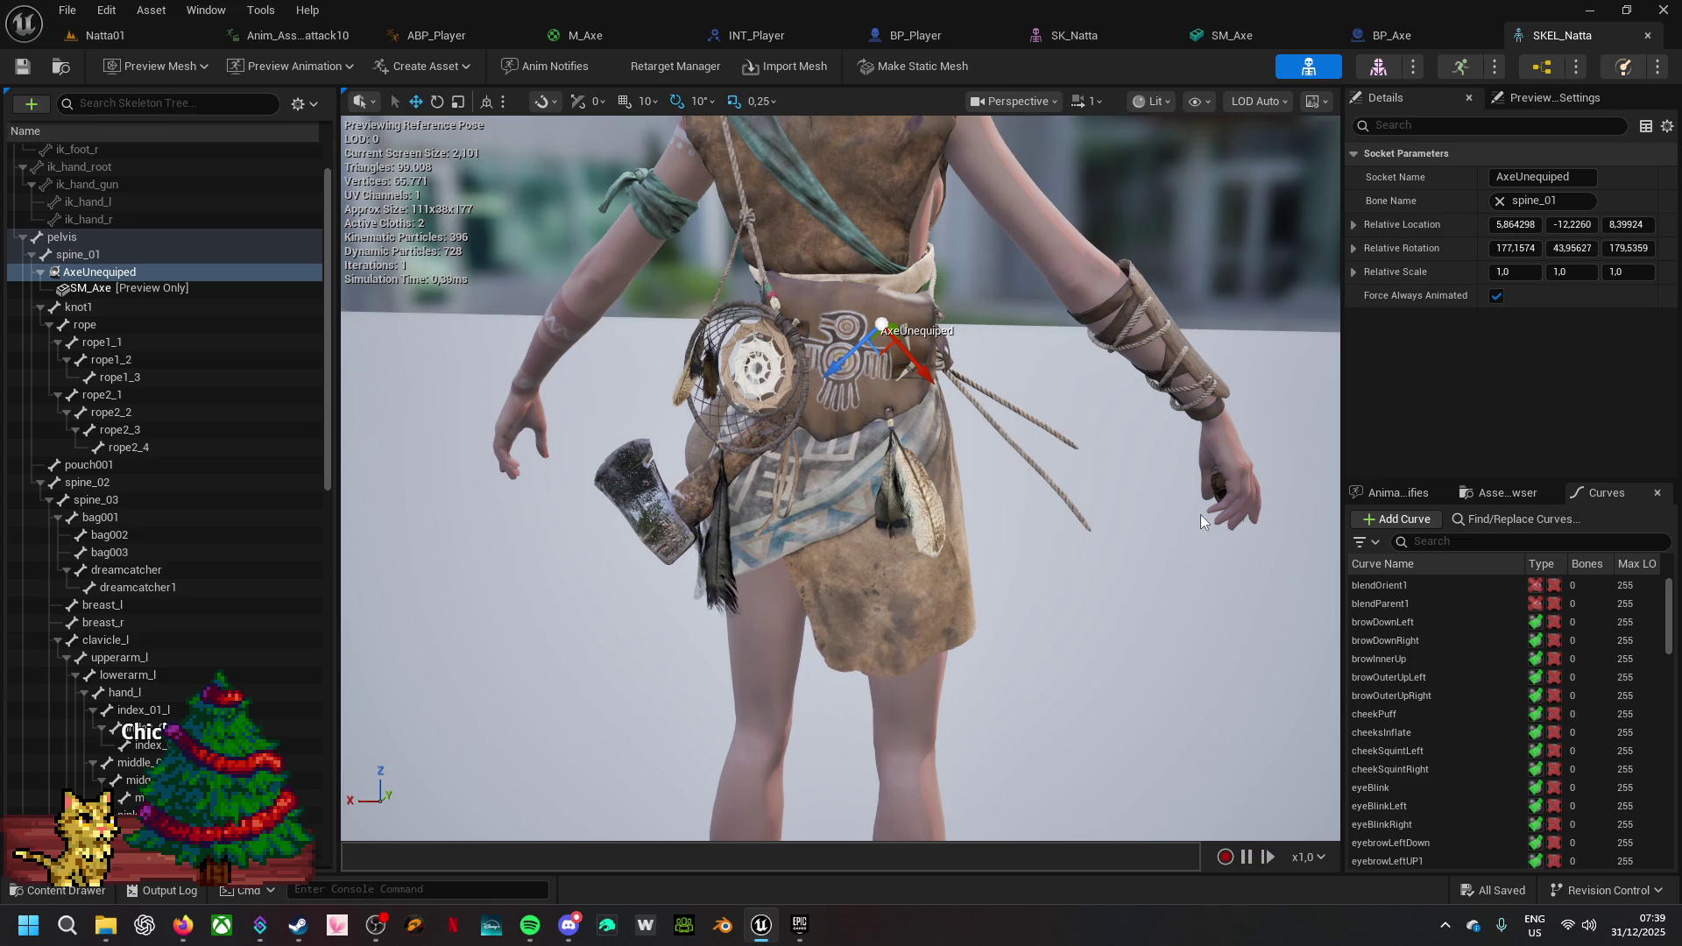
left_click_drag(1173, 638, 841, 627)
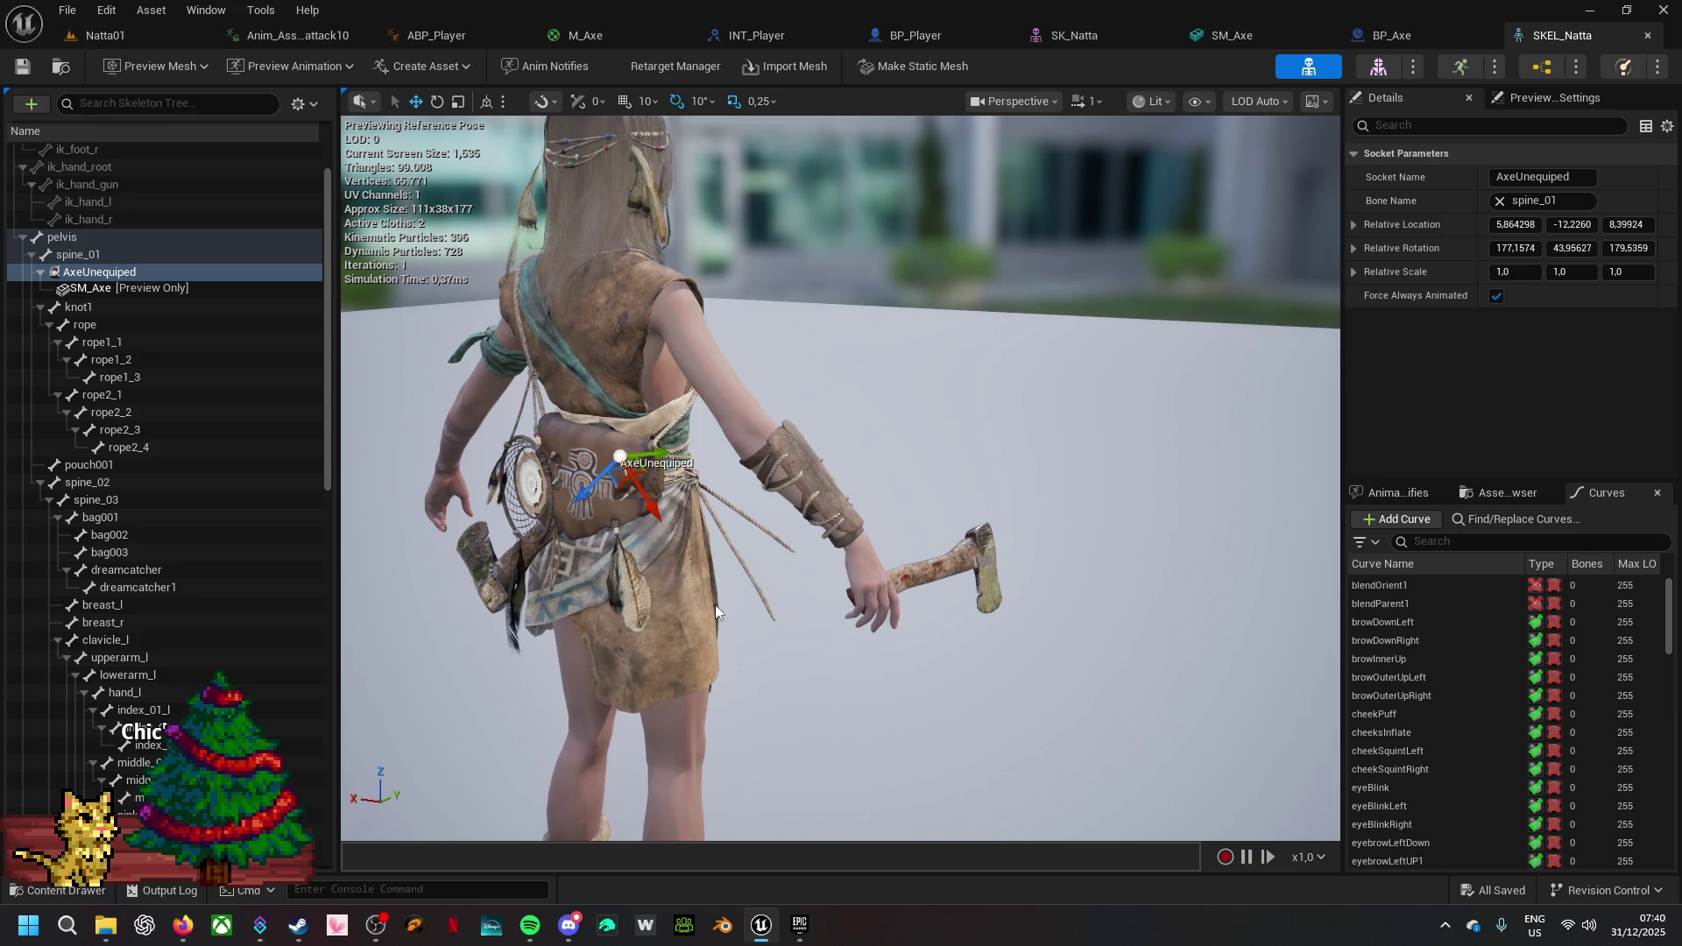
mouse_move(530, 924)
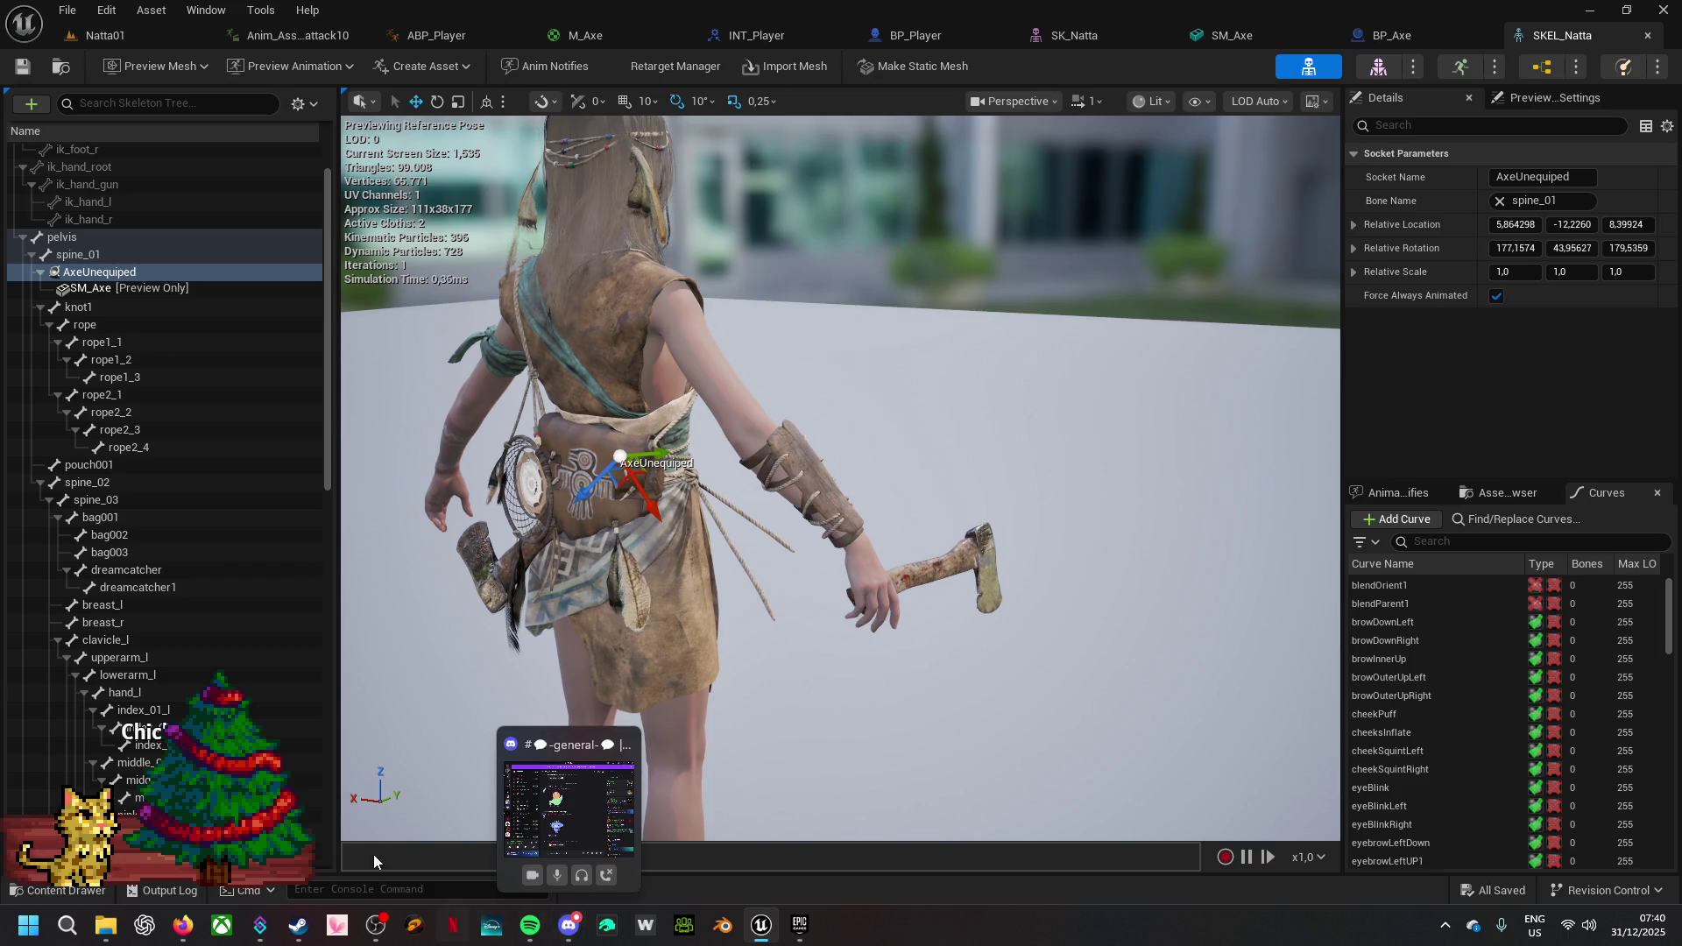
mouse_move(1063, 660)
left_mouse_down()
mouse_move(981, 630)
mouse_move(814, 638)
mouse_move(1068, 638)
mouse_move(981, 638)
mouse_move(1073, 662)
left_mouse_up()
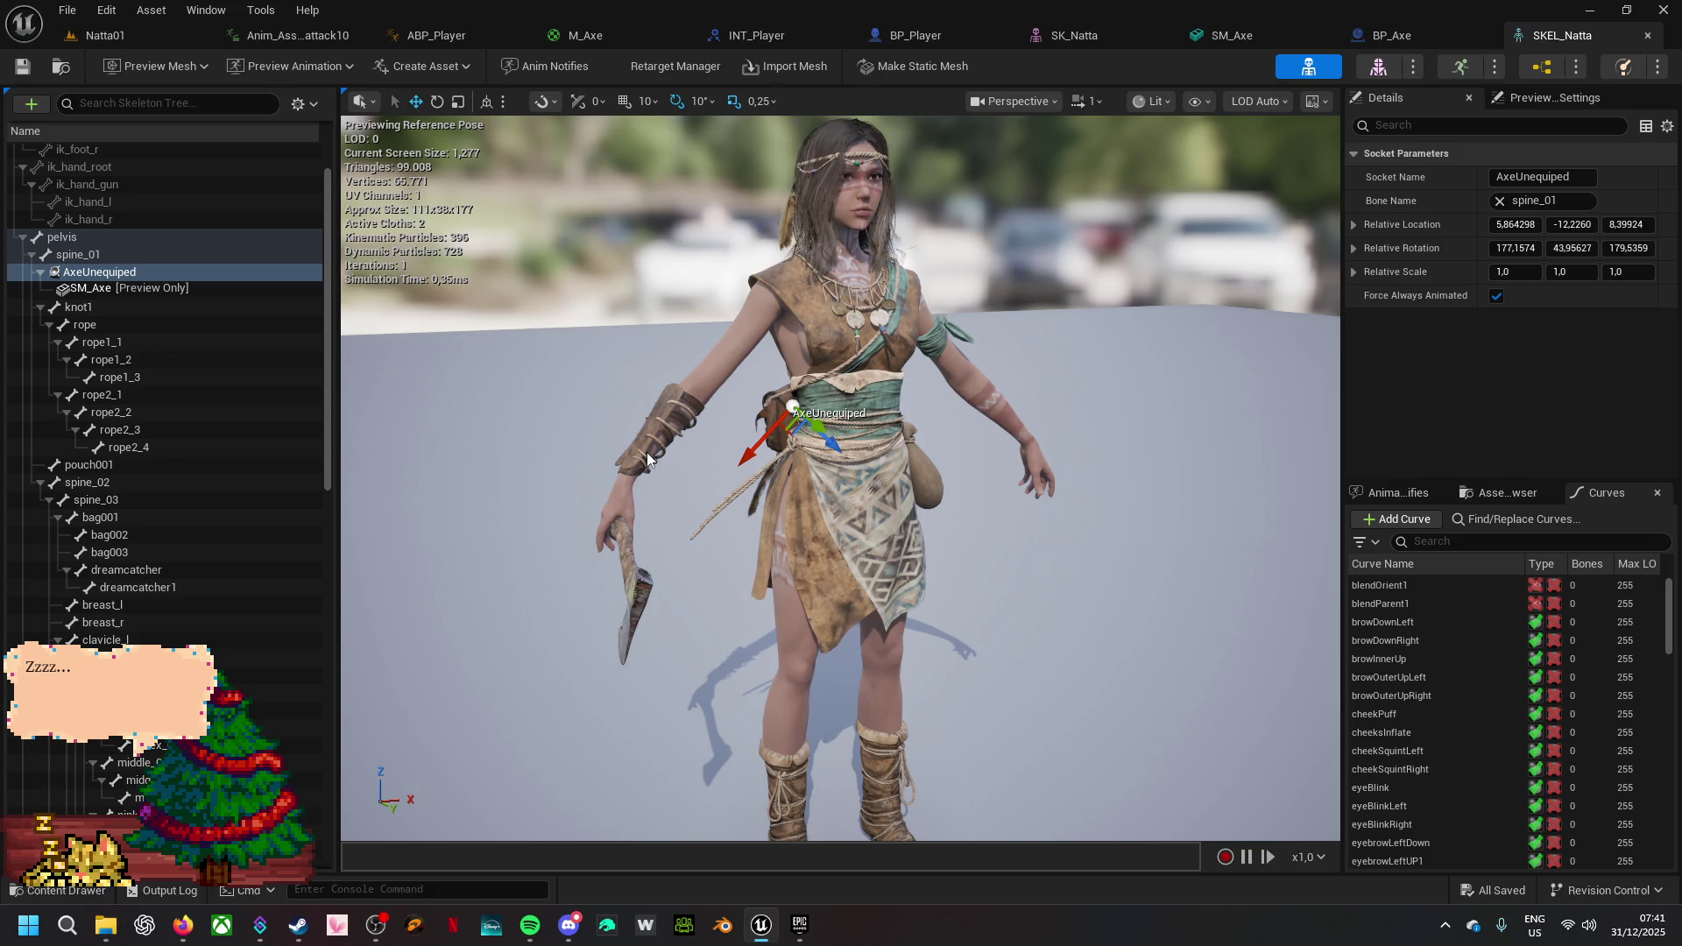
mouse_move(670, 534)
left_mouse_down()
mouse_move(788, 516)
mouse_move(657, 526)
mouse_move(755, 601)
left_mouse_up()
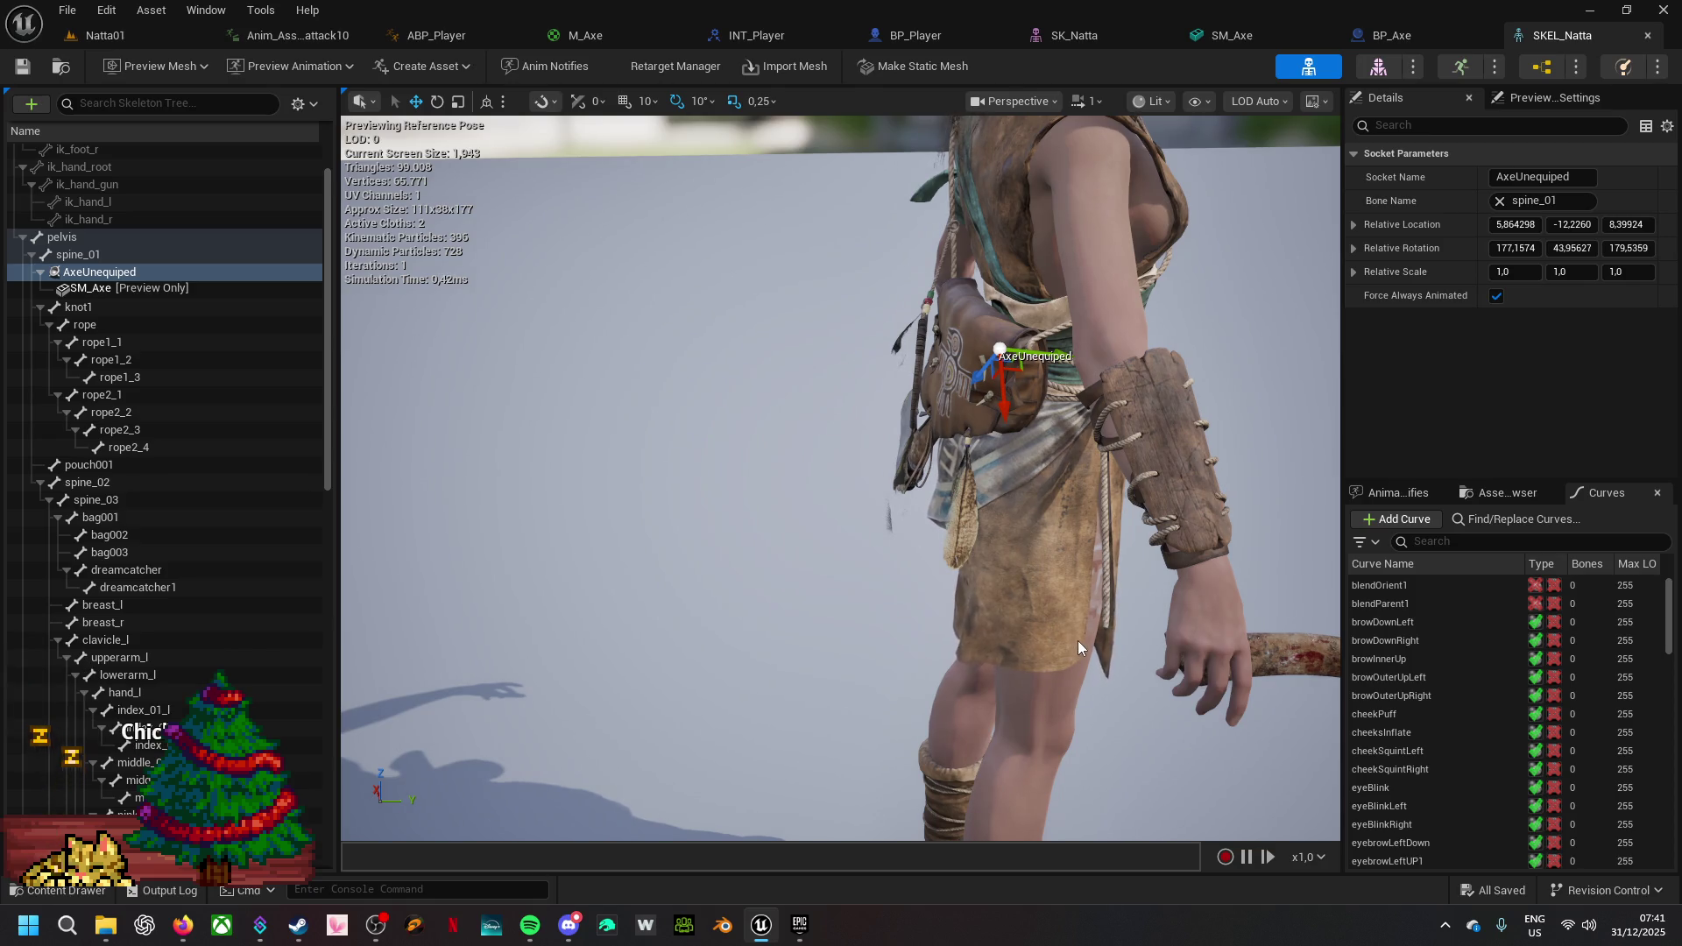
mouse_move(1077, 597)
left_mouse_down()
mouse_move(701, 617)
mouse_move(832, 613)
mouse_move(833, 543)
left_mouse_up()
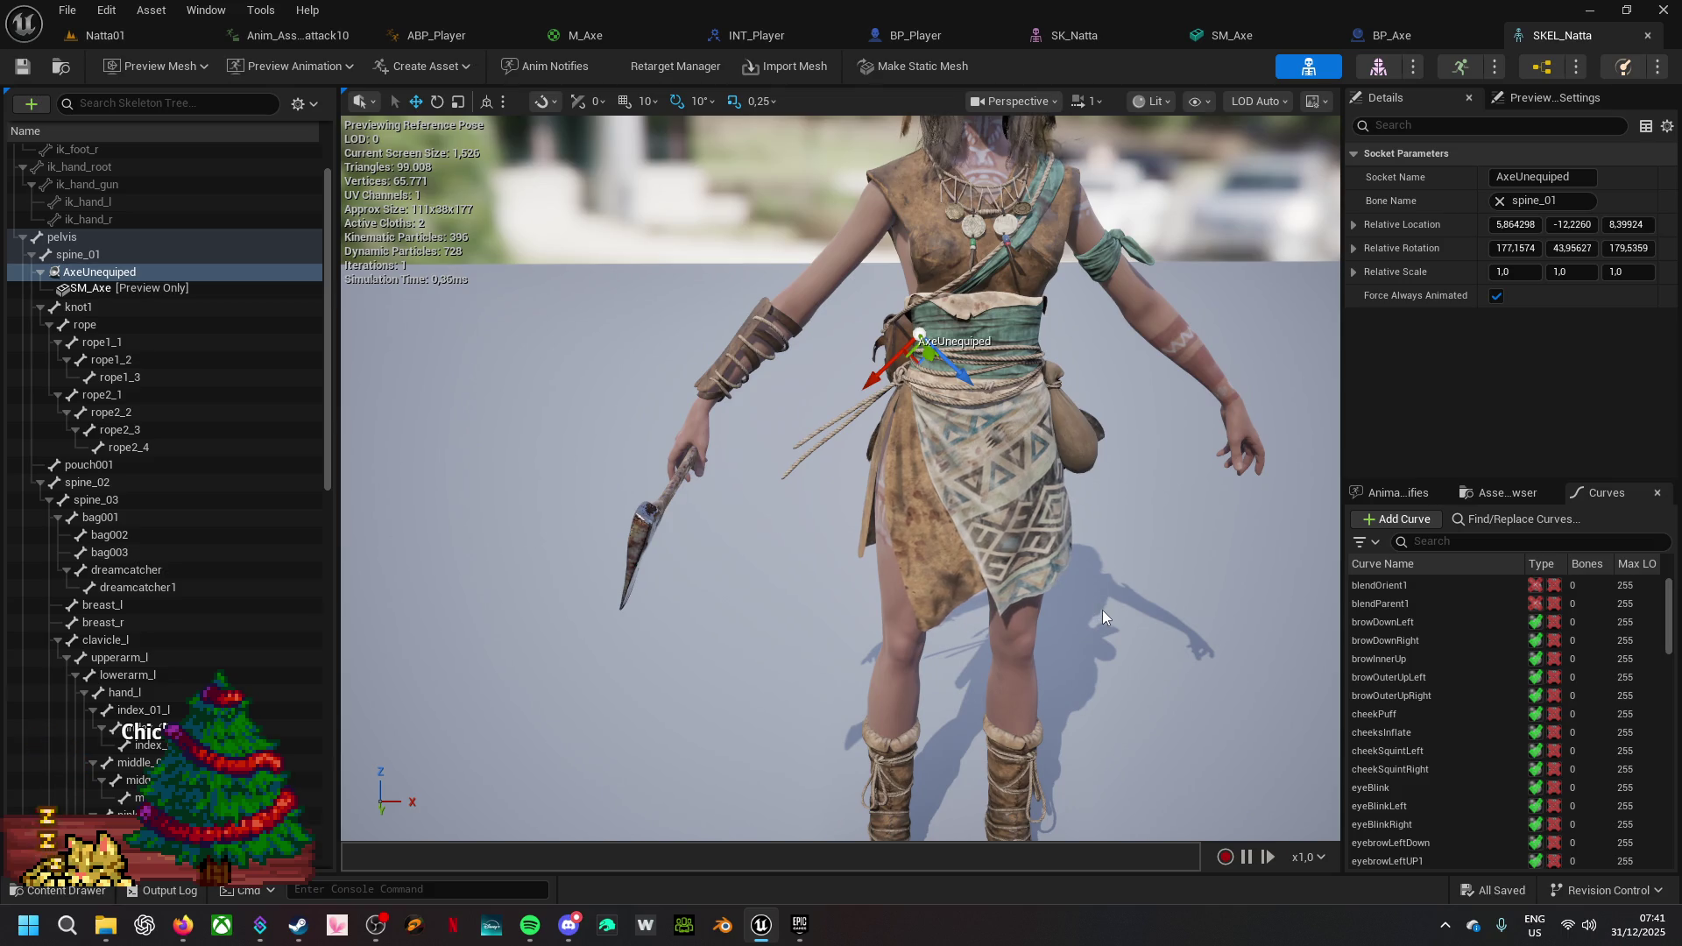
mouse_move(591, 658)
left_mouse_down()
mouse_move(350, 659)
mouse_move(578, 659)
left_mouse_up()
left_click_drag(762, 596, 801, 622)
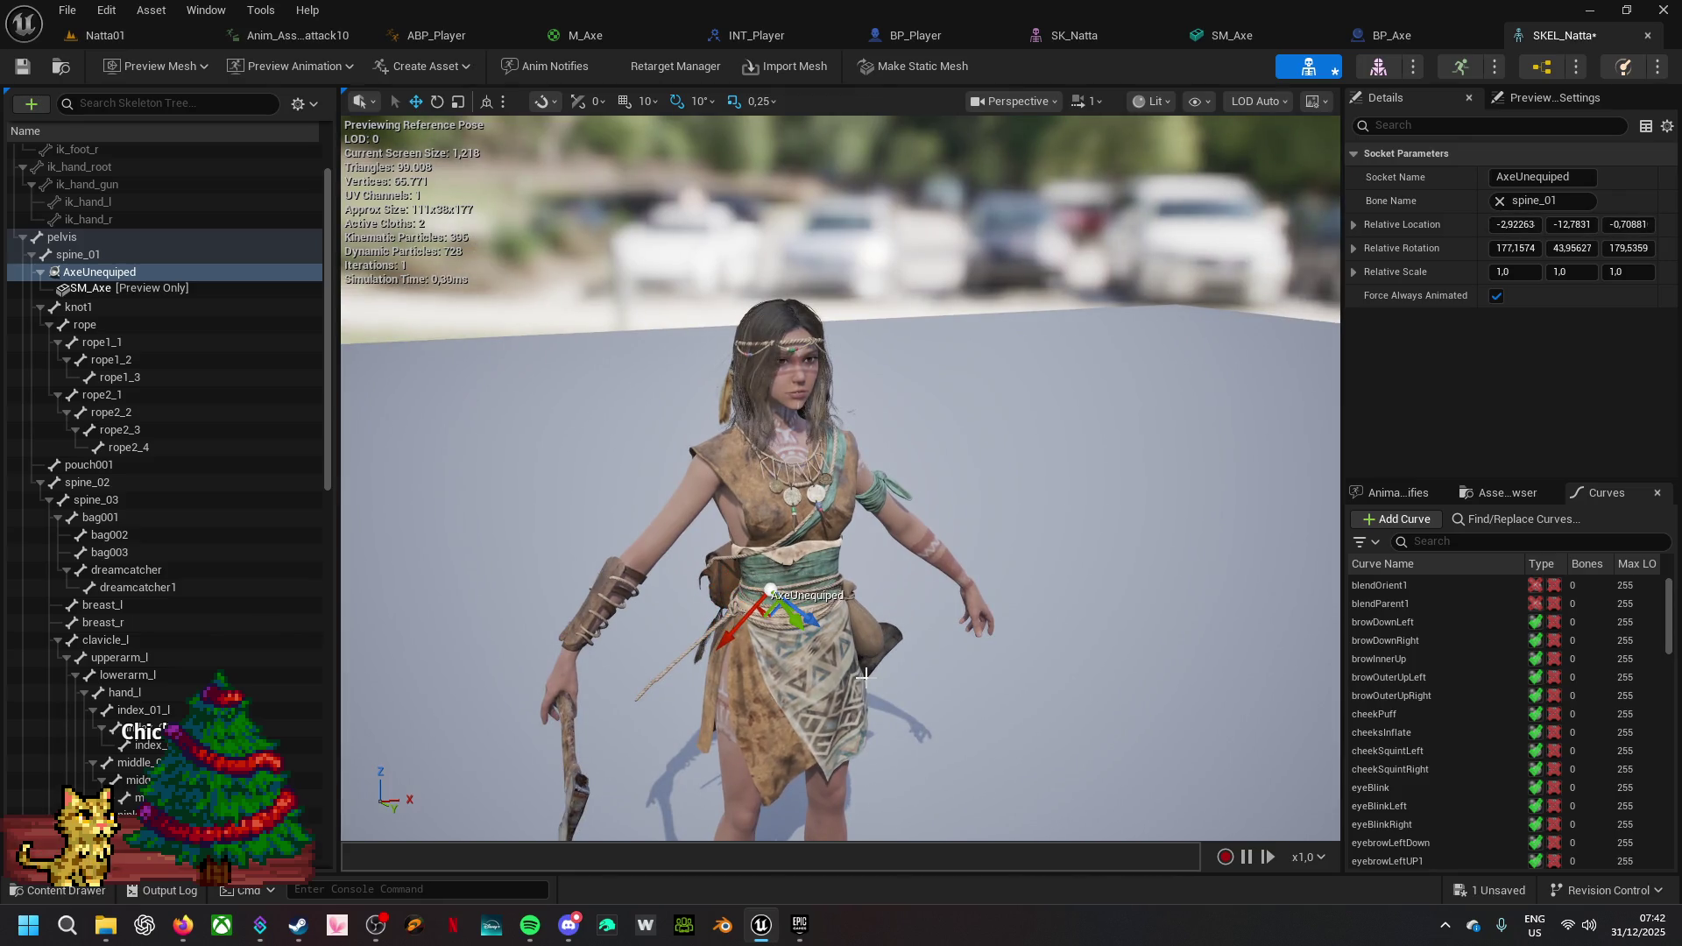
key("ctrl+z")
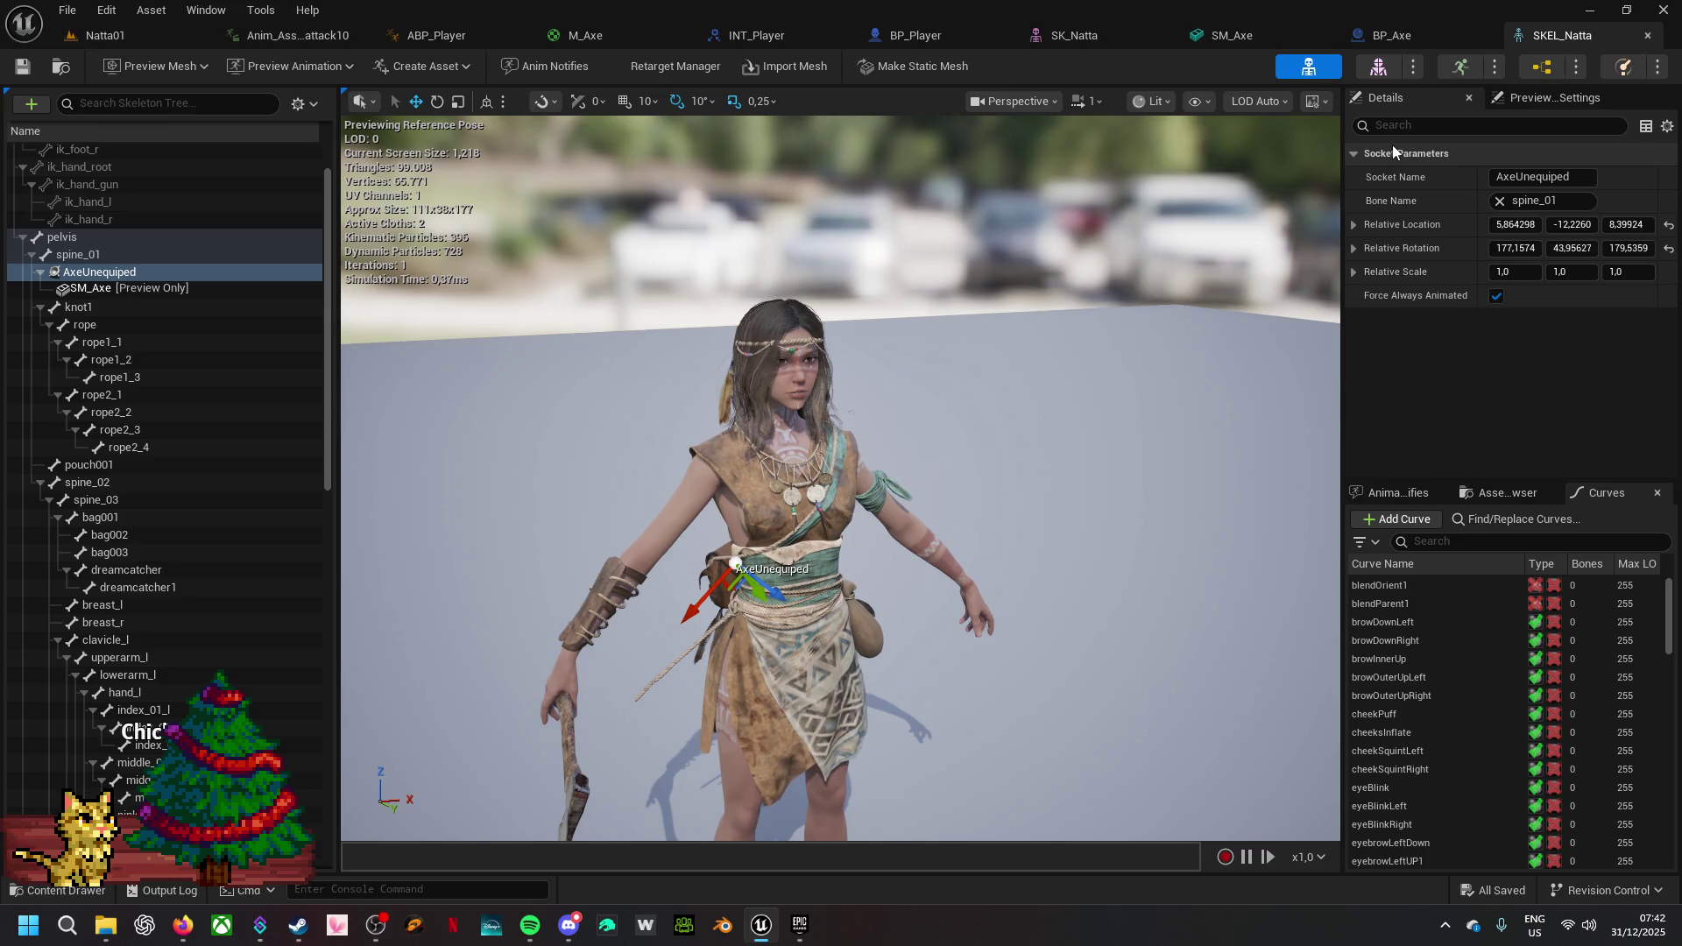
left_click(158, 35)
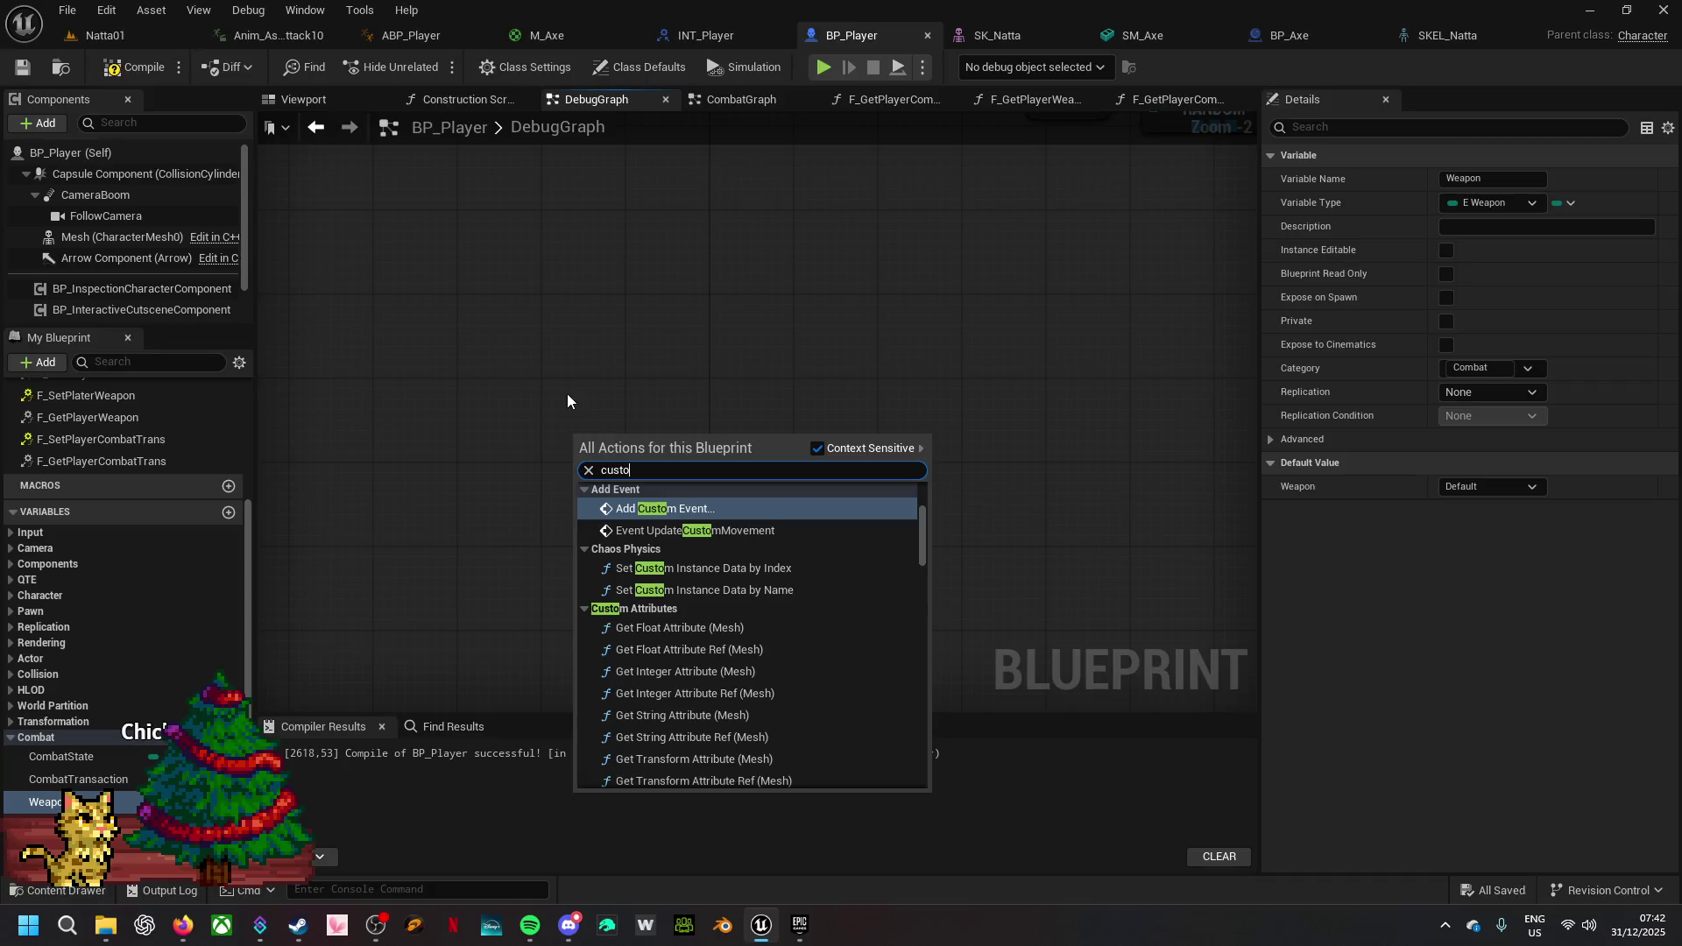
- Add a custom event named C_SpawnAxe and place a Mesh component getter beside it
type("m even")
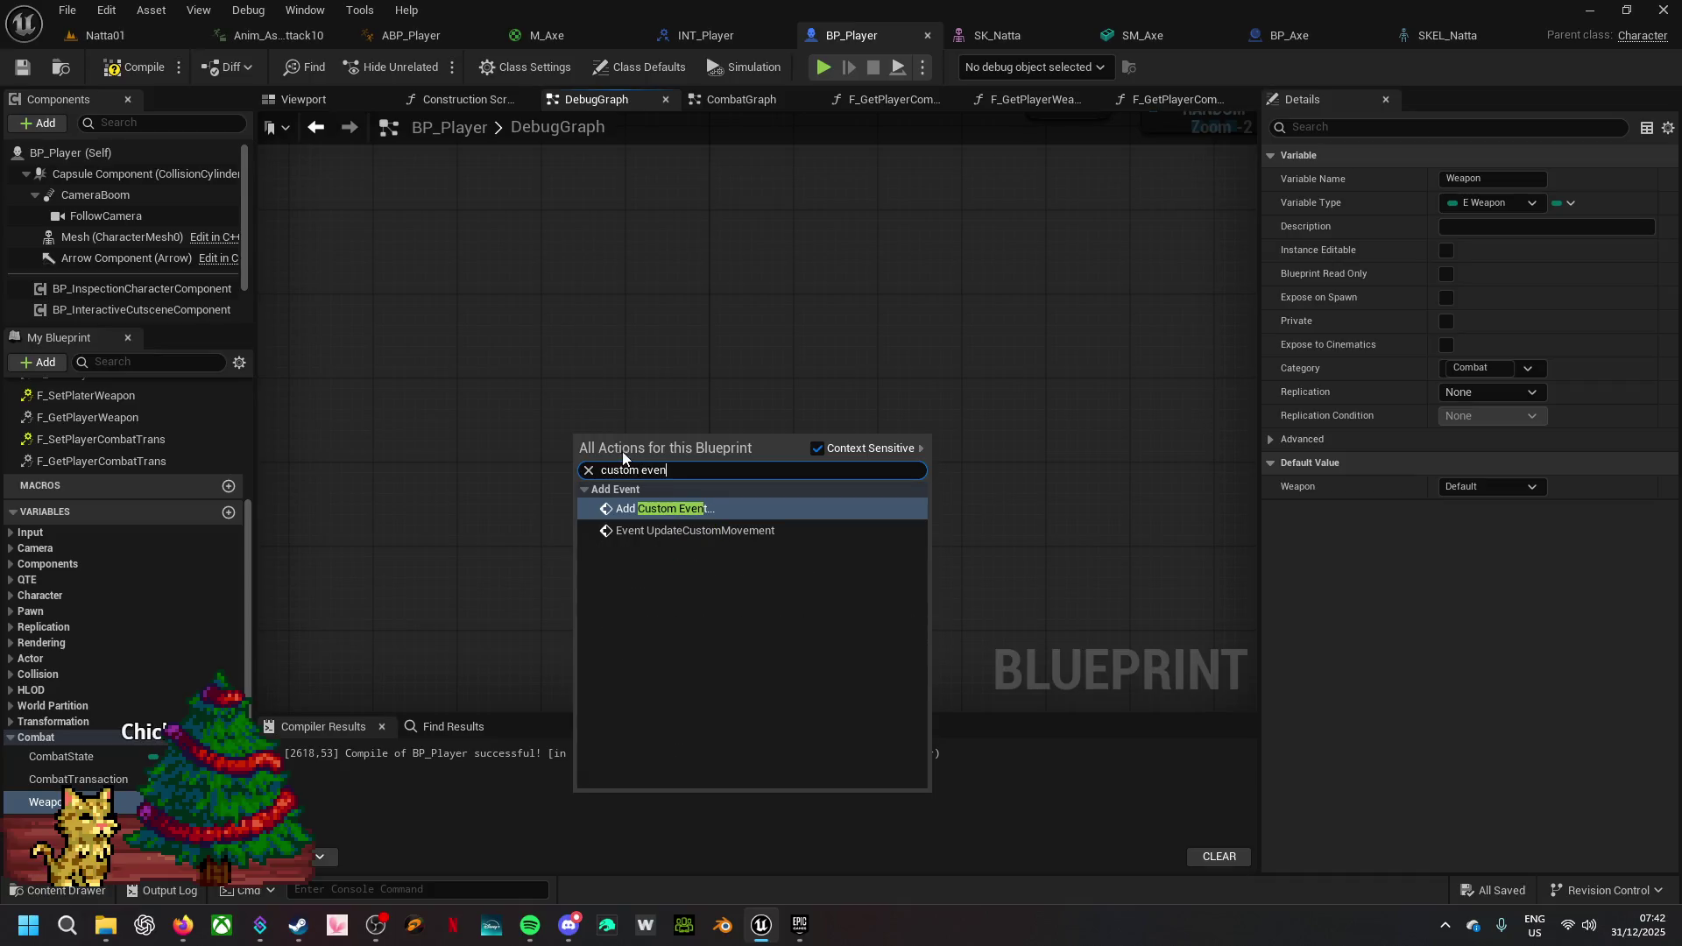
left_click(671, 510)
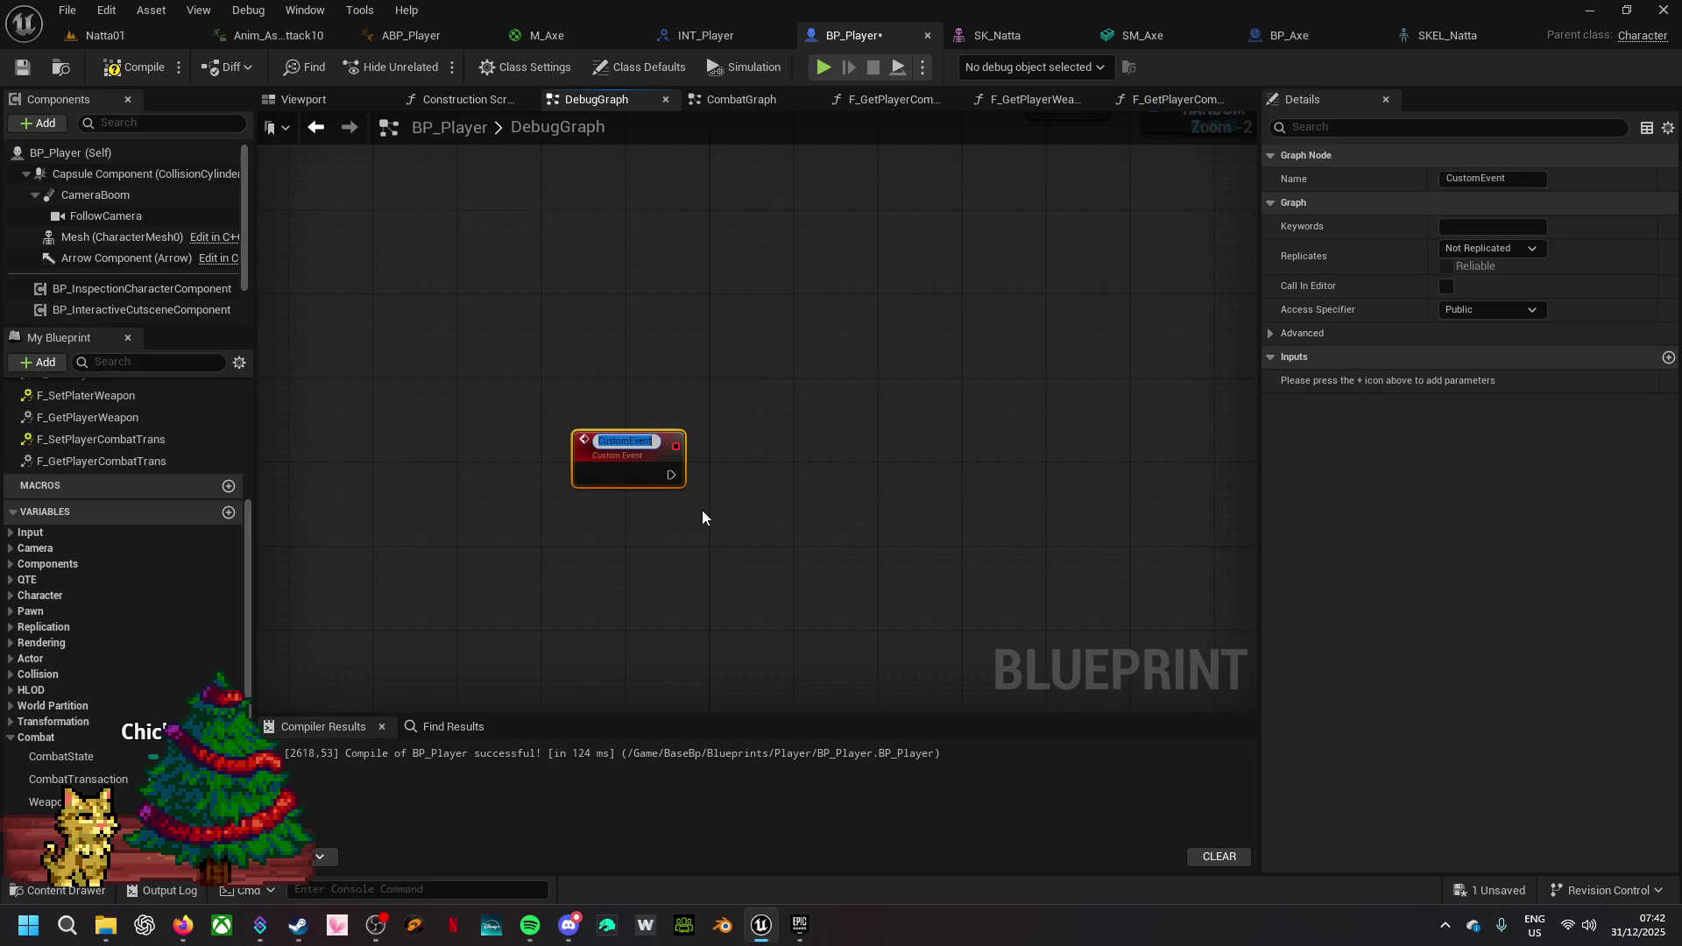
type("C_")
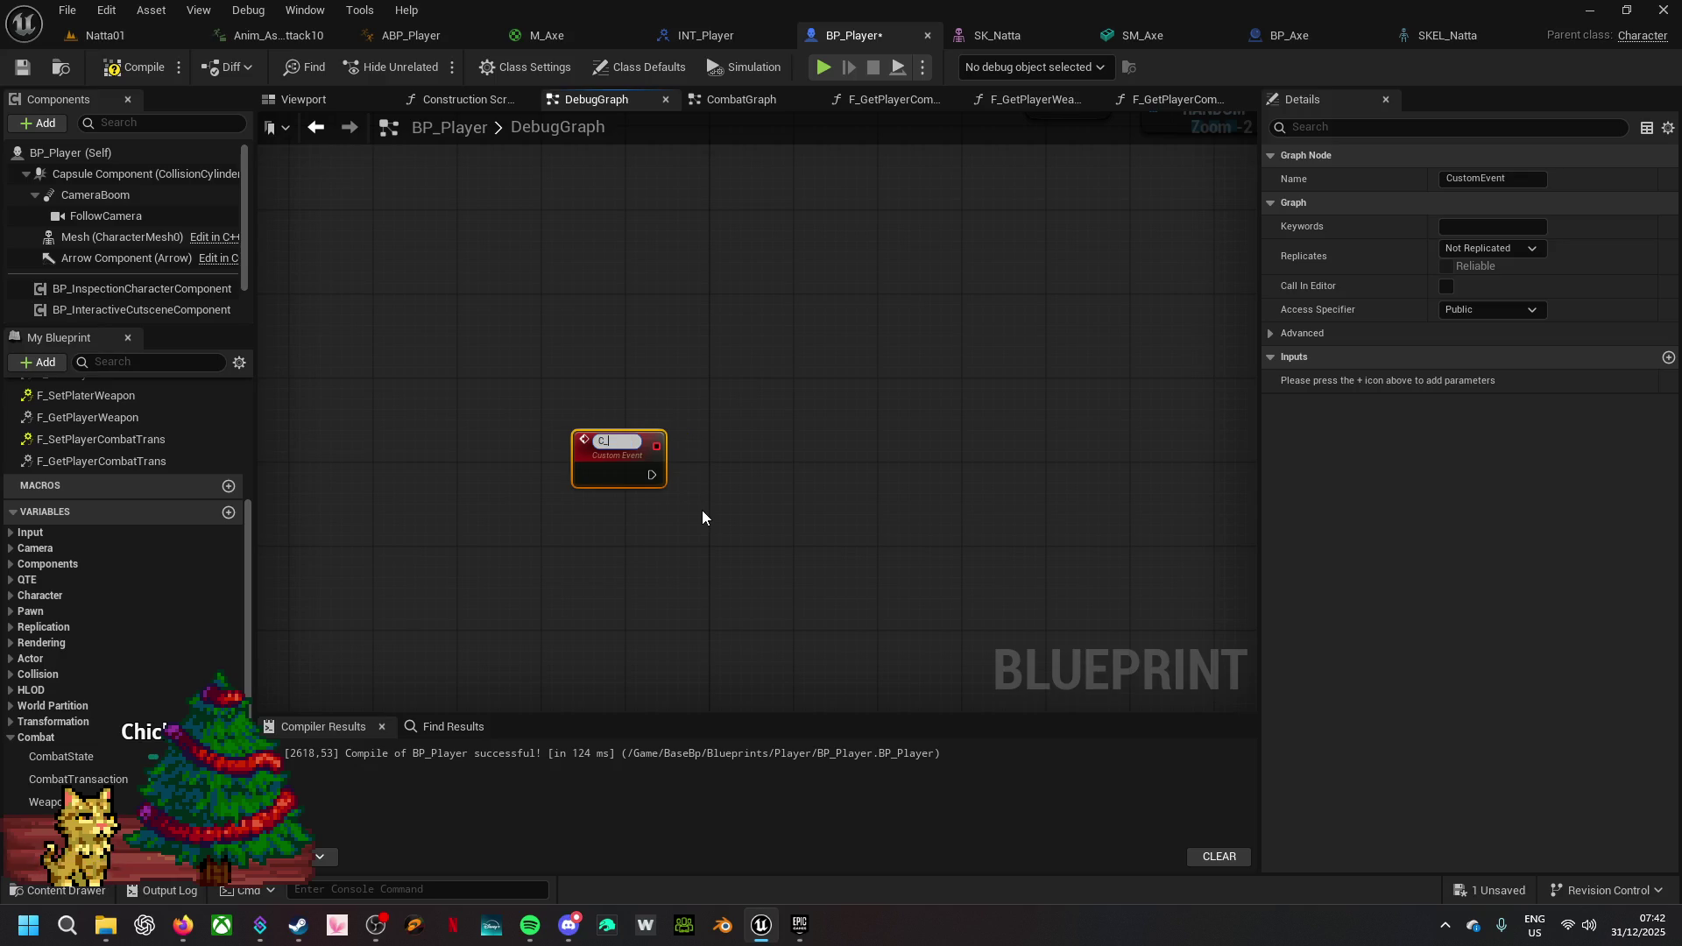
type("SpawnAxe")
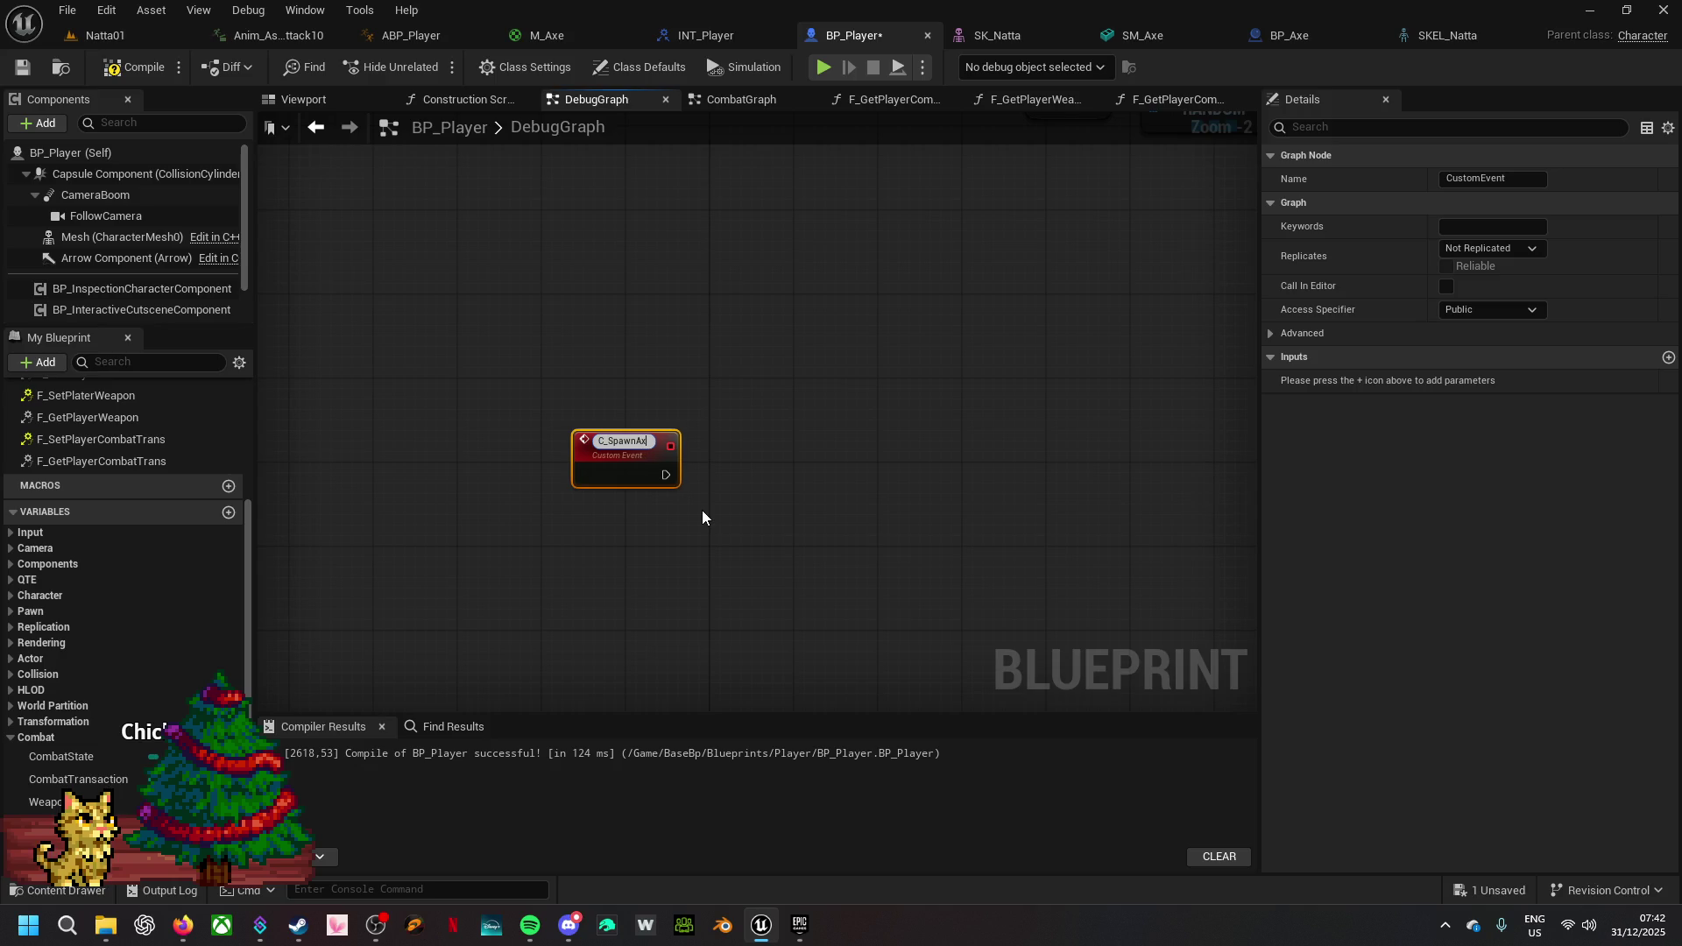
left_click(764, 503)
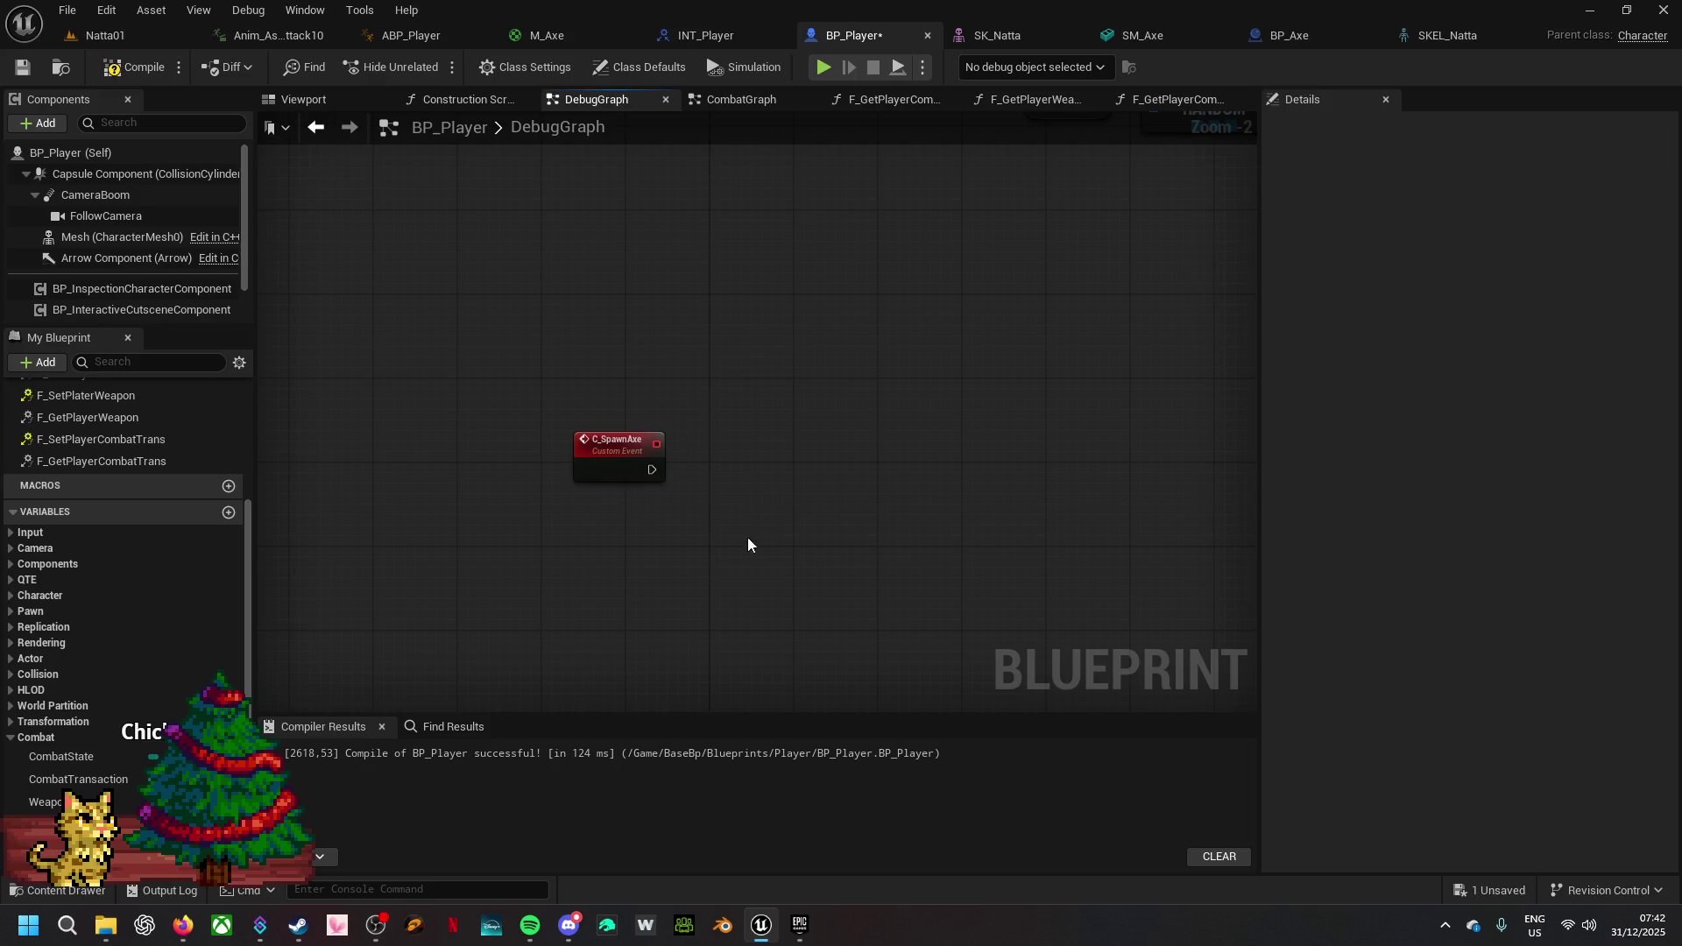
left_click_drag(736, 556, 666, 506)
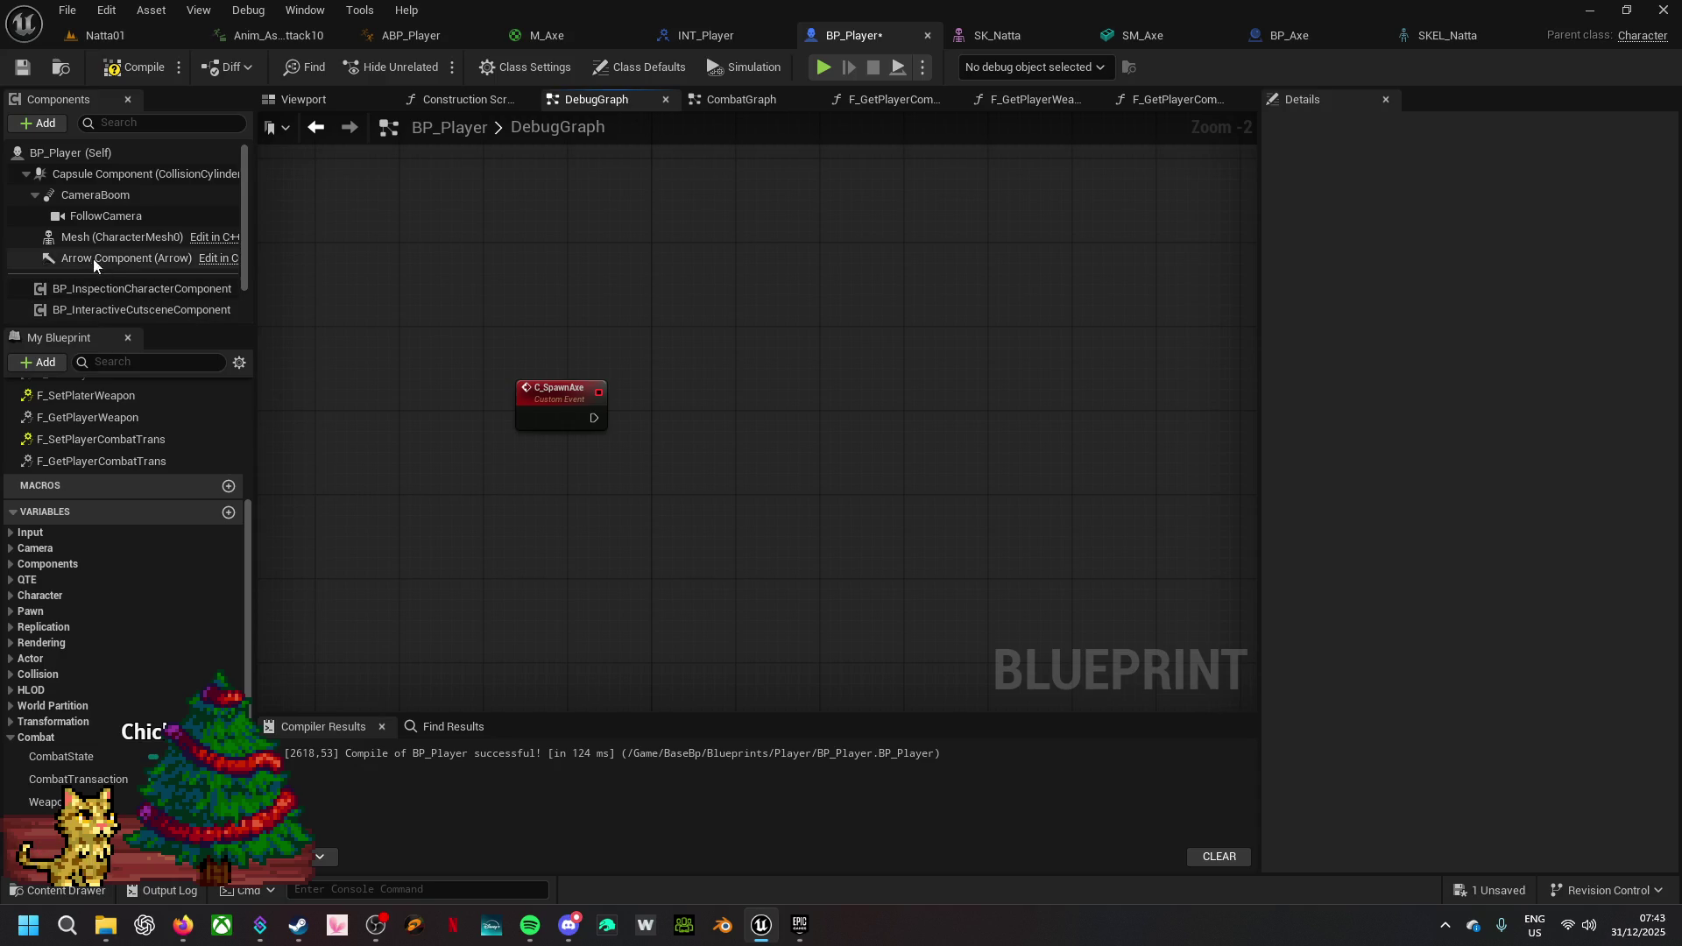
mouse_move(118, 236)
left_mouse_down()
mouse_move(672, 581)
mouse_move(686, 560)
left_mouse_up()
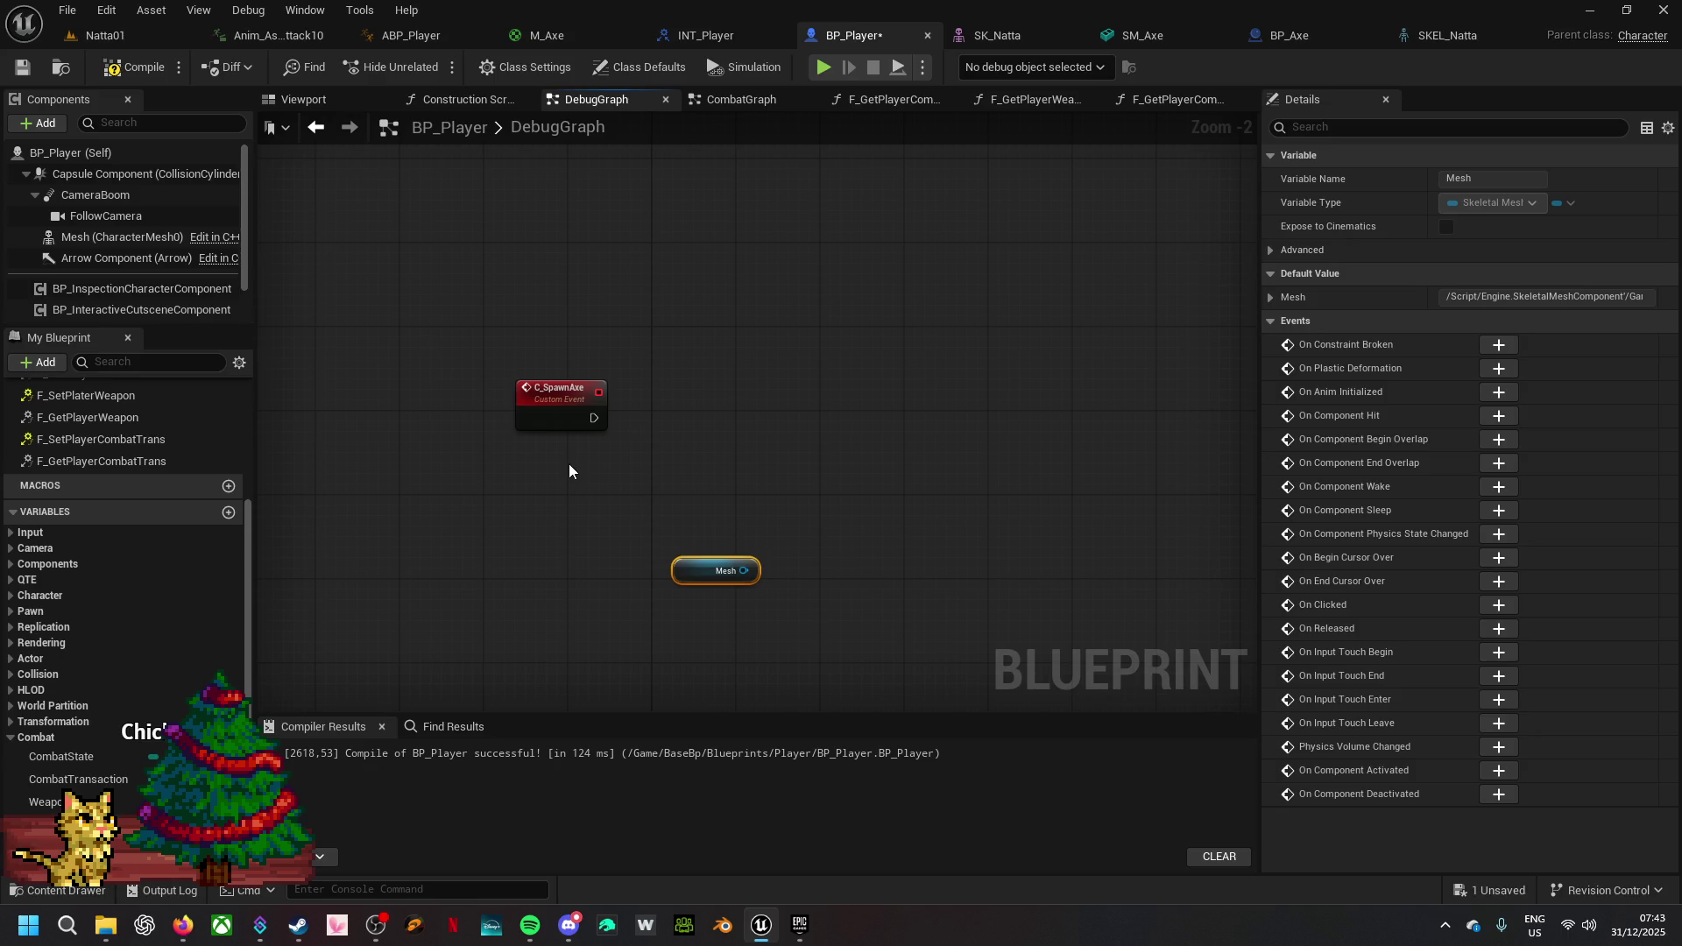
- Create a variable named Axe typed as a BP Axe class reference
left_click(227, 514)
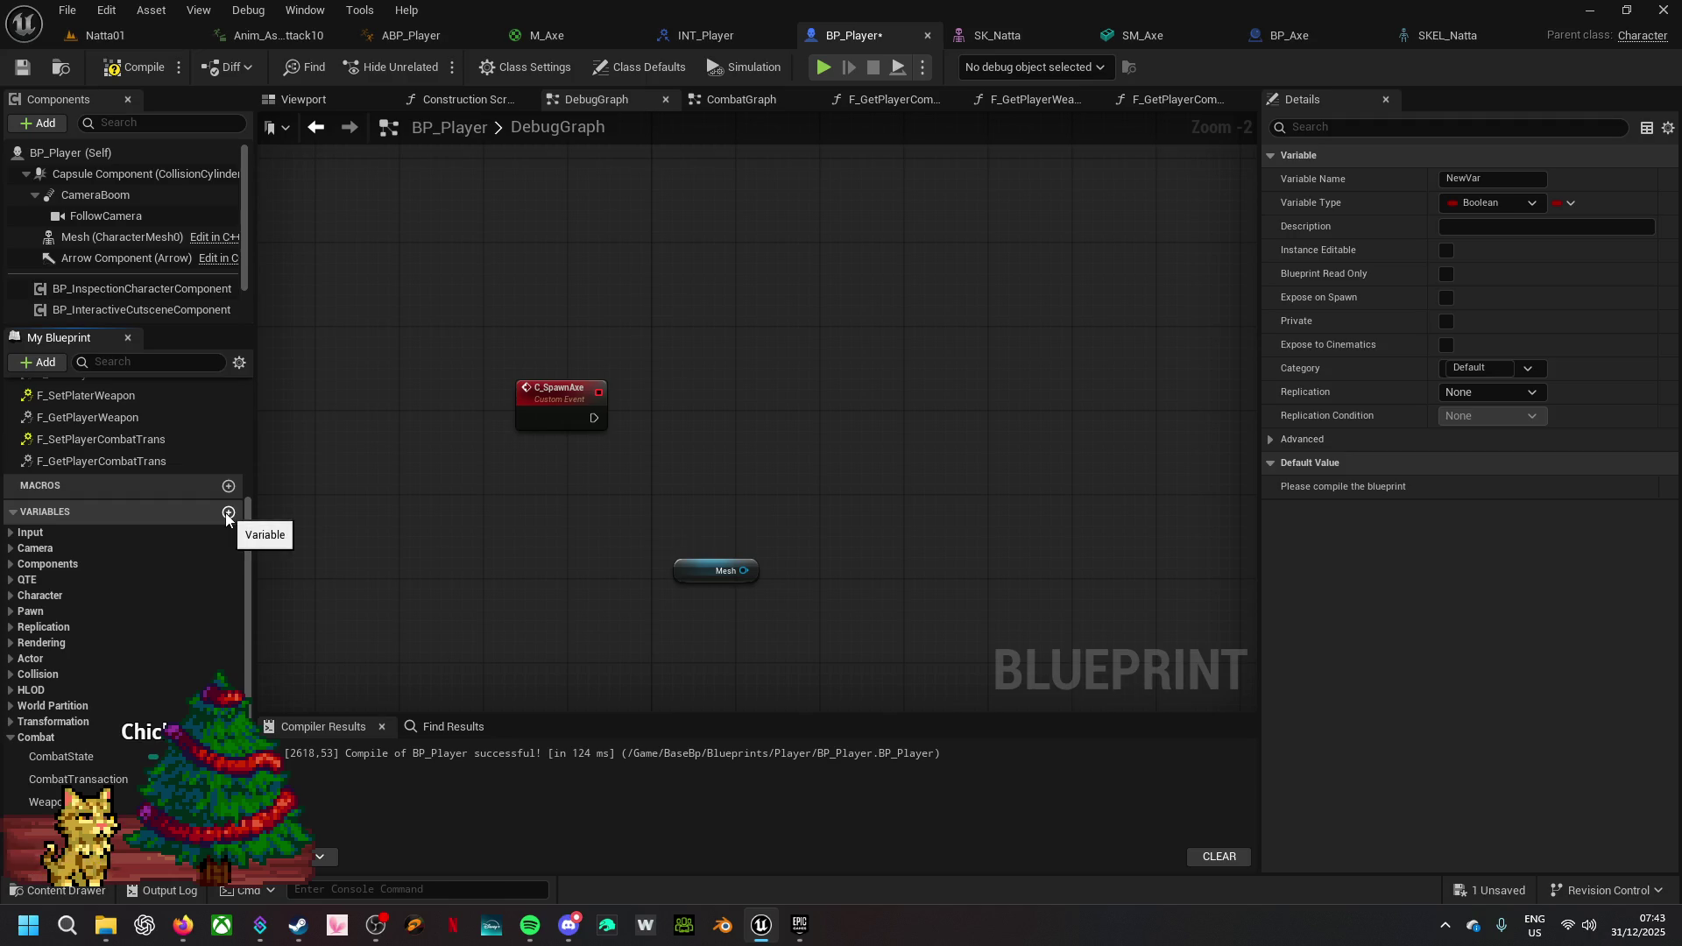
type("Axe")
key("Return")
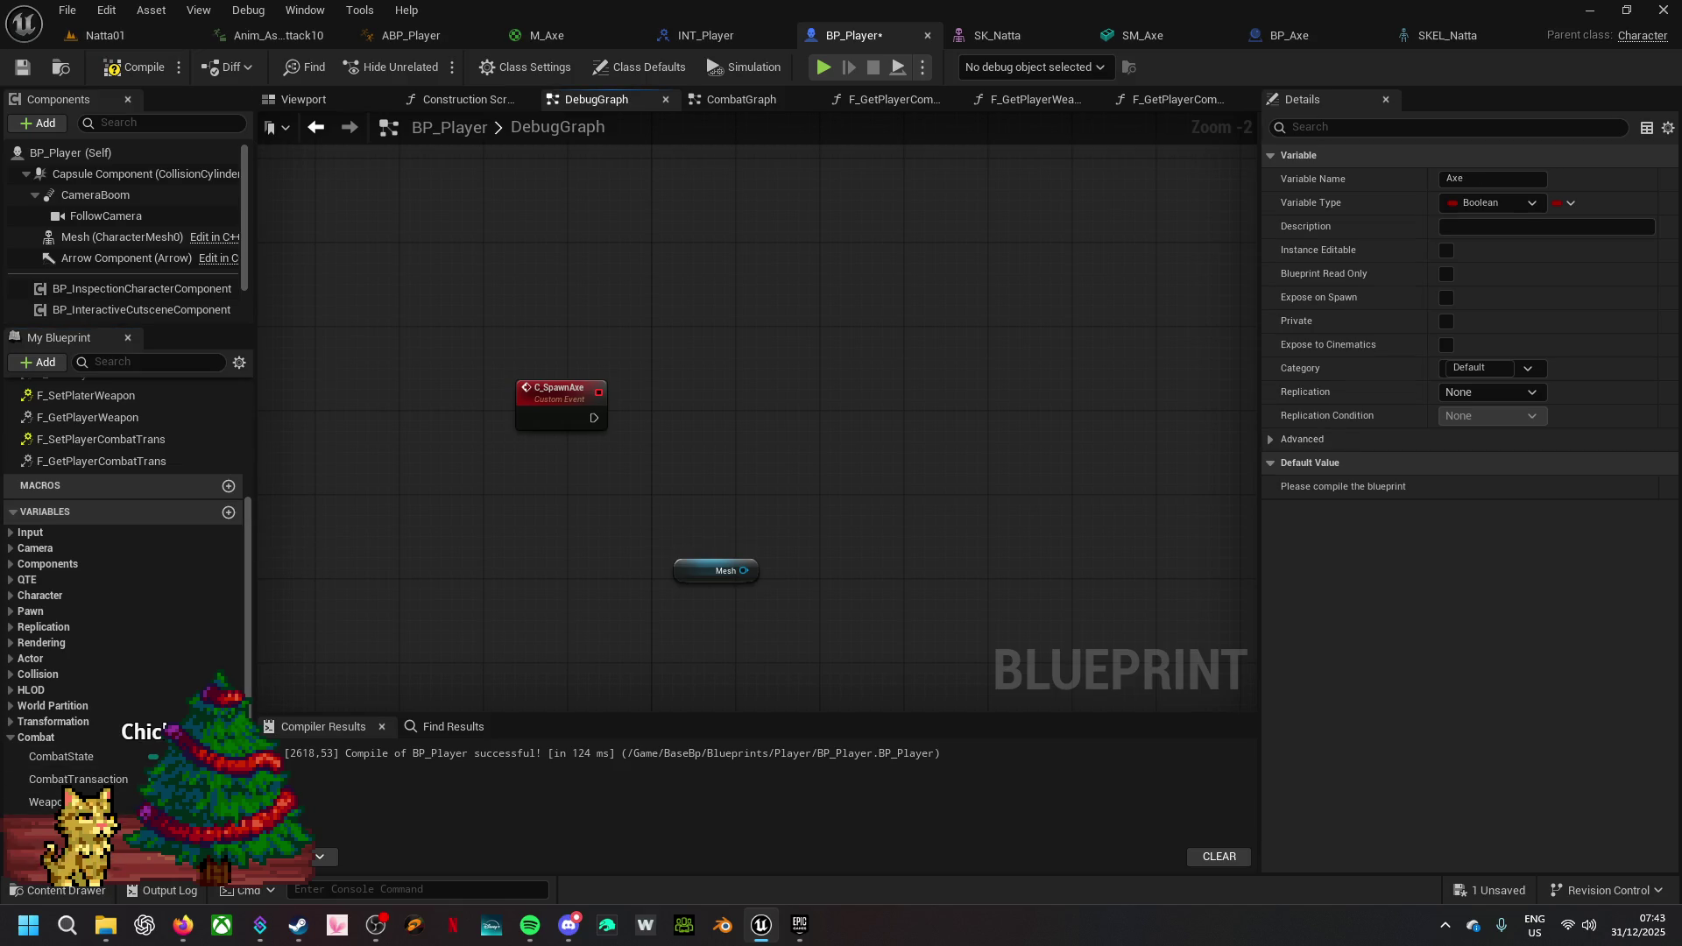
left_click(167, 845)
type("Bp")
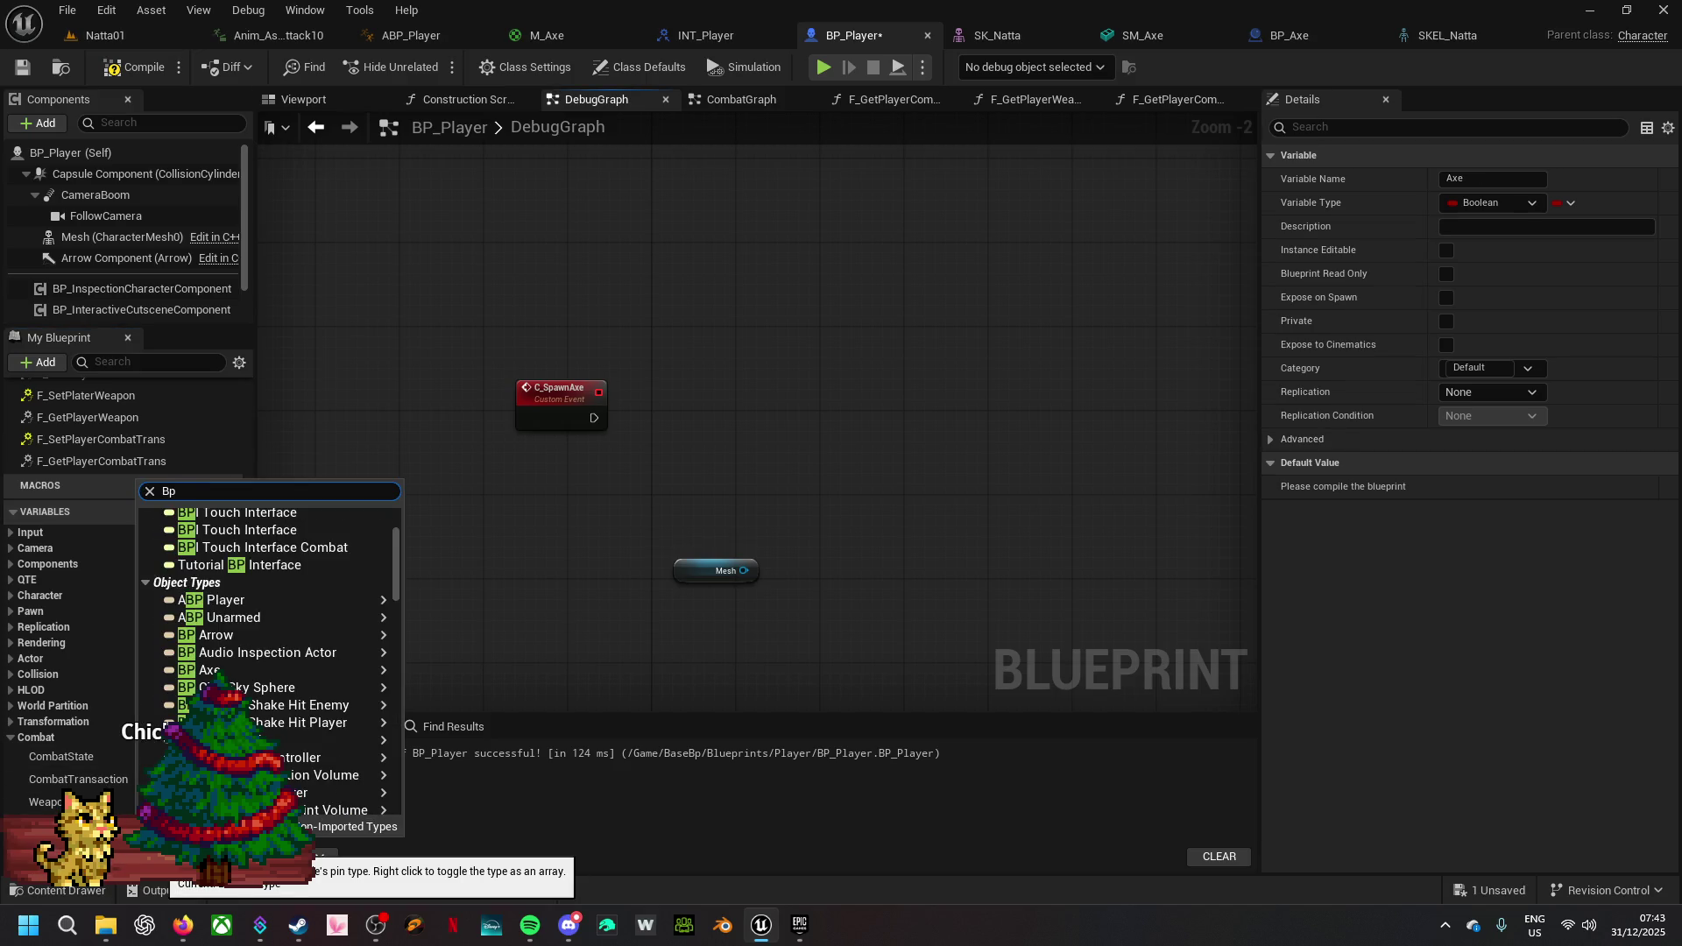
type("_Axe")
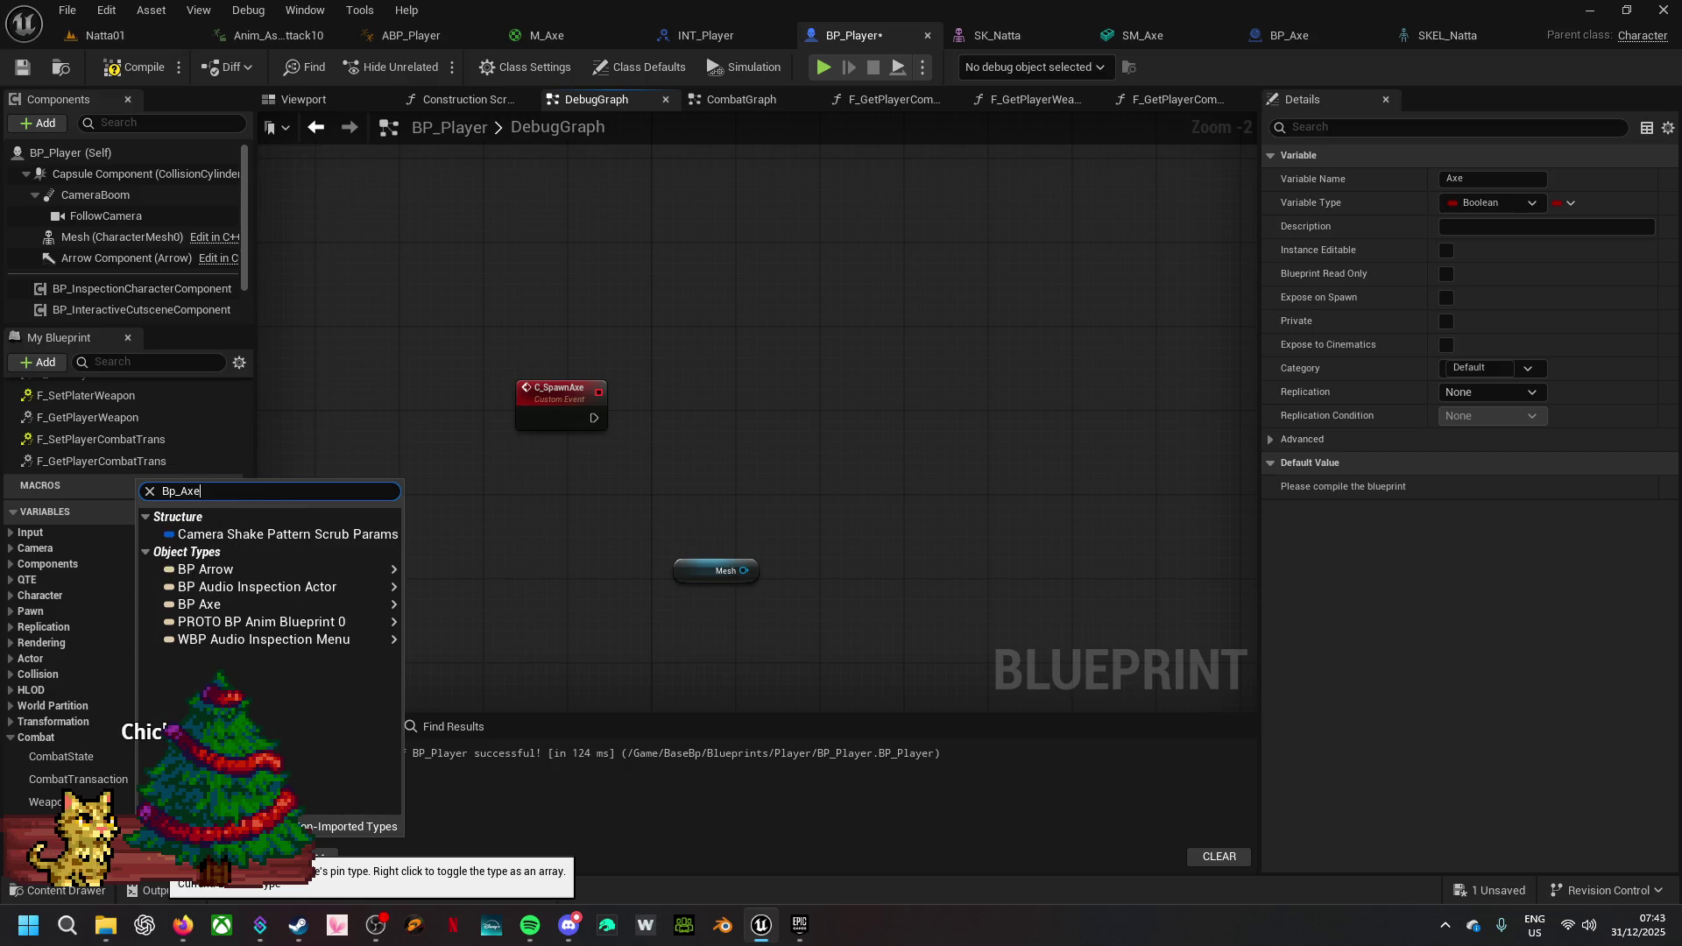
mouse_move(351, 536)
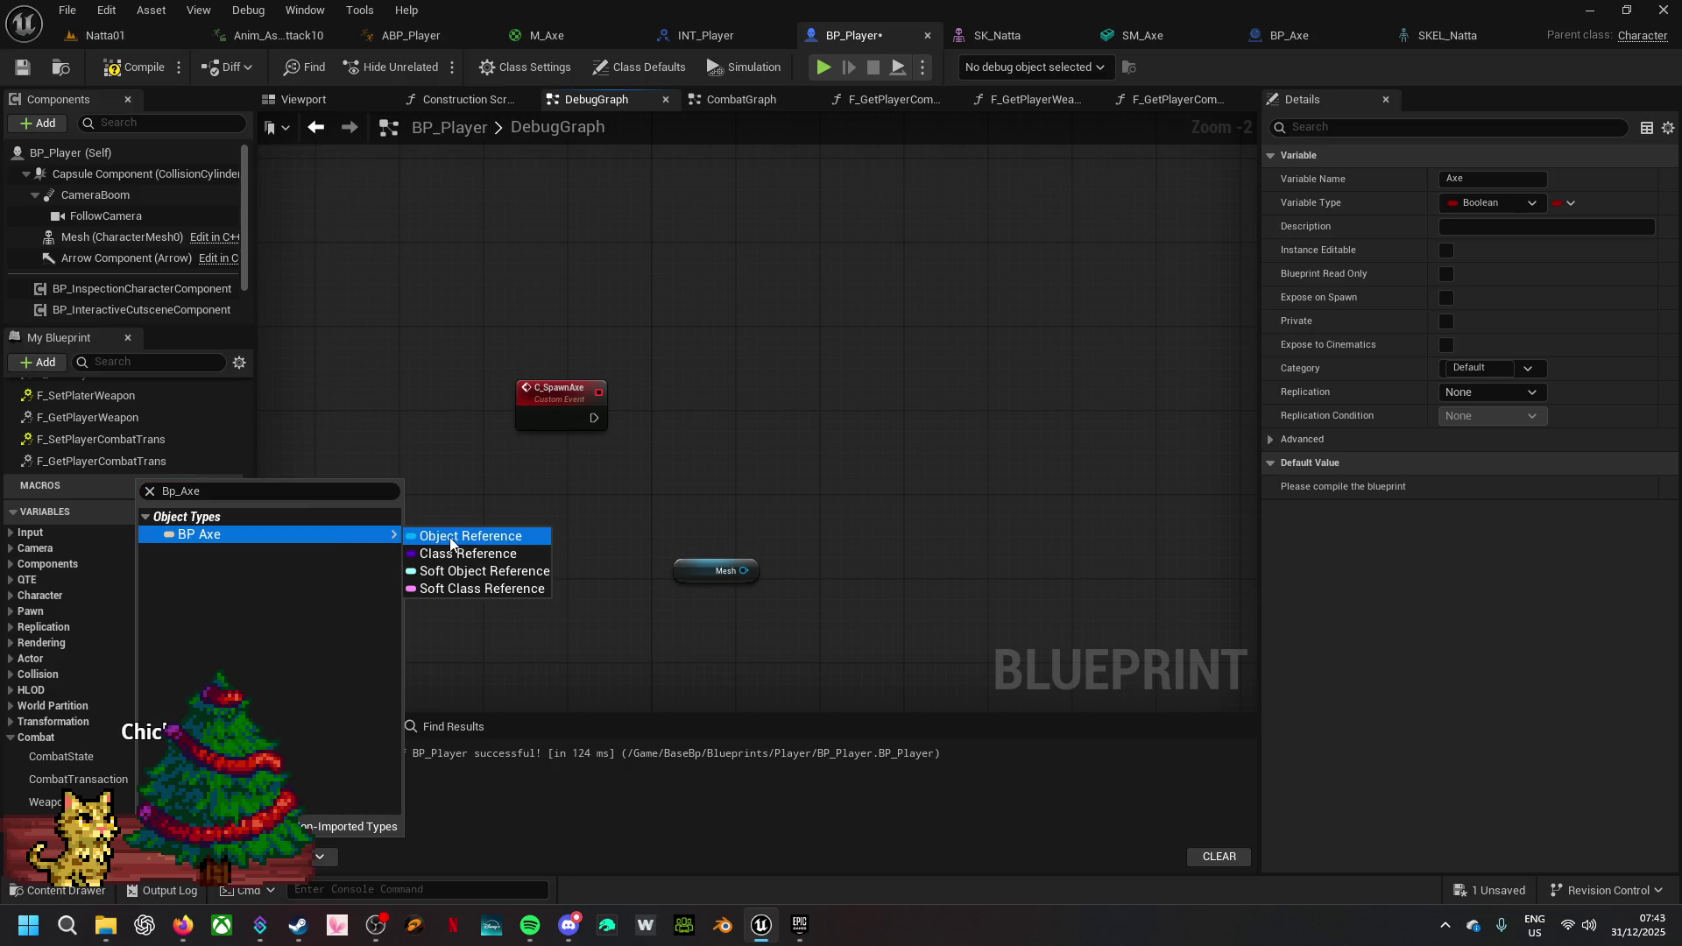
left_click(430, 536)
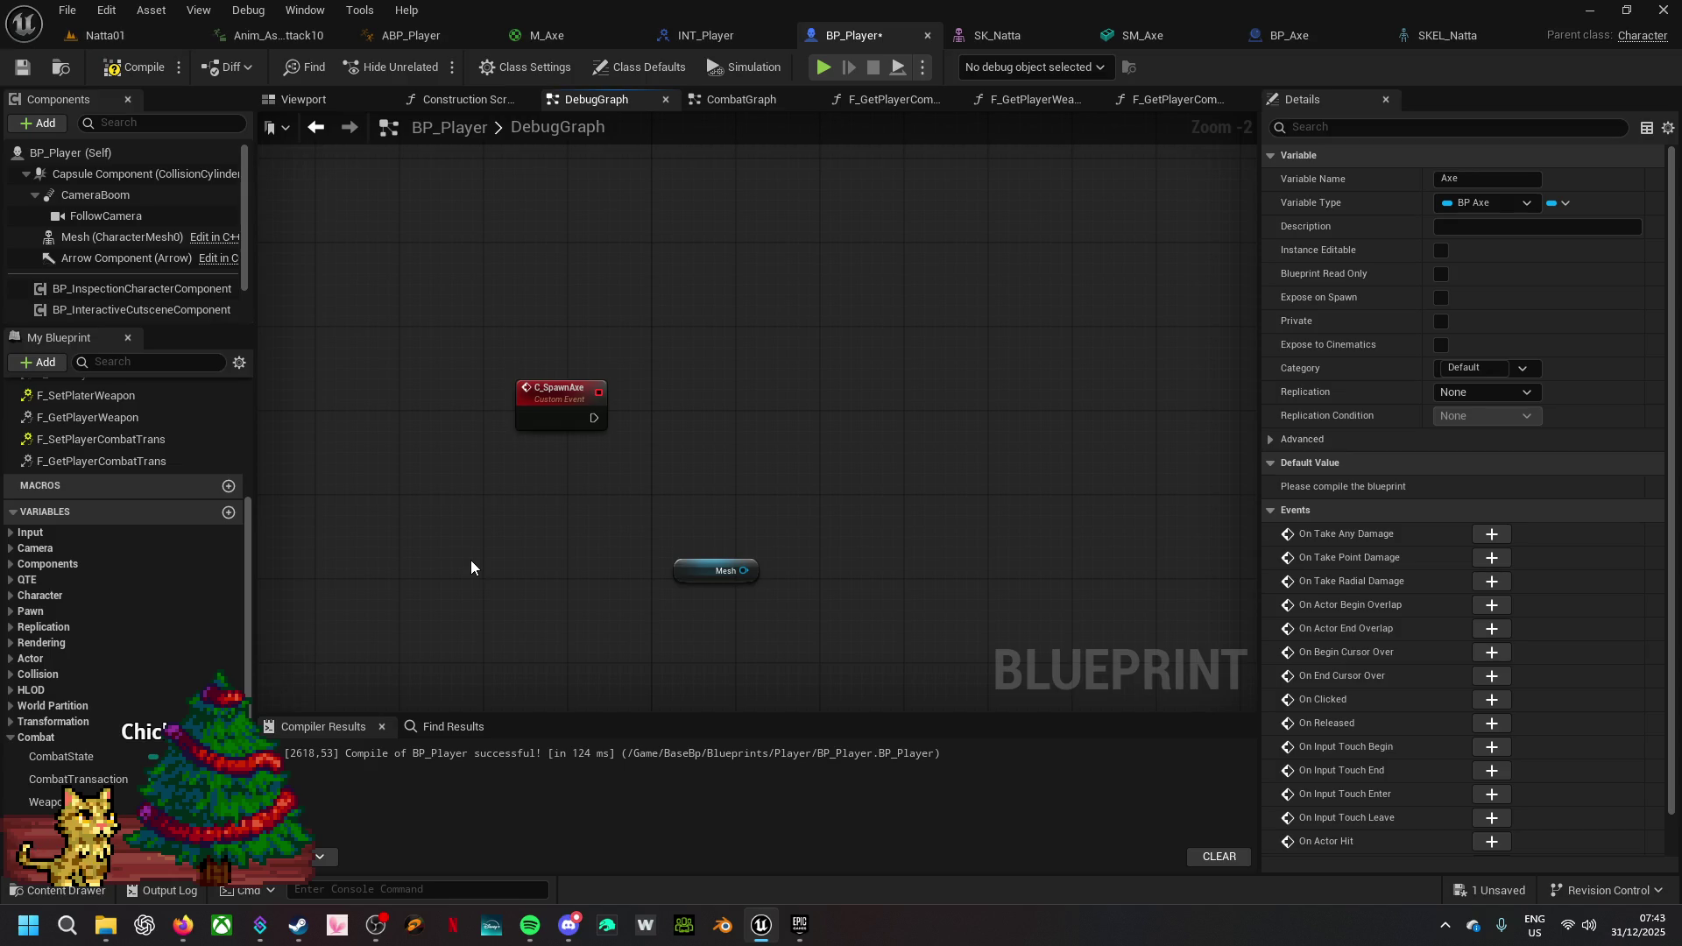
left_click(1526, 203)
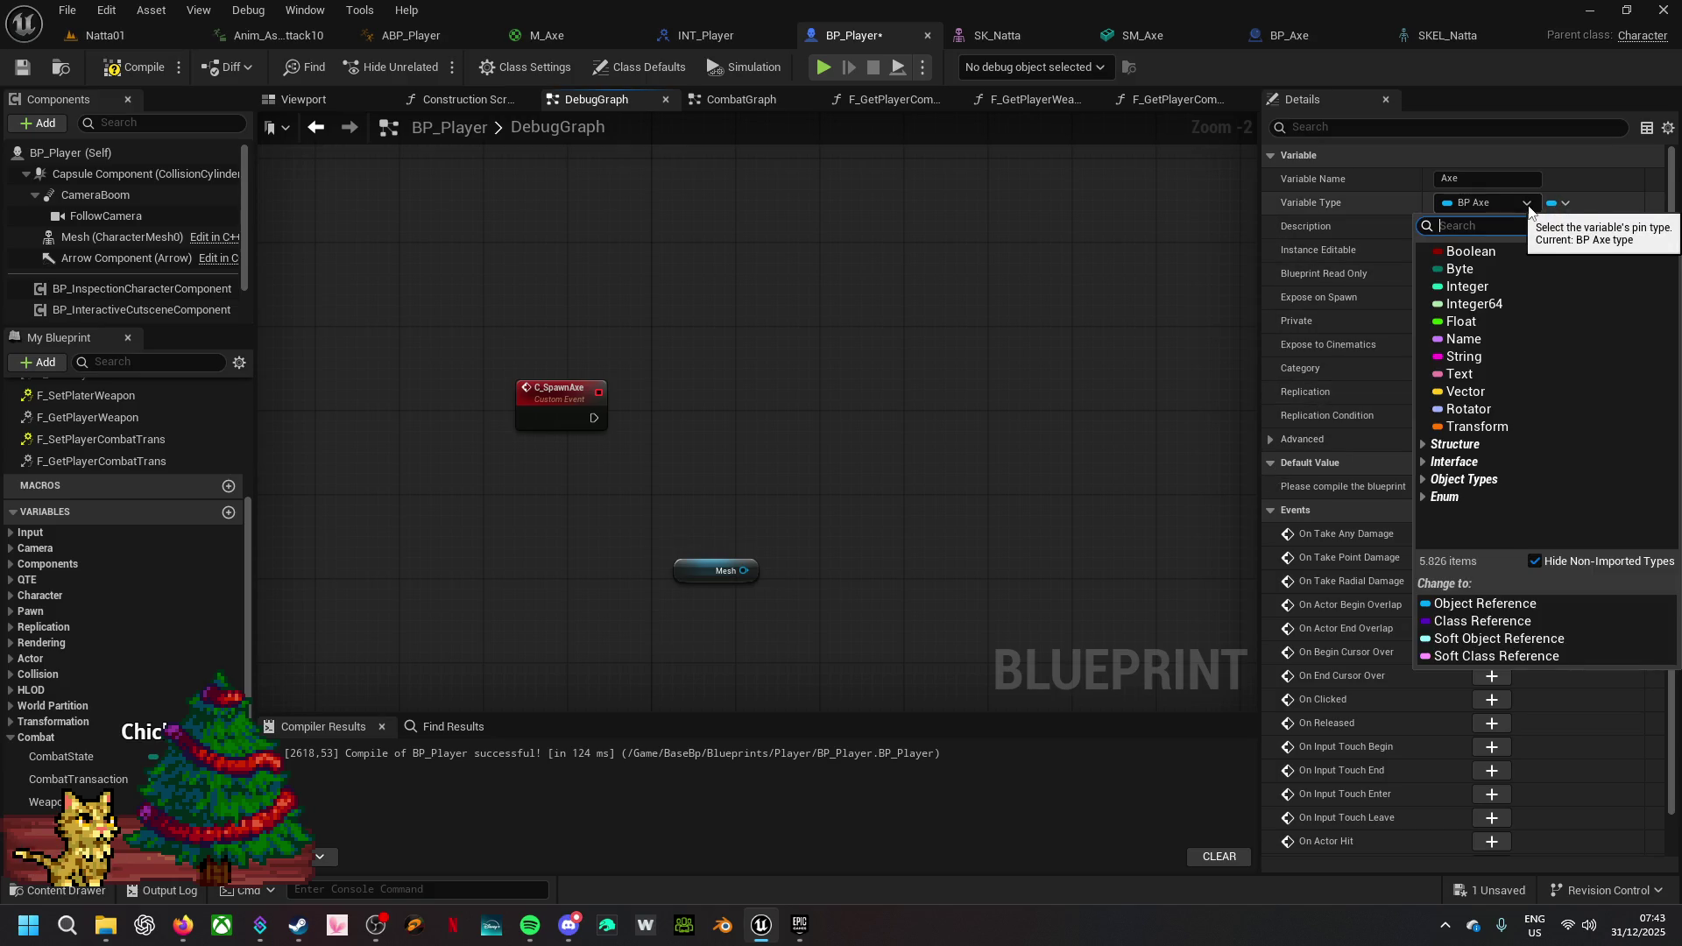
left_click(1508, 628)
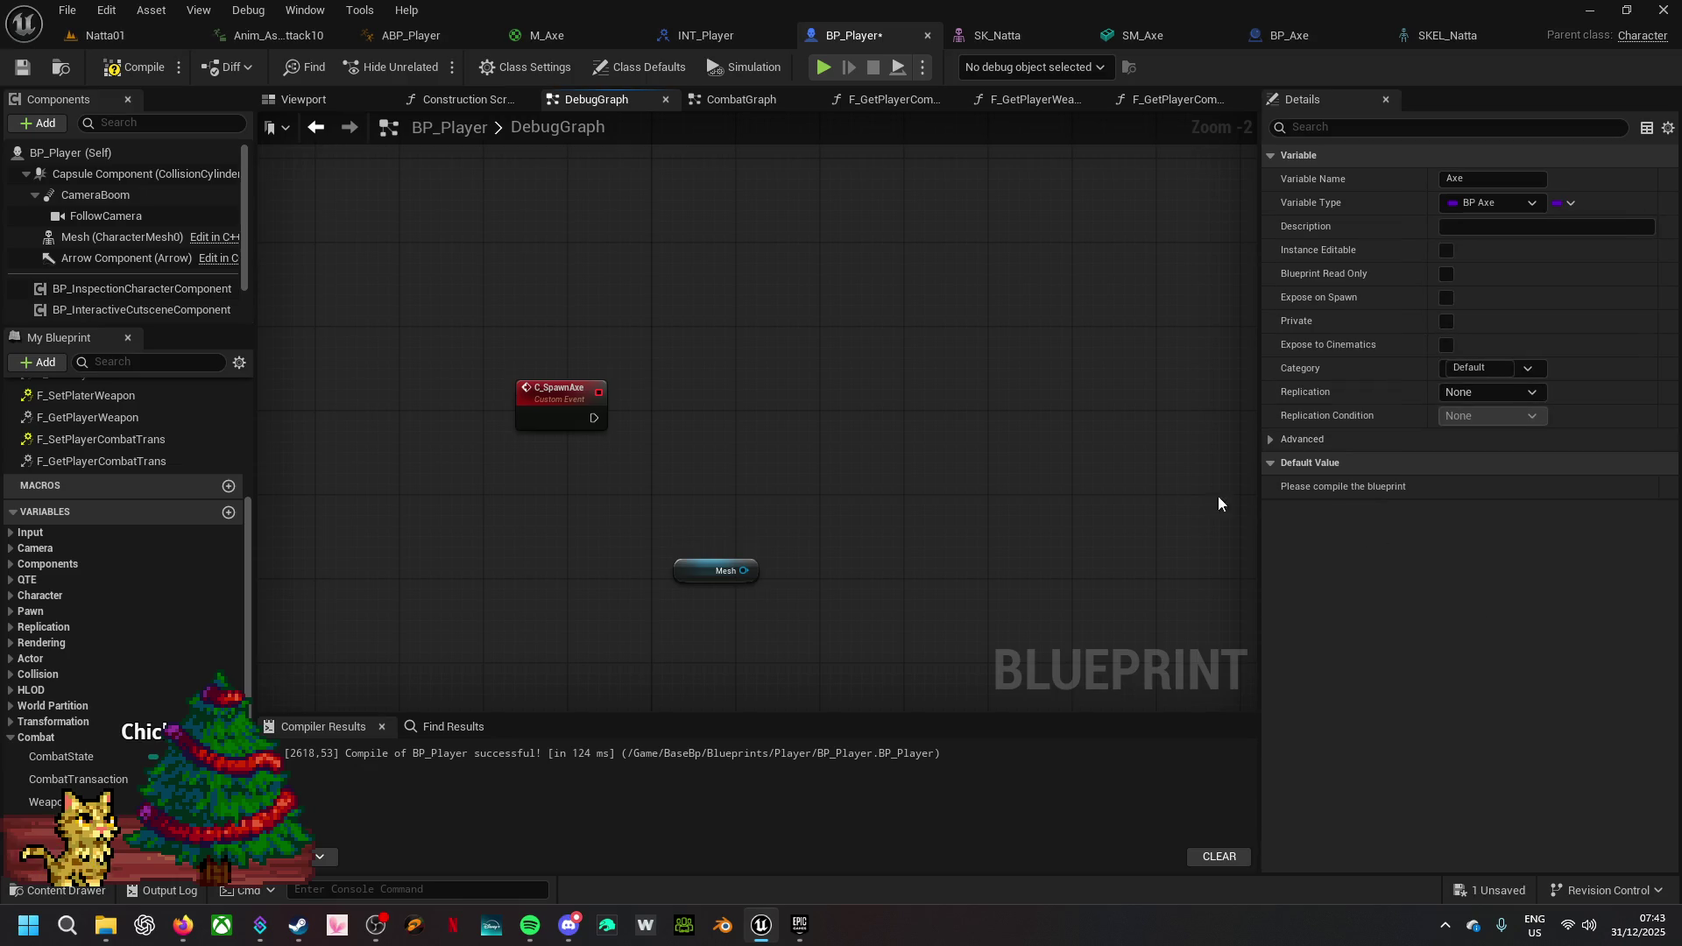
- Compile BP_Player and set the Axe variable's default value to BP_Axe
left_click(139, 70)
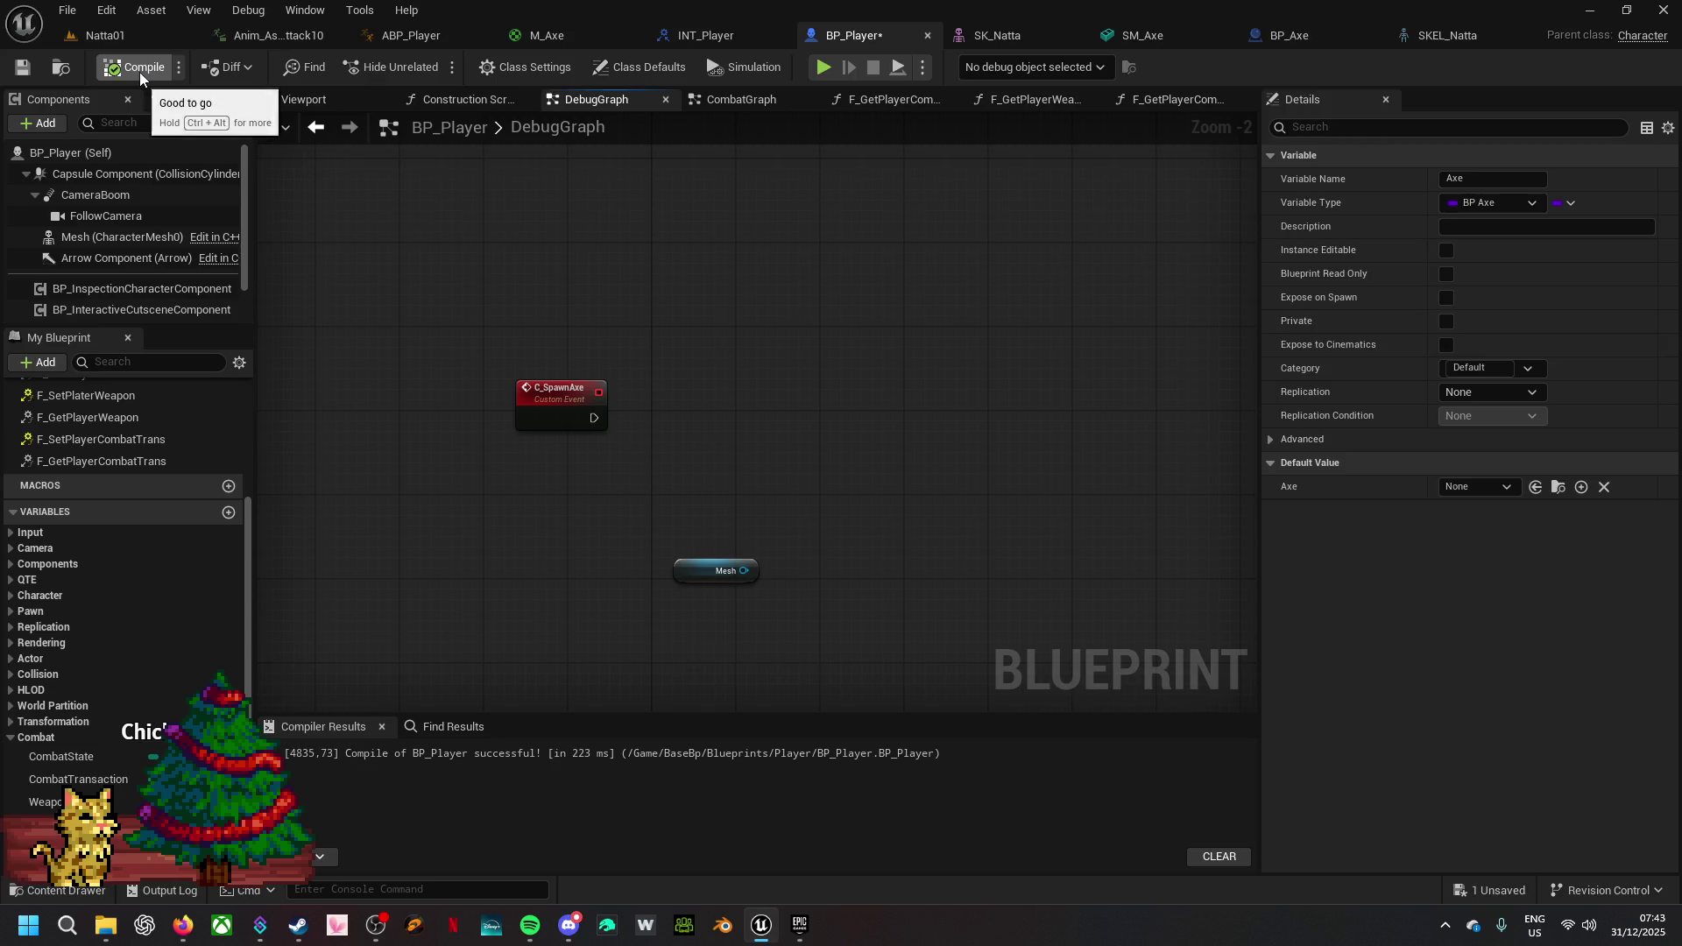
left_click(1506, 487)
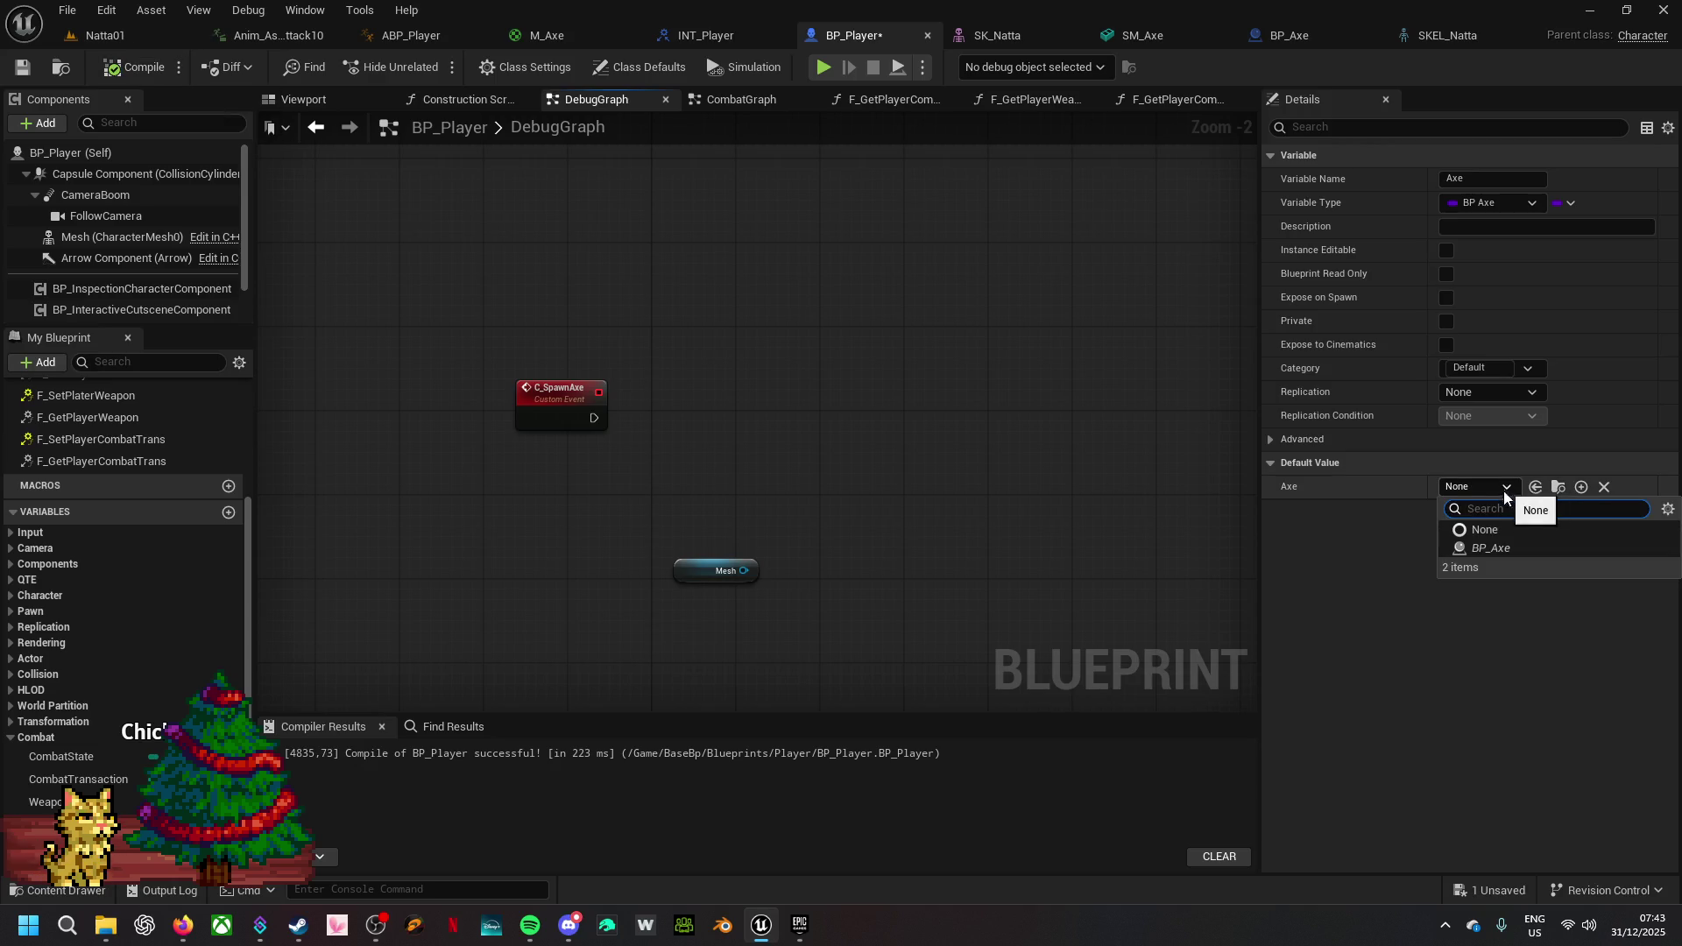
left_click(1503, 548)
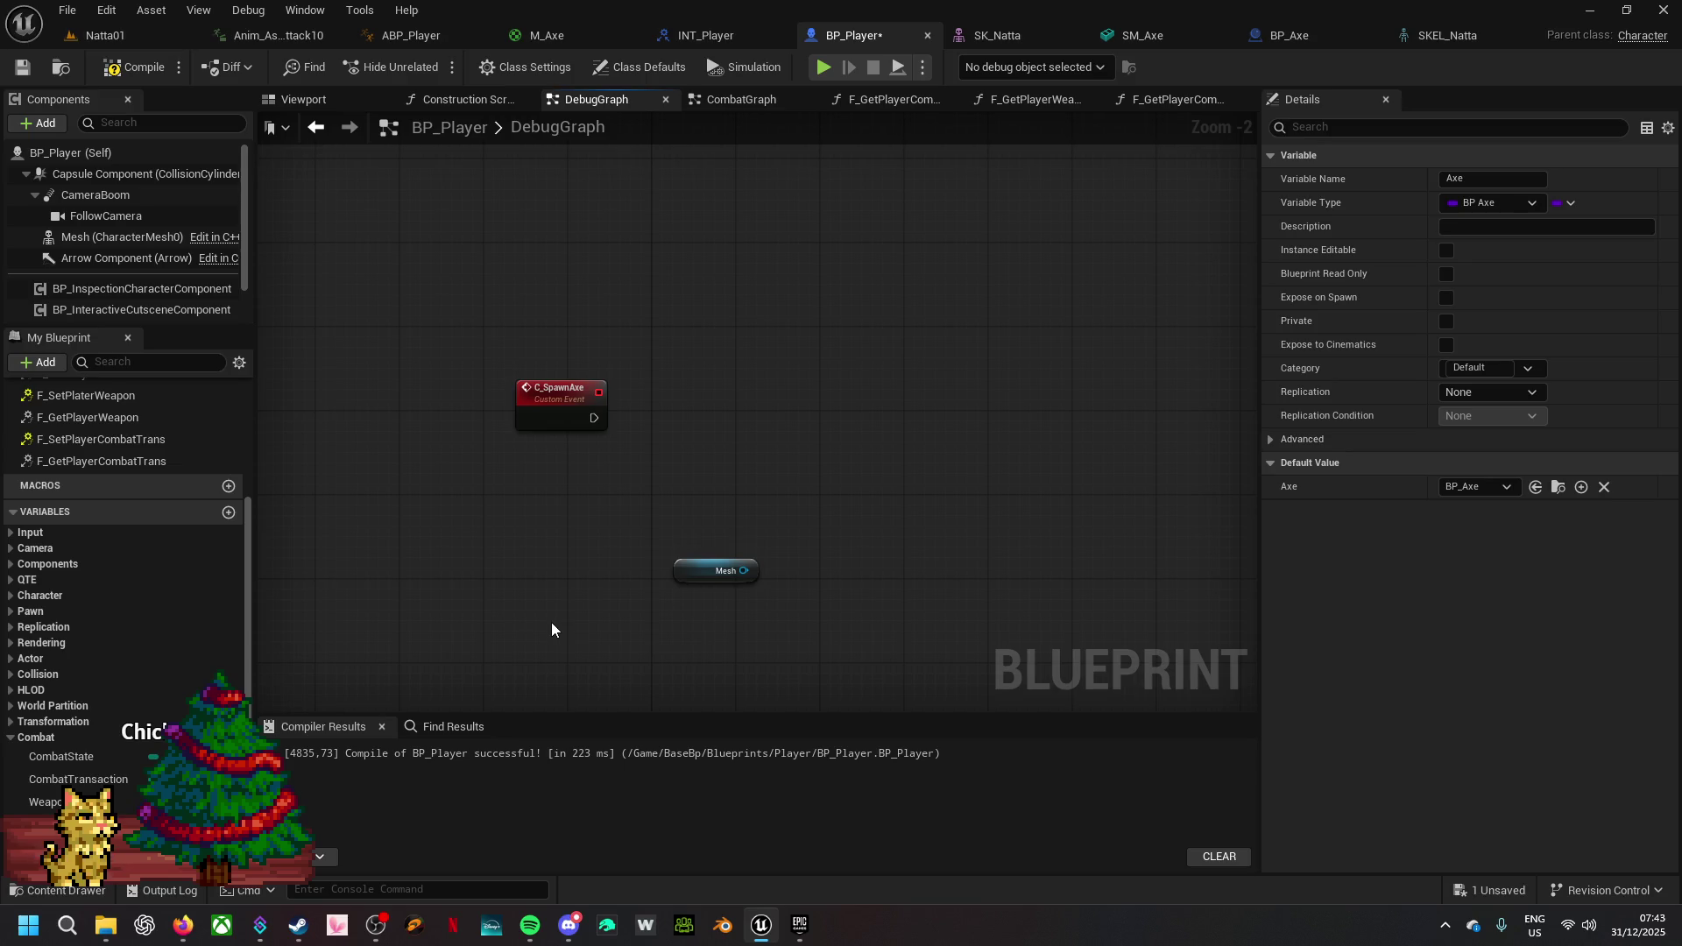
left_click_drag(593, 418, 670, 412)
- Add a Spawn Actor from Class node after C_SpawnAxe and align it with the wire
type("spawn ac")
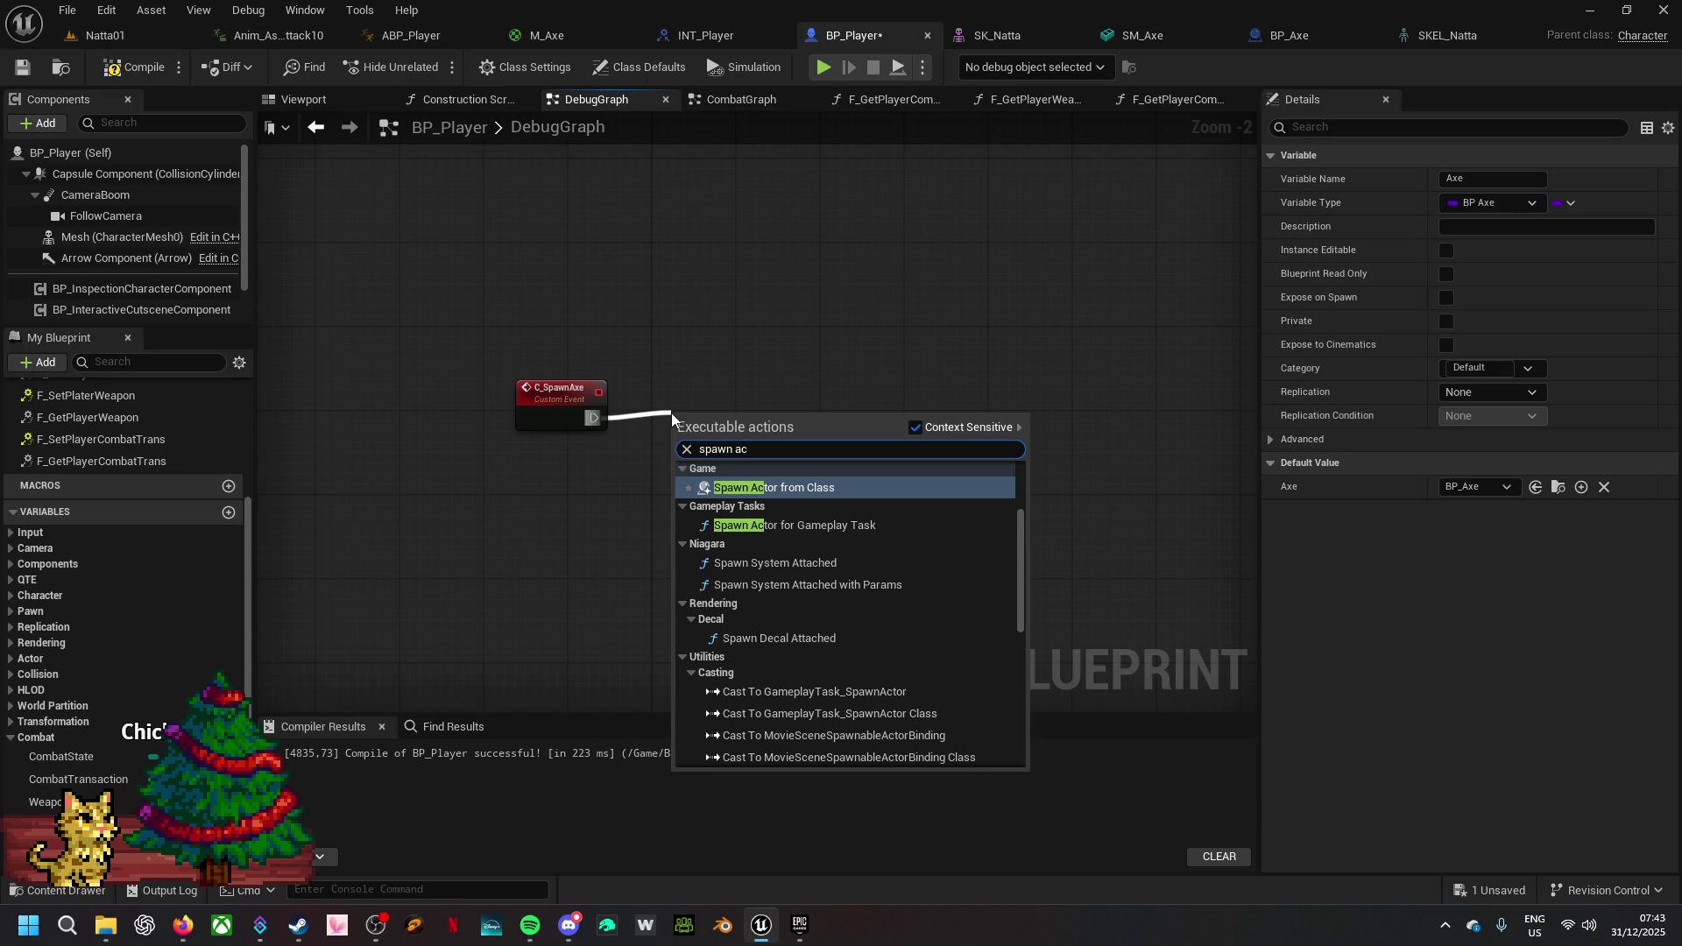
type("tor fr")
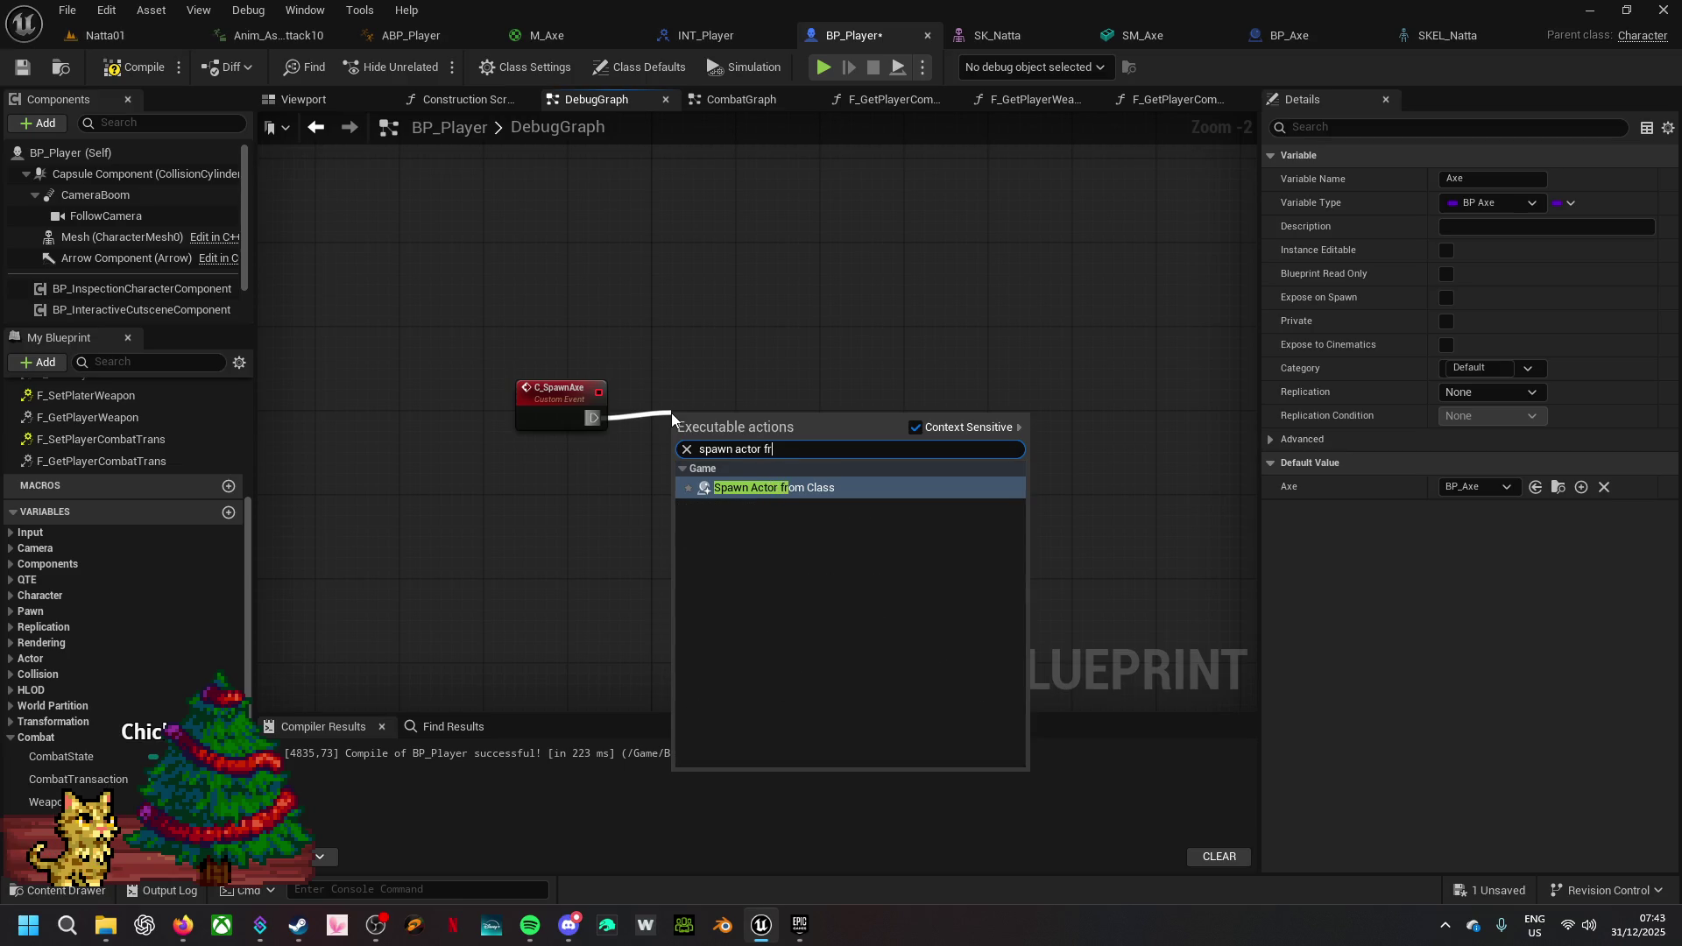
left_click(806, 487)
left_click_drag(790, 449, 787, 414)
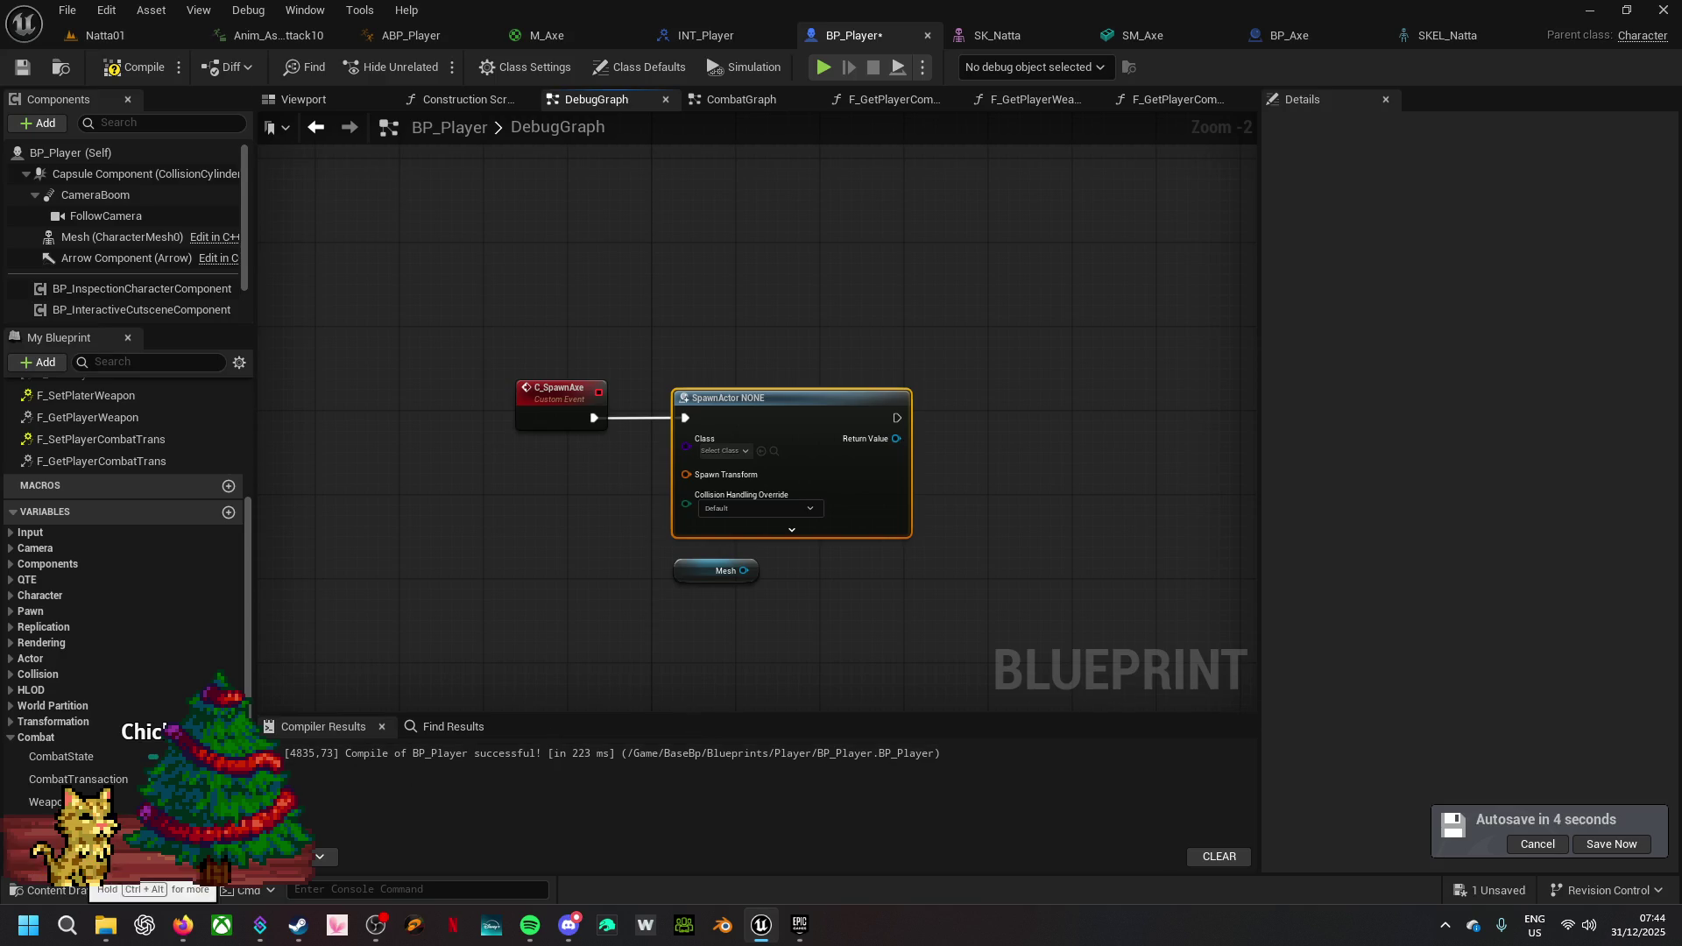
- Put the Axe variable in the Combat category
left_click(52, 824)
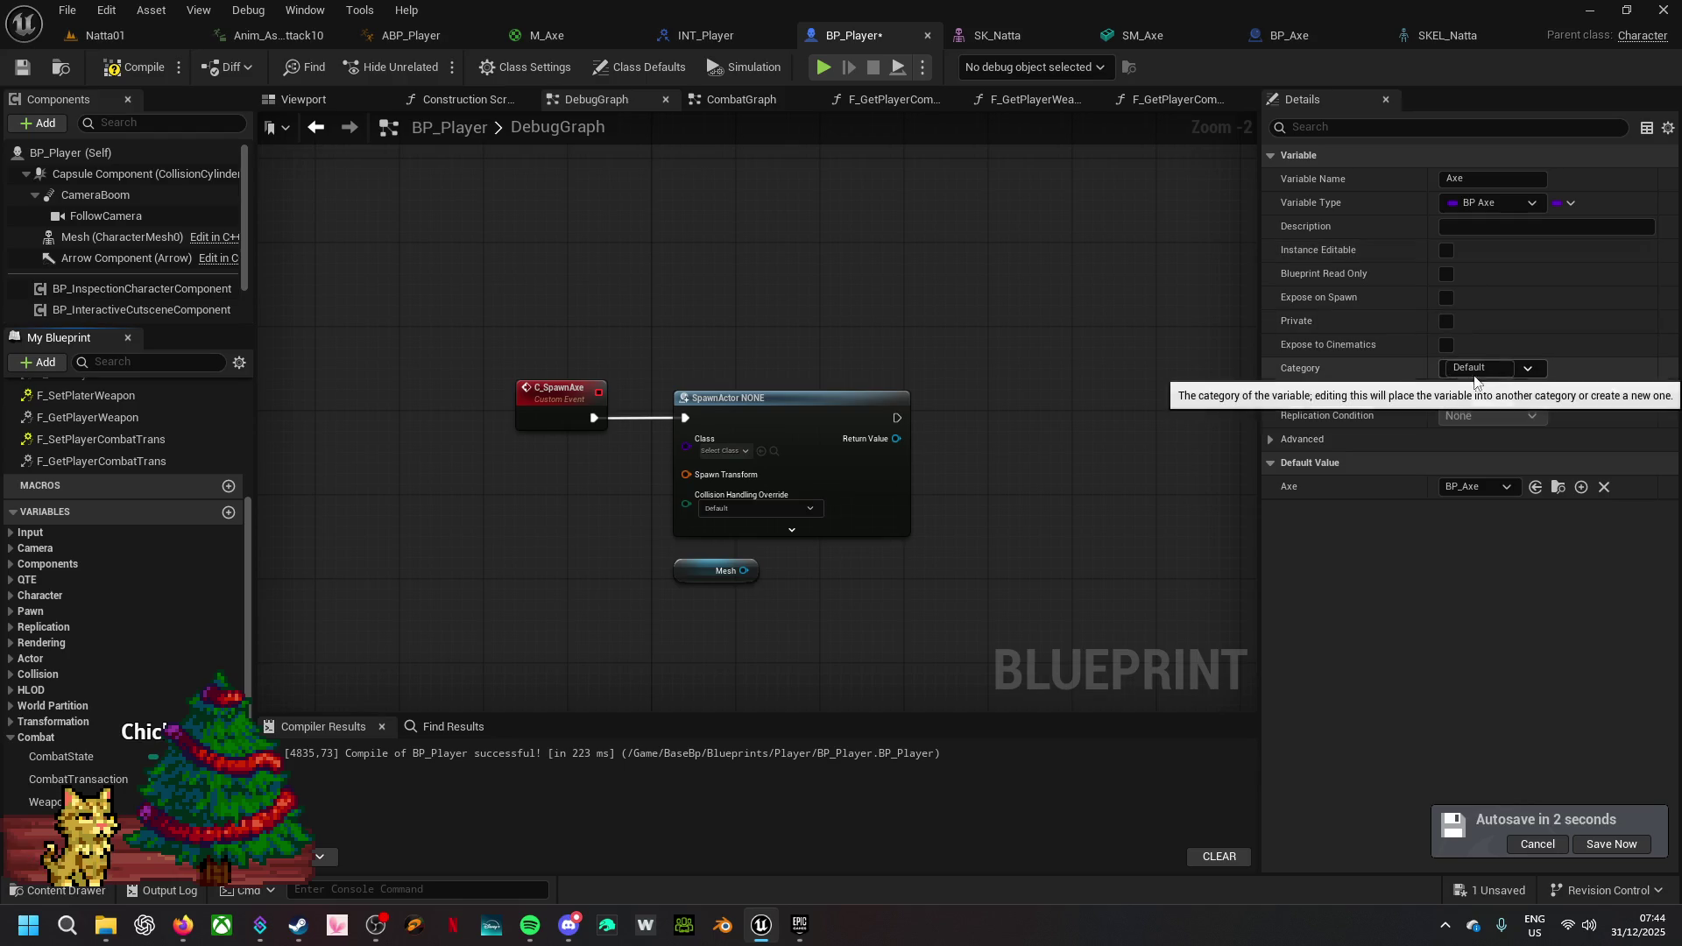
left_click(1528, 368)
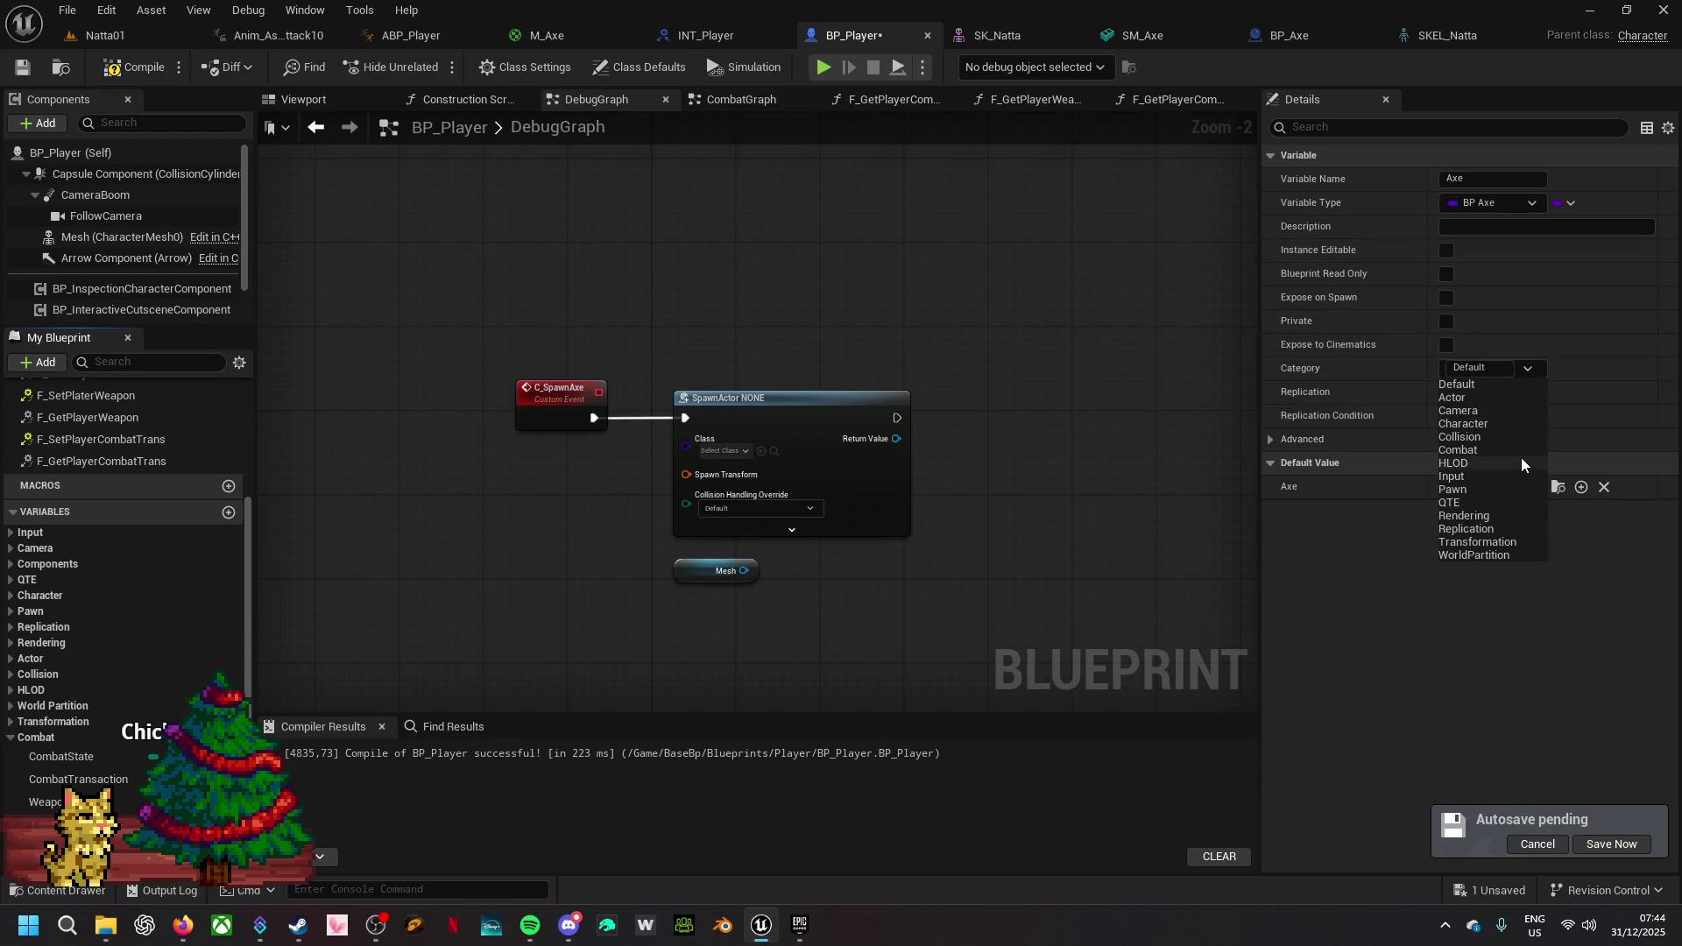
left_click(1466, 451)
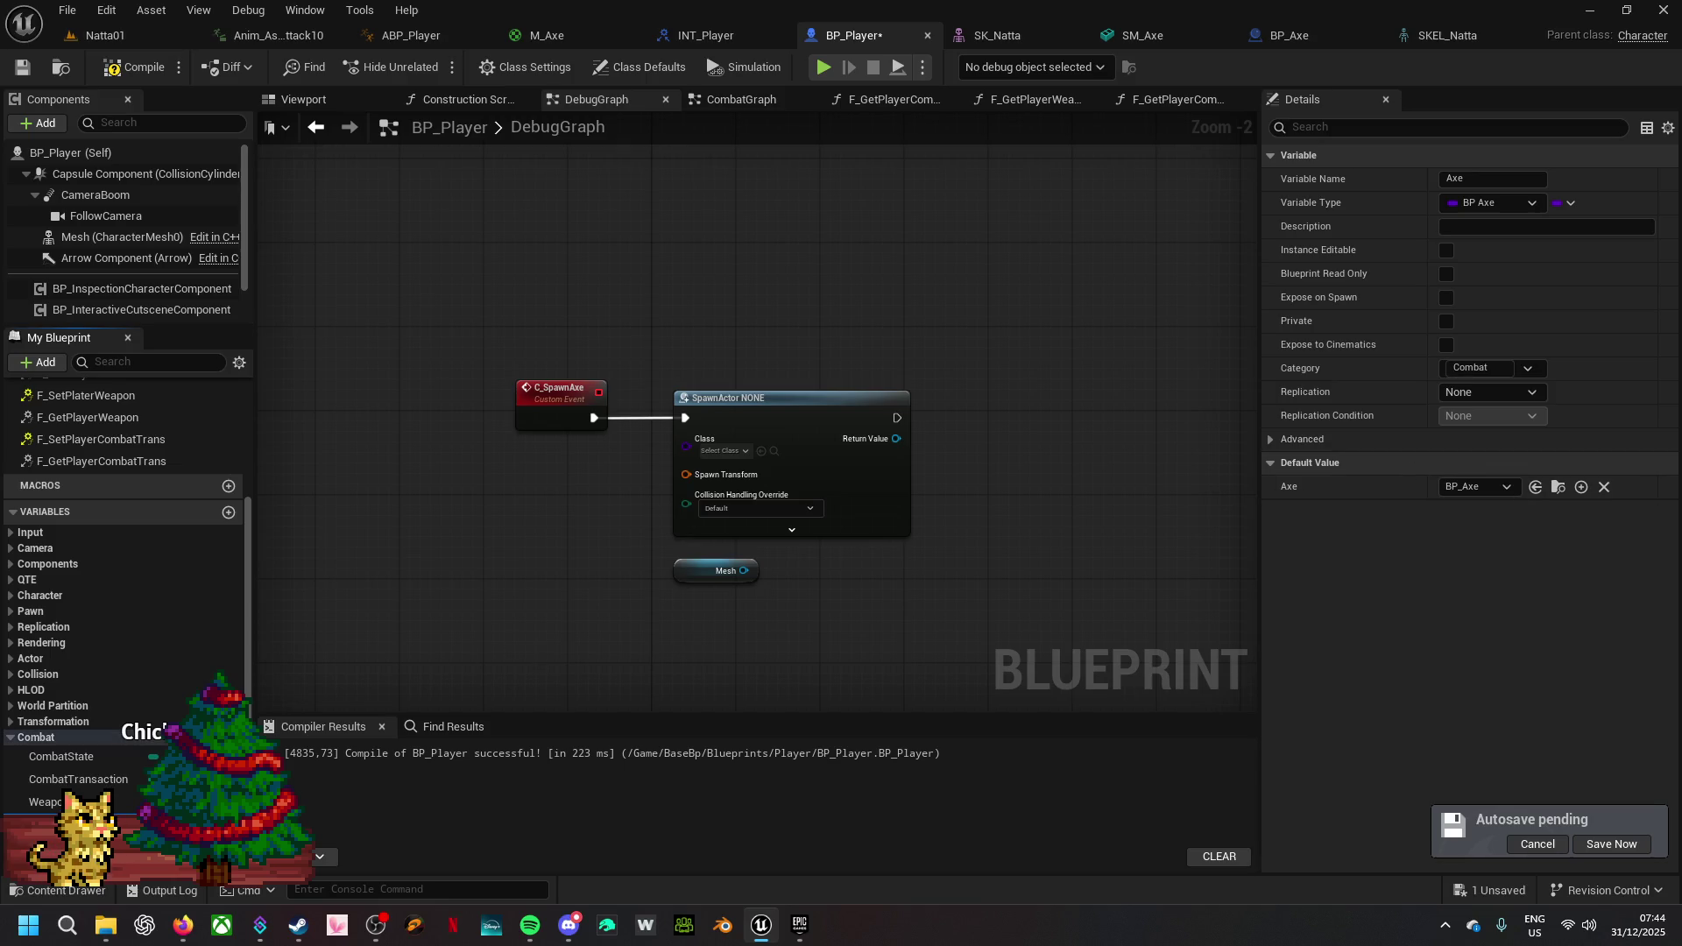
- Insert a validated Axe getter after C_SpawnAxe, feeding SpawnActor's Class pin
mouse_move(43, 823)
left_mouse_down()
mouse_move(393, 634)
mouse_move(506, 465)
mouse_move(511, 481)
left_mouse_up()
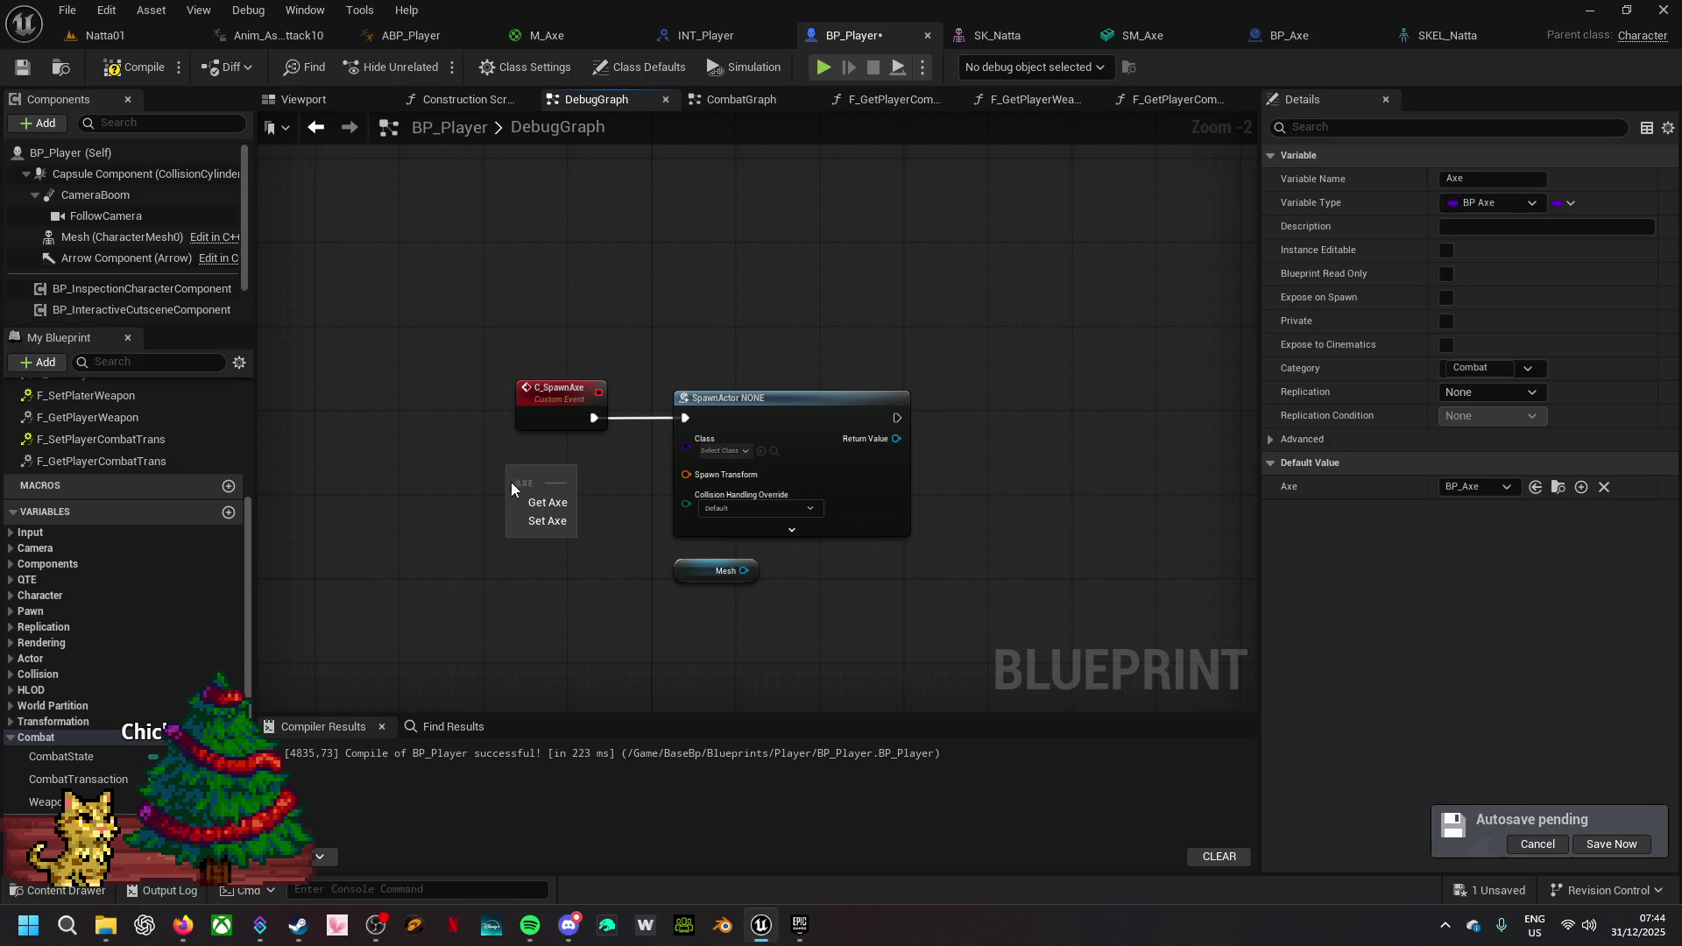
left_click(542, 504)
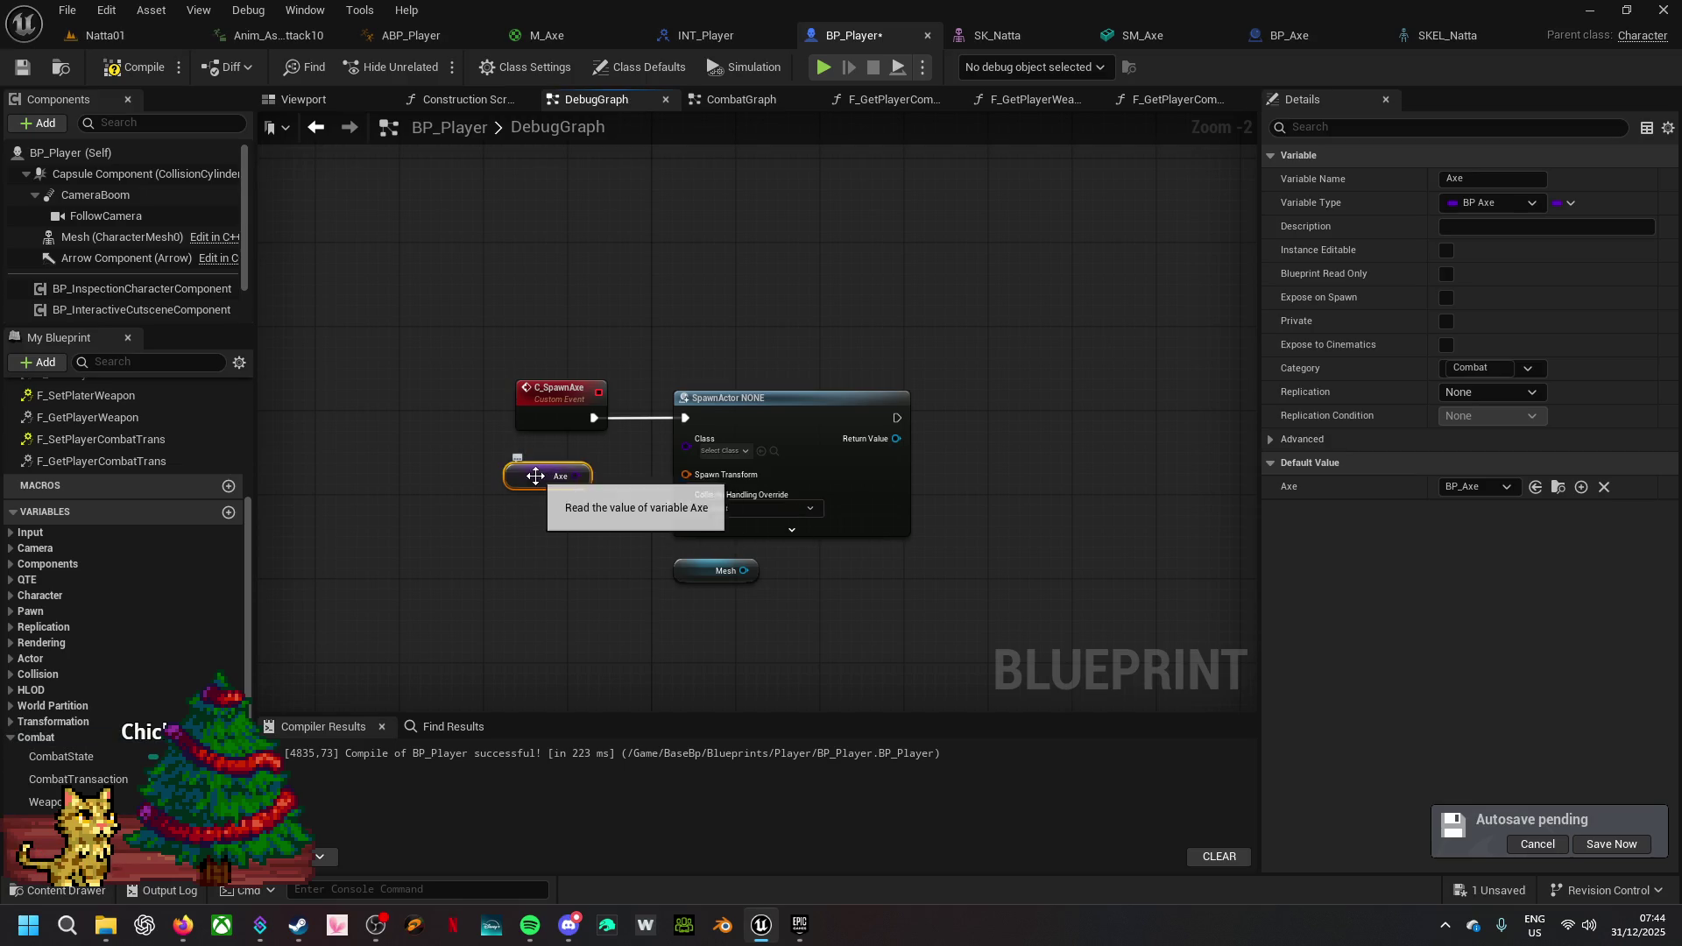
right_click(536, 482)
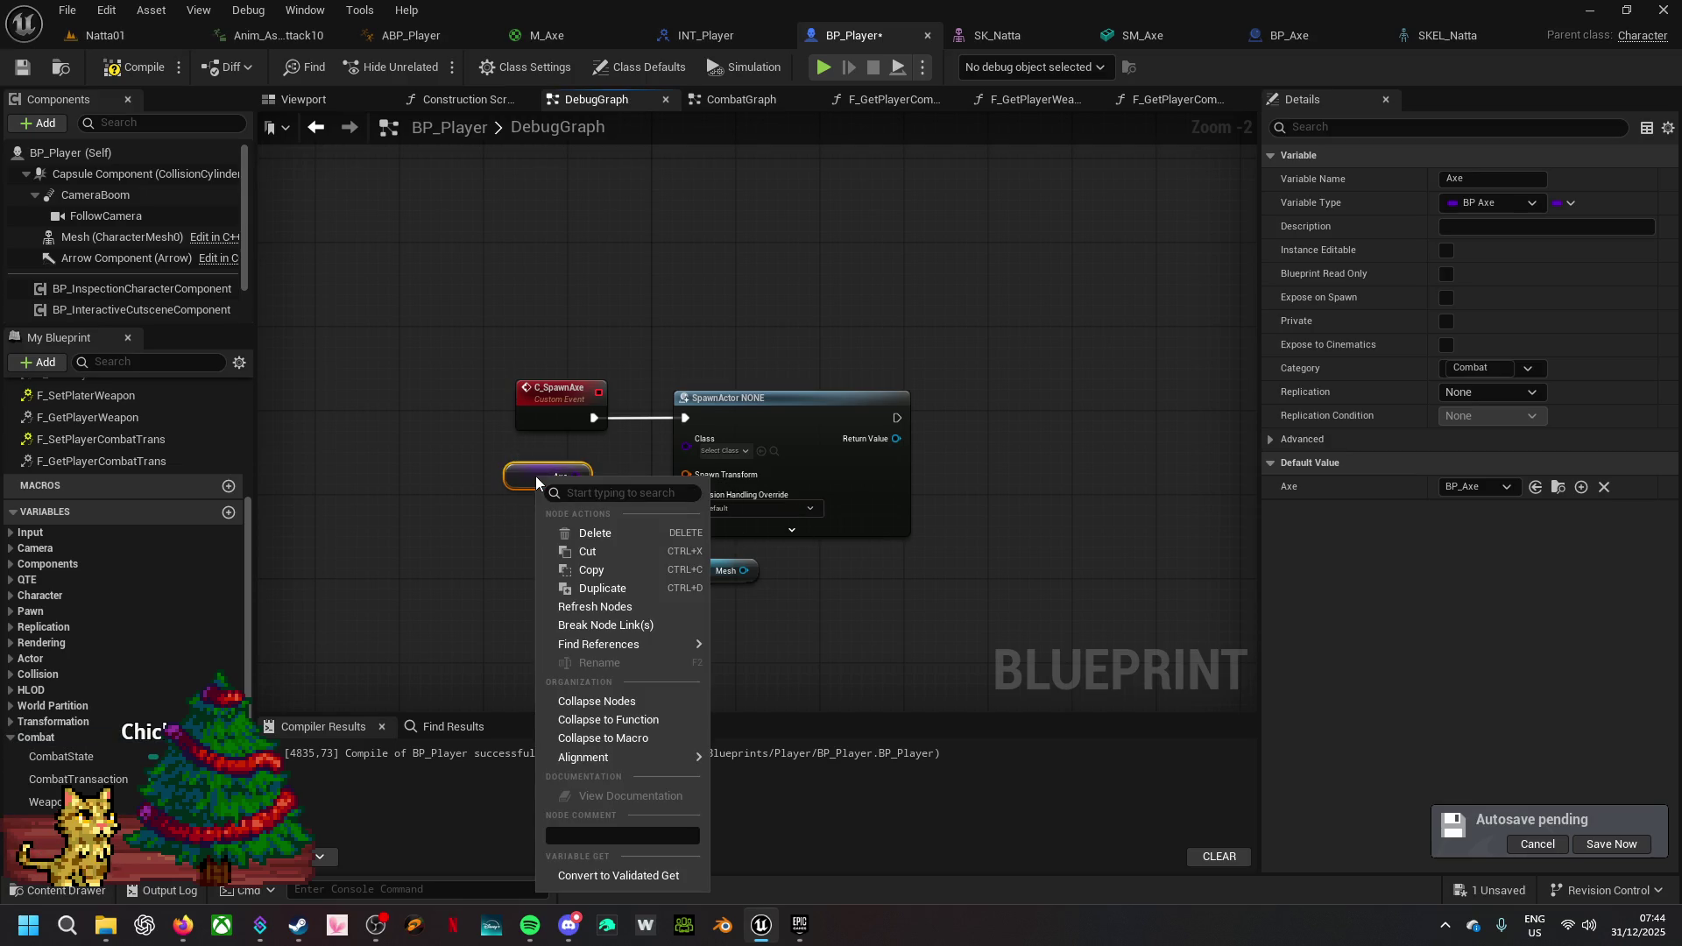
left_click(629, 876)
mouse_move(518, 491)
left_mouse_down()
mouse_move(593, 423)
mouse_move(429, 391)
left_mouse_up()
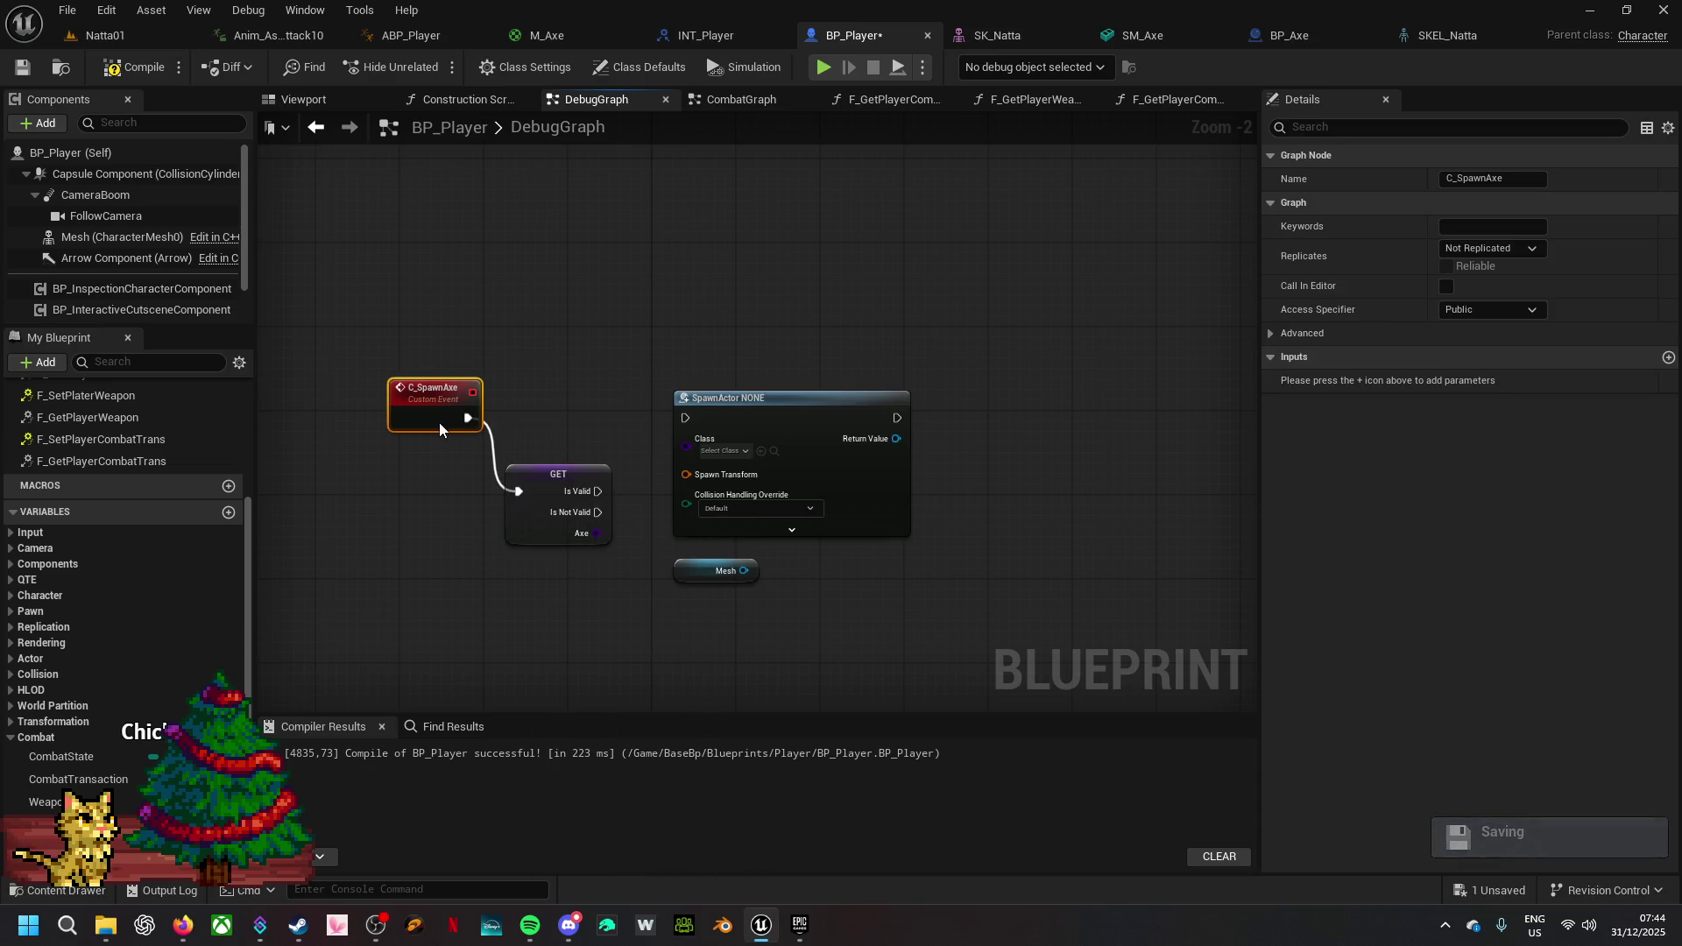
mouse_move(543, 482)
left_mouse_down()
mouse_move(544, 408)
mouse_move(627, 428)
mouse_move(689, 419)
left_mouse_up()
left_click_drag(597, 460, 685, 445)
- Set SpawnActor's collision handling override to Always Spawn, Ignore Collisions
scroll(654, 549, "up", 2)
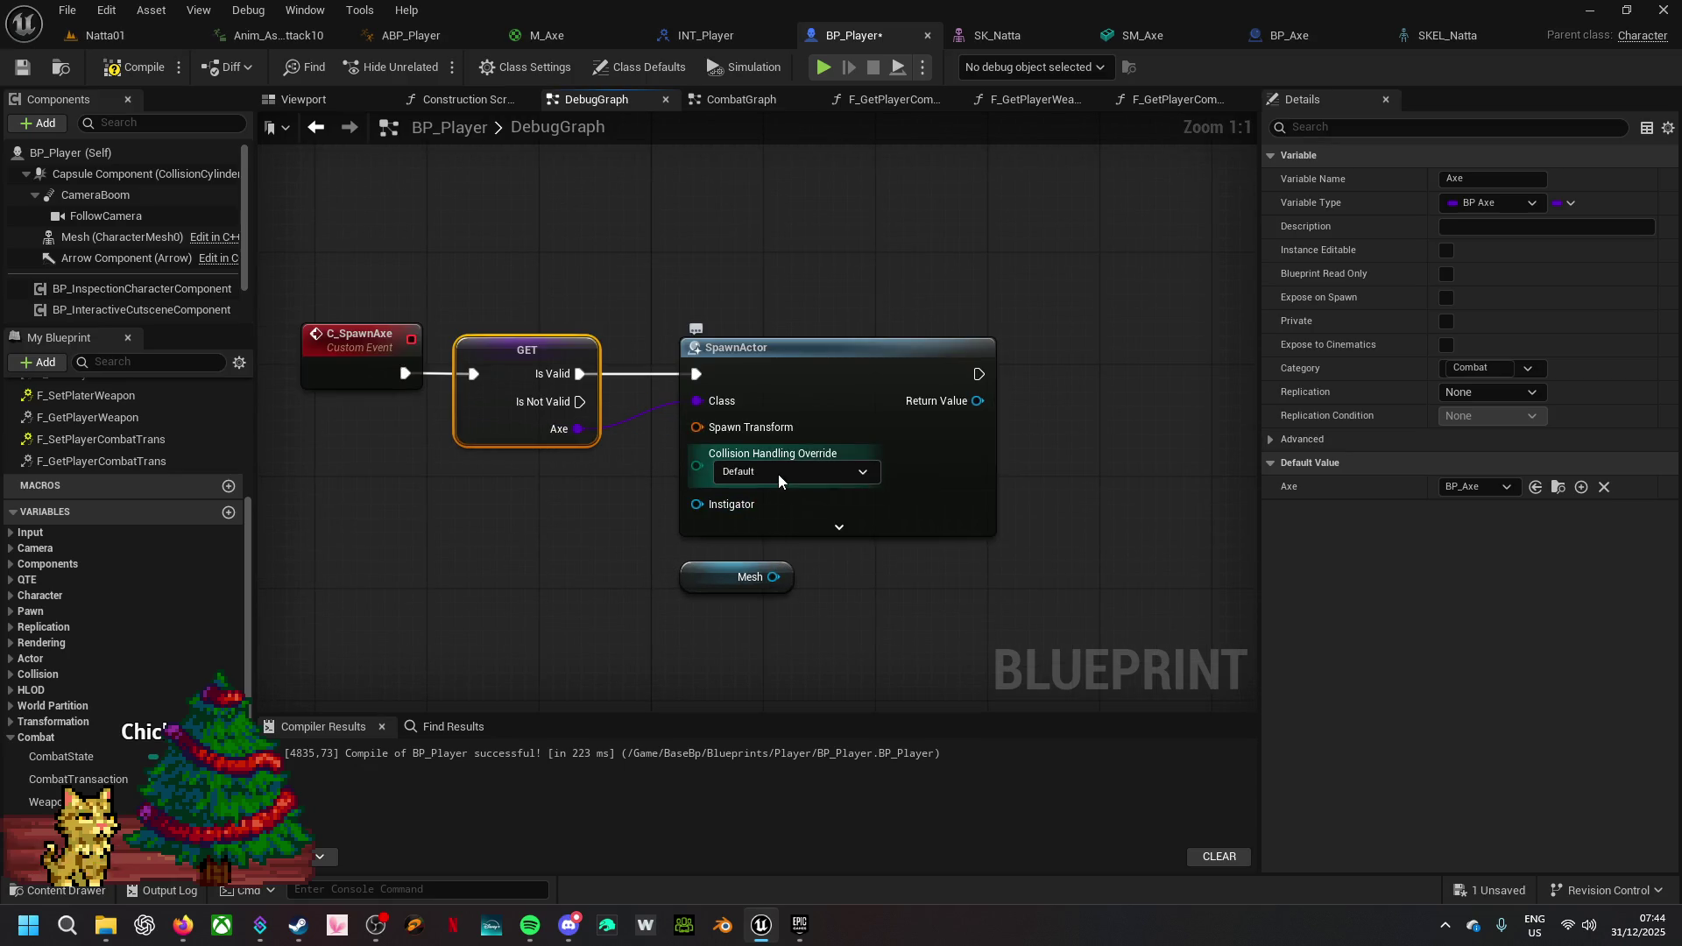
left_click(779, 473)
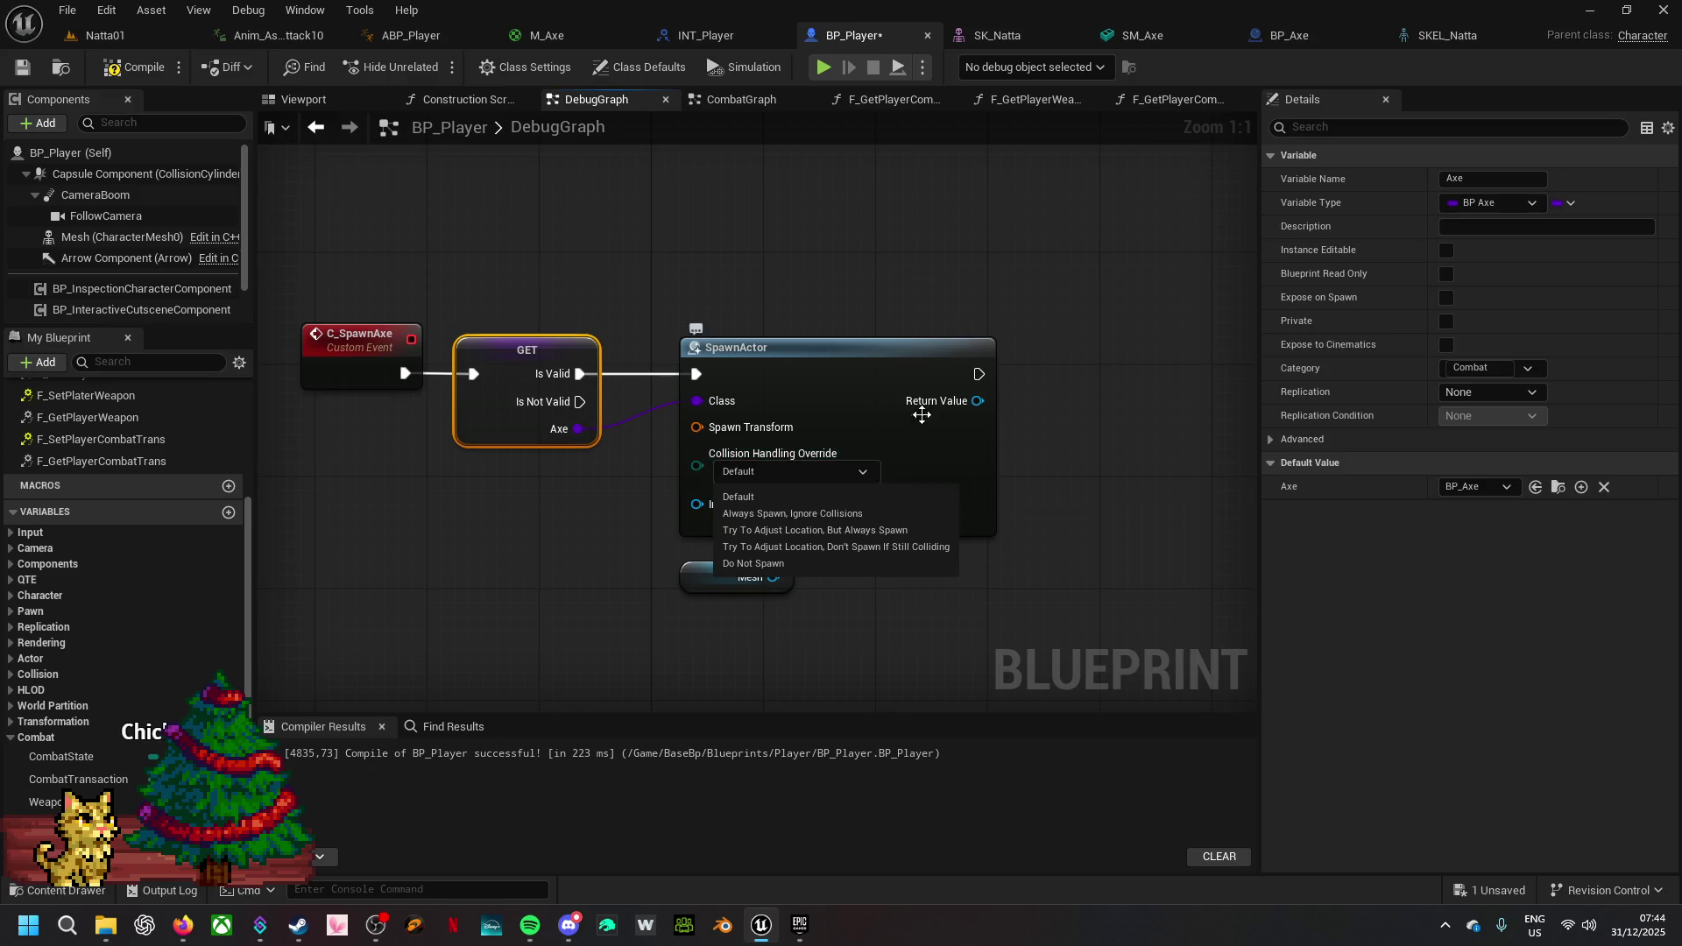
left_click(866, 518)
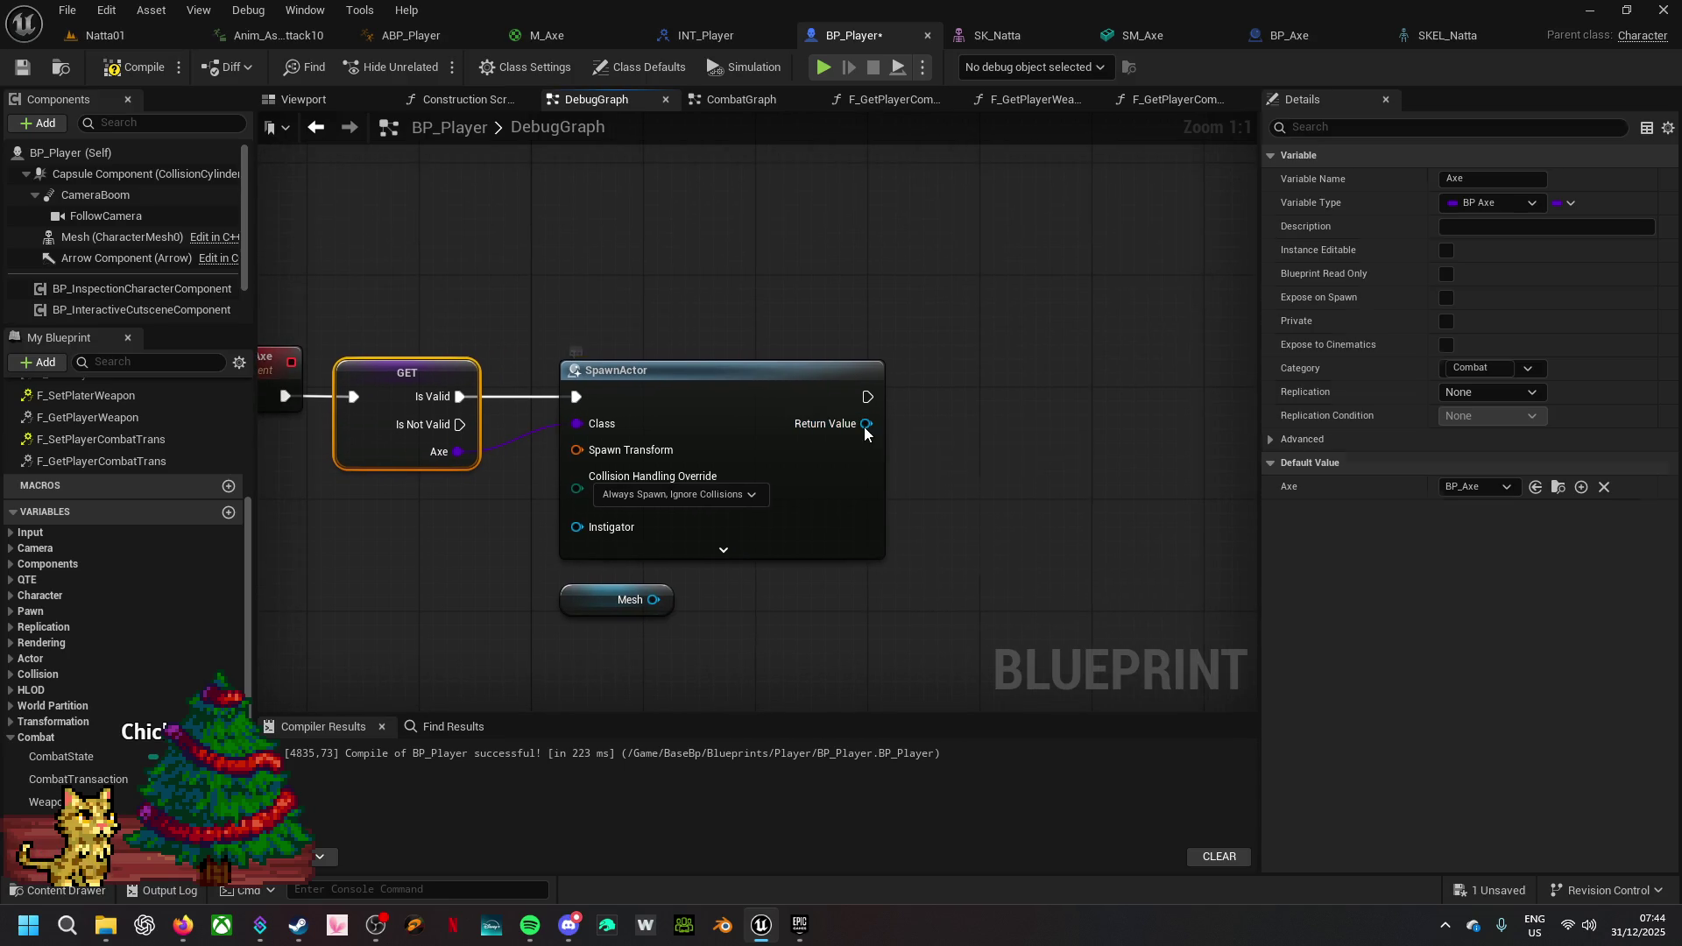
- Promote SpawnActor's Return Value to a new Axe variable, renaming the class variable AxeClass
right_click(874, 425)
left_click(935, 484)
type("Ax")
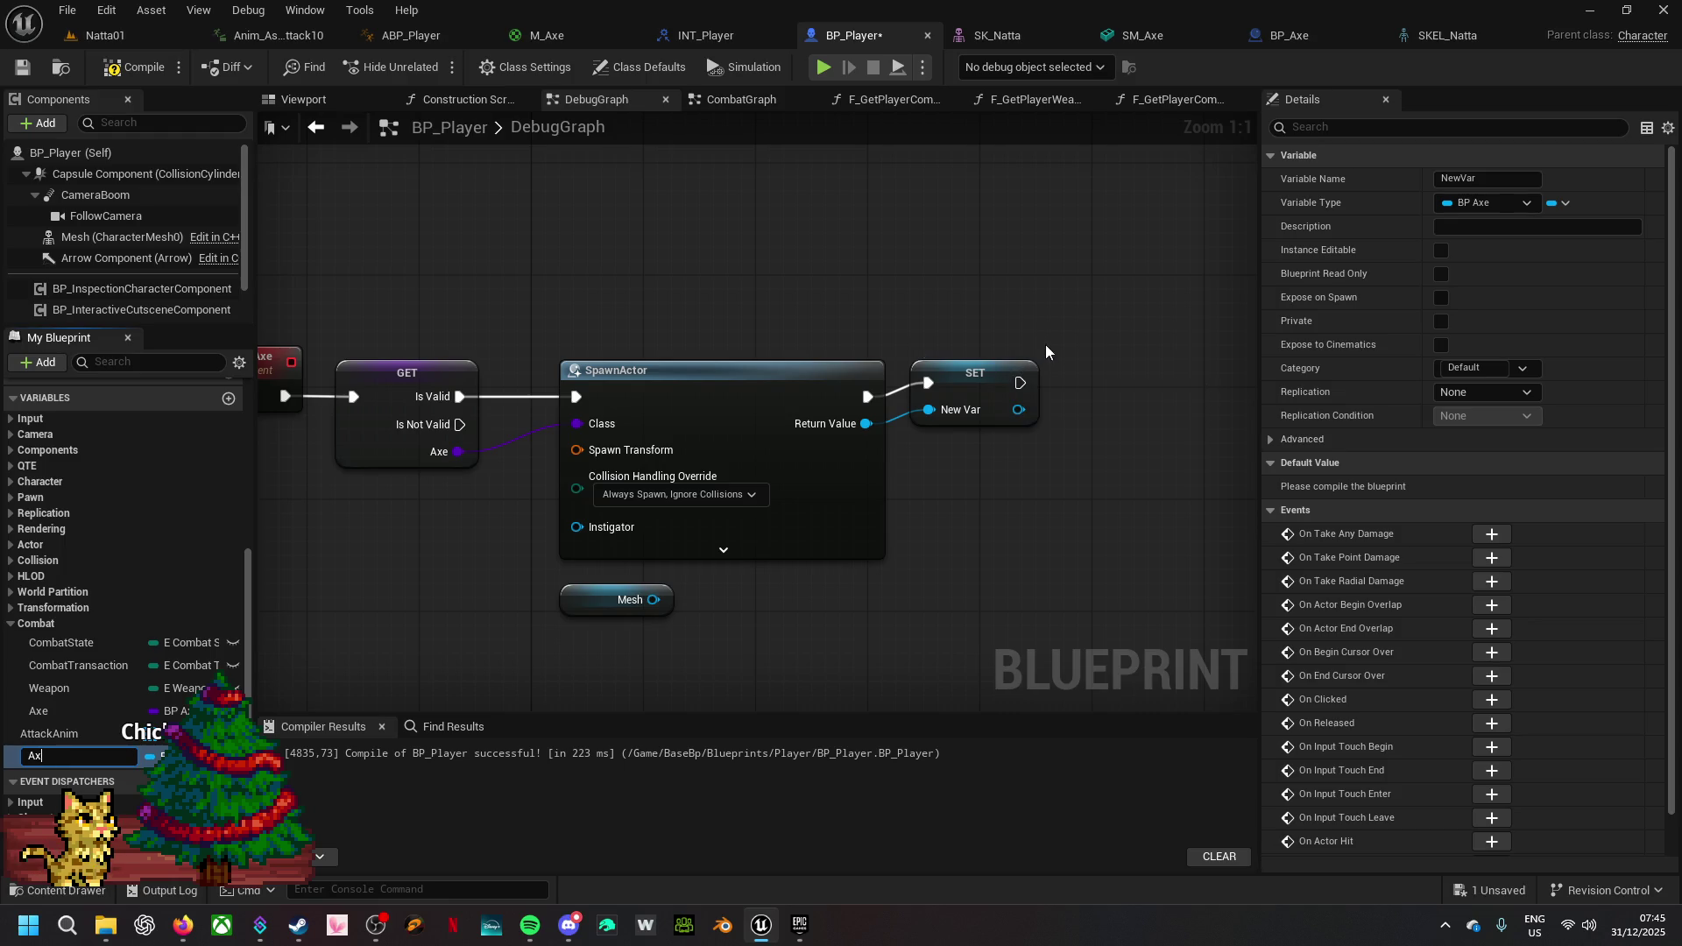
left_click(379, 440)
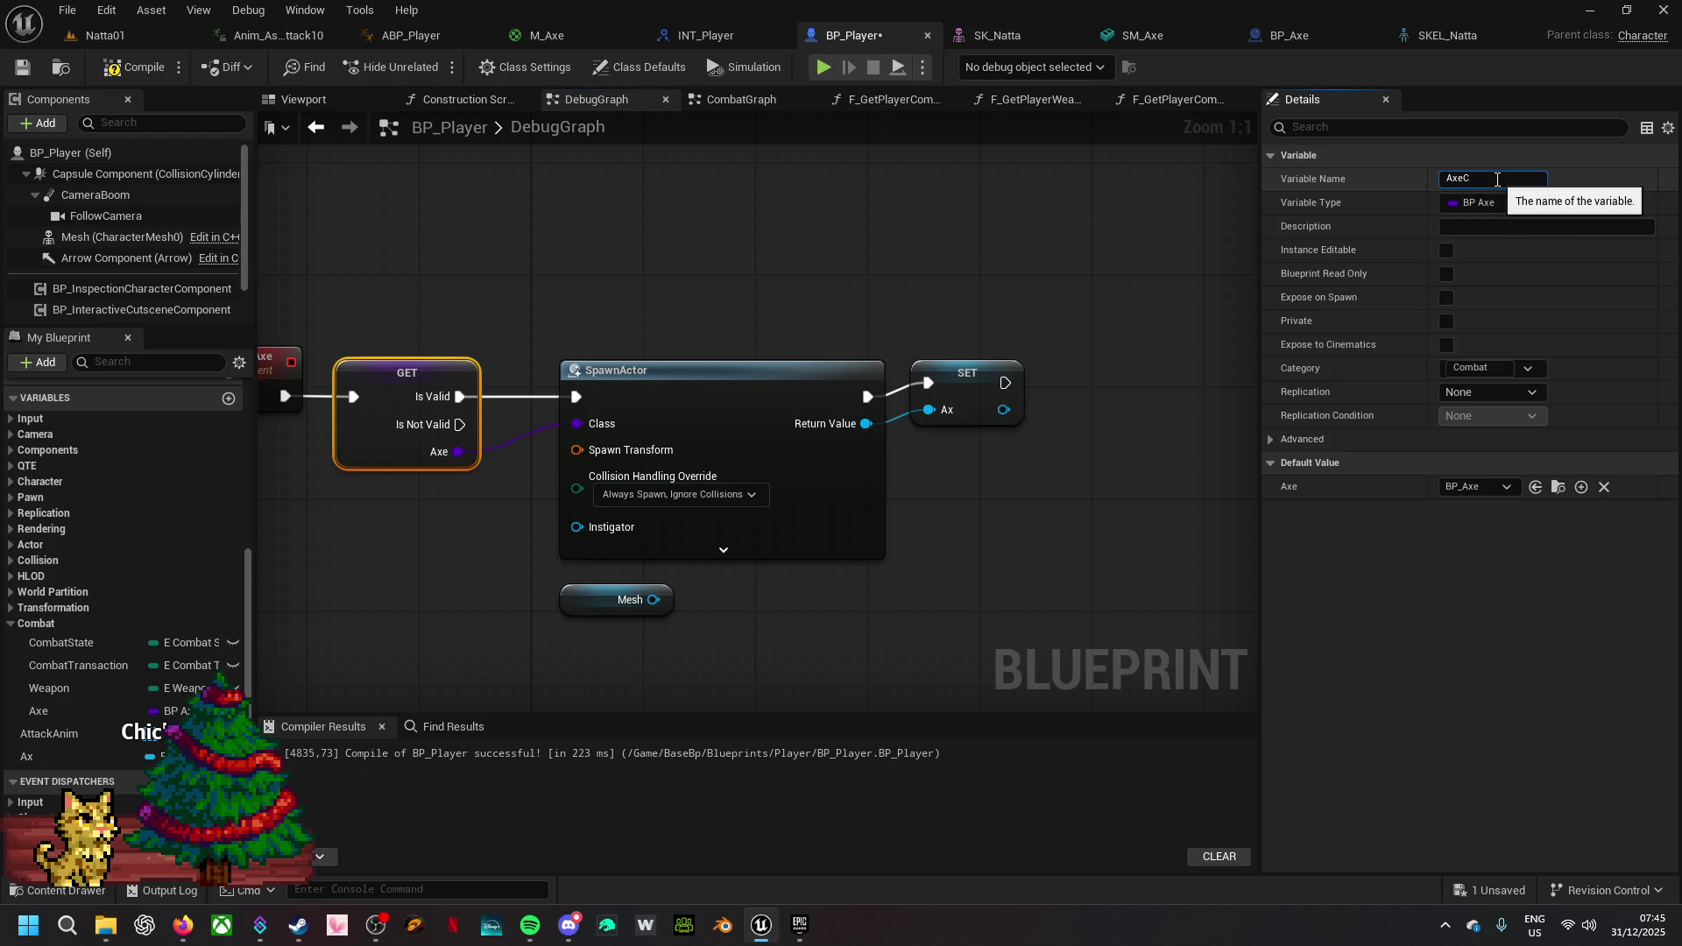
type("lass")
key("Return")
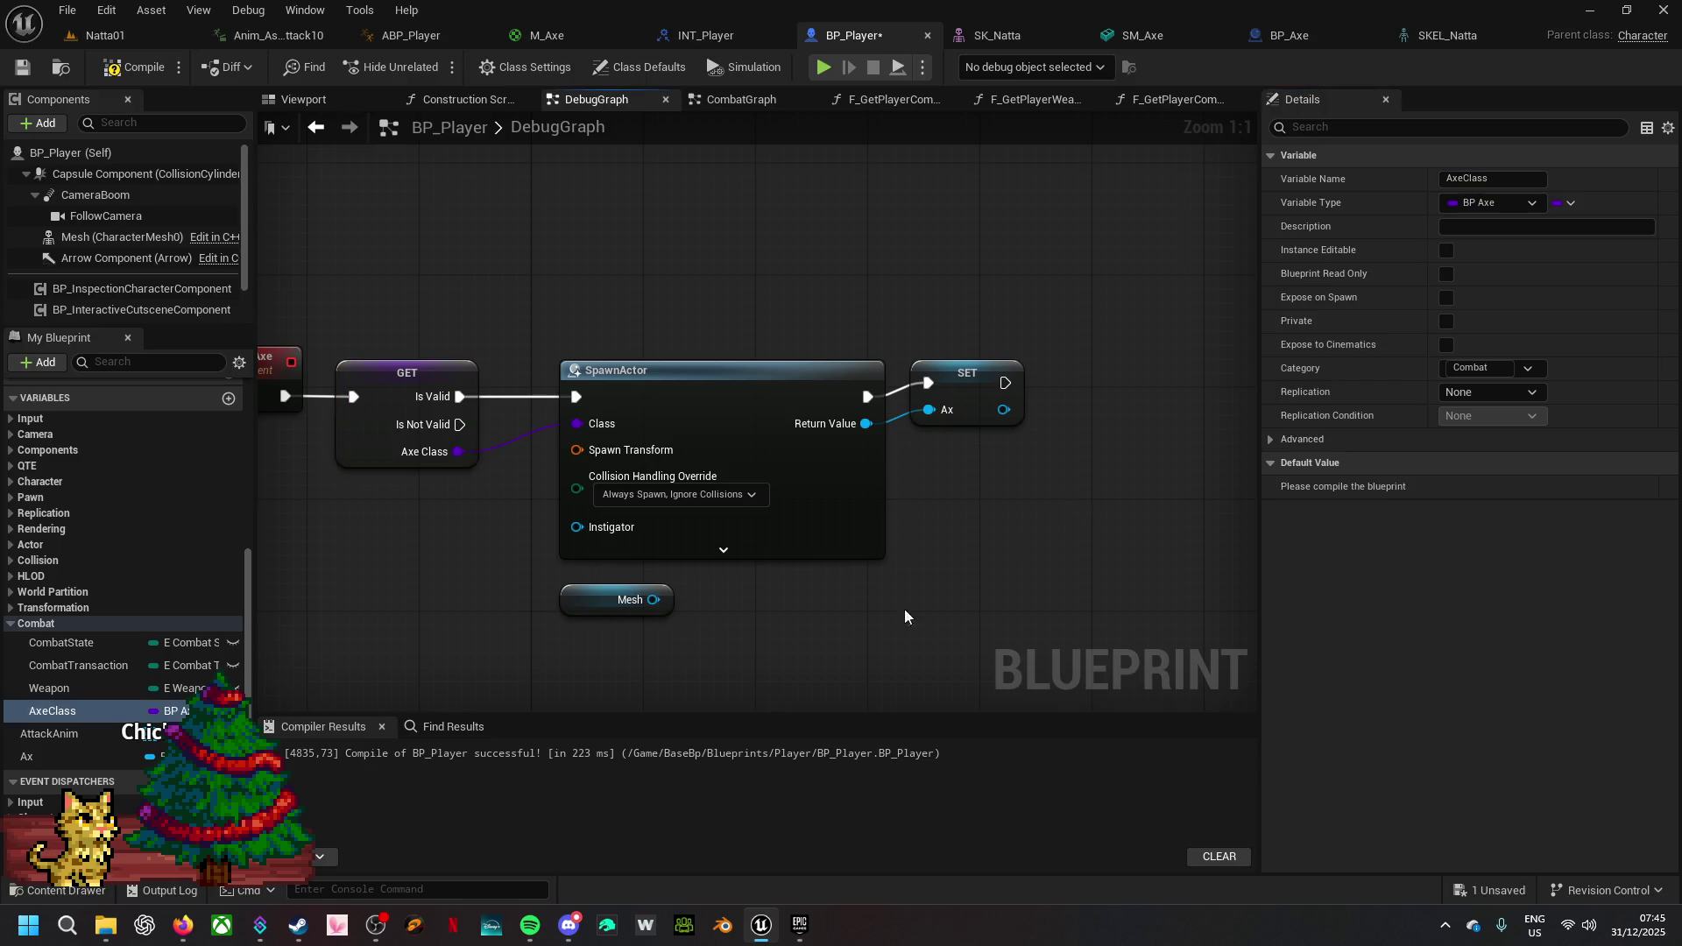
left_click(963, 399)
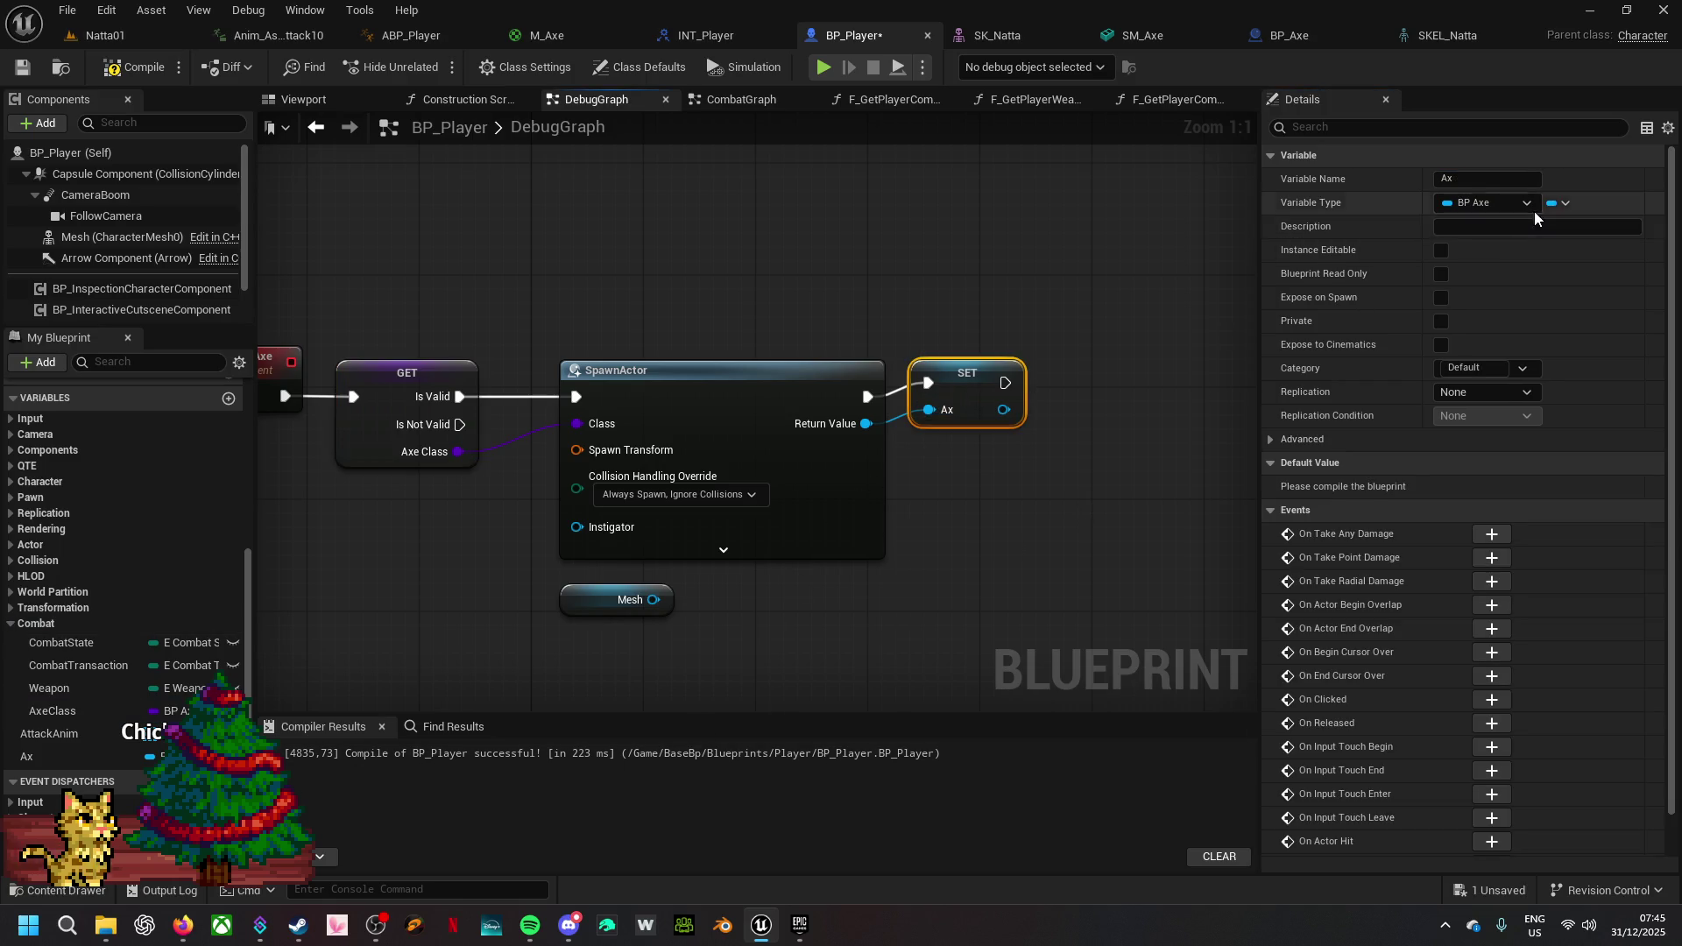
left_click(1473, 178)
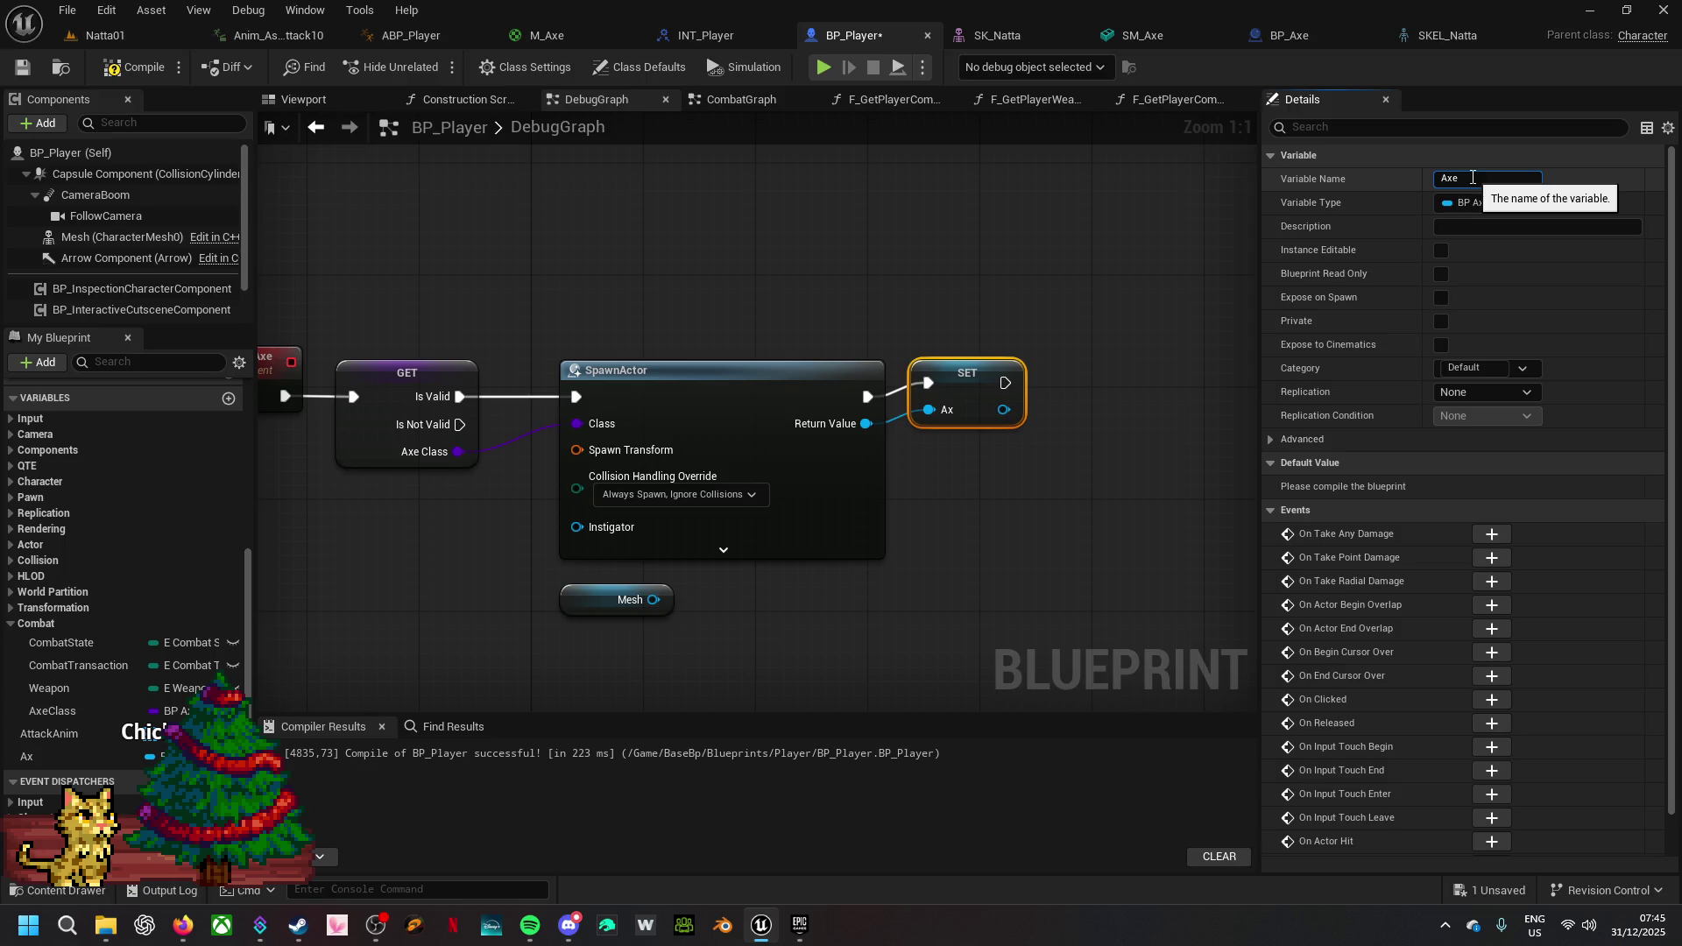
key("Return")
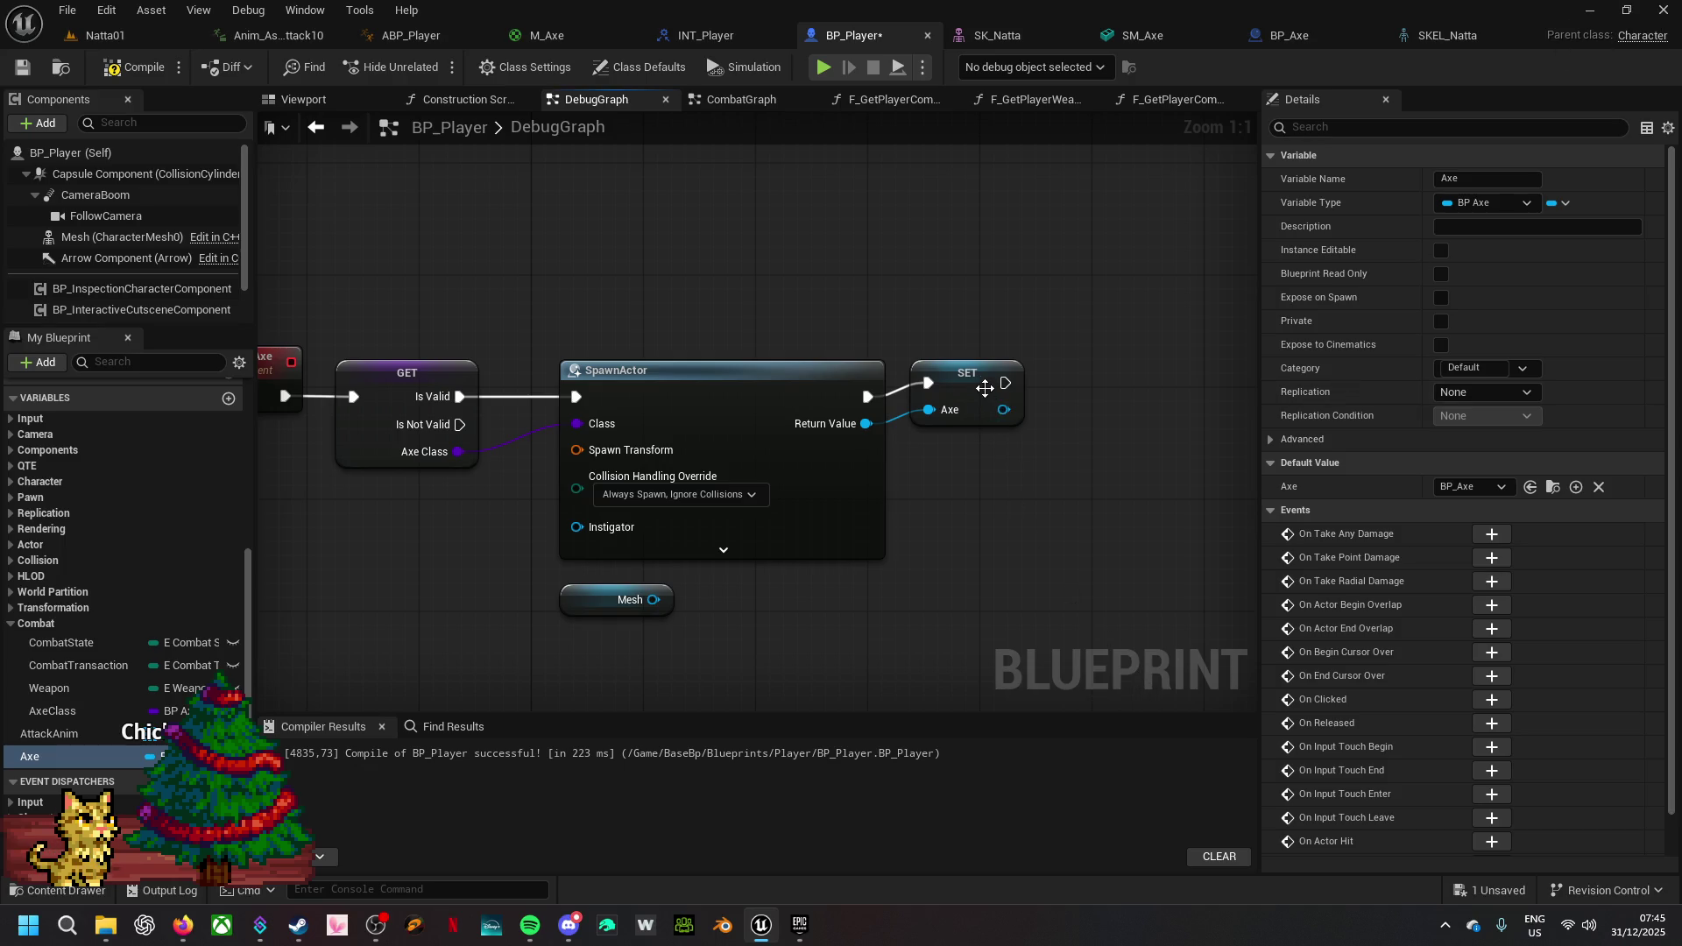
- Rearrange the SET, C_SpawnAxe and GET nodes to tidy the chain
left_click_drag(974, 377, 974, 392)
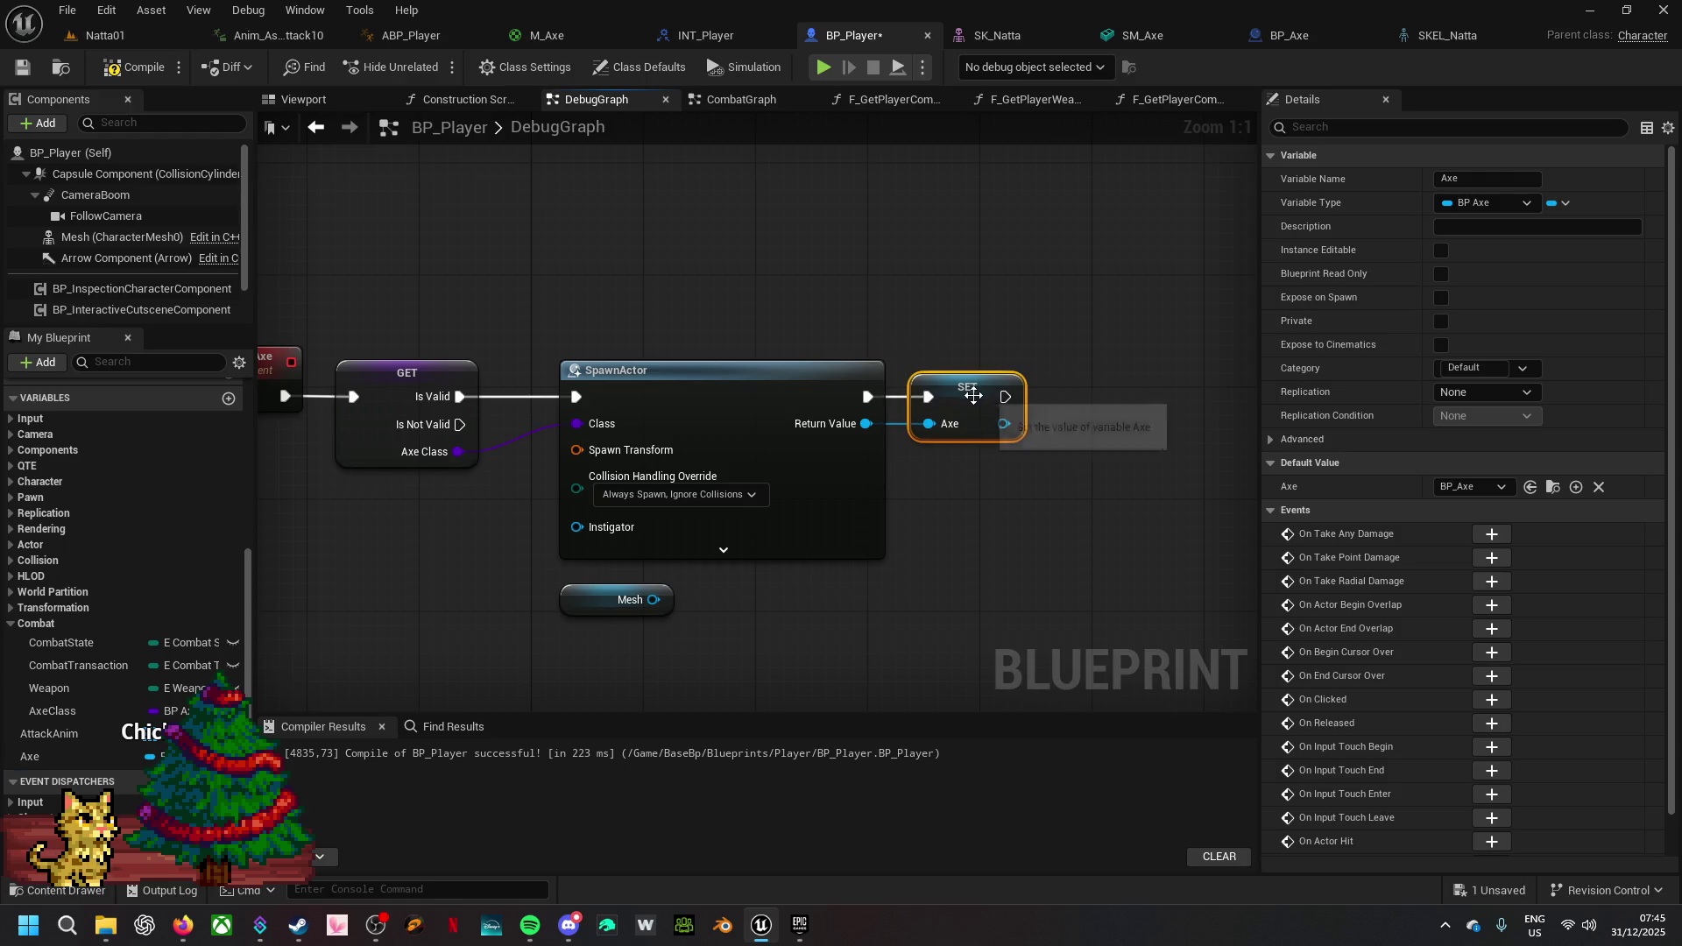
left_click_drag(631, 529, 396, 266)
key("Right")
key("Right")
key("Right")
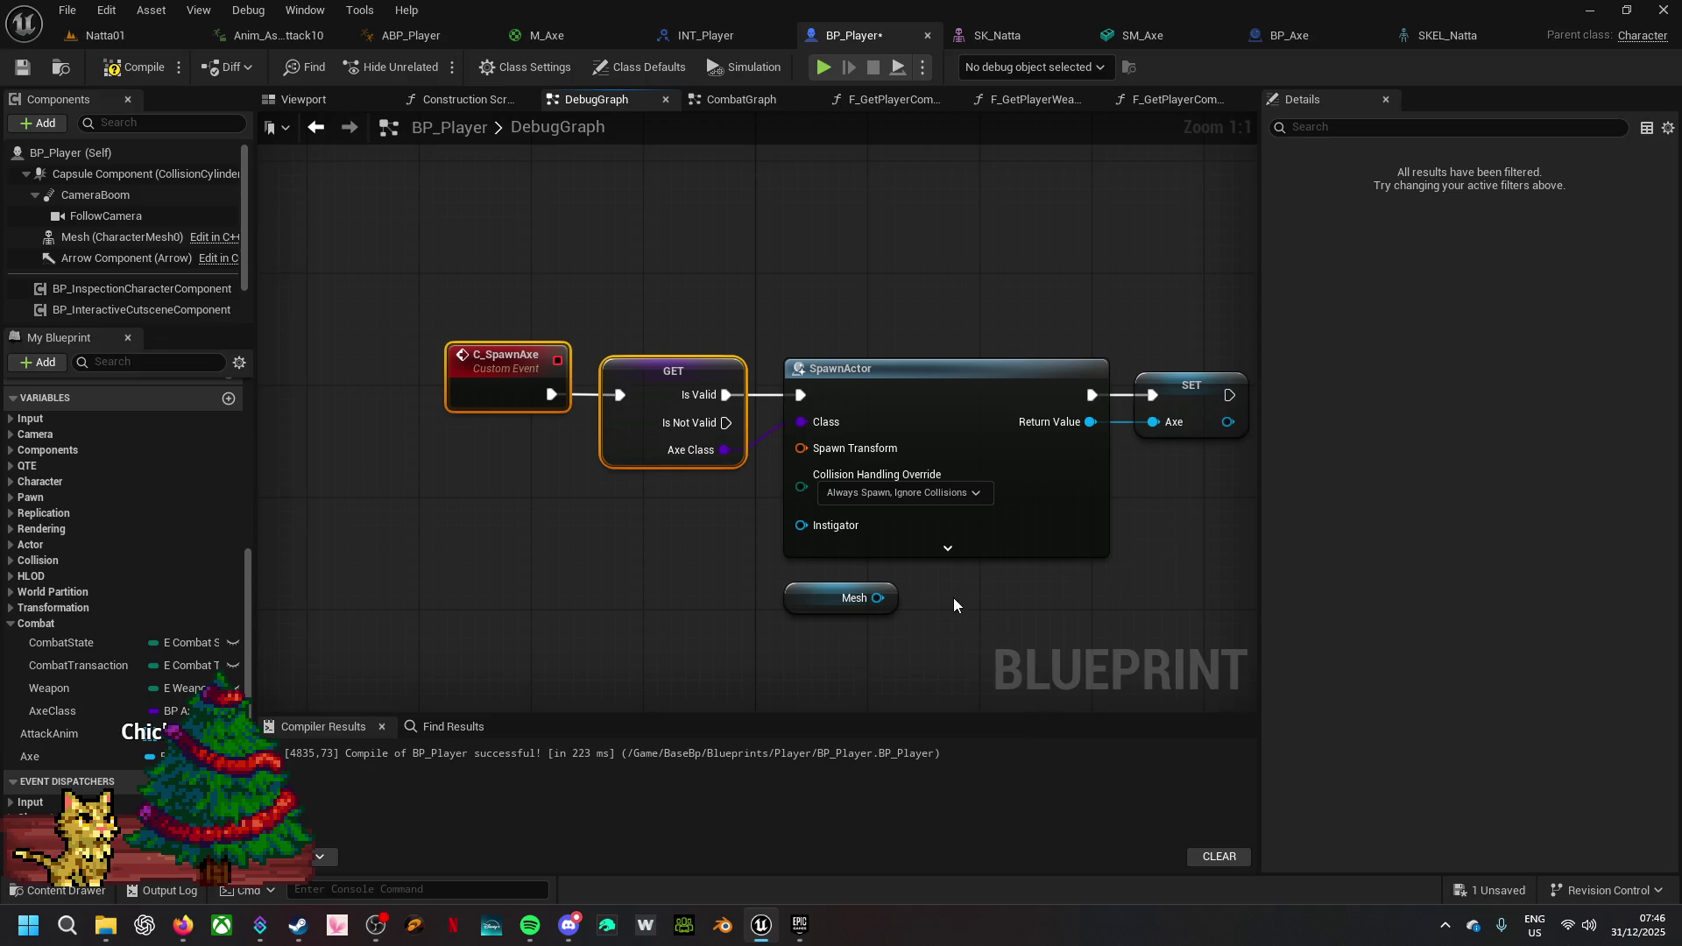
- Drag off the stored Axe reference and search for 'attach' actions
left_click_drag(937, 596, 627, 653)
left_click_drag(894, 461, 981, 451)
type("attach")
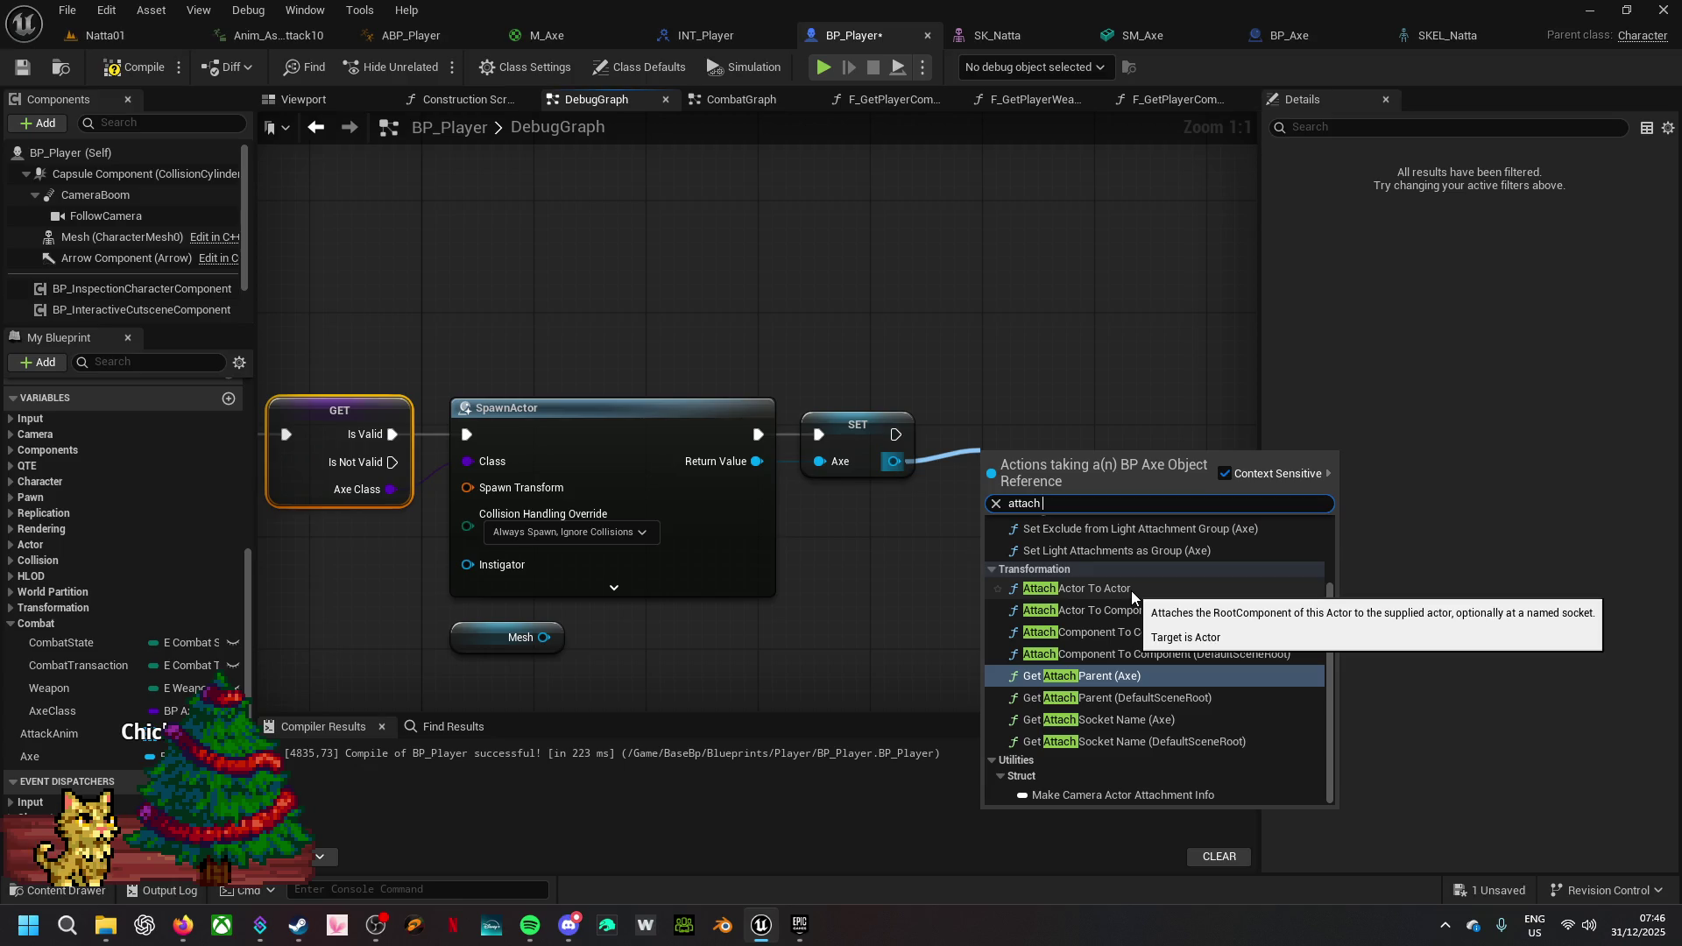
- Add an Attach Actor To Actor node after the Axe SET and plug a Self reference into Parent Actor
type("to s")
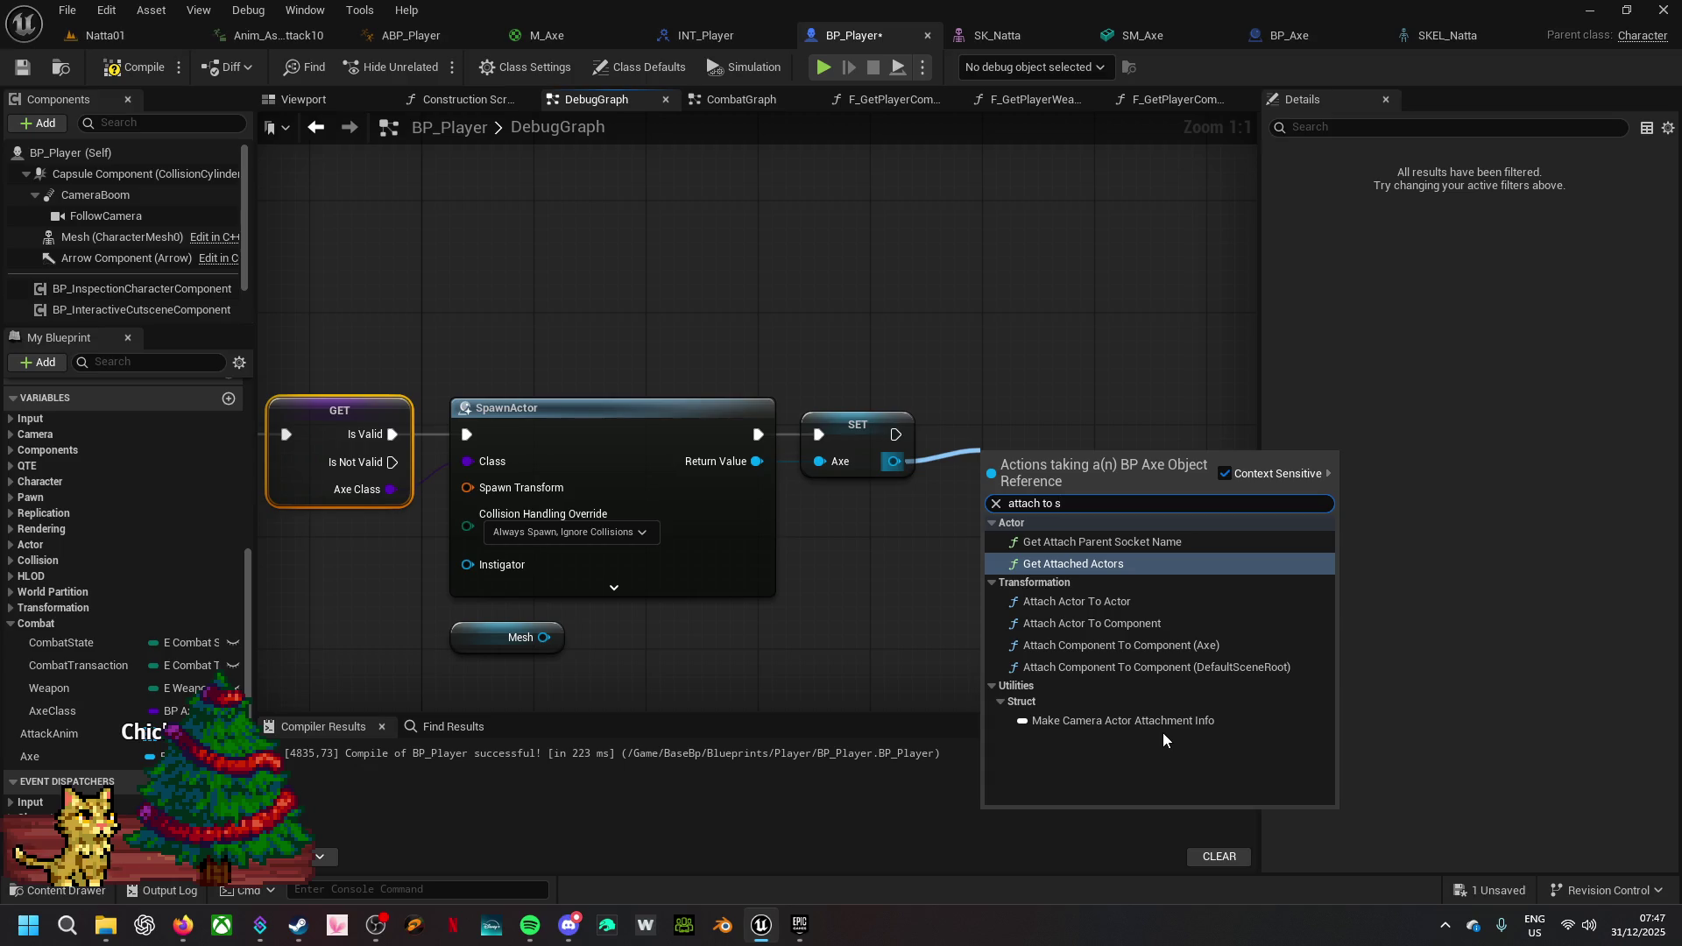
left_click(1137, 602)
mouse_move(1114, 438)
left_mouse_down()
mouse_move(1226, 367)
mouse_move(1223, 406)
mouse_move(1183, 401)
left_mouse_up()
left_click_drag(1064, 482, 909, 512)
type("sel")
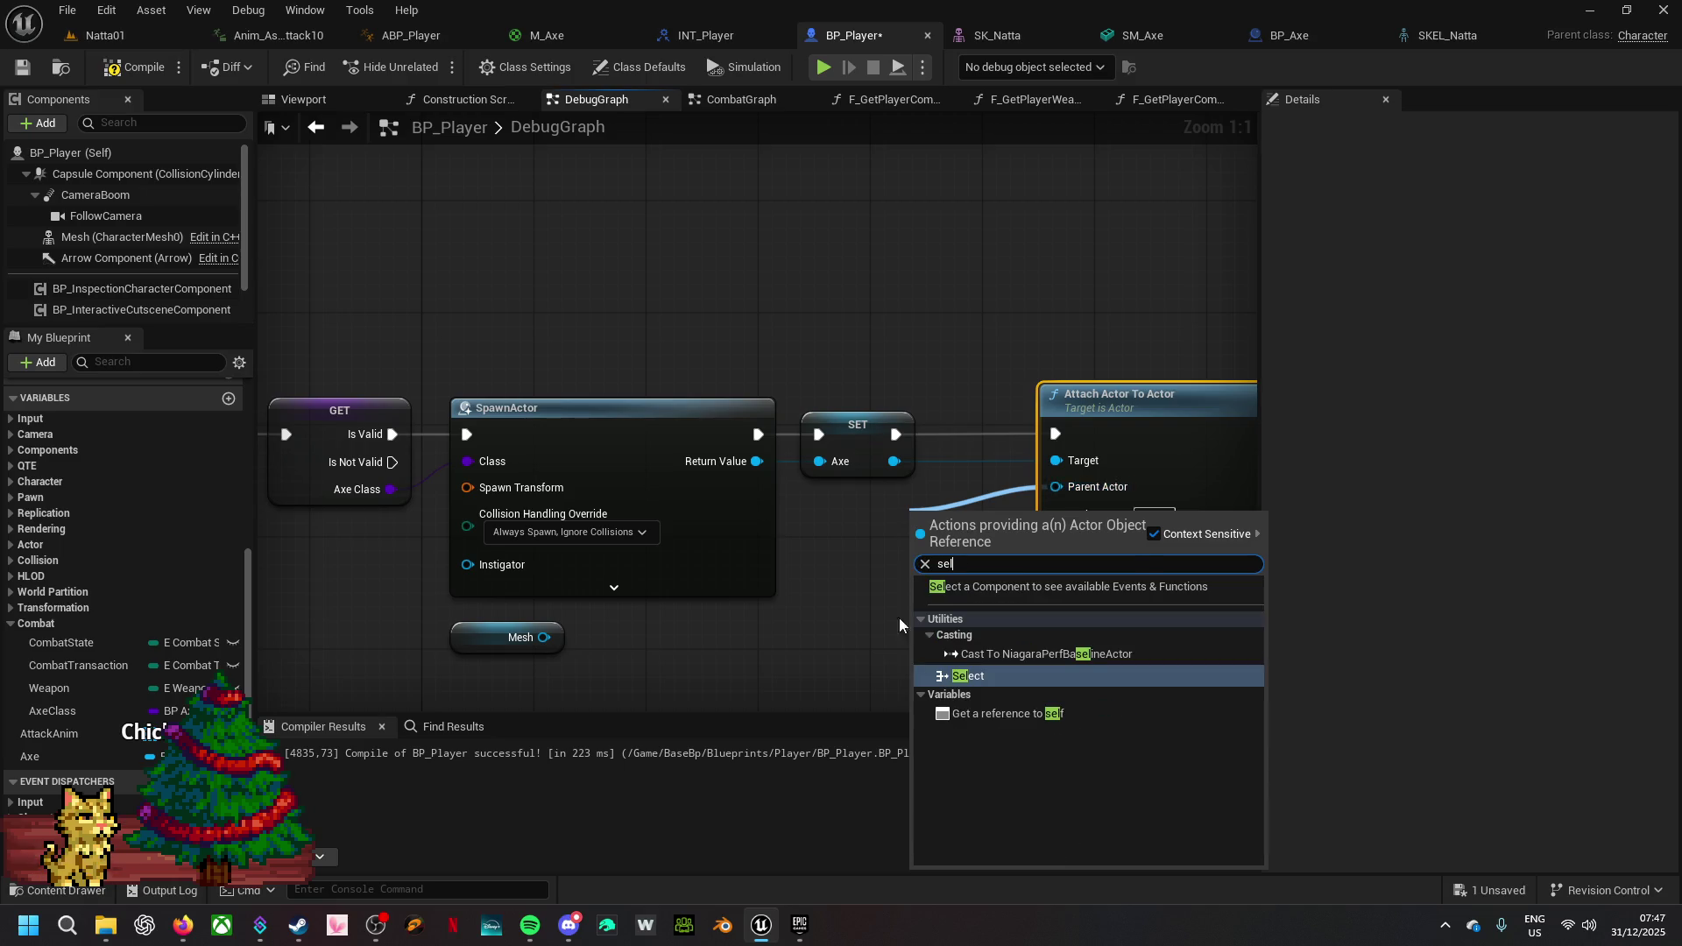
left_click(1016, 711)
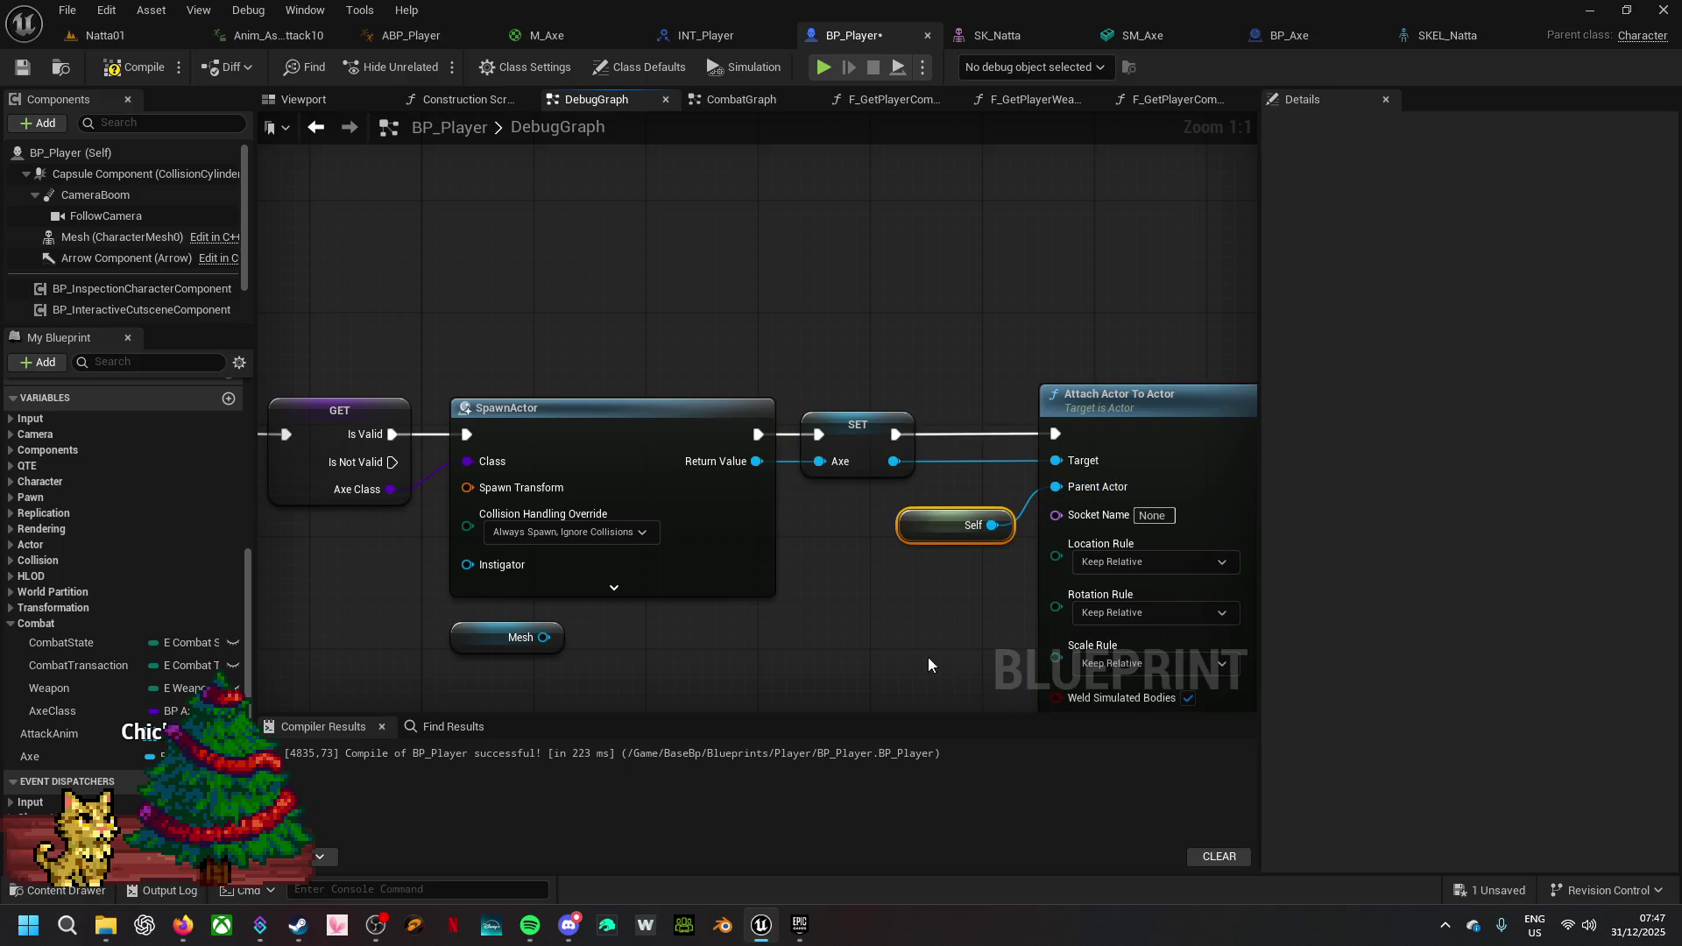
left_click_drag(827, 423, 784, 423)
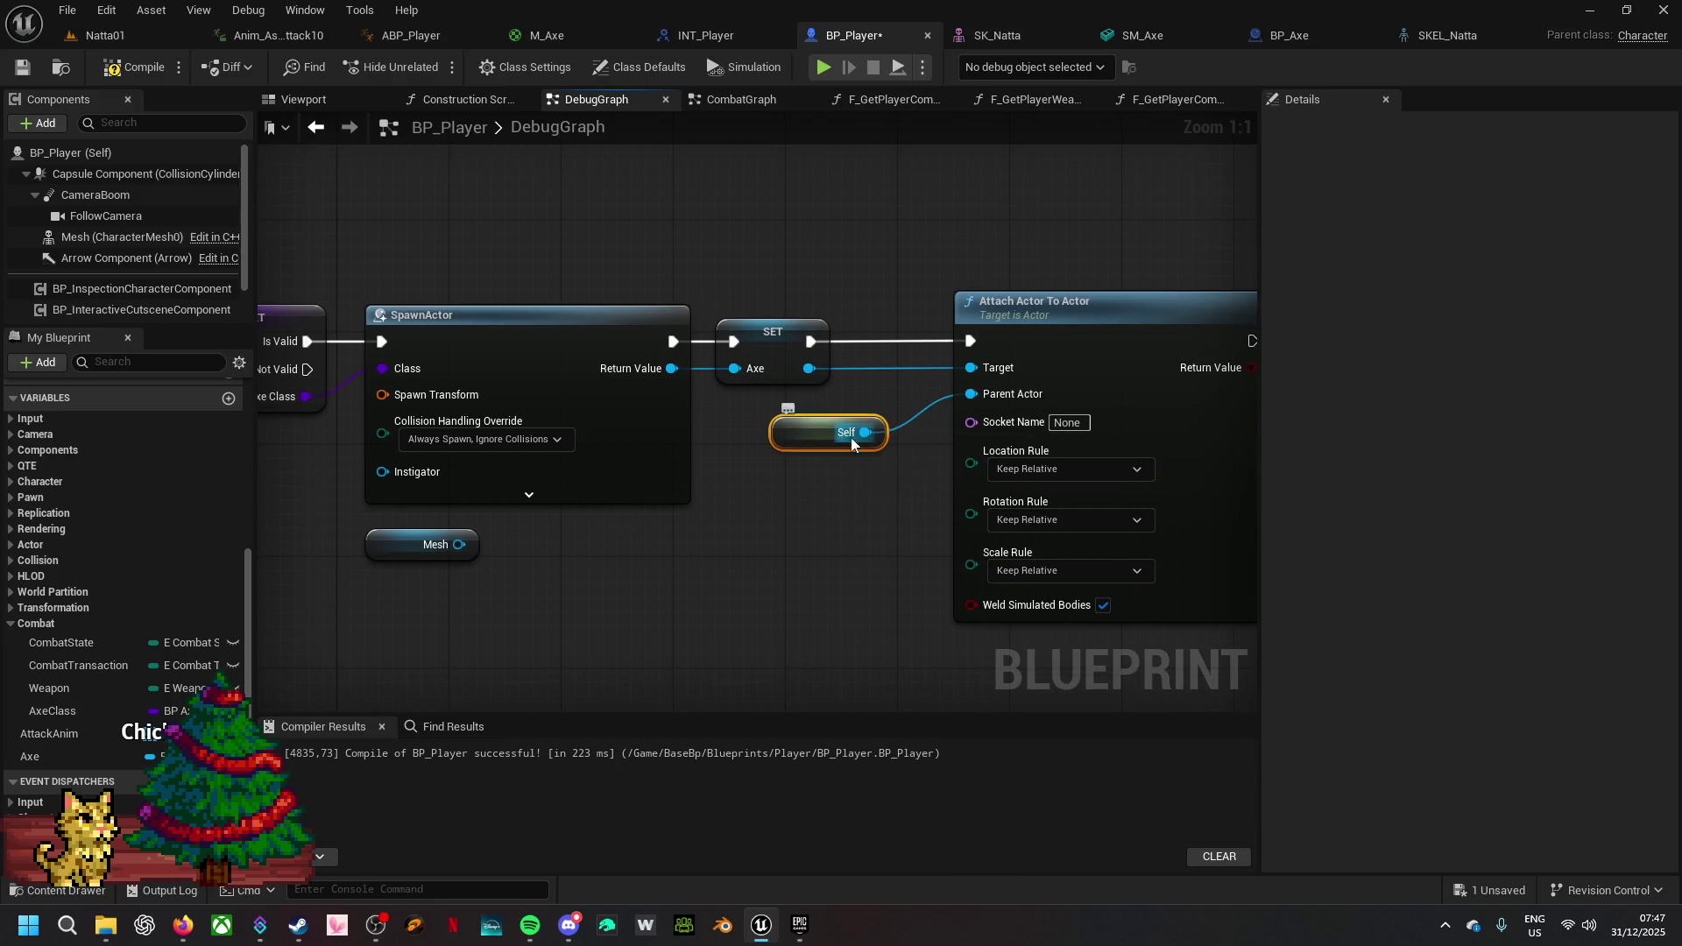
- Promote the Attach Actor To Actor Socket Name pin to a variable
right_click(973, 423)
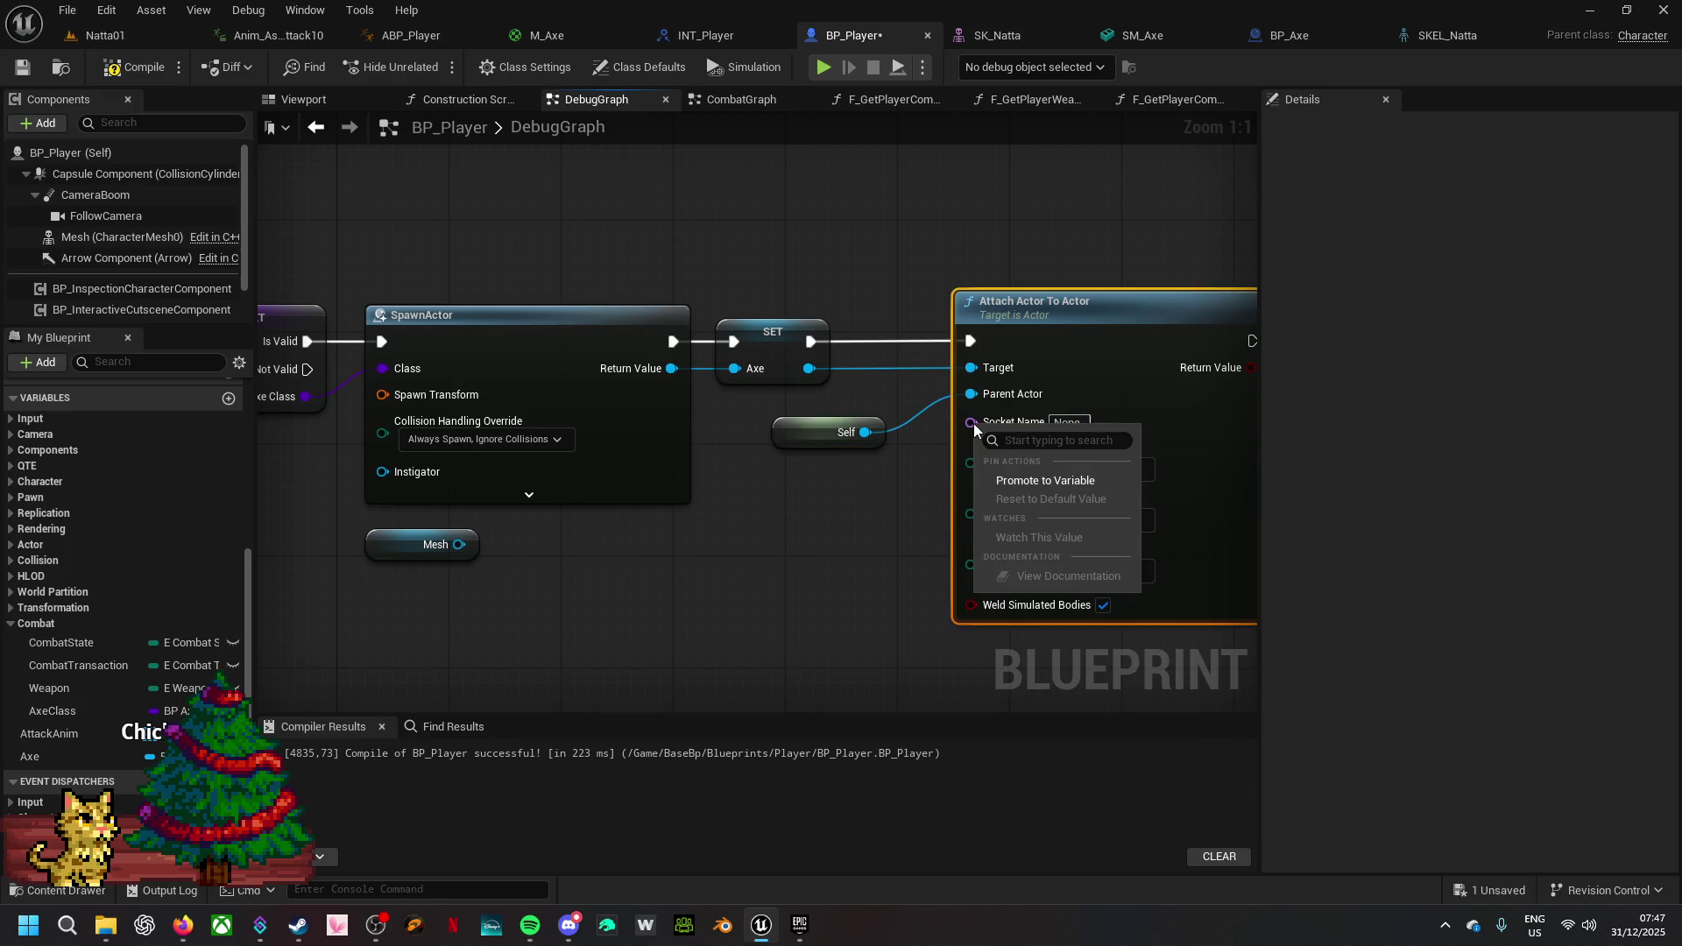
left_click(999, 480)
mouse_move(819, 318)
left_mouse_down()
mouse_move(828, 528)
mouse_move(806, 528)
left_mouse_up()
- Name the new variable 'EquipAxeSocket Name'
left_click(1498, 178)
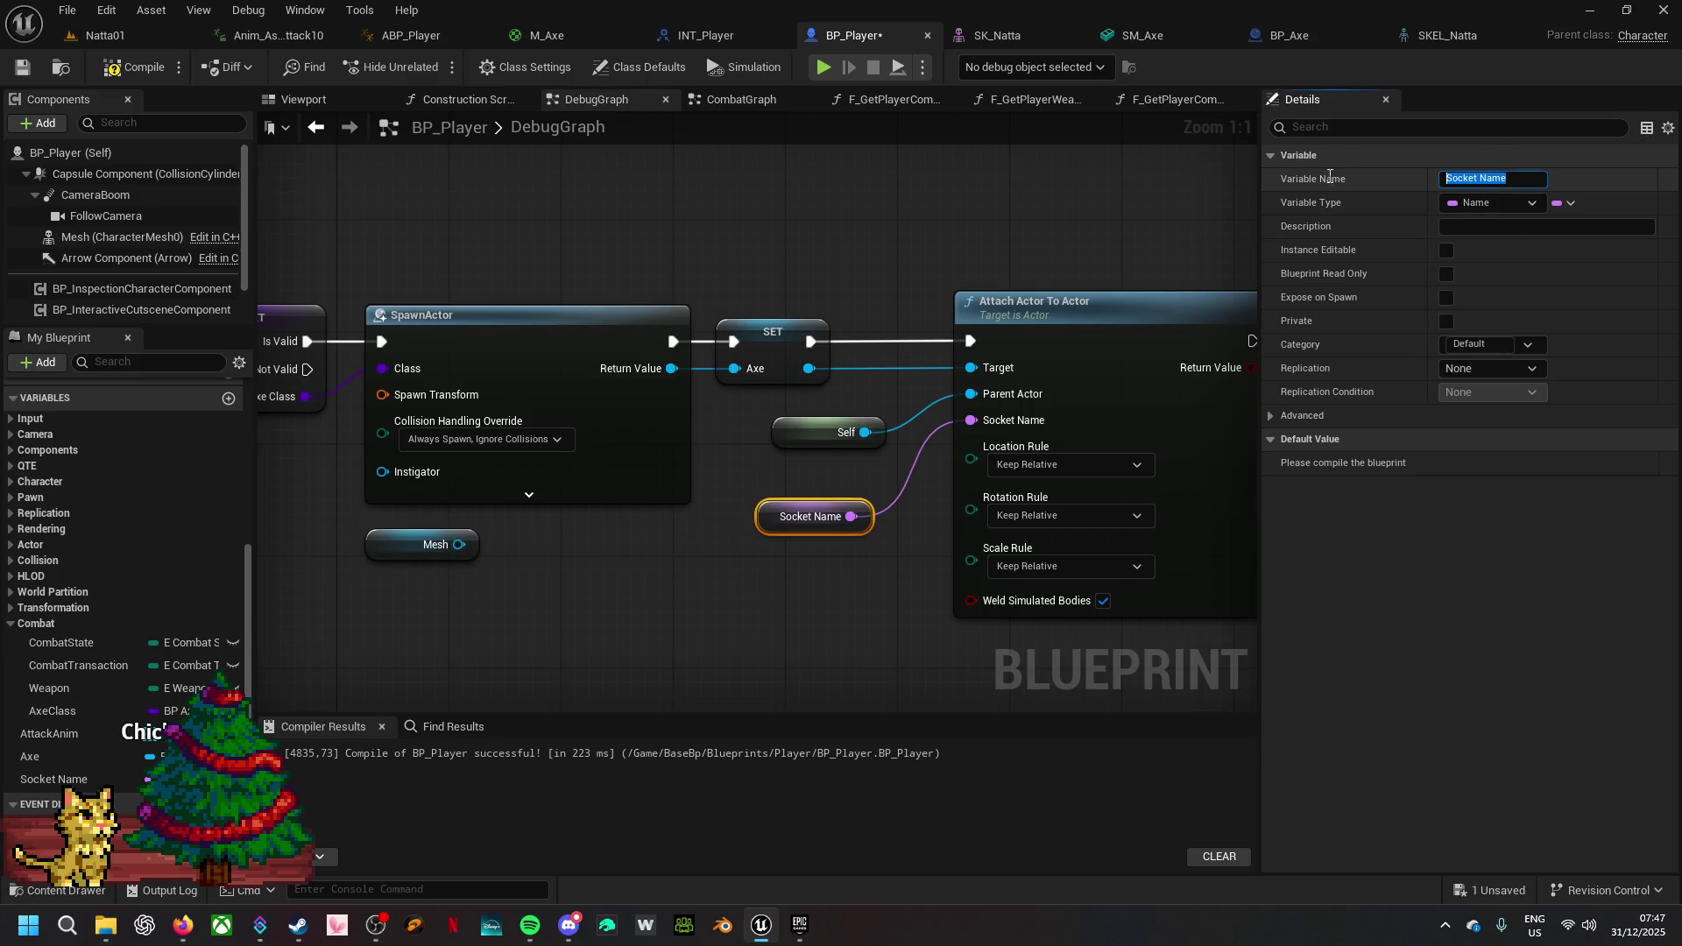
type("Equip")
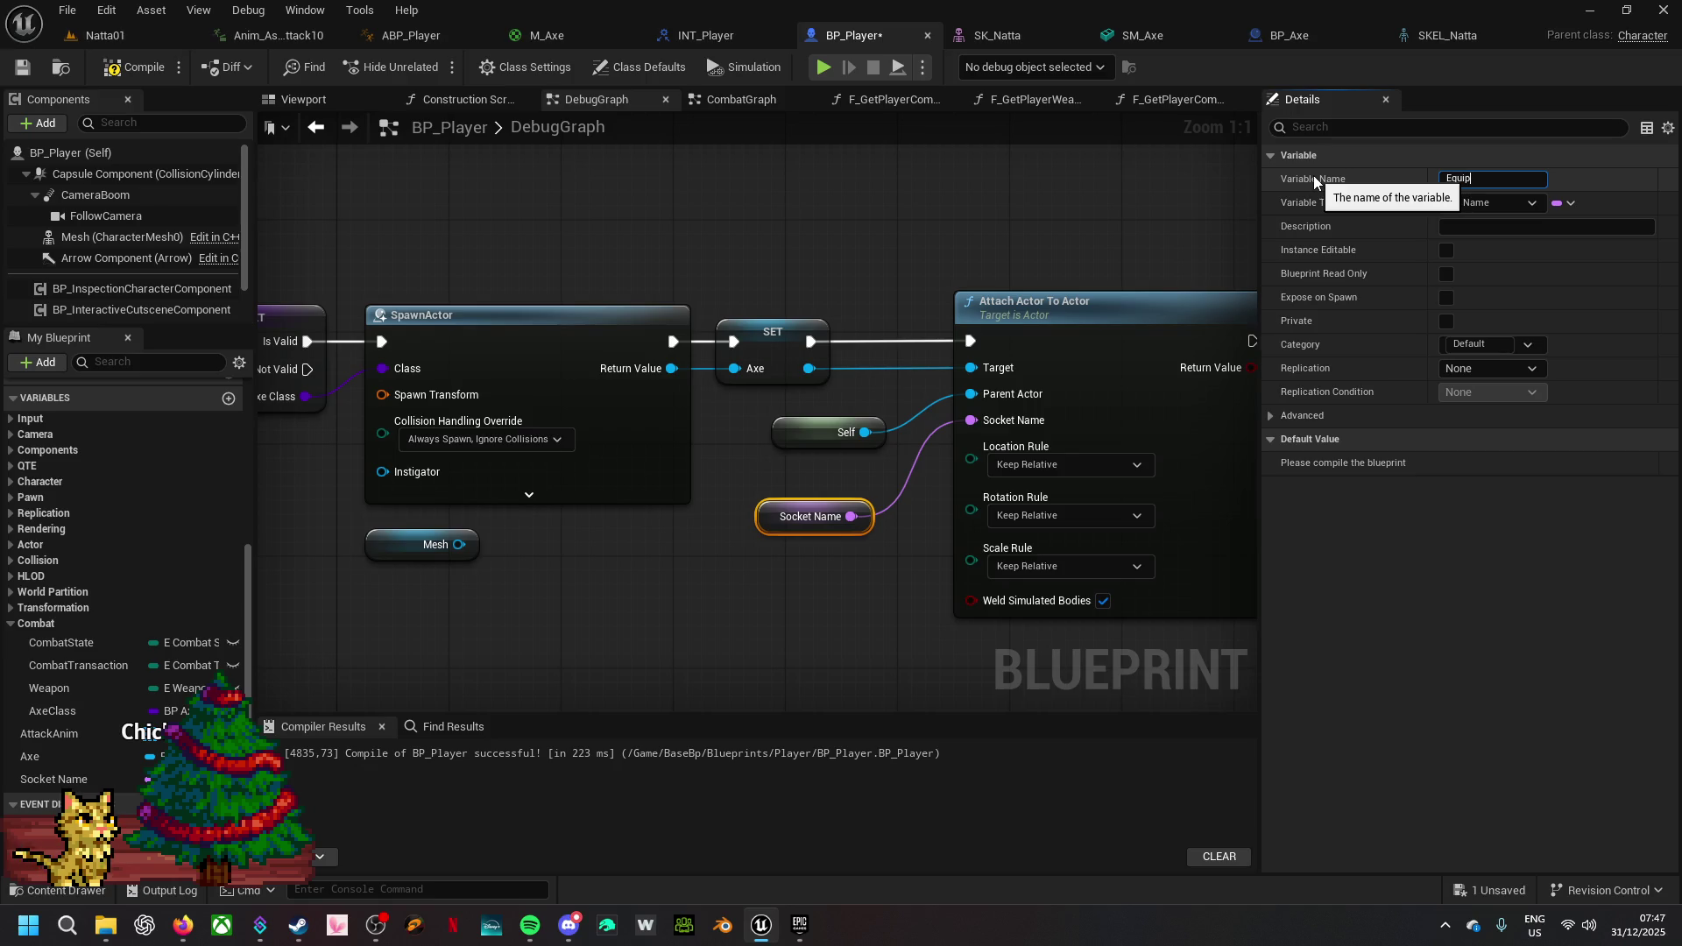
type("AxeSocket")
type(" Name")
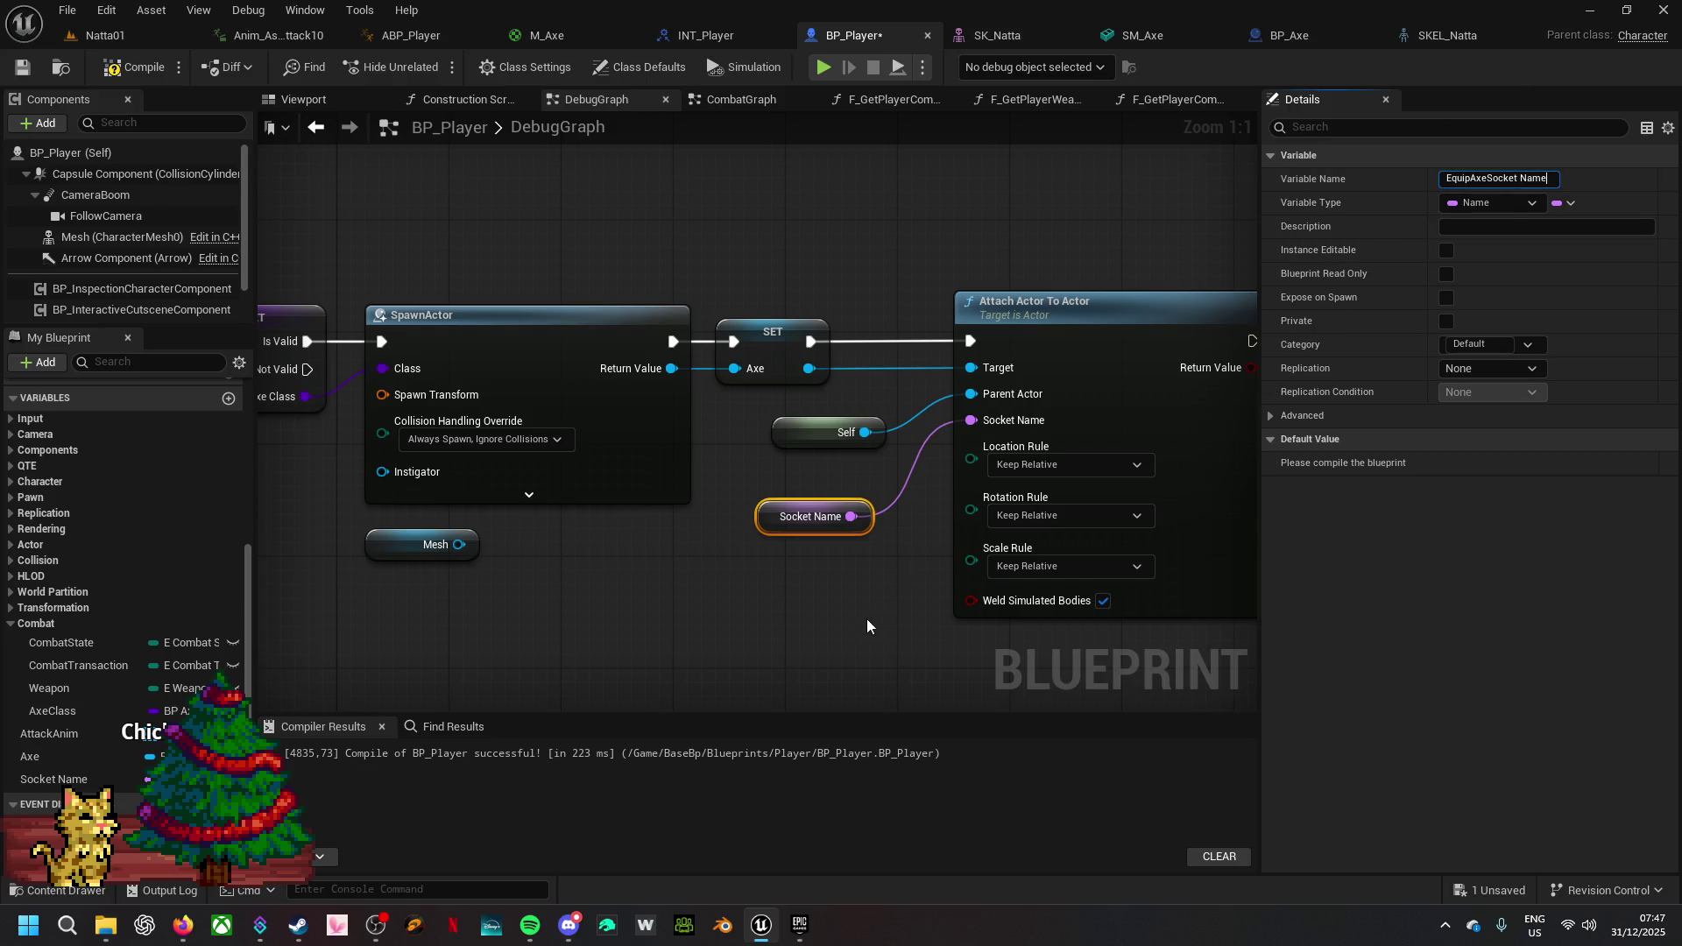
key("Return")
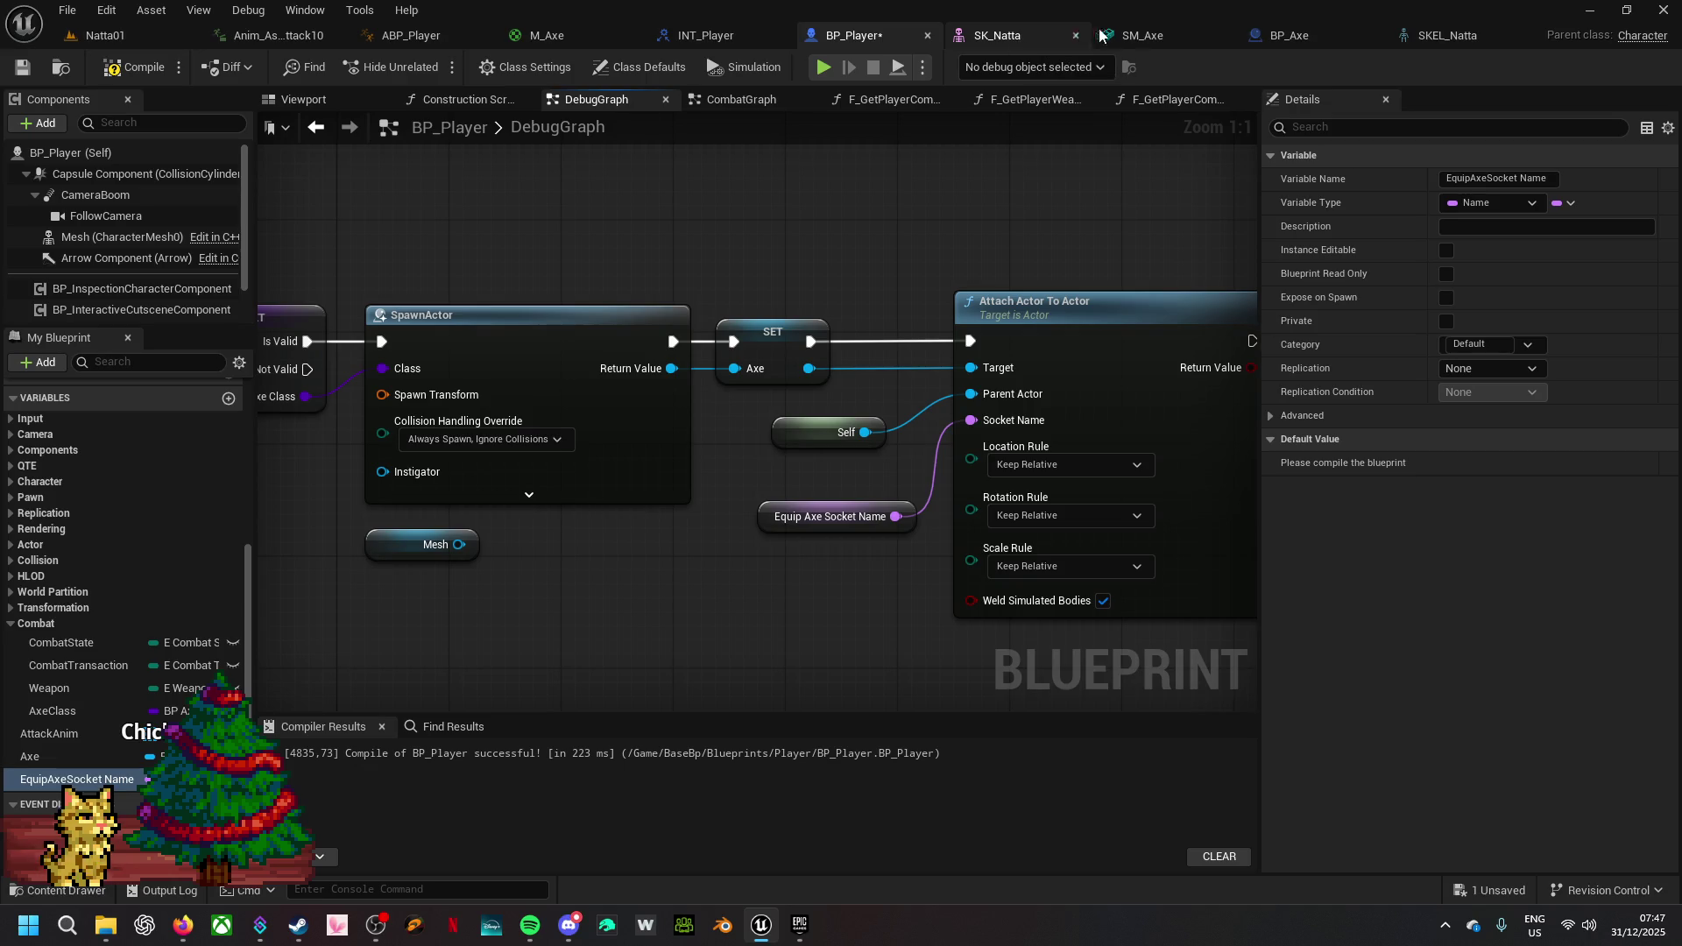
- Open the SKEL_Natta skeleton and browse its sockets, checking AxeUnequiped
left_click(1158, 38)
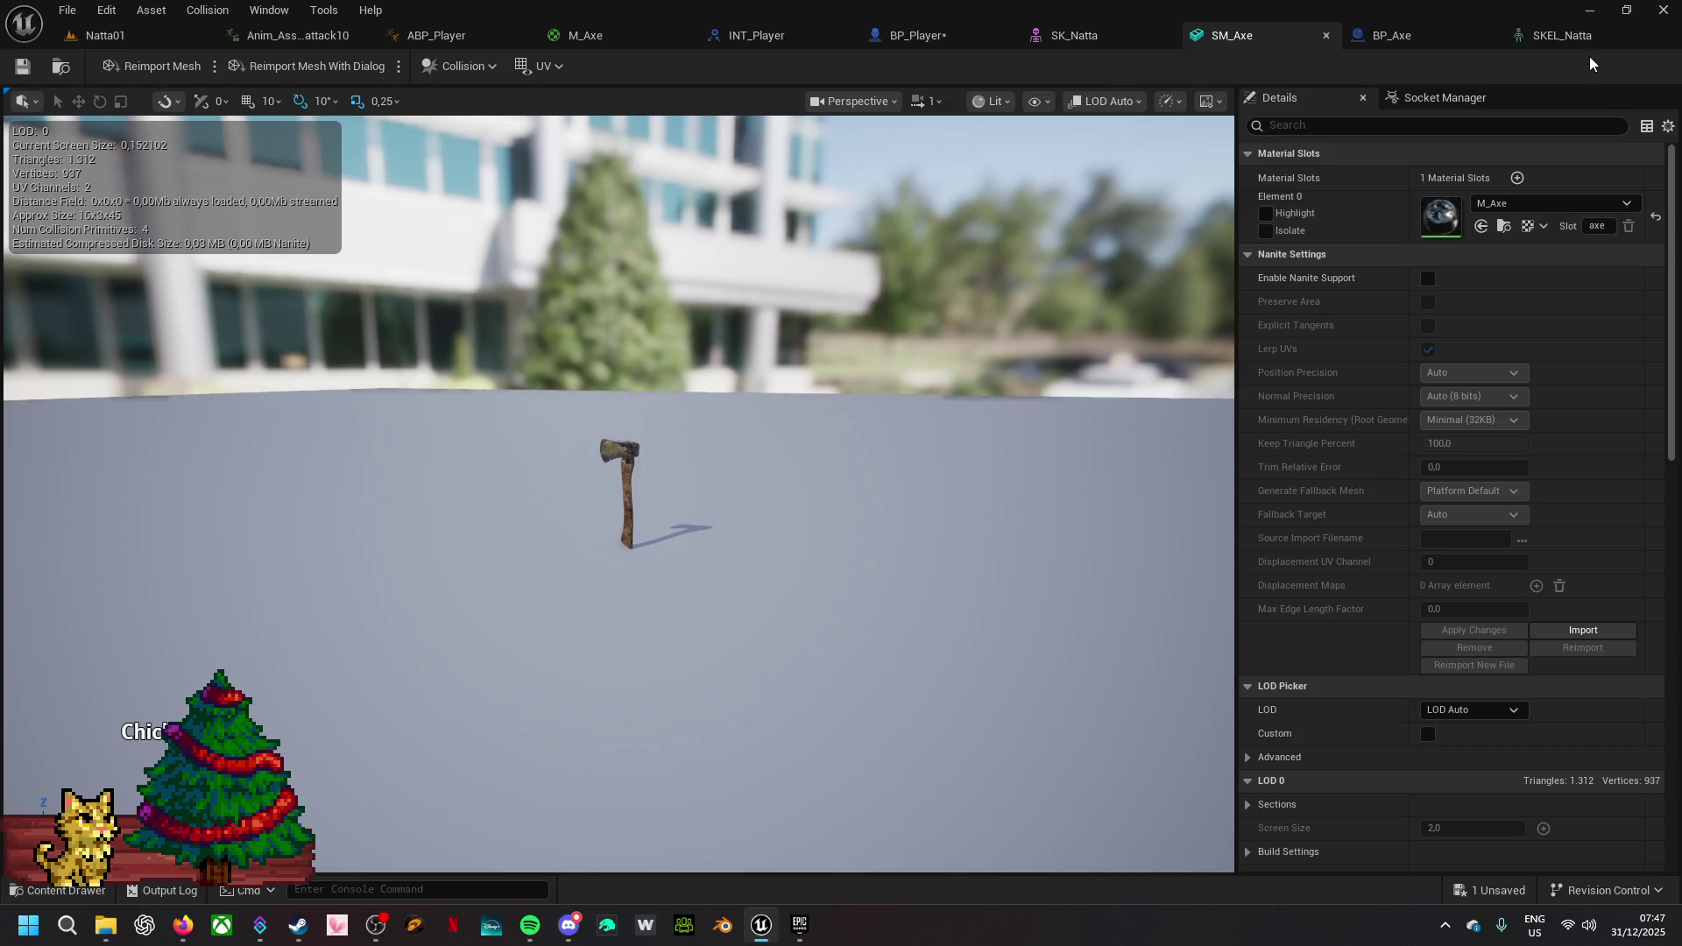
left_click(1573, 37)
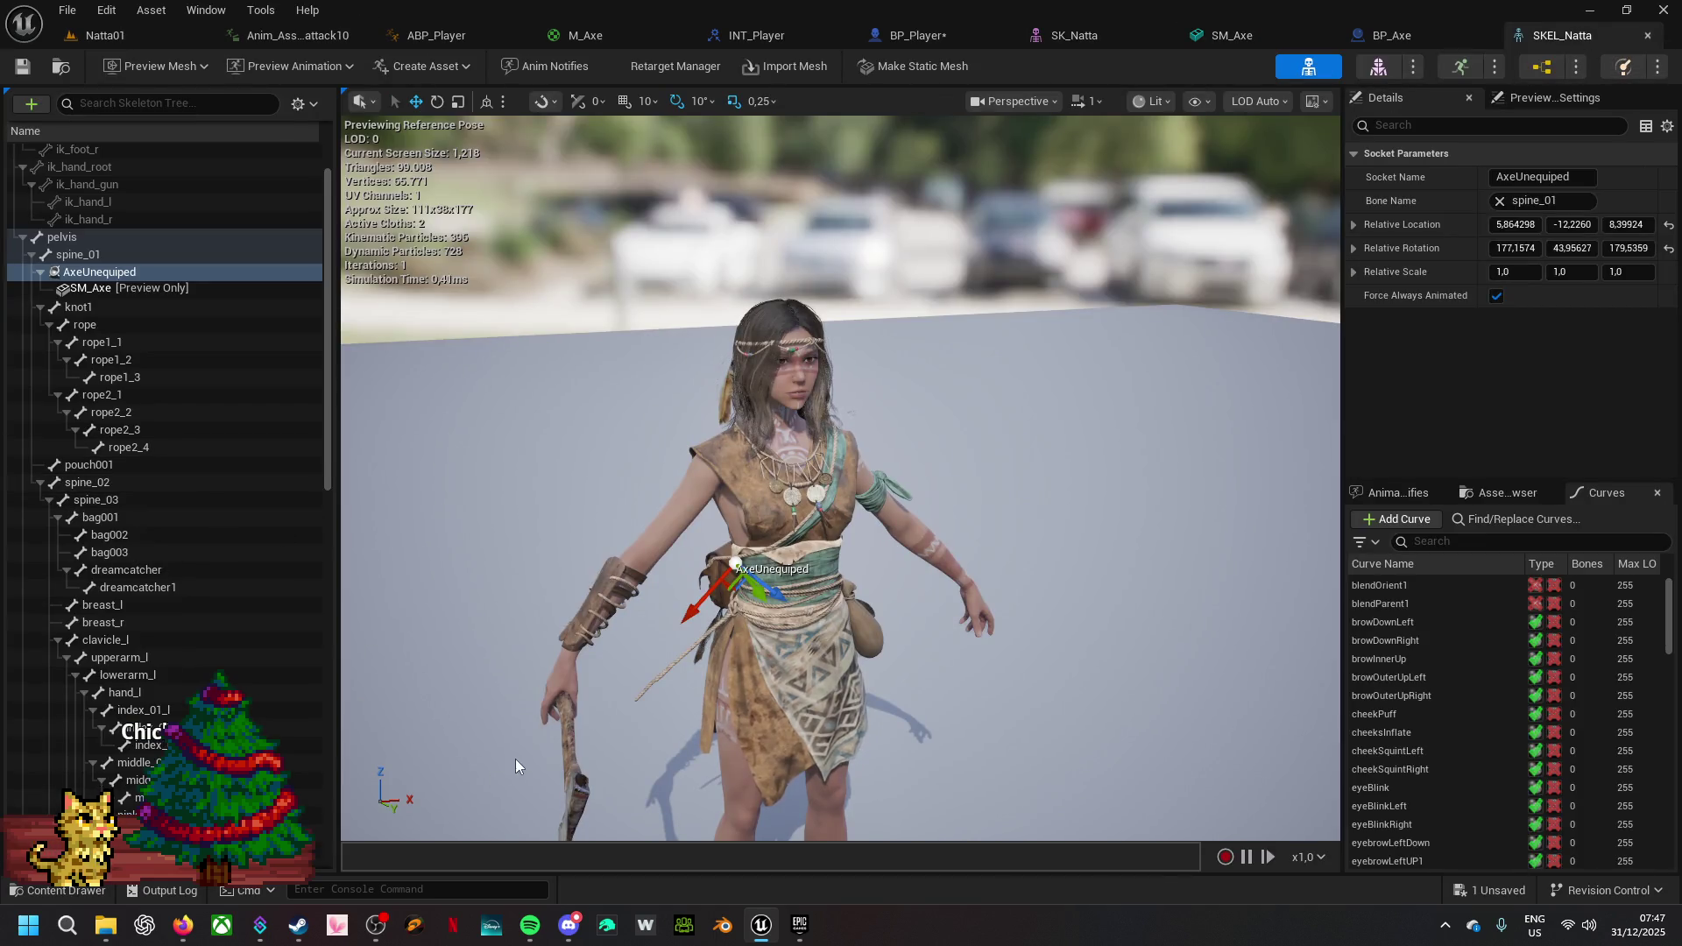
left_click(565, 729)
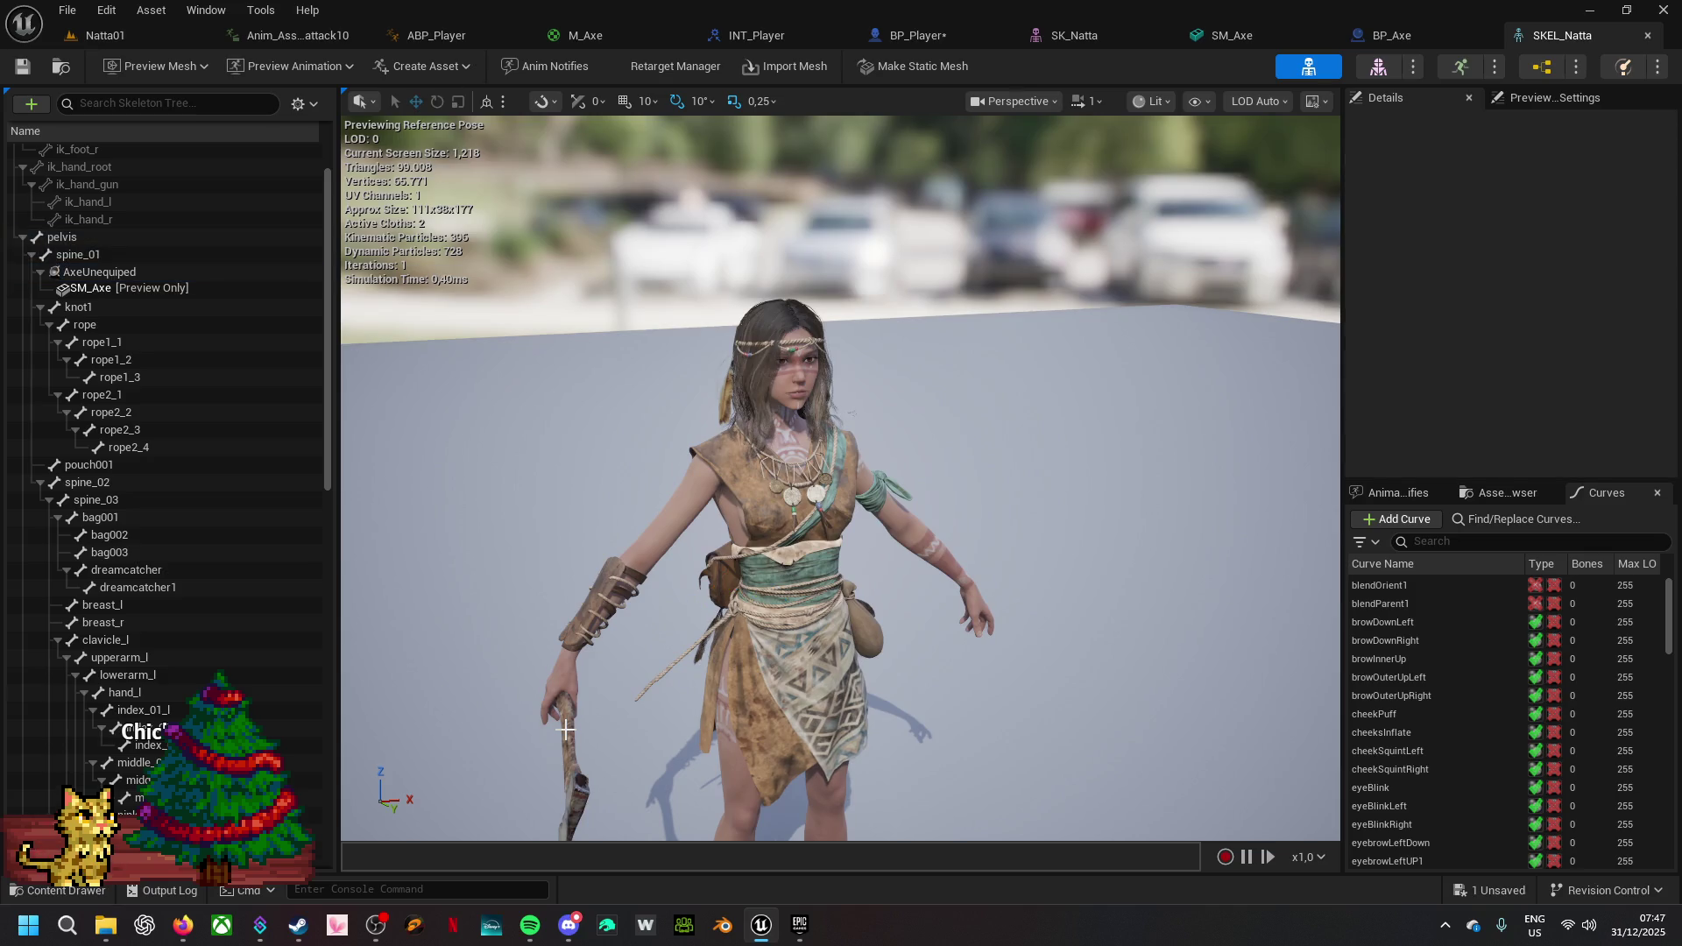
left_click(205, 272)
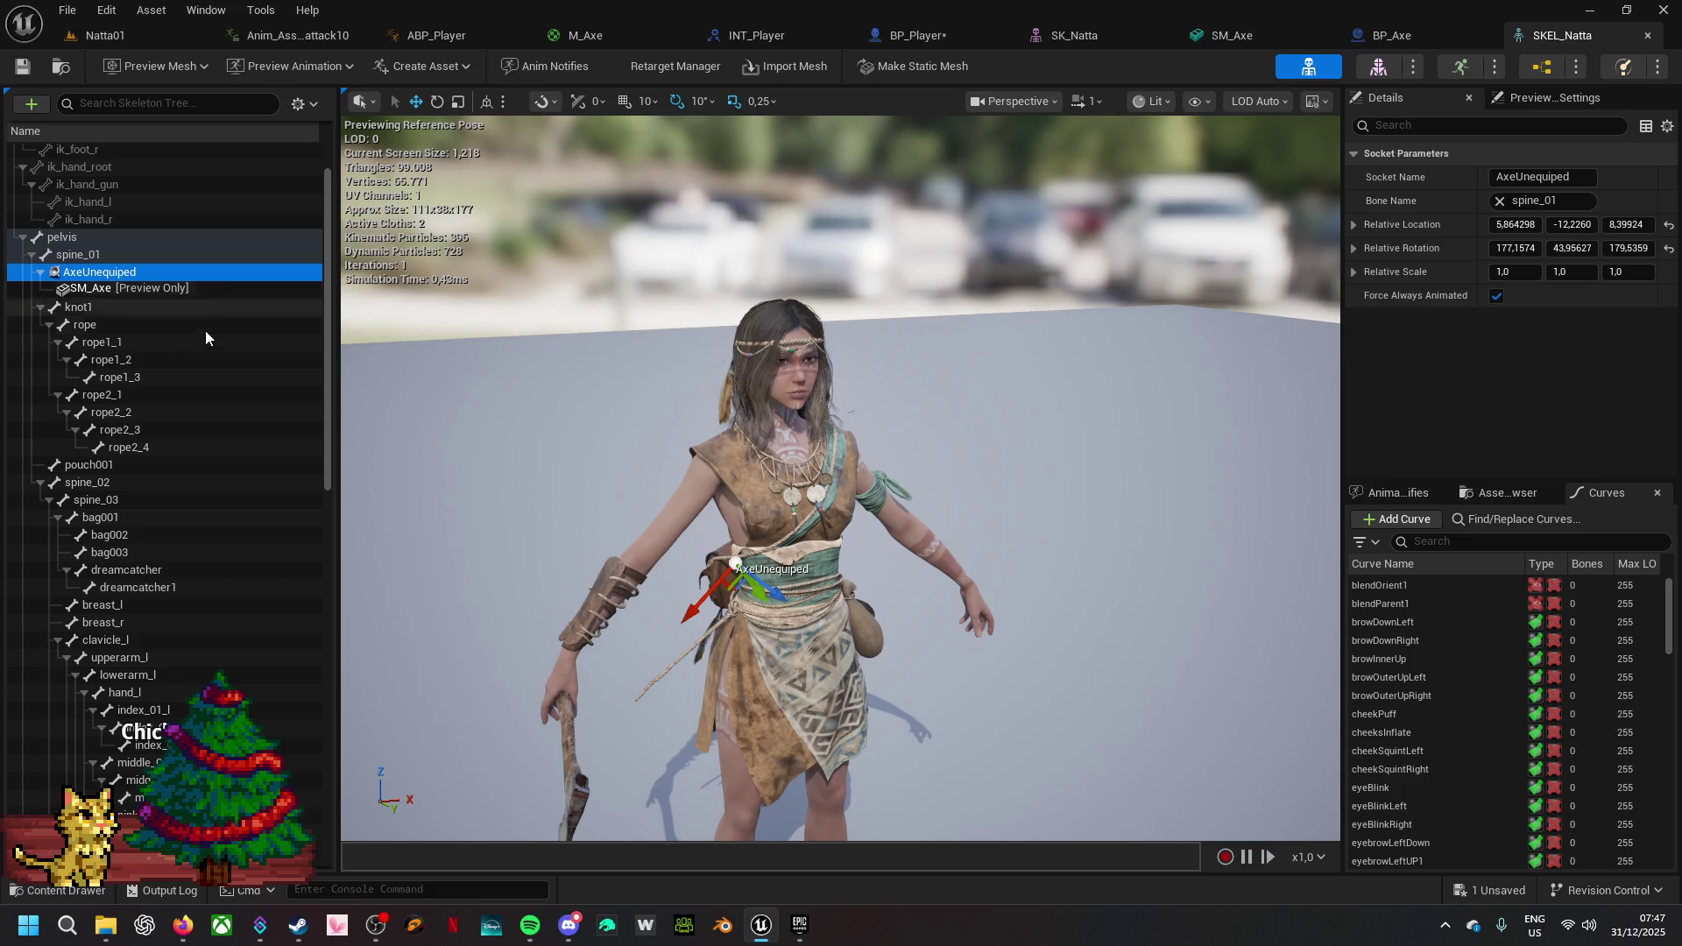
scroll(205, 332, "down", 4)
scroll(205, 338, "down", 8)
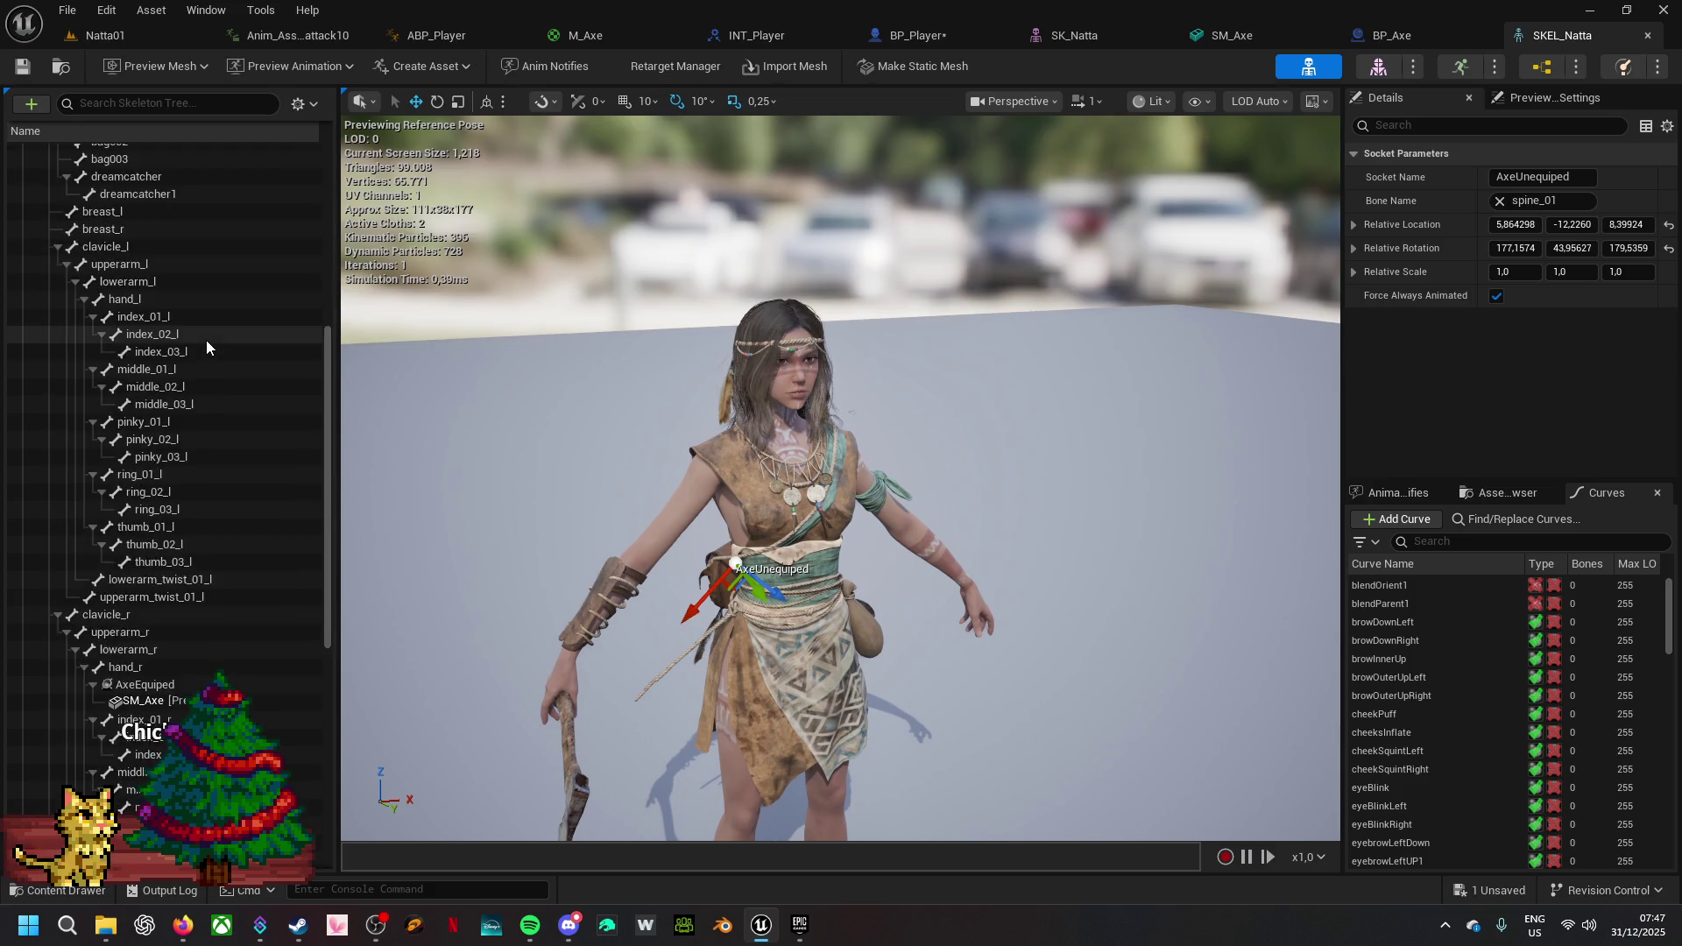
scroll(207, 345, "down", 2)
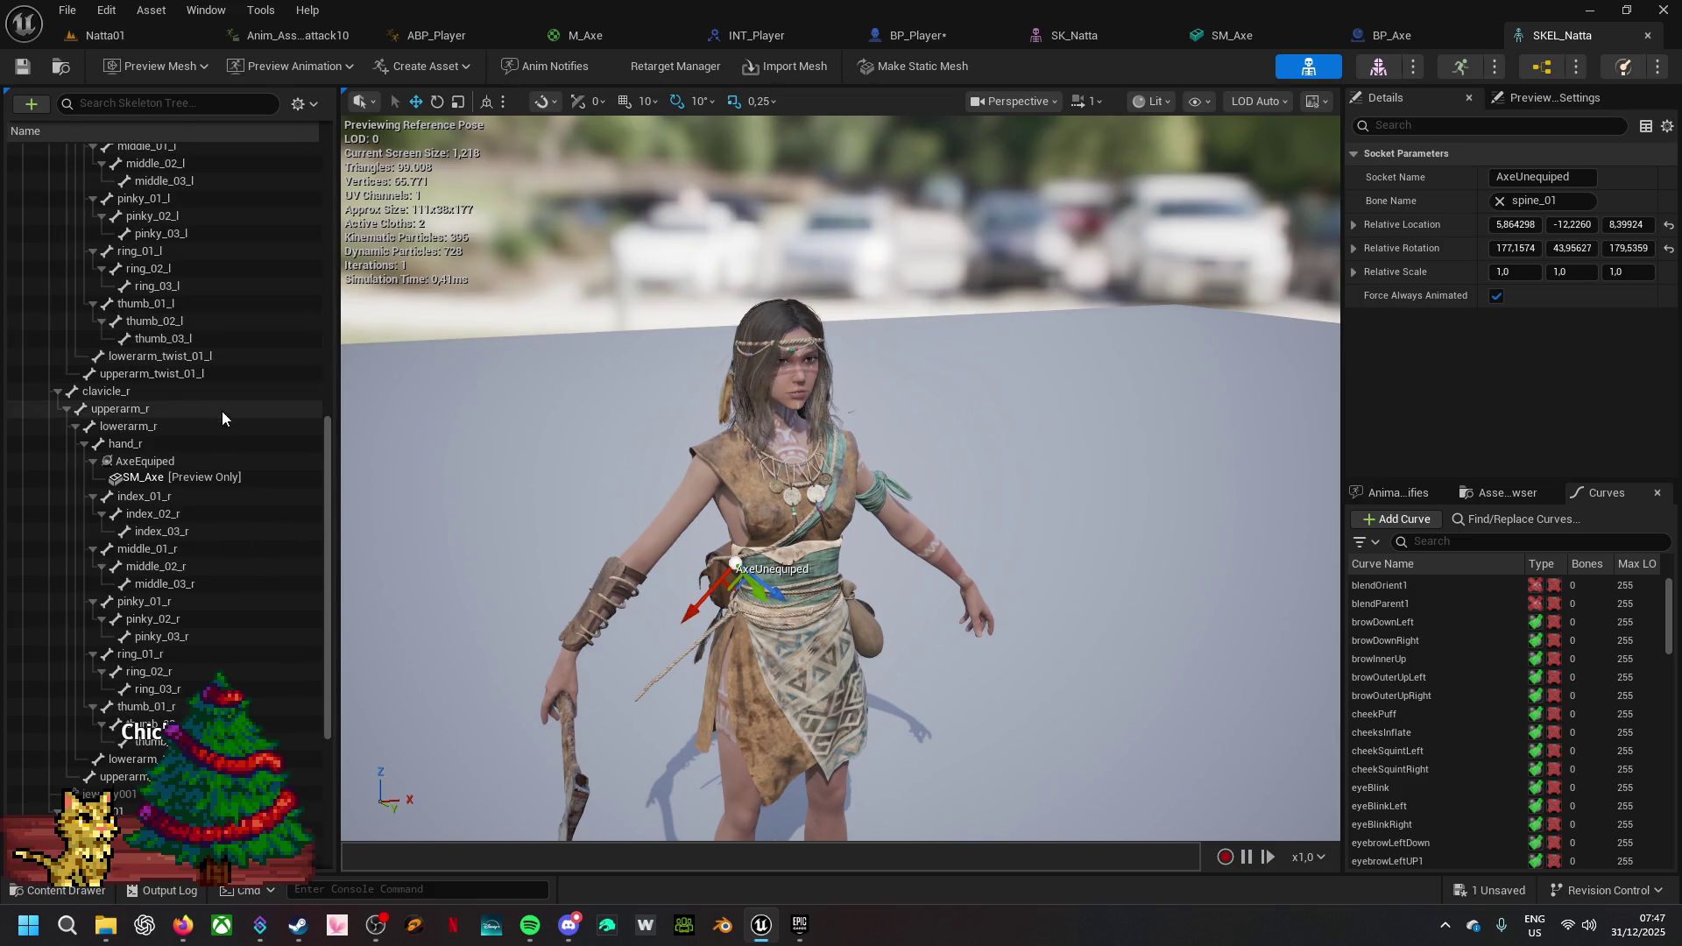
- Copy the AxeEquiped socket on hand_r and return to BP_Player
left_click(207, 462)
right_click(207, 464)
mouse_move(228, 561)
left_click(238, 597)
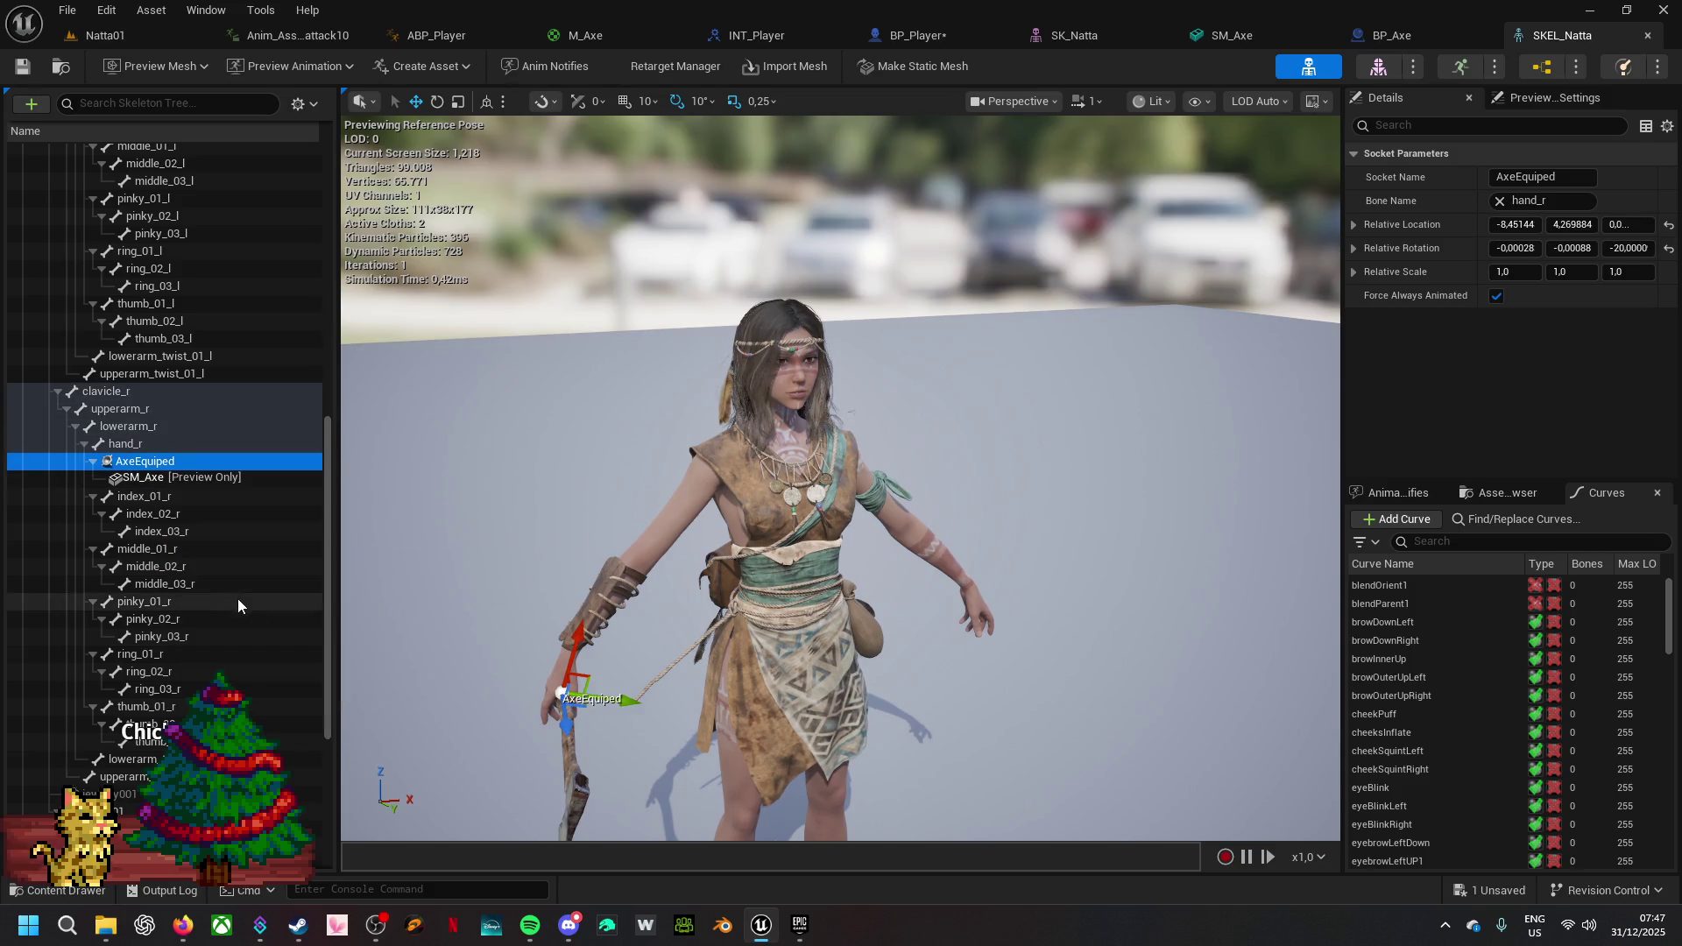
left_click(911, 36)
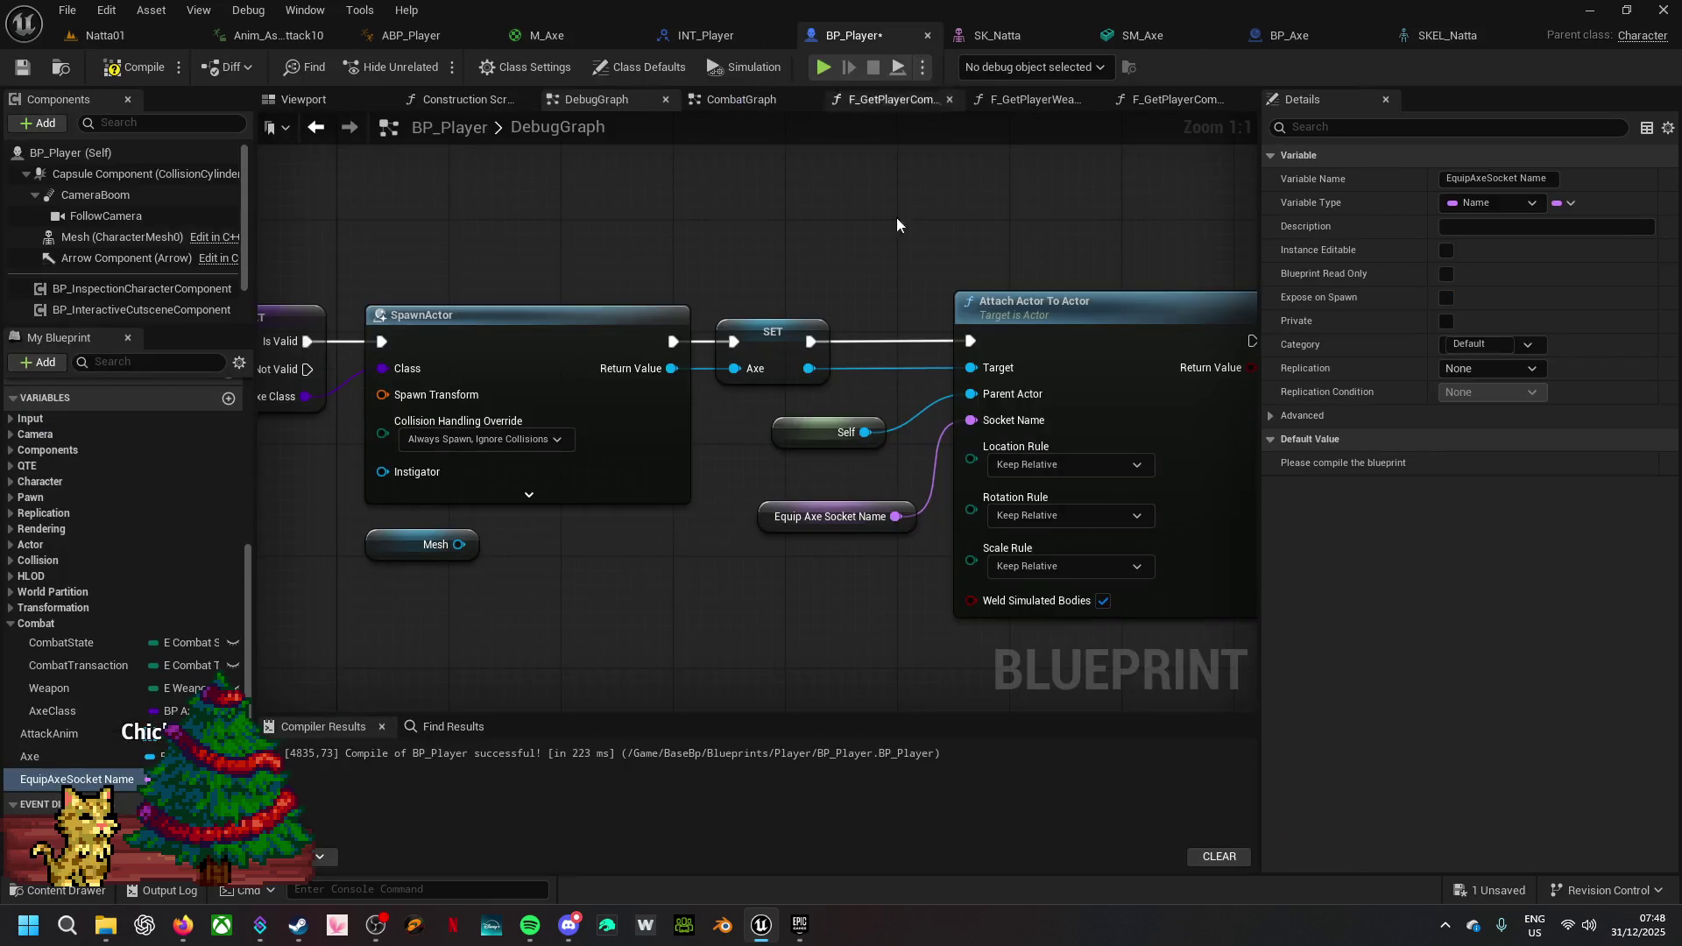
- Compile BP_Player and paste the copied socket into Equip Axe Socket Name's default value
left_click(136, 67)
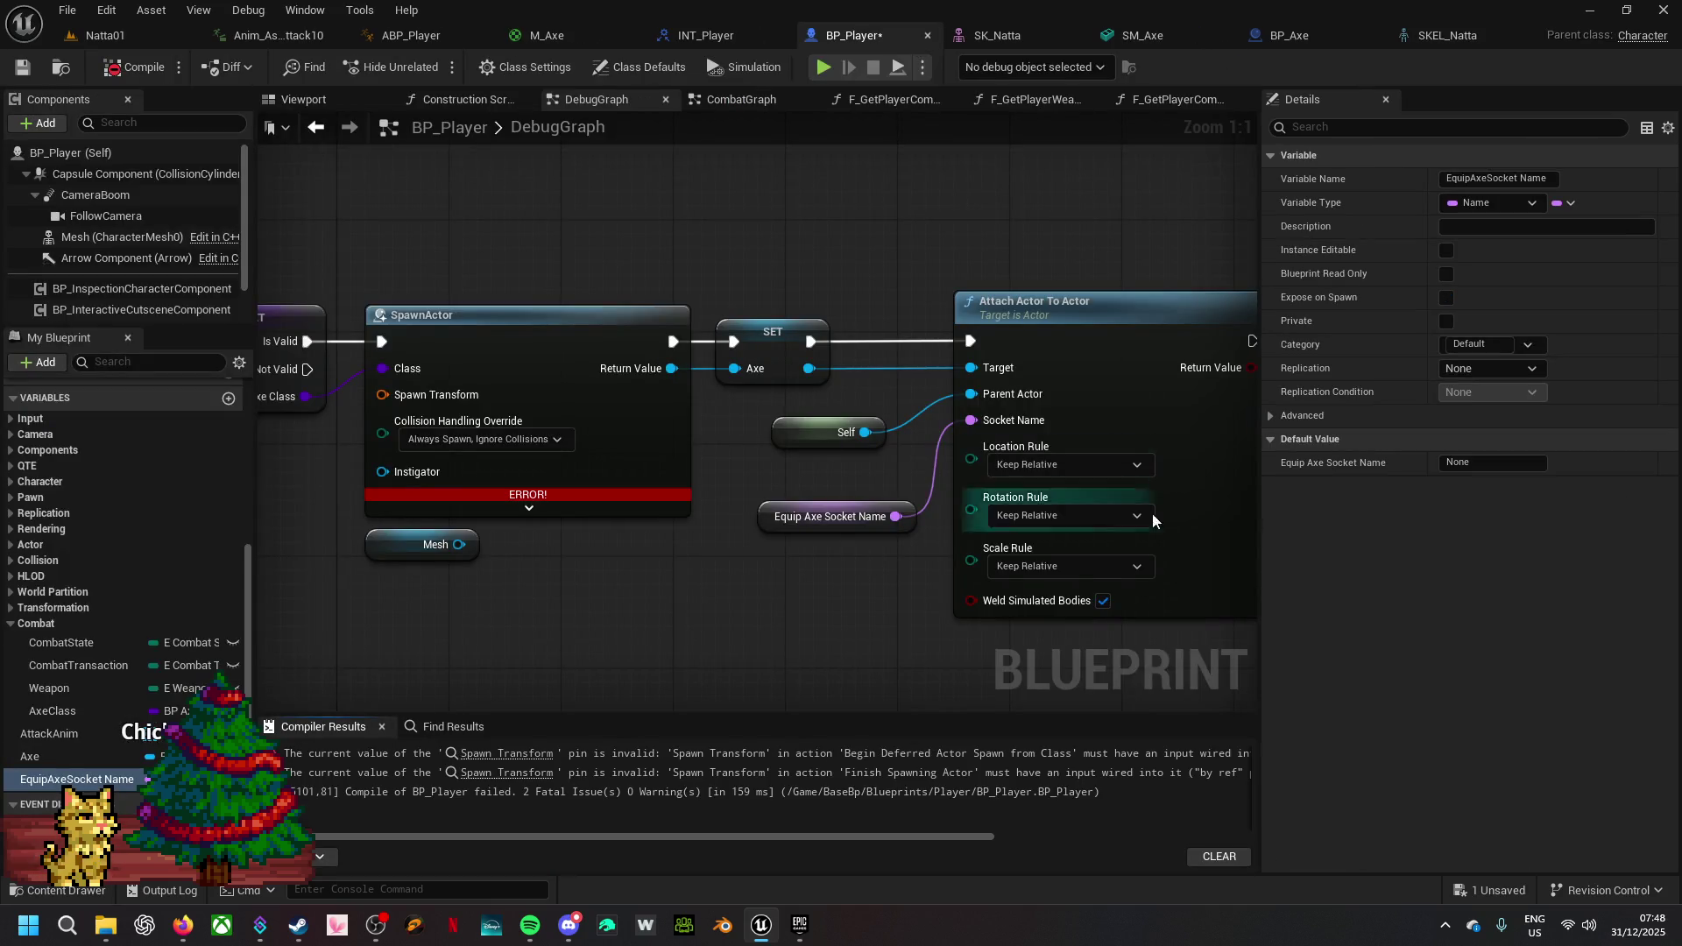
left_click(136, 67)
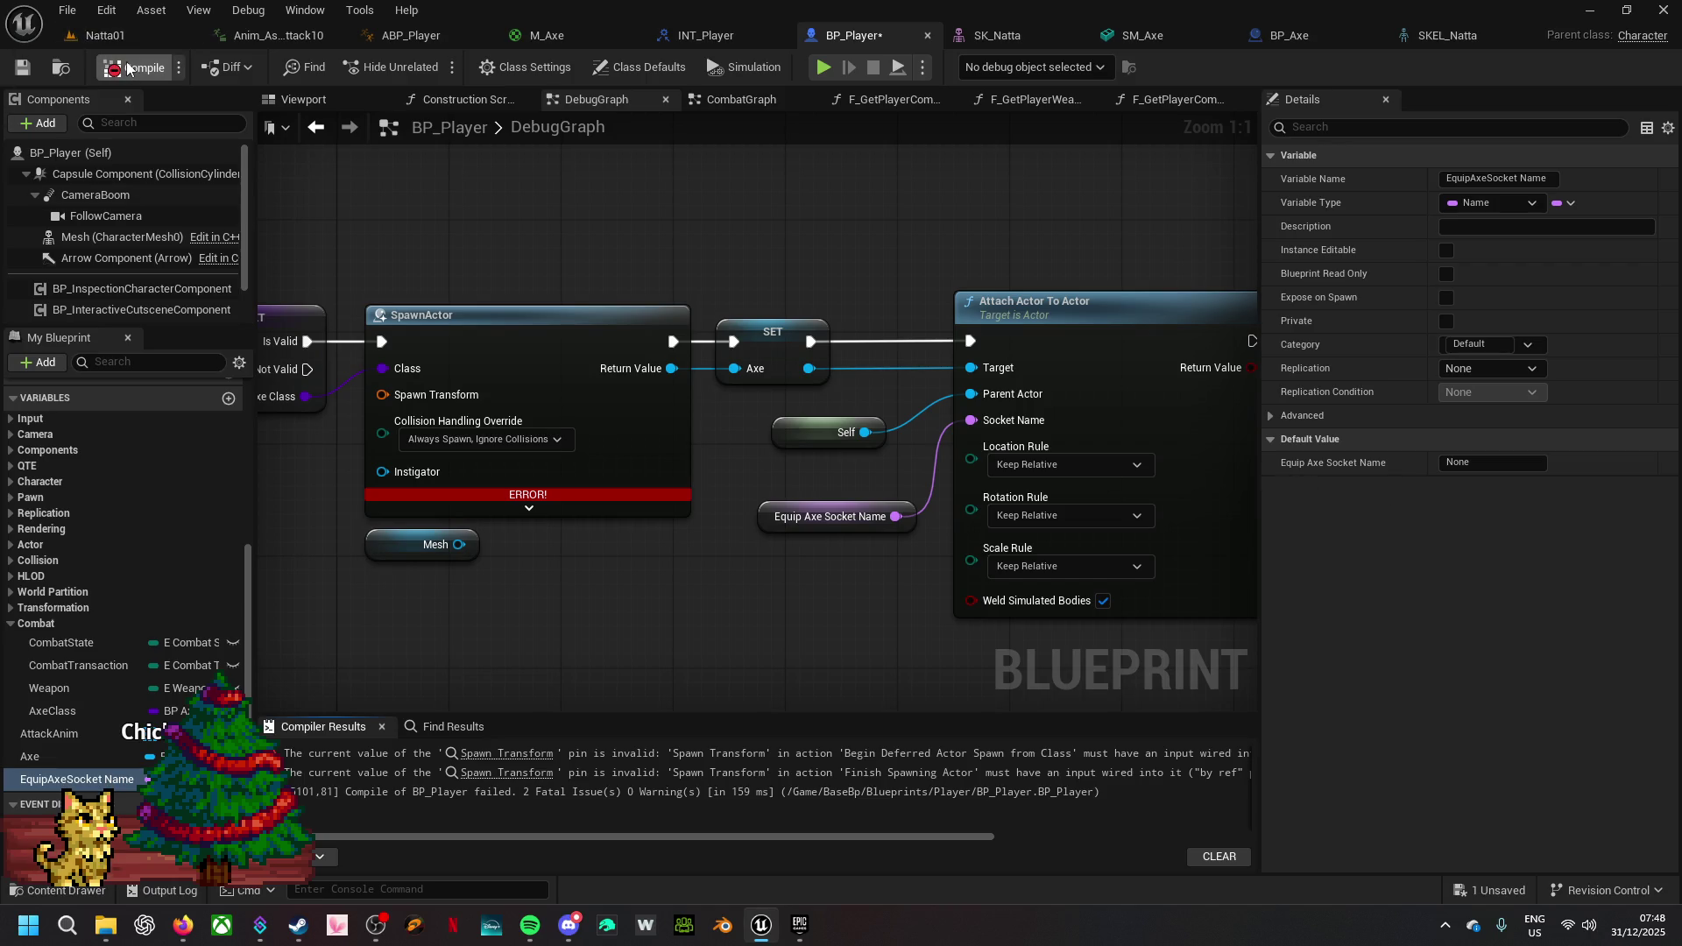
left_click(1483, 462)
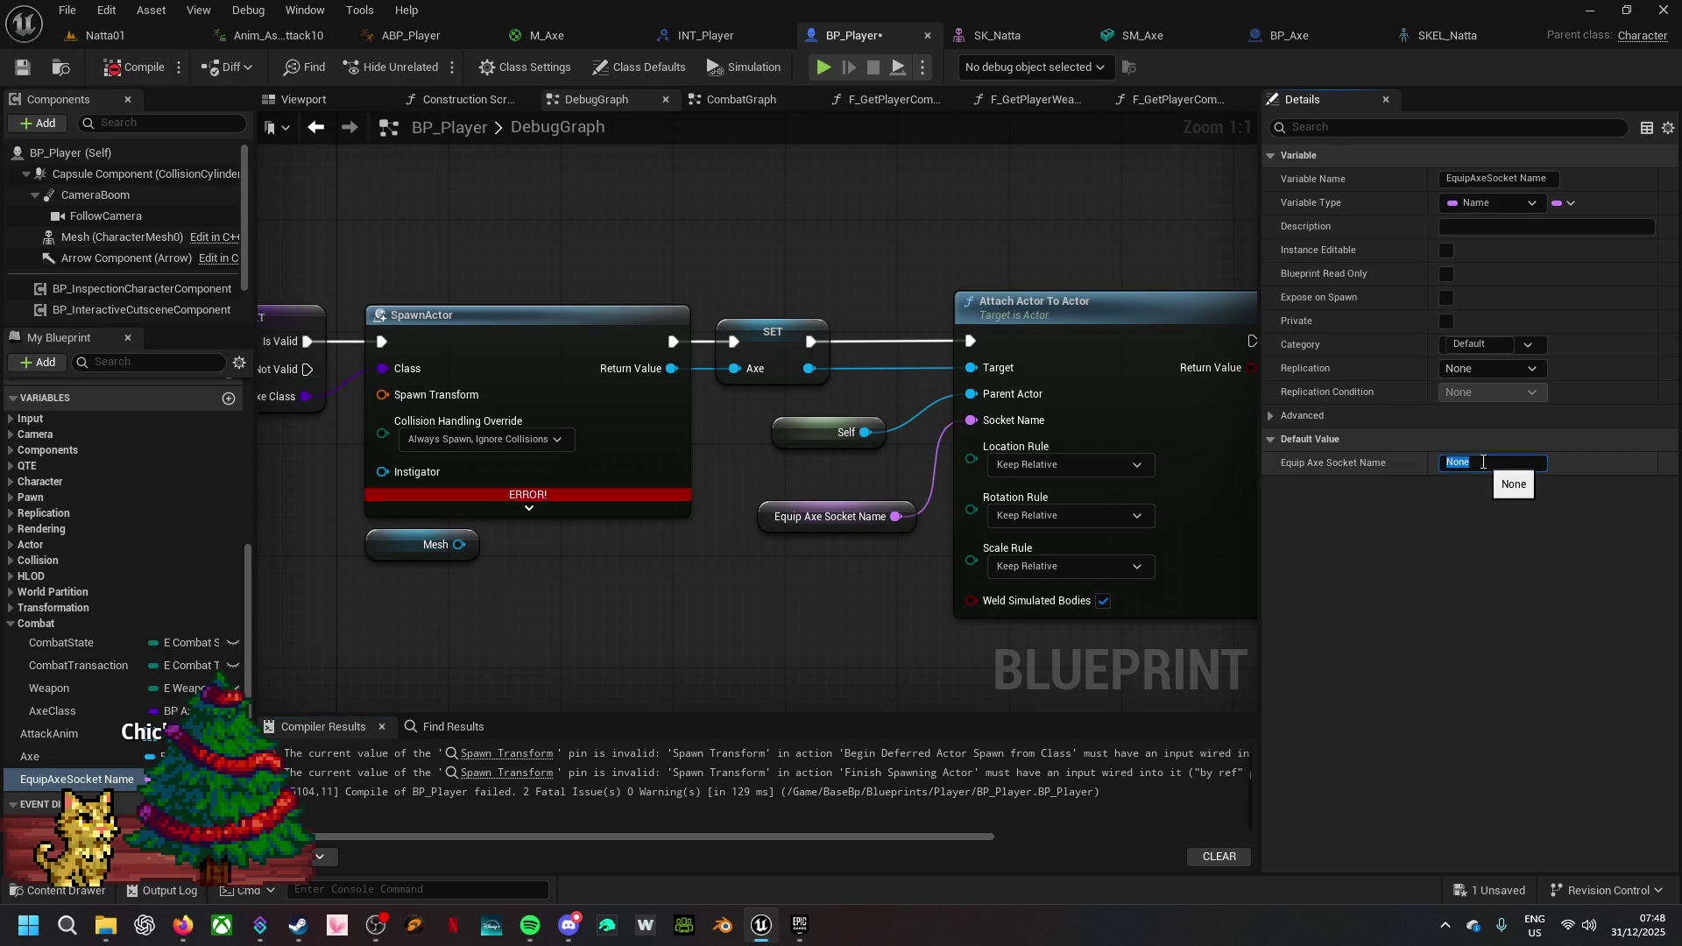
key("ctrl+v")
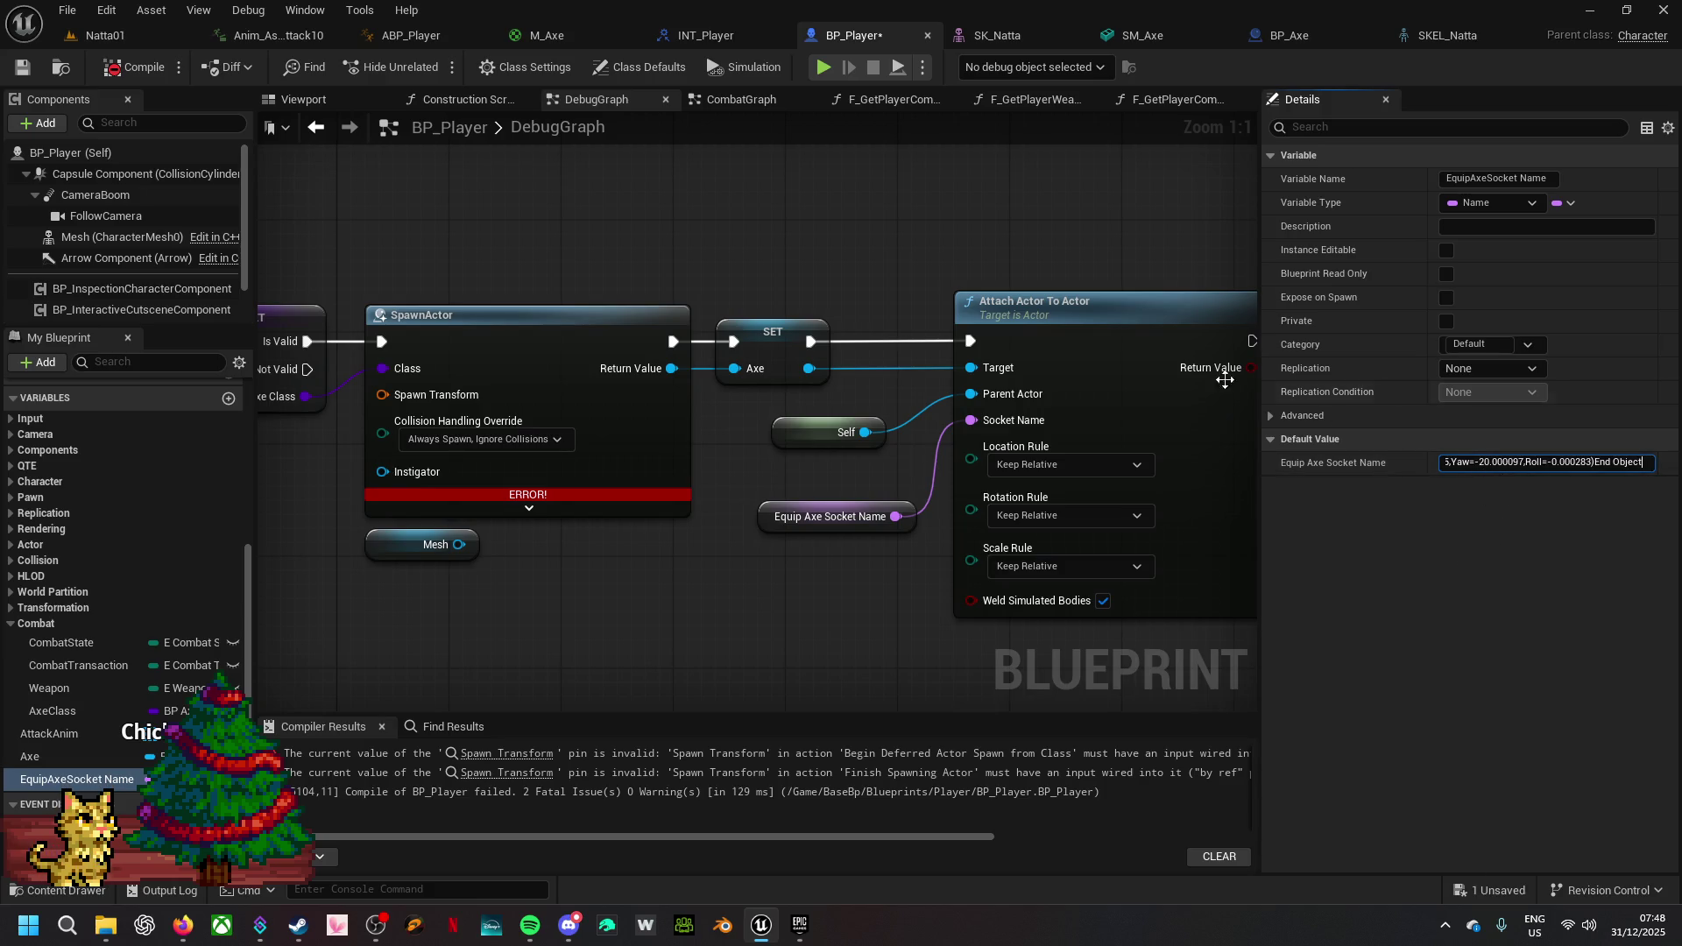
key("Left")
key("Left")
key("Left")
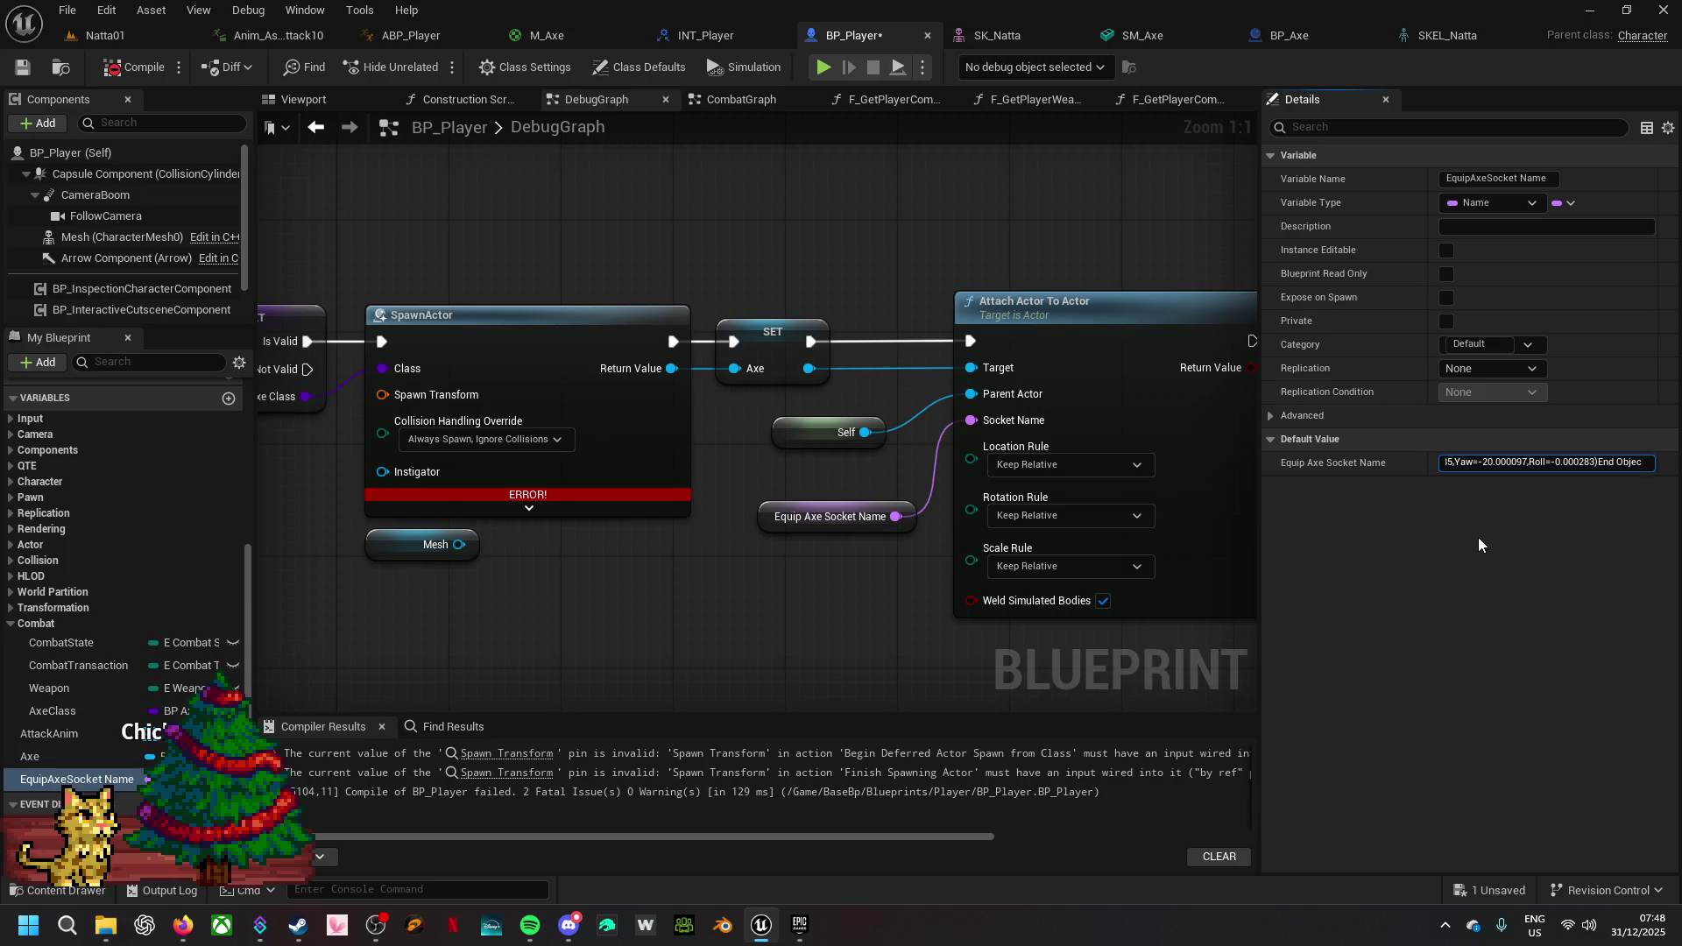
key("Left")
key("Left")
key("Left")
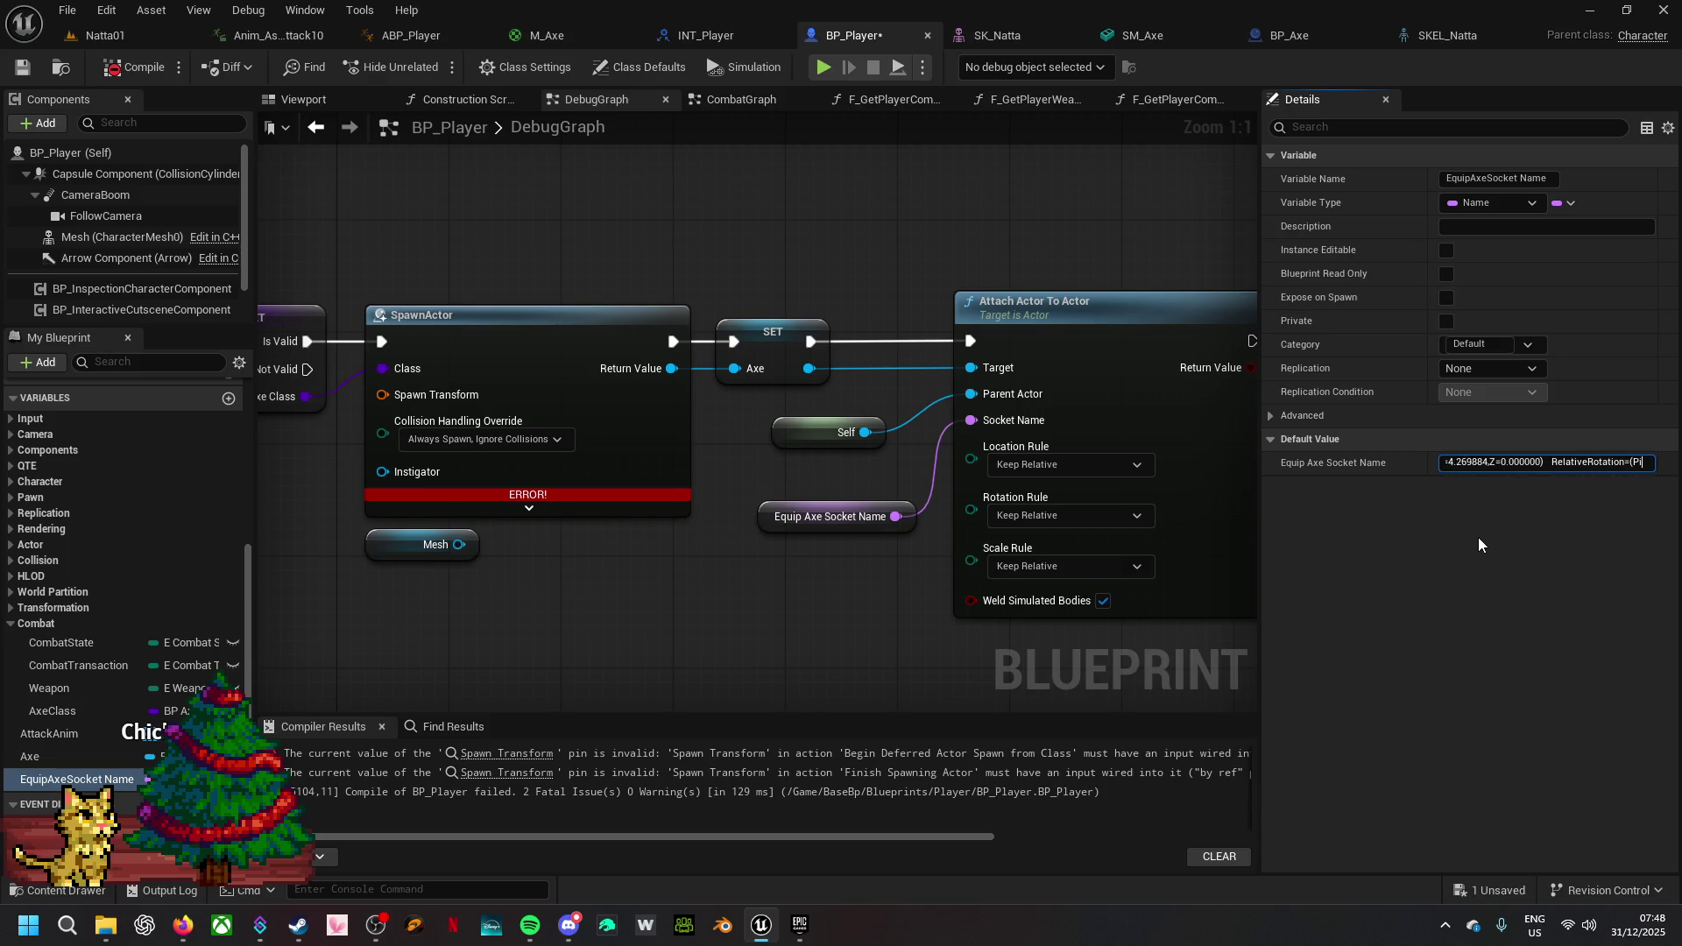
key("Left")
key("Left")
key("Left")
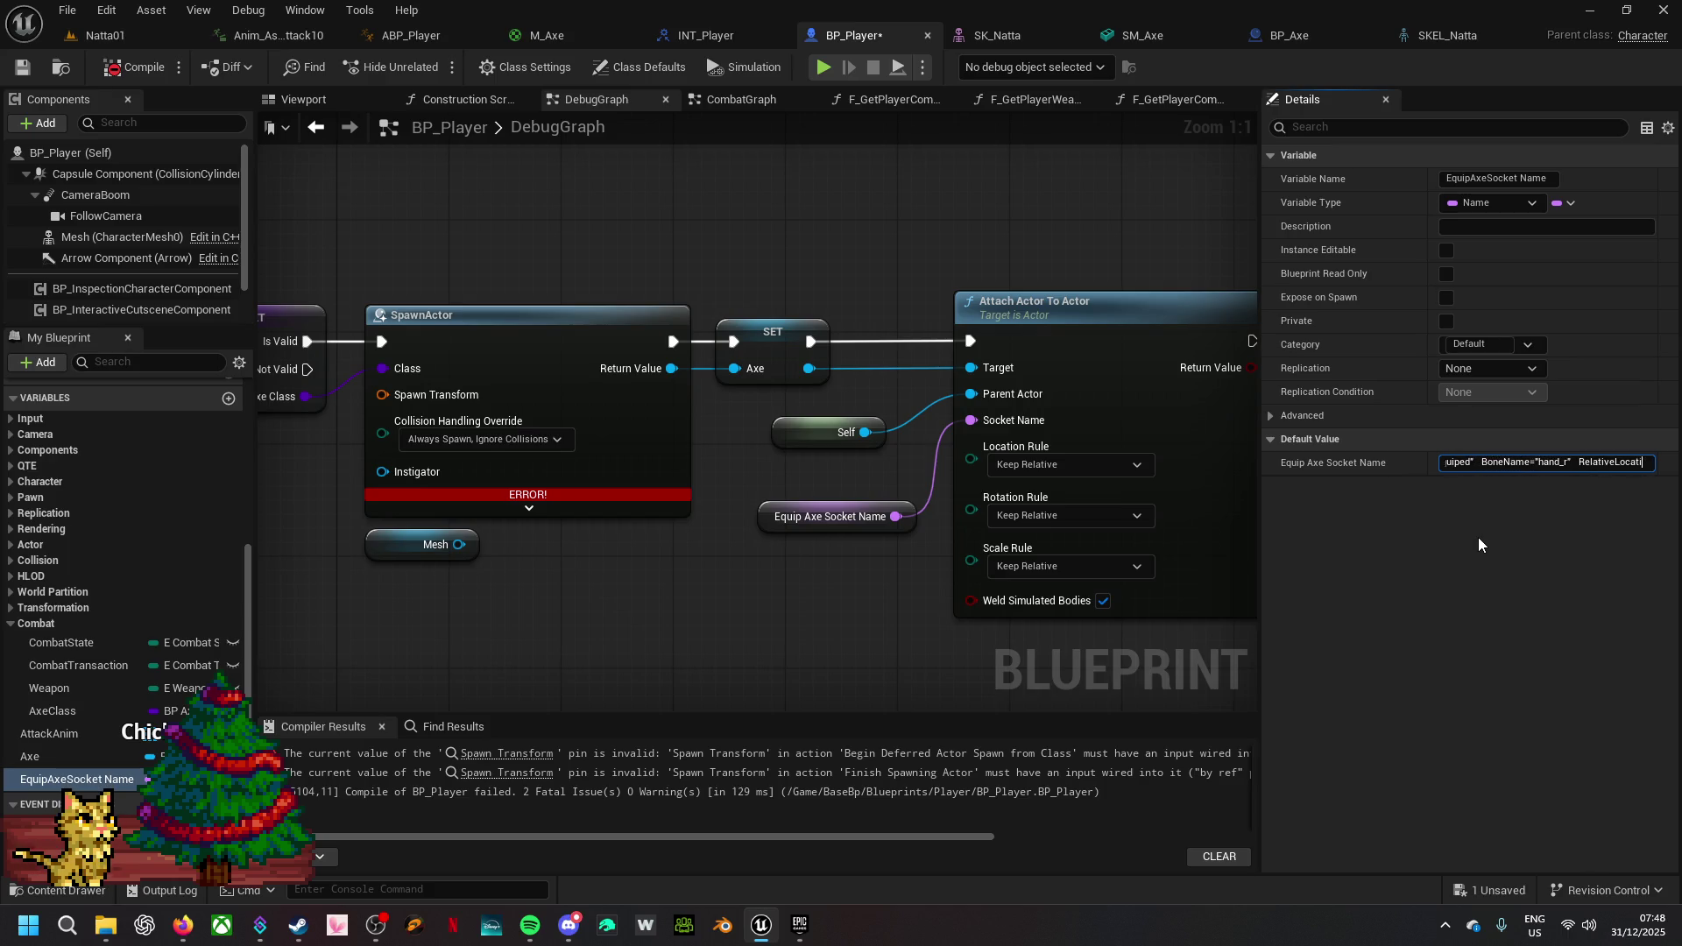
key("Left")
key("Left")
key("Left")
key("ctrl+v")
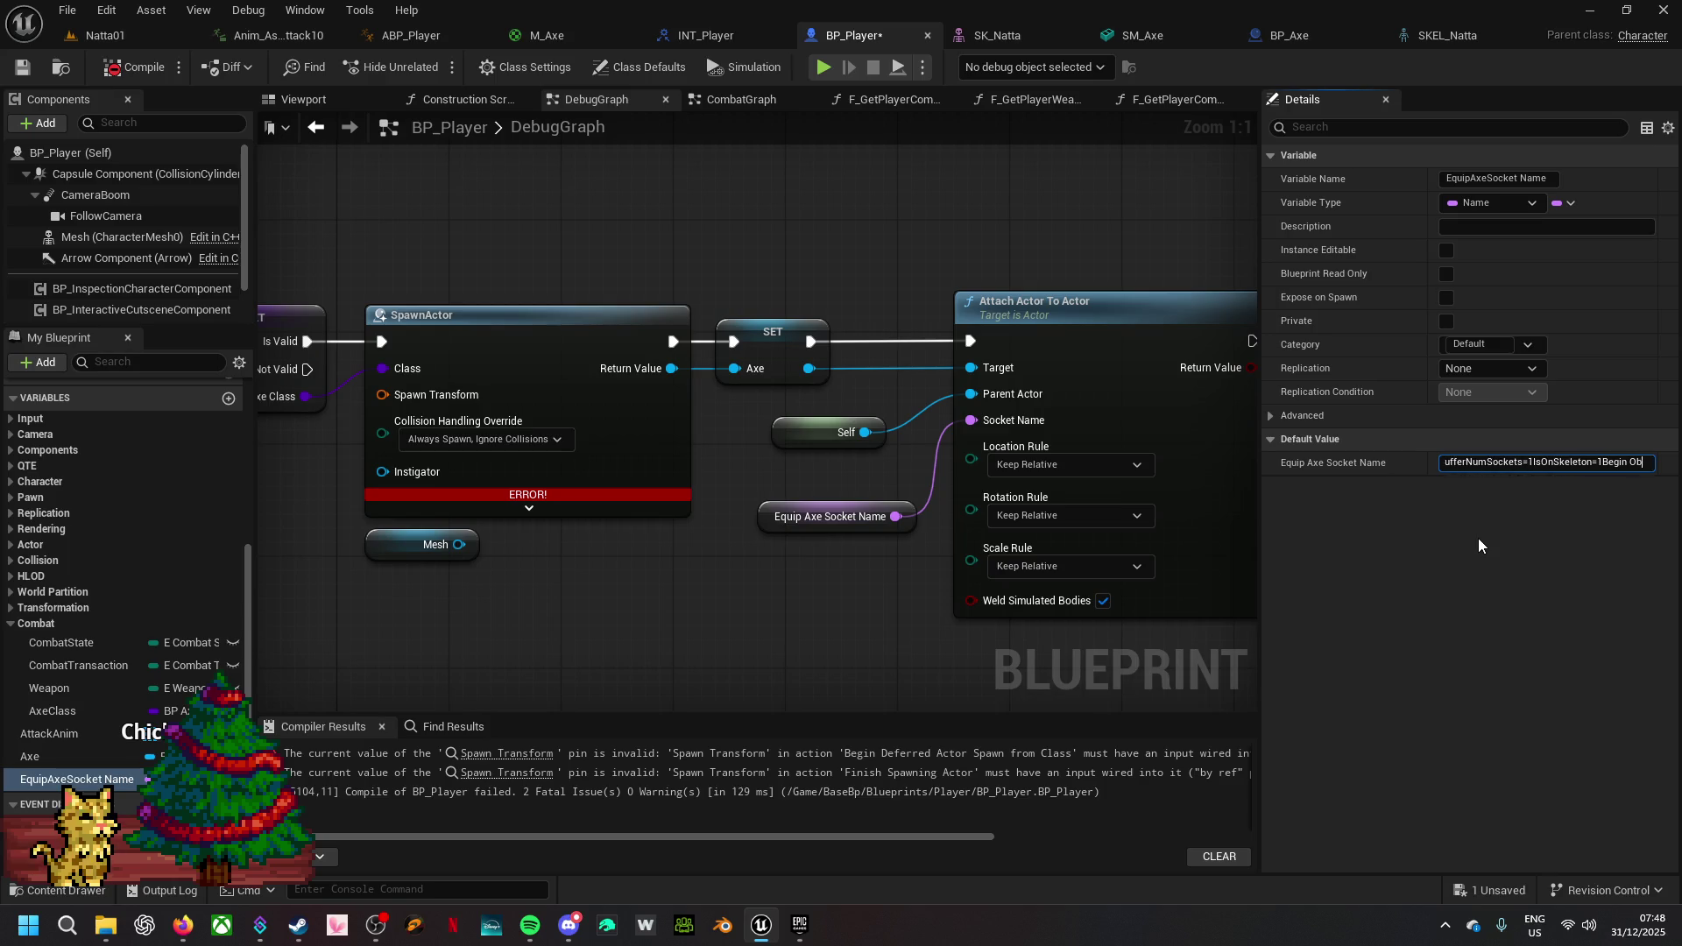
- Clear the pasted socket text from the default value and go back to SKEL_Natta
left_click(1508, 462)
left_click(1508, 461)
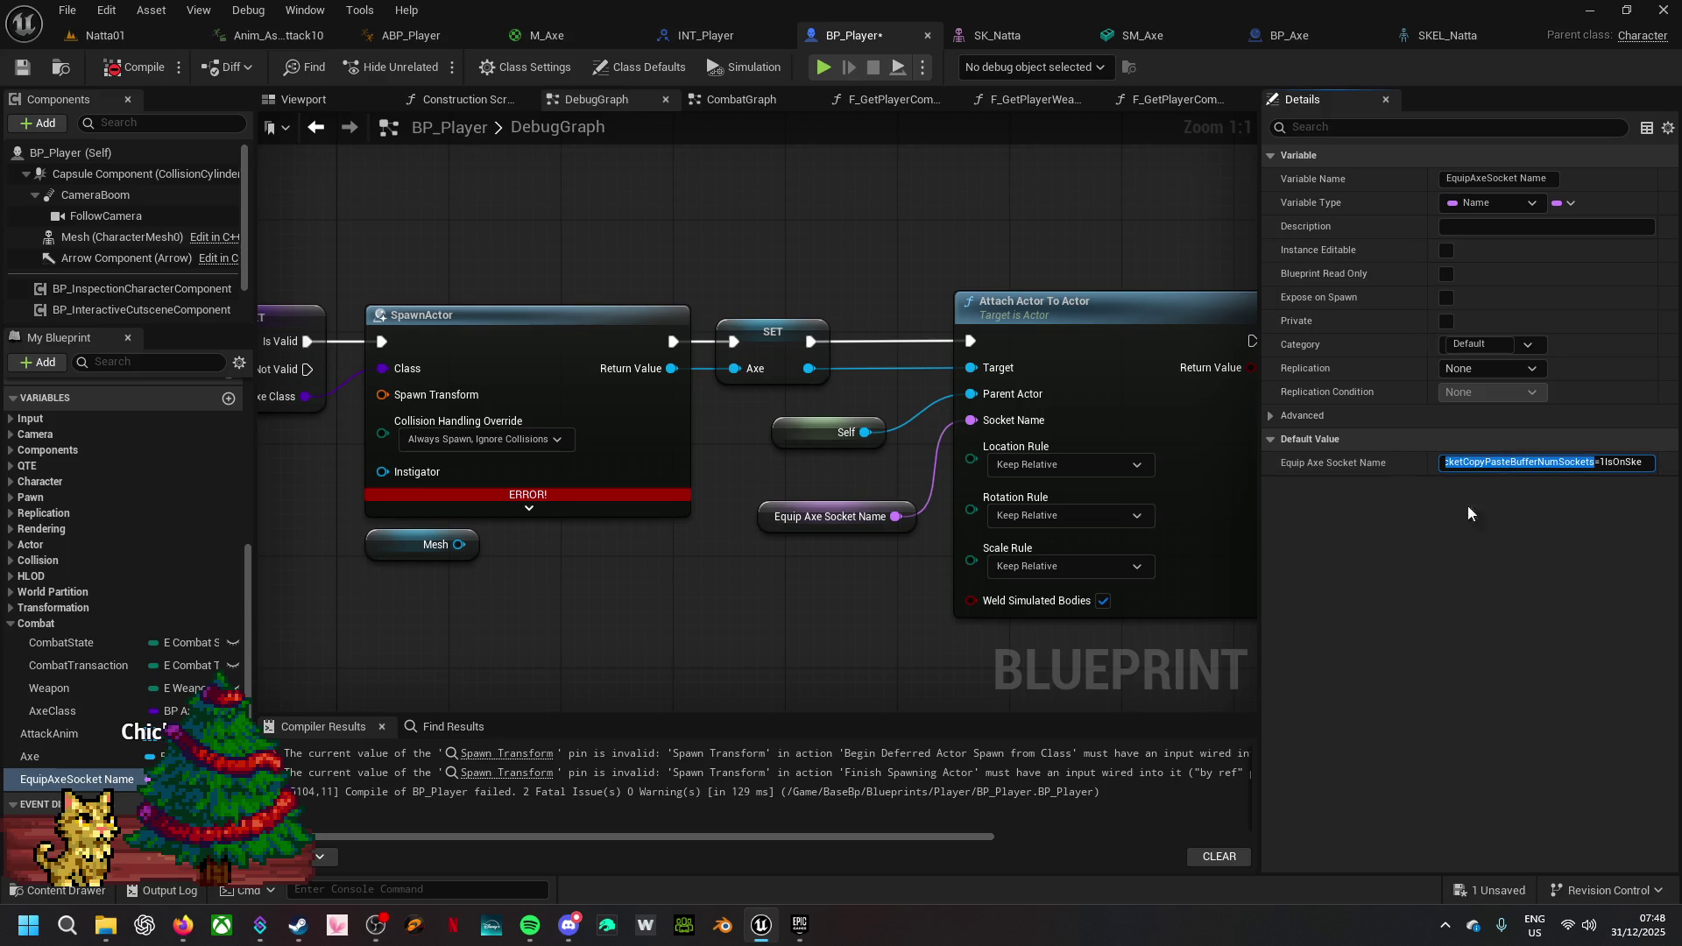
left_click(1448, 533)
left_click(1494, 462)
key("ctrl+a")
key("BackSpace")
left_click(1443, 35)
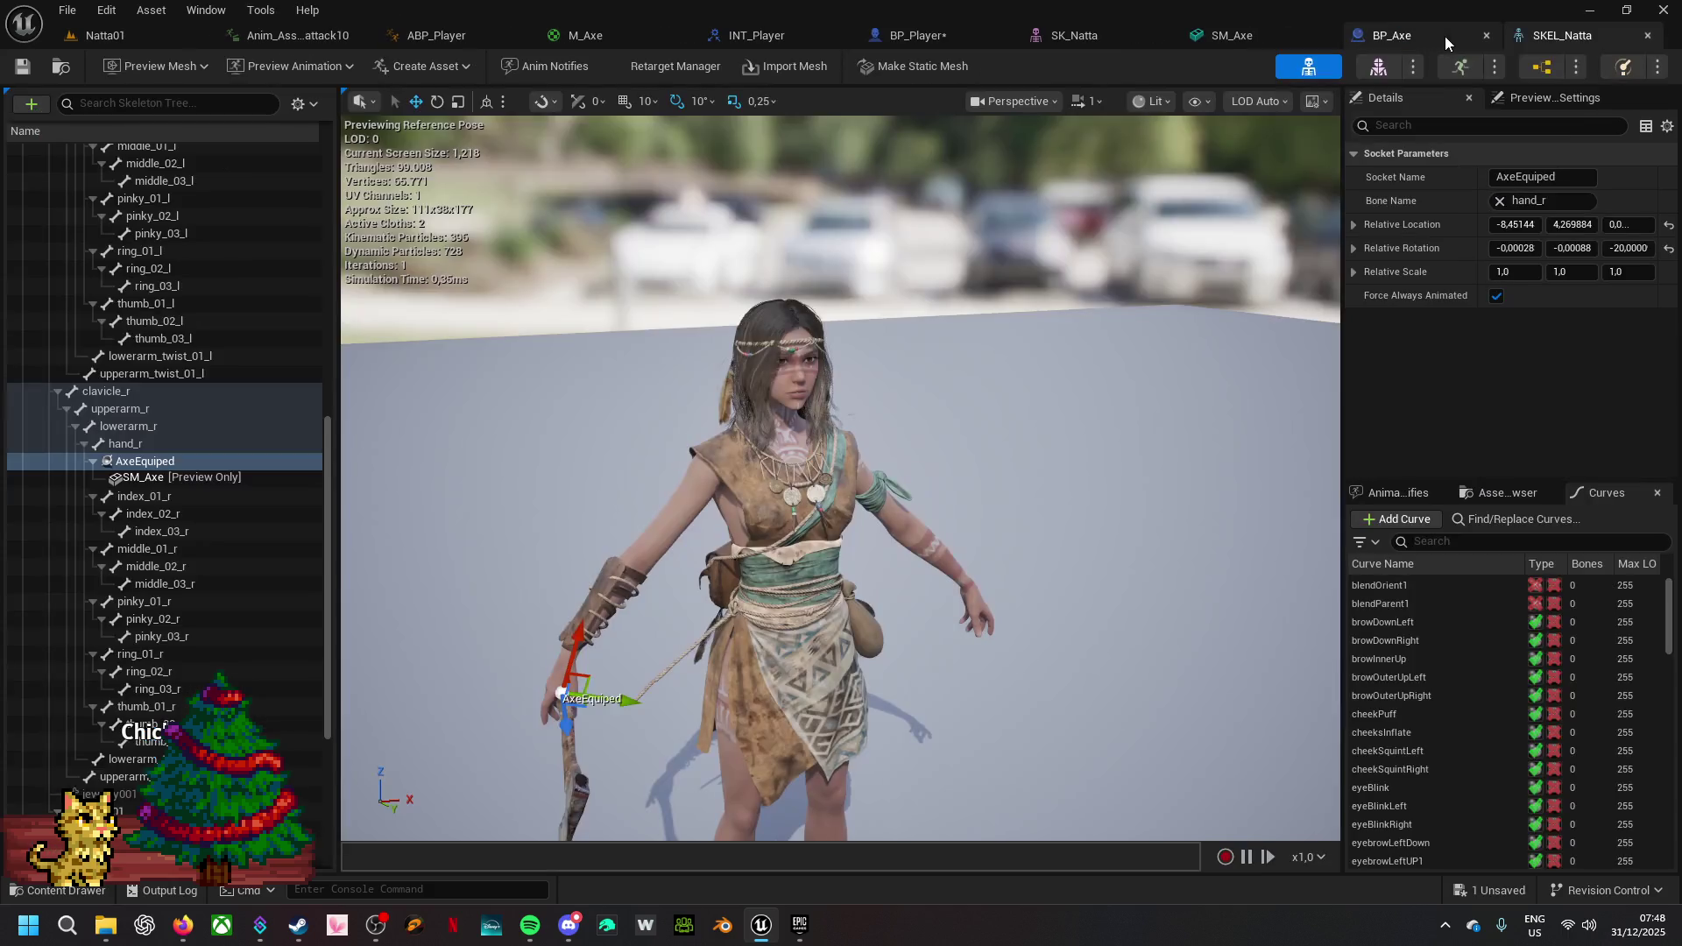
- Put the AxeEquiped socket name into rename mode to copy the text 'AxeEquiped'
right_click(128, 460)
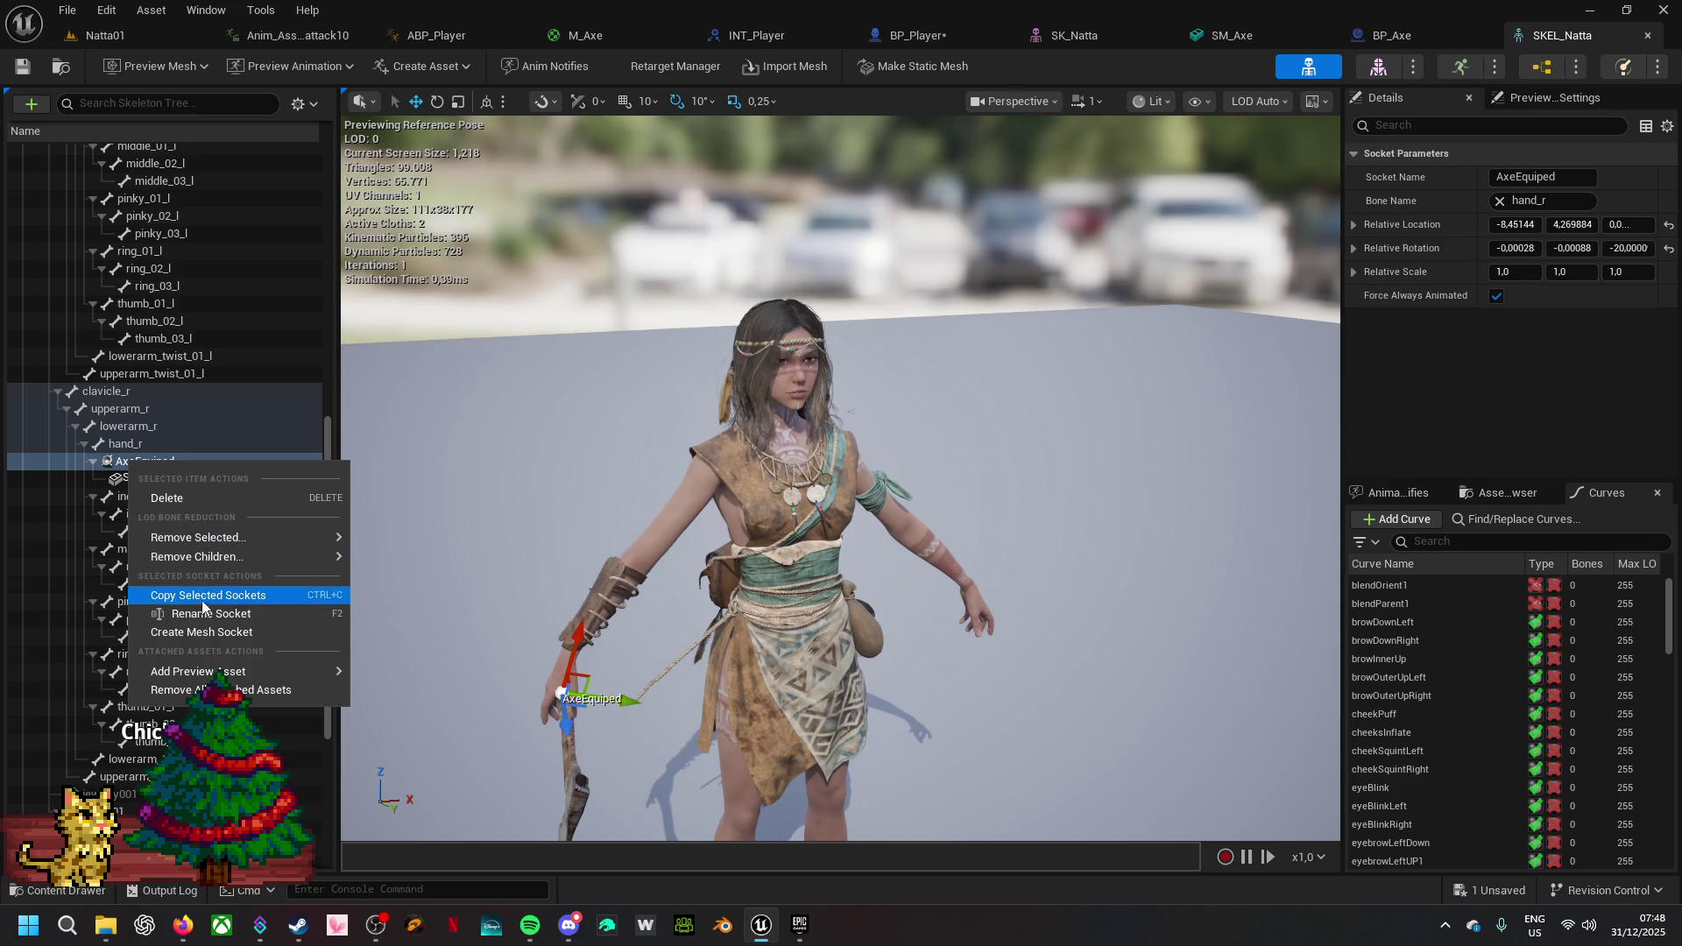
left_click(202, 611)
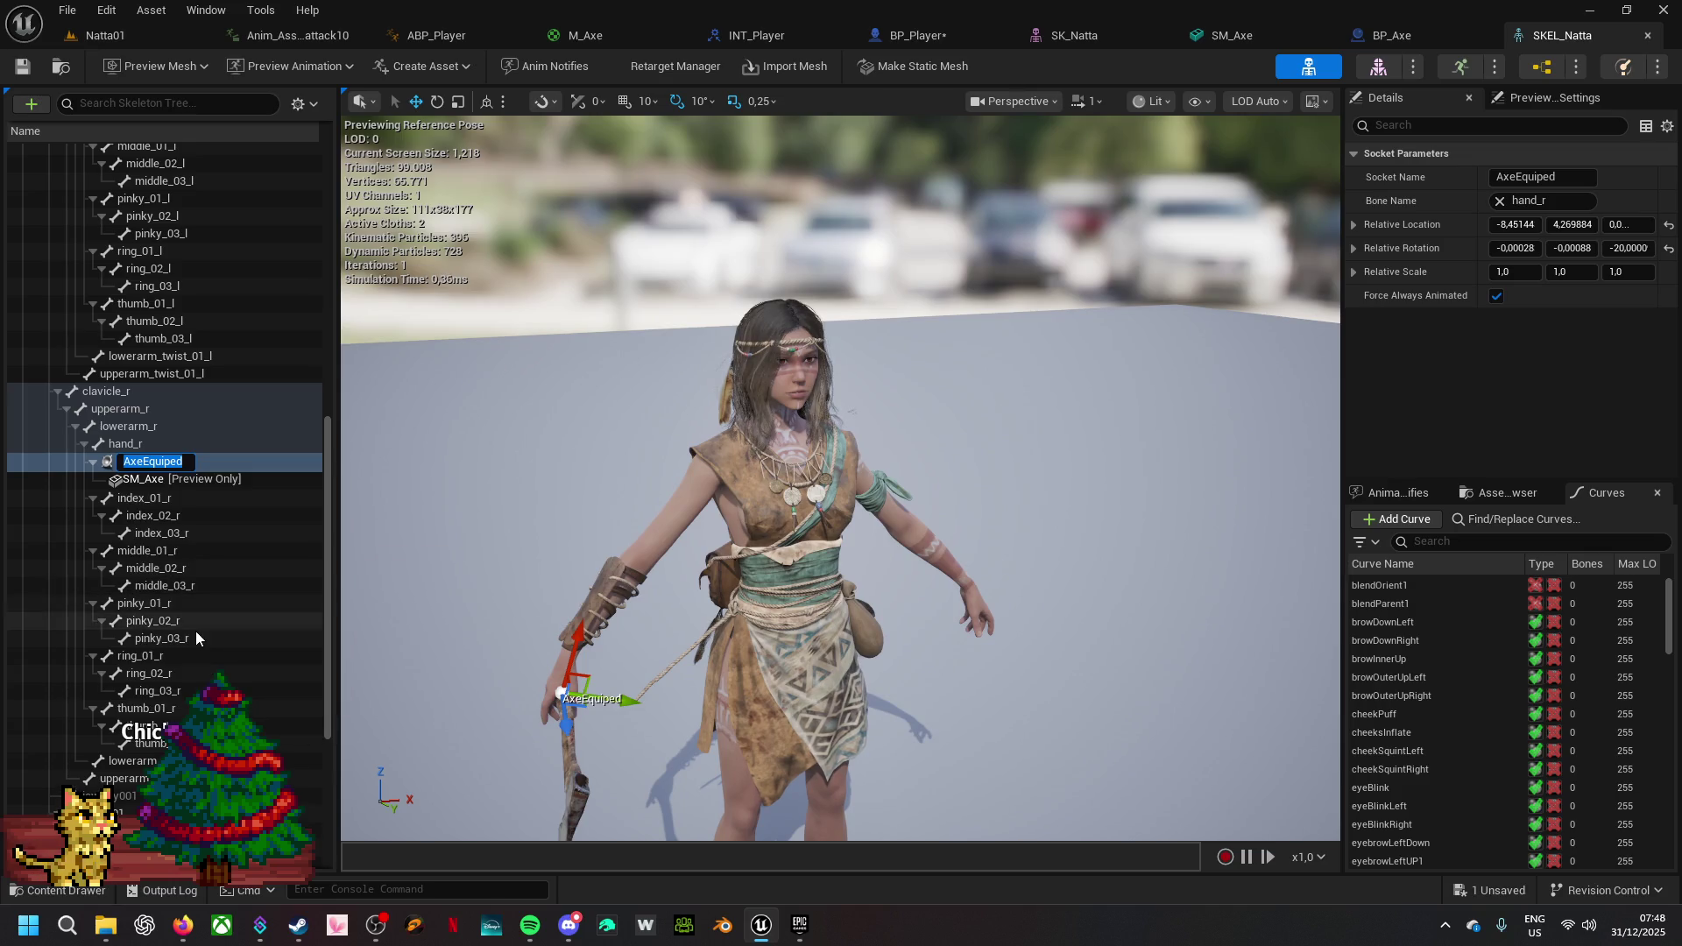
left_click(198, 620)
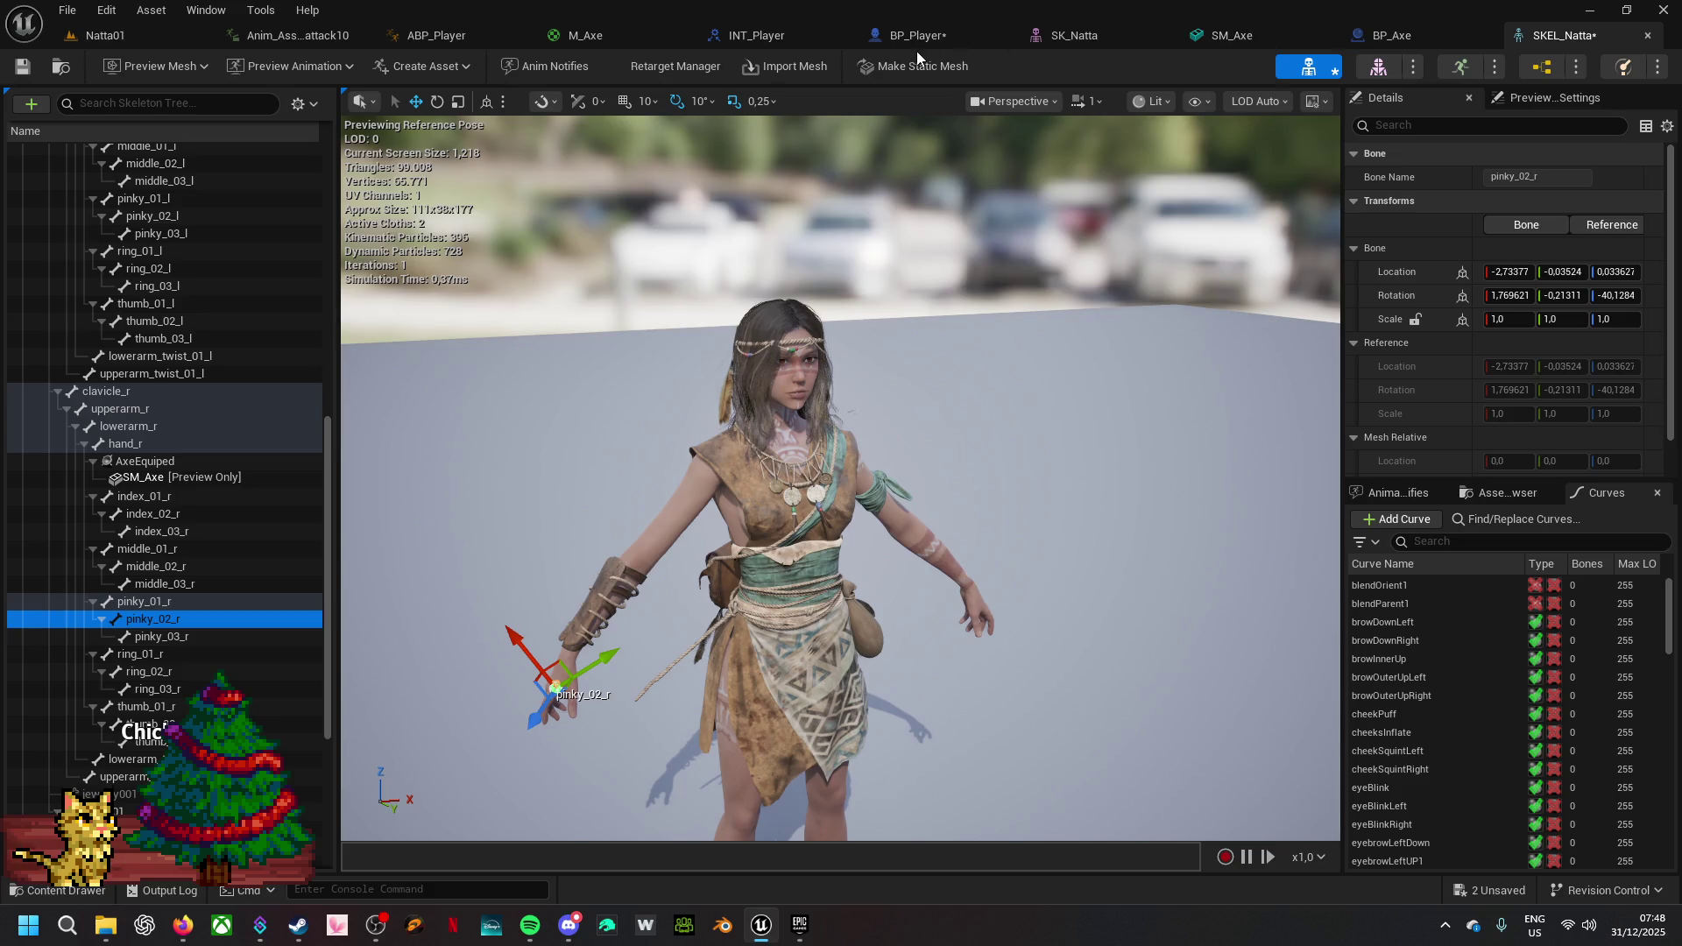
- Set Equip Axe Socket Name's default to AxeEquiped and save all unsaved assets
left_click(919, 37)
left_click(1492, 462)
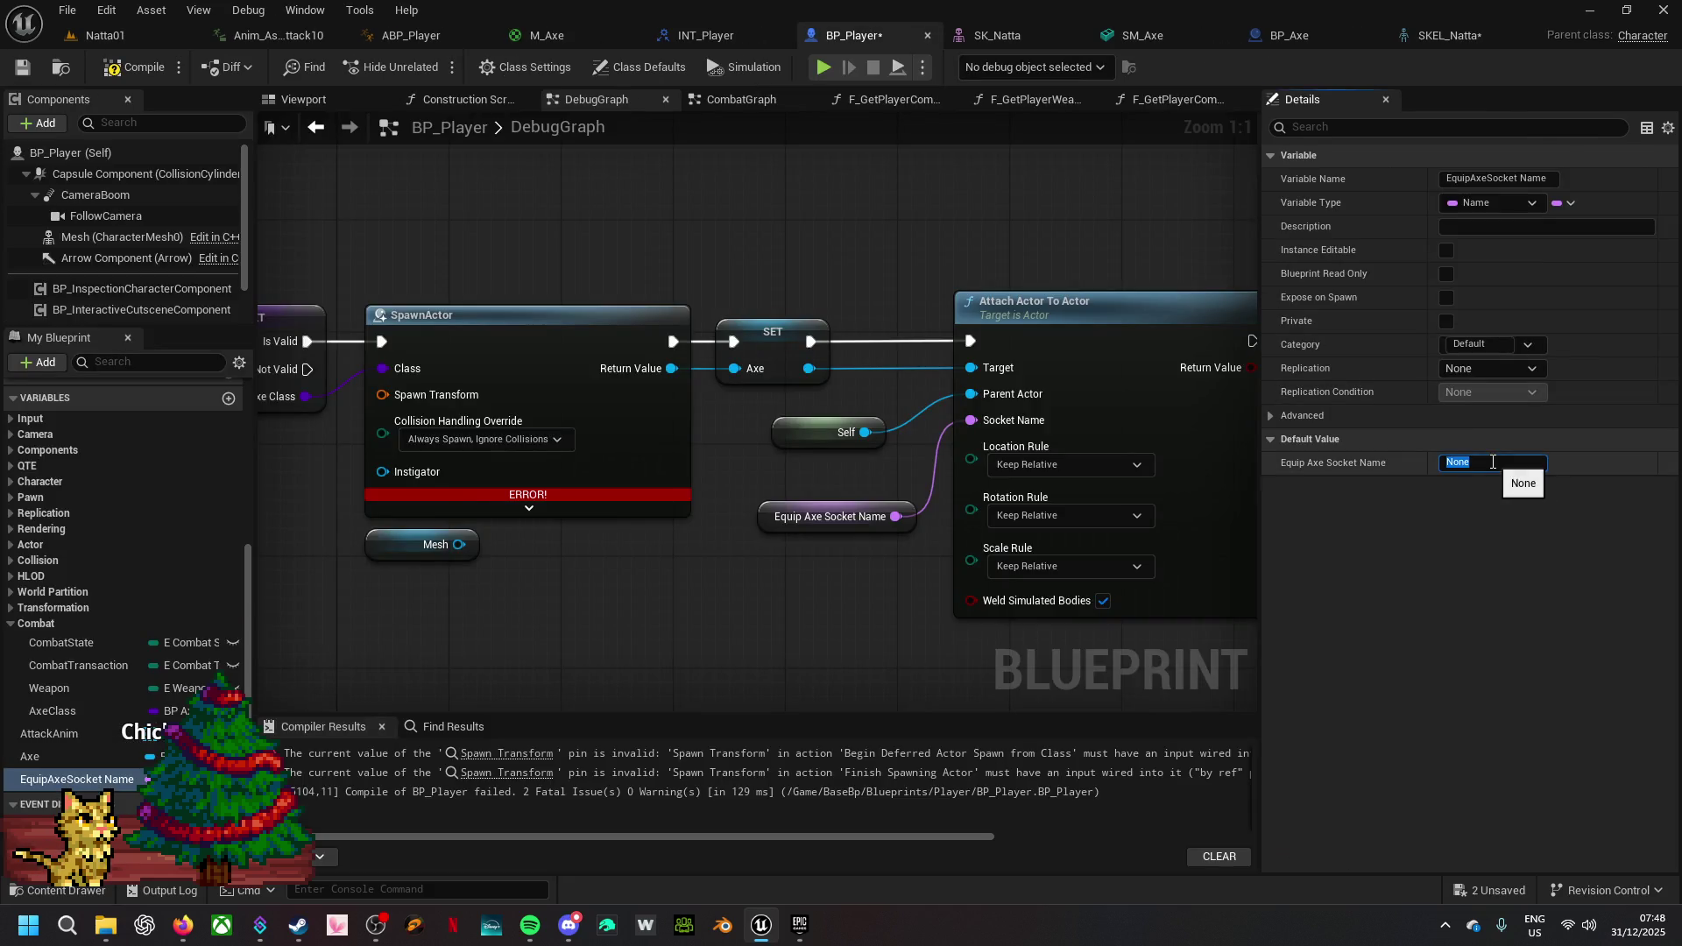
type("AxeEquiped")
key("Return")
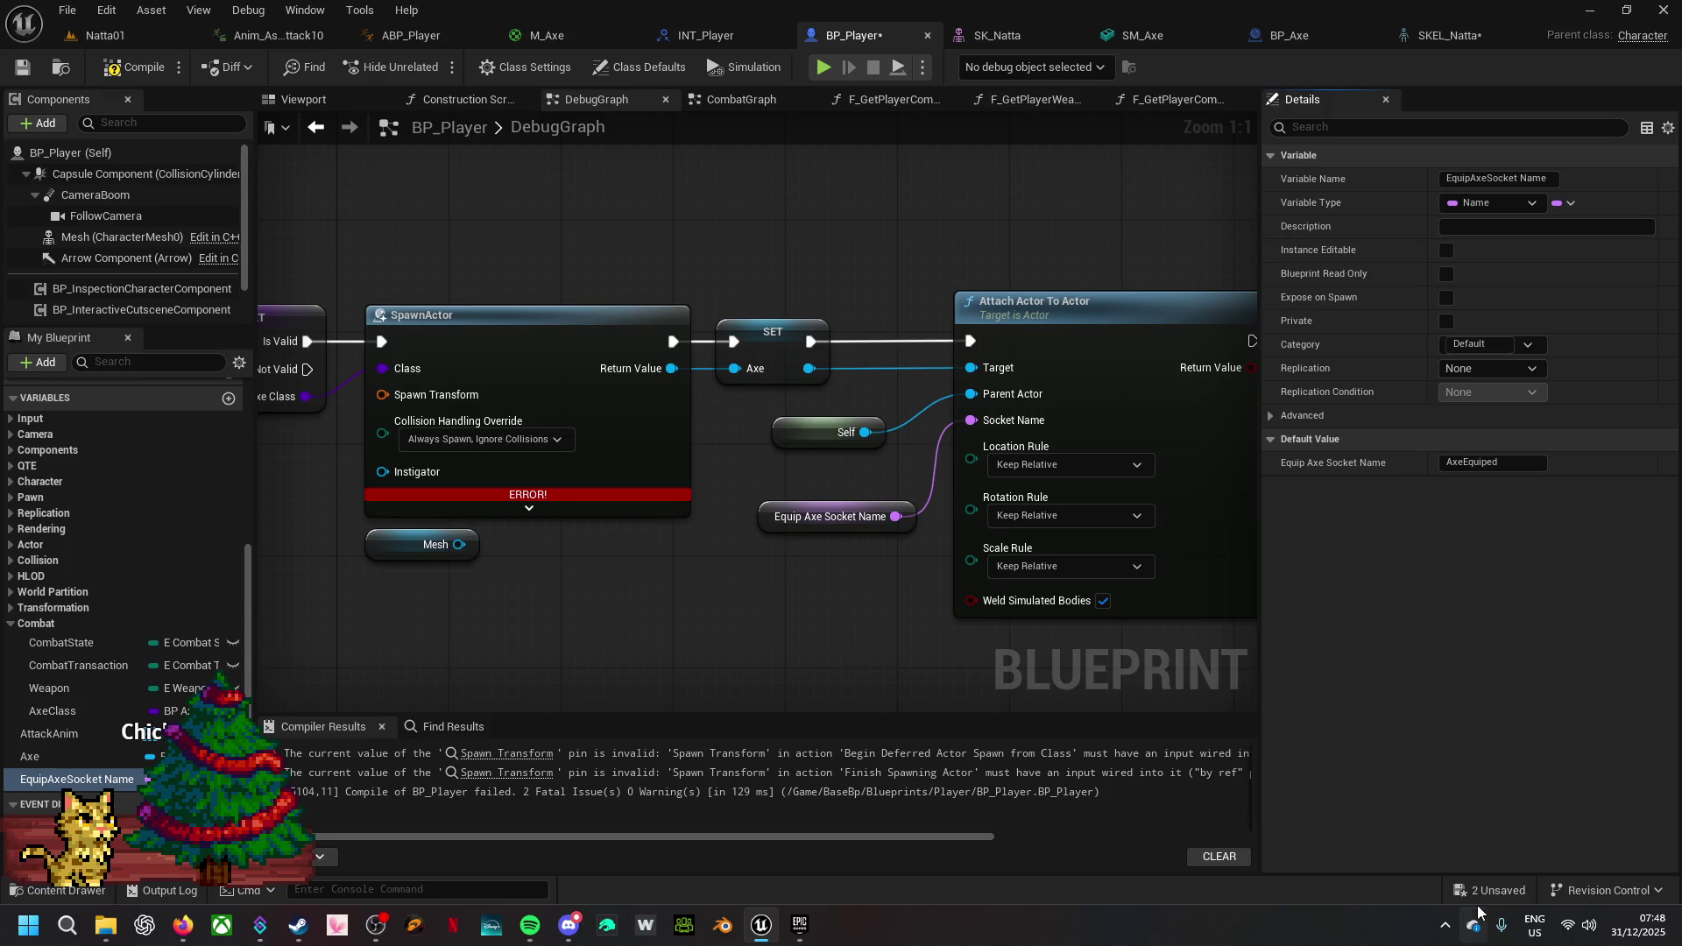
left_click(1484, 891)
left_click(1018, 660)
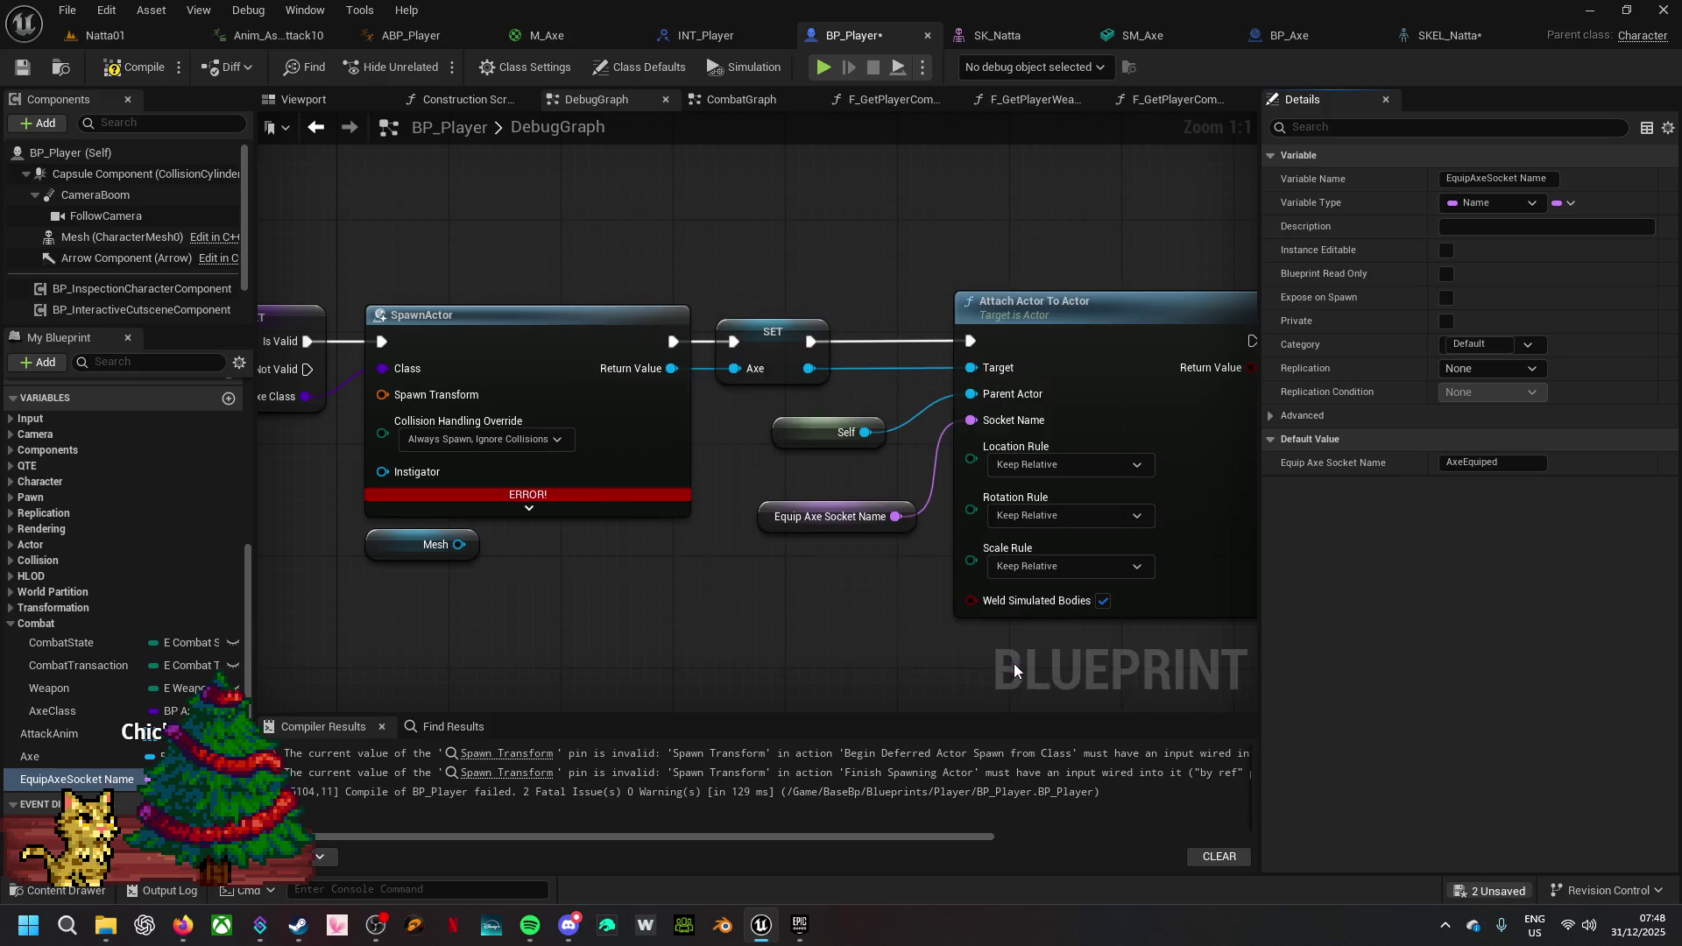
left_click_drag(596, 590, 1089, 566)
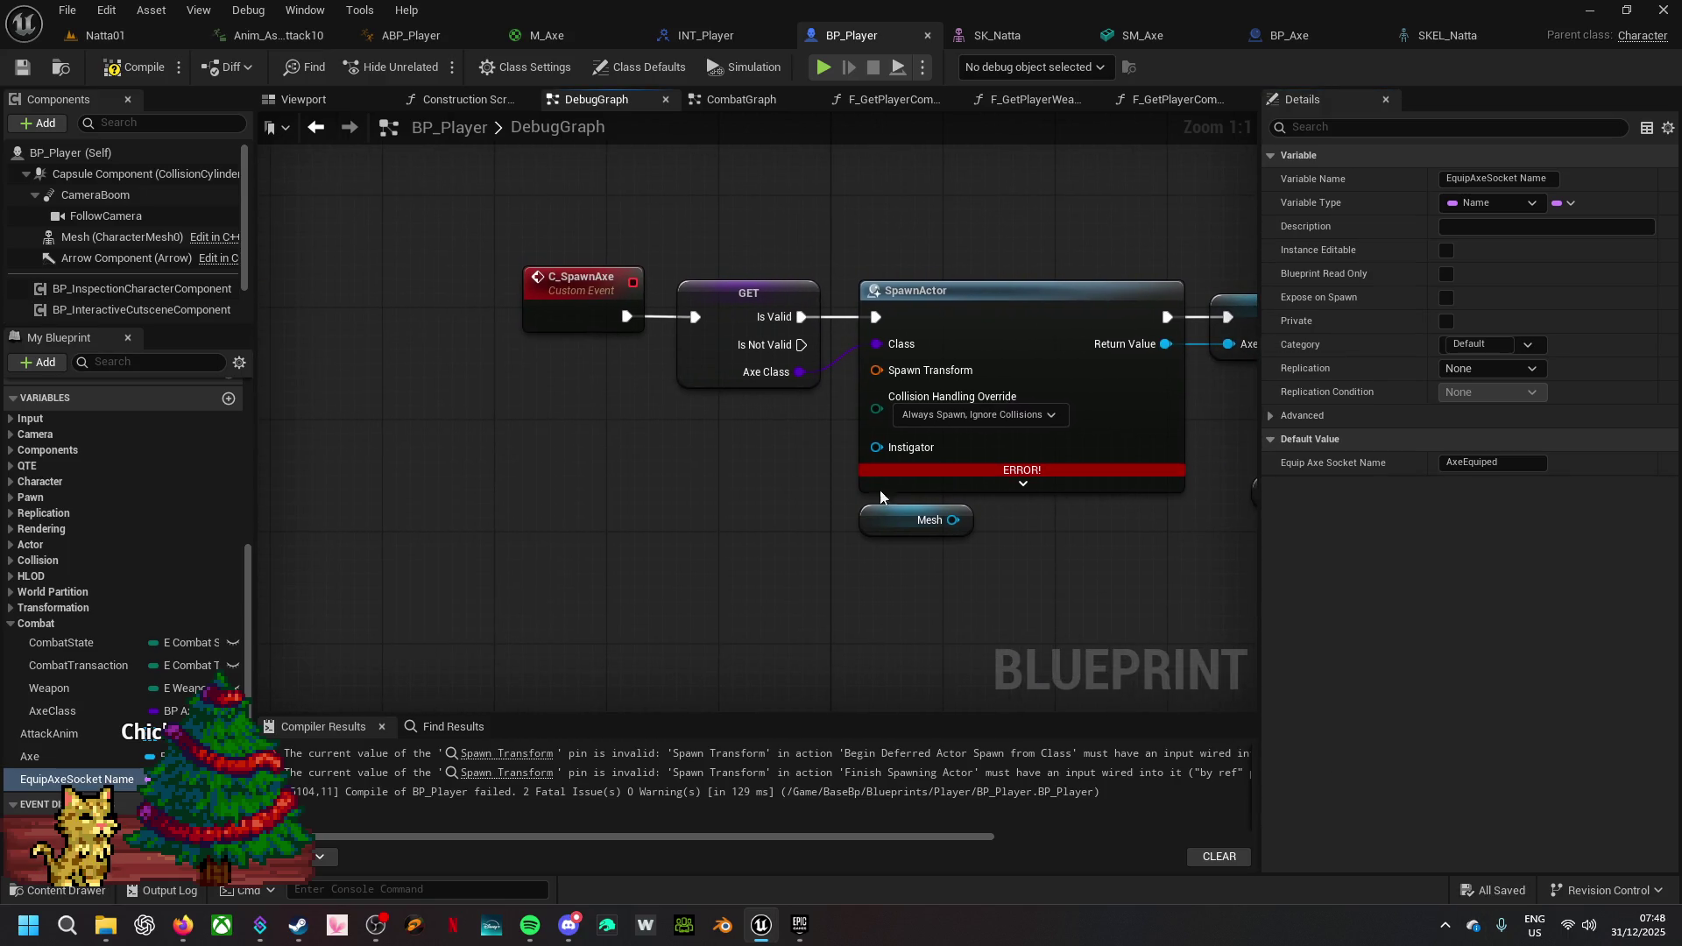
- Split SpawnActor's Spawn Transform, compile, and feed Get Actor Location into its Location pin
right_click(876, 374)
left_click(935, 454)
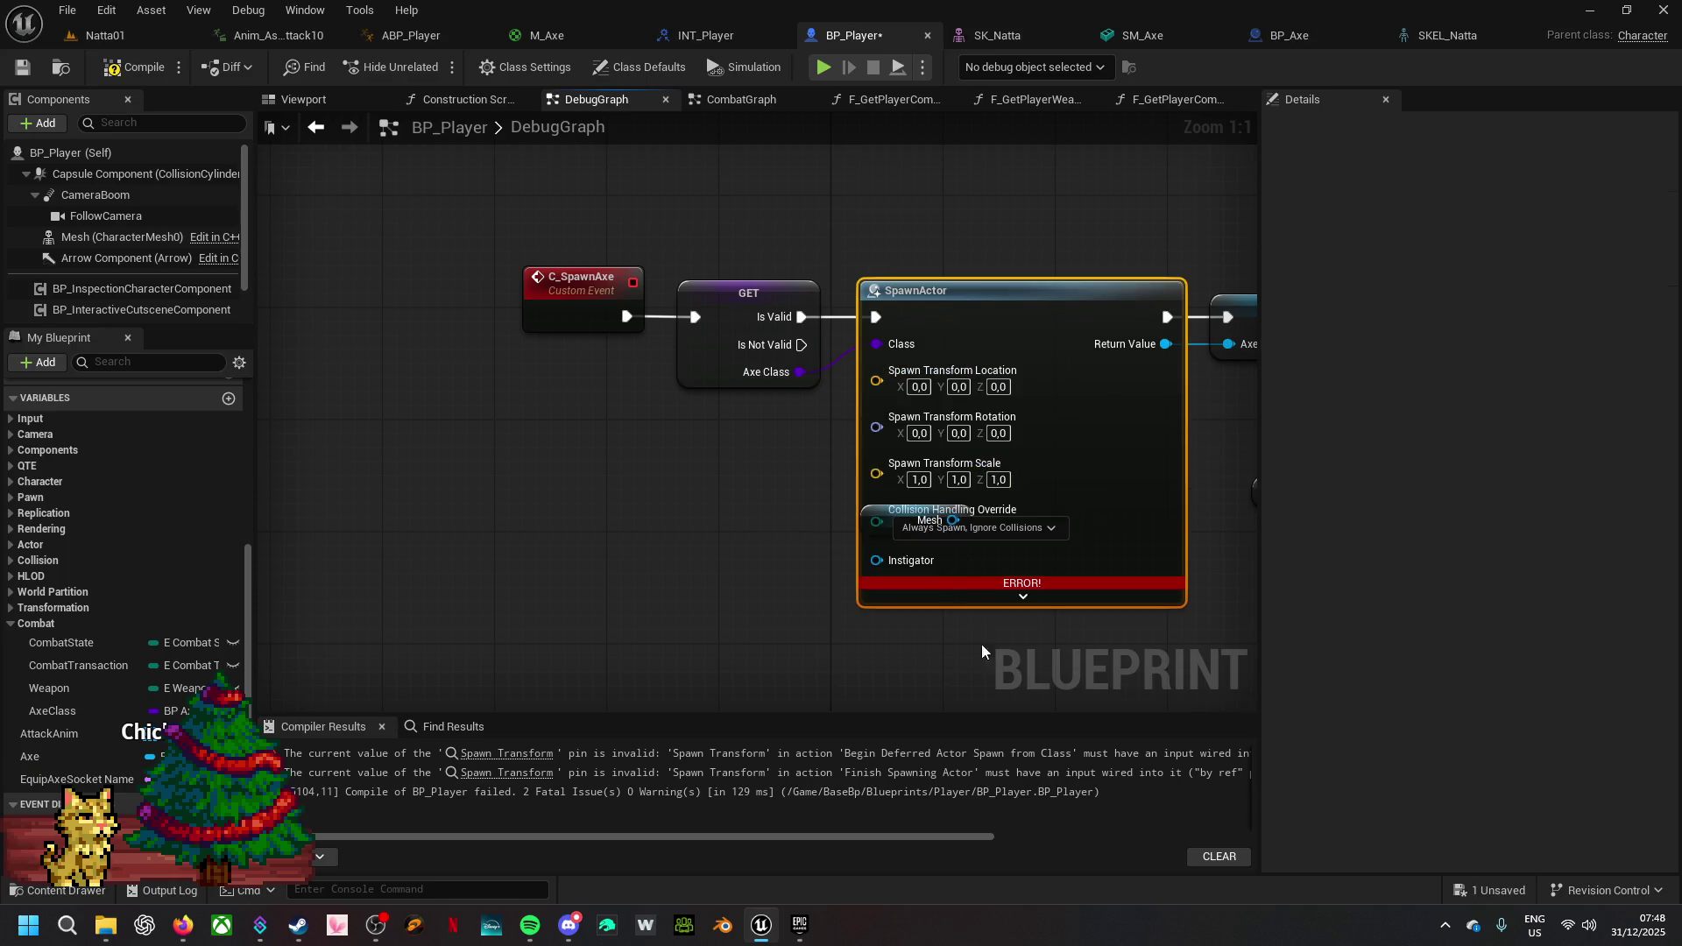
left_click(135, 67)
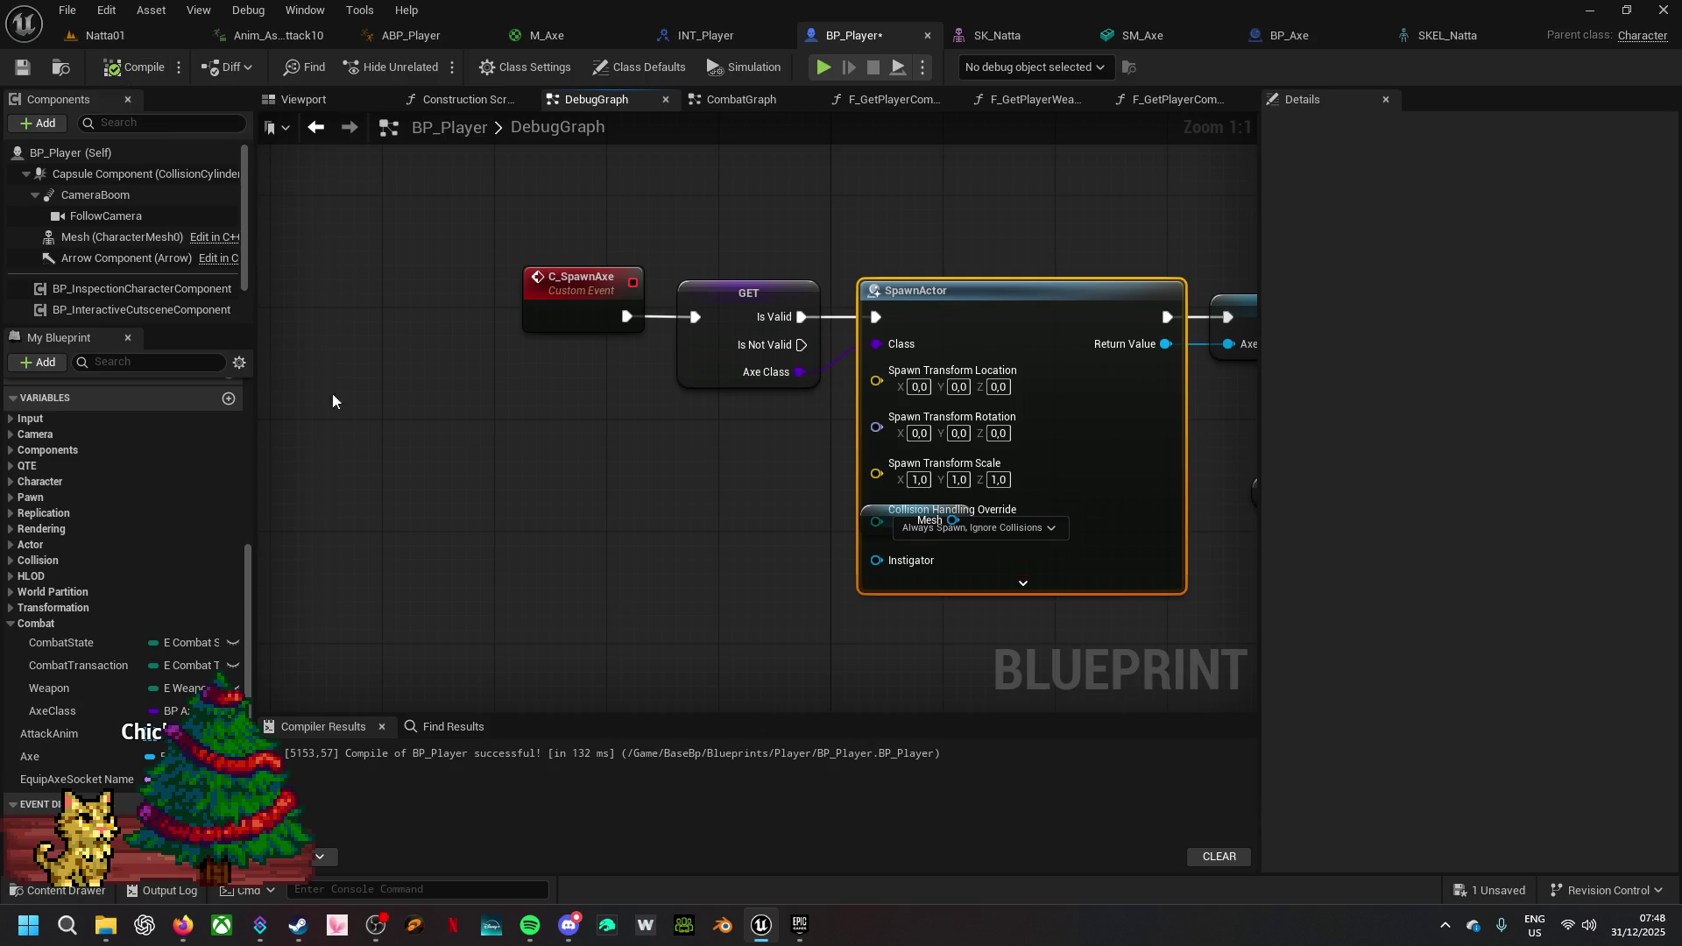
right_click(549, 510)
type("get a")
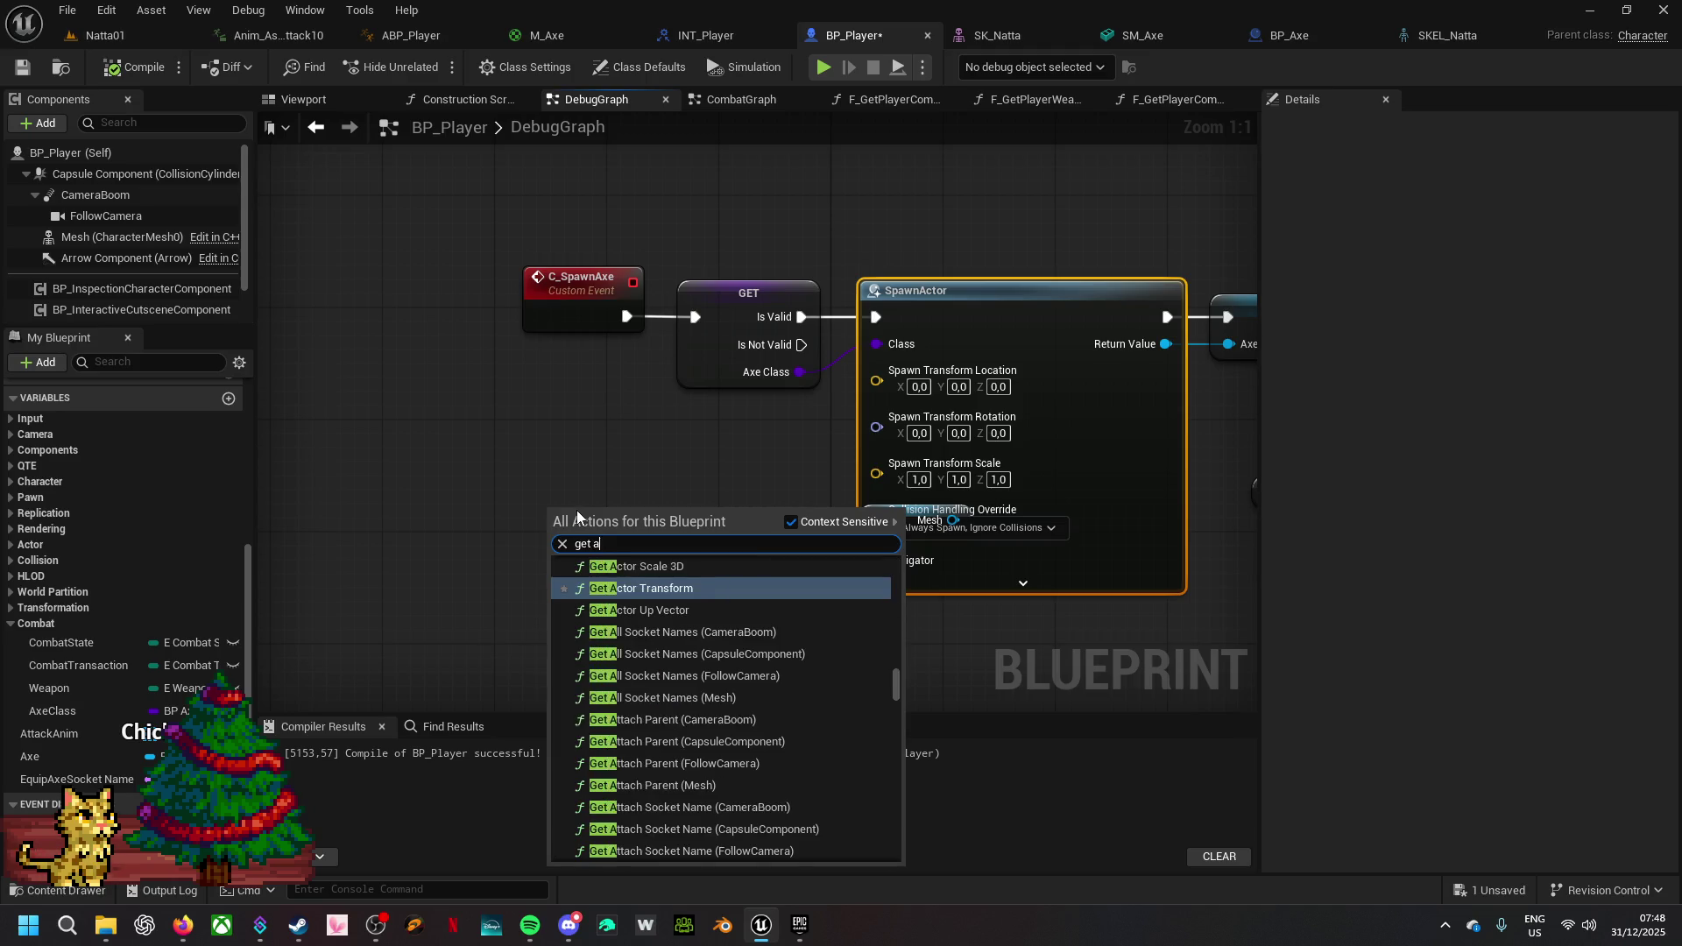
type("ctor location")
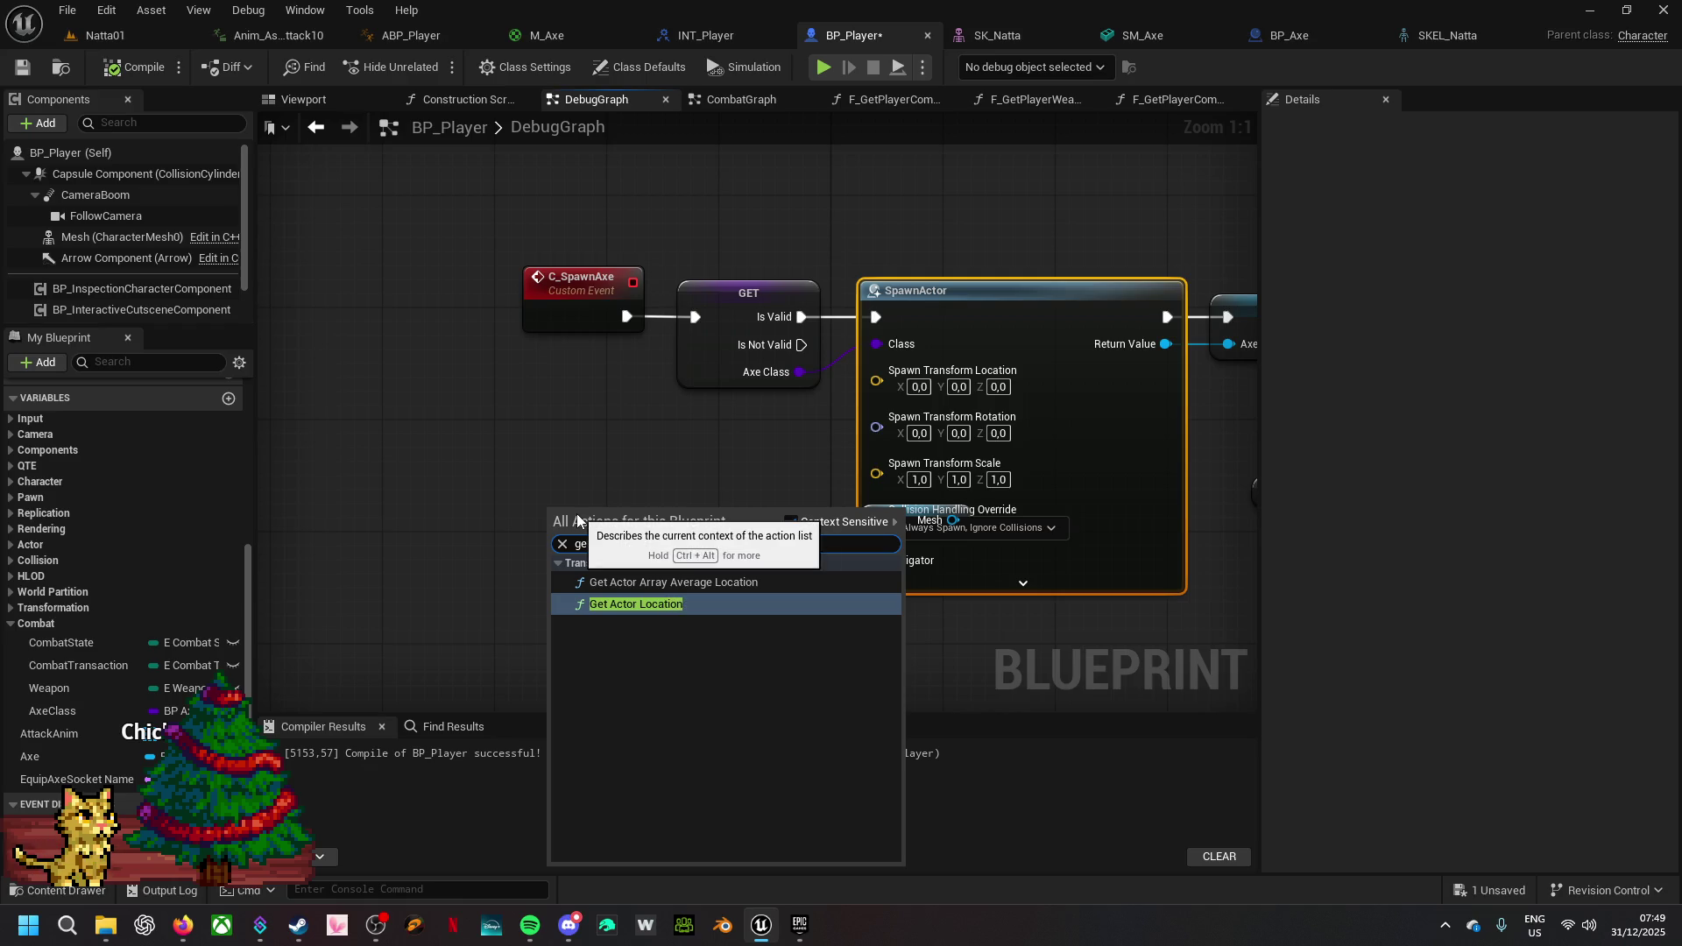
left_click(691, 604)
mouse_move(710, 565)
left_mouse_down()
mouse_move(827, 486)
mouse_move(845, 405)
mouse_move(867, 503)
mouse_move(876, 370)
left_mouse_up()
- Tidy the layout of Get Actor Location, SpawnActor and the stray Mesh getter
left_click_drag(687, 527, 743, 430)
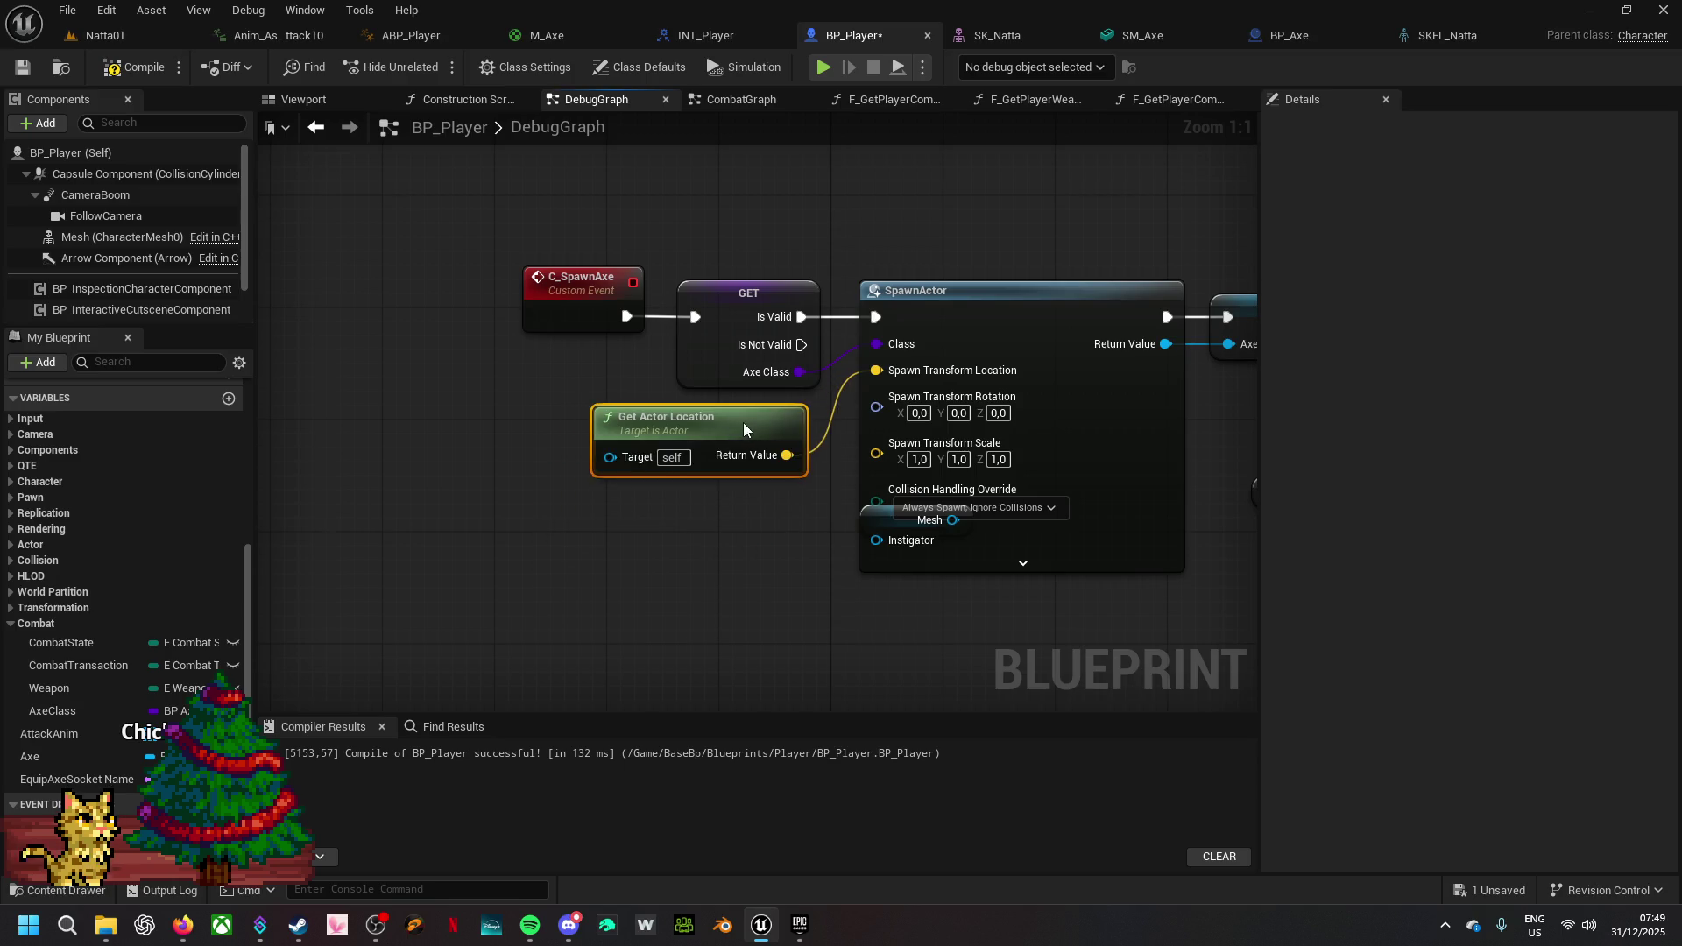
left_click(948, 645)
mouse_move(867, 522)
left_mouse_down()
mouse_move(843, 545)
mouse_move(963, 466)
left_mouse_up()
left_click_drag(876, 520, 652, 548)
mouse_move(1125, 245)
left_mouse_down()
mouse_move(1041, 330)
mouse_move(1005, 302)
mouse_move(1026, 287)
left_mouse_up()
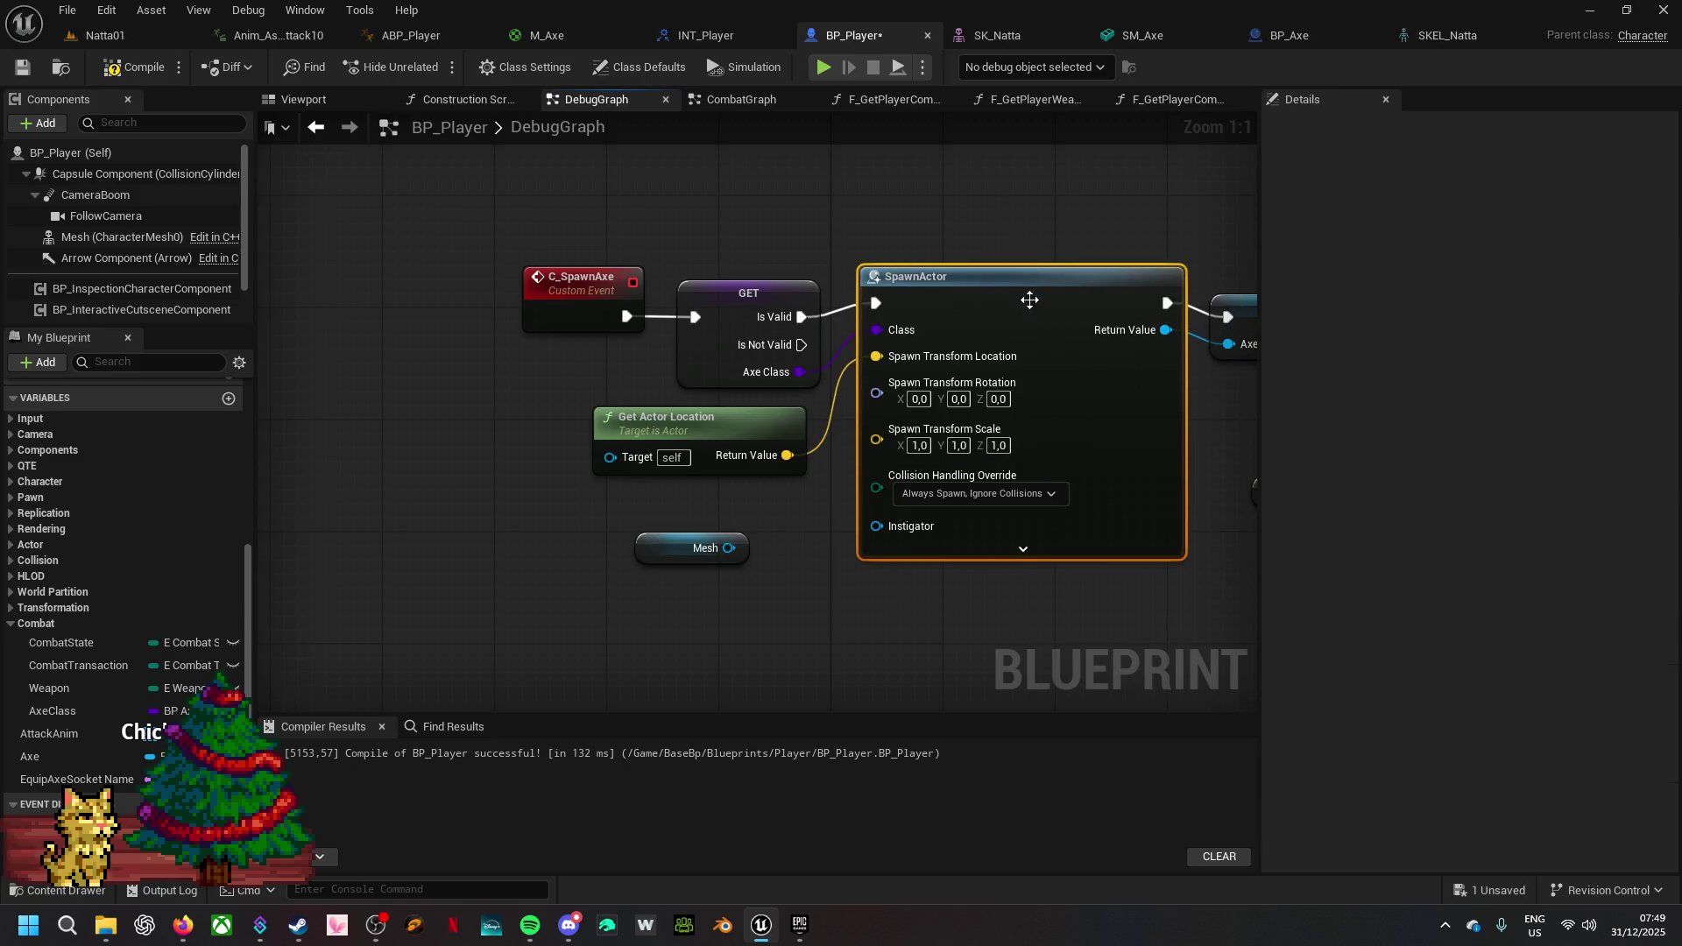
mouse_move(860, 696)
left_mouse_down()
mouse_move(527, 523)
mouse_move(1022, 569)
left_mouse_up()
left_click_drag(1163, 599, 880, 627)
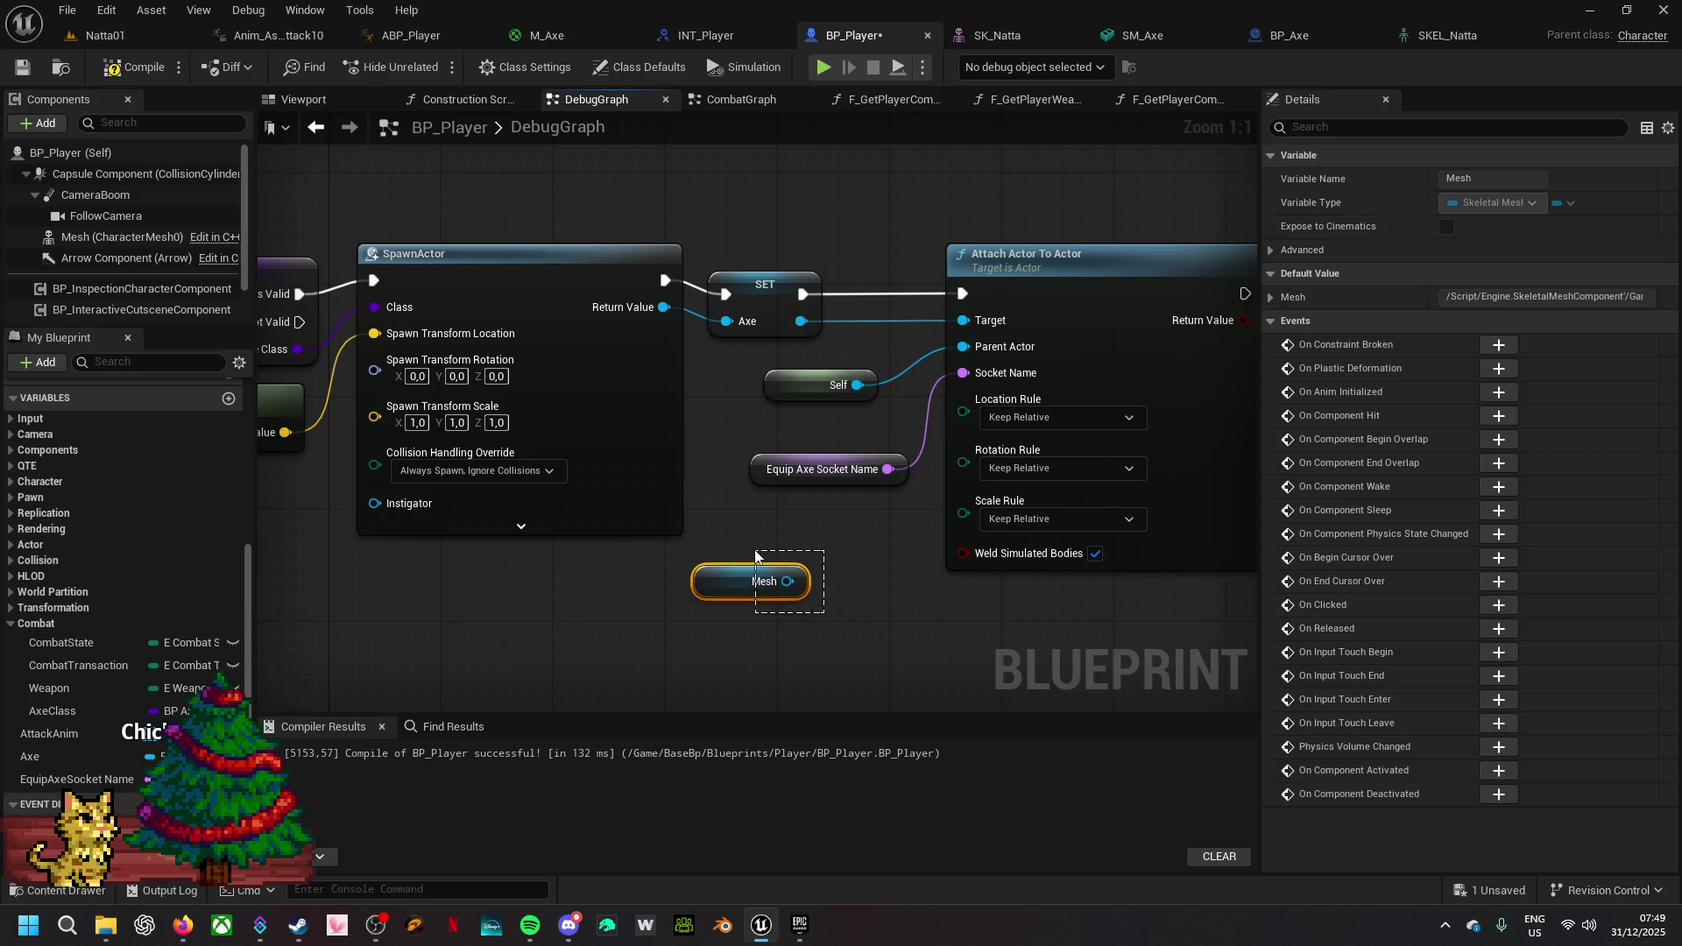
- Delete the stray Mesh getter and set Location, Rotation and Scale rules to Snap to Target
key("Delete")
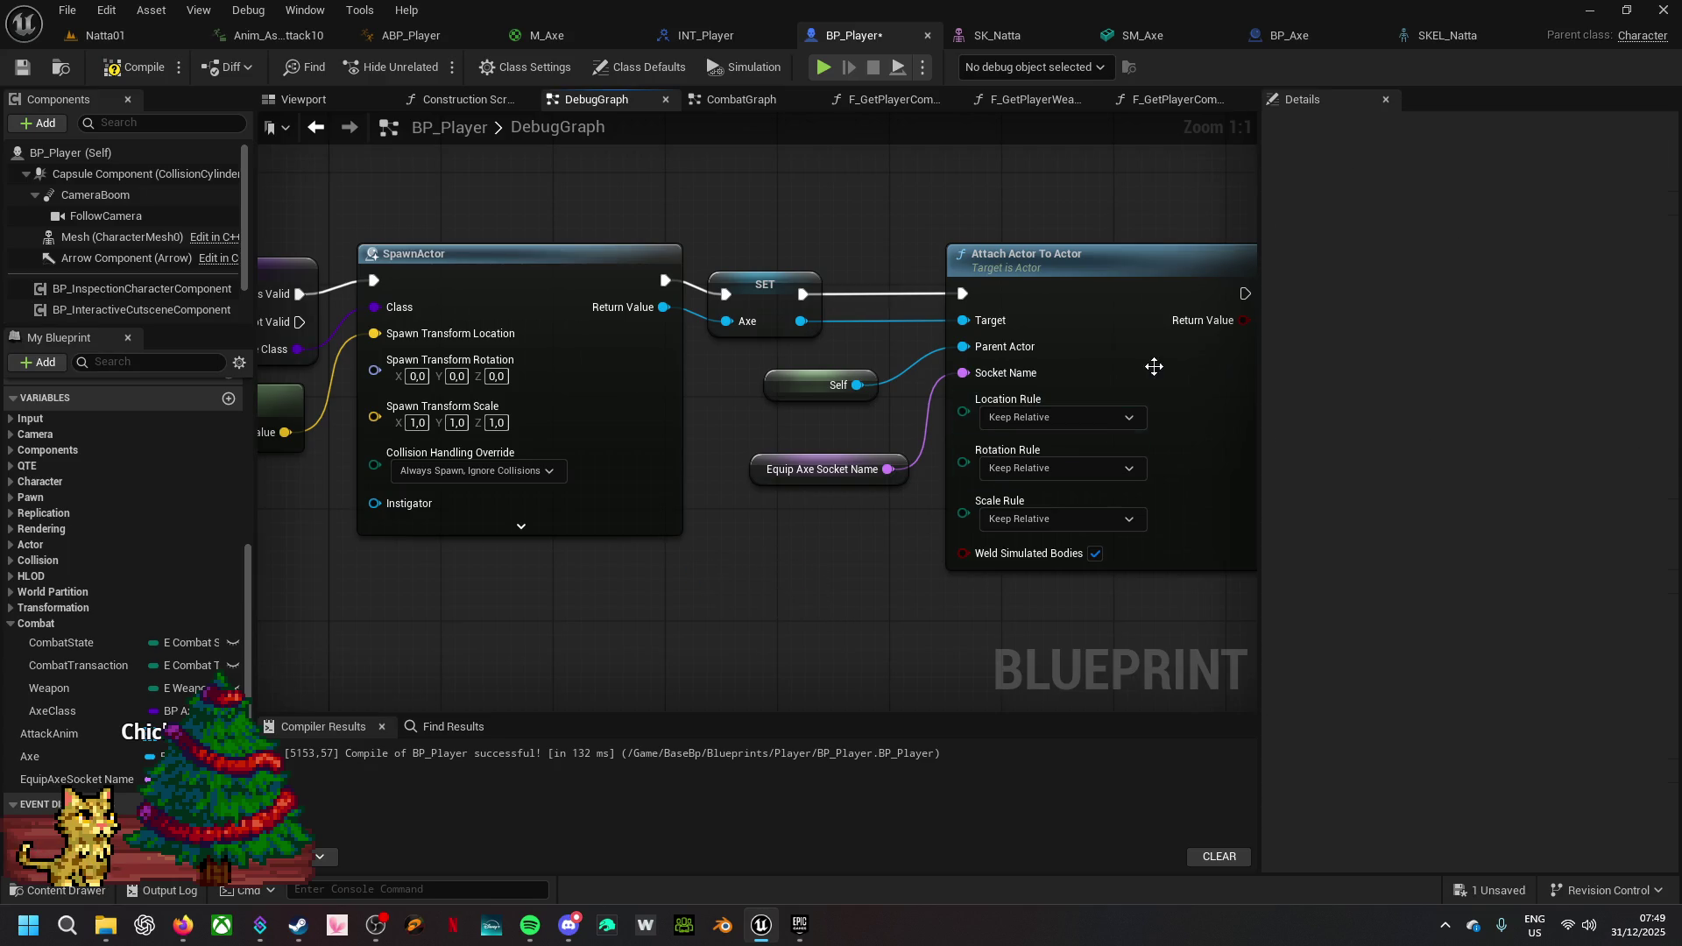
left_click(1102, 415)
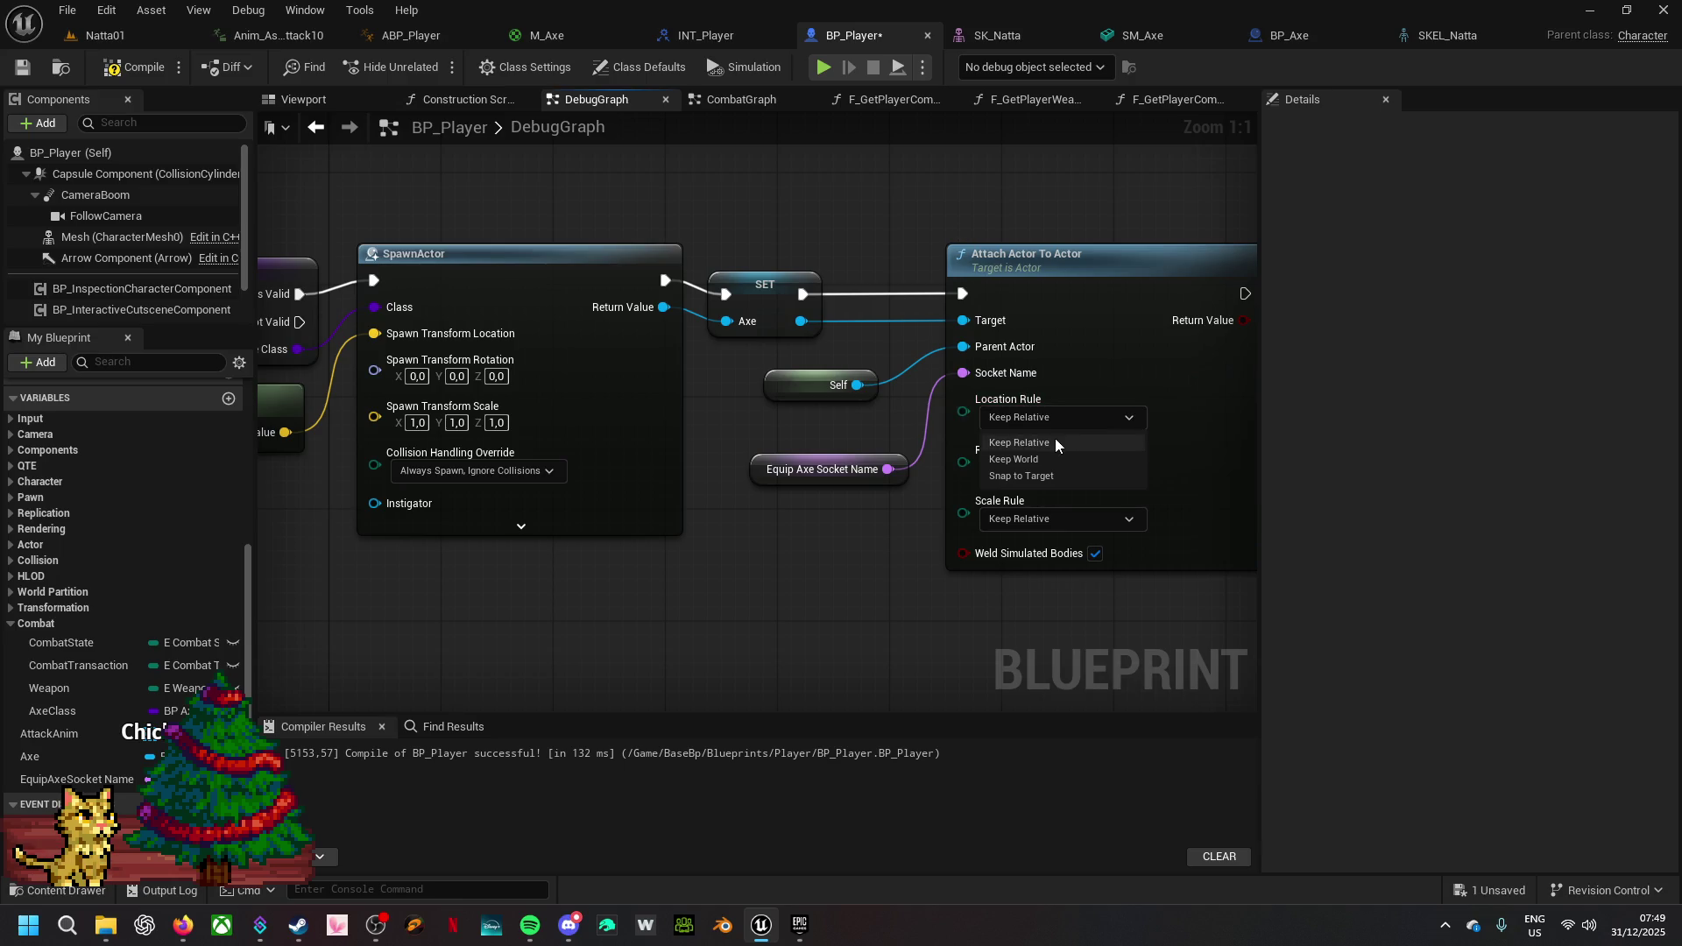
left_click(1054, 474)
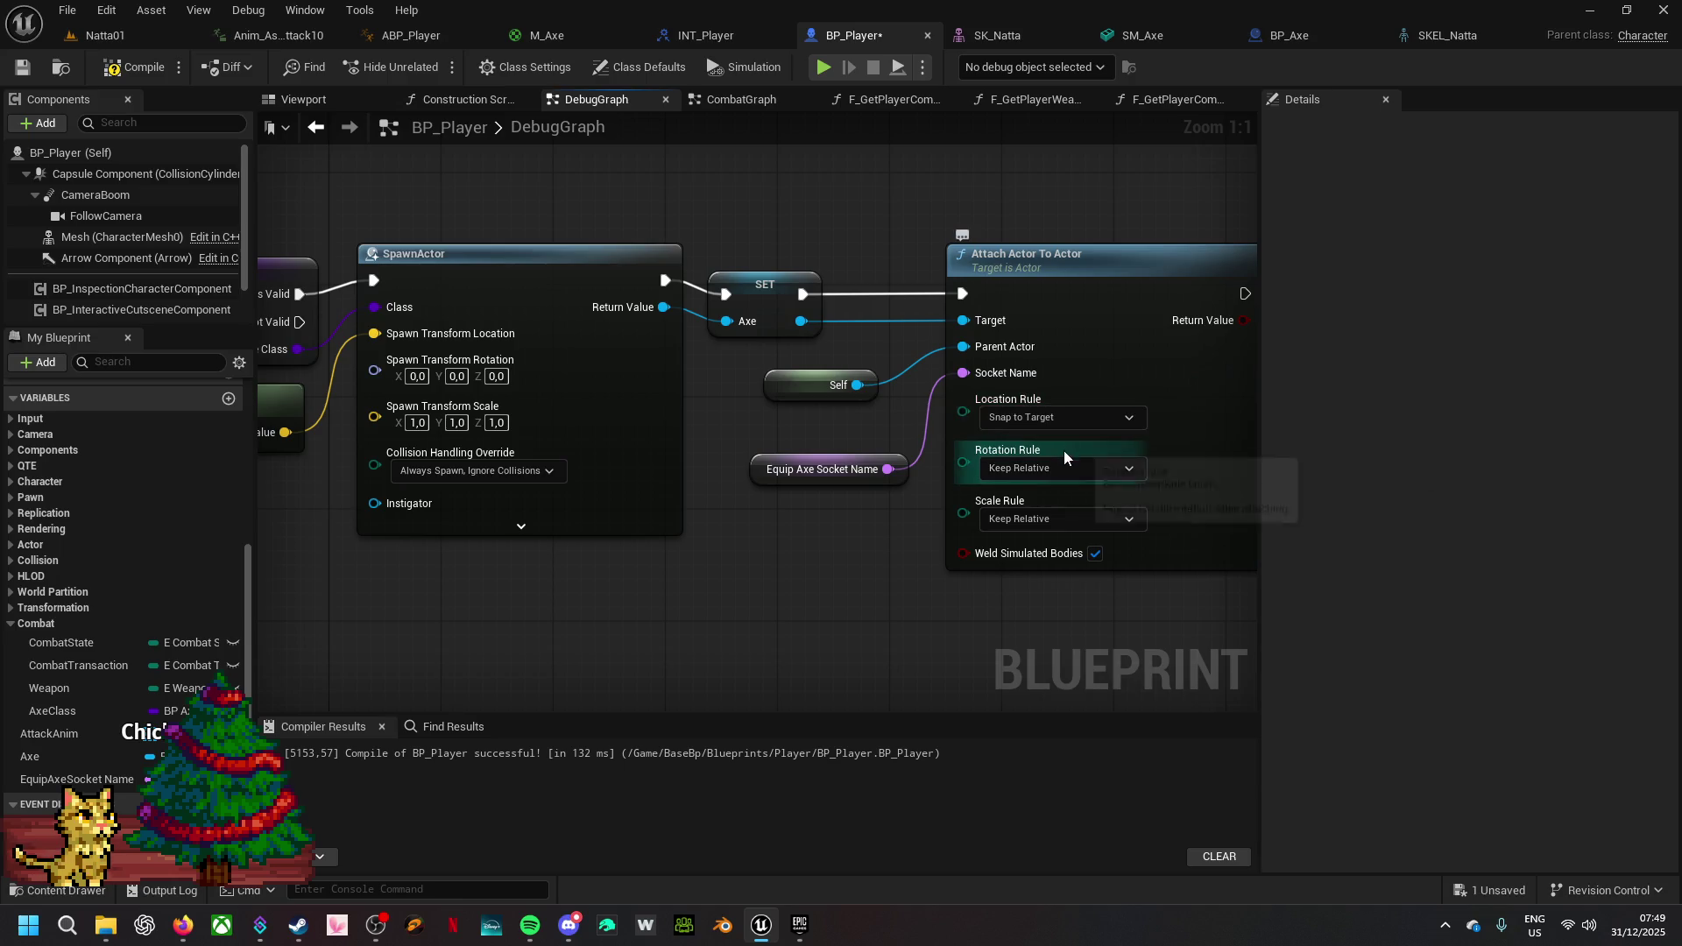
left_click(1064, 465)
left_click(1056, 518)
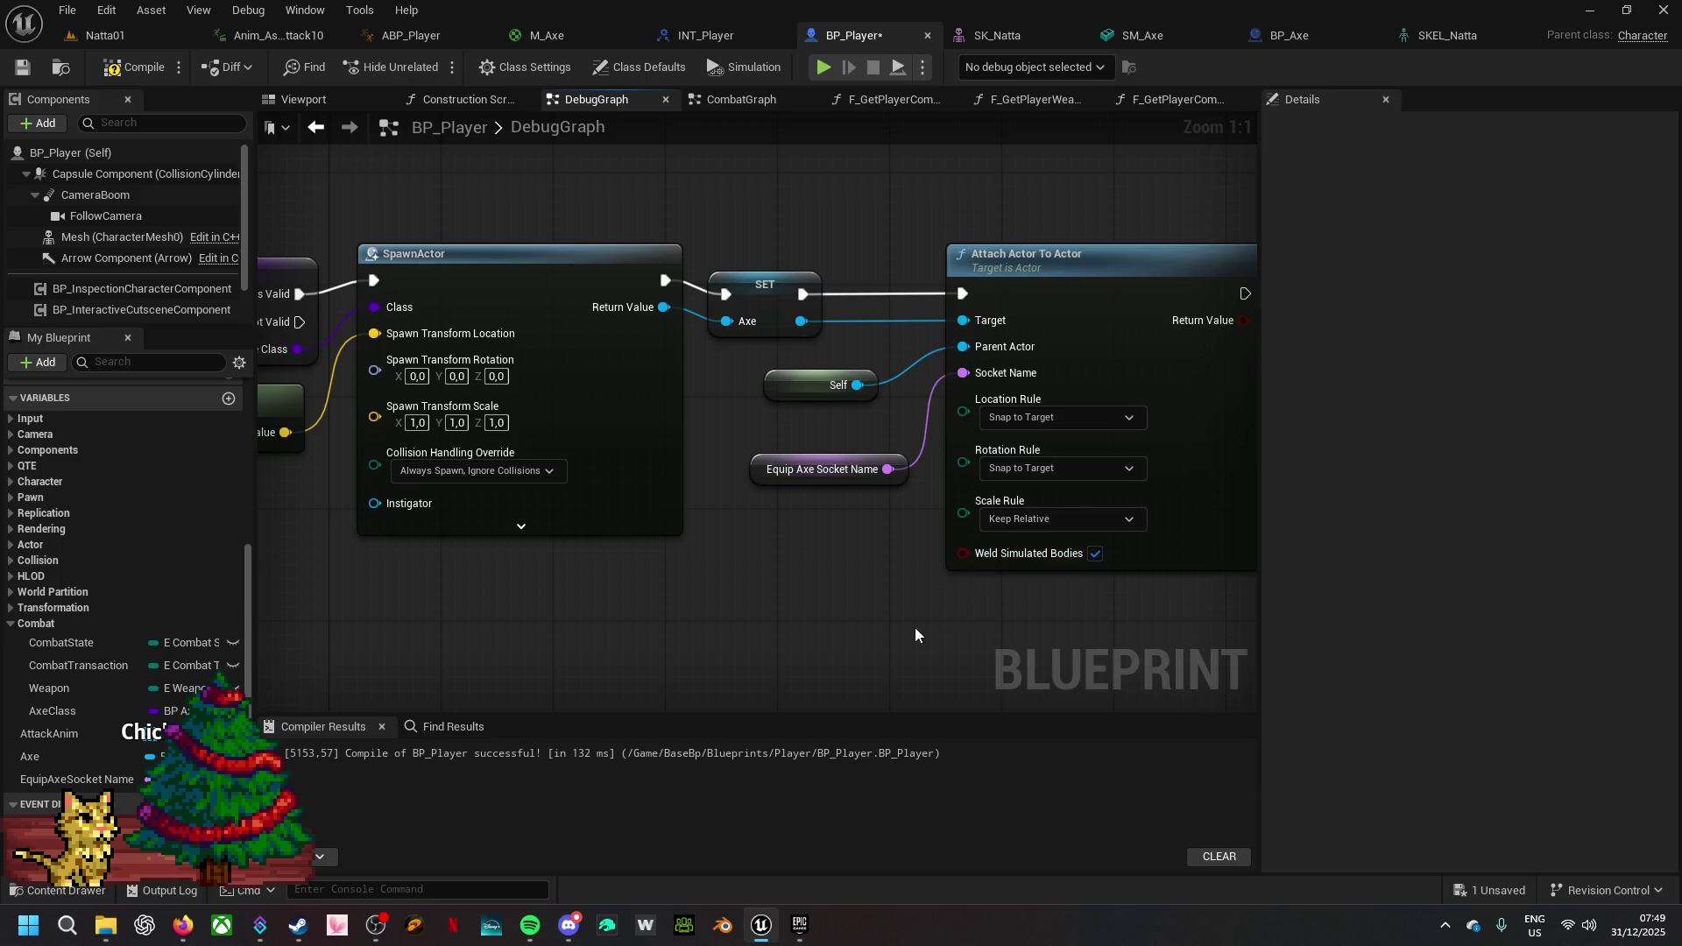
left_click_drag(904, 622, 776, 585)
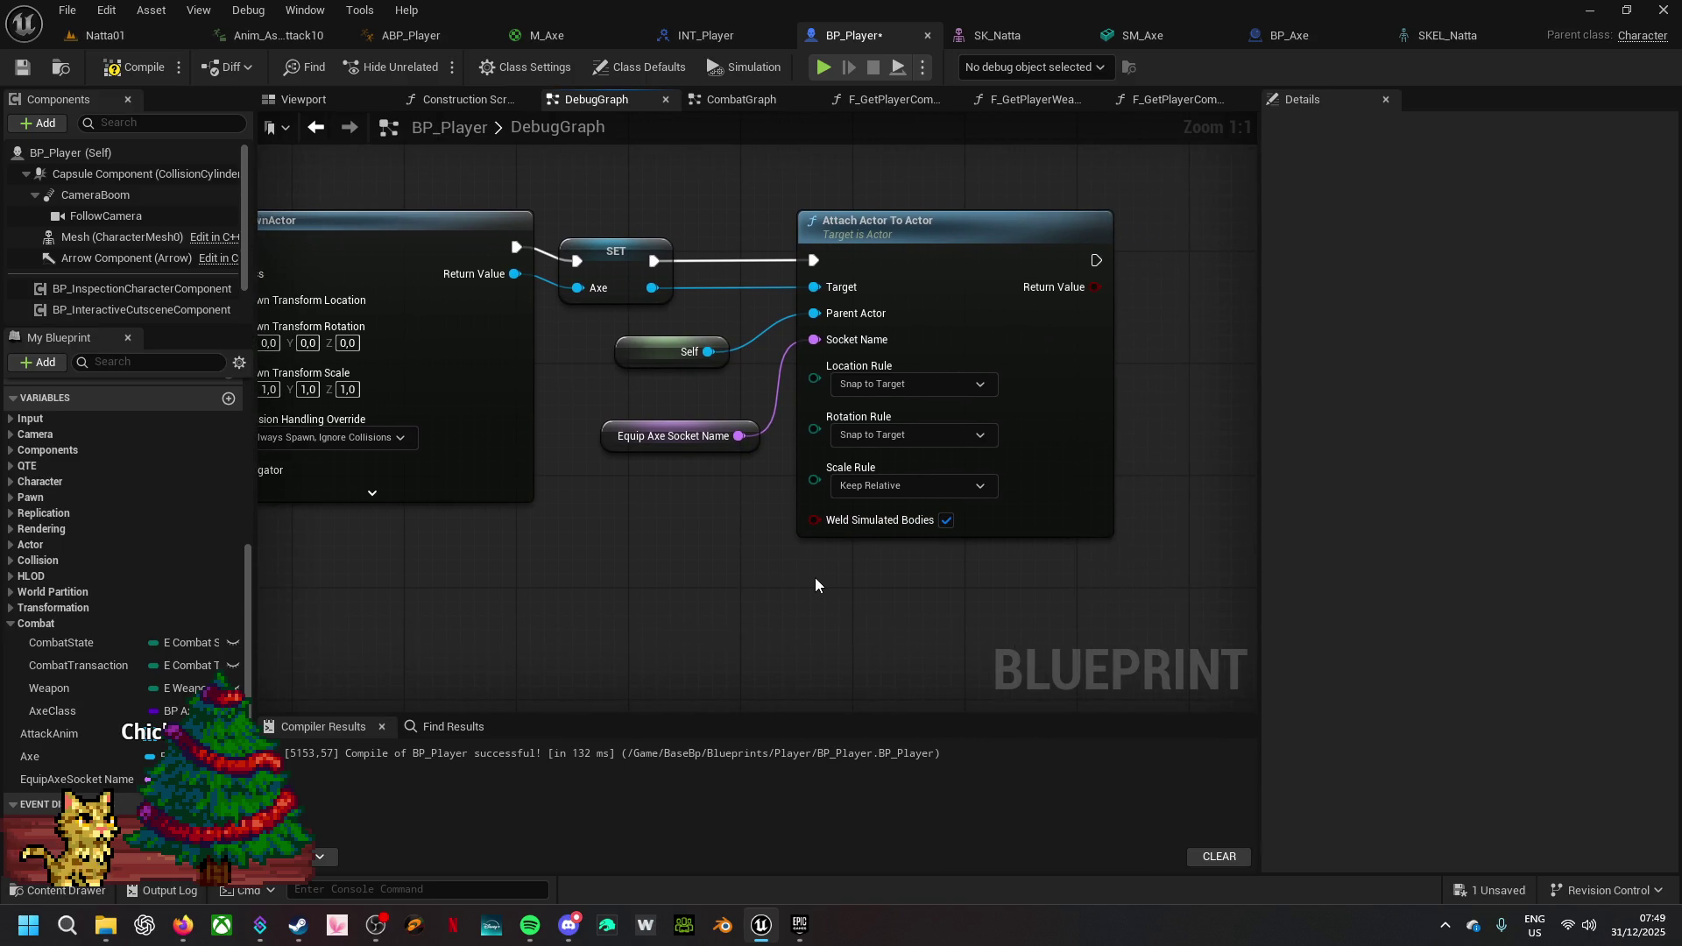
left_click(907, 485)
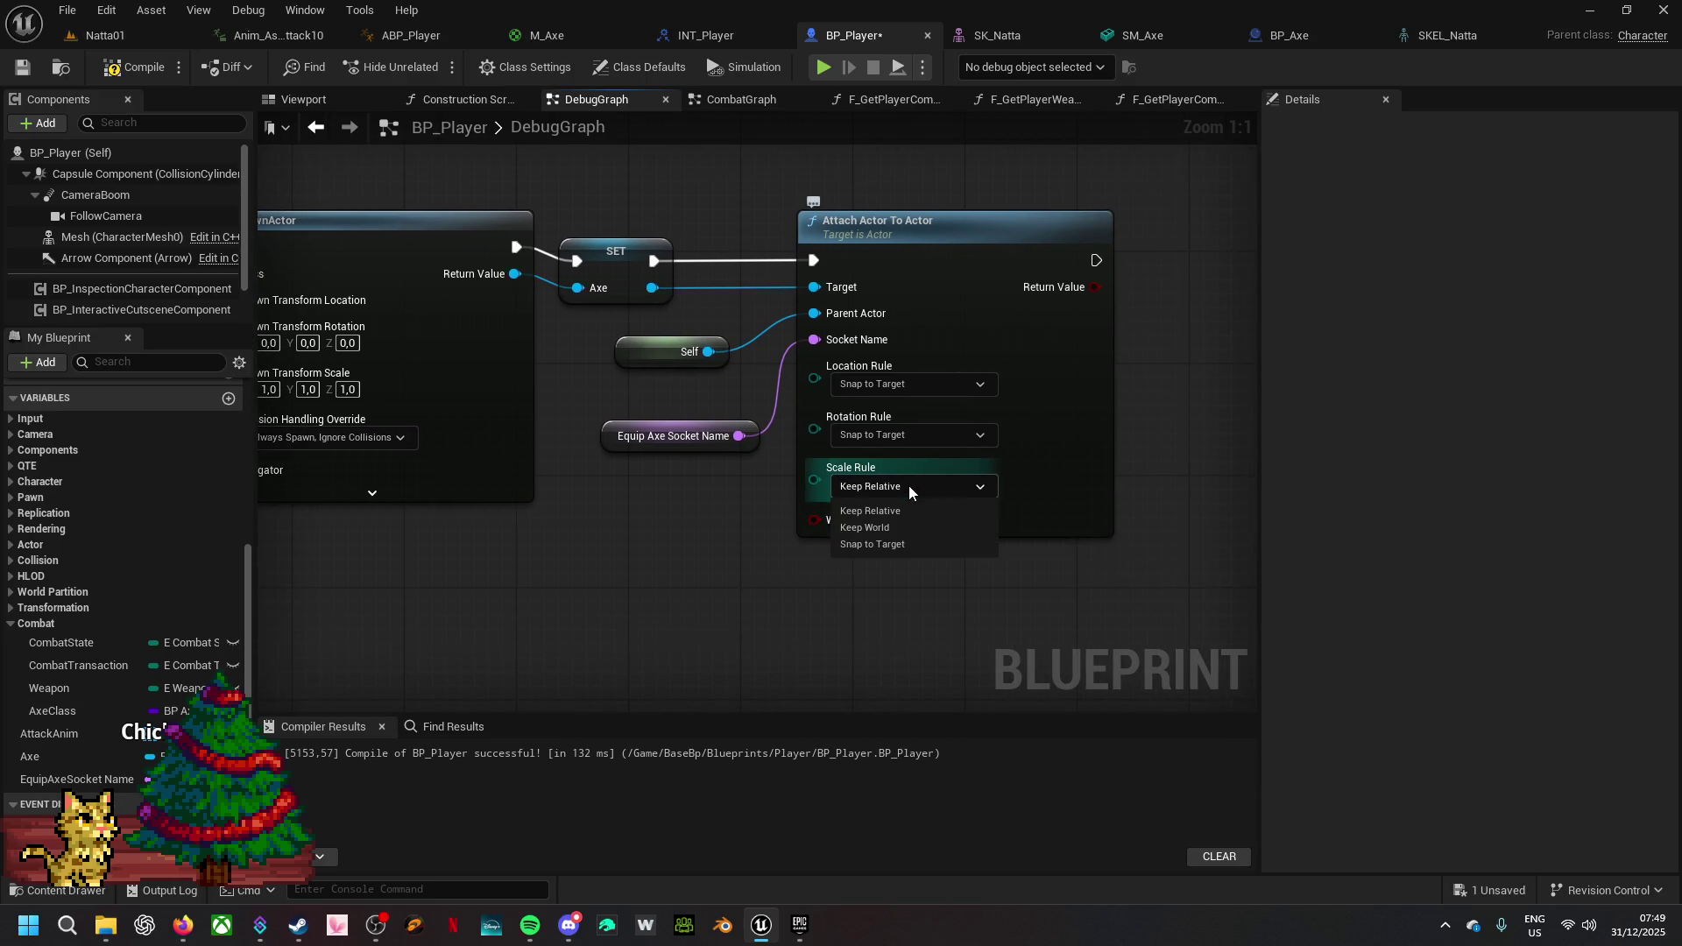
left_click(903, 549)
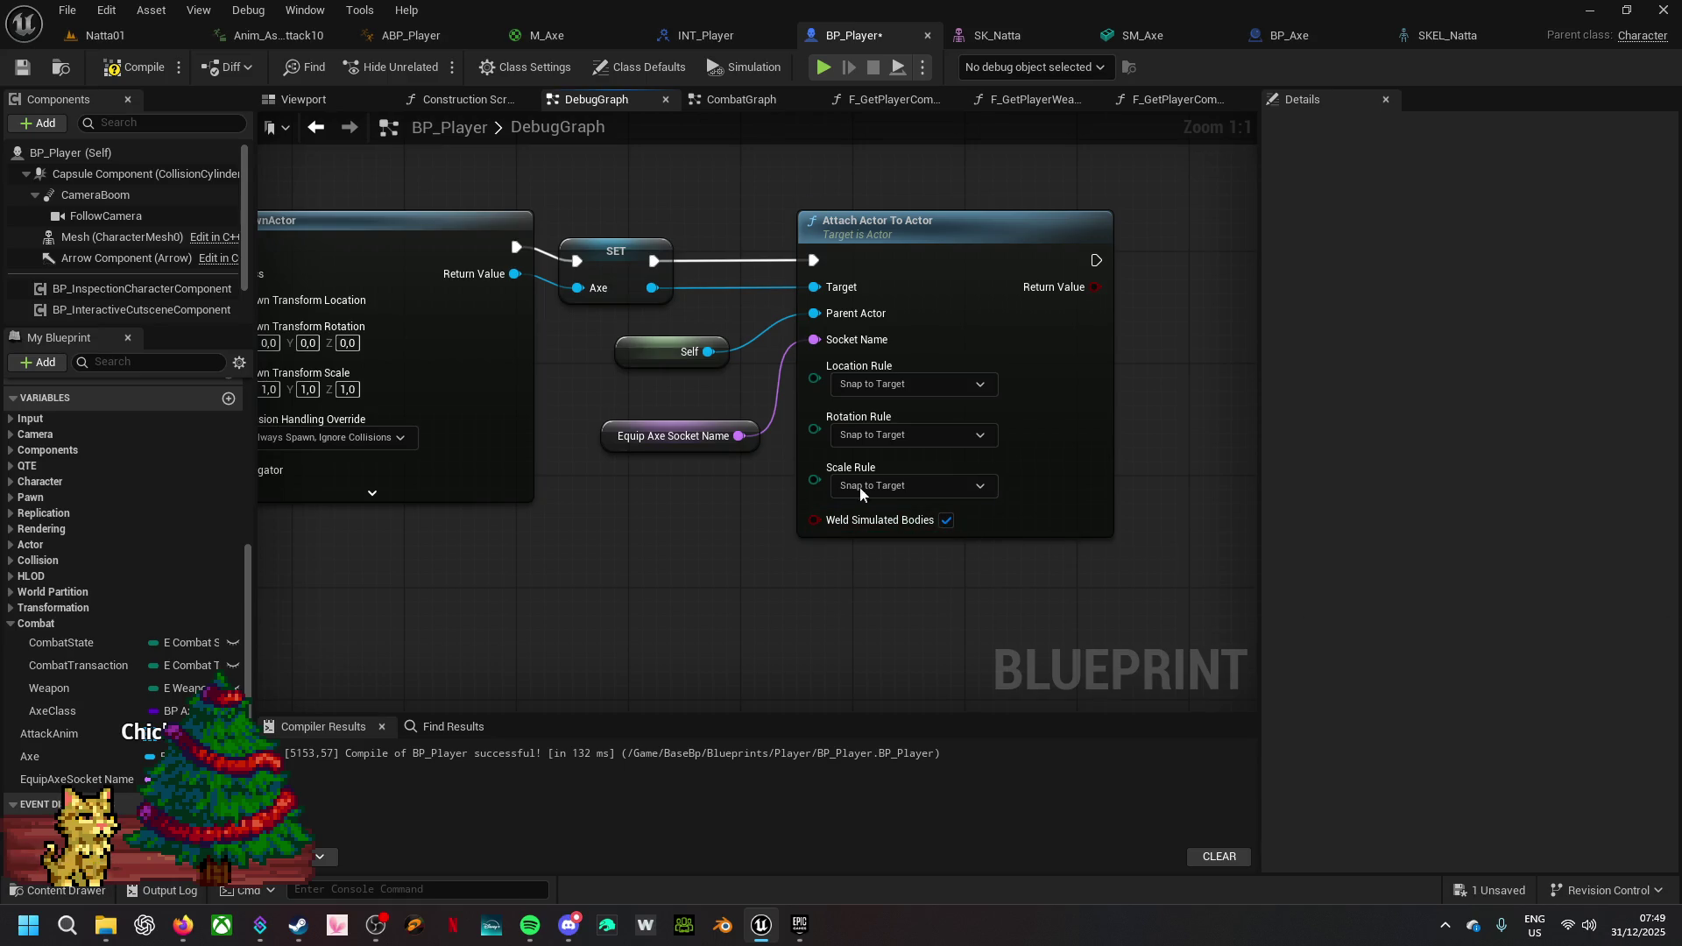
- Compile and save BP_Player
left_click(135, 71)
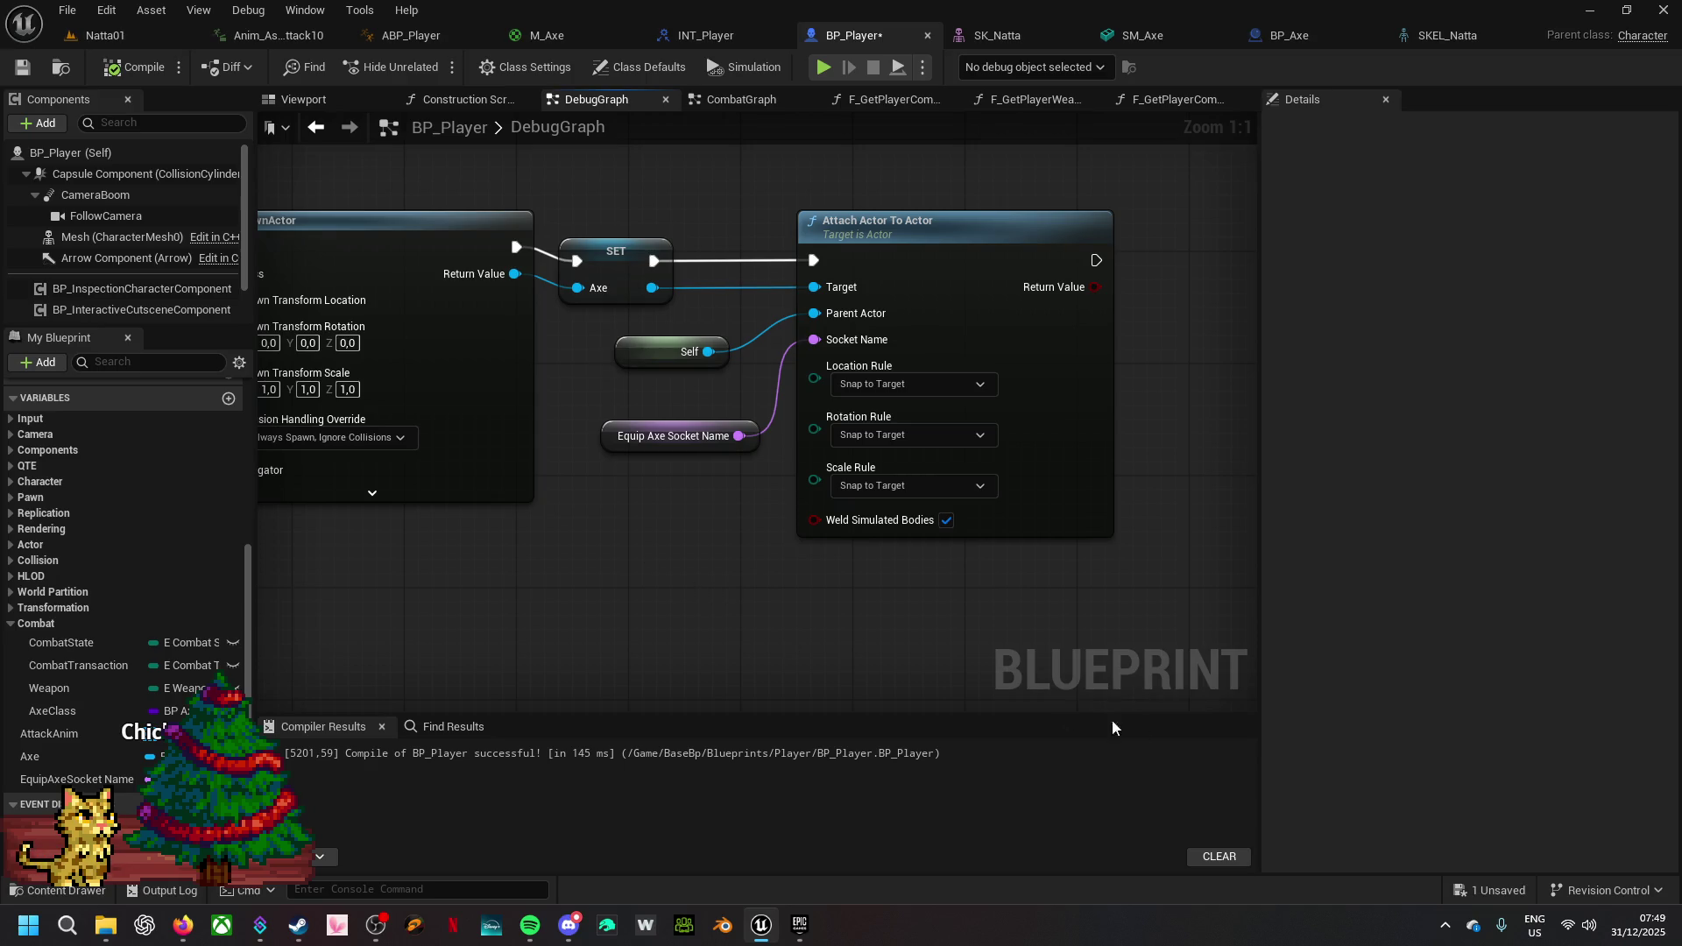
left_click(1480, 895)
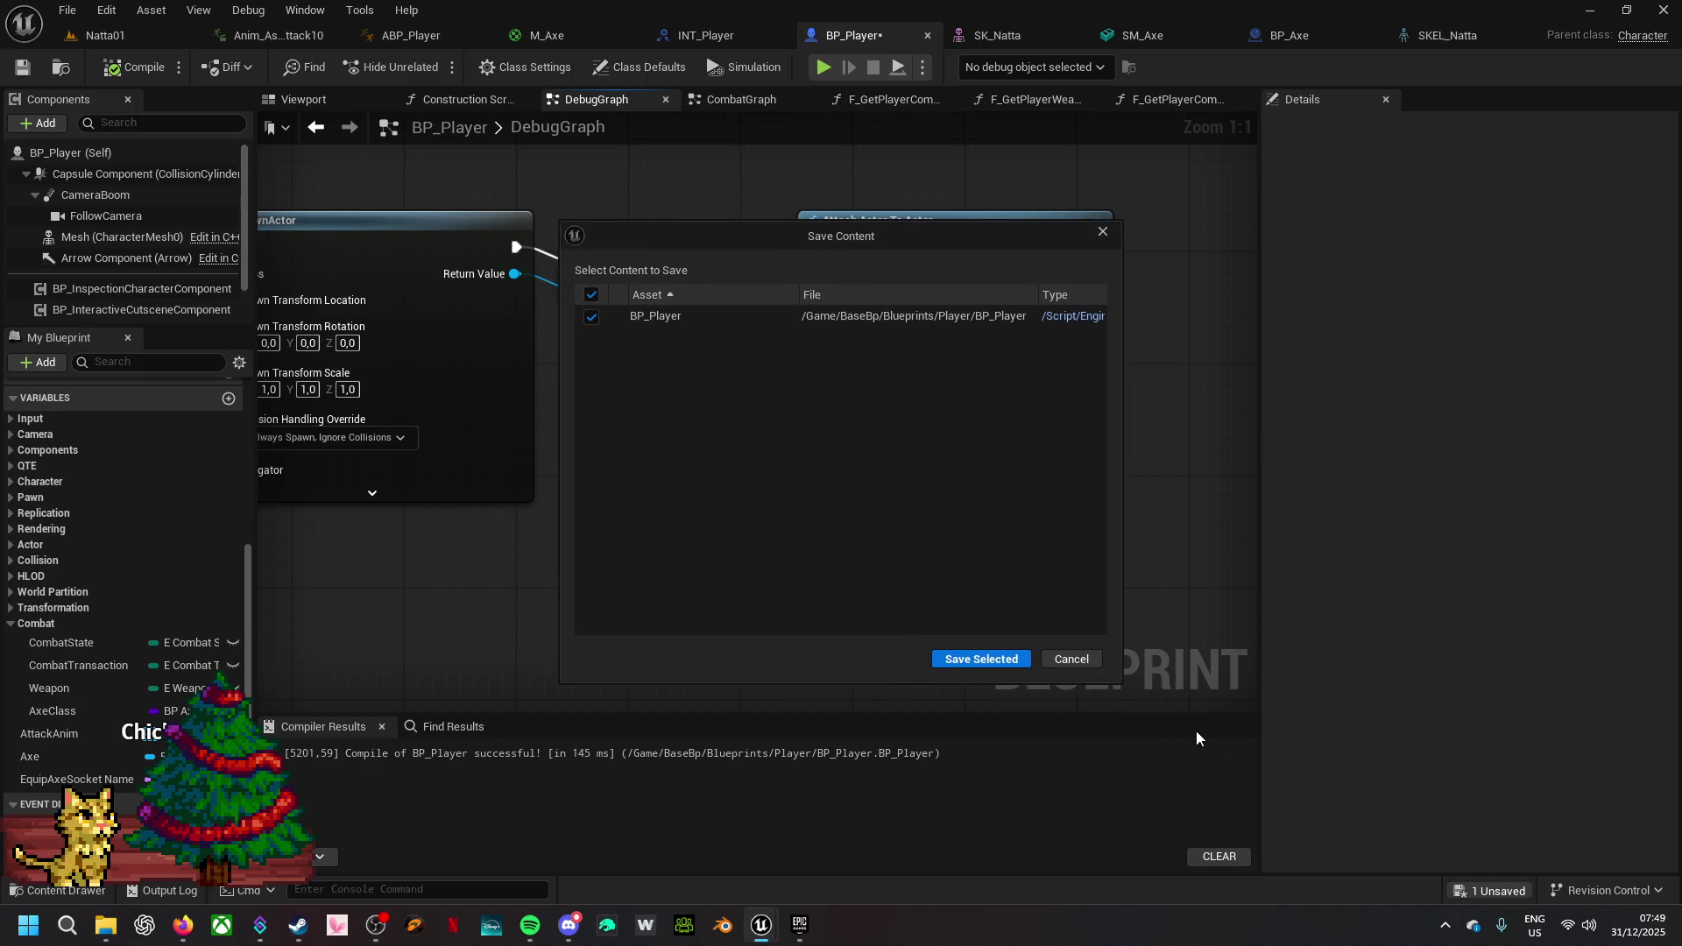
left_click(981, 658)
left_click_drag(640, 331, 1217, 424)
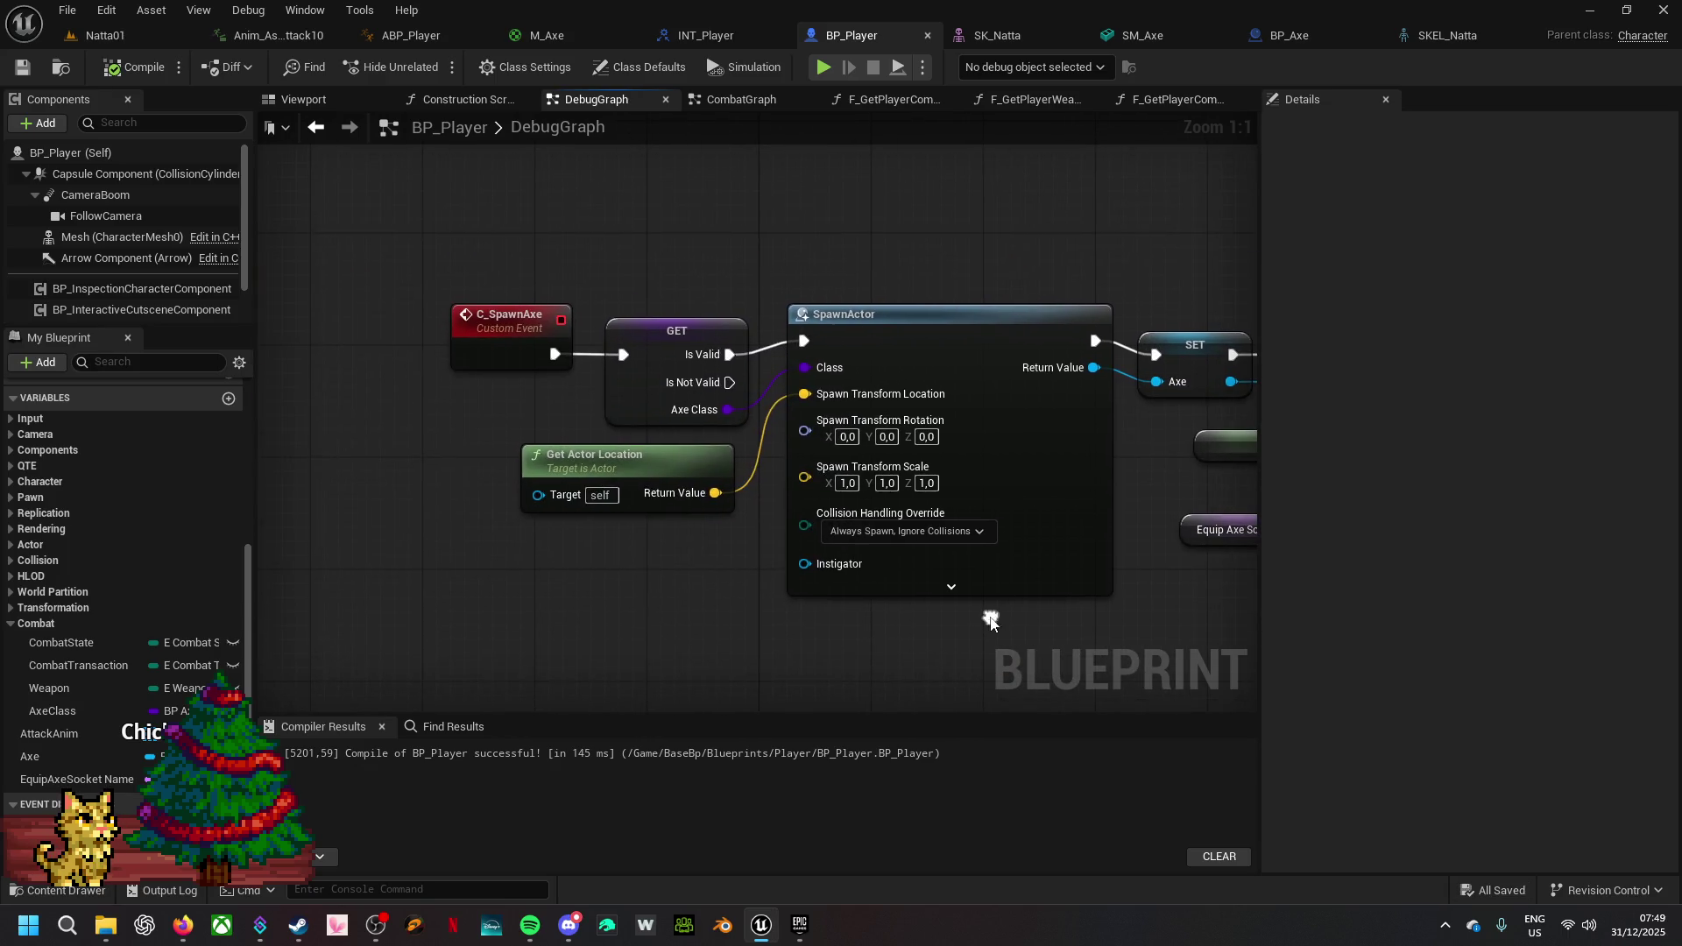
left_click(738, 102)
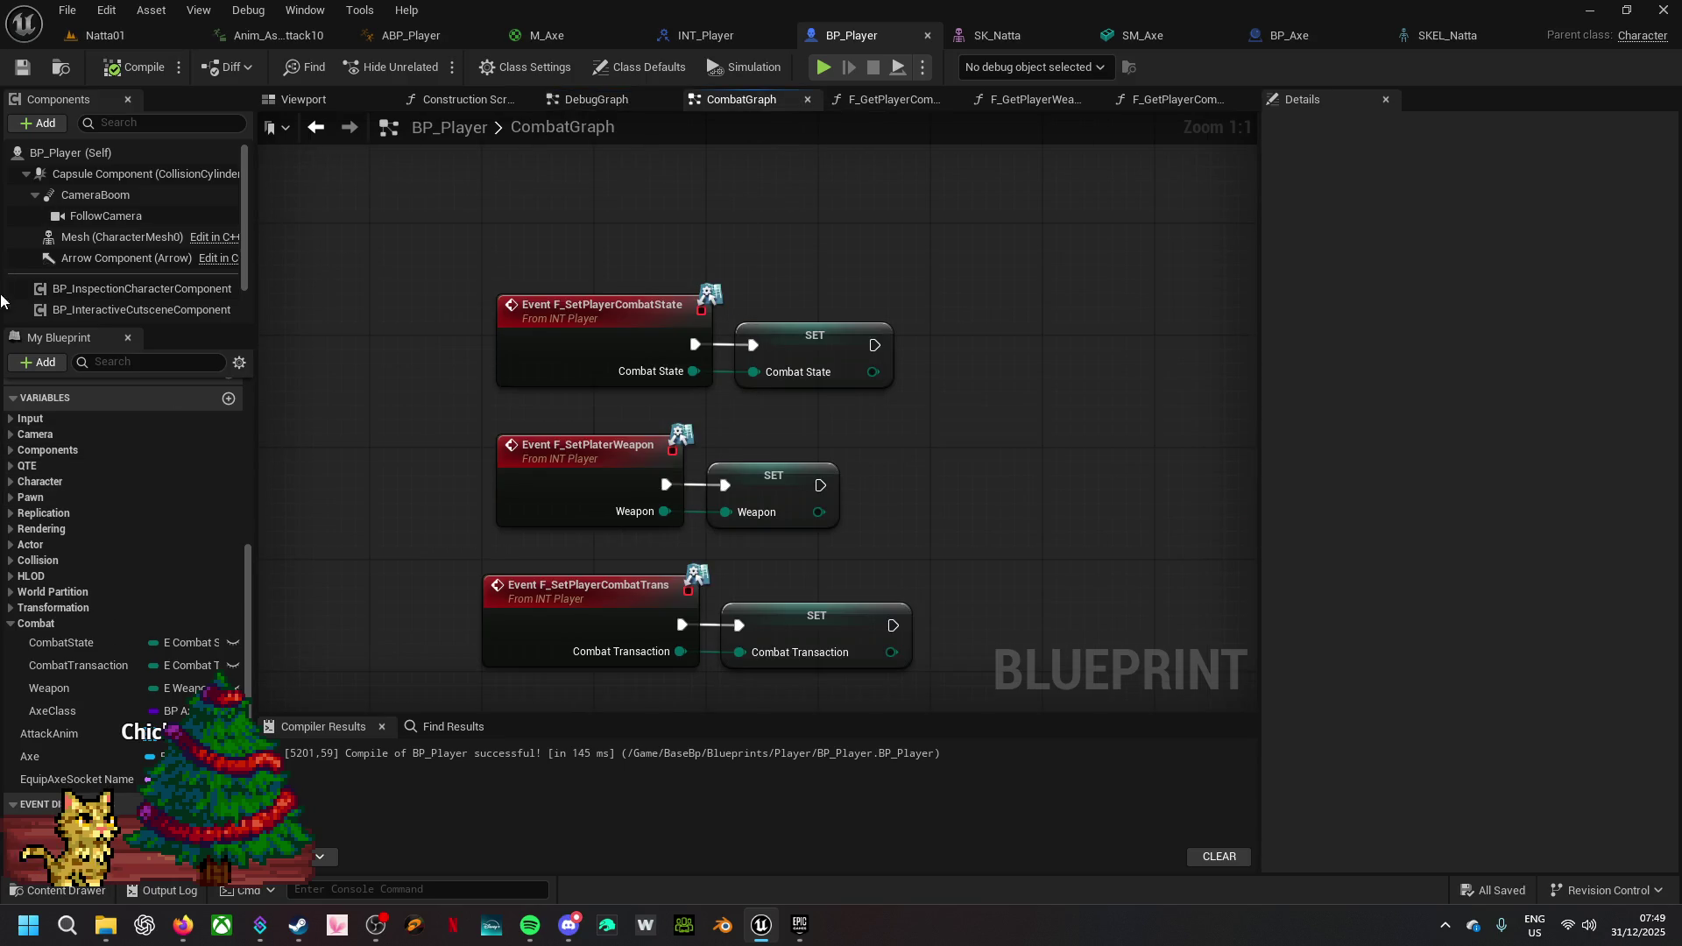
- Open BP_Player's EventGraph from the My Blueprint panel
scroll(113, 435, "up", 5)
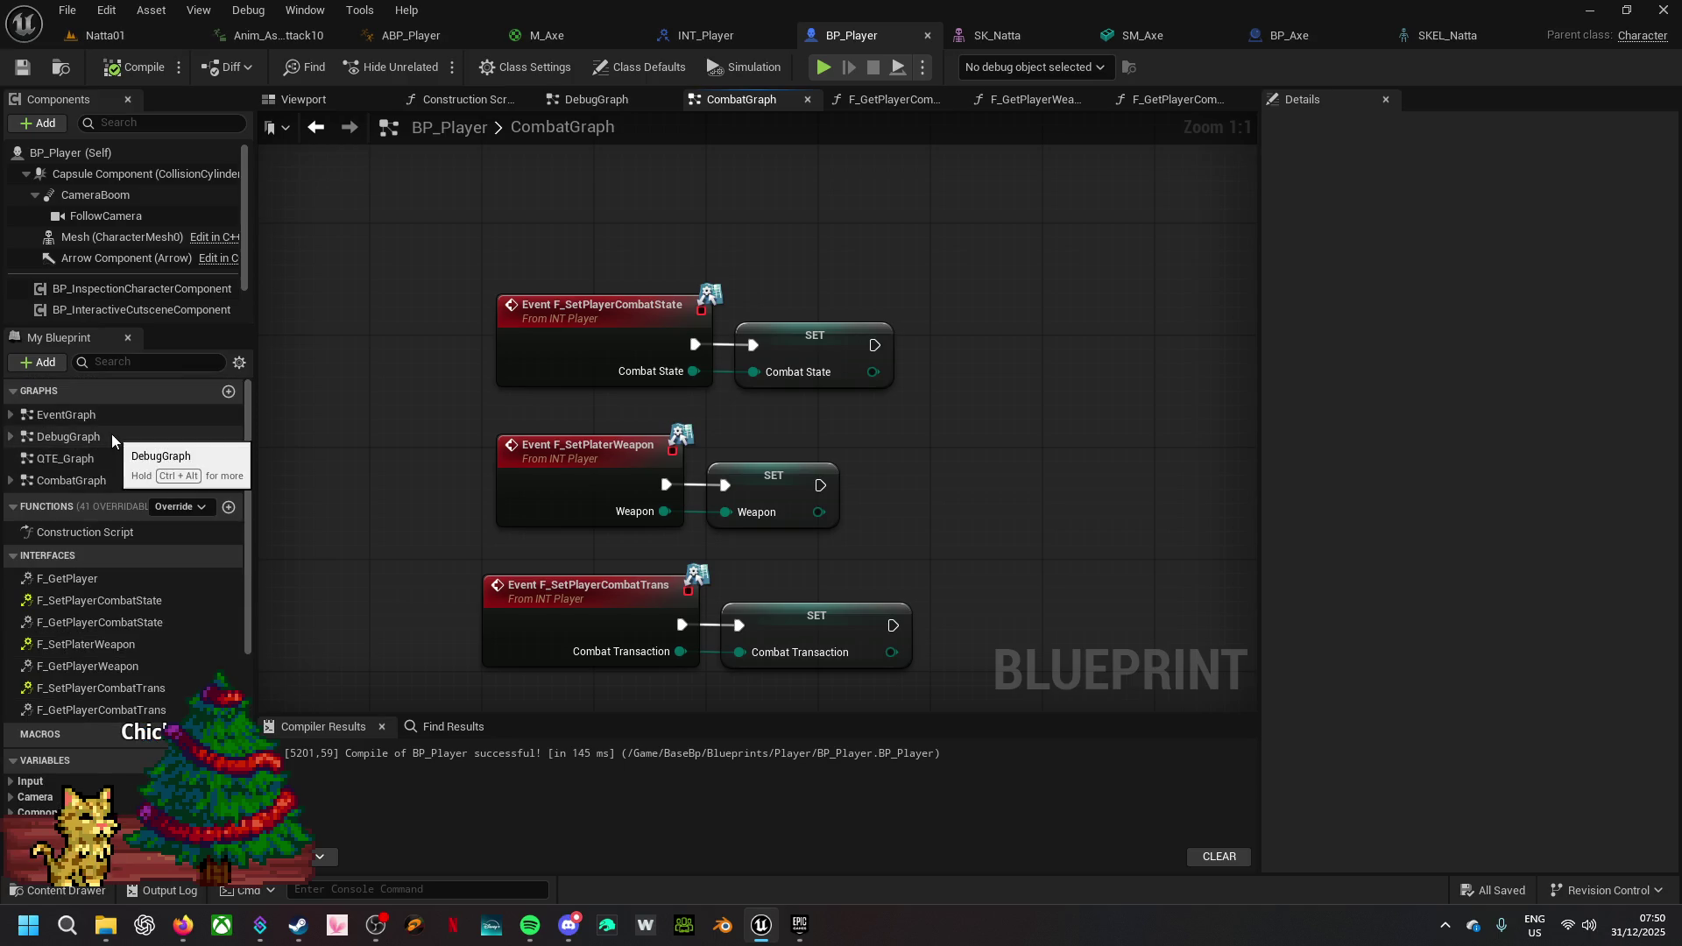
double_click(103, 413)
left_click_drag(865, 392, 824, 704)
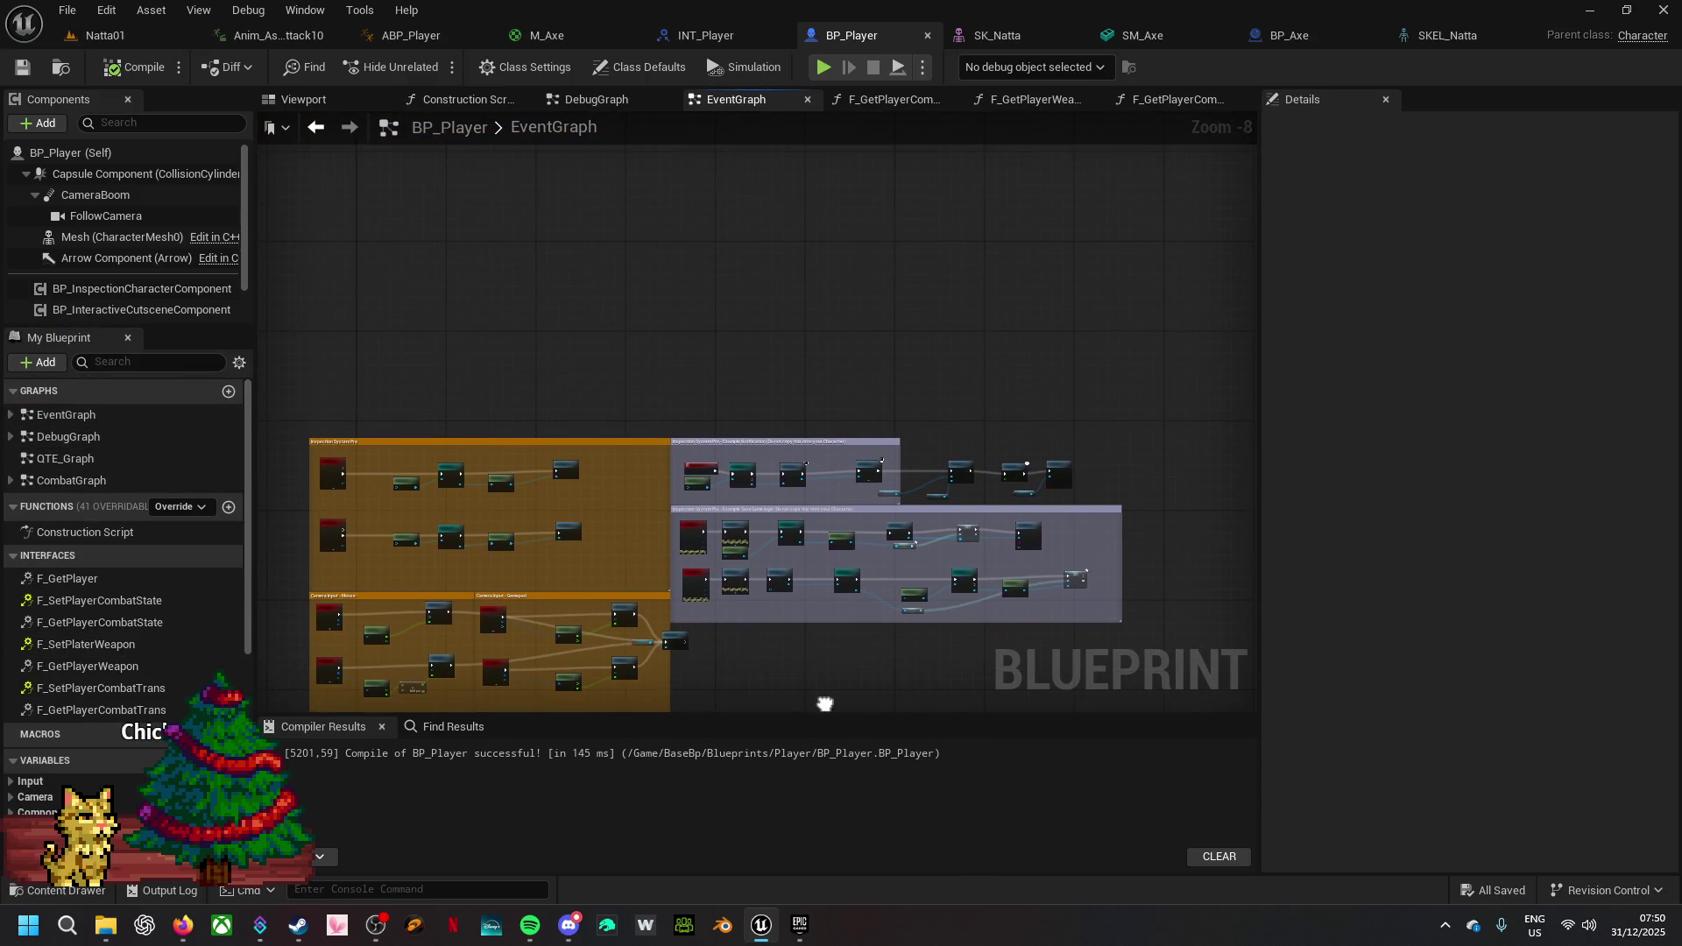
scroll(848, 491, "up", 5)
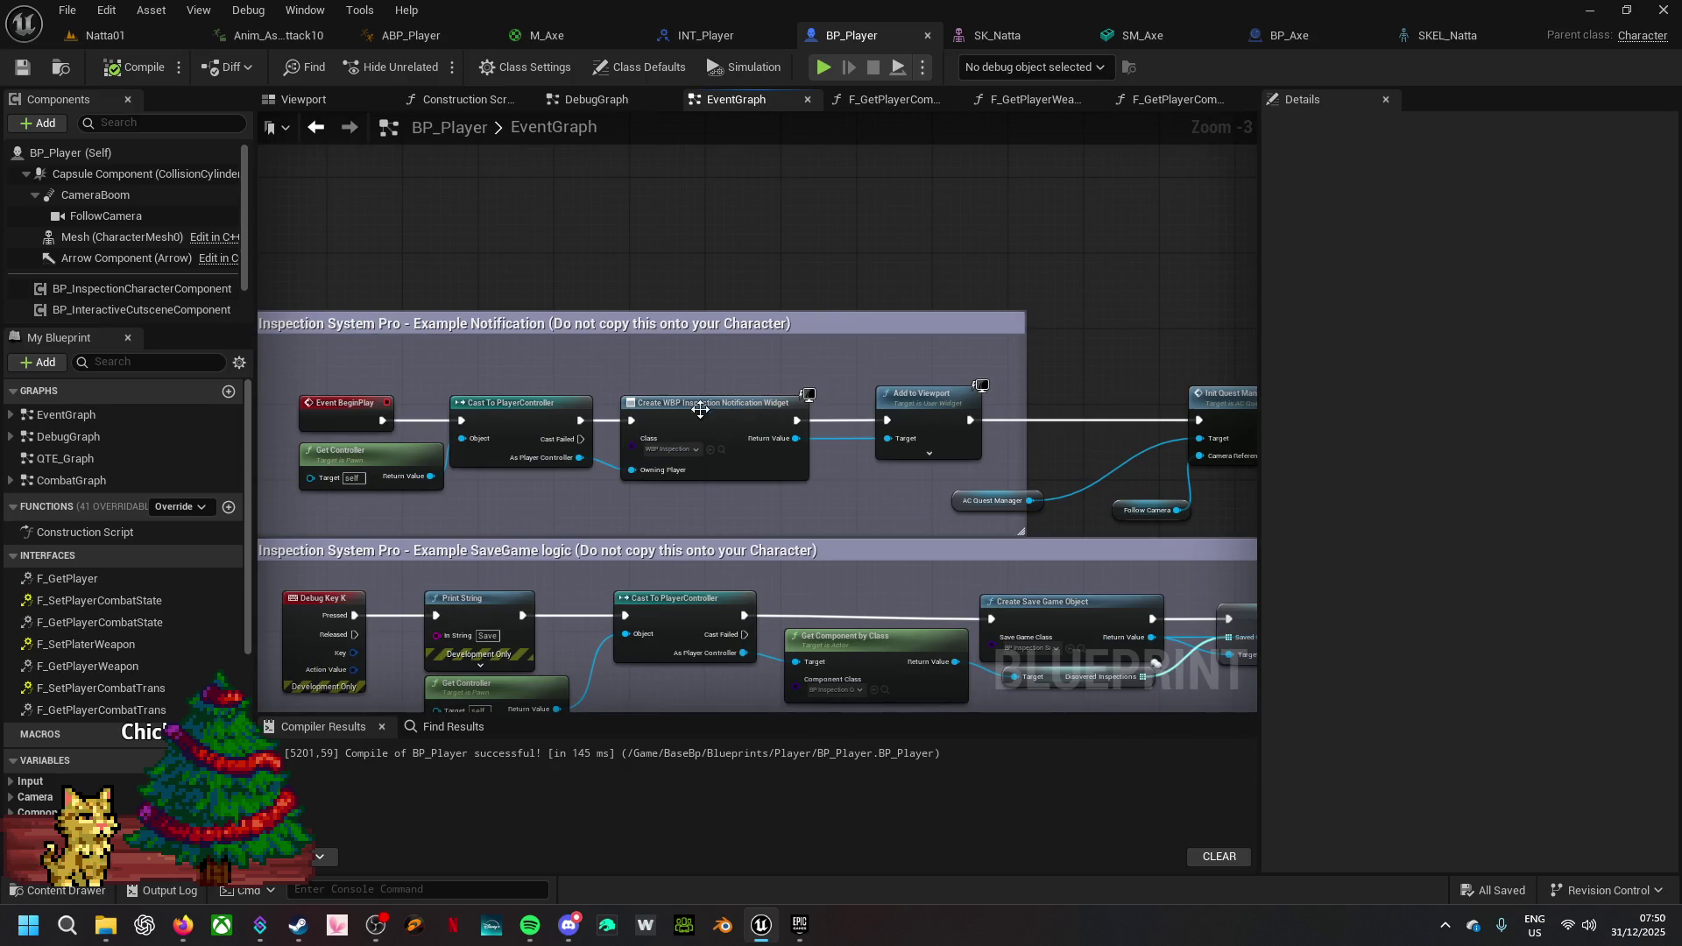
- Make the Inspection System Pro notification comment box black and enlarge it upward
left_click(638, 324)
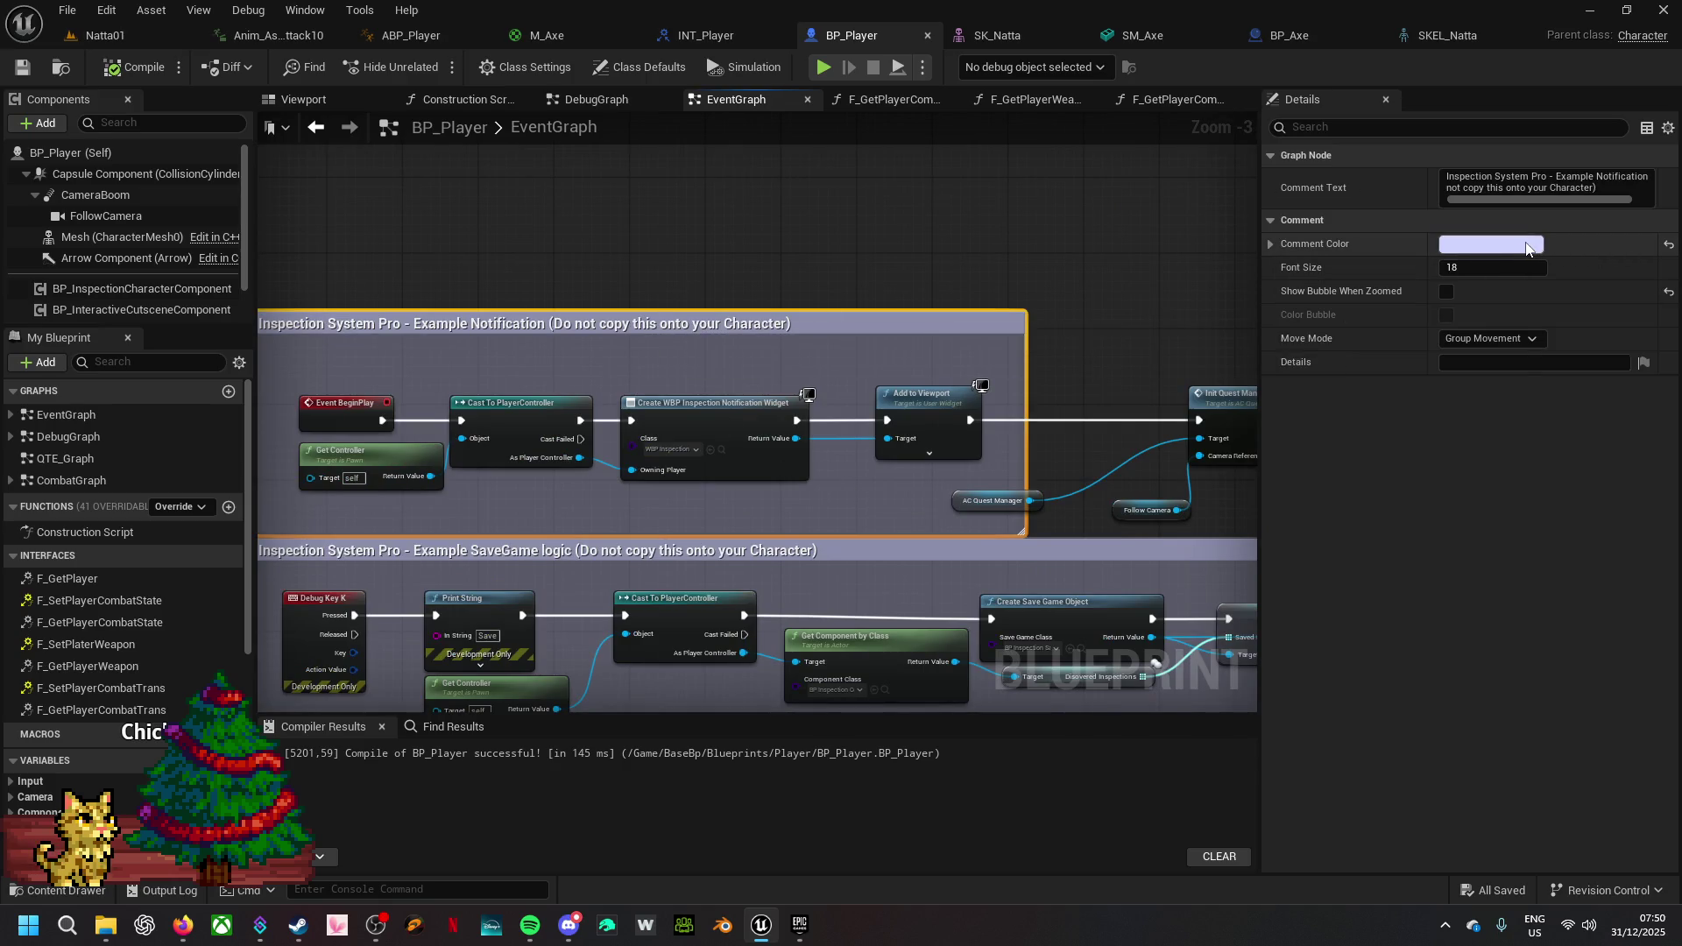
left_click(1489, 245)
left_click_drag(1384, 407, 1386, 462)
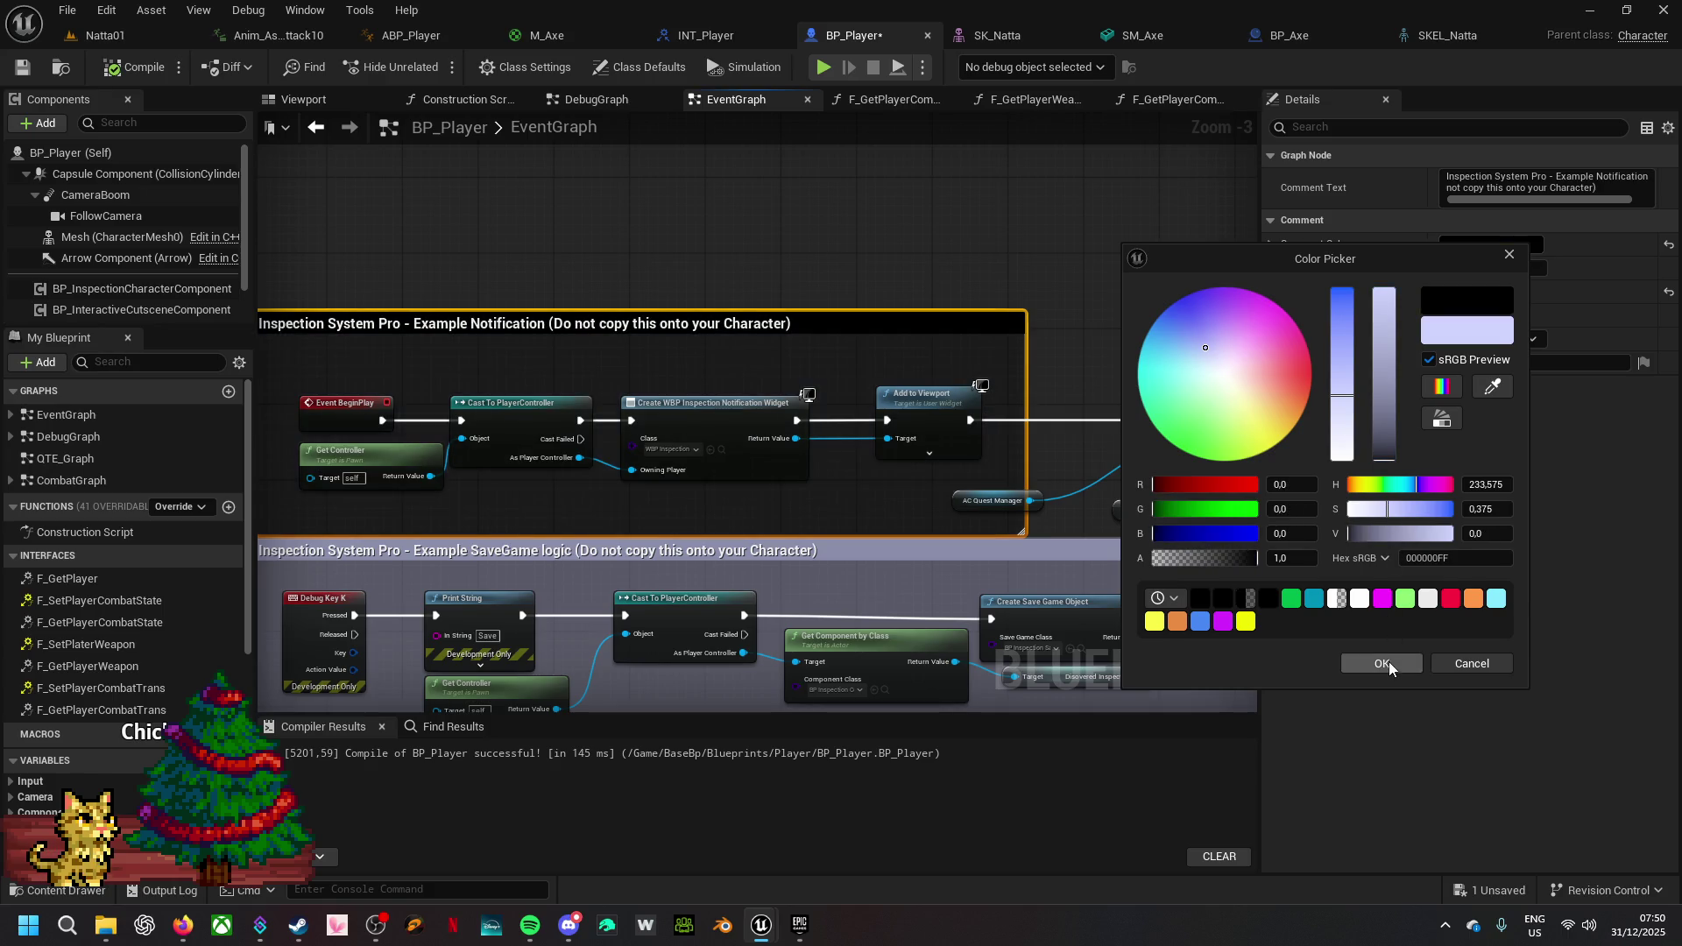
left_click(1389, 663)
left_click_drag(575, 309, 600, 134)
- Wire the cast node's execution directly into Add to Viewport along the BeginPlay chain
mouse_move(702, 281)
left_mouse_down()
mouse_move(596, 311)
mouse_move(552, 195)
mouse_move(481, 282)
mouse_move(639, 328)
left_mouse_up()
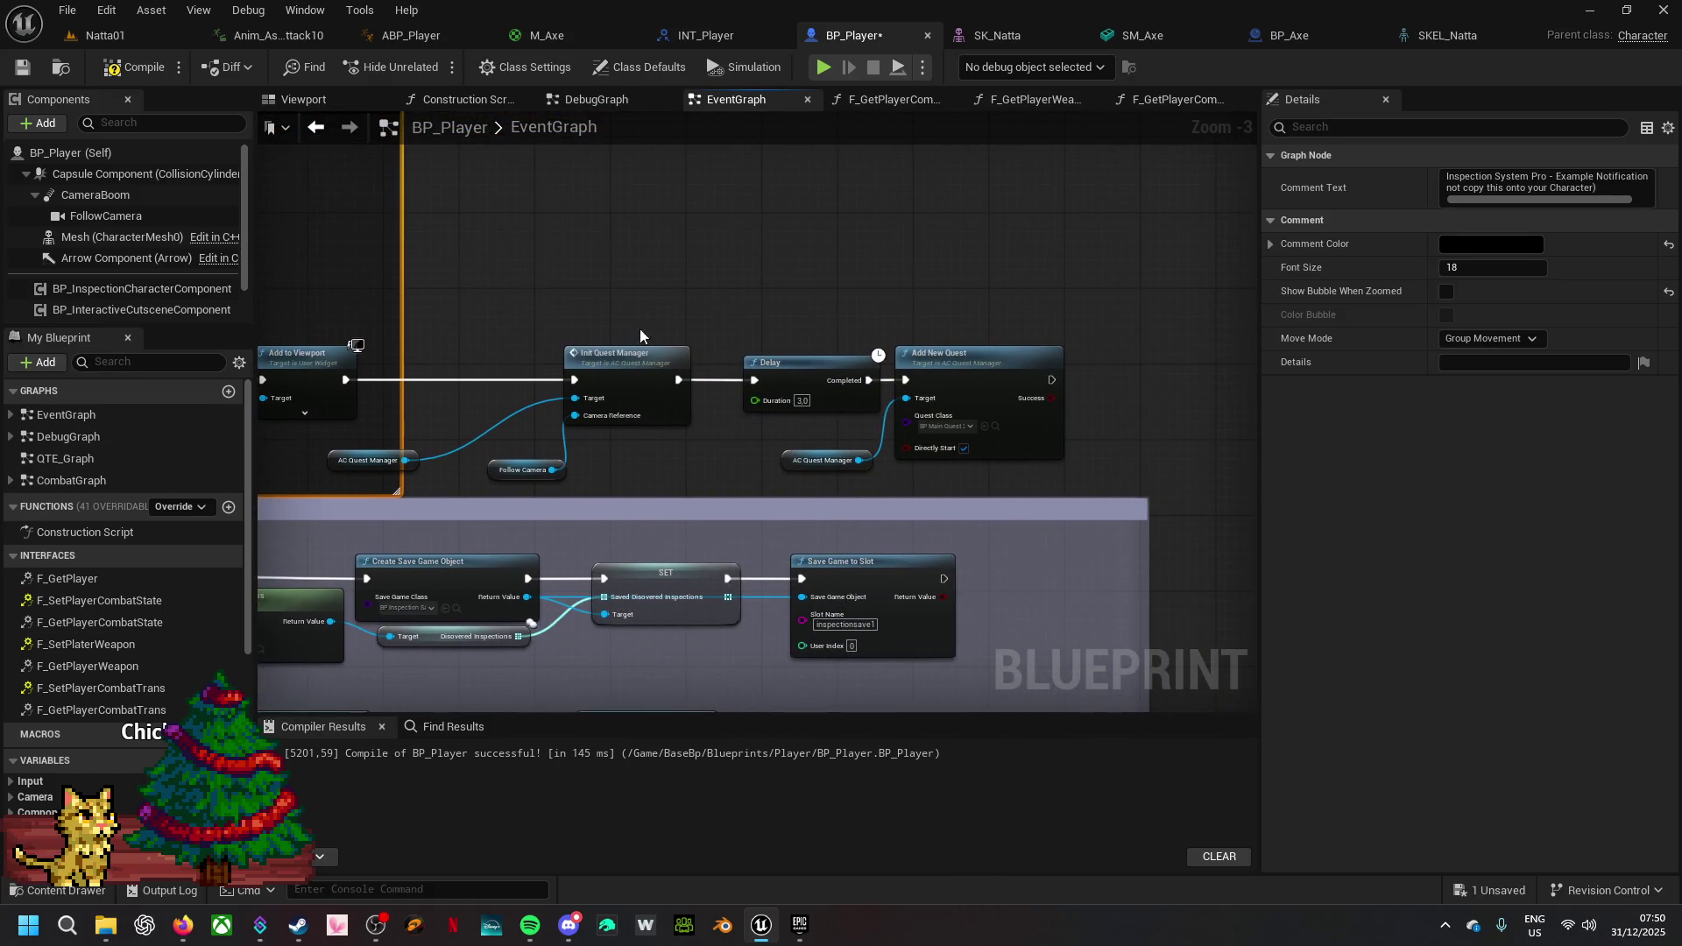
scroll(710, 469, "up", 3)
mouse_move(690, 470)
left_mouse_down()
mouse_move(1017, 414)
mouse_move(1250, 429)
left_mouse_up()
left_click_drag(621, 399, 1051, 380)
mouse_move(549, 386)
left_mouse_down()
mouse_move(881, 386)
mouse_move(463, 355)
left_mouse_up()
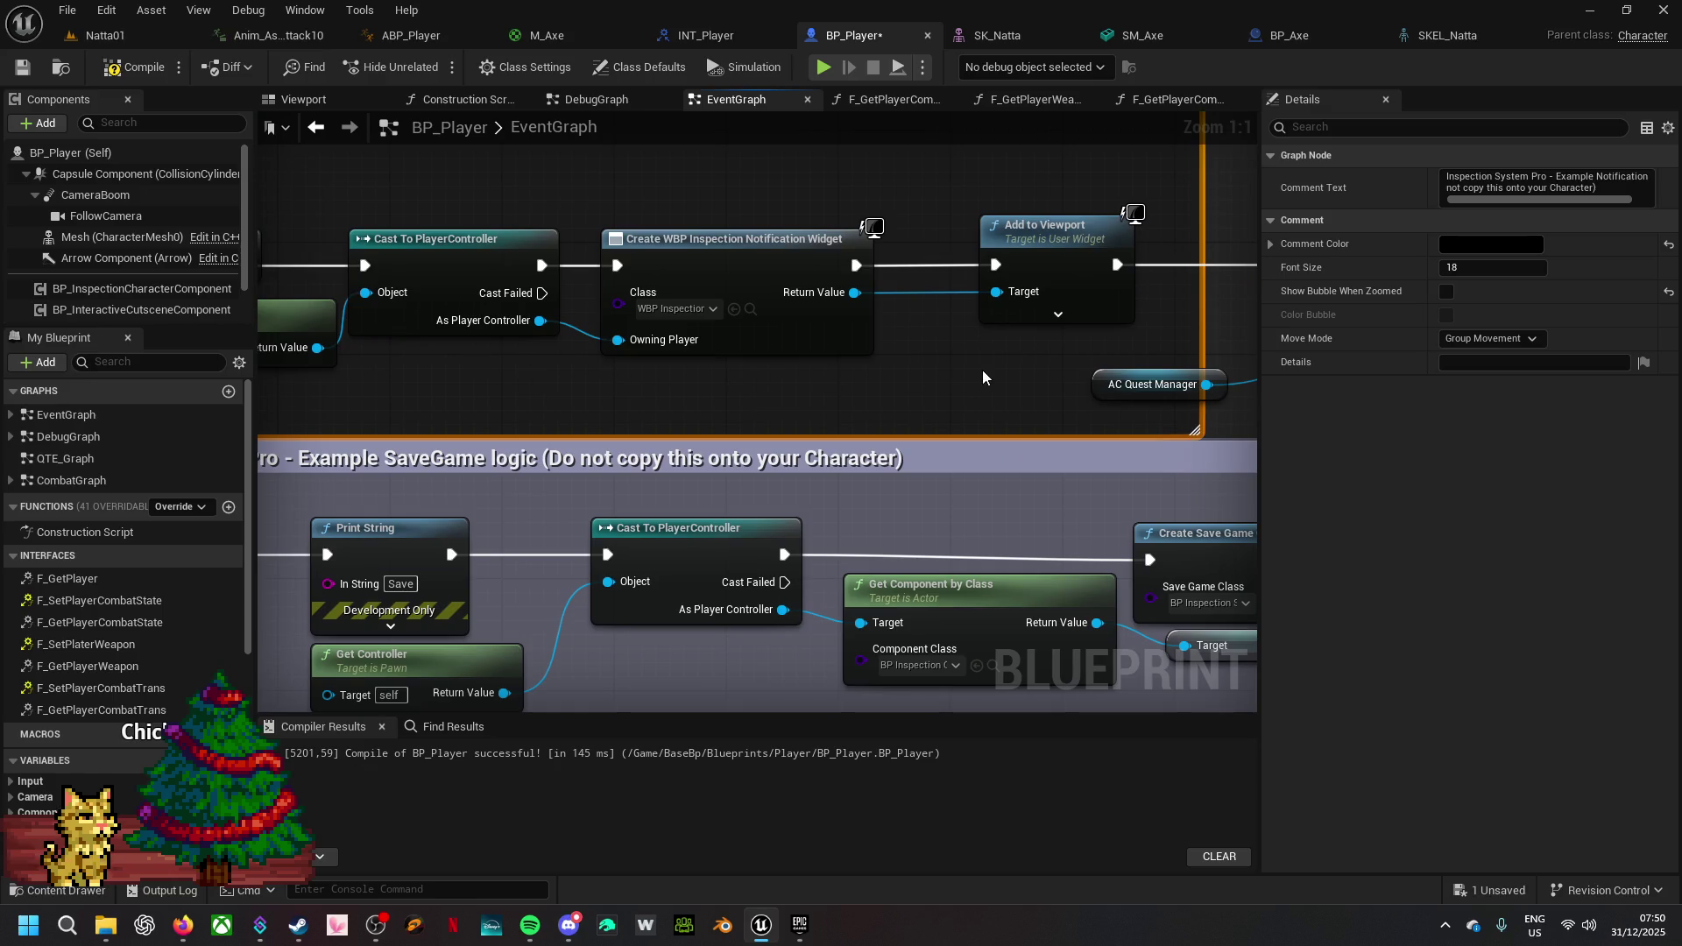
left_click_drag(694, 394, 764, 399)
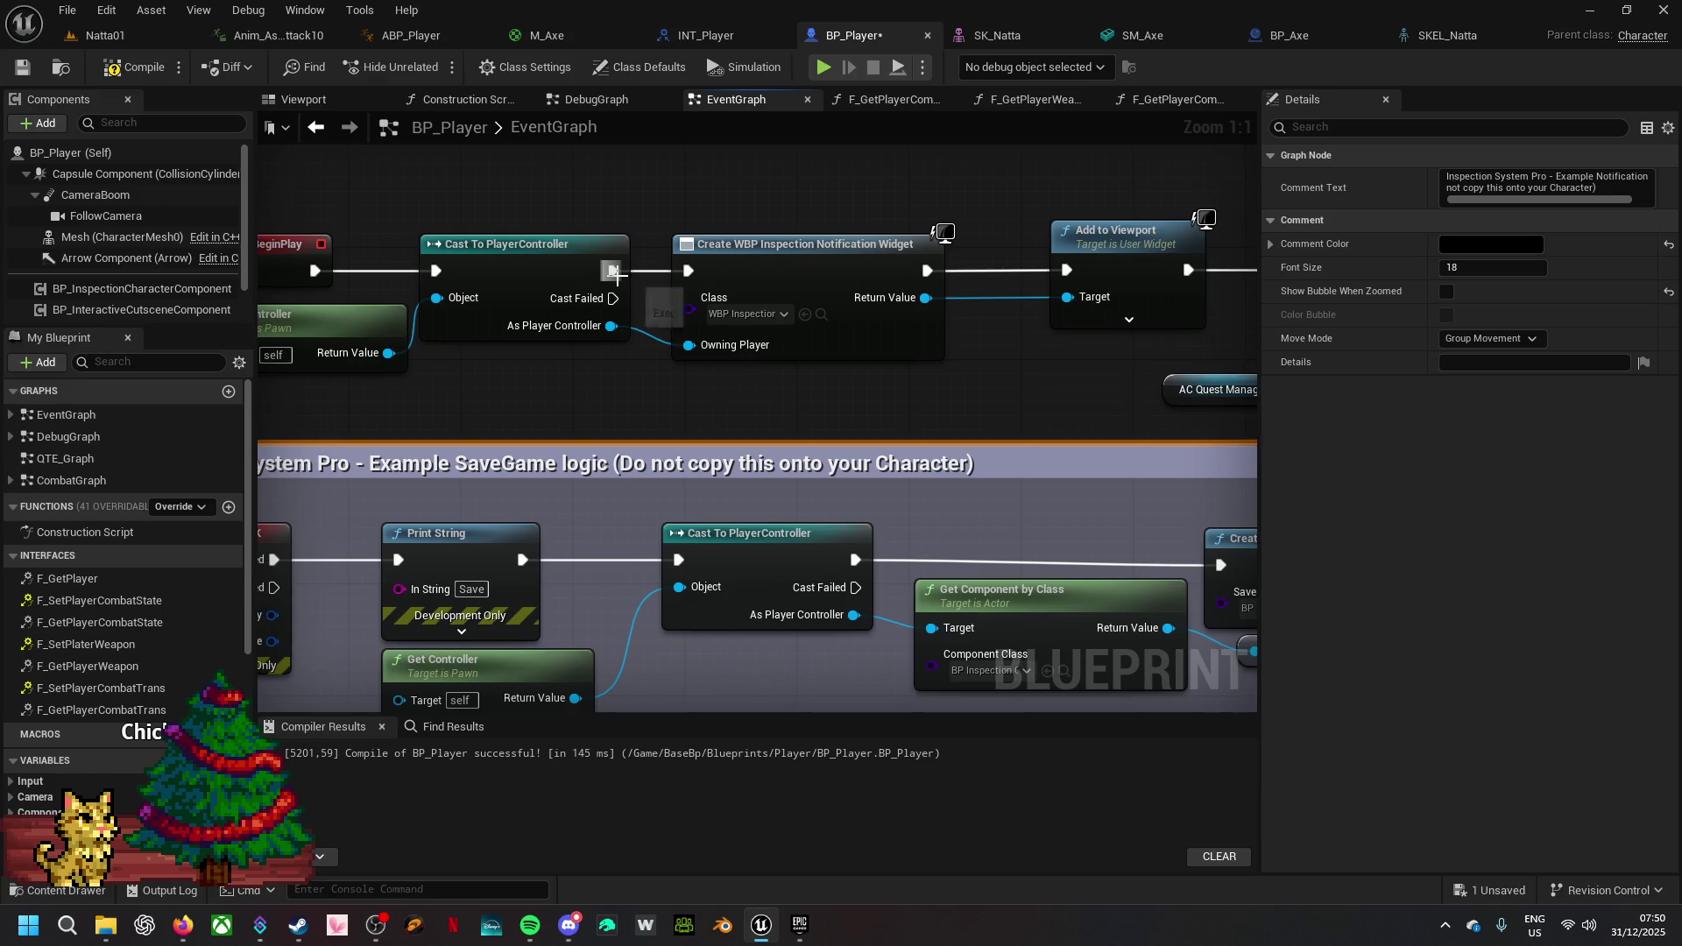
mouse_move(613, 271)
left_mouse_down()
mouse_move(1093, 265)
mouse_move(1074, 271)
left_mouse_up()
mouse_move(1188, 269)
left_mouse_down()
mouse_move(1252, 273)
mouse_move(960, 275)
mouse_move(1132, 271)
mouse_move(543, 227)
mouse_move(394, 207)
mouse_move(359, 184)
left_mouse_up()
left_click(313, 401)
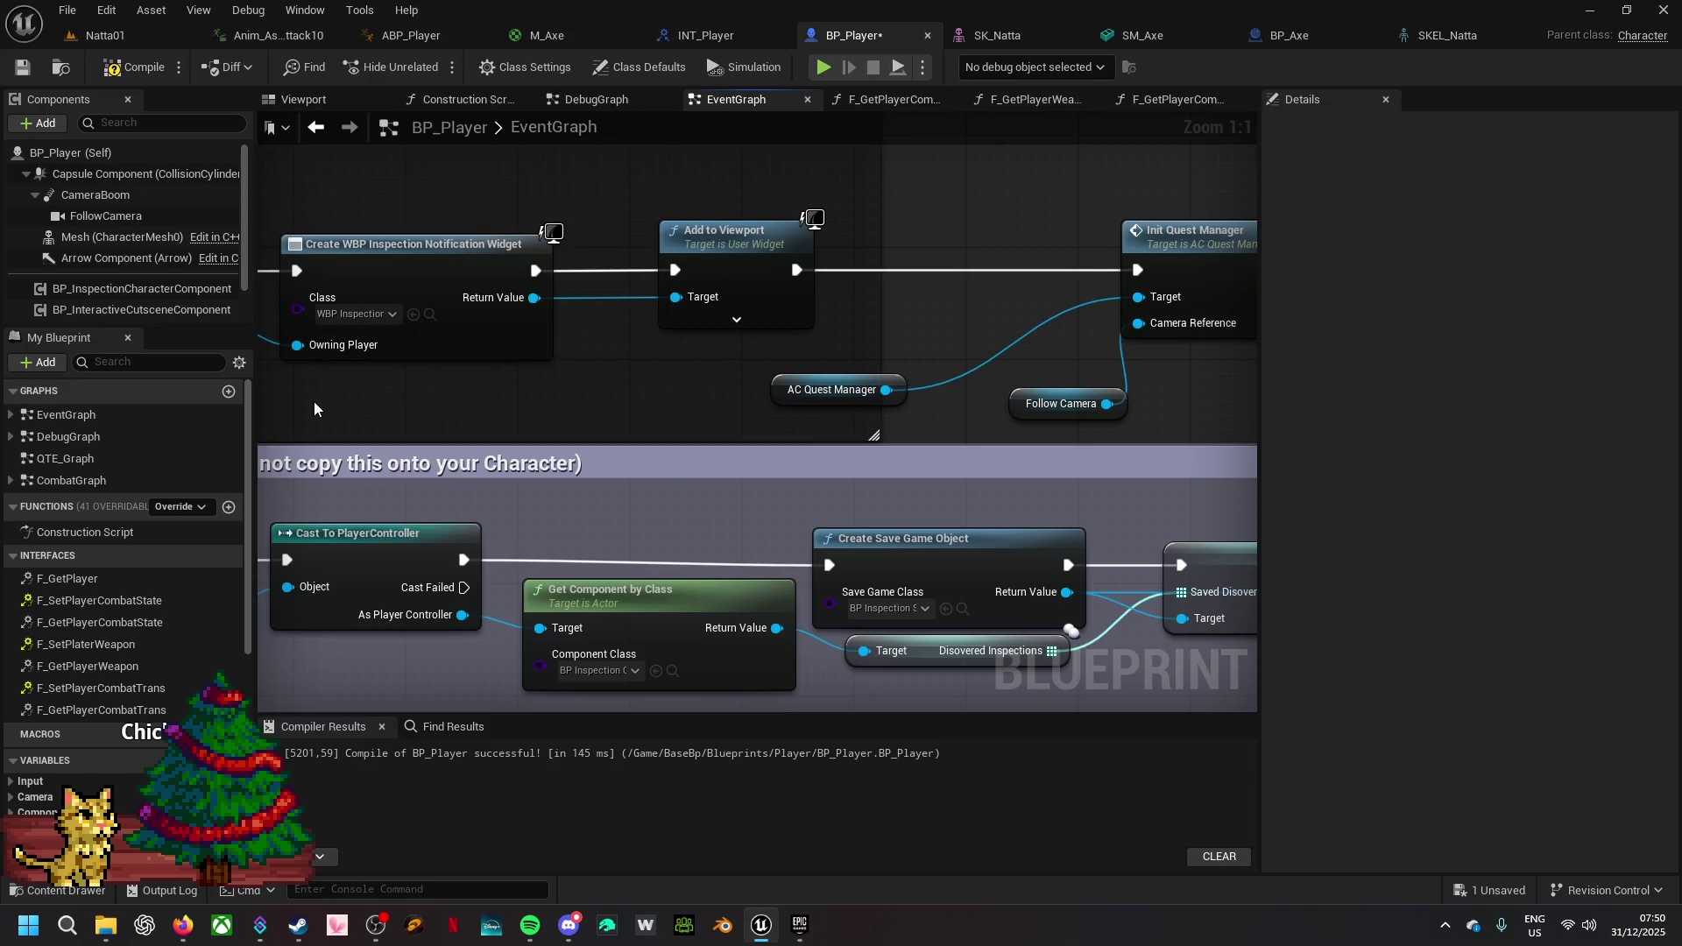
mouse_move(370, 402)
left_mouse_down()
mouse_move(620, 387)
mouse_move(698, 350)
mouse_move(1032, 370)
left_mouse_up()
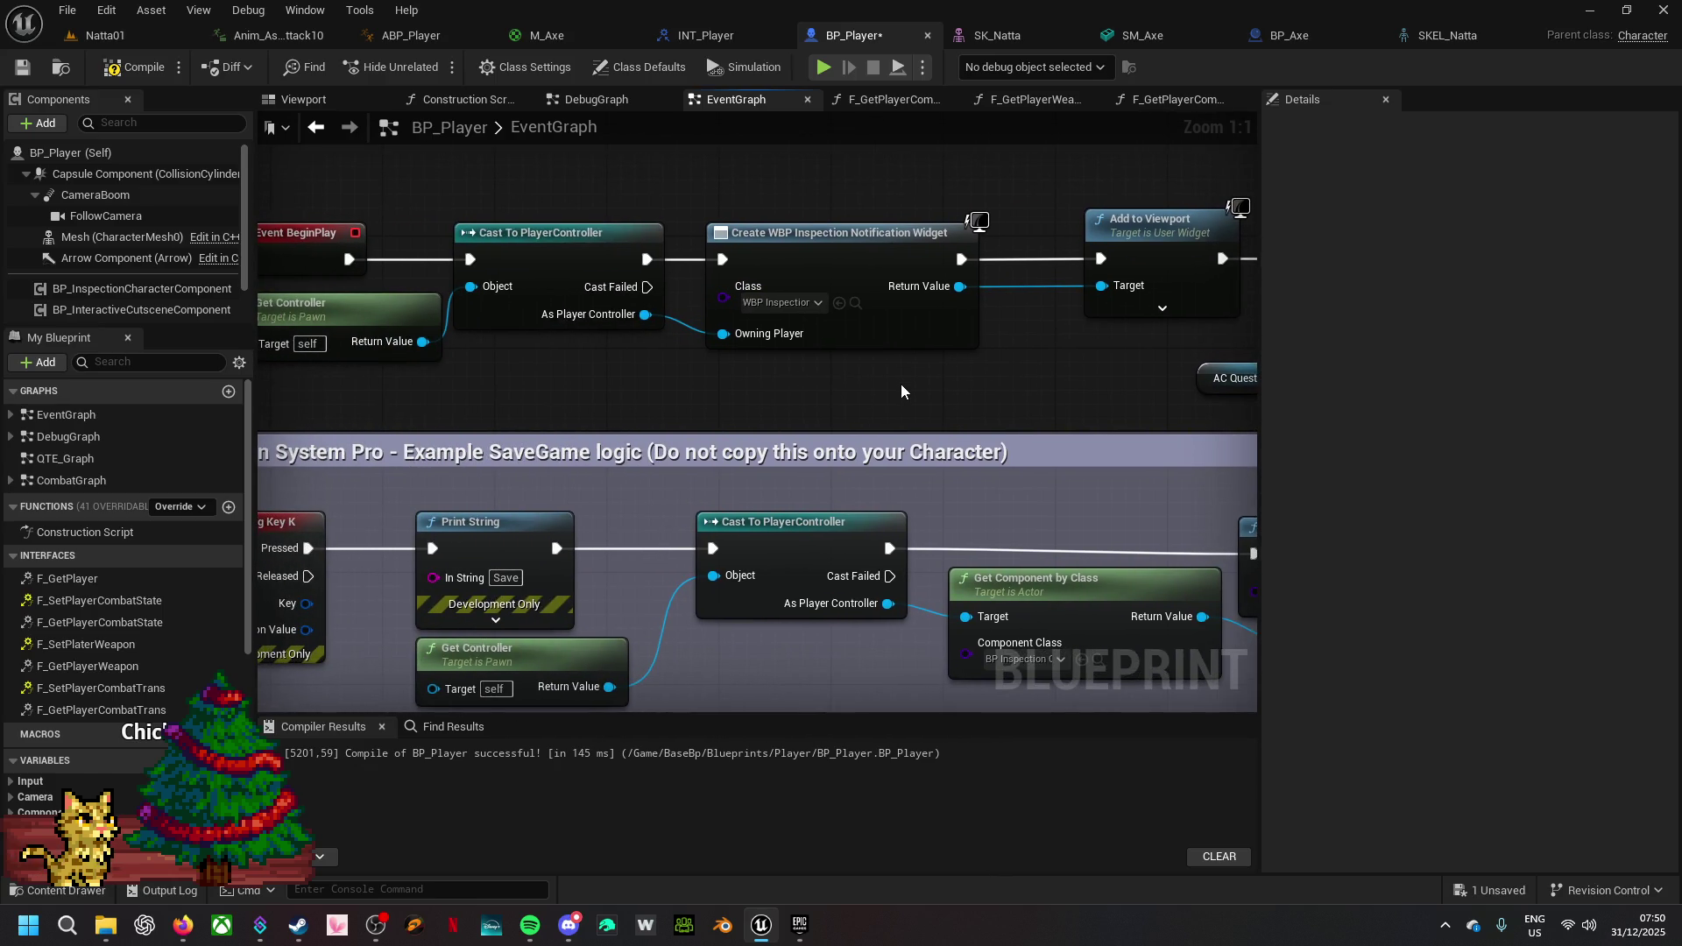
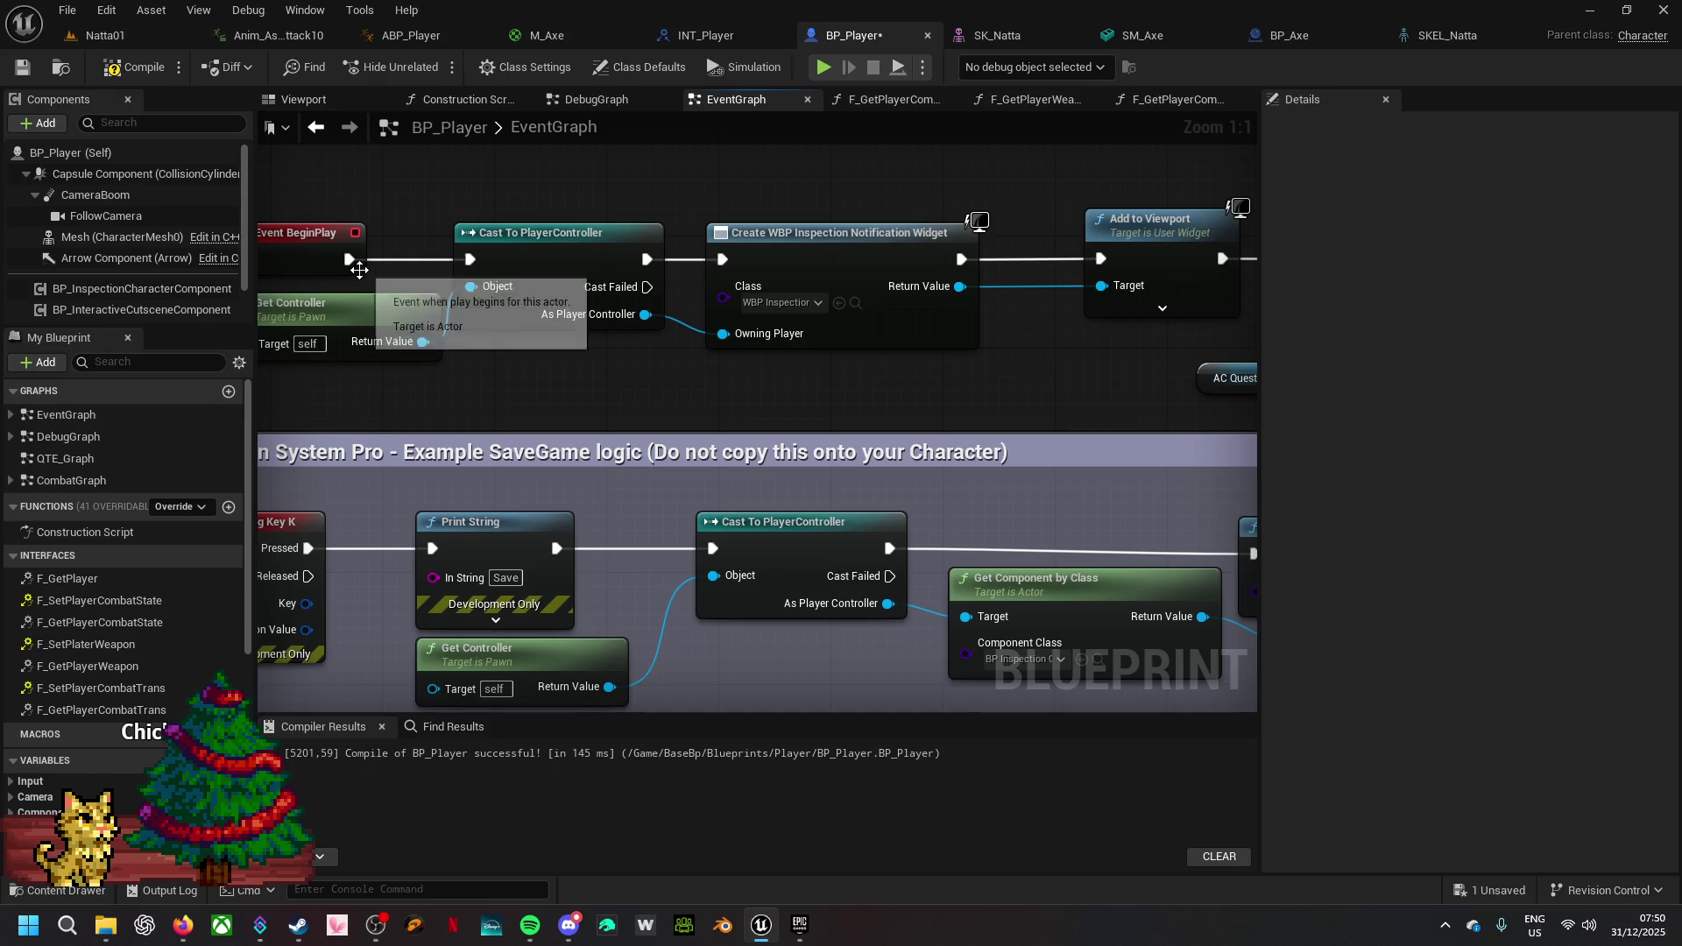
- Add a new custom event named C_Custom begin to BP_Player's EventGraph
mouse_move(726, 394)
left_mouse_down()
mouse_move(740, 413)
mouse_move(481, 435)
left_mouse_up()
right_click(822, 224)
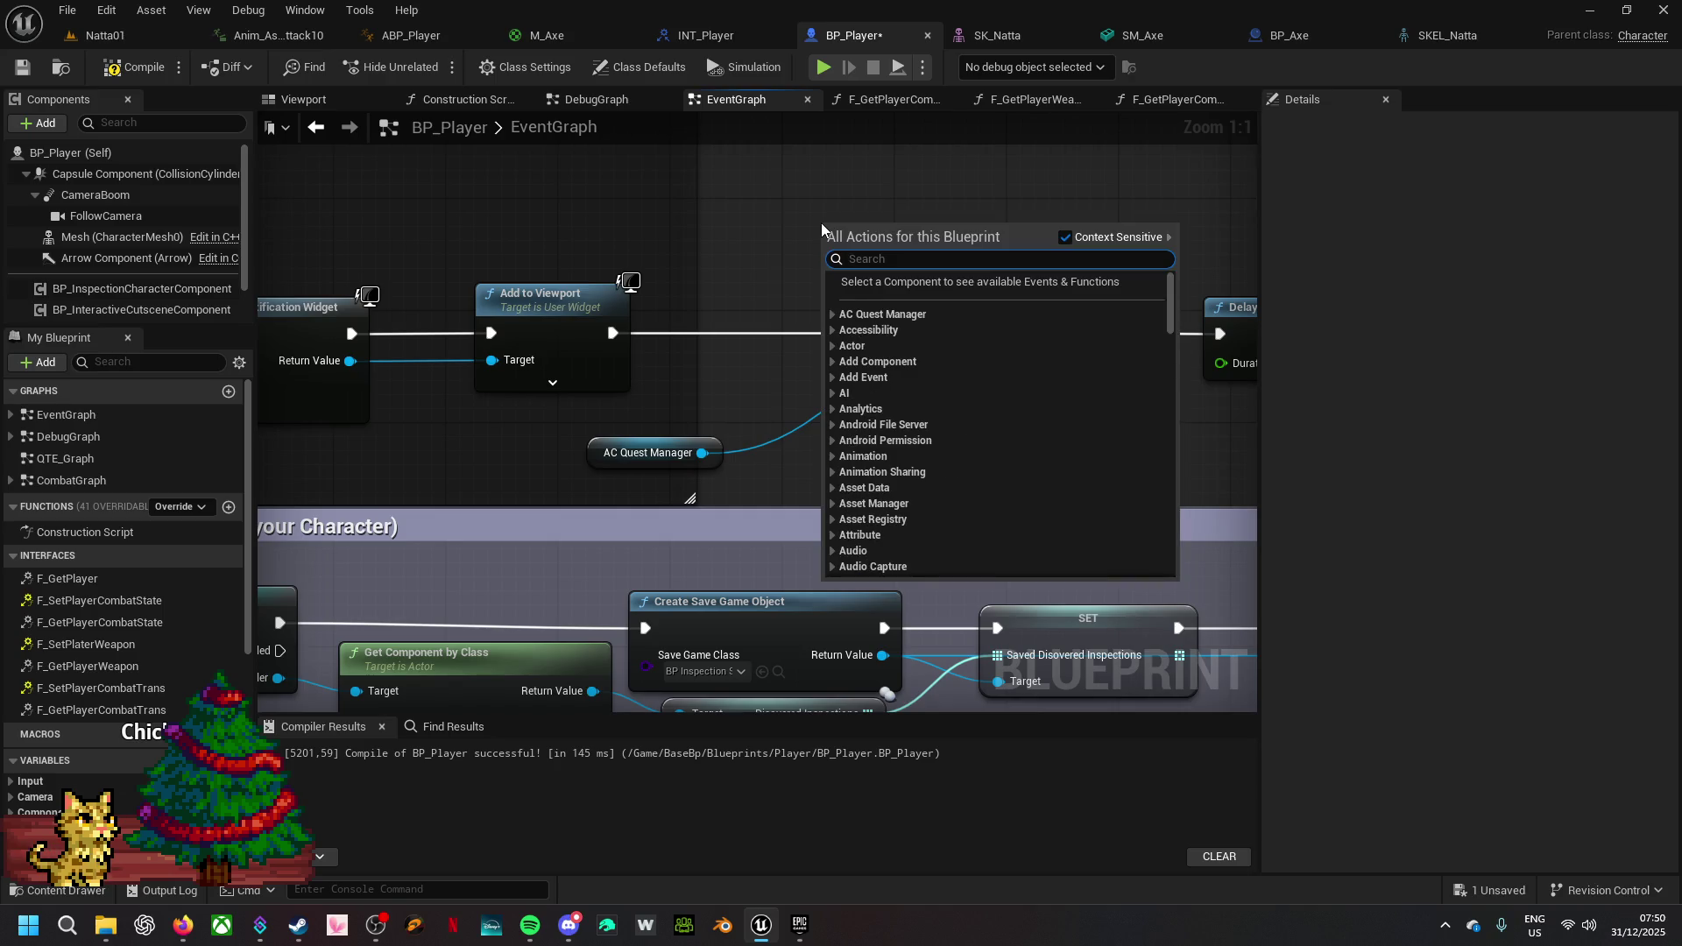
type("custo")
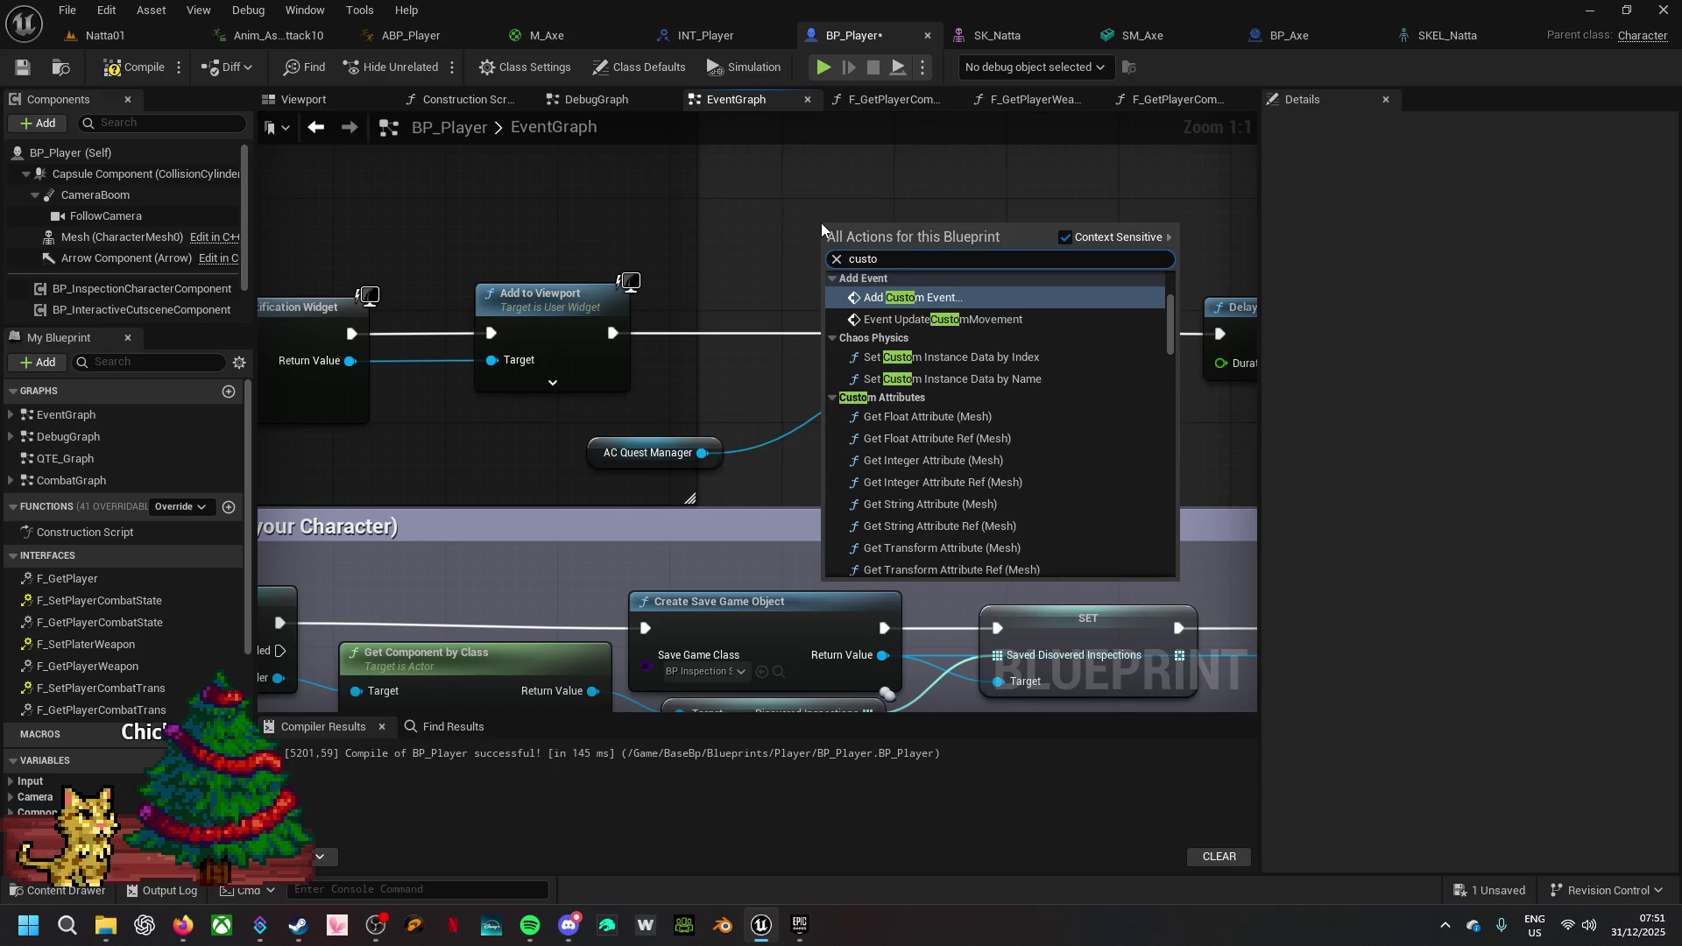
type("m event")
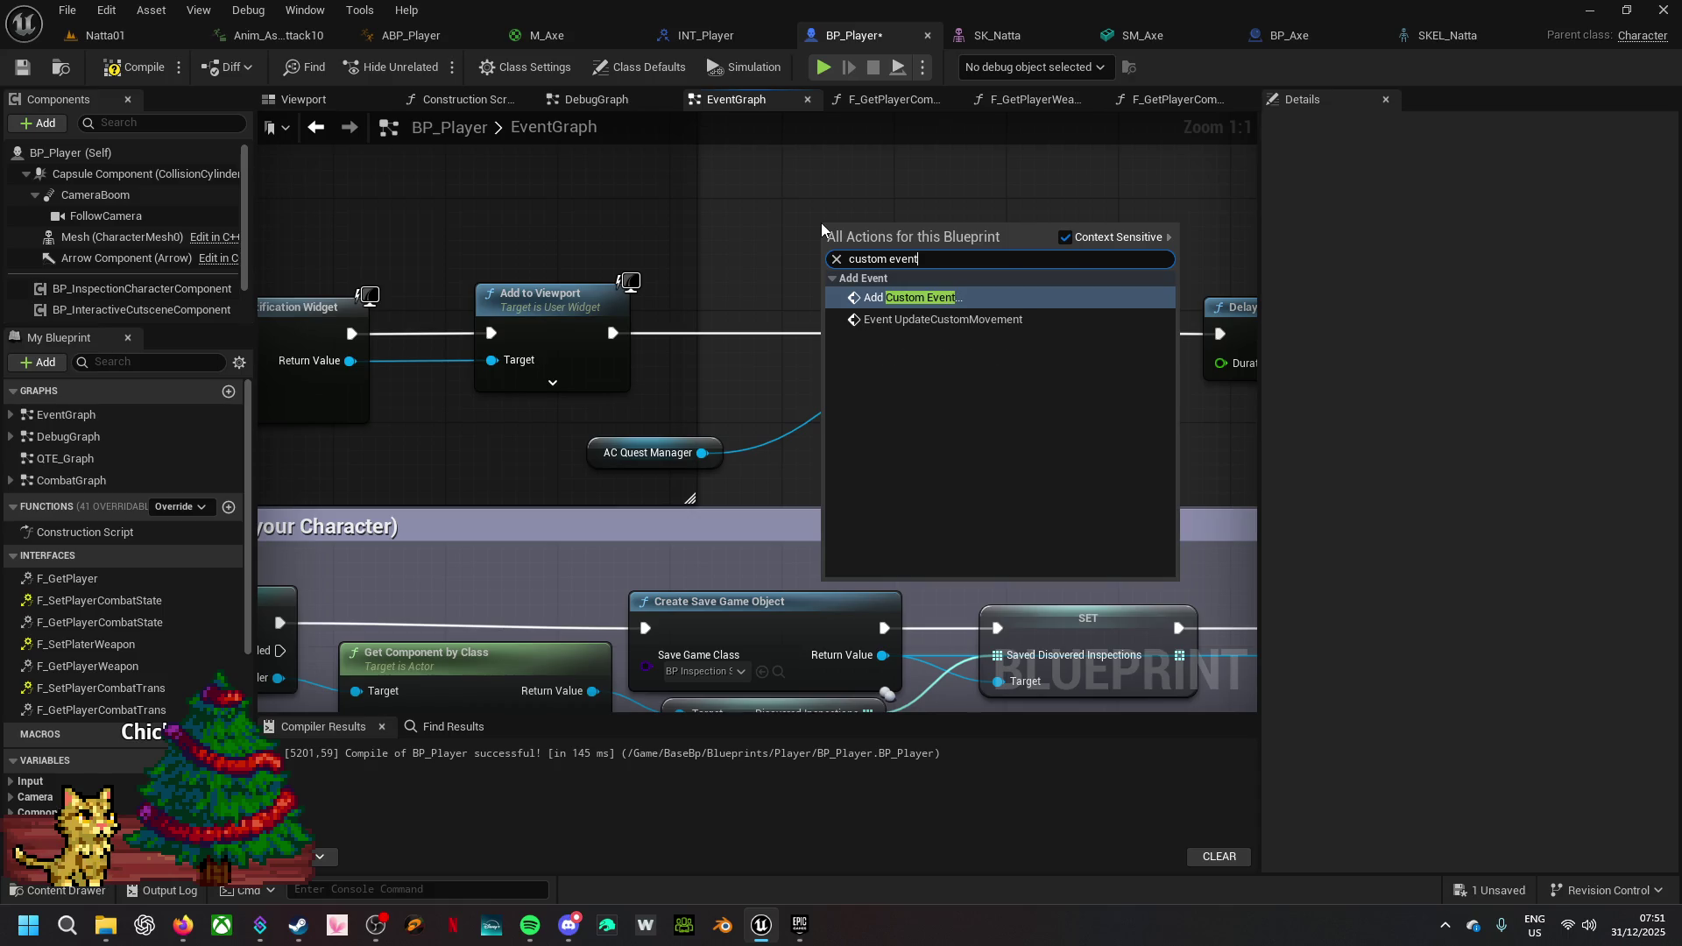
left_click(950, 297)
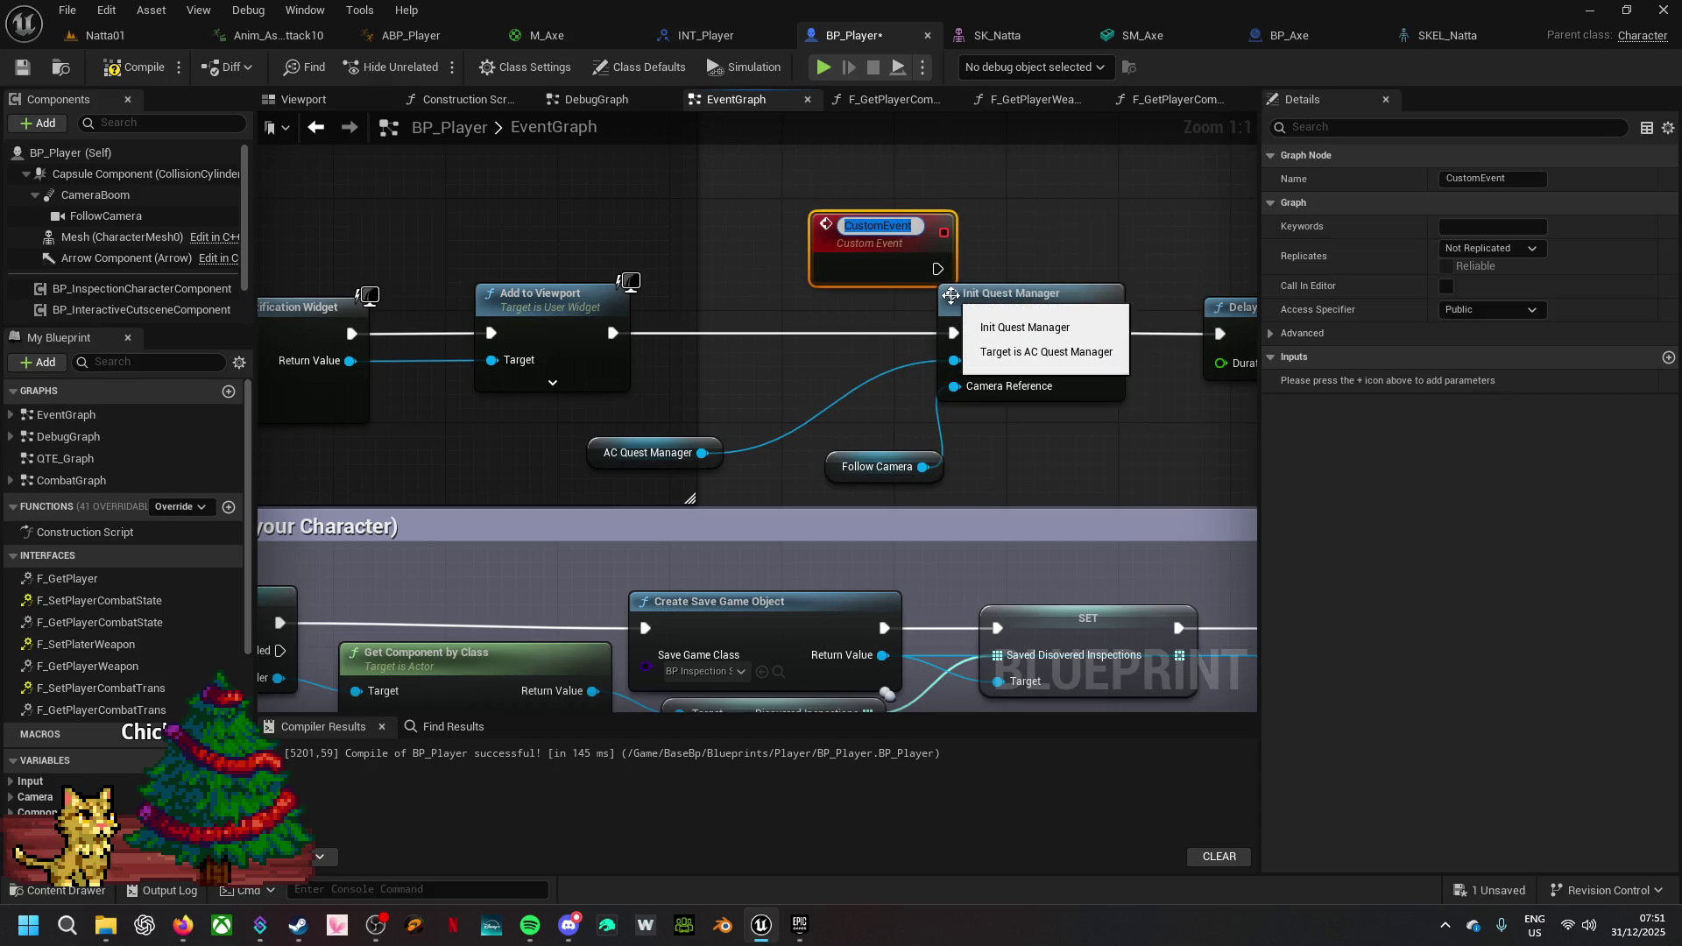
type("Custo")
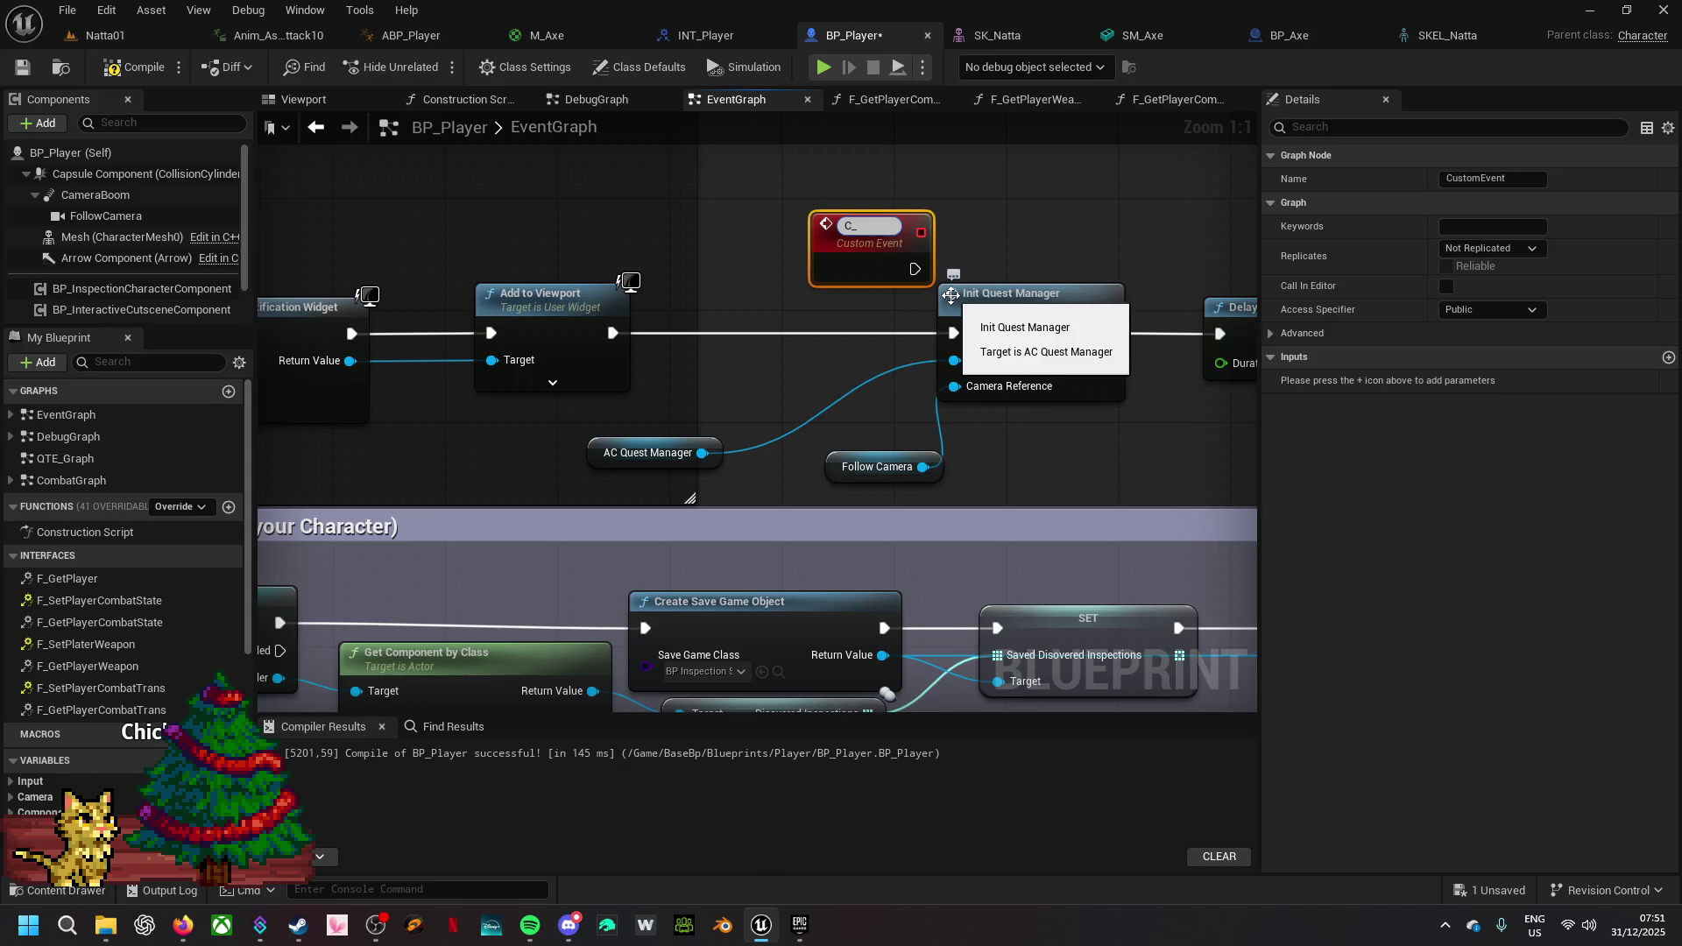
type("m begin")
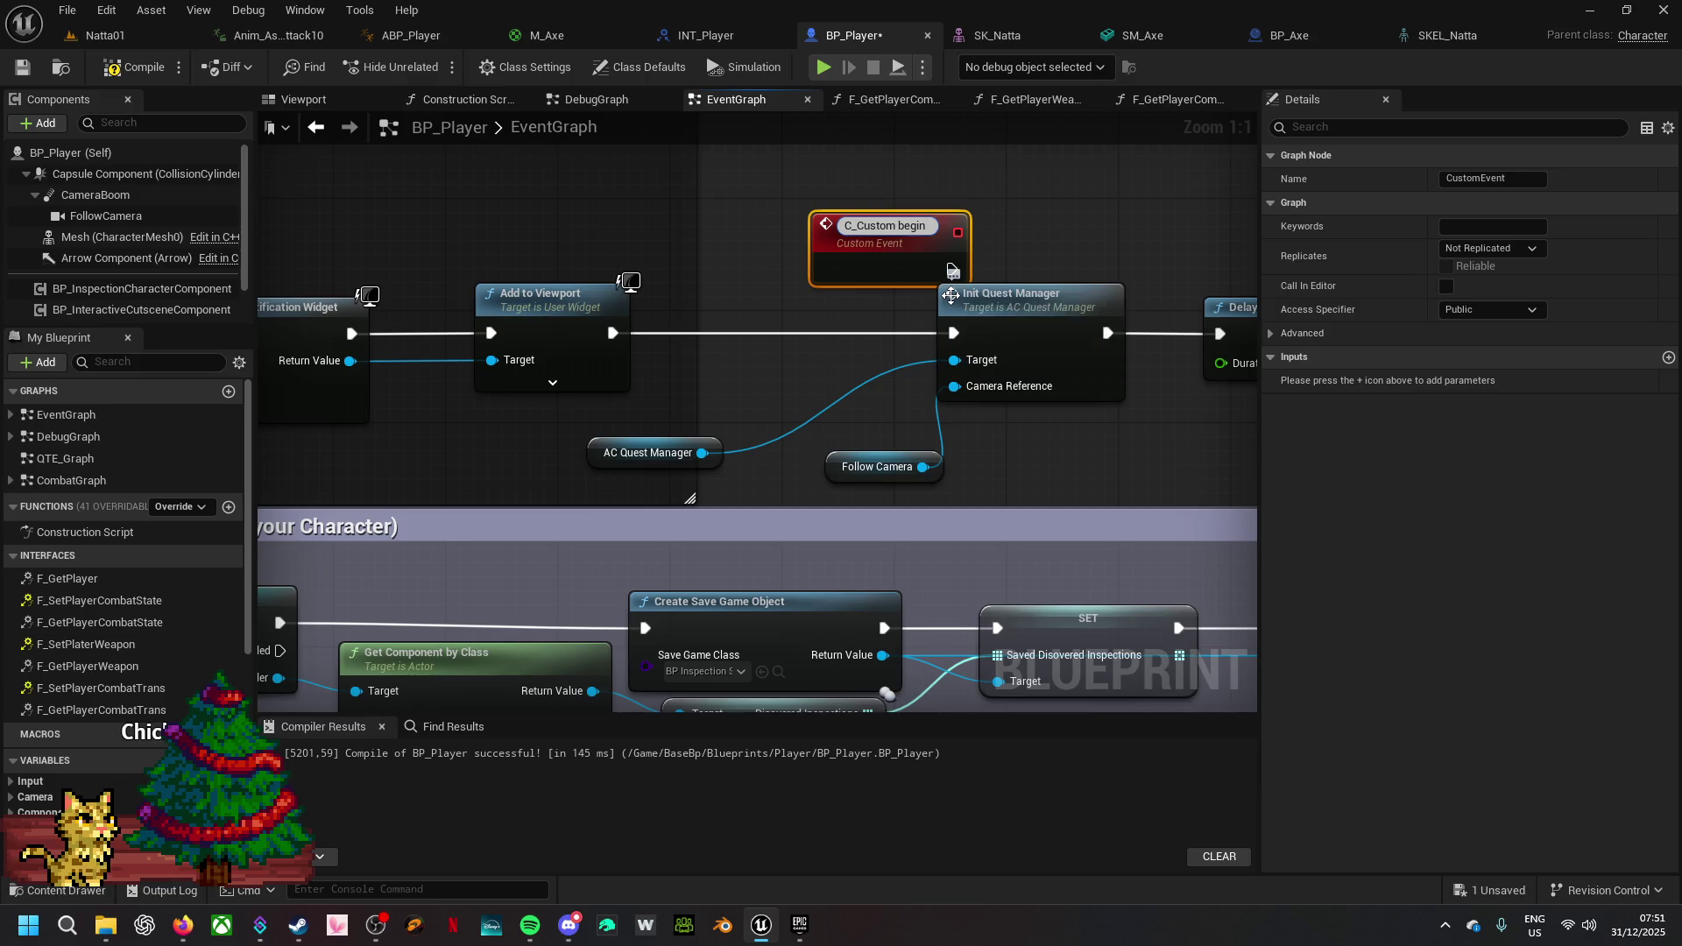
key("Return")
- Wire C_Custom begin into Init Quest Manager and break Add to Viewport's link to it
left_click_drag(931, 263, 953, 333)
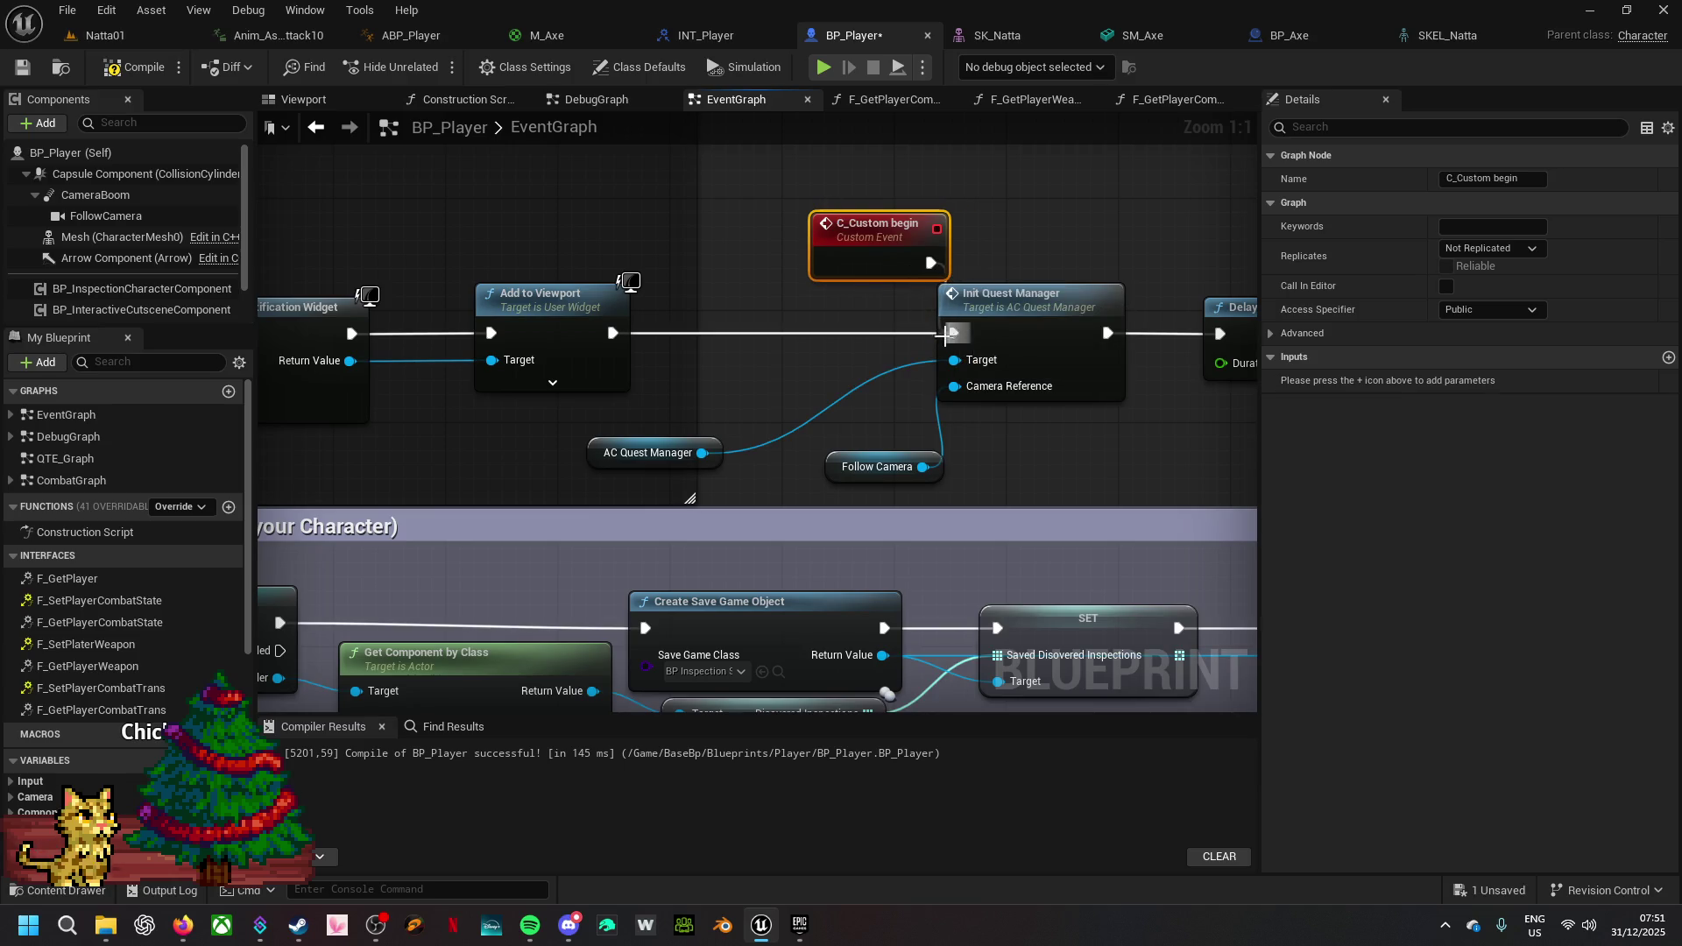
left_click(823, 335, "alt")
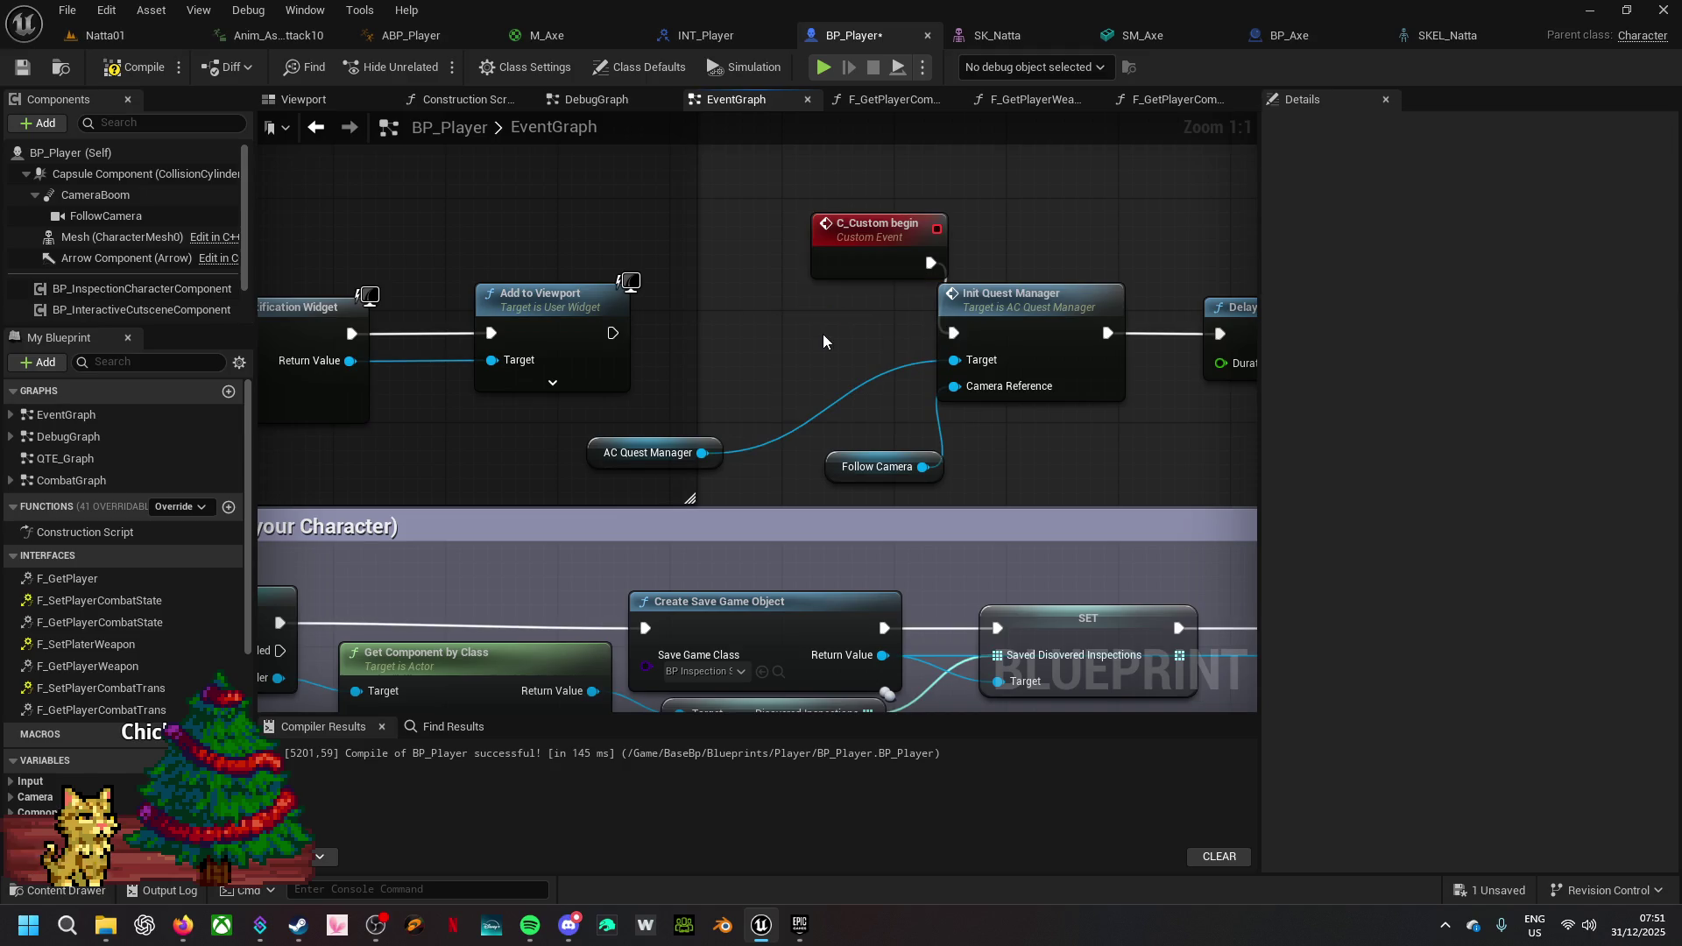
left_click_drag(609, 333, 695, 333)
- Place a C Custom Begin call after Add to Viewport, aligned with the chain
type("custombe")
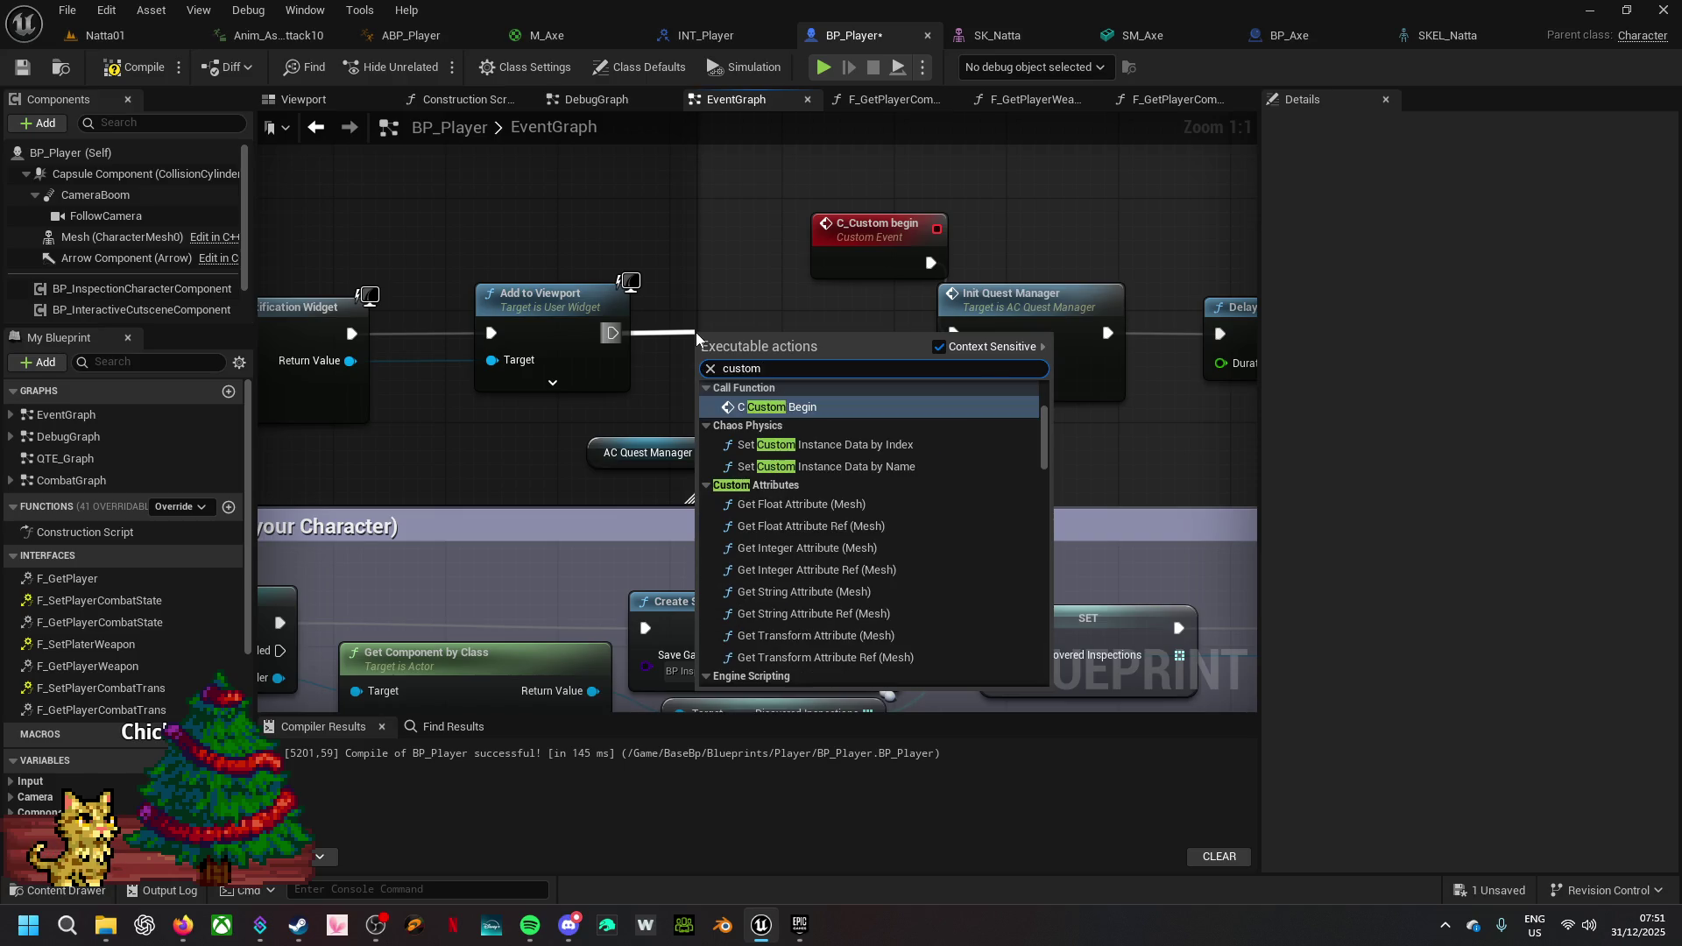
key("Return")
mouse_move(831, 394)
left_mouse_down()
mouse_move(824, 338)
mouse_move(833, 418)
mouse_move(887, 419)
left_mouse_up()
- Take C_Custom begin, Init Quest Manager and the other quest nodes out of the chain
scroll(859, 354, "down", 4)
left_click(868, 292, "shift")
left_click(941, 326, "shift")
mouse_move(1114, 239)
left_mouse_down()
mouse_move(713, 209)
mouse_move(857, 385)
left_mouse_up()
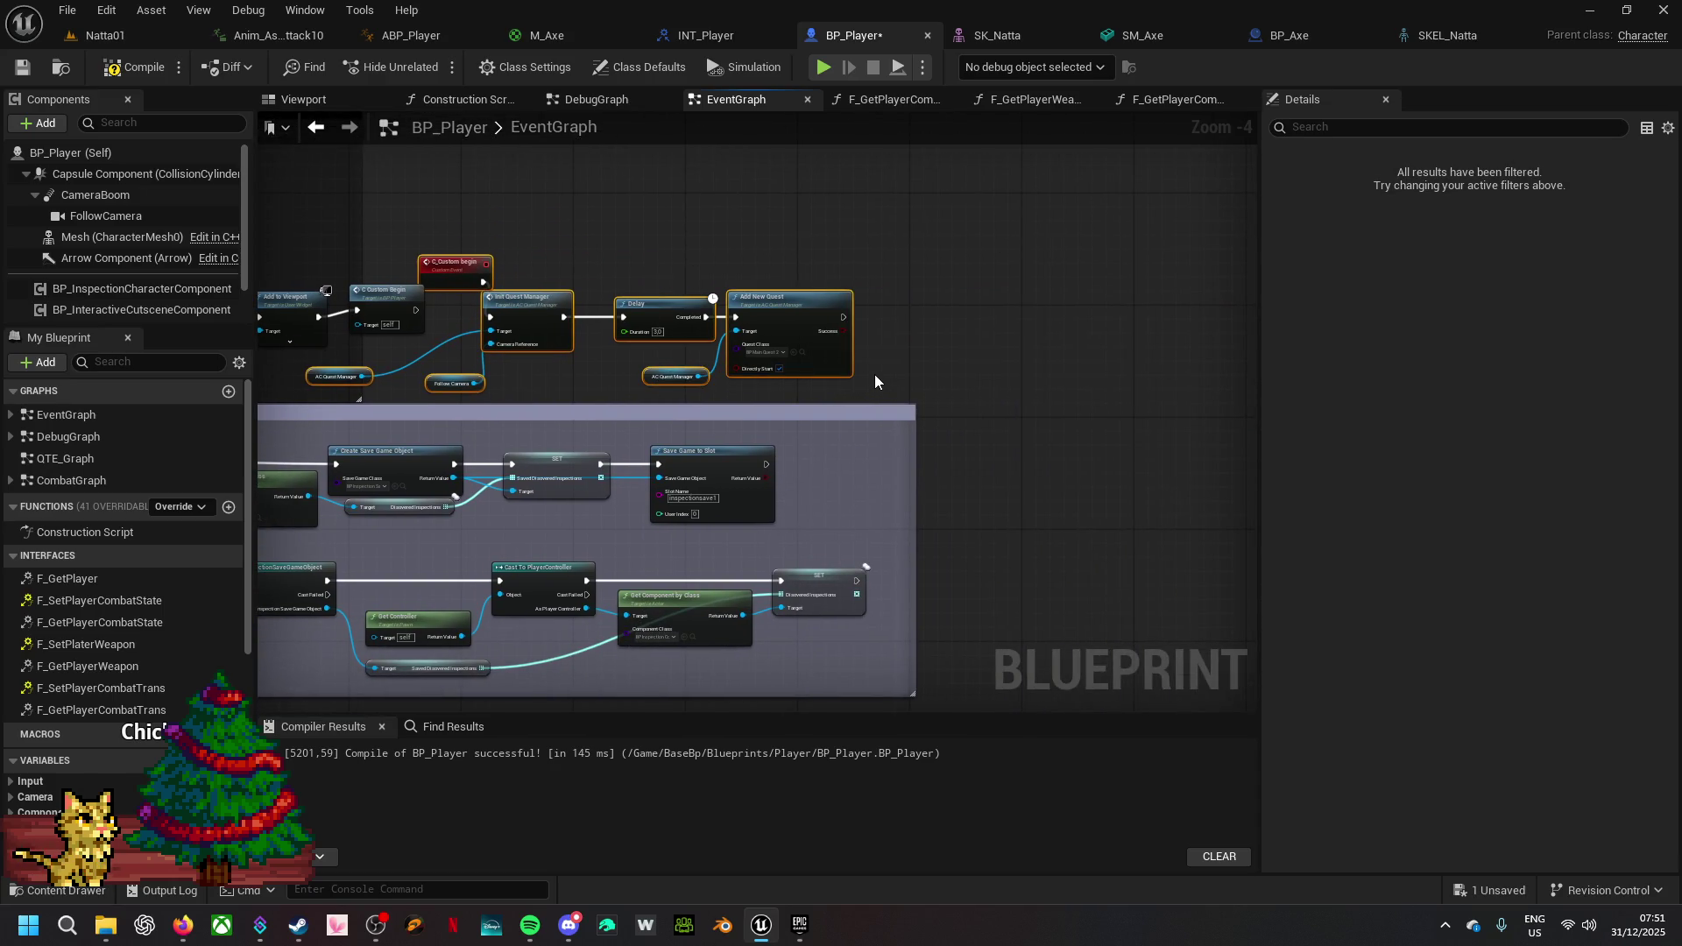
key("Delete")
- Lower the Example Notification comment's top edge and paste the quest nodes into empty graph space
left_click_drag(578, 391, 856, 281)
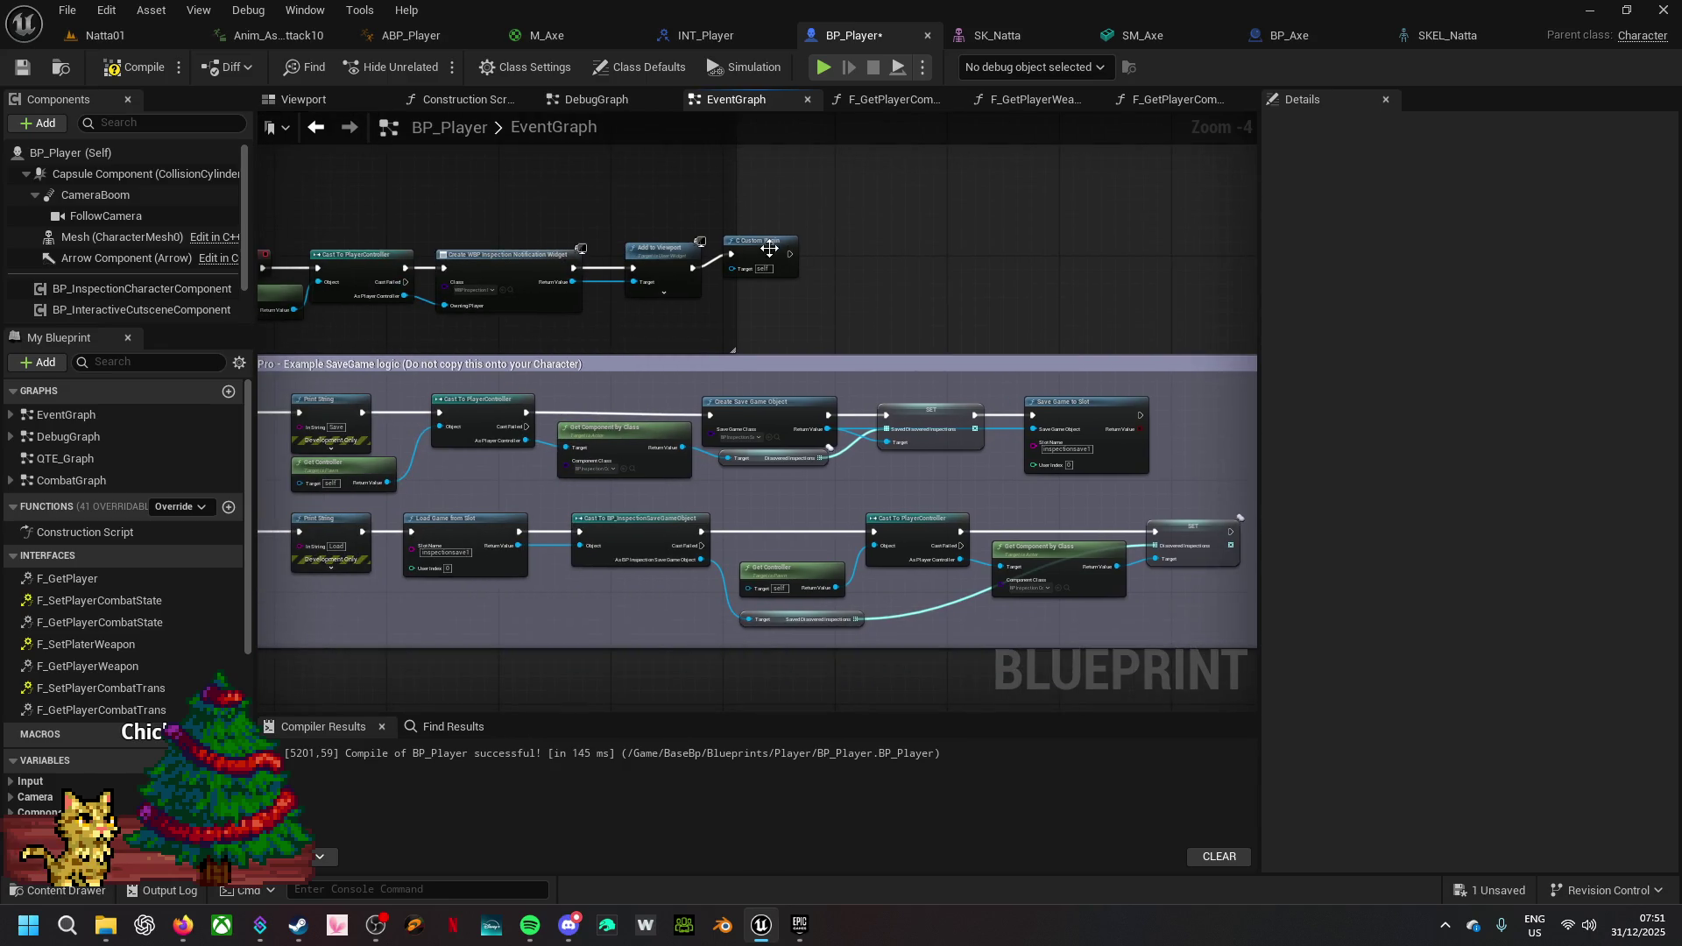
left_click_drag(436, 147, 832, 436)
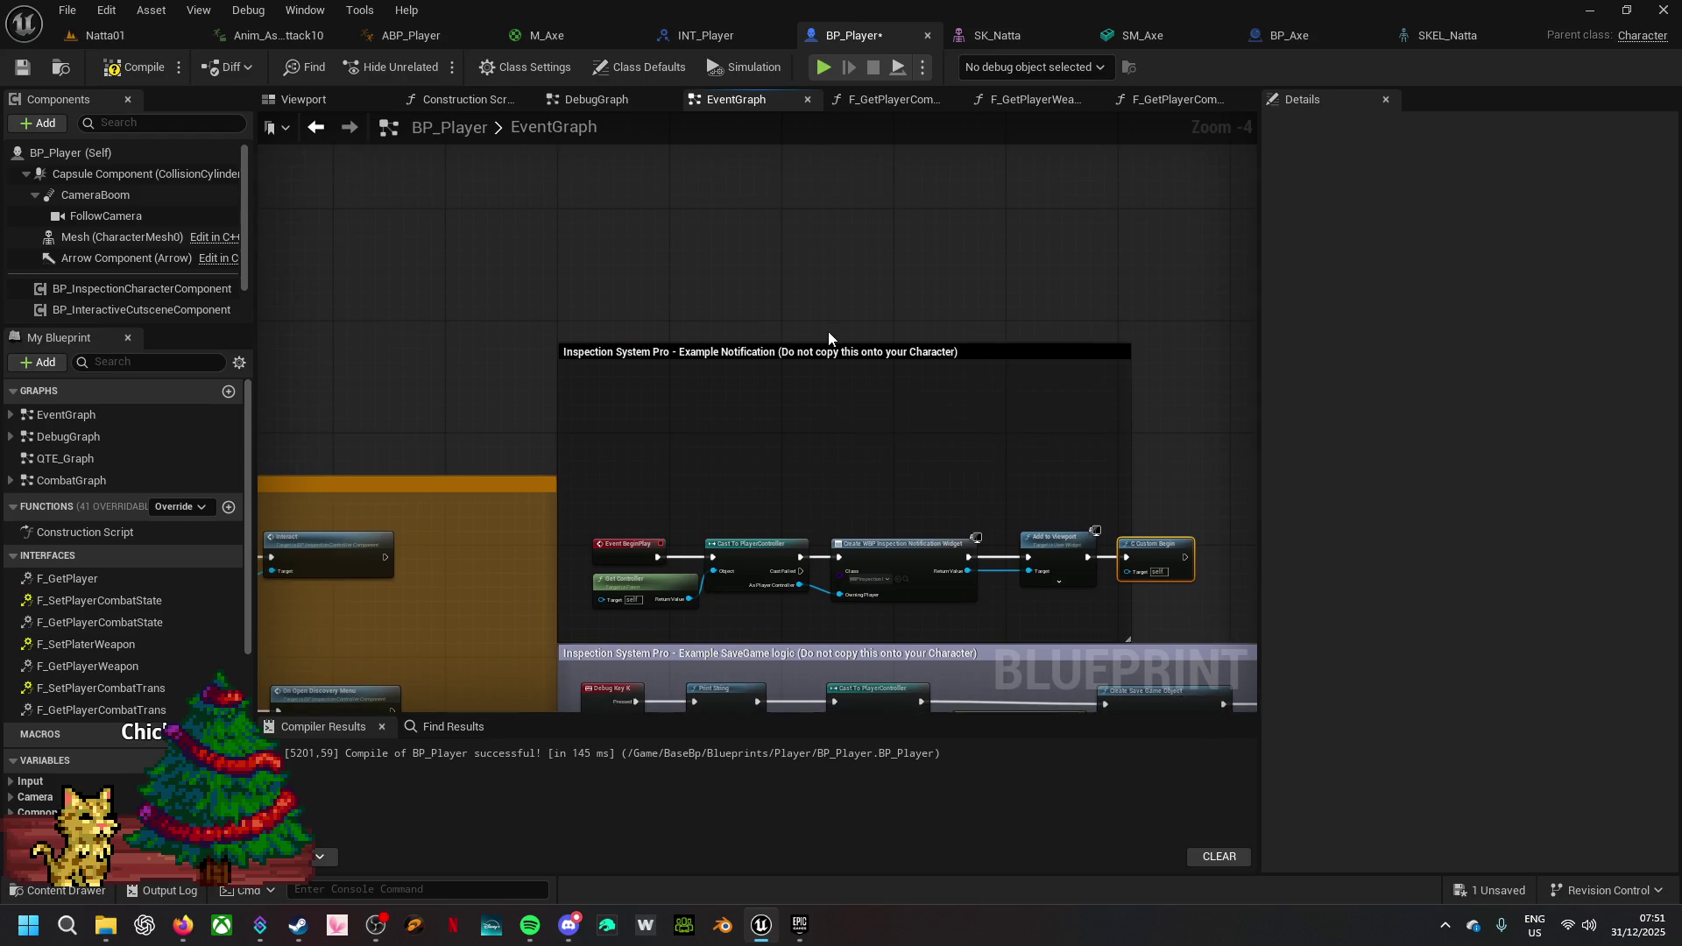
left_click_drag(831, 345, 835, 458)
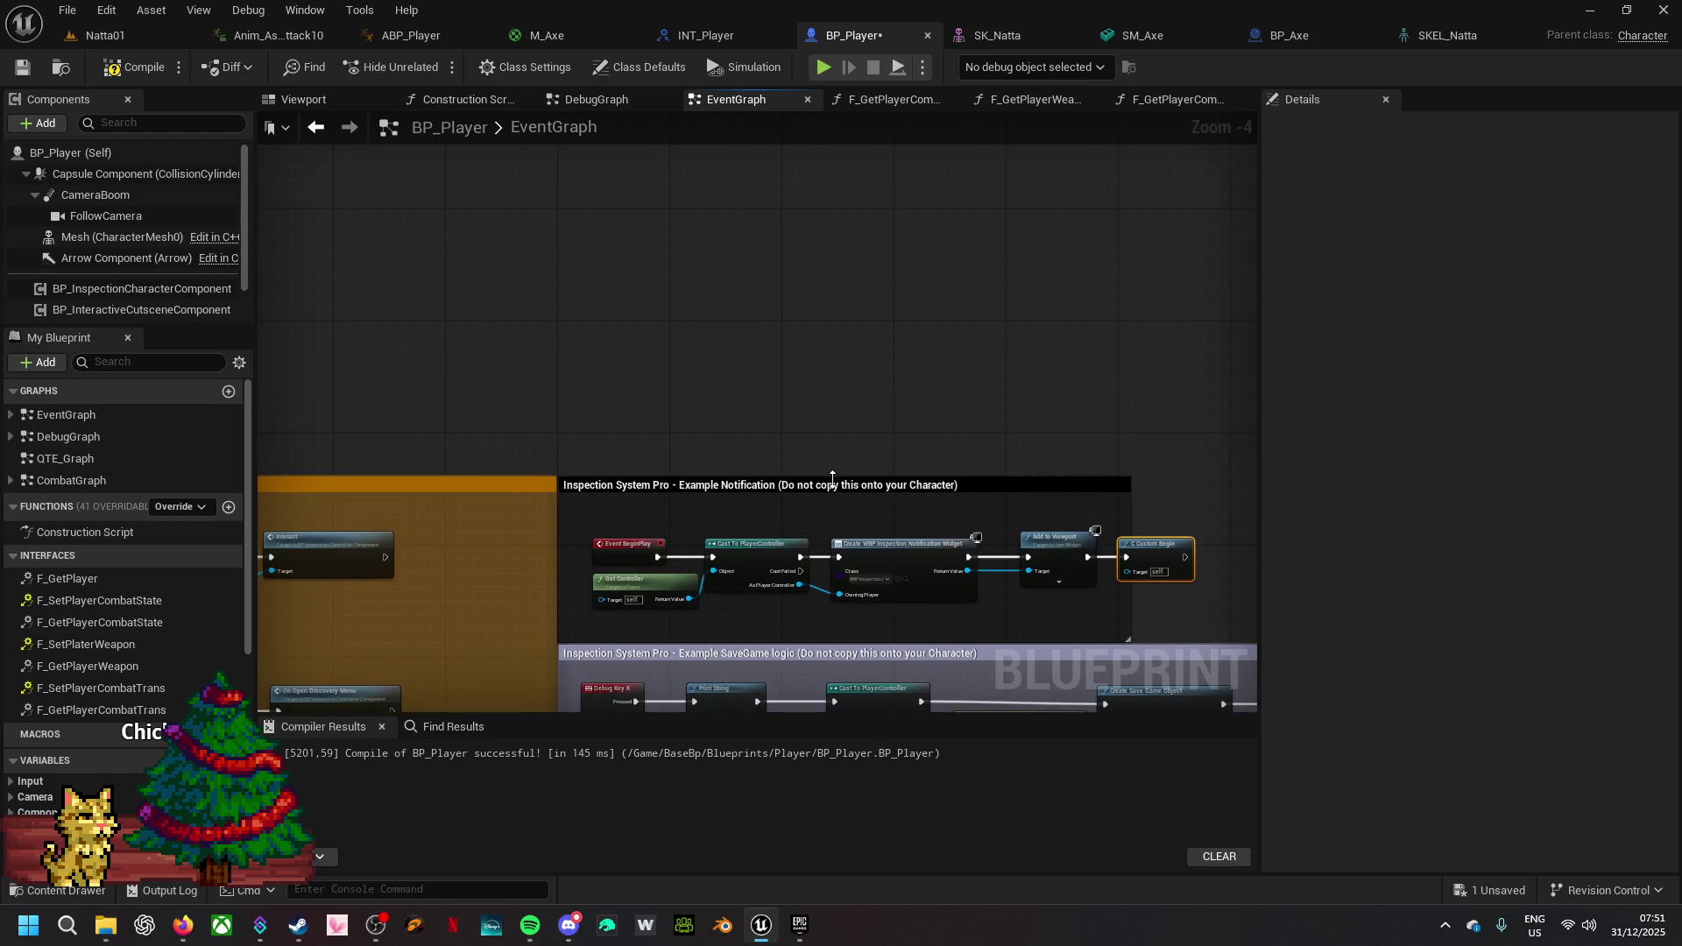
scroll(736, 366, "down", 4)
scroll(848, 532, "up", 5)
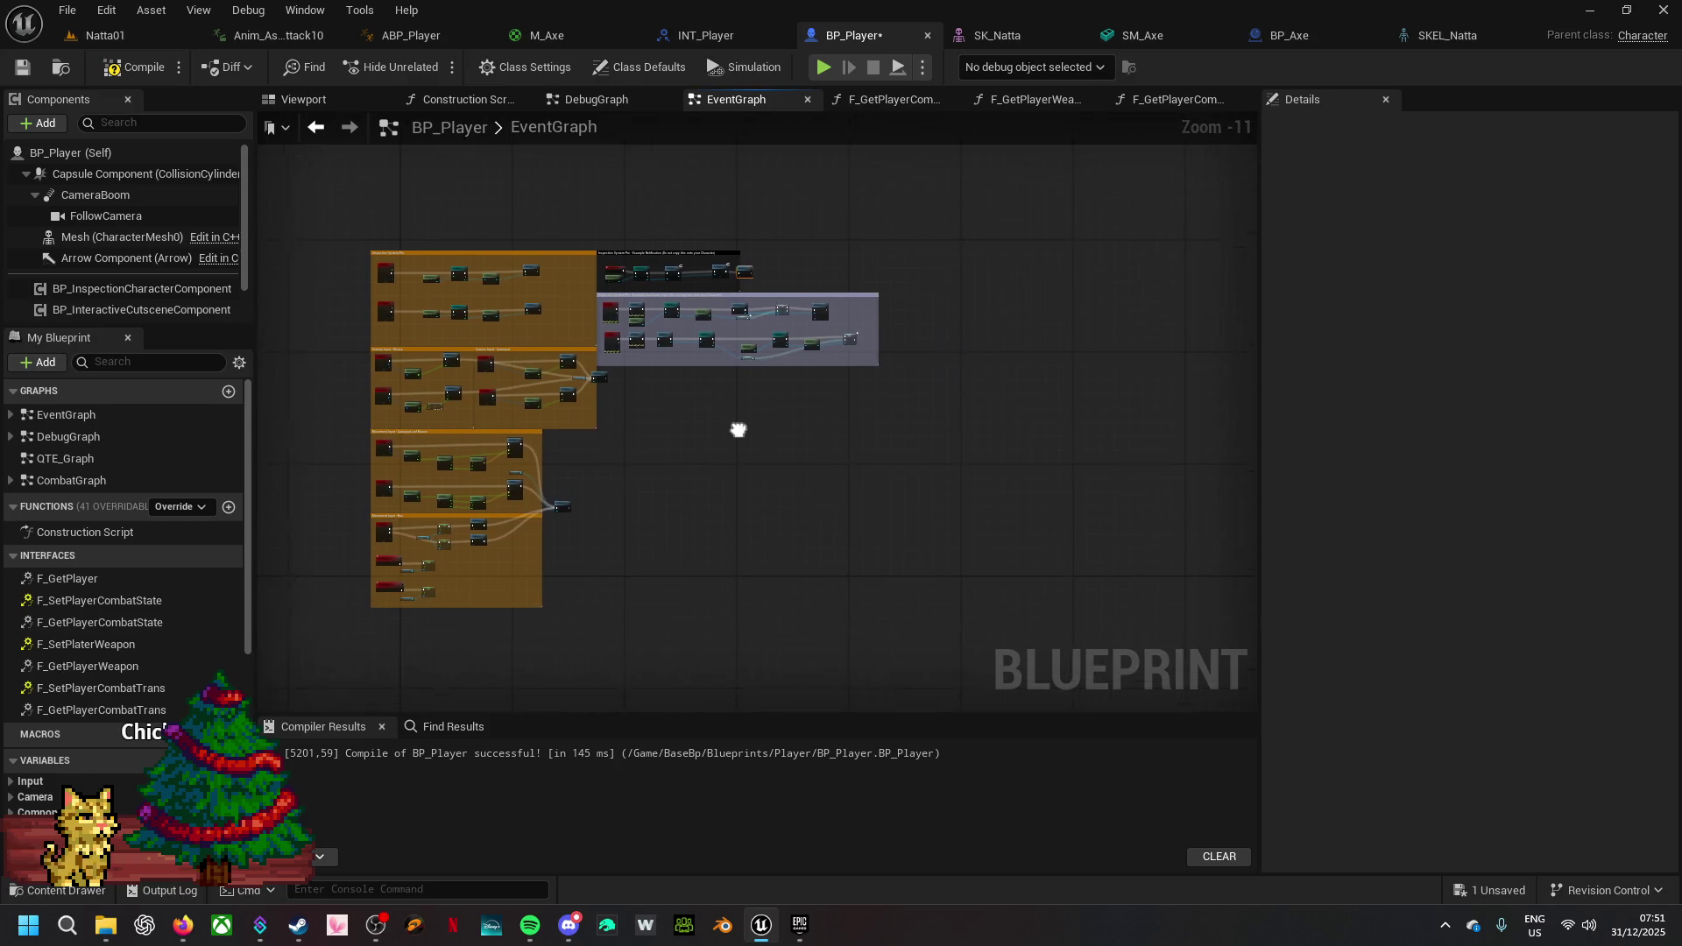
left_click_drag(665, 410, 781, 367)
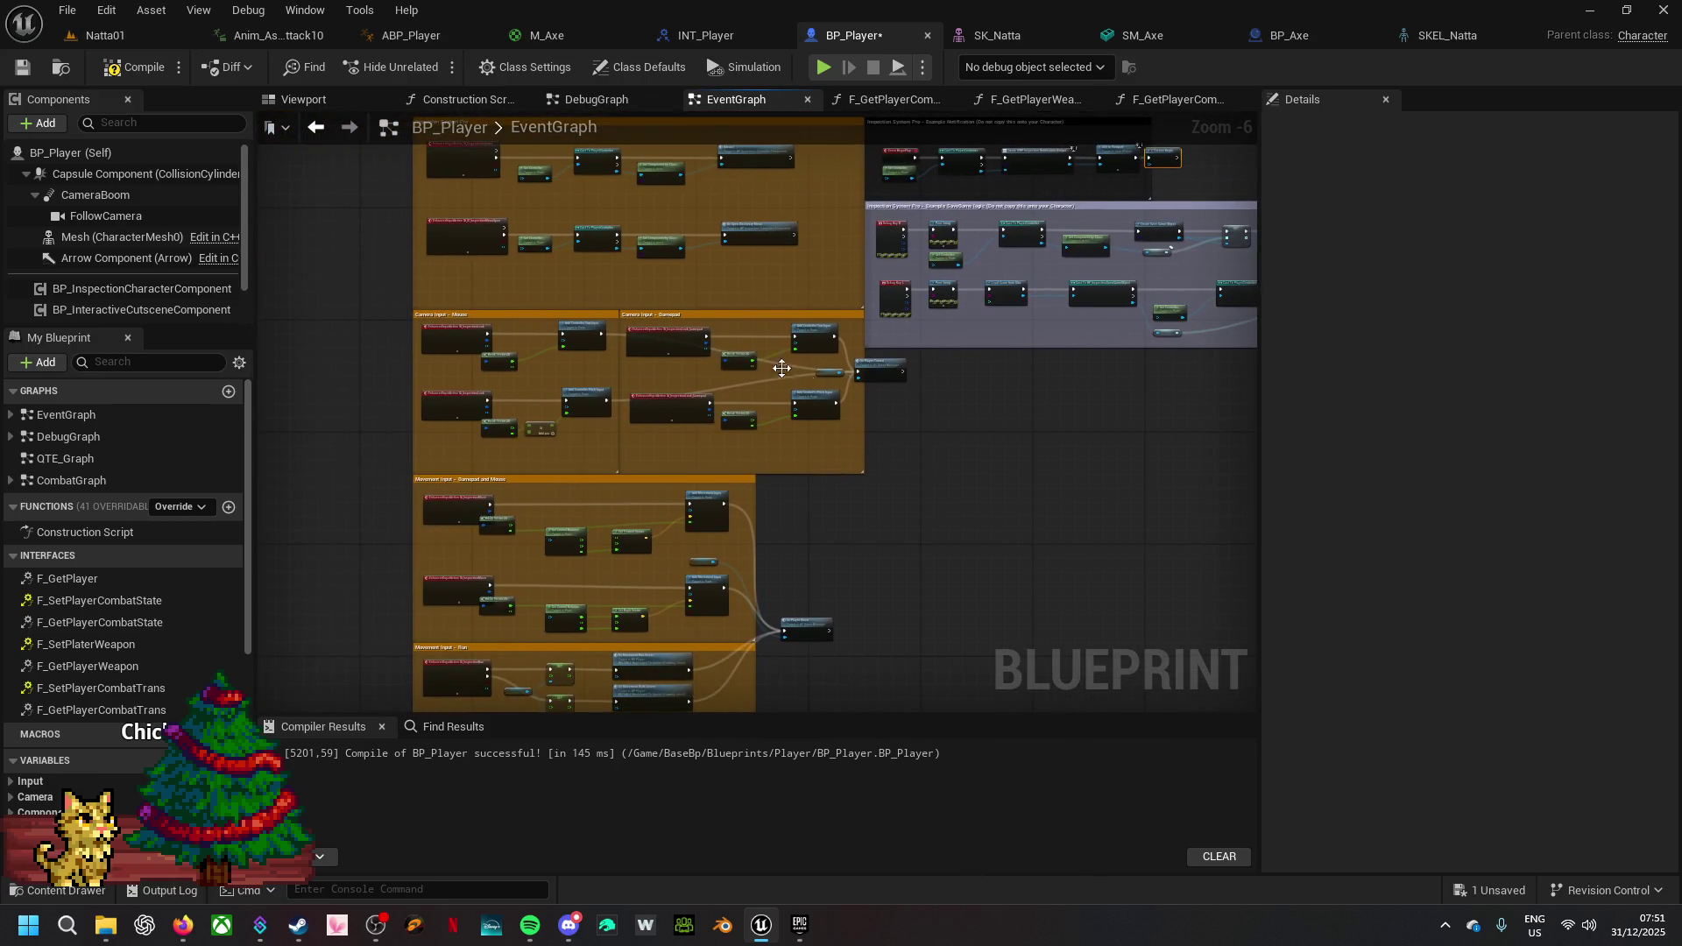
mouse_move(812, 302)
left_mouse_down()
mouse_move(565, 565)
mouse_move(385, 635)
mouse_move(384, 651)
mouse_move(248, 268)
left_mouse_up()
mouse_move(574, 109)
left_mouse_down()
mouse_move(368, 237)
mouse_move(289, 349)
mouse_move(436, 462)
left_mouse_up()
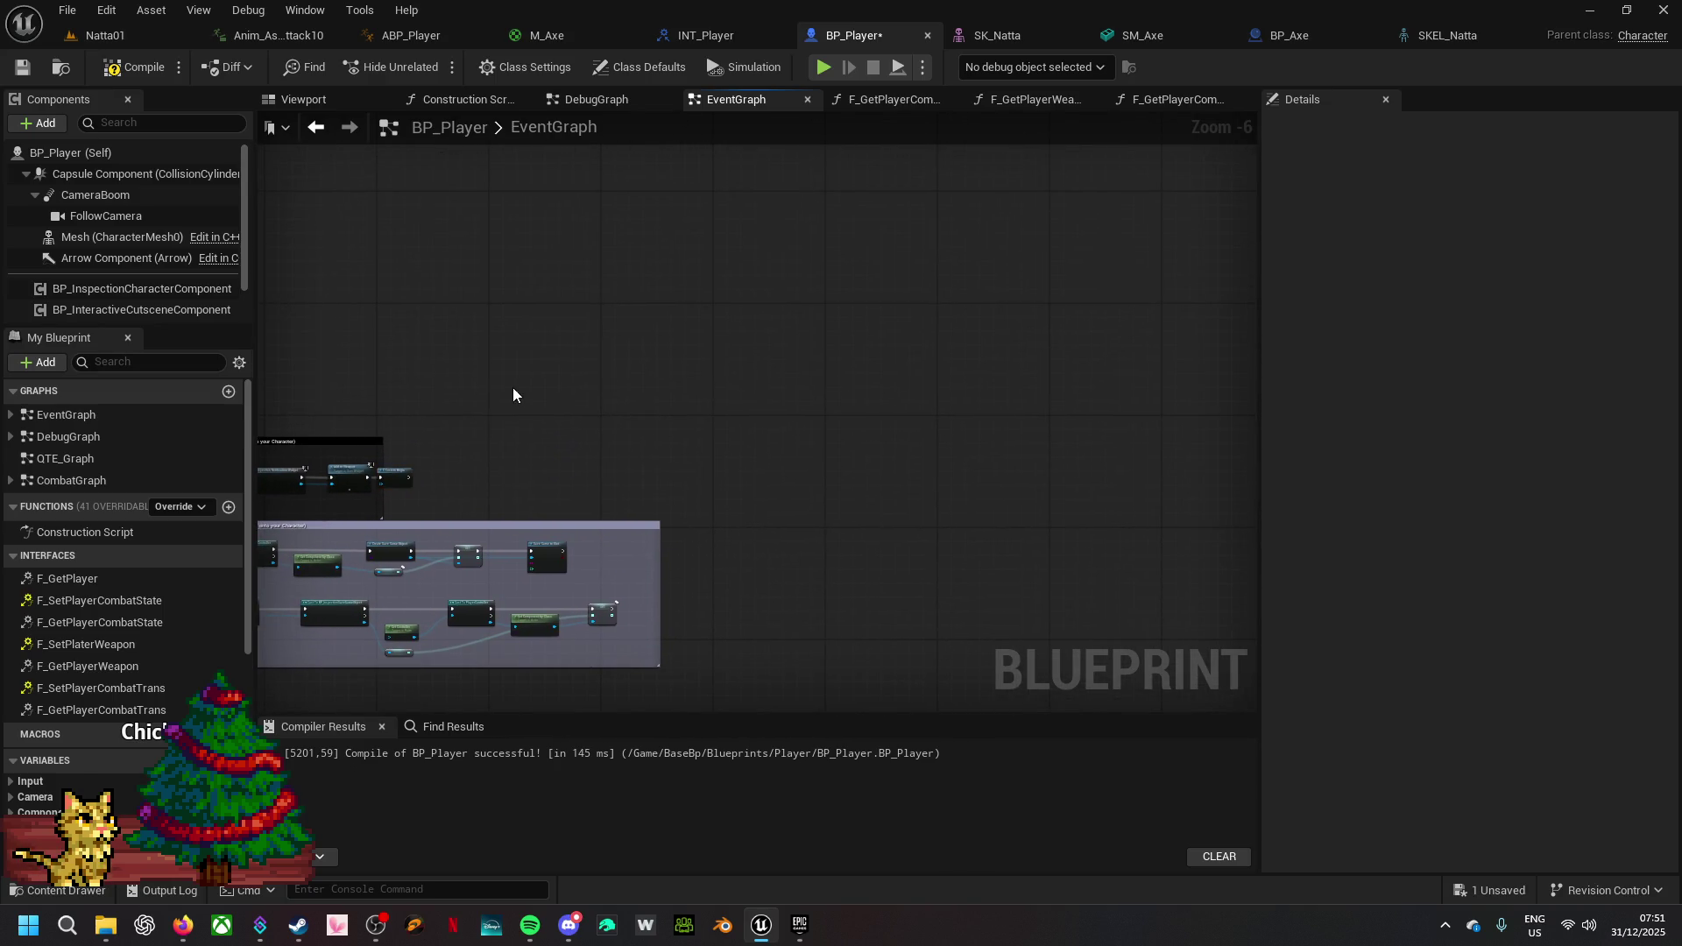
key("ctrl+v")
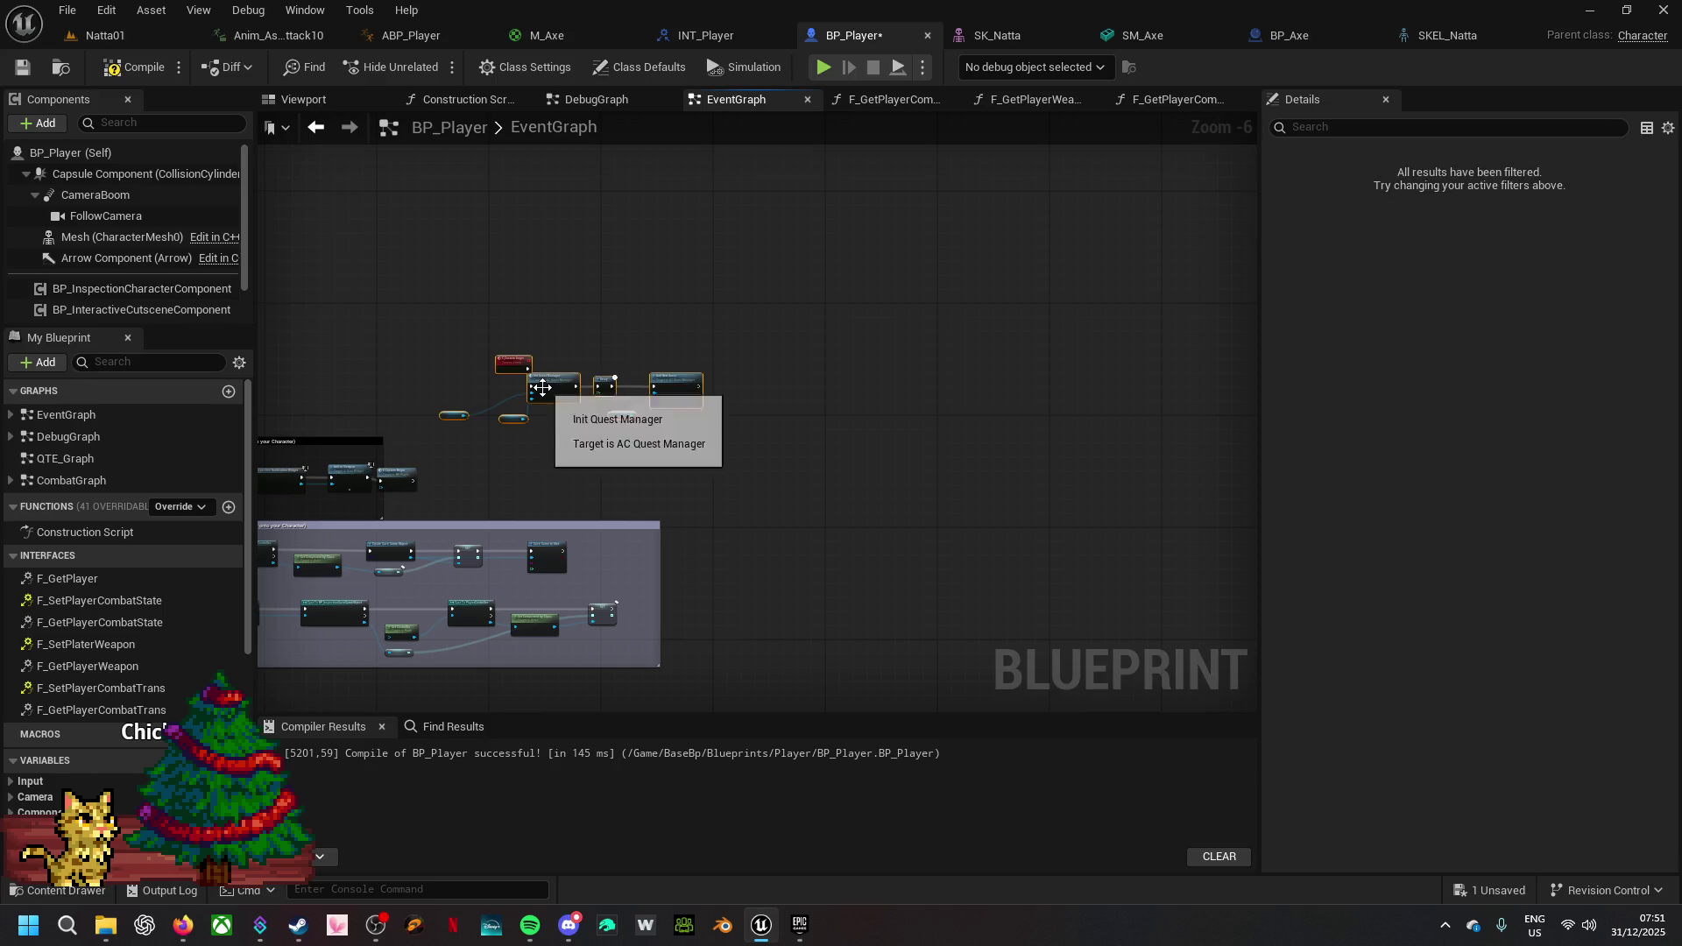
- Wrap the pasted quest nodes in a comment titled CustomBegin with title font size 55
left_click_drag(522, 379, 653, 378)
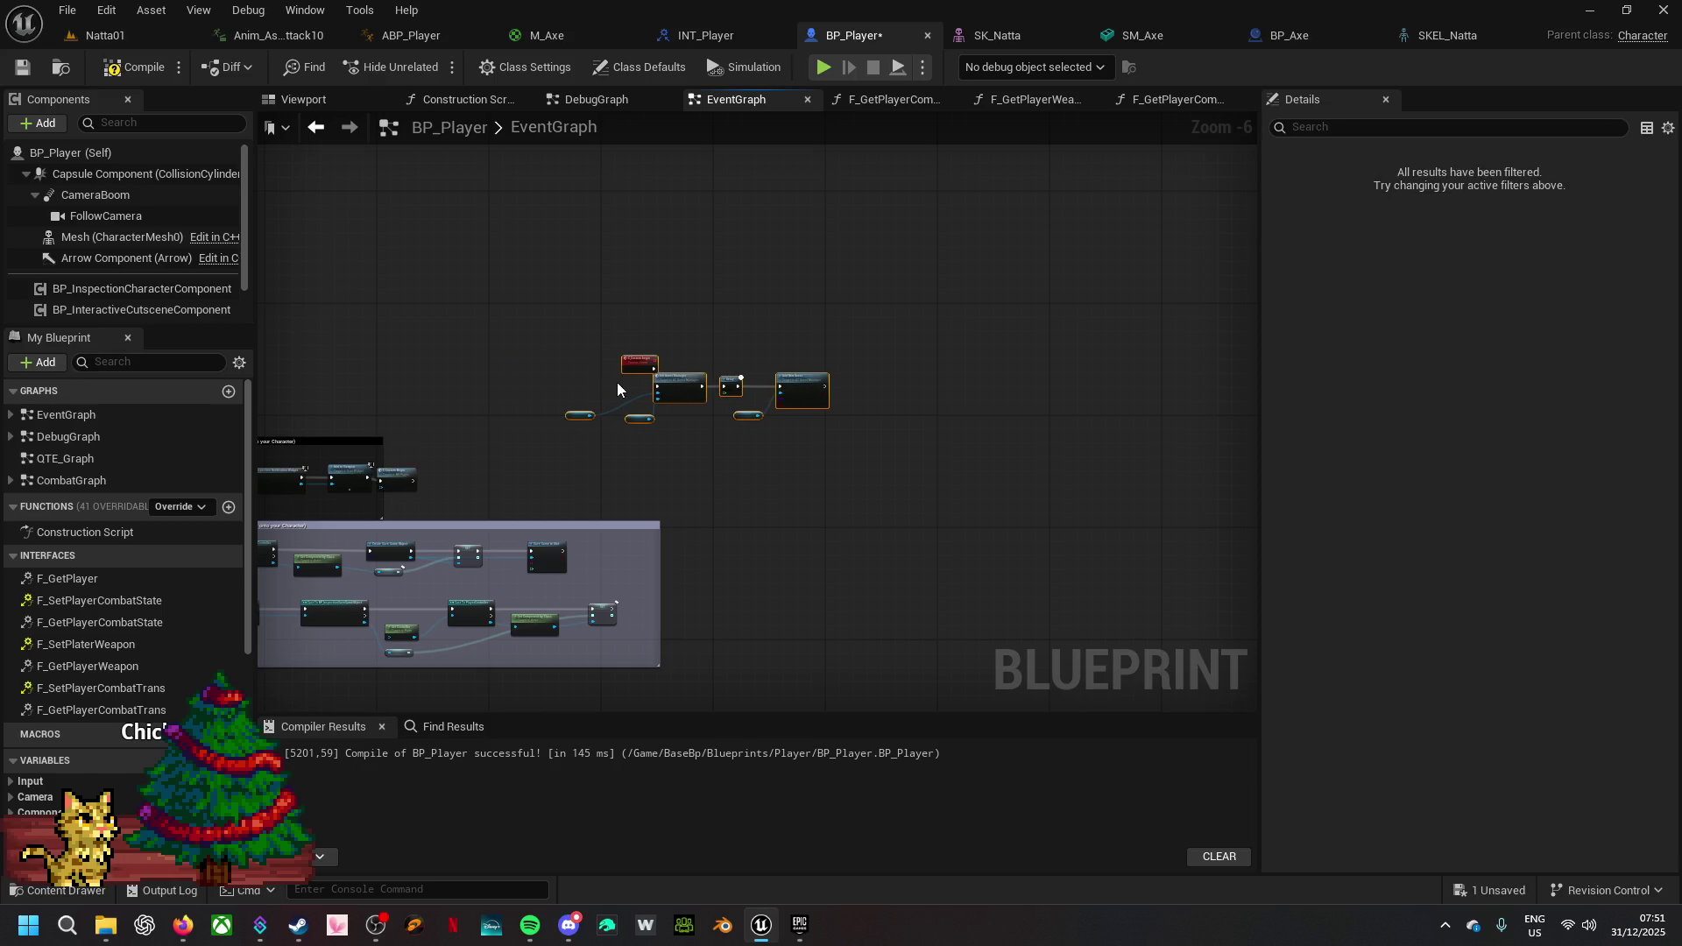
key("c")
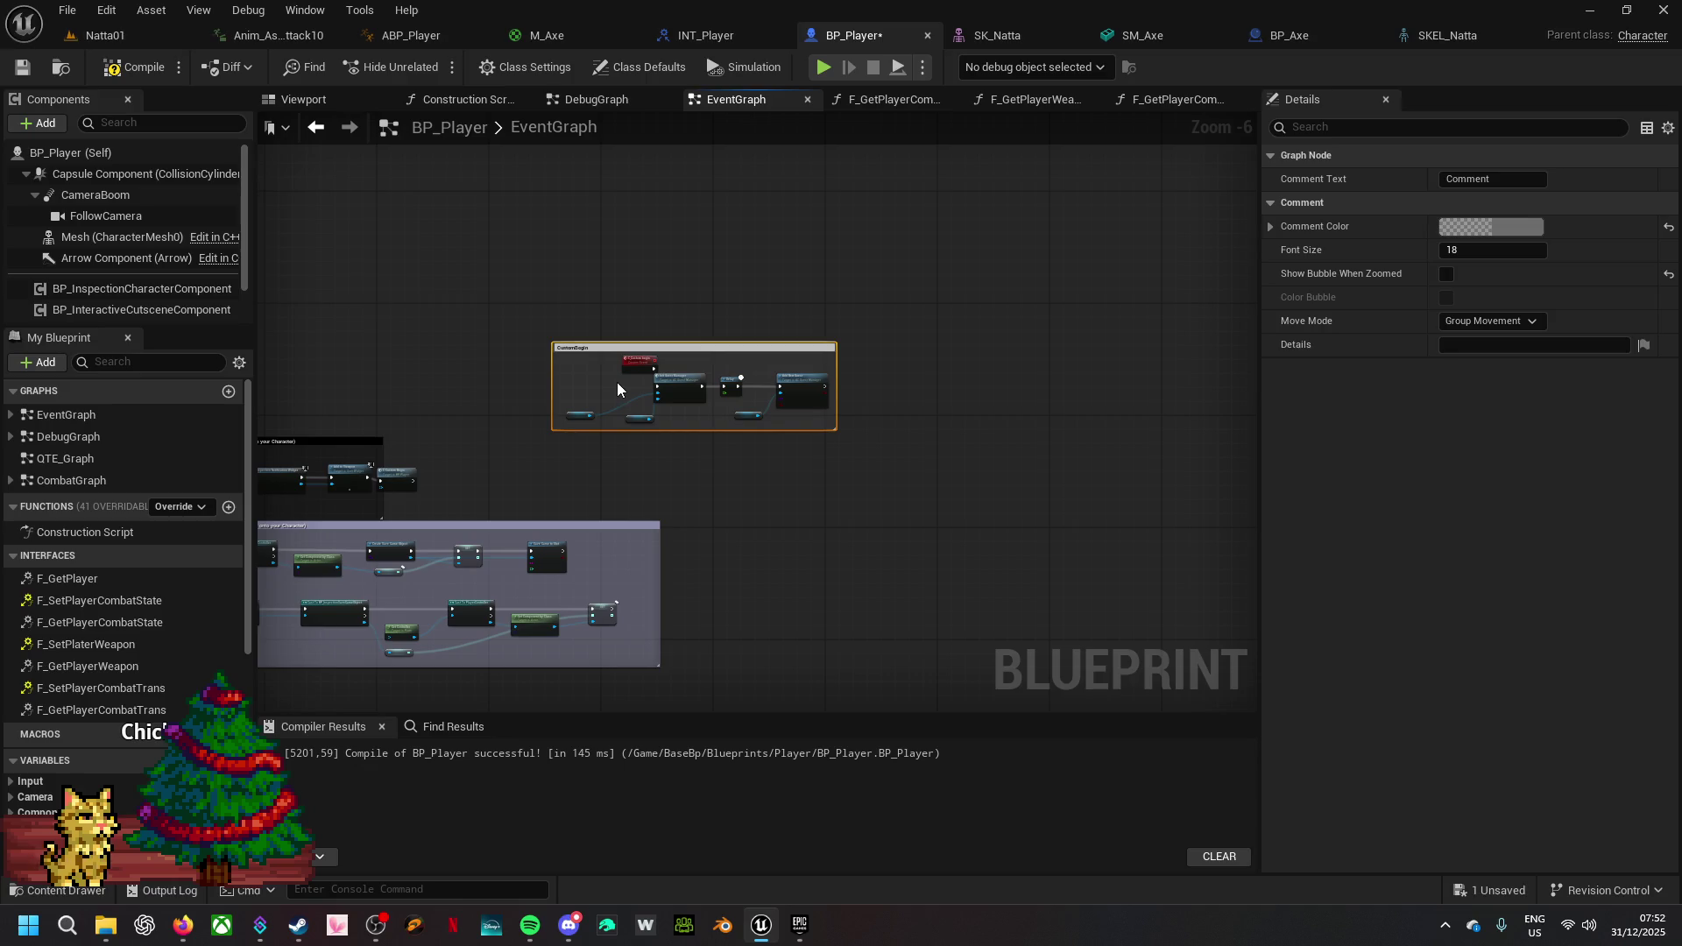
key("Return")
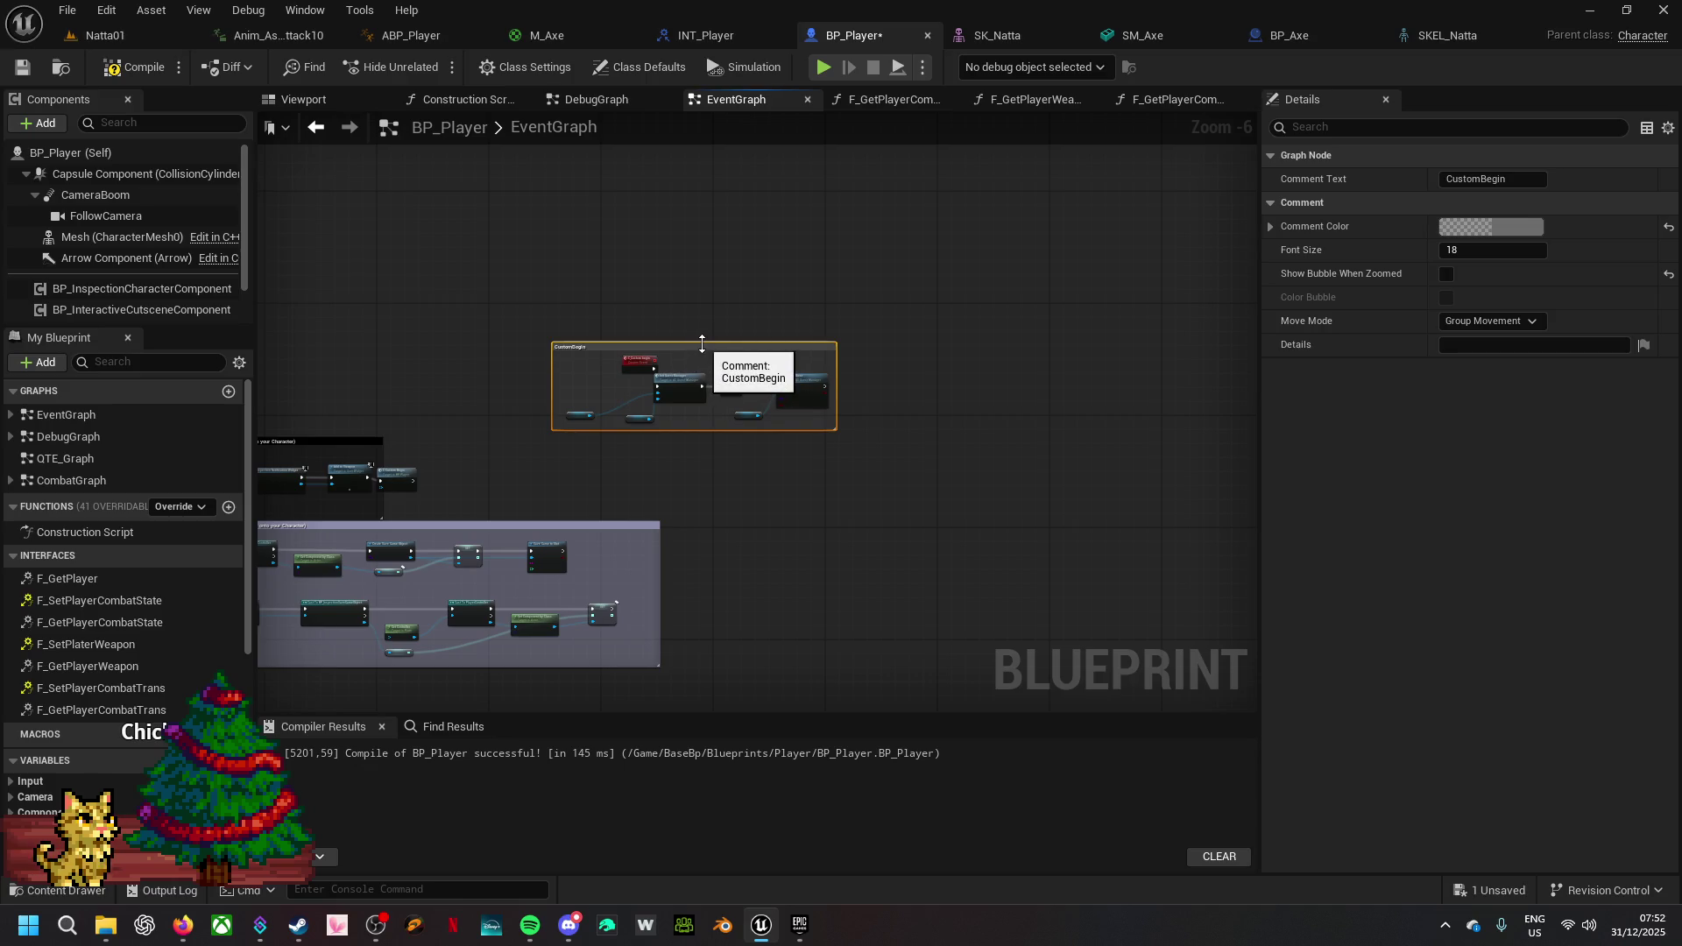
left_click_drag(705, 342, 705, 273)
left_click(1489, 249)
type("1")
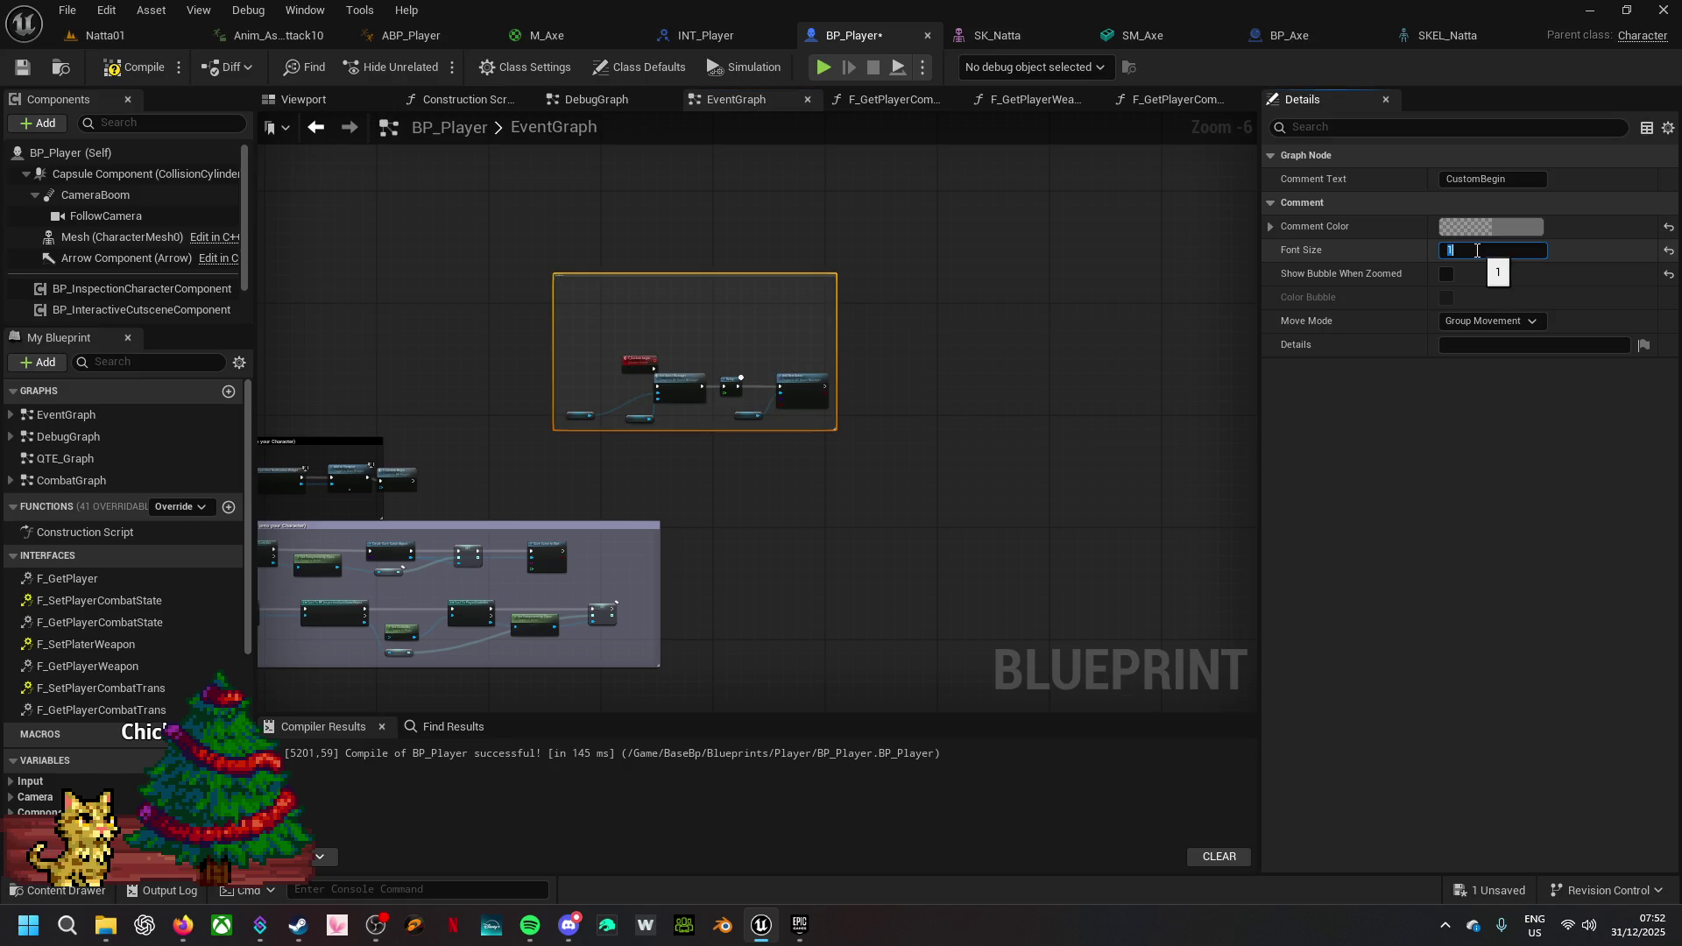
type("55")
key("Return")
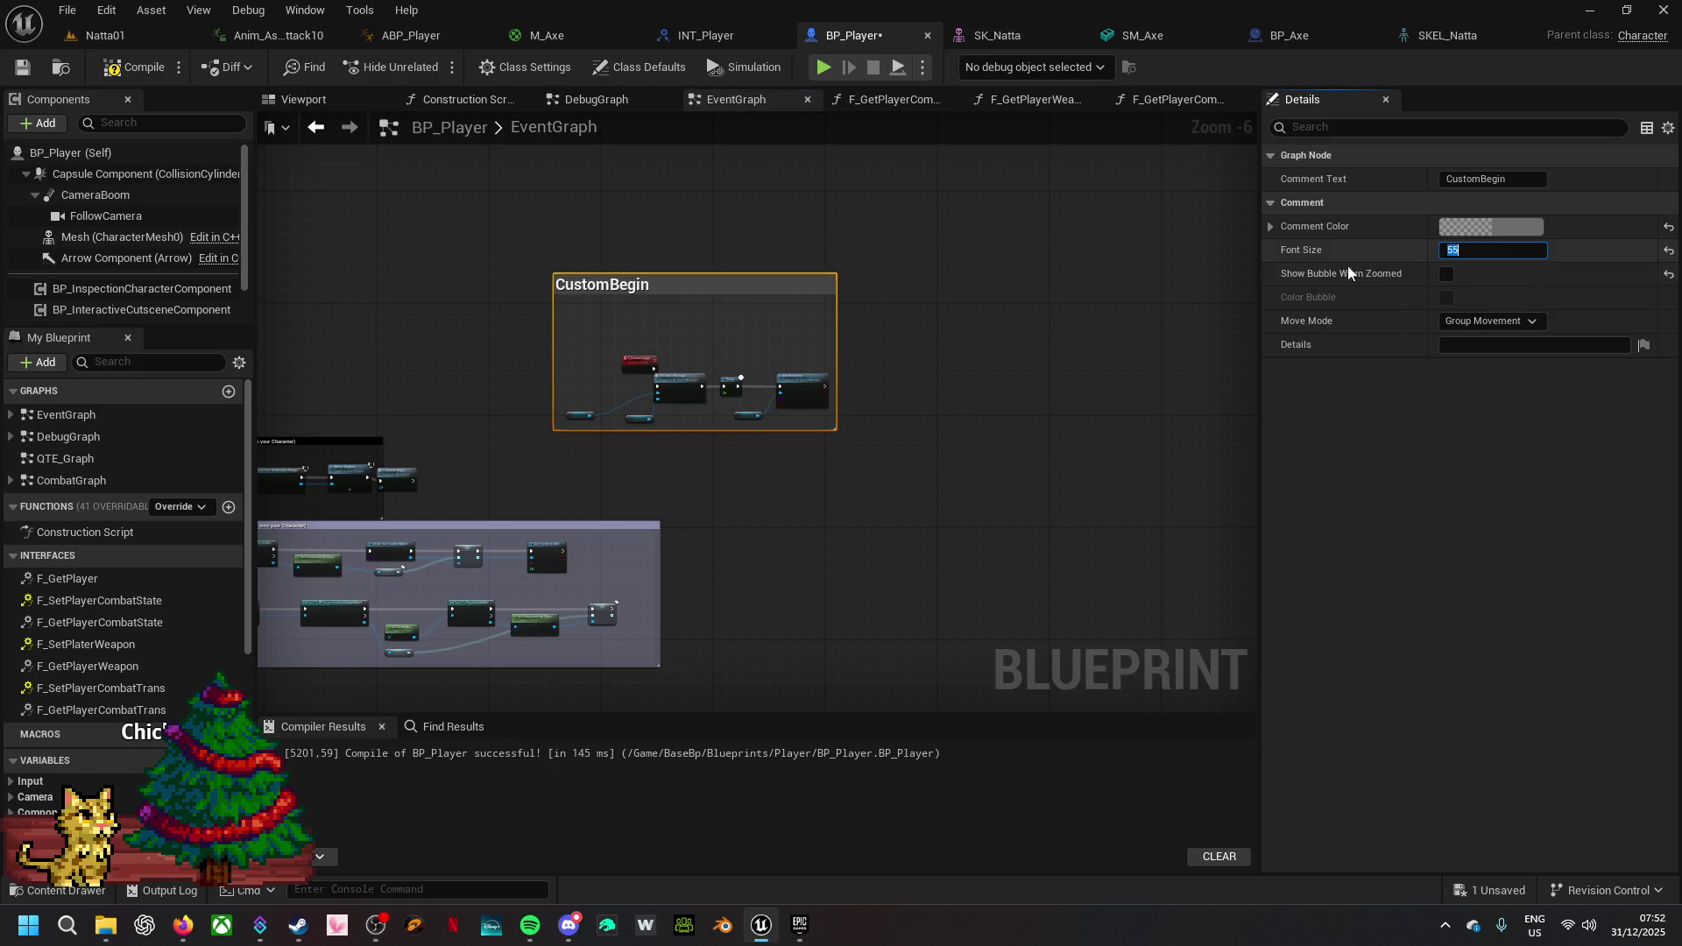
left_click(617, 348)
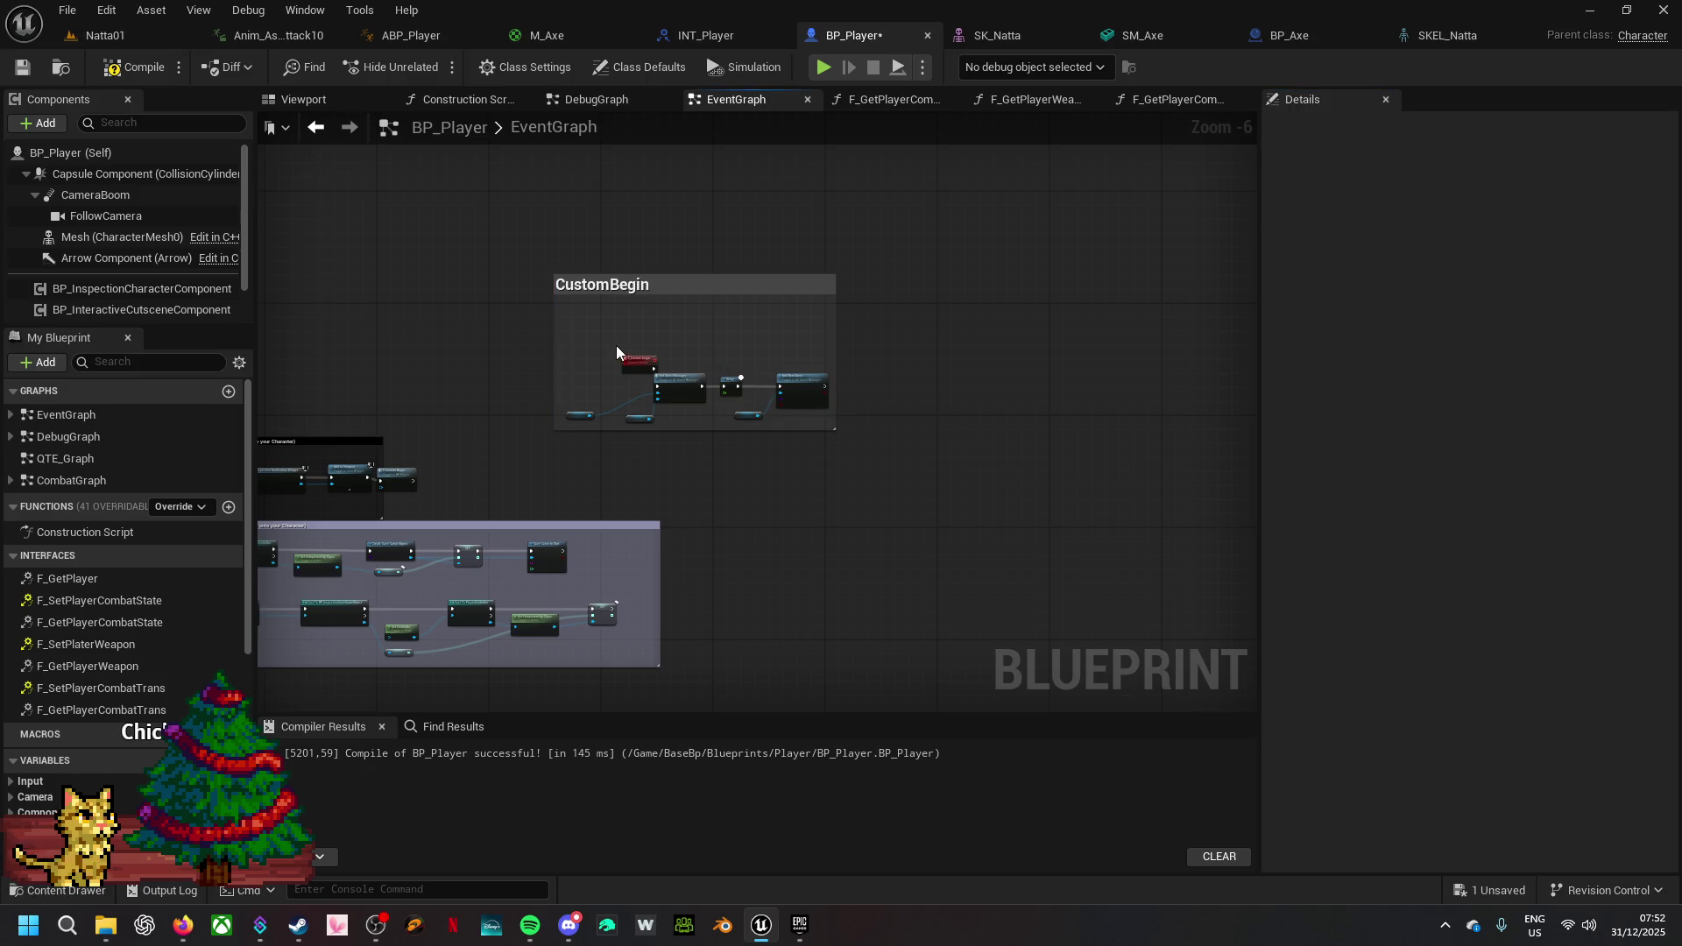
scroll(669, 346, "up", 4)
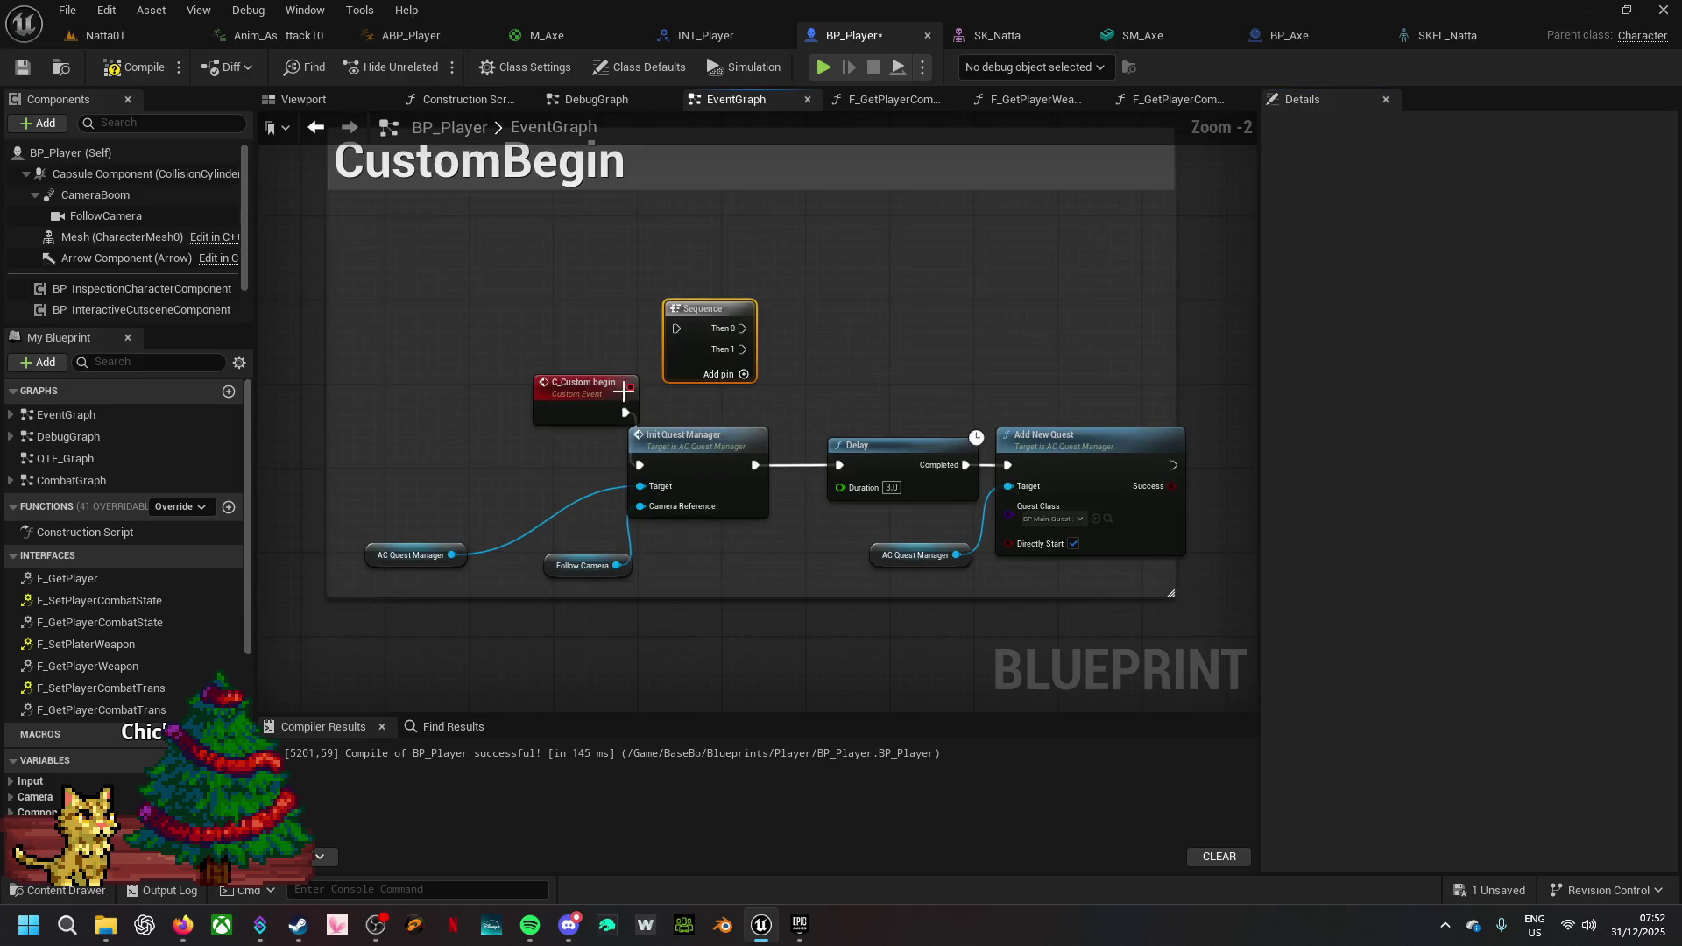
- Route C_Custom begin through a Sequence whose Then 0 feeds Init Quest Manager, and tidy the layout
left_click(446, 397)
mouse_move(467, 407)
left_mouse_down()
mouse_move(703, 321)
mouse_move(678, 328)
left_mouse_up()
left_click_drag(816, 405, 618, 441)
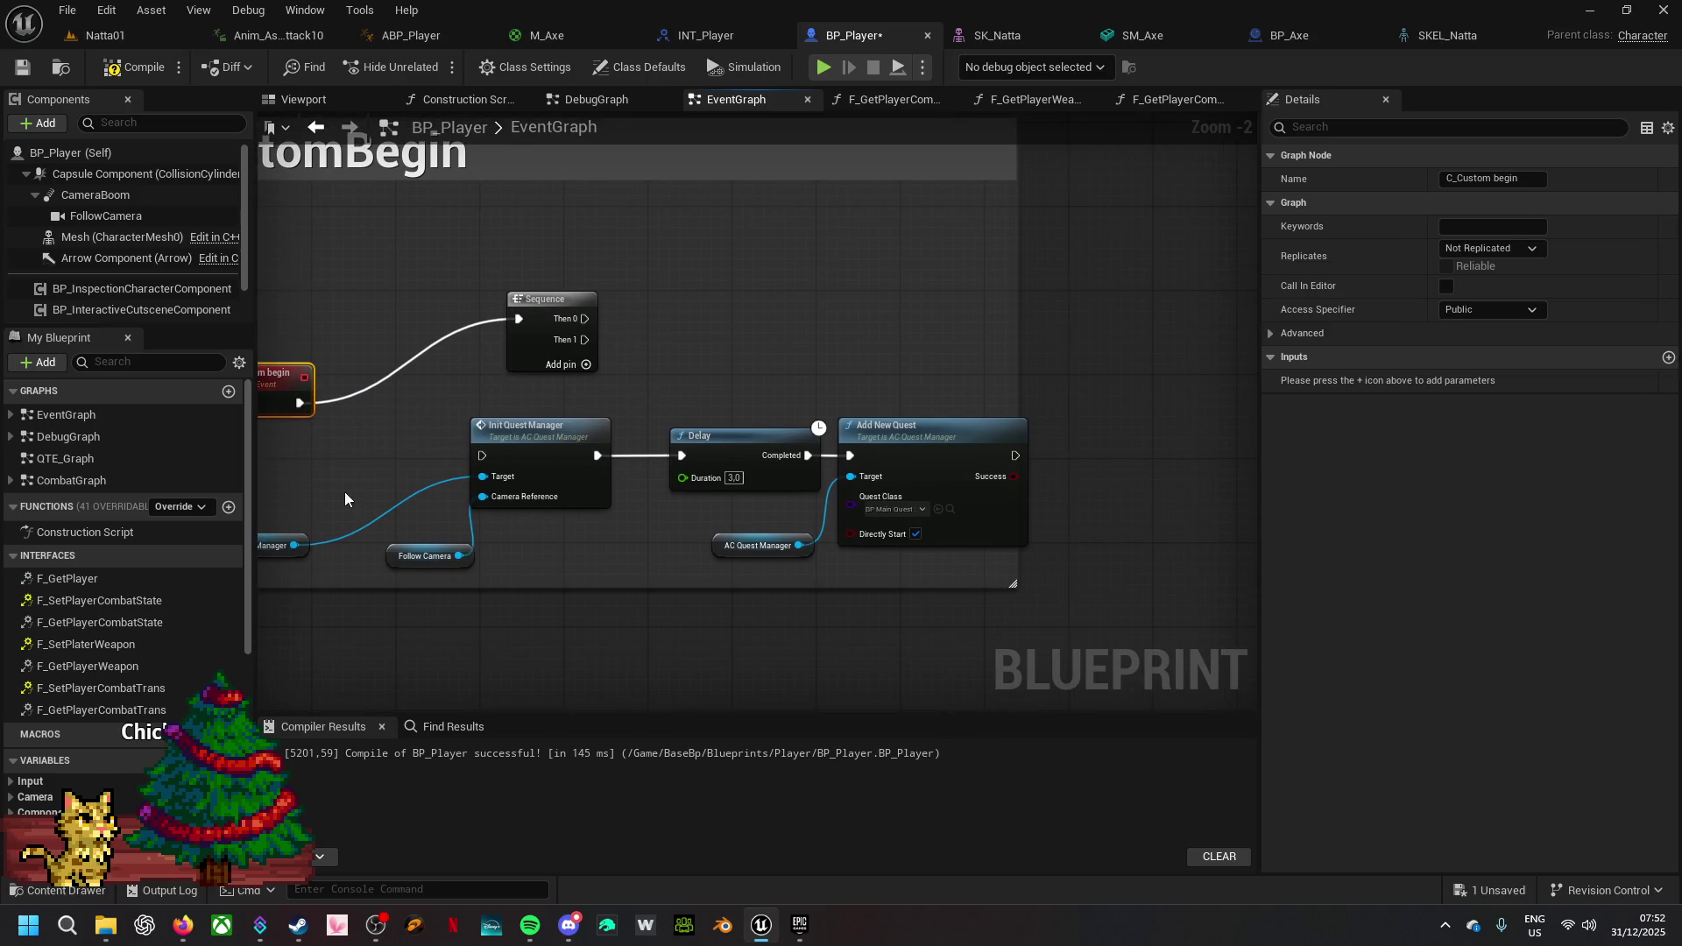
left_click_drag(1014, 326, 1256, 333)
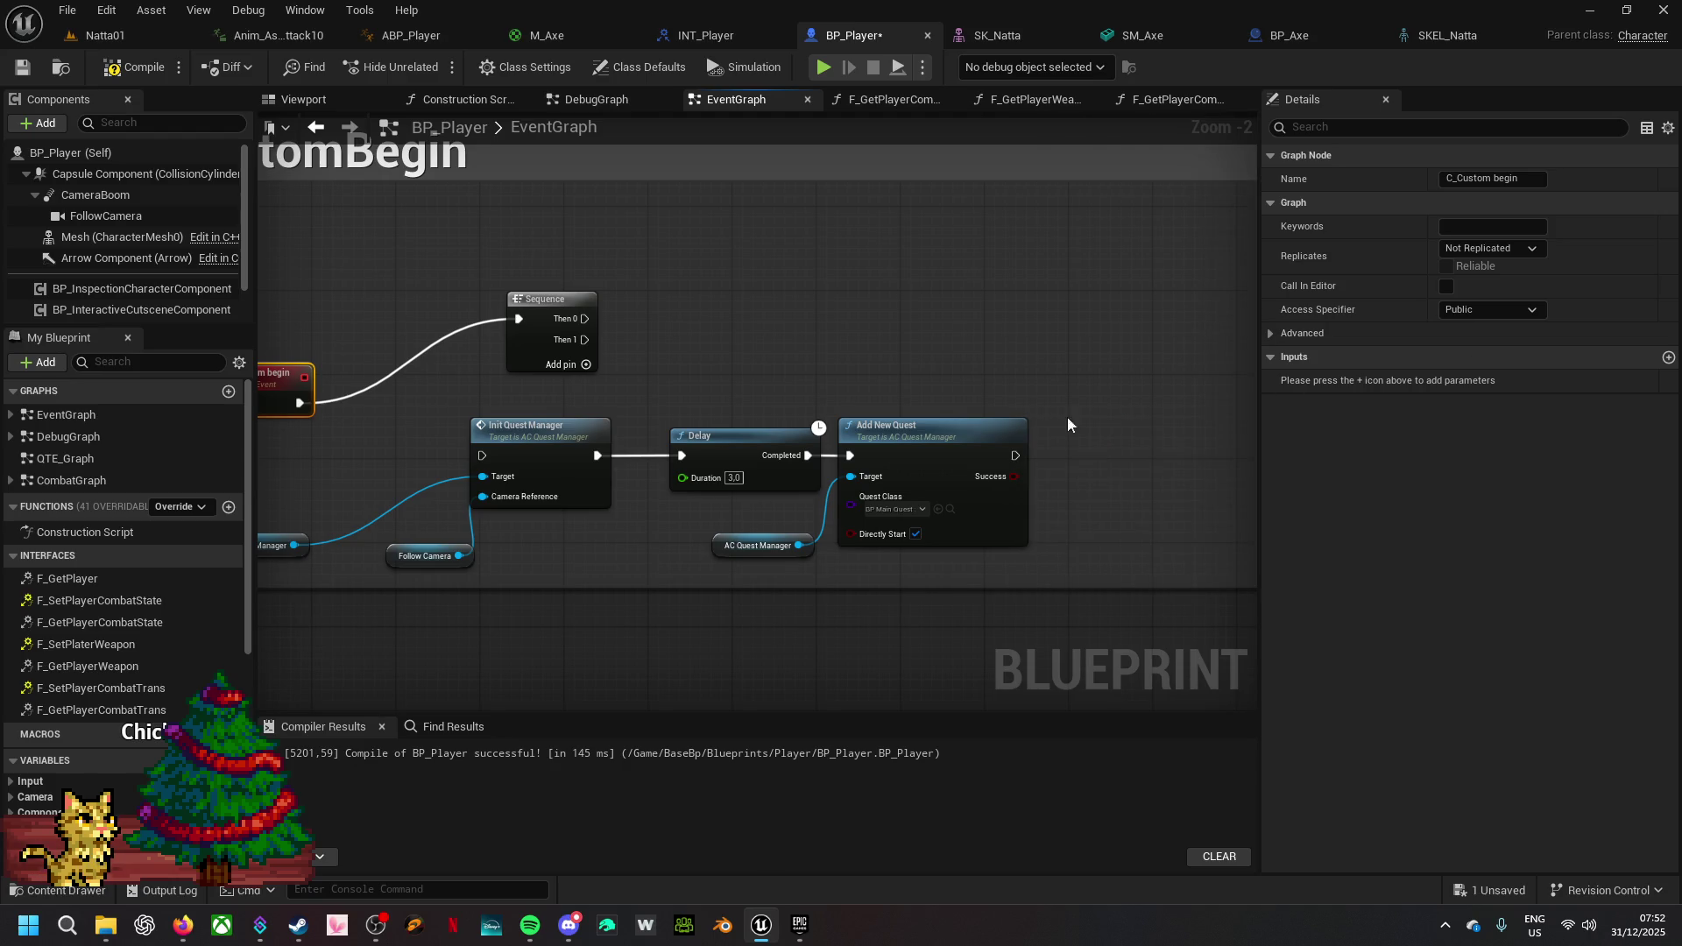
left_click_drag(286, 488, 926, 542)
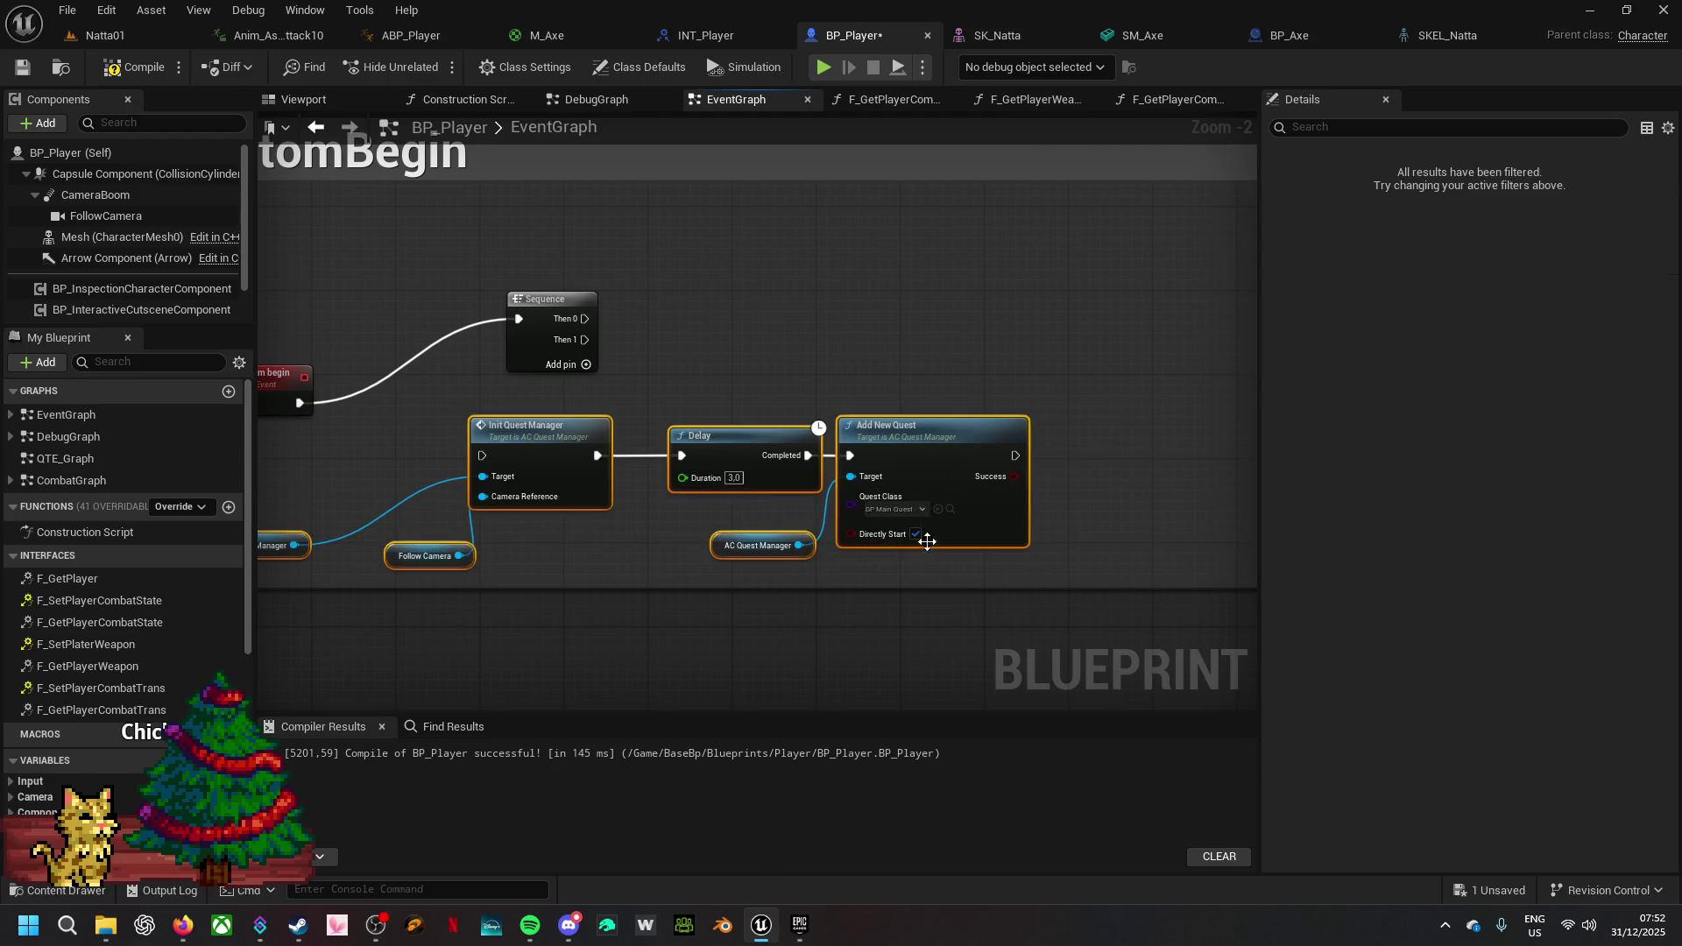
mouse_move(911, 448)
left_mouse_down()
mouse_move(1151, 318)
mouse_move(1118, 293)
left_mouse_up()
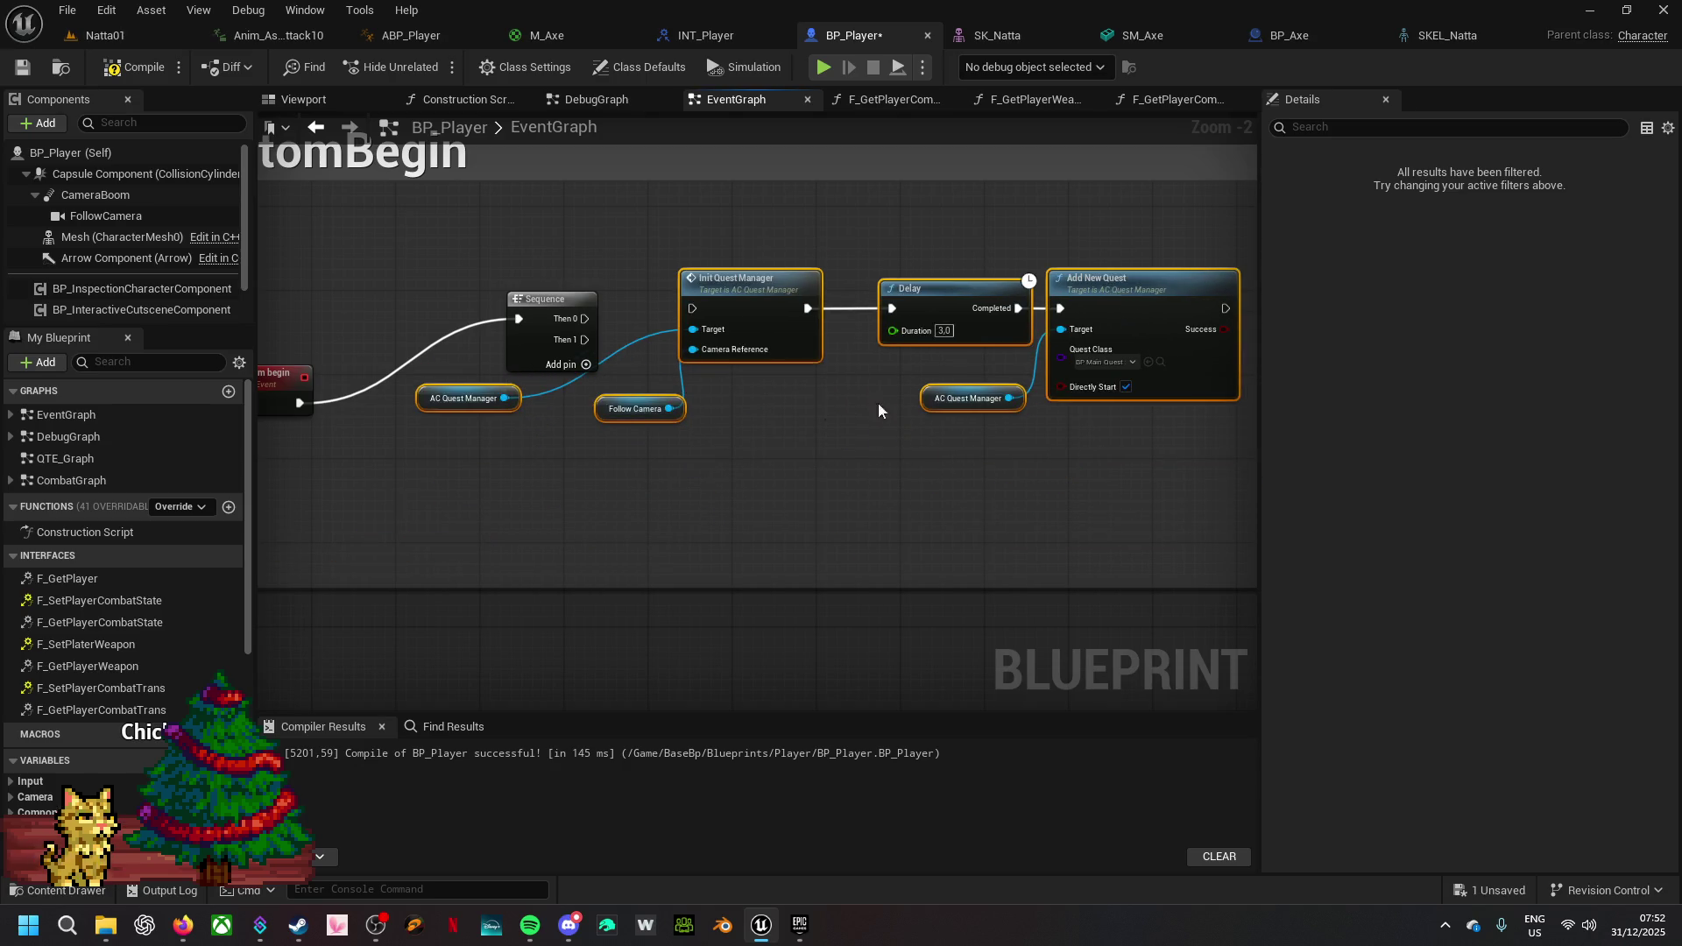
left_click(818, 425)
mouse_move(426, 398)
left_mouse_down()
mouse_move(655, 374)
mouse_move(697, 387)
left_mouse_up()
left_click_drag(585, 320, 692, 309)
mouse_move(561, 321)
left_mouse_down()
mouse_move(543, 364)
mouse_move(454, 387)
left_mouse_up()
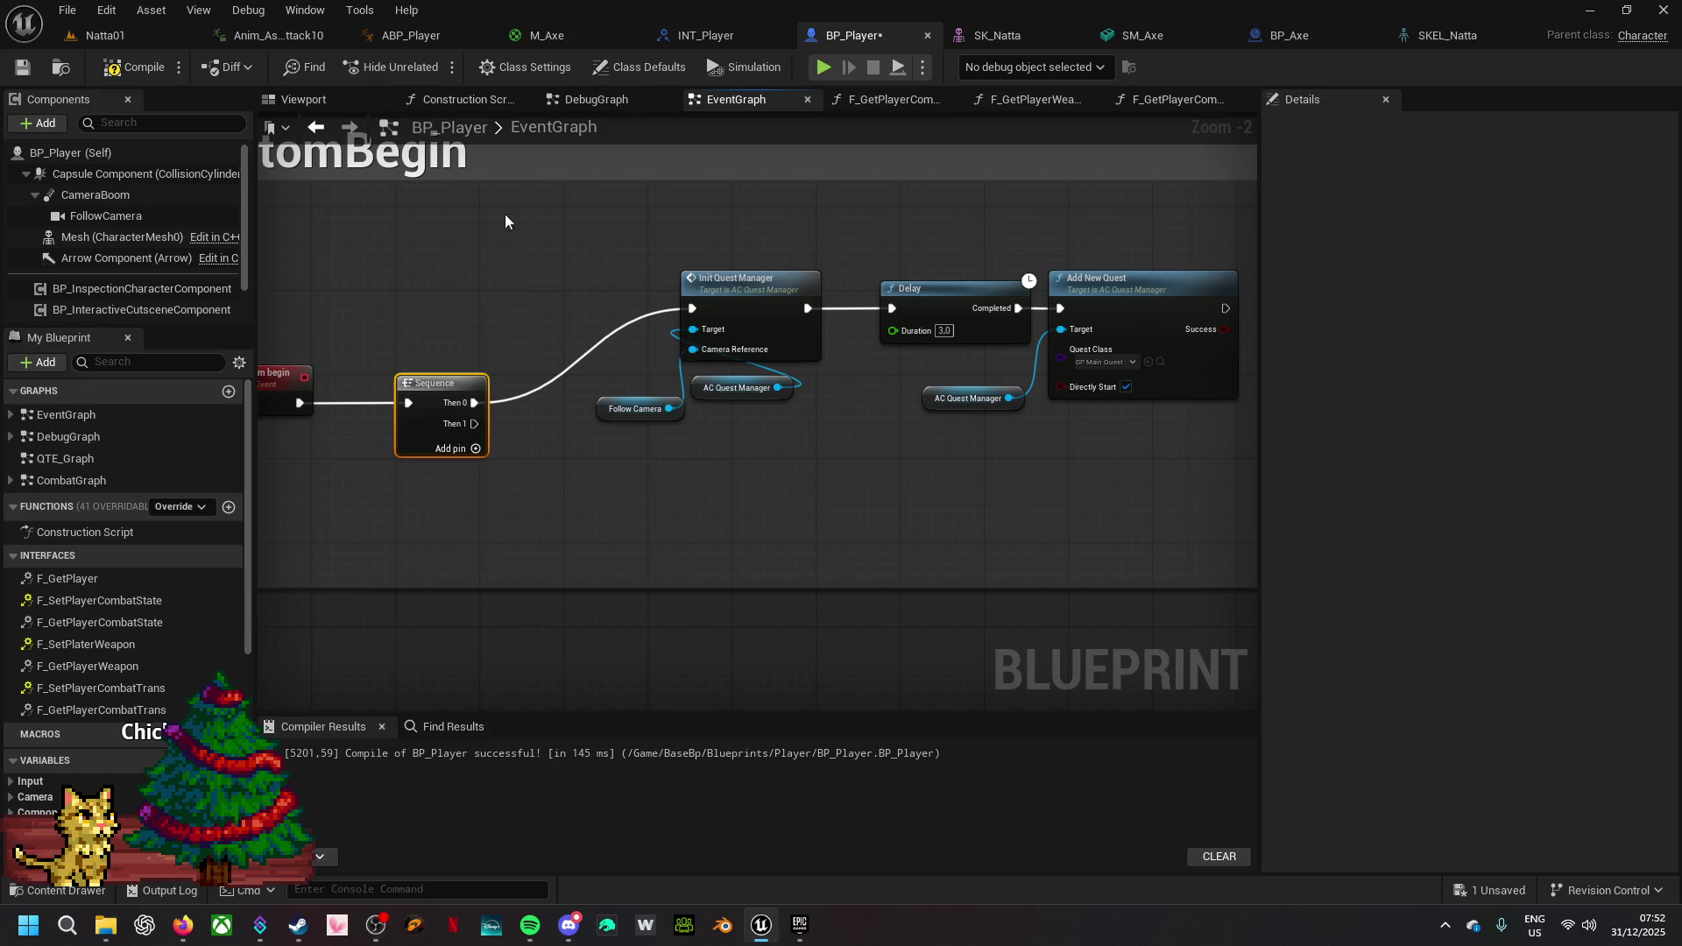
- Add a C Spawn Axe call wired to the Sequence's Then 1 output
double_click(587, 127)
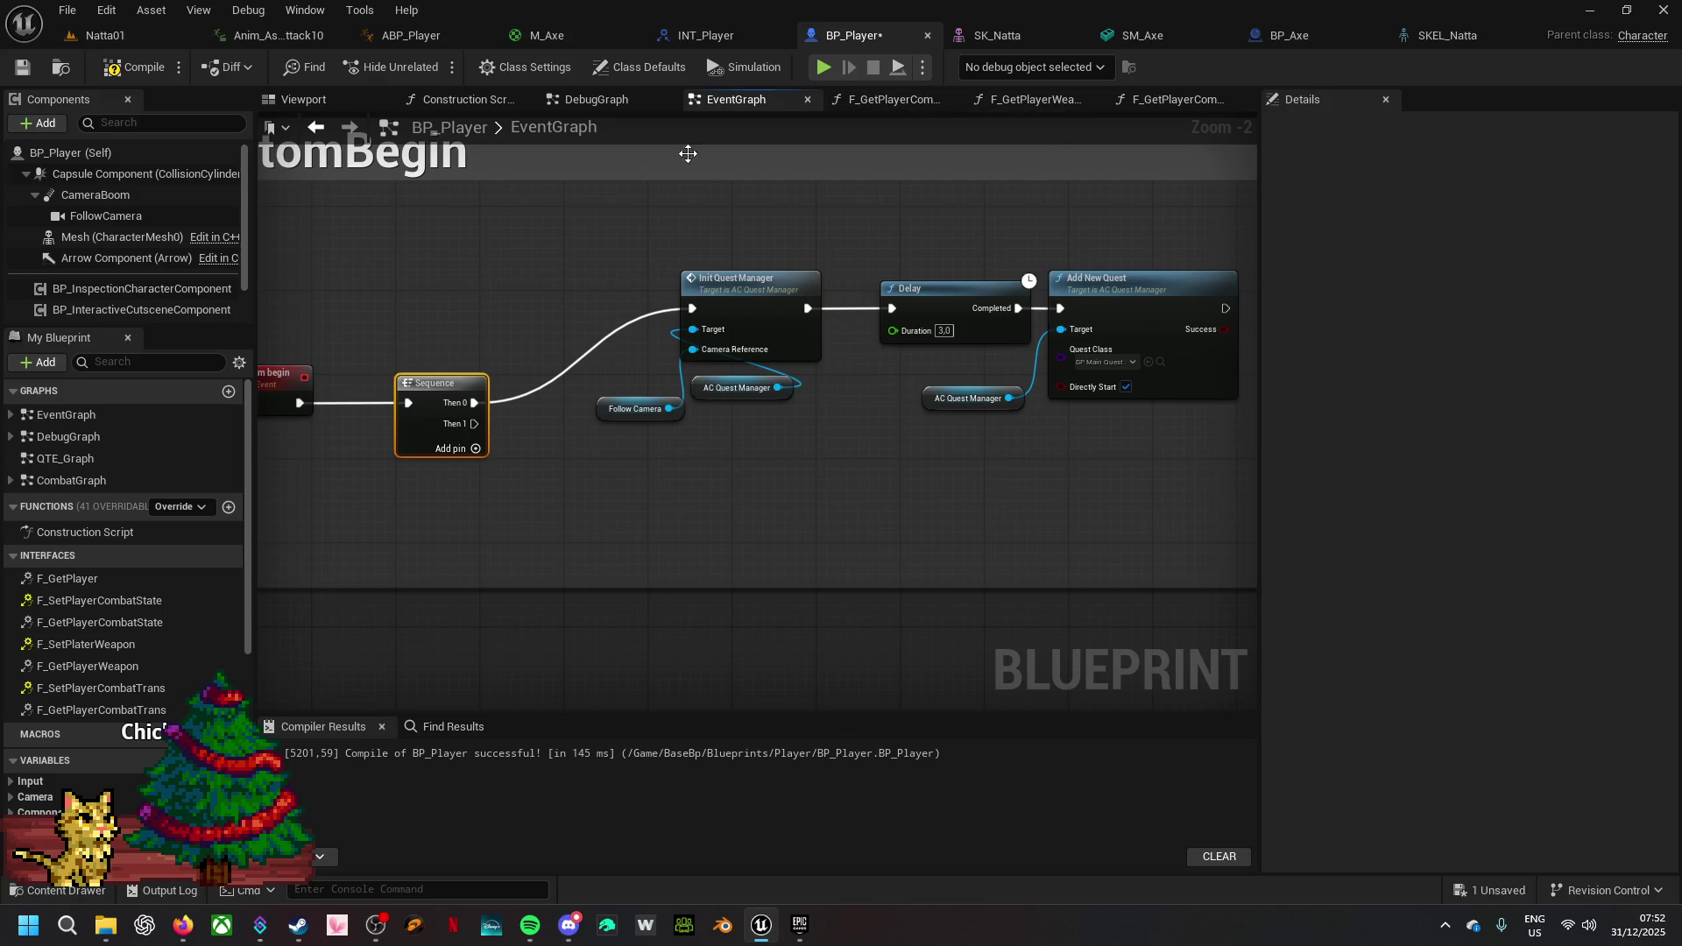
left_click(581, 105)
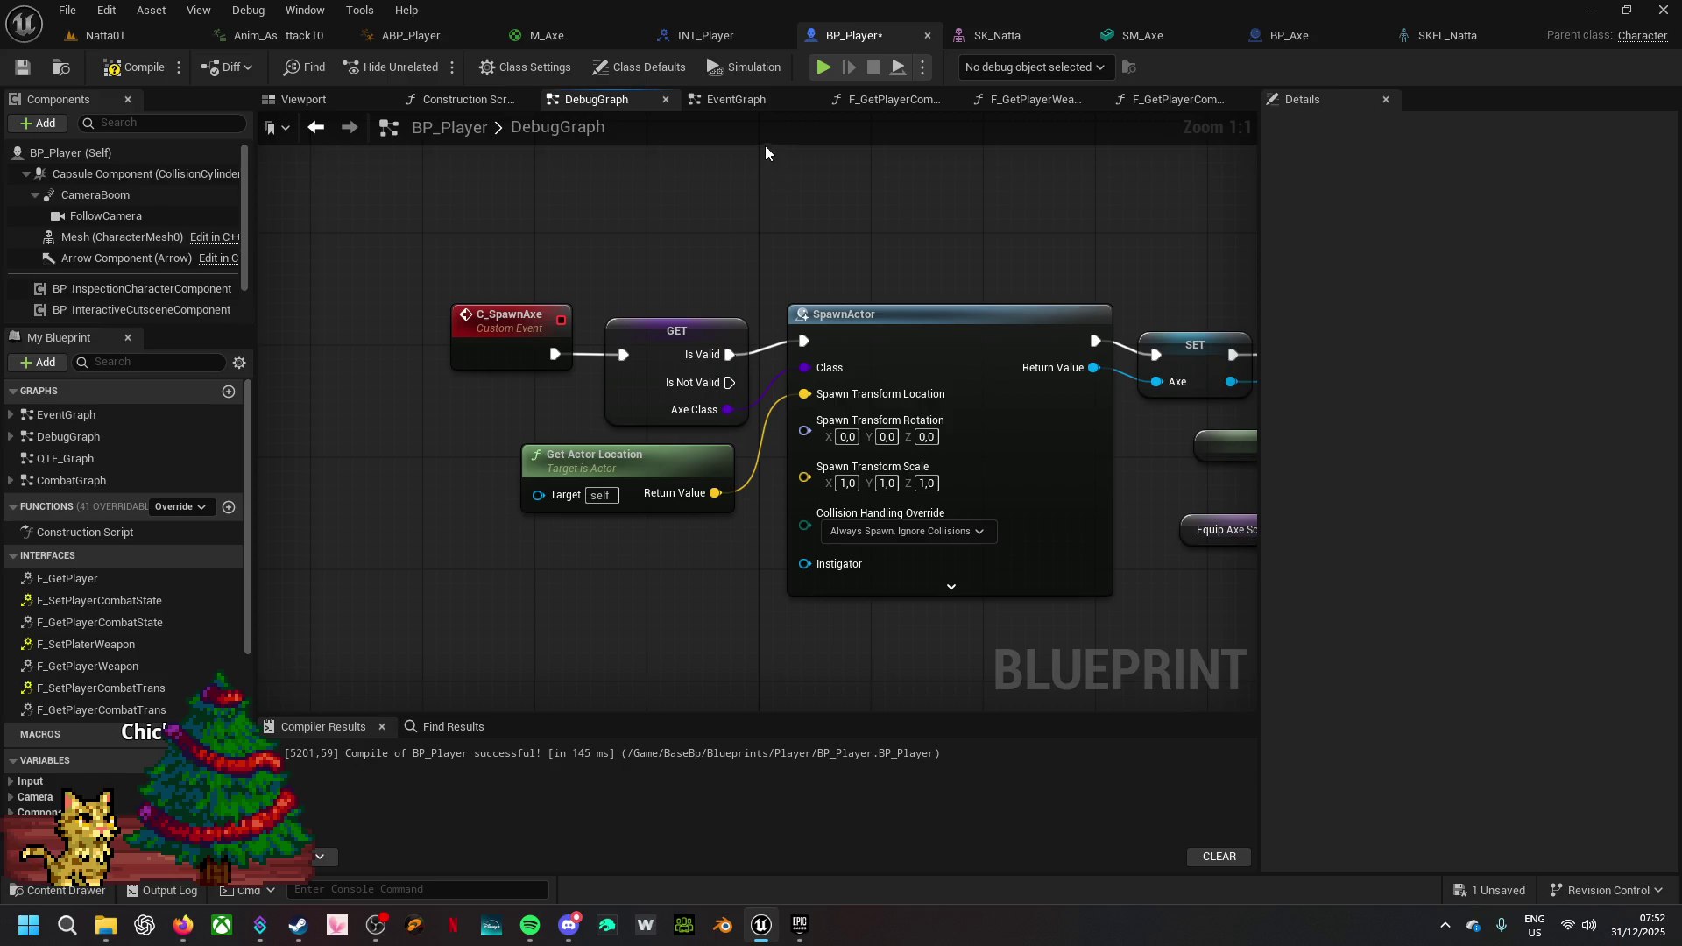
left_click(745, 101)
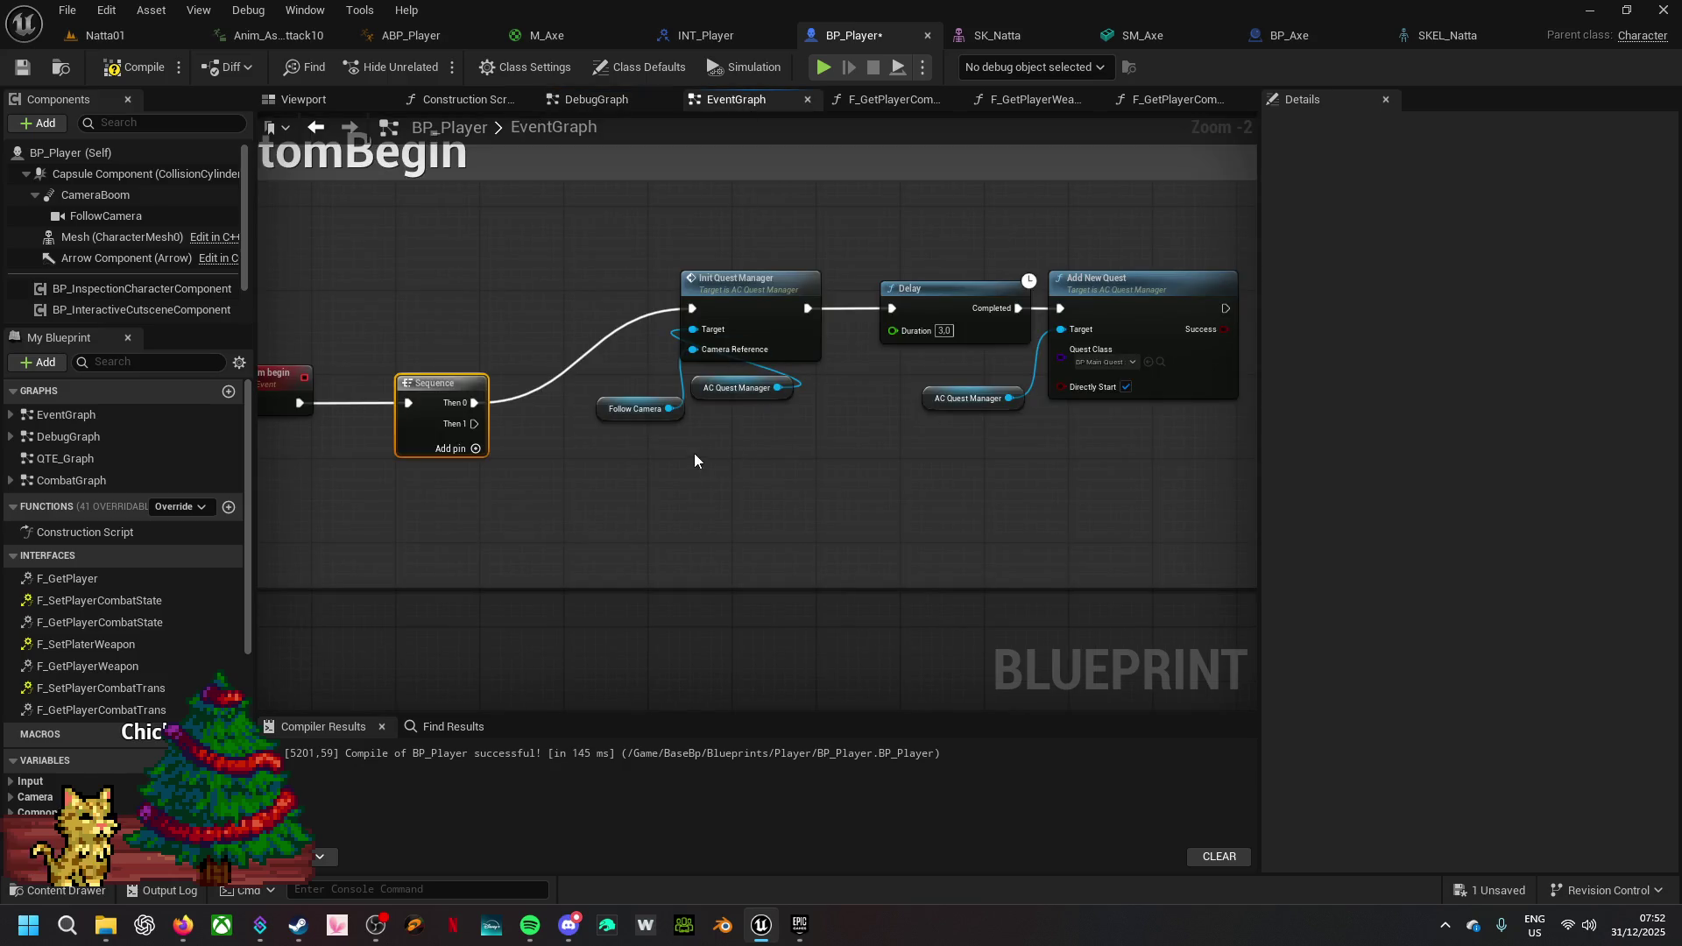
left_click_drag(487, 427, 543, 456)
type("s")
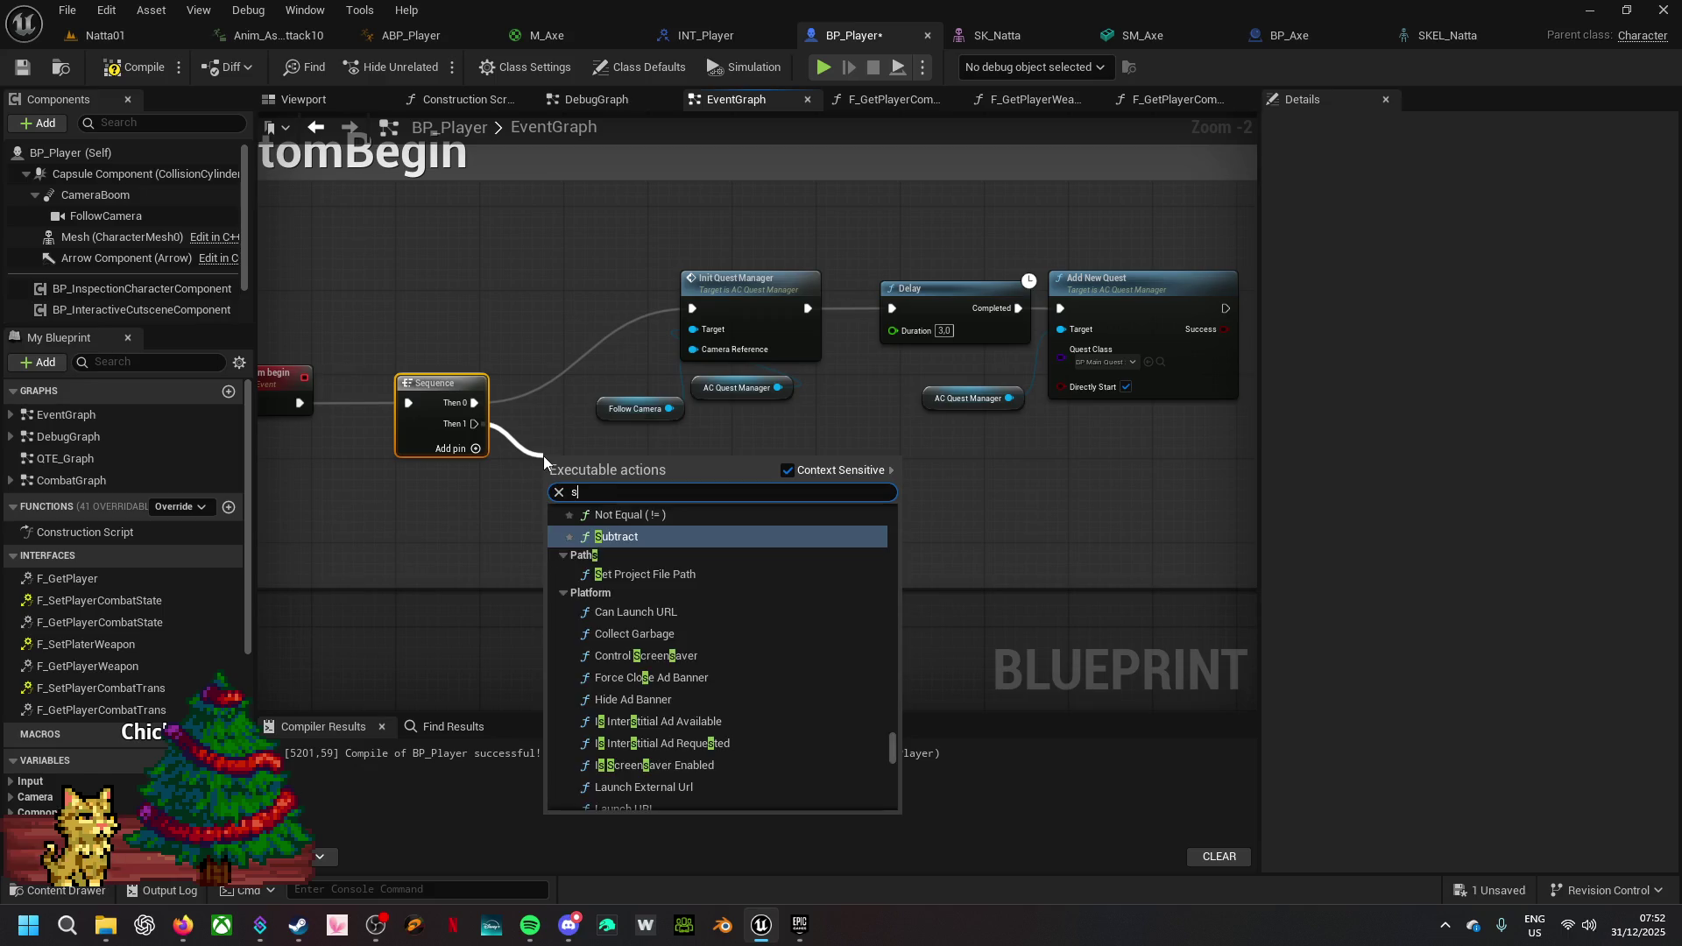
type("pawnax")
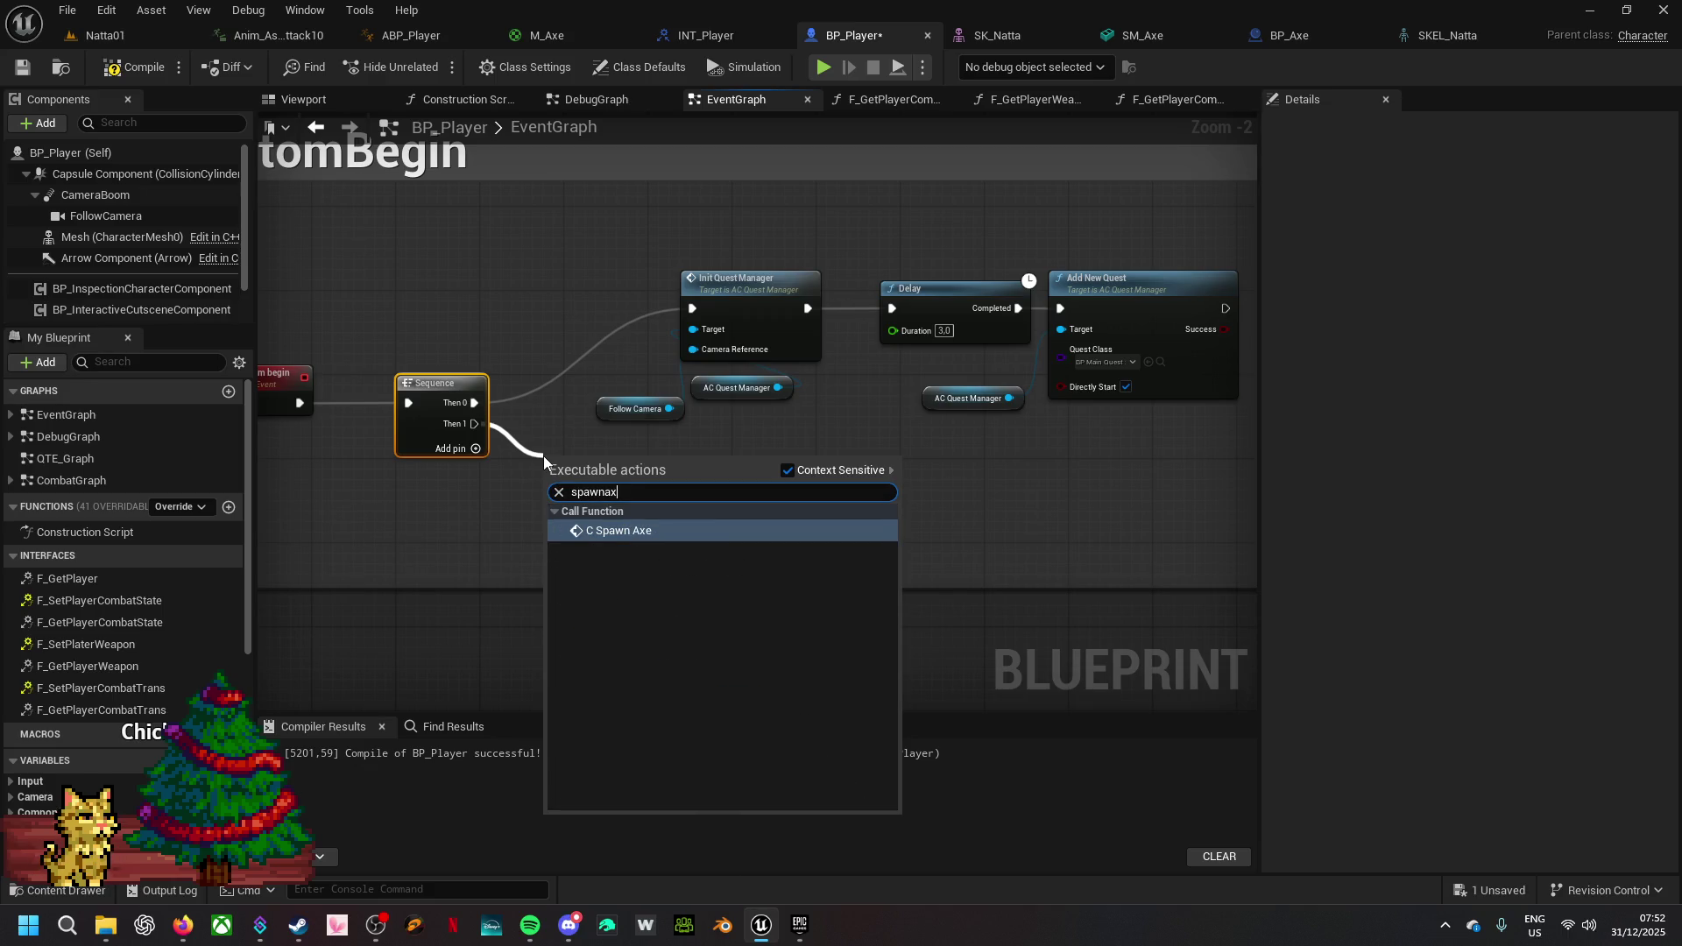
left_click(636, 535)
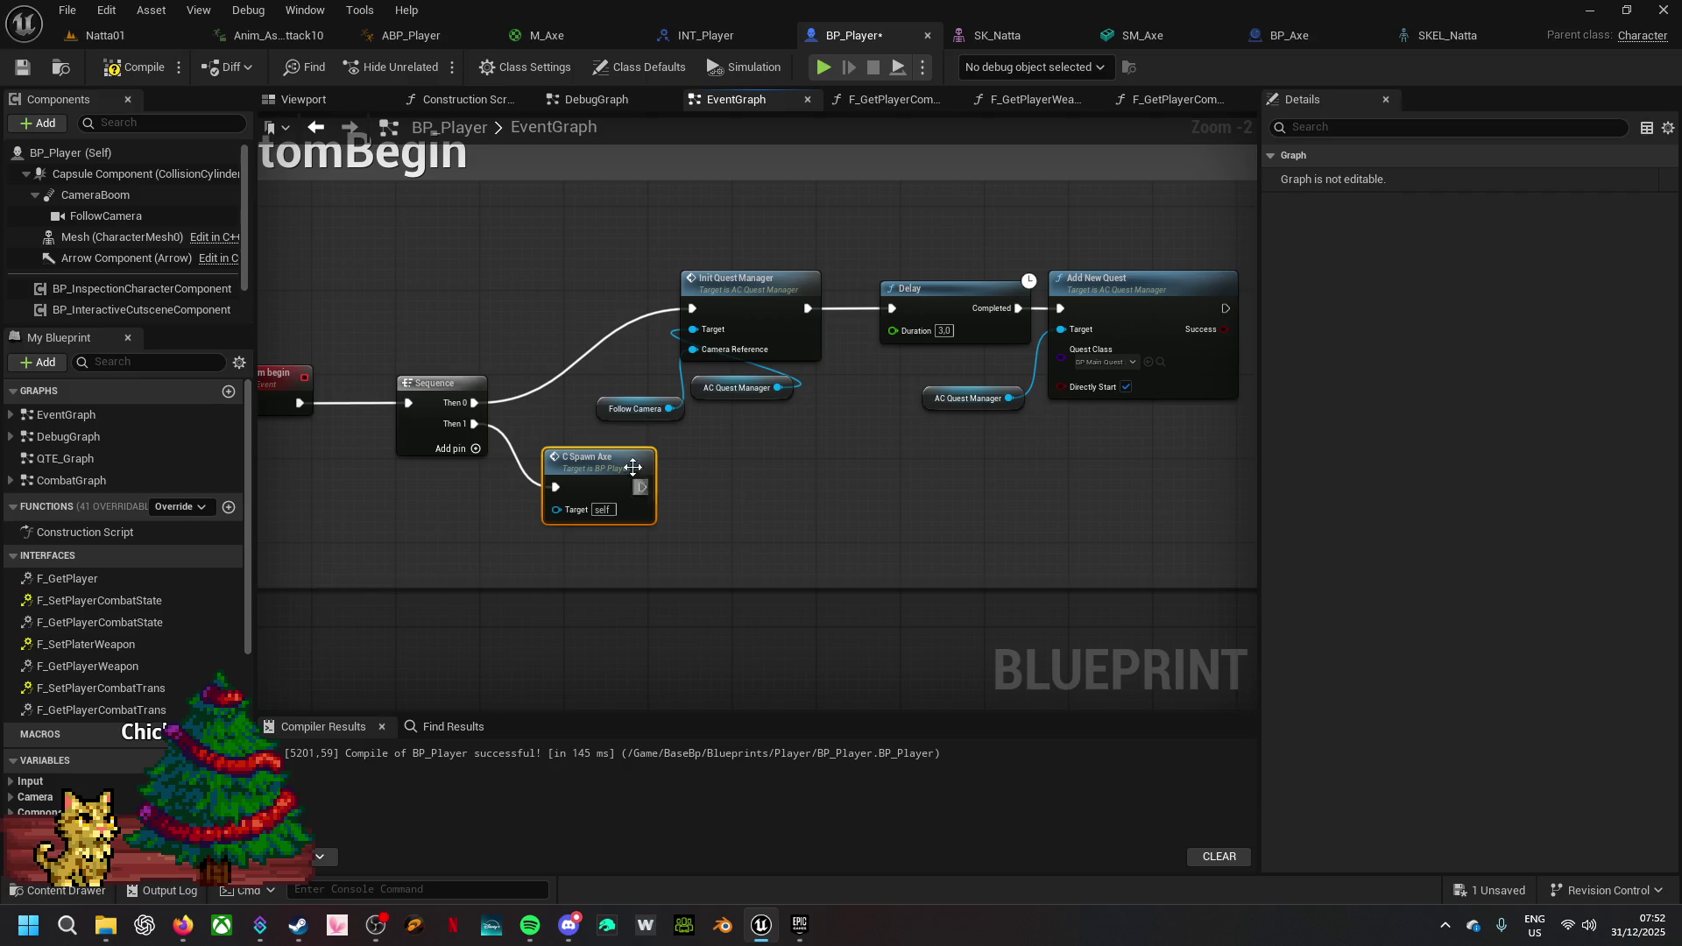
- Compile and save the BP_Player blueprint
left_click(127, 67)
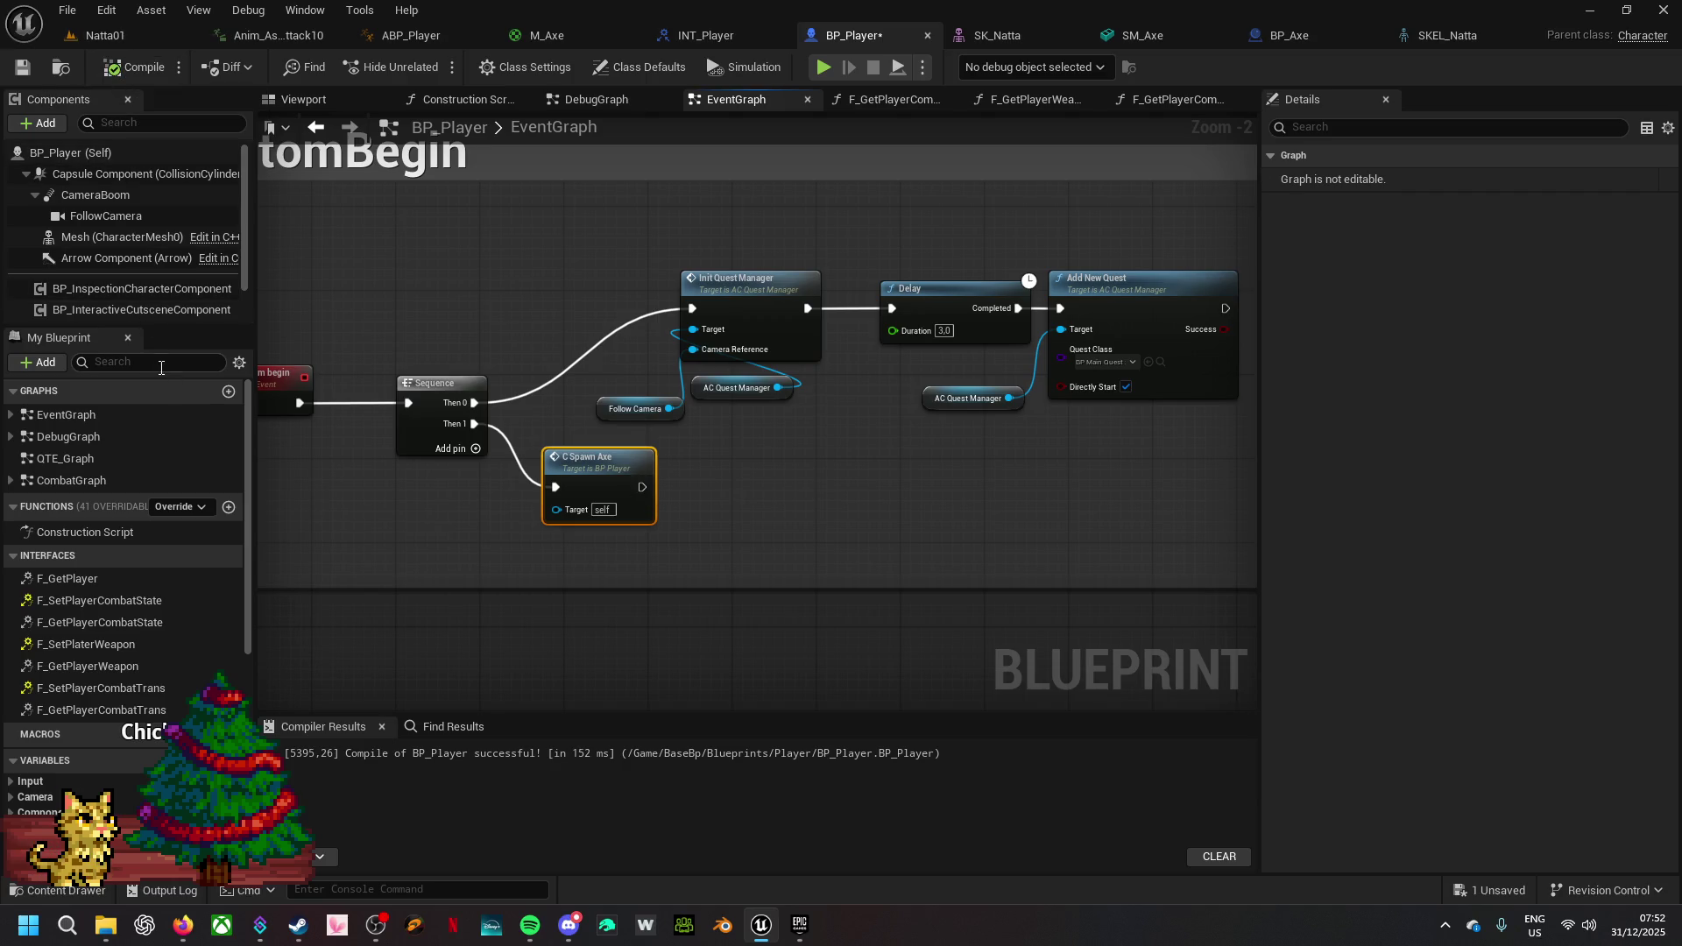
left_click(1486, 893)
left_click(995, 658)
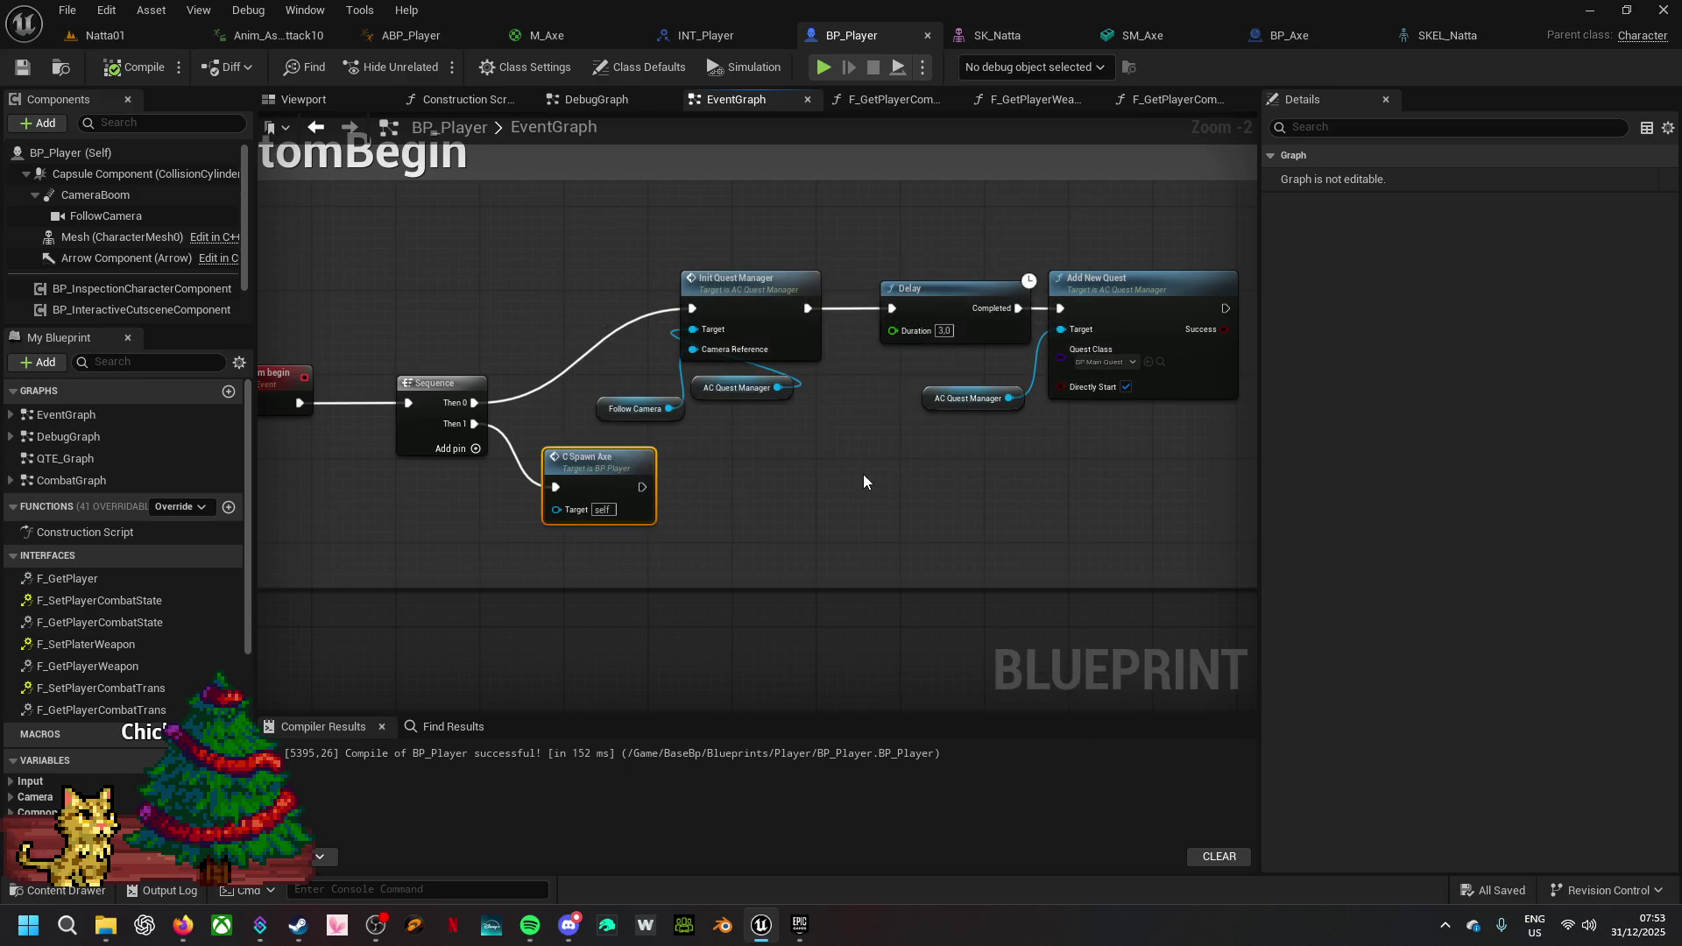
- Play-test the Natta01 level in the editor, then stop the session
left_click(140, 34)
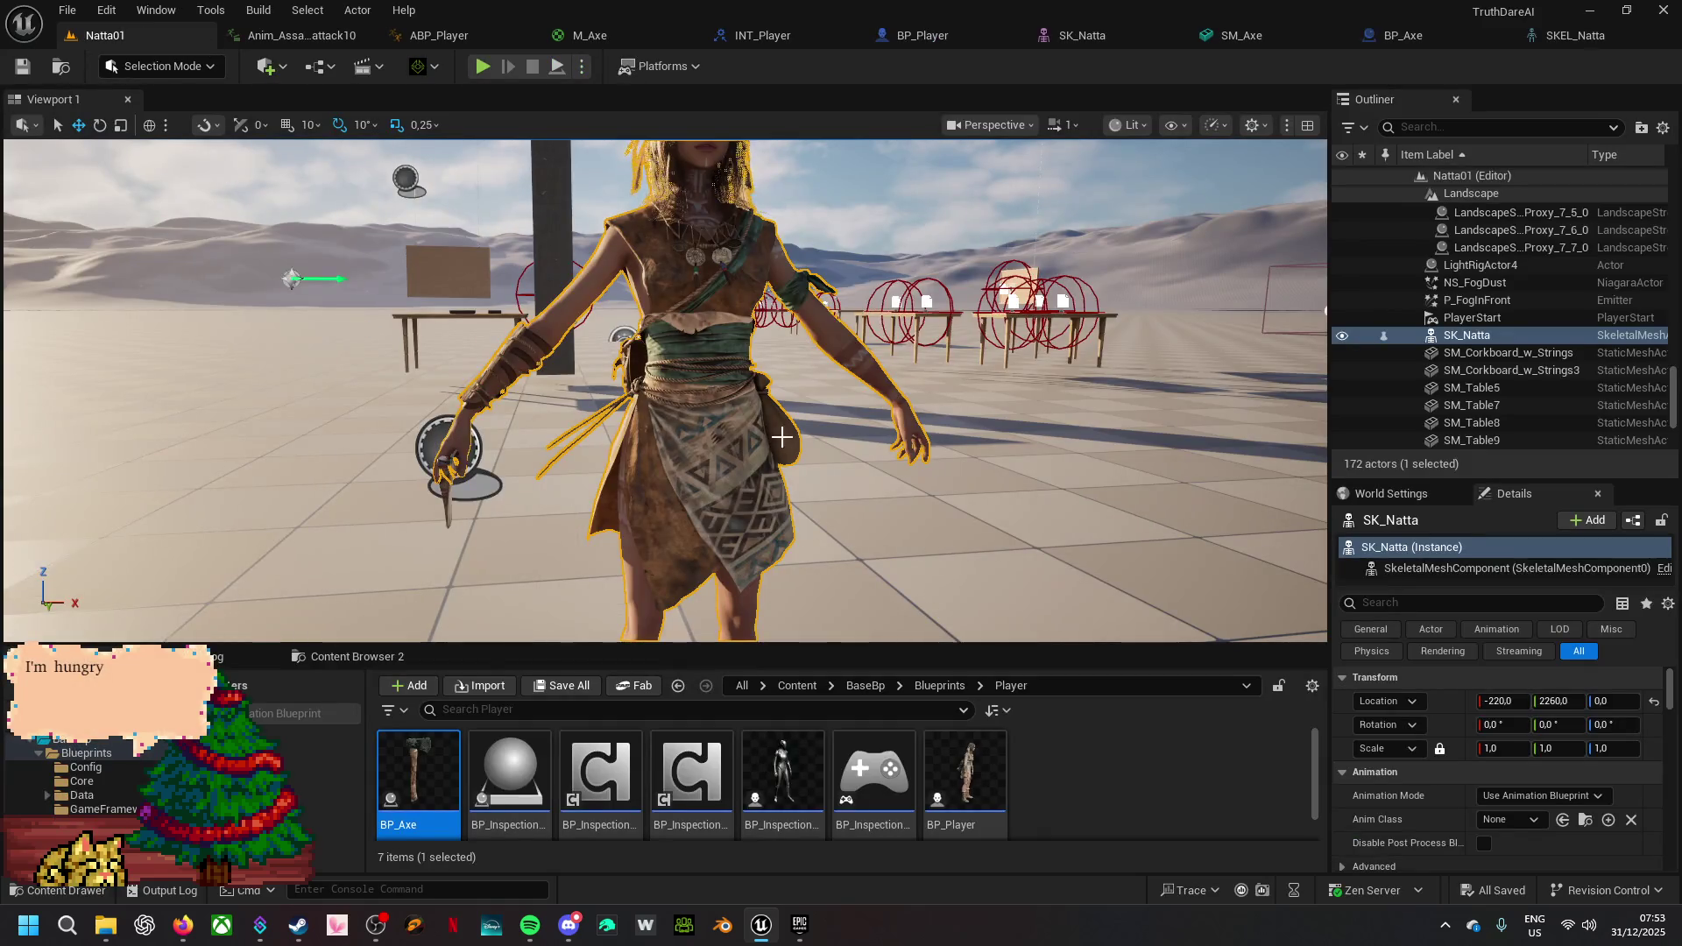
left_click(496, 69)
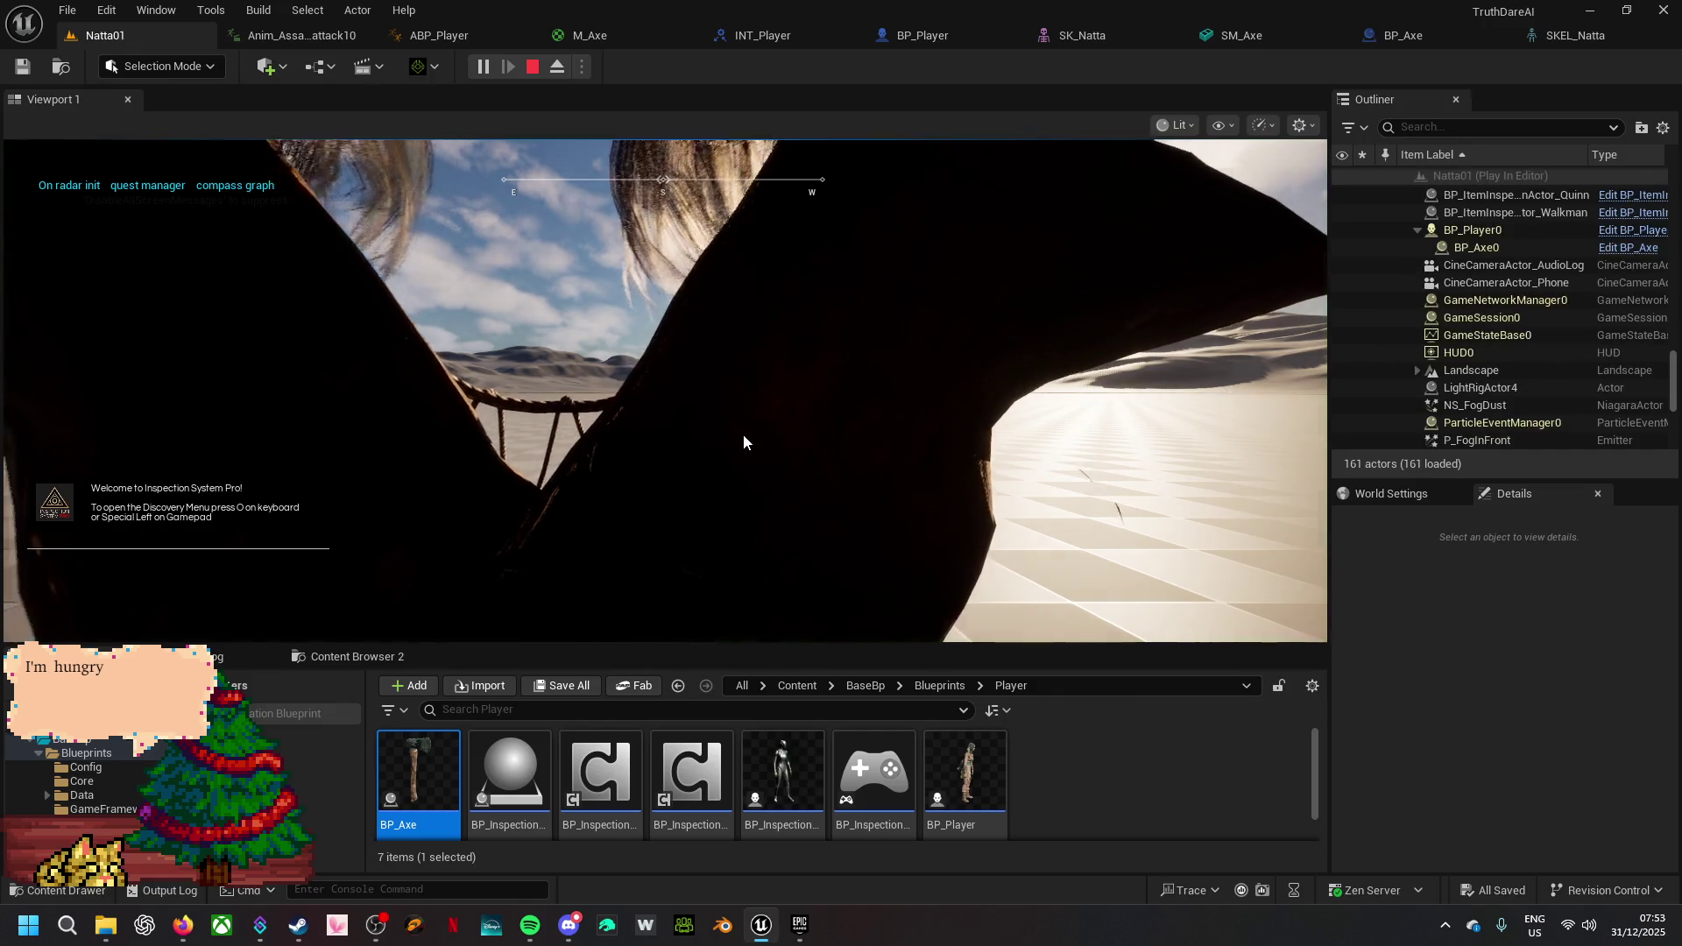
left_click(742, 434)
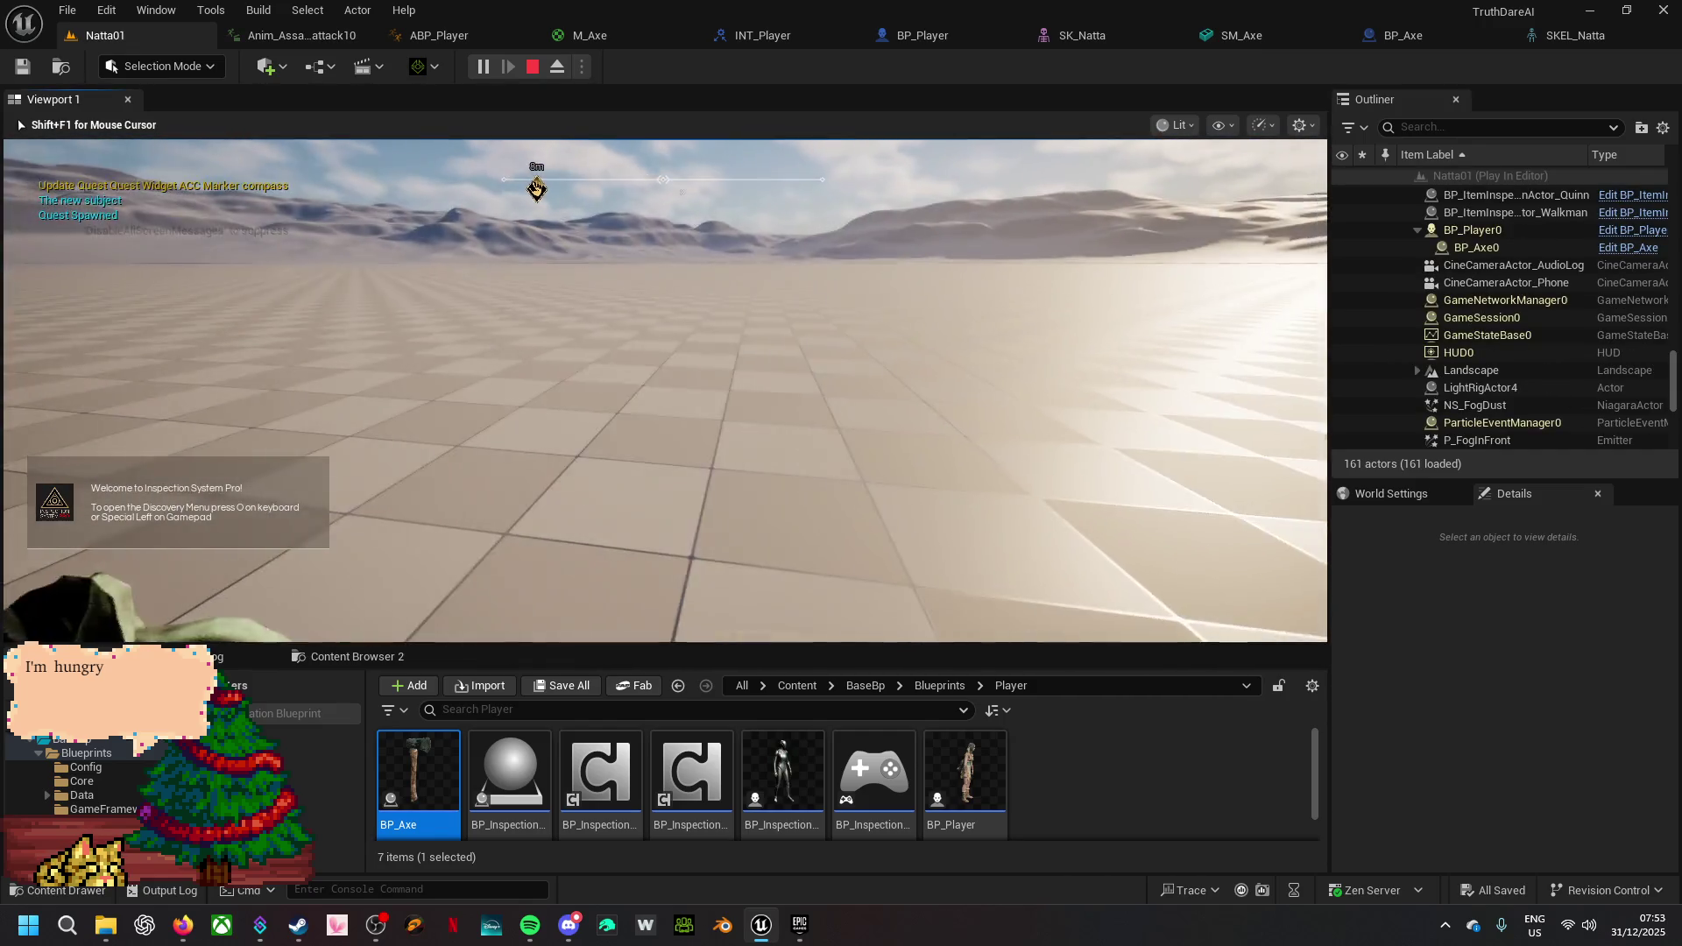
key("Escape")
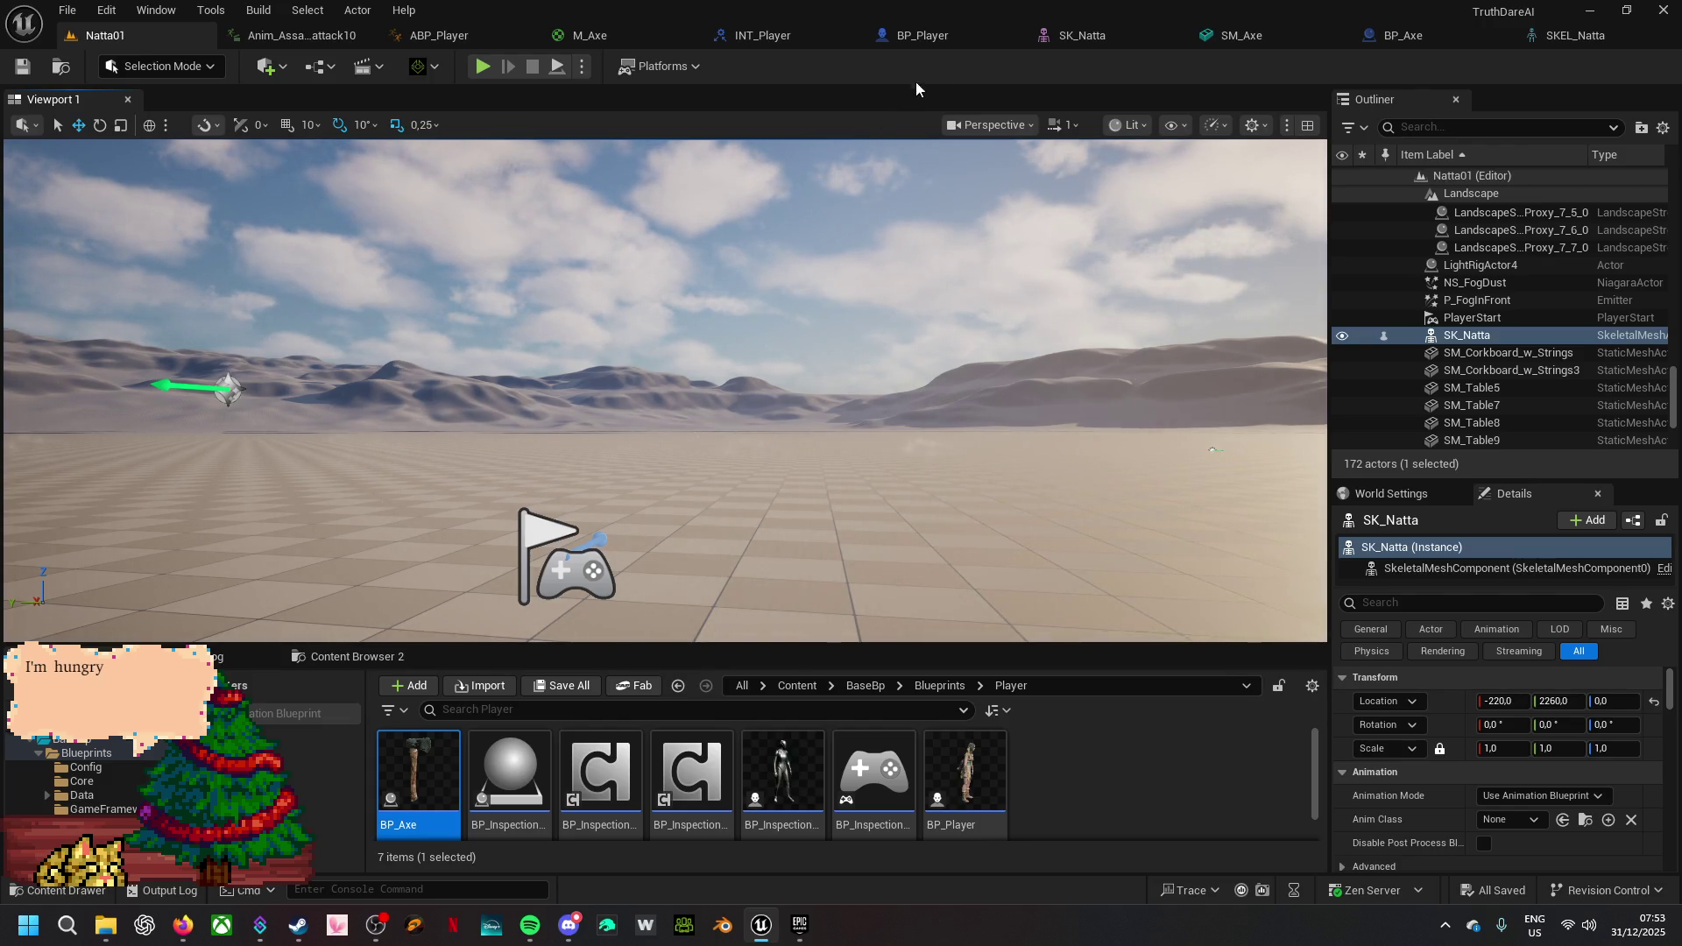
- Disconnect C Spawn Axe from the Sequence's Then 1 and run another quick test
left_click(937, 35)
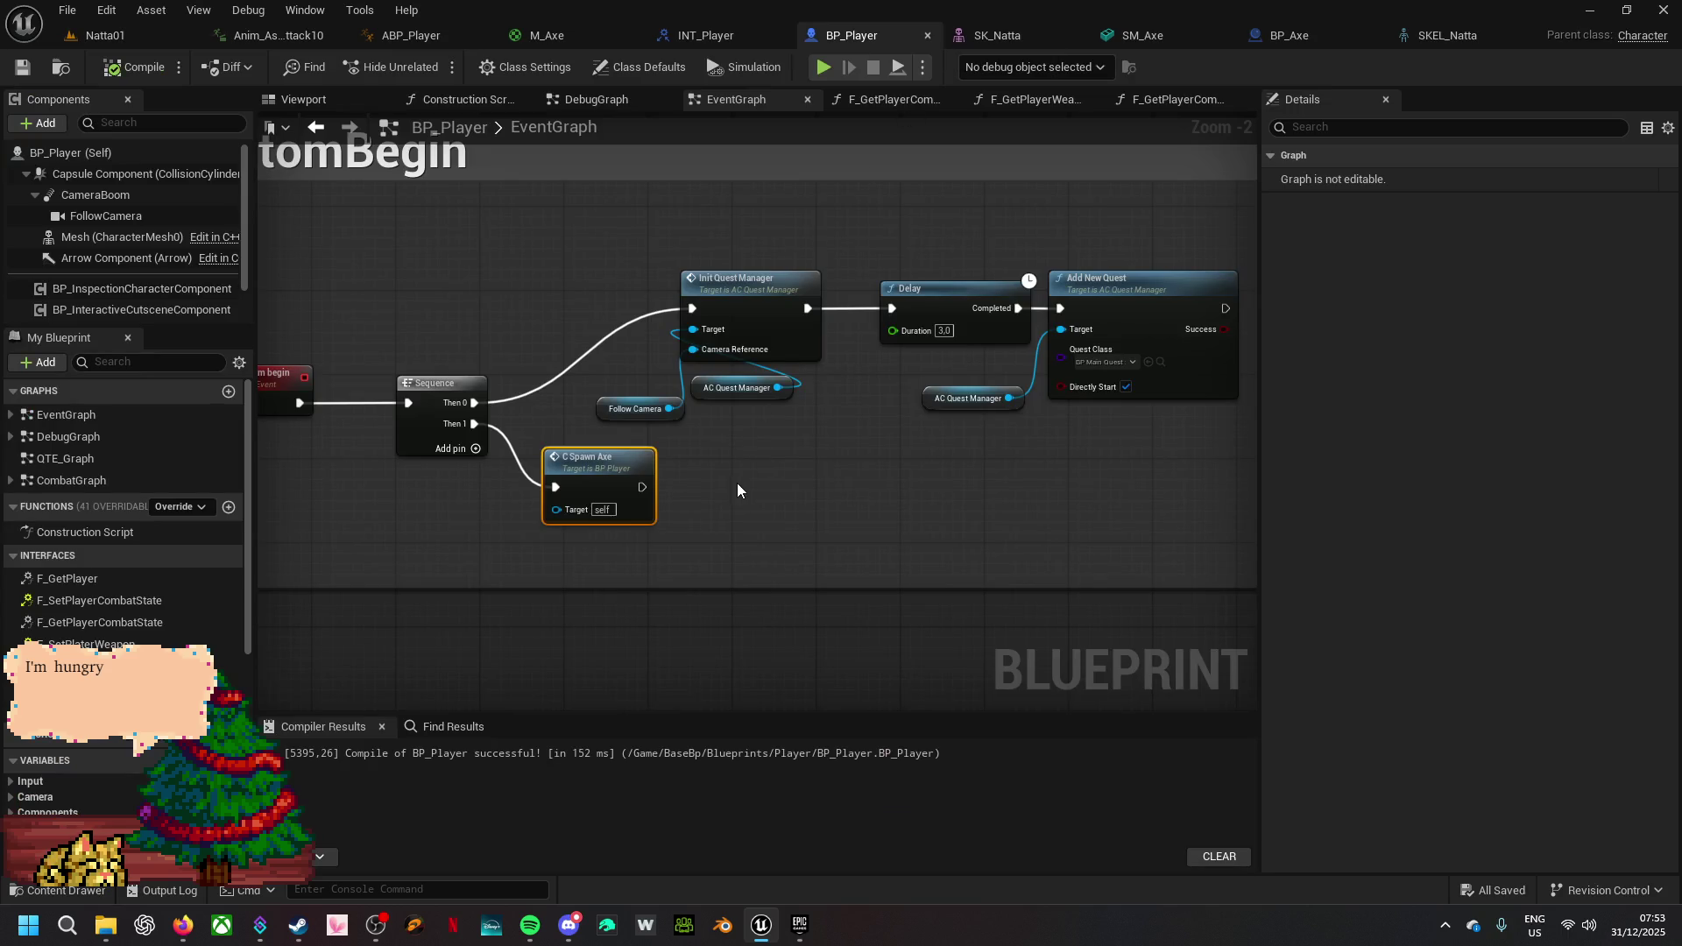
left_click(556, 487, "alt")
left_click(823, 68)
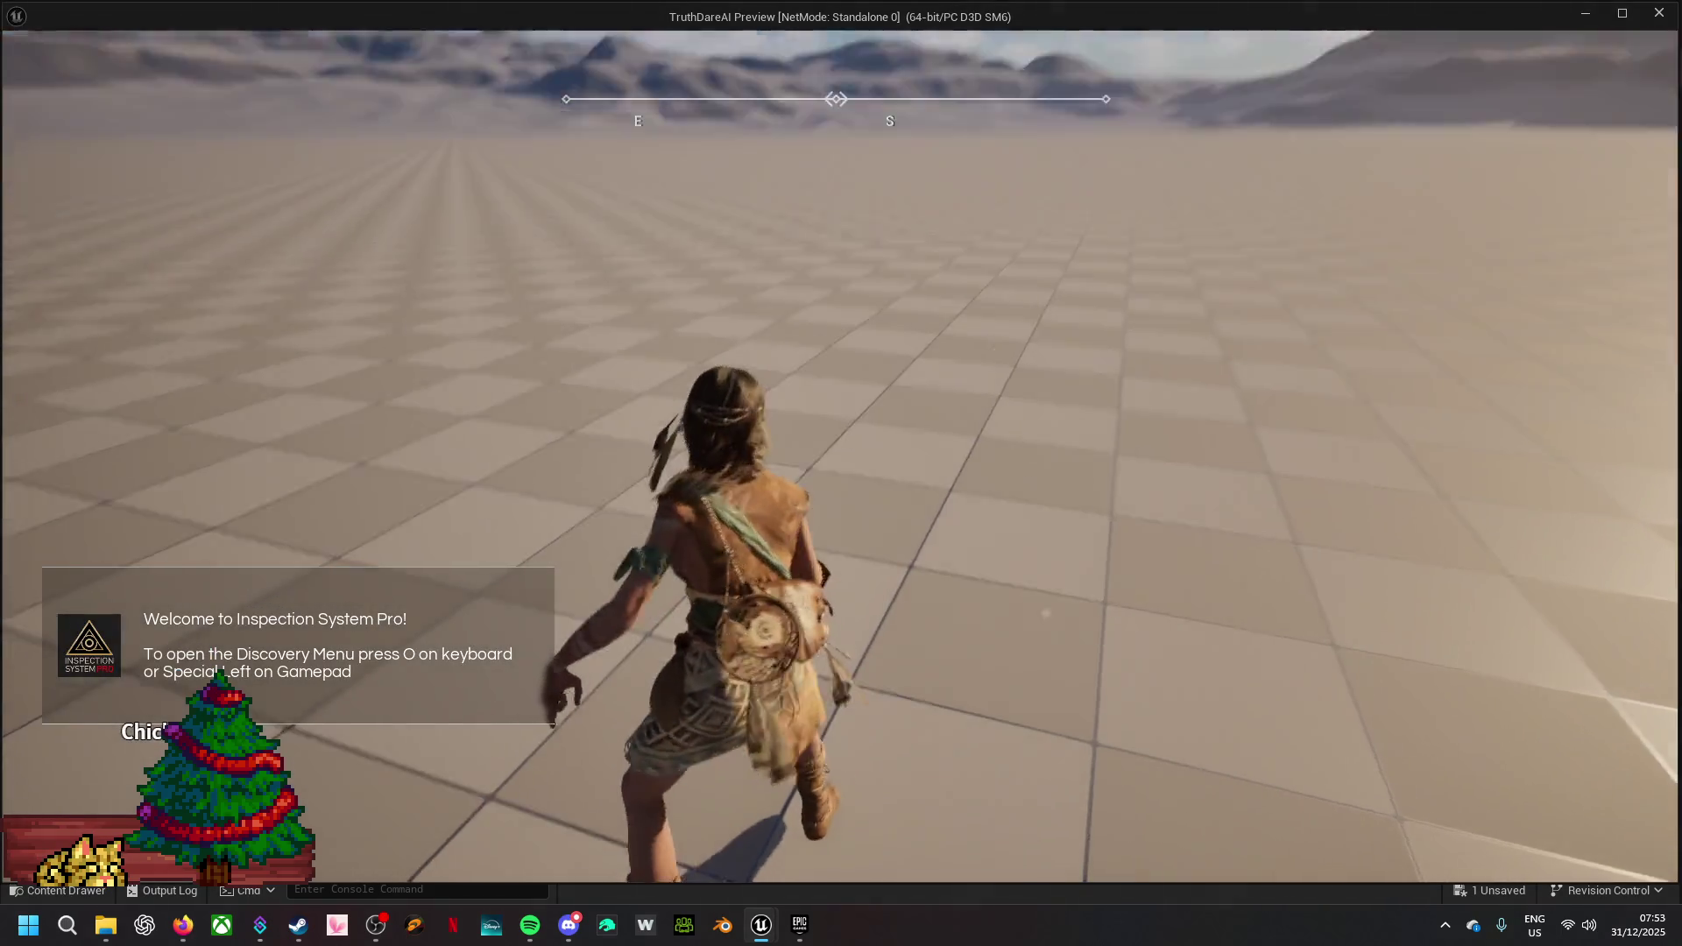
key("Escape")
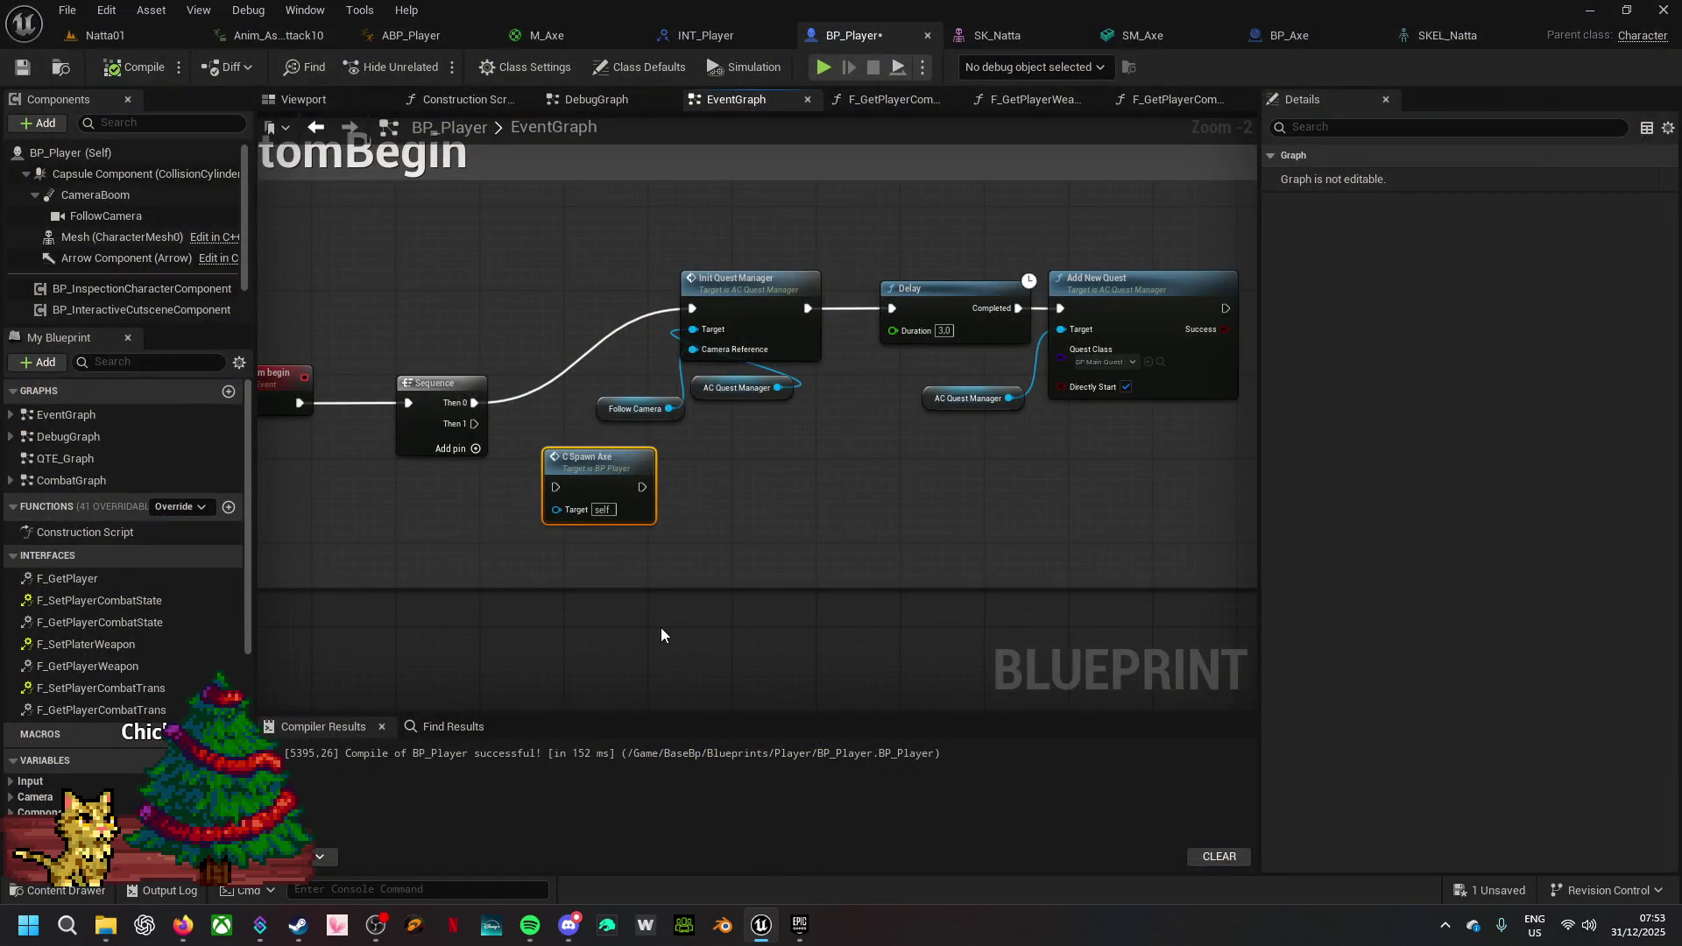
- Rewire Attach Actor To Actor with Self as Target and the spawned Axe as Parent Actor, then play-test
double_click(615, 475)
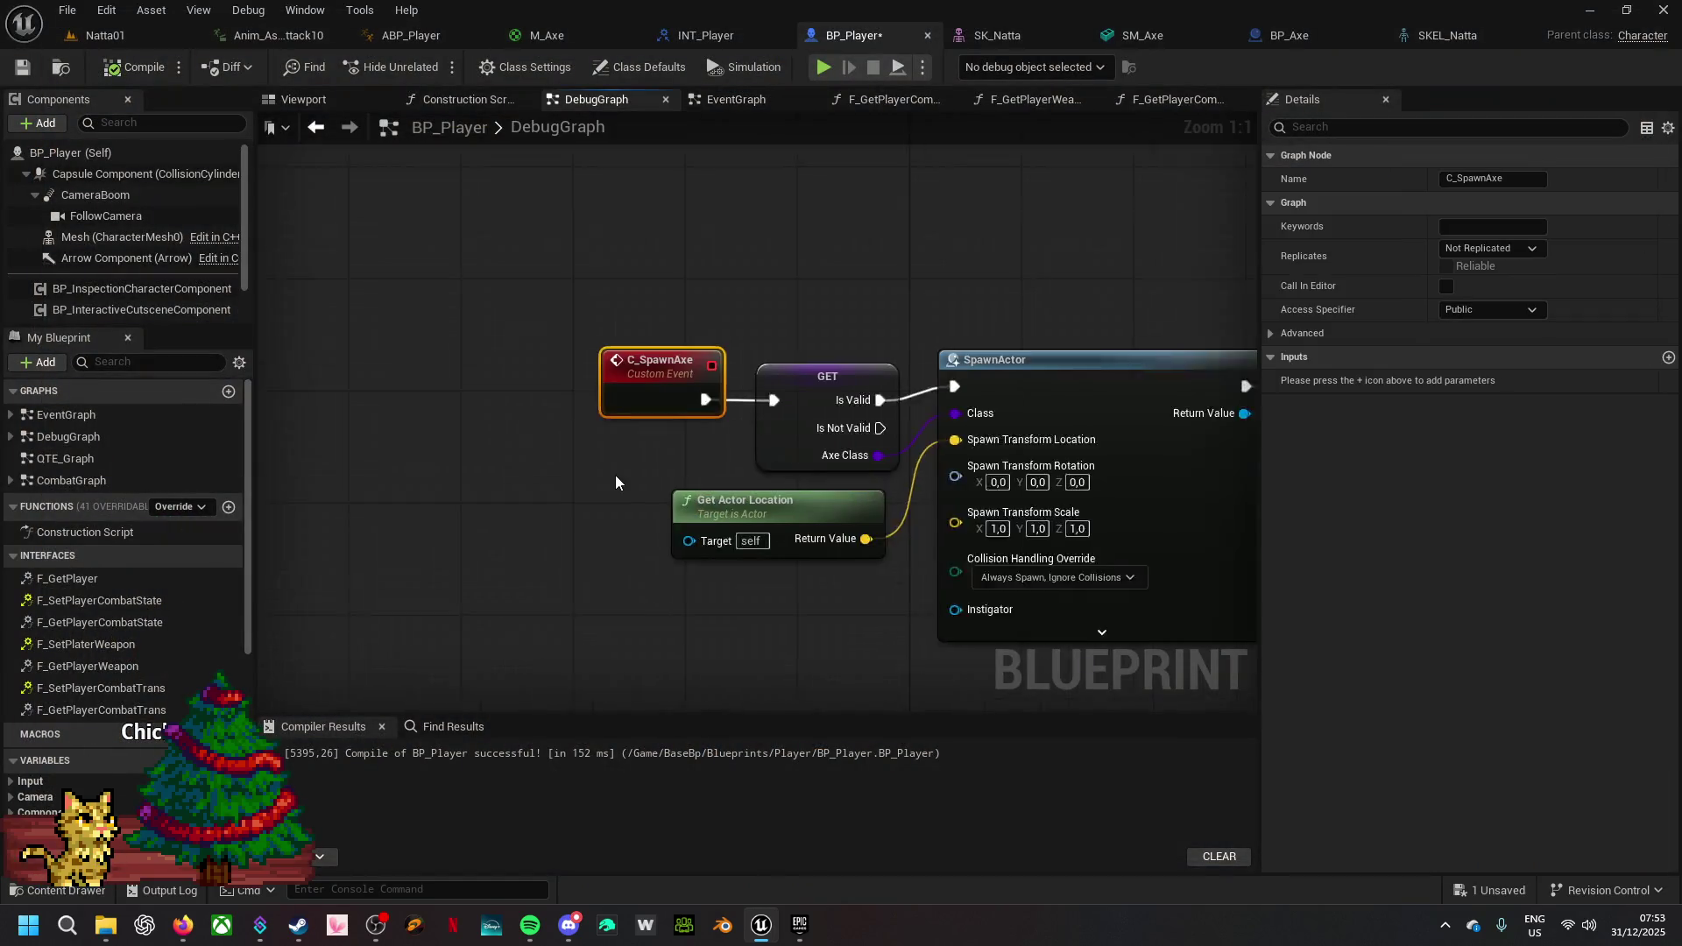
mouse_move(890, 617)
left_mouse_down()
mouse_move(676, 480)
mouse_move(416, 428)
left_mouse_up()
left_click_drag(967, 554, 714, 585)
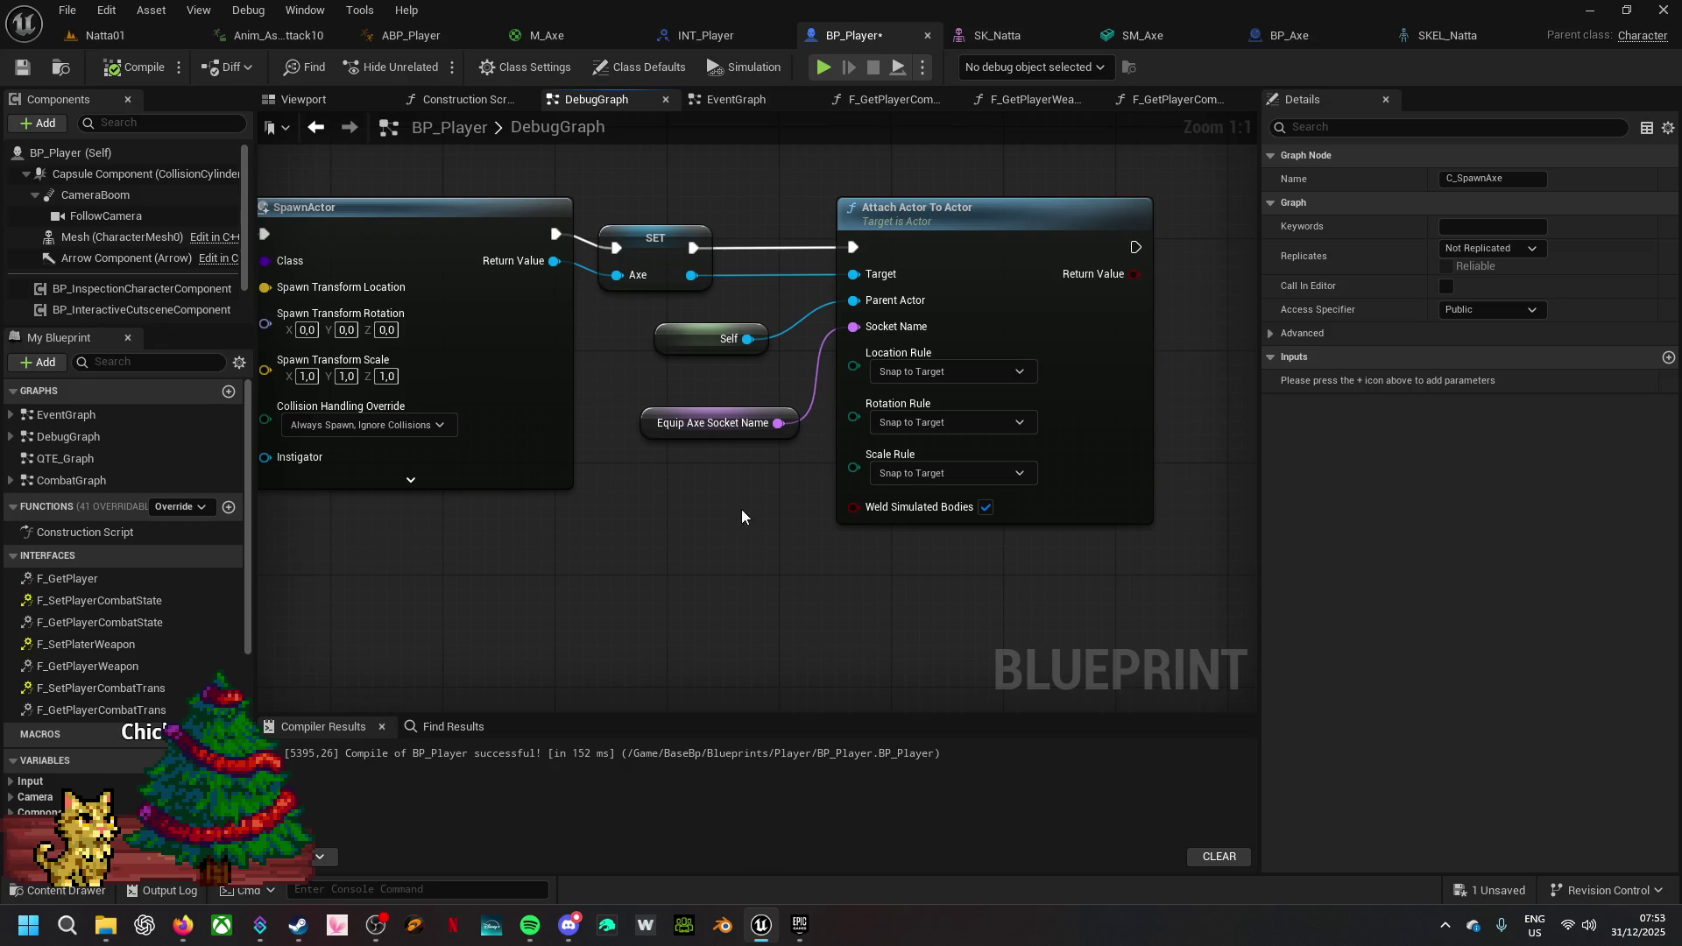
left_click_drag(749, 340, 854, 274)
left_click_drag(700, 279, 855, 303)
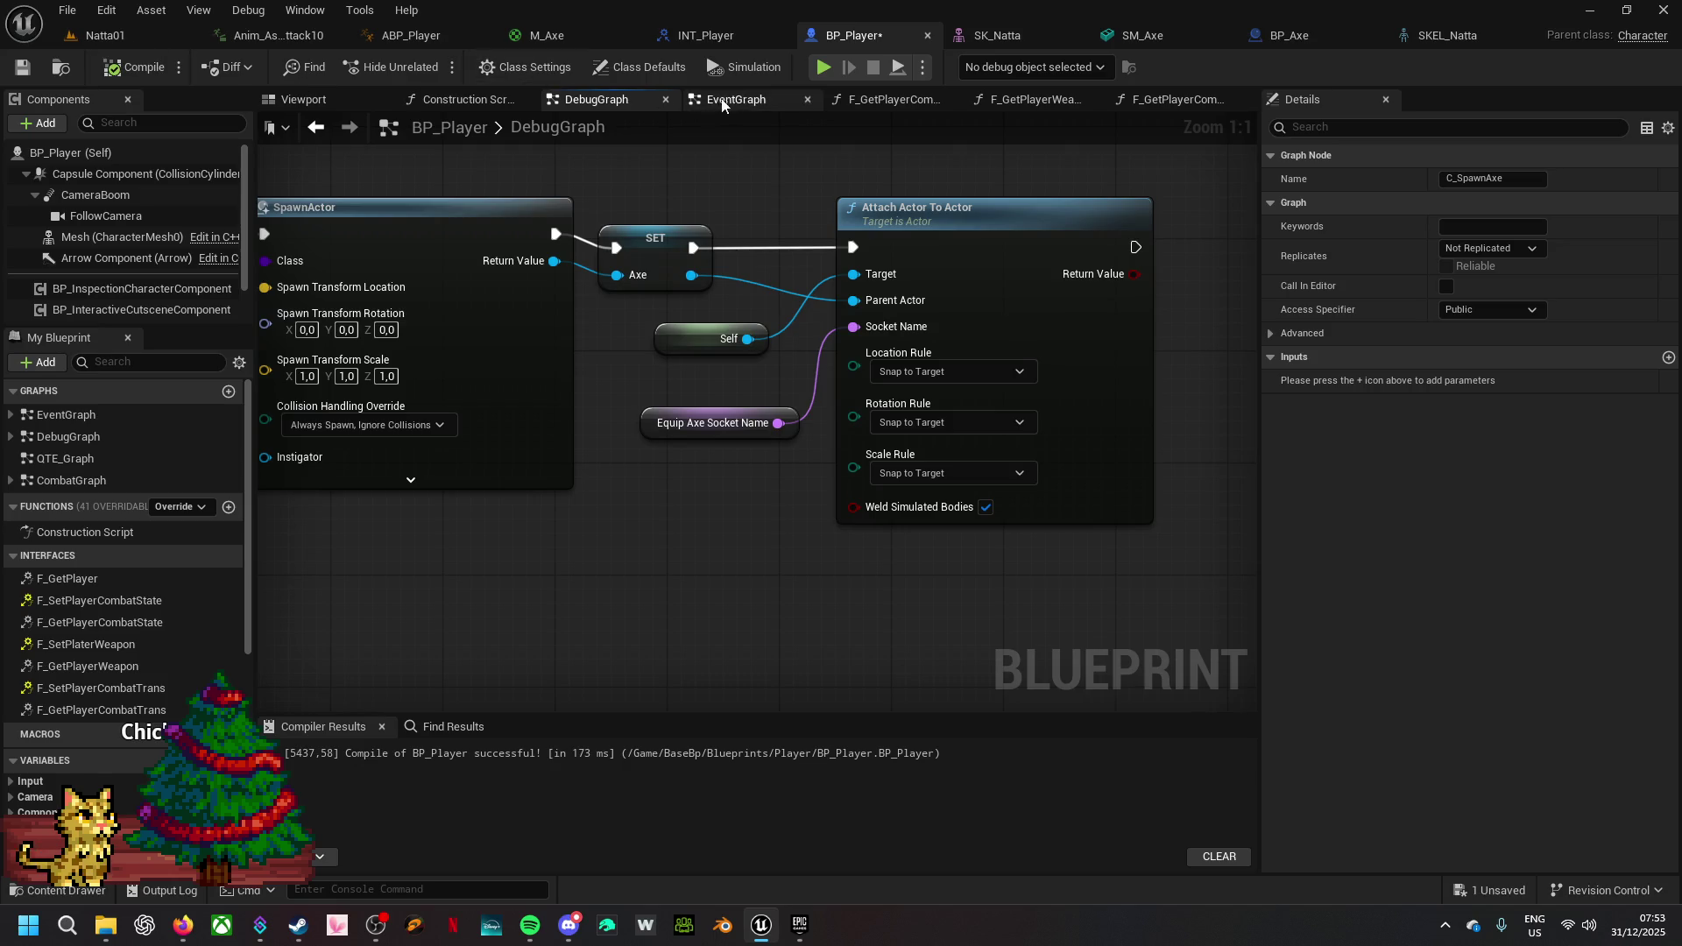
left_click(823, 67)
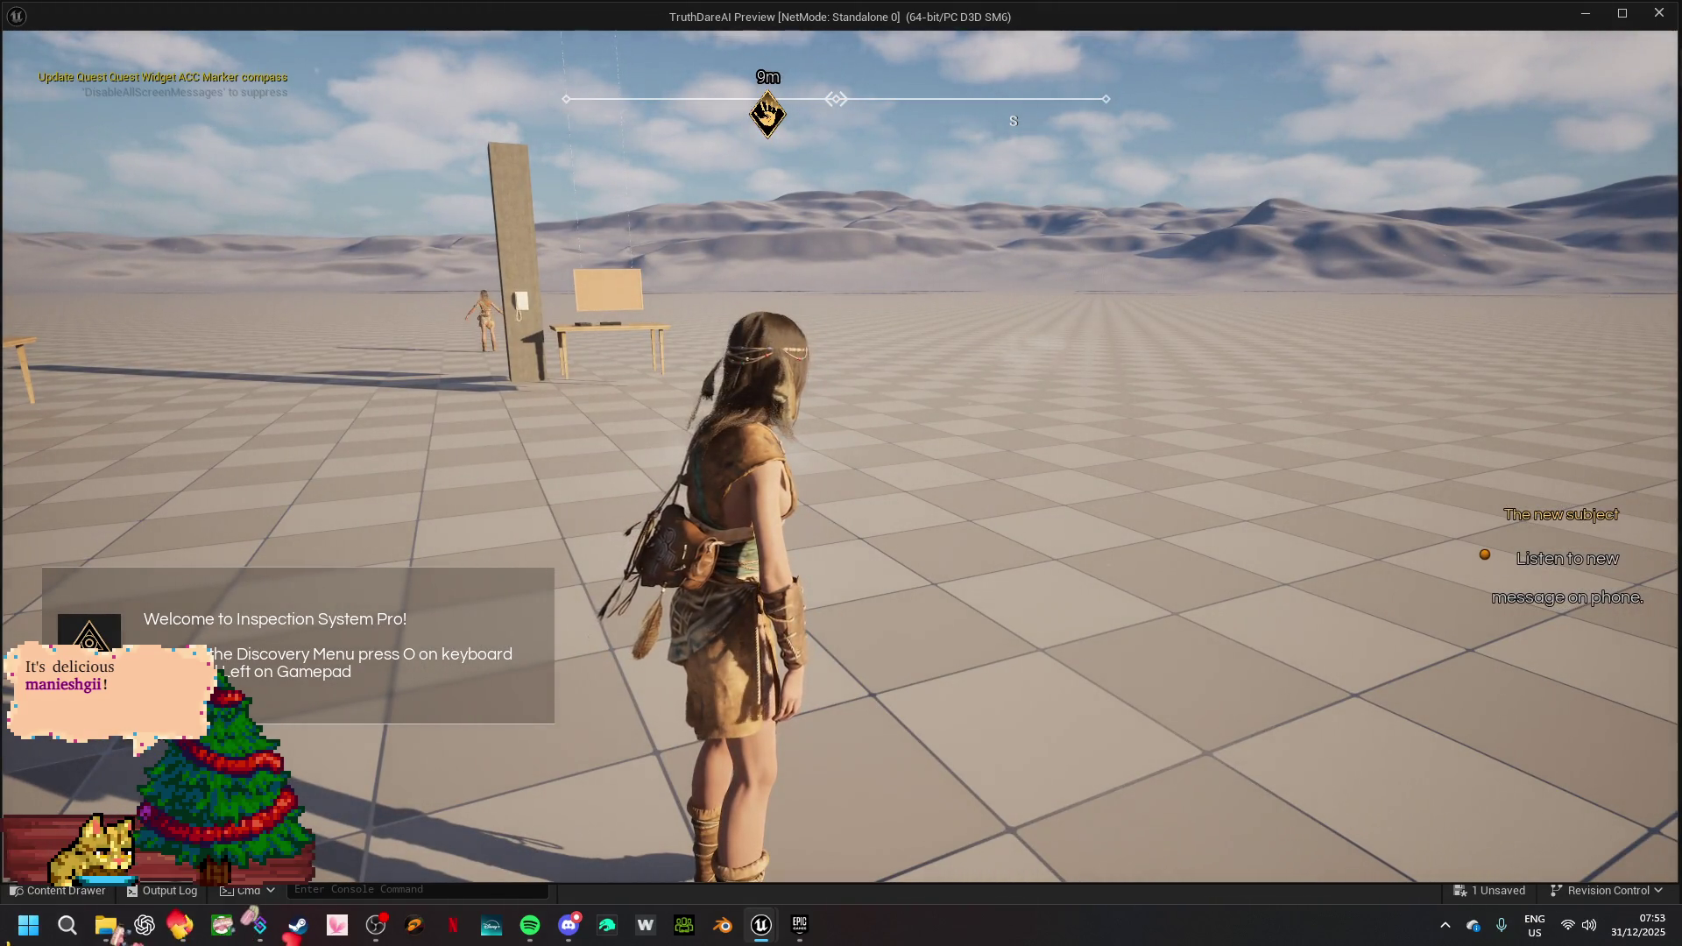
- Turn and run the character forward in the preview, then close it with Esc
key("s")
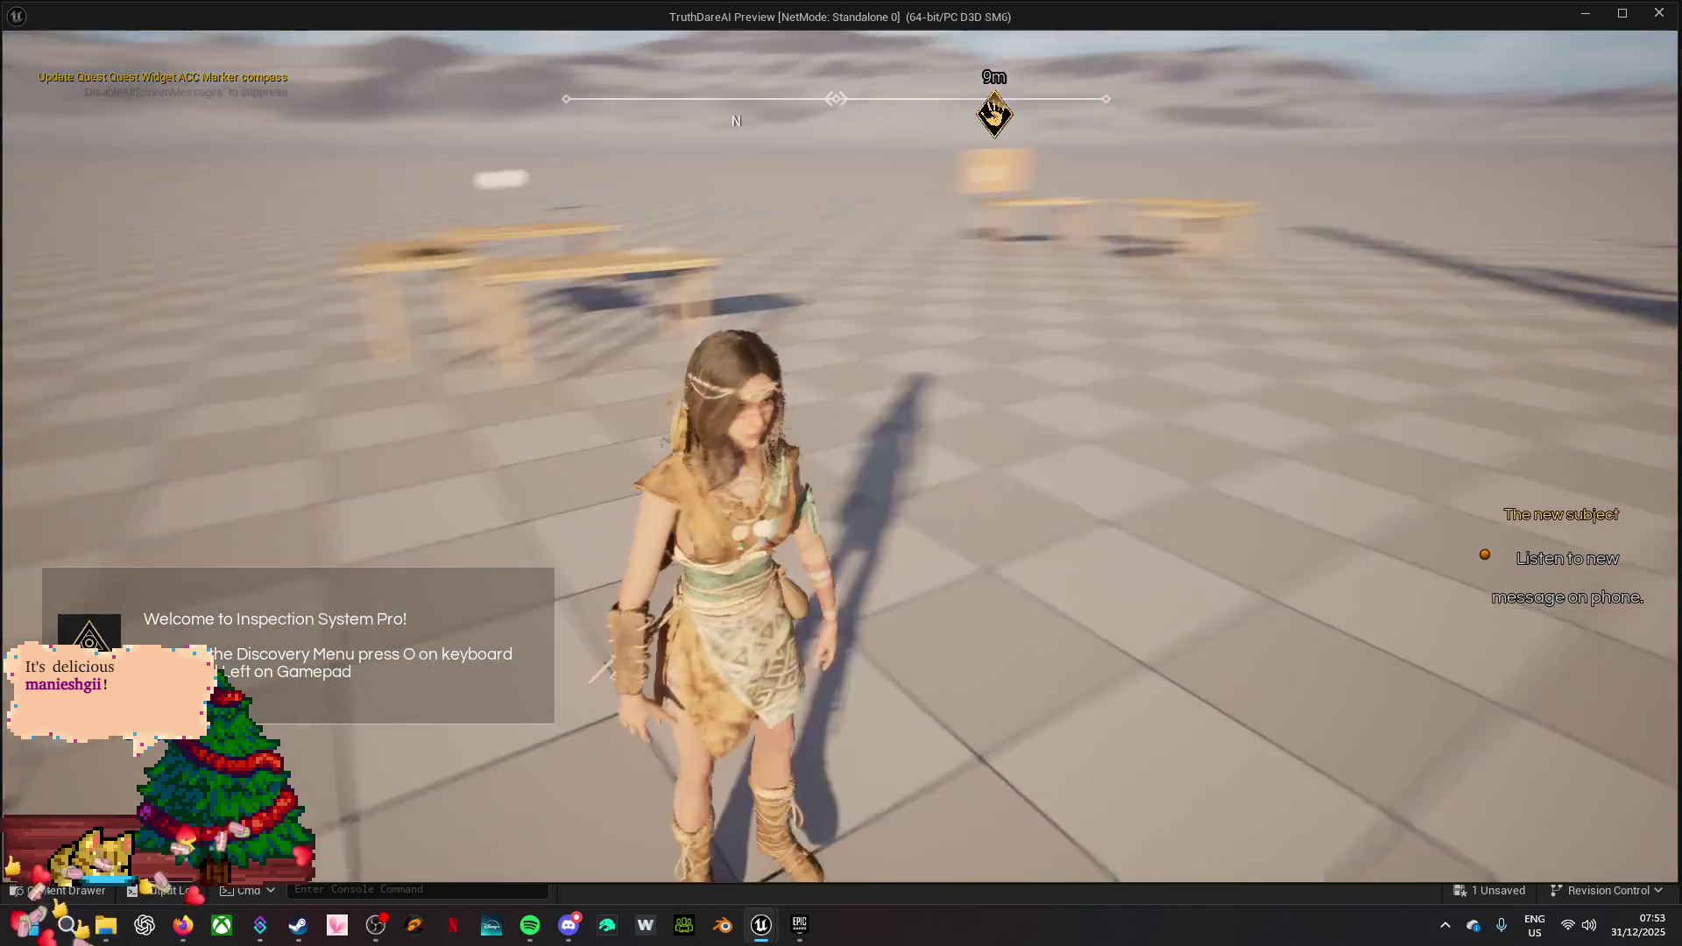
key("w")
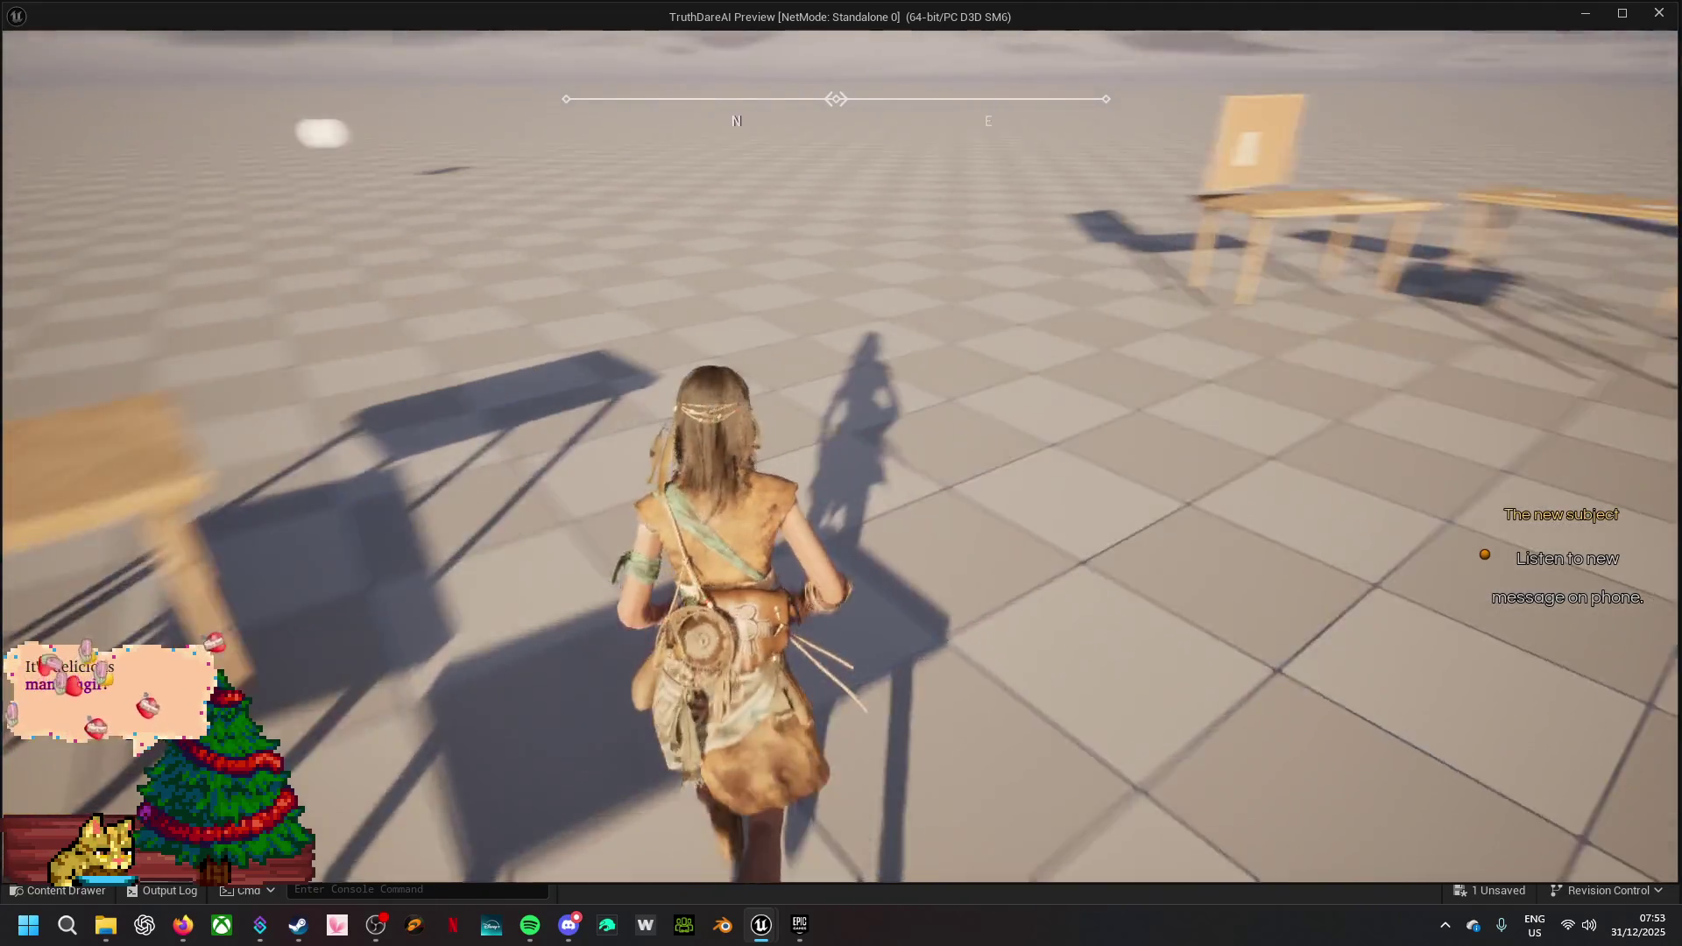
key("w")
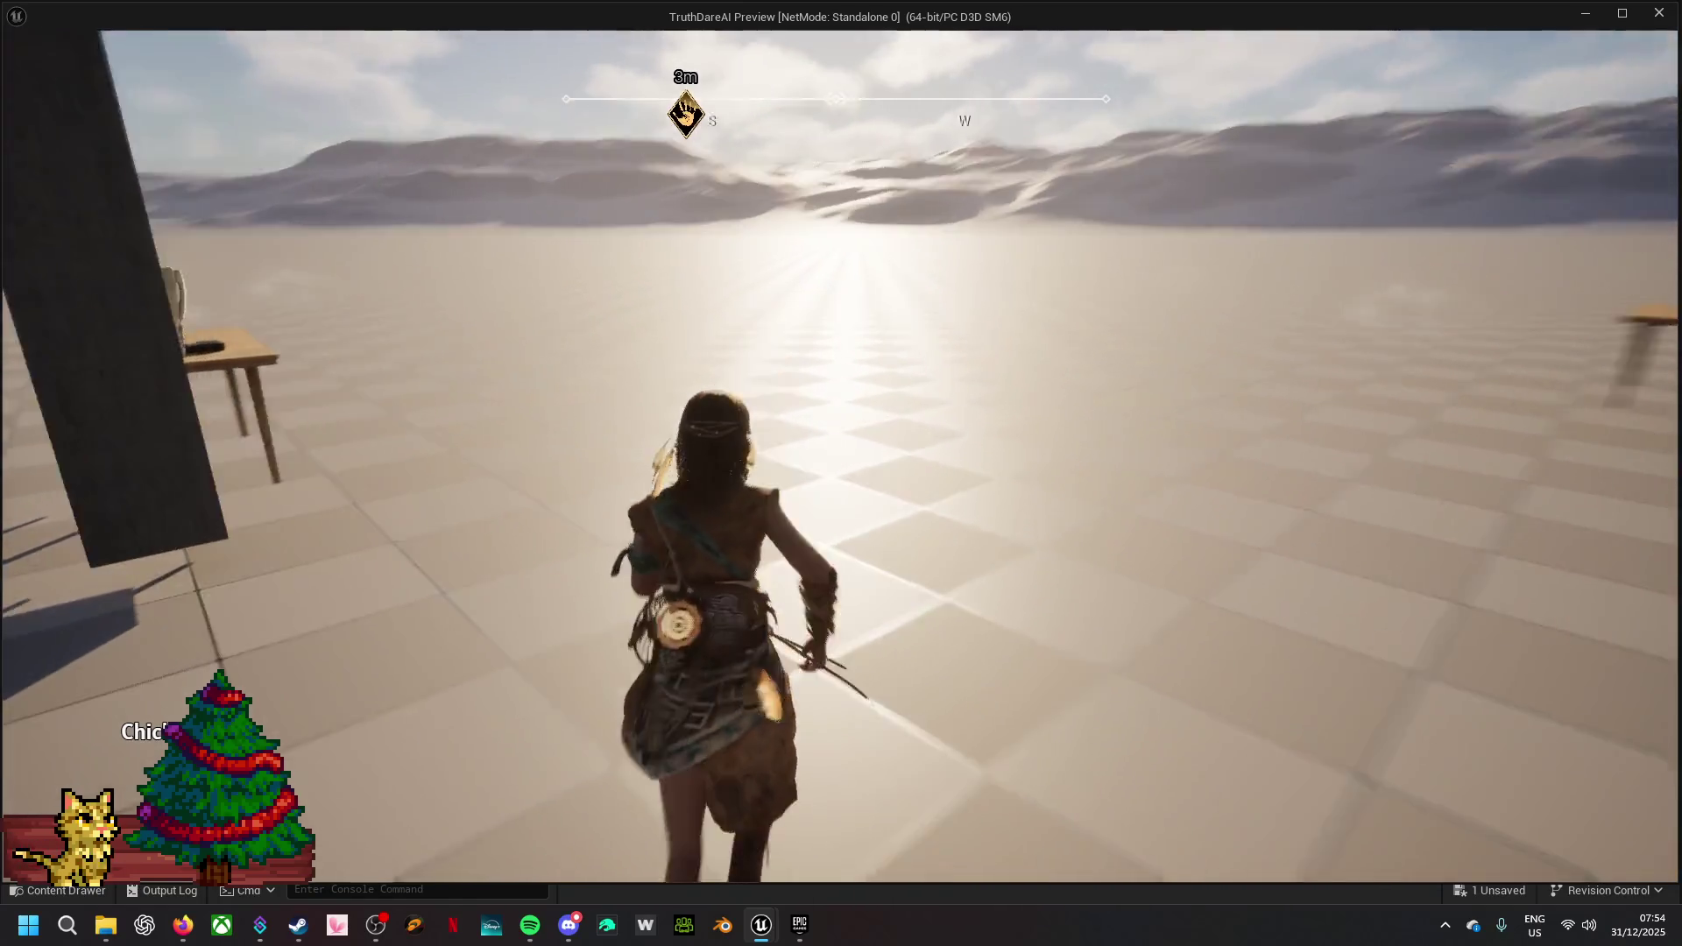
key("Escape")
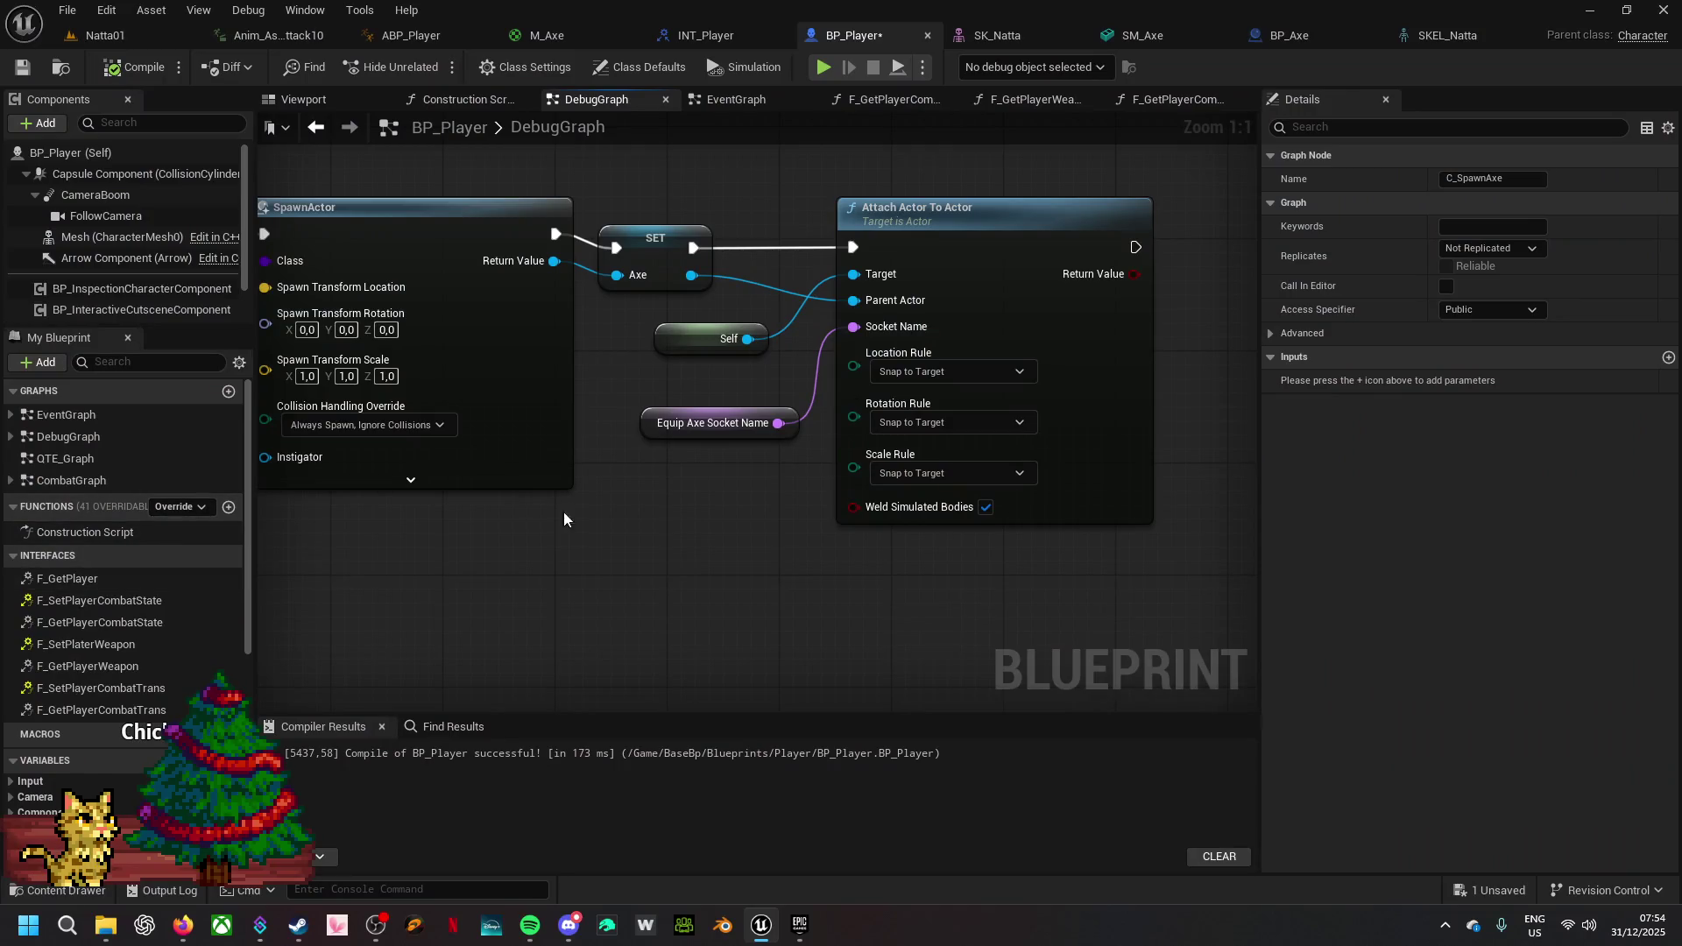
- Add a Print String reading 'Axe not valid' on GET's Is Not Valid branch
mouse_move(408, 553)
left_mouse_down()
mouse_move(781, 481)
mouse_move(786, 617)
left_mouse_up()
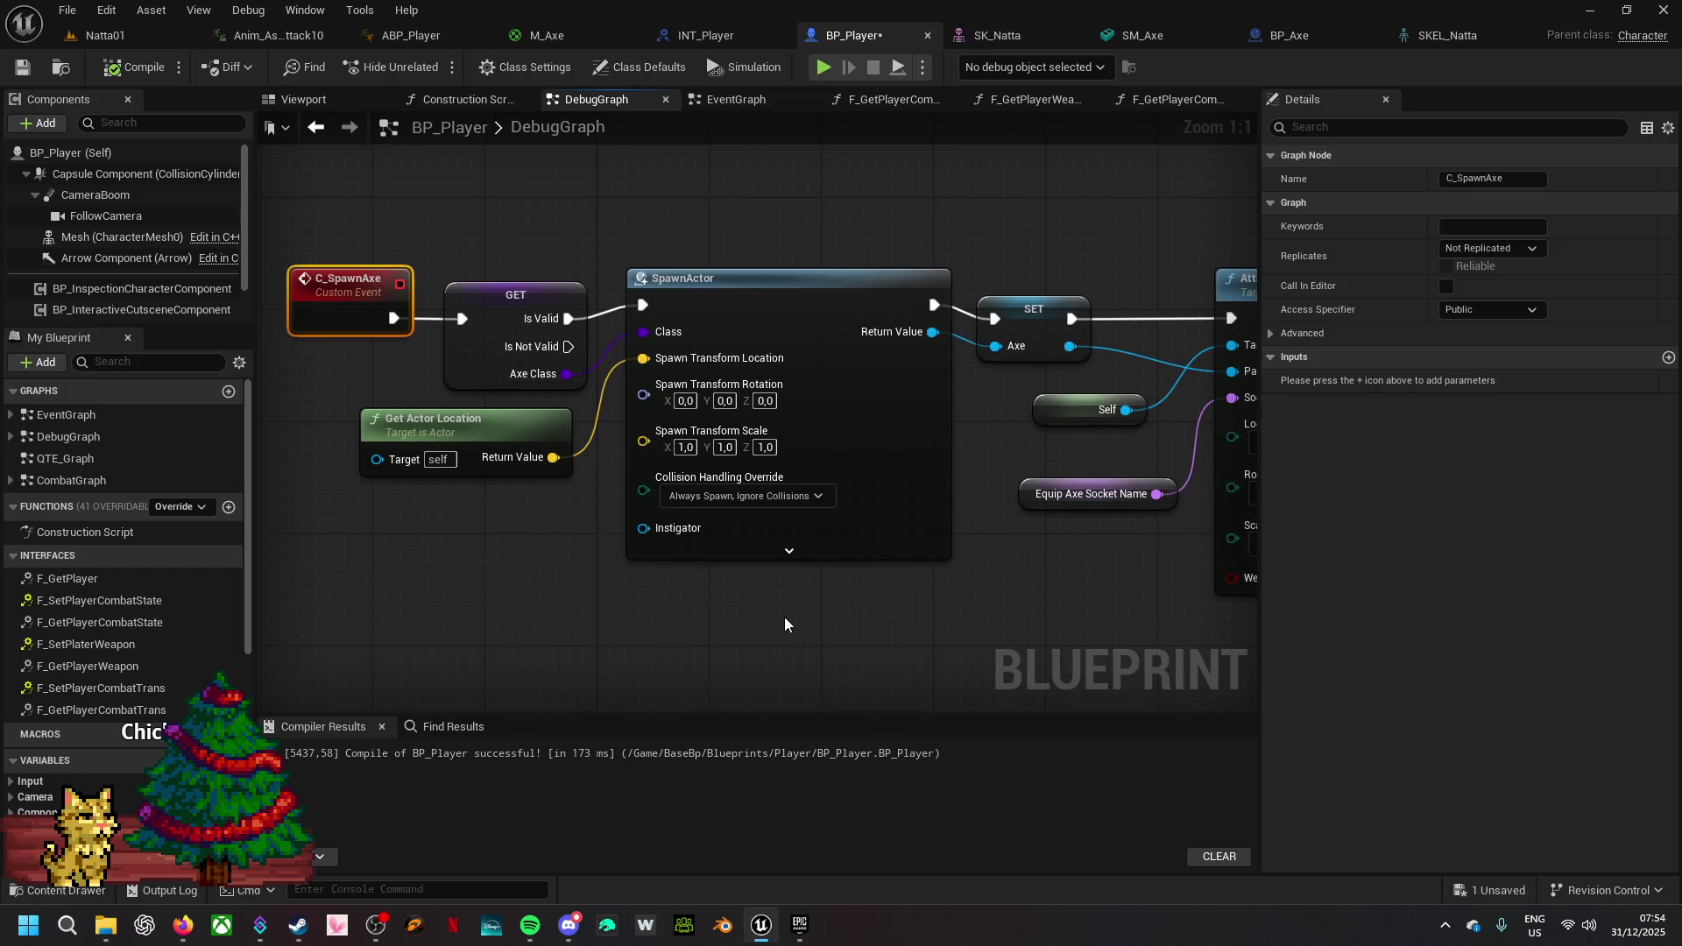
left_click_drag(575, 348, 645, 200)
type("printst")
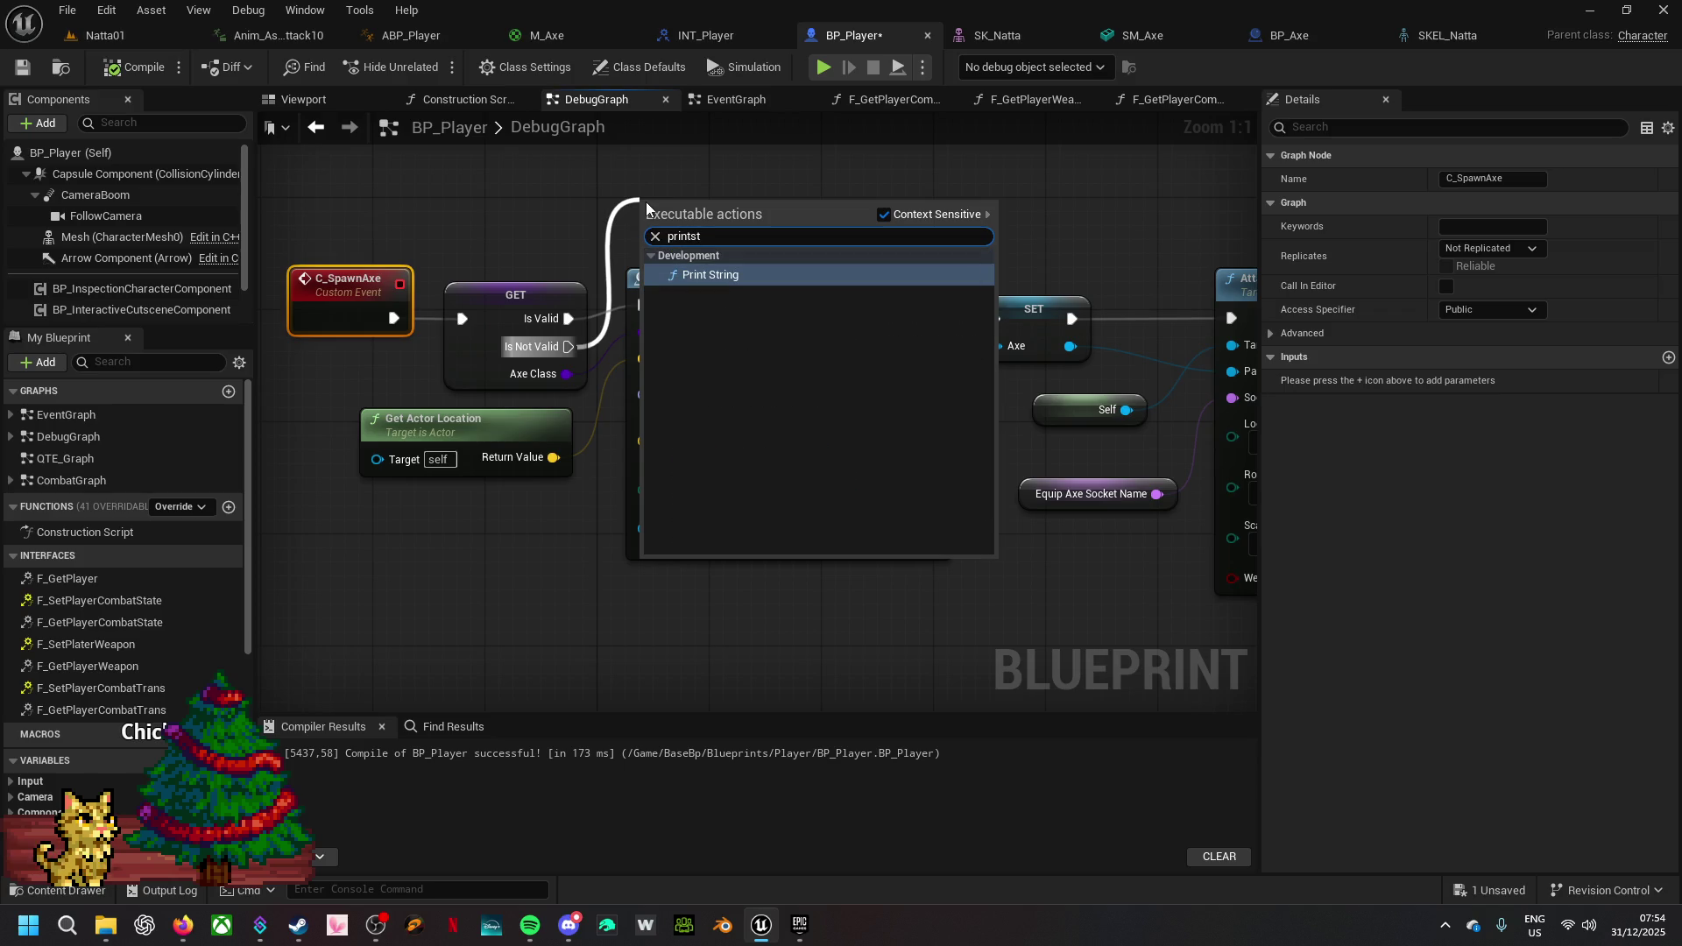
left_click(724, 272)
left_click_drag(726, 213, 727, 158)
left_click(745, 208)
type("Axe not va")
key("Return")
left_click_drag(699, 440, 699, 298)
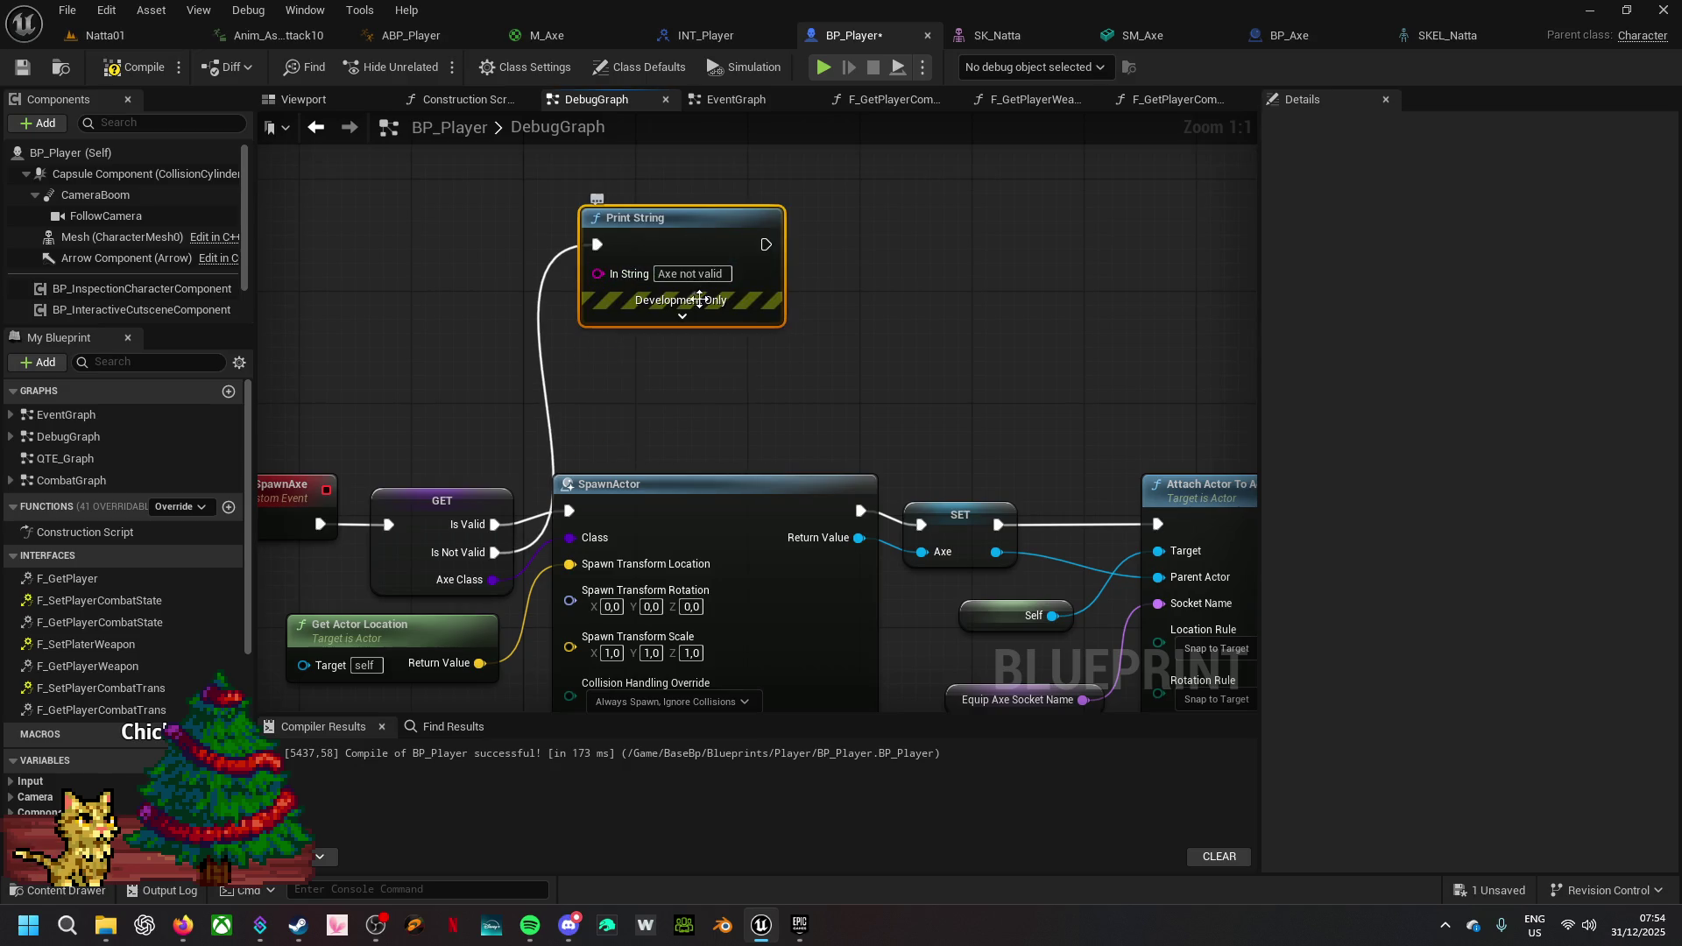
- Give the message red-pink text and a 5-second duration, then start a play test
left_click(681, 315)
left_click(670, 363)
left_click_drag(737, 420, 854, 496)
left_click(928, 790)
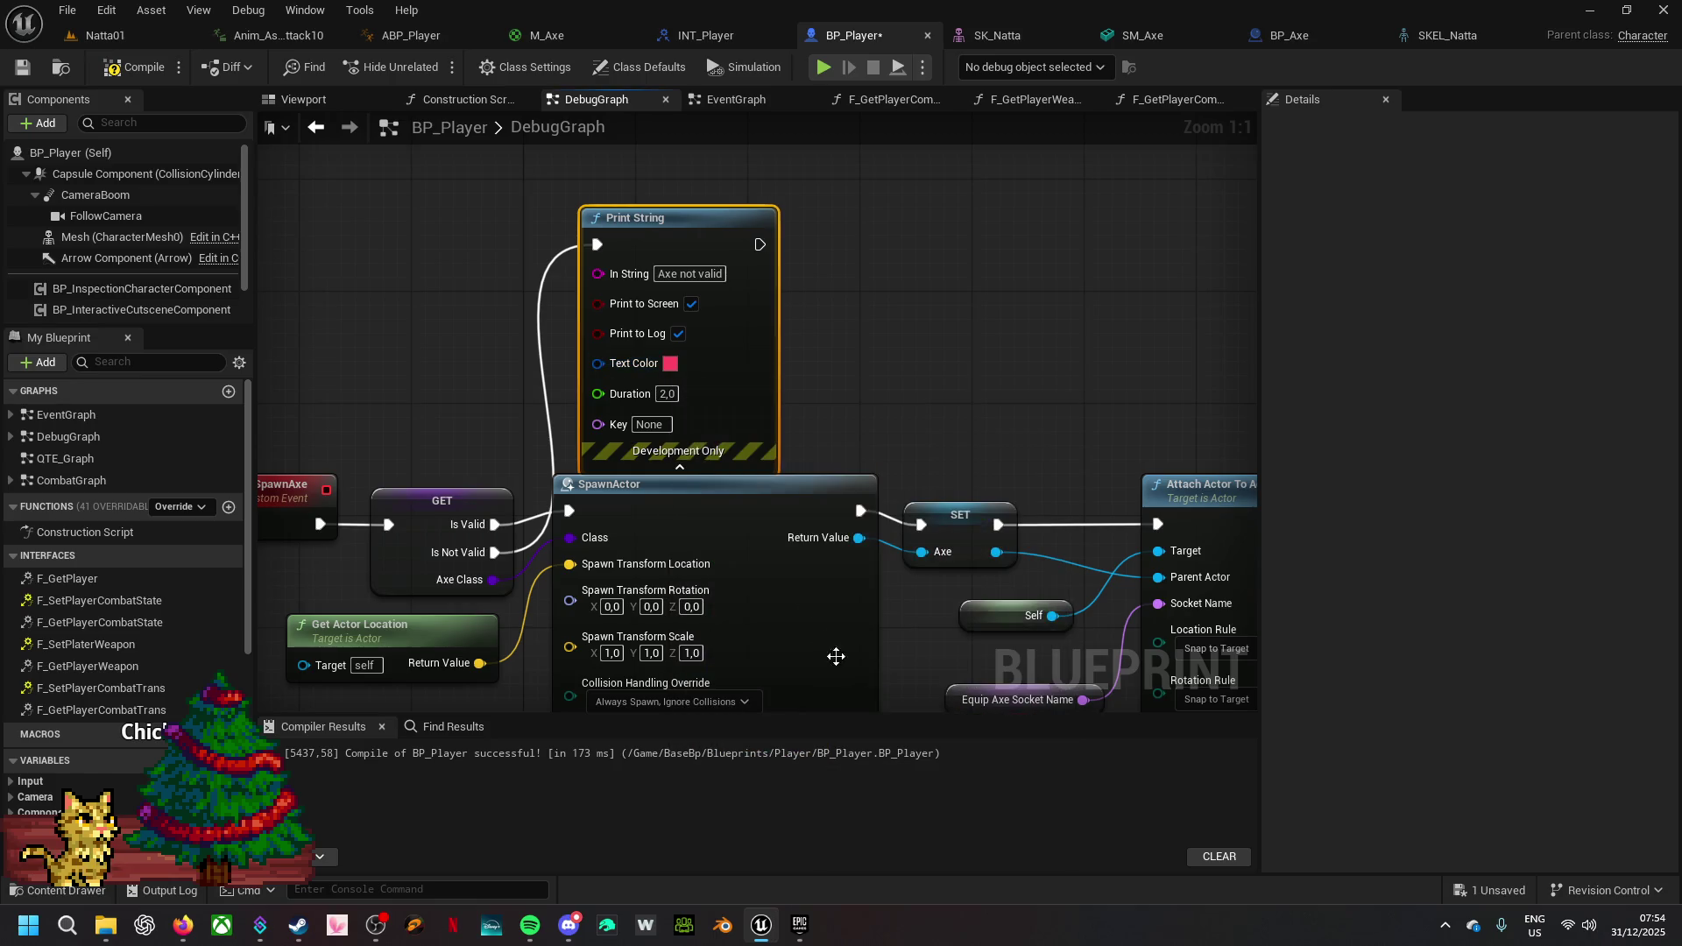
type("5")
key("Return")
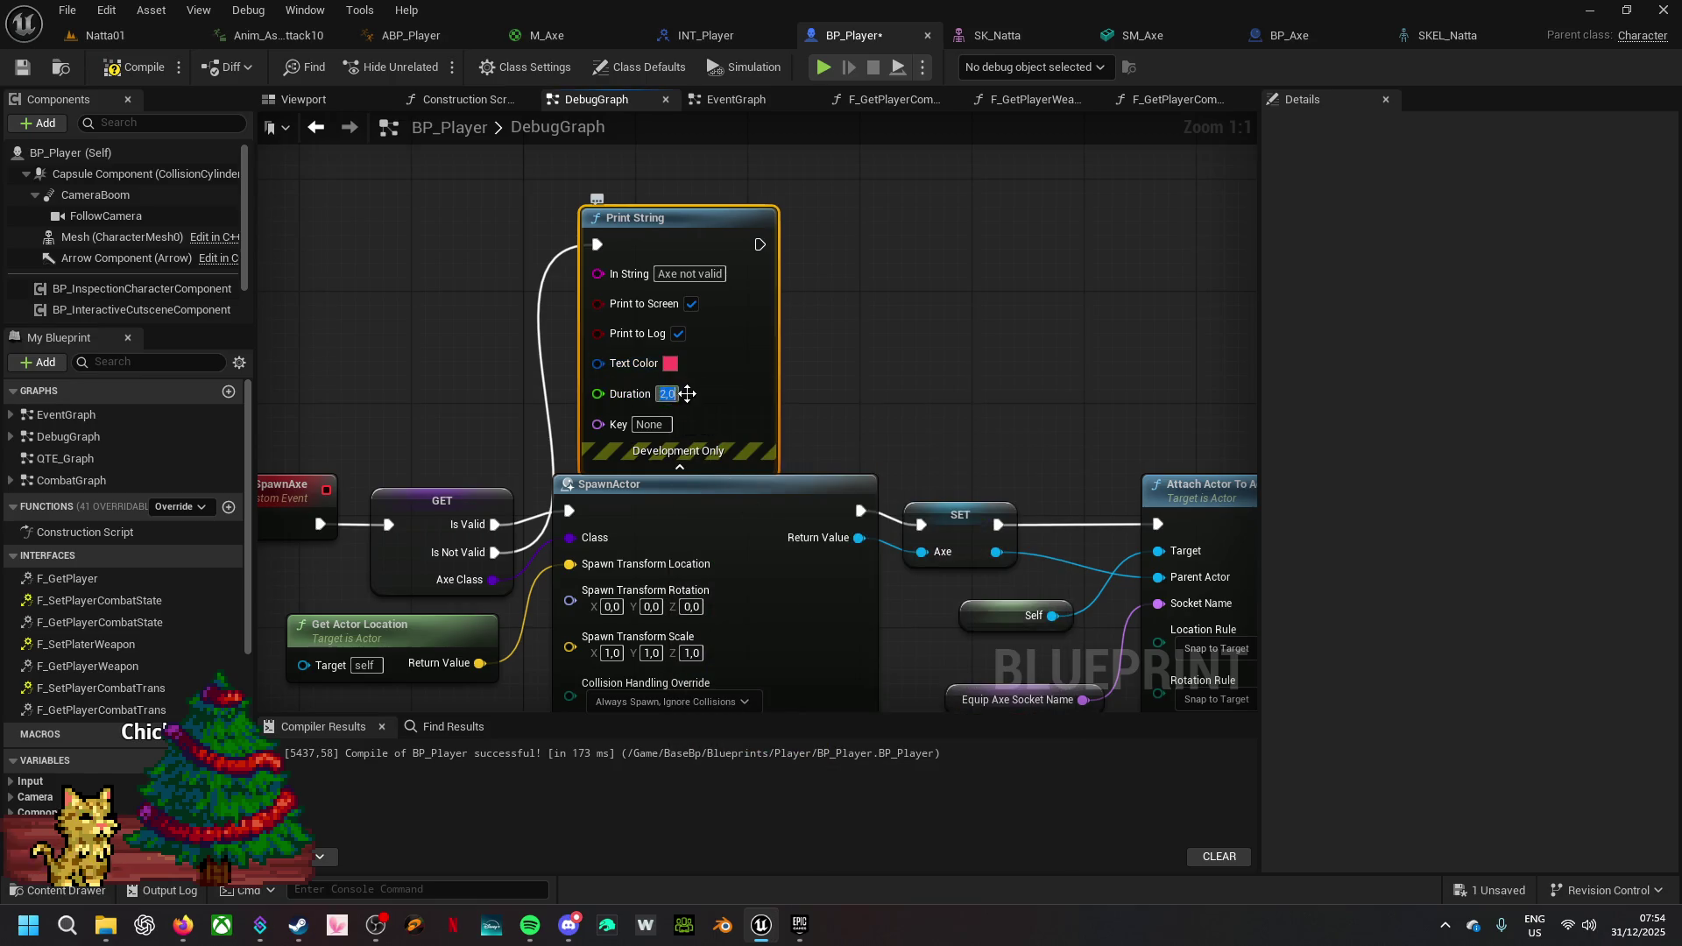
left_click(894, 338)
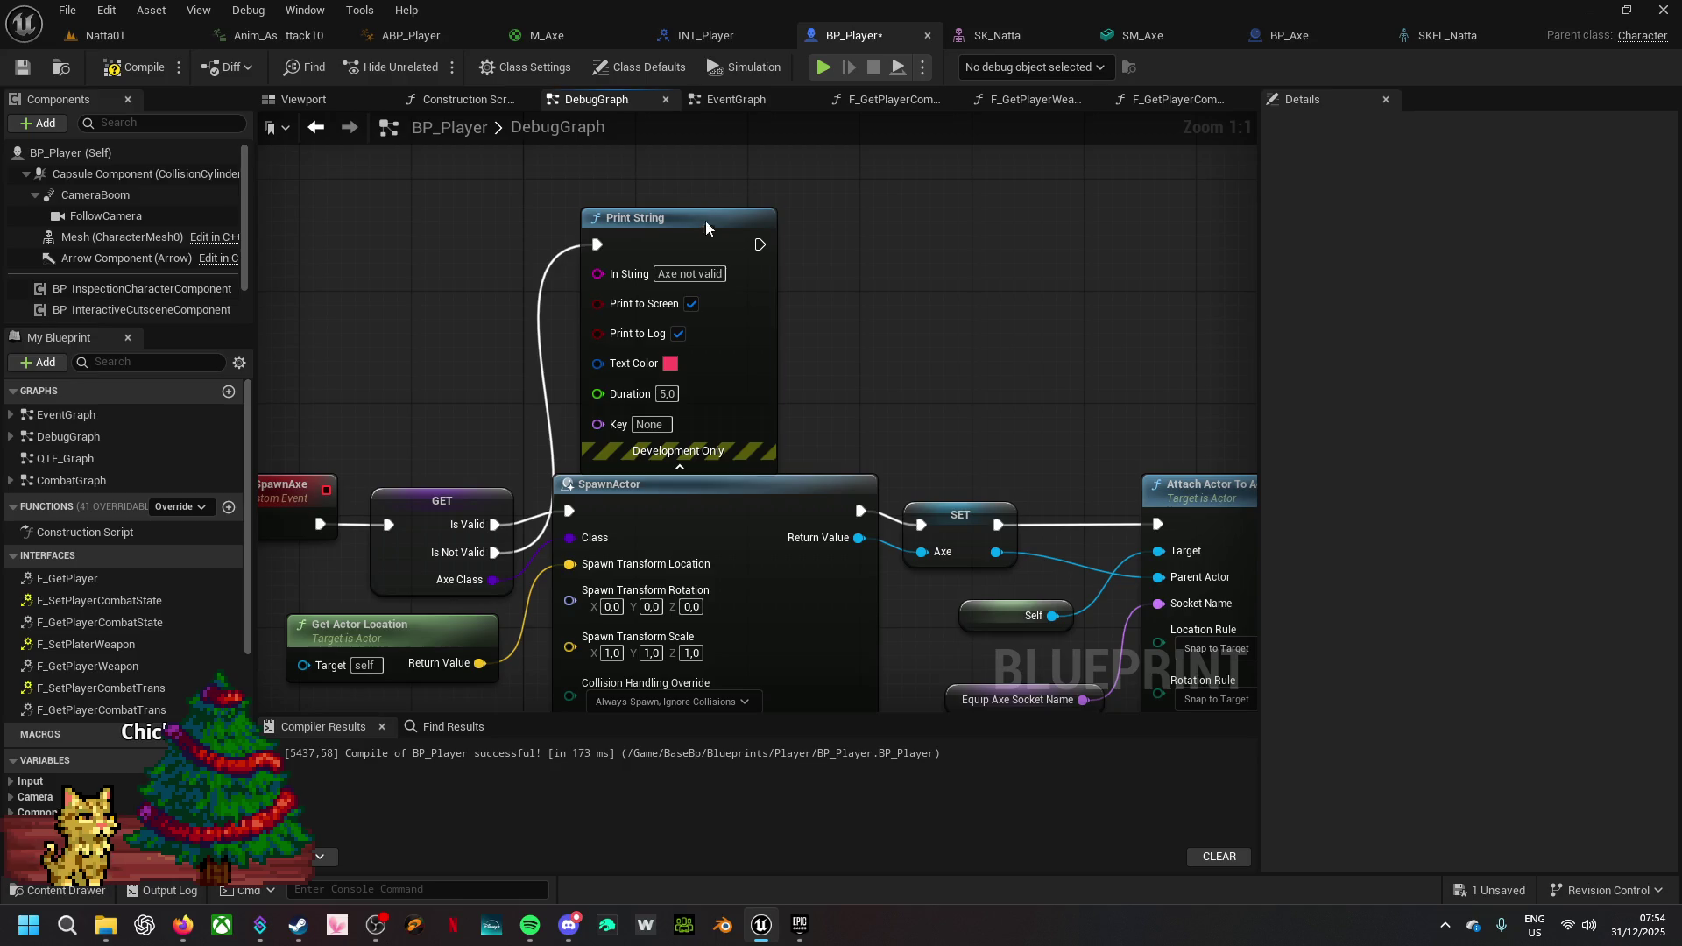
left_click_drag(706, 221, 719, 179)
key("alt+p")
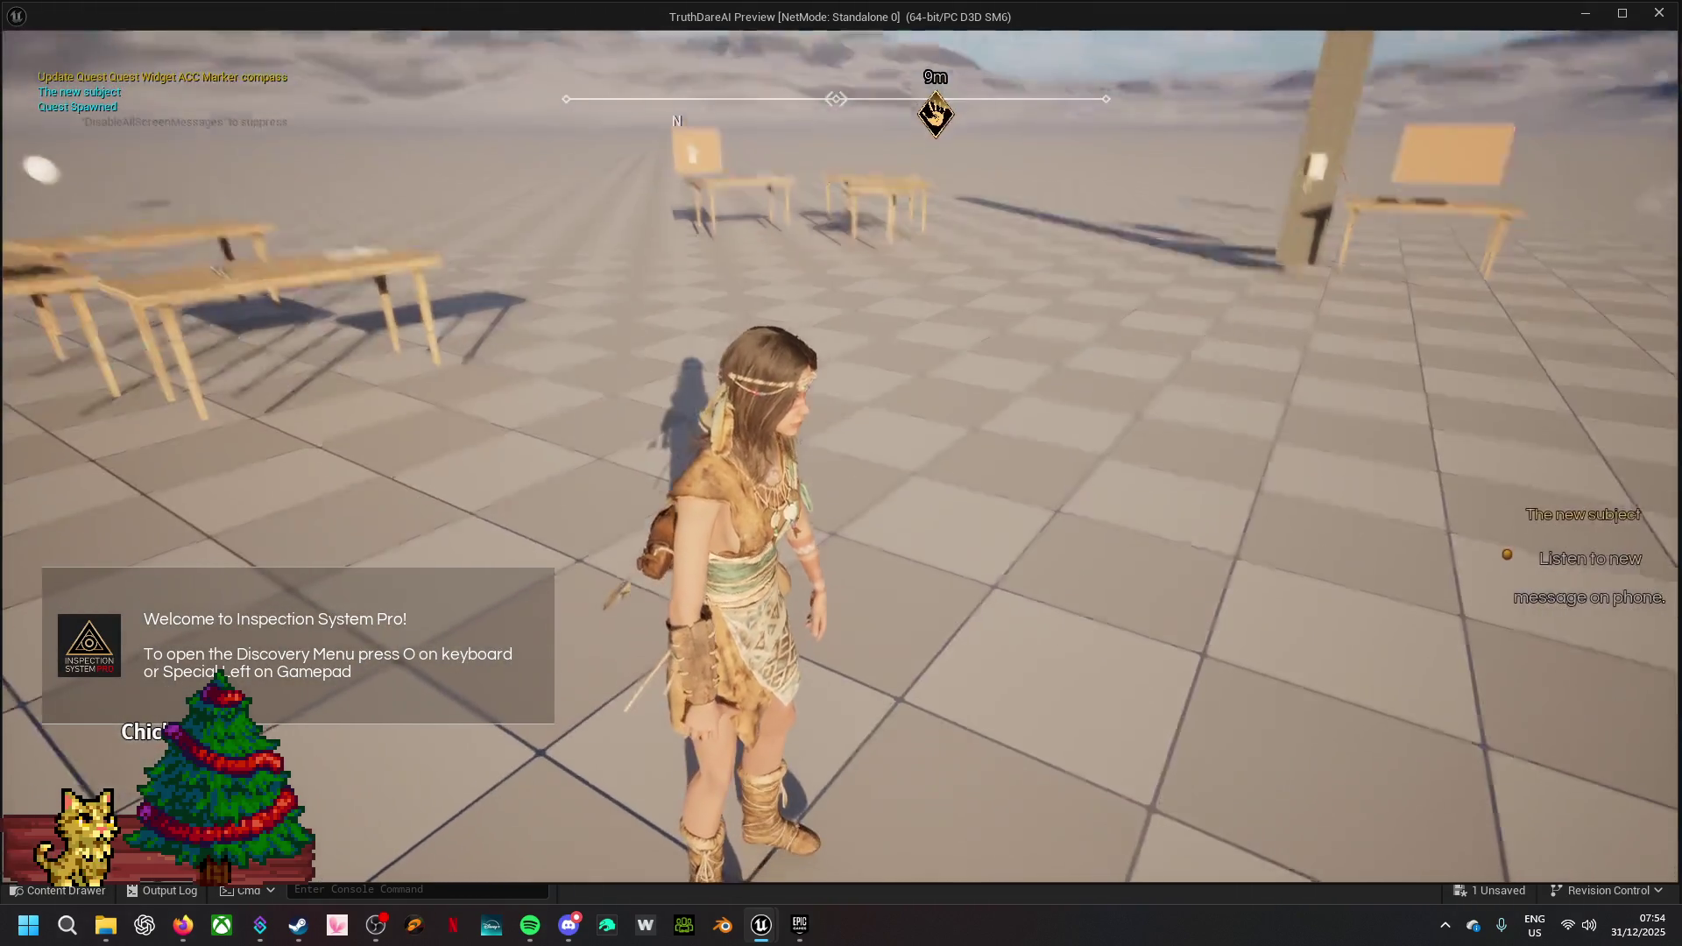
- Run the character around and past the tables in the test preview
key("w")
key("w")
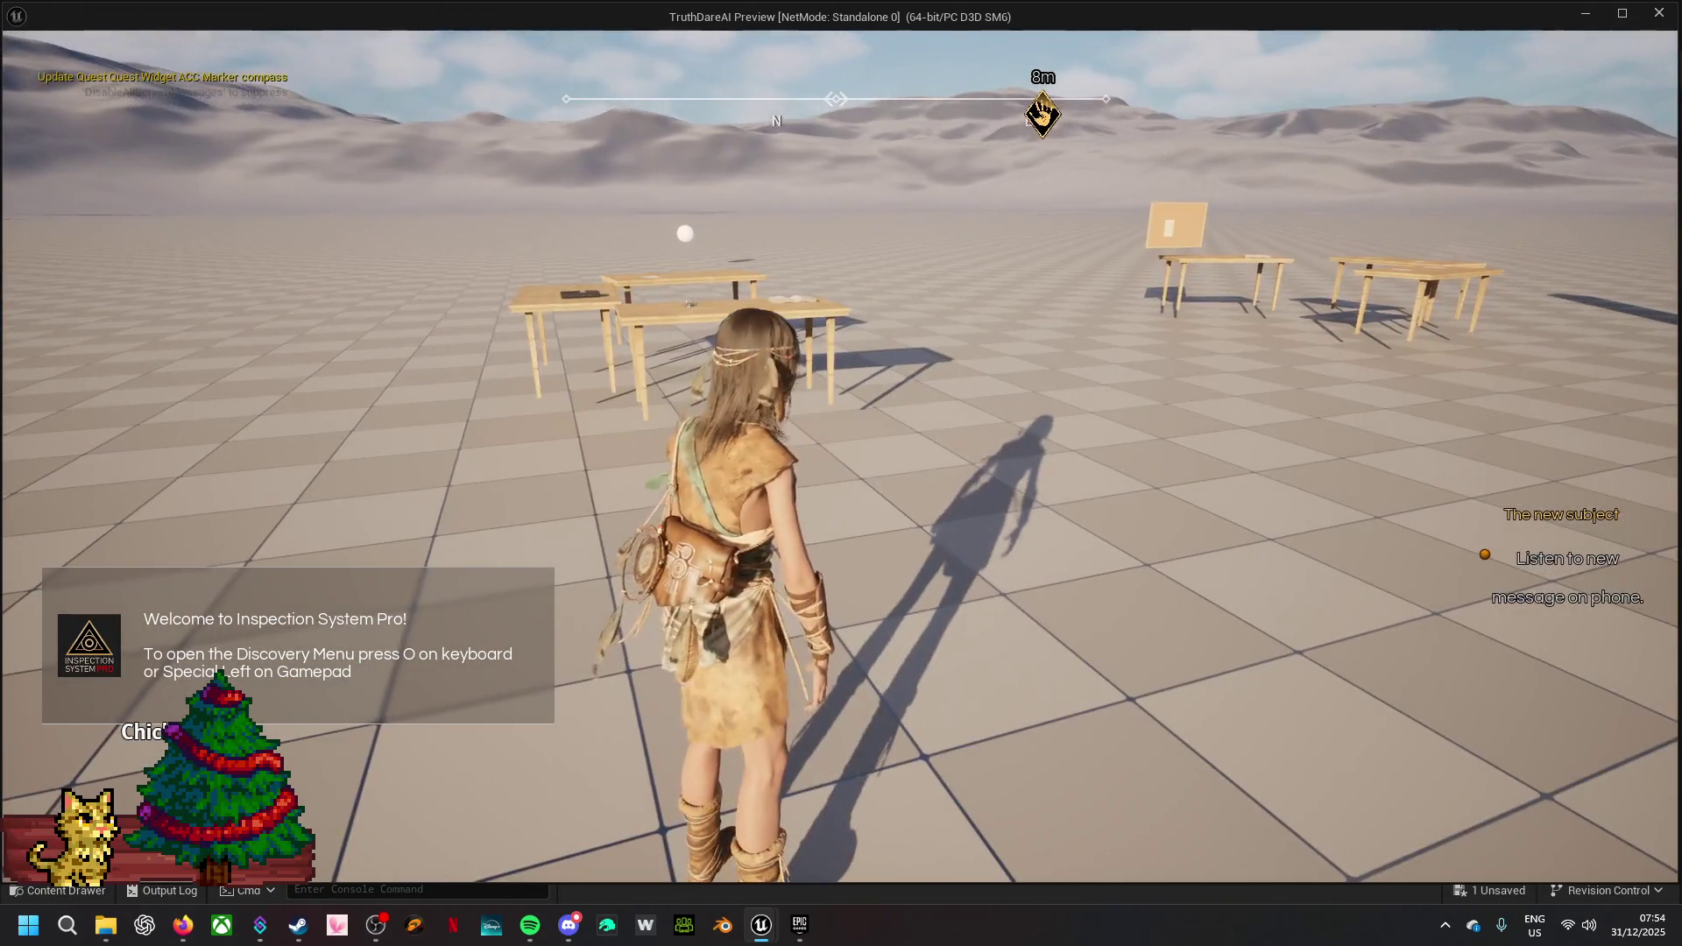
key("w")
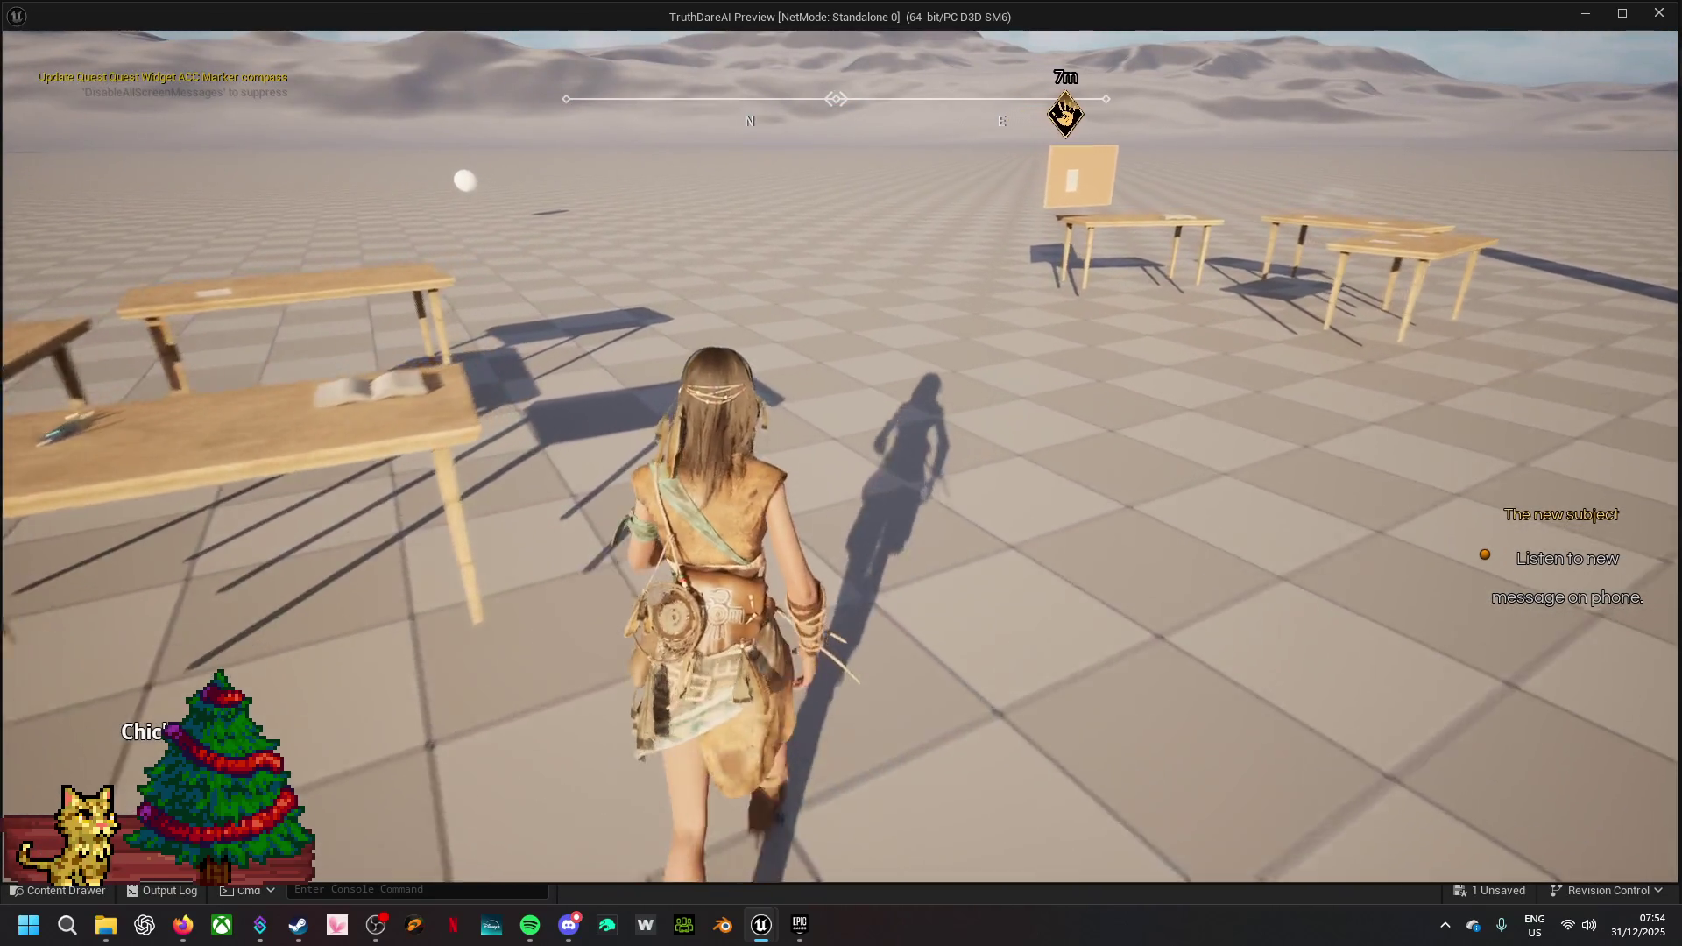
key("w")
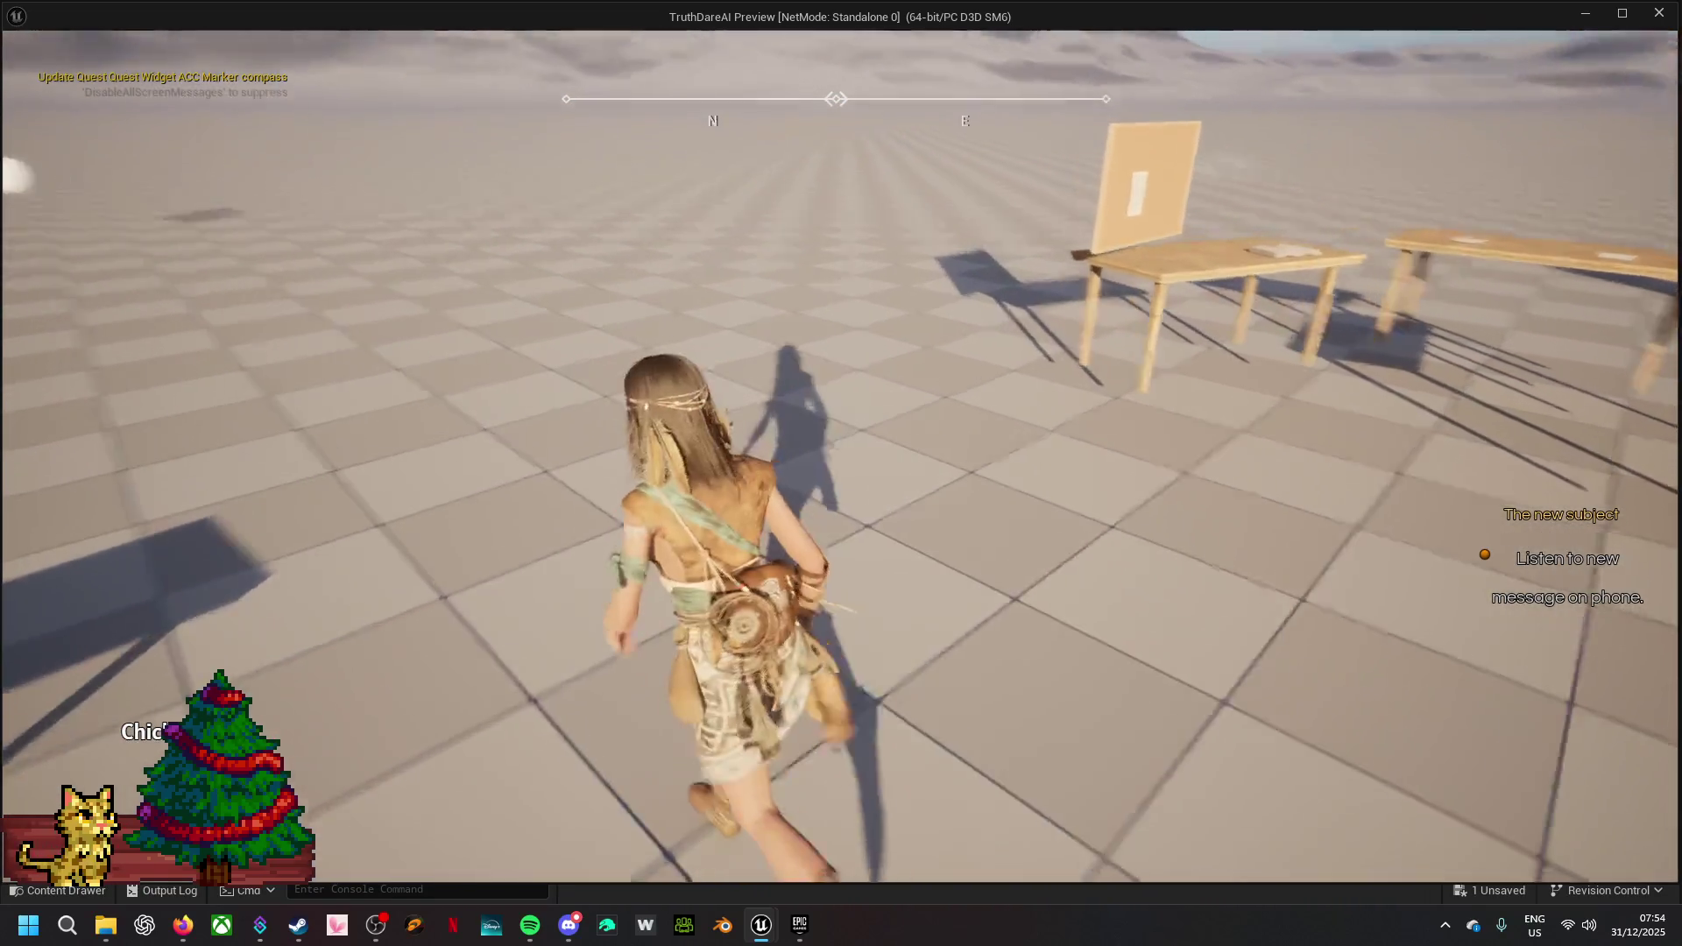
key("w")
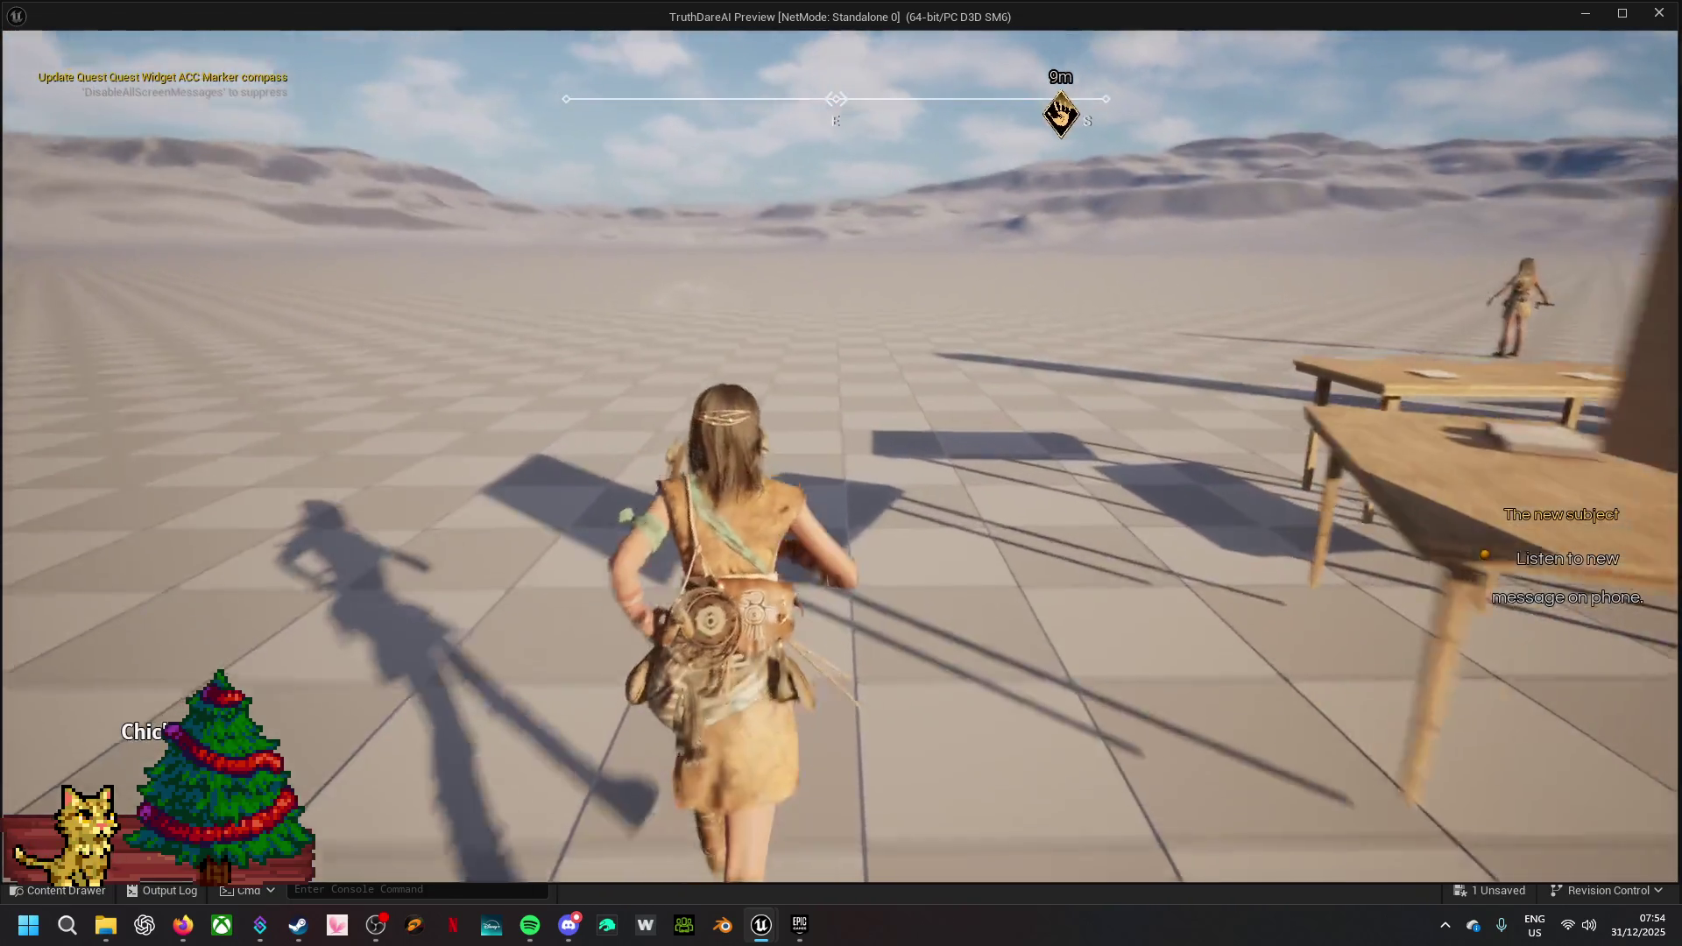
key("w")
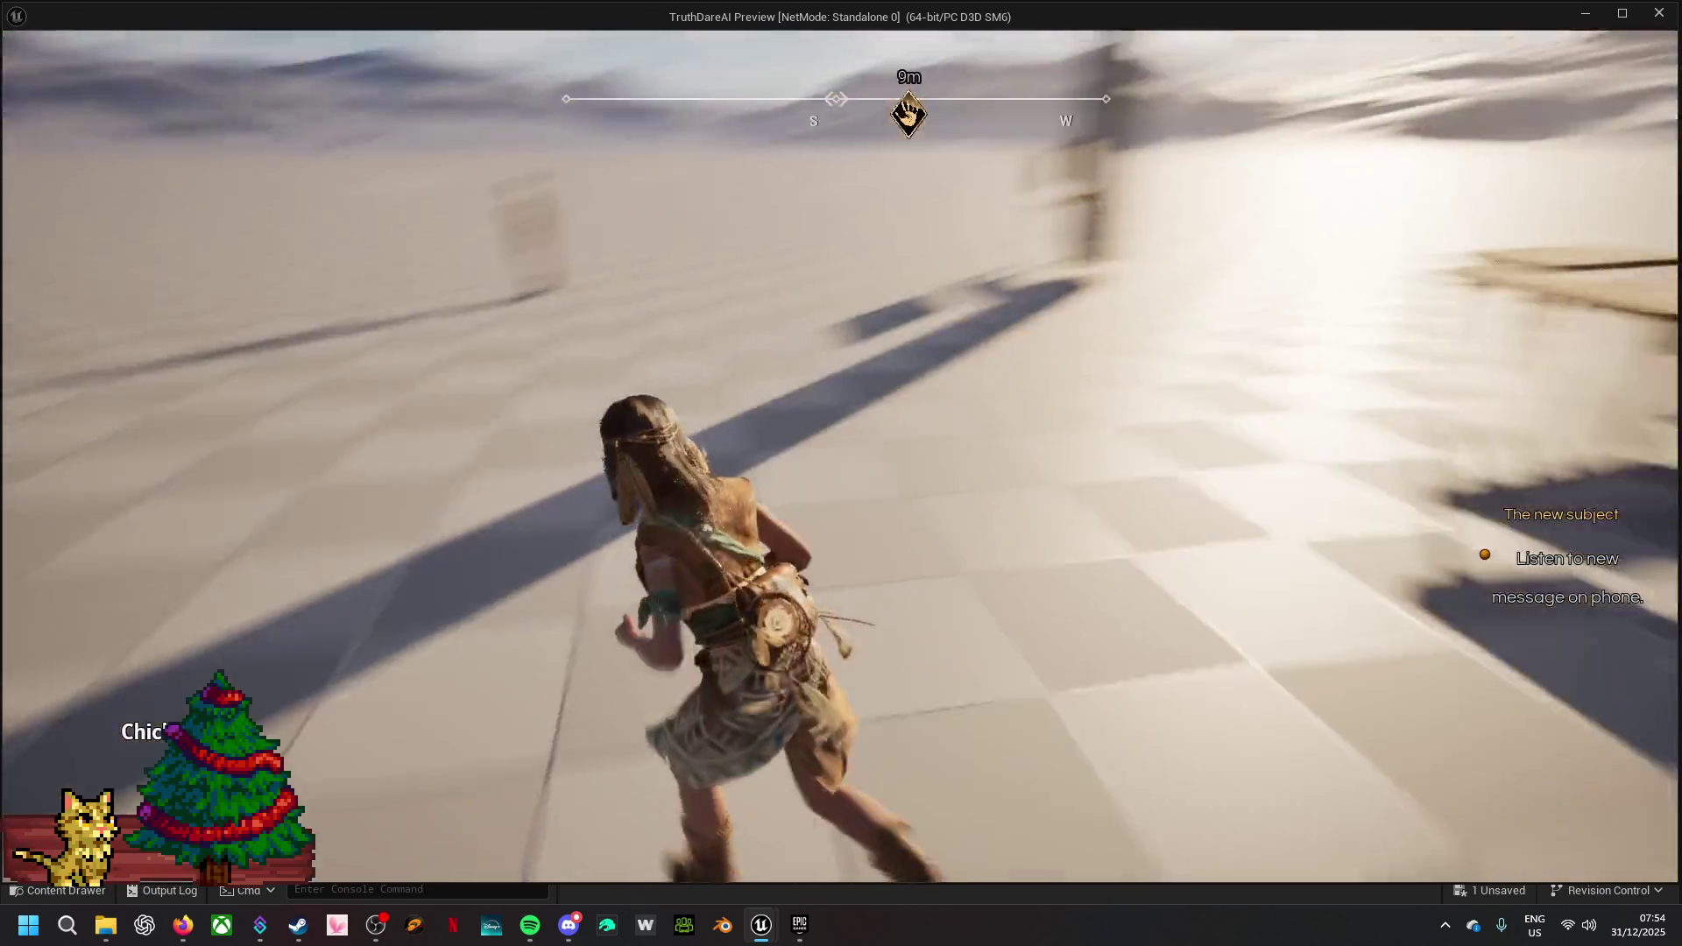
key("w")
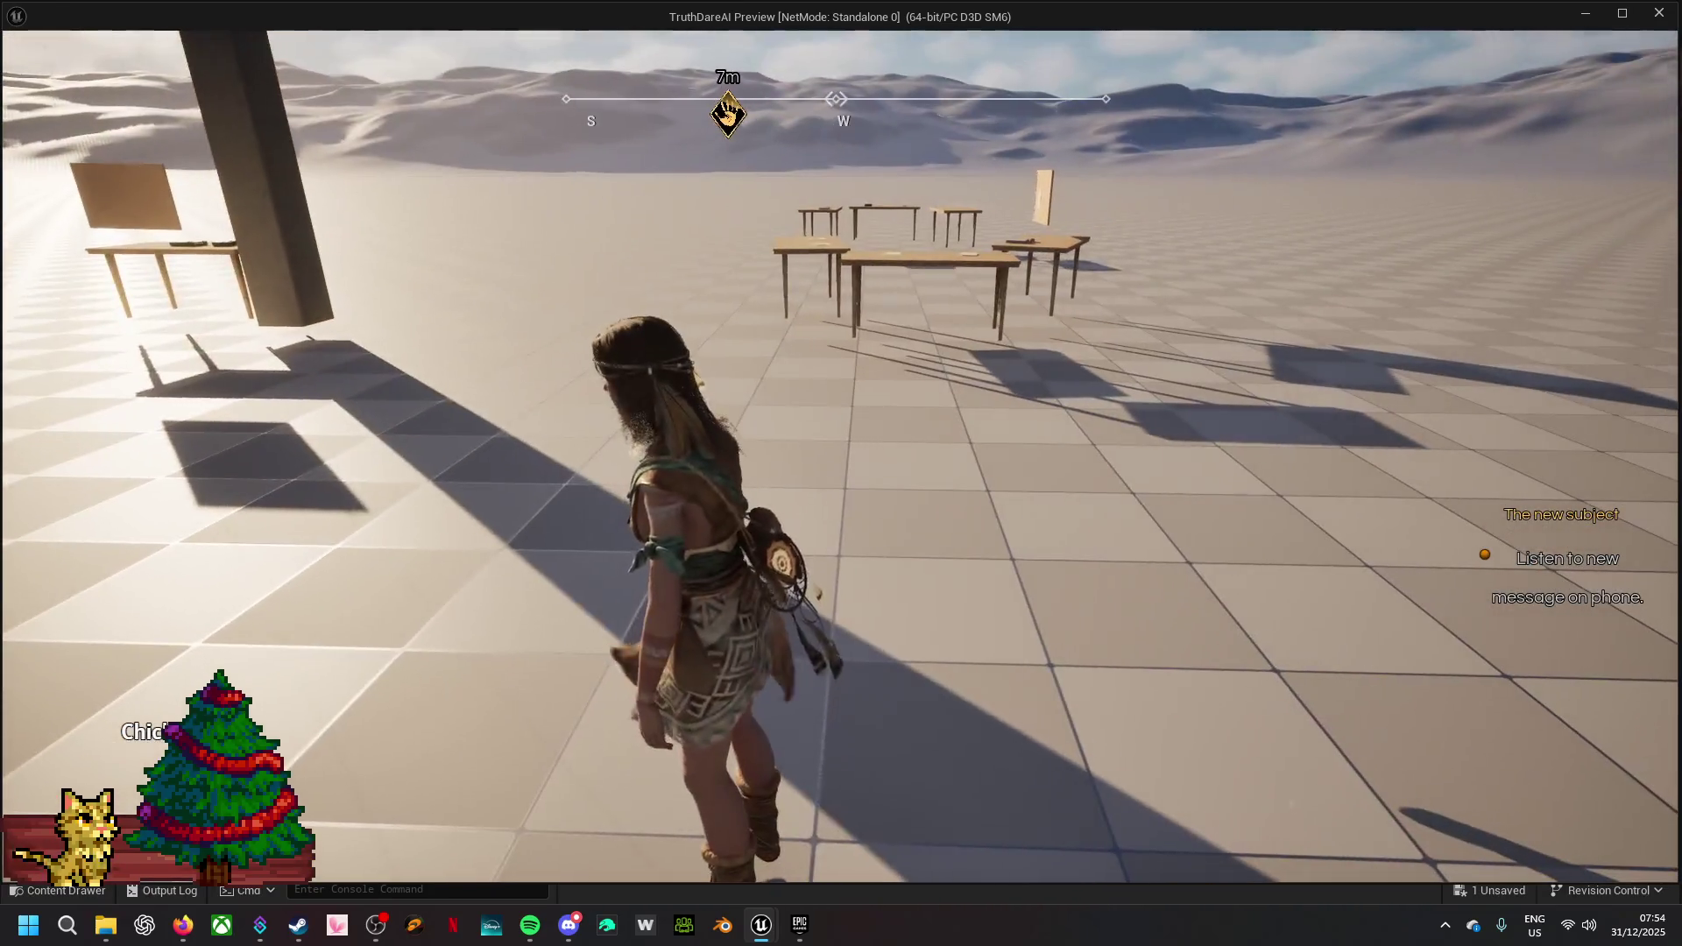
key("w")
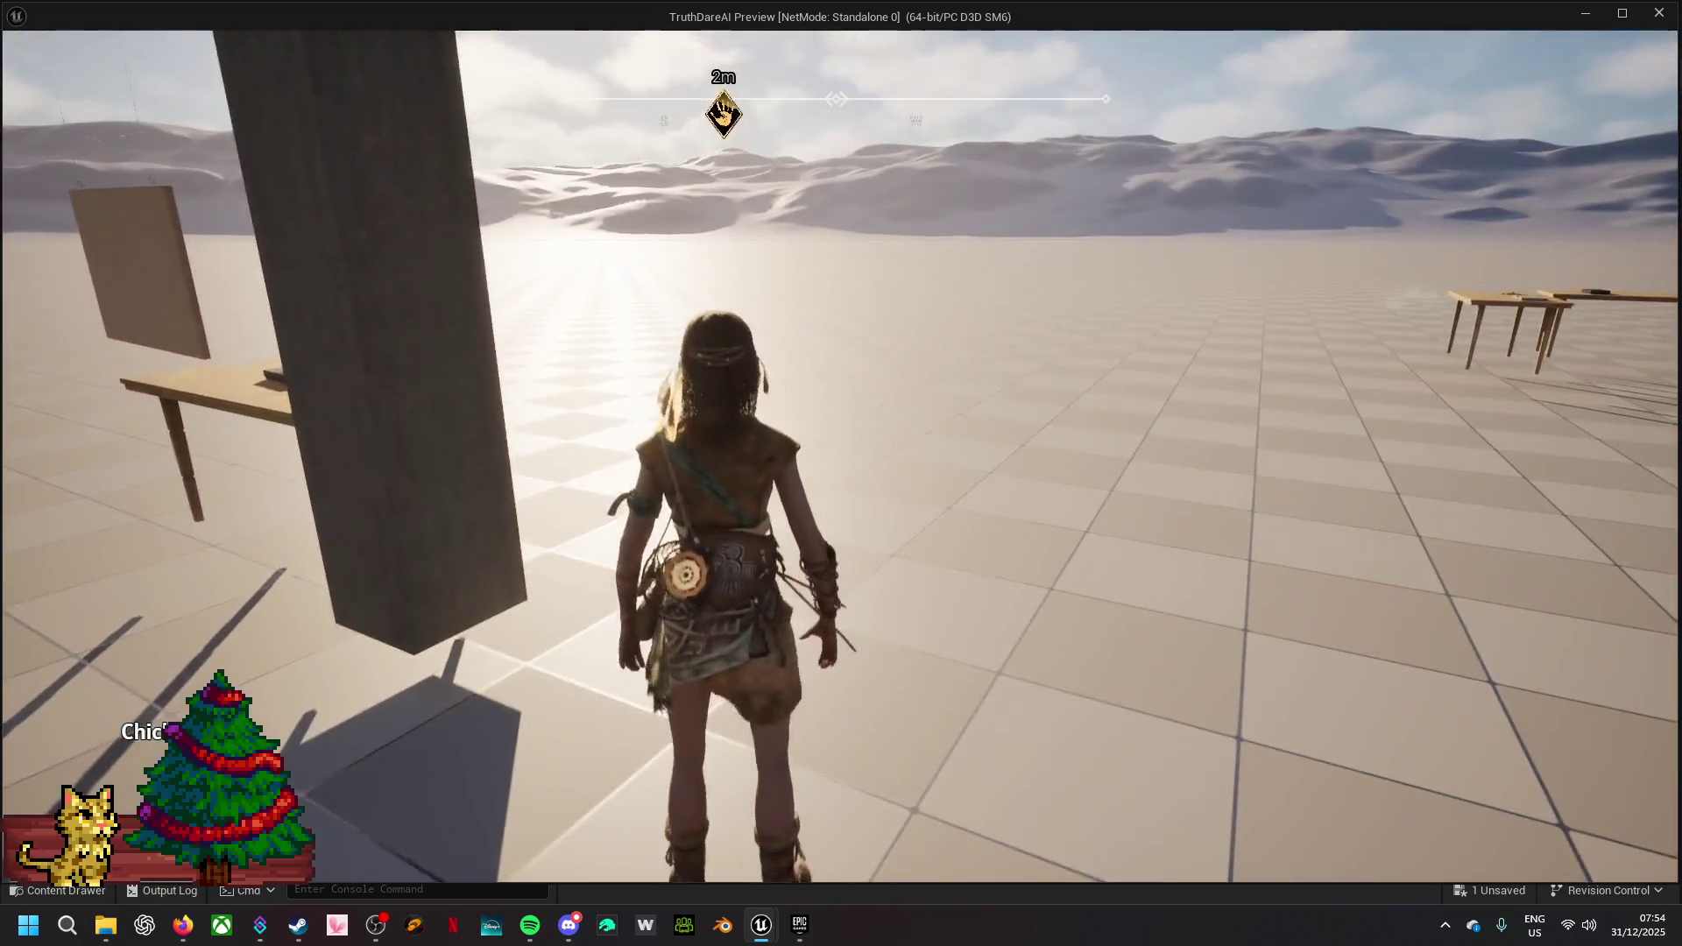
- Close the preview and drag the location wire off the spawn node
key("Escape")
left_click_drag(547, 597, 732, 431)
left_click_drag(664, 497, 662, 504)
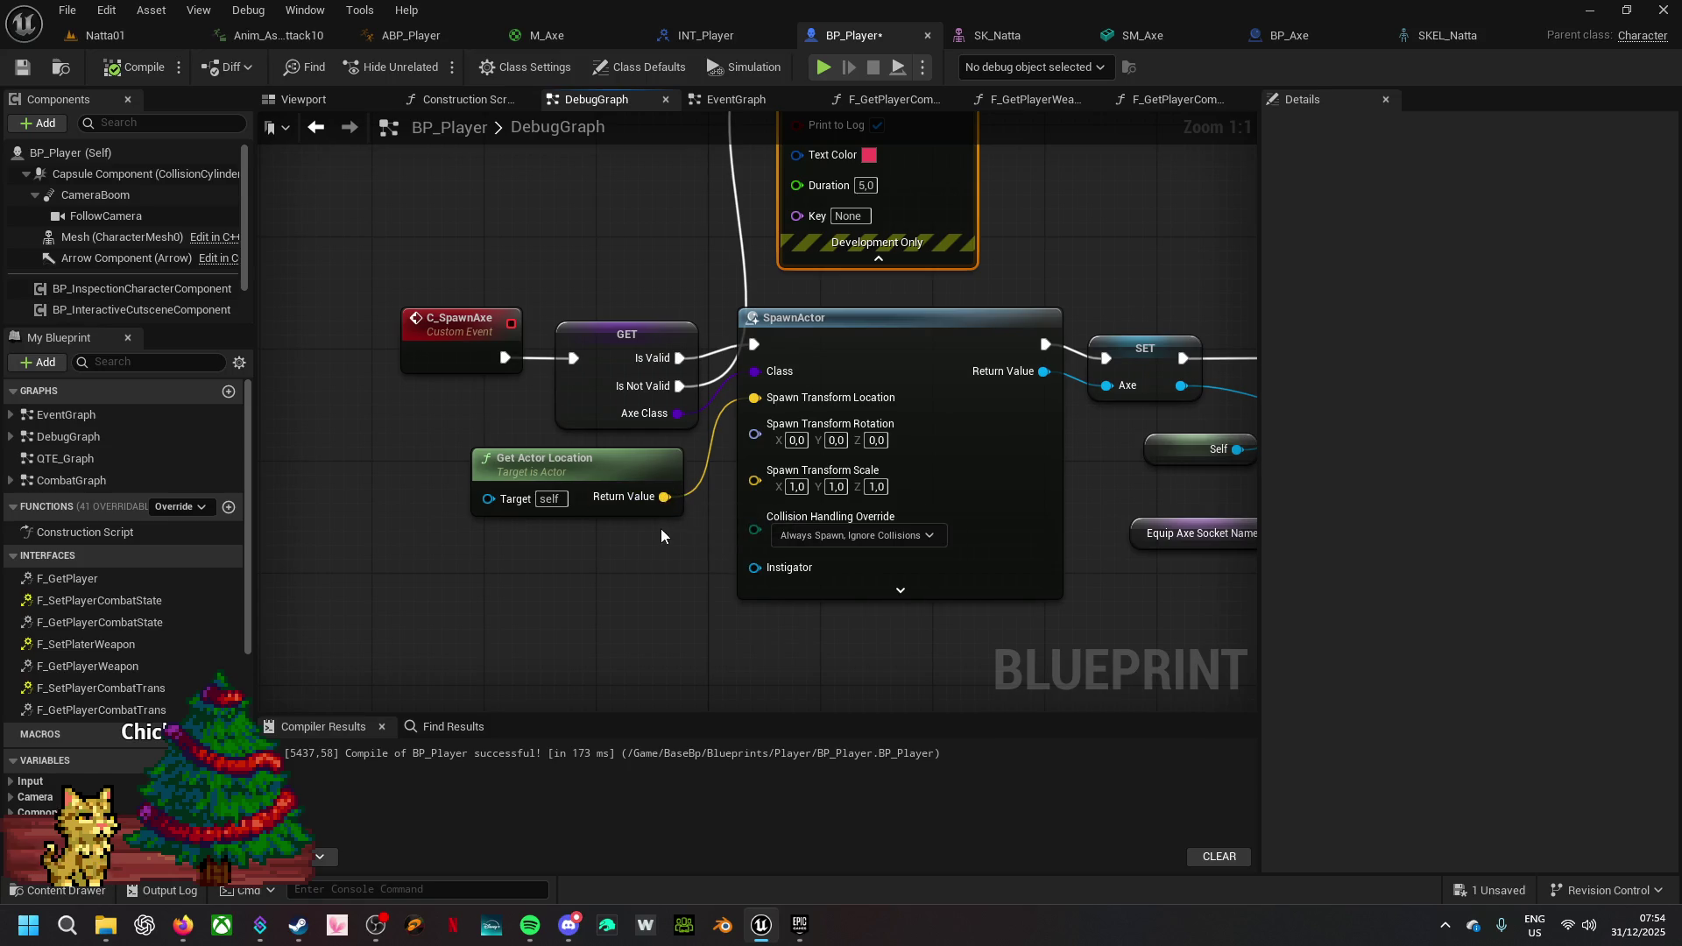
- Leave the axe spawn location disconnected, recompile BP_Player, and return to Natta01
left_click(665, 496, "alt")
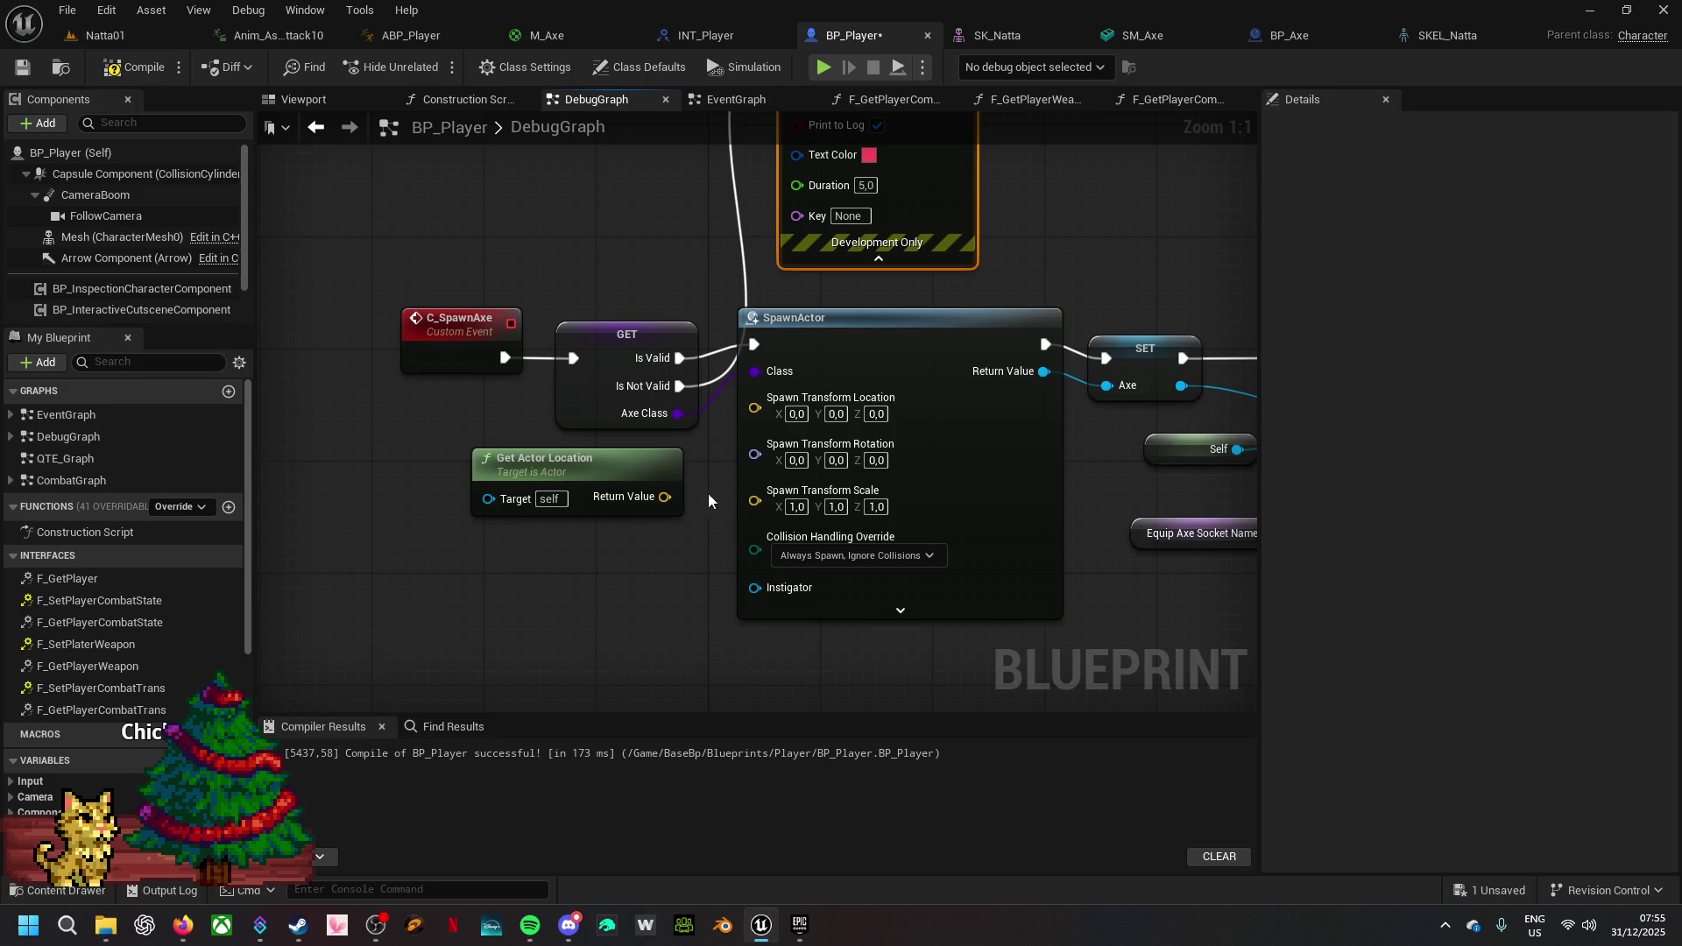
left_click(146, 68)
left_click(135, 38)
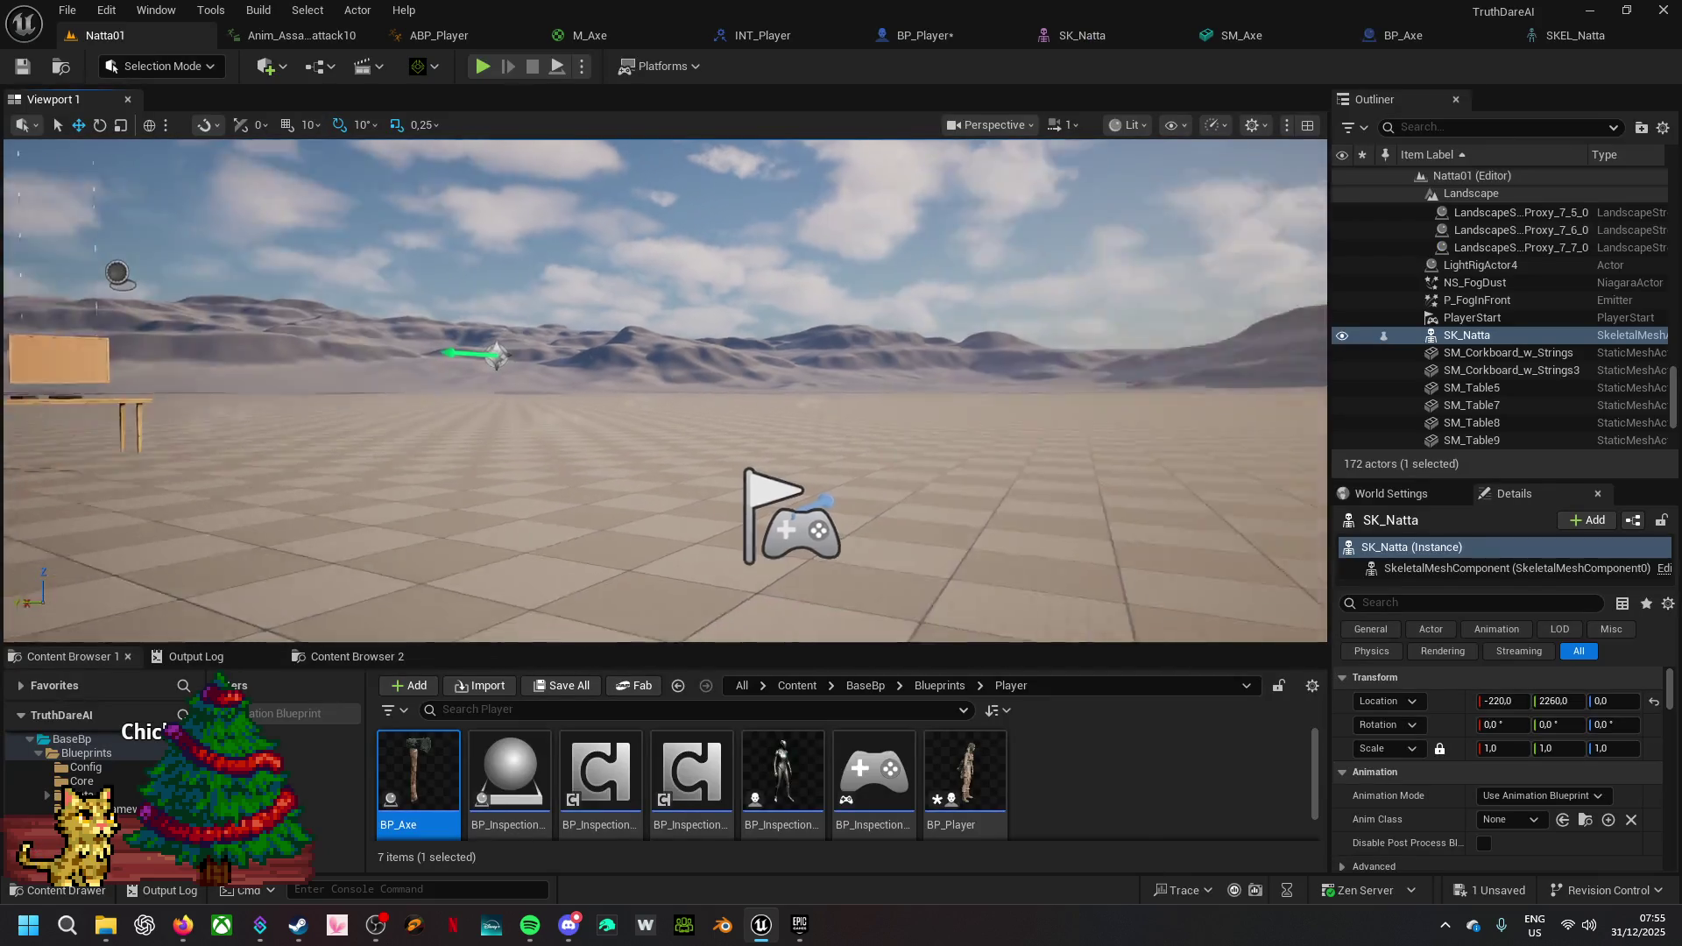
- Rotate the PlayerStart's yaw from 180 to 80 degrees and start a play-in-editor test
left_click(909, 537)
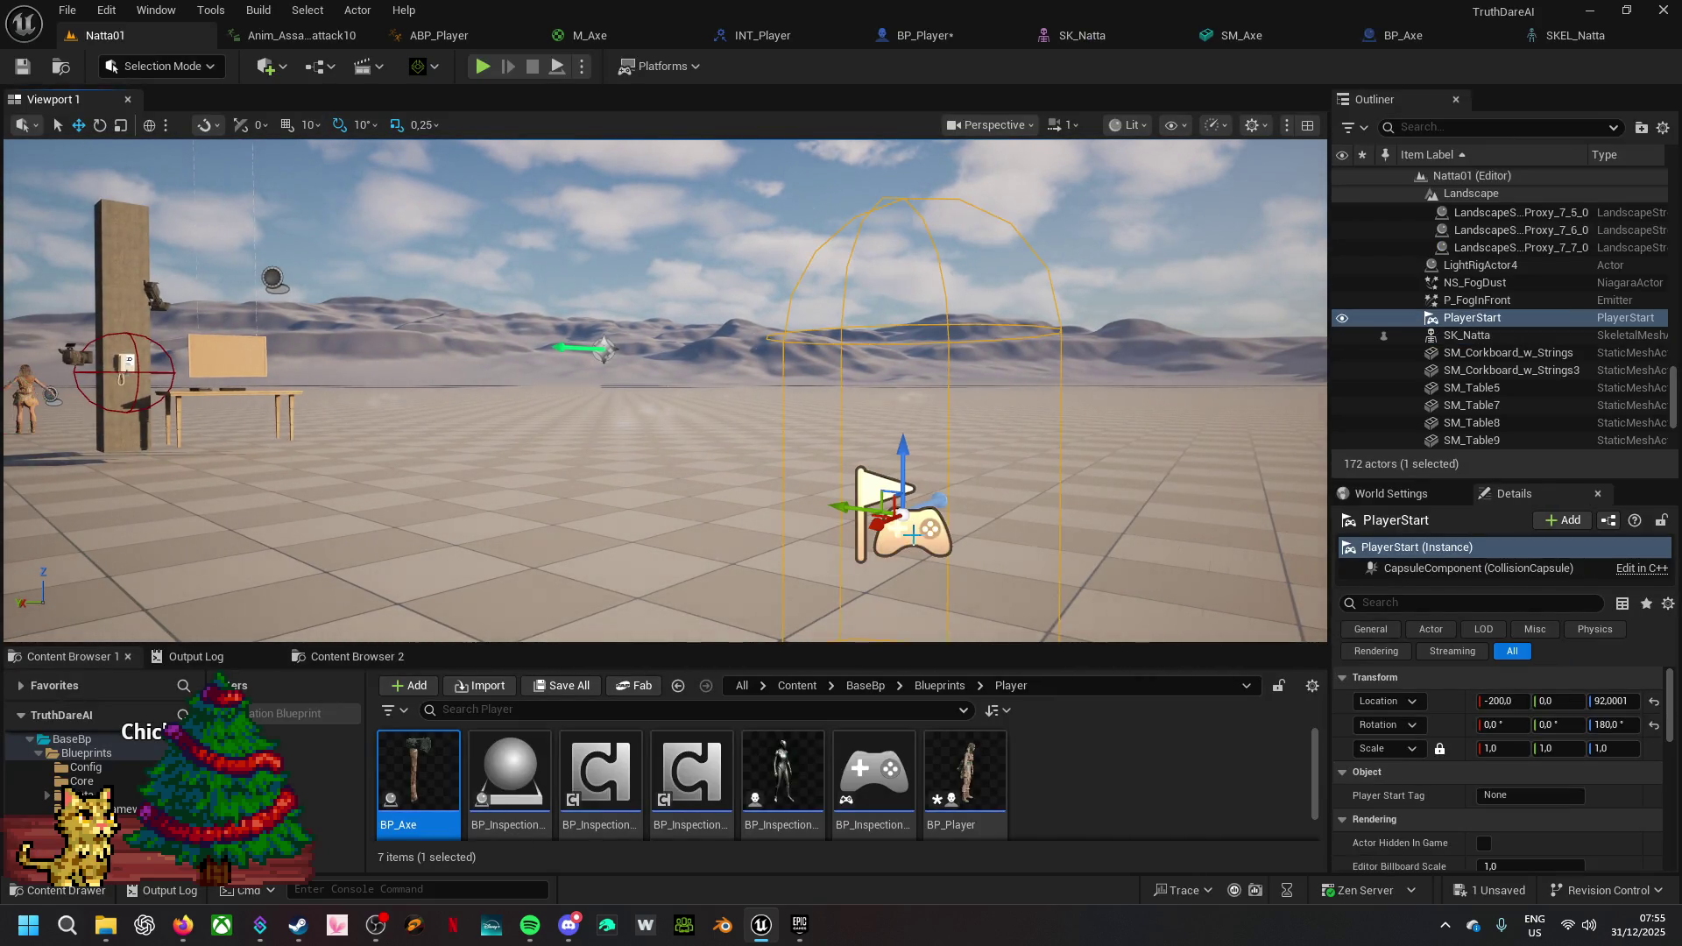
left_click_drag(1141, 454, 1034, 491)
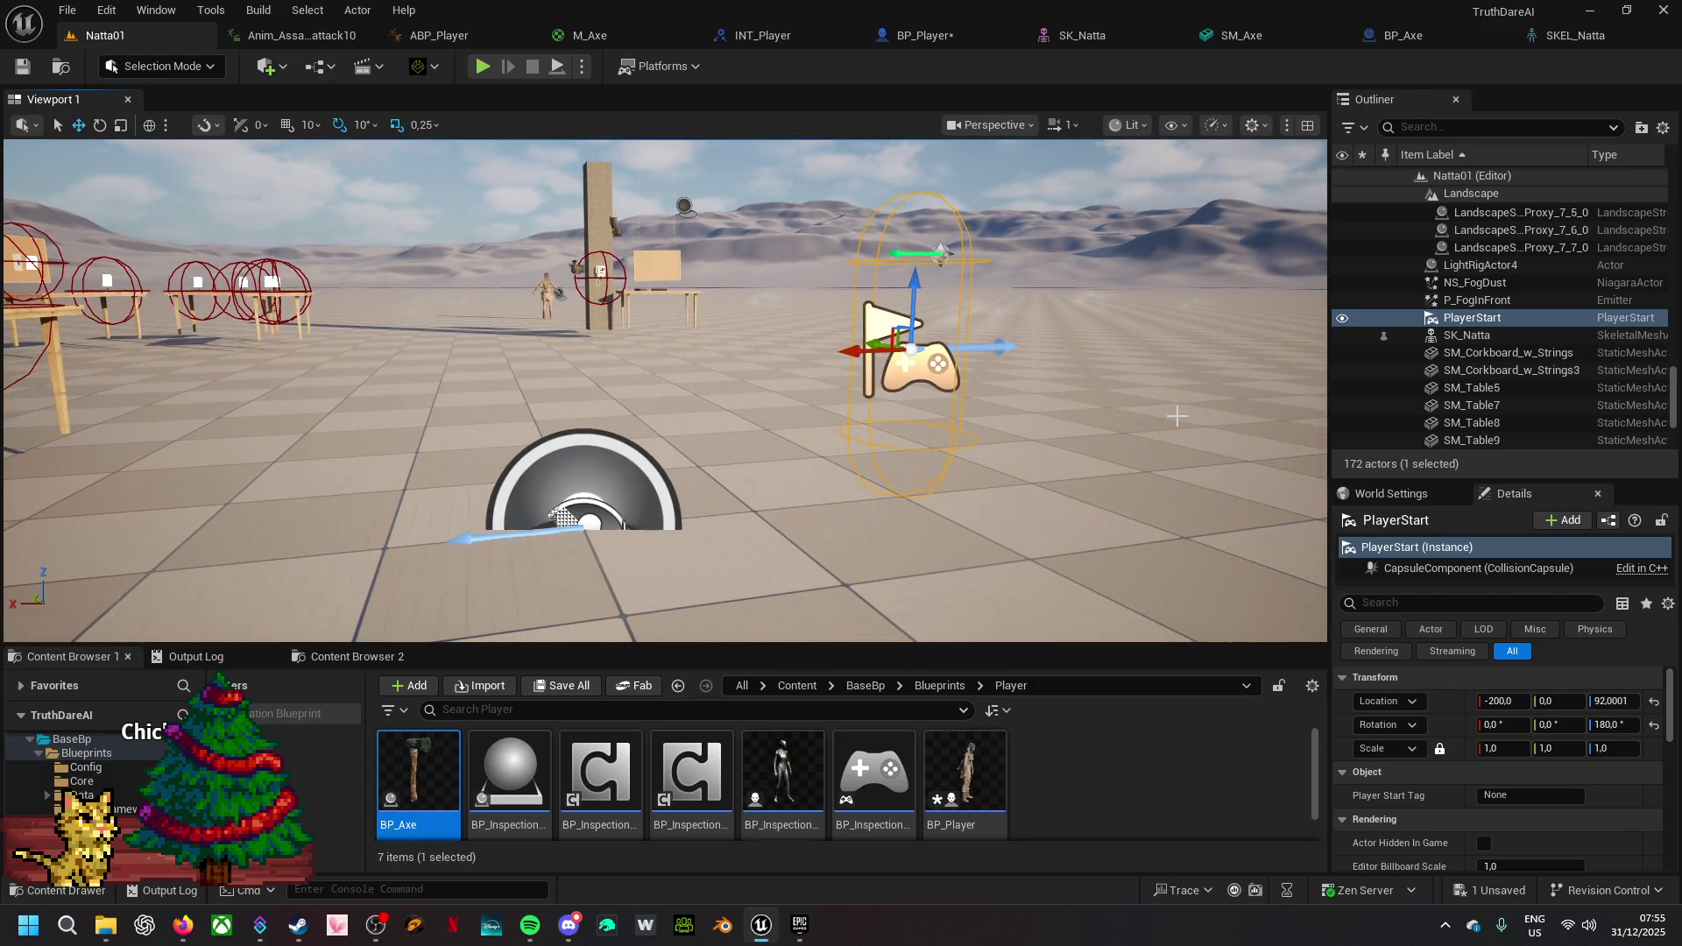
key("e")
mouse_move(938, 365)
left_mouse_down()
mouse_move(915, 366)
mouse_move(935, 361)
left_mouse_up()
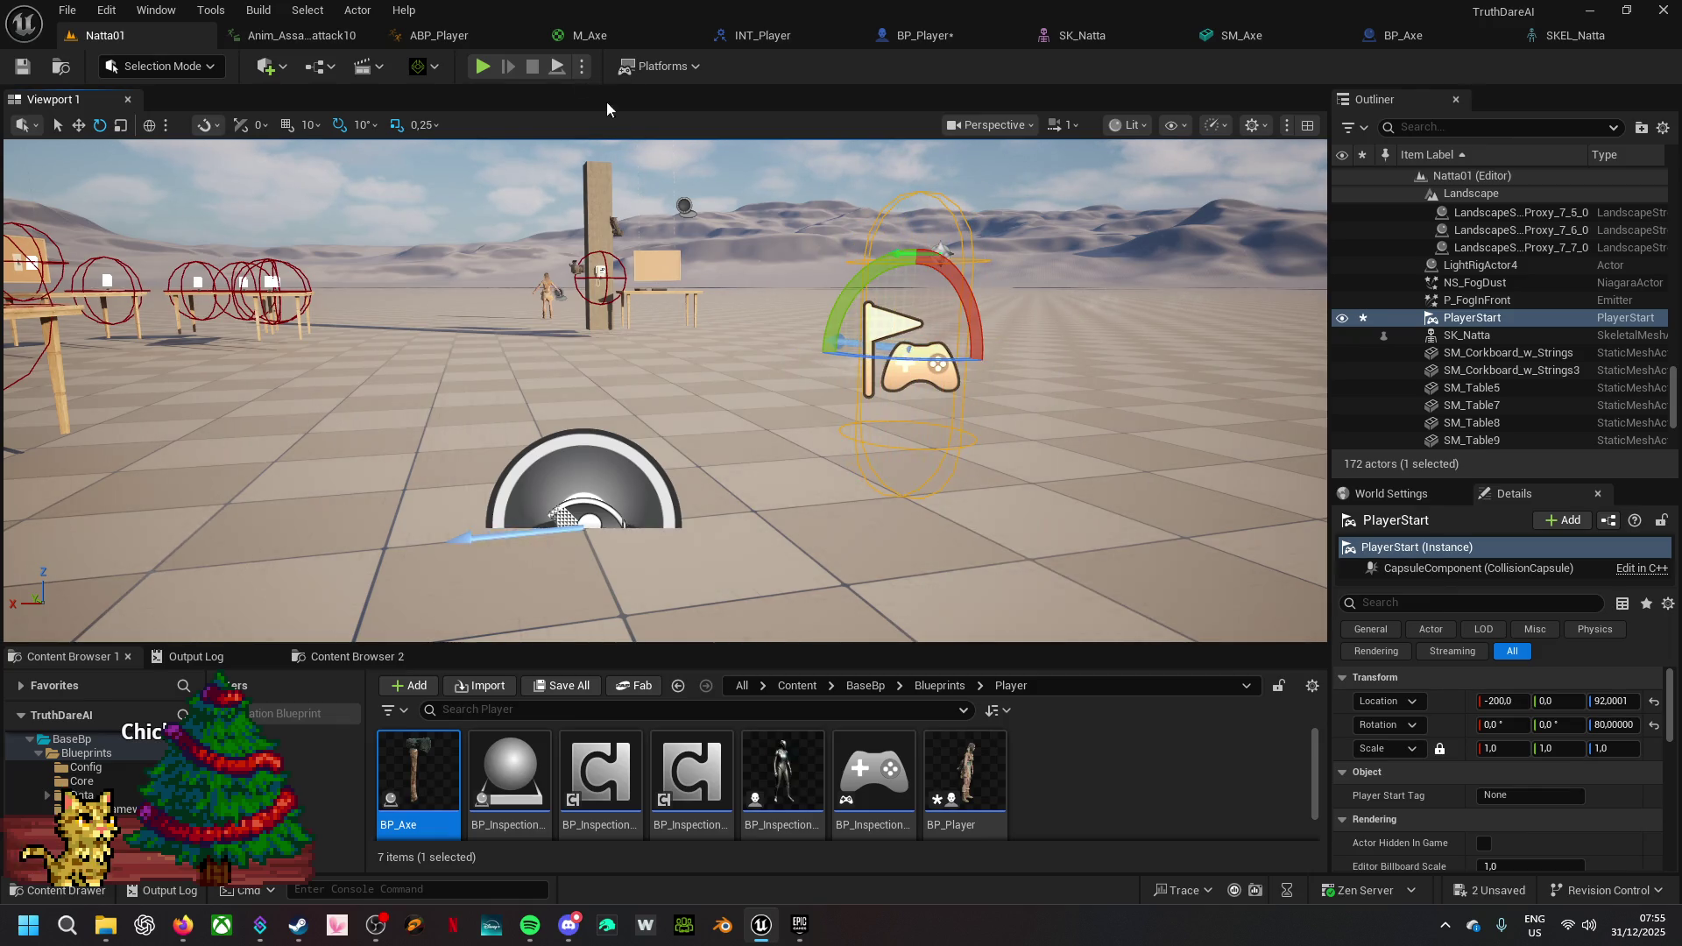
key("alt+p")
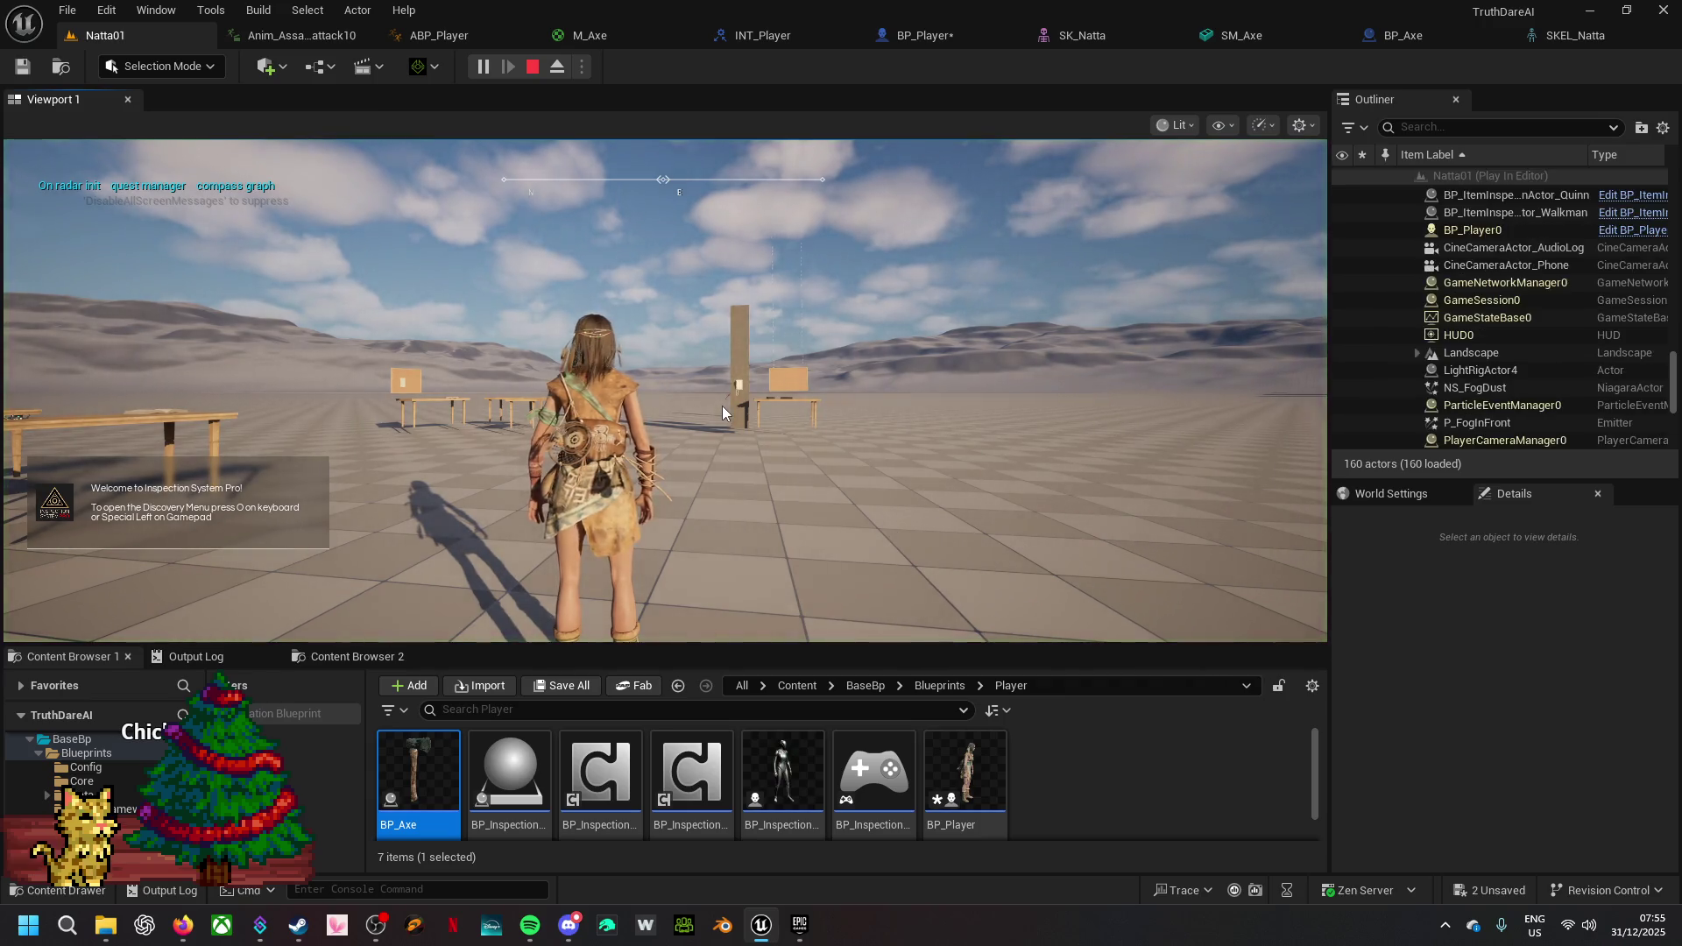
- End the play test and drop a BP_Axe actor into the level
key("w")
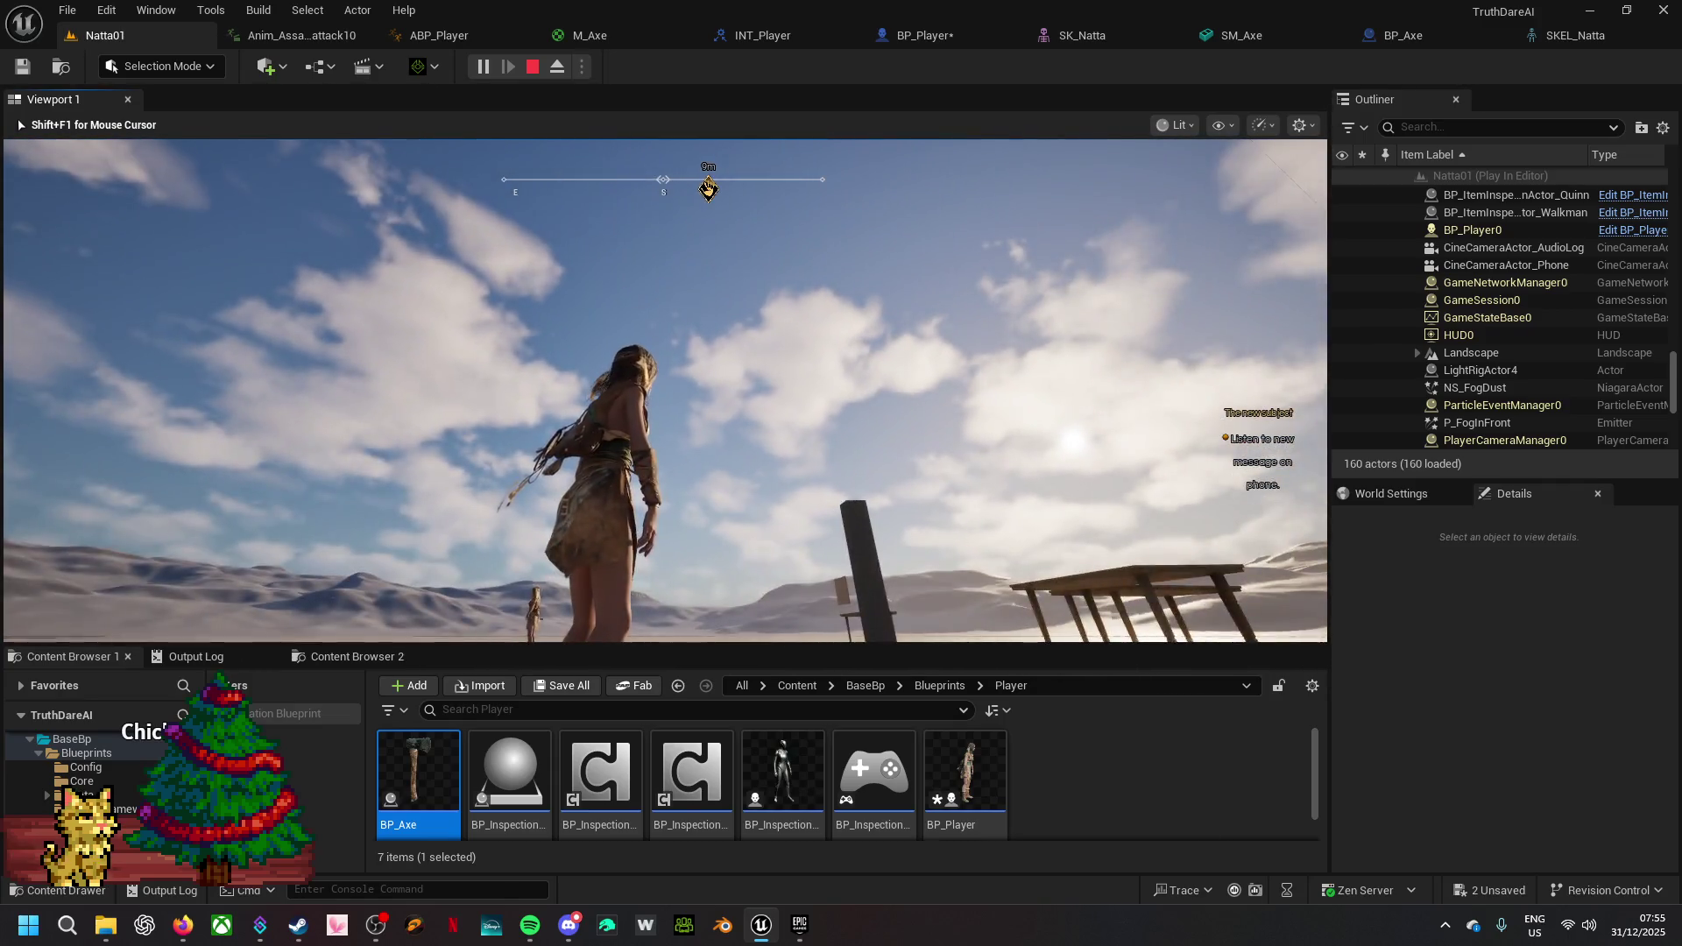
key("Escape")
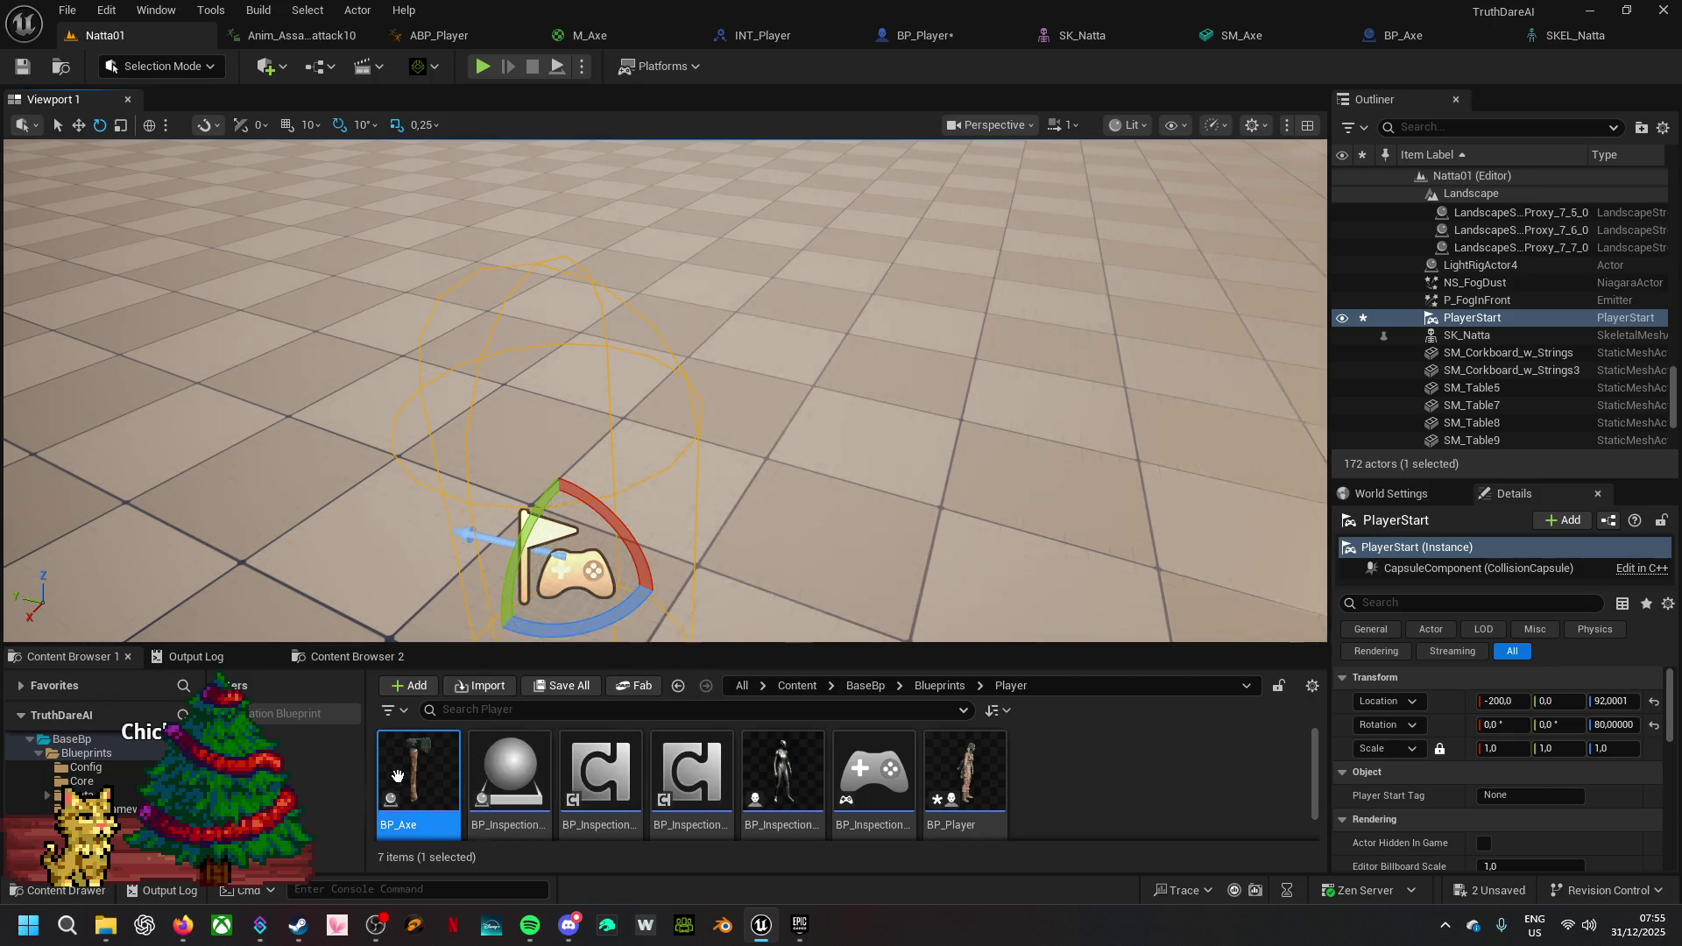
left_click_drag(423, 771, 379, 226)
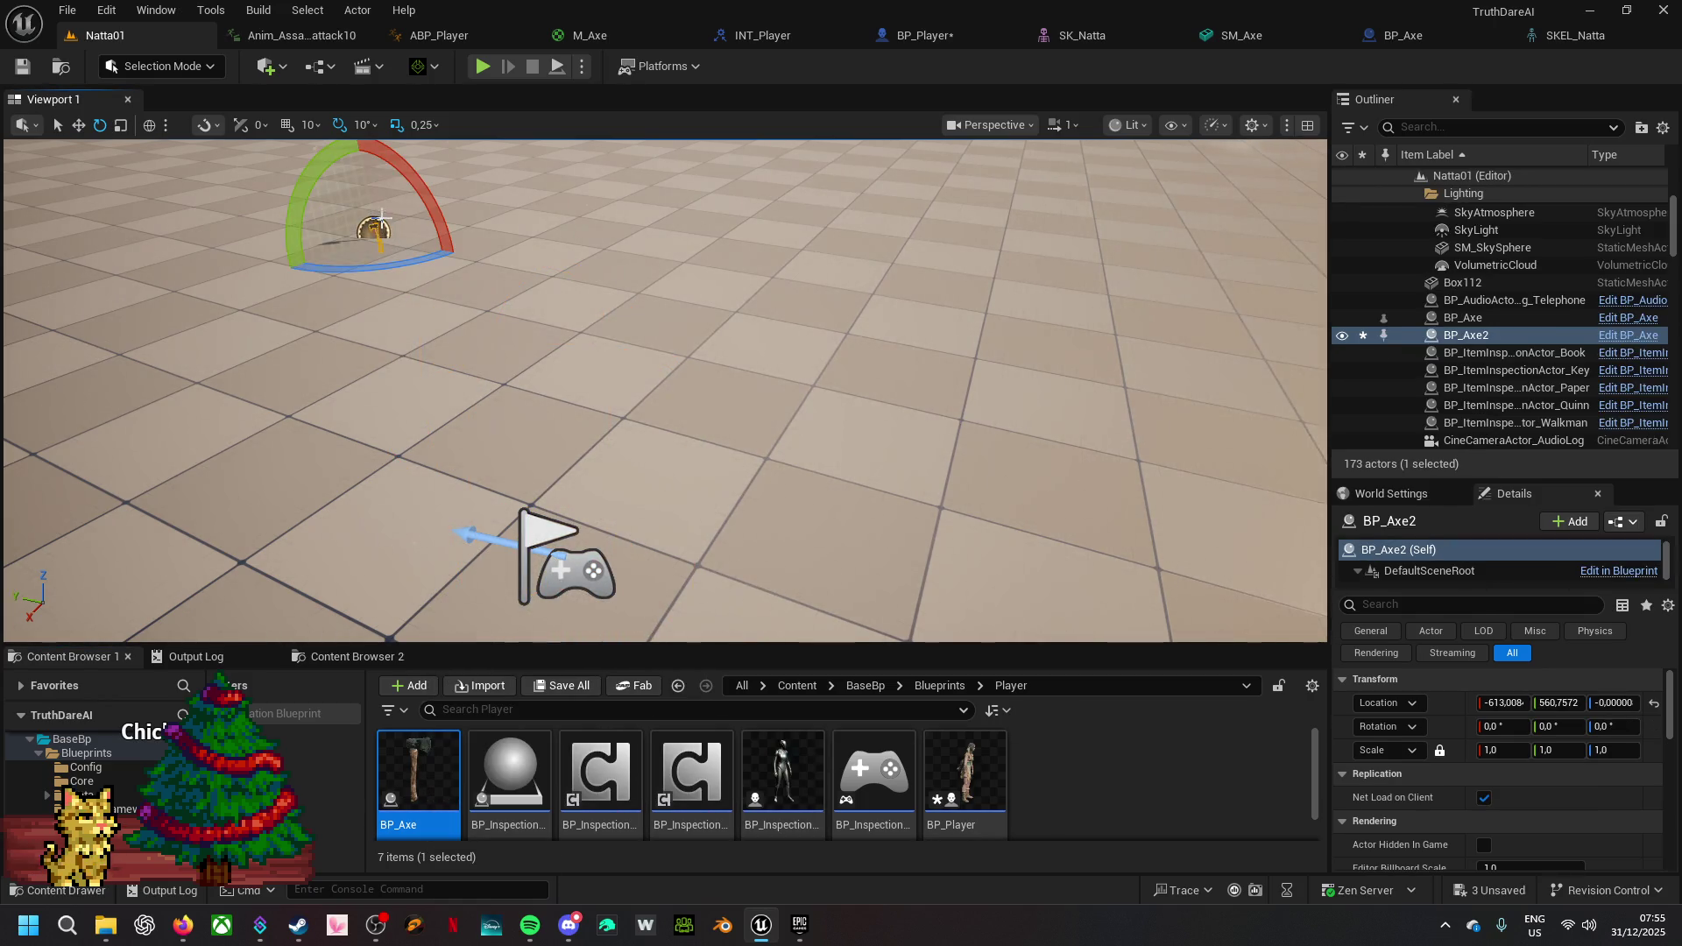
- Raise the placed axe to a height of about 39.41 and return to BP_Player's C_SpawnAxe nodes
key("w")
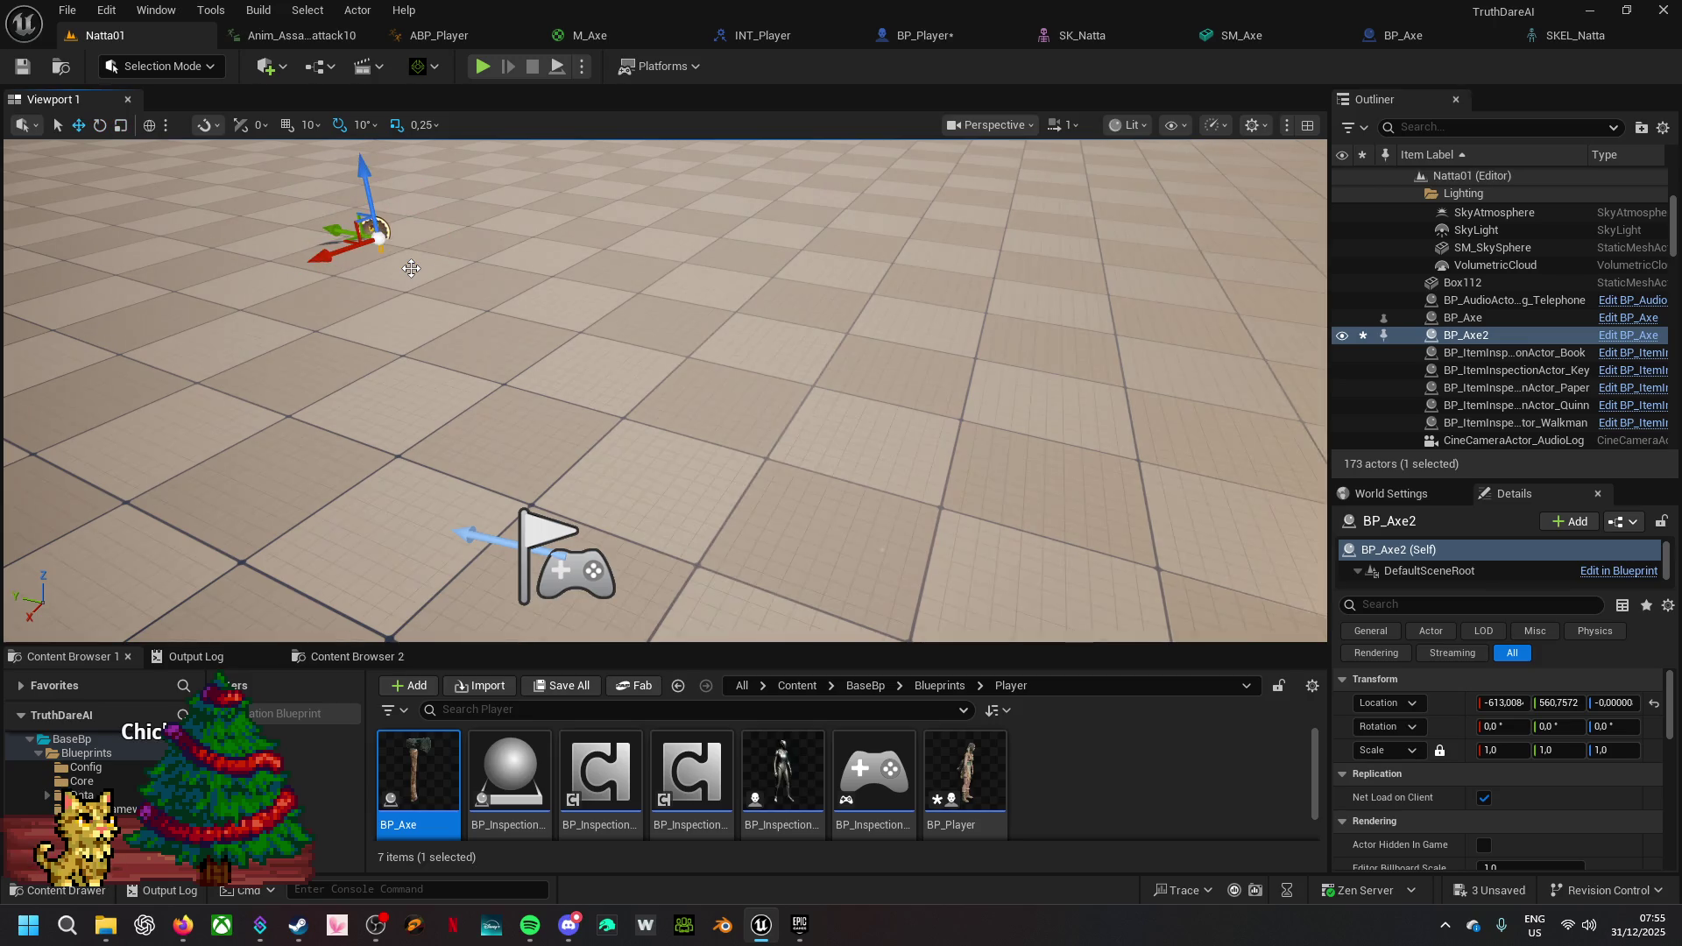
left_click_drag(367, 213, 361, 188)
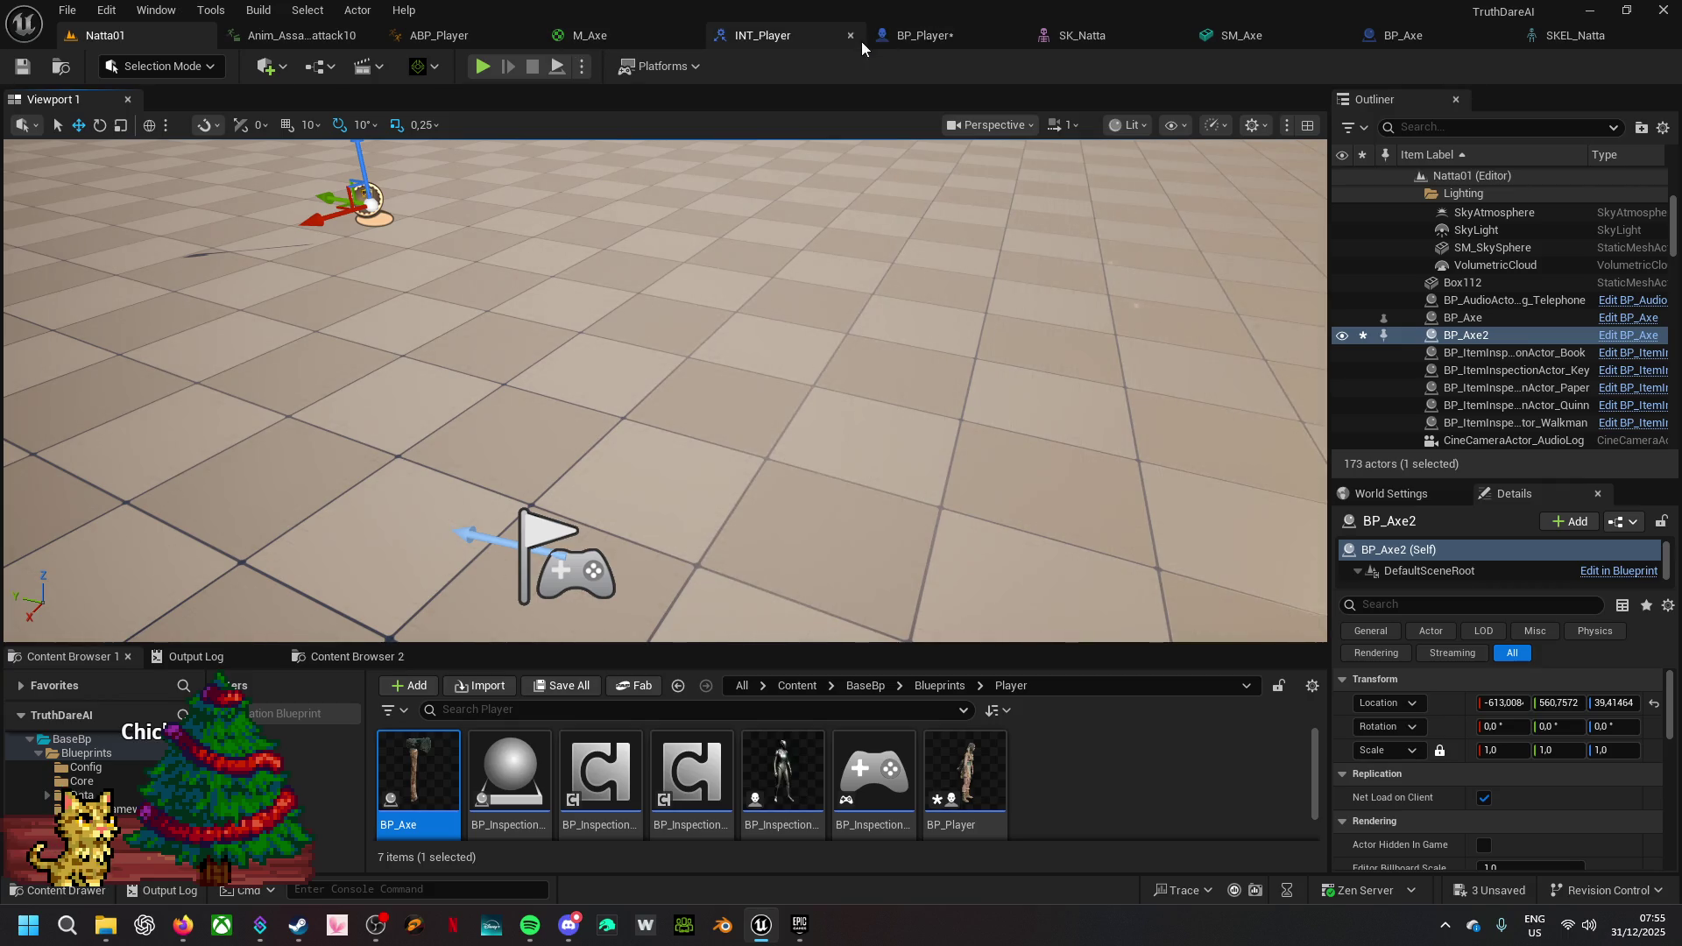
left_click(902, 37)
mouse_move(610, 620)
left_mouse_down()
mouse_move(601, 548)
mouse_move(565, 522)
left_mouse_up()
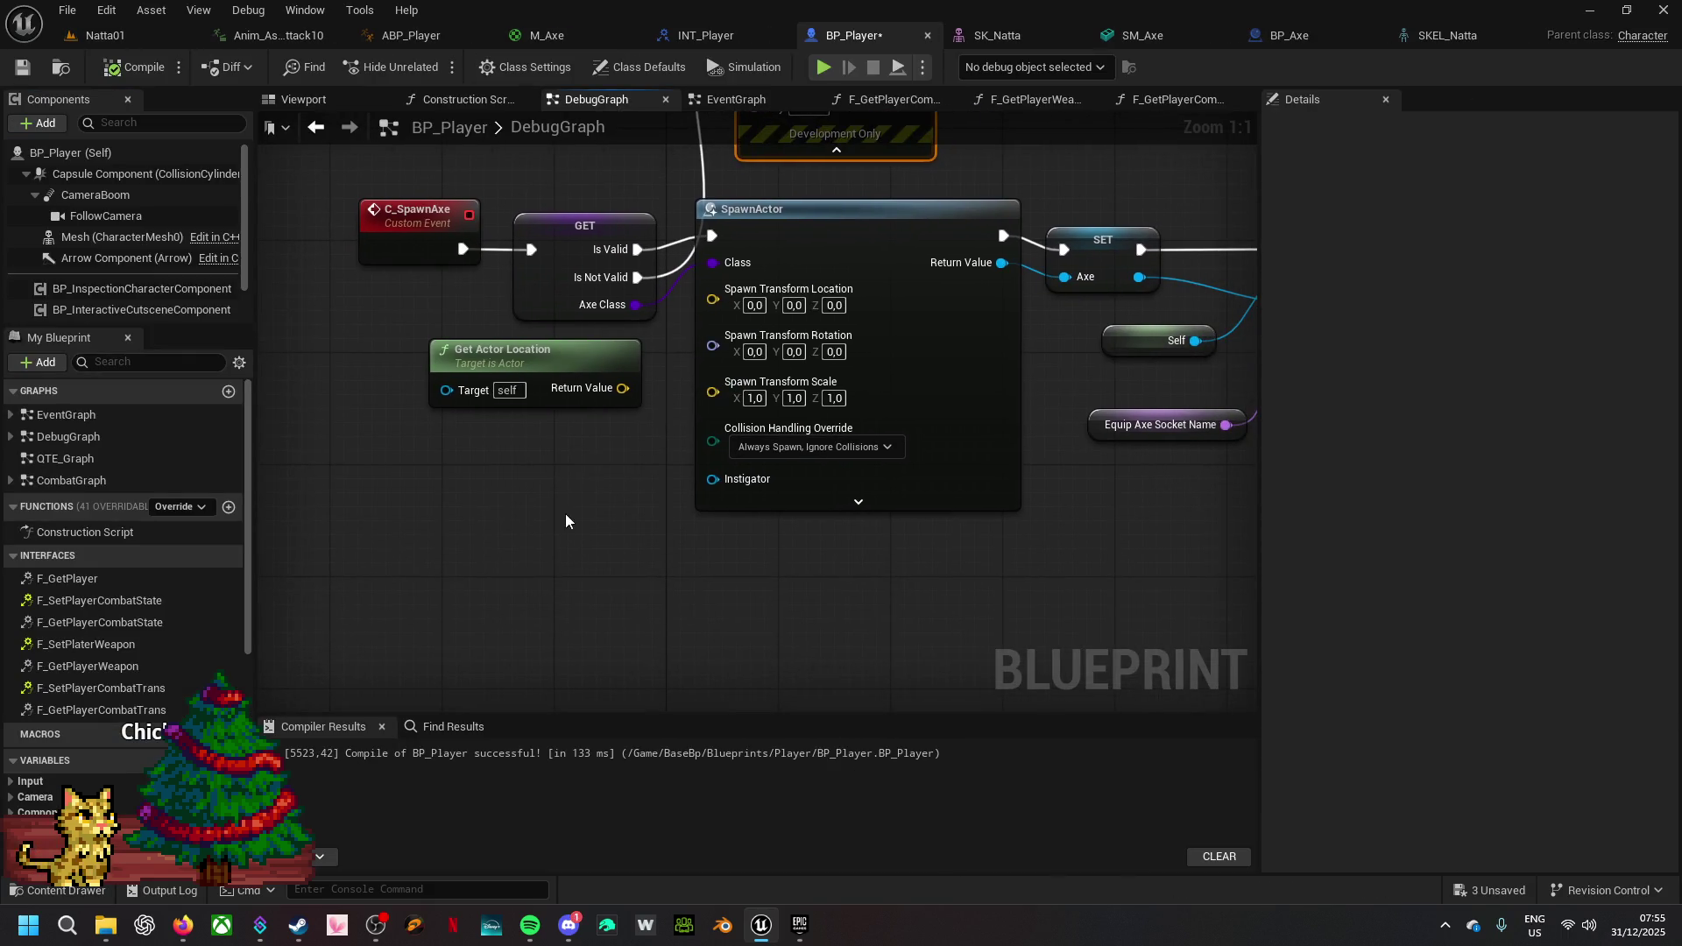
- Try a Get All Actors Of Class node fed by the axe class, then delete it
left_click_drag(473, 252, 560, 680)
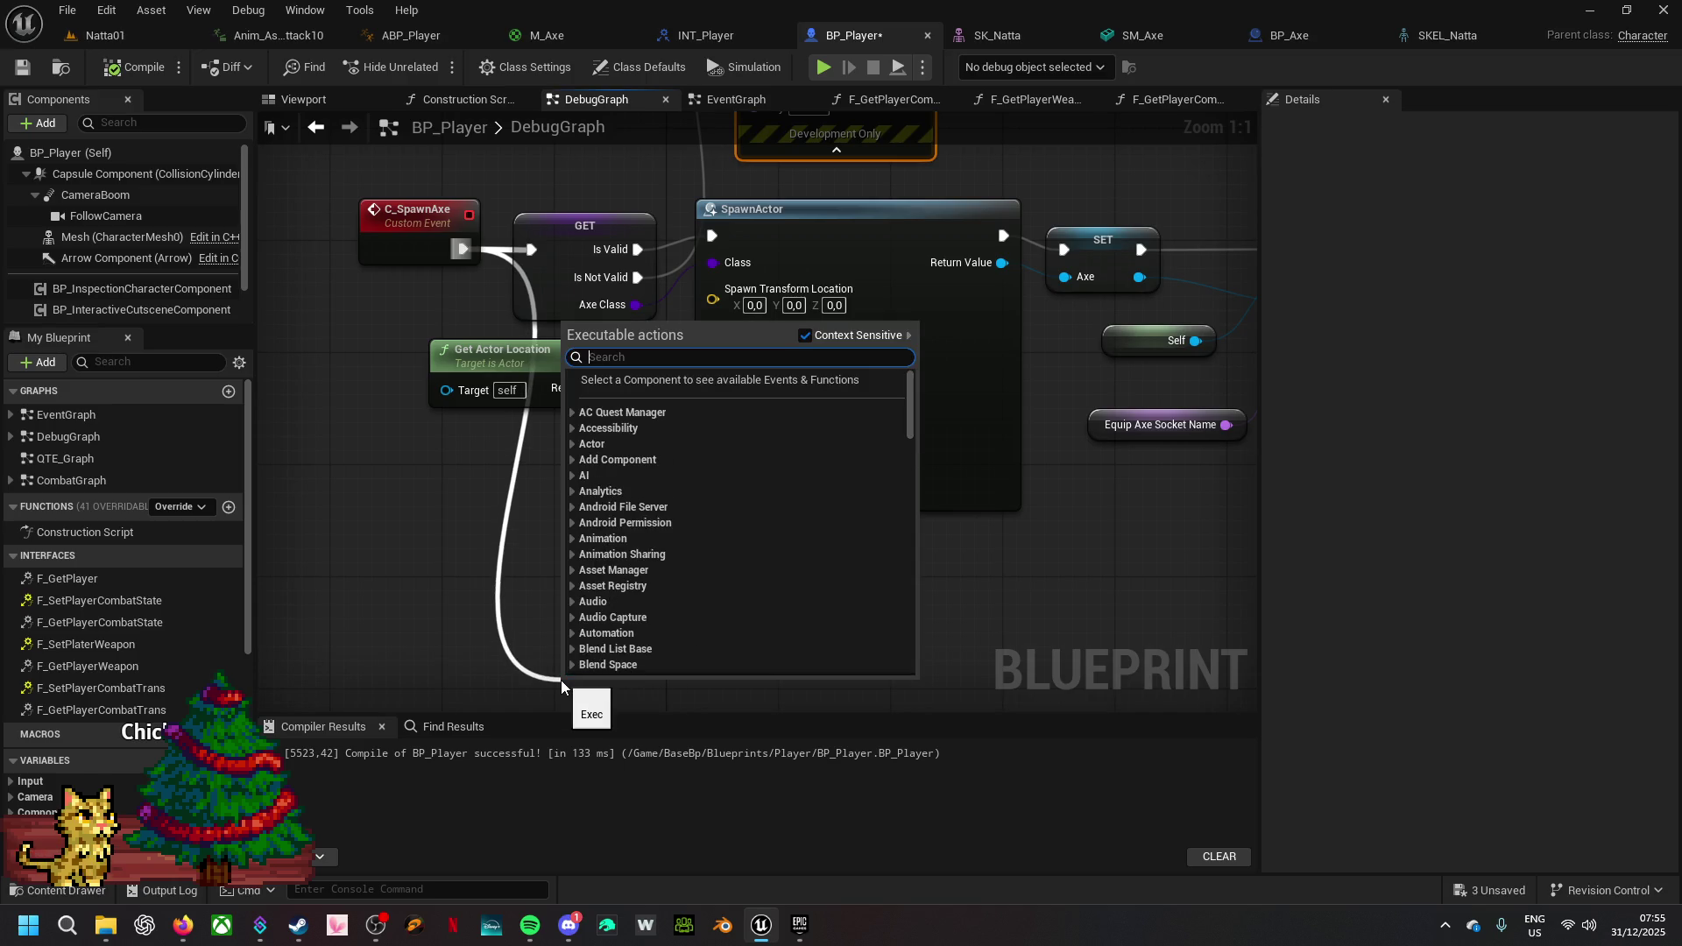
type("get all ")
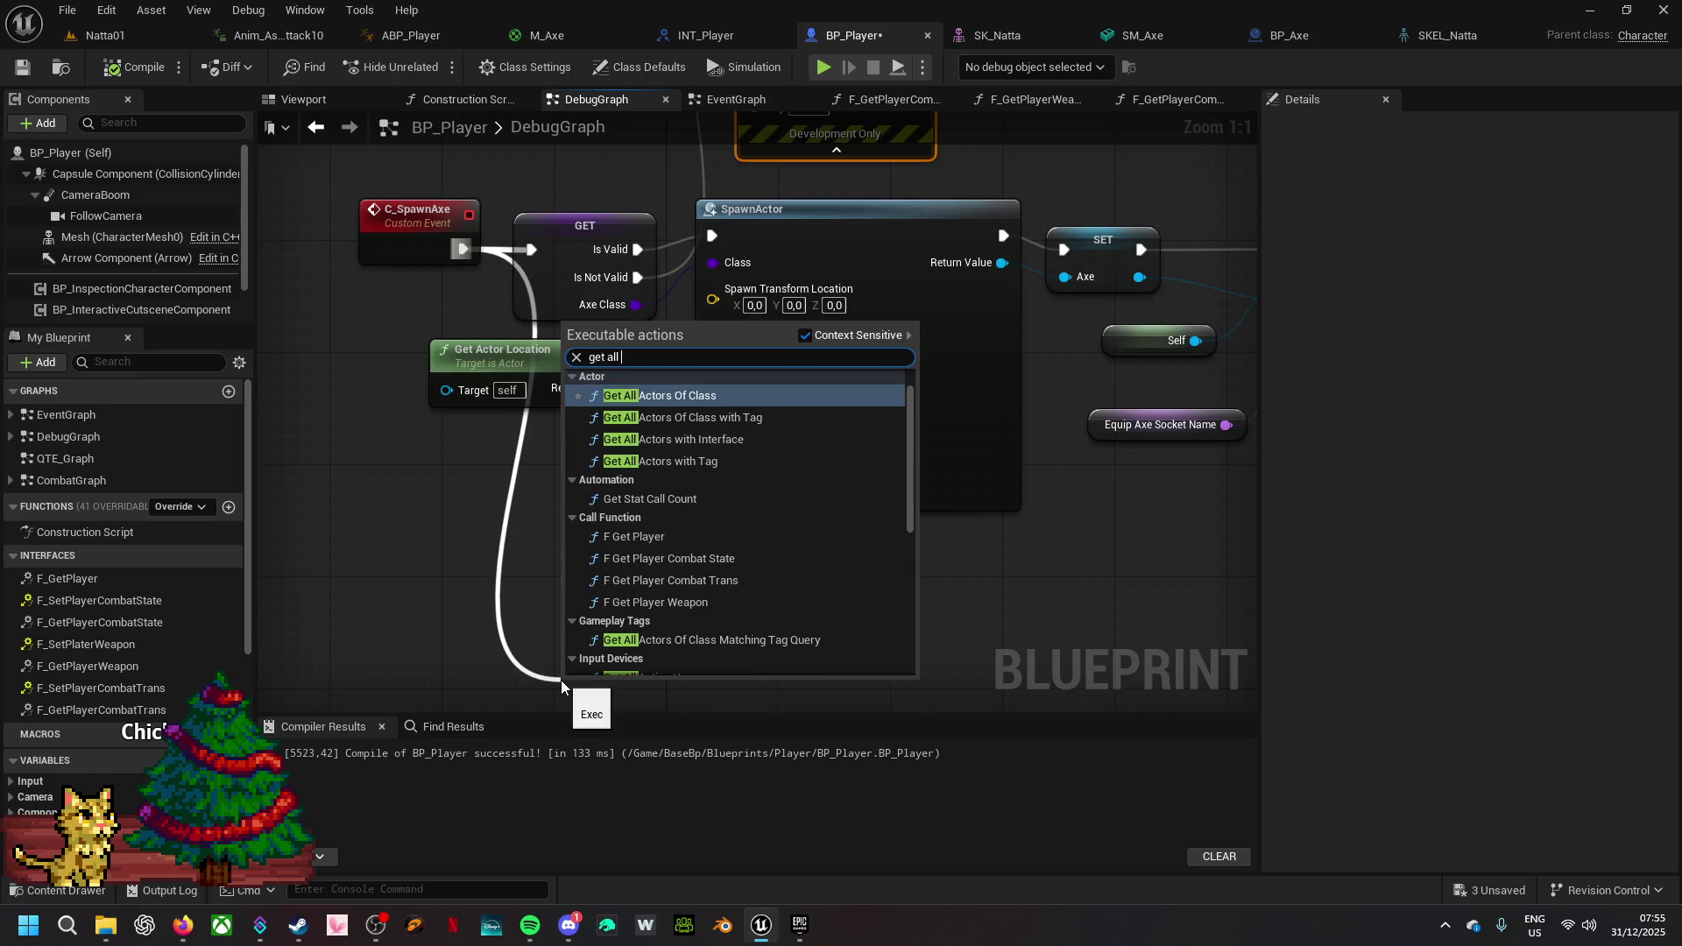
type("actor")
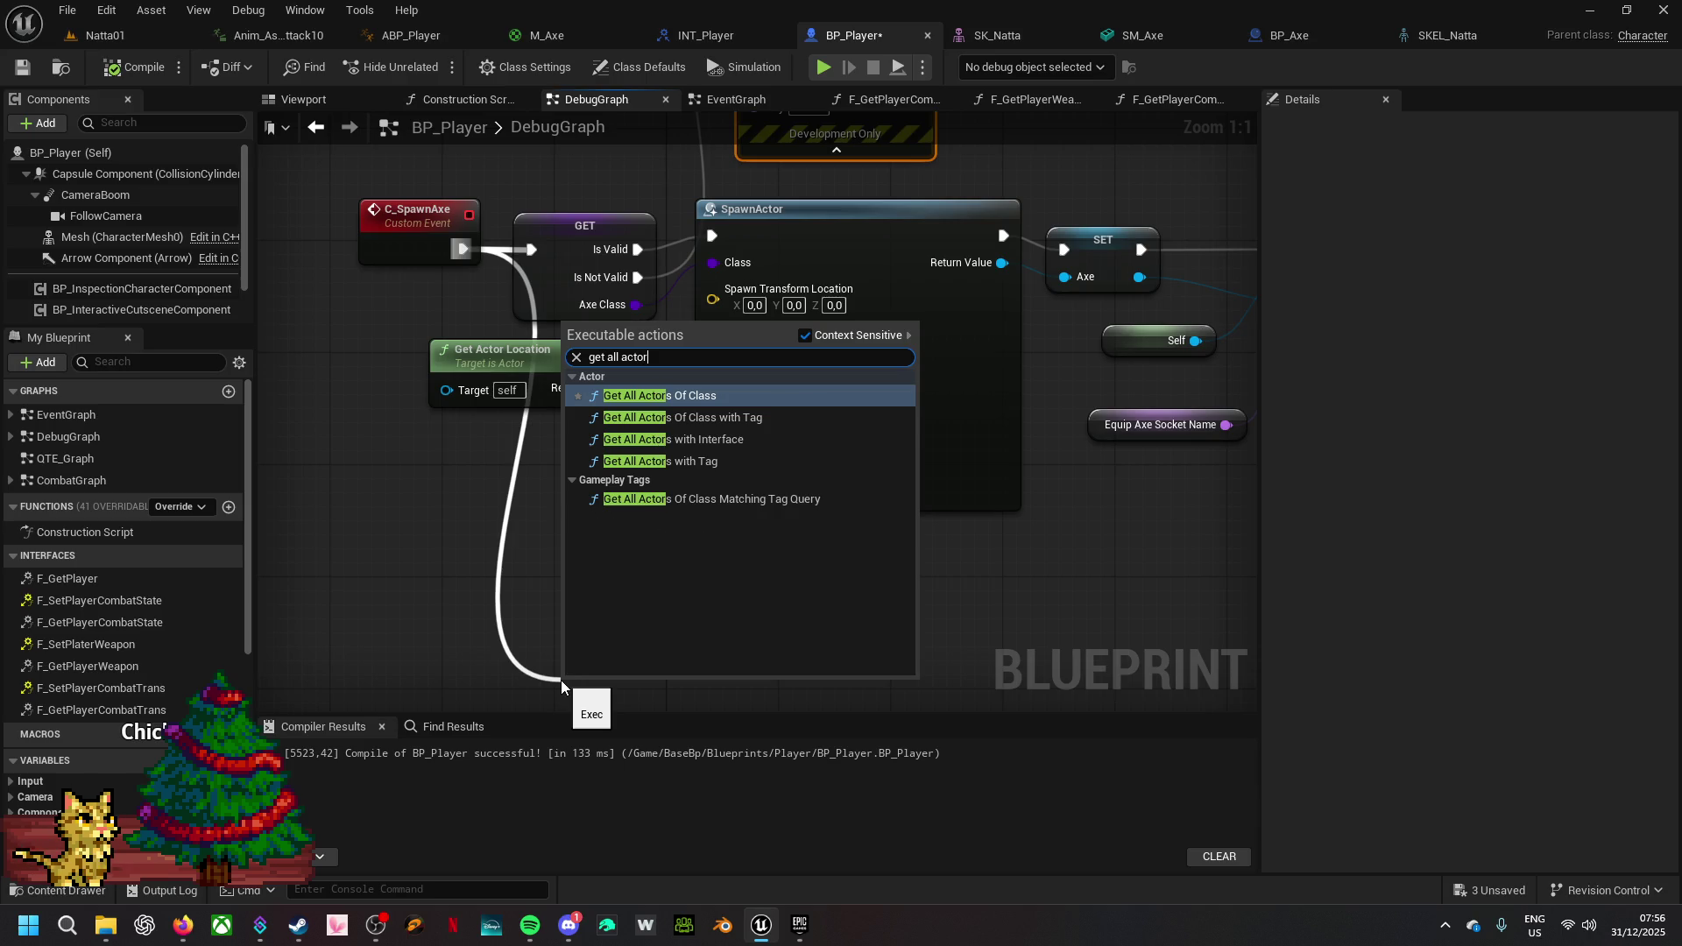
left_click(732, 396)
left_click_drag(652, 697, 664, 402)
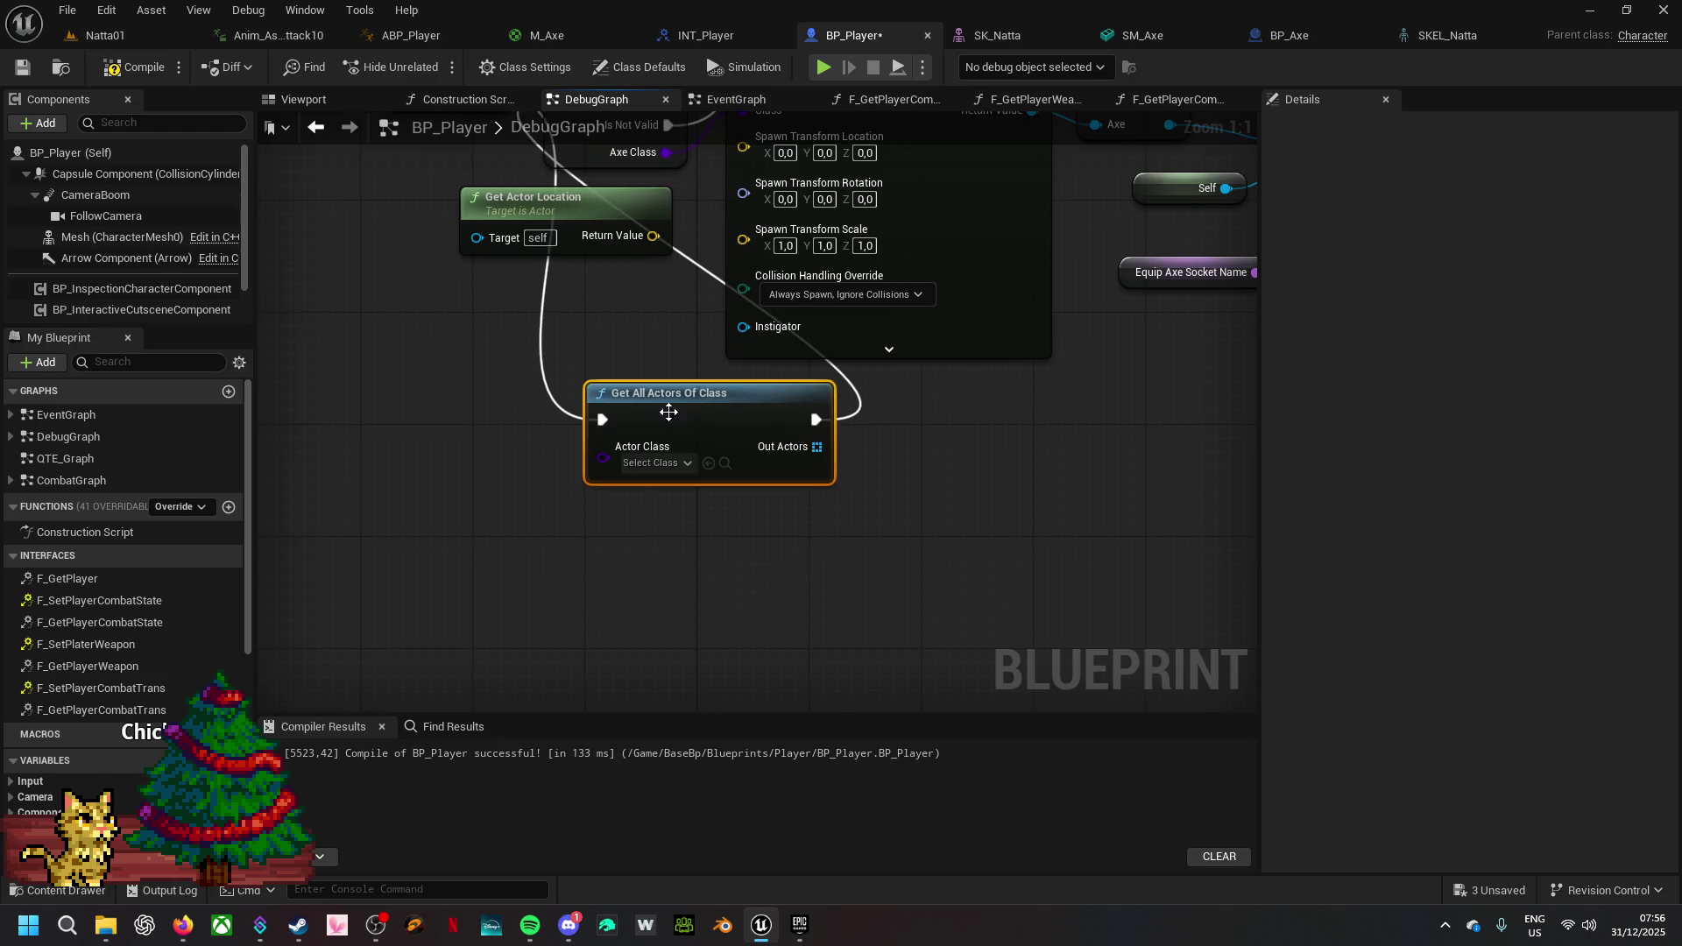
mouse_move(681, 240)
left_mouse_down()
mouse_move(610, 543)
mouse_move(456, 635)
left_mouse_up()
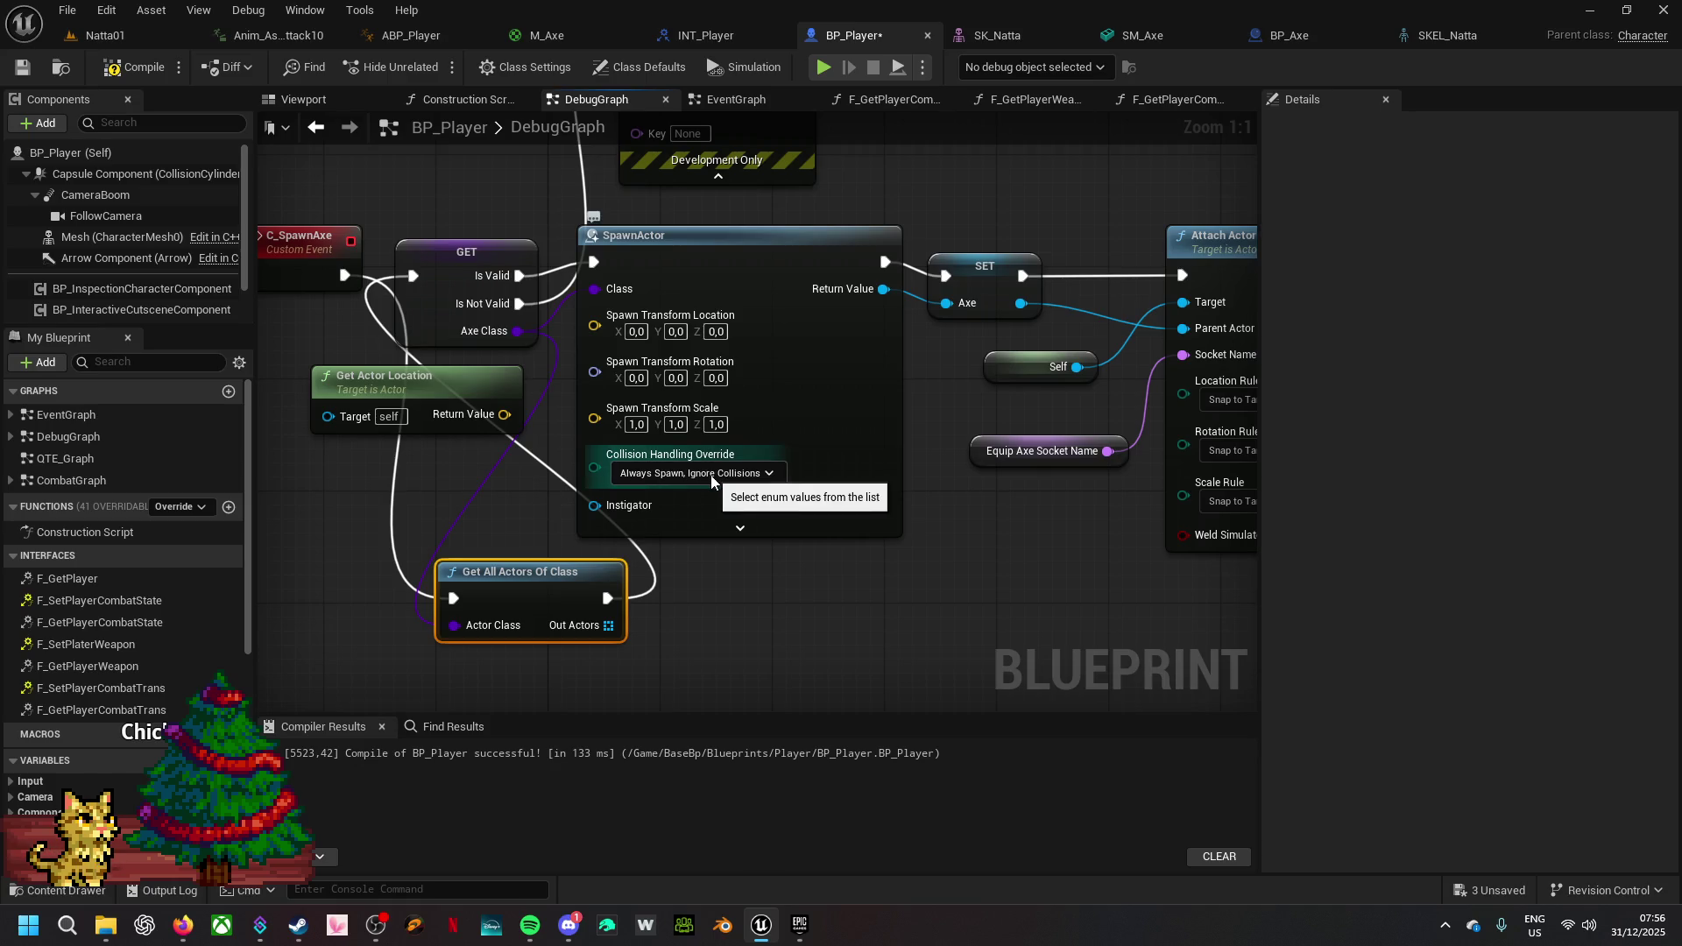
key("Delete")
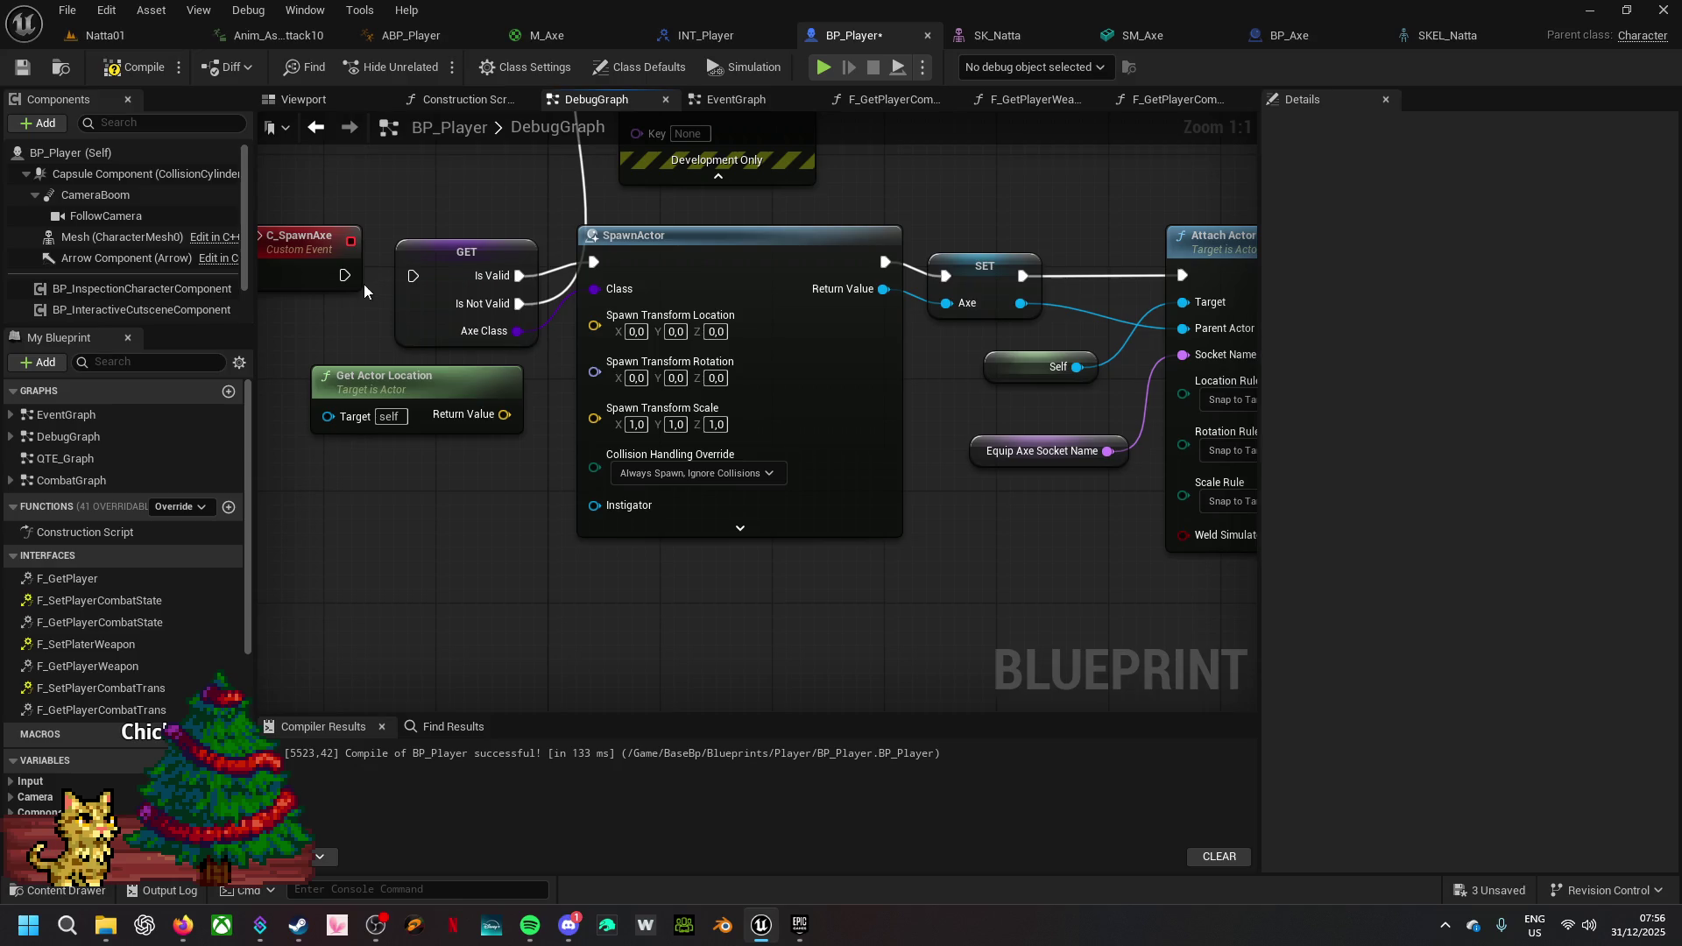
mouse_move(344, 275)
left_mouse_down()
mouse_move(434, 286)
mouse_move(382, 278)
mouse_move(413, 277)
left_mouse_up()
left_click(418, 206)
- Add a Get Actor Of Class node from Is Valid and wire Axe Class into its Actor Class
left_click_drag(519, 275, 523, 464)
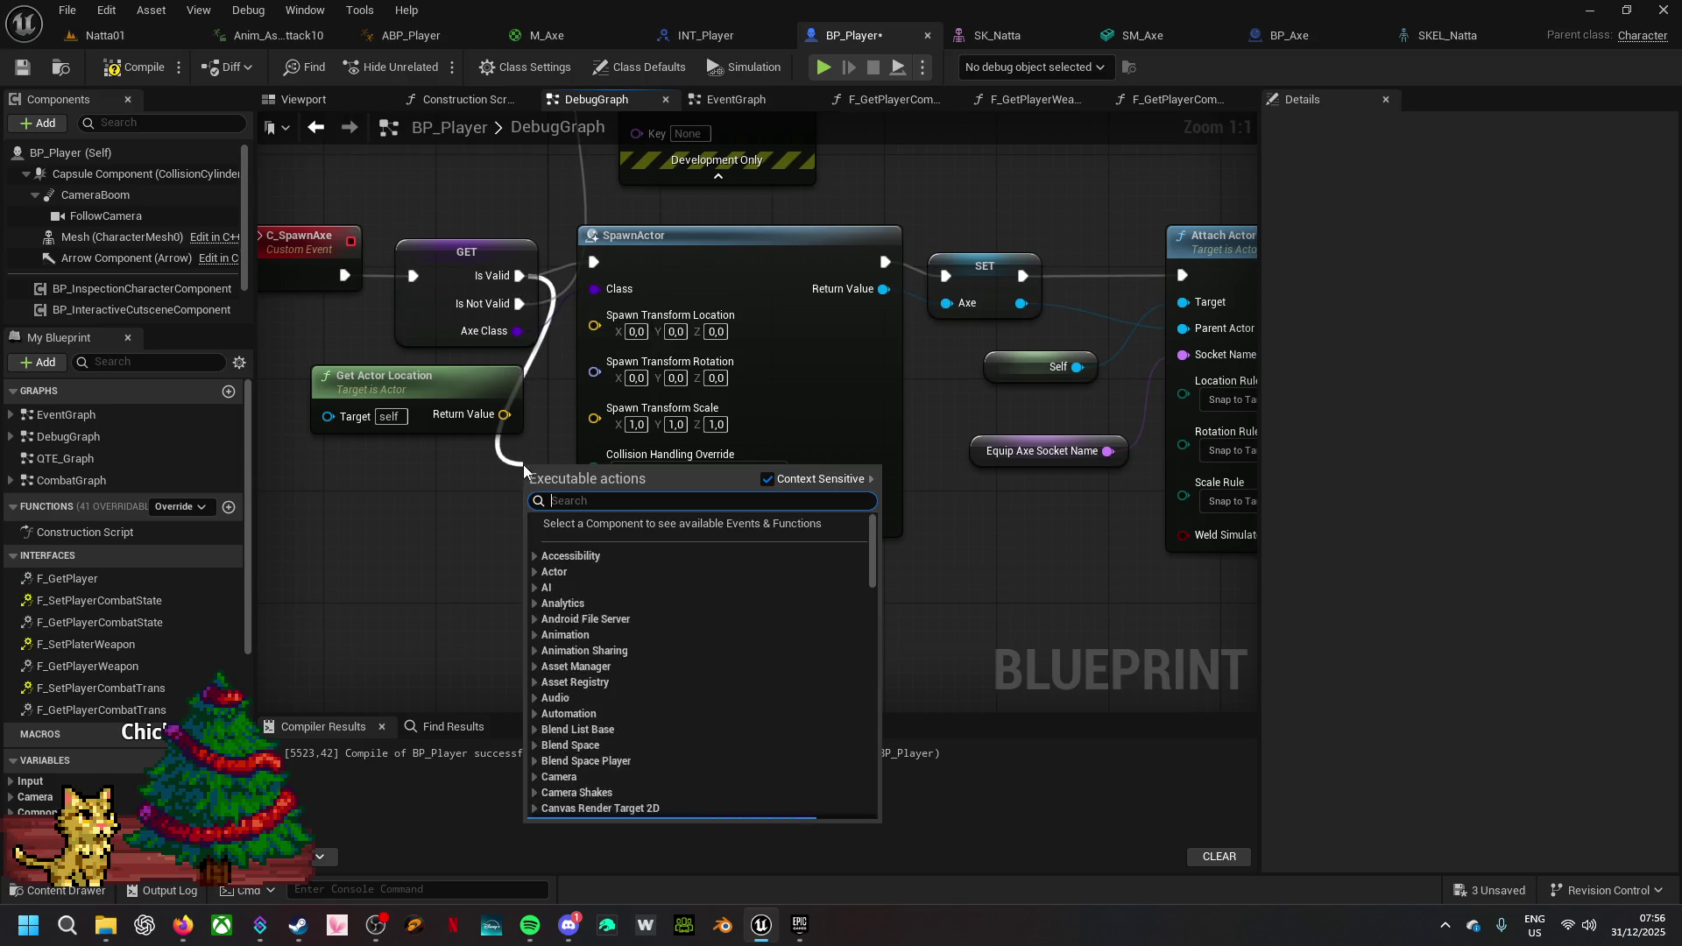
type("get ")
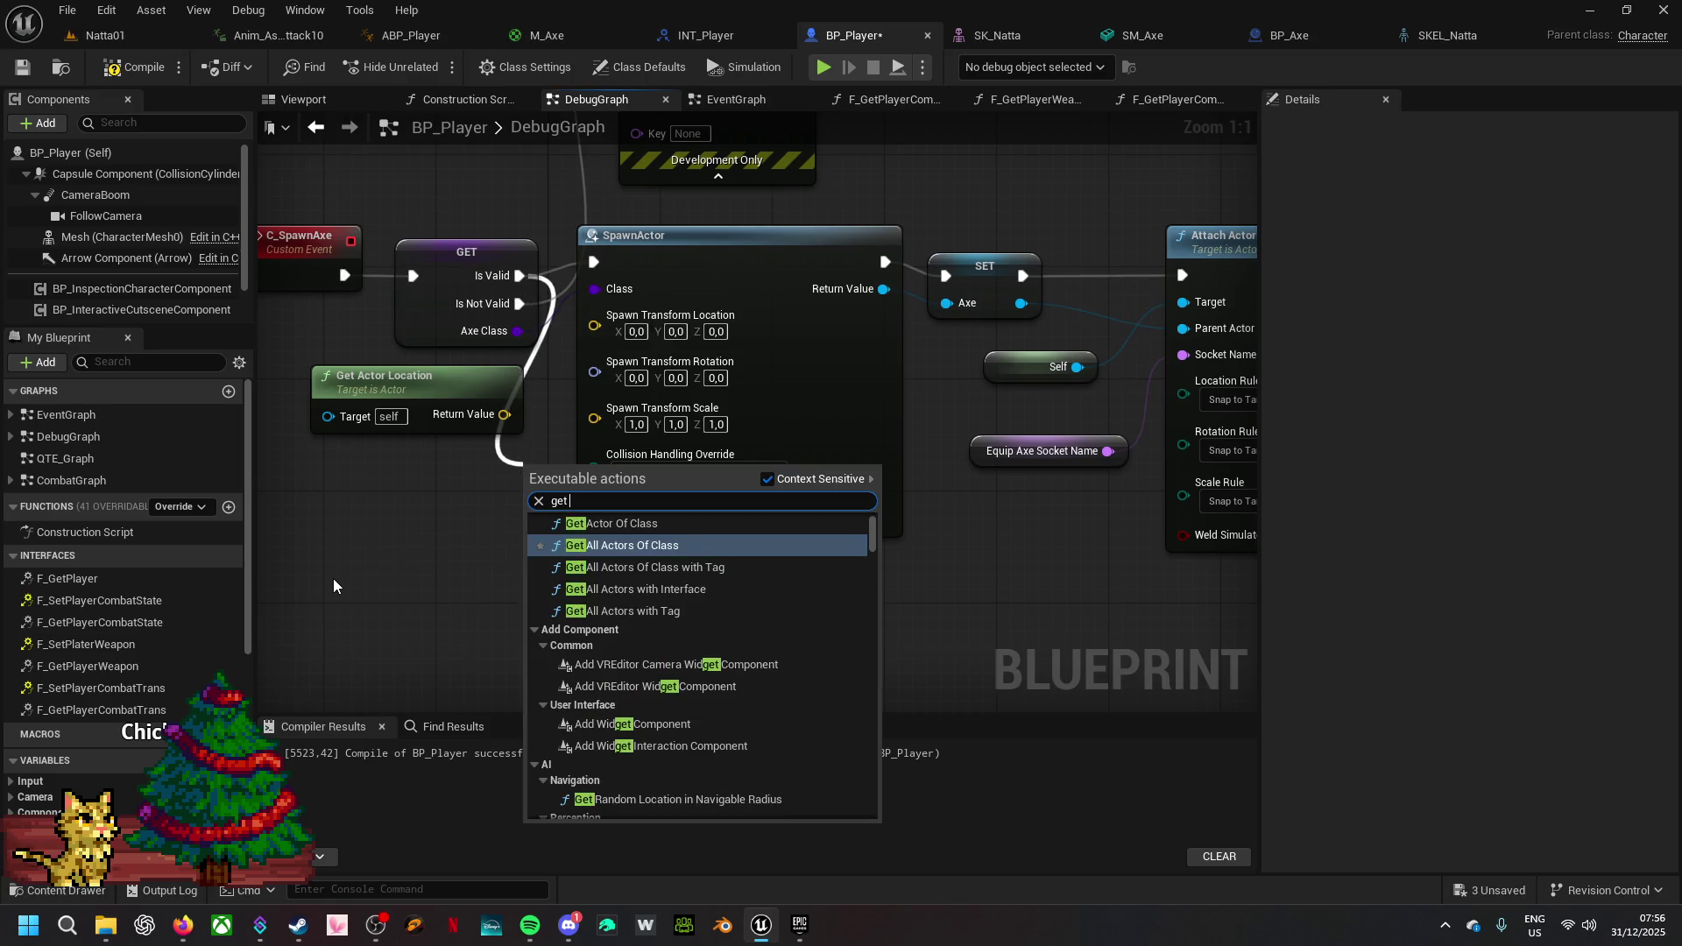
type("actor")
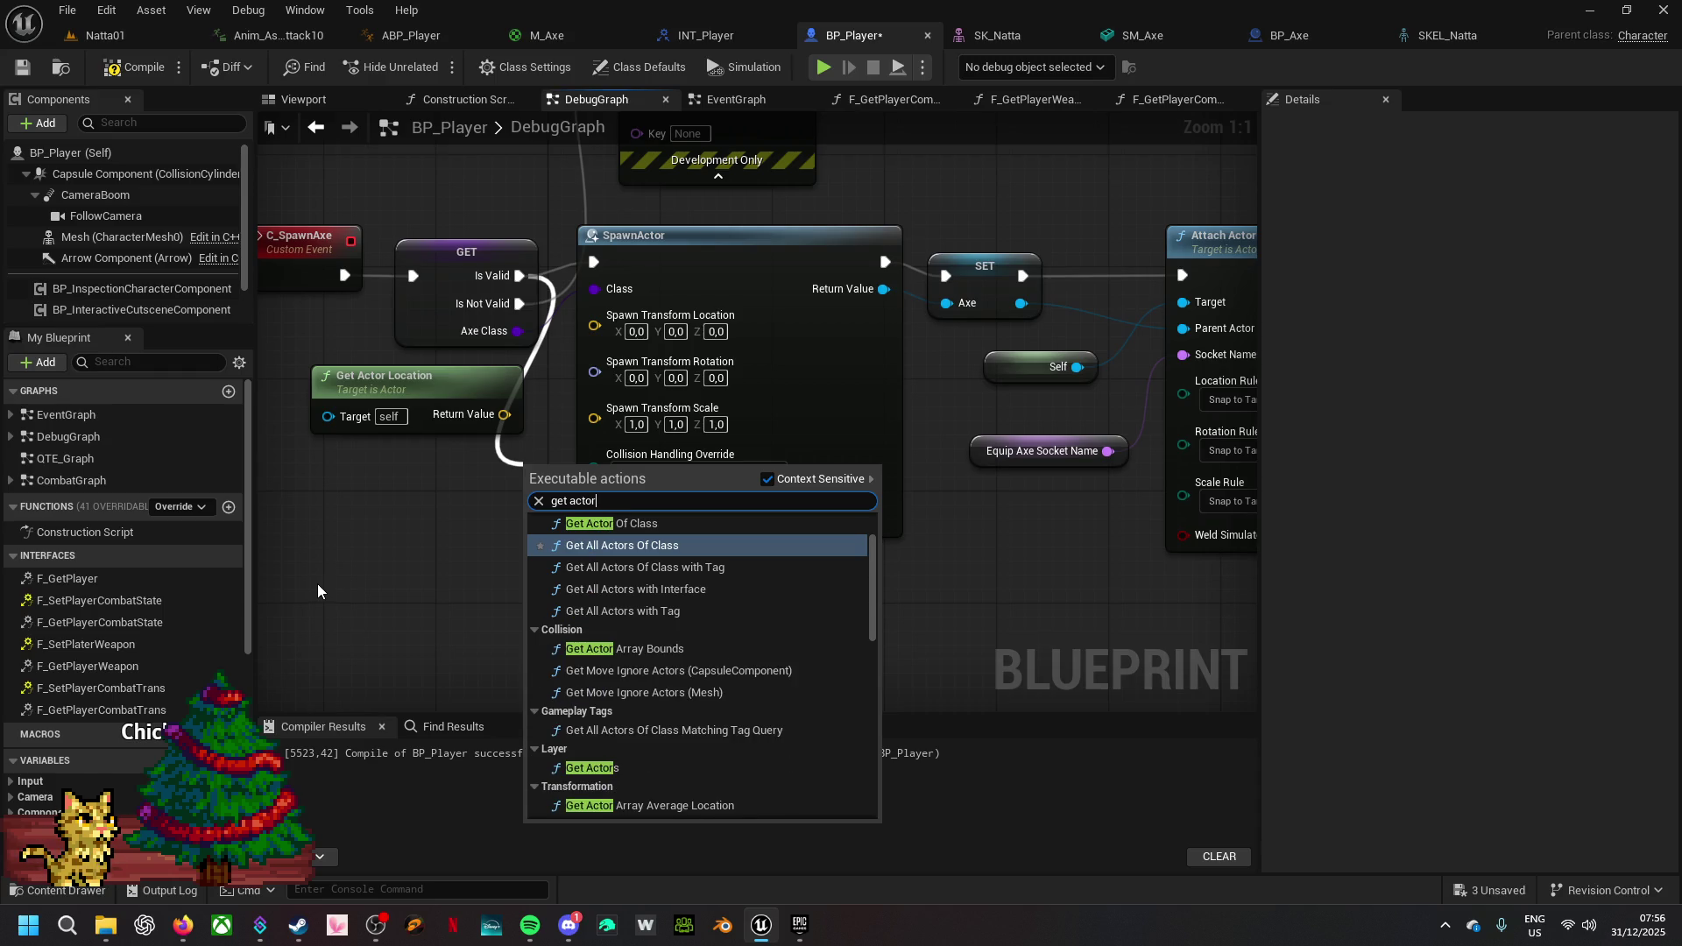
left_click(605, 523)
left_click_drag(589, 657, 475, 602)
mouse_move(613, 544)
left_mouse_down()
mouse_move(604, 637)
mouse_move(755, 541)
mouse_move(880, 272)
left_mouse_up()
left_click(483, 665)
mouse_move(443, 299)
left_mouse_down()
mouse_move(448, 659)
mouse_move(436, 620)
left_mouse_up()
left_click(822, 70)
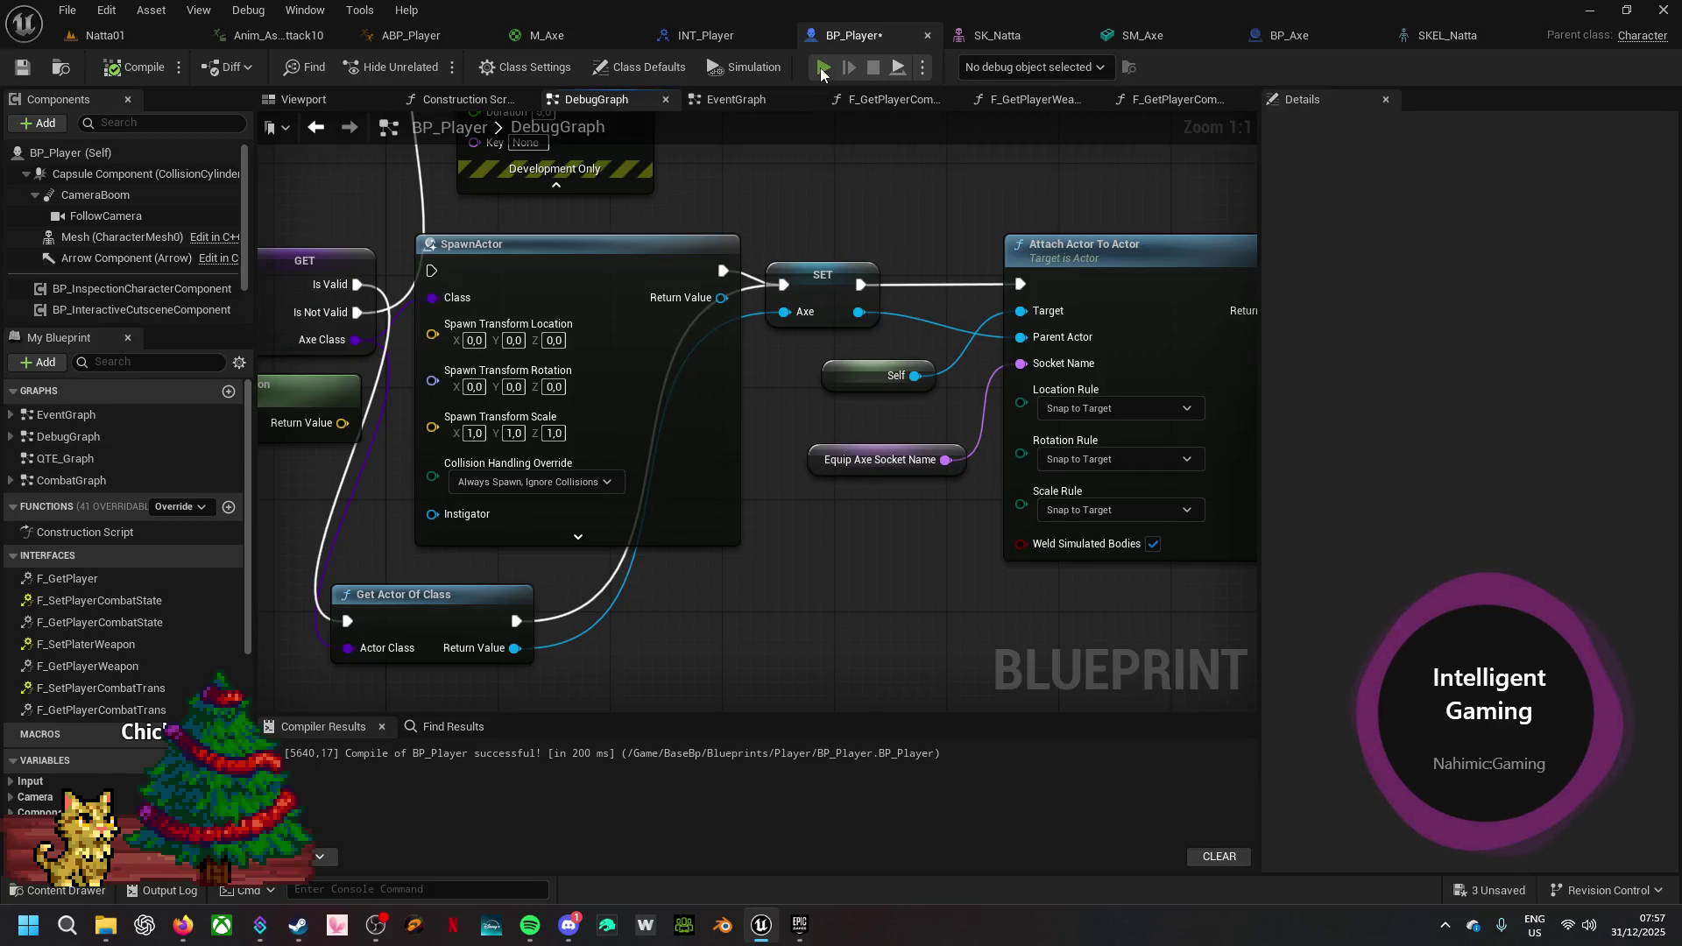
- Run a quick play test, then check Attach Actor To Actor's Location Rule without changing it
key("w")
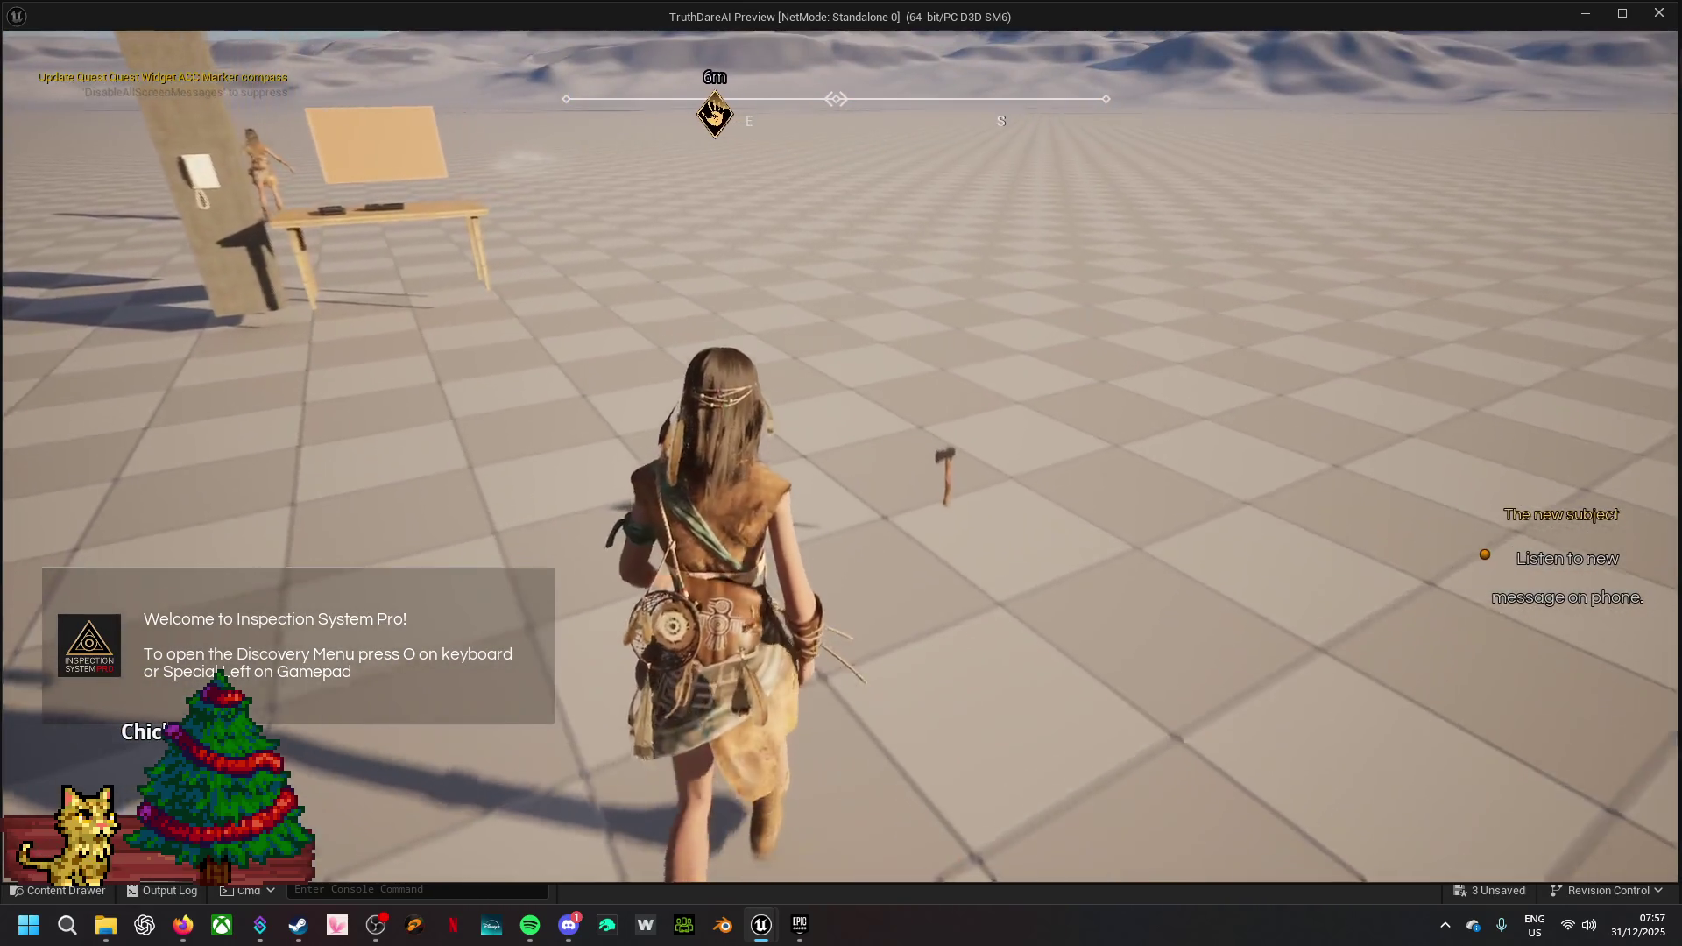
key("Escape")
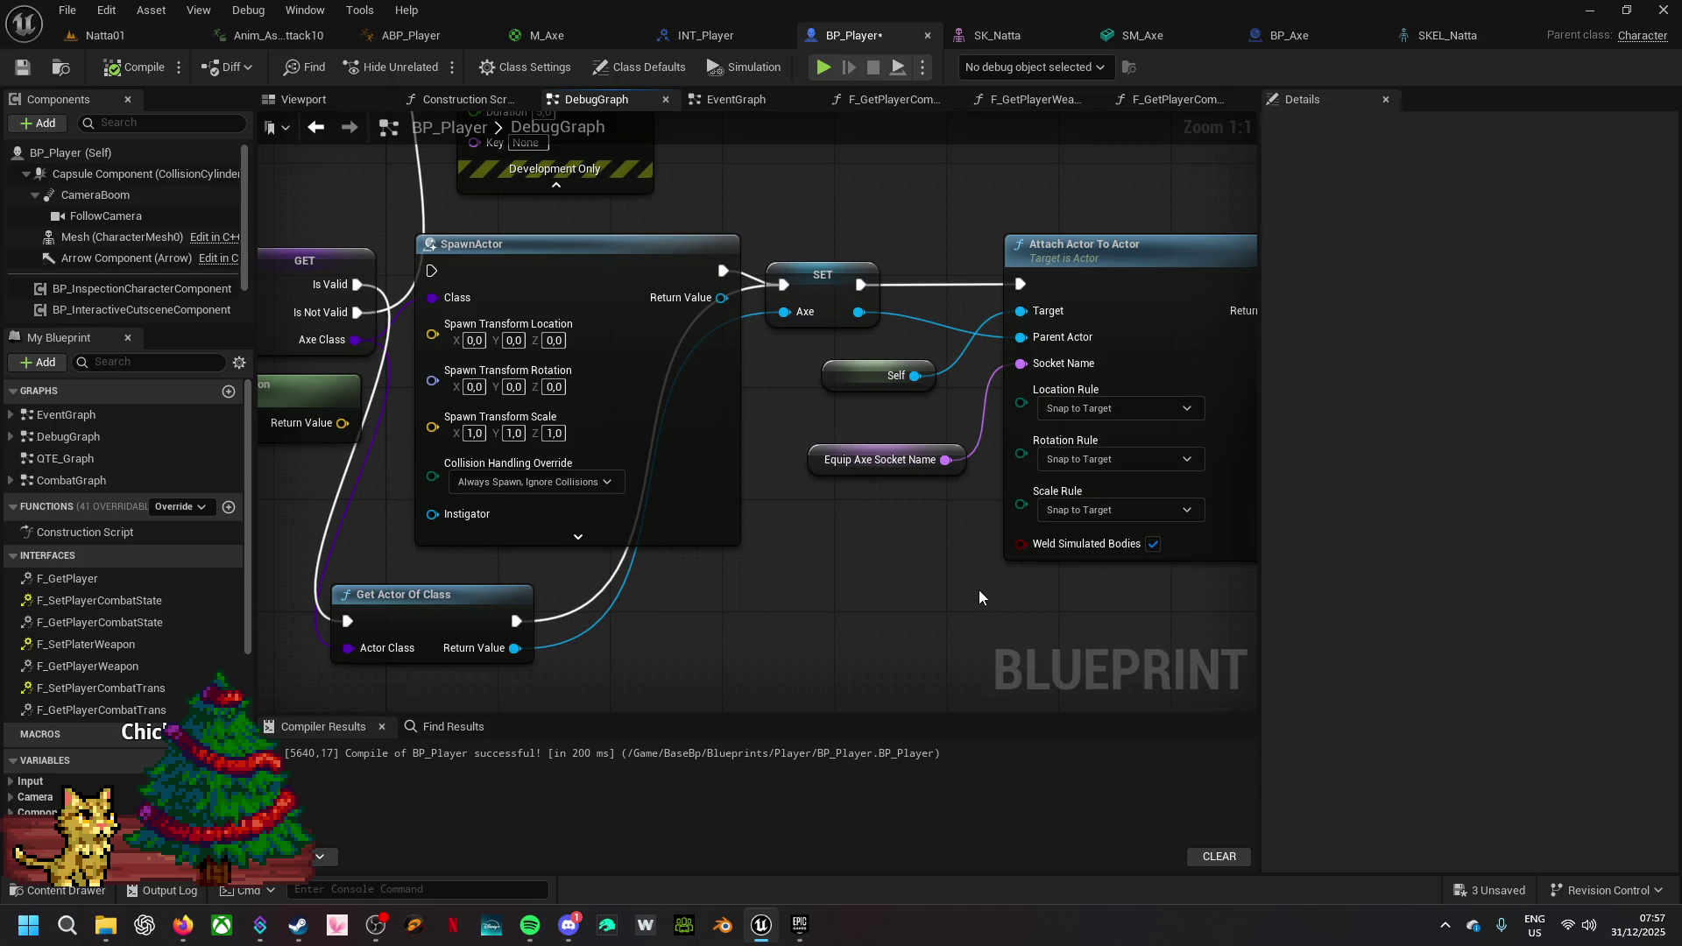
left_click_drag(981, 582, 732, 562)
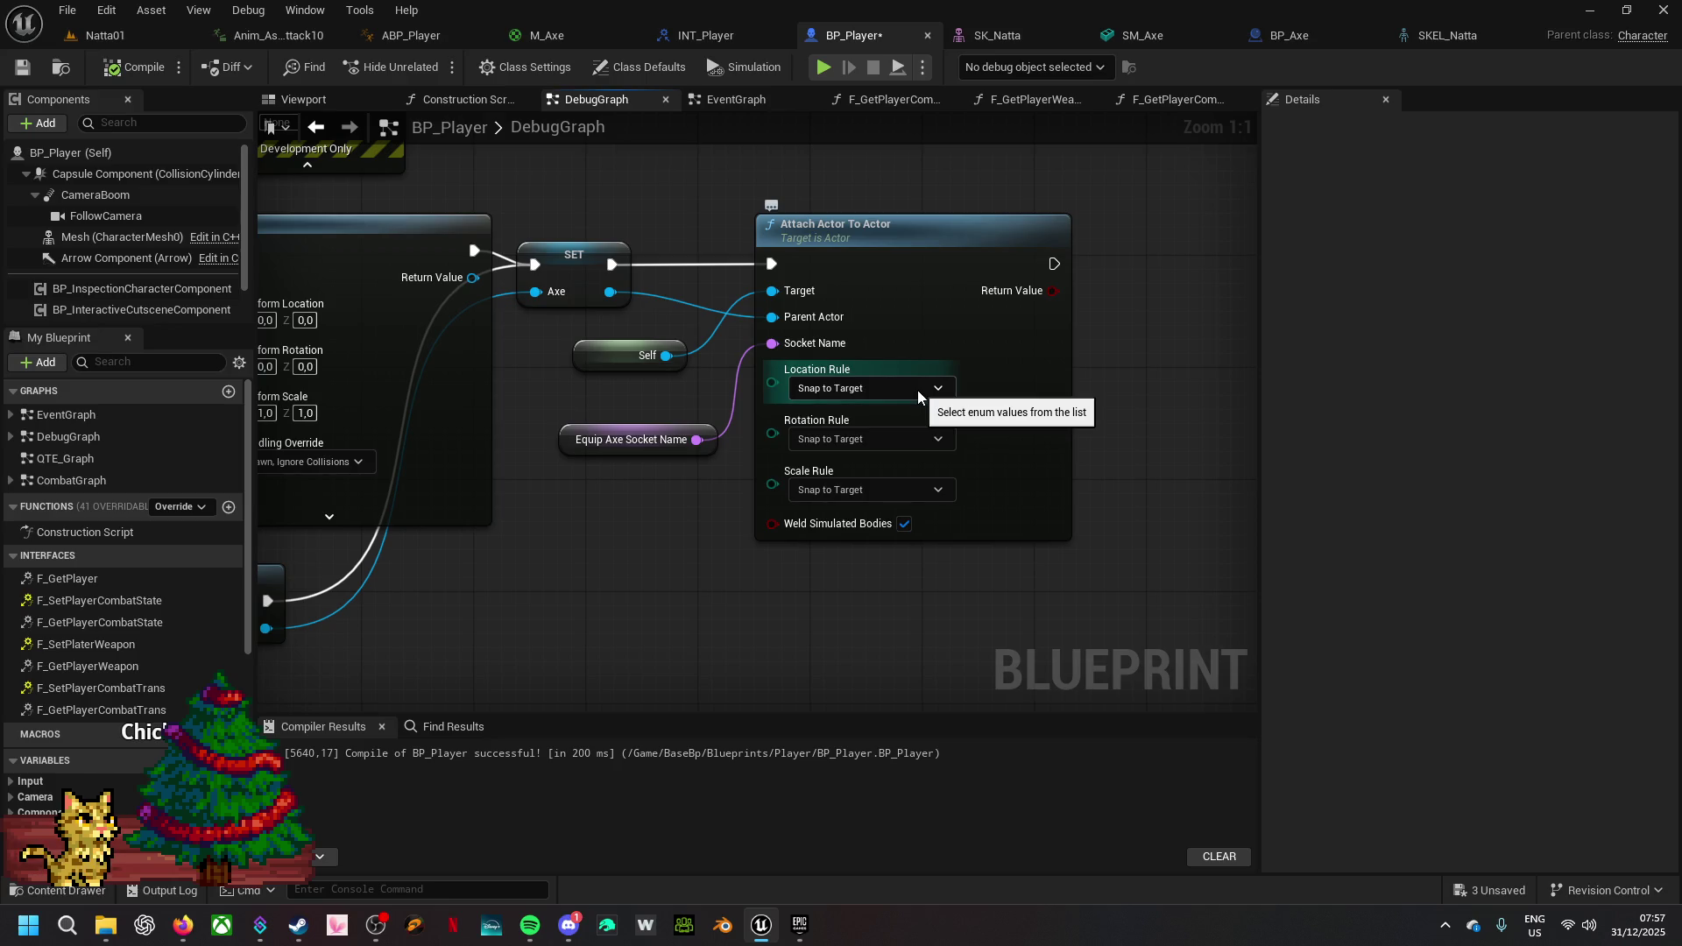
left_click(917, 391)
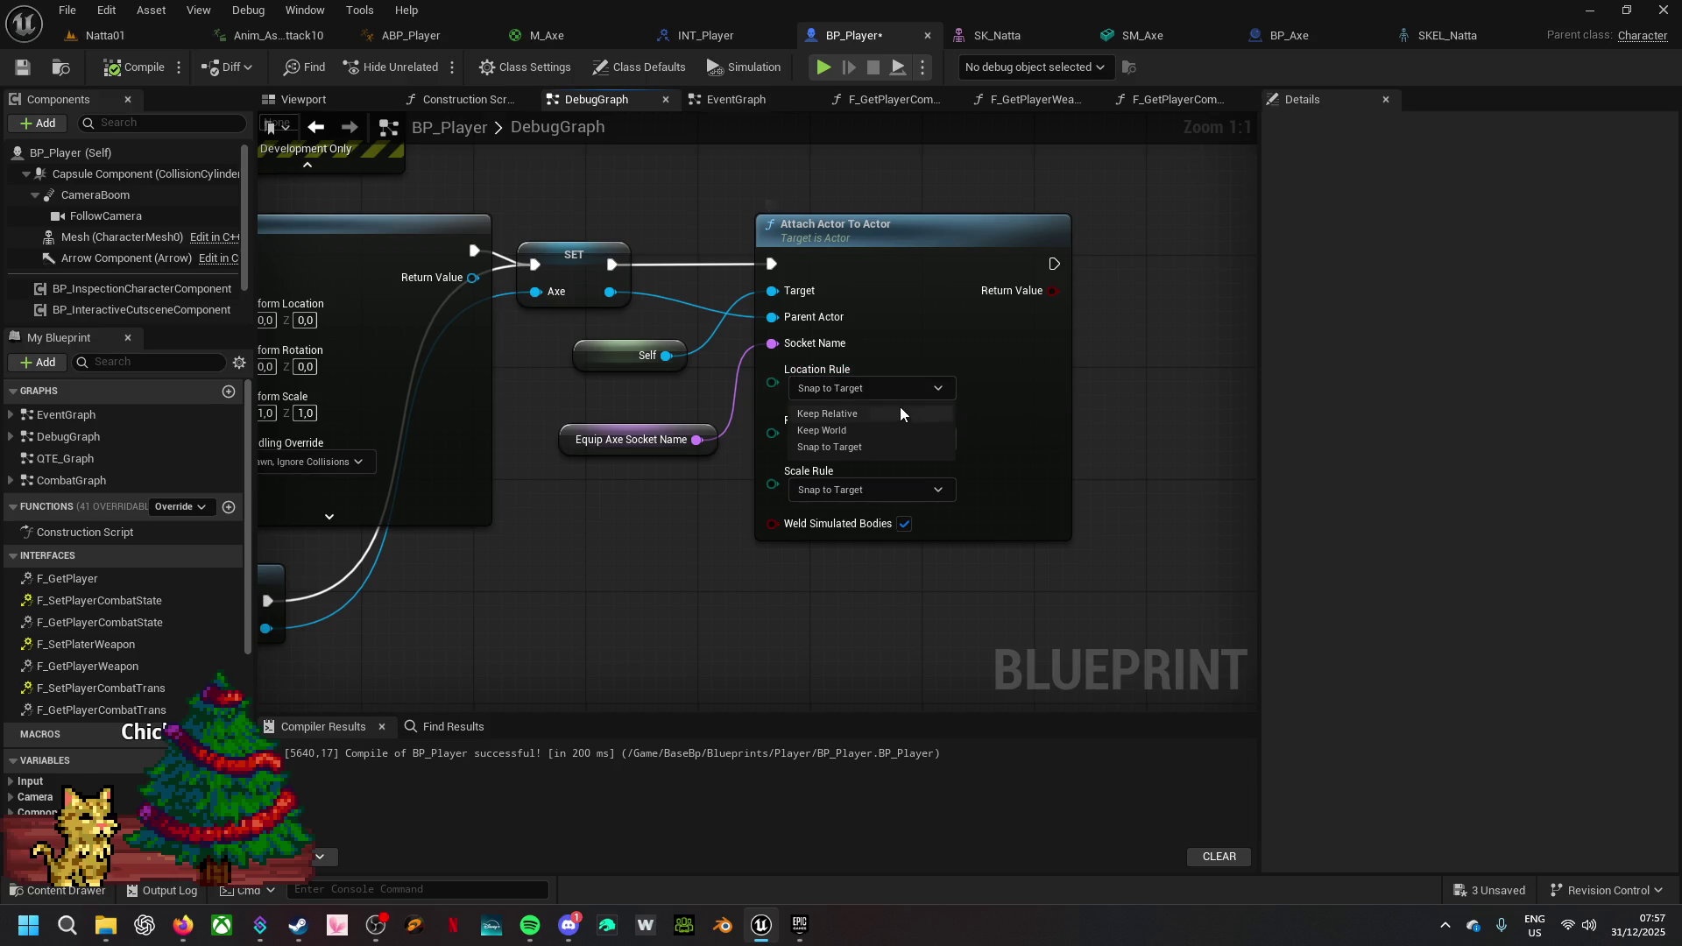
left_click(685, 566)
- Move SpawnActor and Get Actor Location aside and place Get Actor Of Class between GET and SET
mouse_move(576, 600)
left_mouse_down()
mouse_move(1096, 587)
mouse_move(1007, 651)
left_mouse_up()
left_click(845, 399)
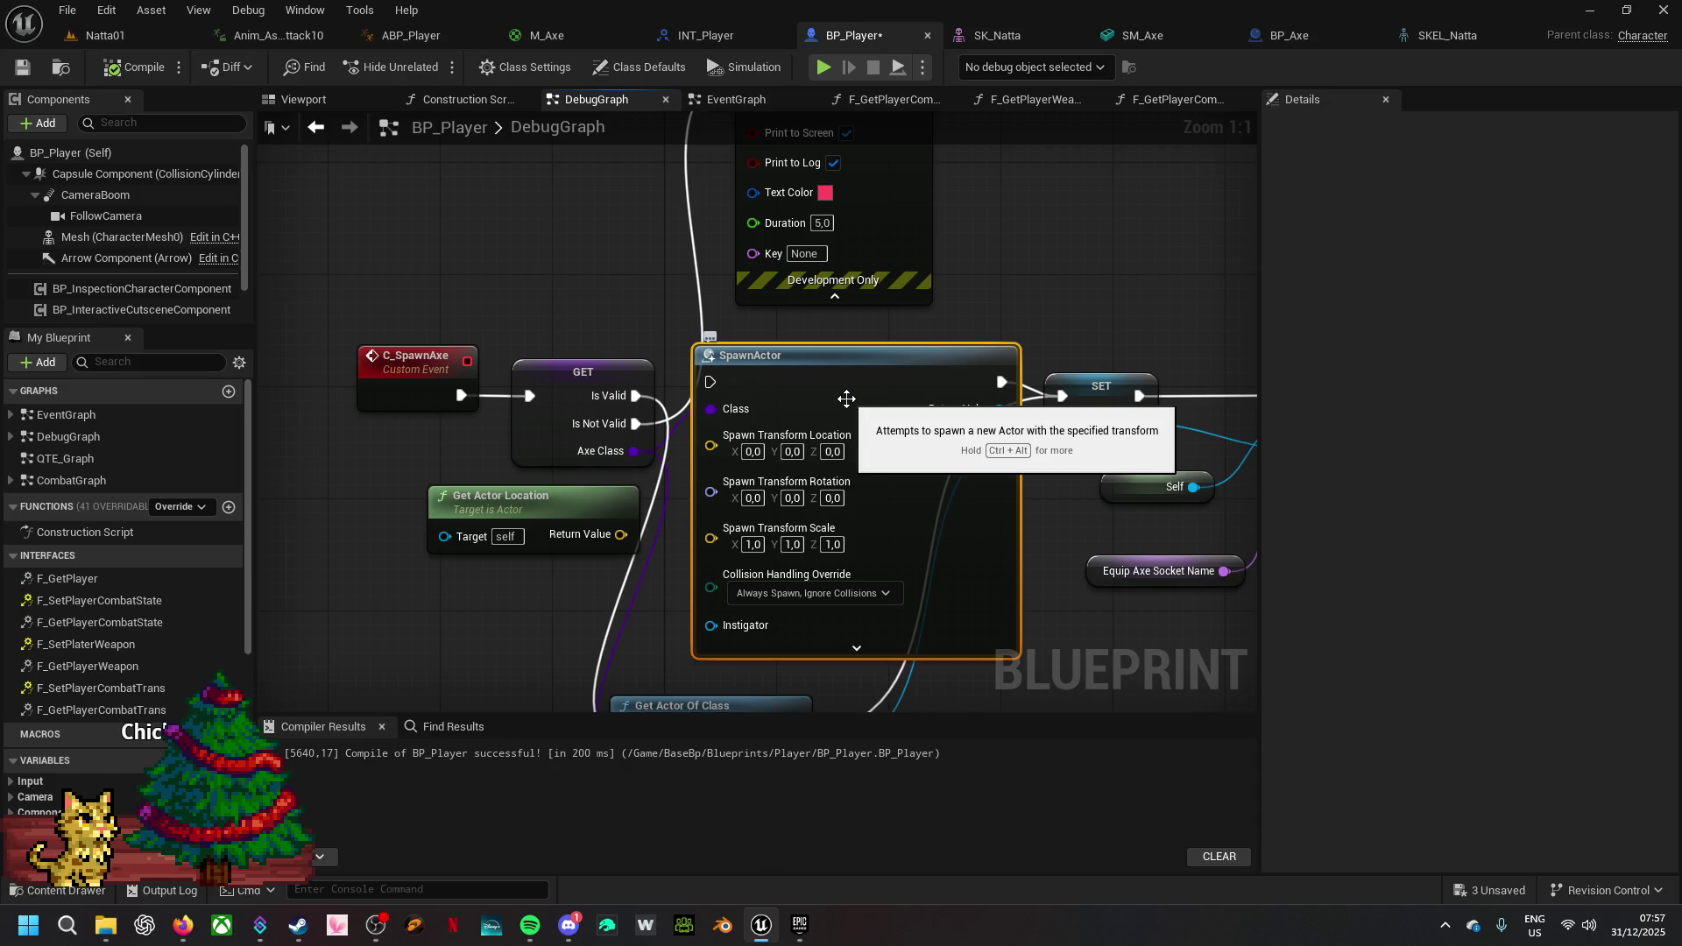
left_click_drag(578, 603, 894, 456)
left_click_drag(529, 628, 752, 540)
left_click_drag(963, 347, 321, 548)
mouse_move(736, 598)
left_mouse_down()
mouse_move(697, 517)
mouse_move(759, 239)
mouse_move(857, 265)
left_mouse_up()
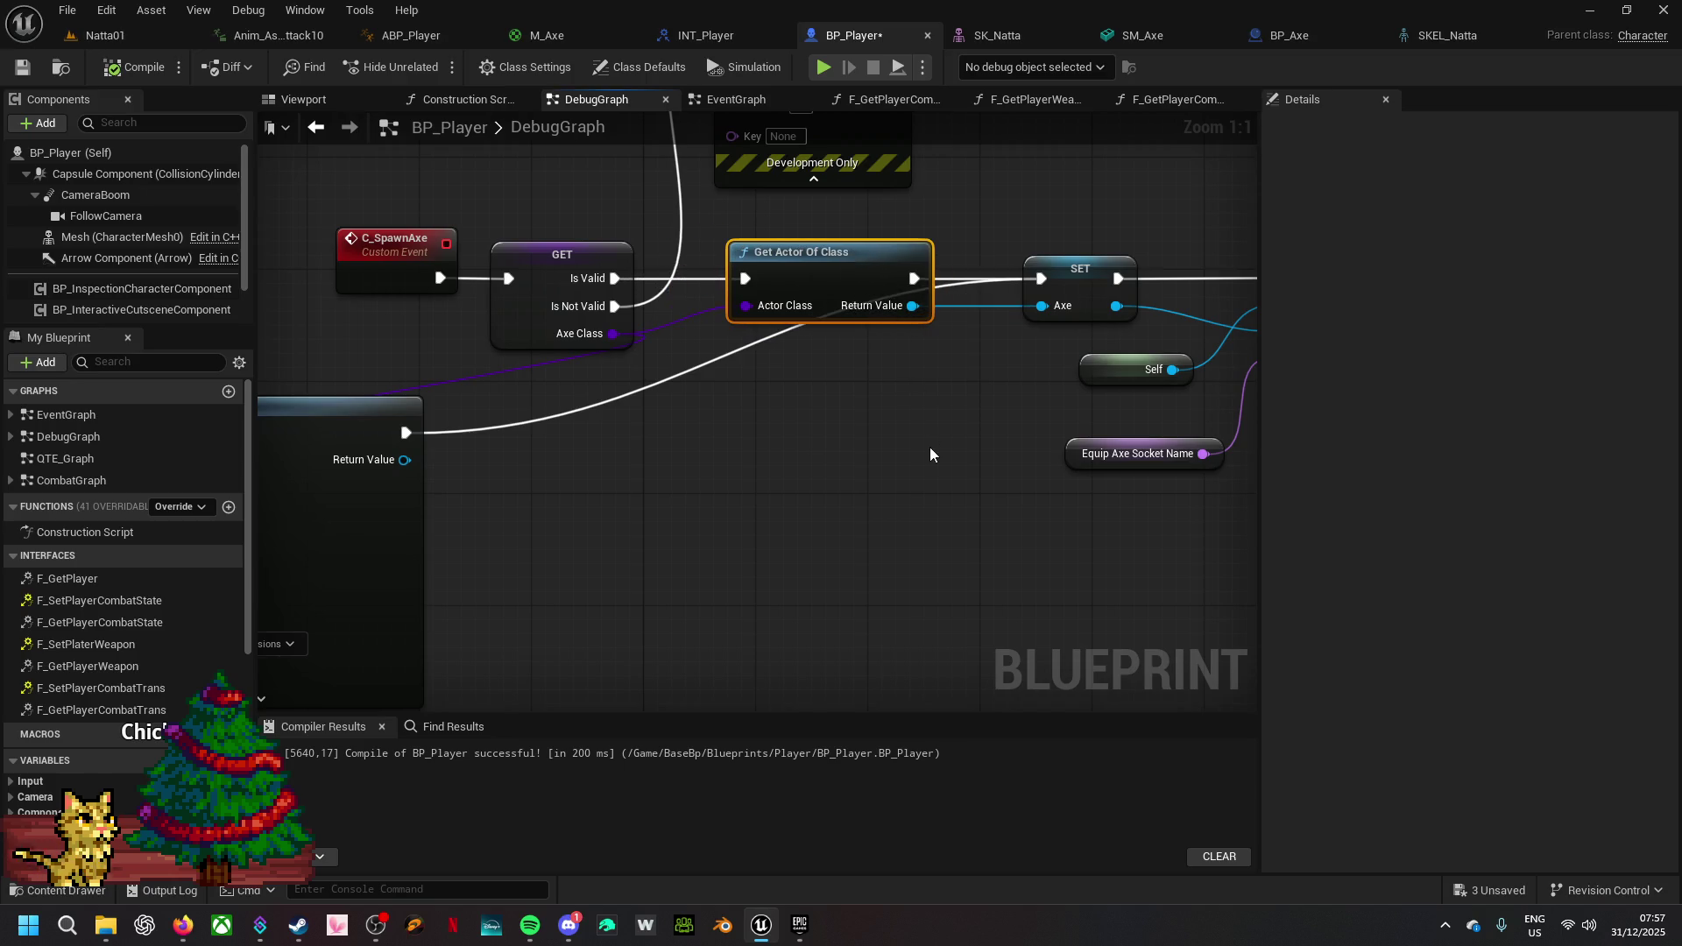
mouse_move(930, 438)
left_mouse_down()
mouse_move(758, 450)
mouse_move(660, 543)
left_mouse_up()
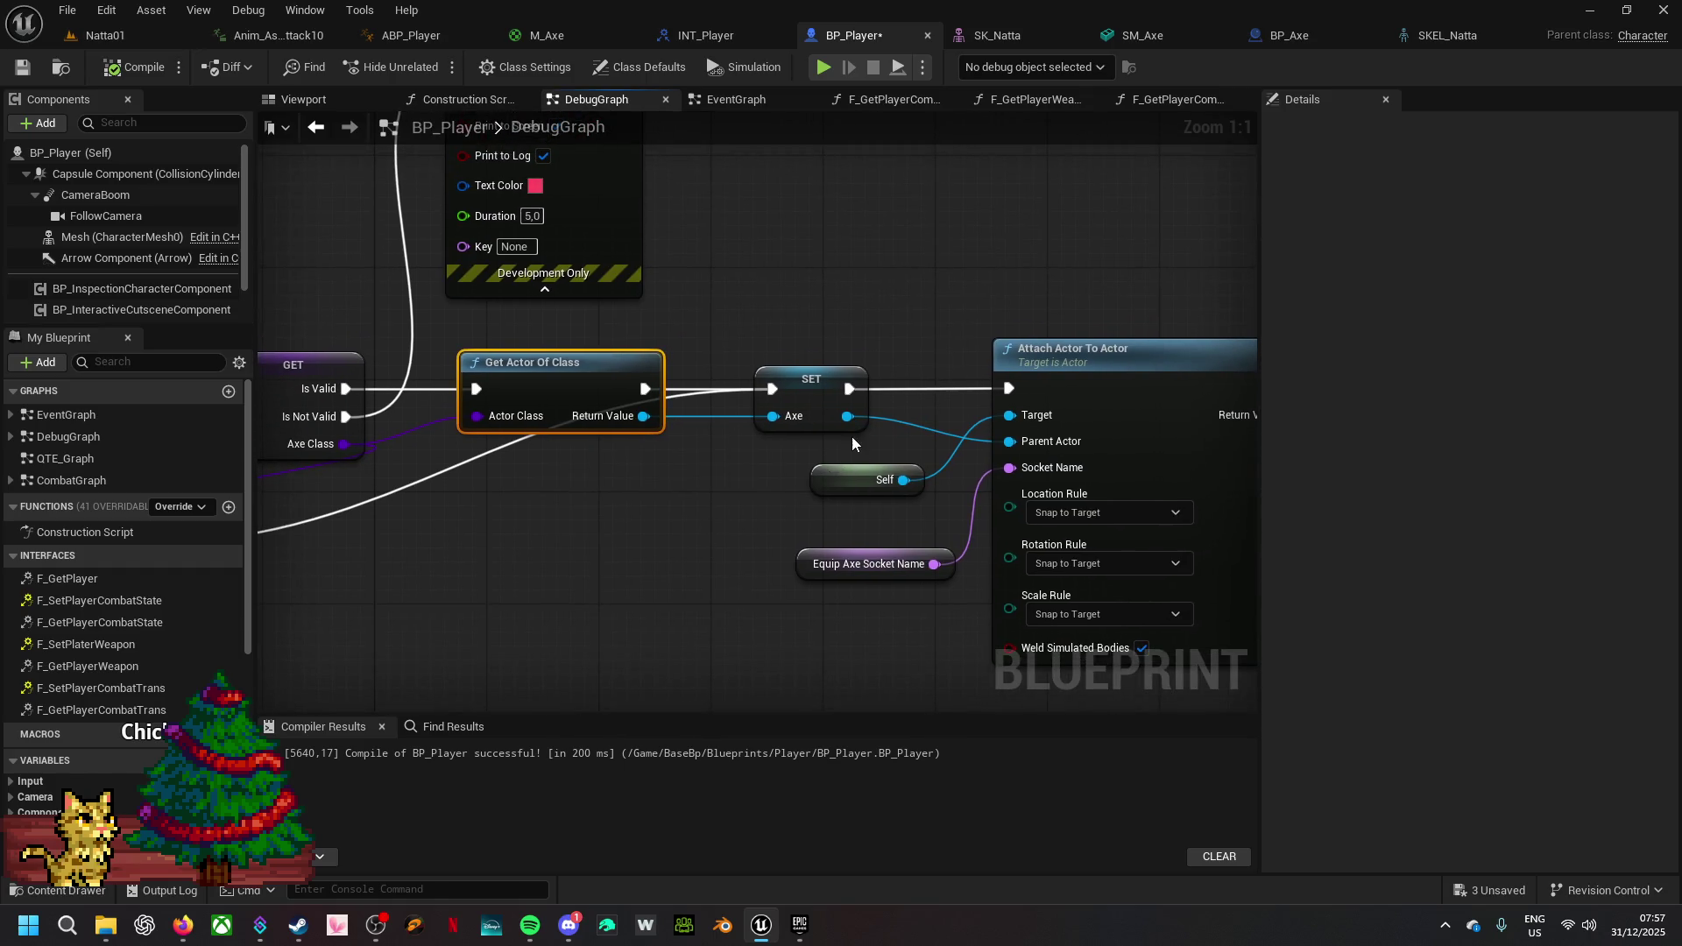
- Add an Is Valid check on the stored Axe and route execution through it after SET Axe
left_click_drag(846, 417, 932, 268)
type("i")
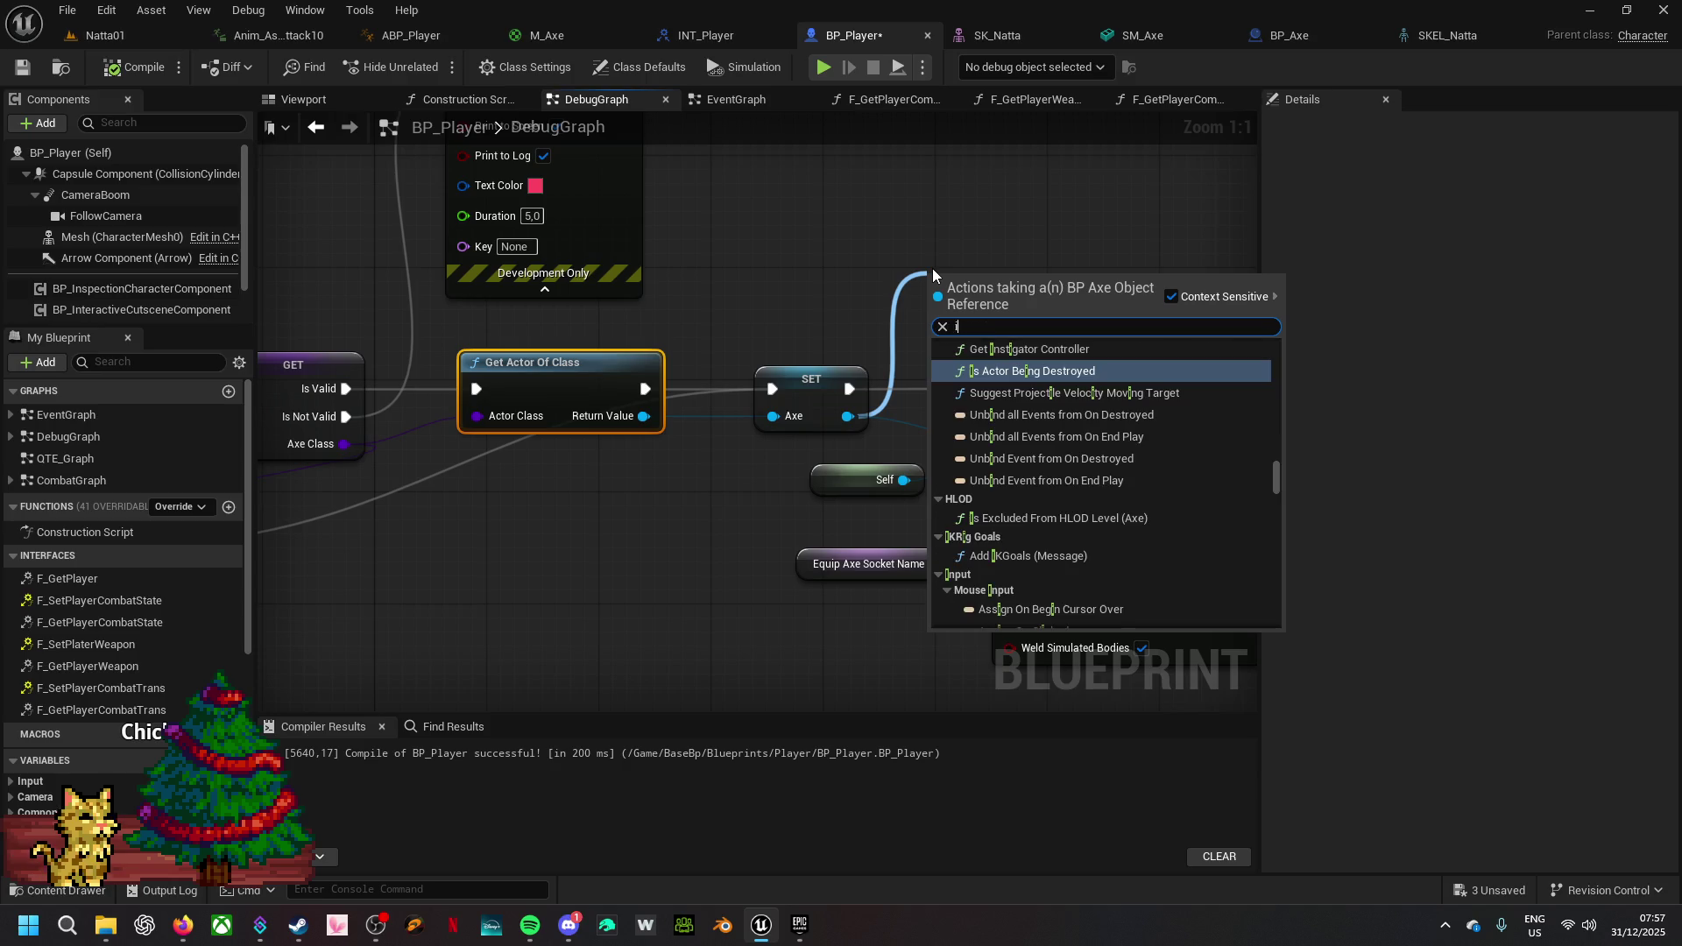
type("s vali")
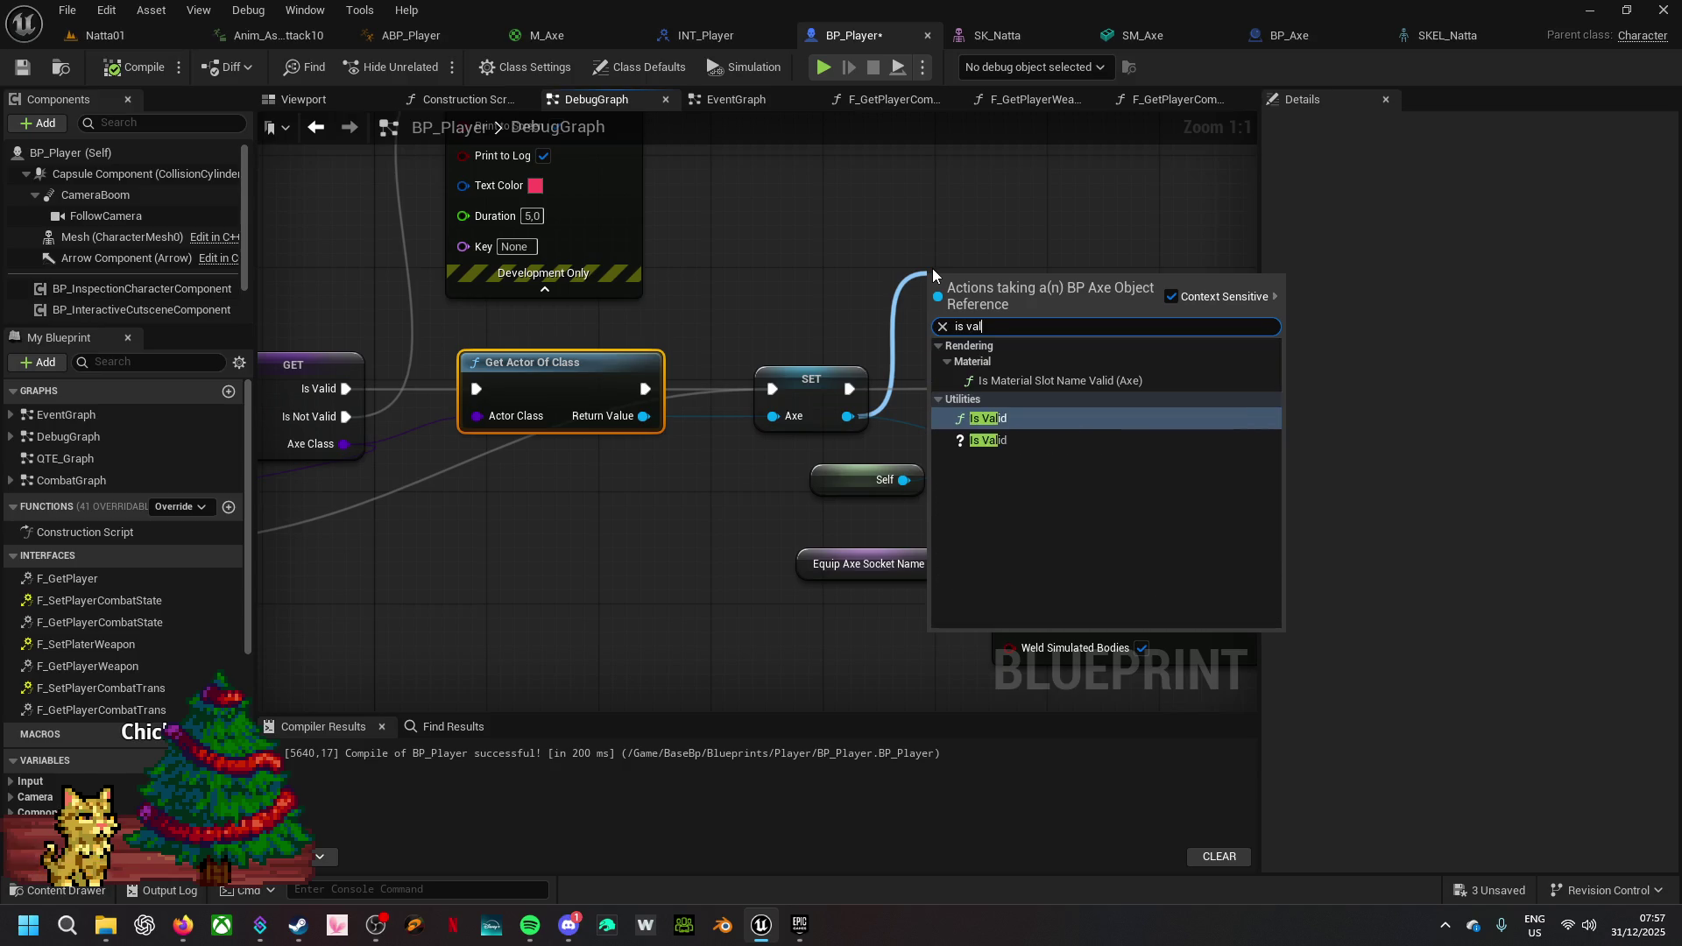
left_click(999, 439)
left_click_drag(985, 291, 943, 277)
mouse_move(849, 388)
left_mouse_down()
mouse_move(902, 317)
mouse_move(896, 290)
left_mouse_up()
mouse_move(1059, 290)
left_mouse_down()
mouse_move(1063, 386)
mouse_move(1009, 388)
left_mouse_up()
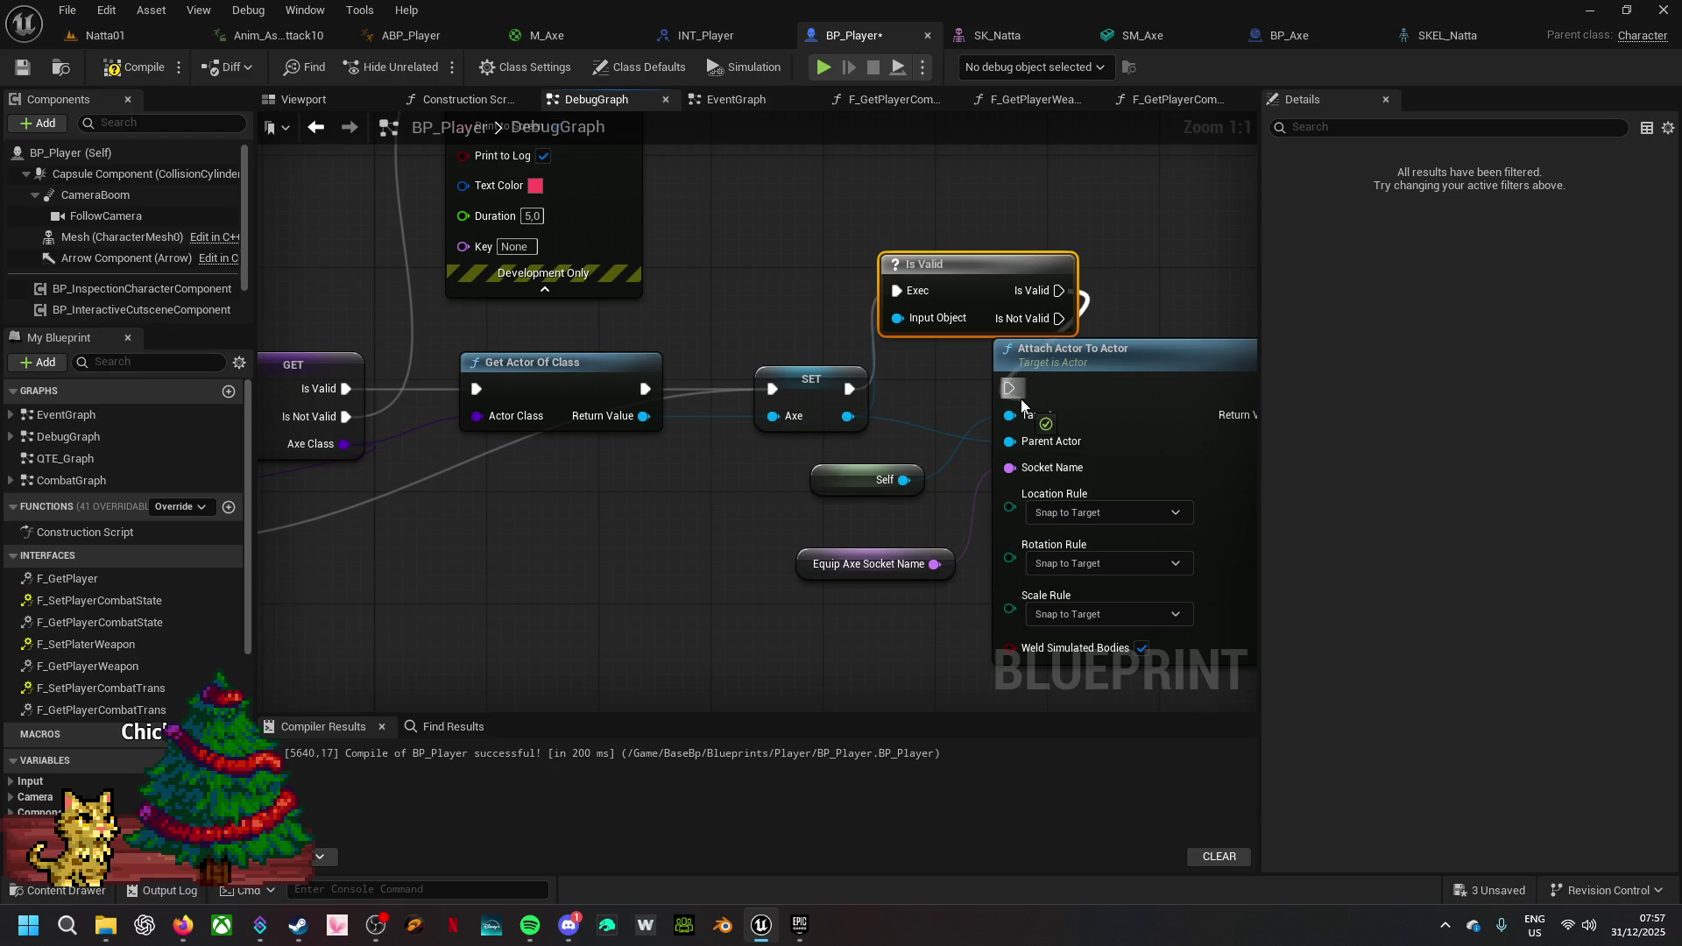
left_click(812, 246)
mouse_move(813, 245)
left_mouse_down()
mouse_move(739, 286)
mouse_move(809, 195)
left_mouse_up()
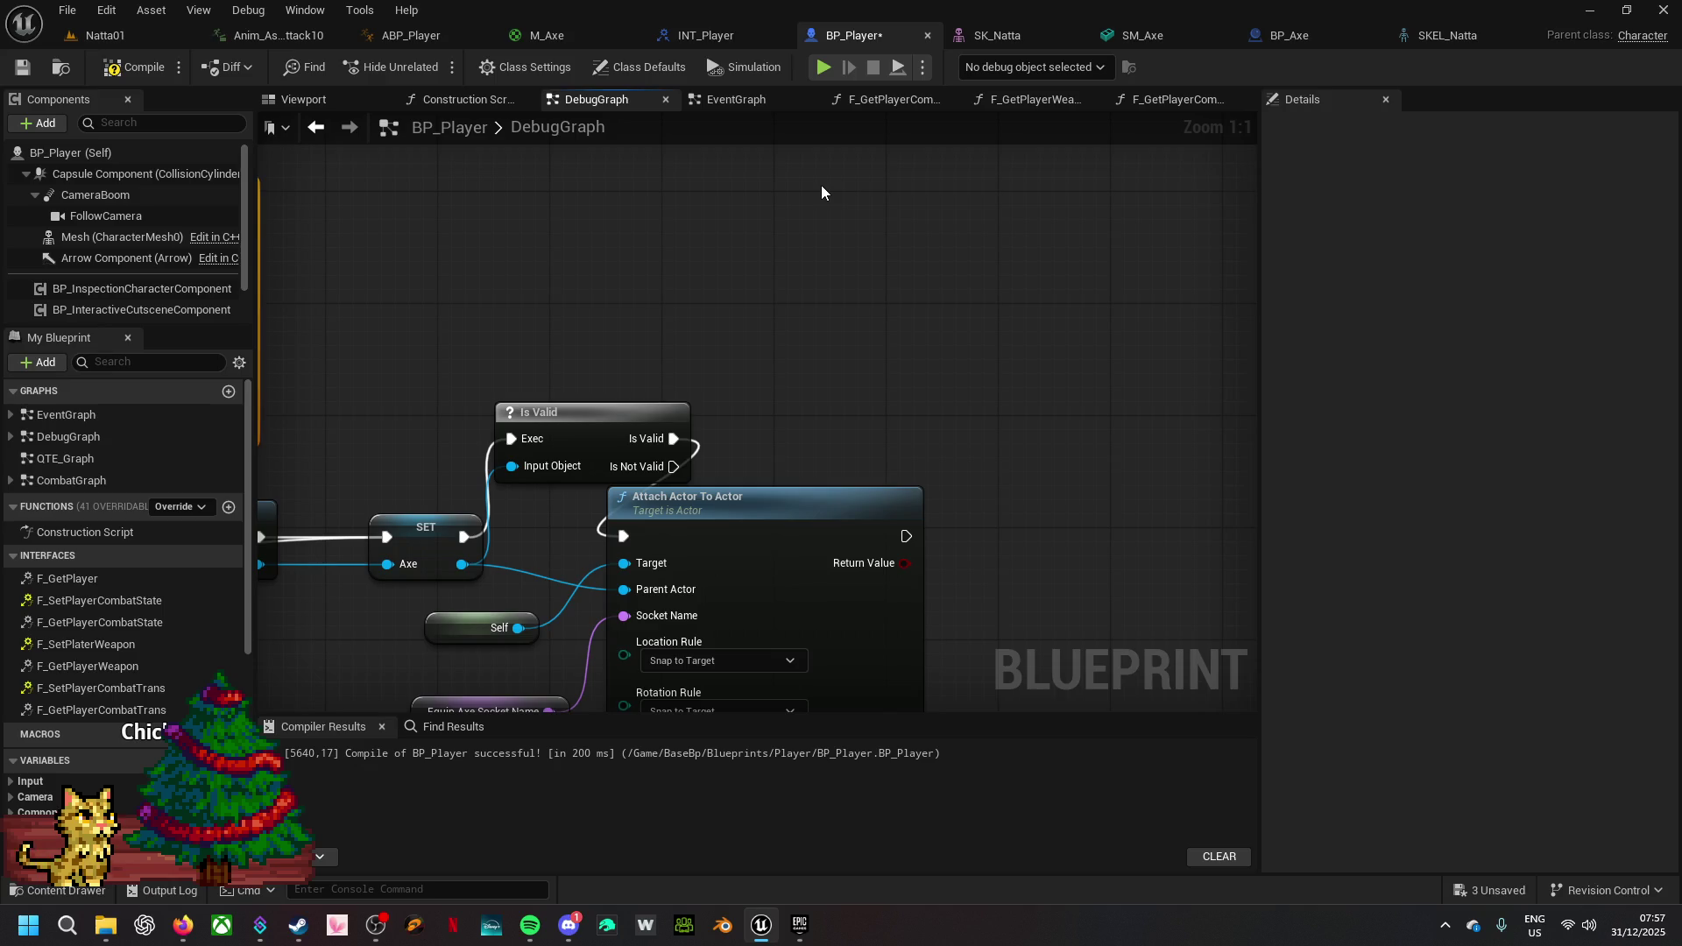
- Paste a Print String on Is Not Valid that prints 'Axe not valid' in blue
key("ctrl+v")
mouse_move(833, 215)
left_mouse_down()
mouse_move(678, 430)
mouse_move(673, 466)
left_mouse_up()
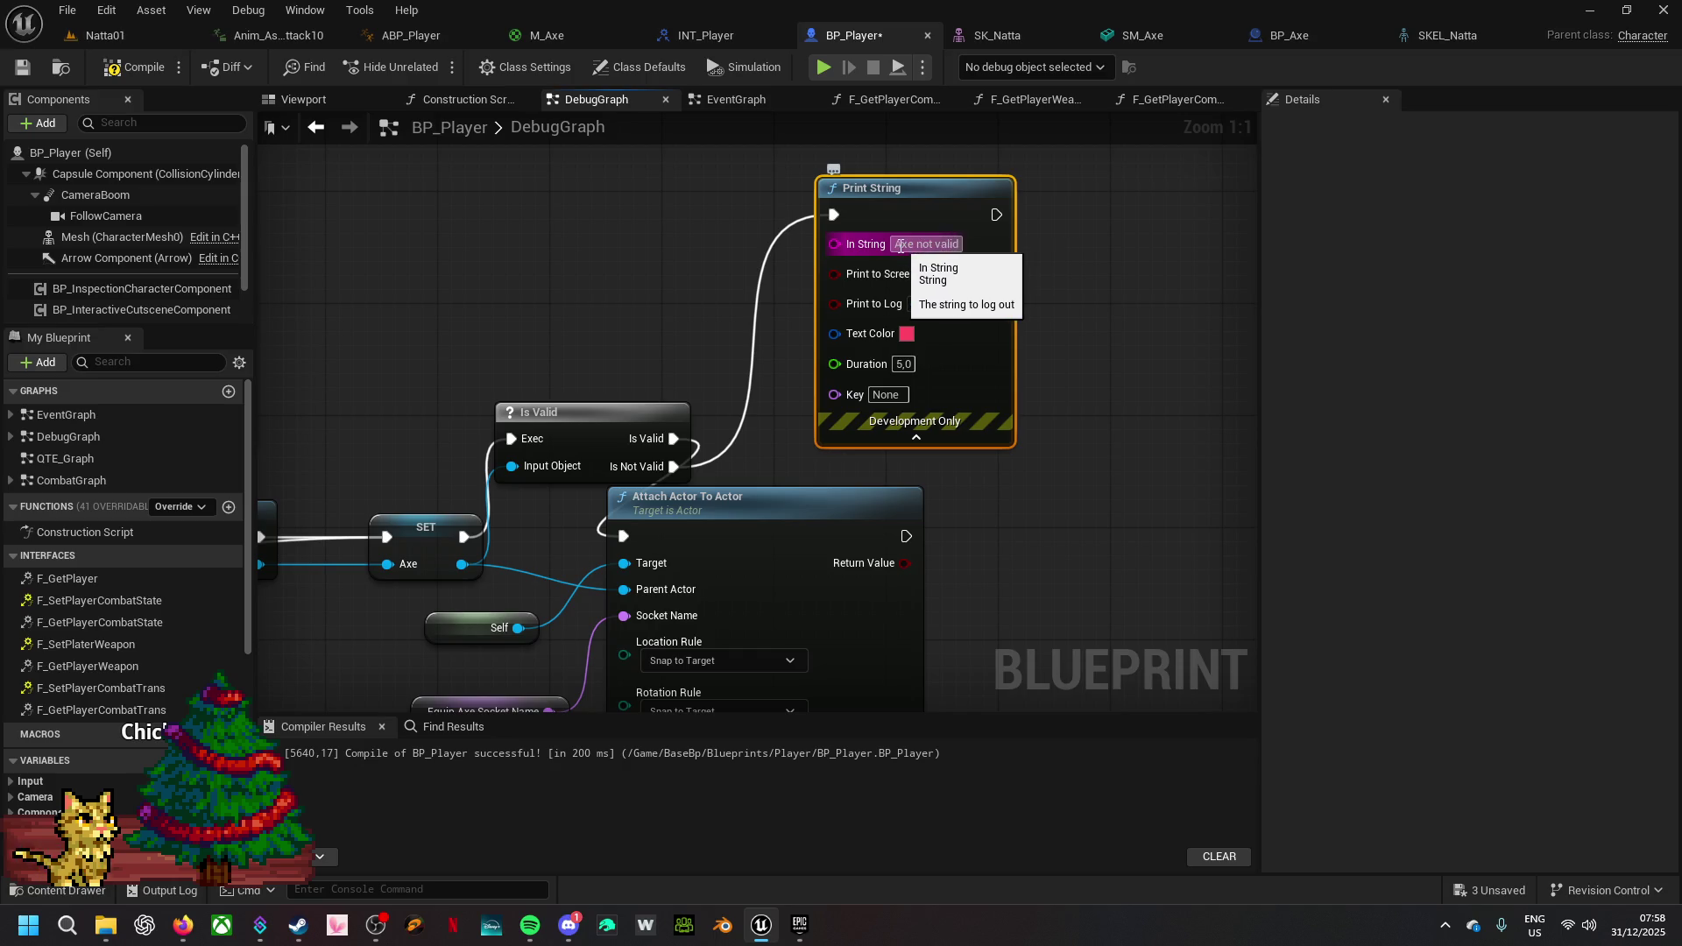
left_click(898, 244)
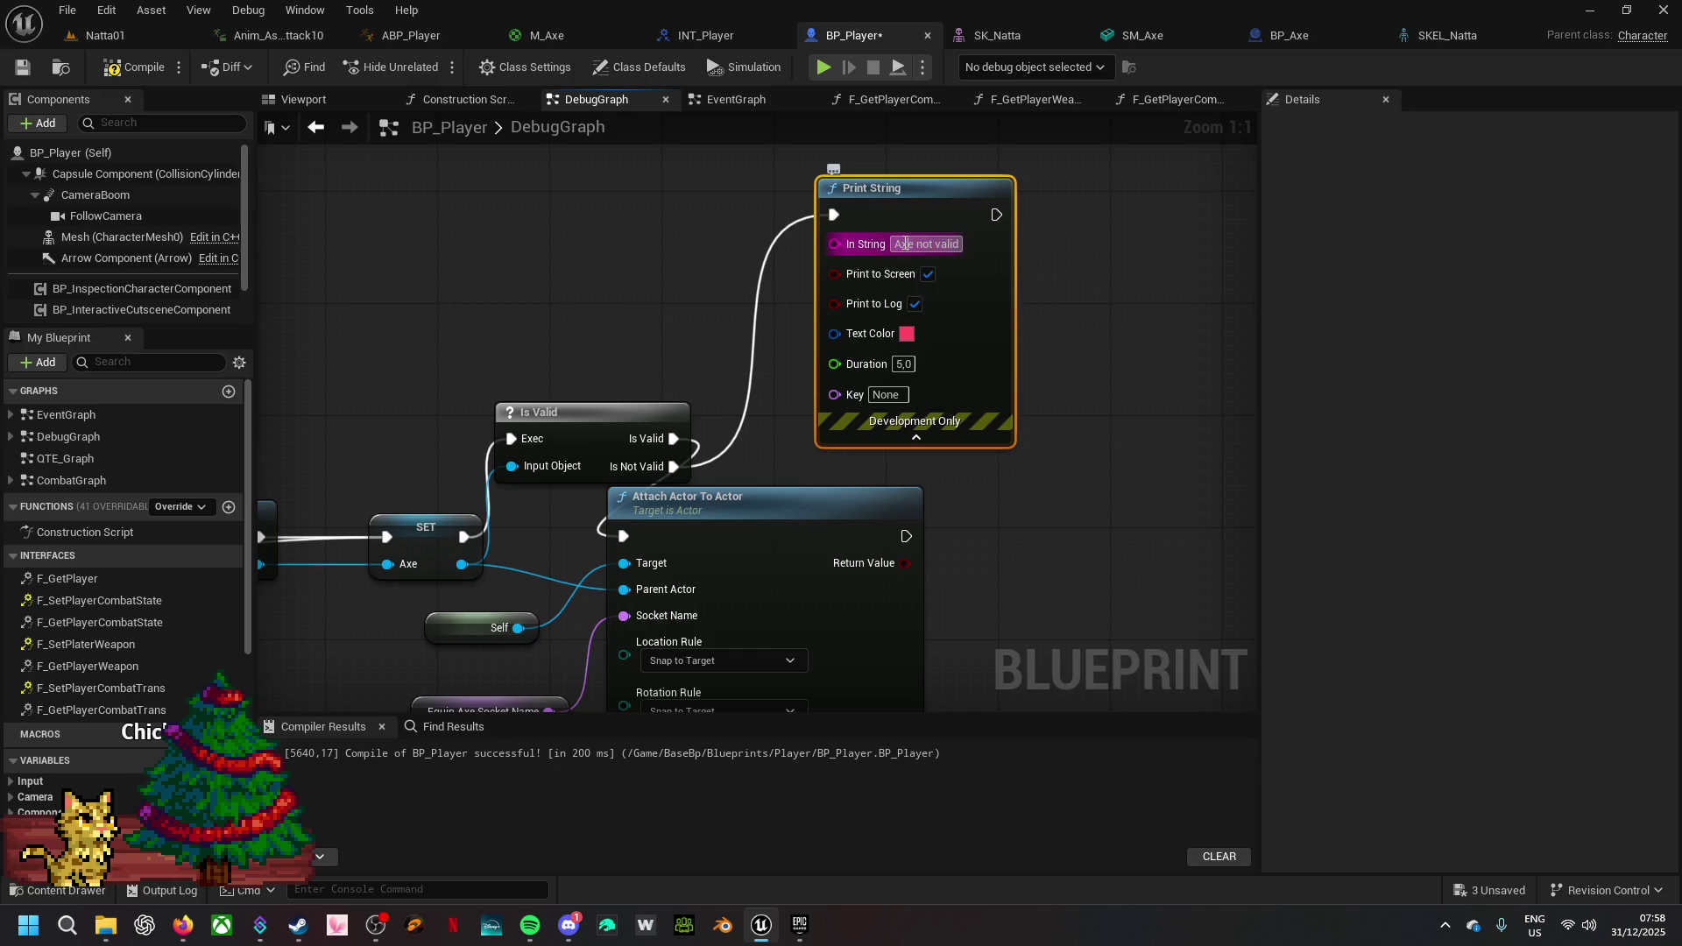
left_click(904, 279)
left_click(907, 334)
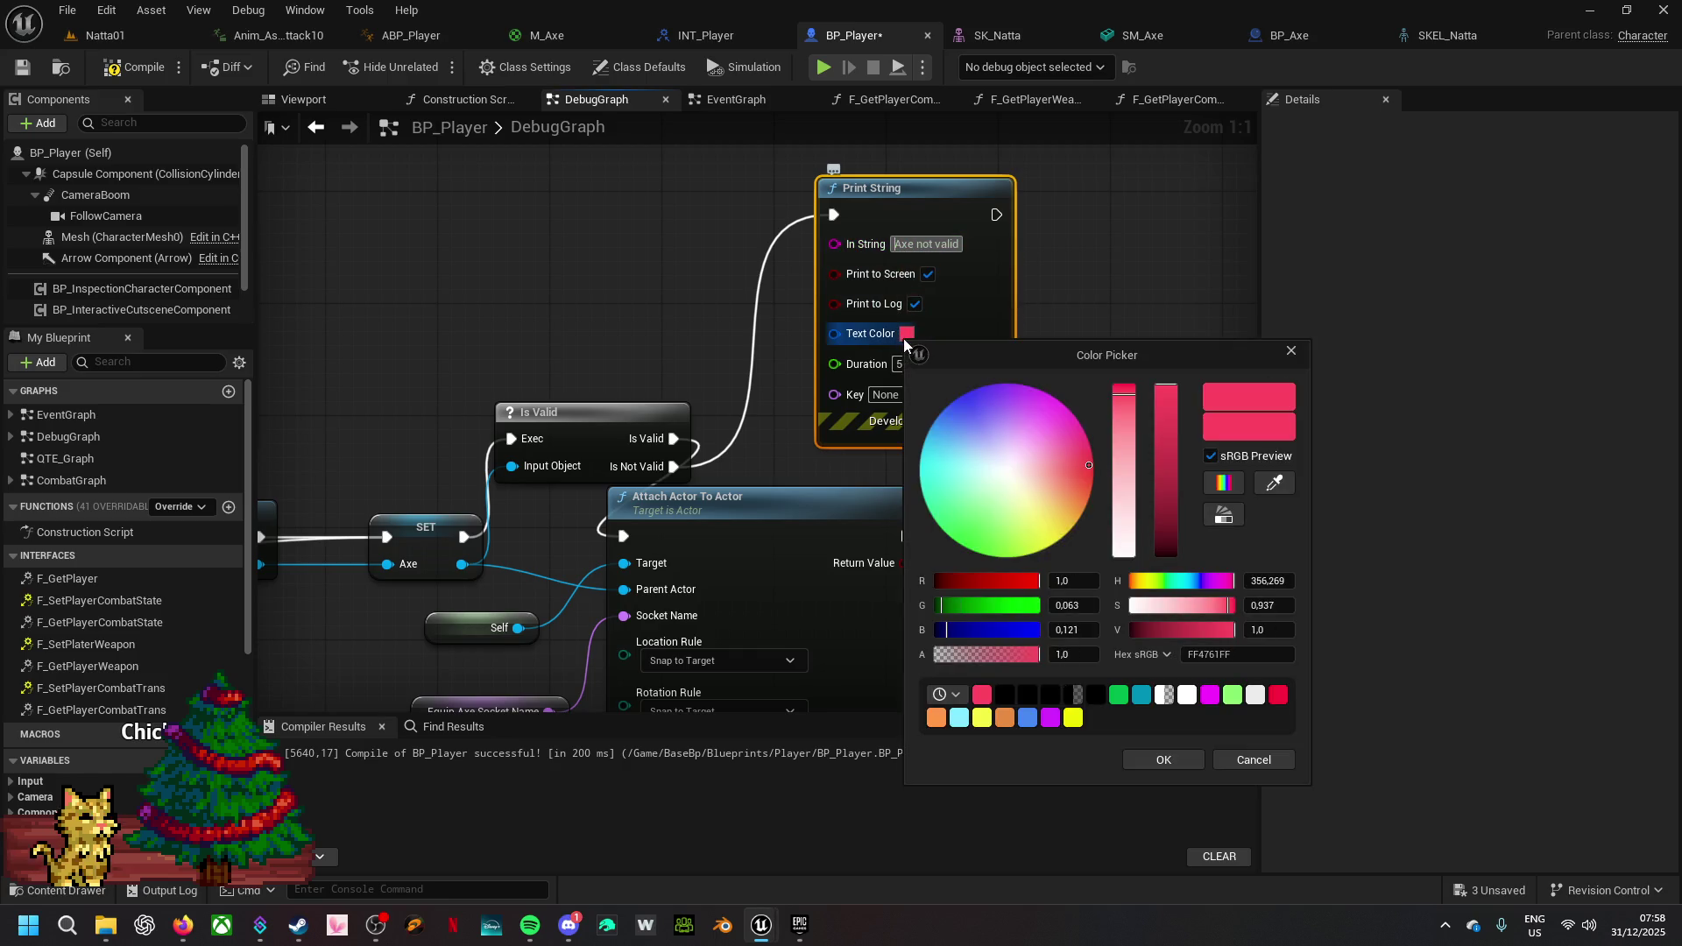
left_click_drag(1000, 494, 963, 395)
left_click(1162, 760)
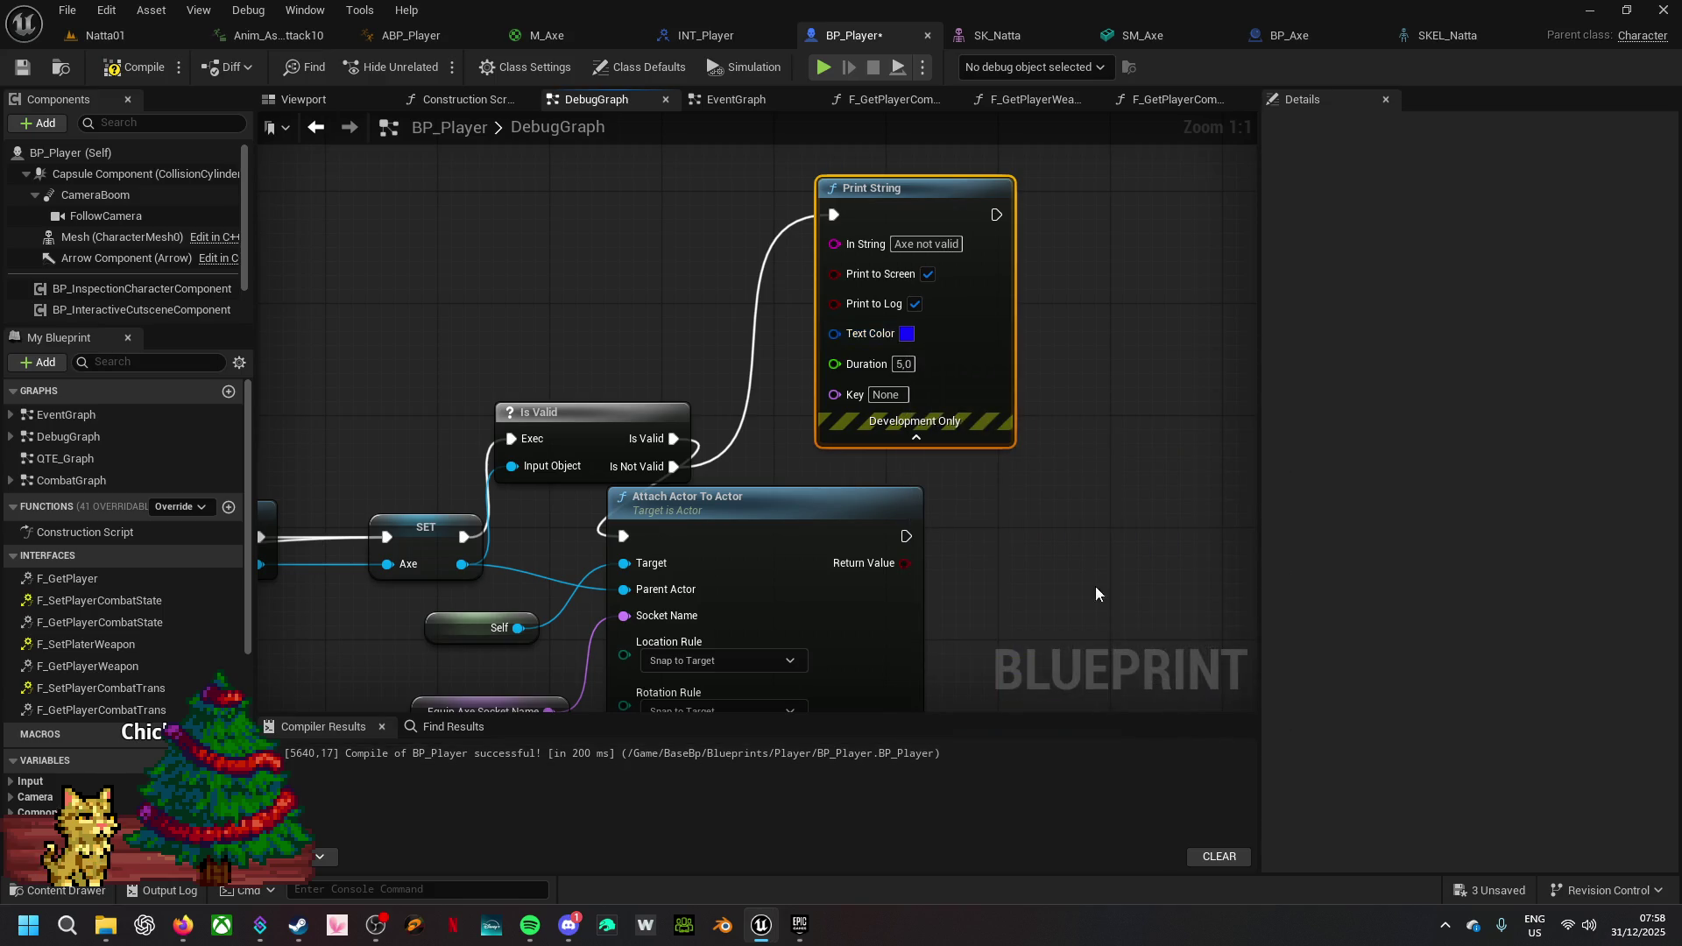
- After a brief play test, connect the EventGraph Sequence's Then 1 output to the CSpawn Axe call
left_click(824, 69)
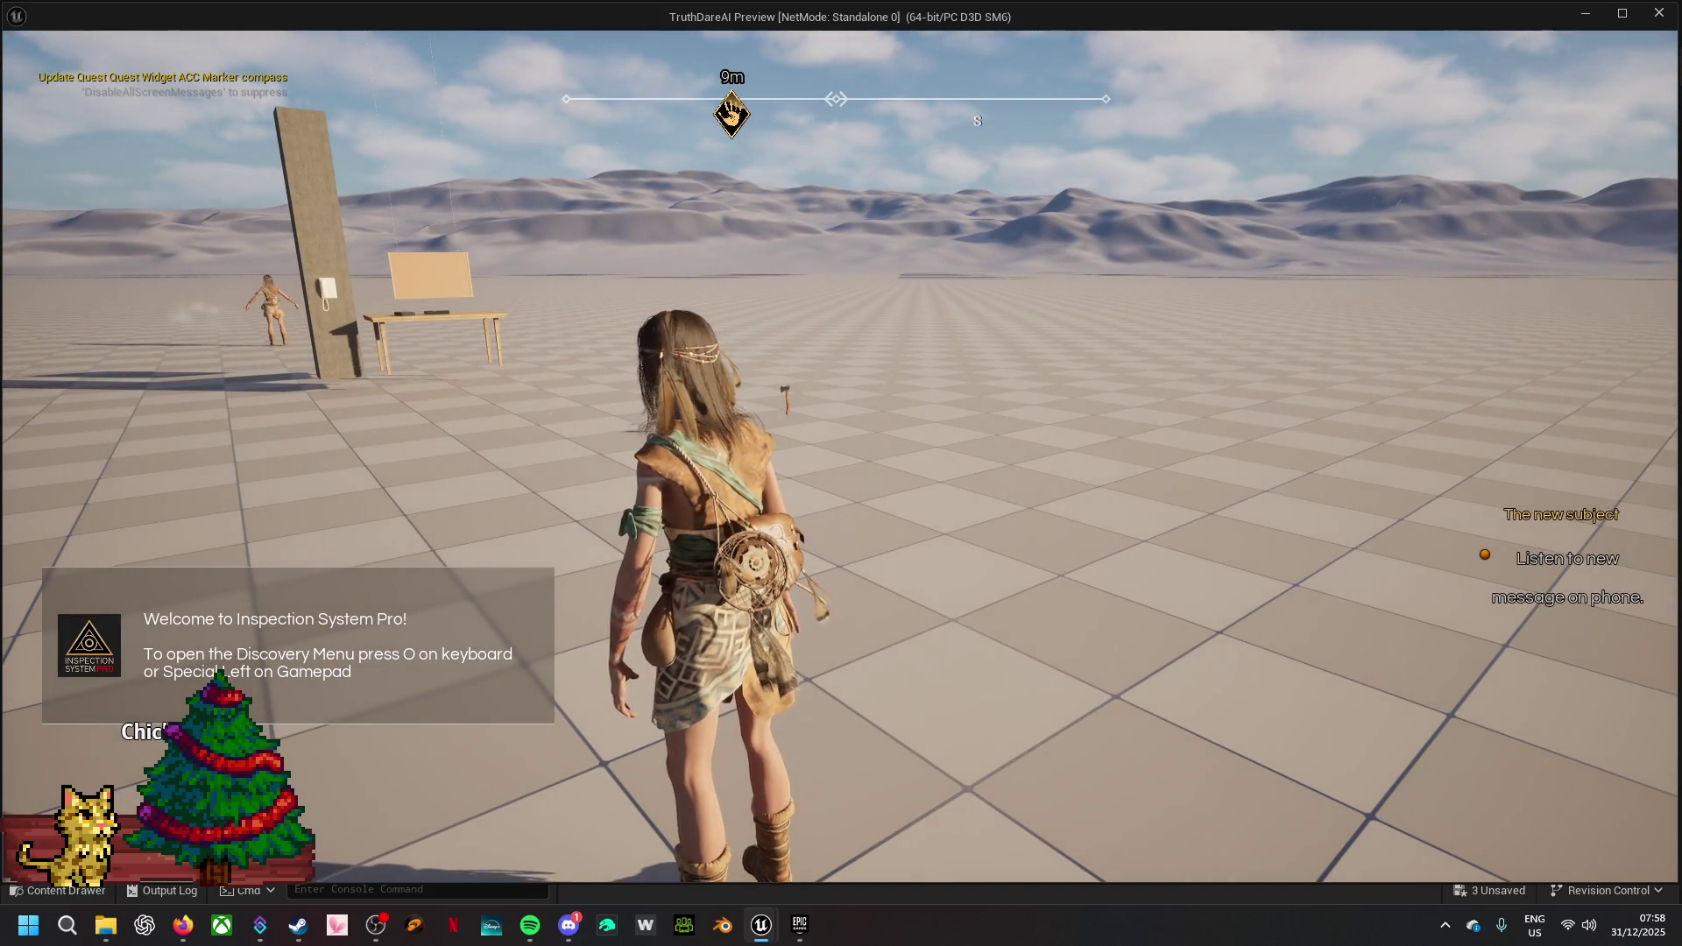
key("Escape")
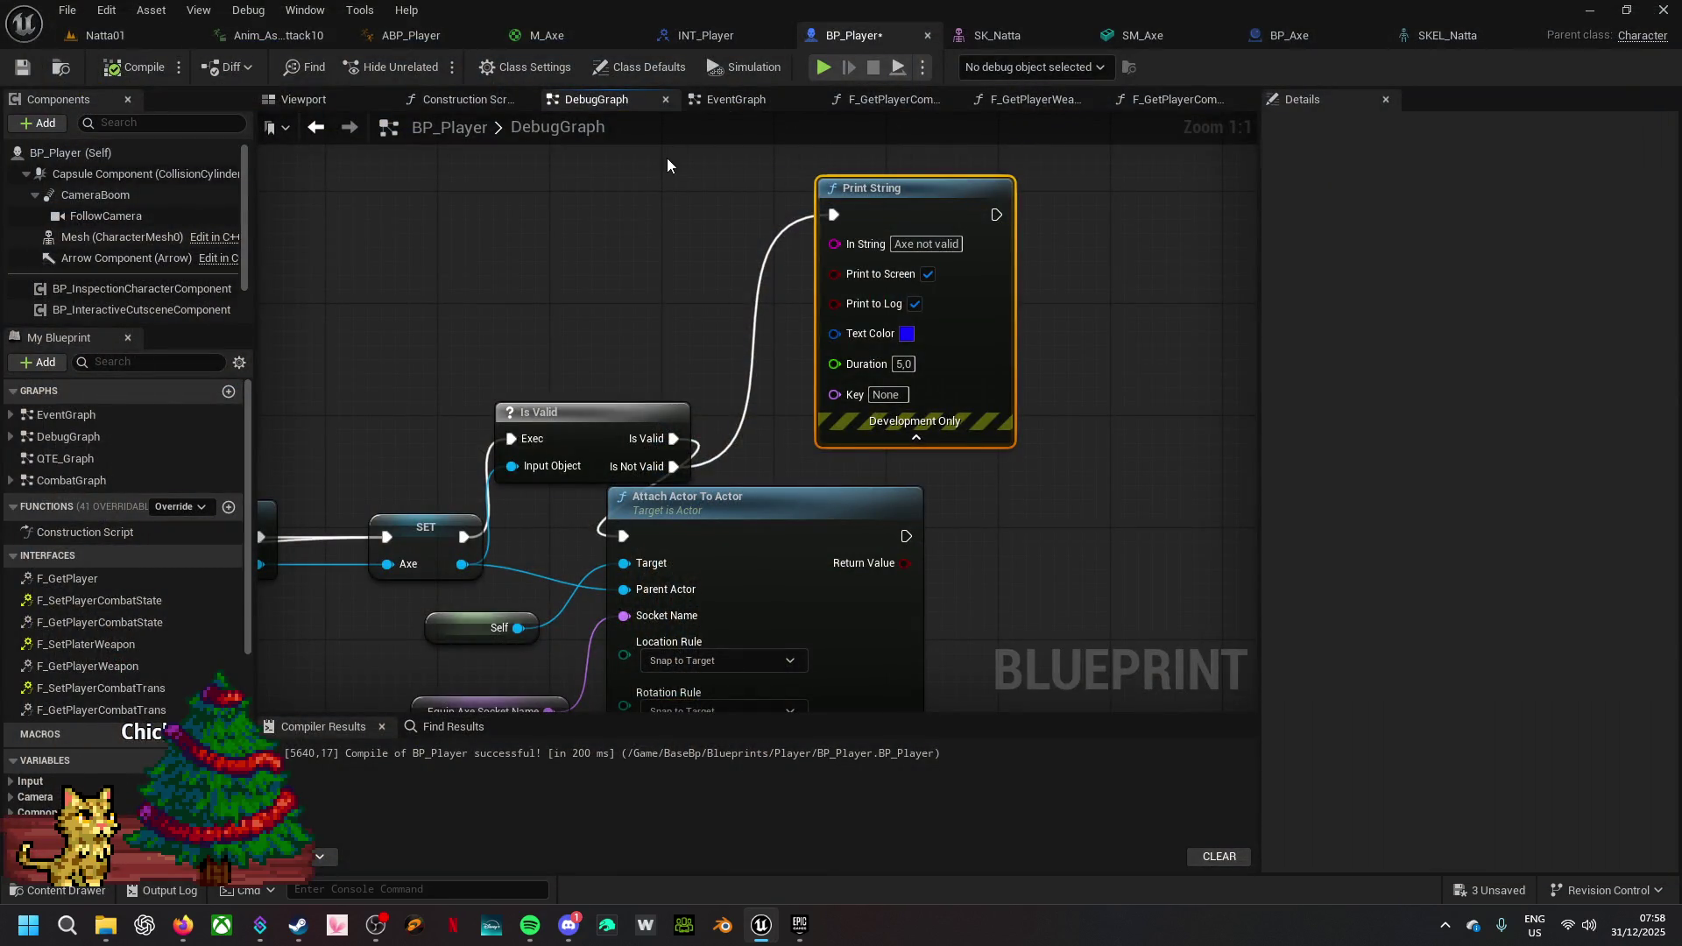
left_click(730, 103)
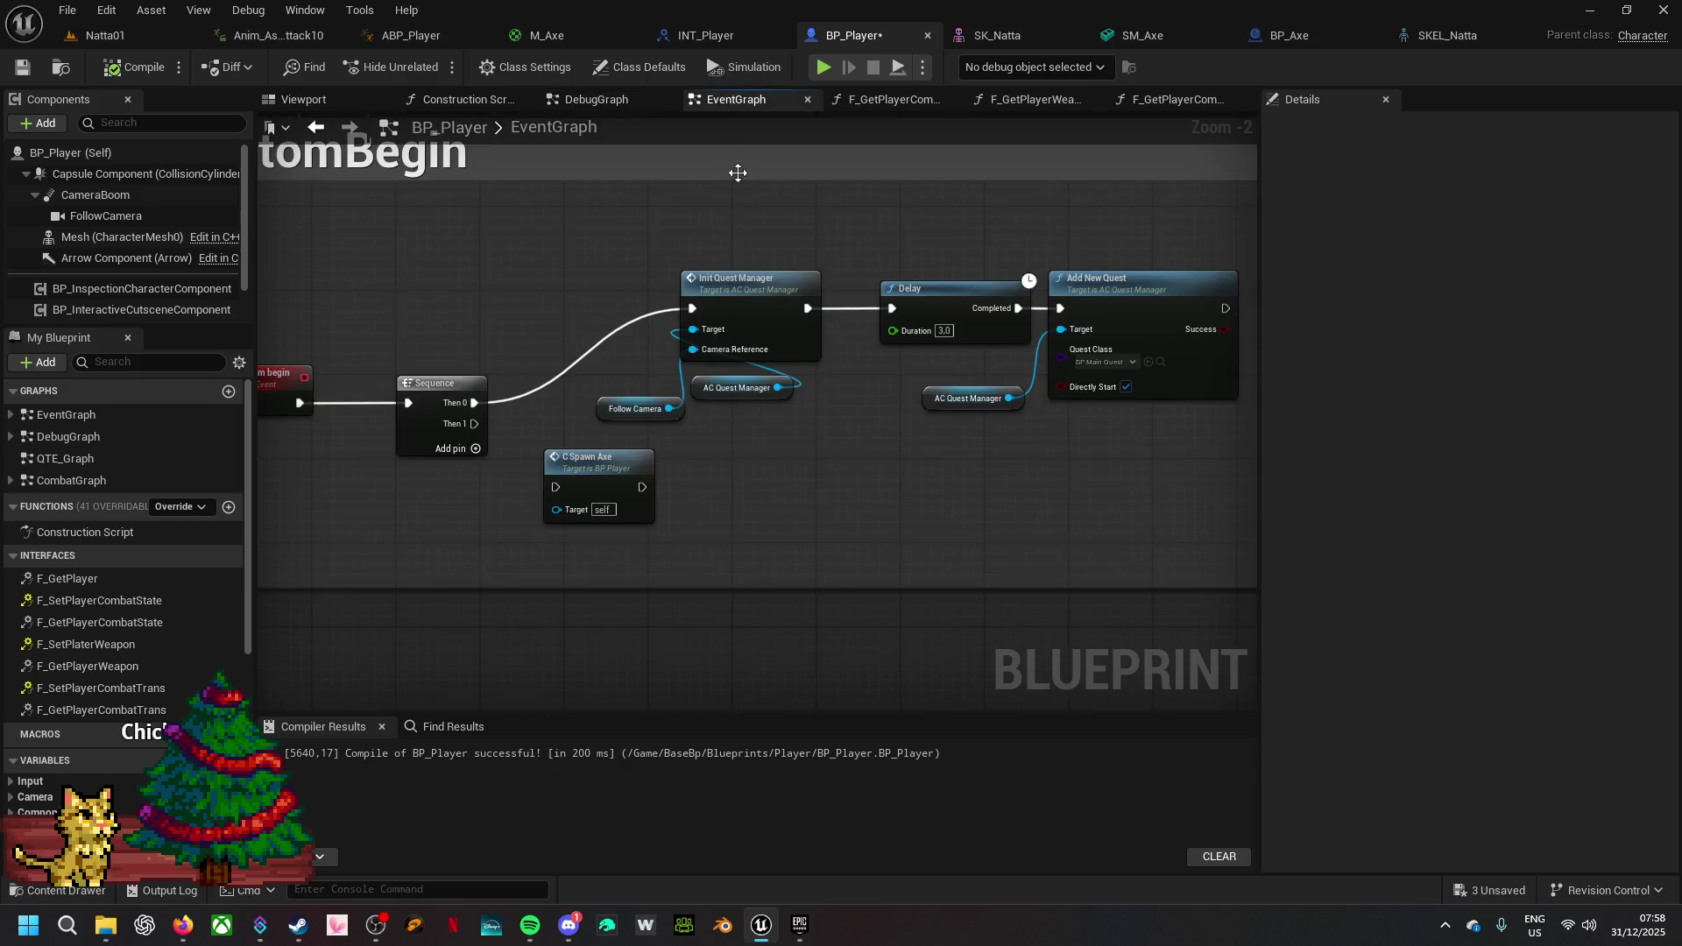
left_click_drag(471, 430, 553, 487)
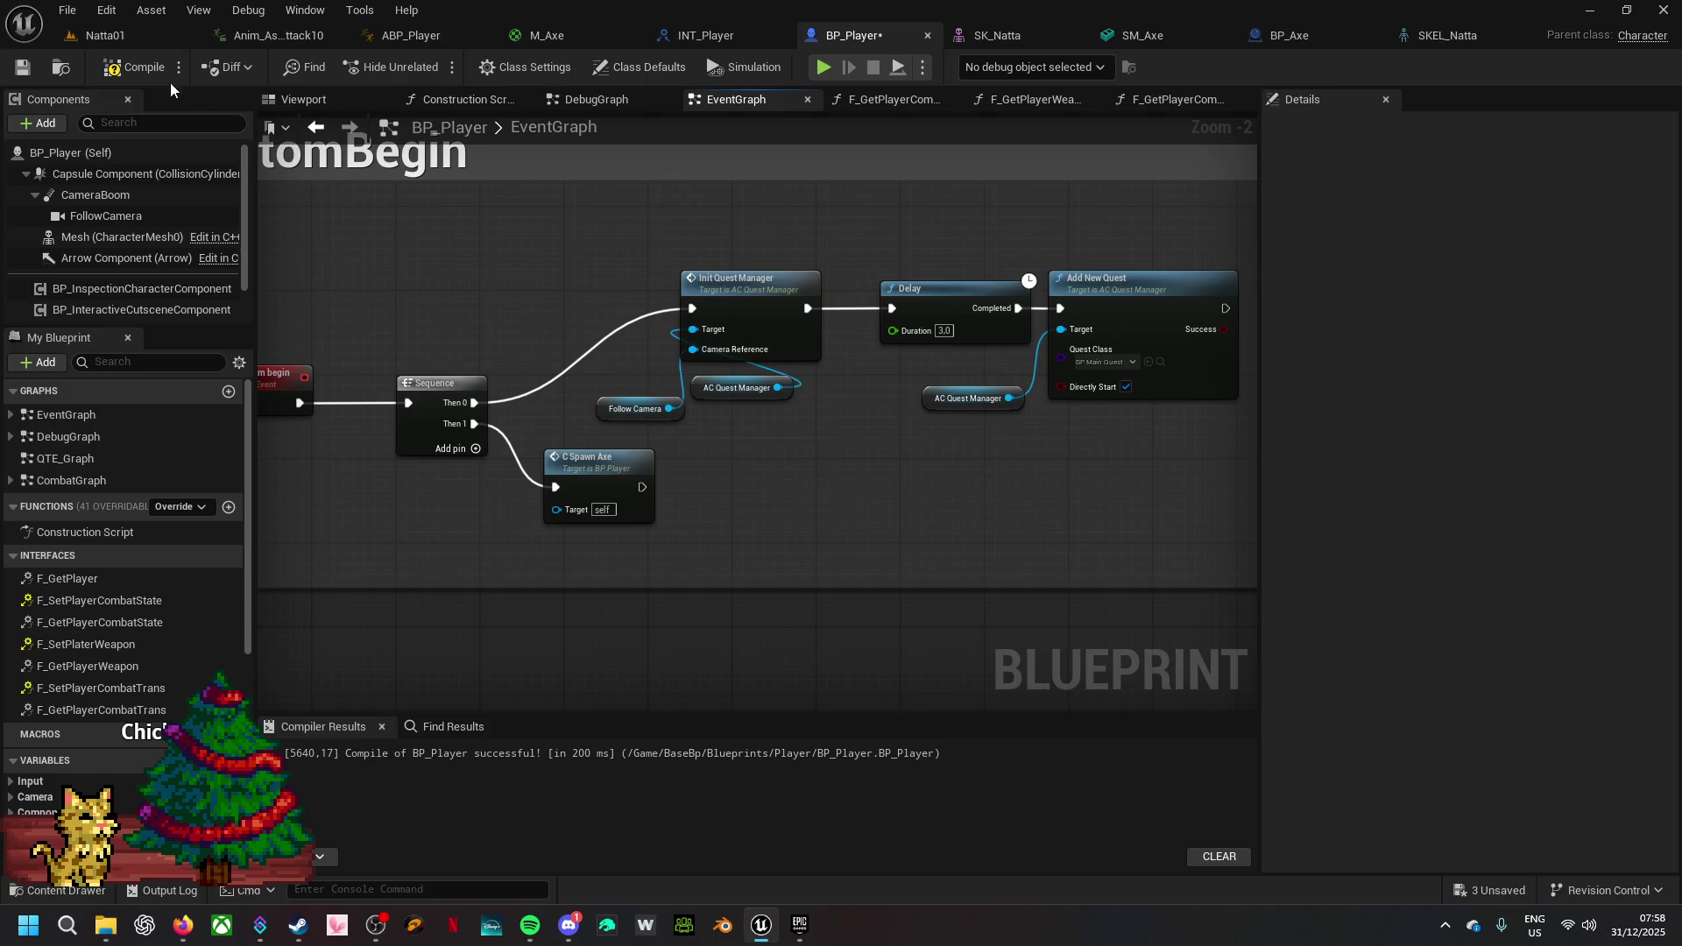
- Compile BP_Player and play-test the change
left_click(131, 68)
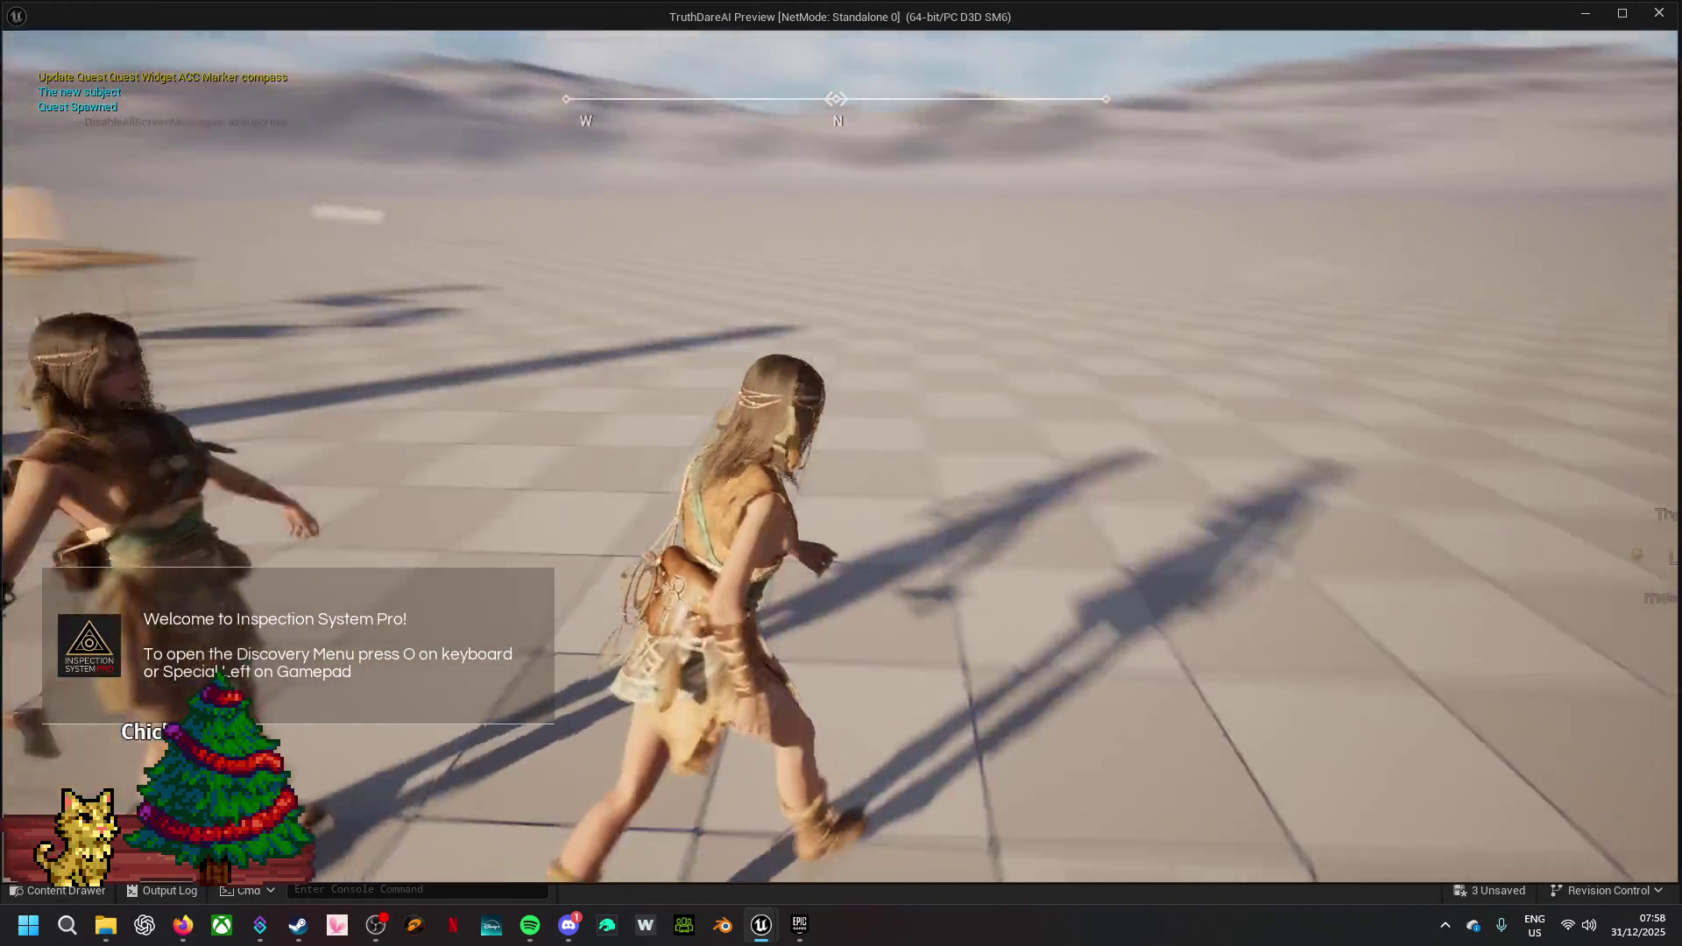
key("w")
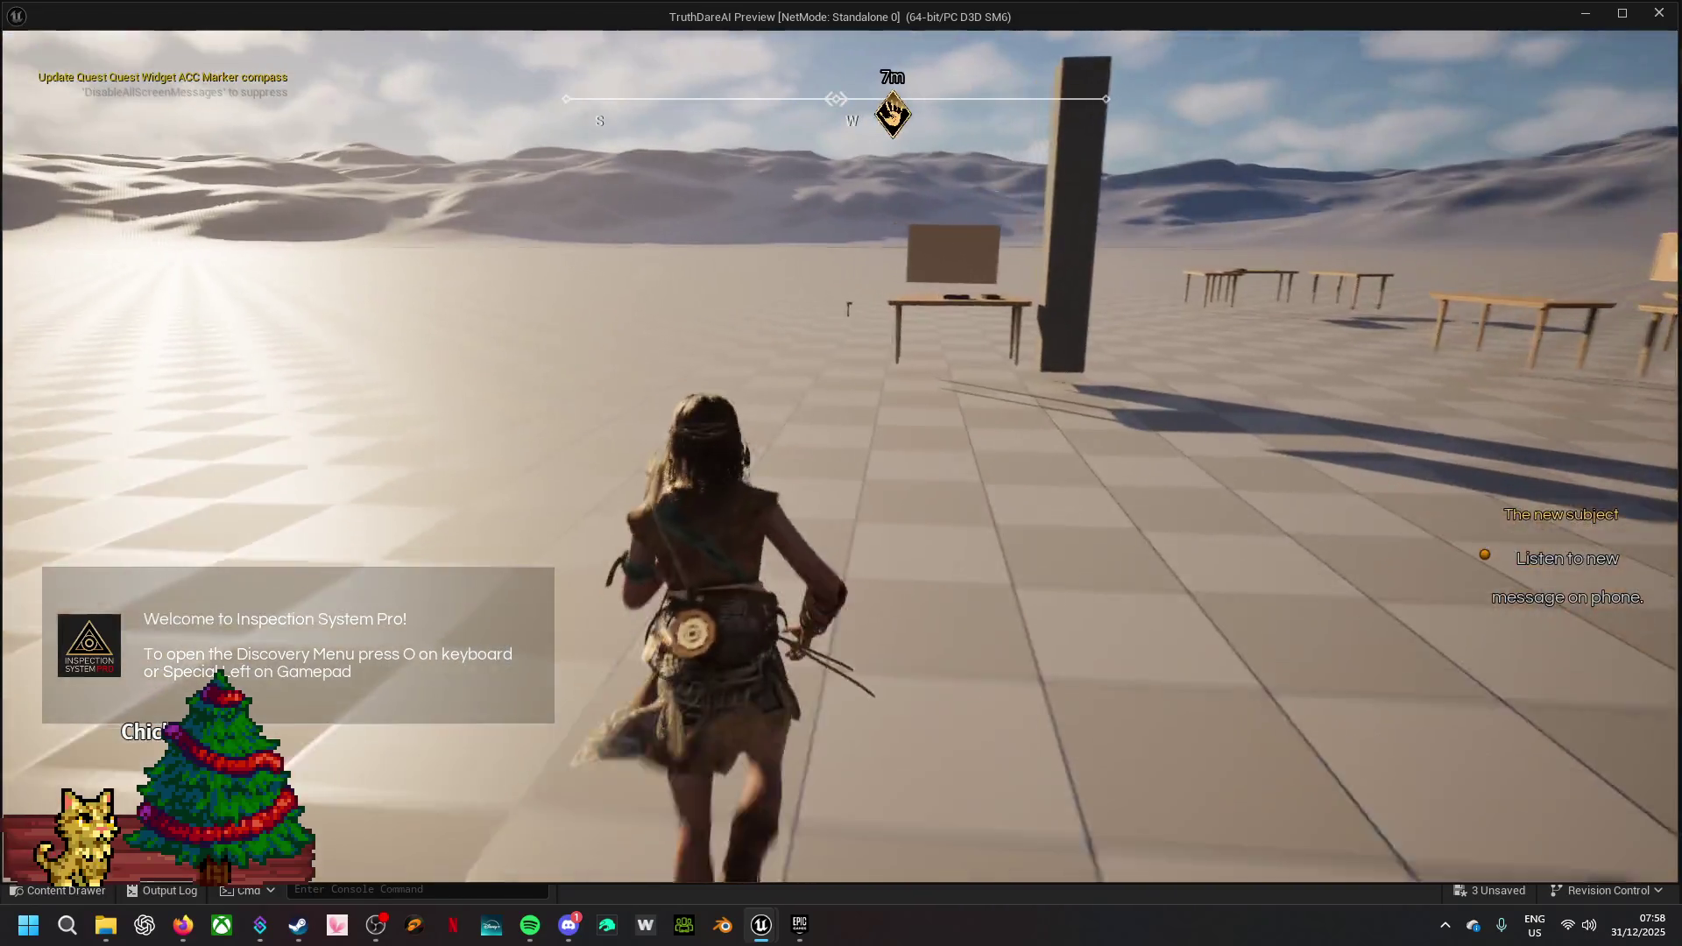
key("Escape")
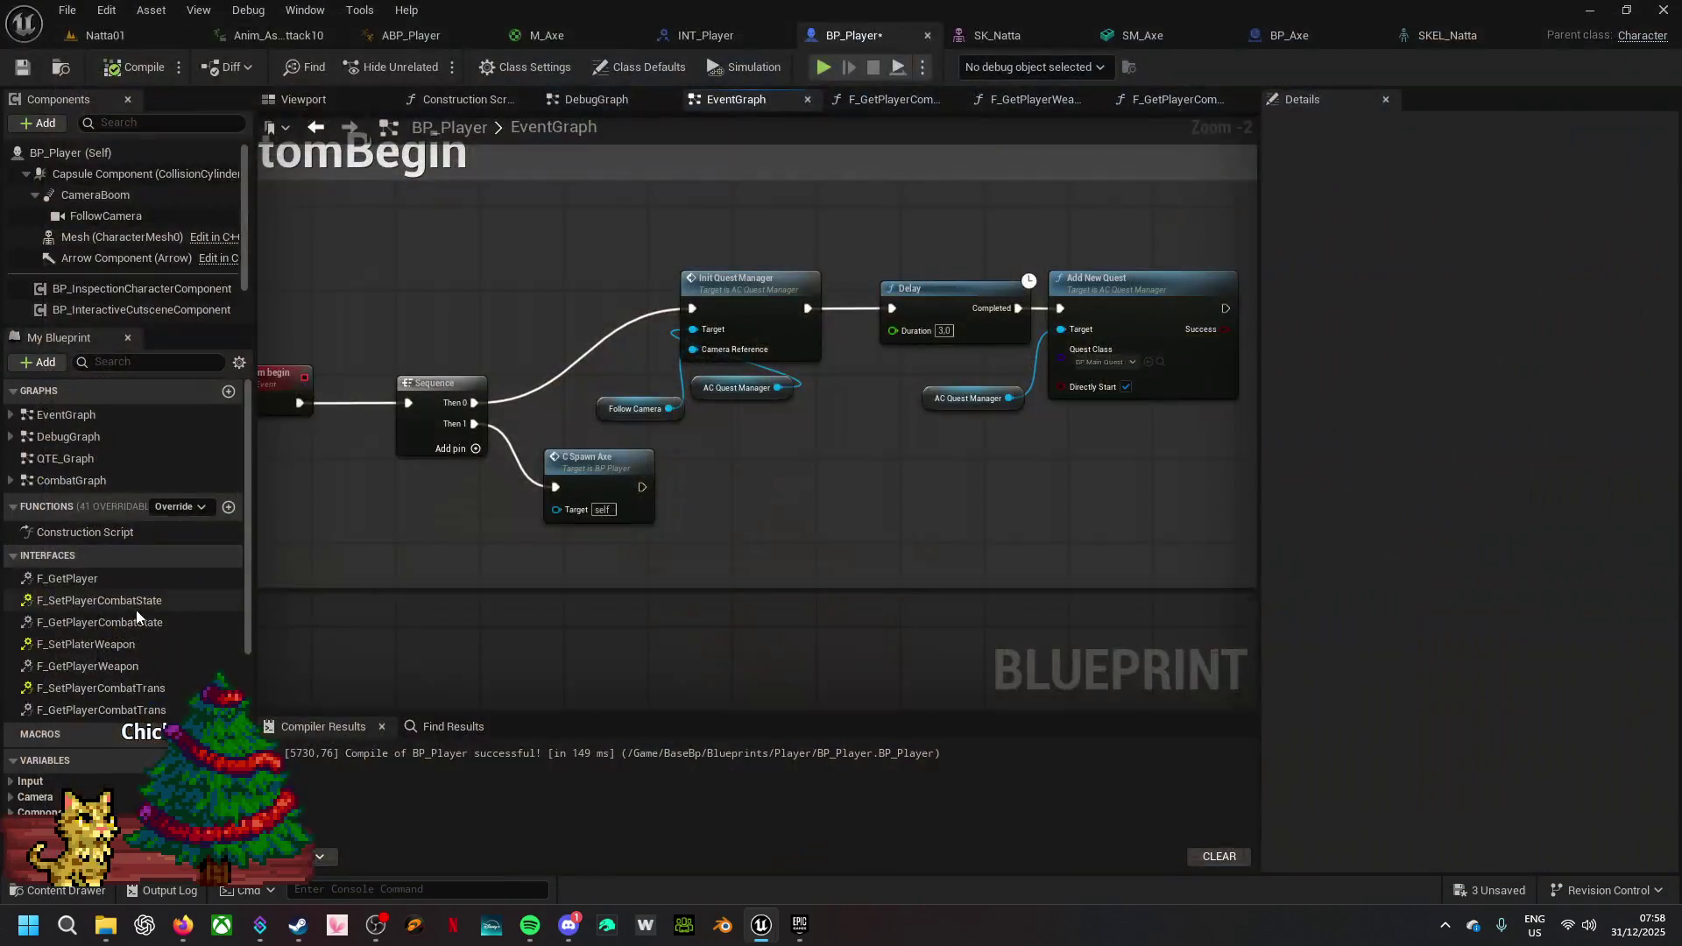
- Run SpawnActor when Axe Class is valid, spawning that class and storing its Return Value in Axe
double_click(592, 463)
left_click_drag(1002, 611, 646, 471)
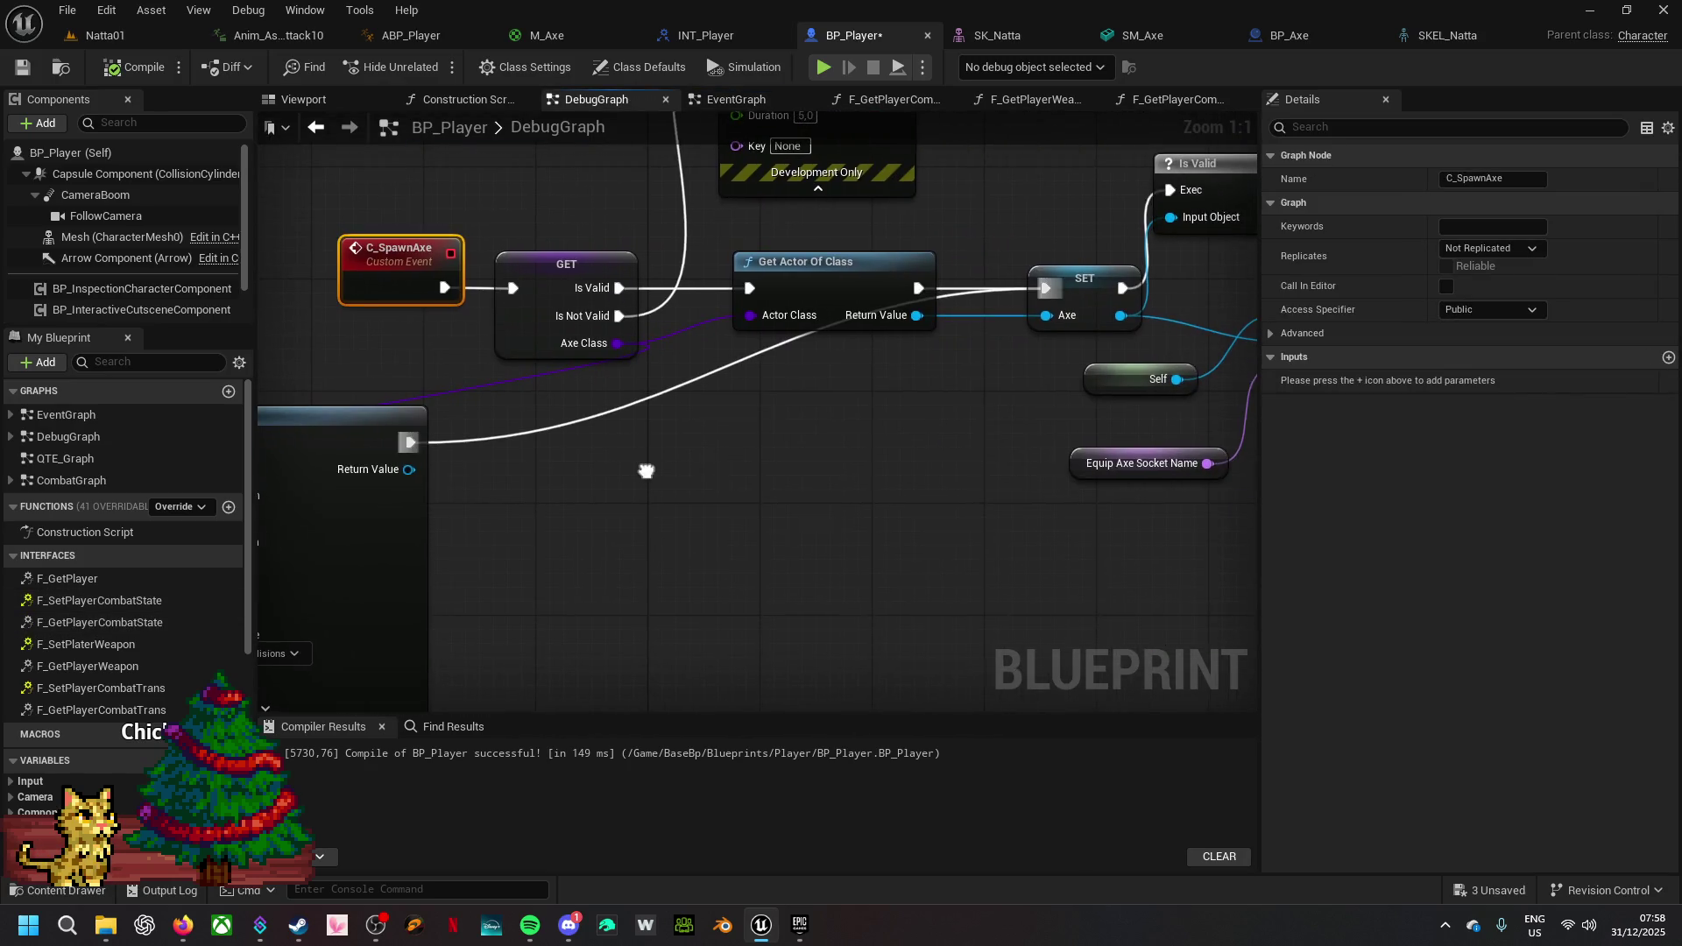
mouse_move(322, 469)
left_mouse_down()
mouse_move(631, 519)
mouse_move(869, 413)
left_mouse_up()
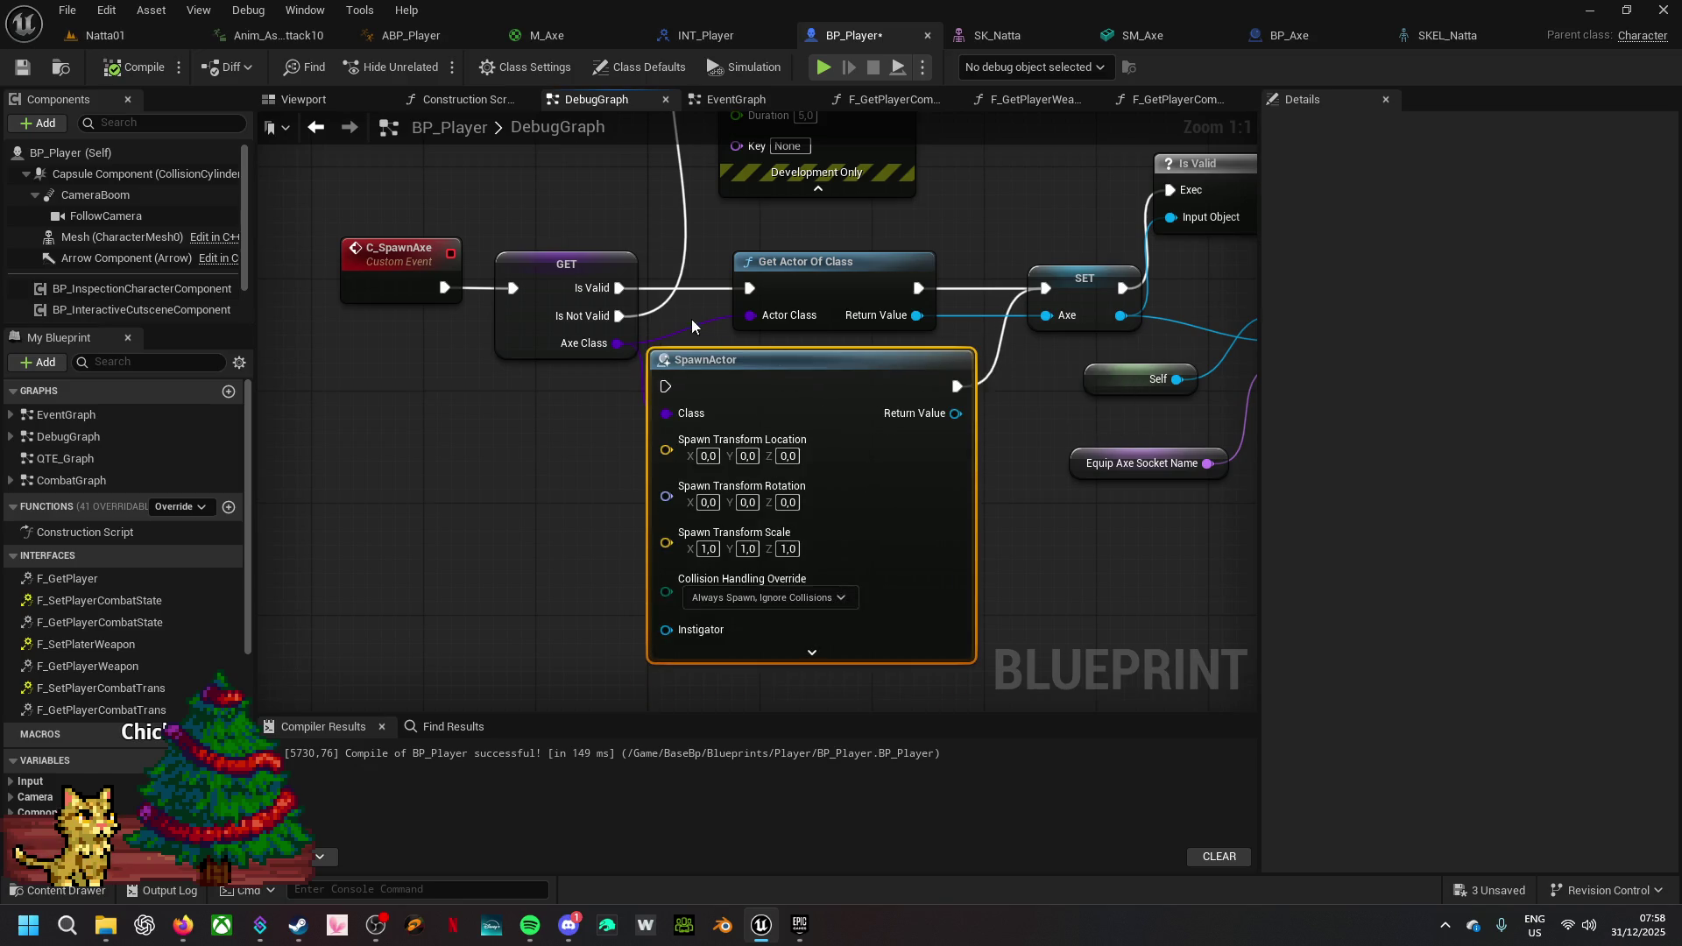
left_click_drag(619, 287, 665, 412)
left_click_drag(1086, 554, 811, 612)
left_click_drag(682, 471, 772, 372)
left_click_drag(780, 452, 914, 417)
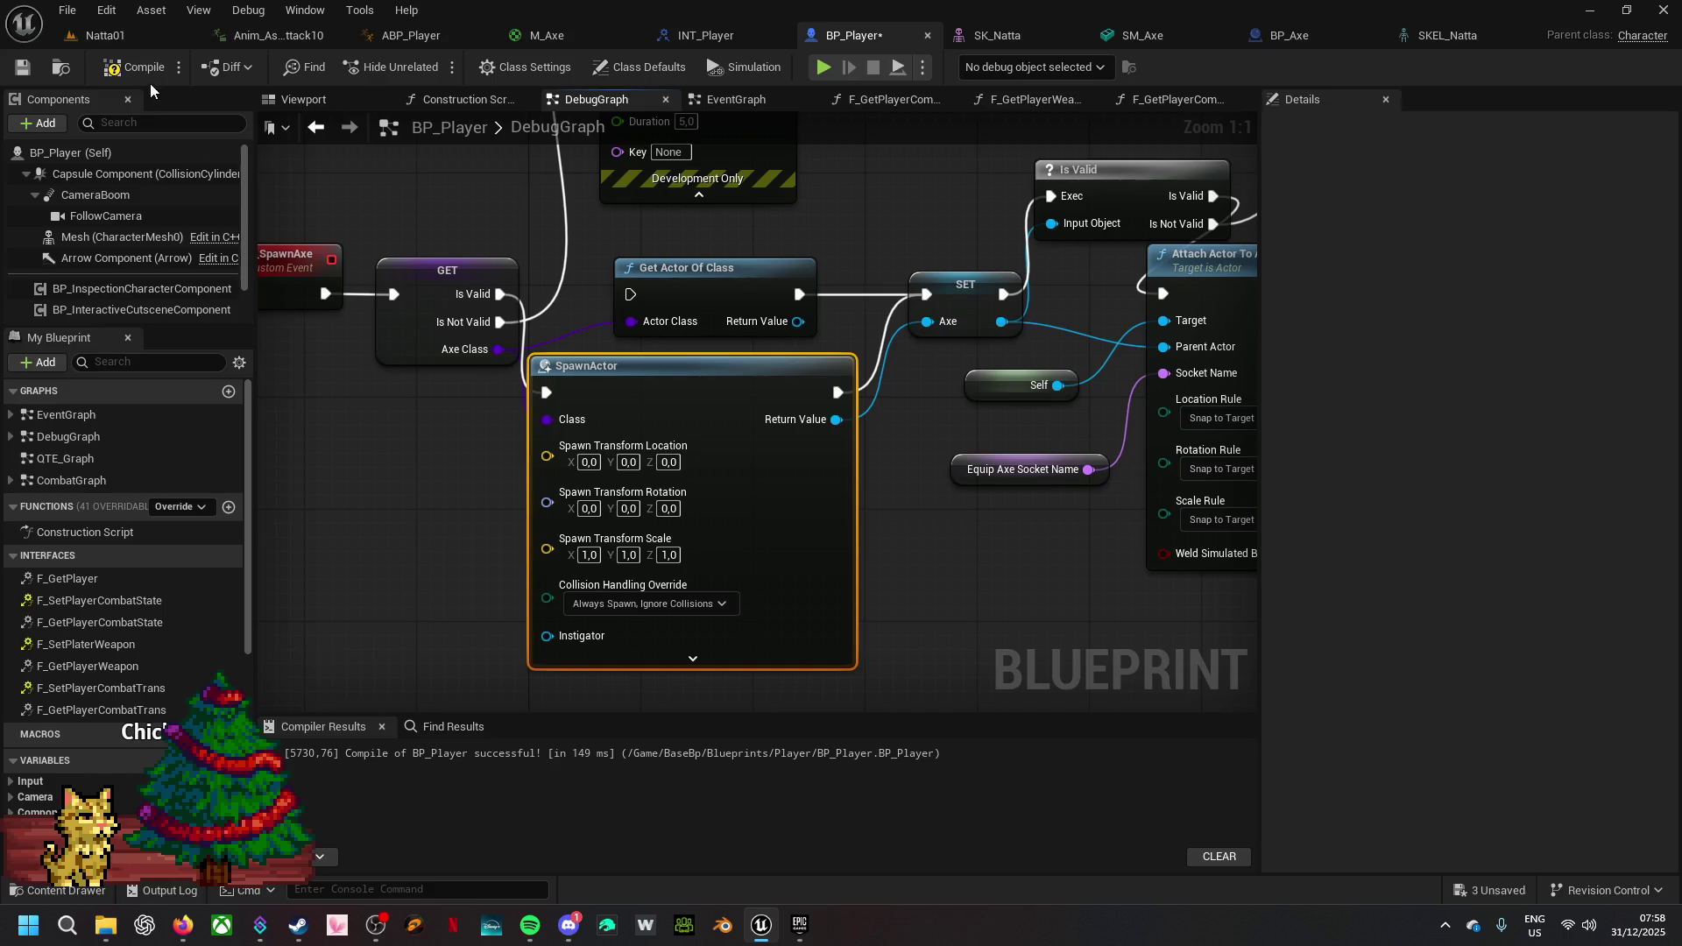
- Play-test the game, look around, and stop it
left_click(823, 70)
left_click(814, 217)
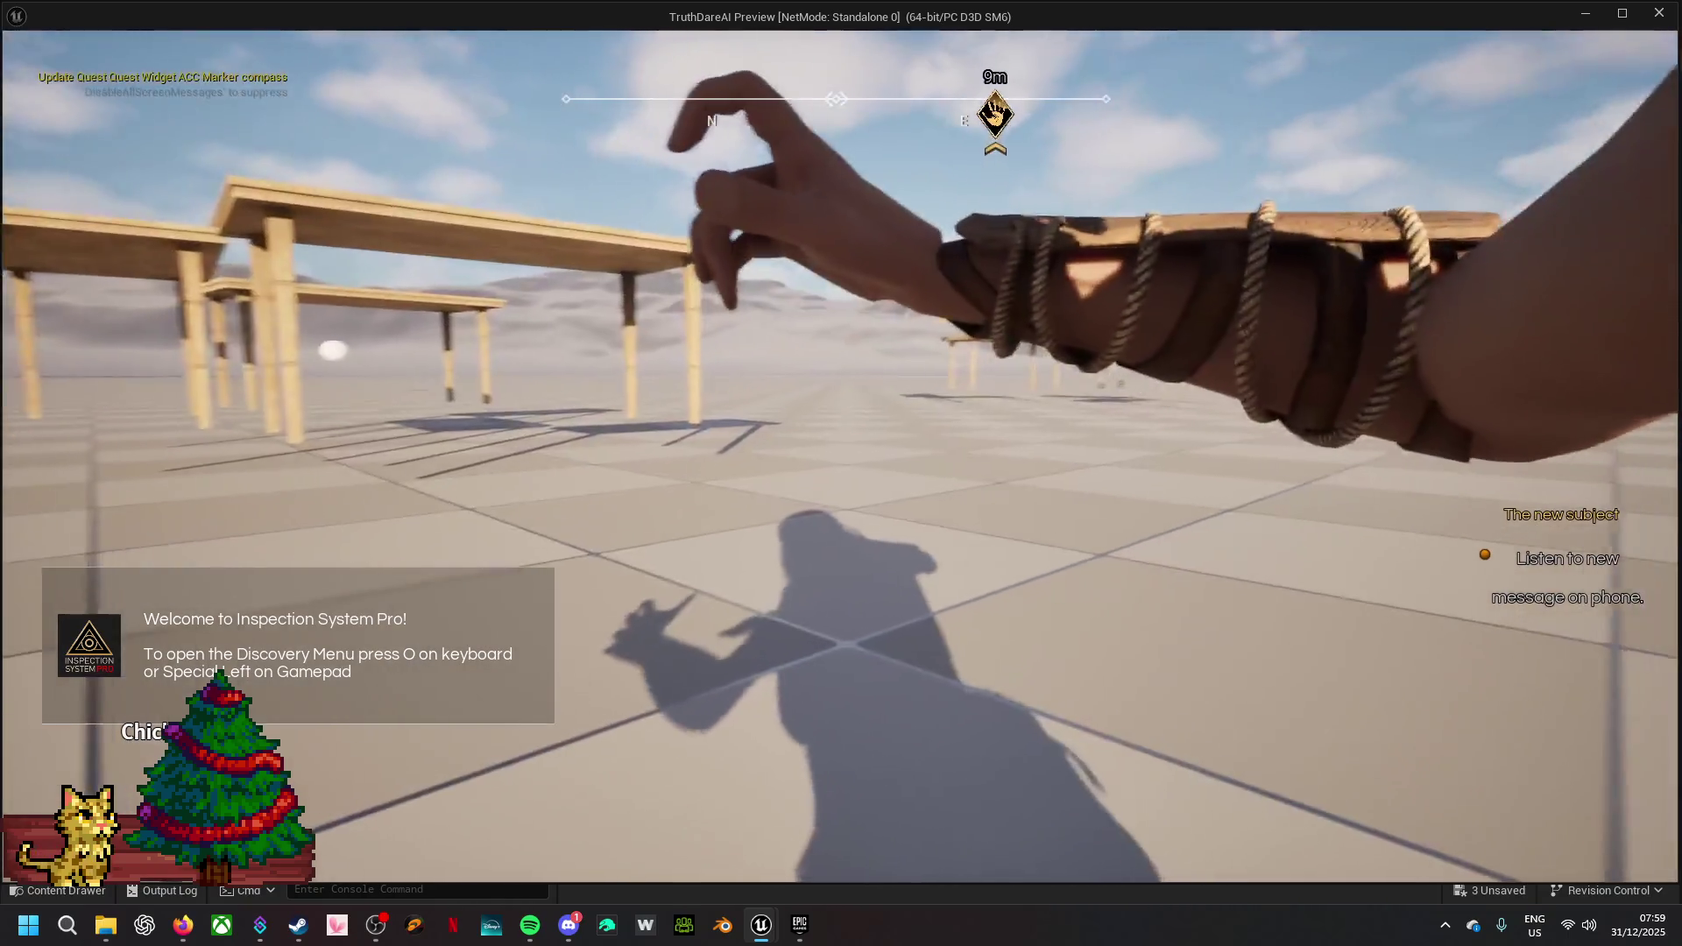
key("Escape")
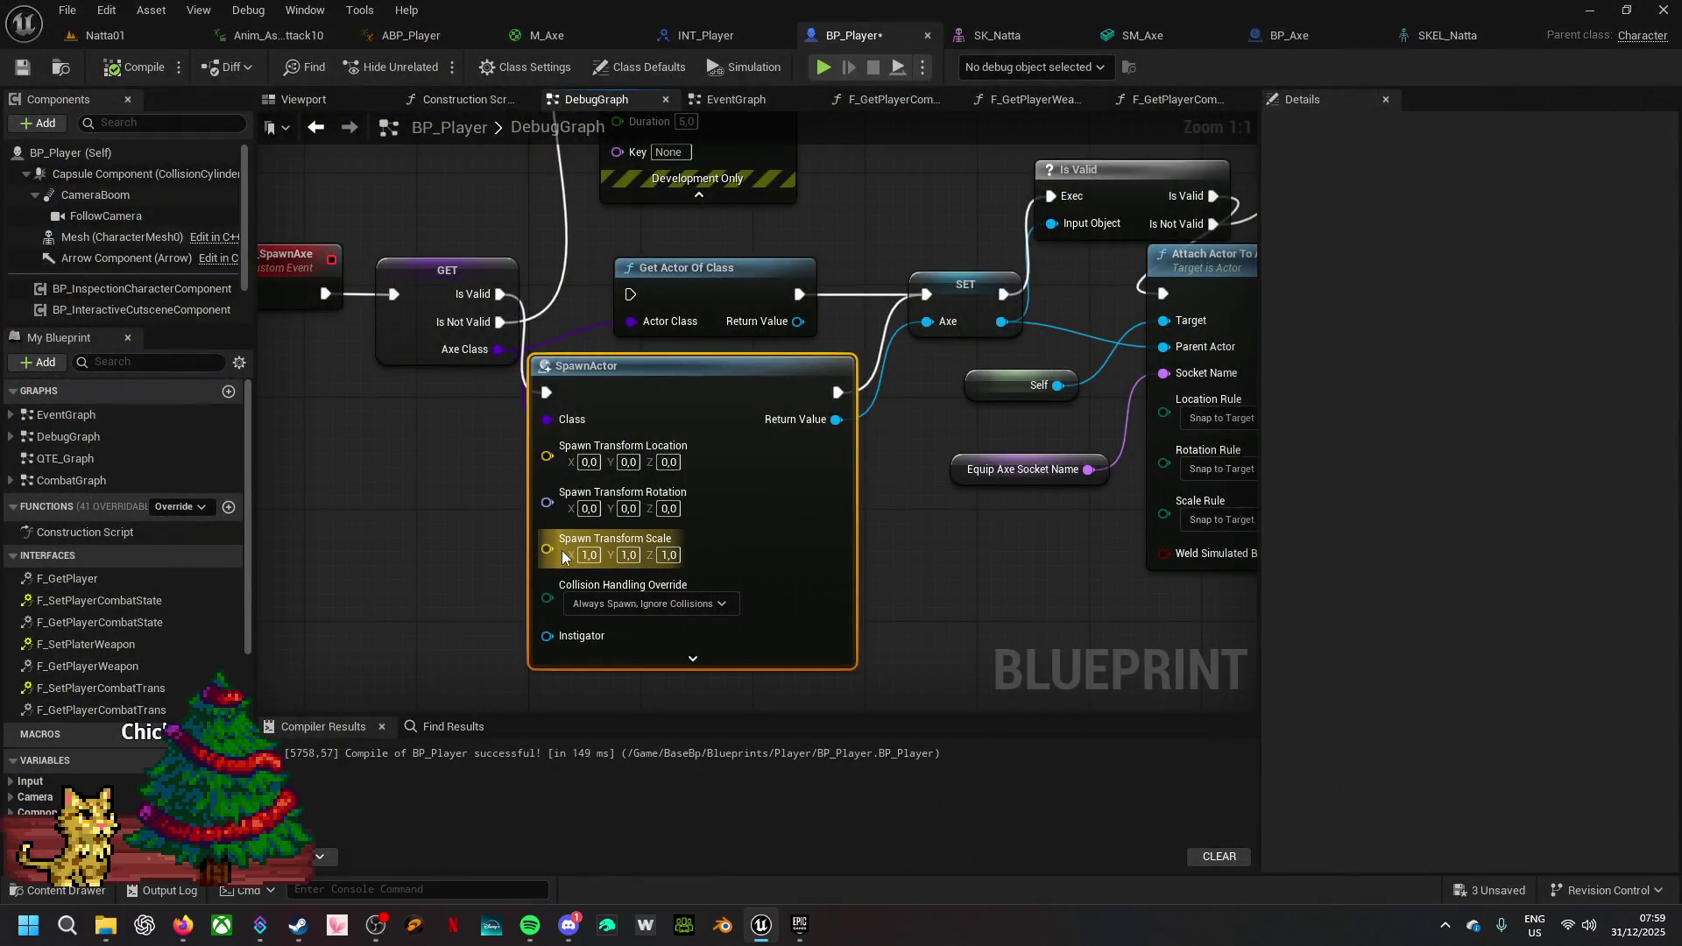
- Replace Self with SET's stored Axe as the Attach Actor To Actor target and compile BP_Player
left_click_drag(1077, 568, 636, 609)
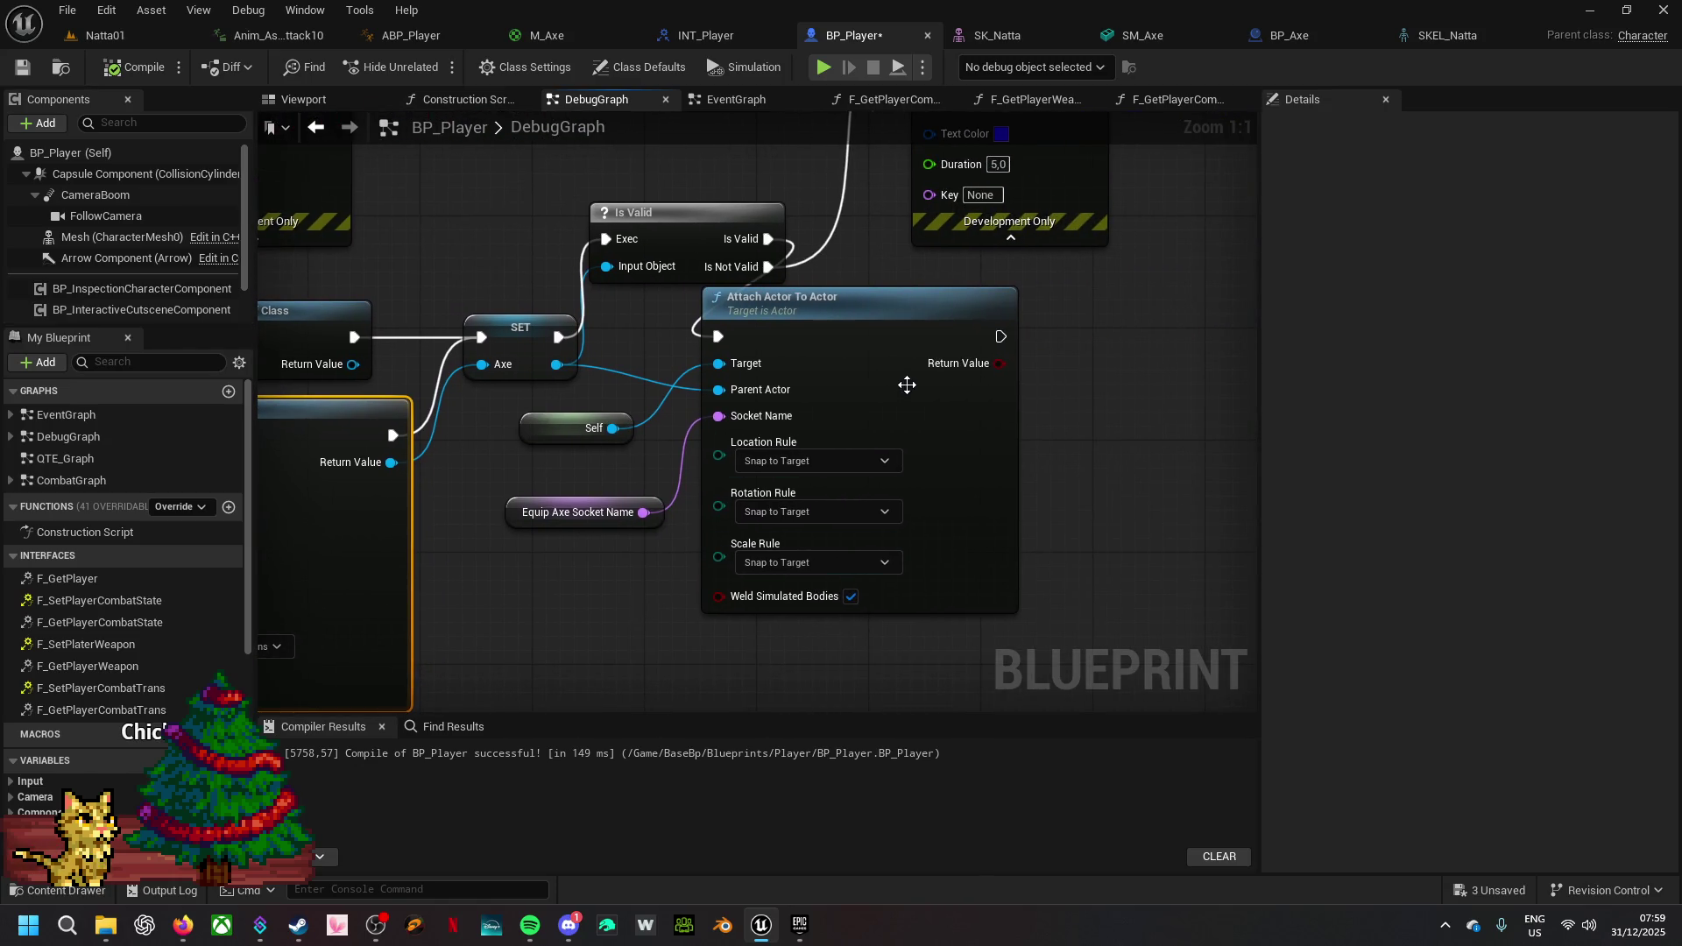
left_click_drag(906, 384, 1061, 384)
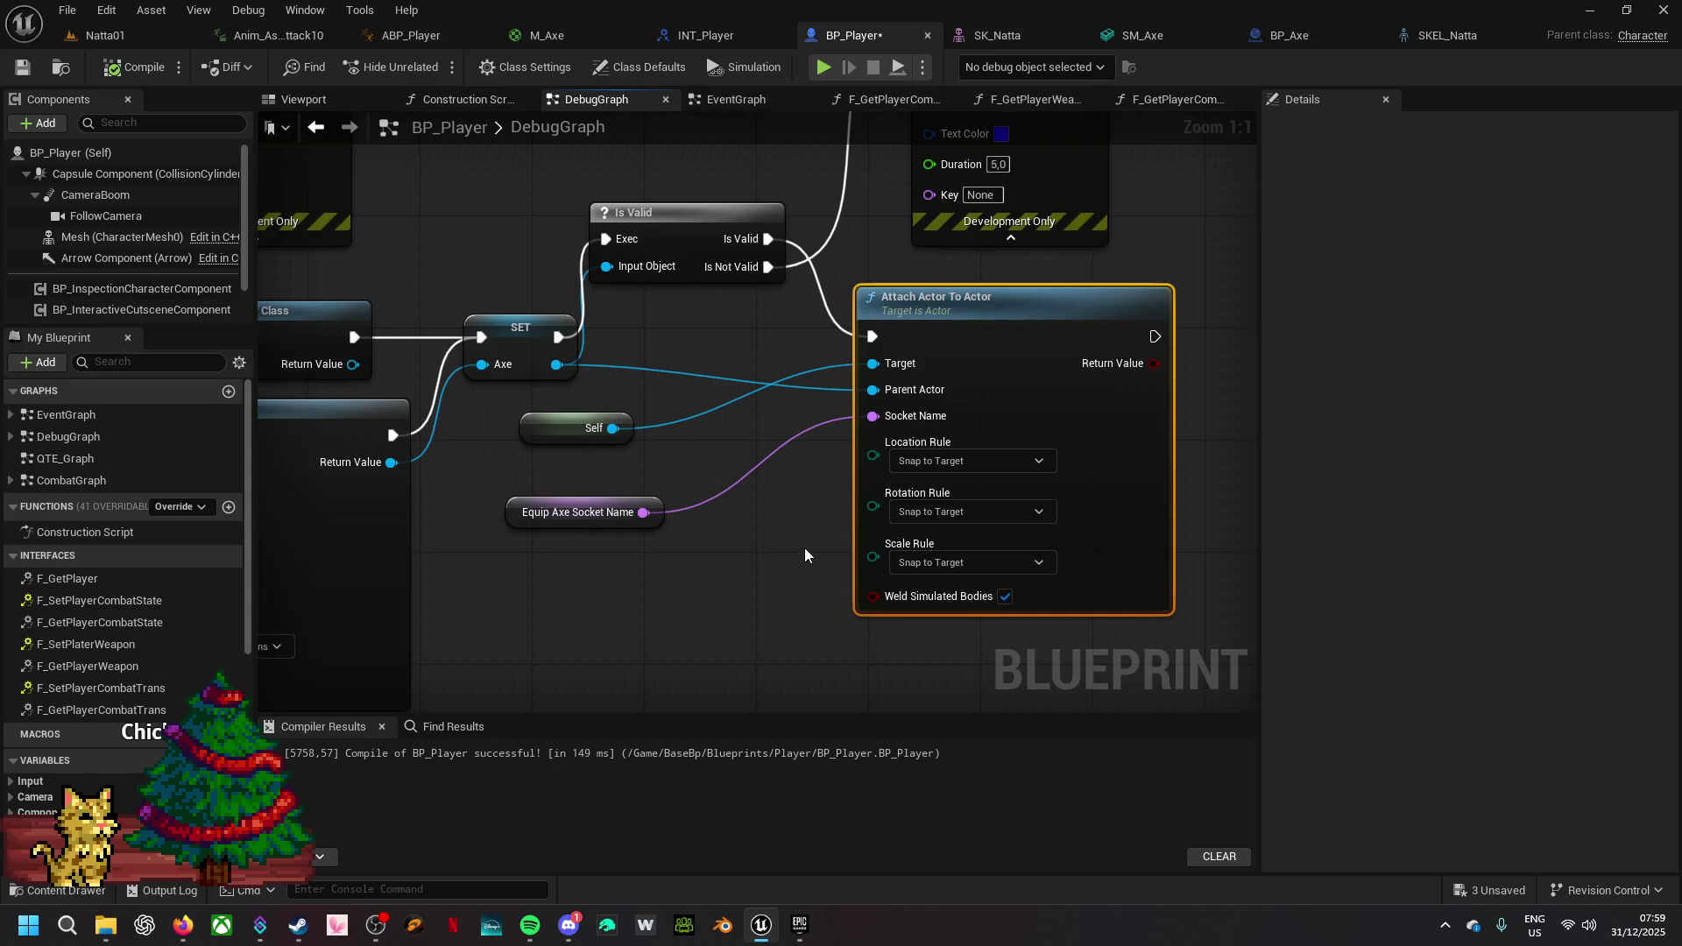
mouse_move(613, 429)
left_mouse_down()
mouse_move(792, 419)
mouse_move(872, 390)
left_mouse_up()
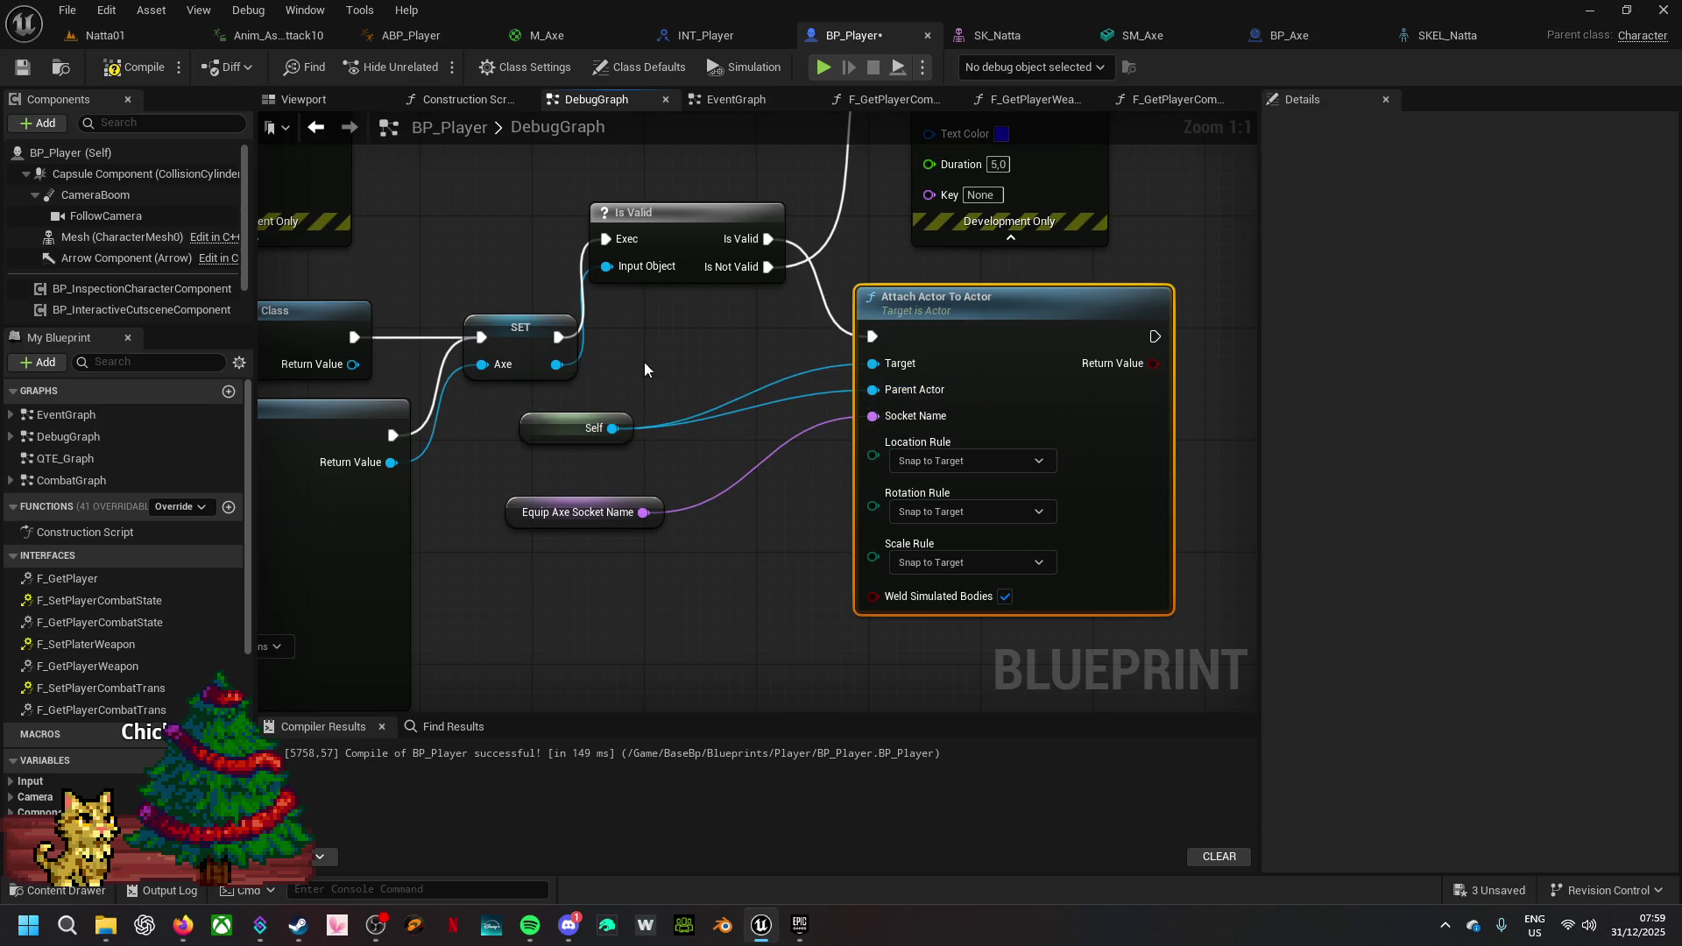
left_click_drag(555, 365, 873, 363)
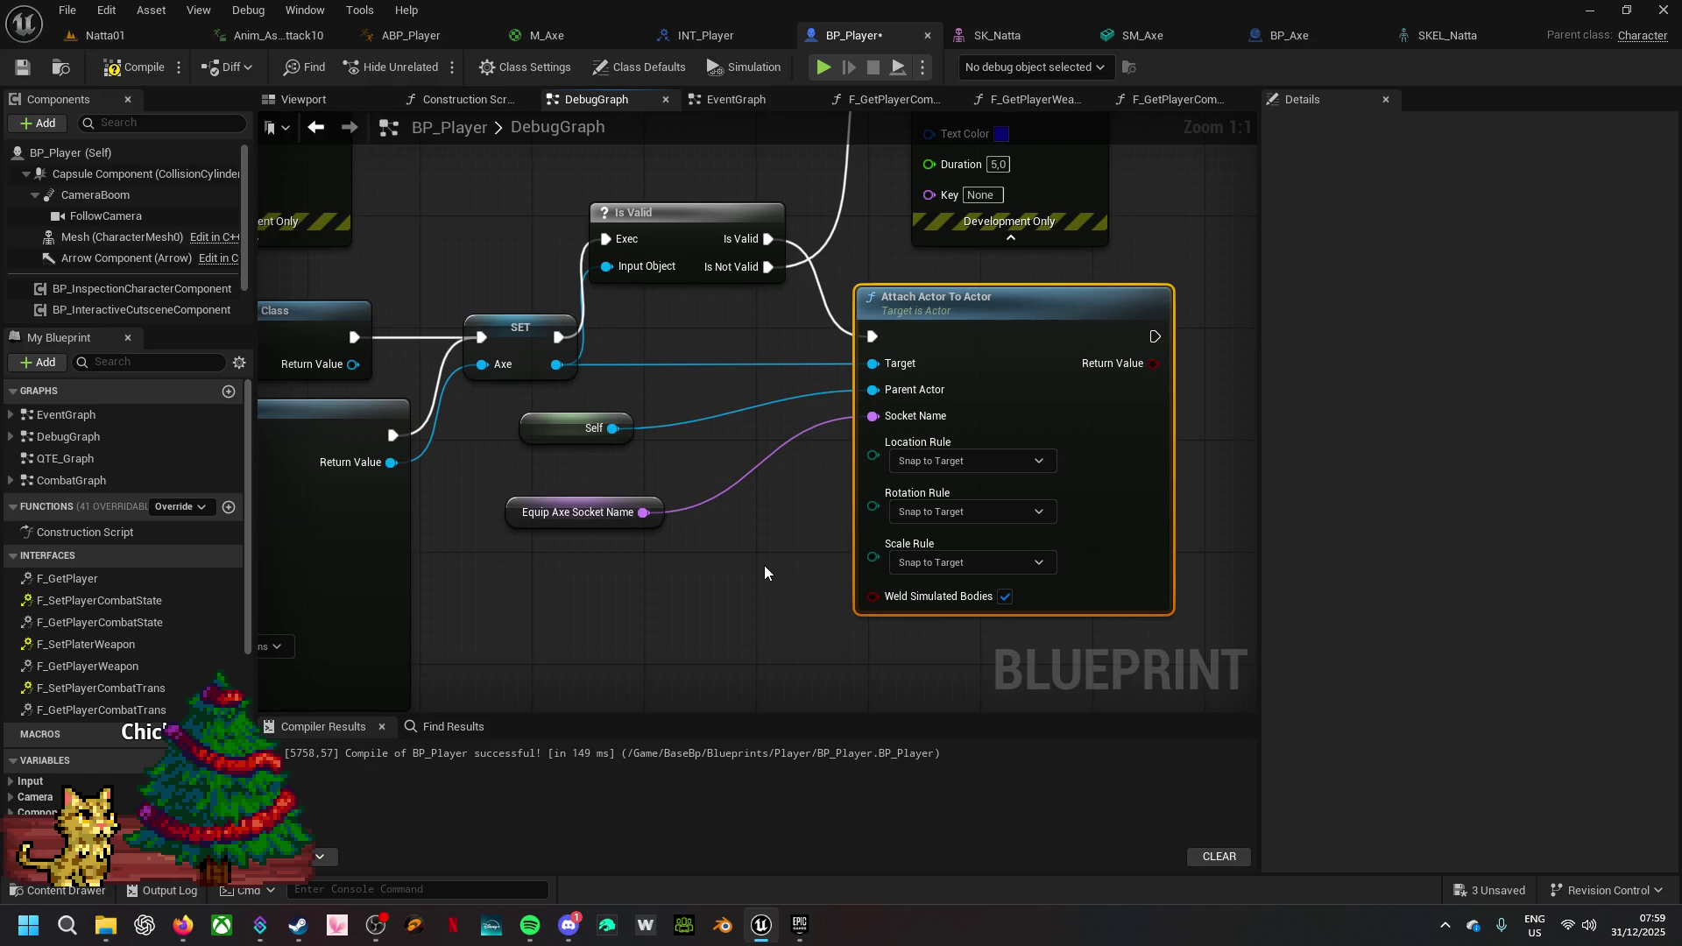
left_click(138, 71)
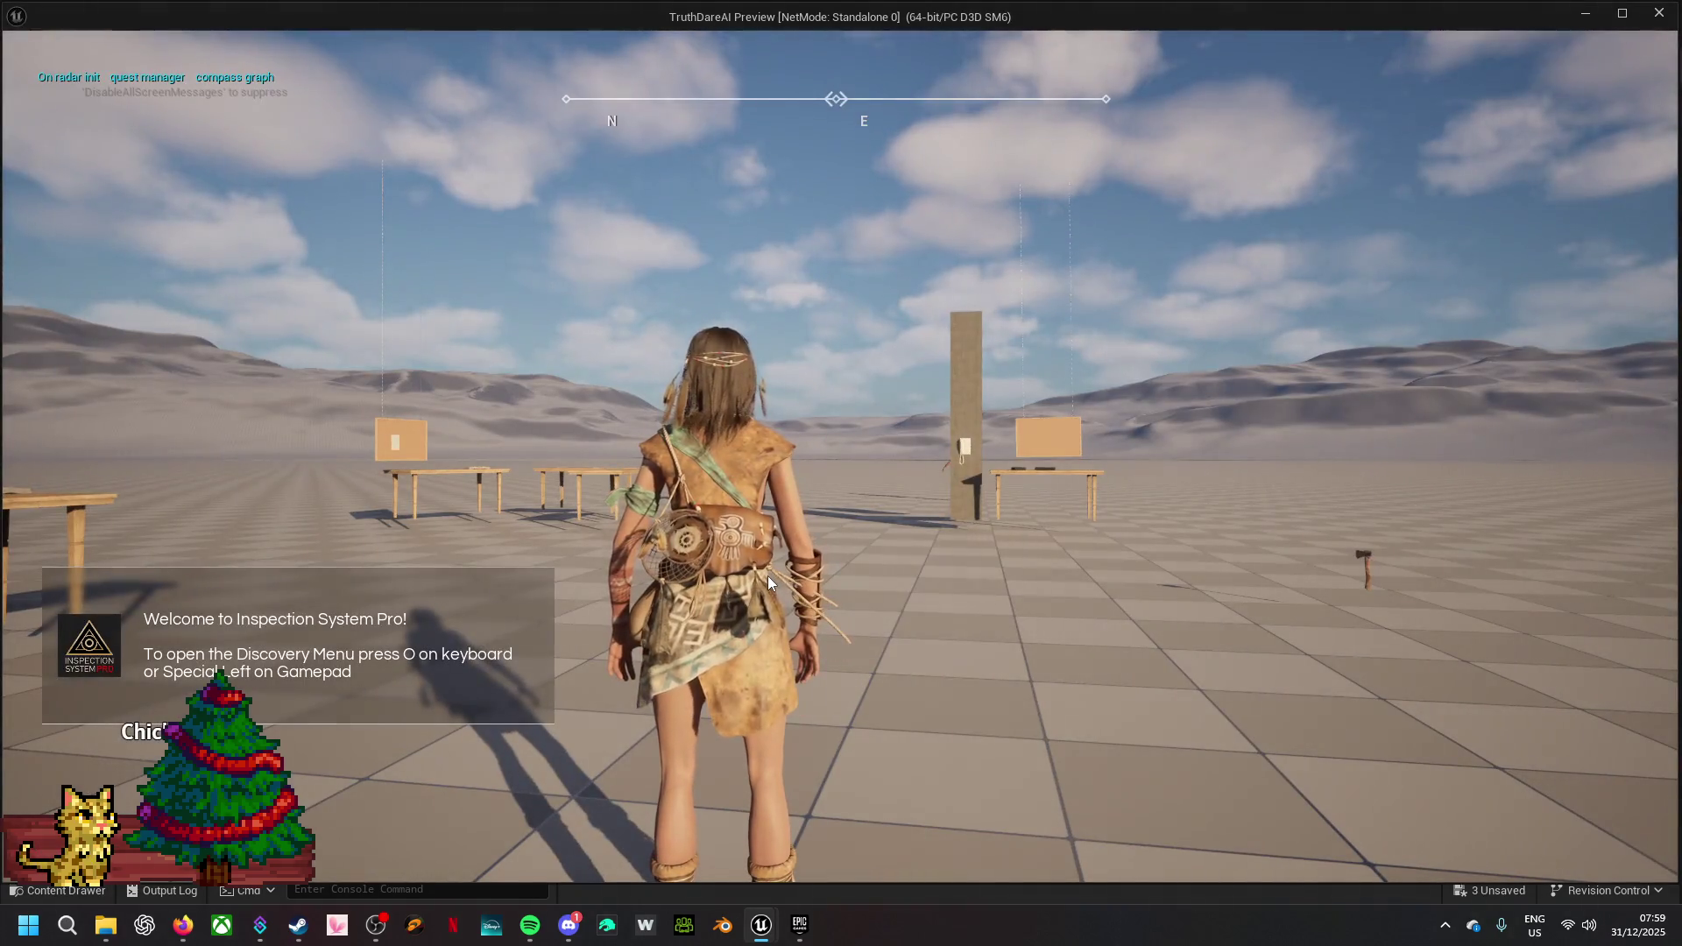
- Run the character past the tables and NPC in the standalone preview, then close it
left_click(781, 598)
key("w")
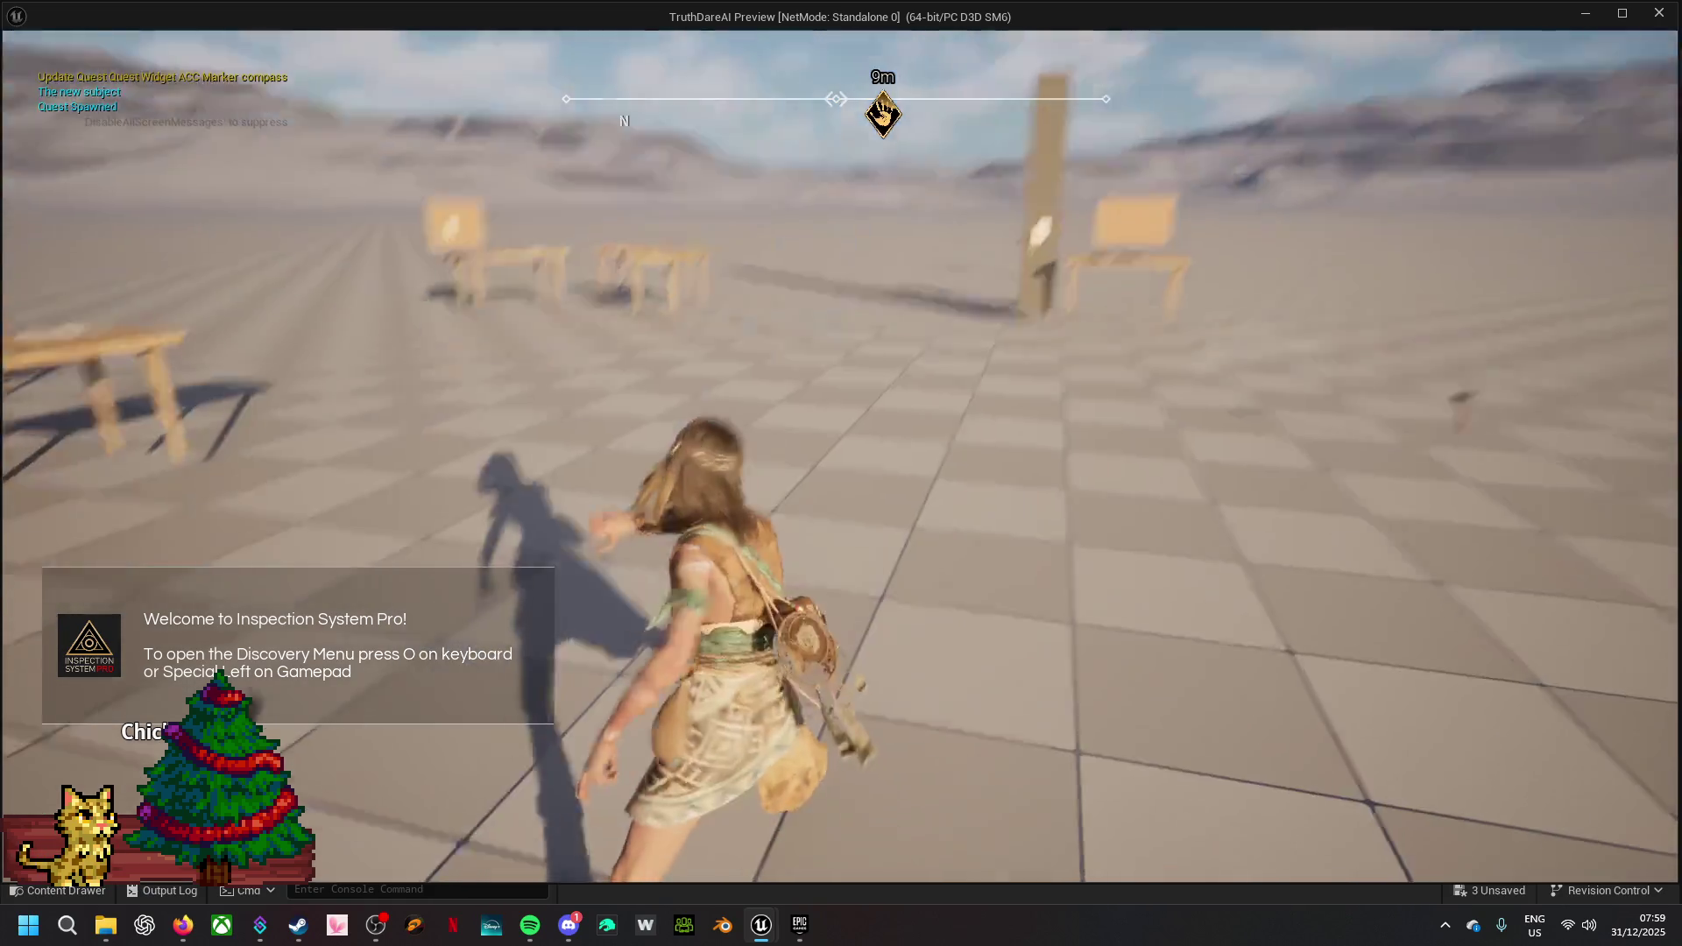
key("w")
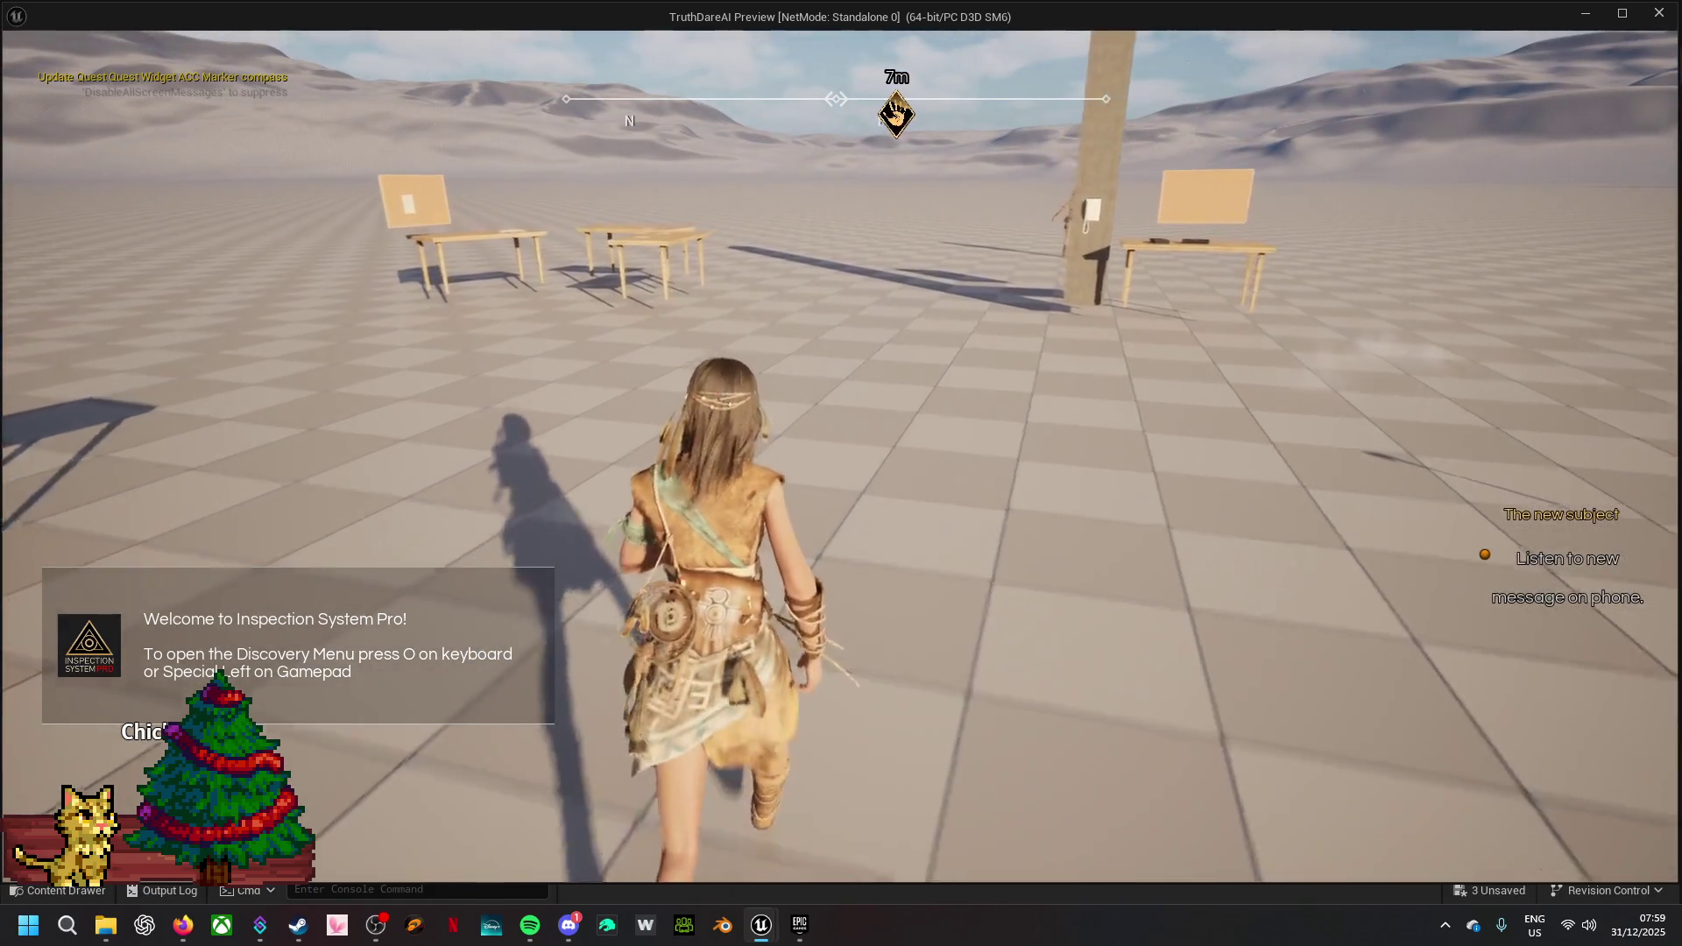
key("w")
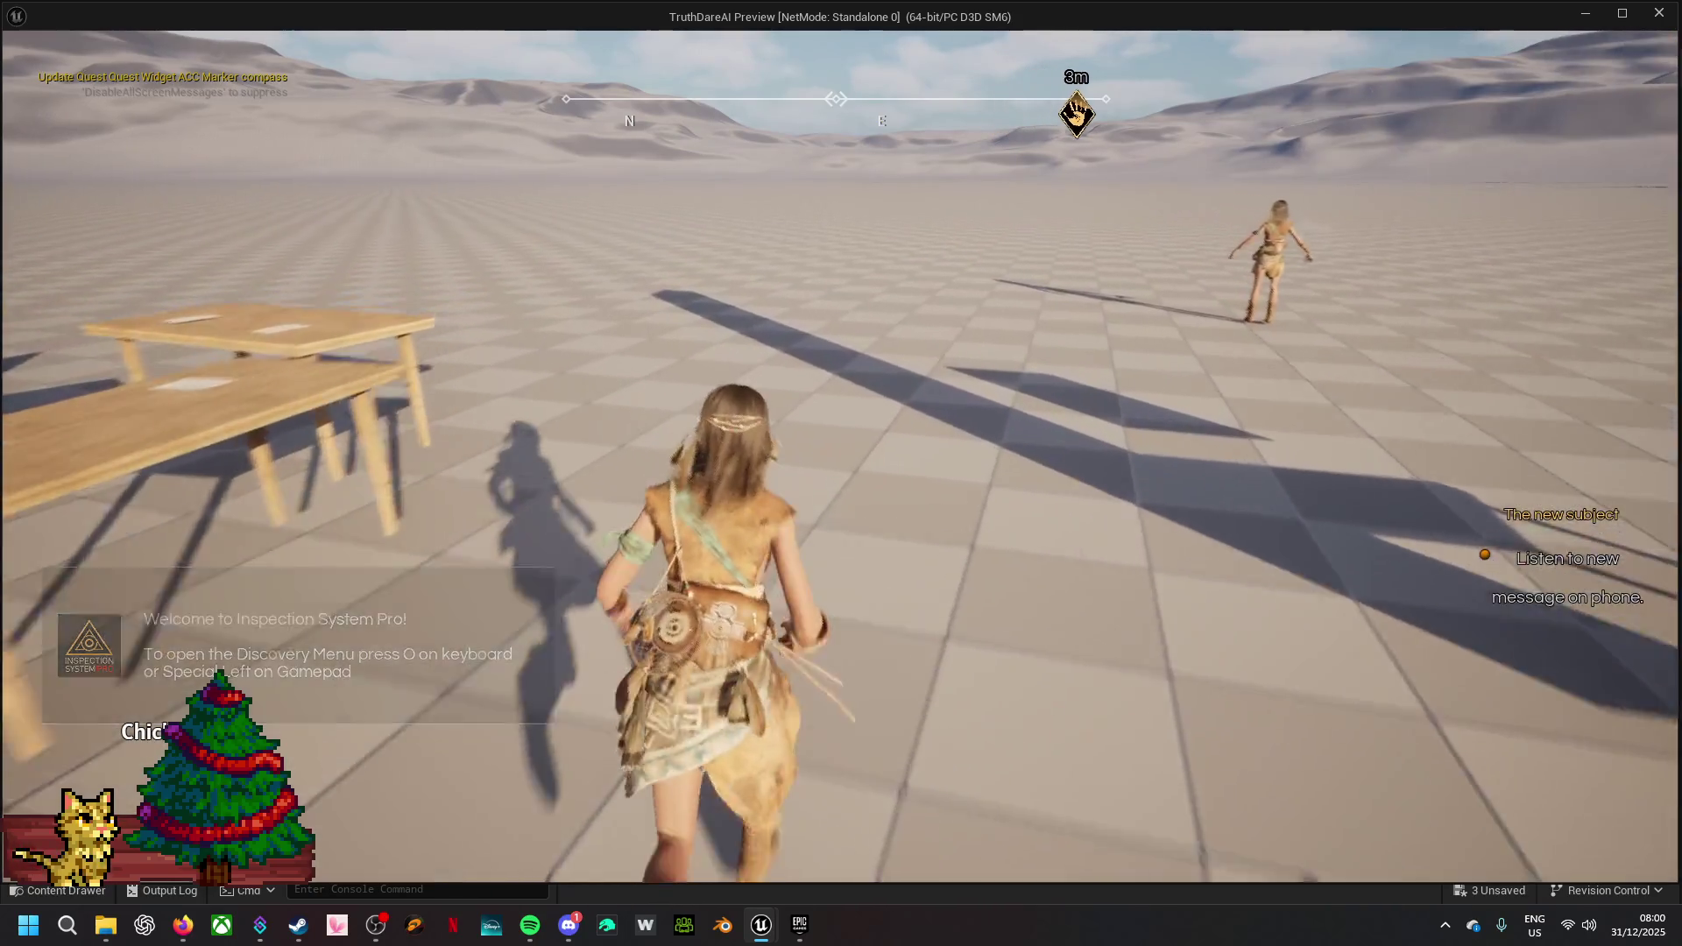
key("w")
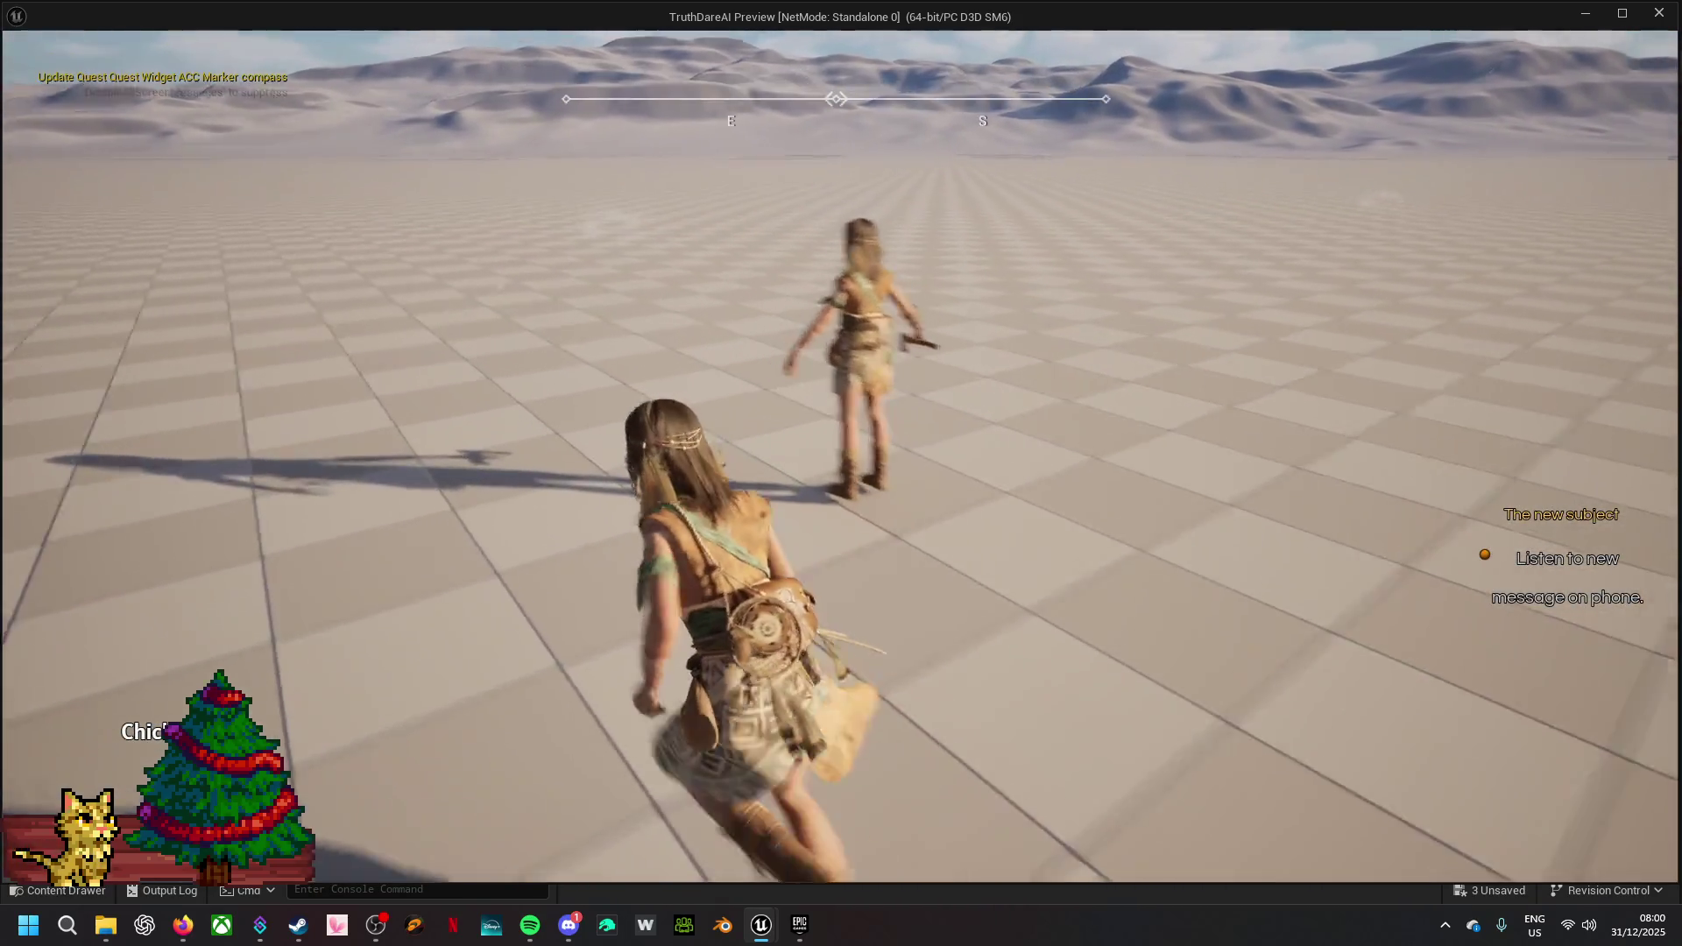
key("w")
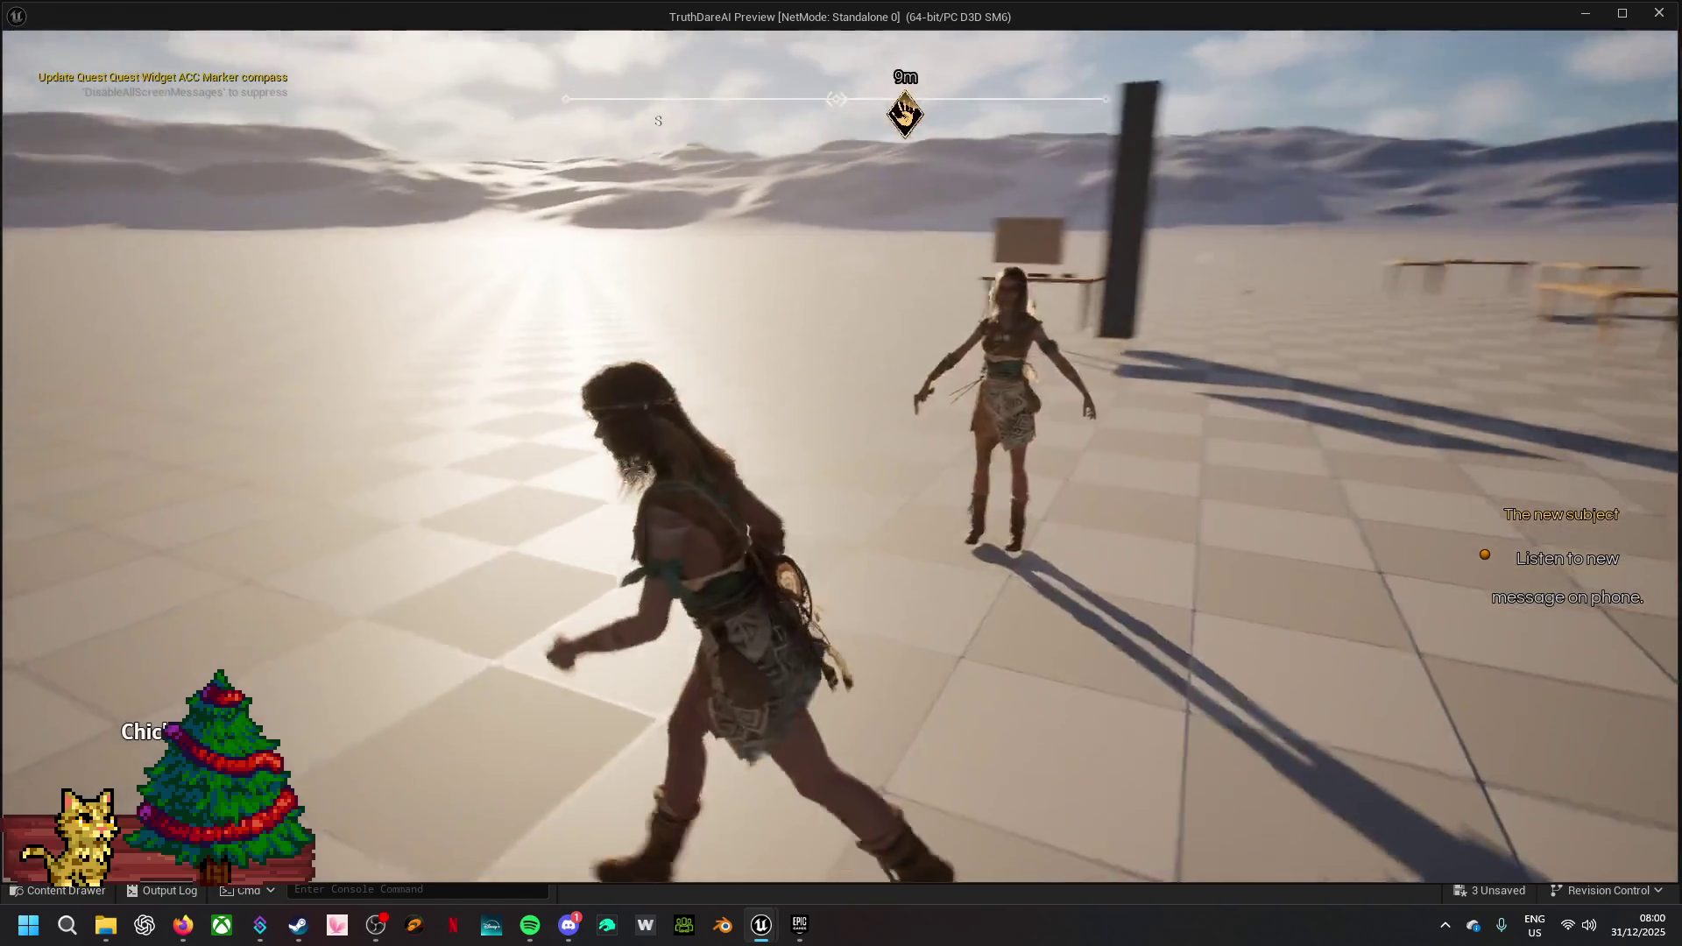
key("w")
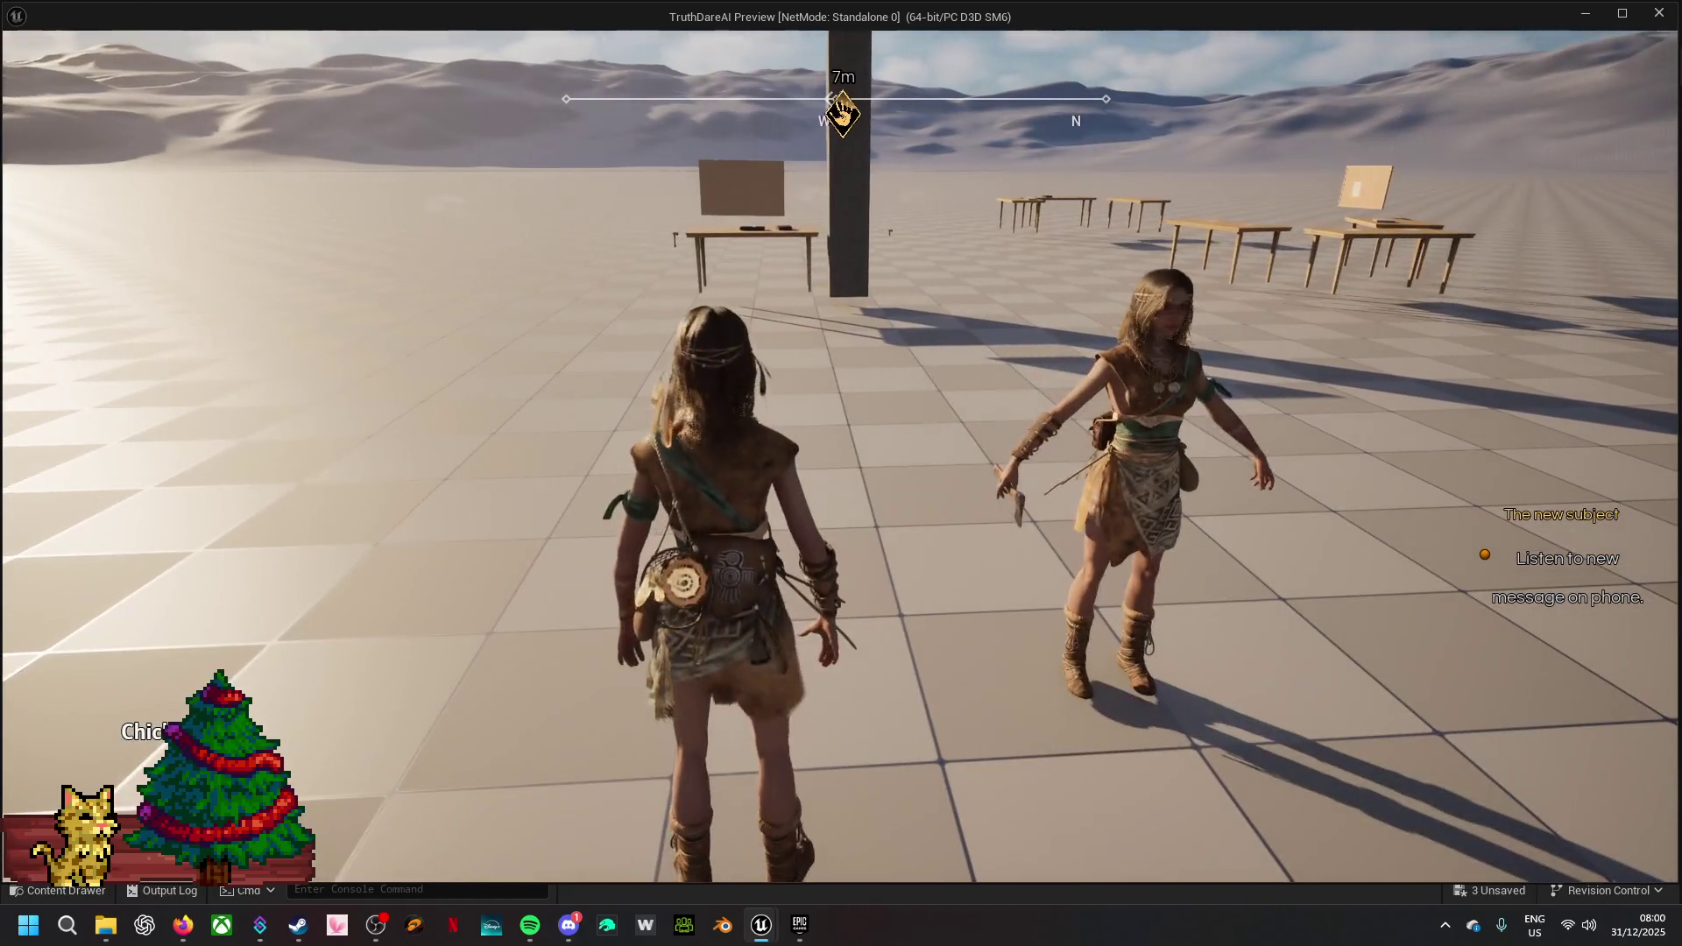
key("w")
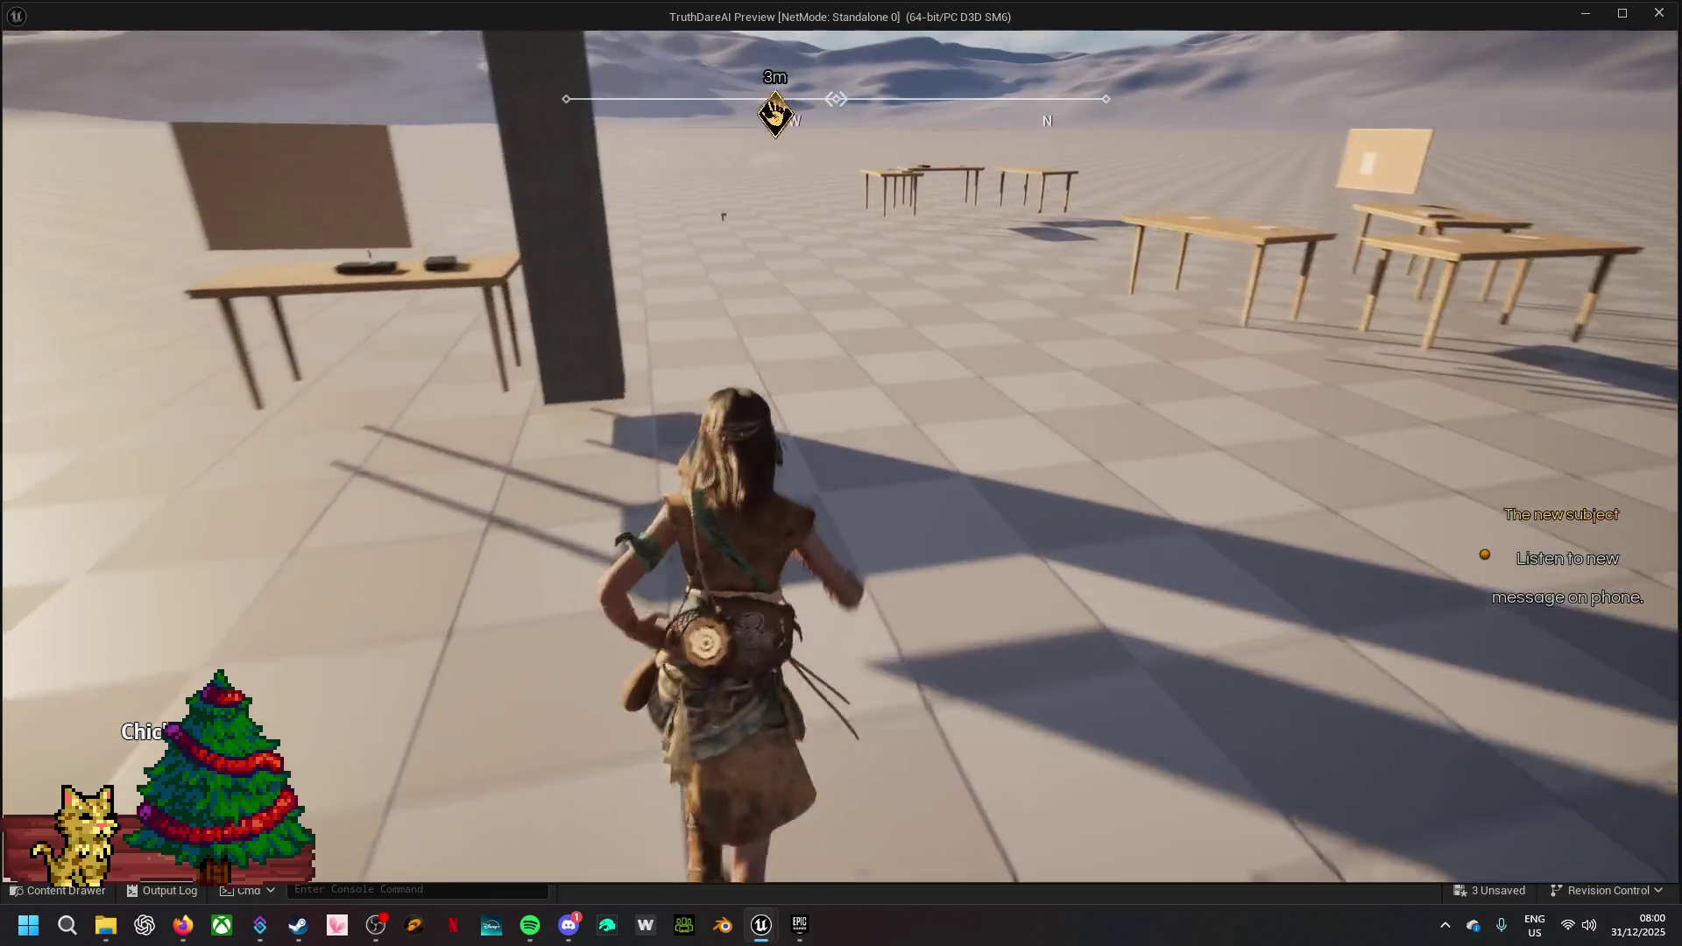
key("w")
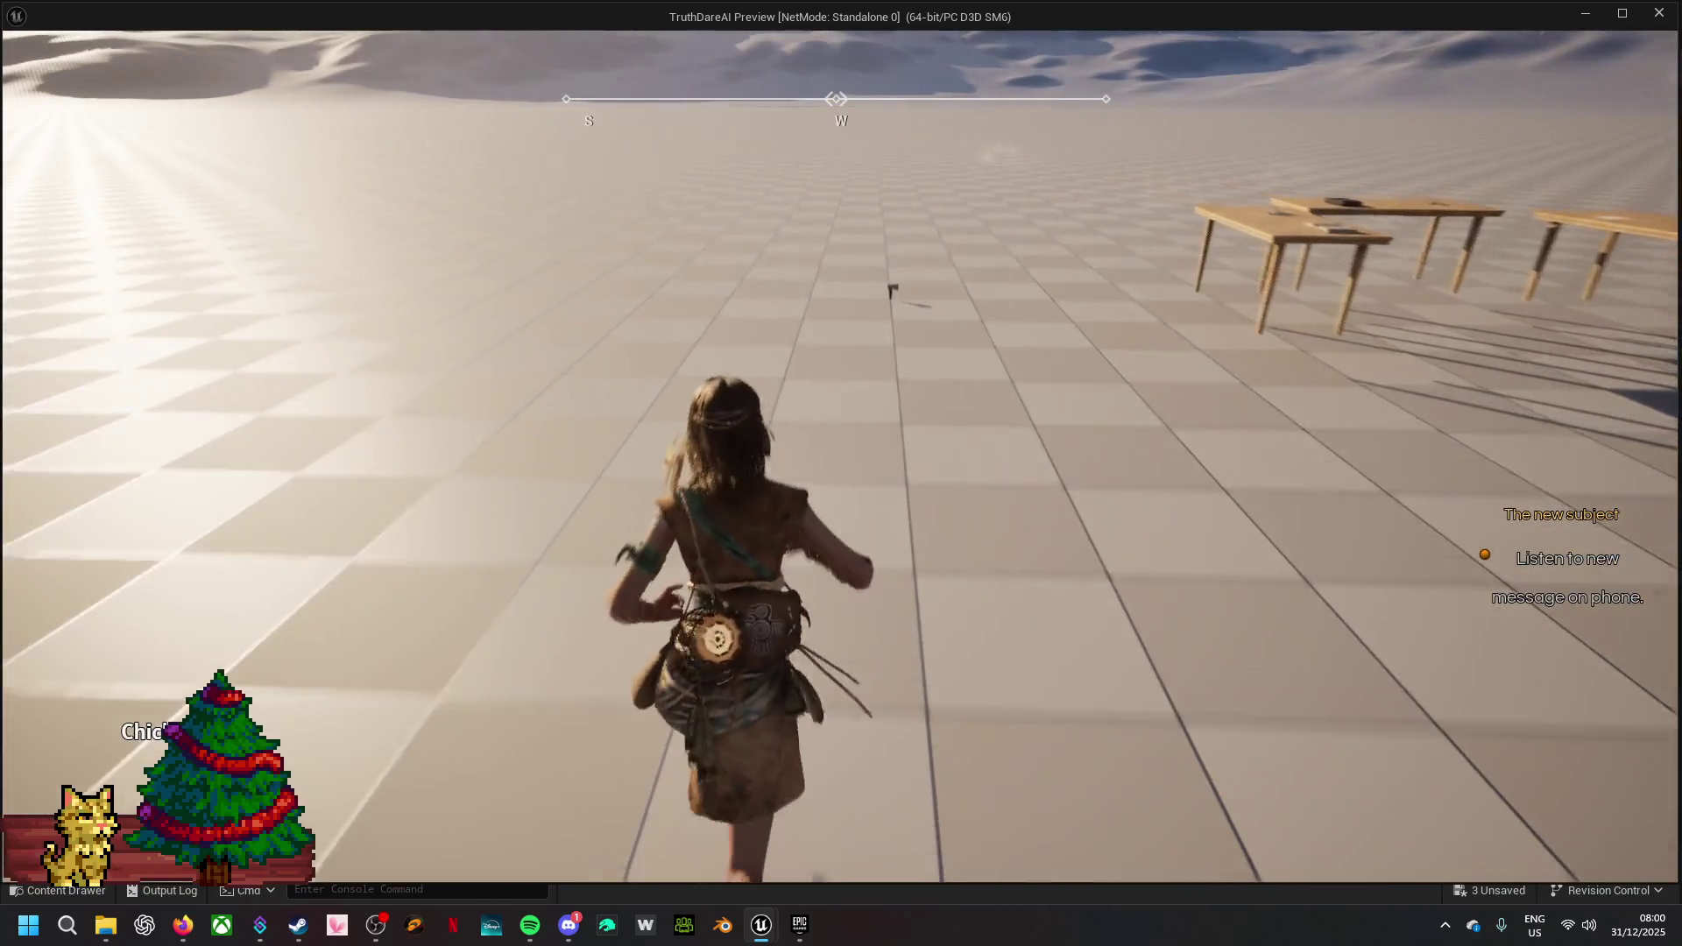
key("w")
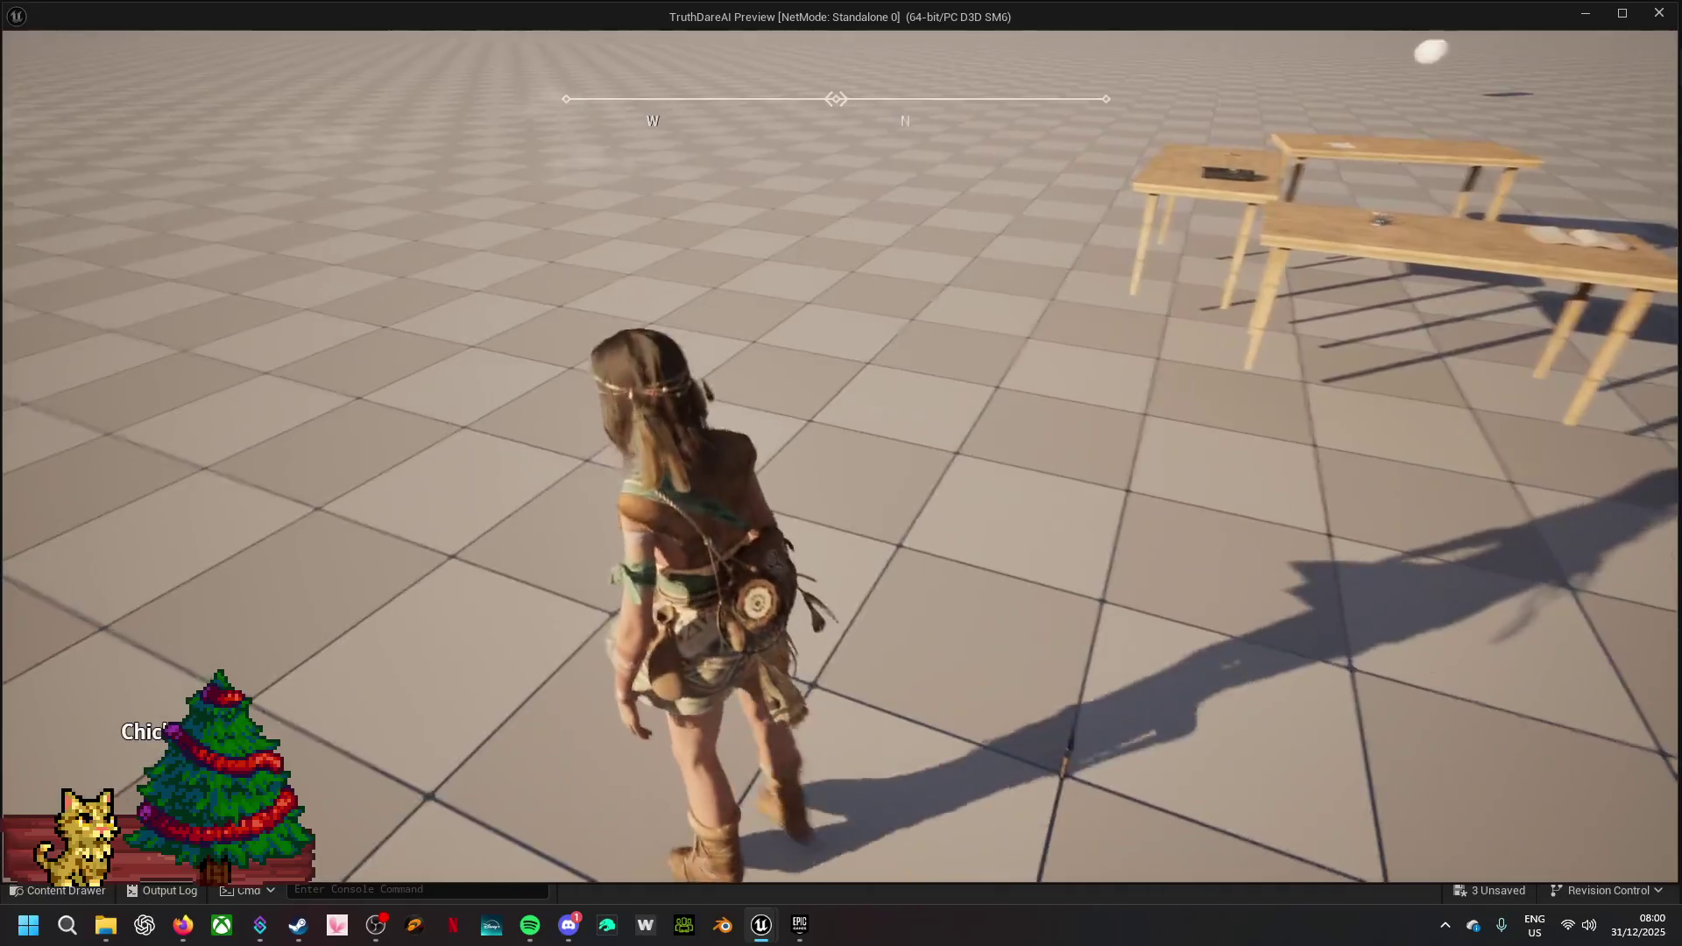
key("Escape")
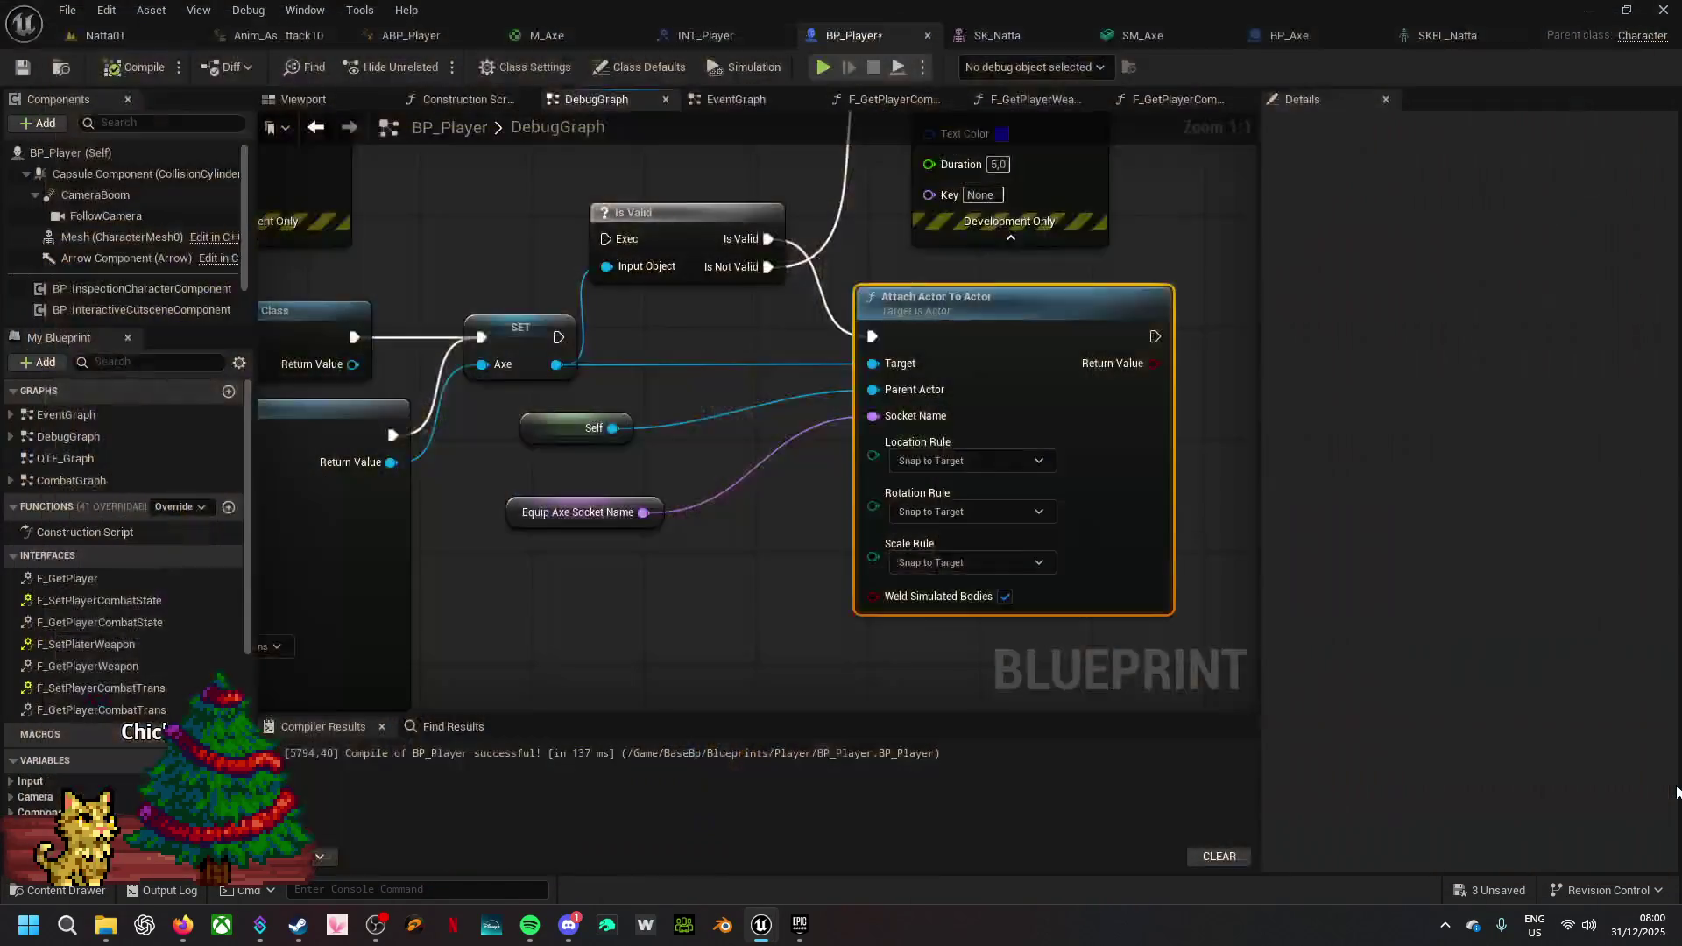
- Add an Attach Actor To Component node below Attach Actor To Actor
mouse_move(510, 525)
left_mouse_down()
mouse_move(1110, 522)
mouse_move(1137, 466)
left_mouse_up()
mouse_move(823, 367)
left_mouse_down()
mouse_move(900, 365)
mouse_move(880, 364)
left_mouse_up()
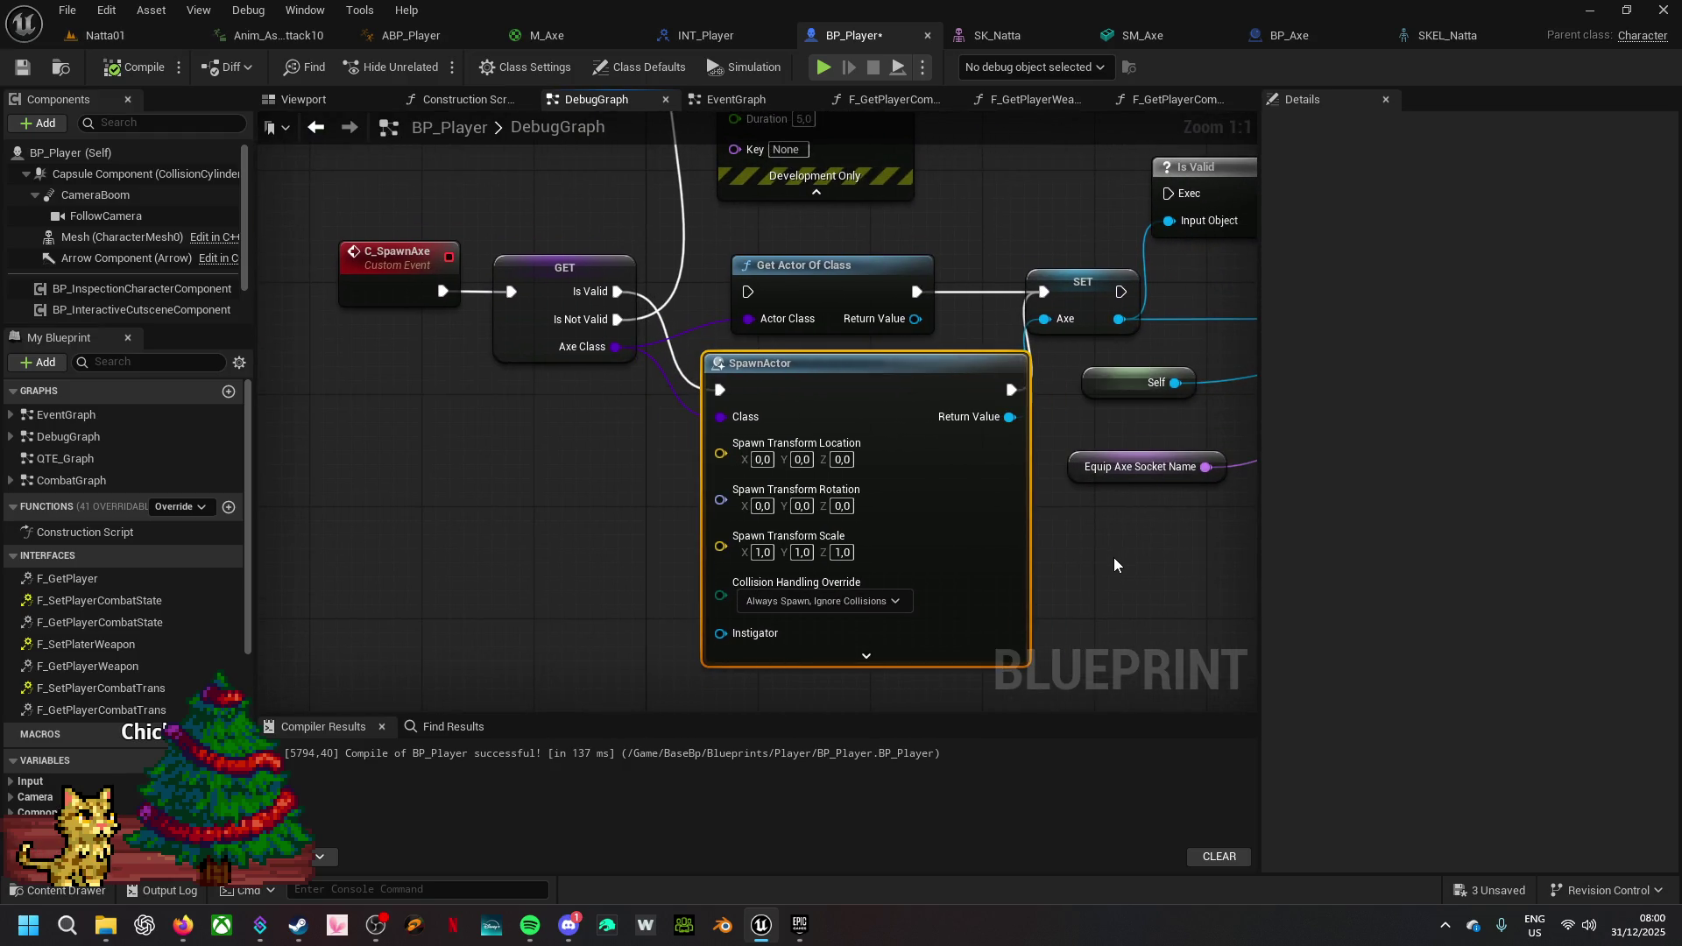
left_click_drag(1155, 564, 675, 514)
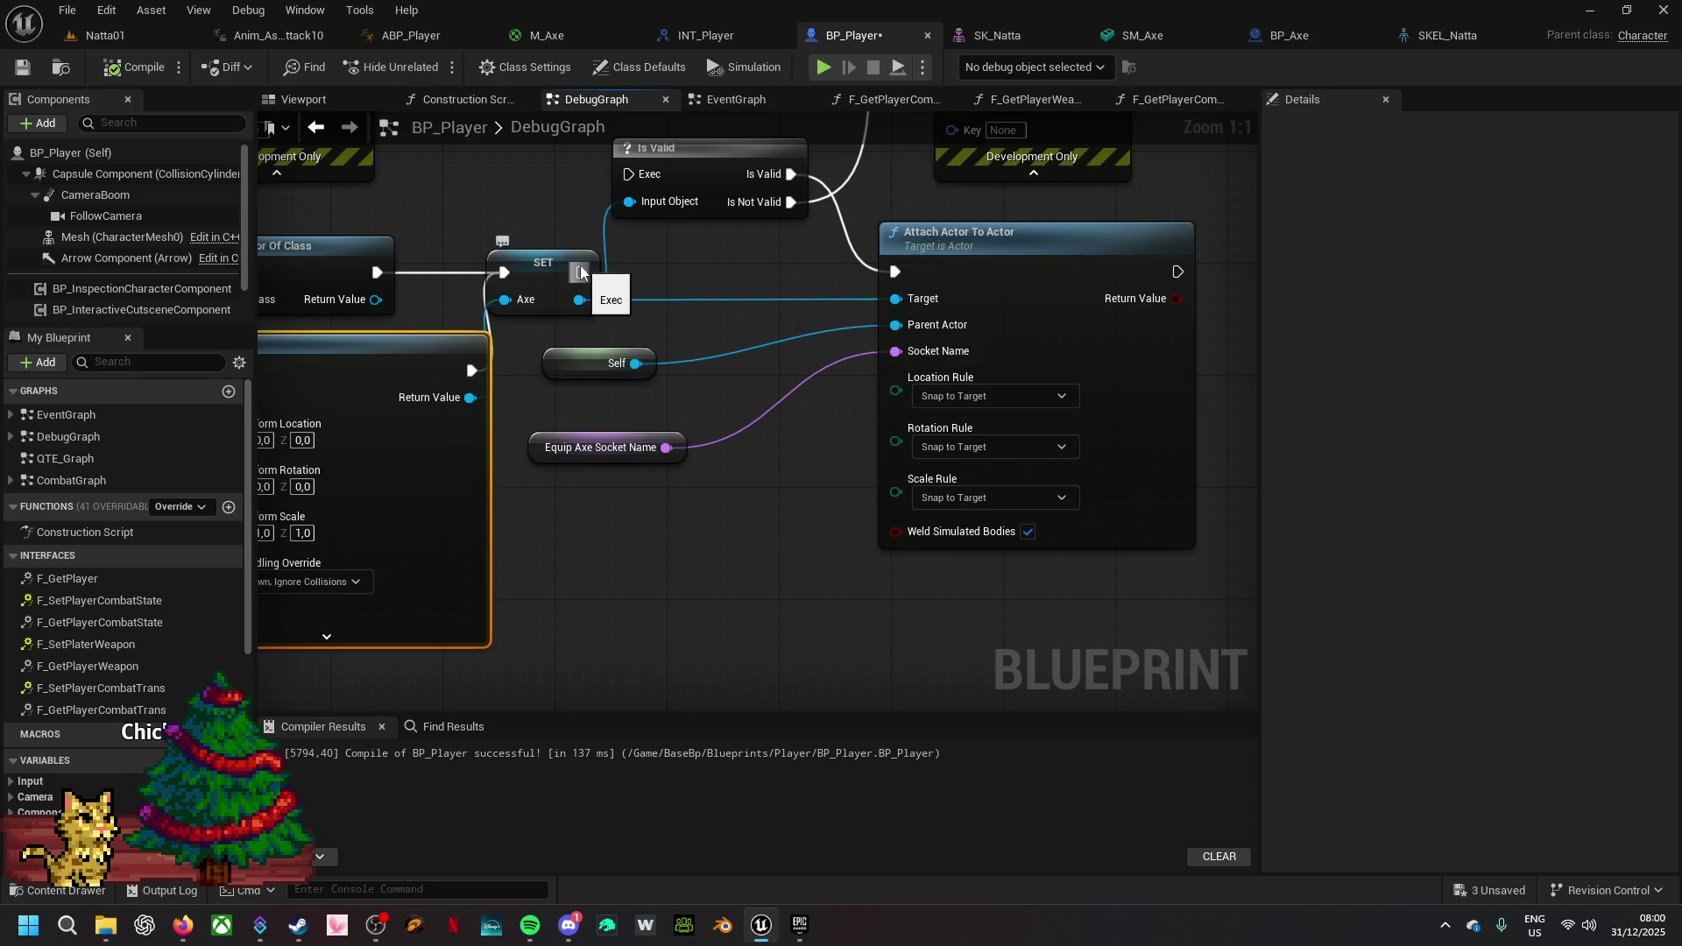
right_click(716, 289)
type("attacj")
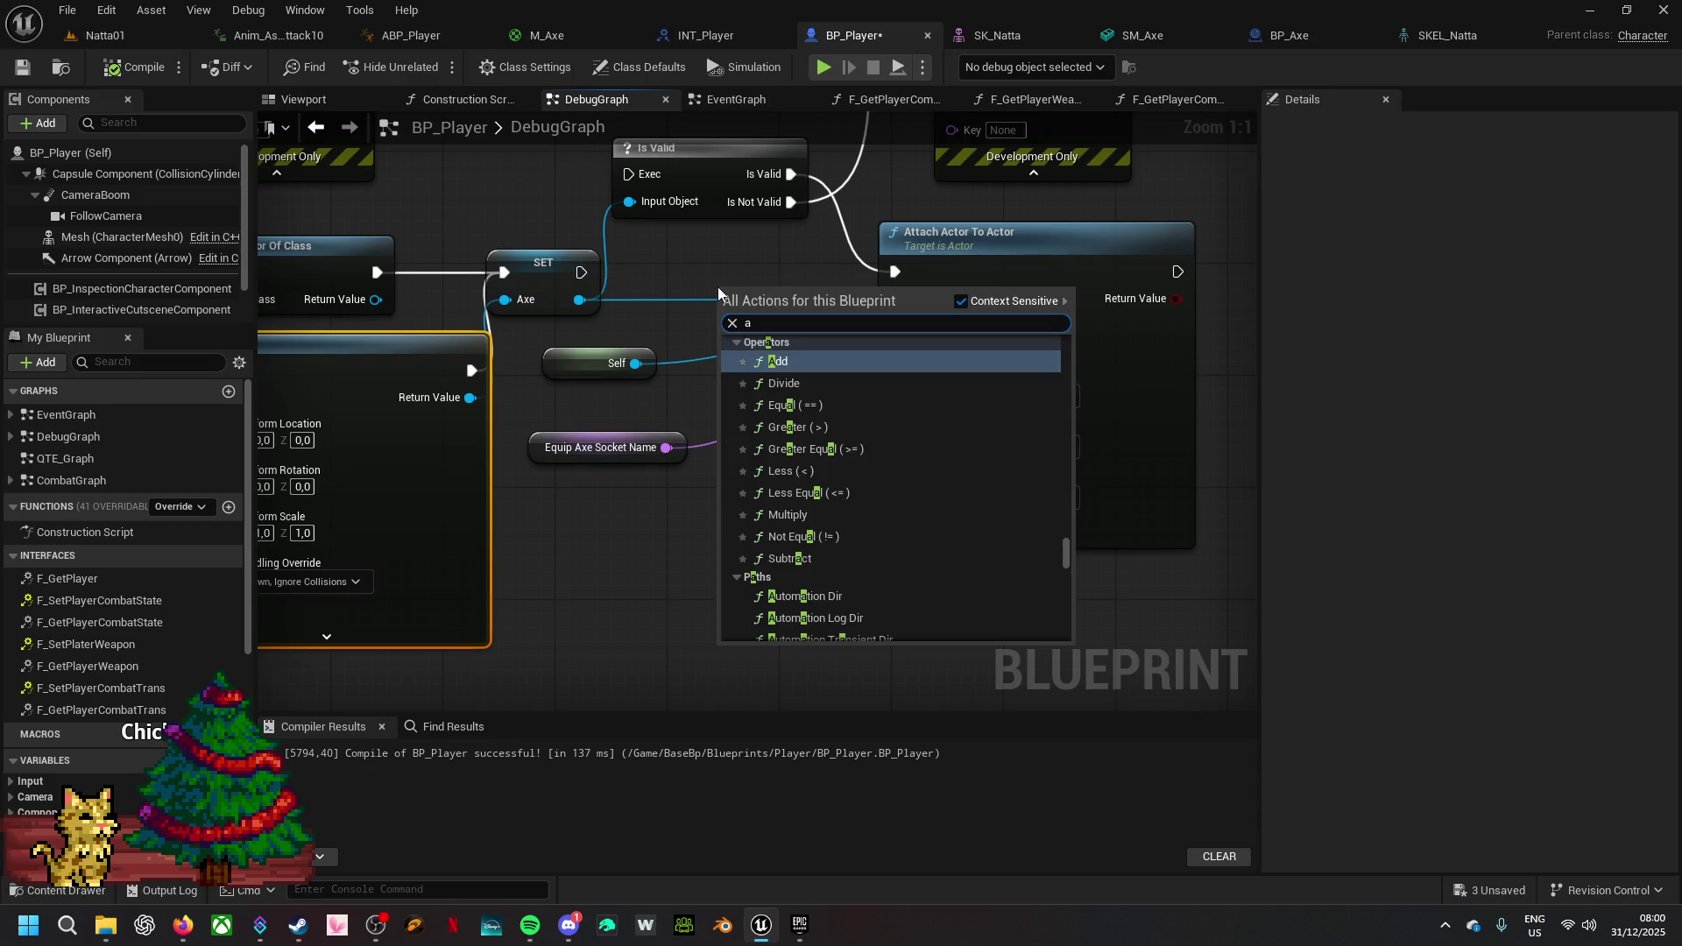
key("BackSpace")
type("h act")
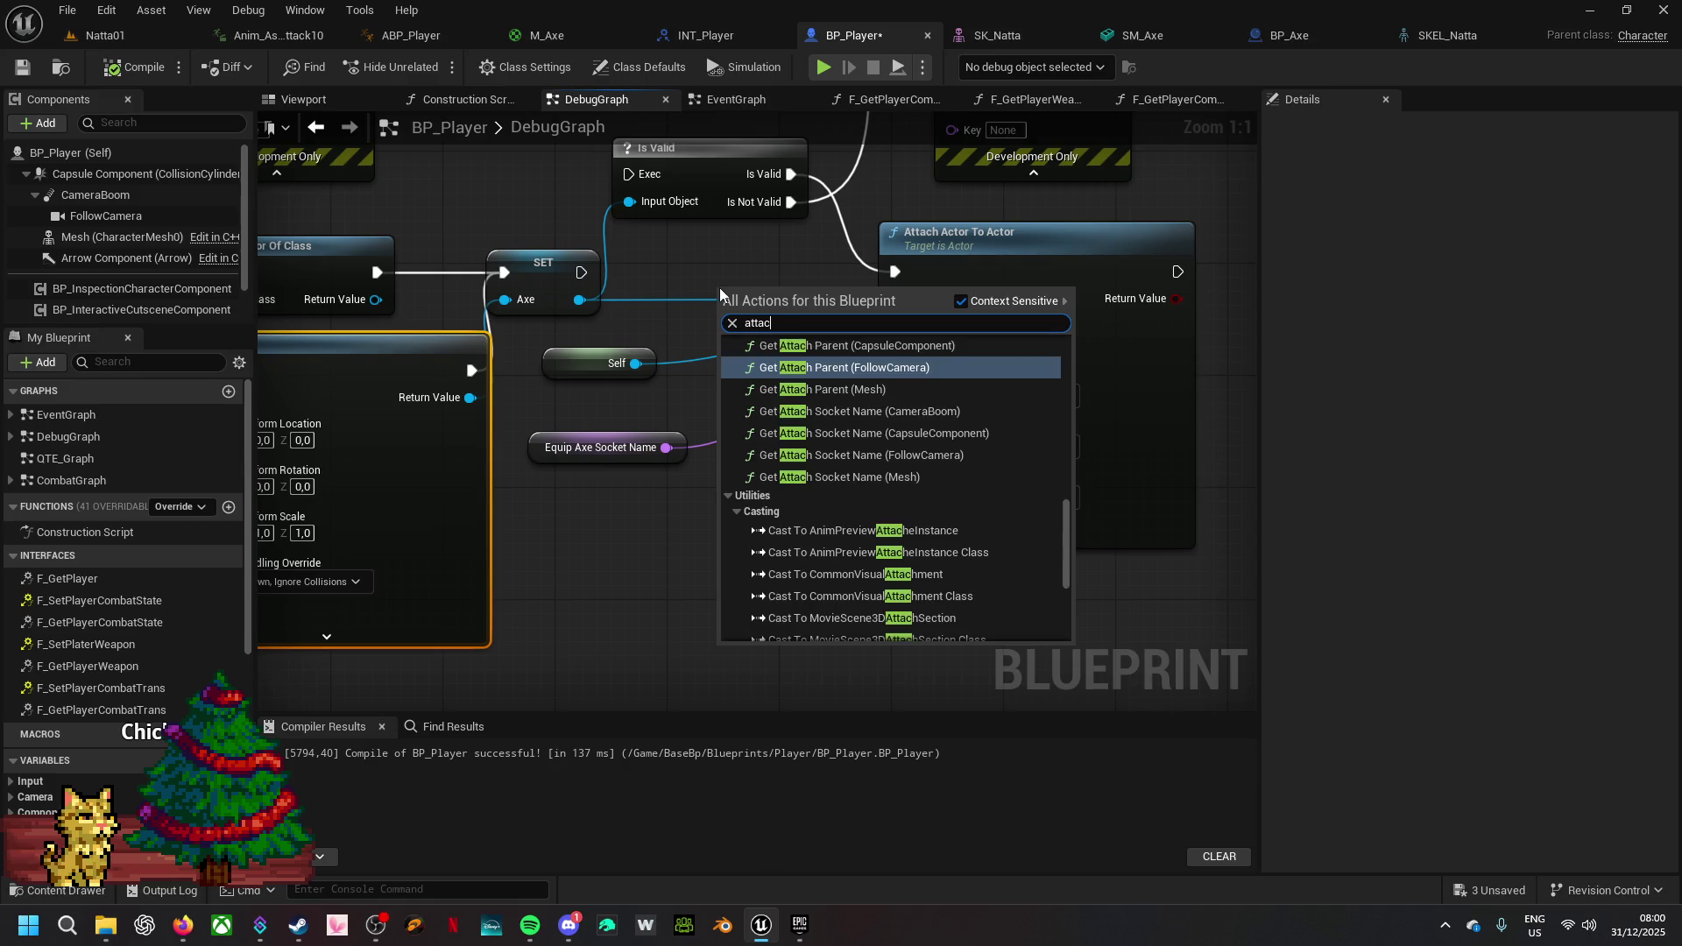
type("or")
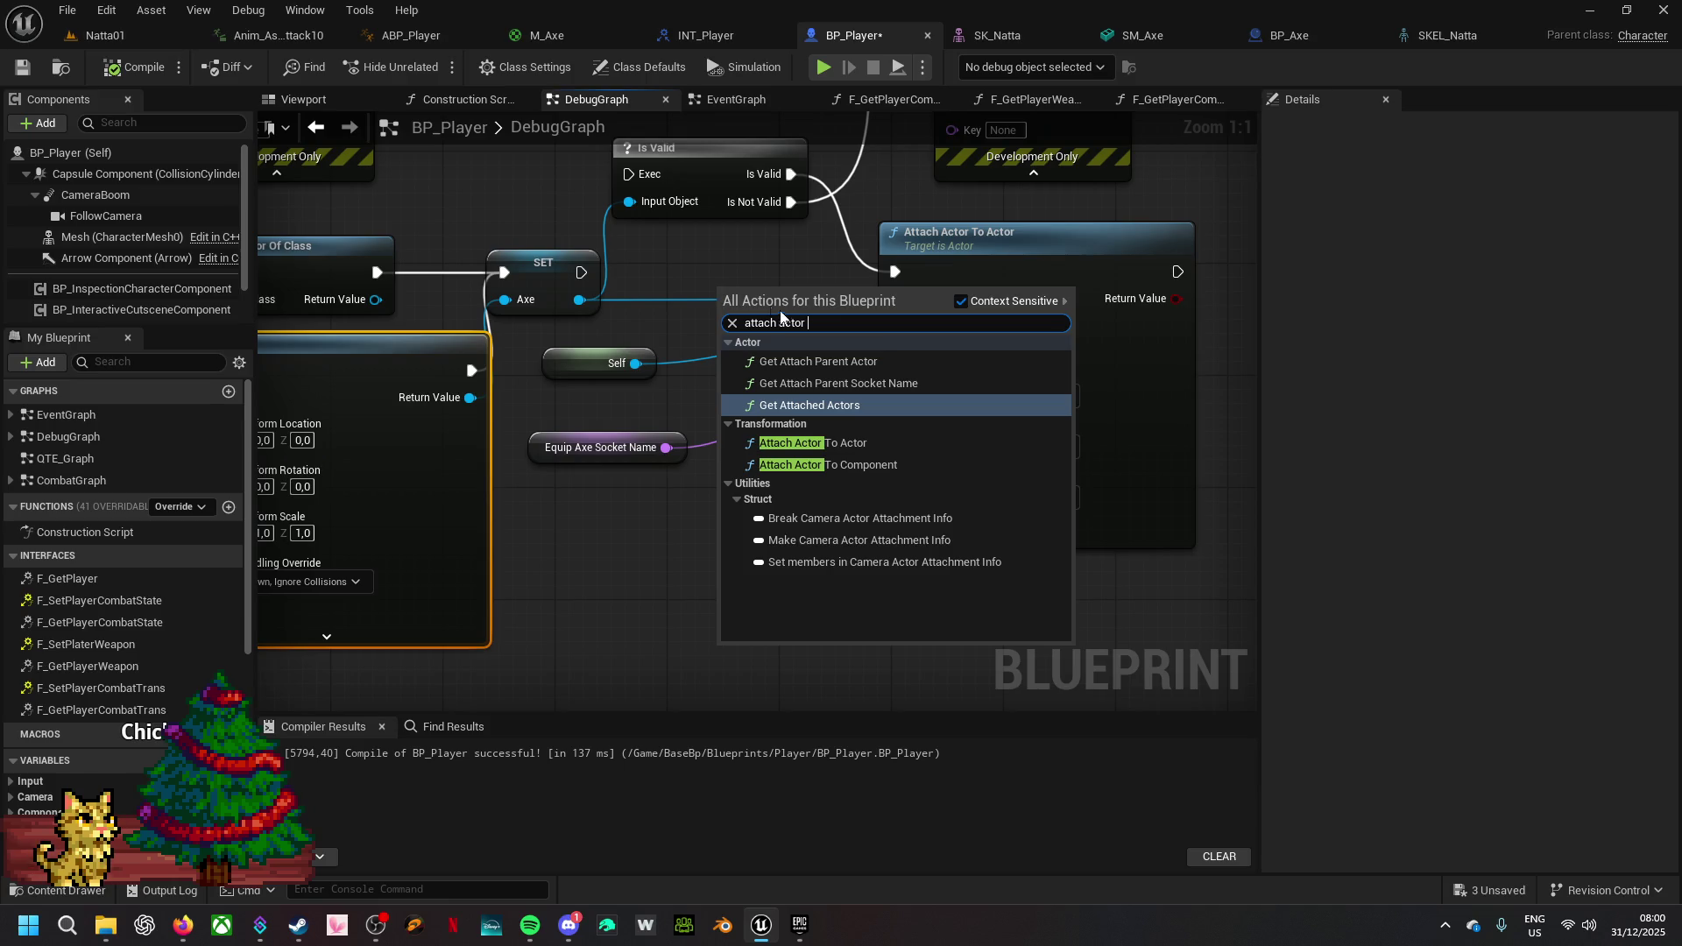
left_click(880, 464)
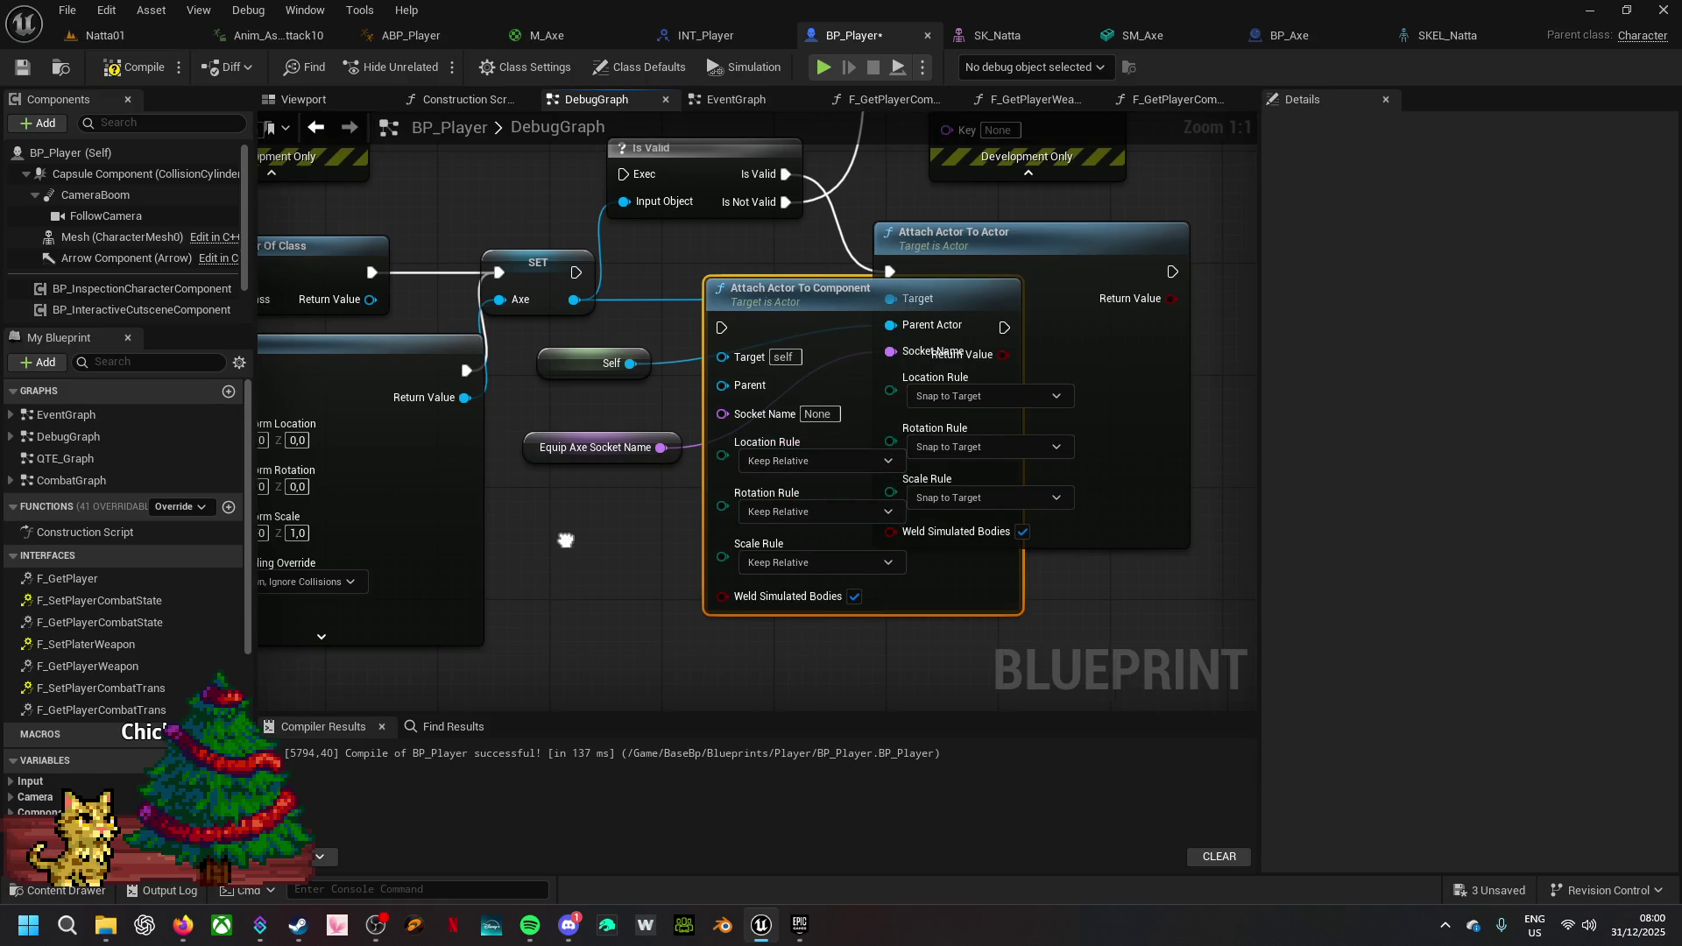
left_click_drag(773, 280, 730, 545)
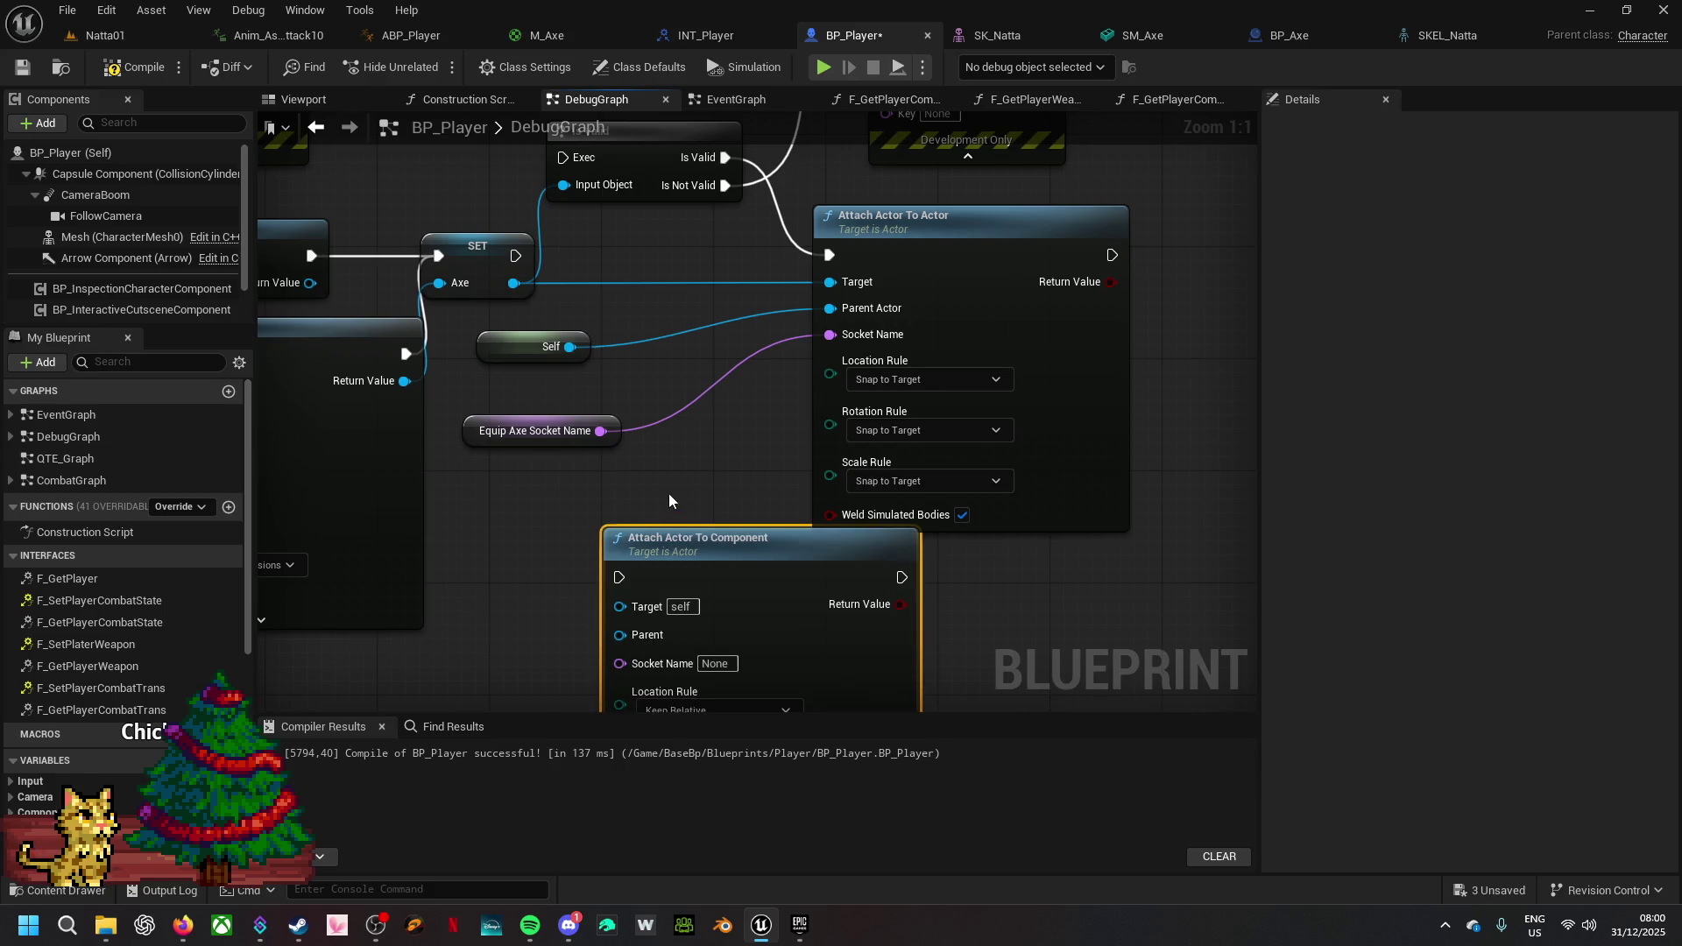
left_click_drag(715, 408, 650, 408)
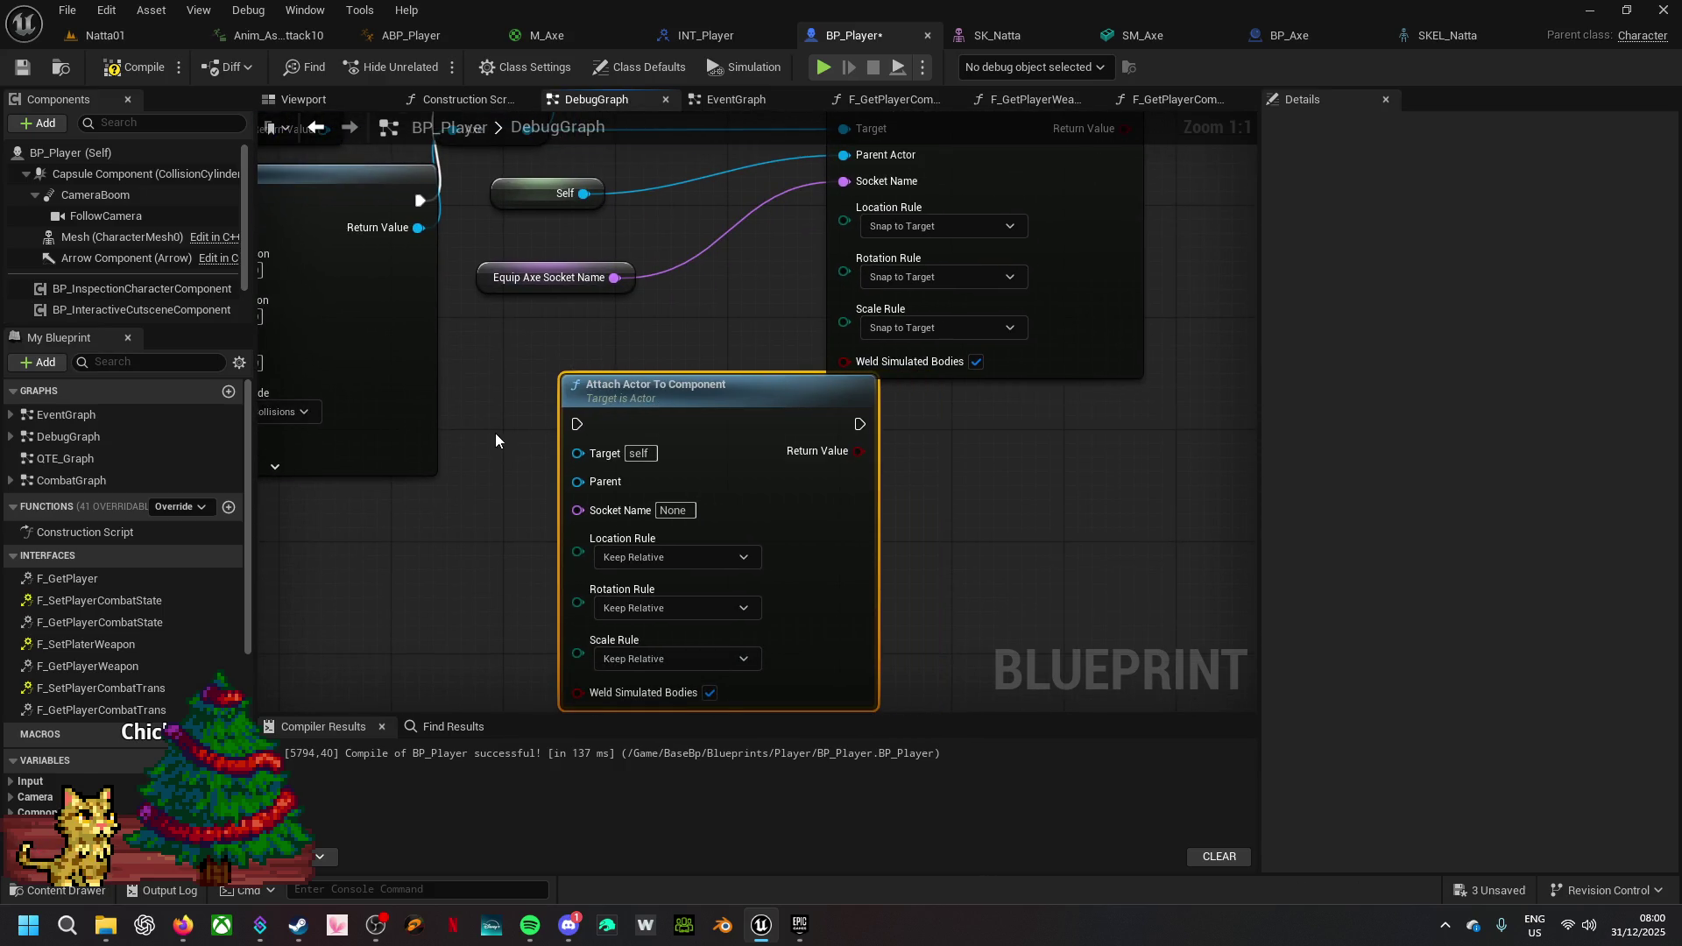
left_click_drag(496, 440, 549, 392)
- Set the node's Location, Rotation and Scale rules all to Snap to Target
left_click(796, 509)
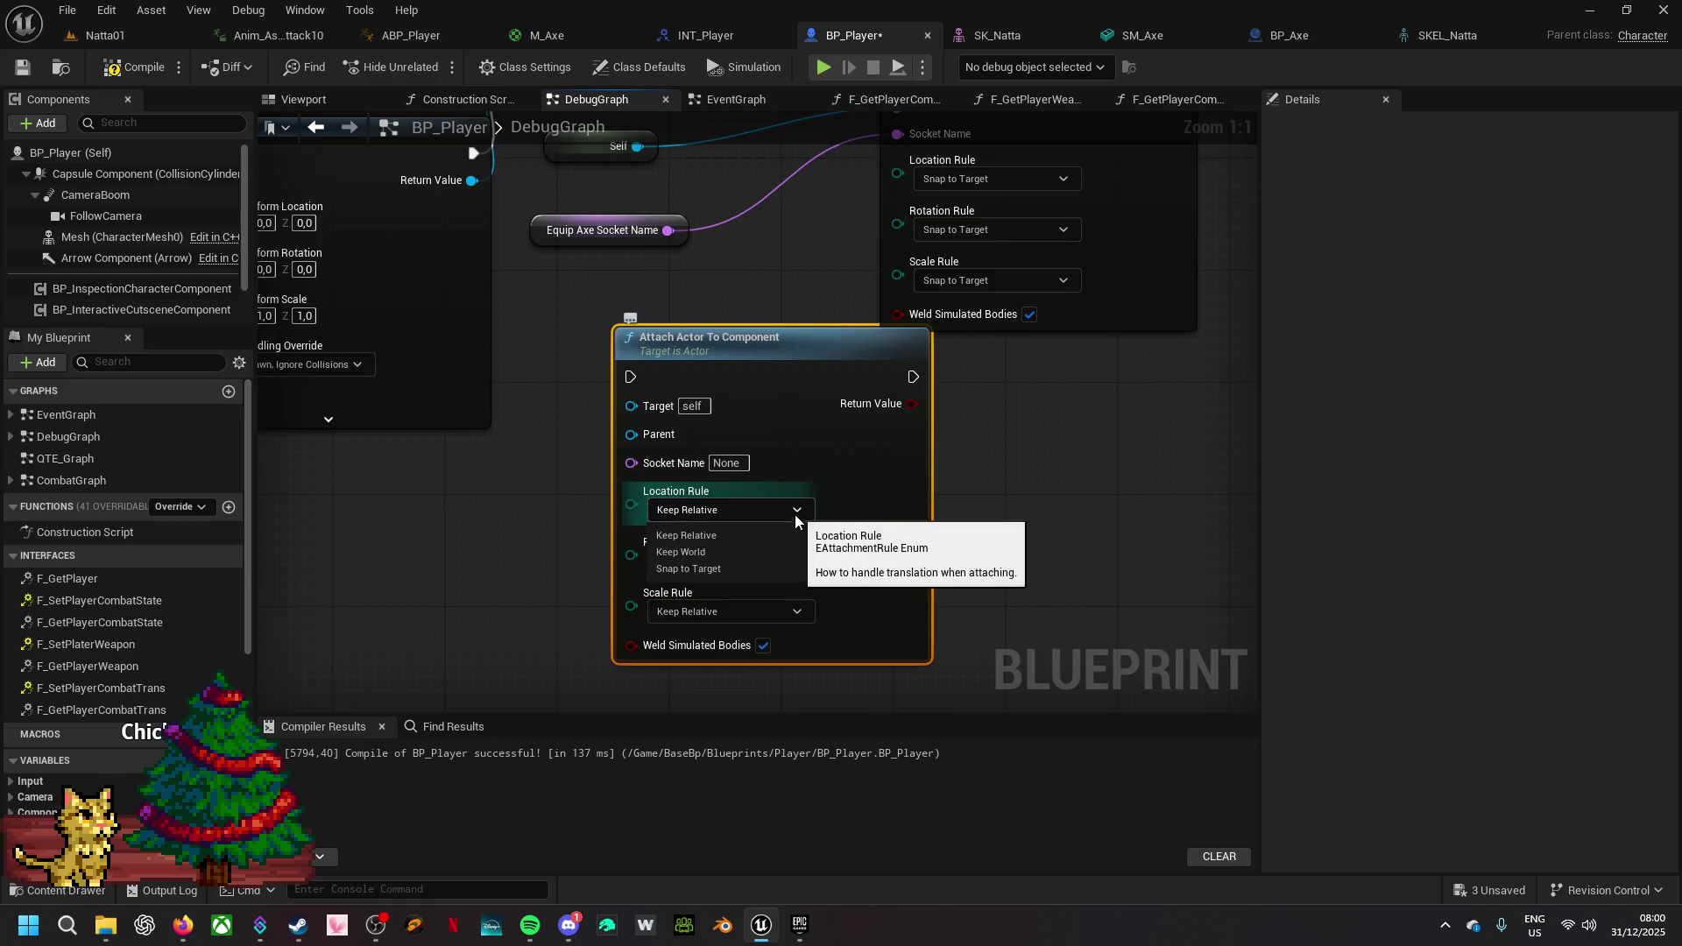
left_click(725, 565)
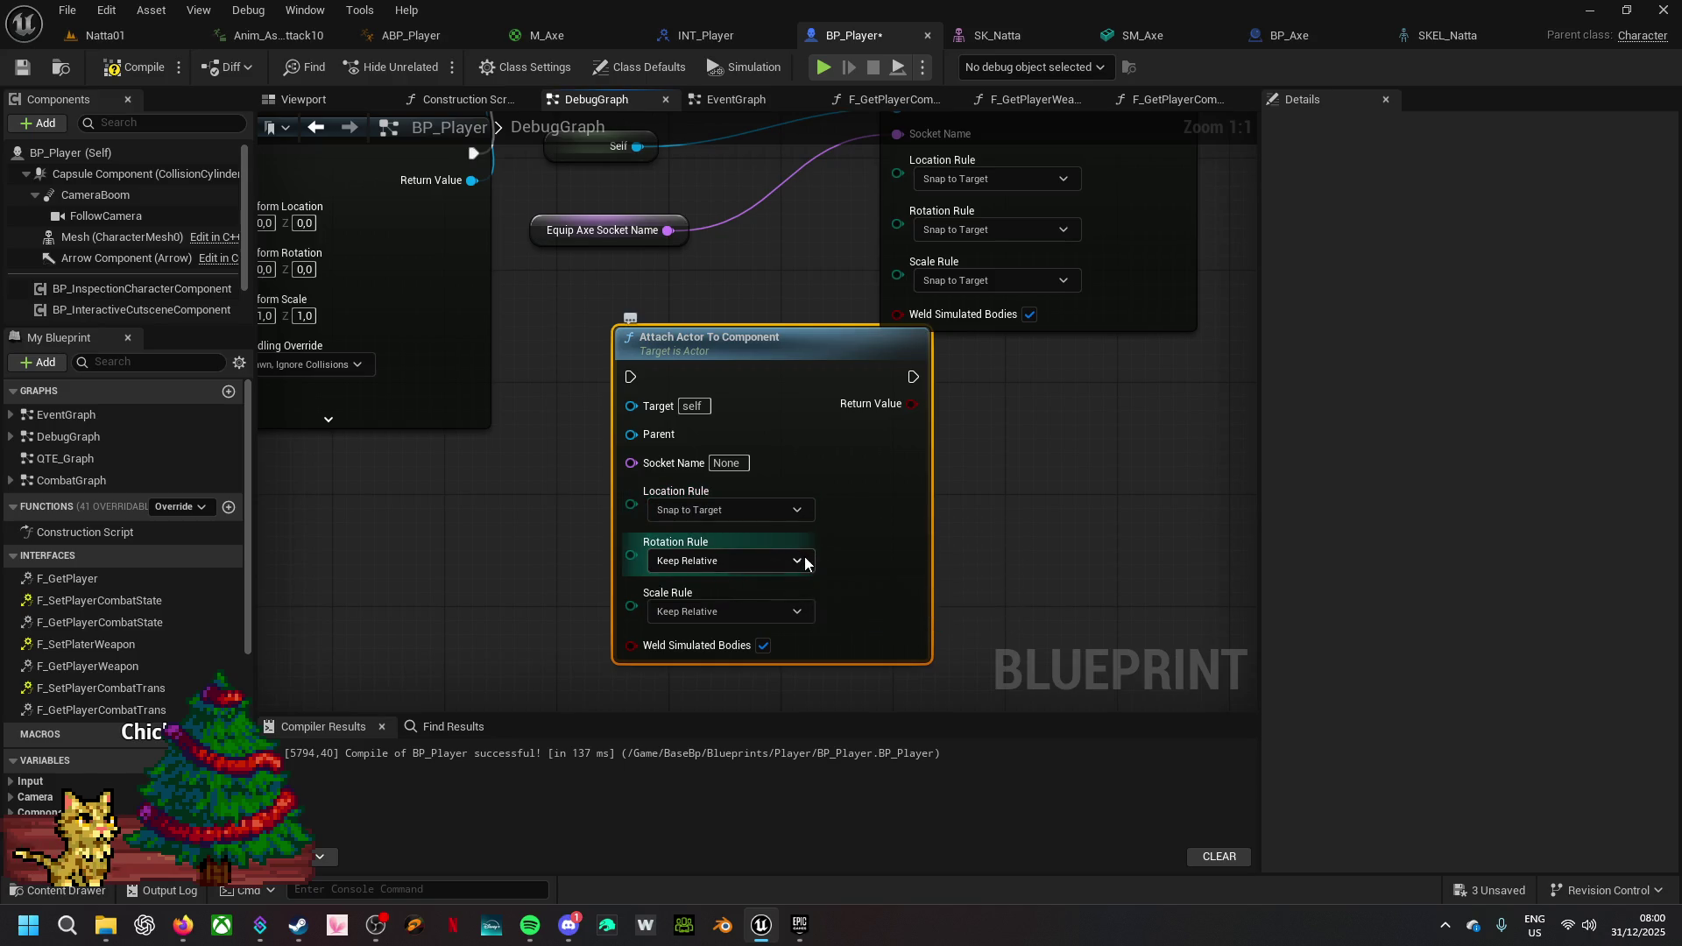
left_click(804, 561)
left_click(728, 615)
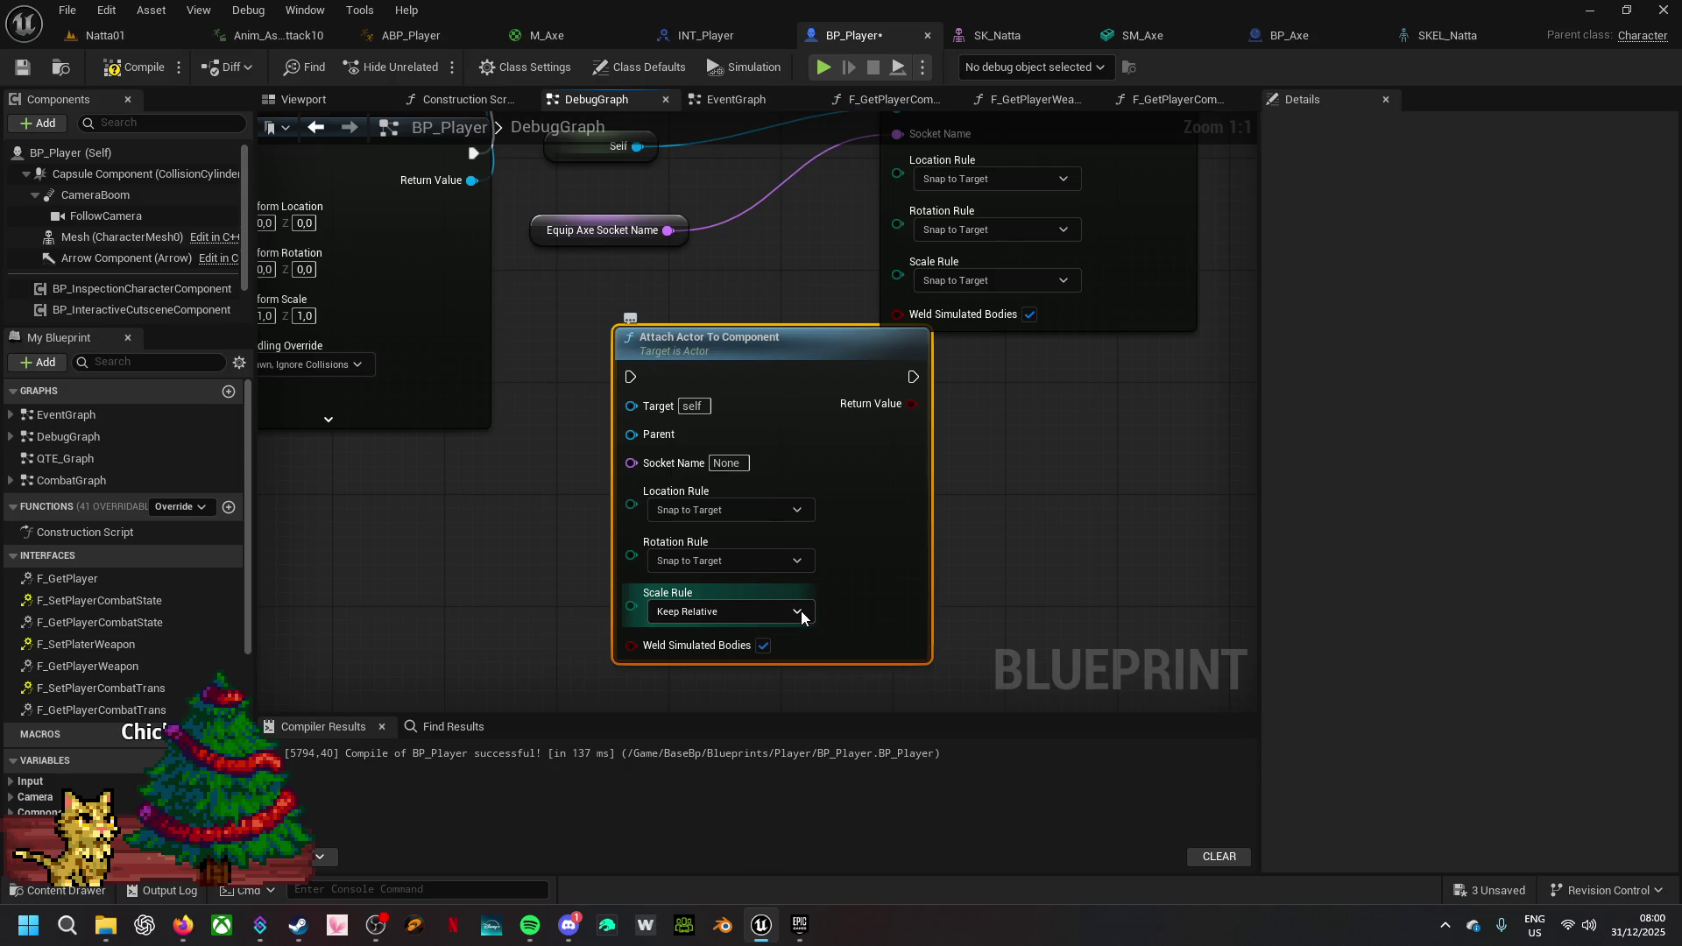
left_click(801, 611)
left_click(753, 664)
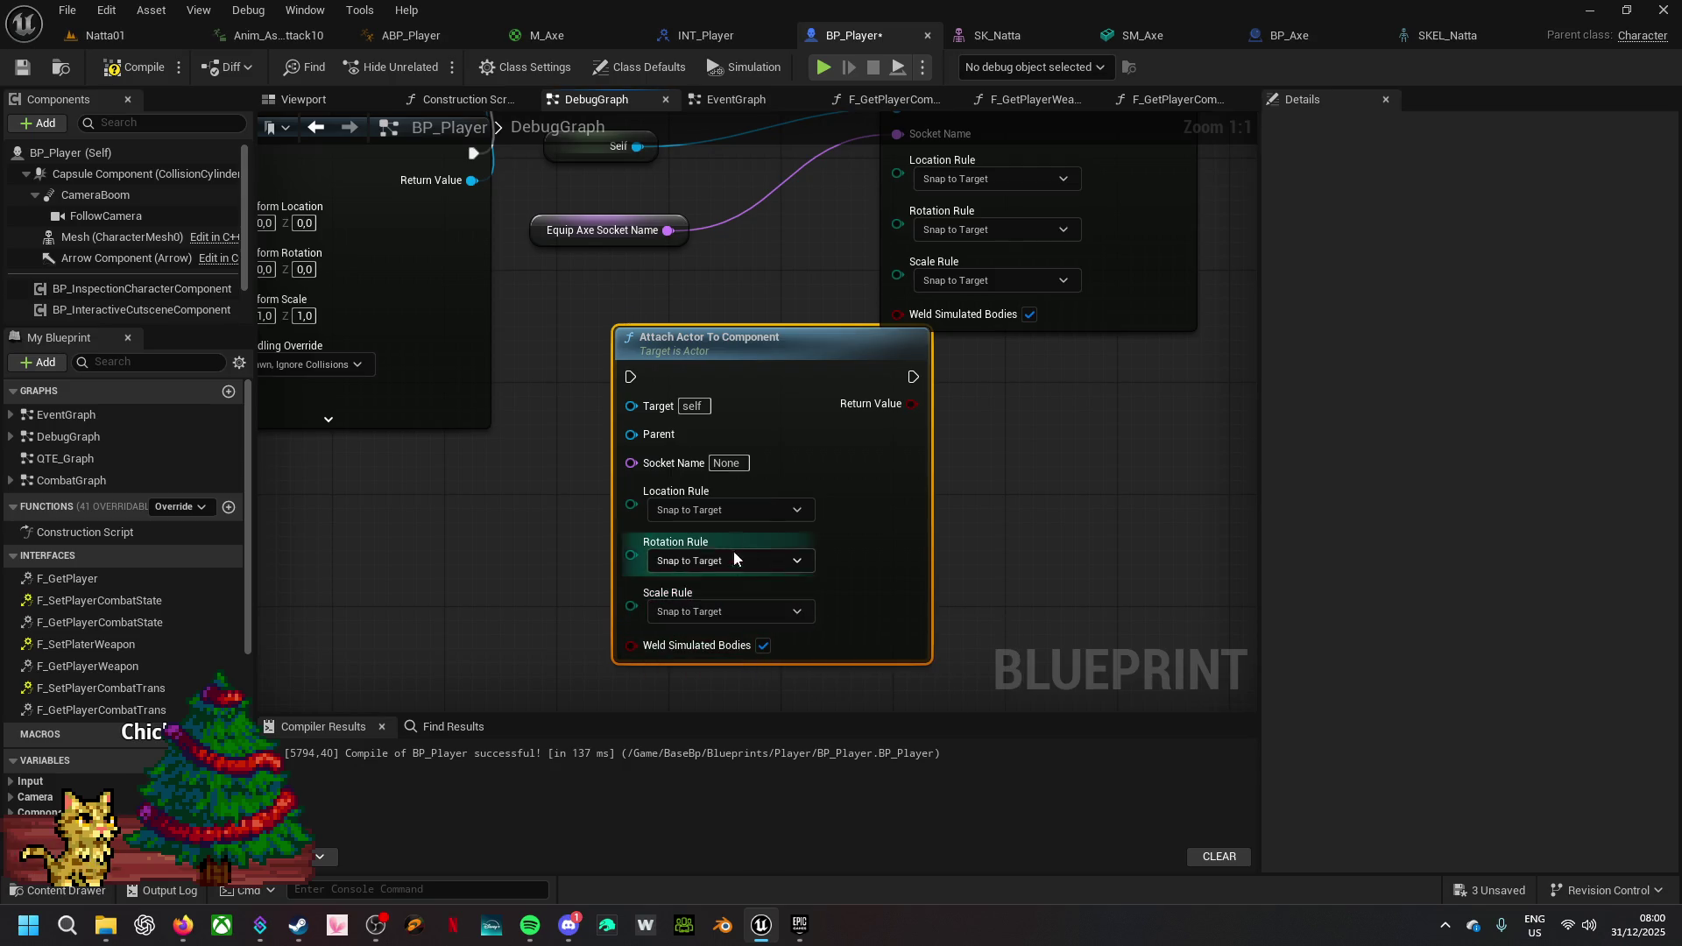
- Wire Equip Axe Socket Name, the spawned Axe, SET's exec and Mesh as parent into the attach node
mouse_move(663, 313)
left_mouse_down()
mouse_move(793, 361)
mouse_move(648, 419)
mouse_move(626, 545)
left_mouse_up()
left_click_drag(723, 386, 691, 458)
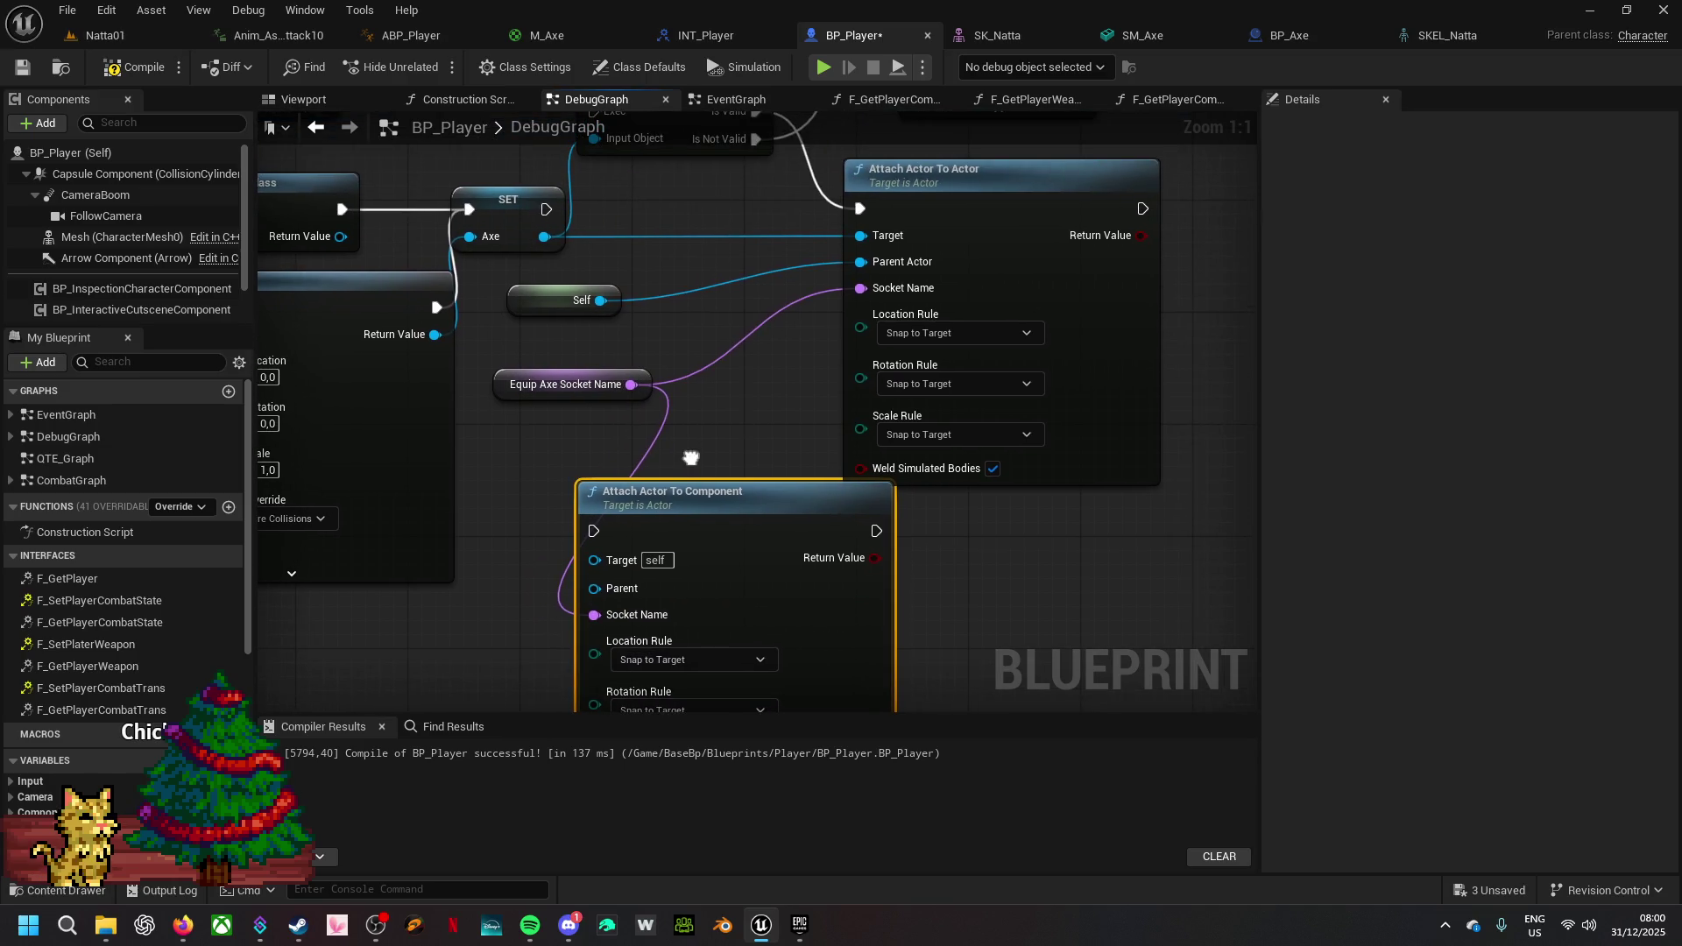
mouse_move(596, 559)
left_mouse_down()
mouse_move(619, 424)
mouse_move(542, 236)
mouse_move(565, 254)
mouse_move(578, 525)
mouse_move(594, 531)
left_mouse_up()
left_click_drag(497, 579, 668, 495)
mouse_move(96, 236)
left_mouse_down()
mouse_move(292, 622)
mouse_move(767, 499)
left_mouse_up()
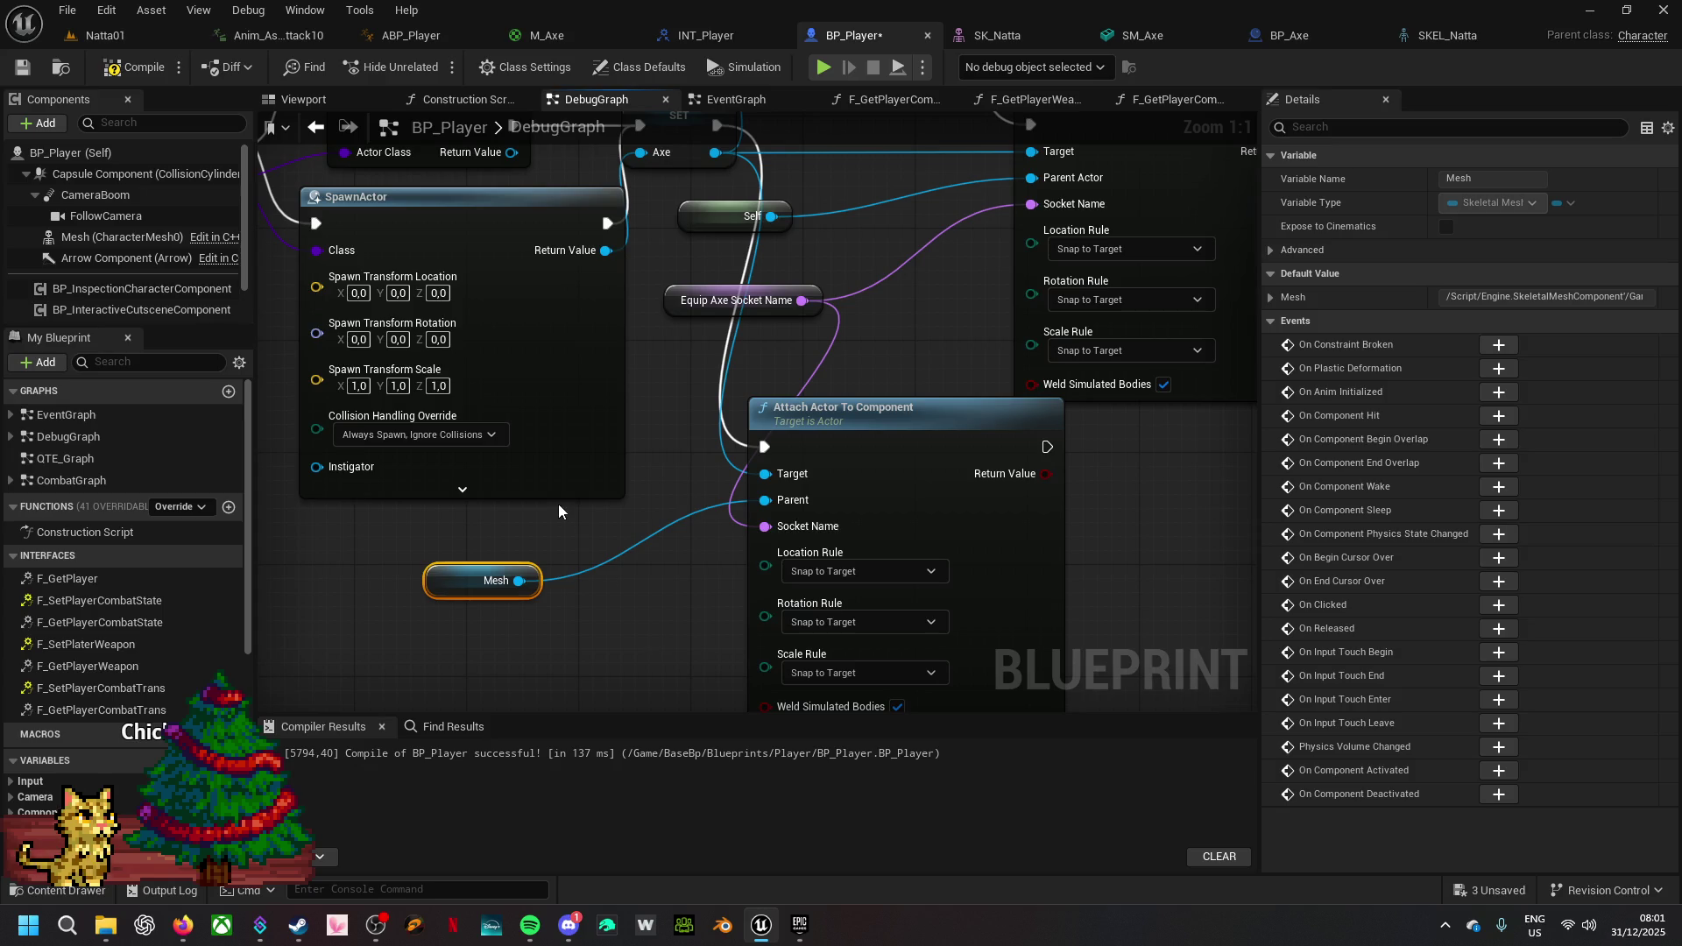
left_click(1473, 892)
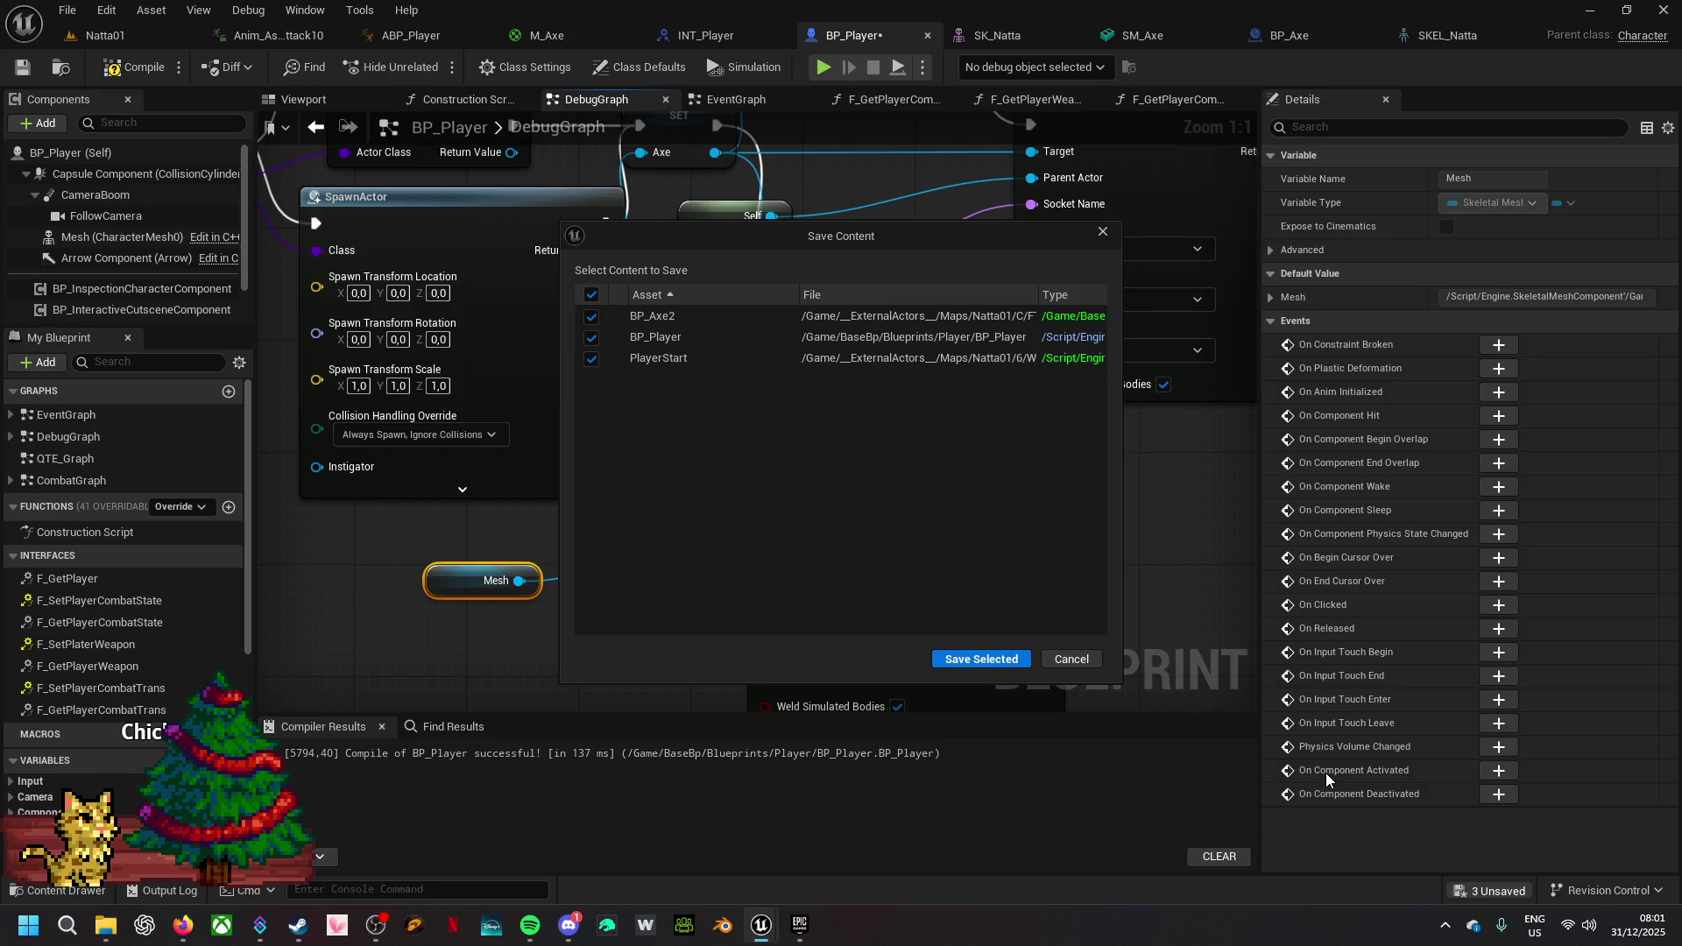
- Save all three pending assets including BP_Player and launch a standalone playtest
left_click(939, 659)
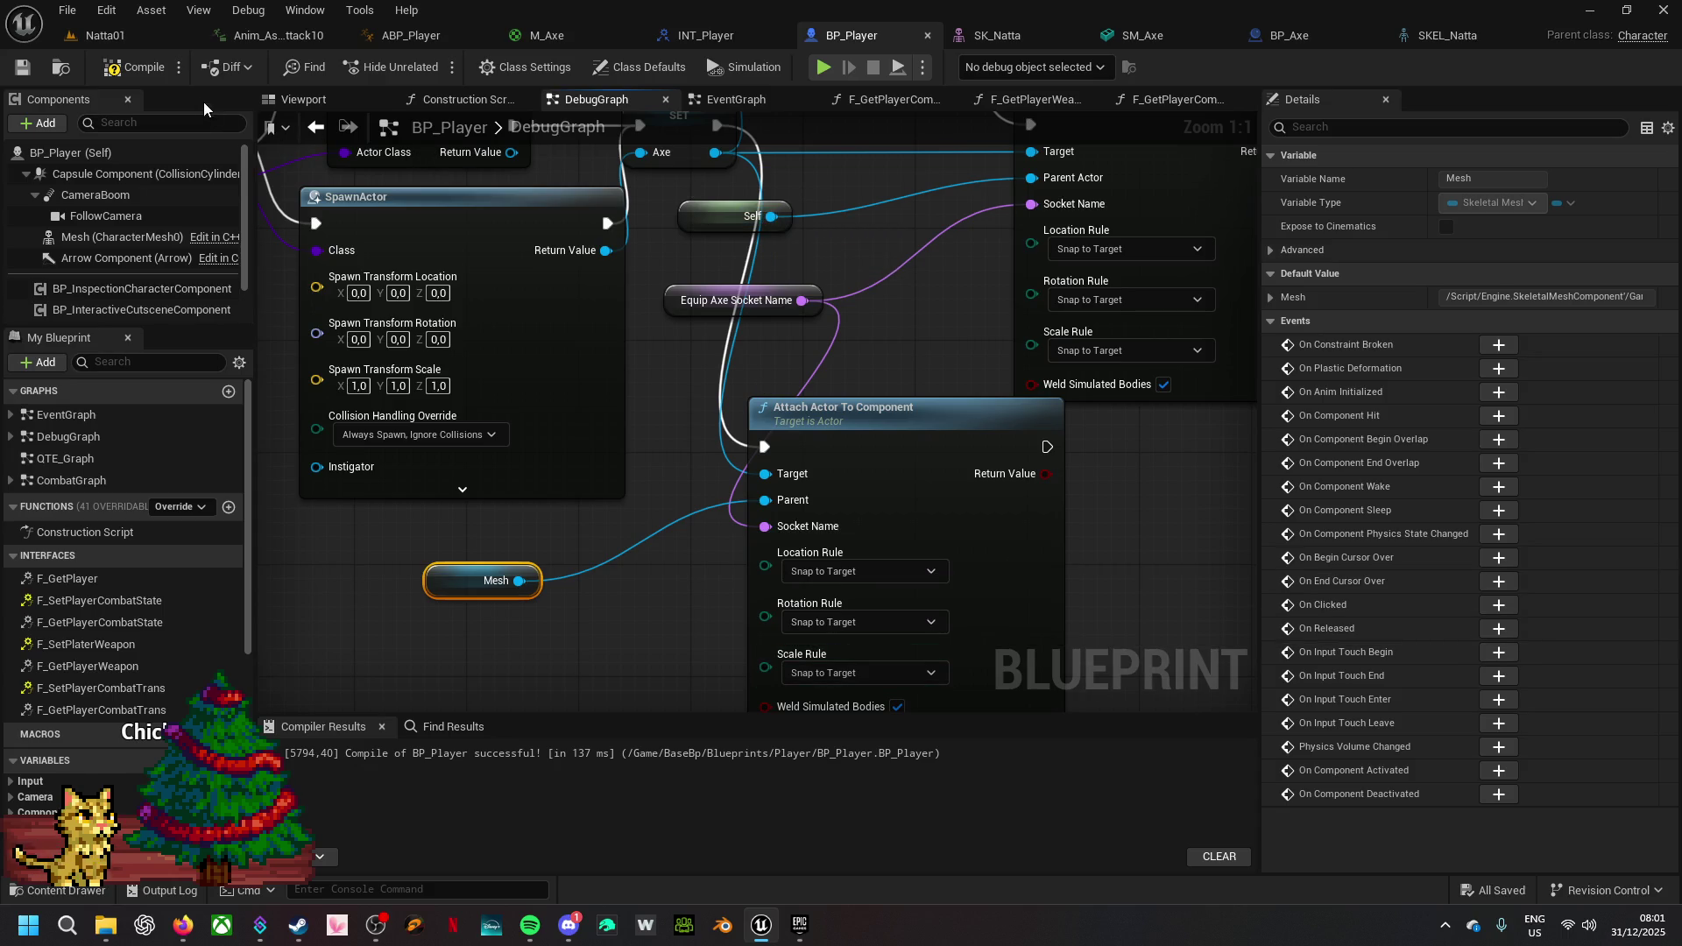
left_click(823, 69)
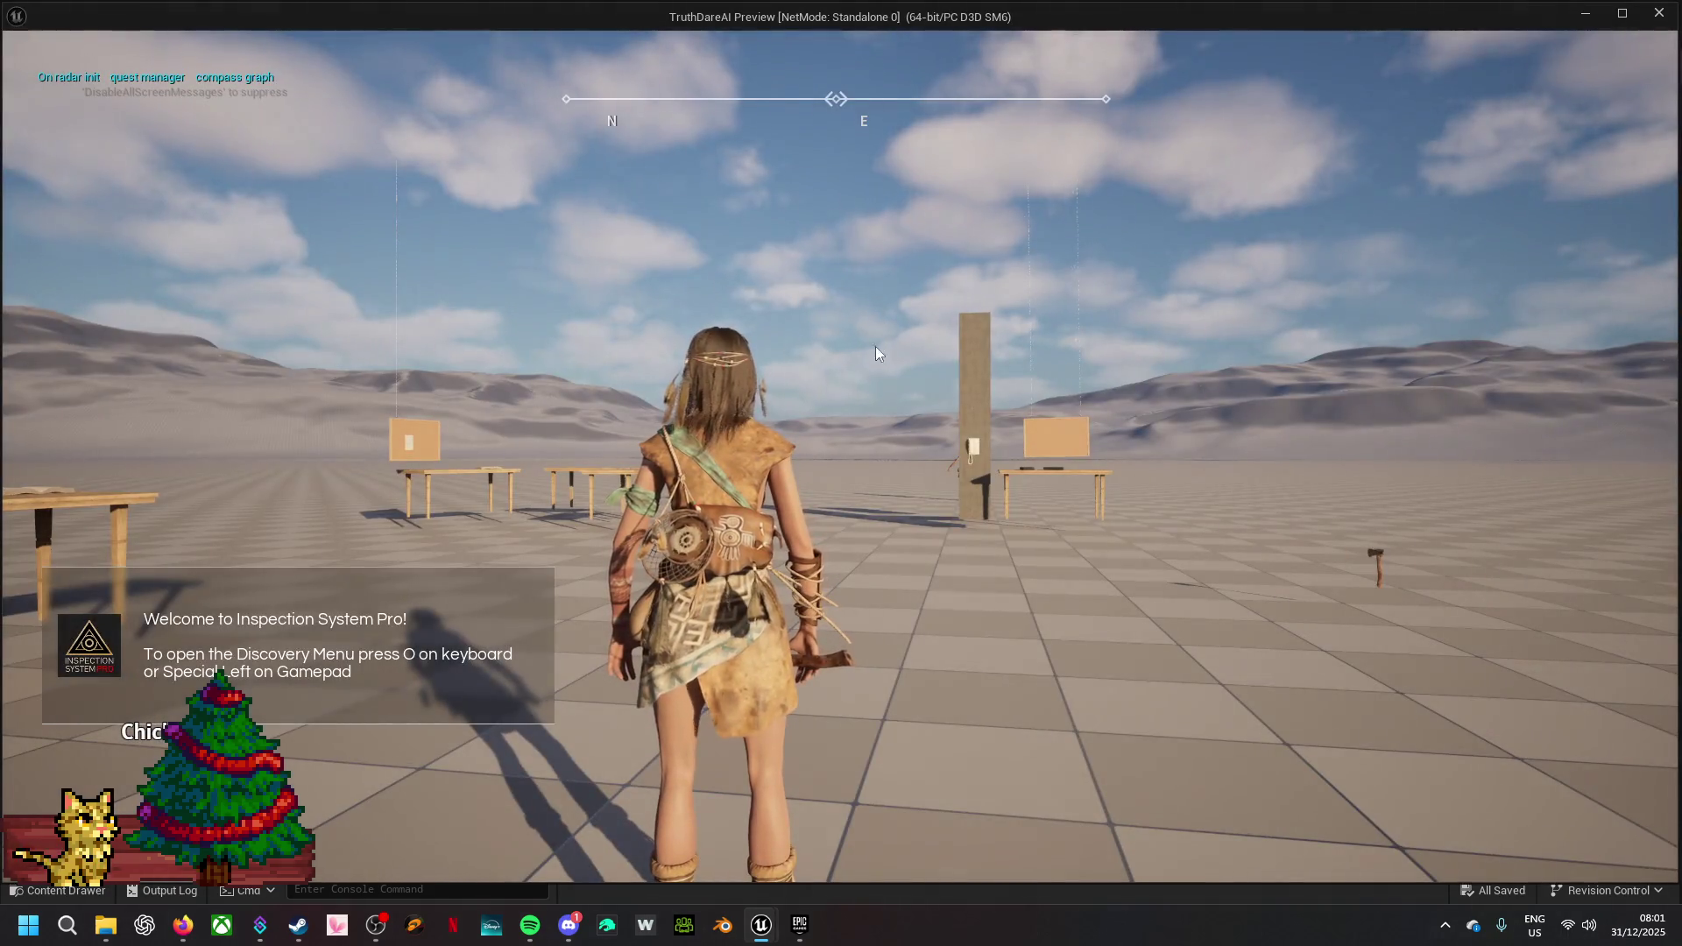
- Run the character around the tables with WASD to check the held axe, then stop playing
key("w")
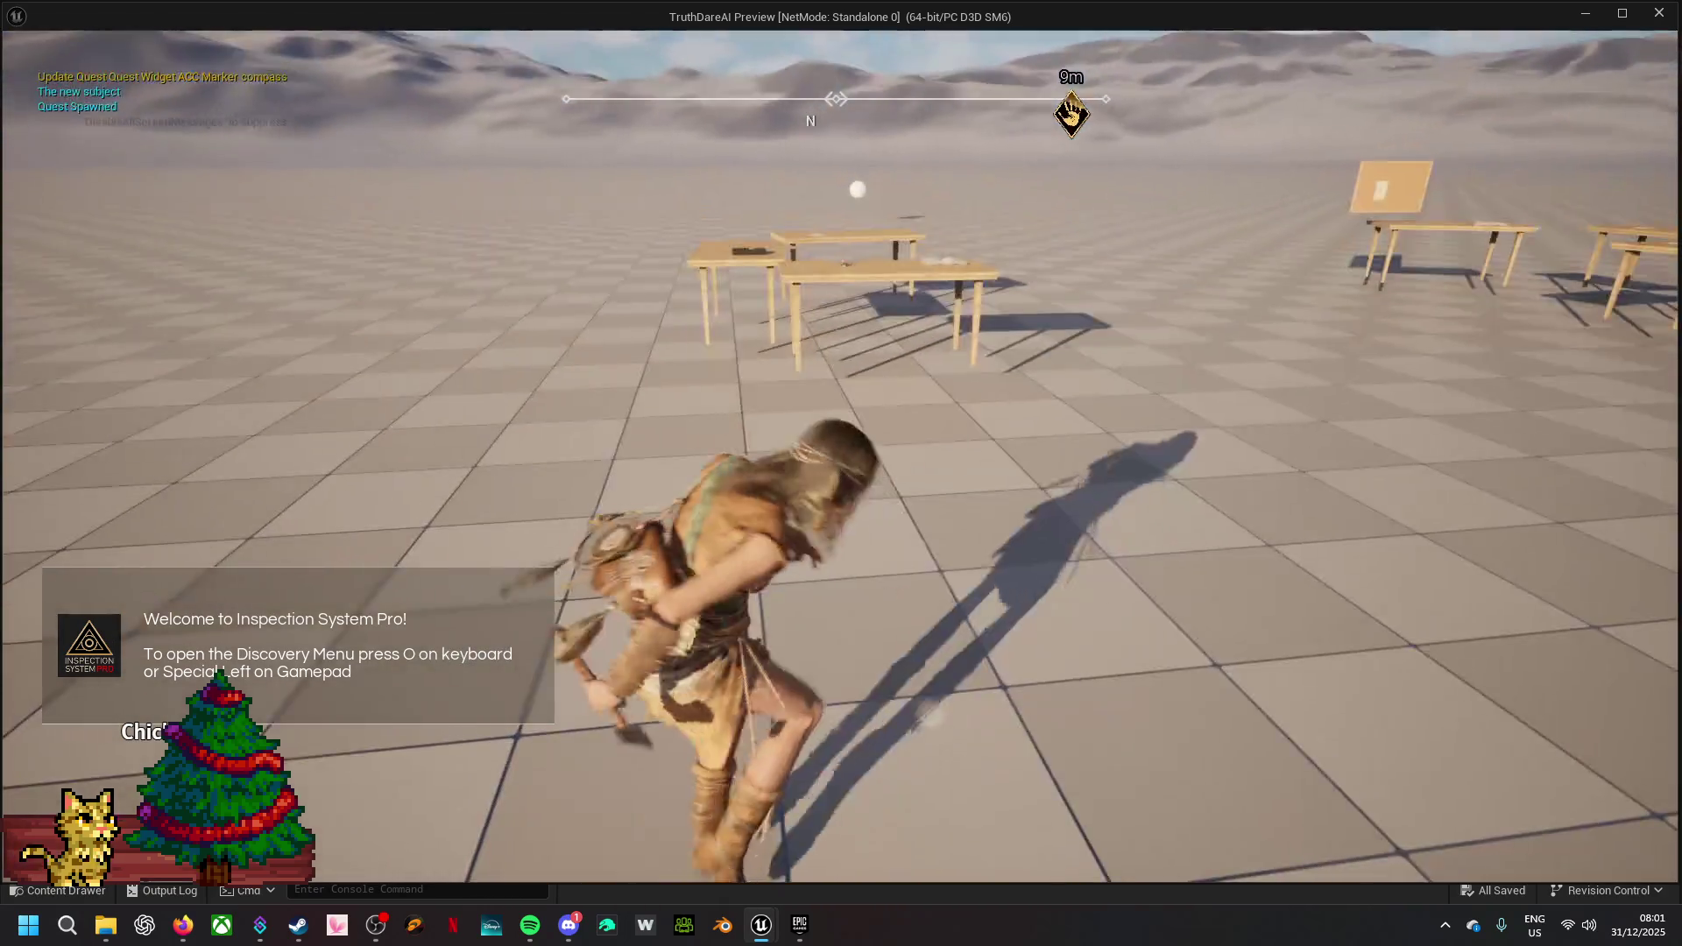
key("s")
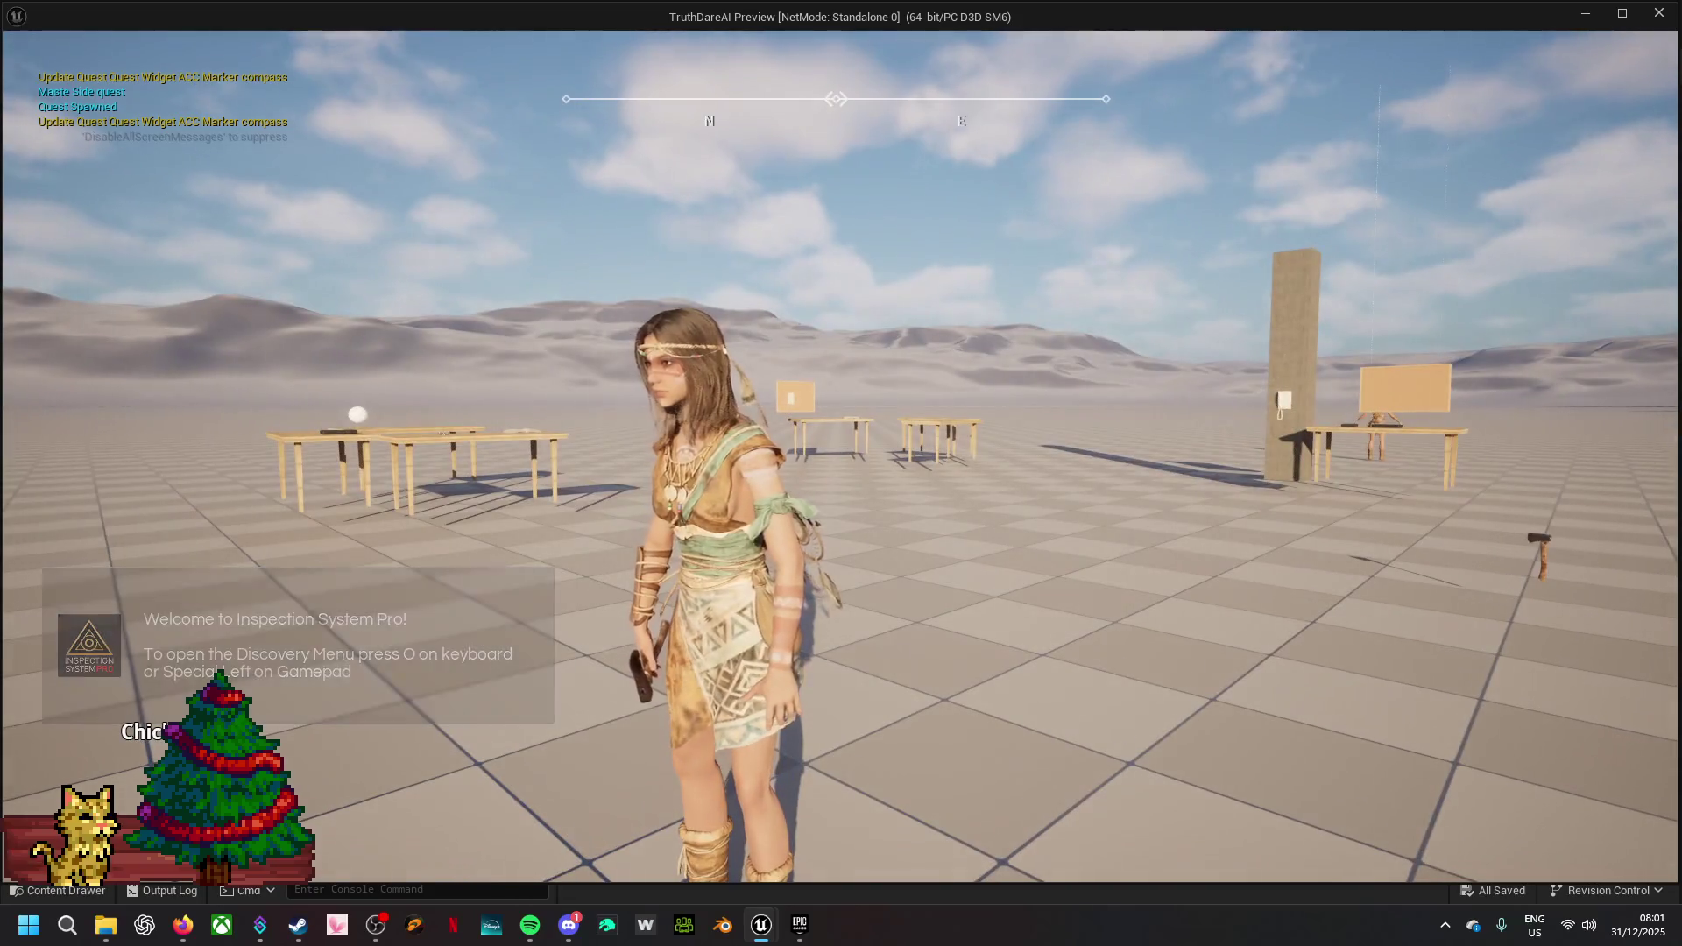
key("w")
key("w")
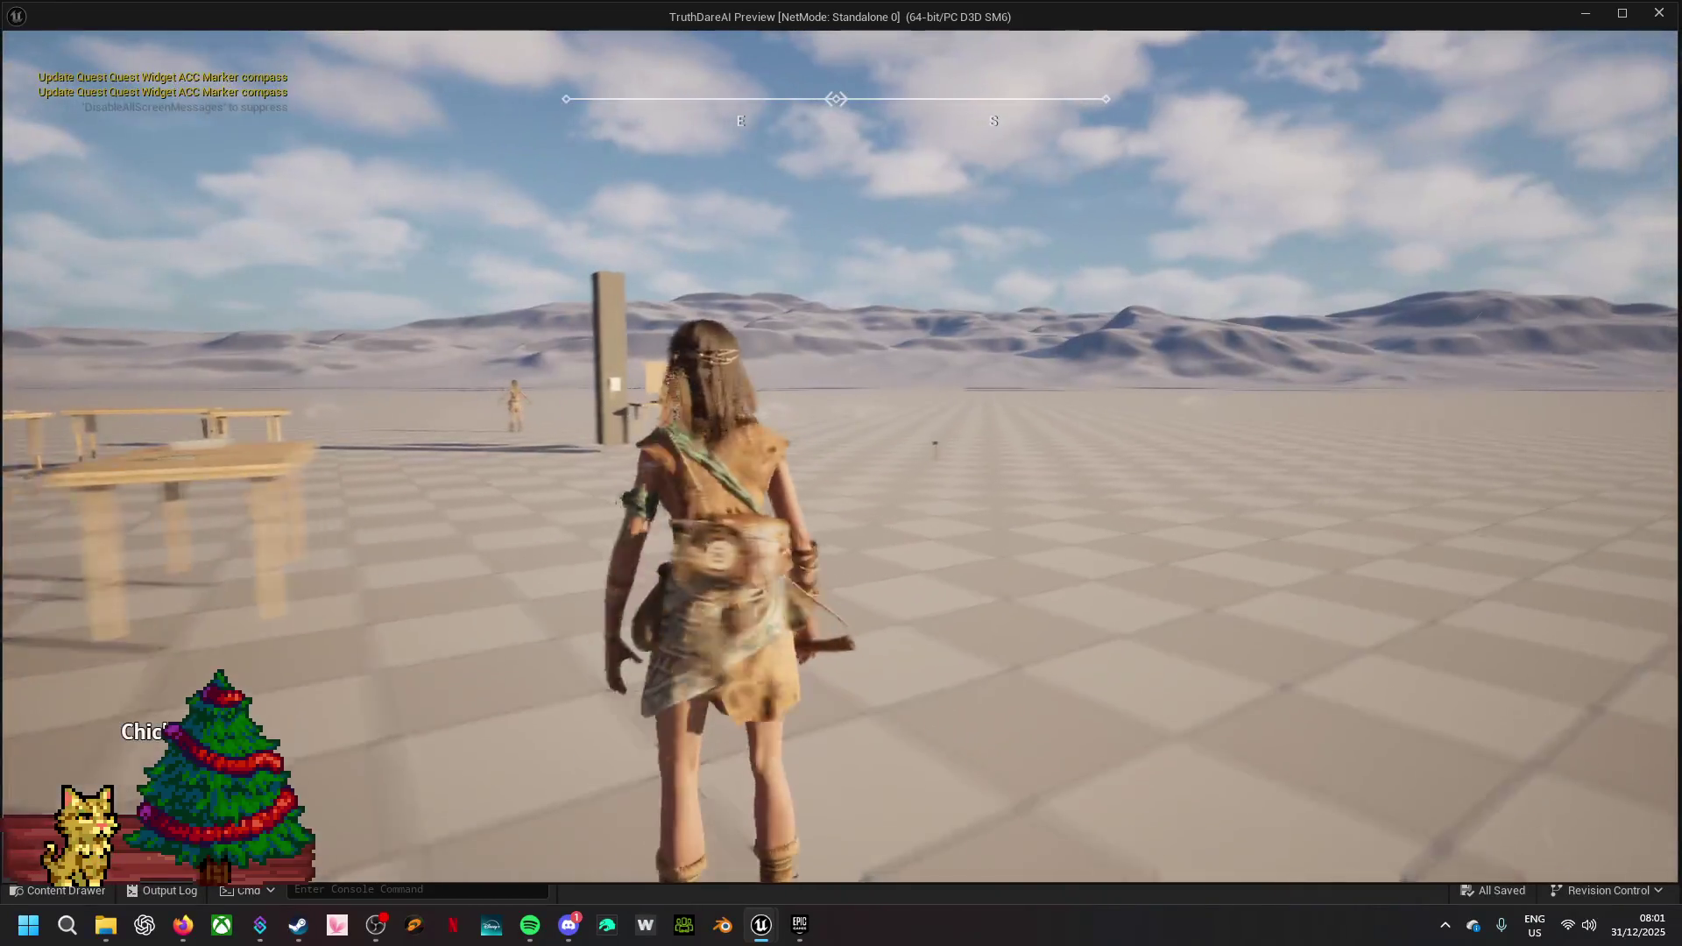
key("a")
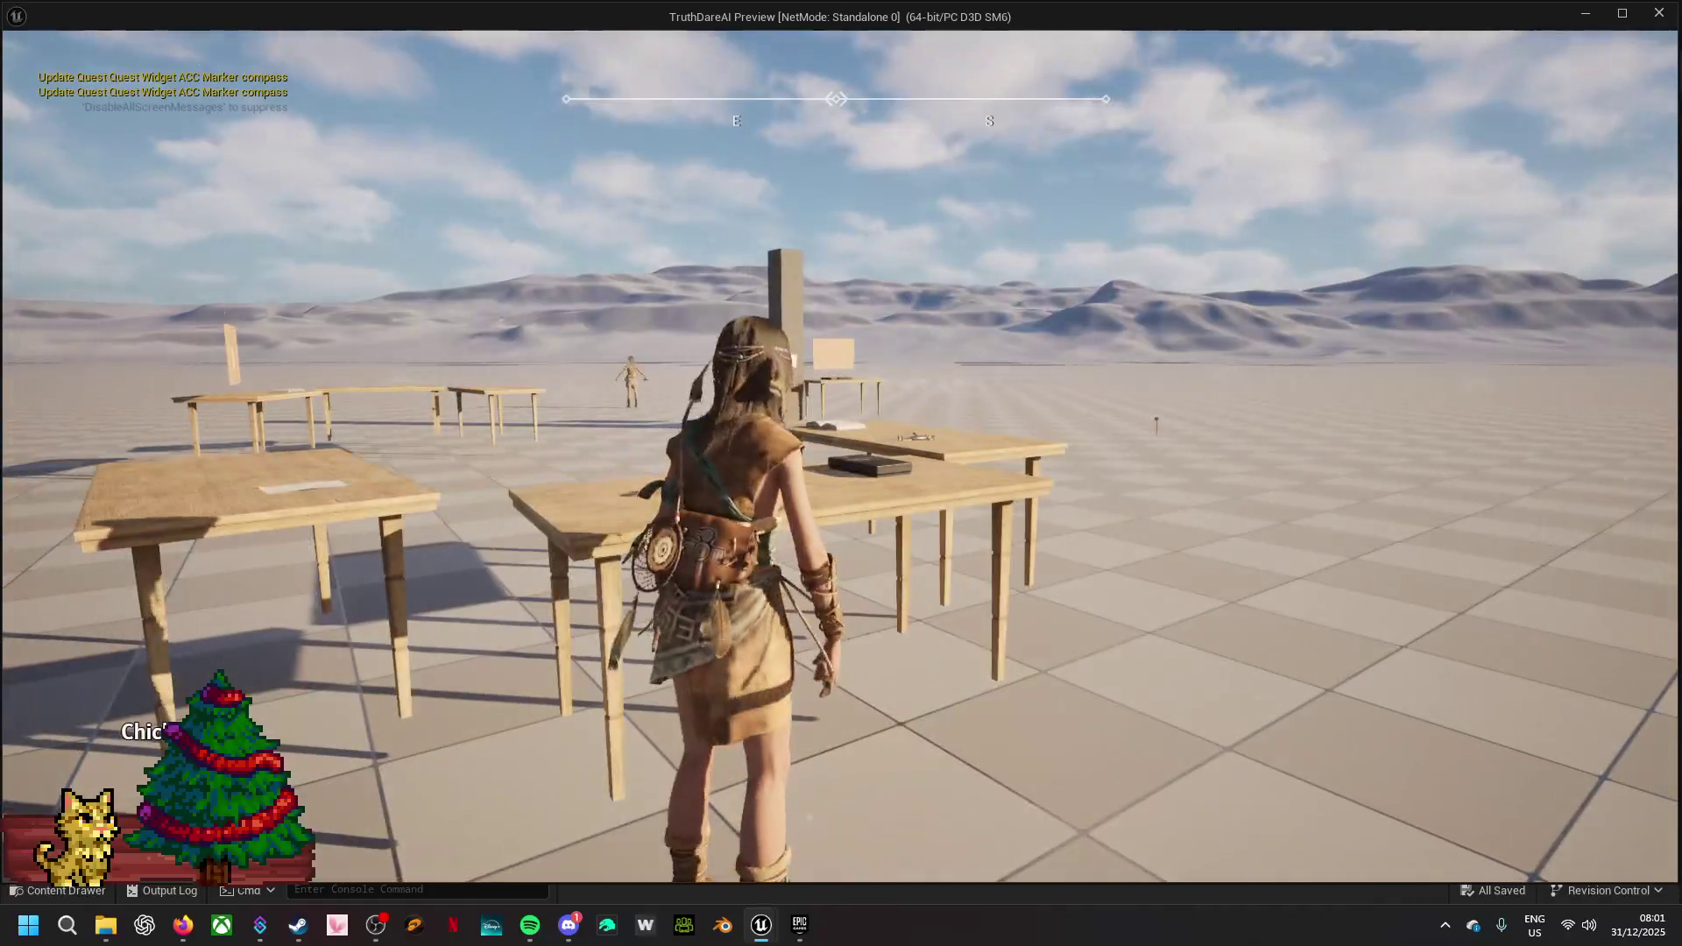
key("w")
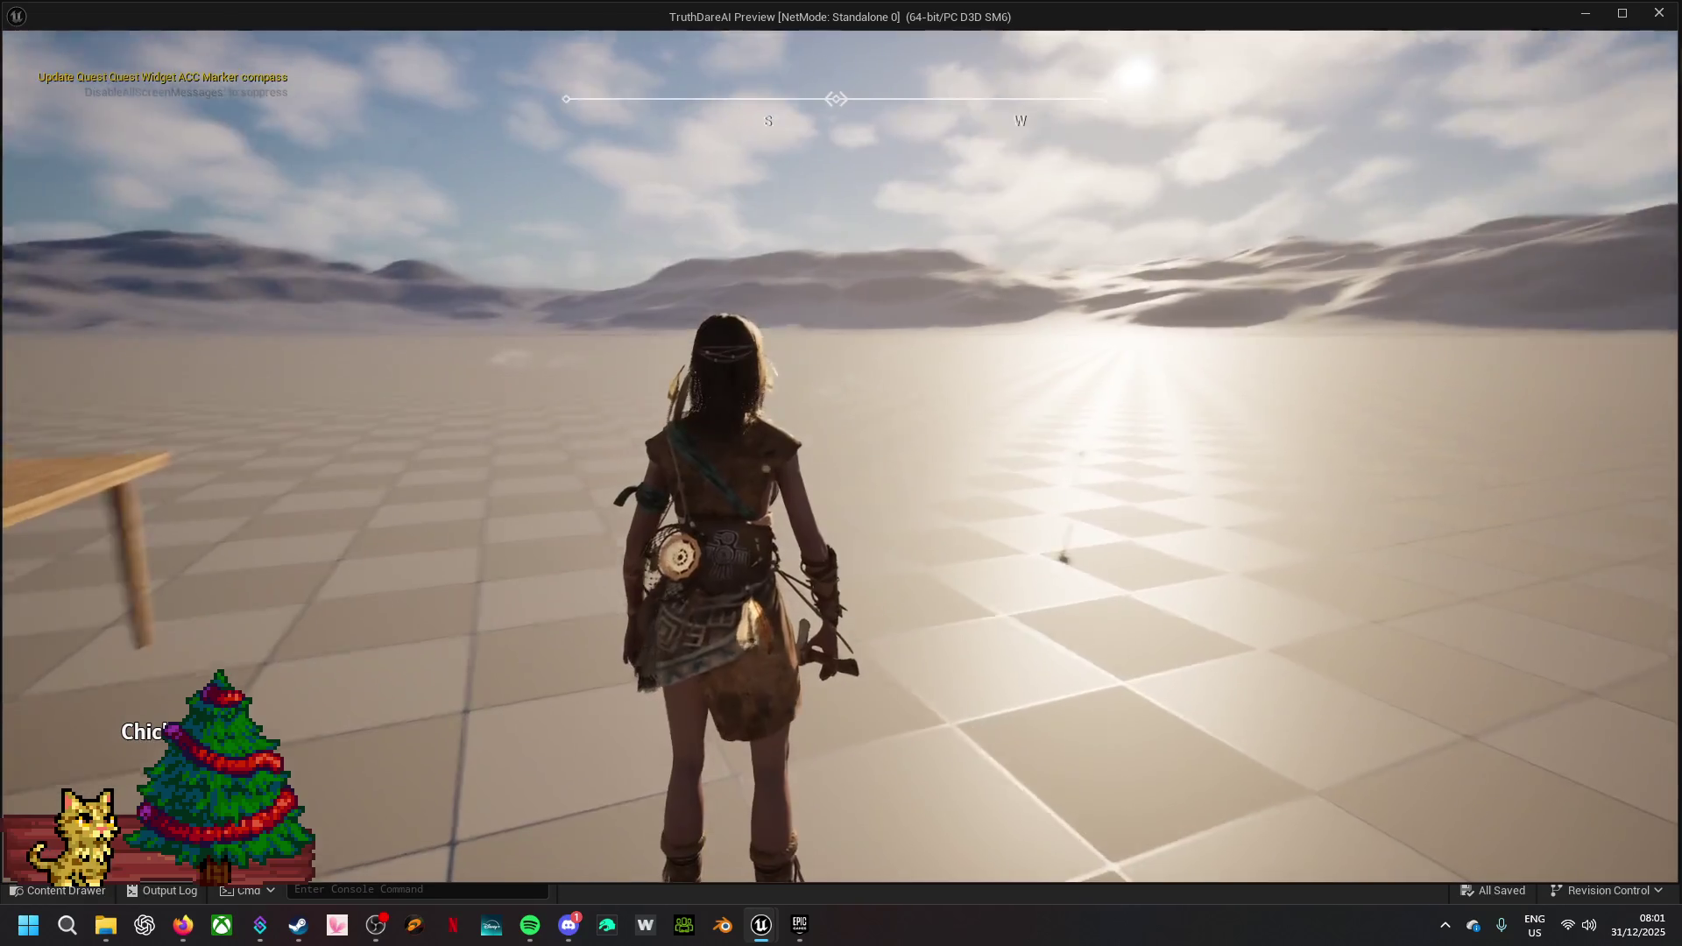
key("Escape")
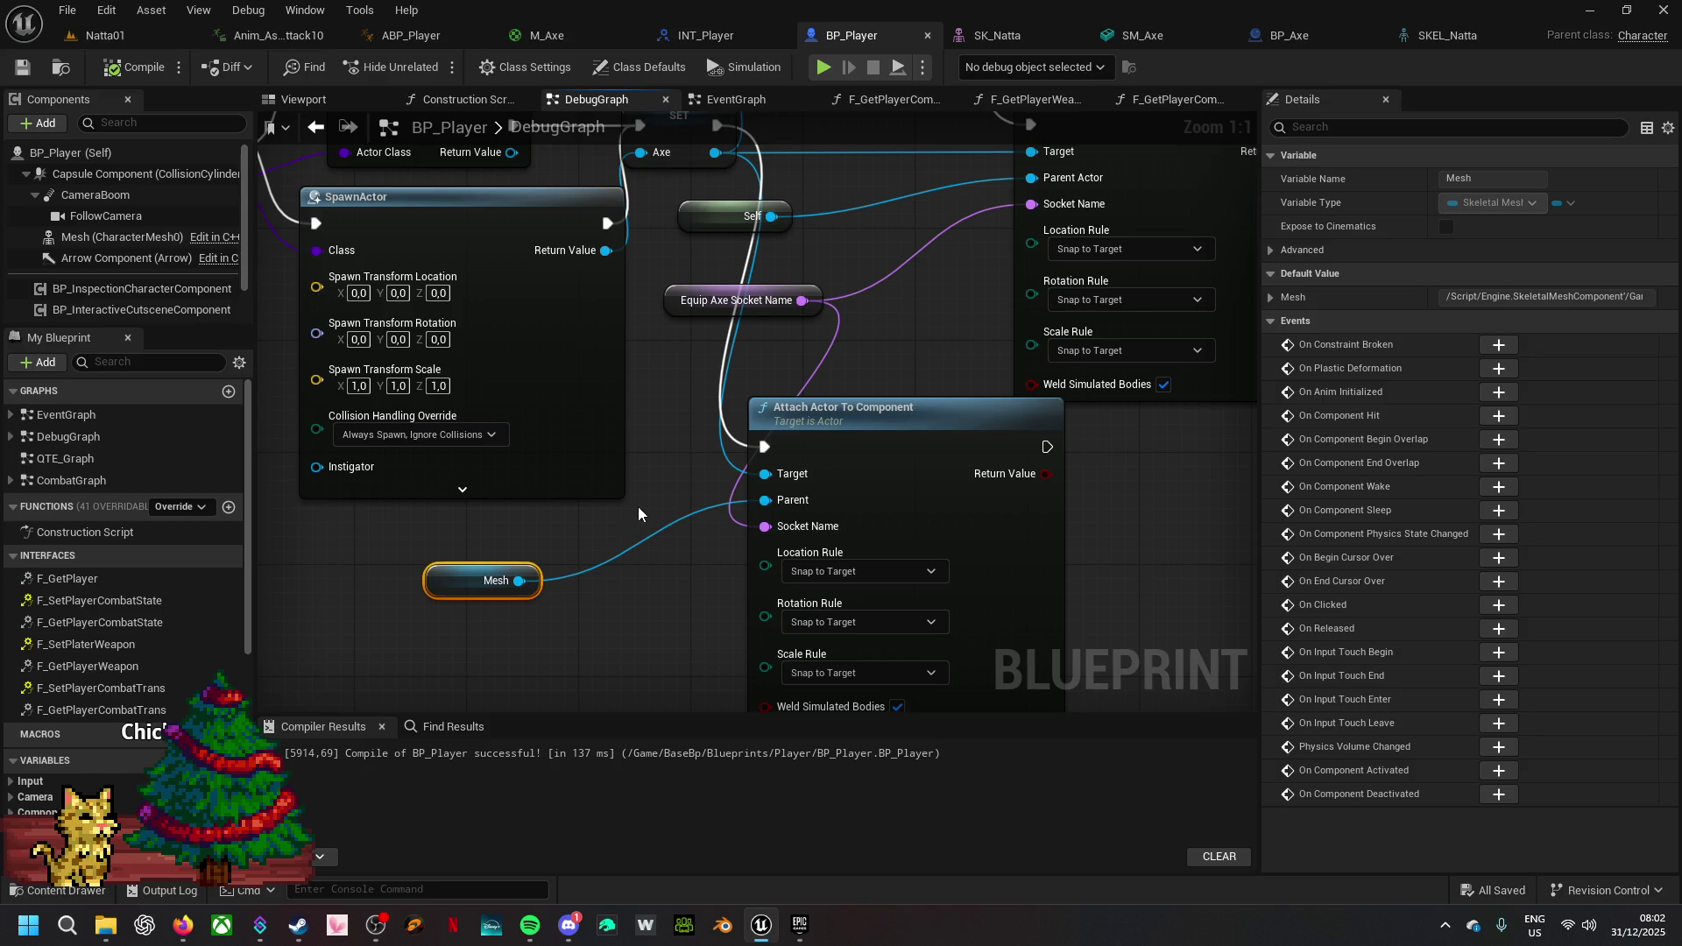
- Add a Child Actor component under the Mesh component of BP_Player
right_click(76, 237)
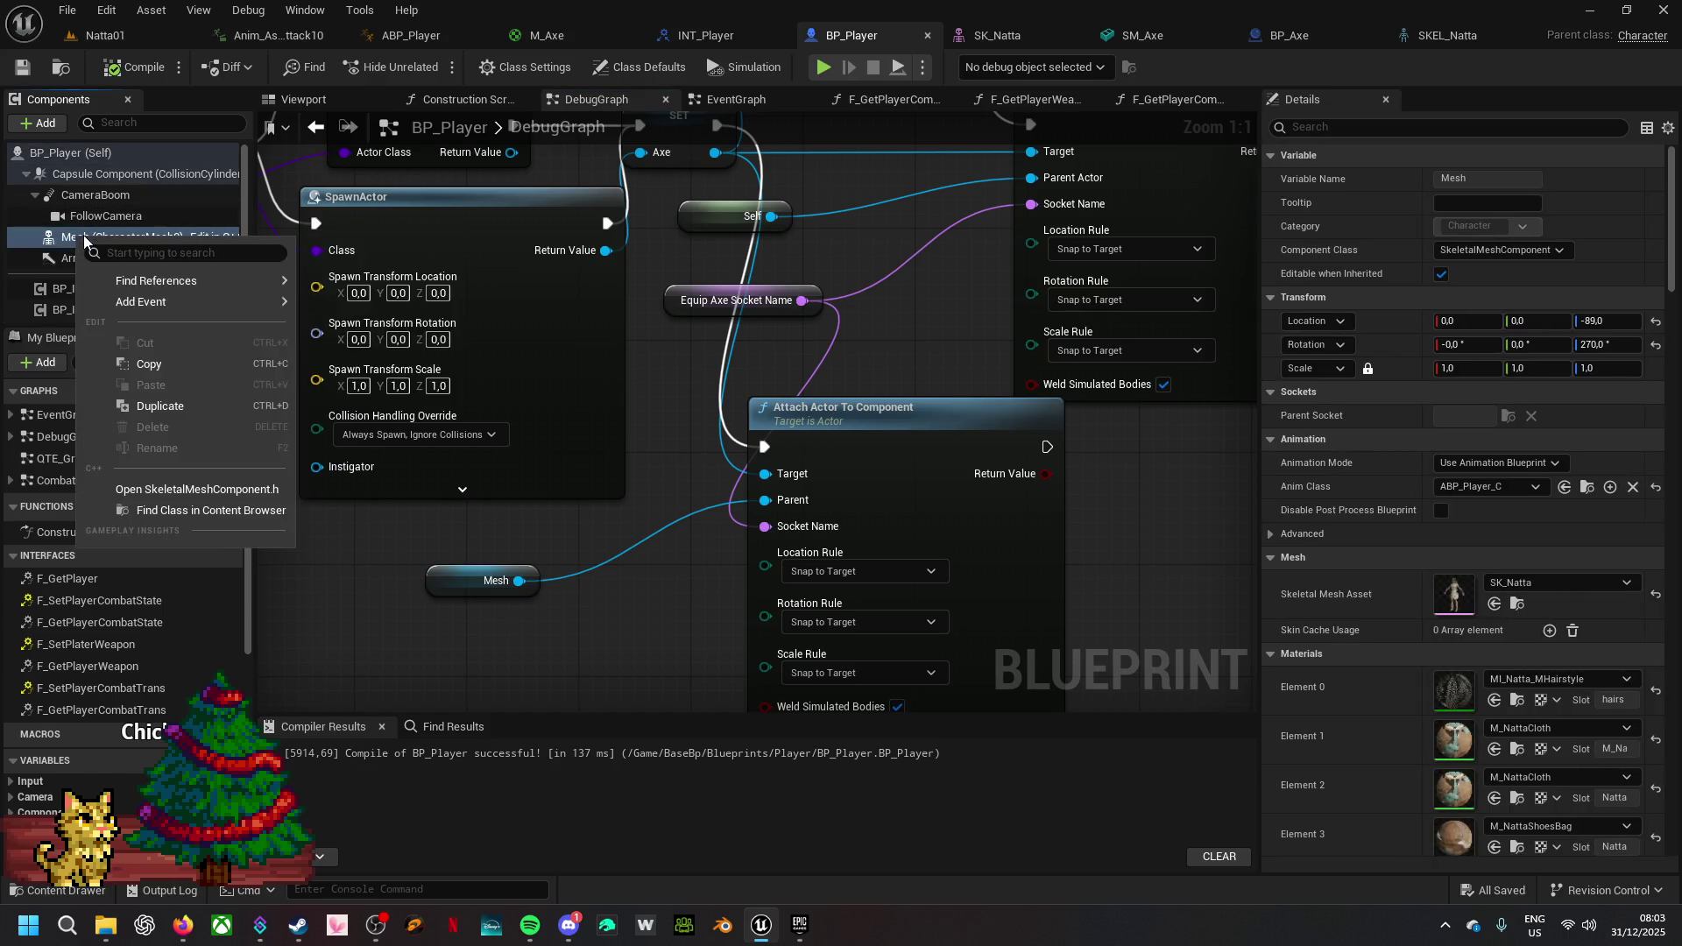
mouse_move(119, 302)
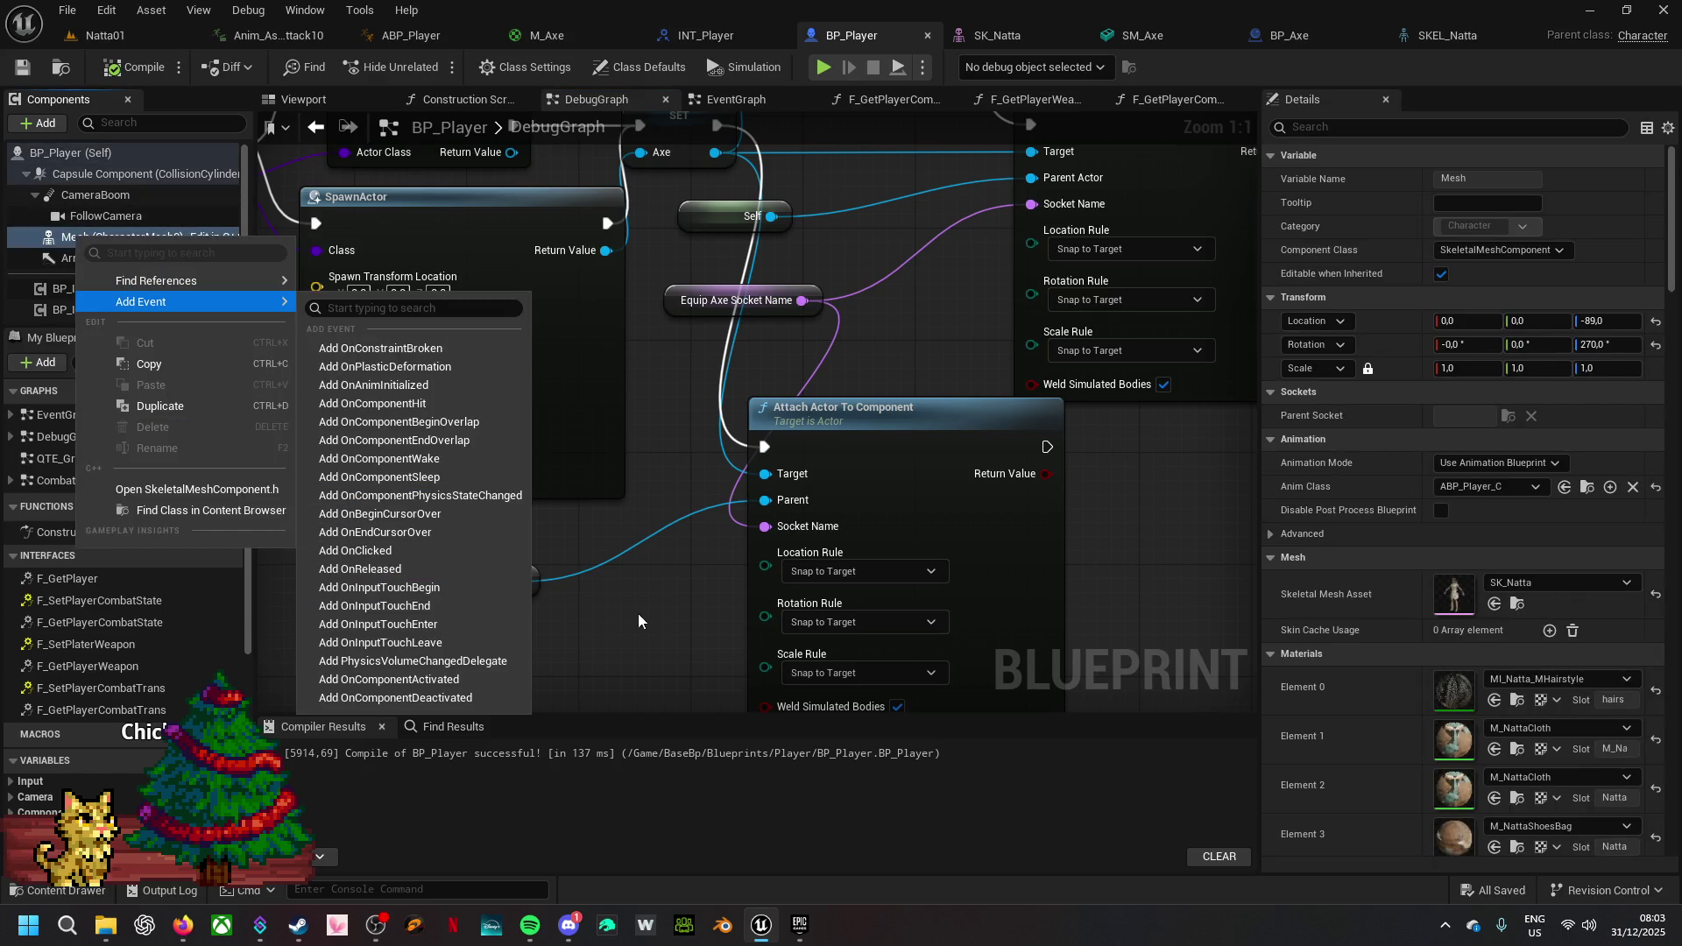
left_click(638, 613)
left_click(49, 128)
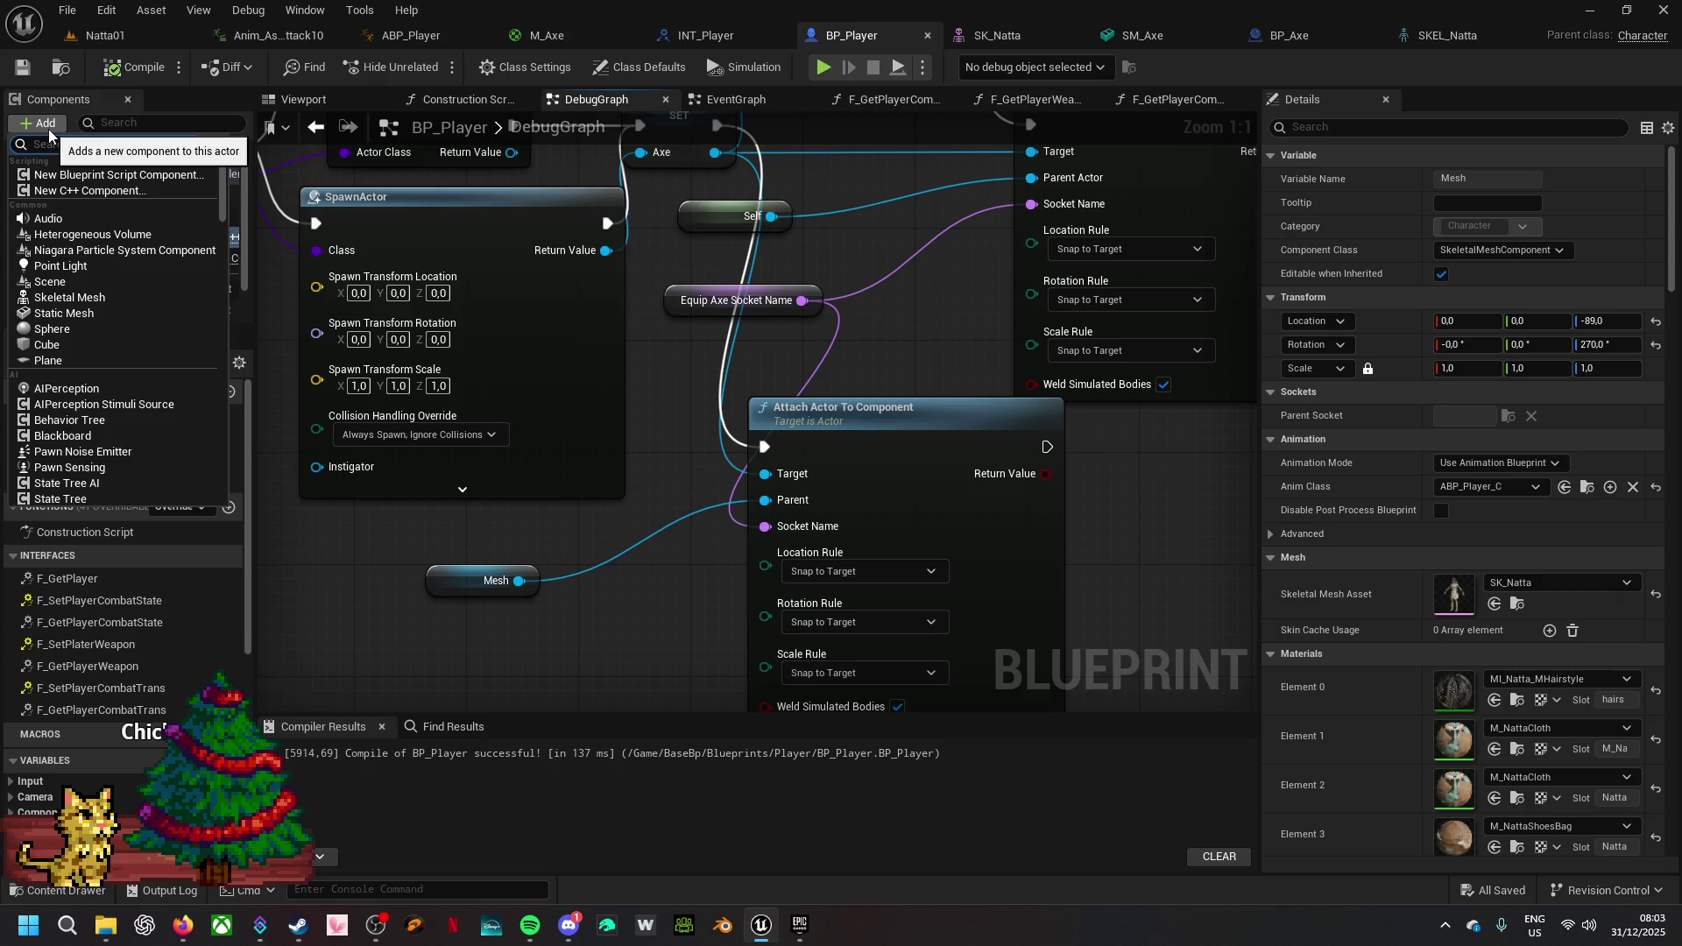
type("c")
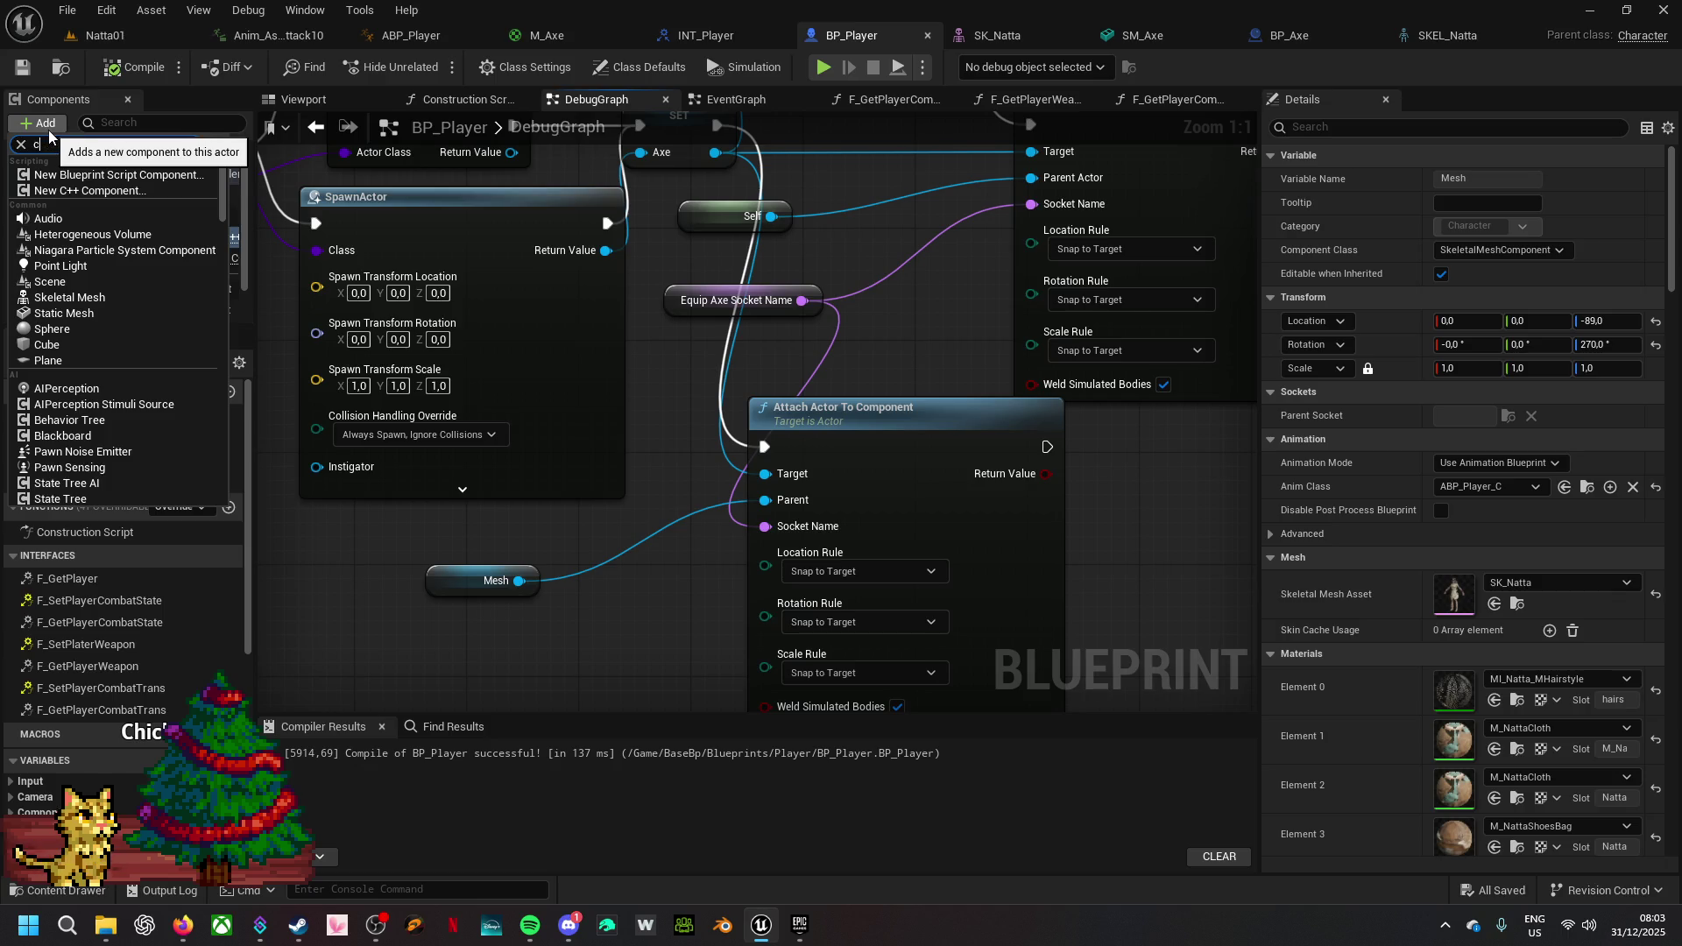
type("hild")
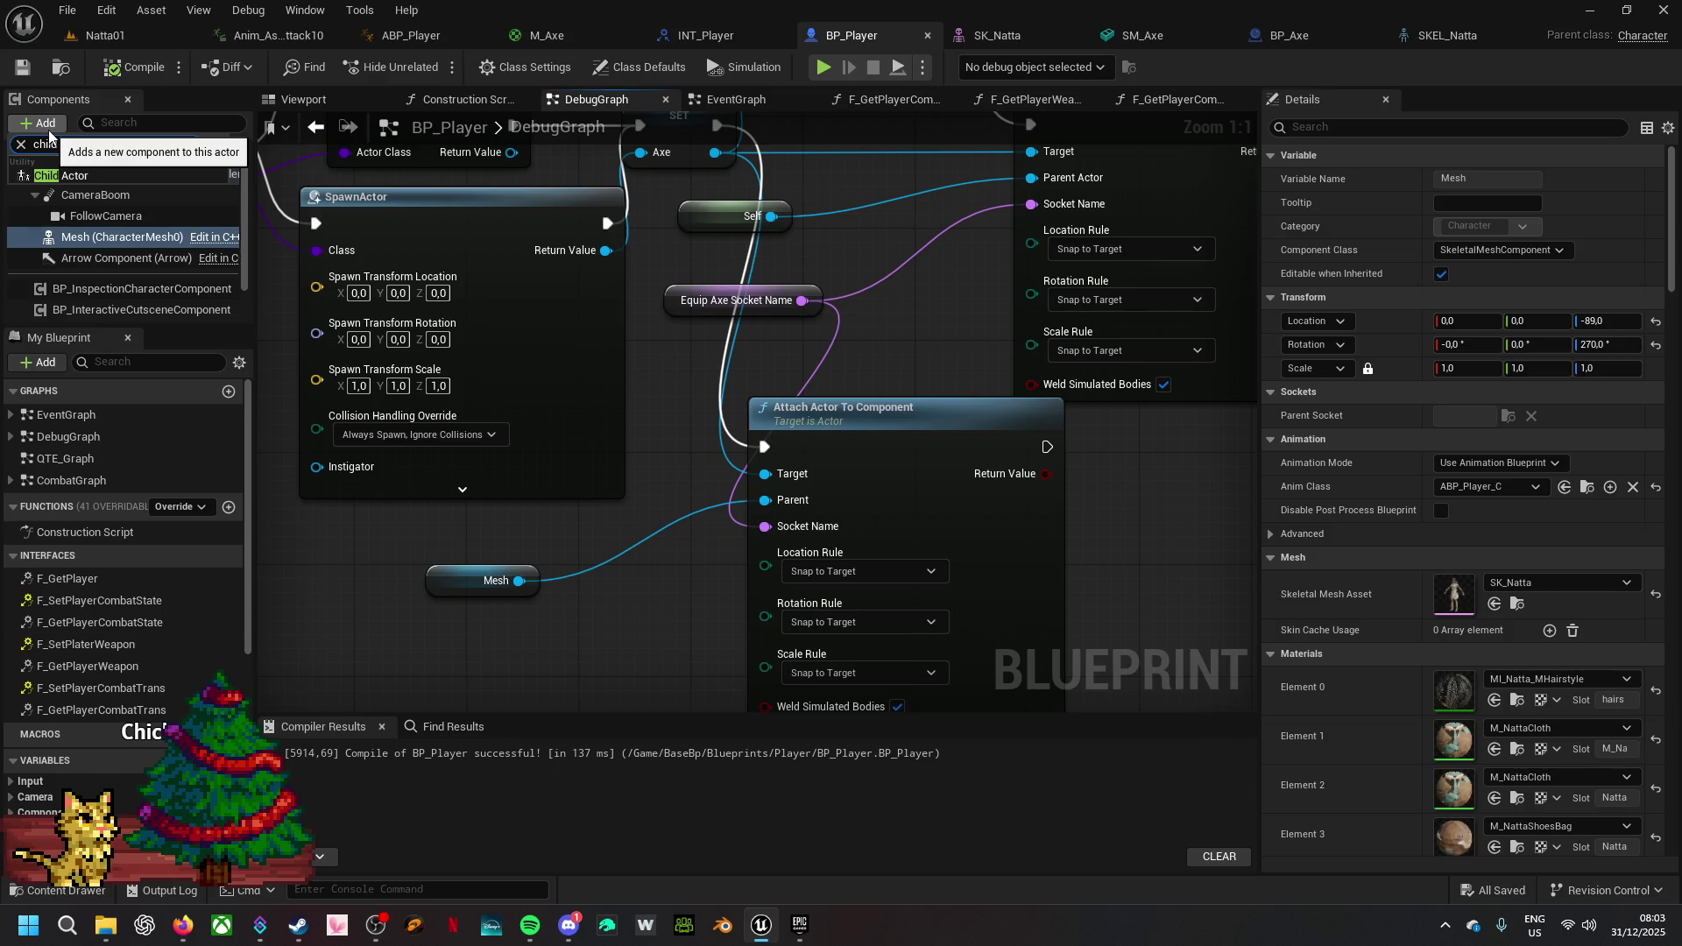
left_click(66, 175)
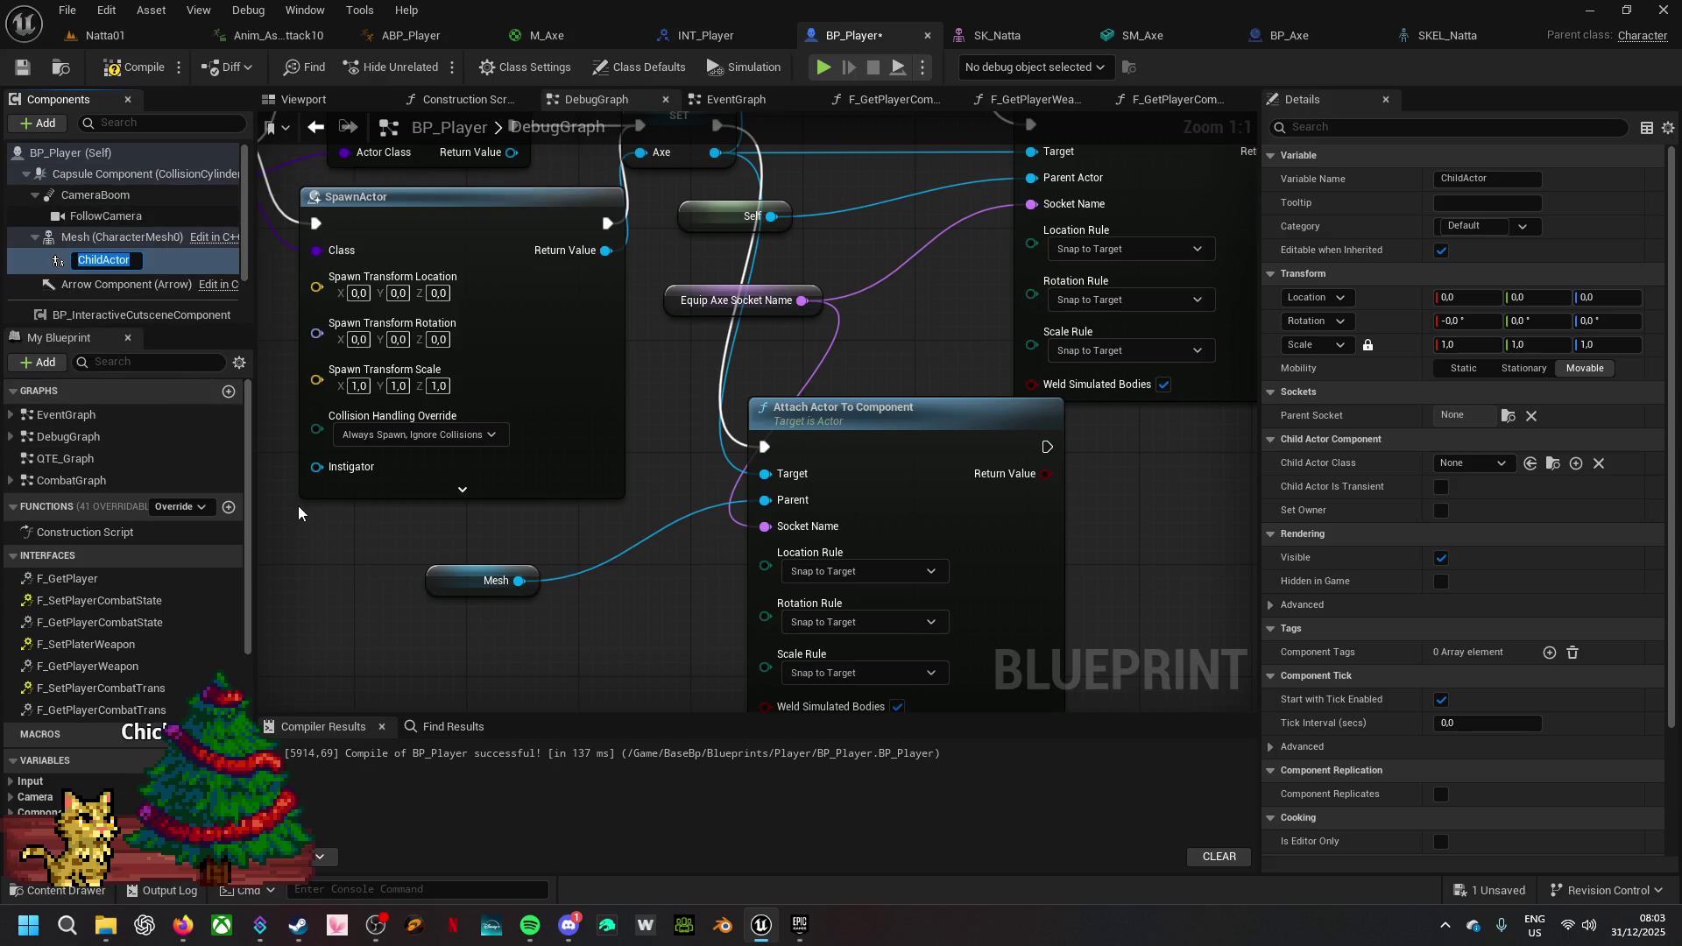
- Name the new child actor component WeaponAxe
type("Ax")
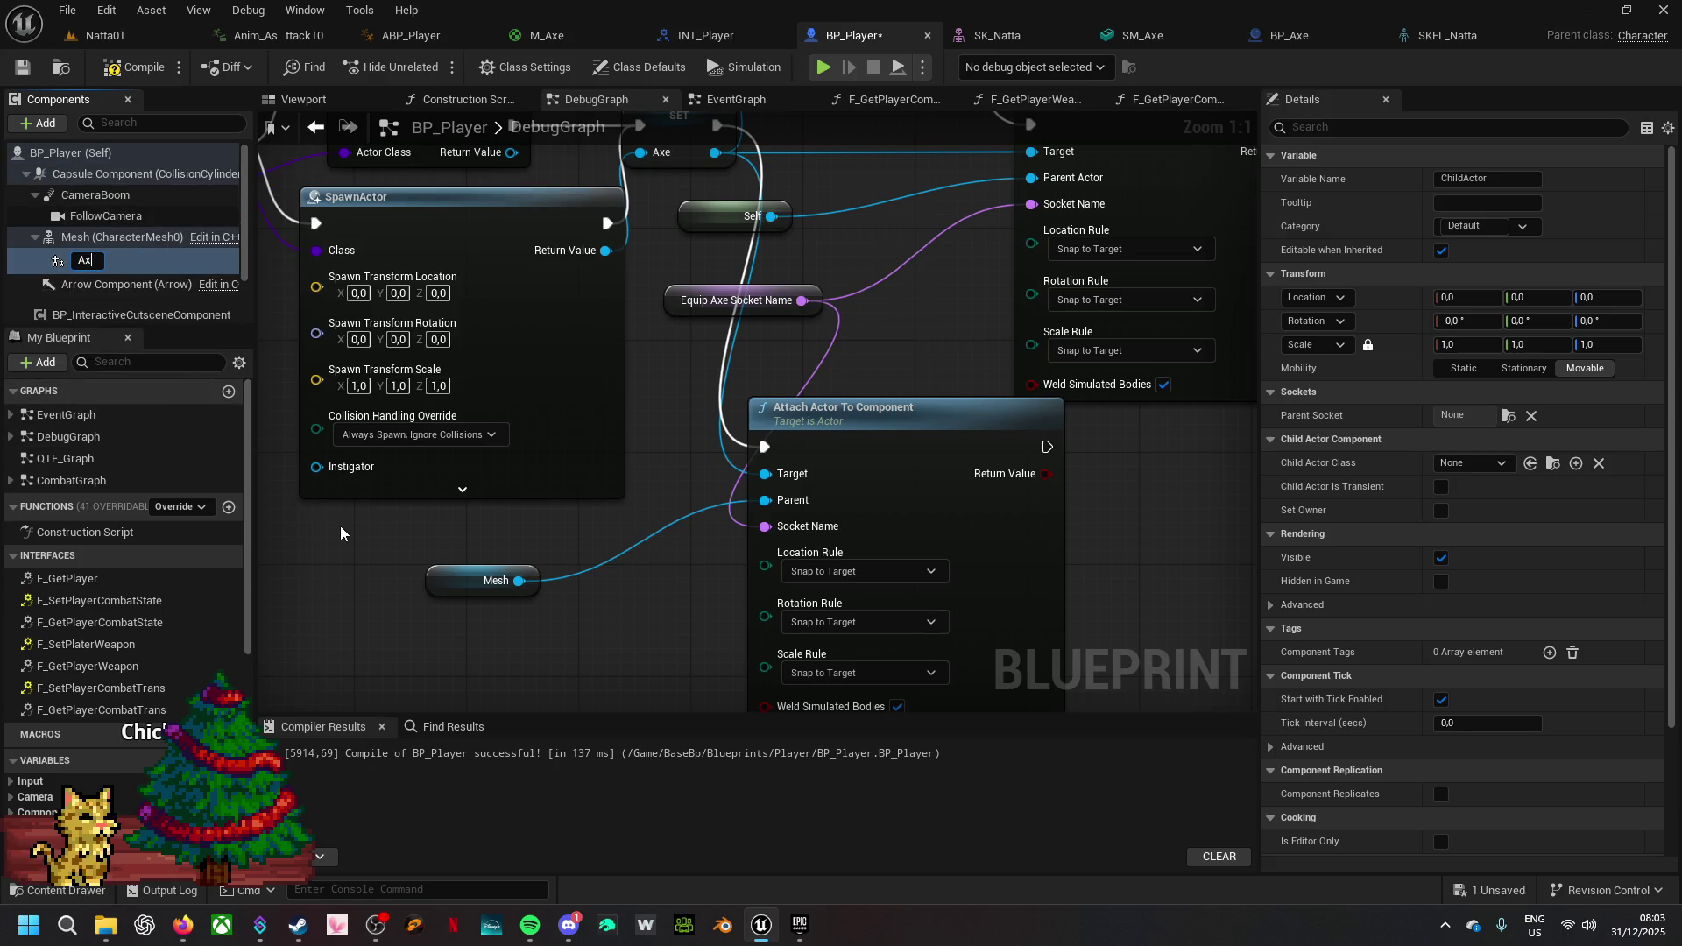
type("e.3000000000000000000000")
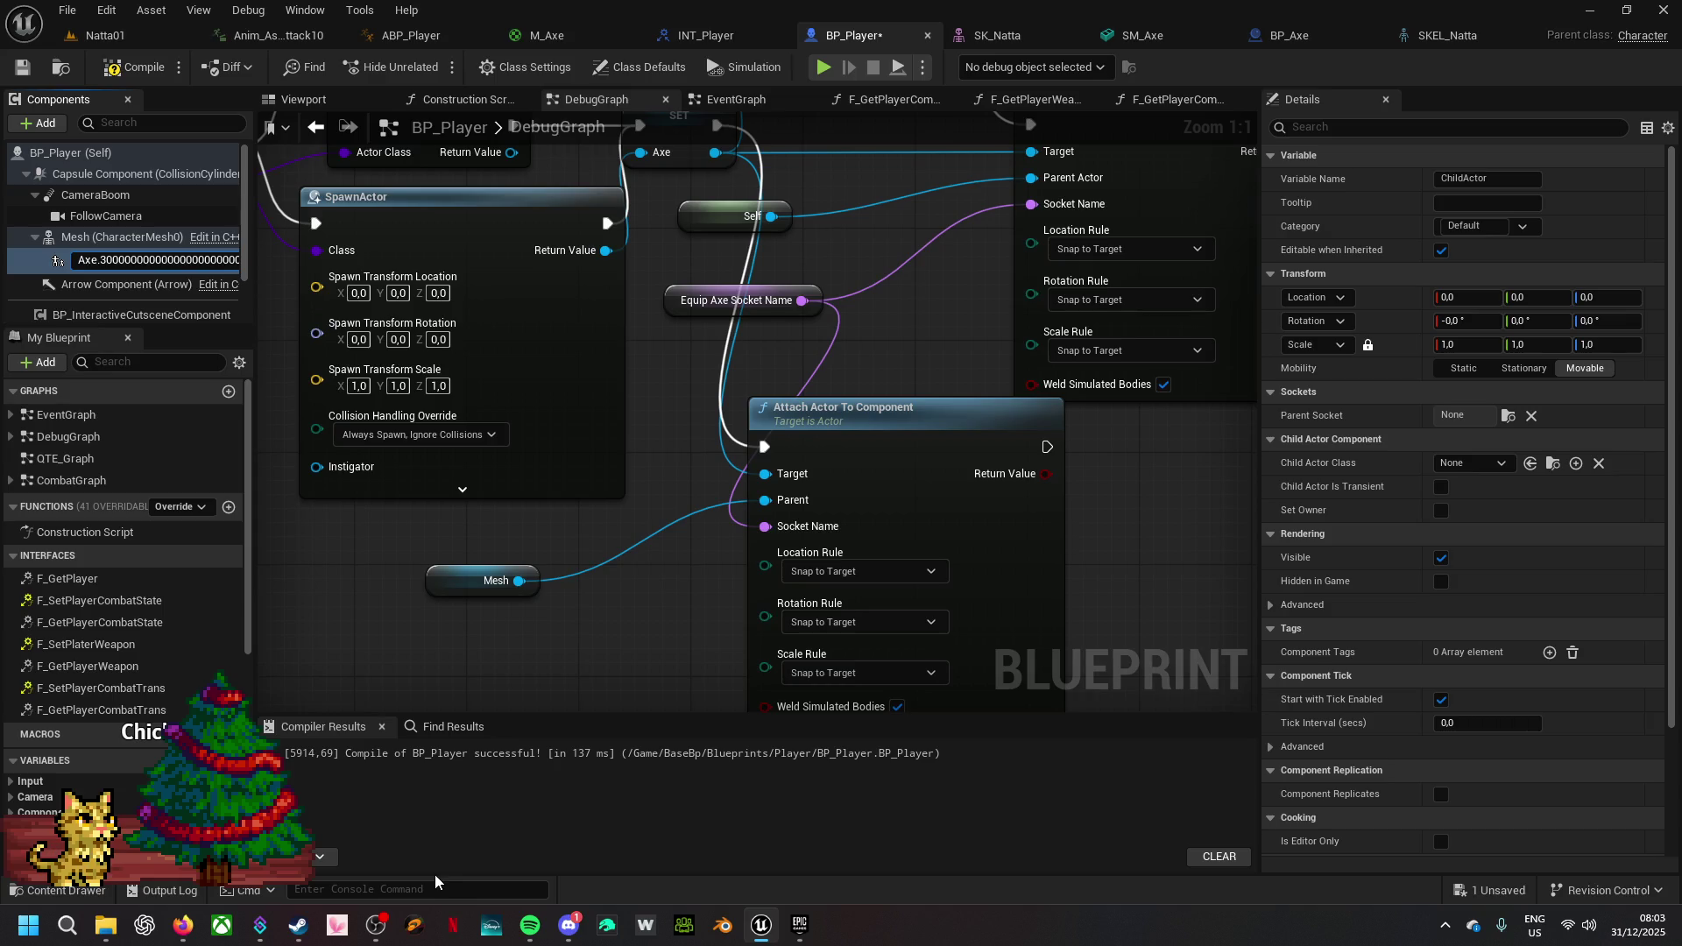
key("BackSpace")
key("BackSpace")
key("BackSpace")
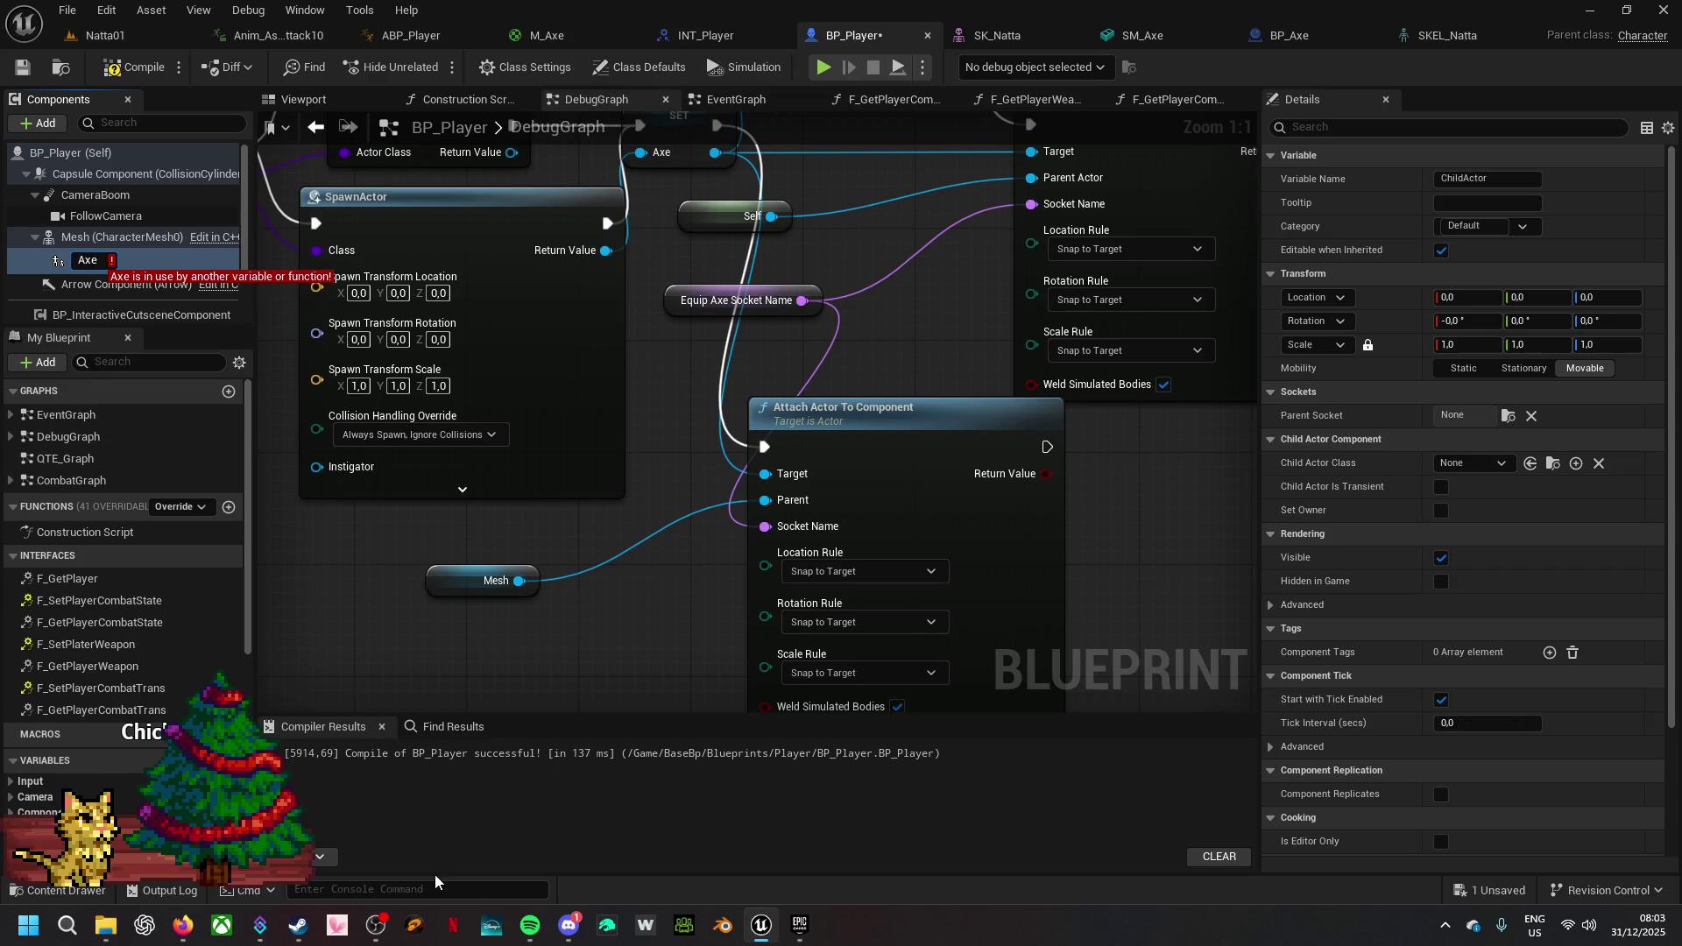
type("Weapon")
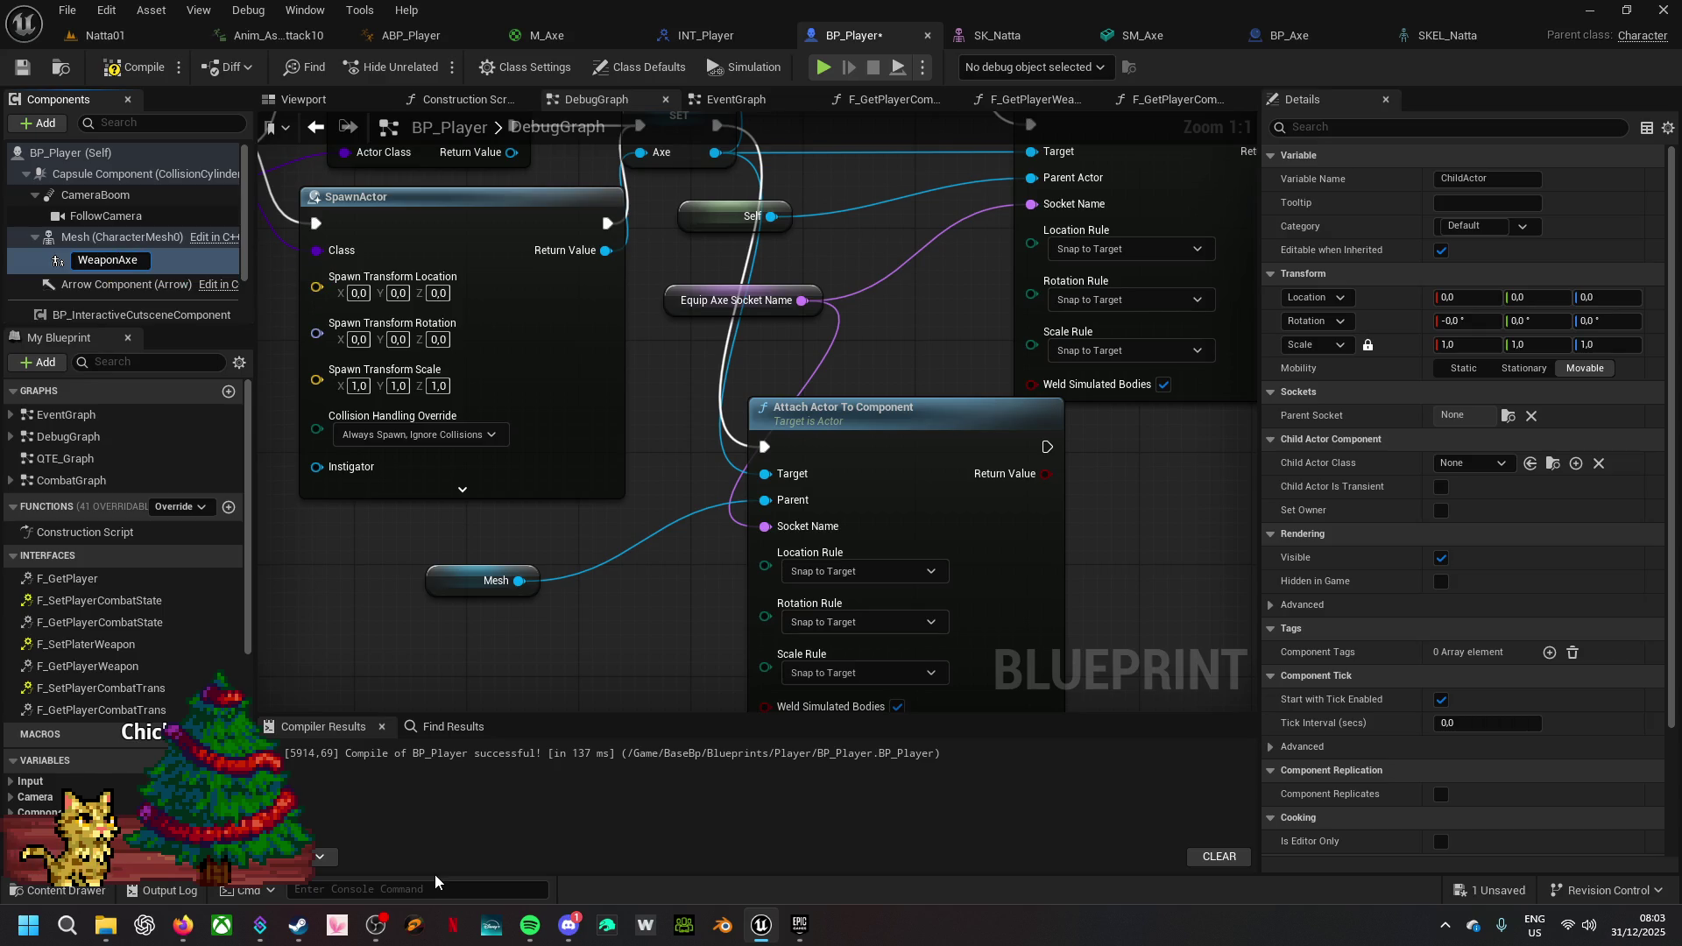
key("Return")
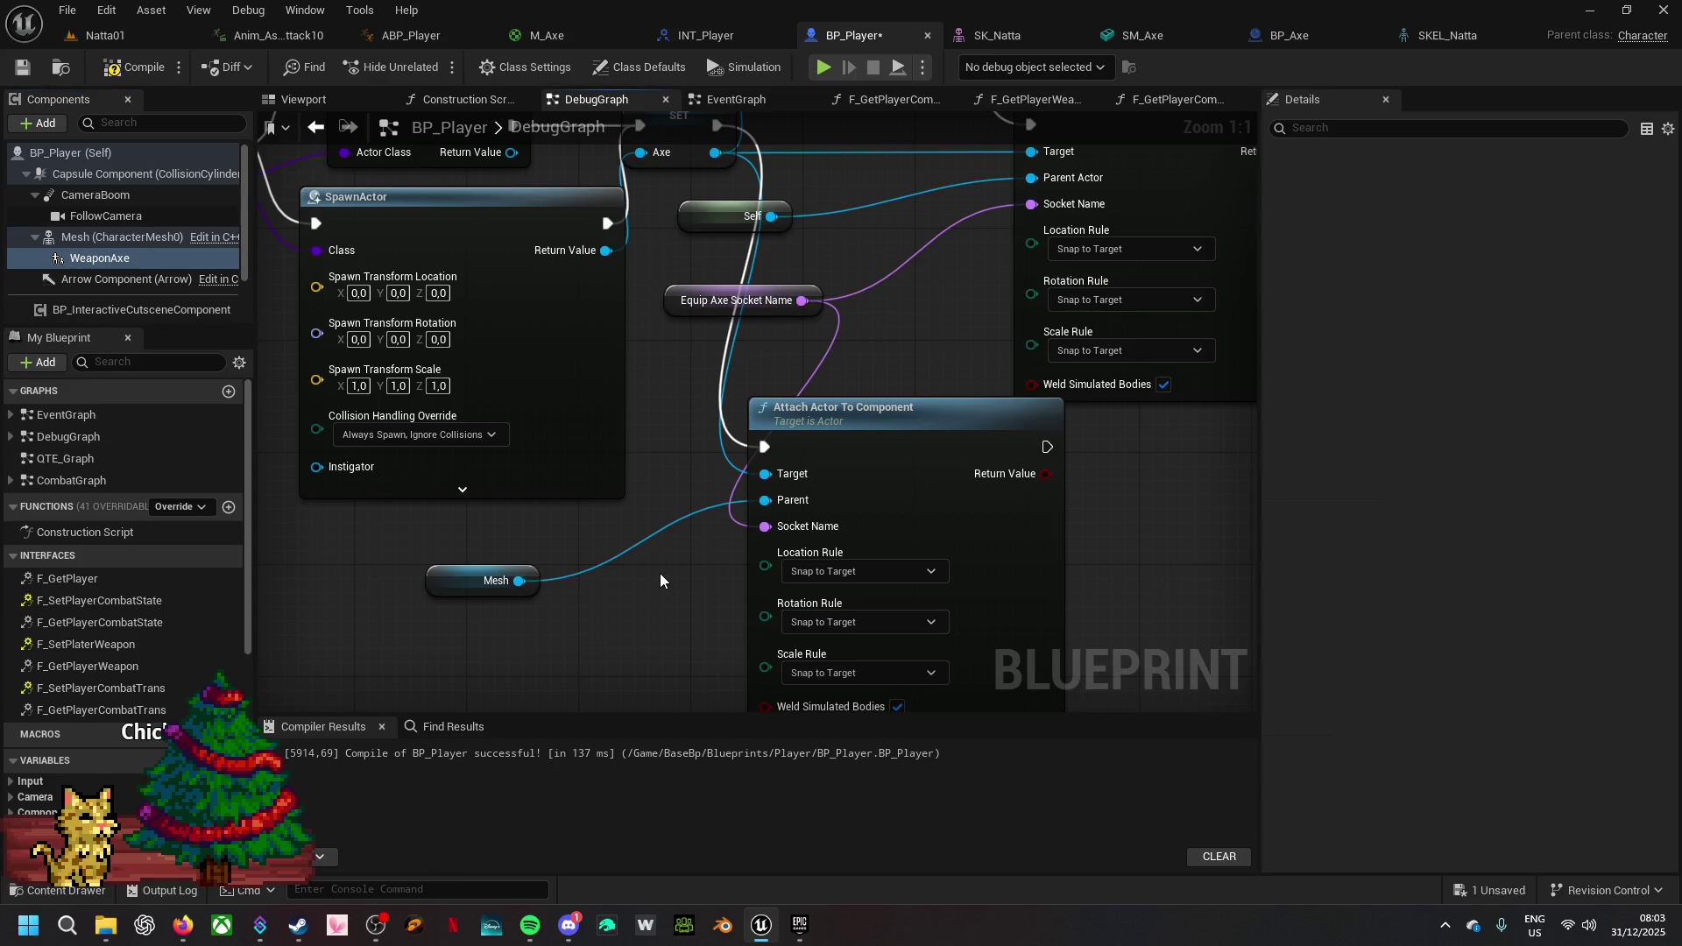
- In the Viewport tab, select WeaponAxe and set its Child Actor Class to BP_Axe
left_click(324, 98)
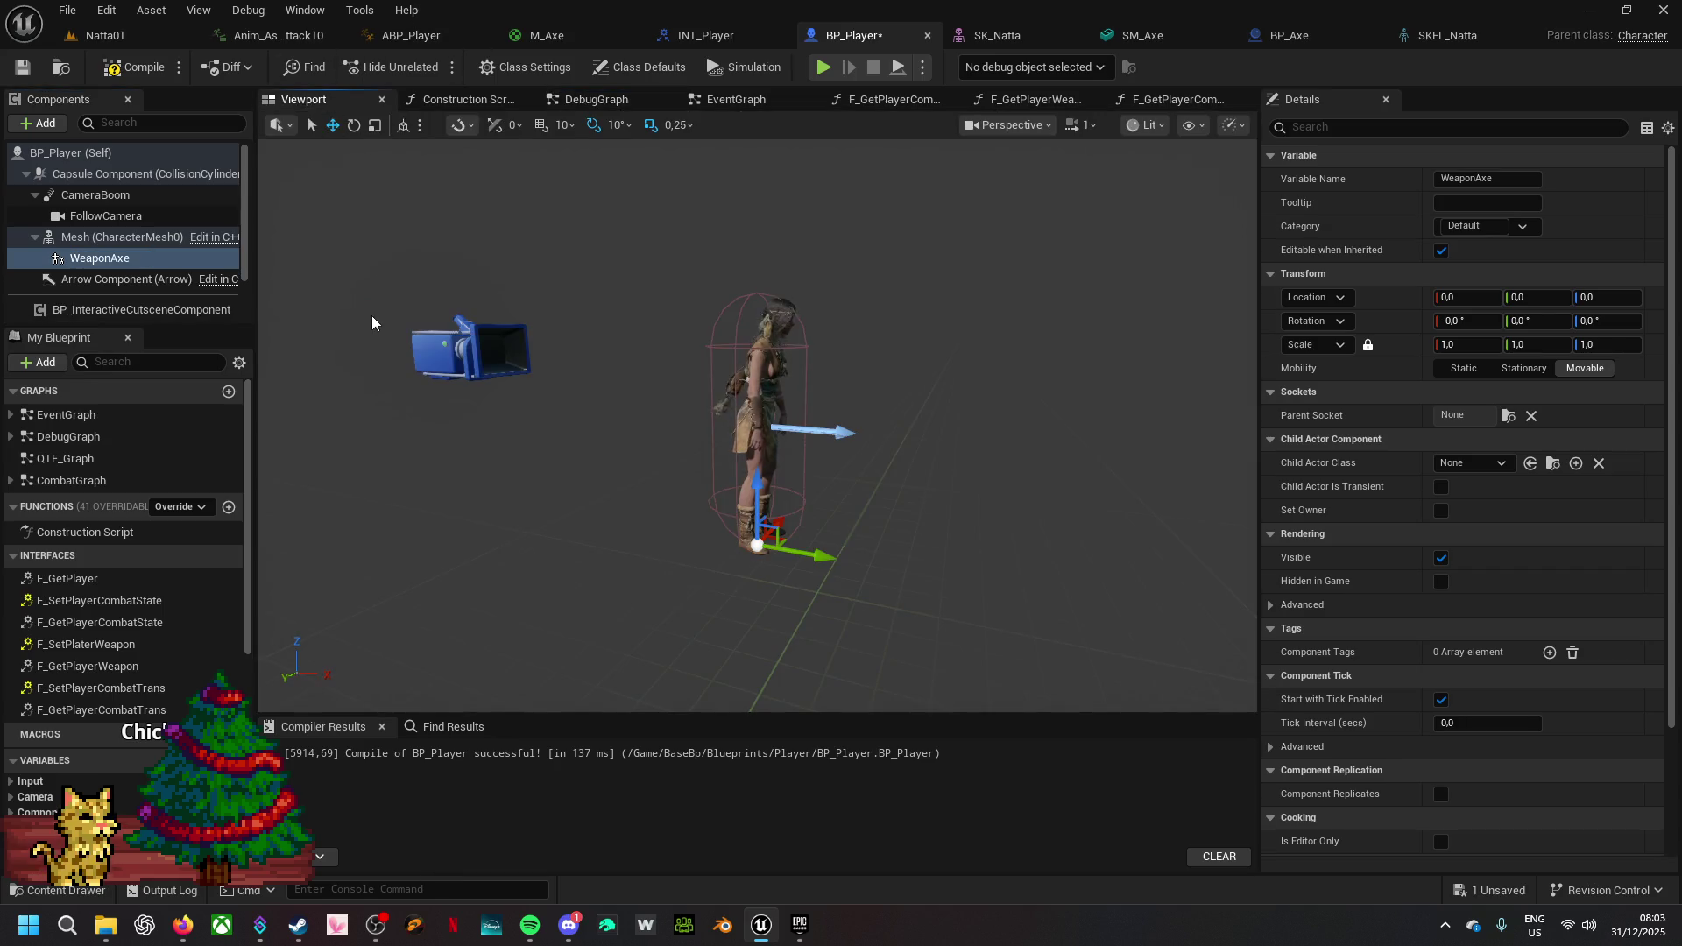
left_click(151, 258)
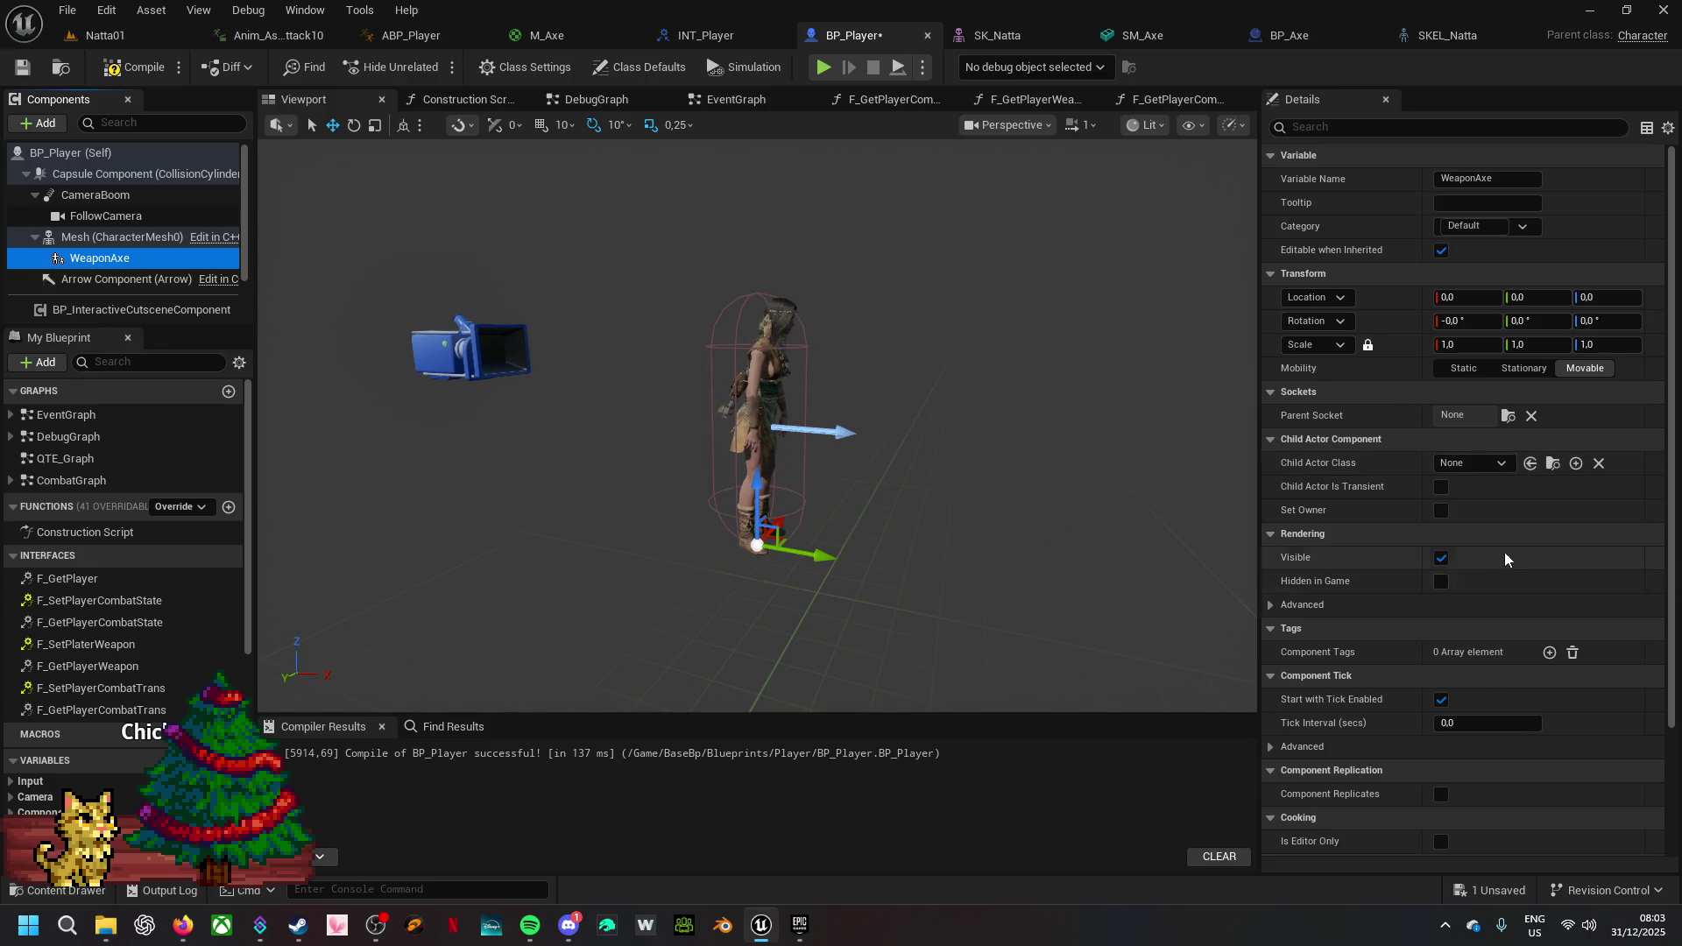
left_click(1503, 465)
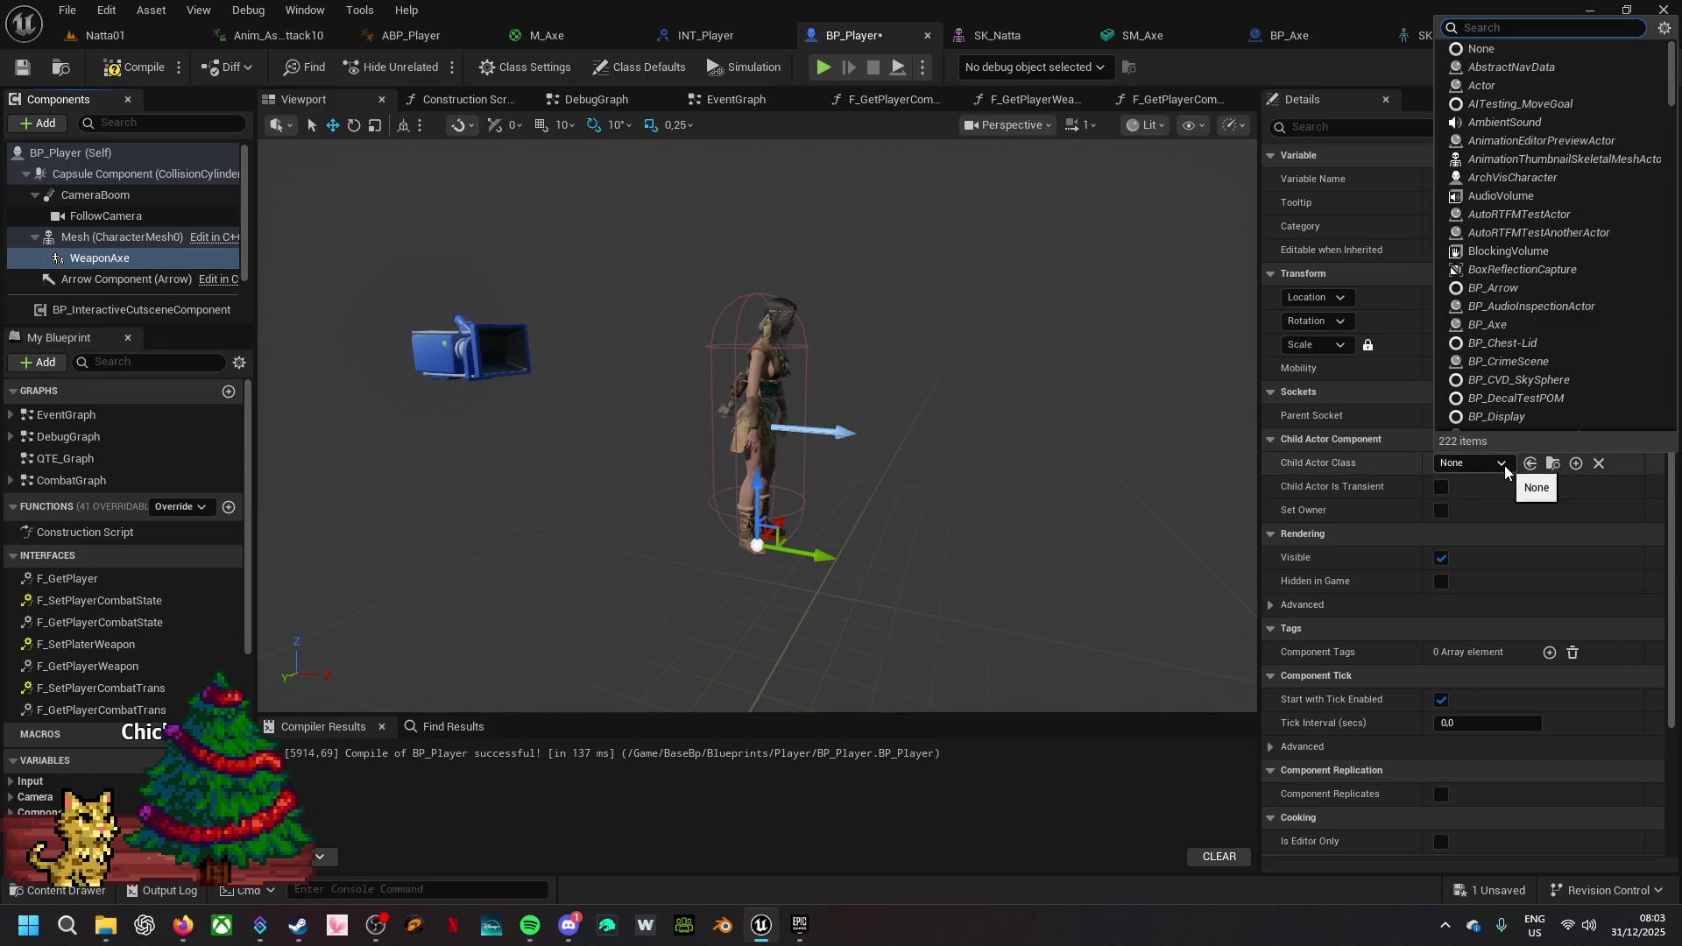
type("axe")
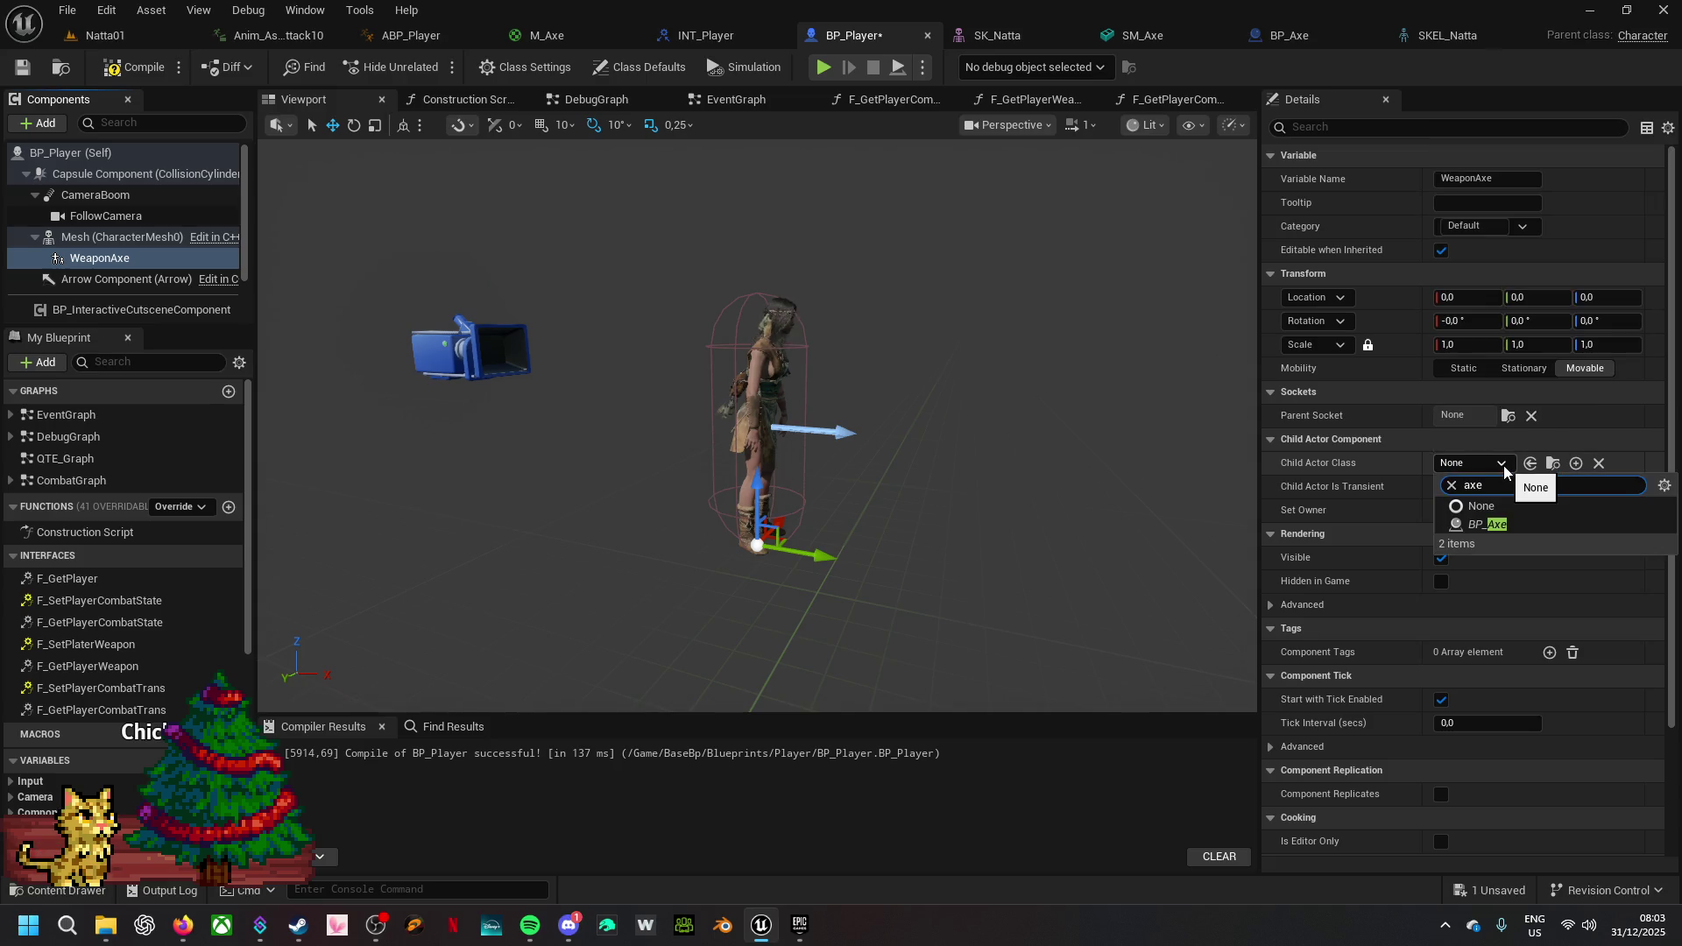
left_click(1519, 523)
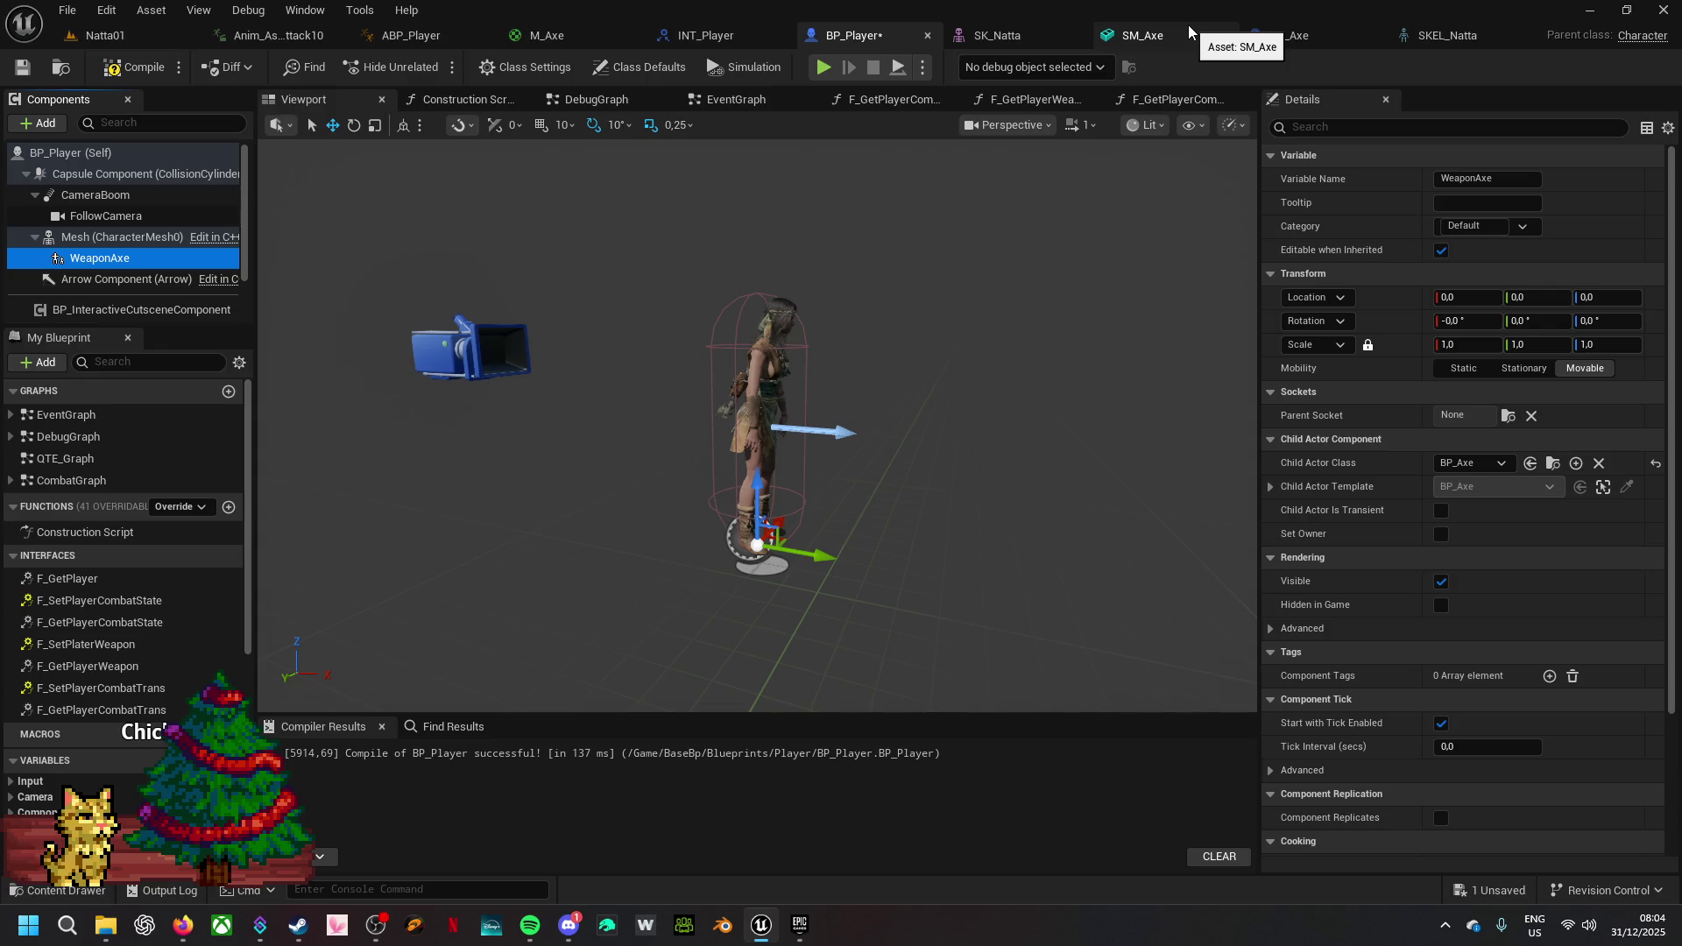
- In SKEL_Natta, open the hand_r AxeEquiped socket's rename field to copy its exact name
left_click(1465, 44)
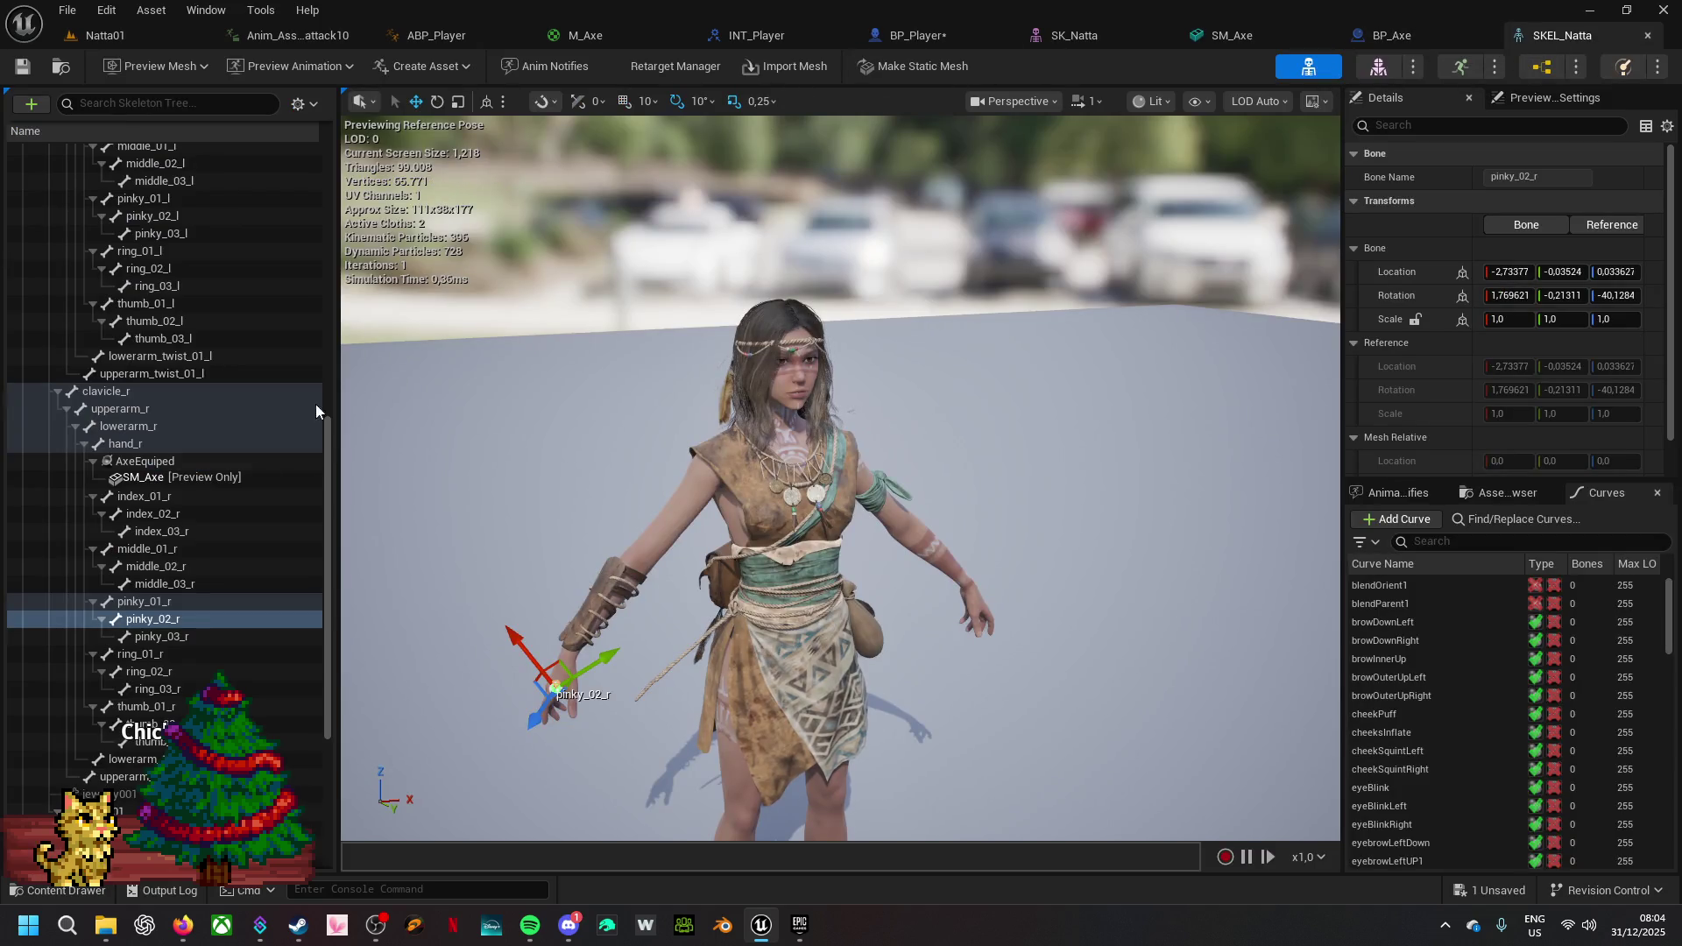
left_click(173, 464)
right_click(174, 466)
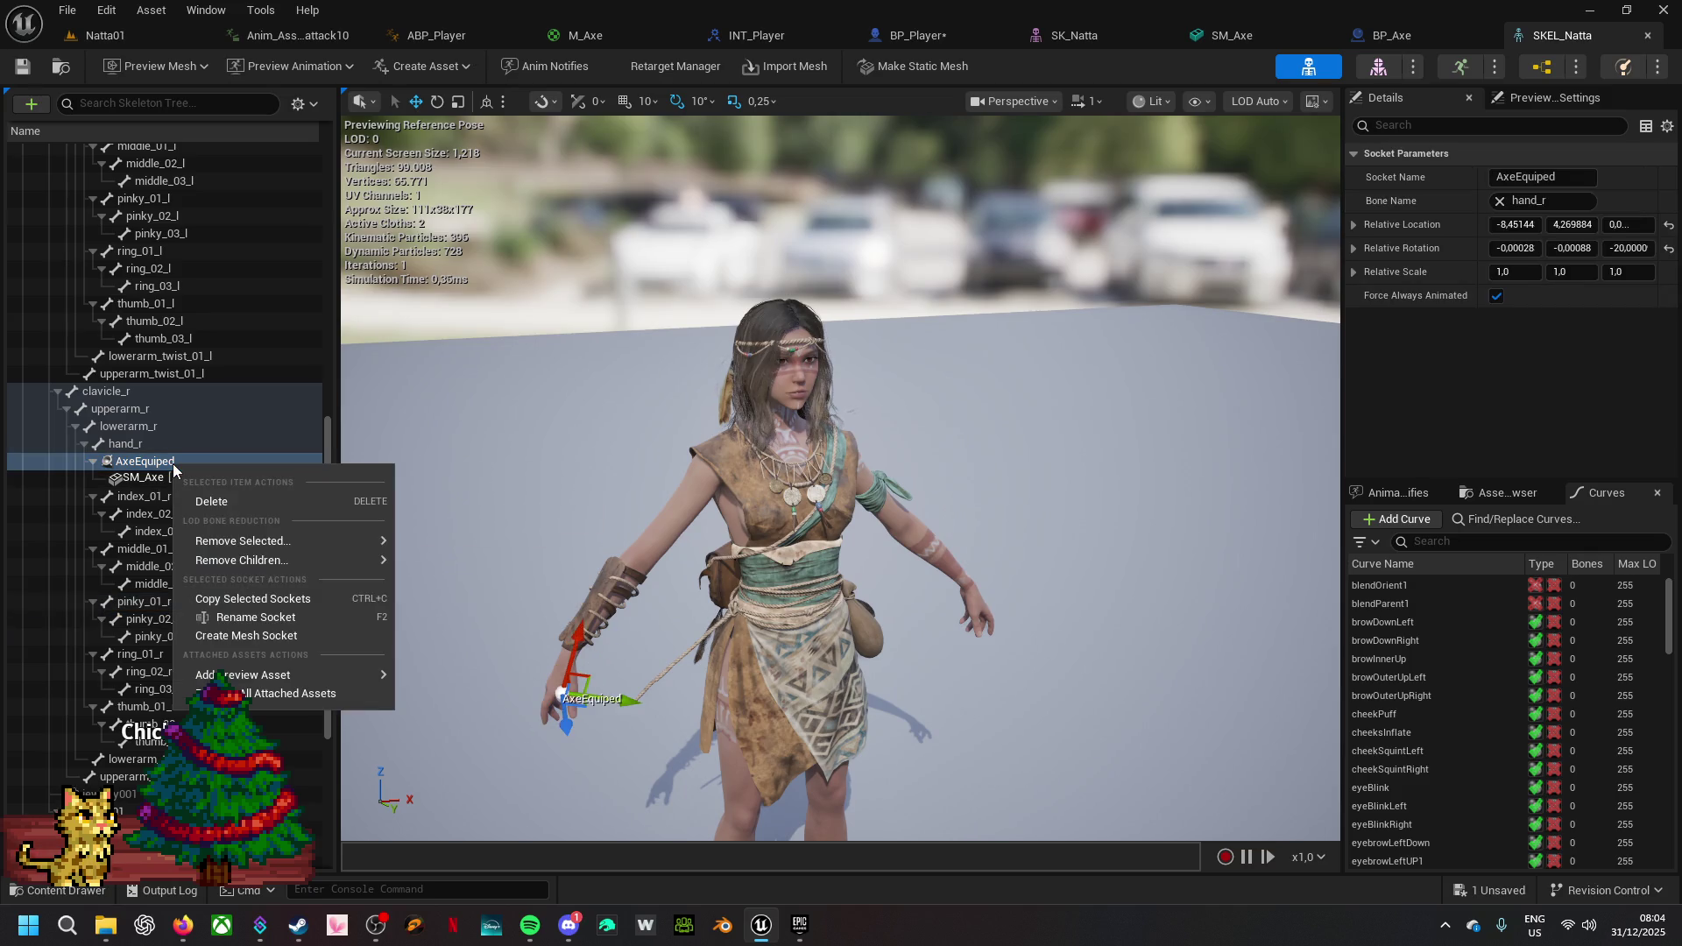
left_click(211, 615)
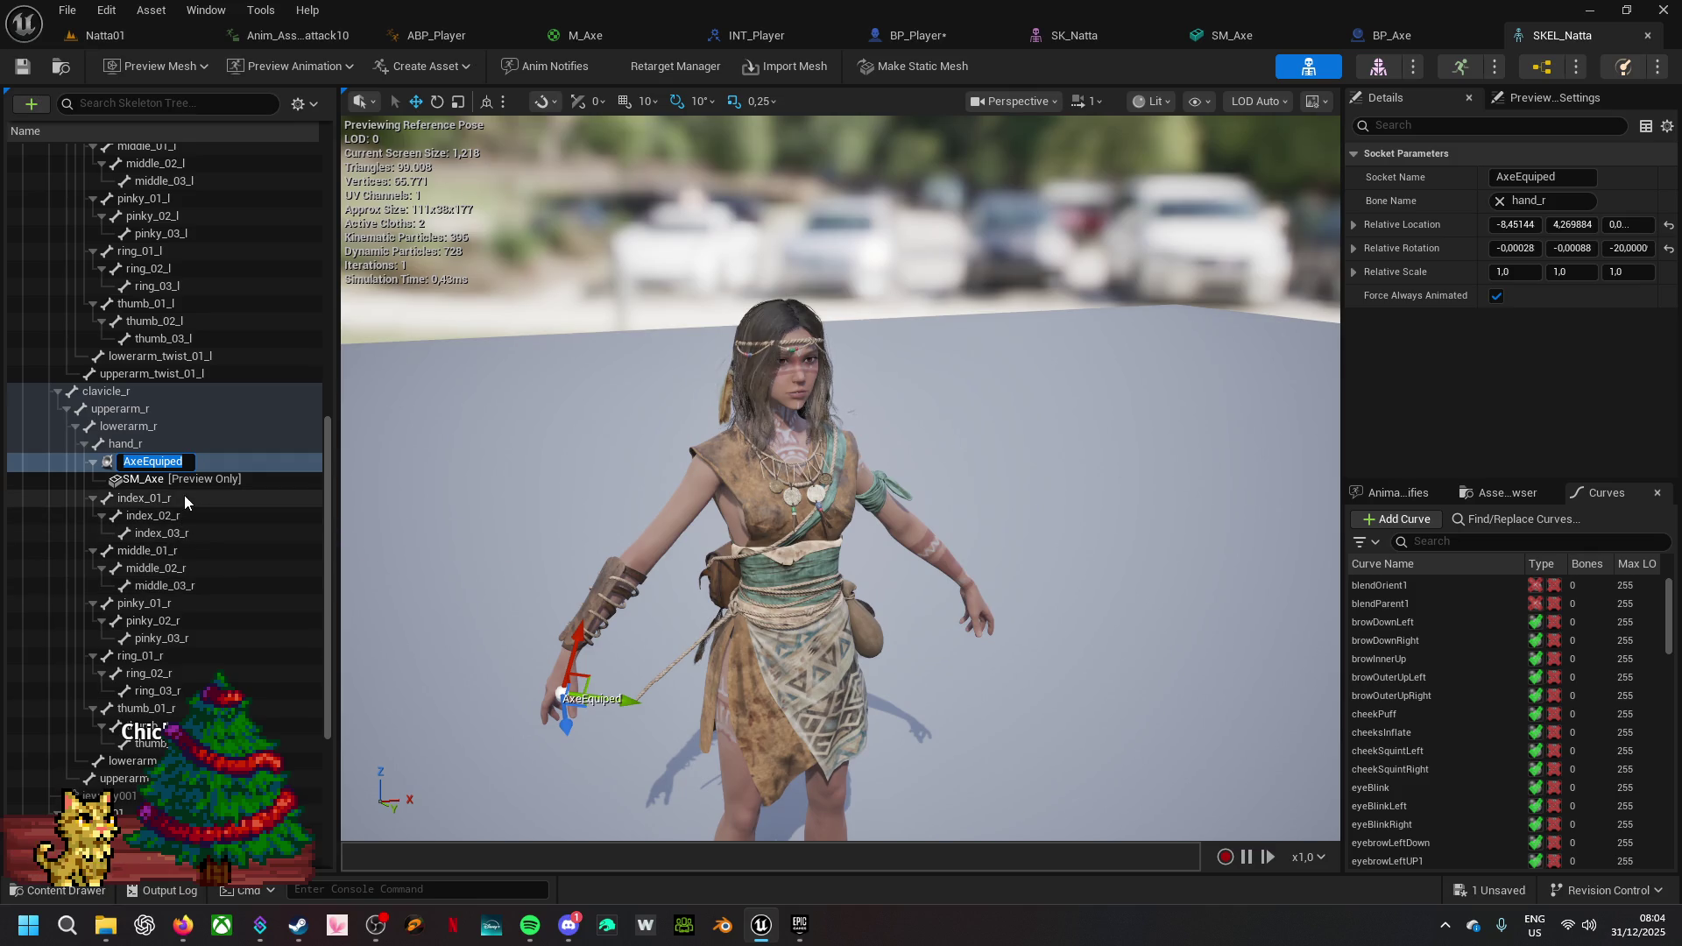
left_click(203, 517)
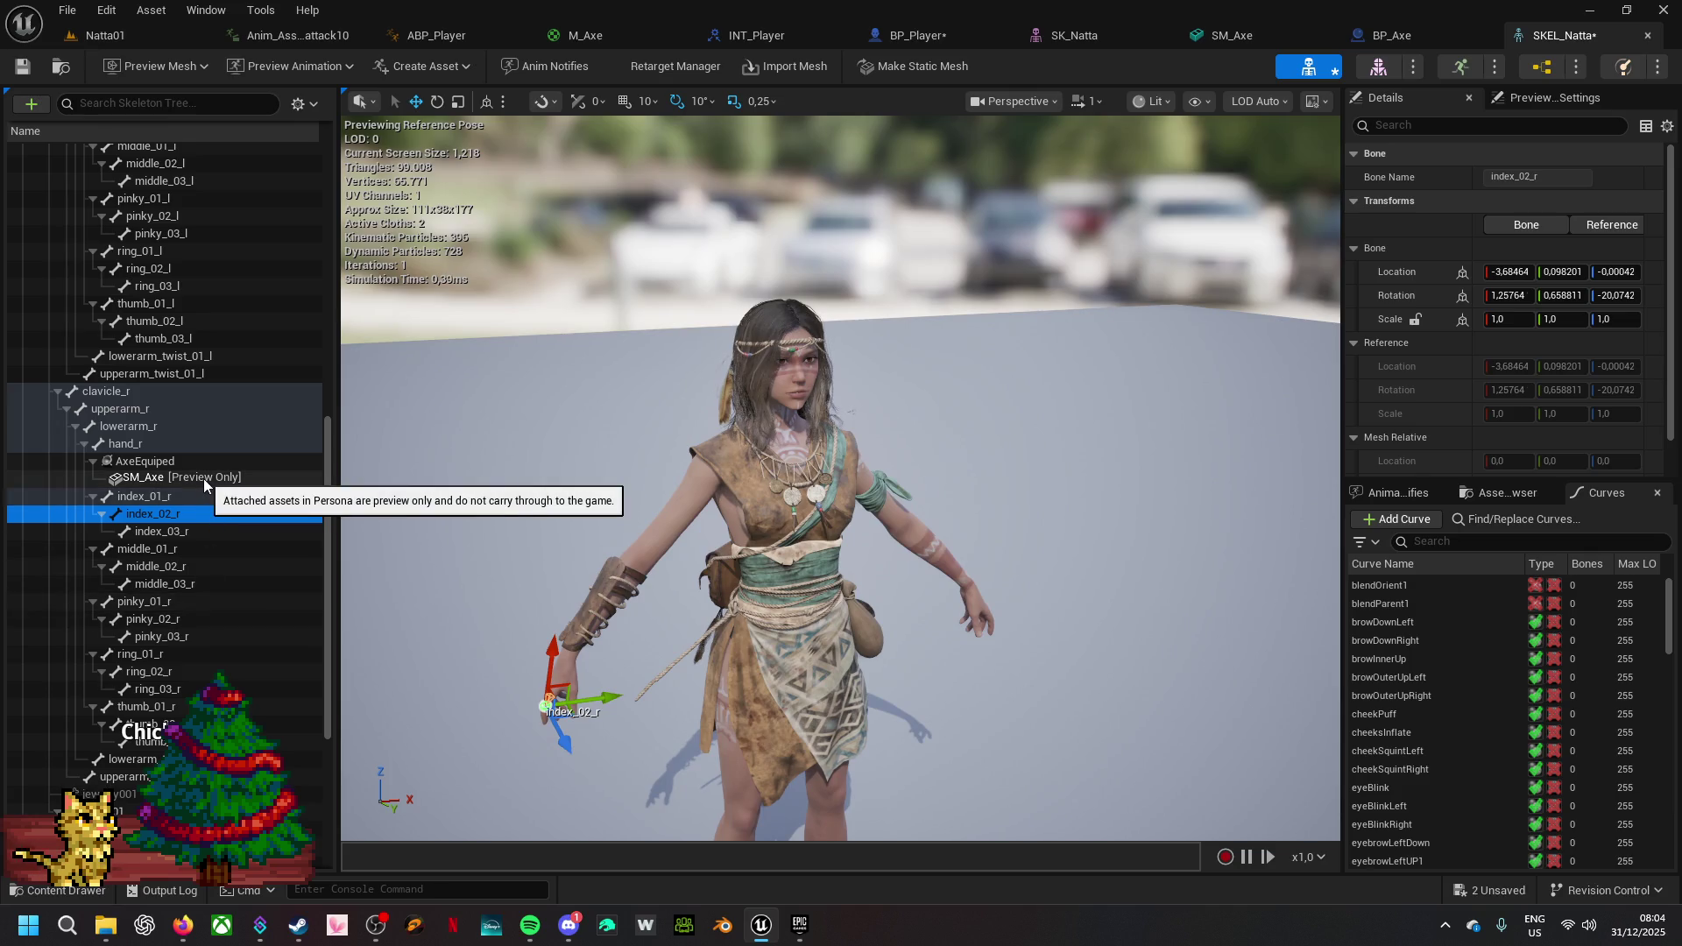
key("Escape")
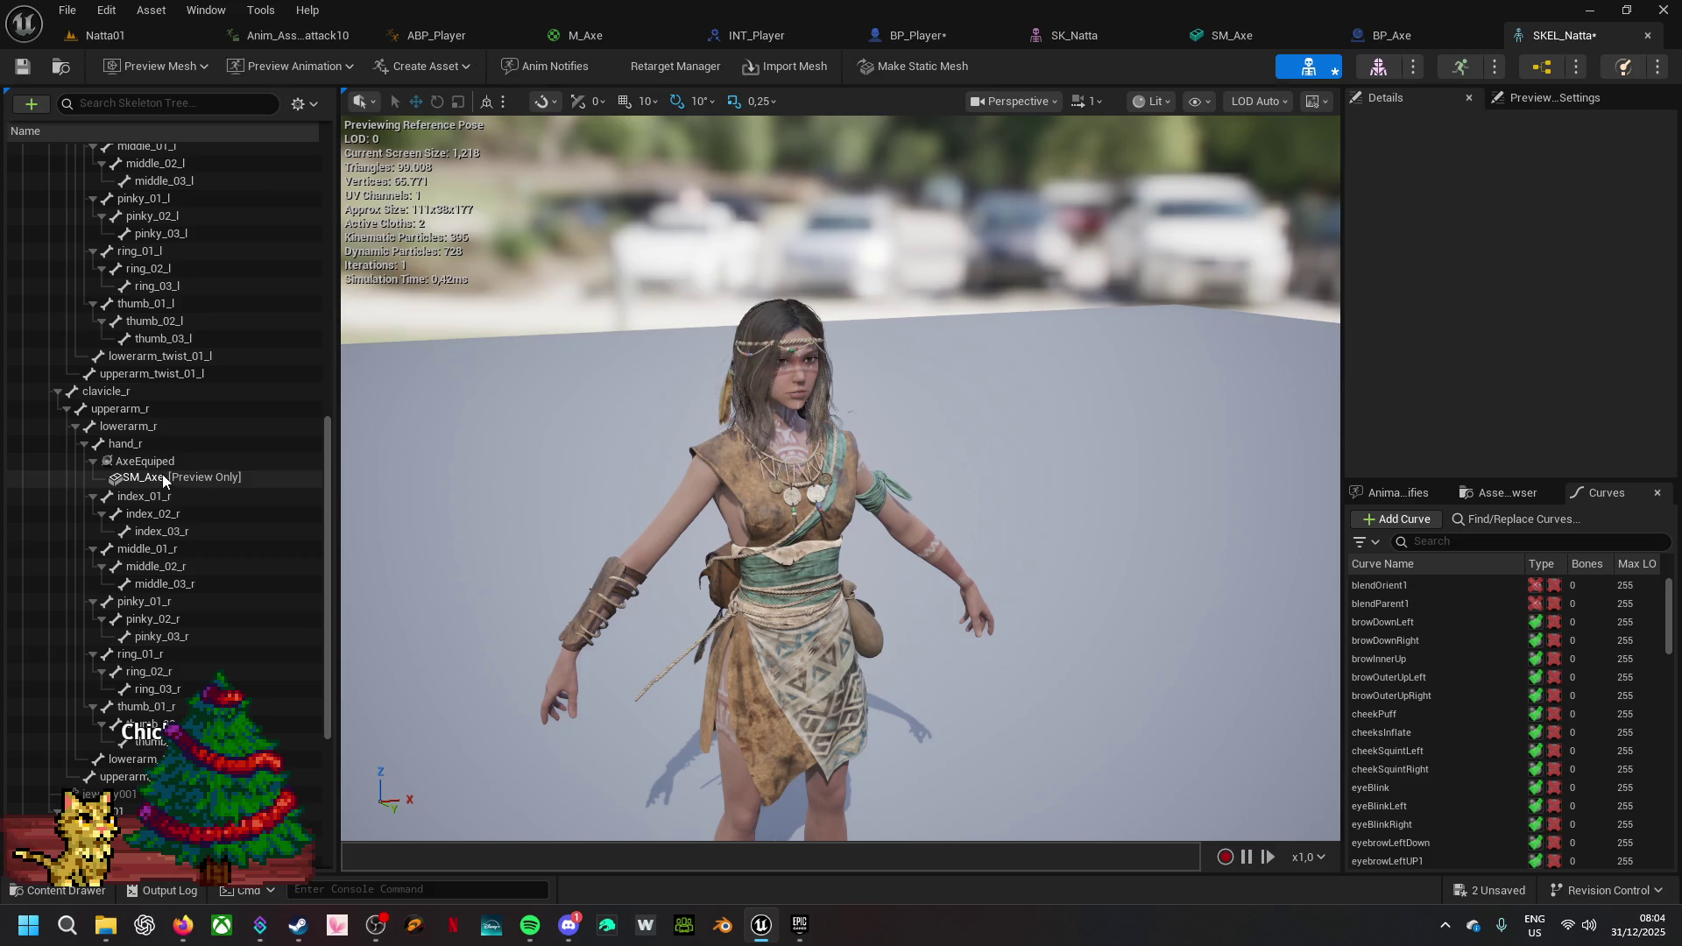
right_click(161, 475)
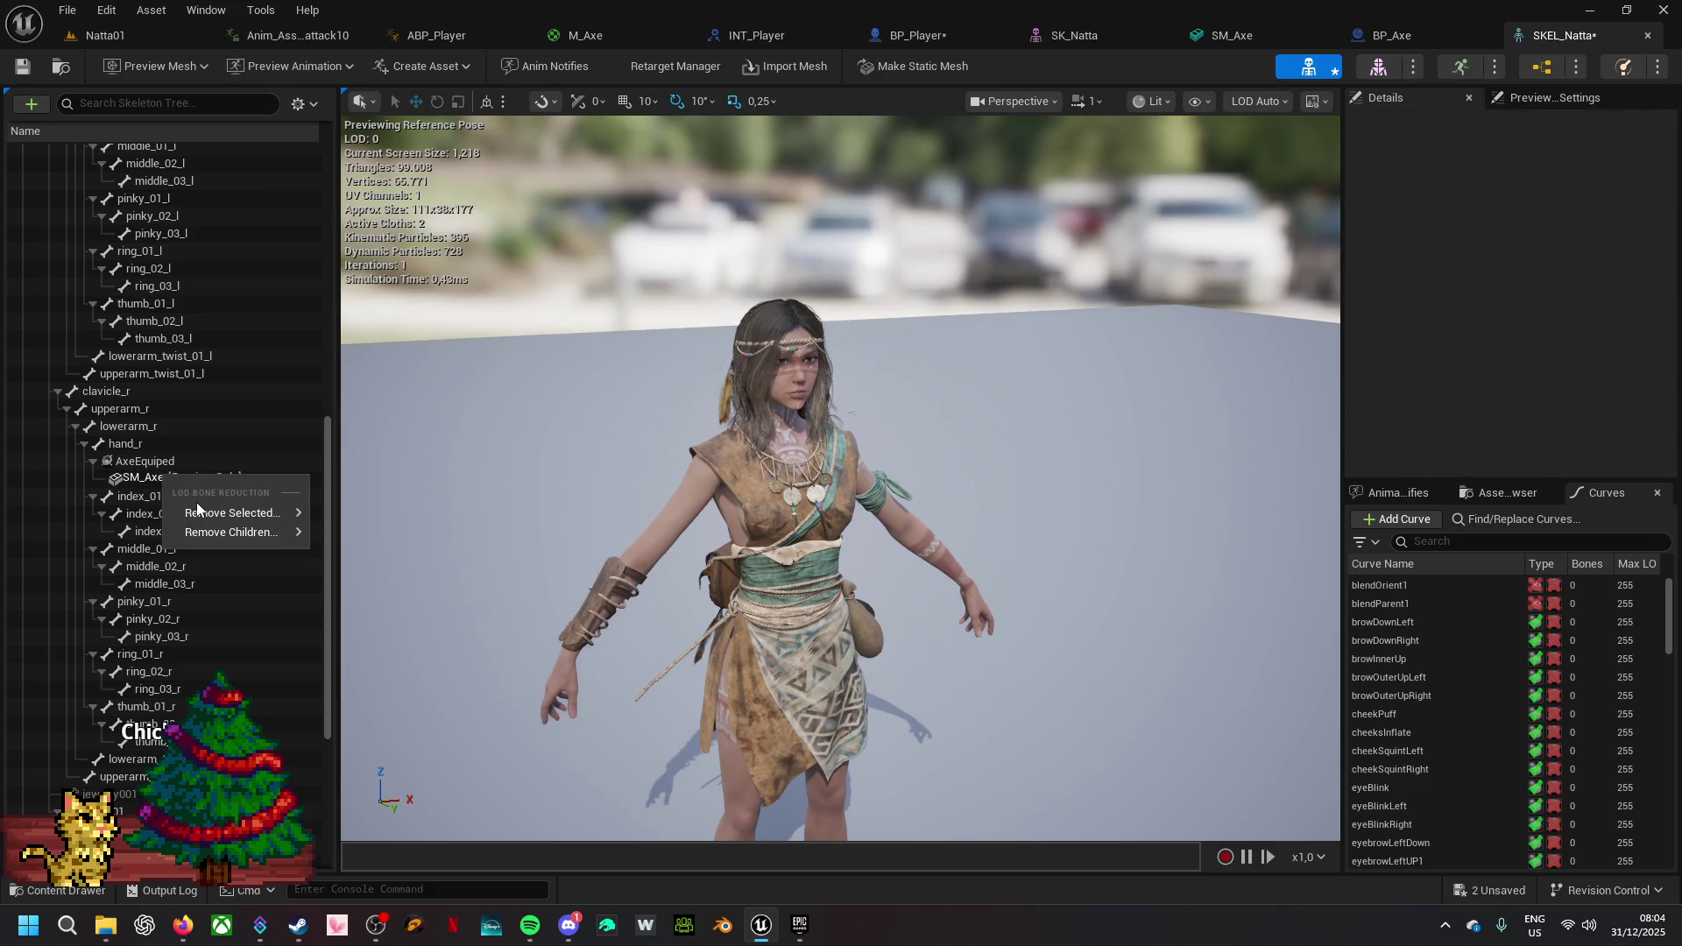
left_click(128, 478)
left_click(131, 461)
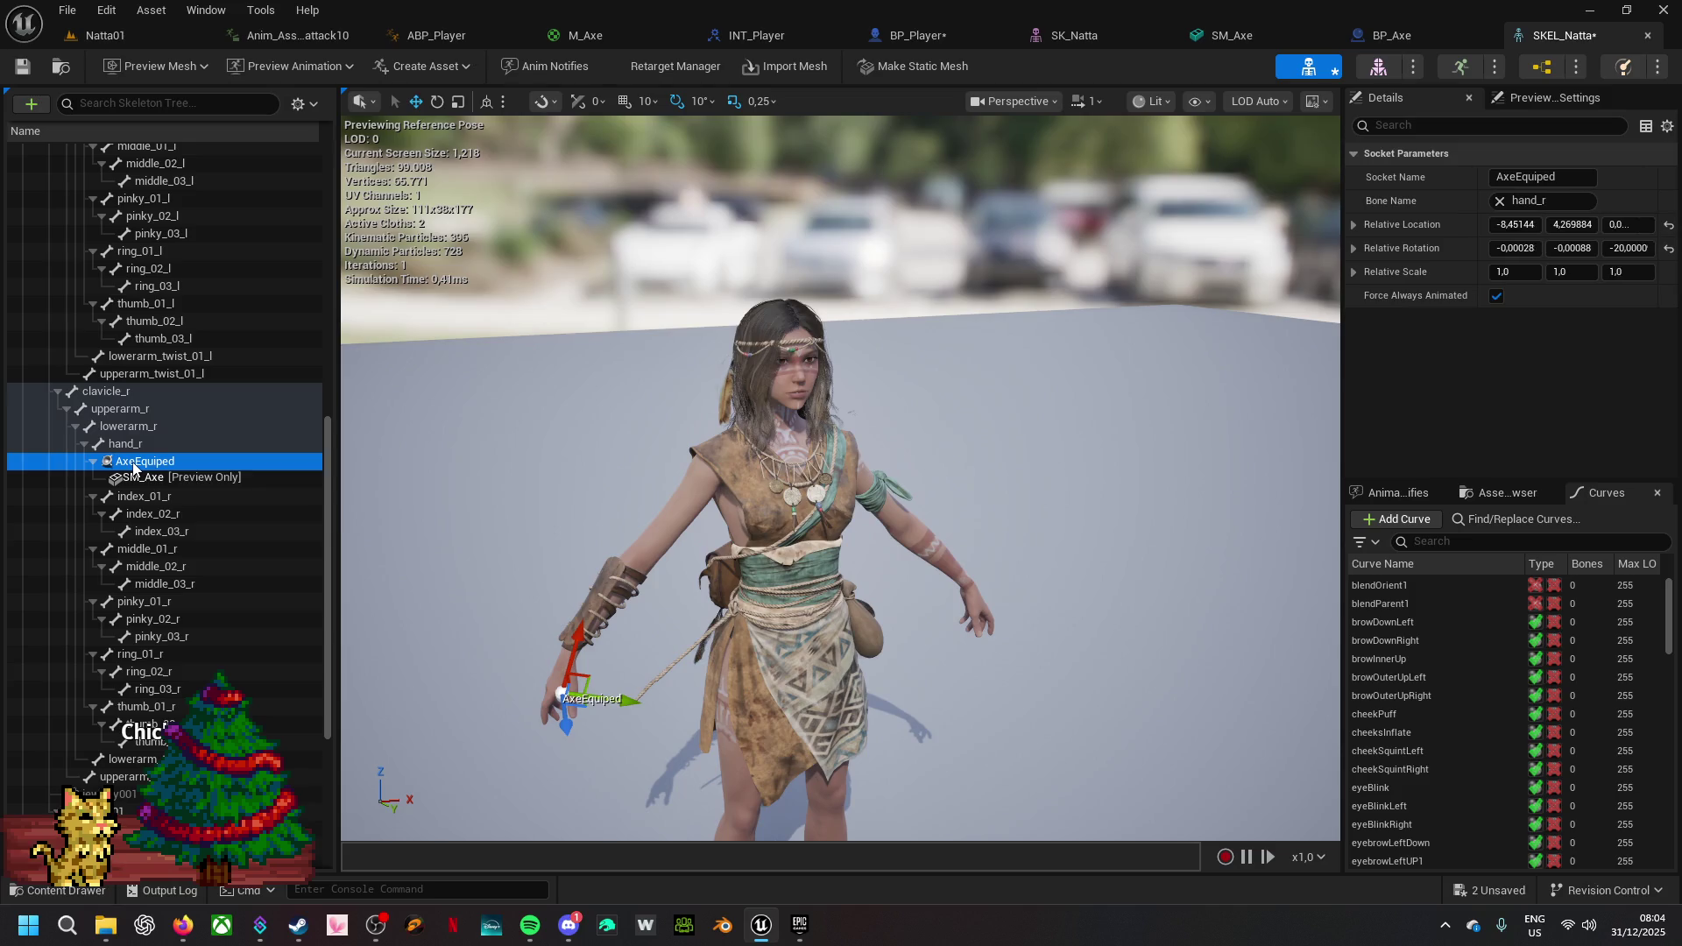
right_click(133, 464)
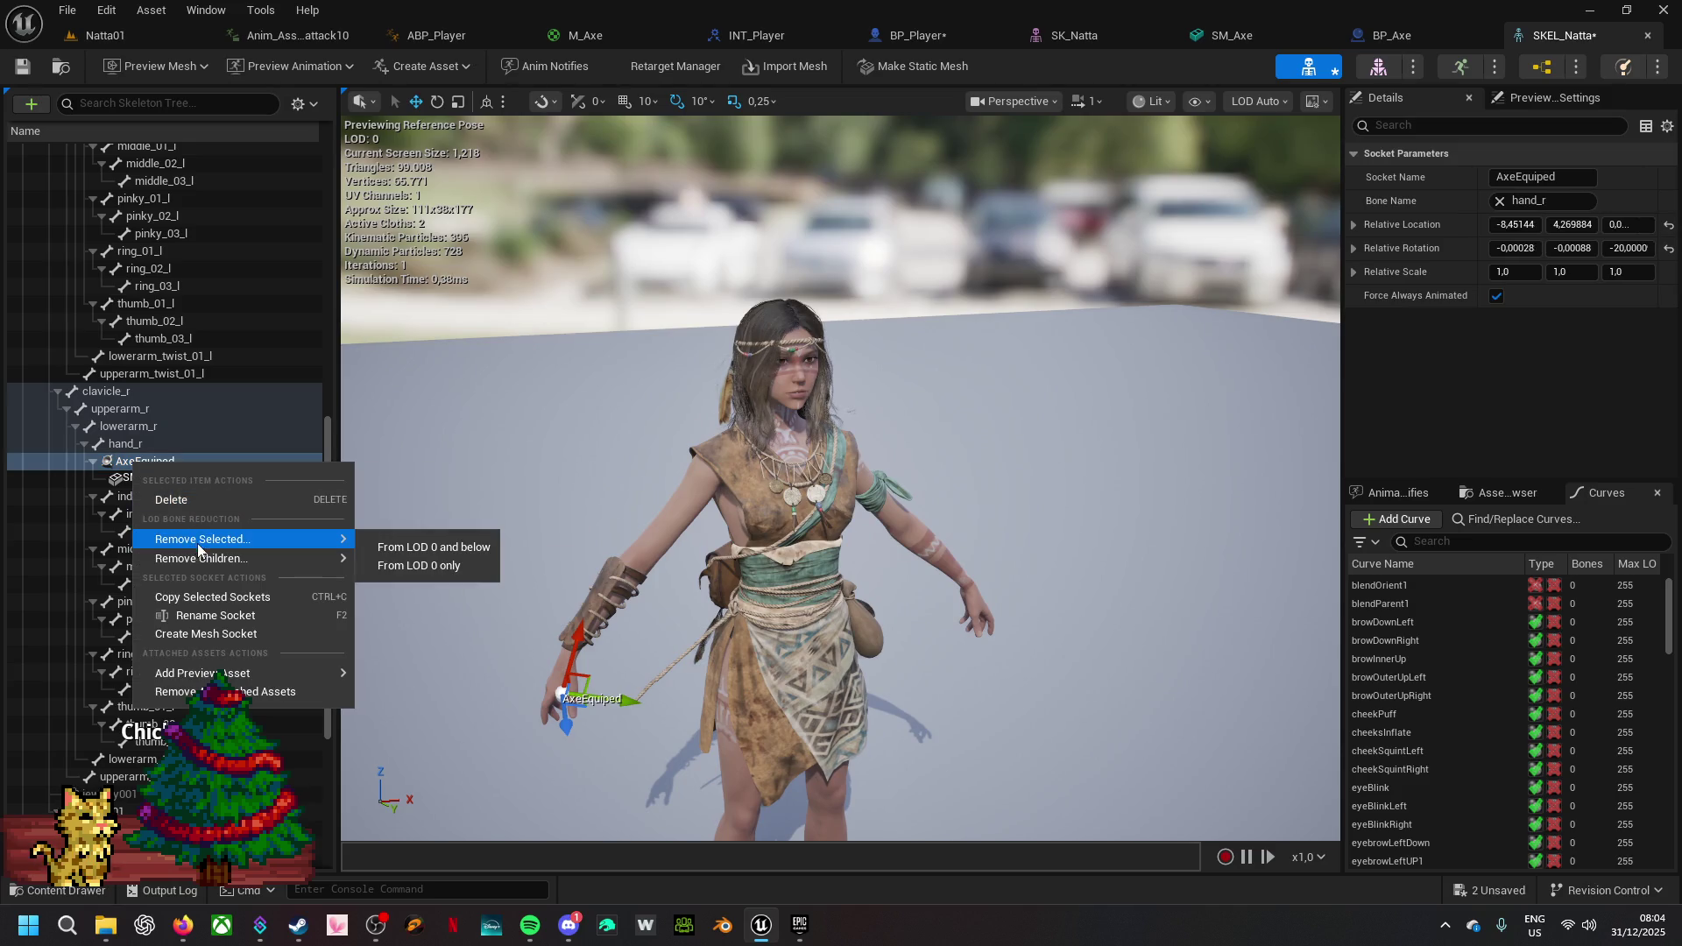
left_click(187, 616)
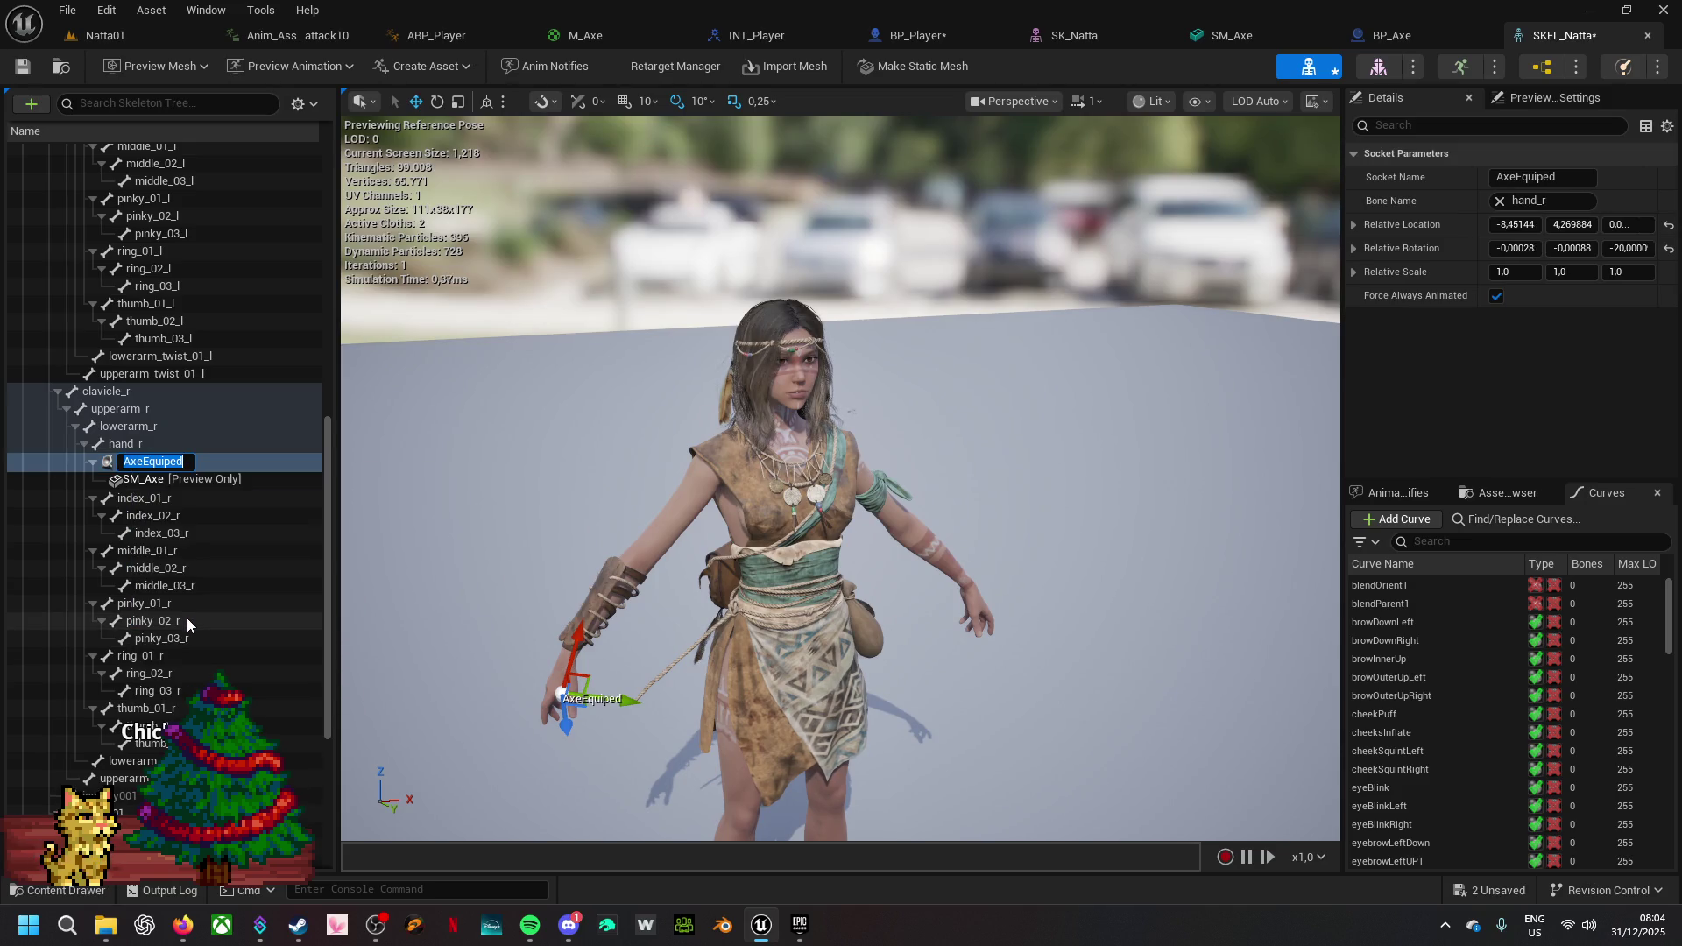
left_click(176, 655)
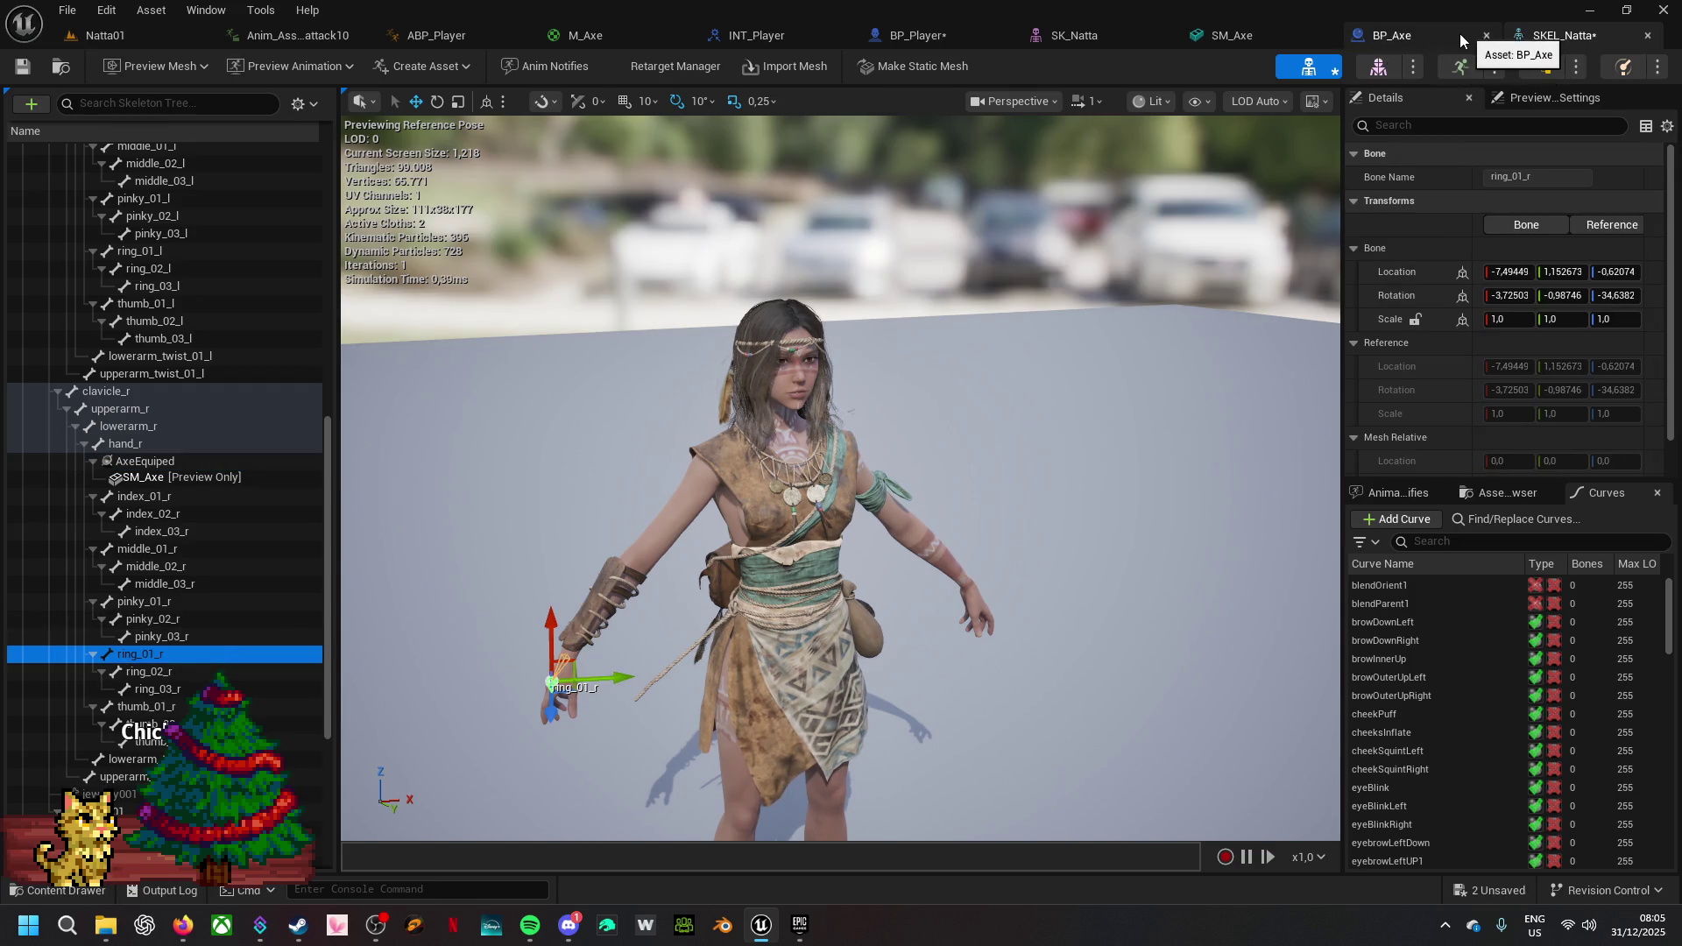
- Set WeaponAxe's Parent Socket to AxeEquiped and check the axe in the character's hand
left_click(894, 35)
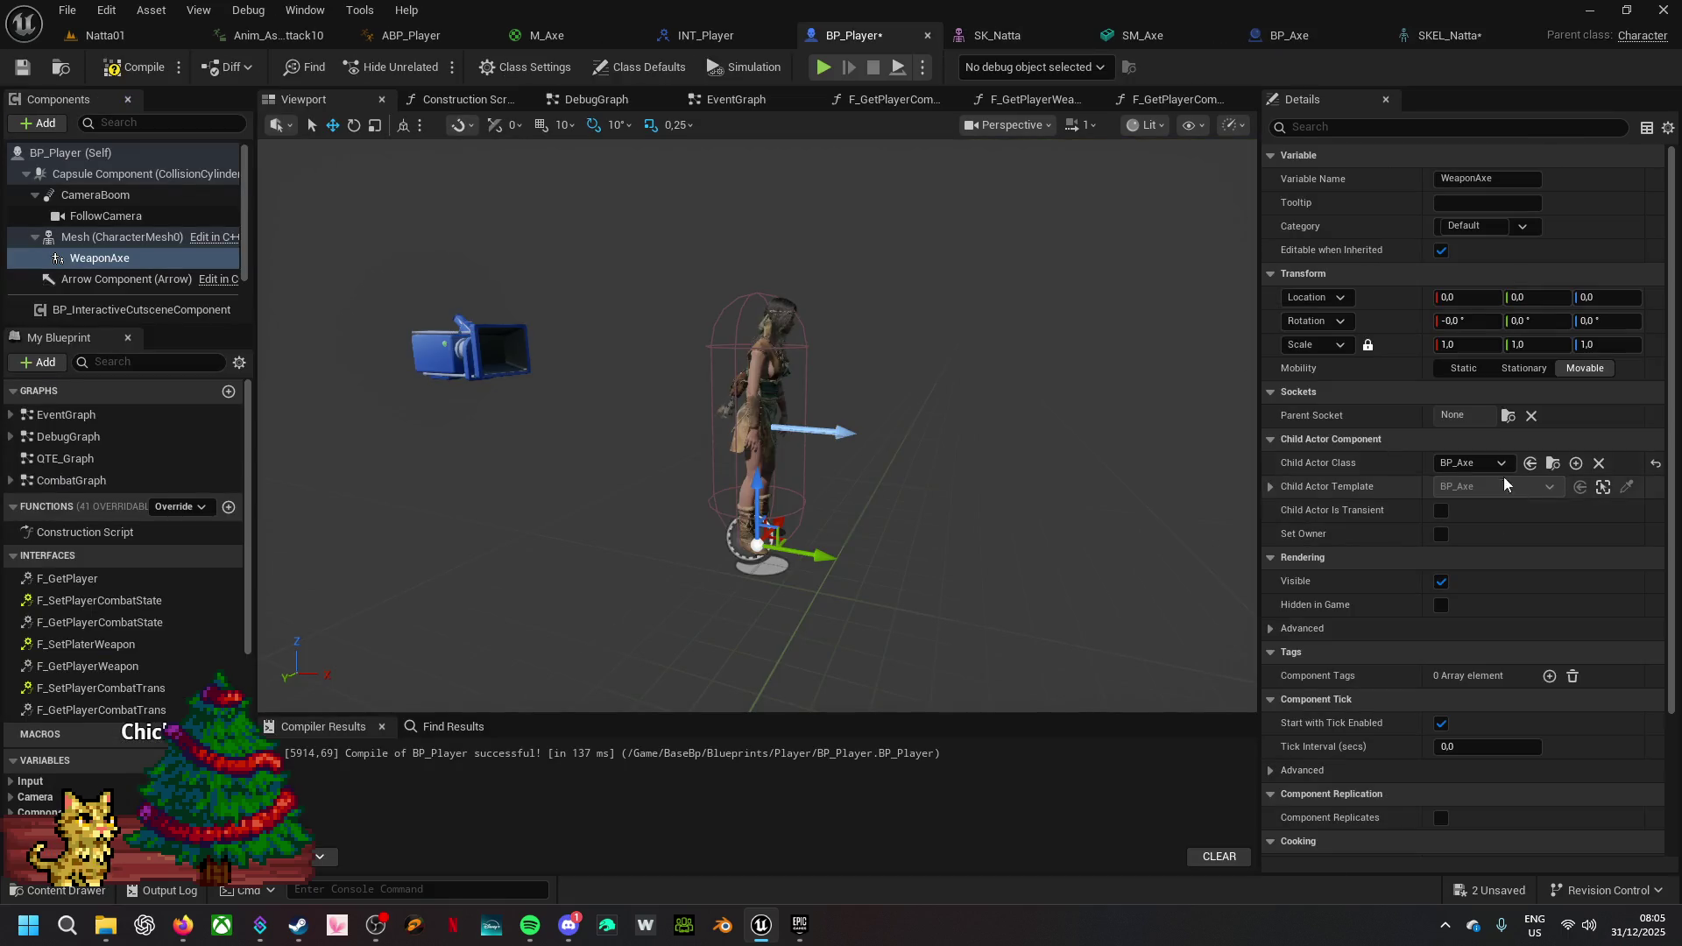
left_click(1474, 412)
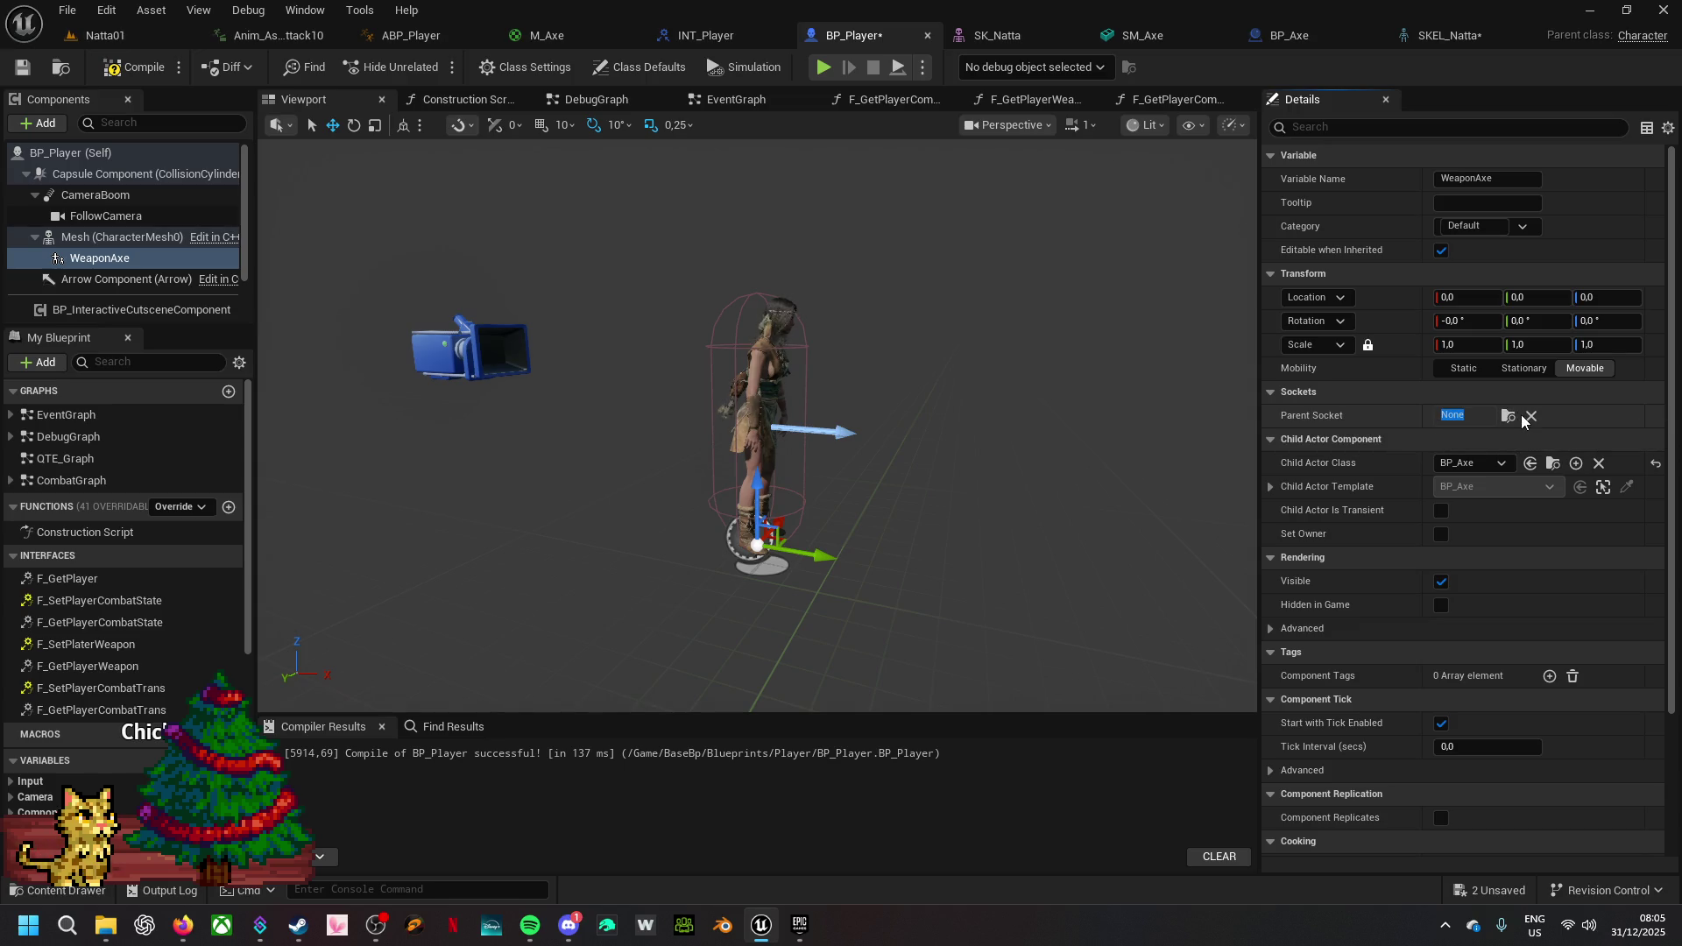
left_click(1506, 415)
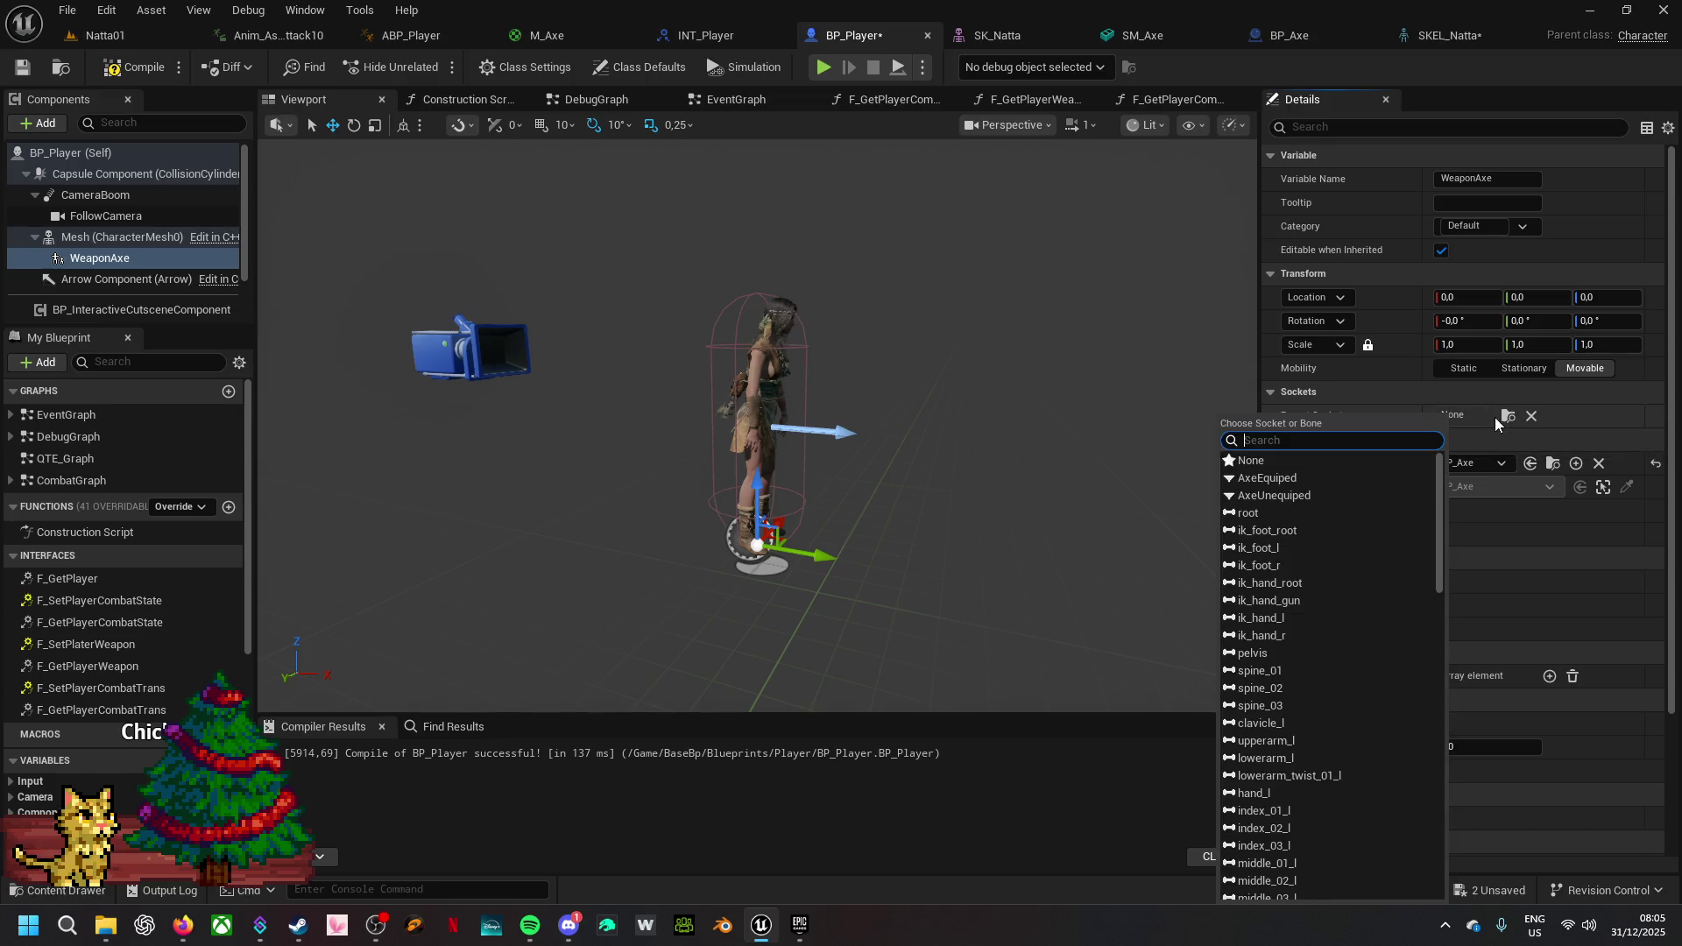
type("AxeEquiped")
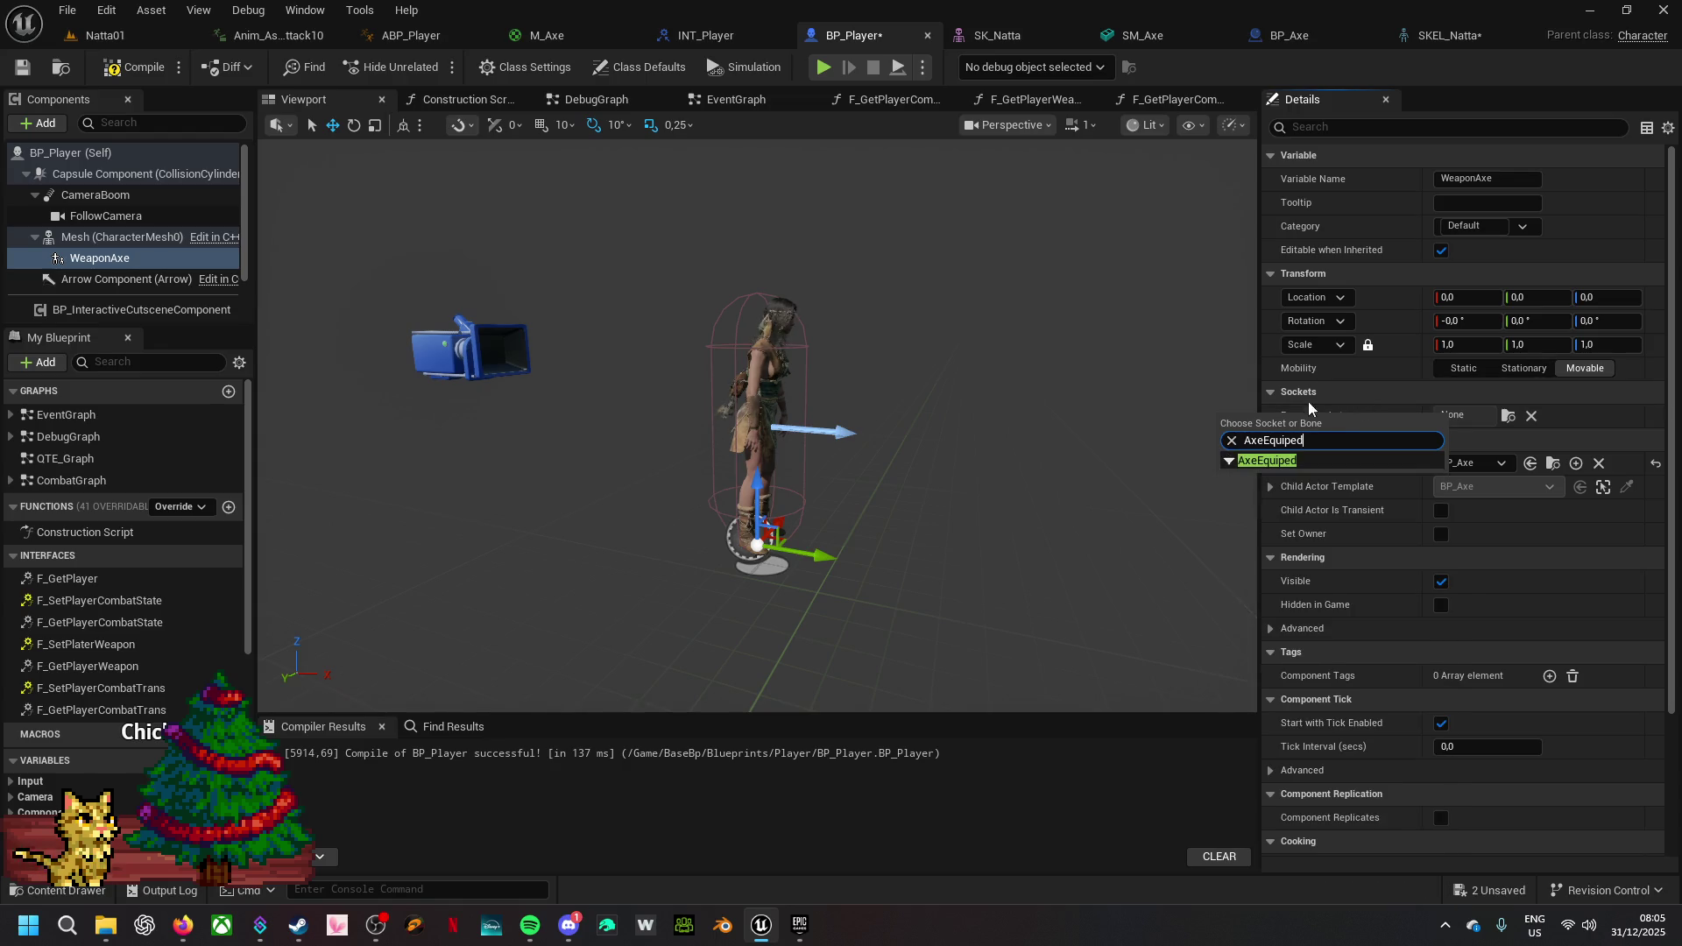
left_click(1305, 460)
mouse_move(919, 460)
left_mouse_down()
mouse_move(885, 543)
mouse_move(904, 473)
left_mouse_up()
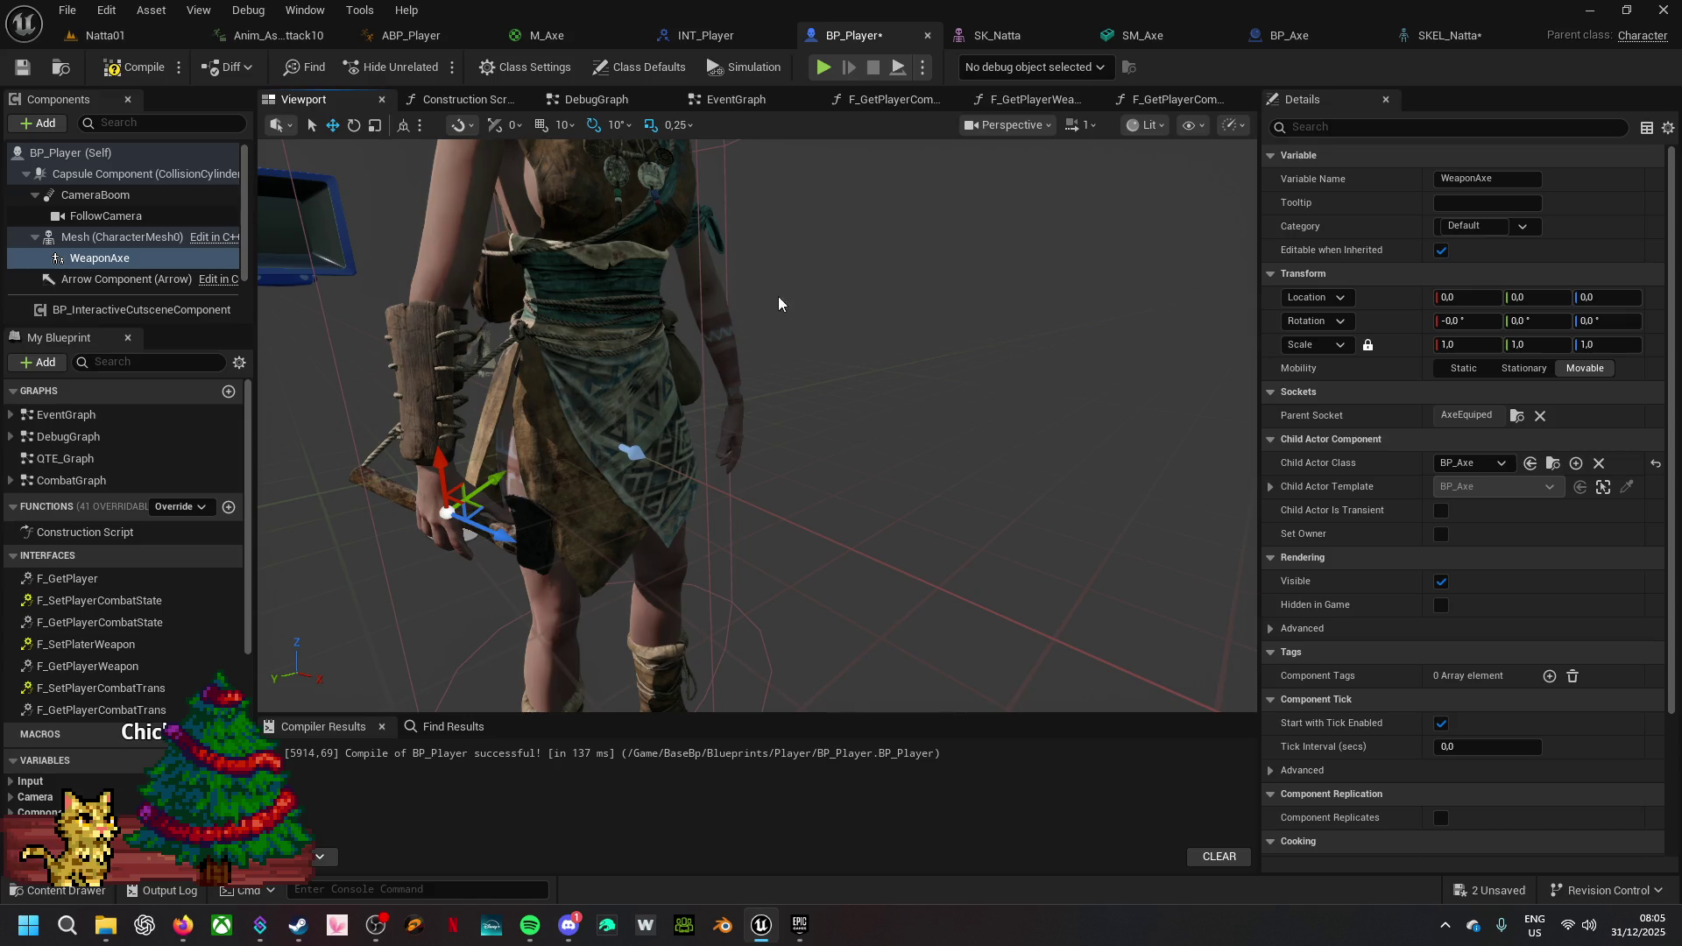
left_click(1474, 37)
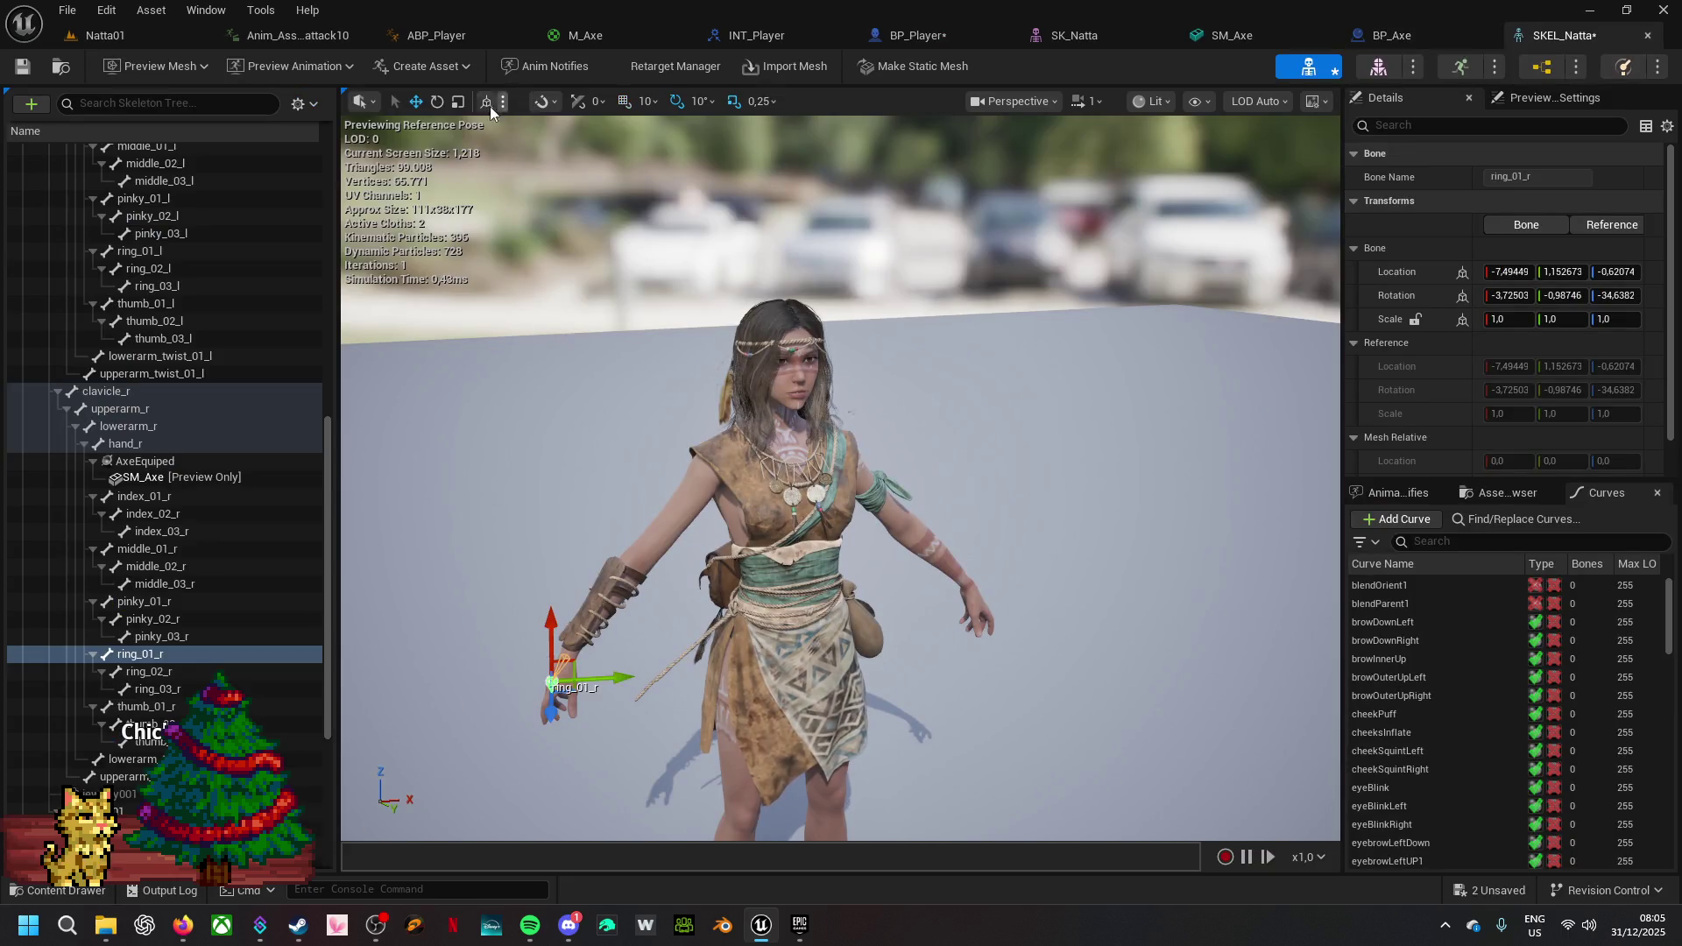
- Save the SKEL_Natta skeleton, then compile and save BP_Player
left_click(437, 102)
mouse_move(582, 605)
left_mouse_down()
mouse_move(648, 623)
mouse_move(679, 683)
mouse_move(644, 744)
mouse_move(552, 780)
left_mouse_up()
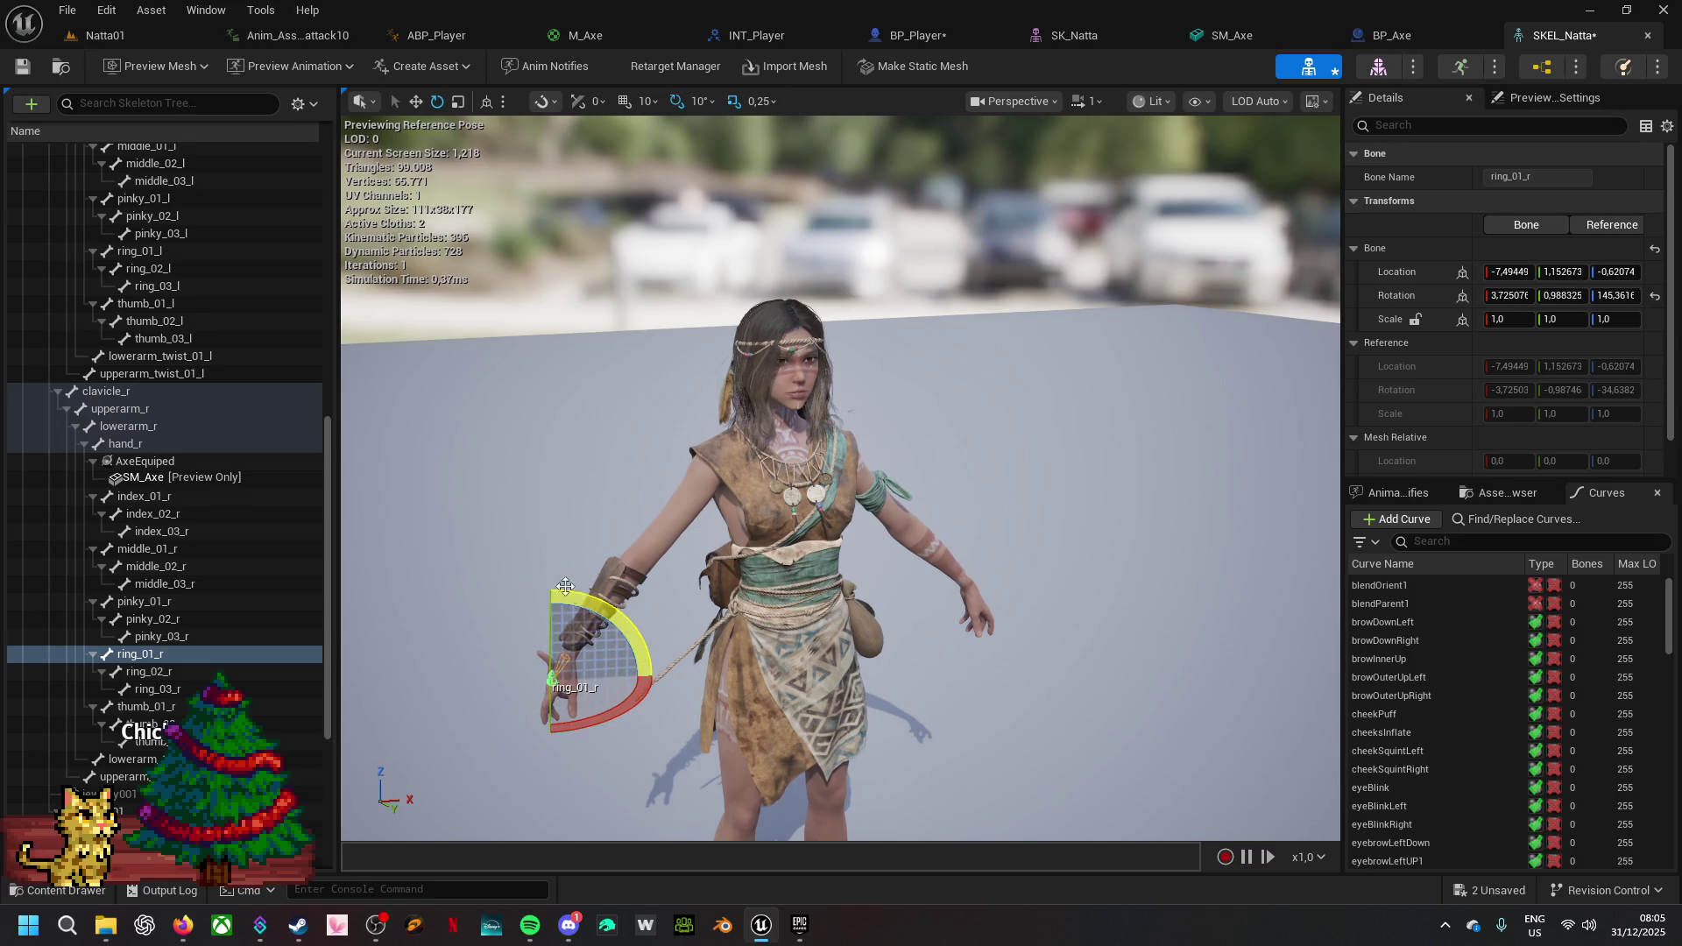
left_click(23, 66)
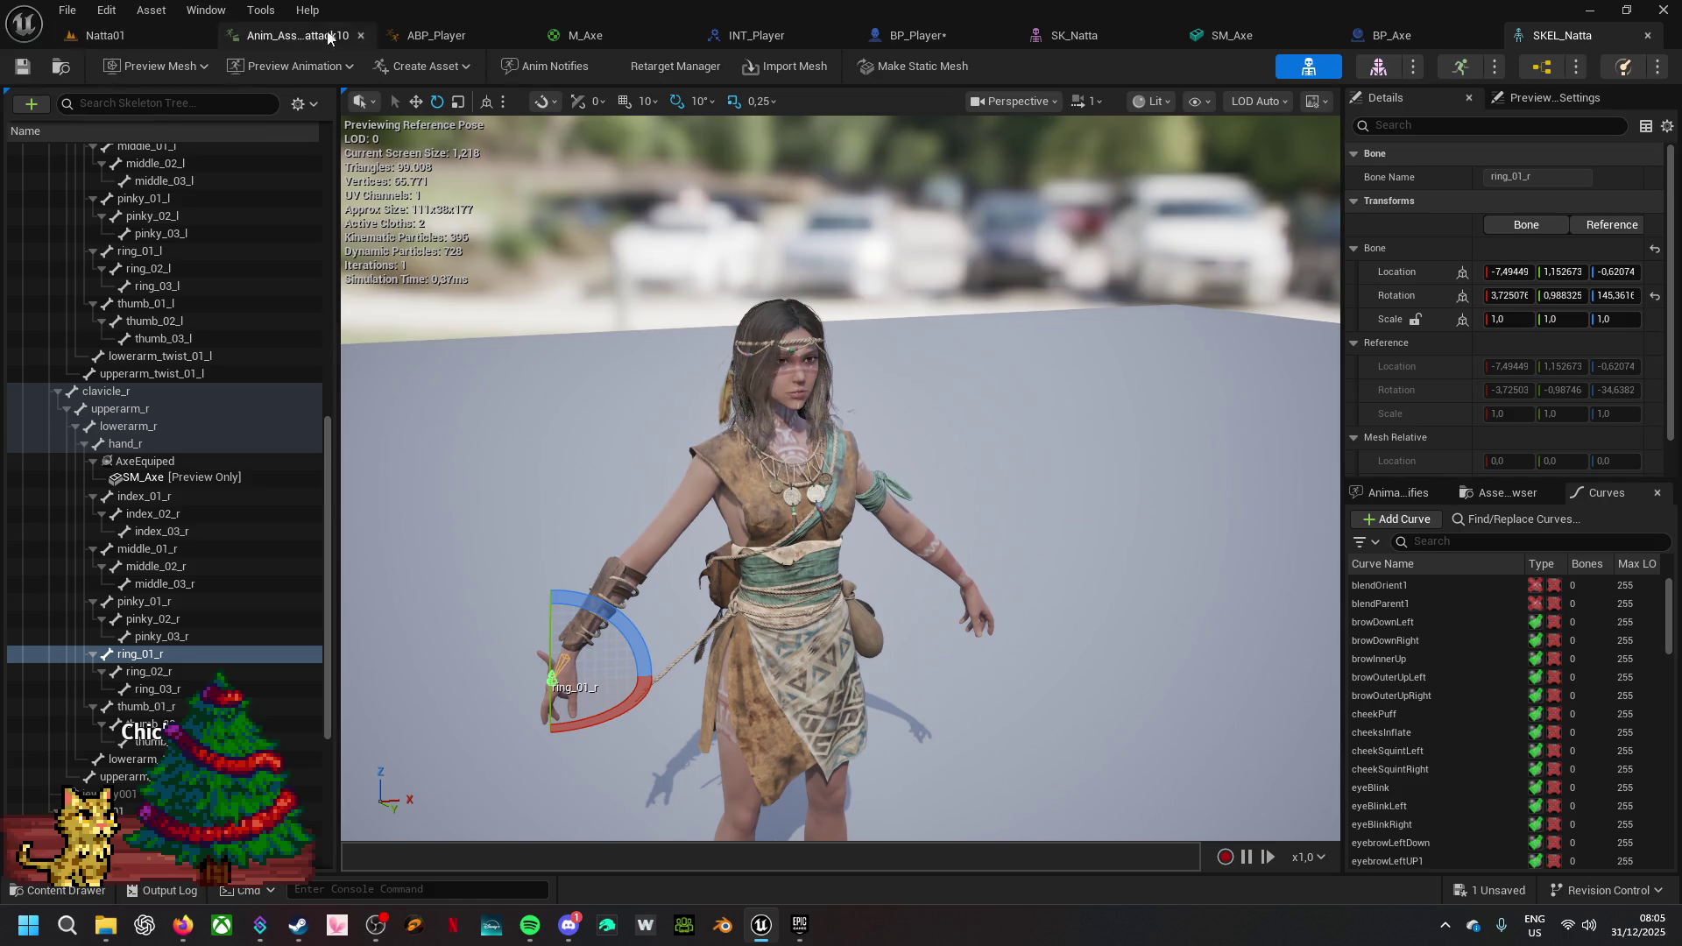
left_click(919, 37)
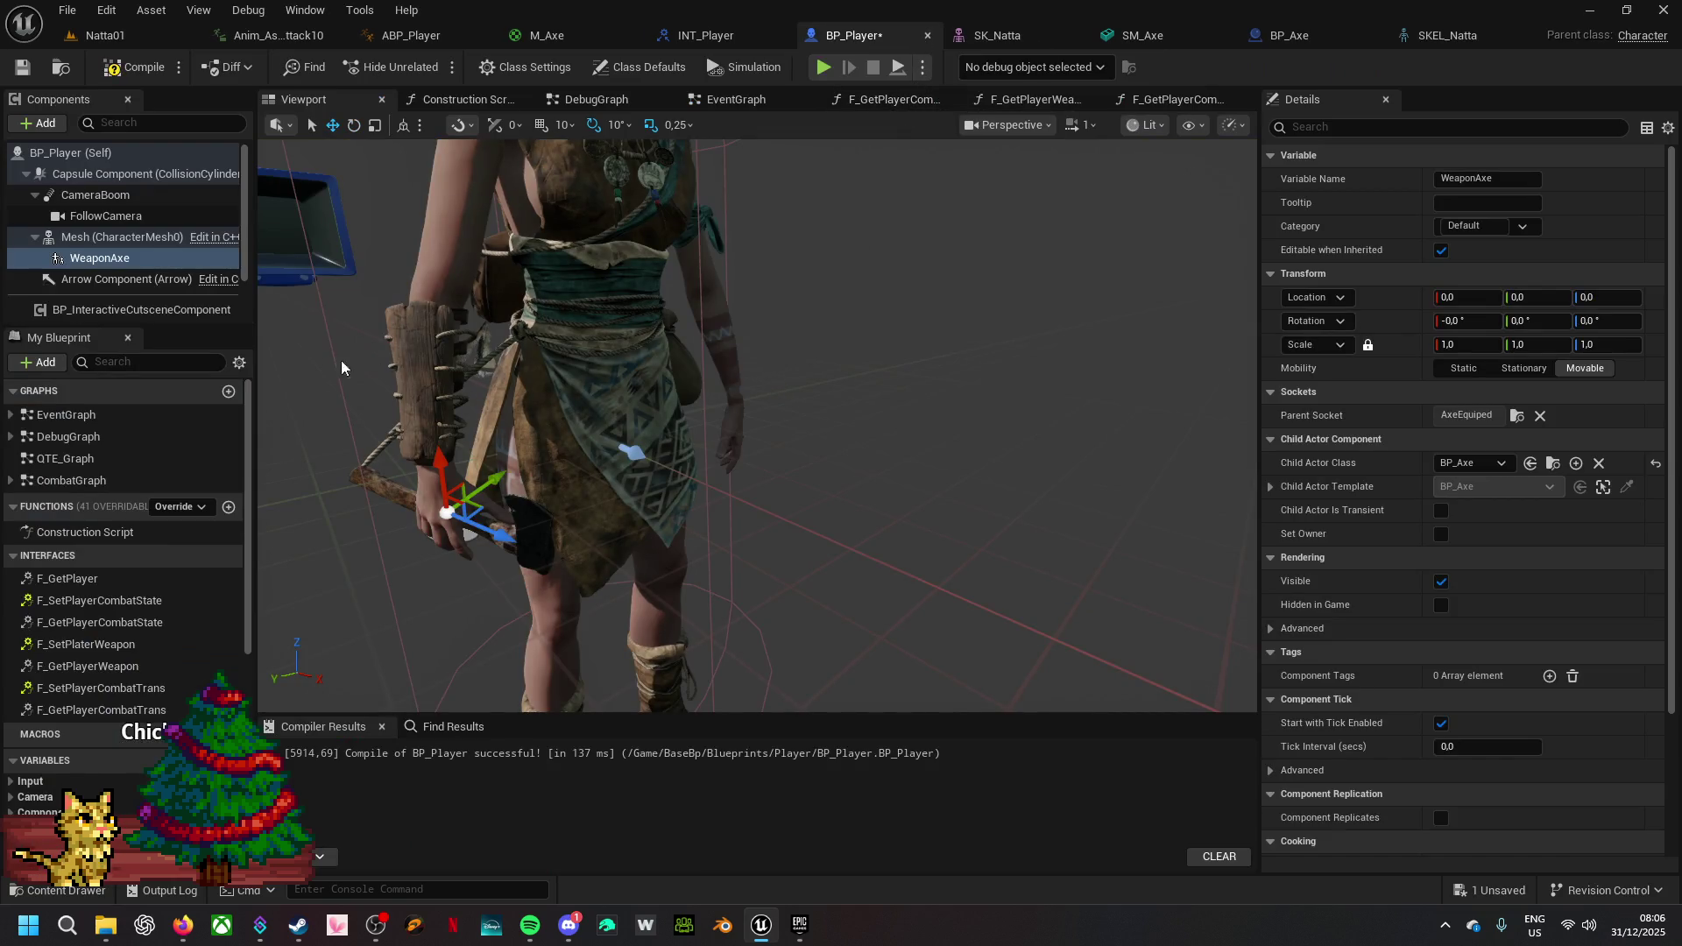
left_click(85, 244)
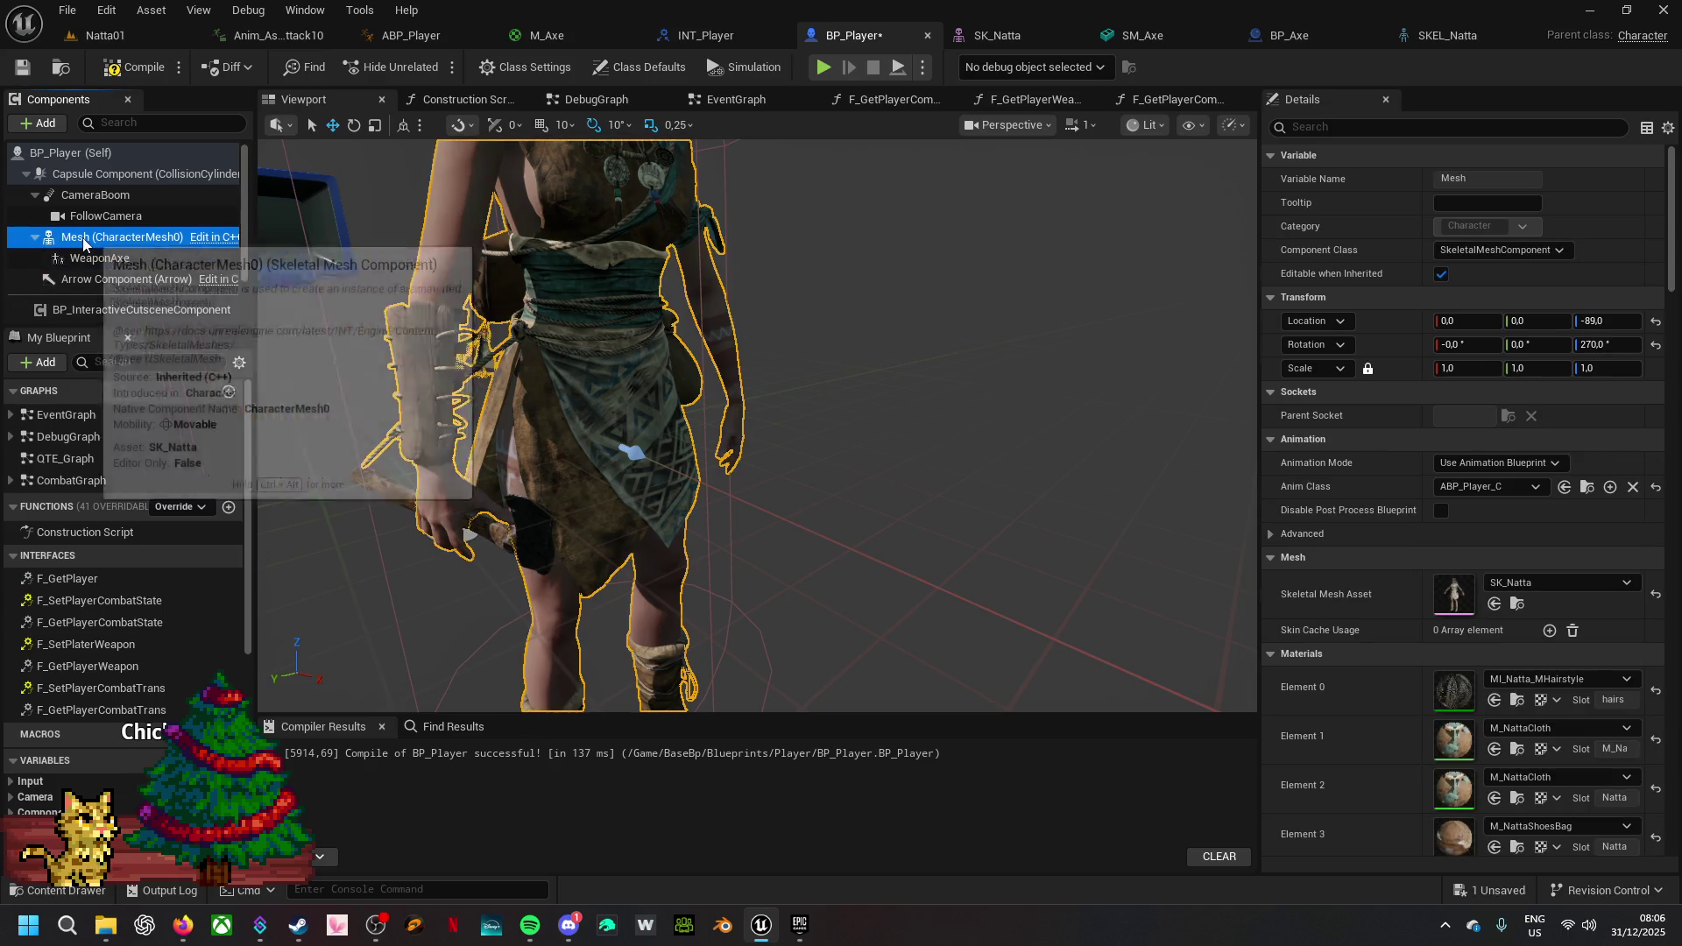
left_click(129, 68)
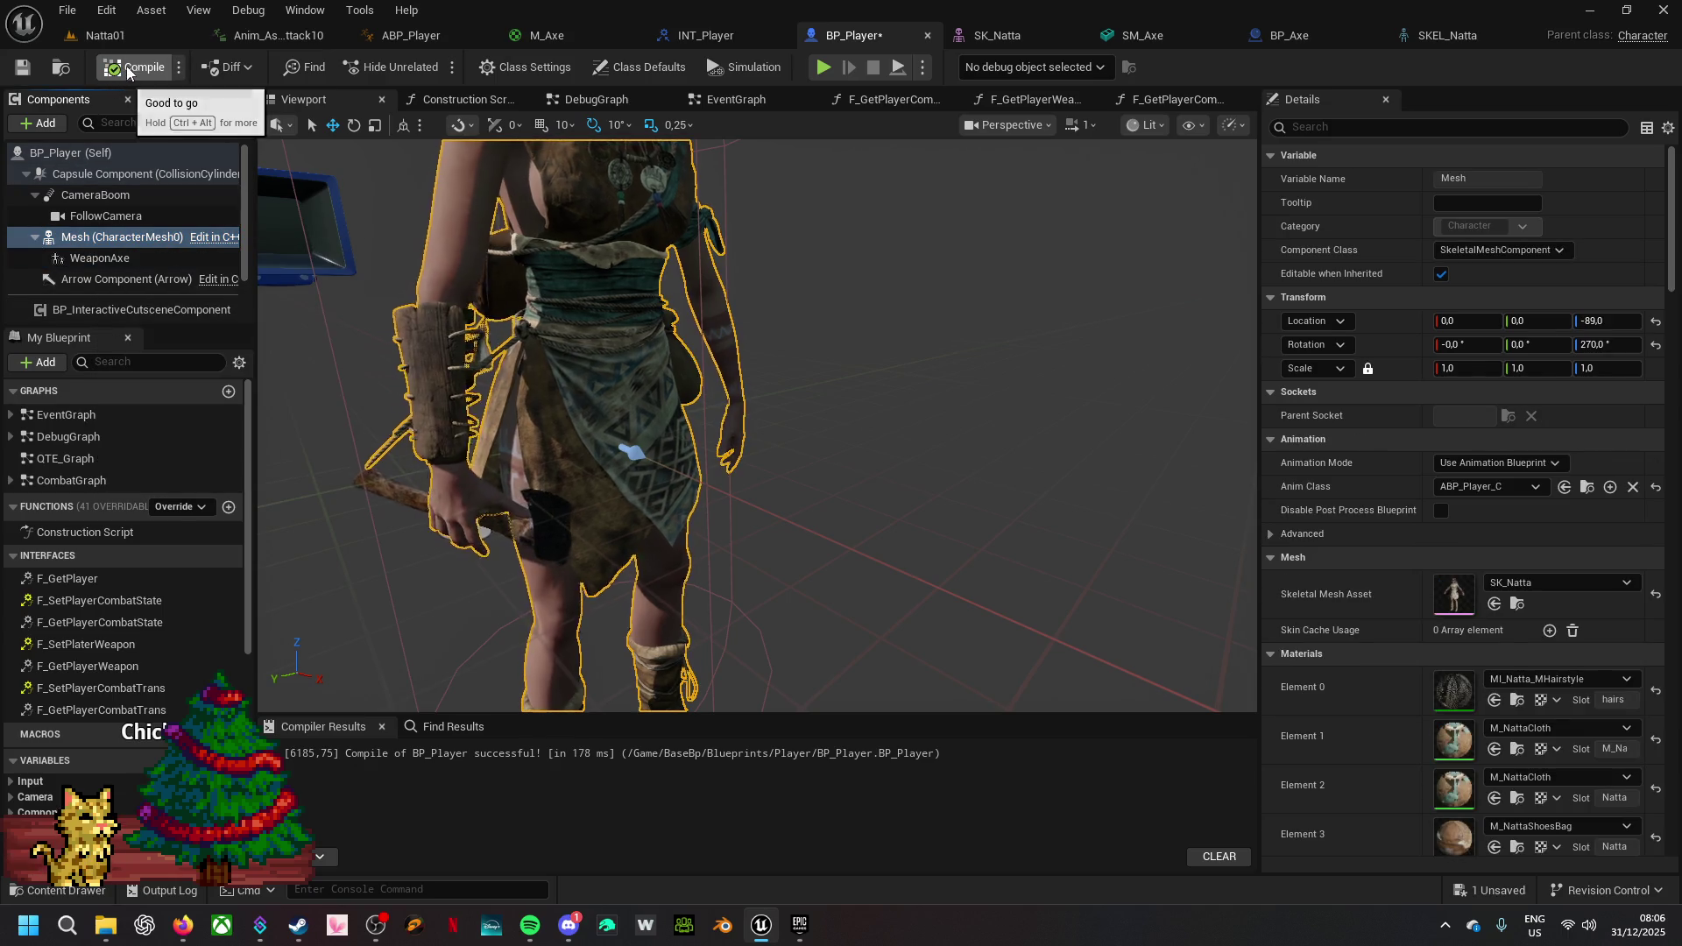
left_click(138, 64)
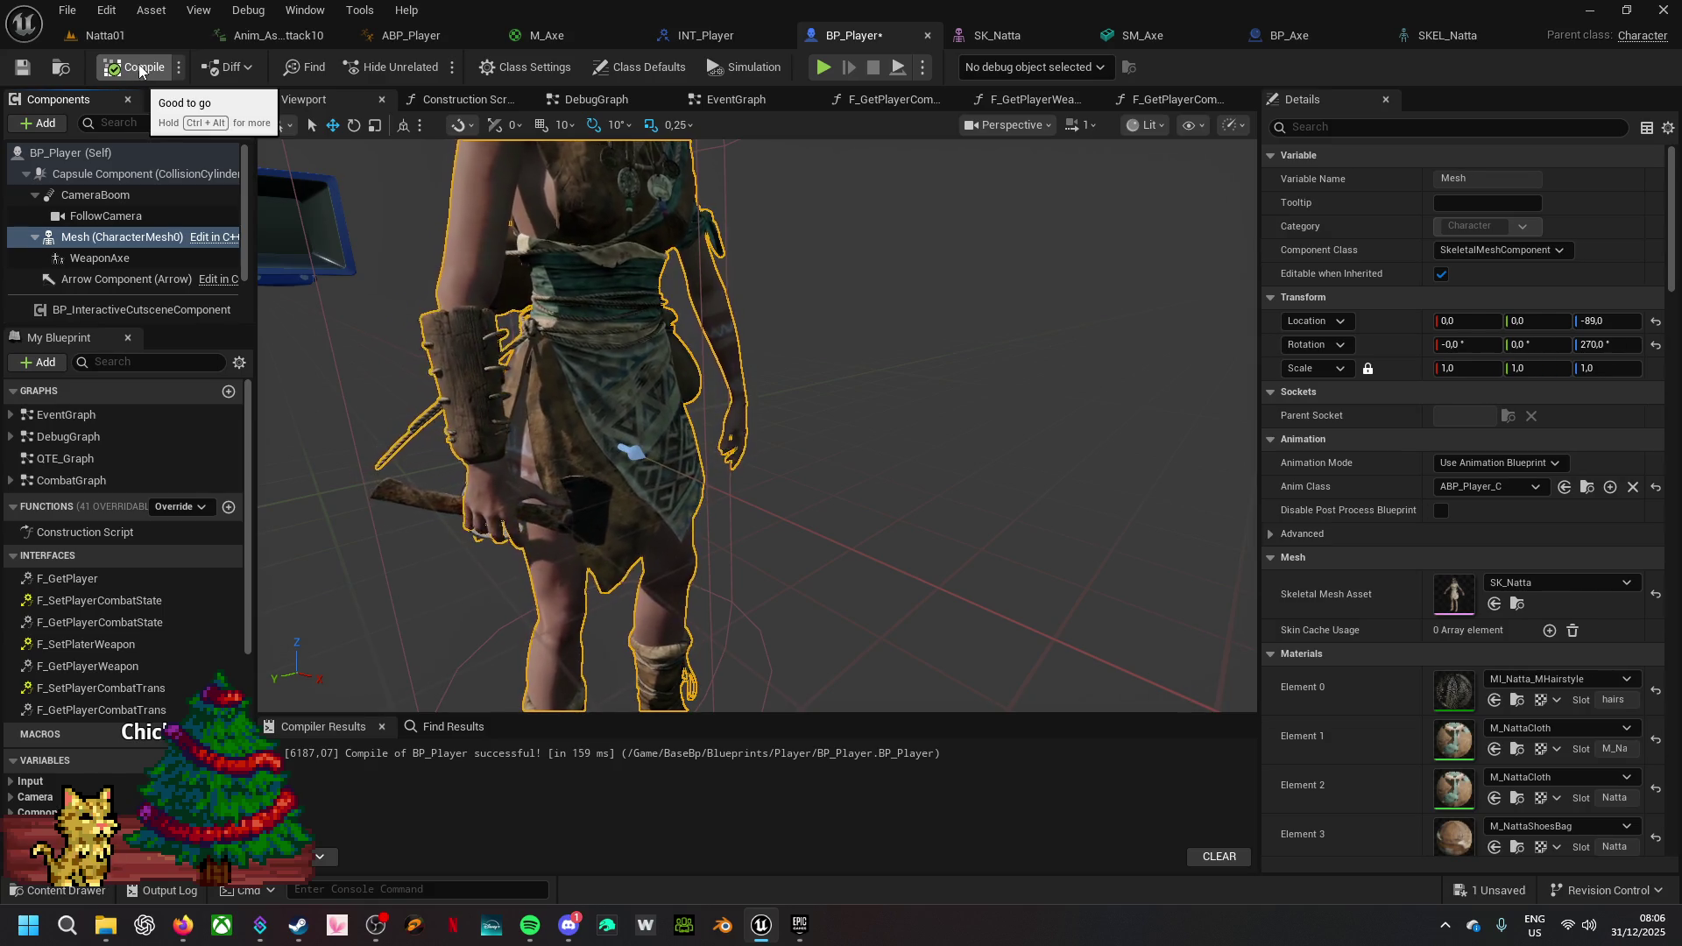
left_click(20, 68)
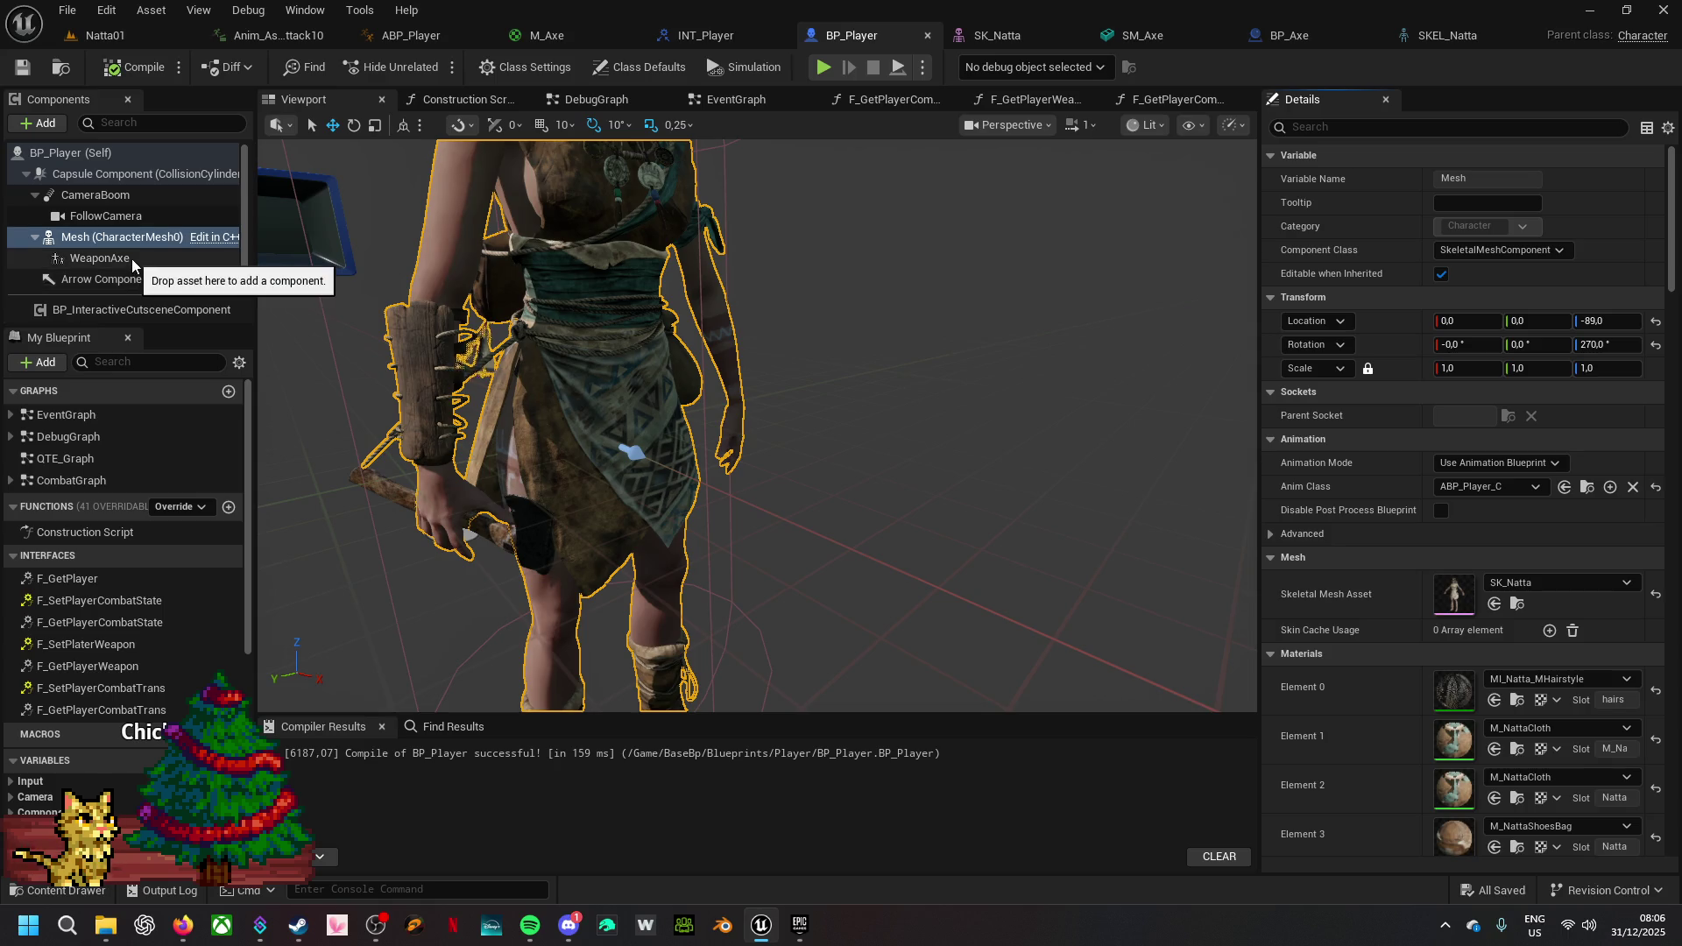
- Undo the accidental ring_01_r bone rotation on SKEL_Natta and reselect WeaponAxe in BP_Player
left_click(1447, 35)
left_click(948, 387)
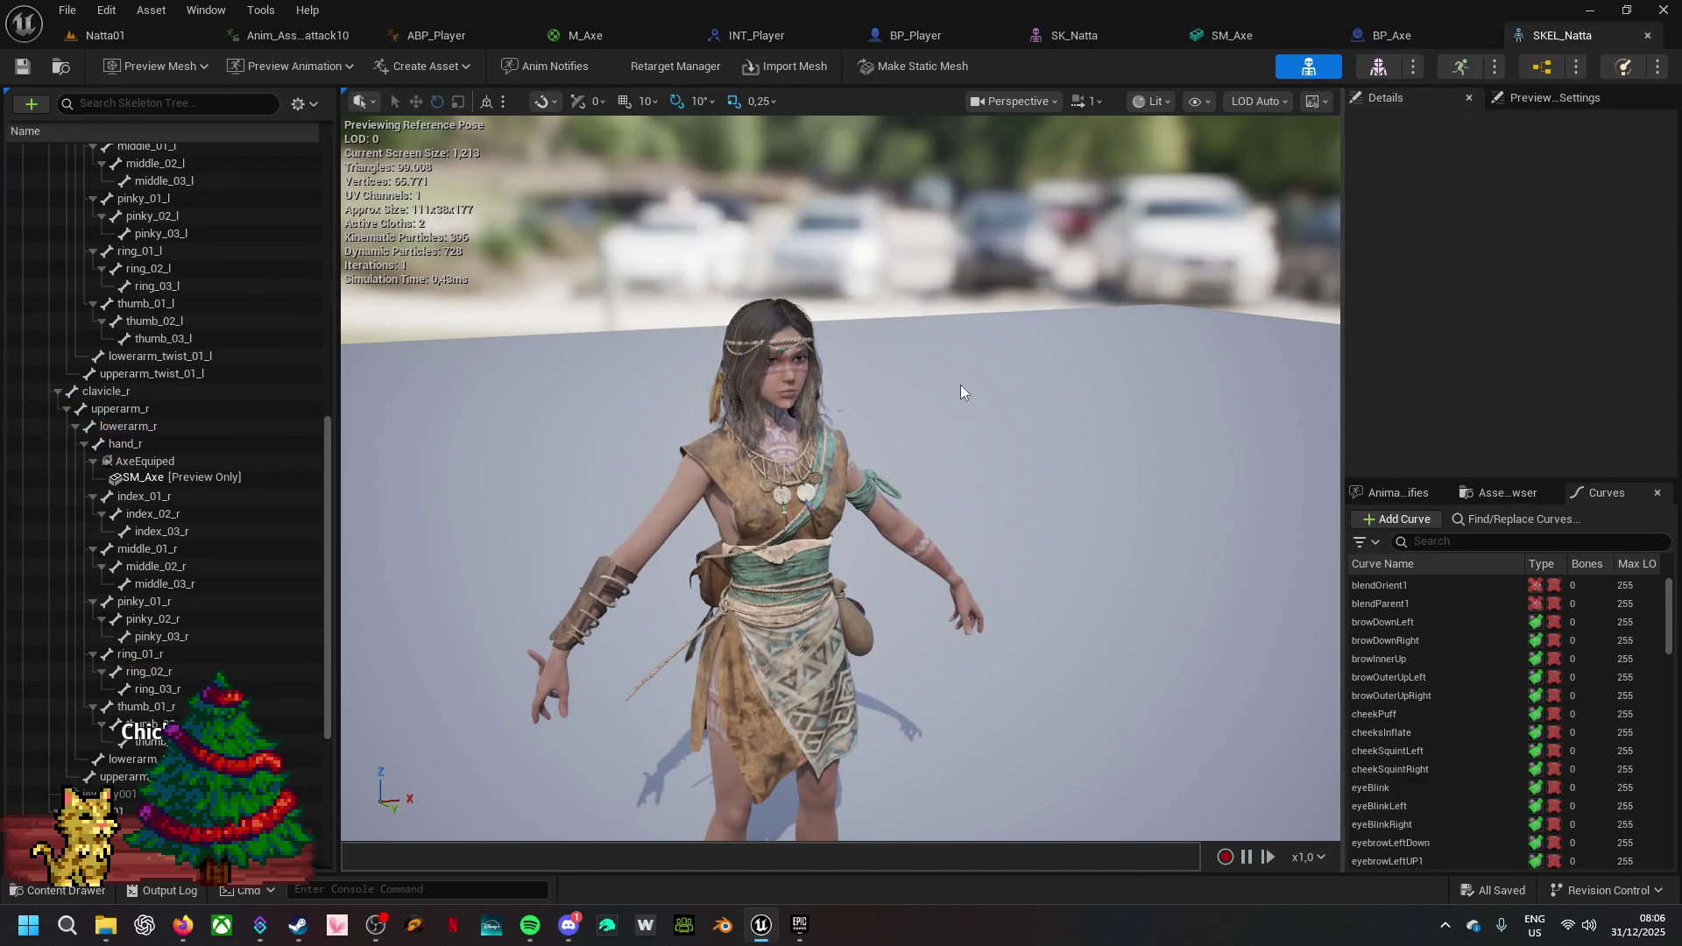
key("ctrl+z")
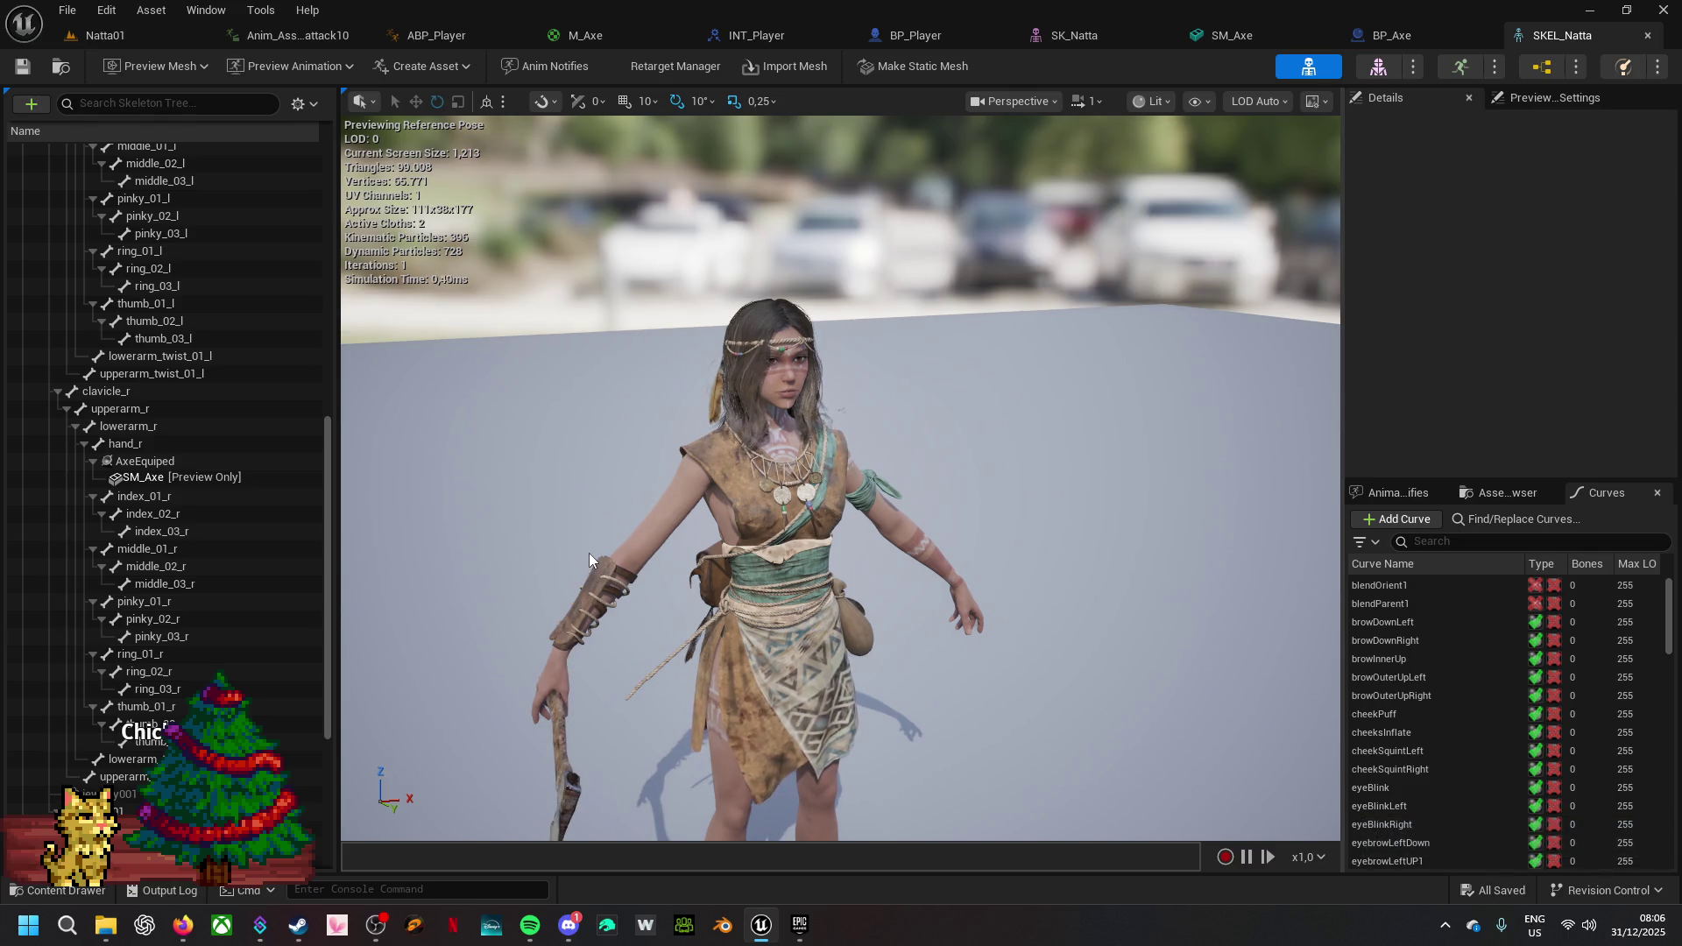
left_click(904, 35)
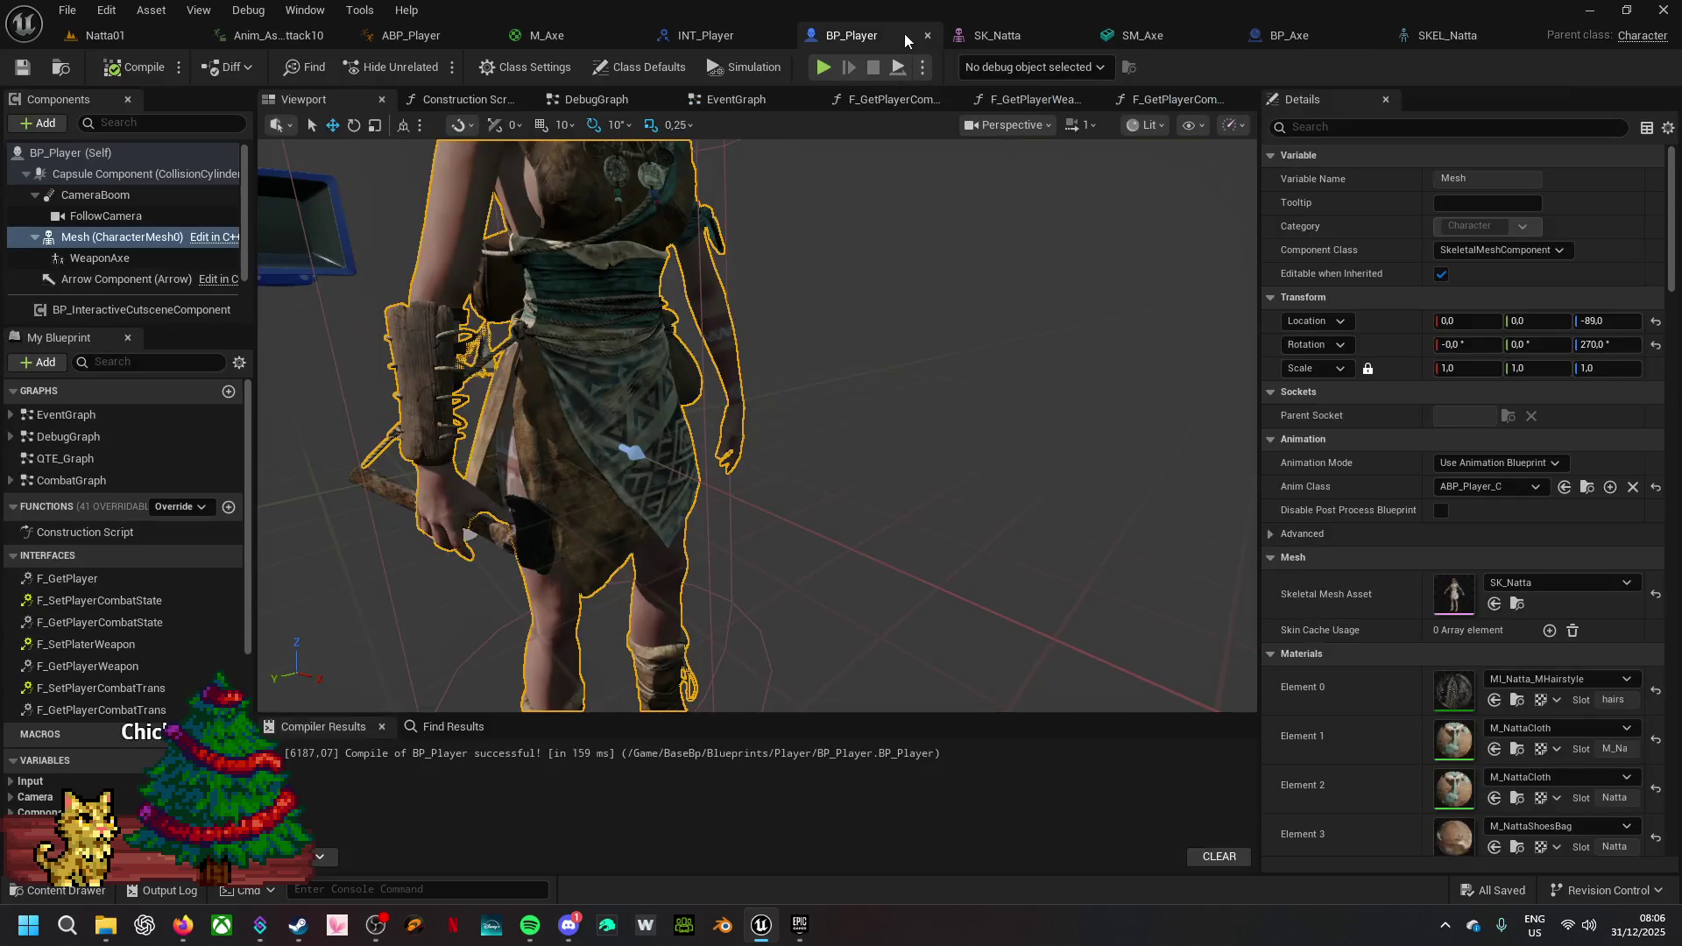
left_click(124, 258)
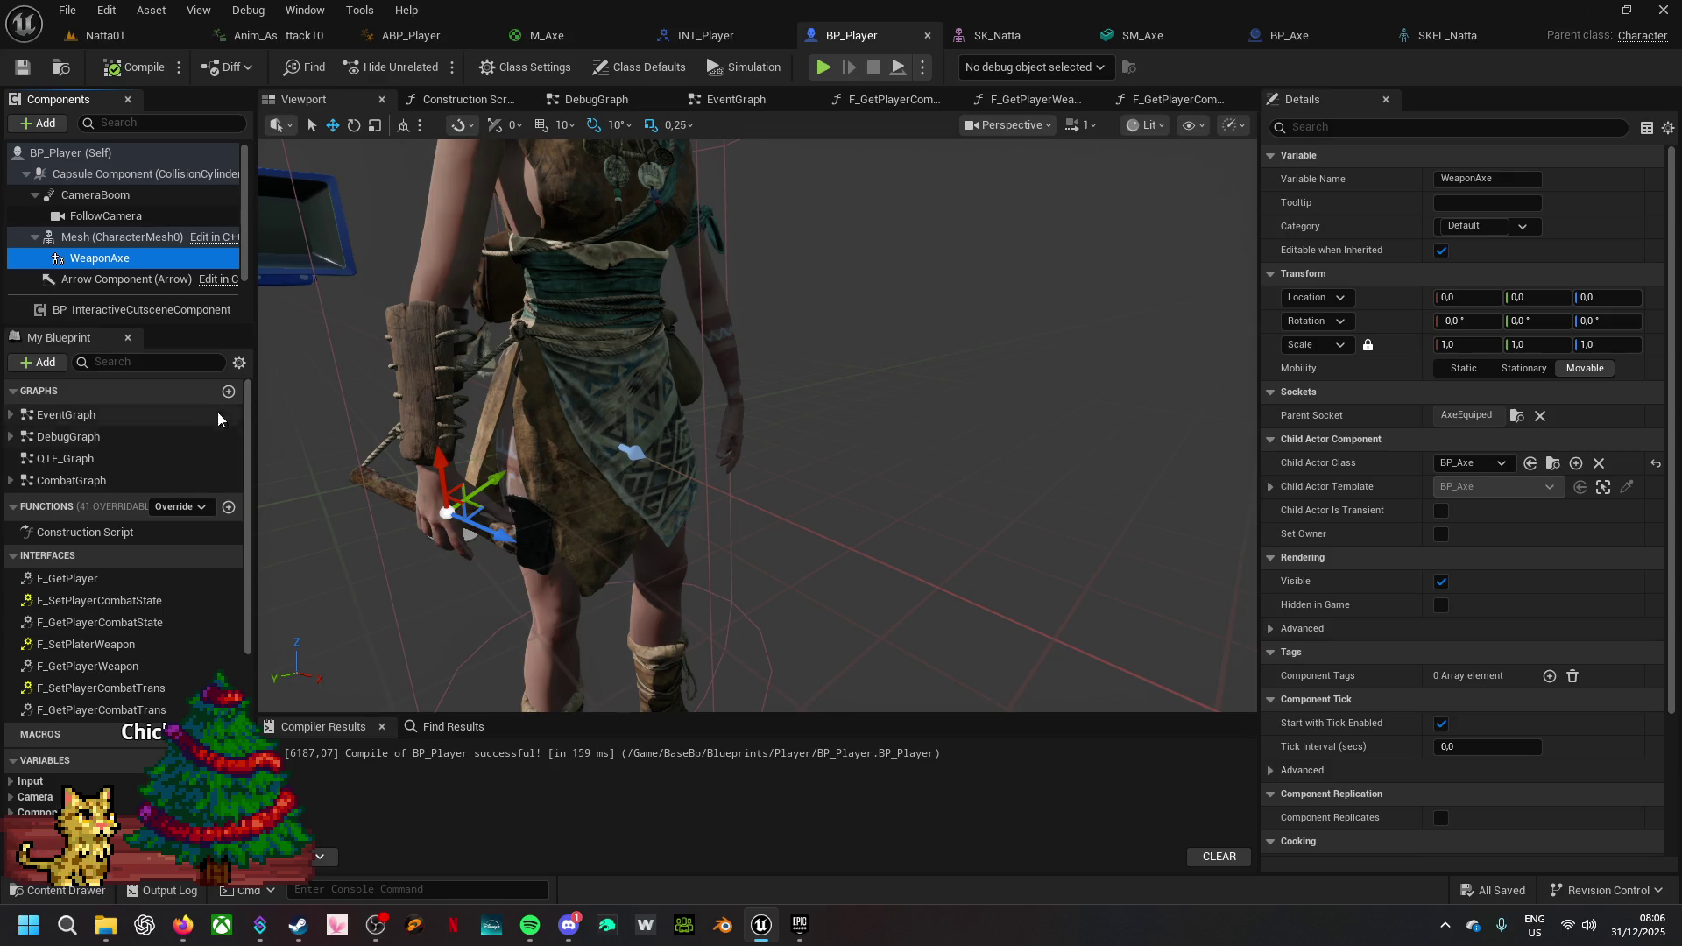
- Move the viewport in to inspect the BP_Axe child actor in the right hand
mouse_move(487, 607)
left_mouse_down()
mouse_move(490, 517)
mouse_move(500, 547)
mouse_move(482, 538)
left_mouse_up()
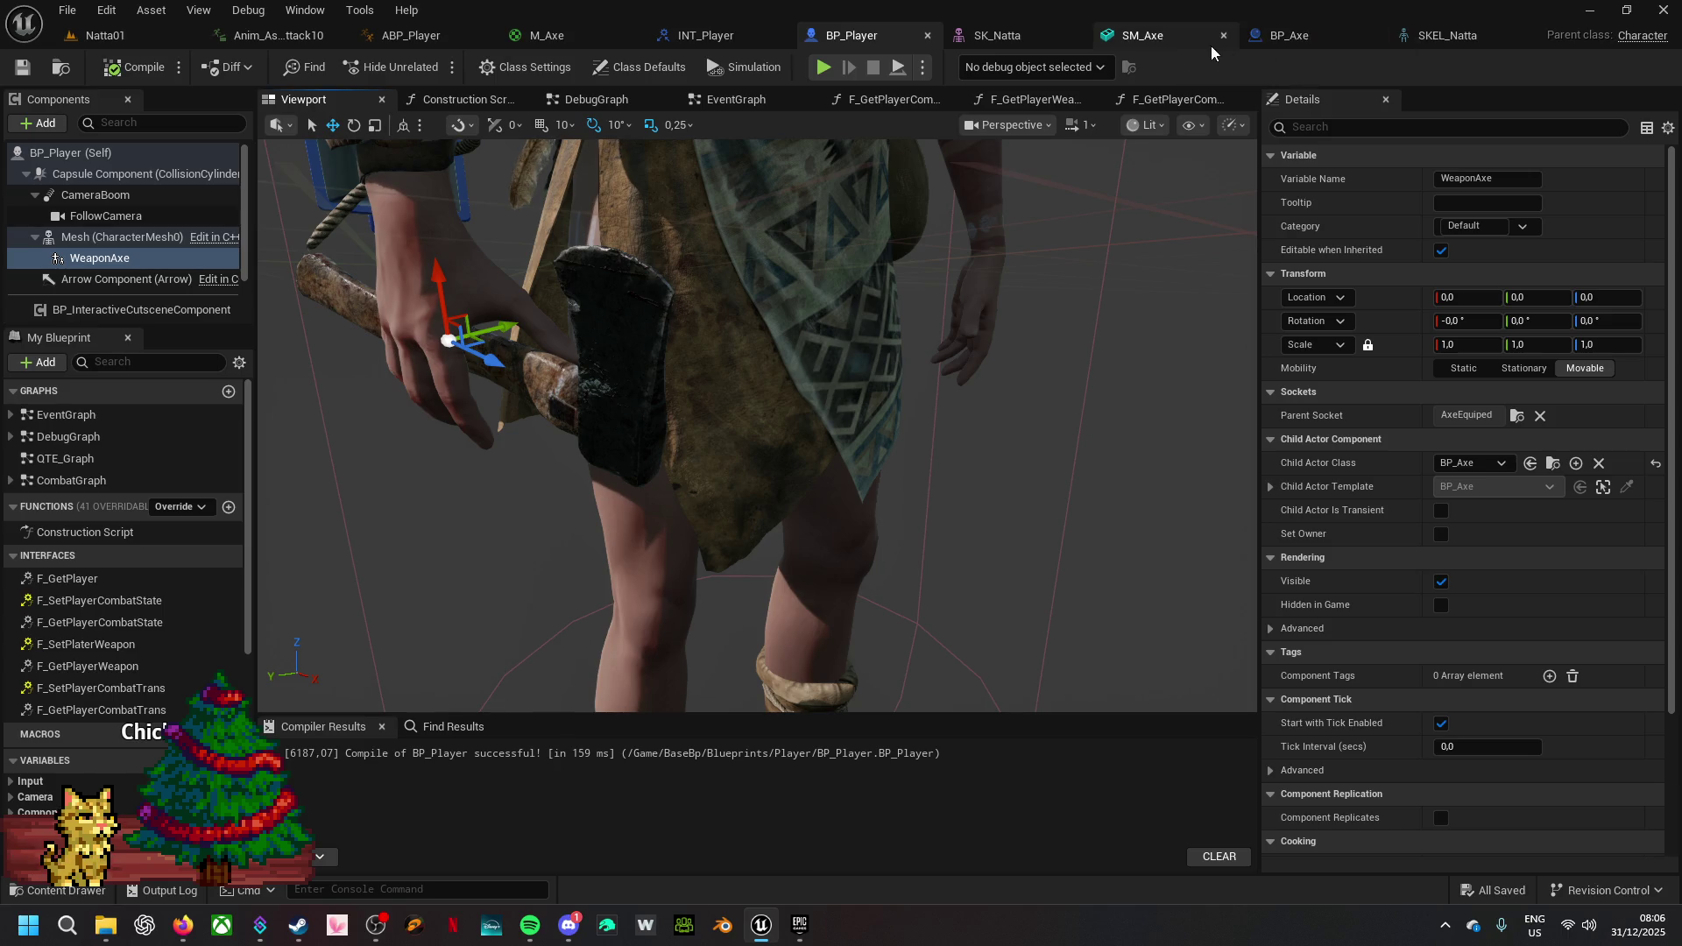
left_click(1181, 33)
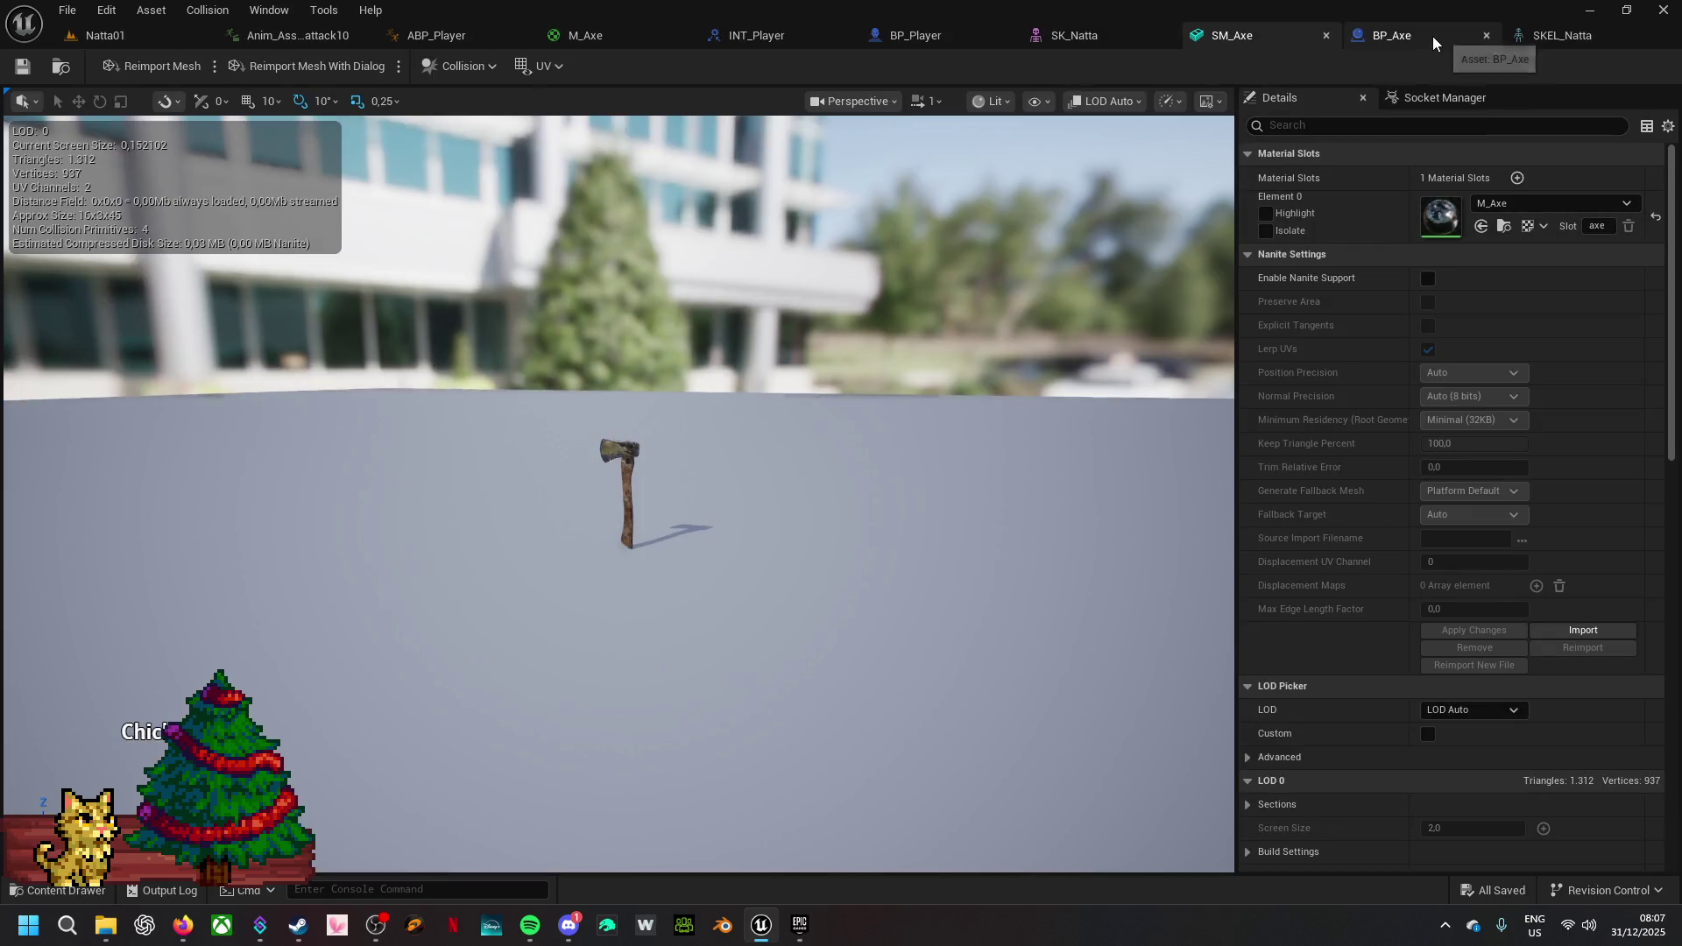
- In BP_Axe, rotate the Axe mesh yaw from -180 to -360 and save it
left_click(1432, 35)
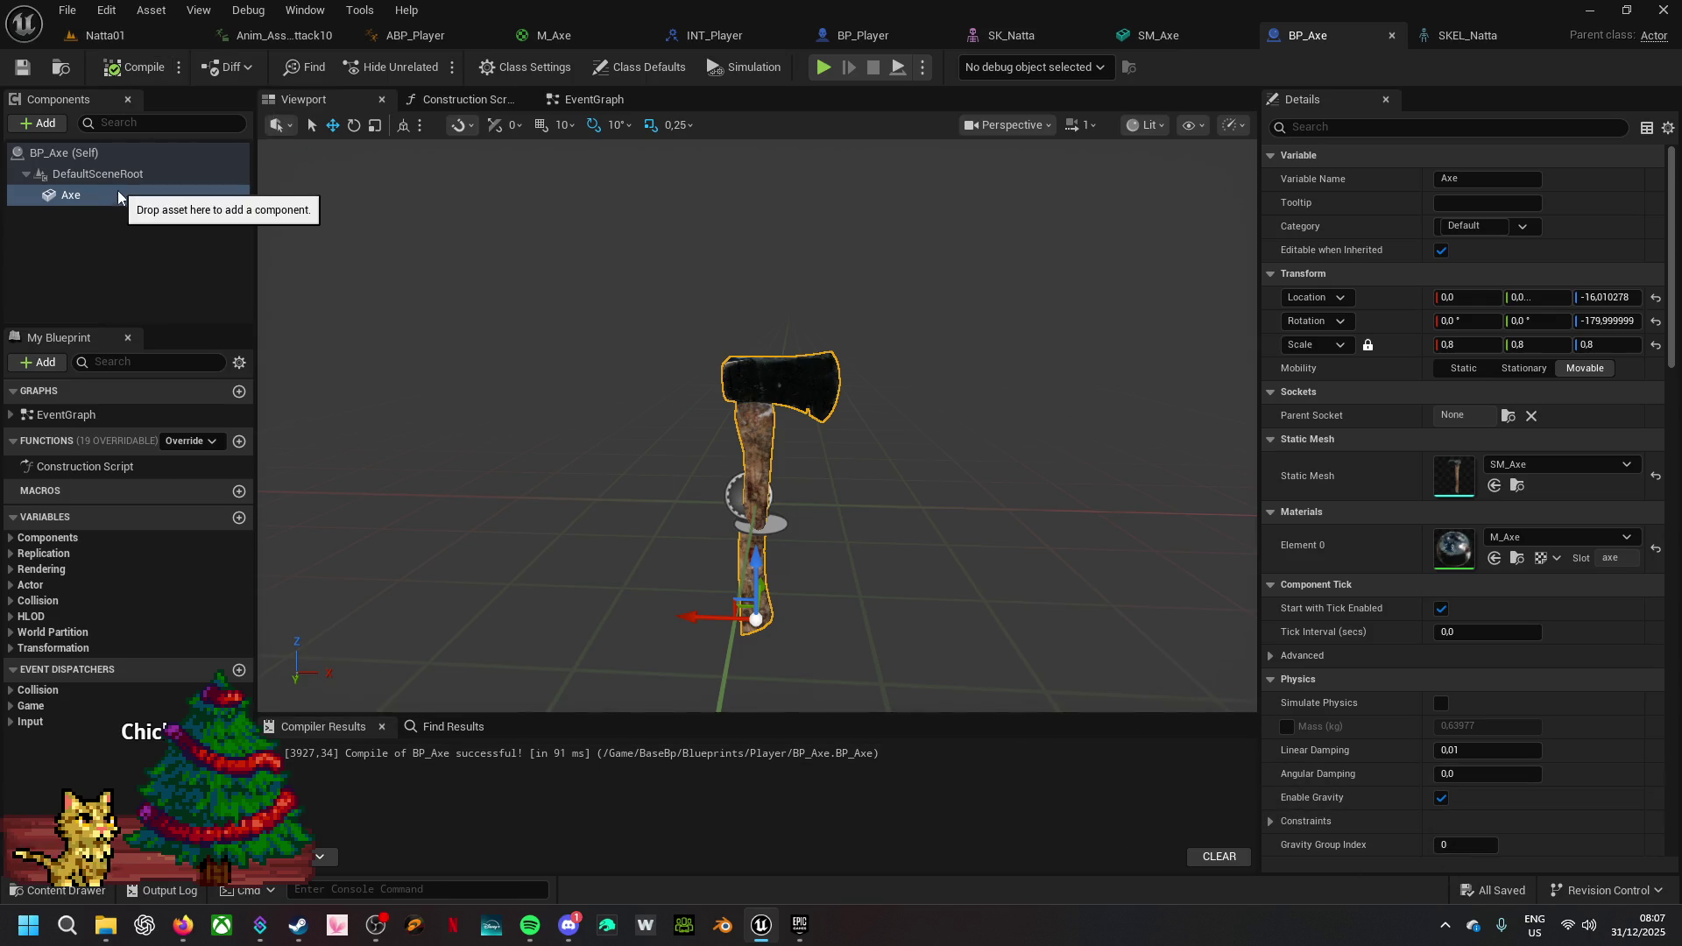
key("e")
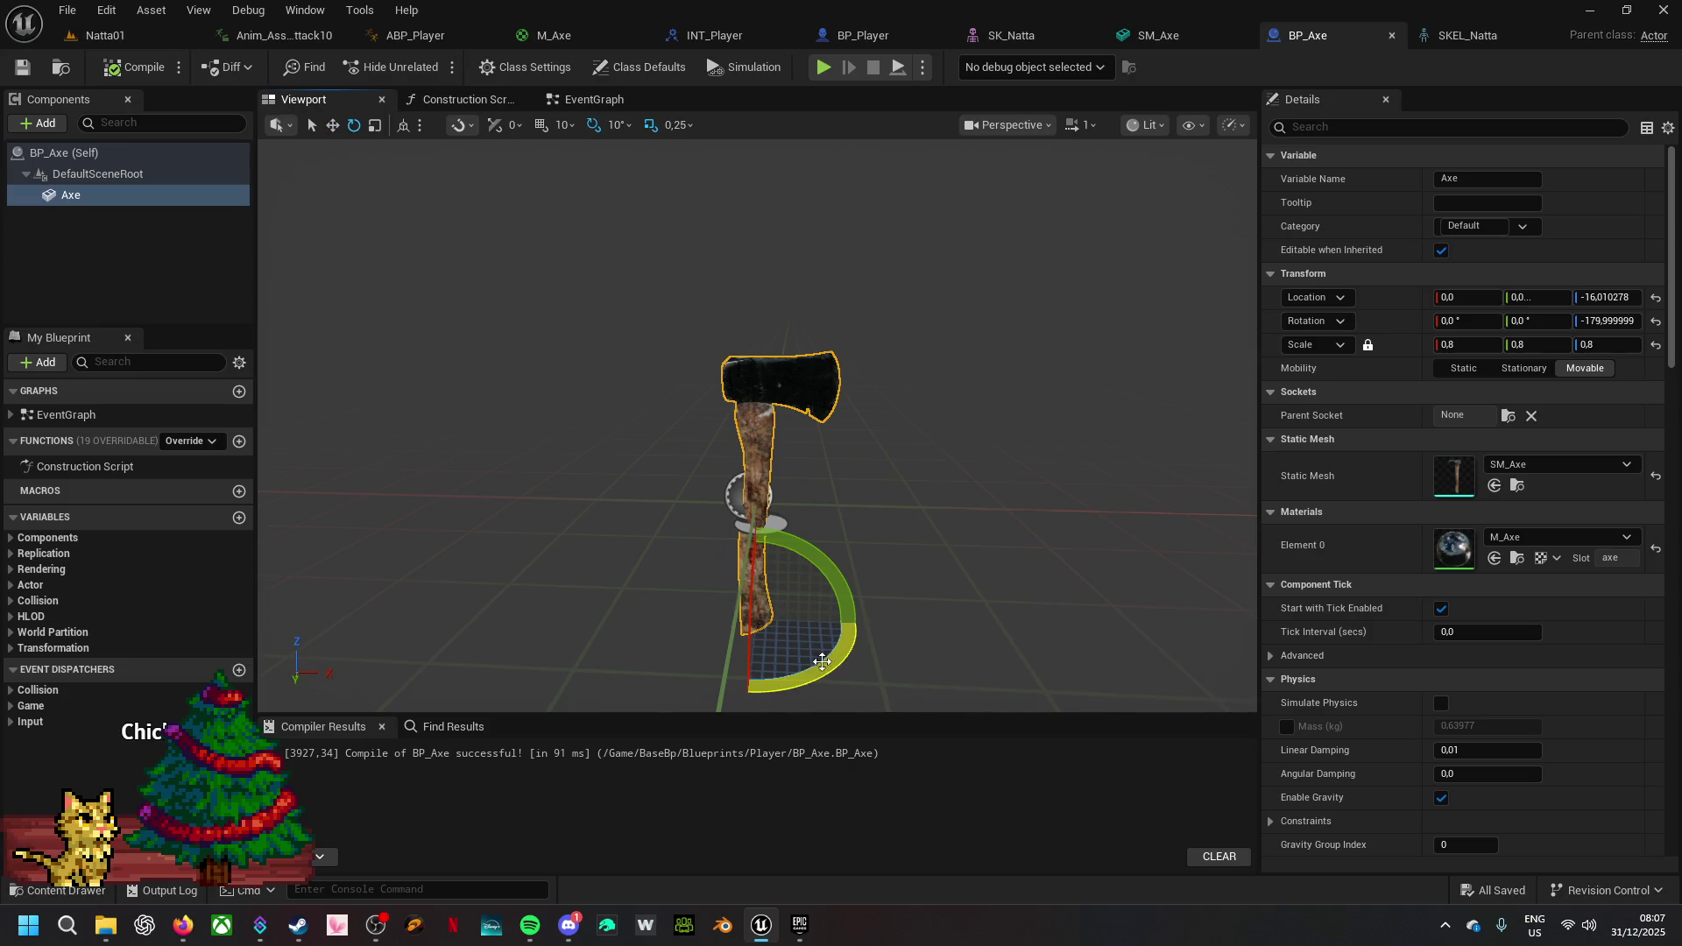
mouse_move(814, 672)
left_mouse_down()
mouse_move(622, 623)
mouse_move(631, 680)
mouse_move(631, 612)
mouse_move(619, 649)
mouse_move(771, 705)
mouse_move(890, 657)
mouse_move(884, 616)
mouse_move(890, 630)
left_mouse_up()
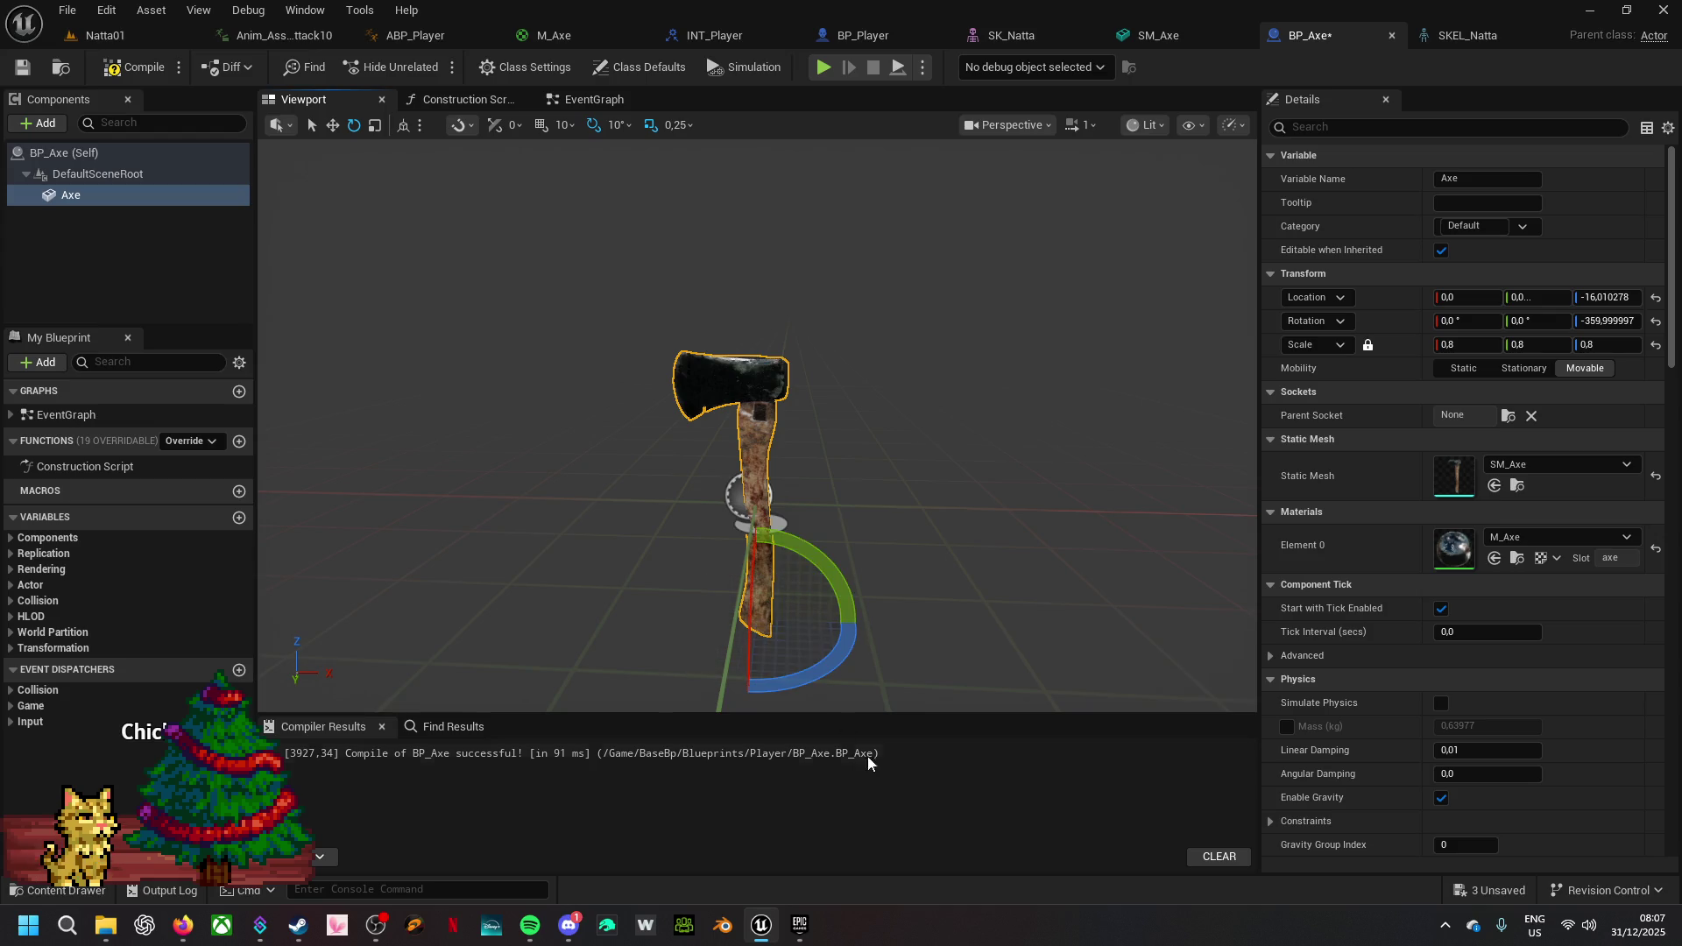
left_click(1498, 891)
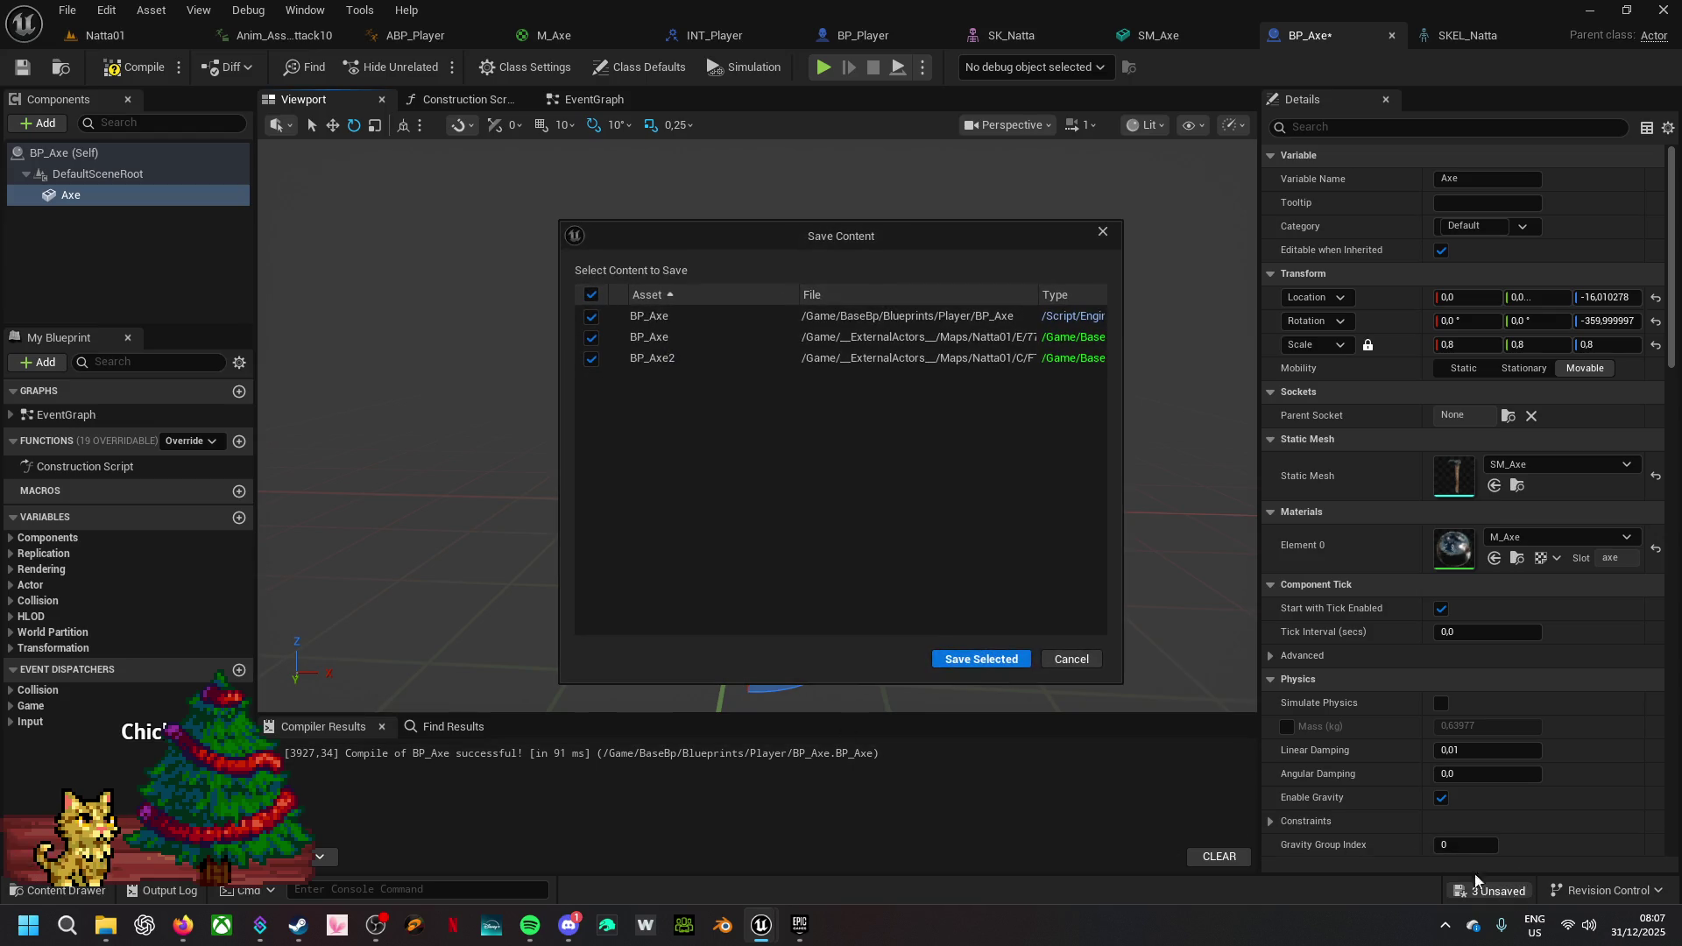
left_click(986, 660)
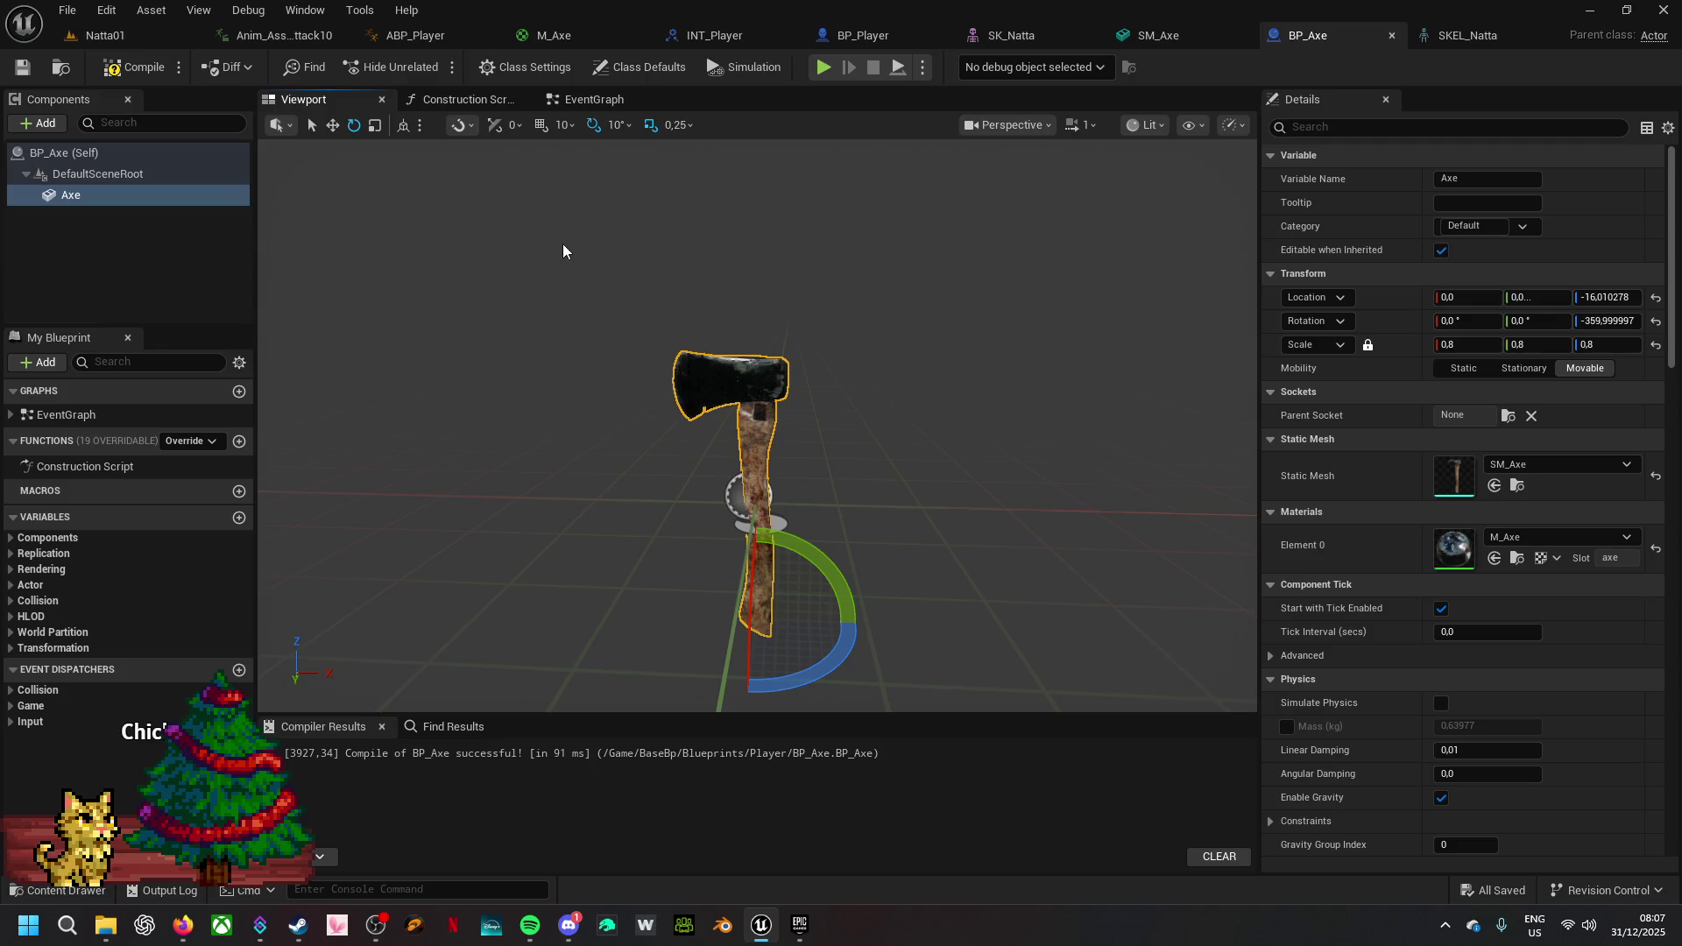
left_click(161, 35)
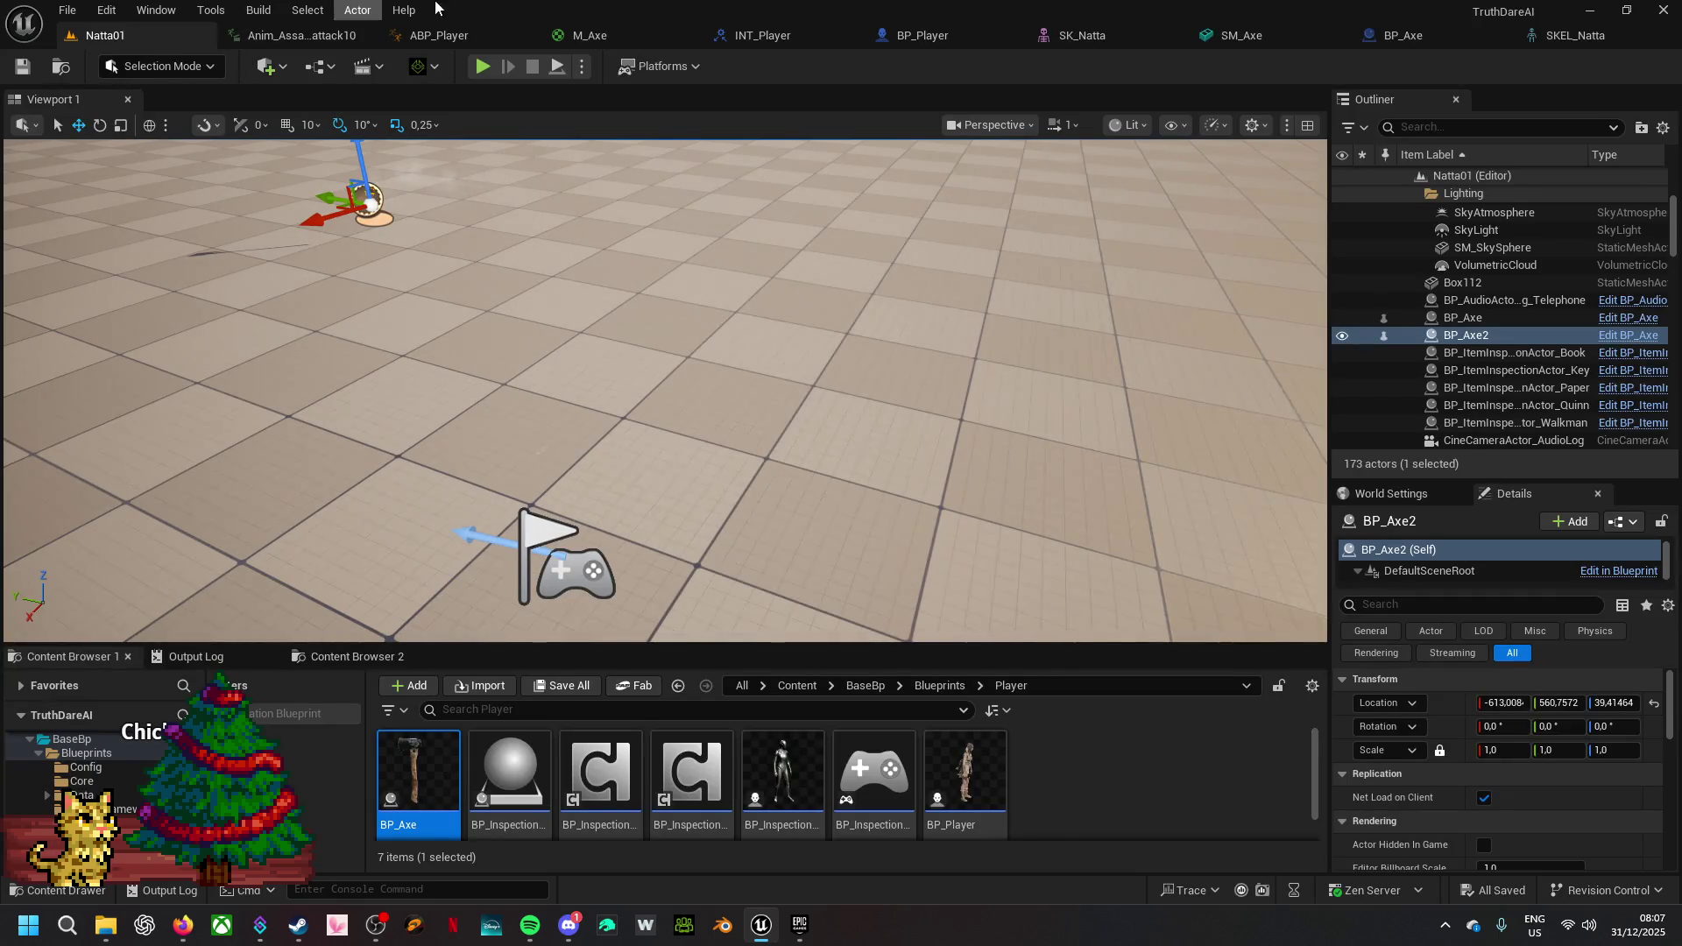
- Close the INT_Player and M_Axe editor tabs
left_click(791, 33)
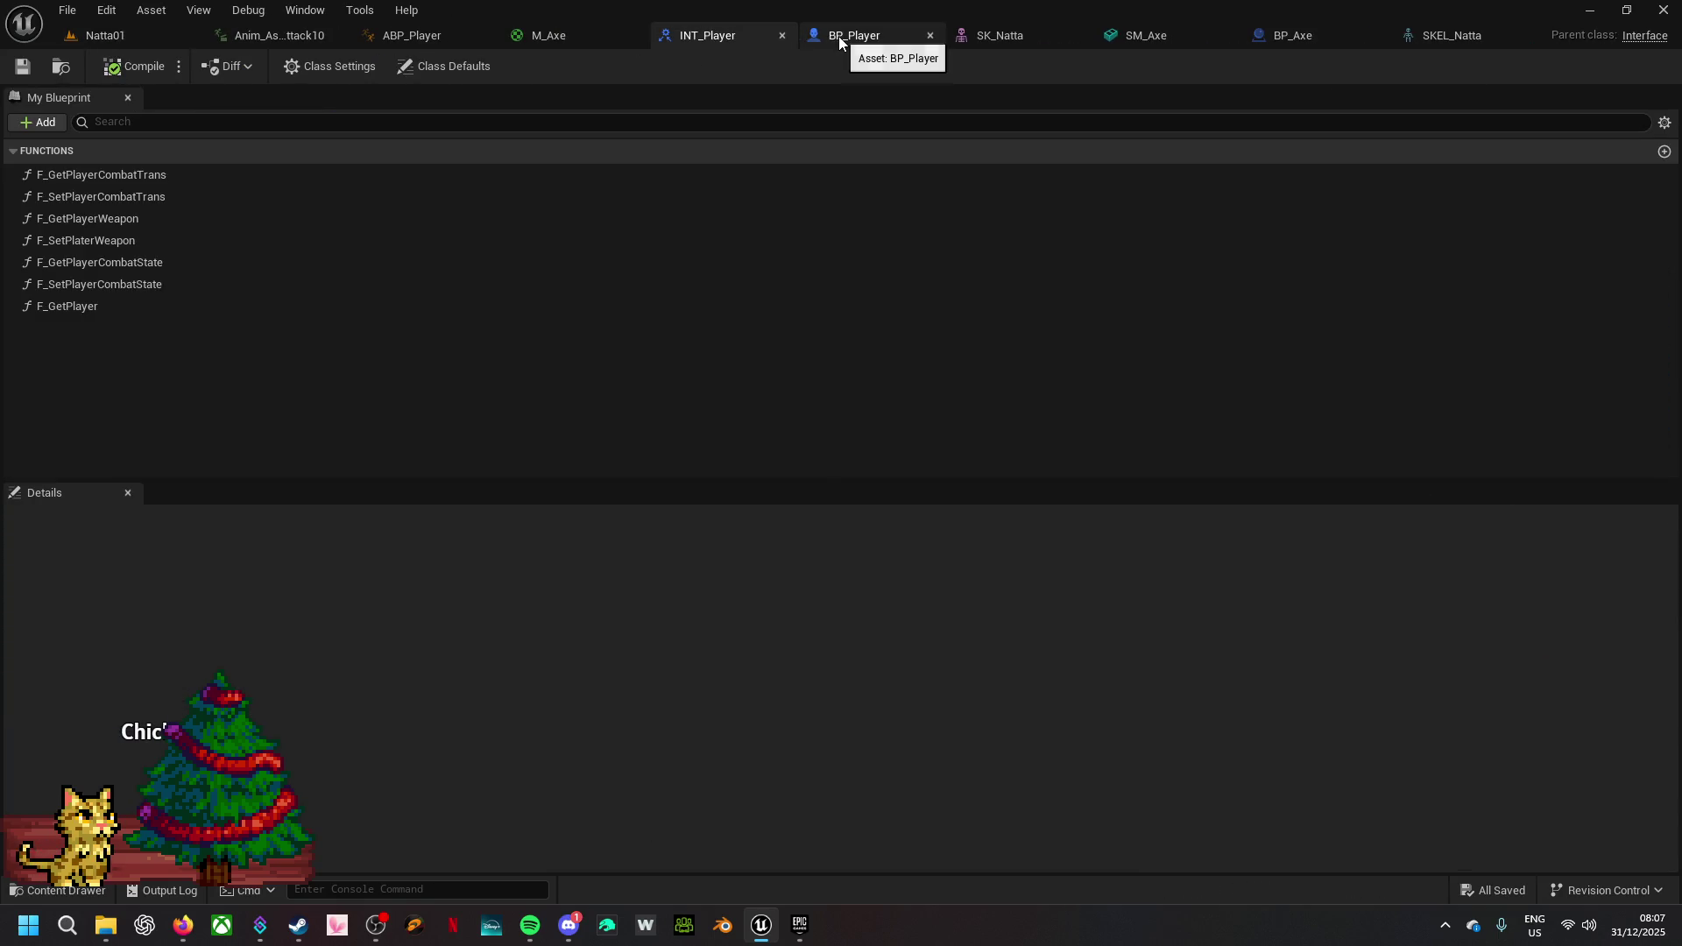
left_click(781, 35)
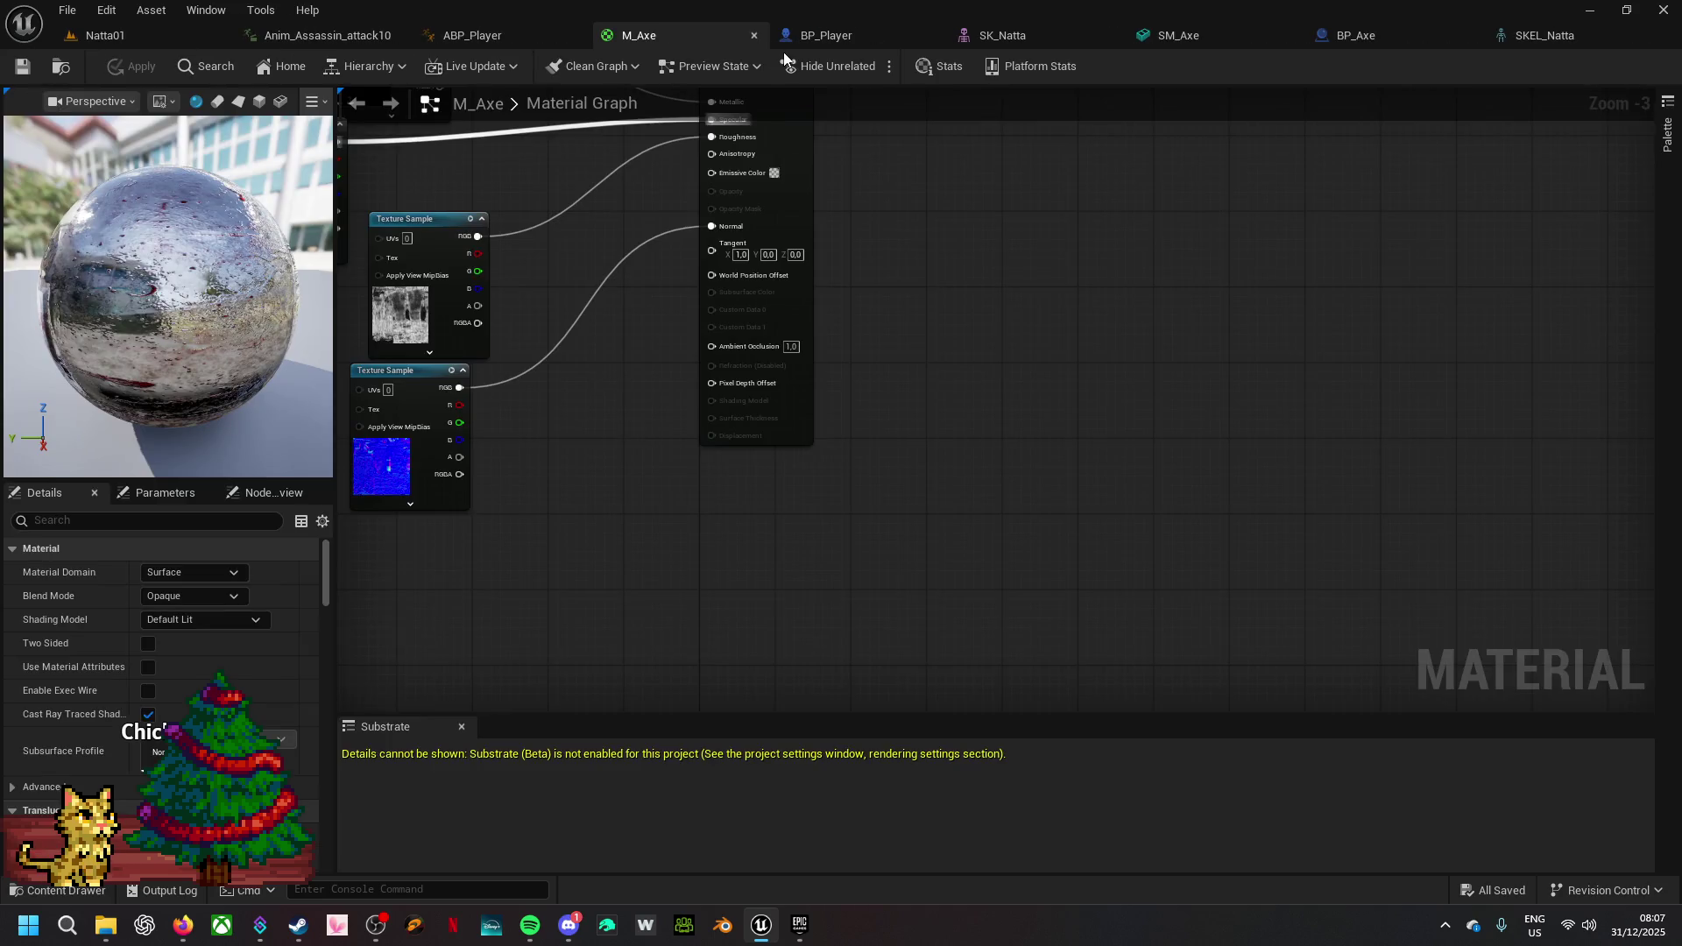
left_click(755, 35)
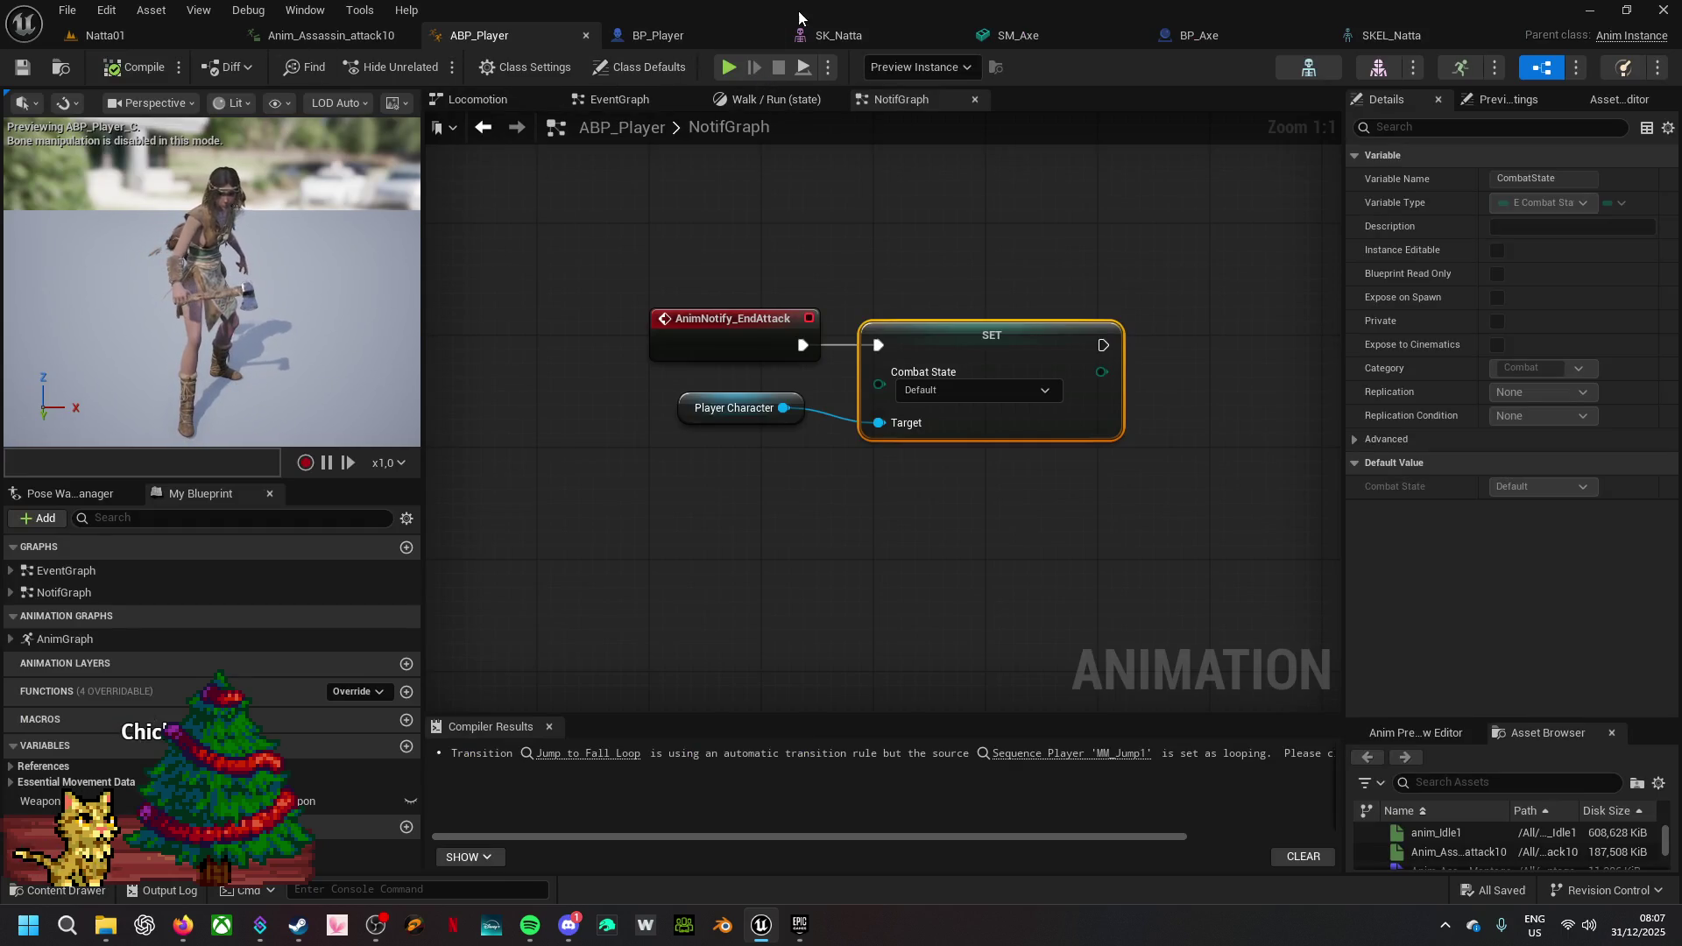
- Orbit BP_Player's viewport to check the axe and legs, then recompile it
left_click(674, 39)
left_click_drag(689, 352, 604, 359)
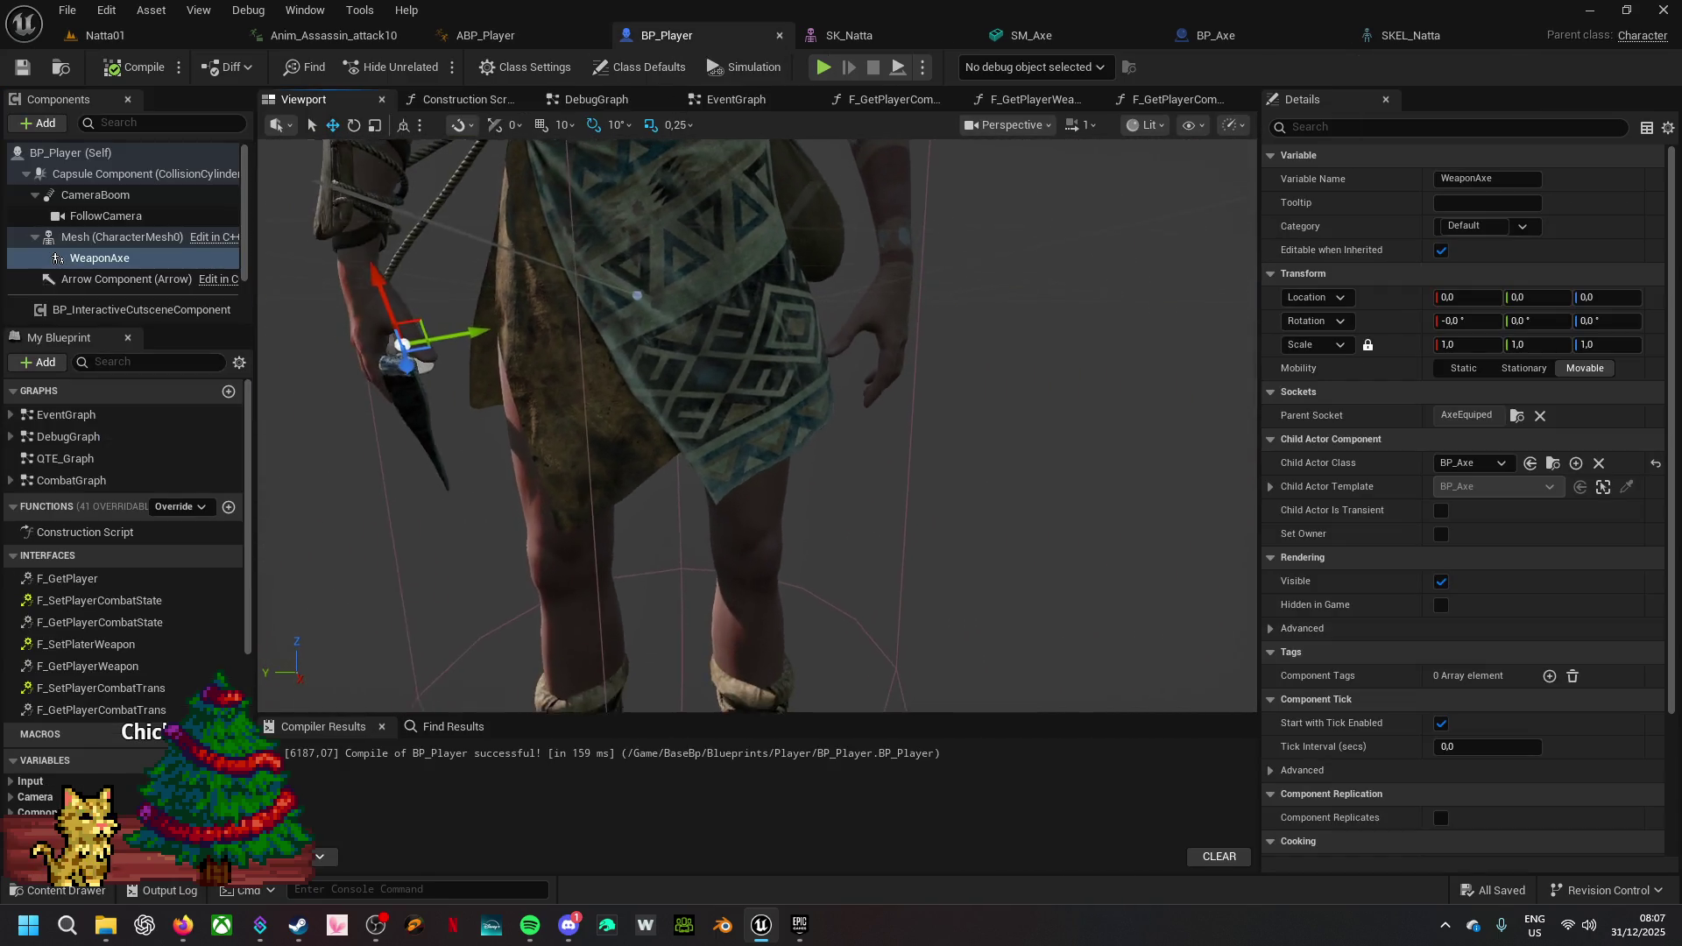
scroll(637, 295, "up", 2)
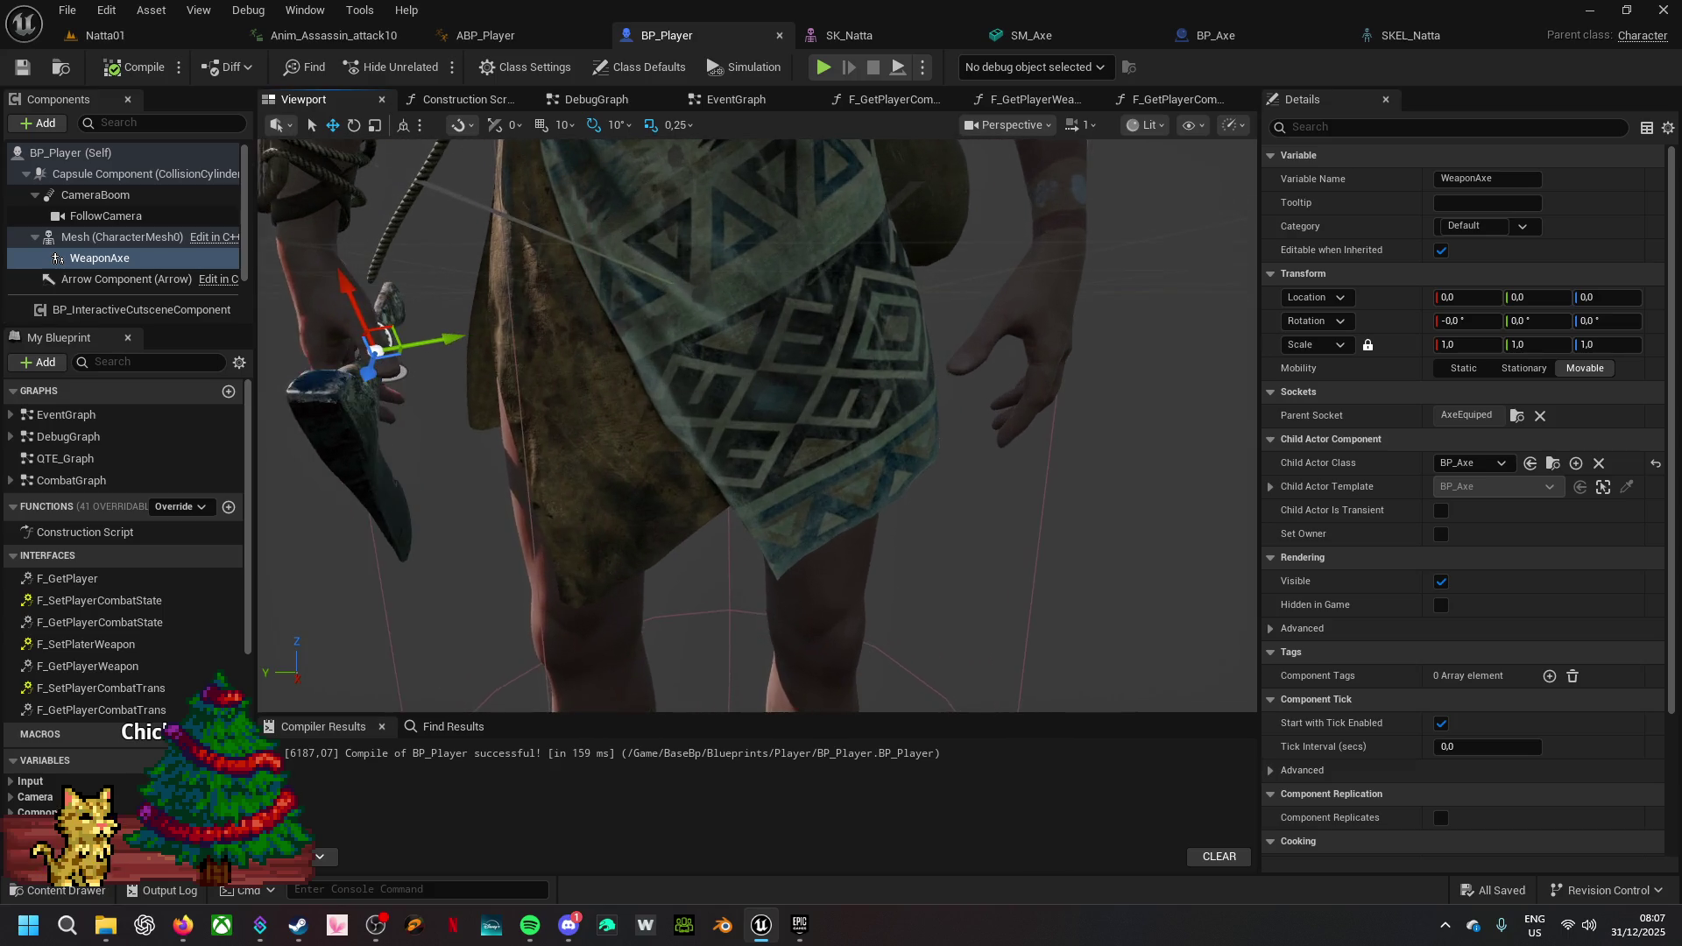
mouse_move(604, 359)
left_mouse_down()
mouse_move(525, 376)
mouse_move(526, 342)
left_mouse_up()
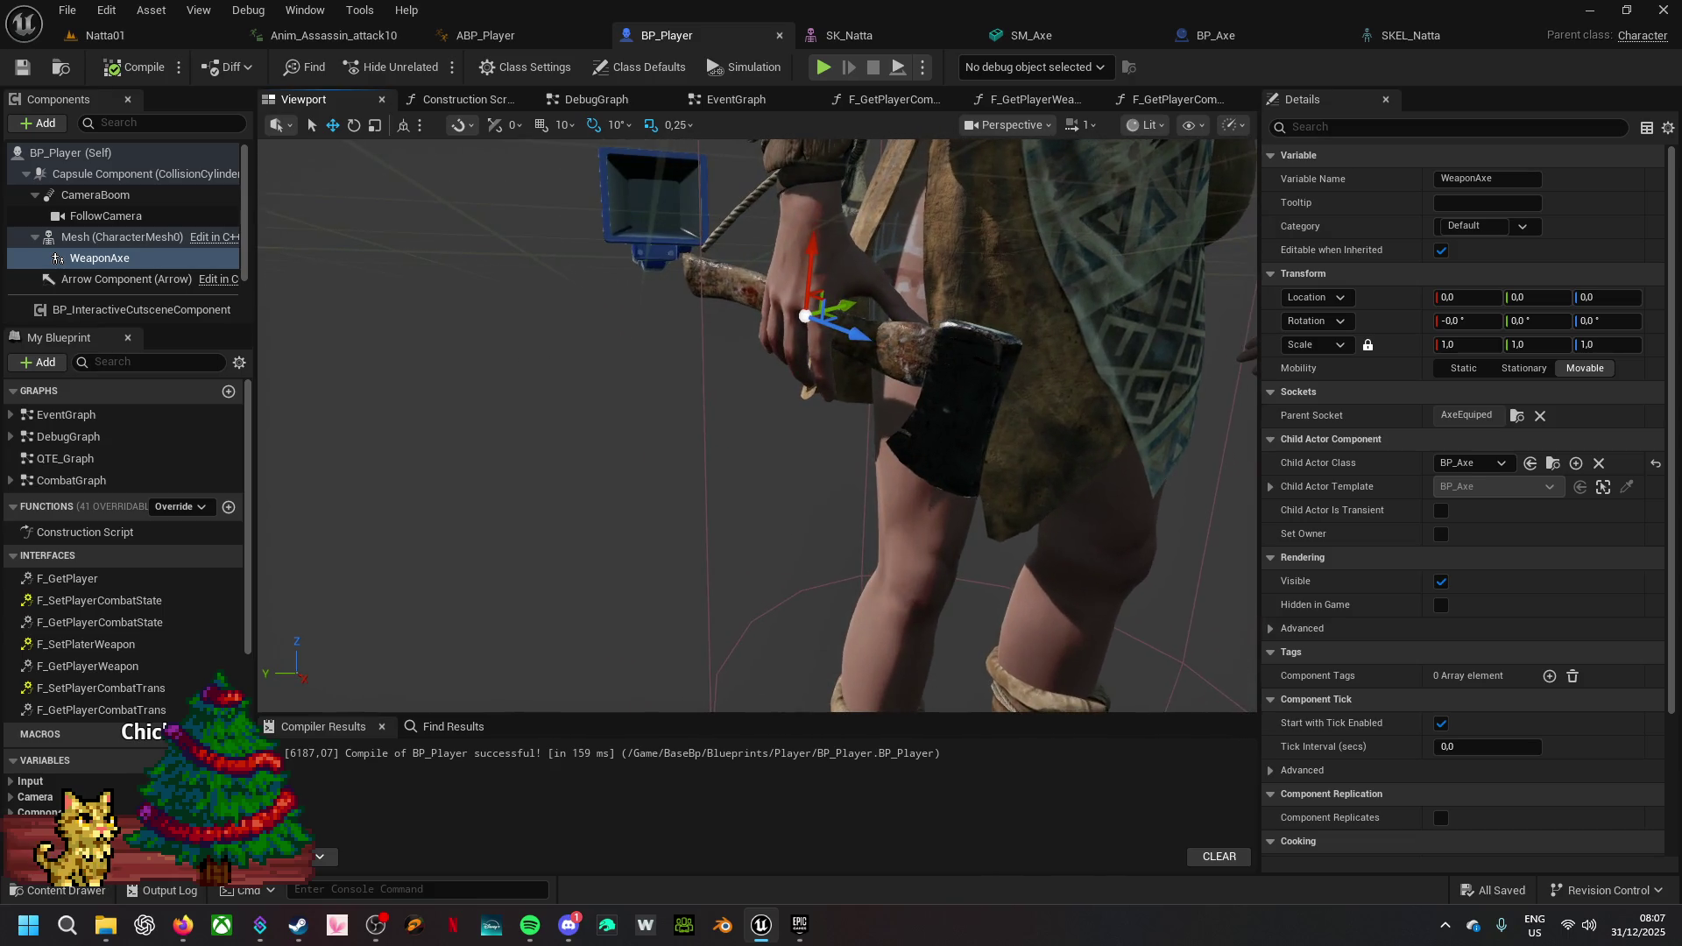
left_click(122, 68)
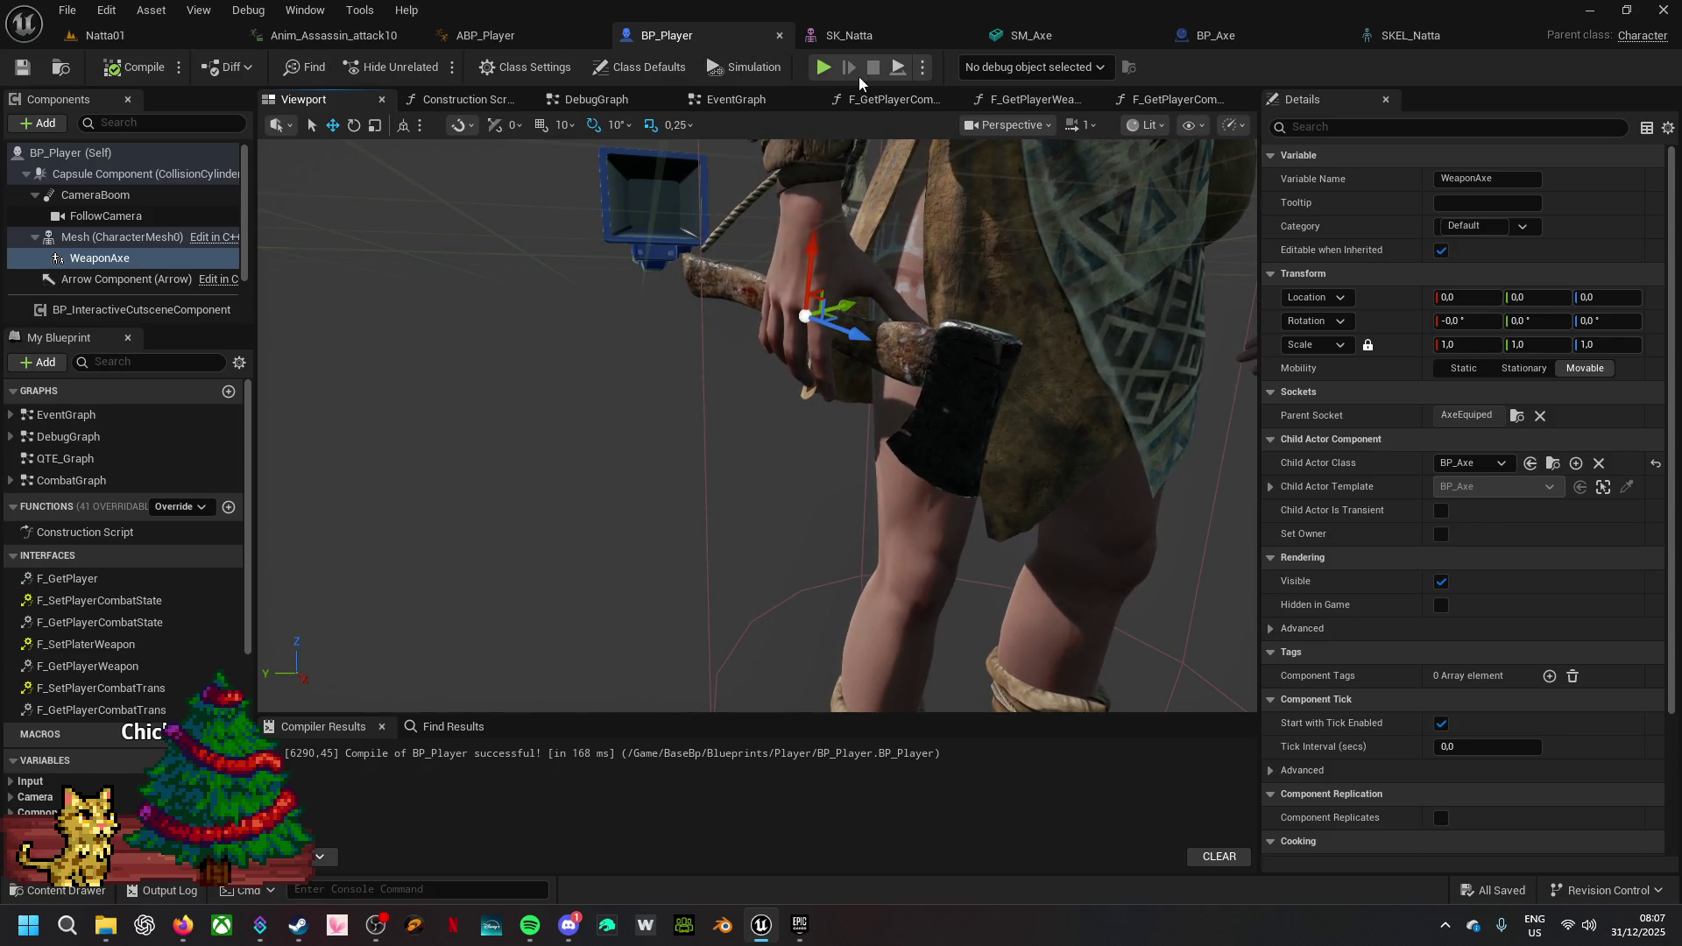
- Run a quick playtest, moving the character toward the tables
left_click(825, 68)
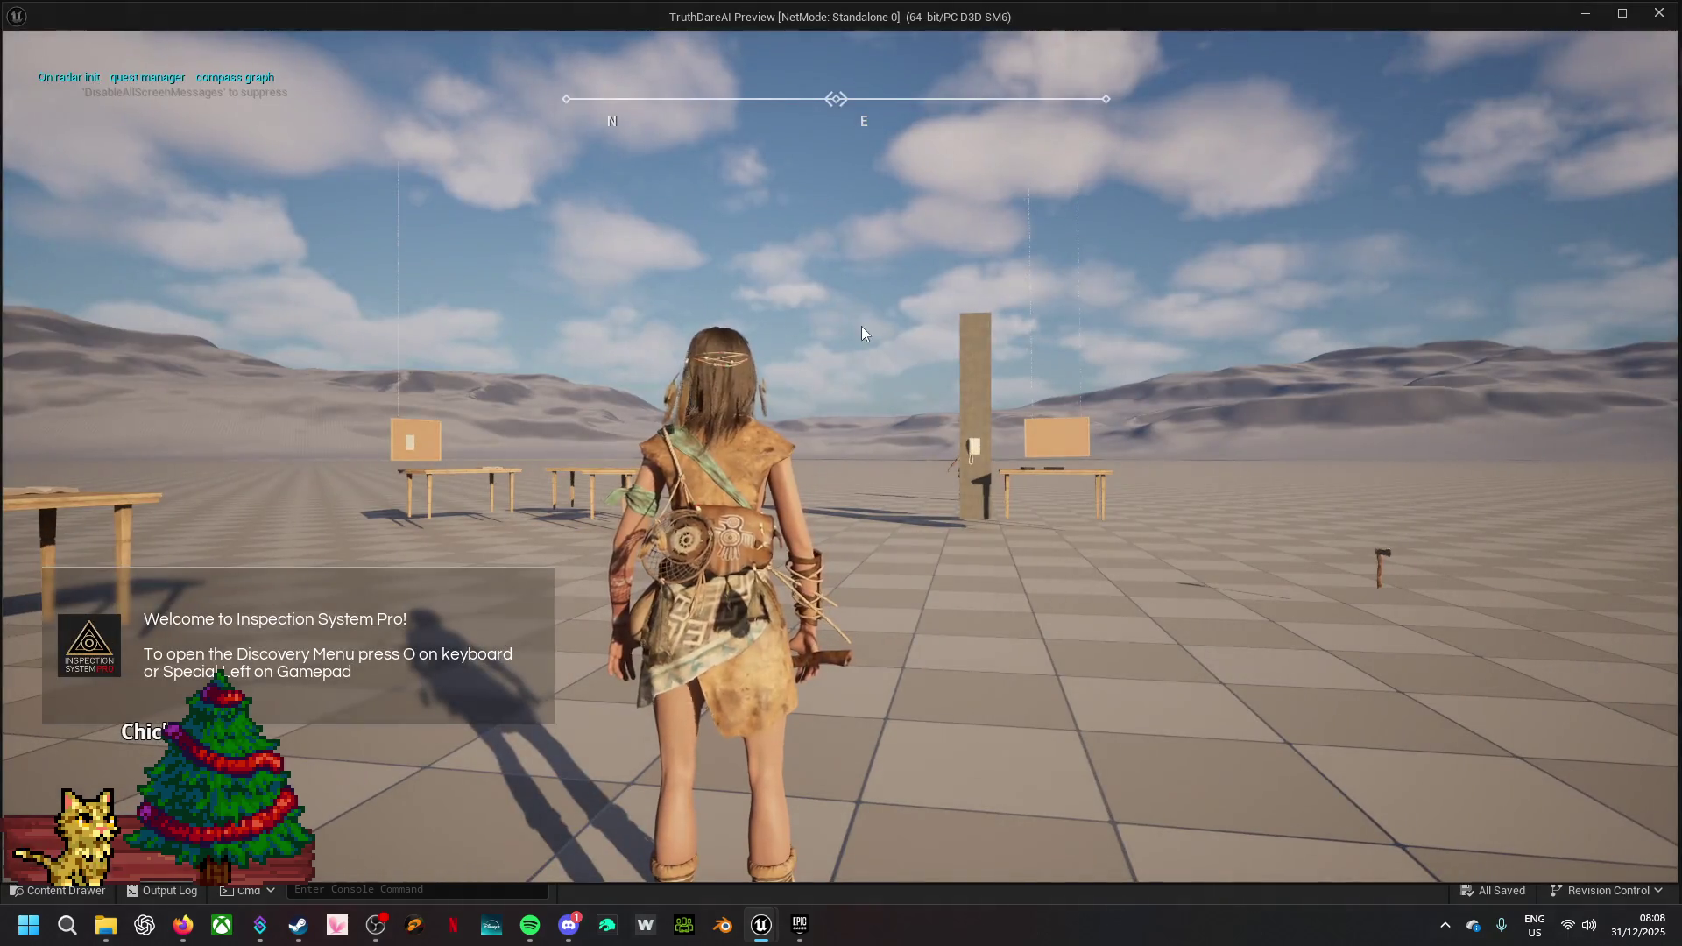
key("w")
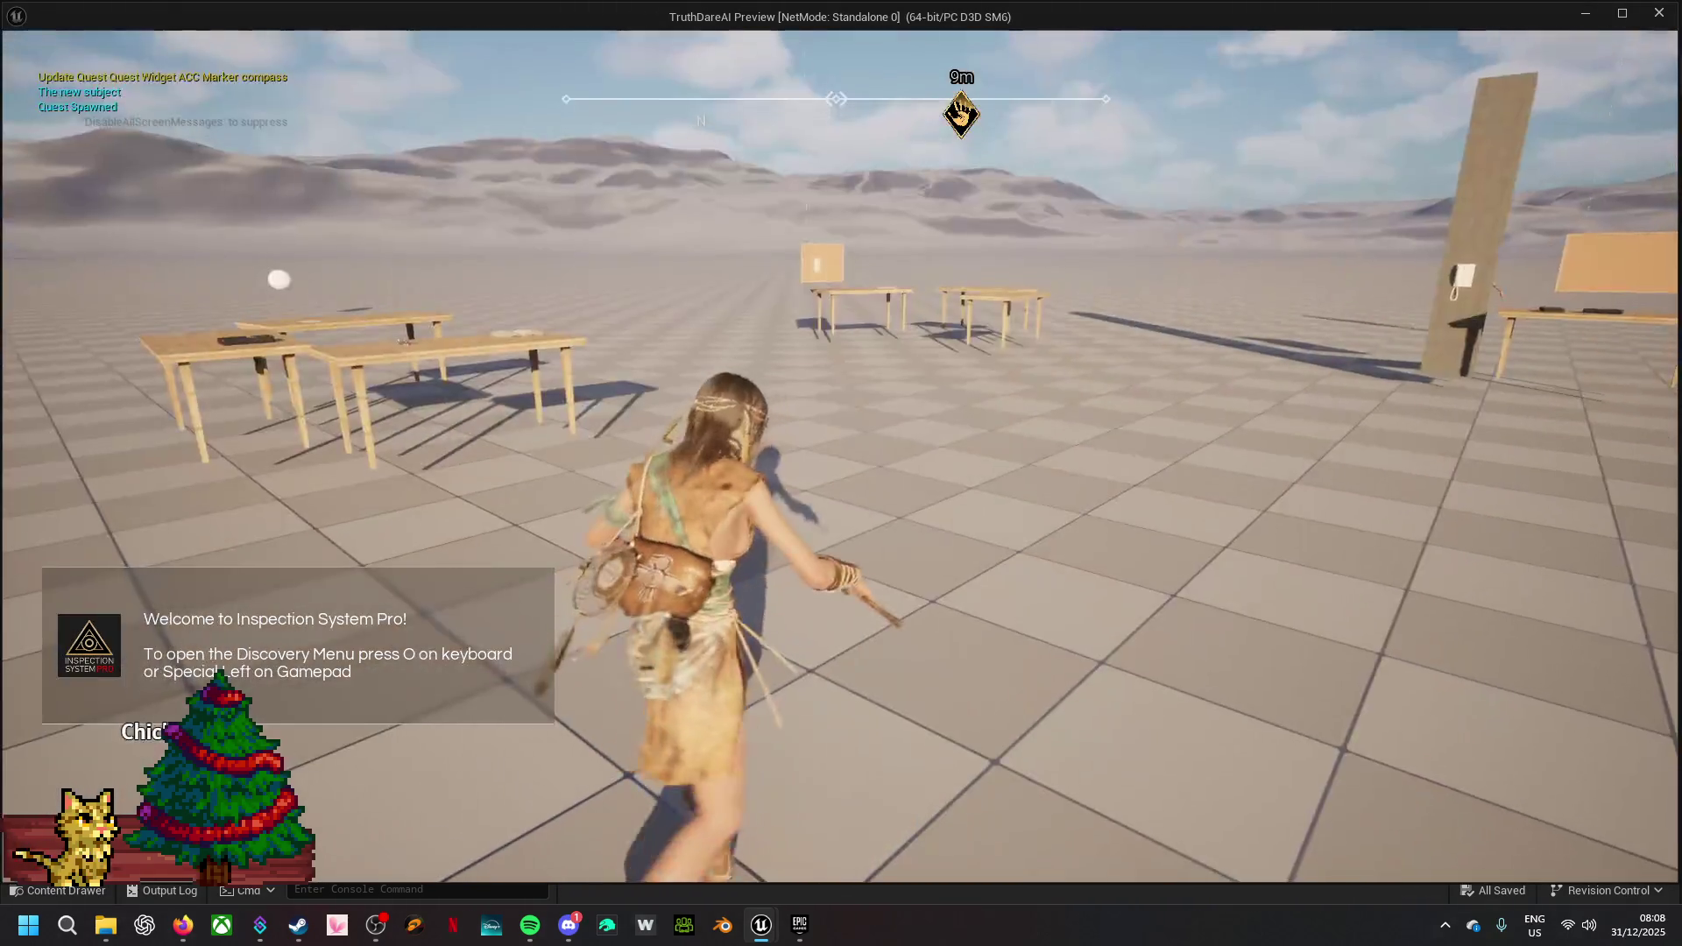
key("Escape")
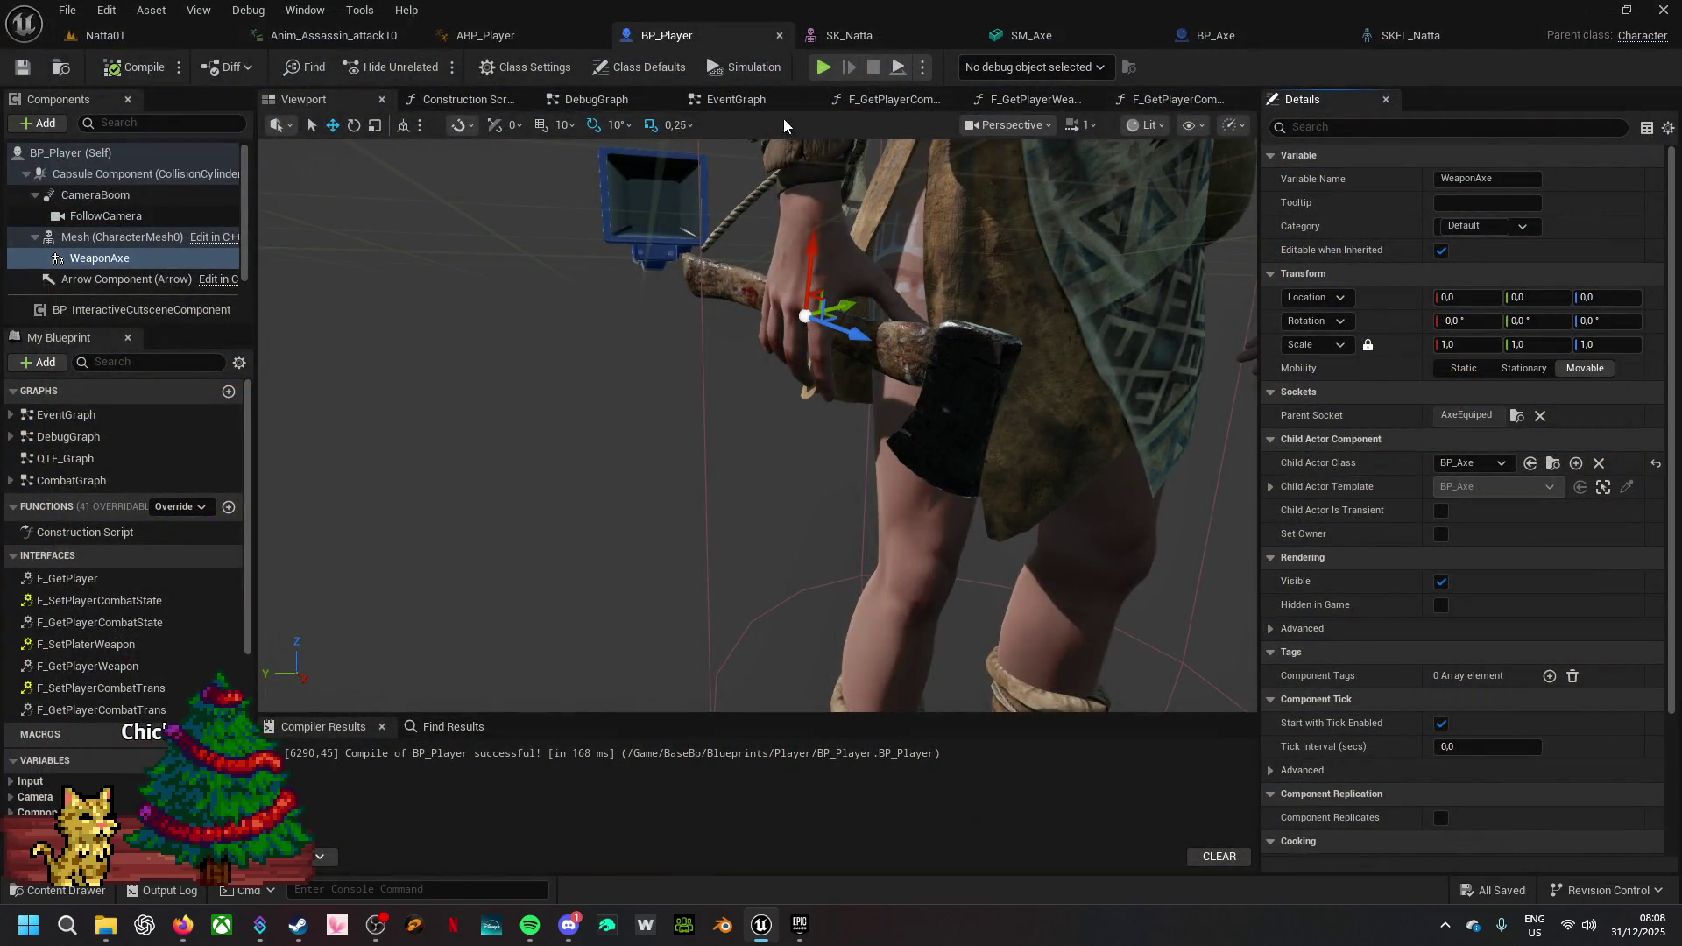
- Break C_SpawnAxe's exec link to the old axe-spawning logic and recompile BP_Player
left_click(742, 101)
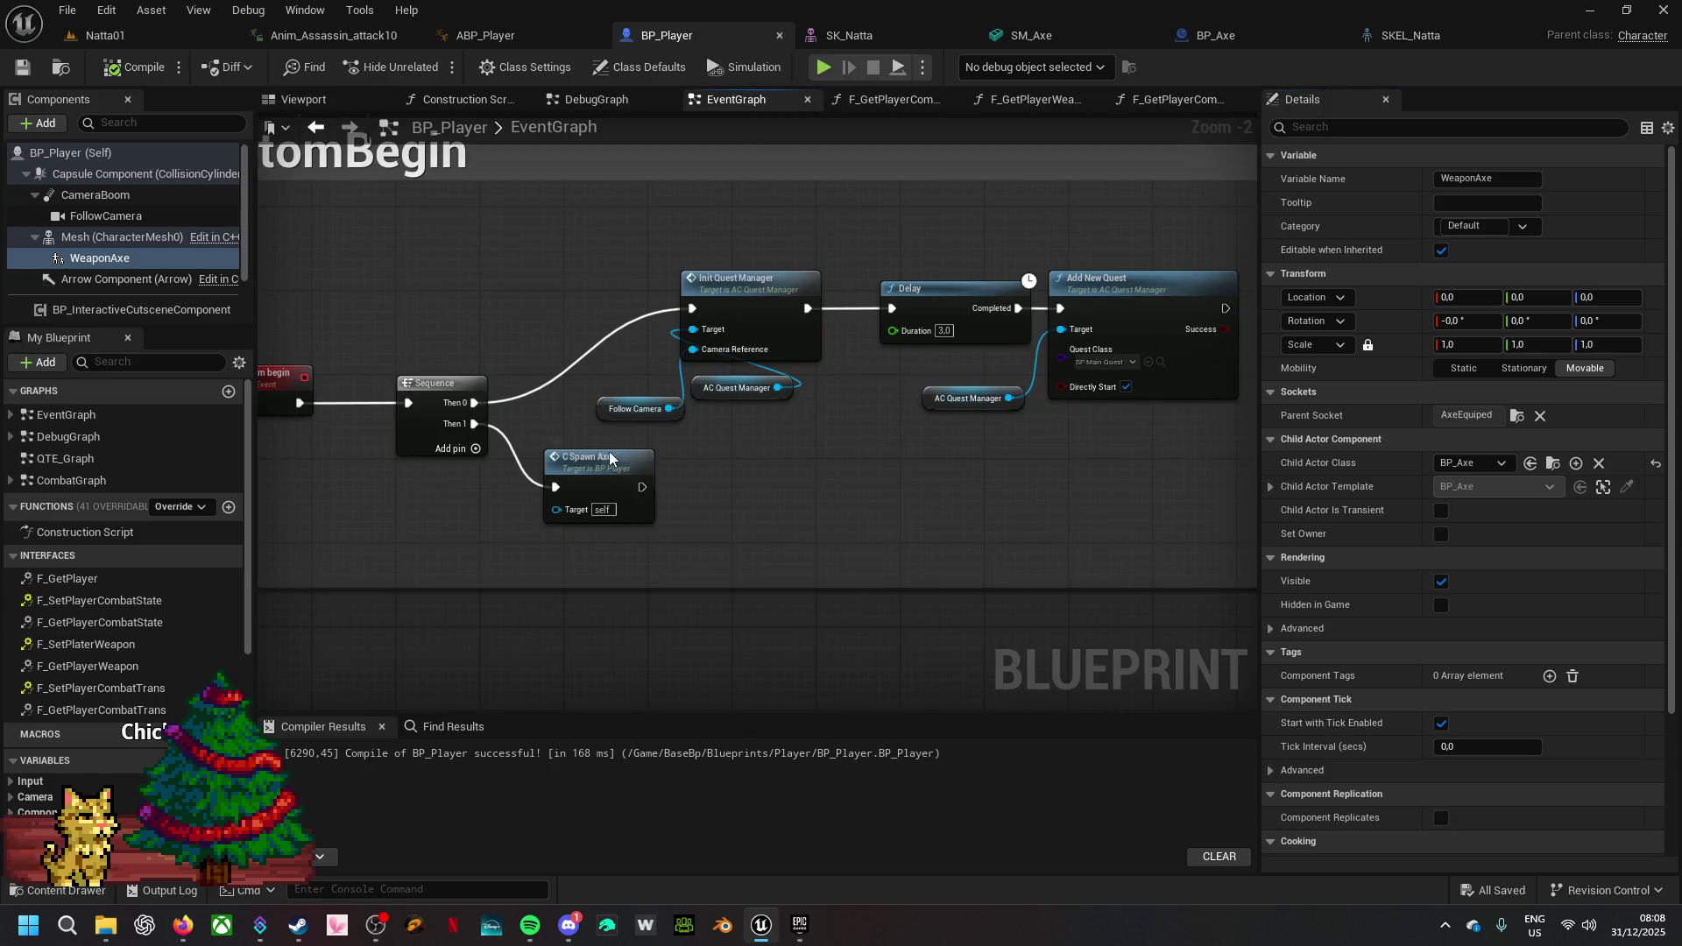
double_click(608, 450)
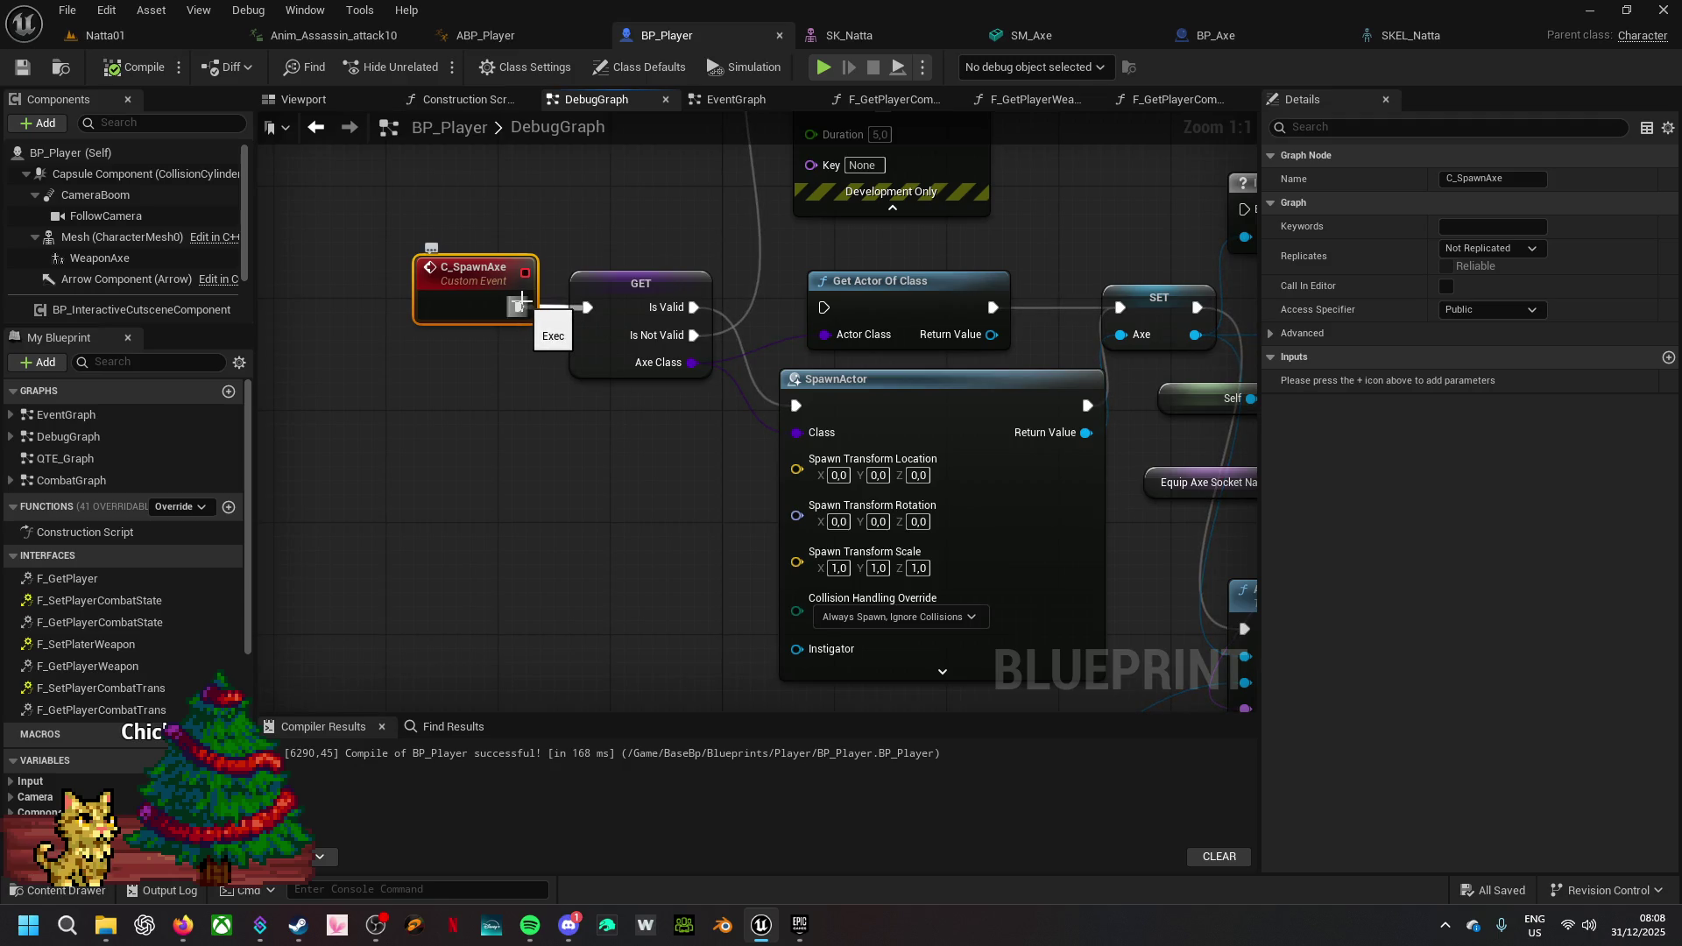
left_click(146, 67)
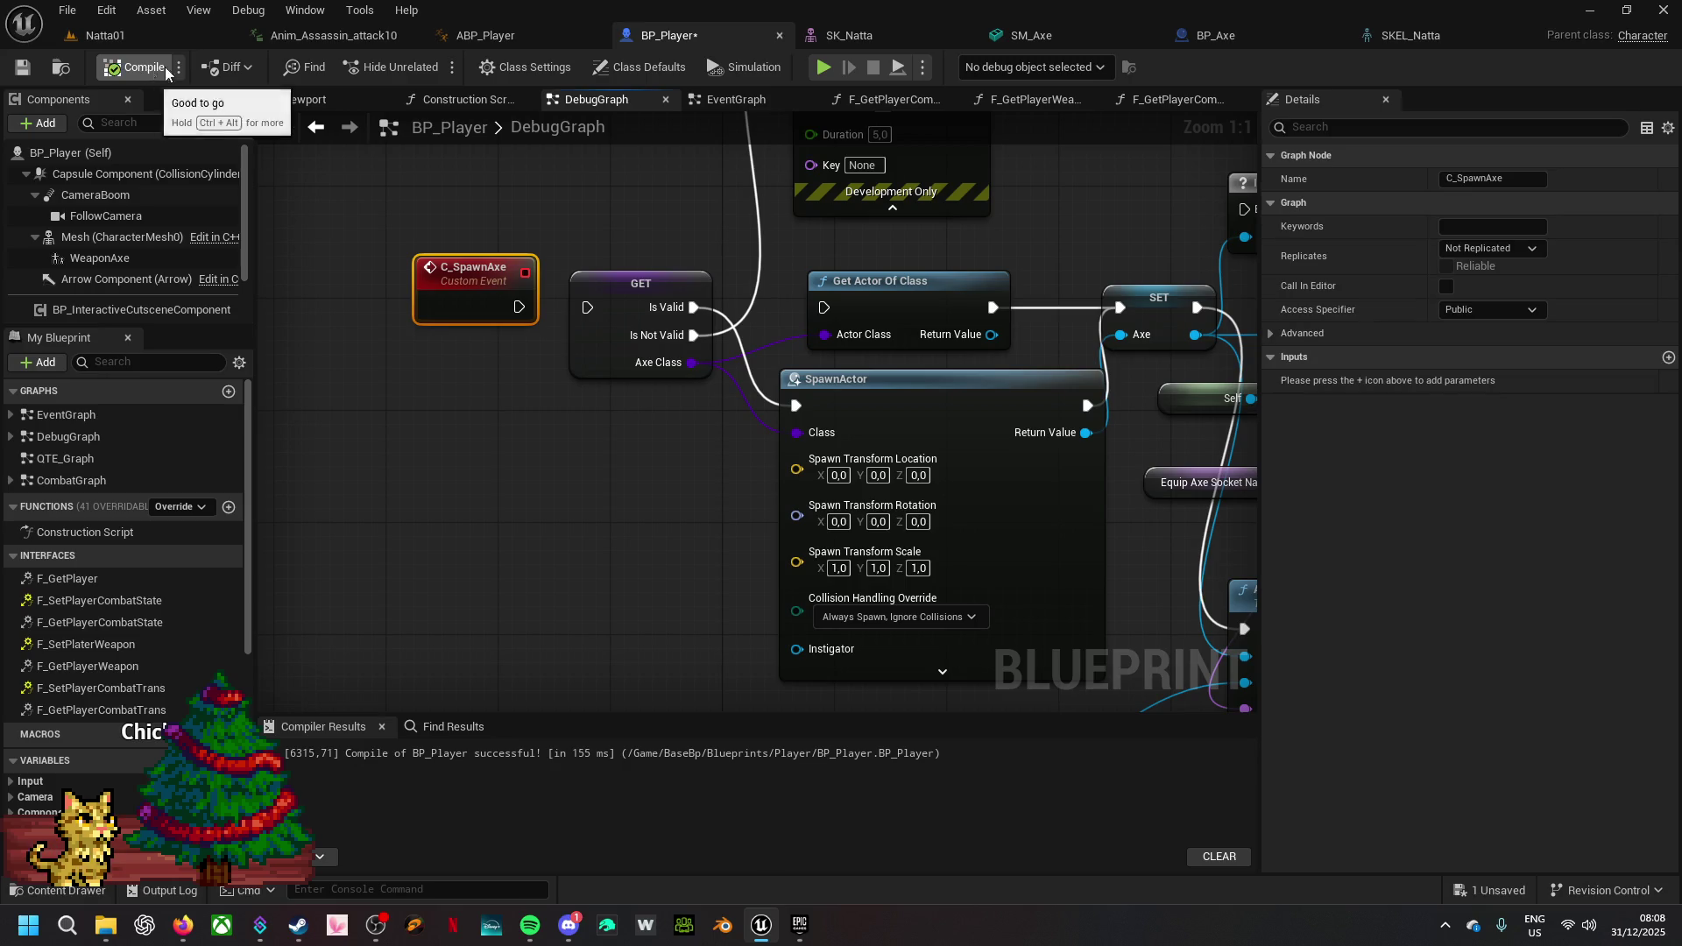
- Playtest again, running the character toward the table and the far pole
left_click(823, 67)
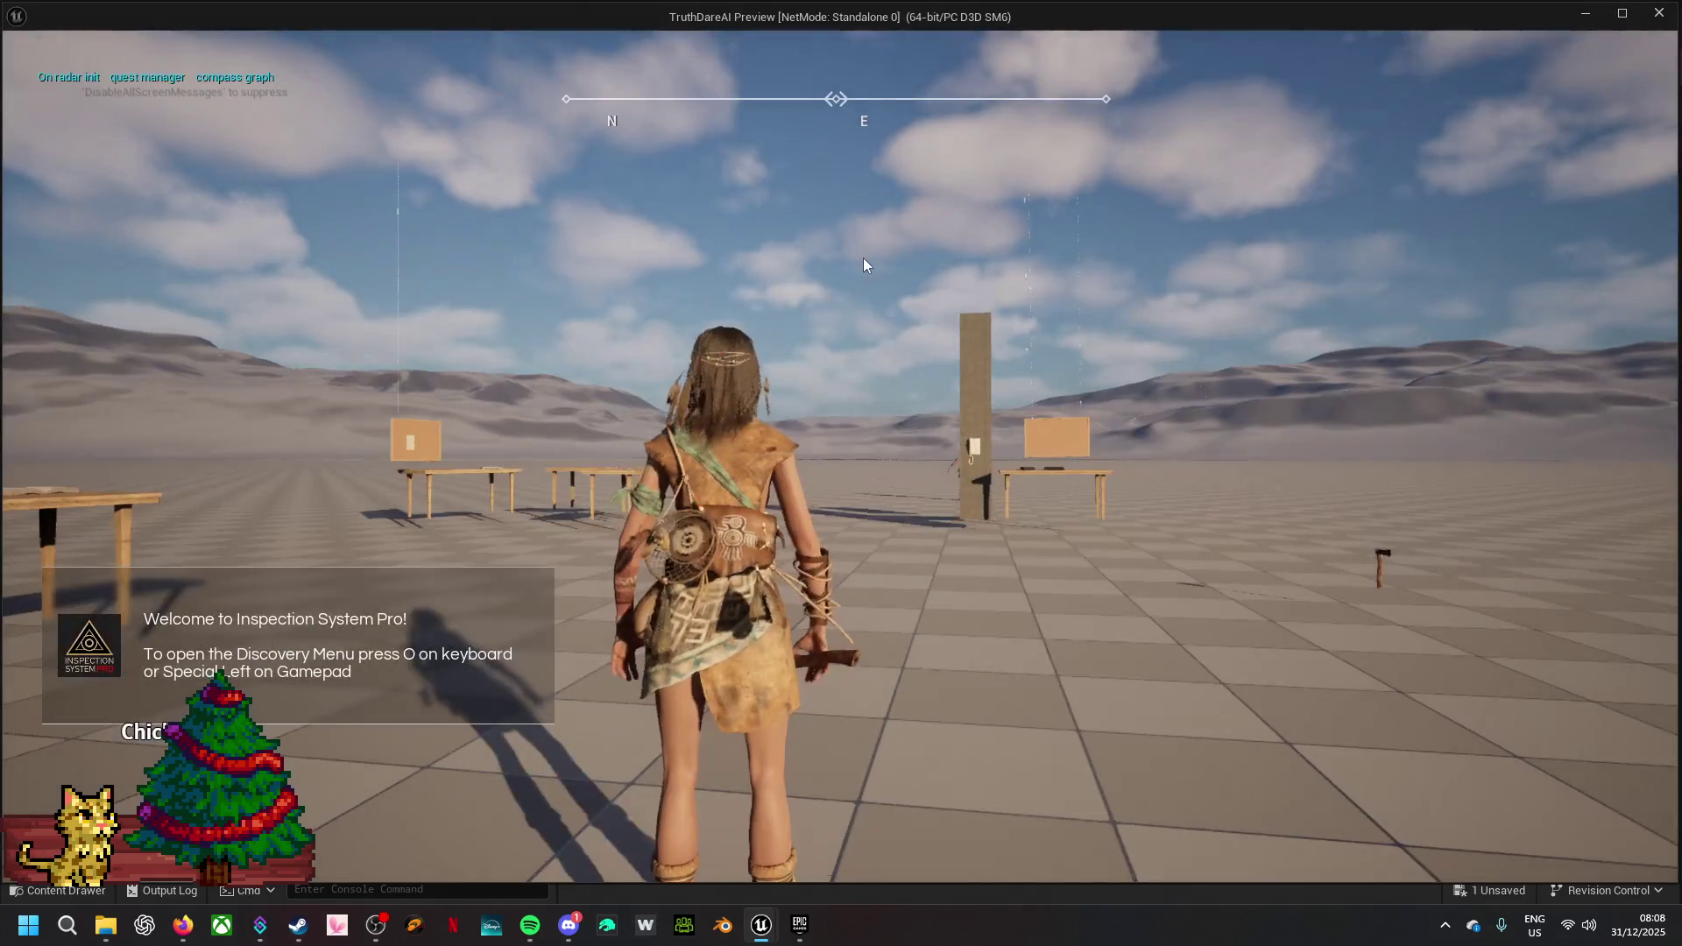
key("w")
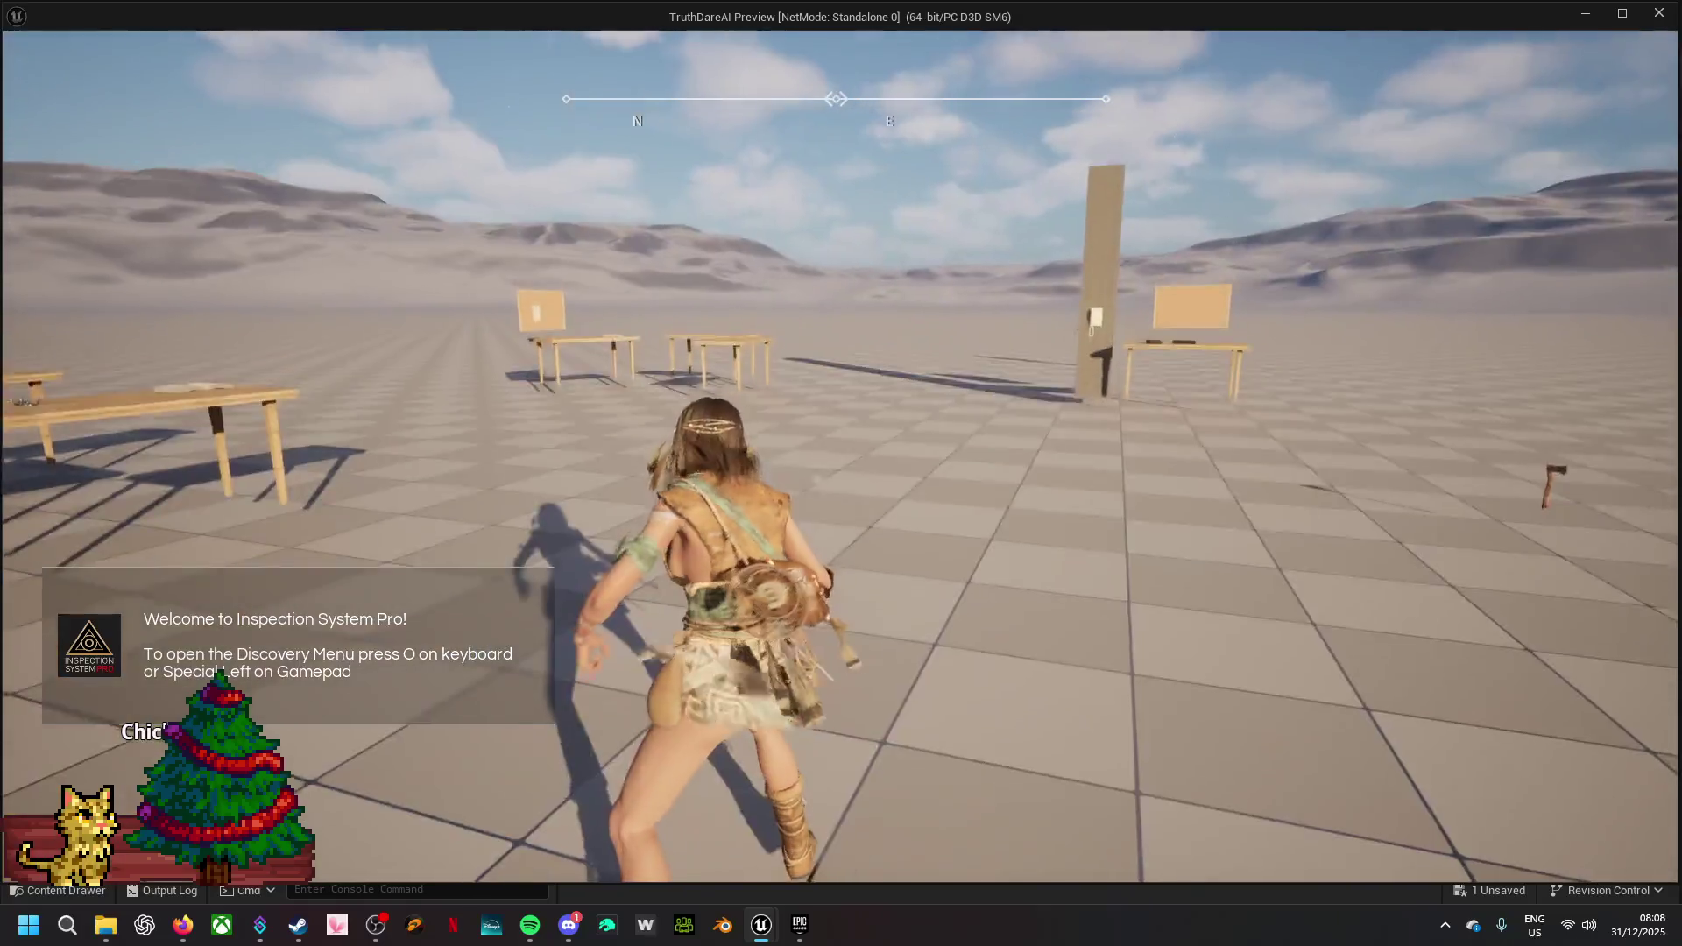
key("w")
key("a")
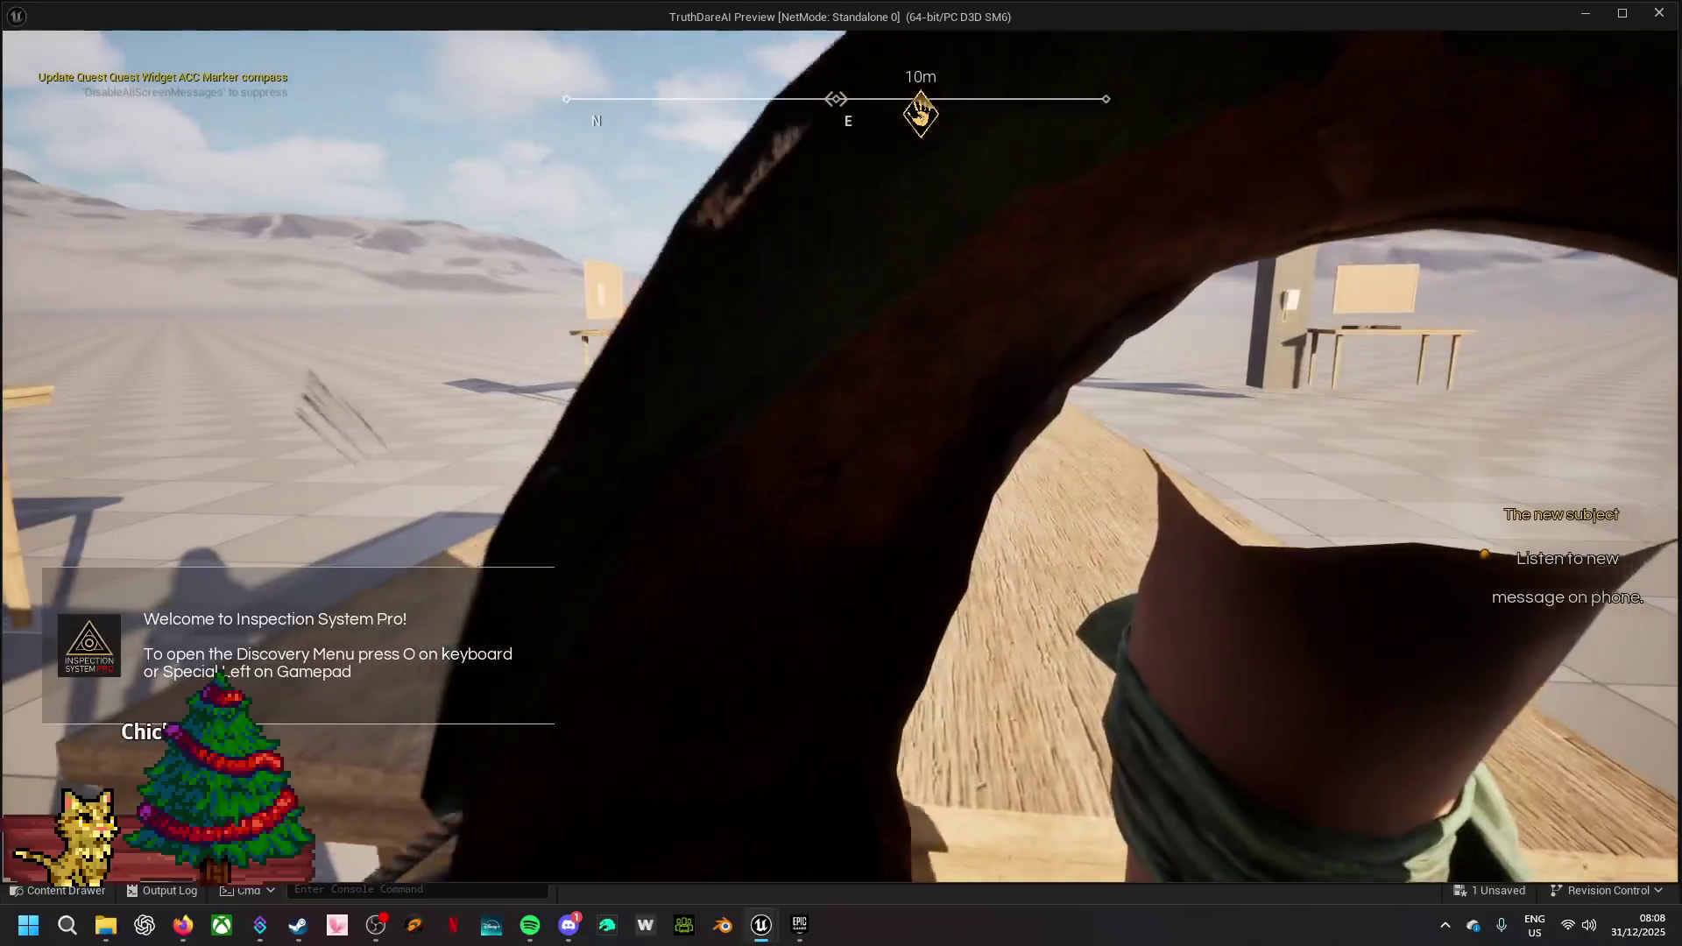
key("s")
key("w")
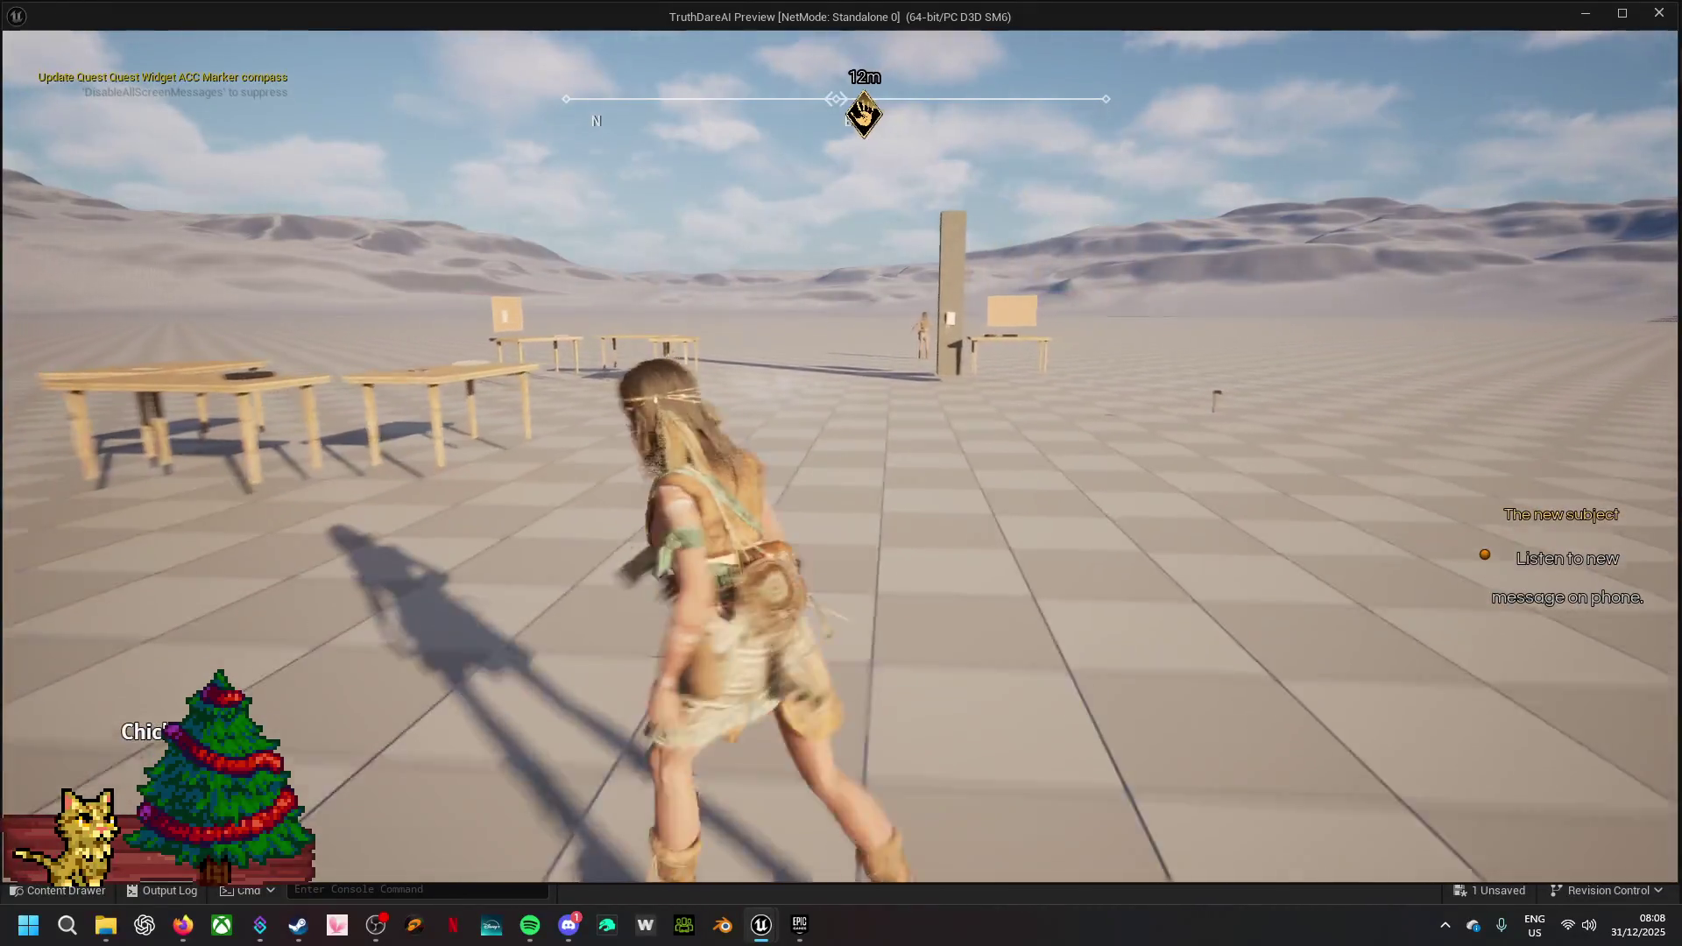
key("Escape")
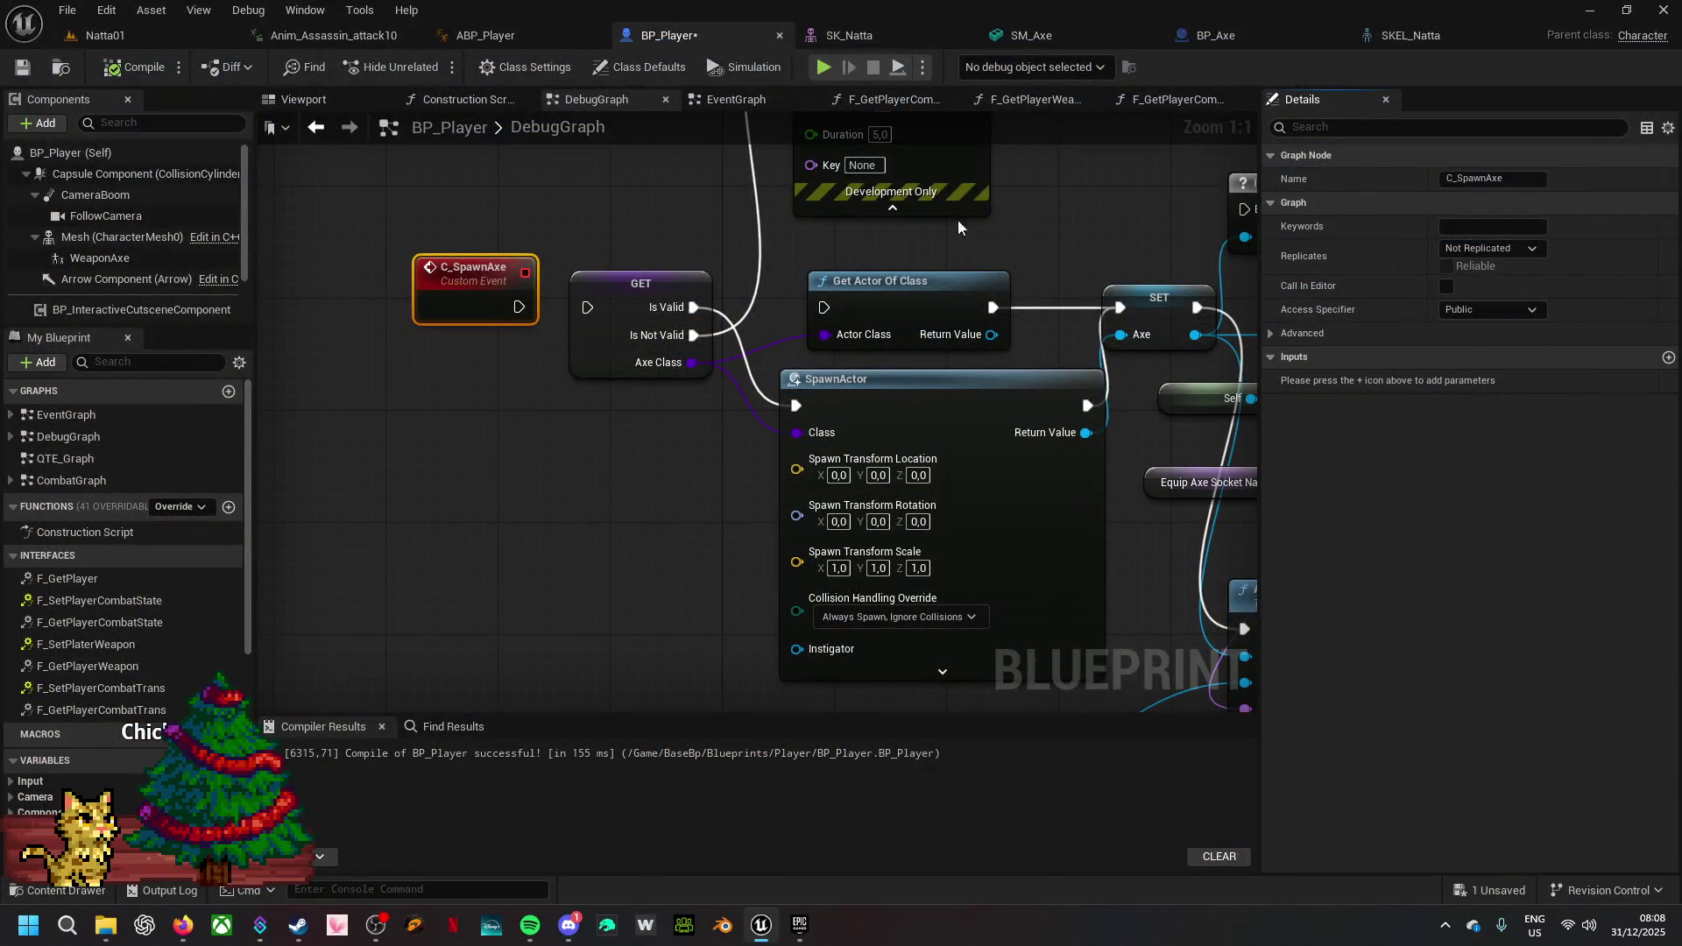
- In BP_Player's event graph, nudge the C Custom Begin node up and look over the other logic
left_click(739, 104)
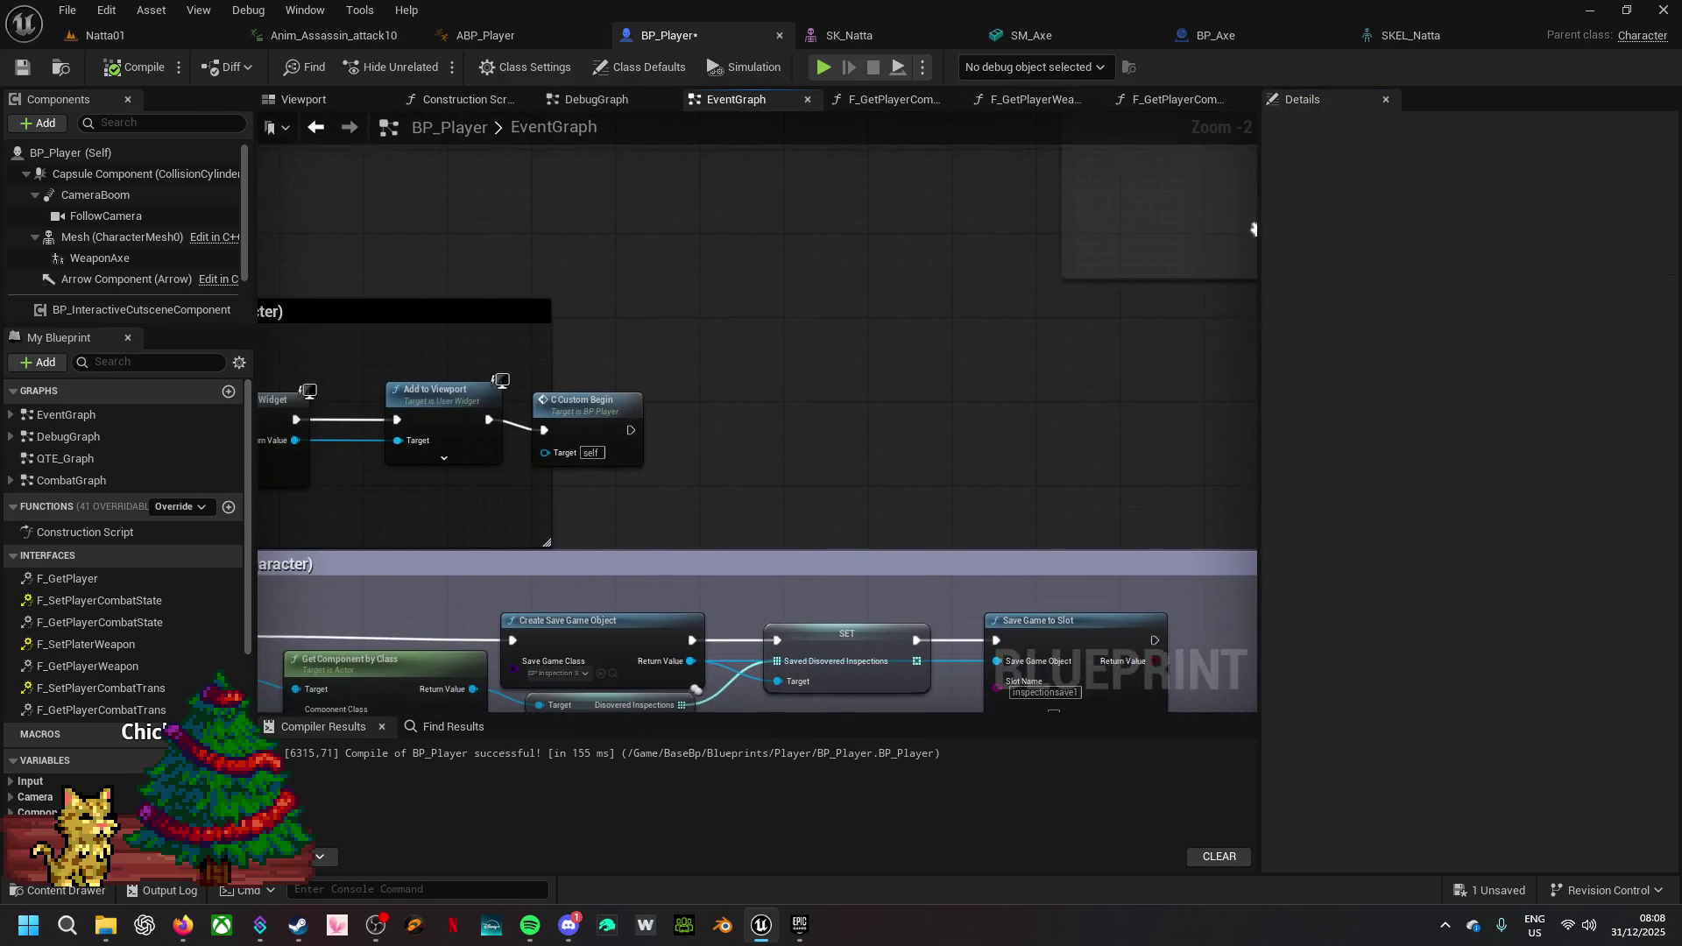
mouse_move(615, 414)
left_mouse_down()
mouse_move(647, 388)
mouse_move(612, 406)
left_mouse_up()
left_click_drag(491, 543, 946, 258)
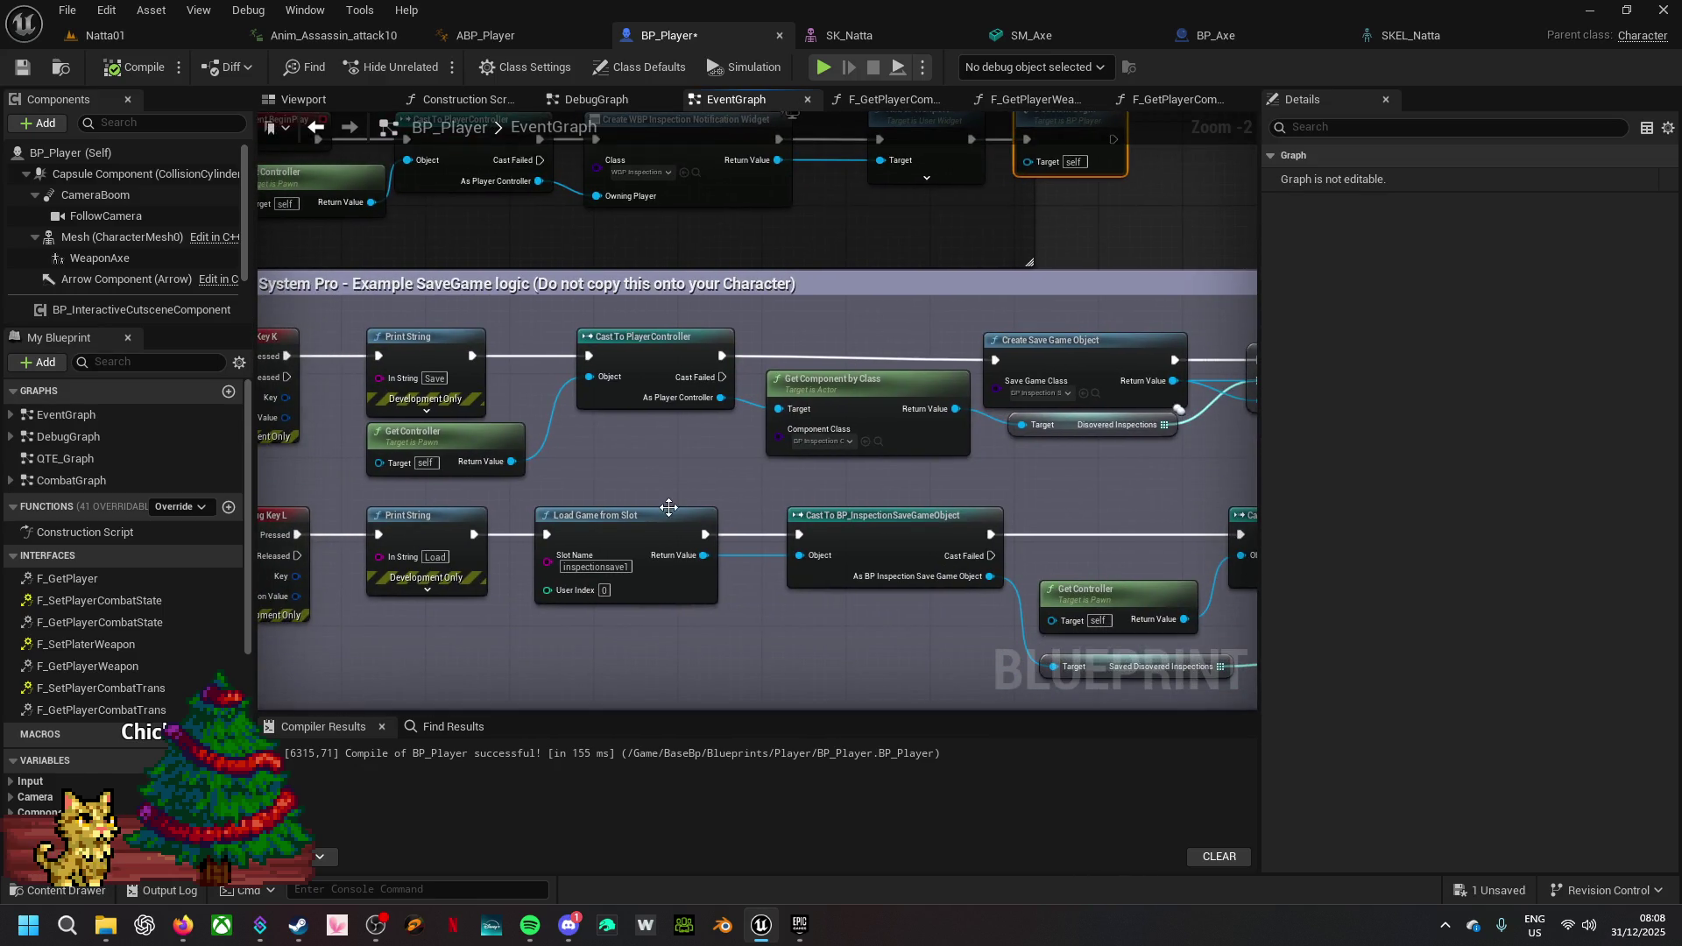
scroll(727, 432, "down", 5)
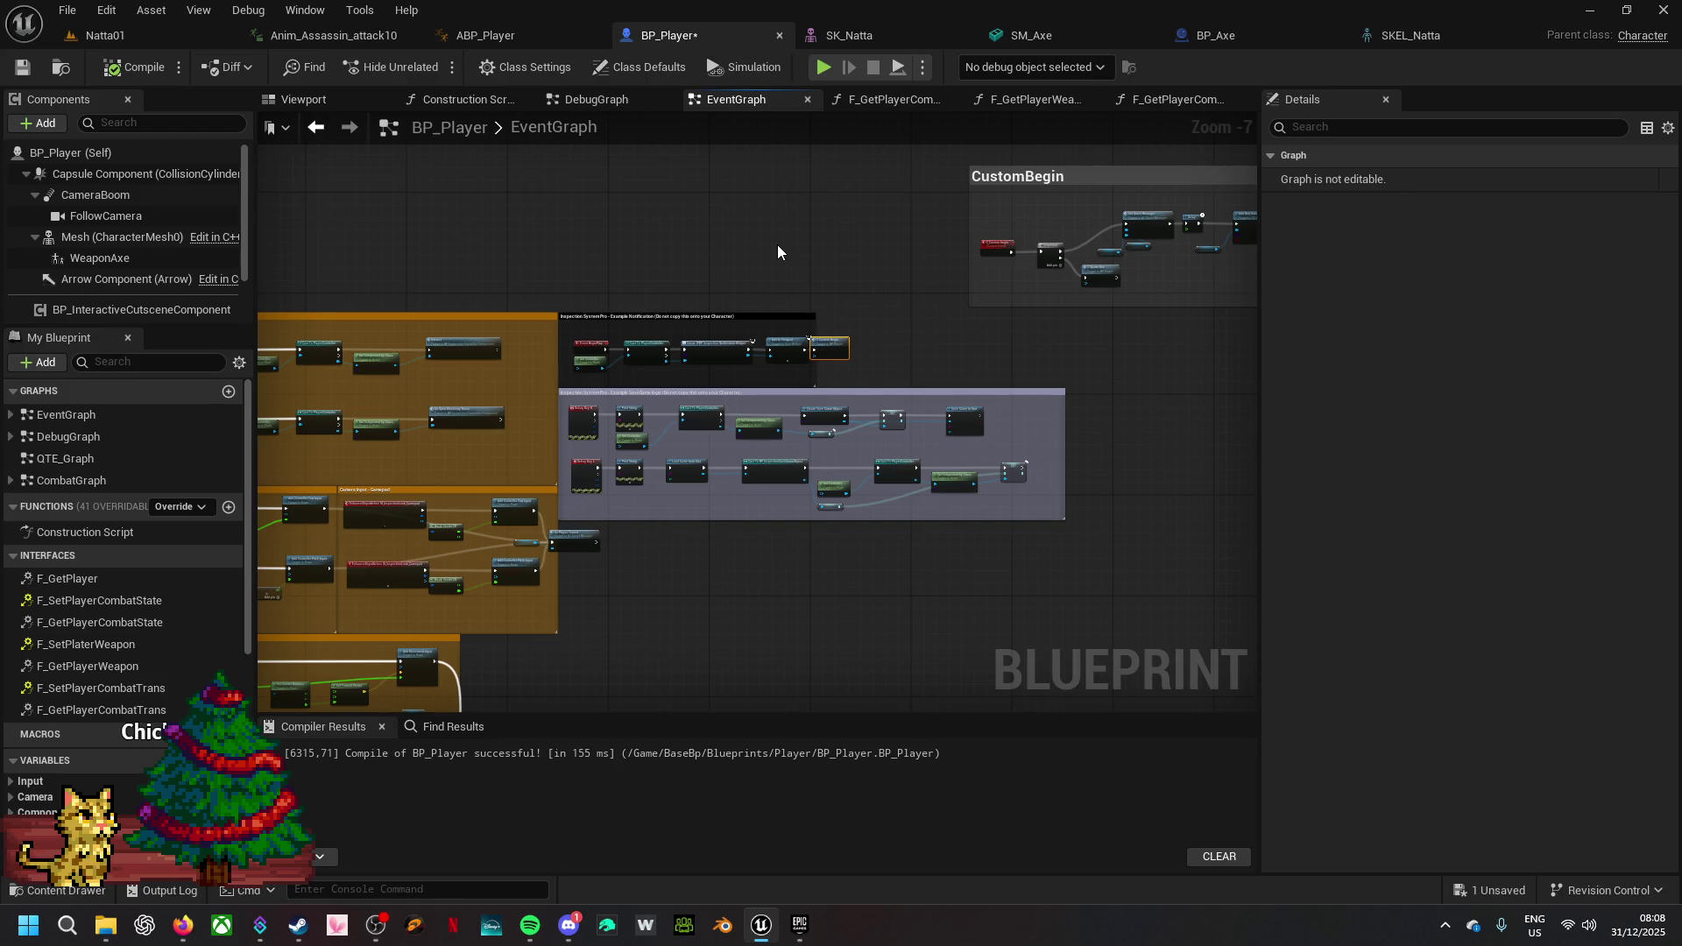
- Bring ABP_Player's EventGraph to the Initialize Animation nodes and pull a new wire from that event
left_click(513, 35)
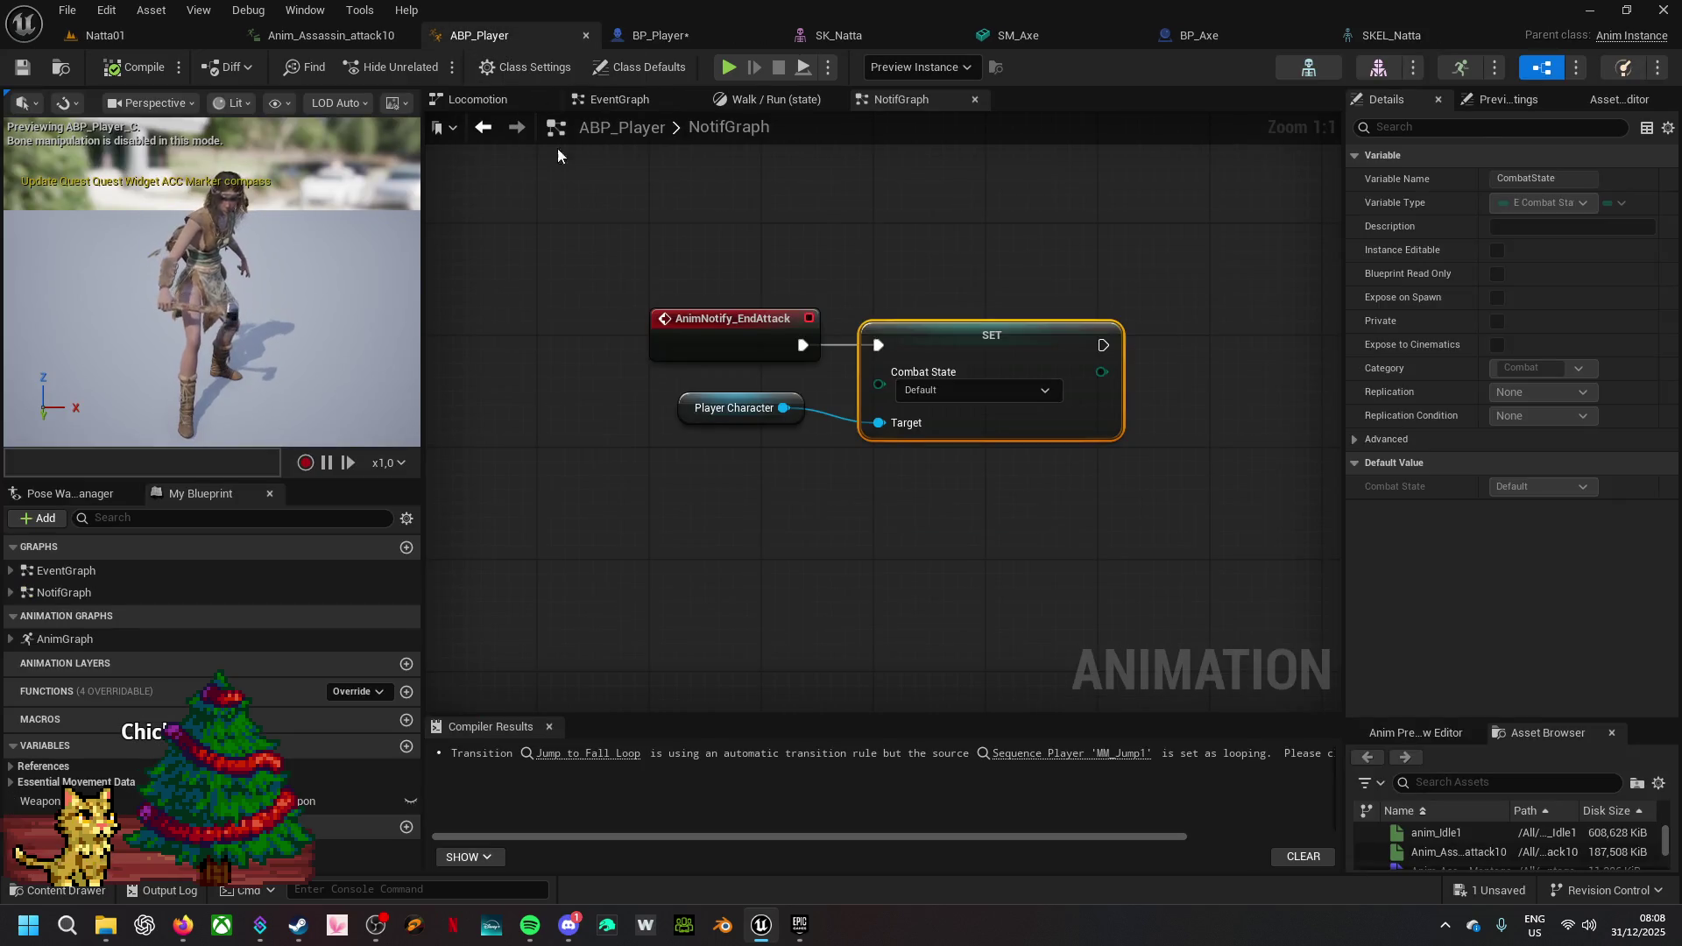
left_click(627, 101)
mouse_move(813, 337)
left_mouse_down()
mouse_move(667, 359)
mouse_move(850, 426)
mouse_move(1181, 485)
mouse_move(988, 507)
left_mouse_up()
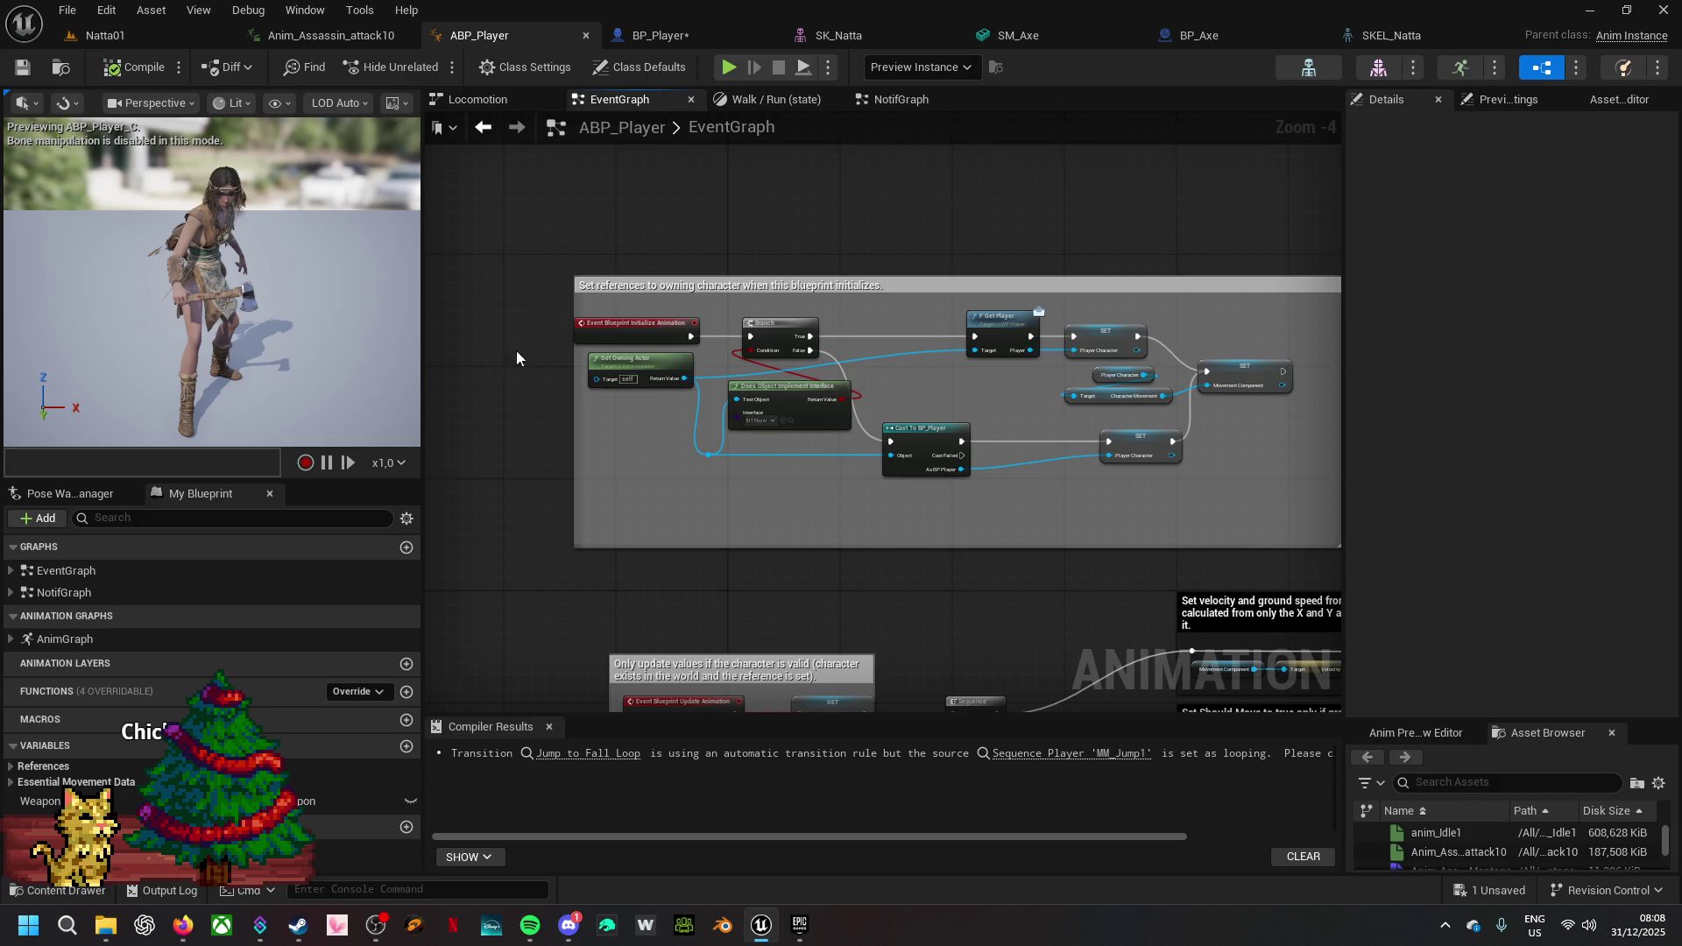
mouse_move(691, 336)
left_mouse_down()
mouse_move(723, 370)
mouse_move(972, 371)
mouse_move(1013, 391)
mouse_move(1037, 443)
mouse_move(895, 455)
left_mouse_up()
- Compile ABP_Player, play the game walking forward briefly, then exit the preview with Esc
left_click(132, 67)
left_click(729, 68)
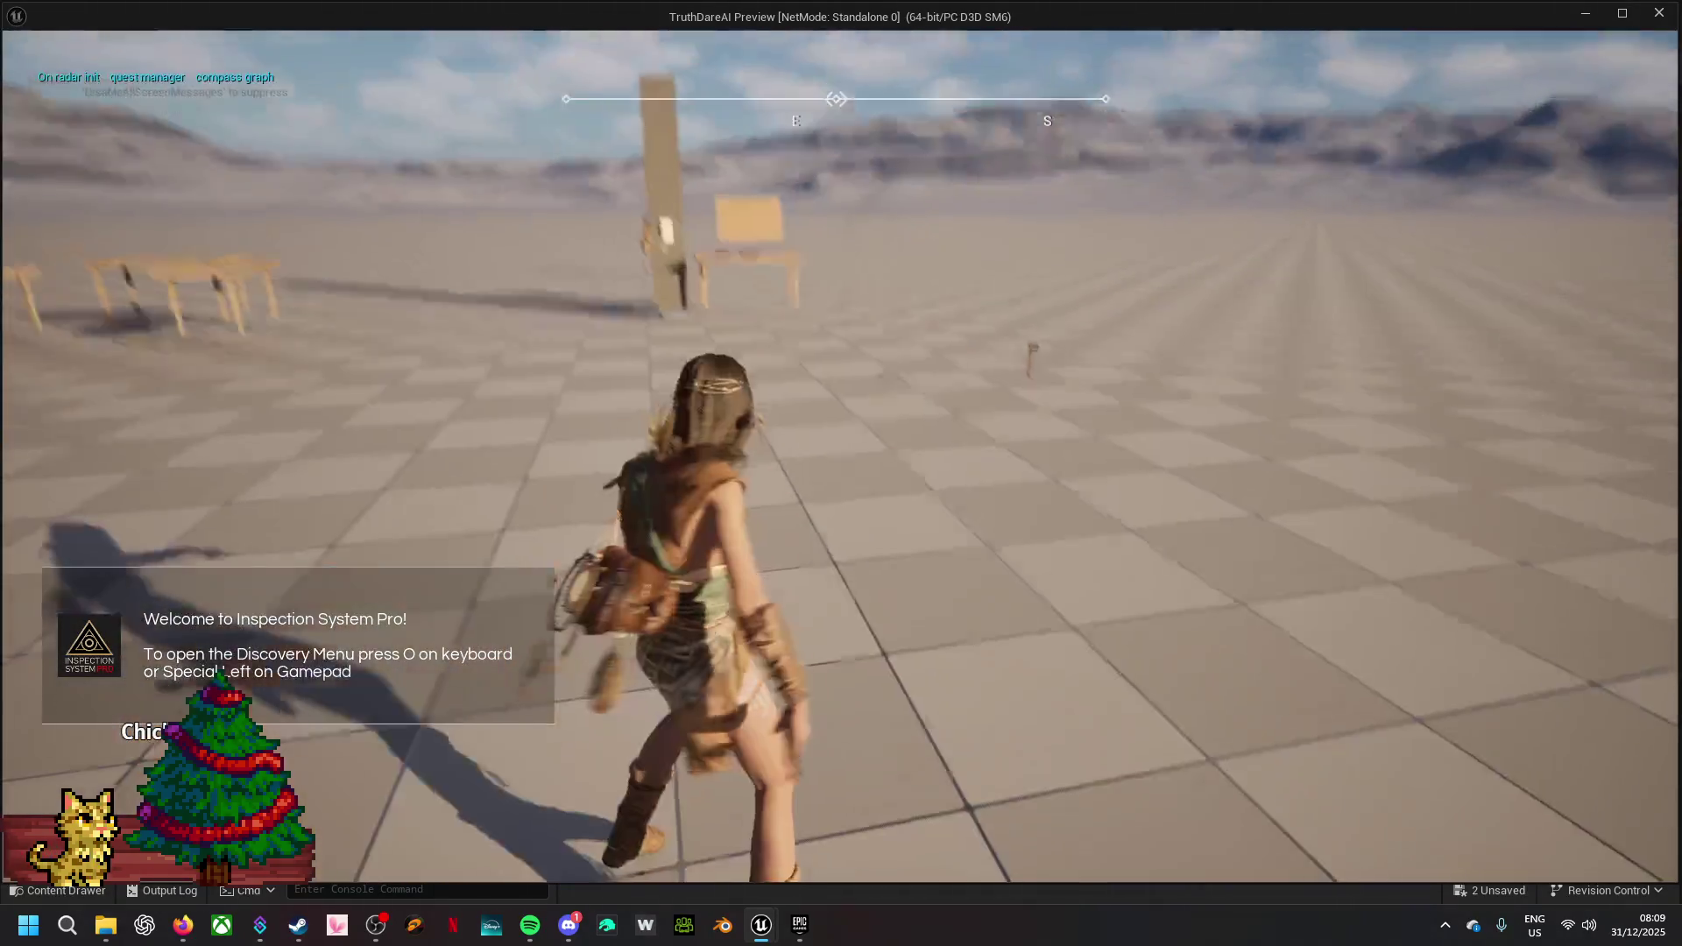
key("w")
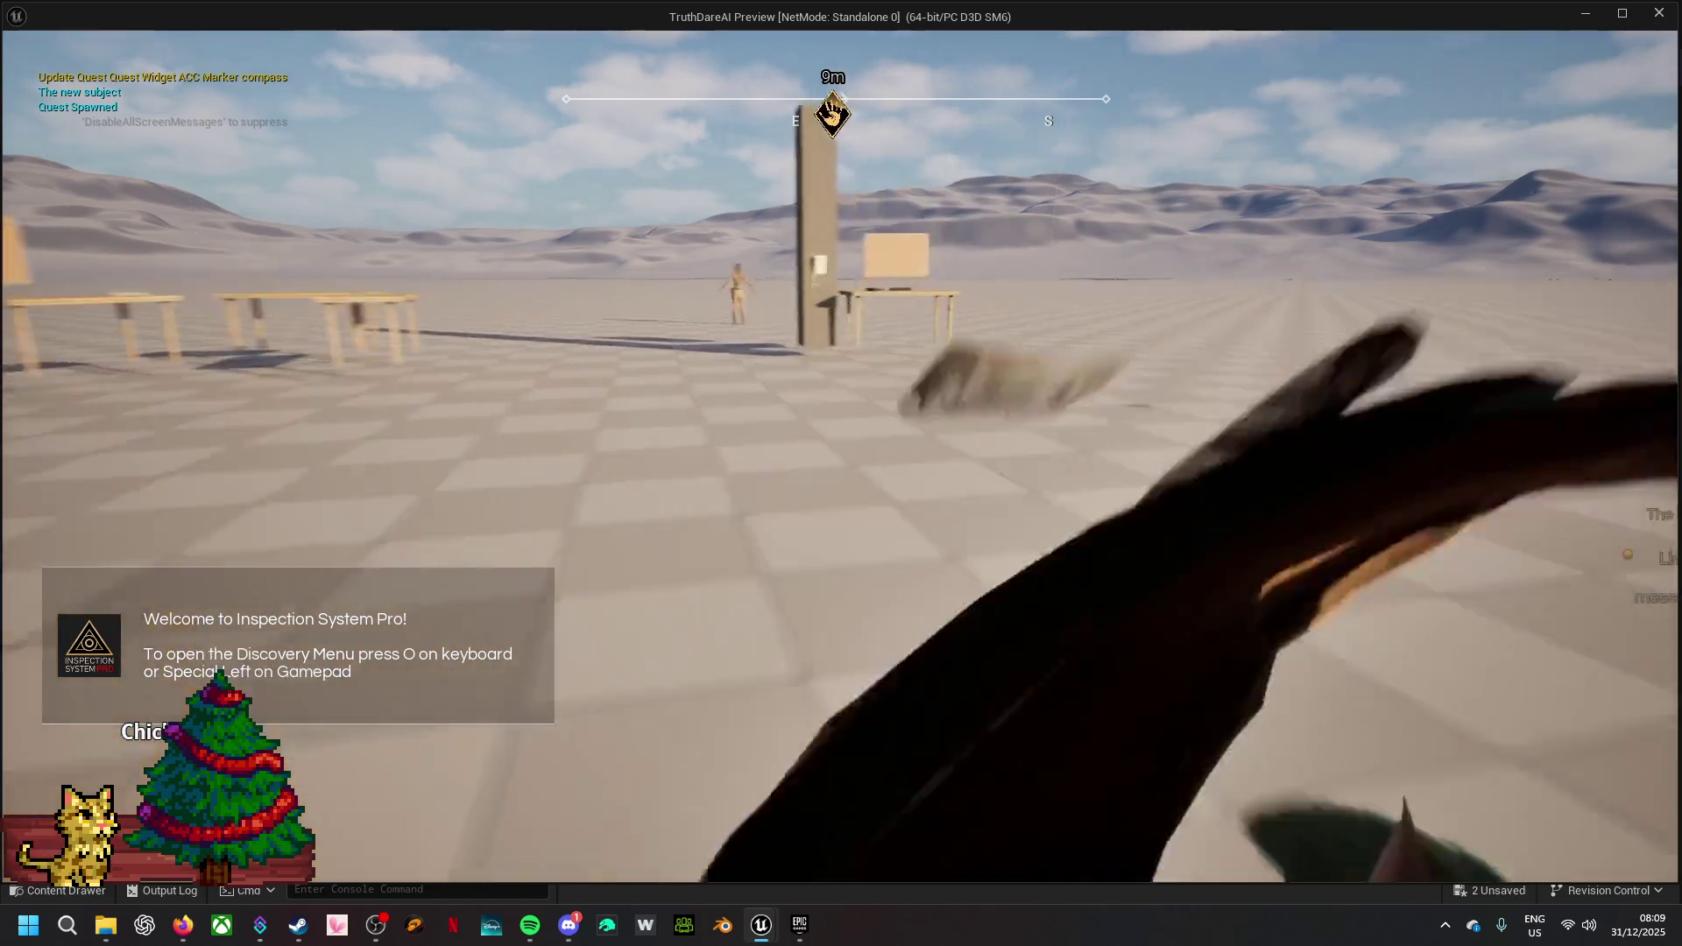
key("Escape")
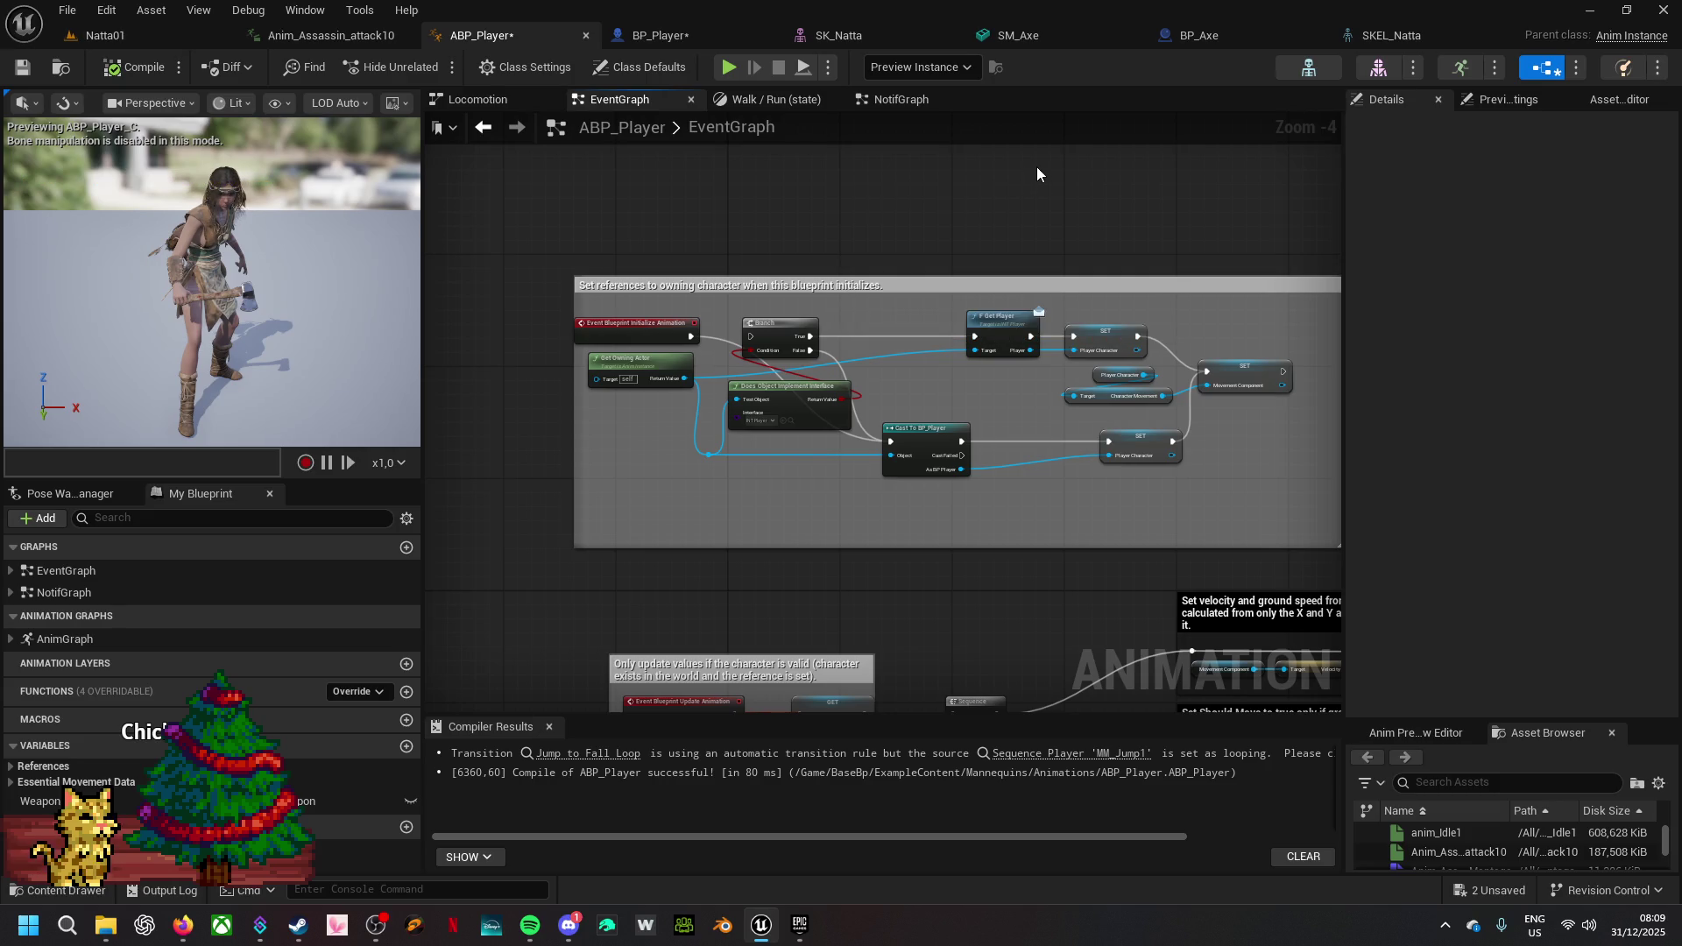
- Return to BP_Player and look over the Custom Begin, Spawn Axe, quest manager and Delay nodes
left_click(671, 35)
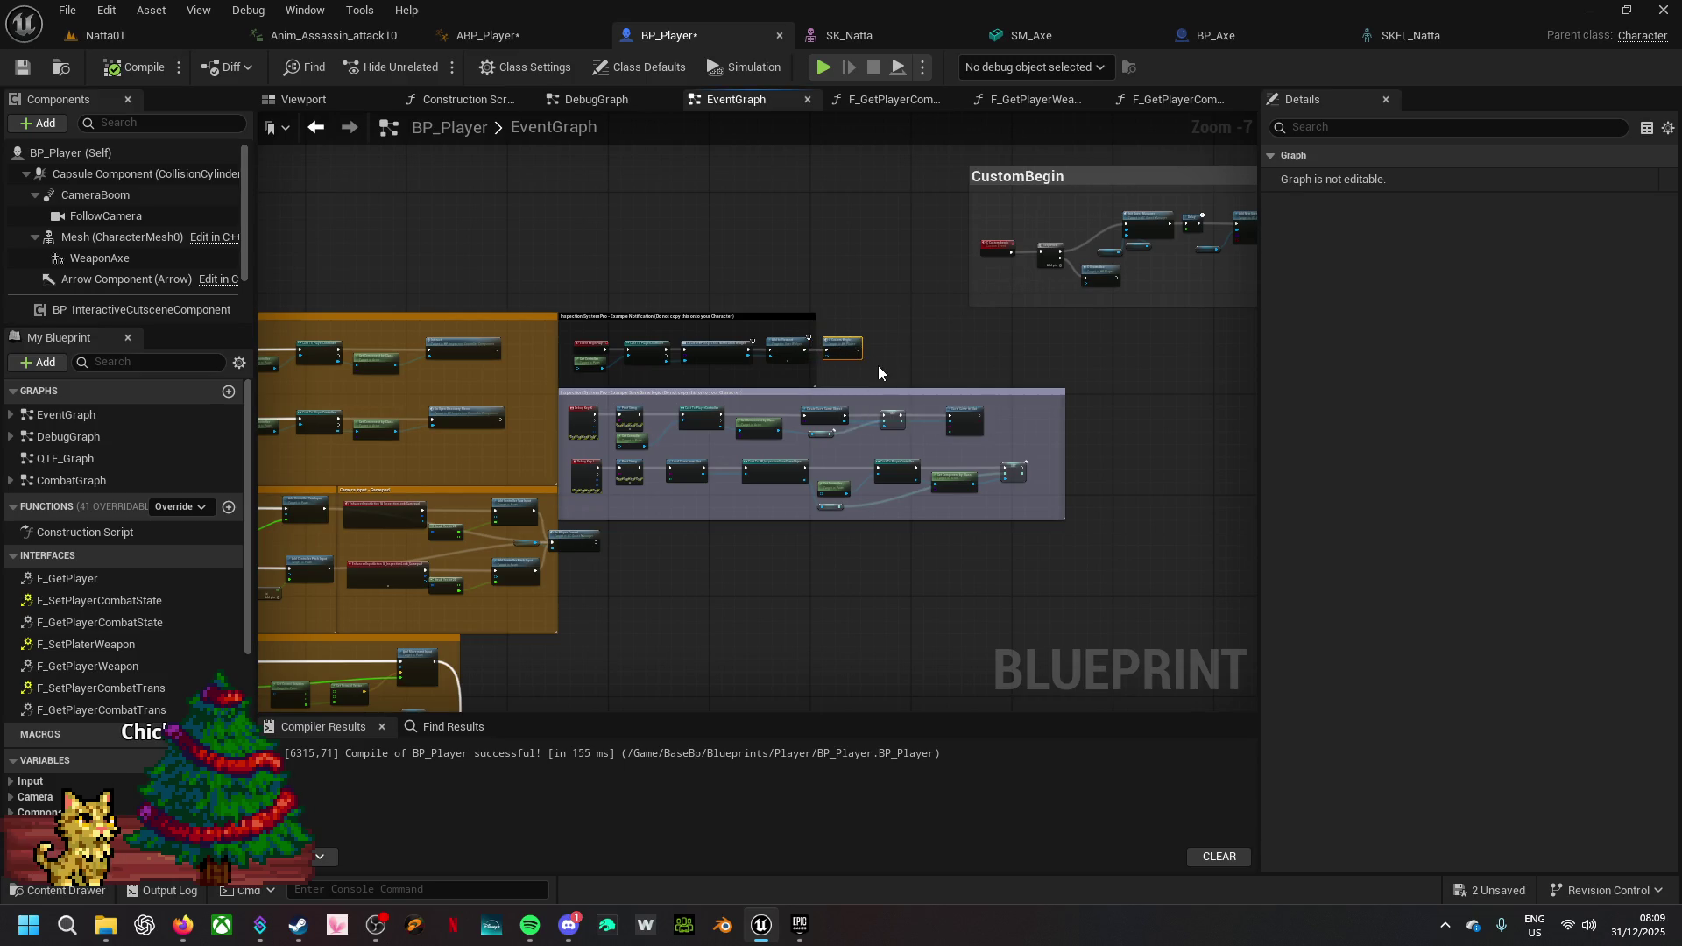
scroll(881, 365, "up", 5)
mouse_move(580, 419)
left_mouse_down()
mouse_move(1008, 365)
mouse_move(803, 380)
left_mouse_up()
mouse_move(1095, 281)
left_mouse_down()
mouse_move(942, 444)
mouse_move(773, 537)
left_mouse_up()
mouse_move(892, 438)
left_mouse_down()
mouse_move(780, 424)
mouse_move(667, 454)
left_mouse_up()
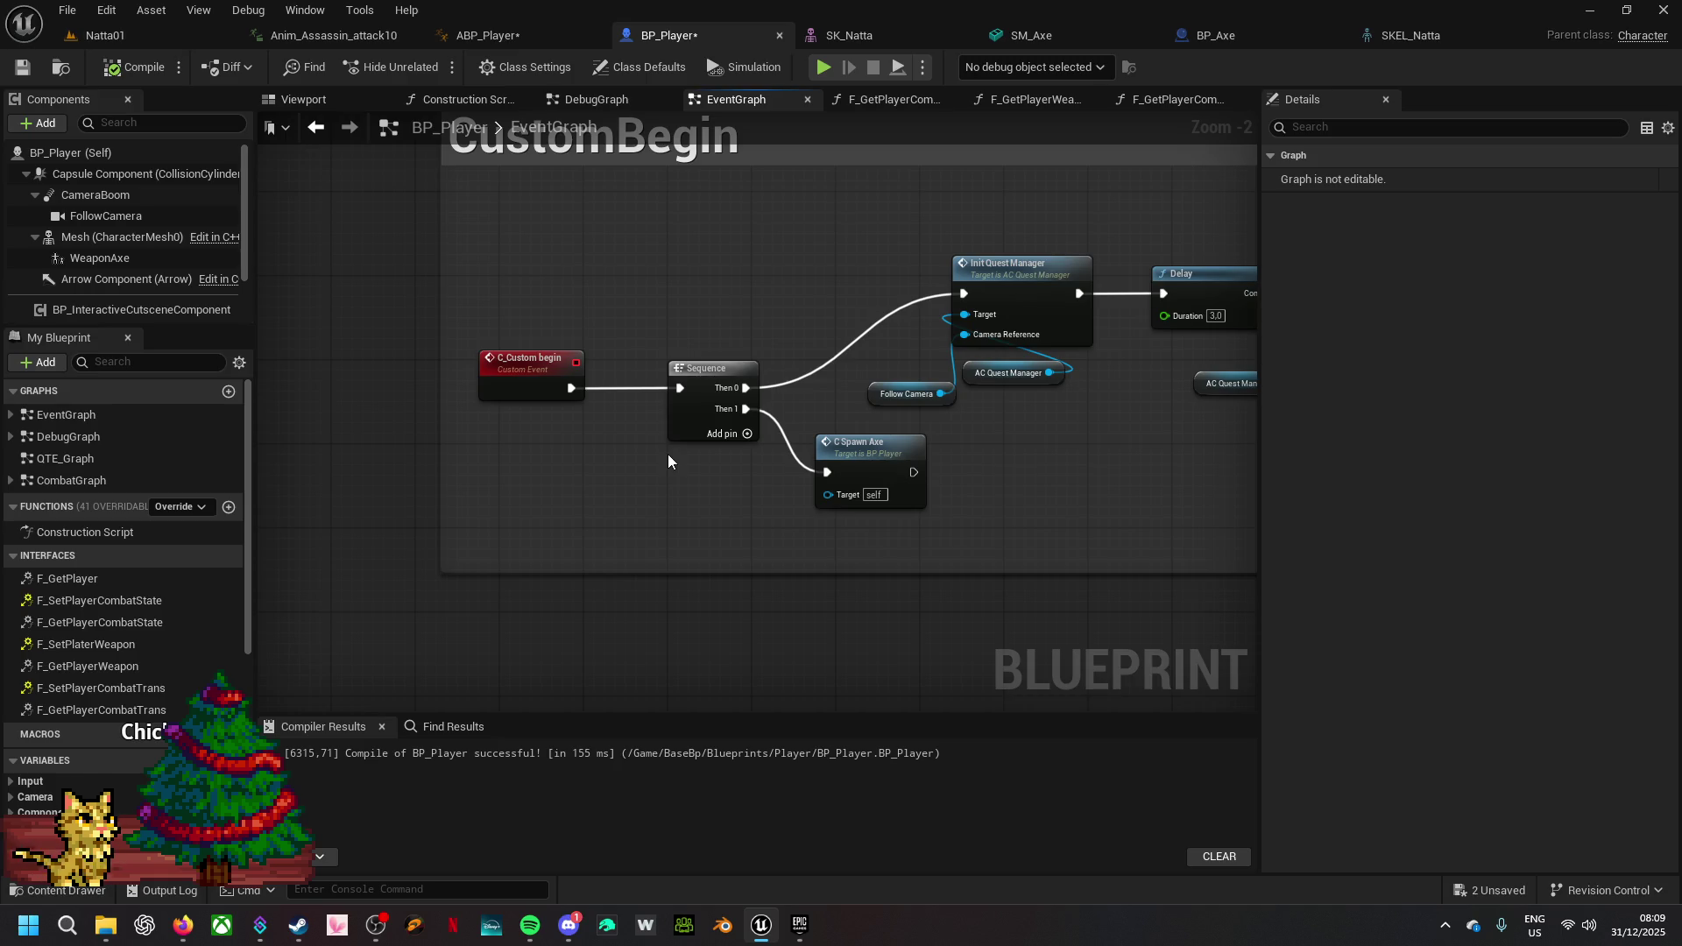
scroll(103, 701, "down", 5)
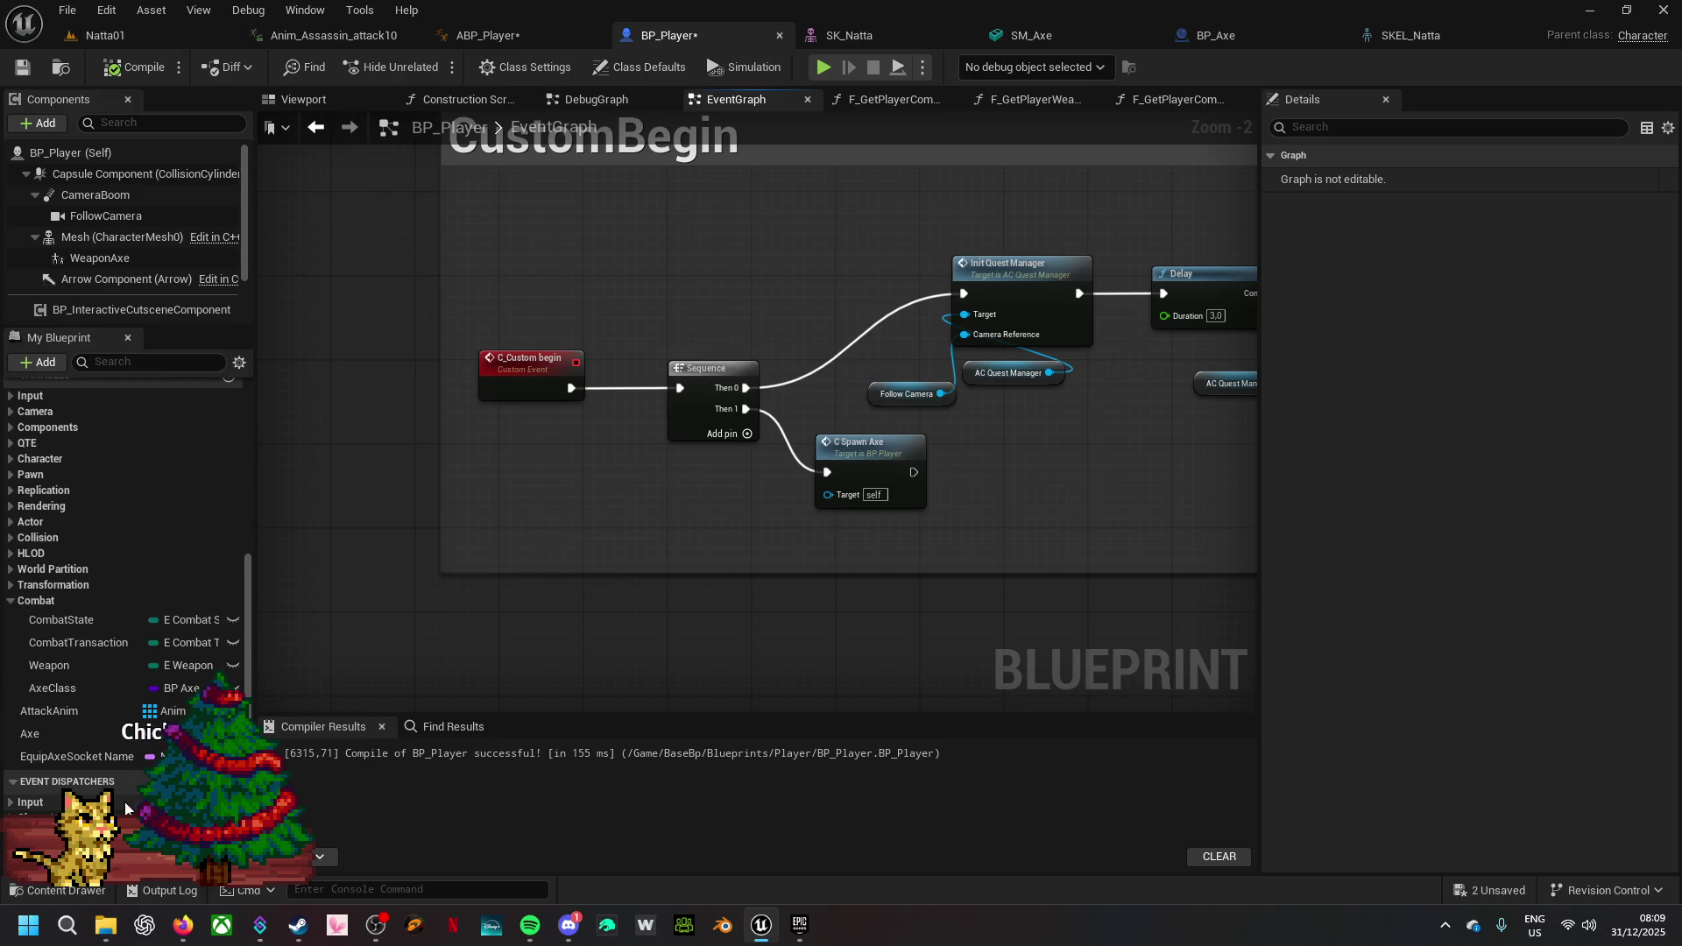
- Set the Weapon variable's default value to Axe
left_click(87, 666)
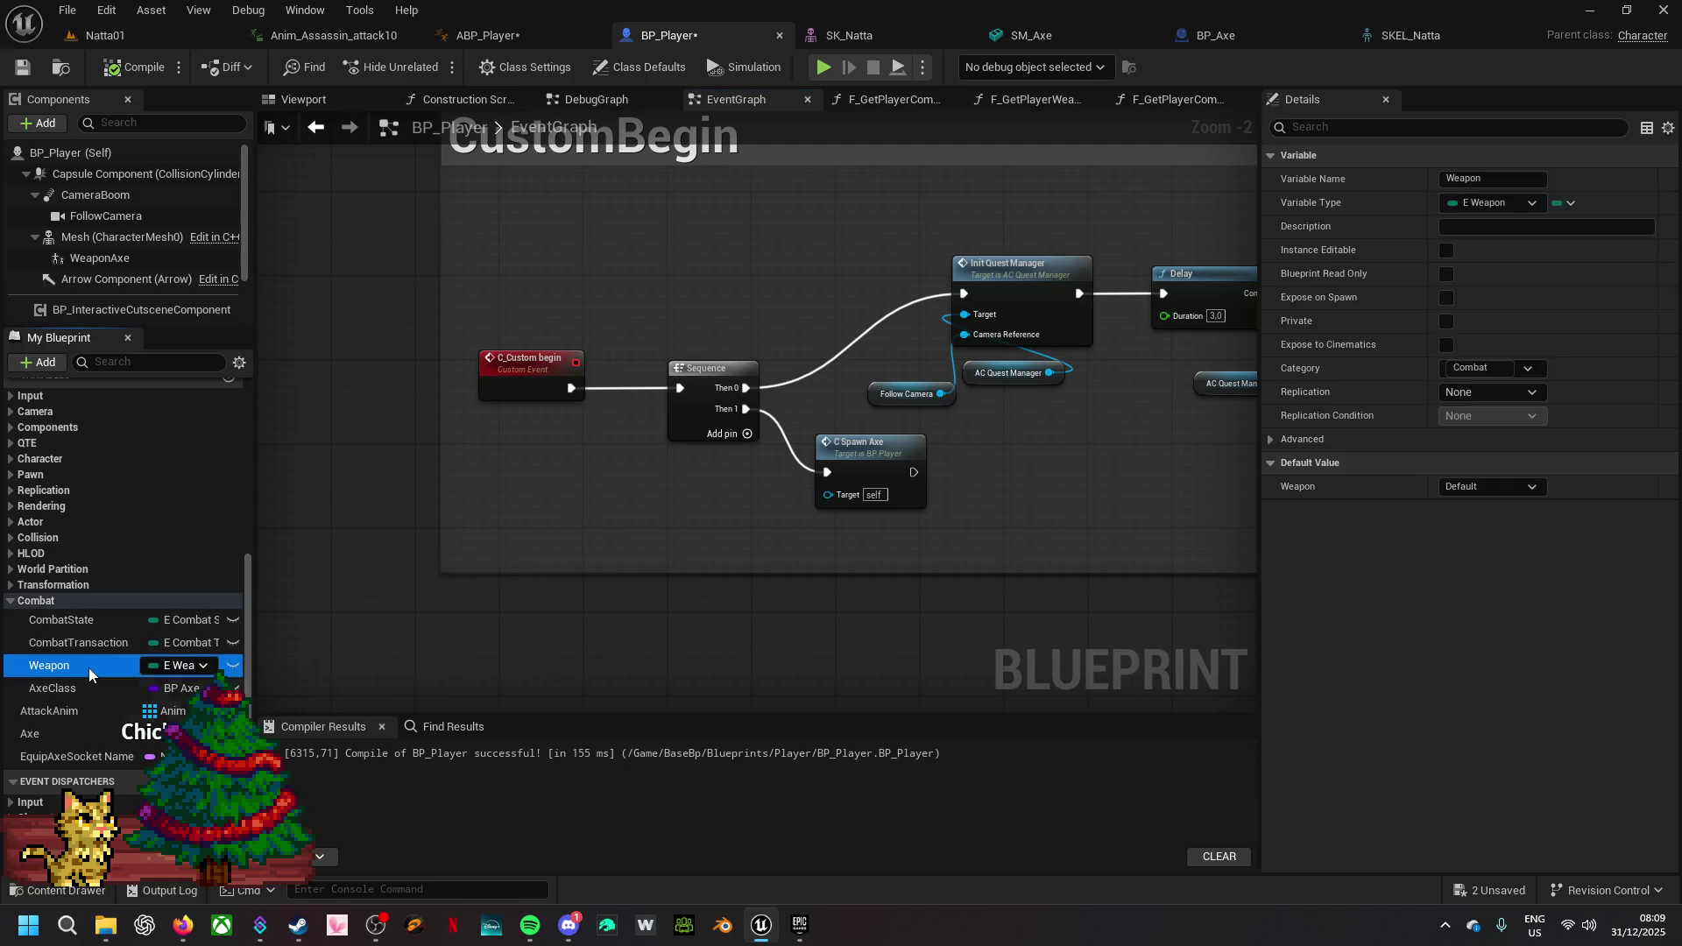
left_click(1489, 488)
left_click(1483, 513)
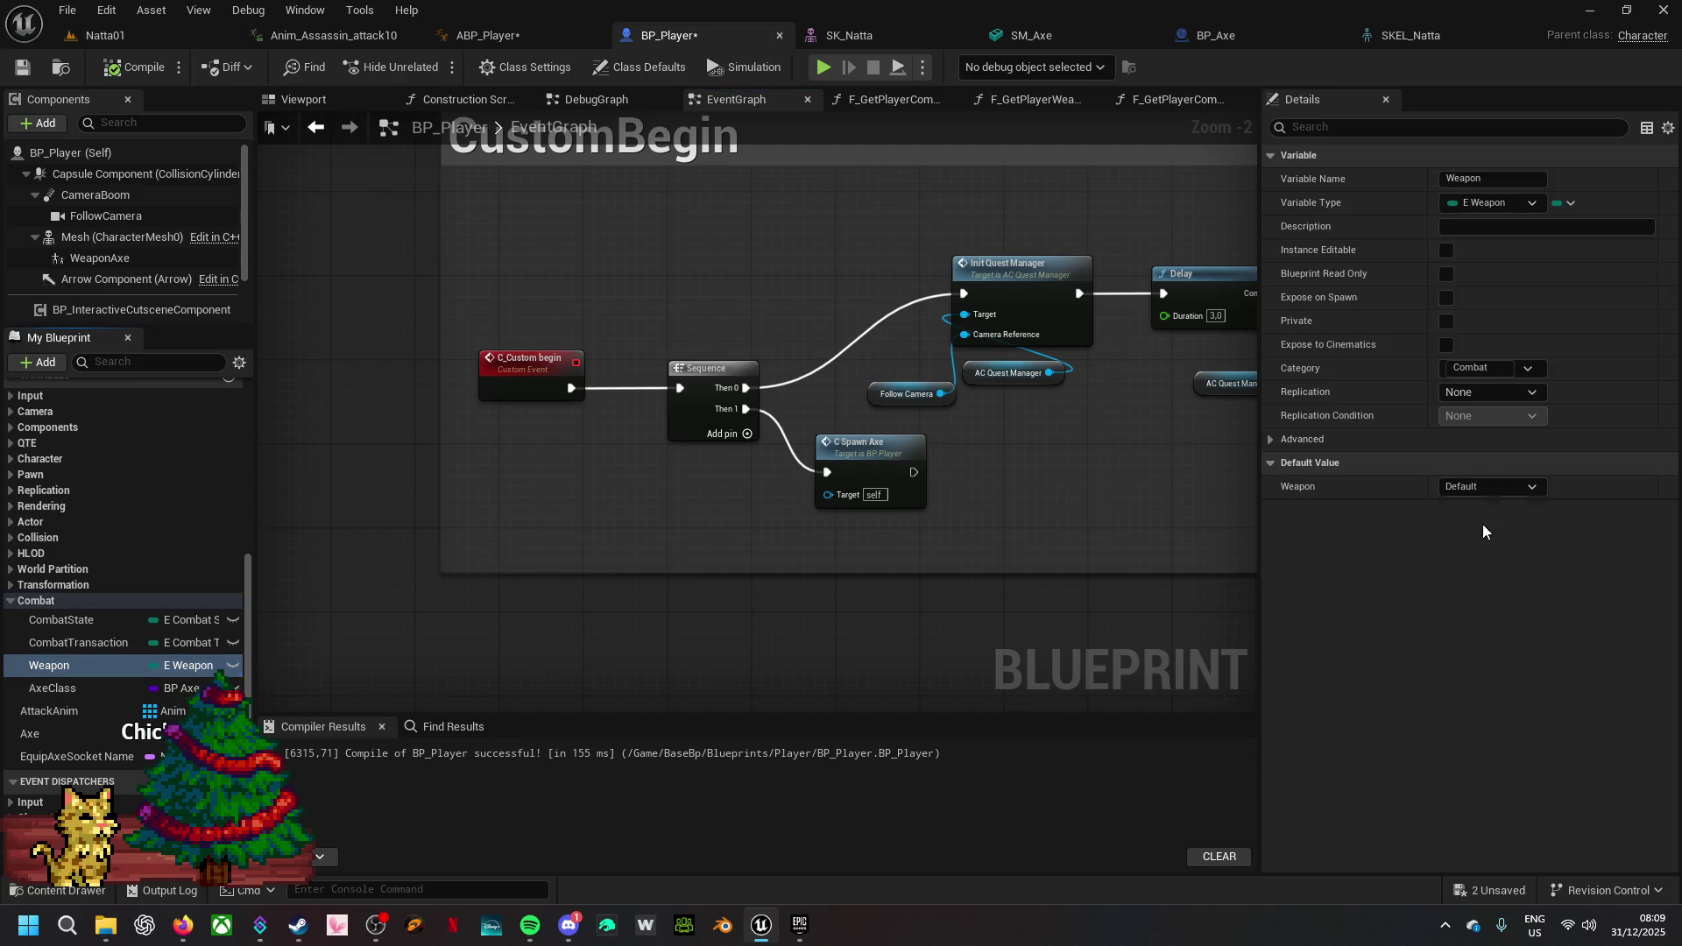
- Start a test play and run the character forward
left_click(823, 67)
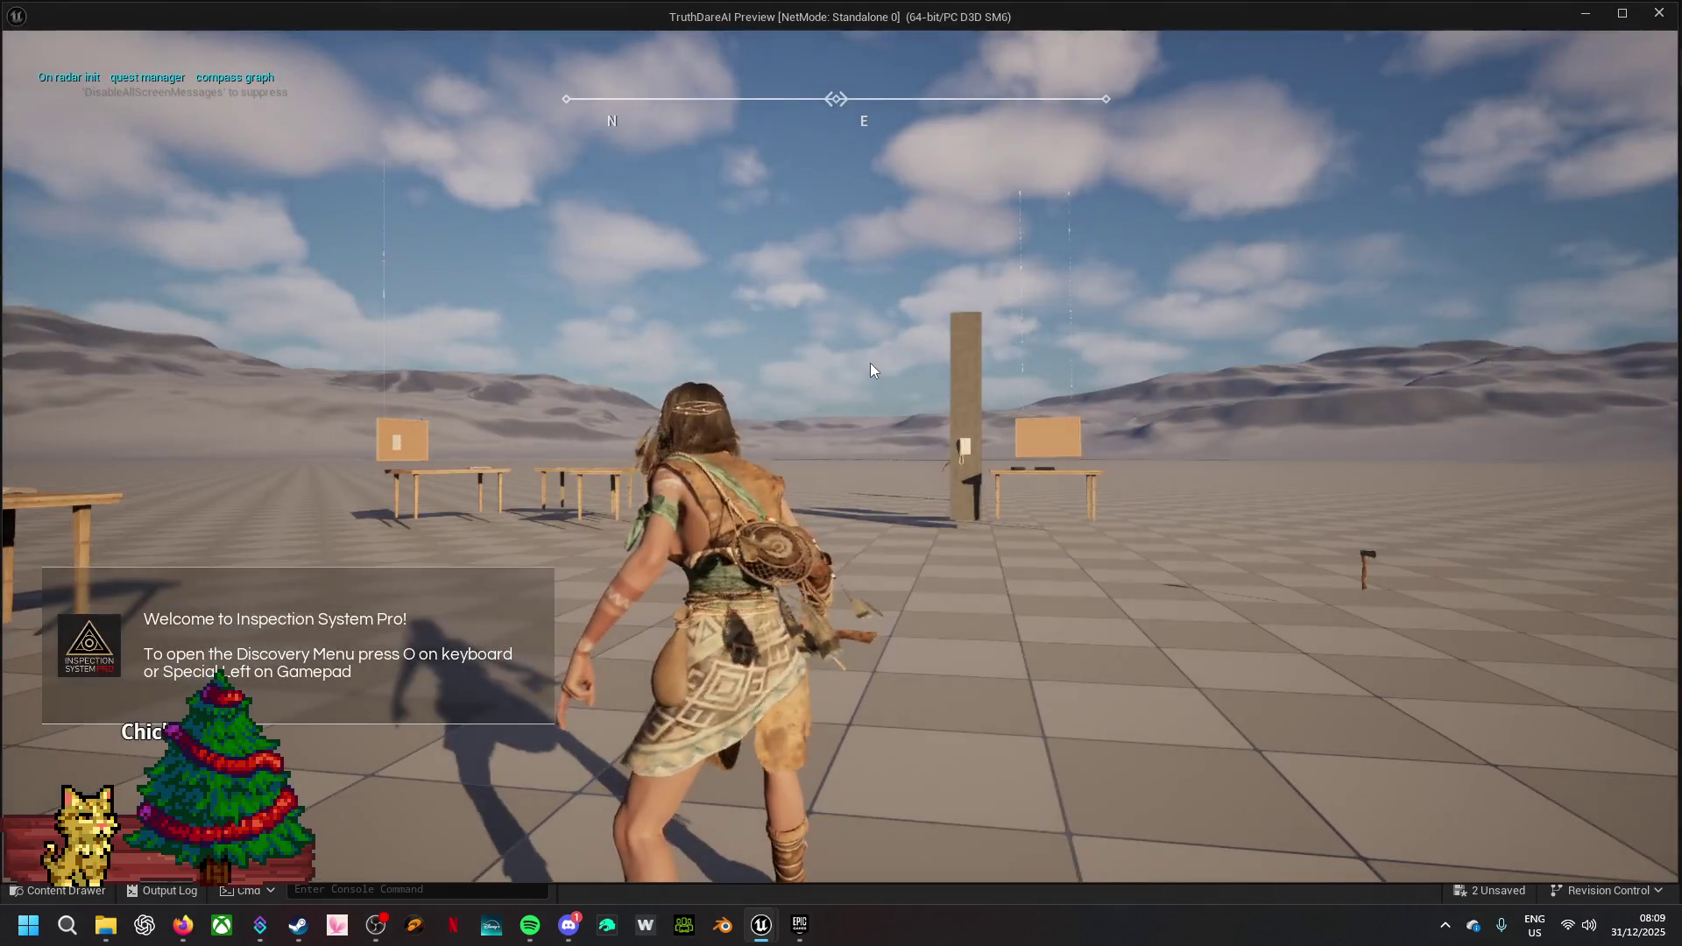
left_click(869, 362)
key("w")
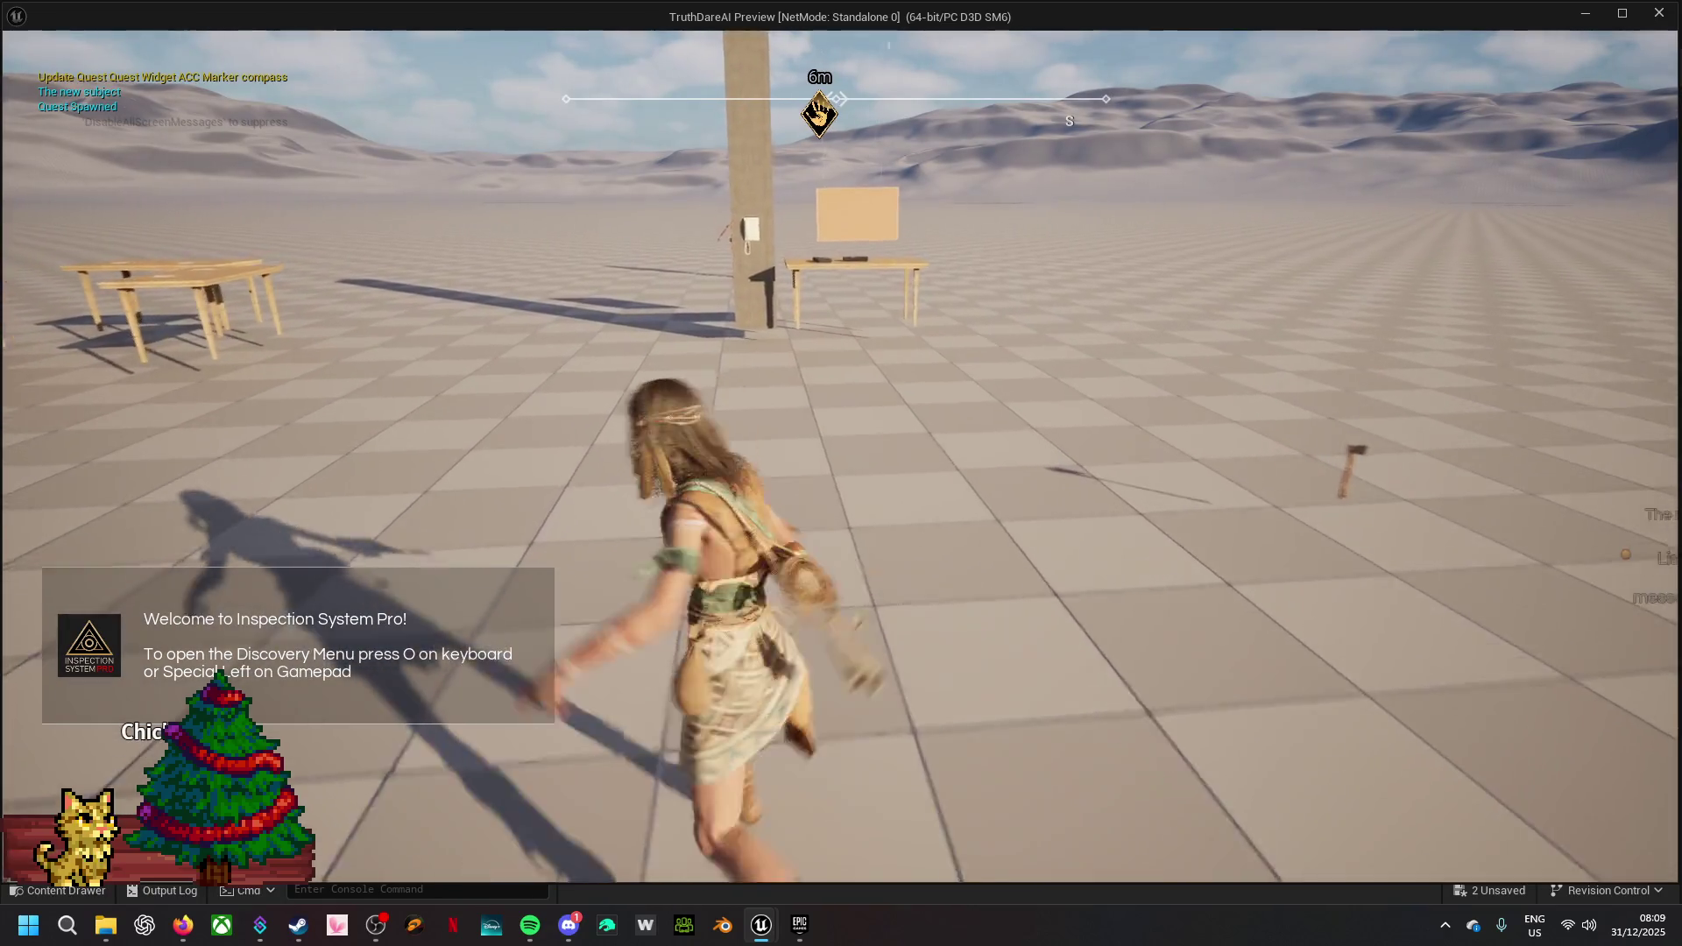
- Run the character around the level and past the tables with WASD, then end the preview with Esc
mouse_move(841, 473)
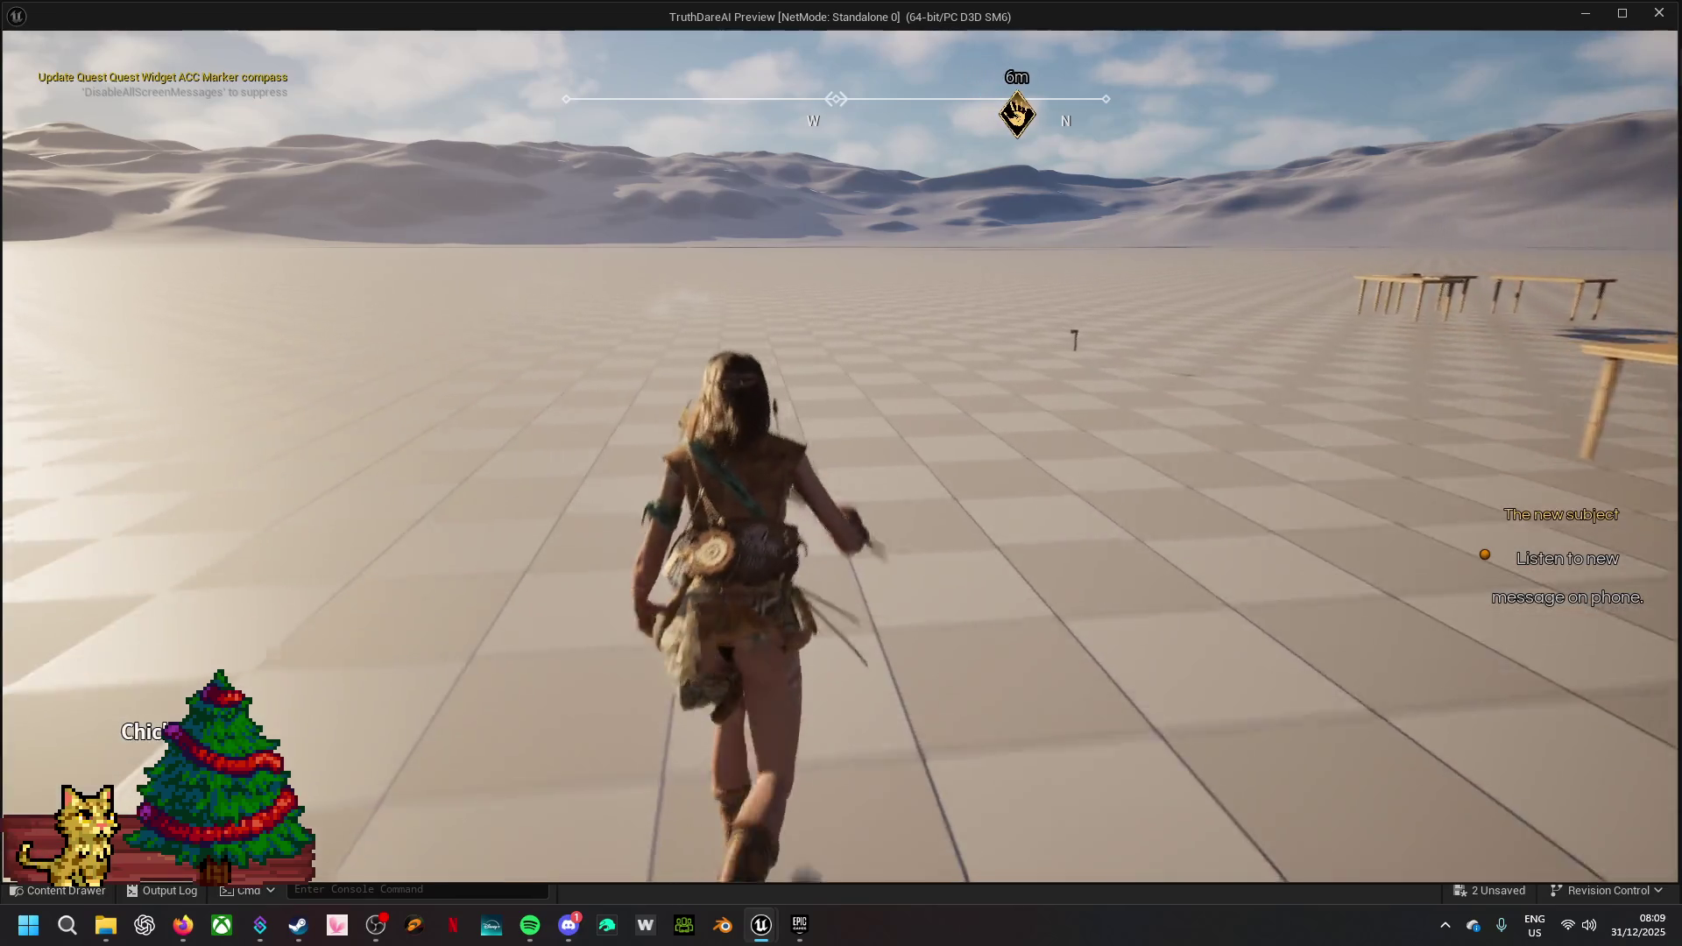
key("w")
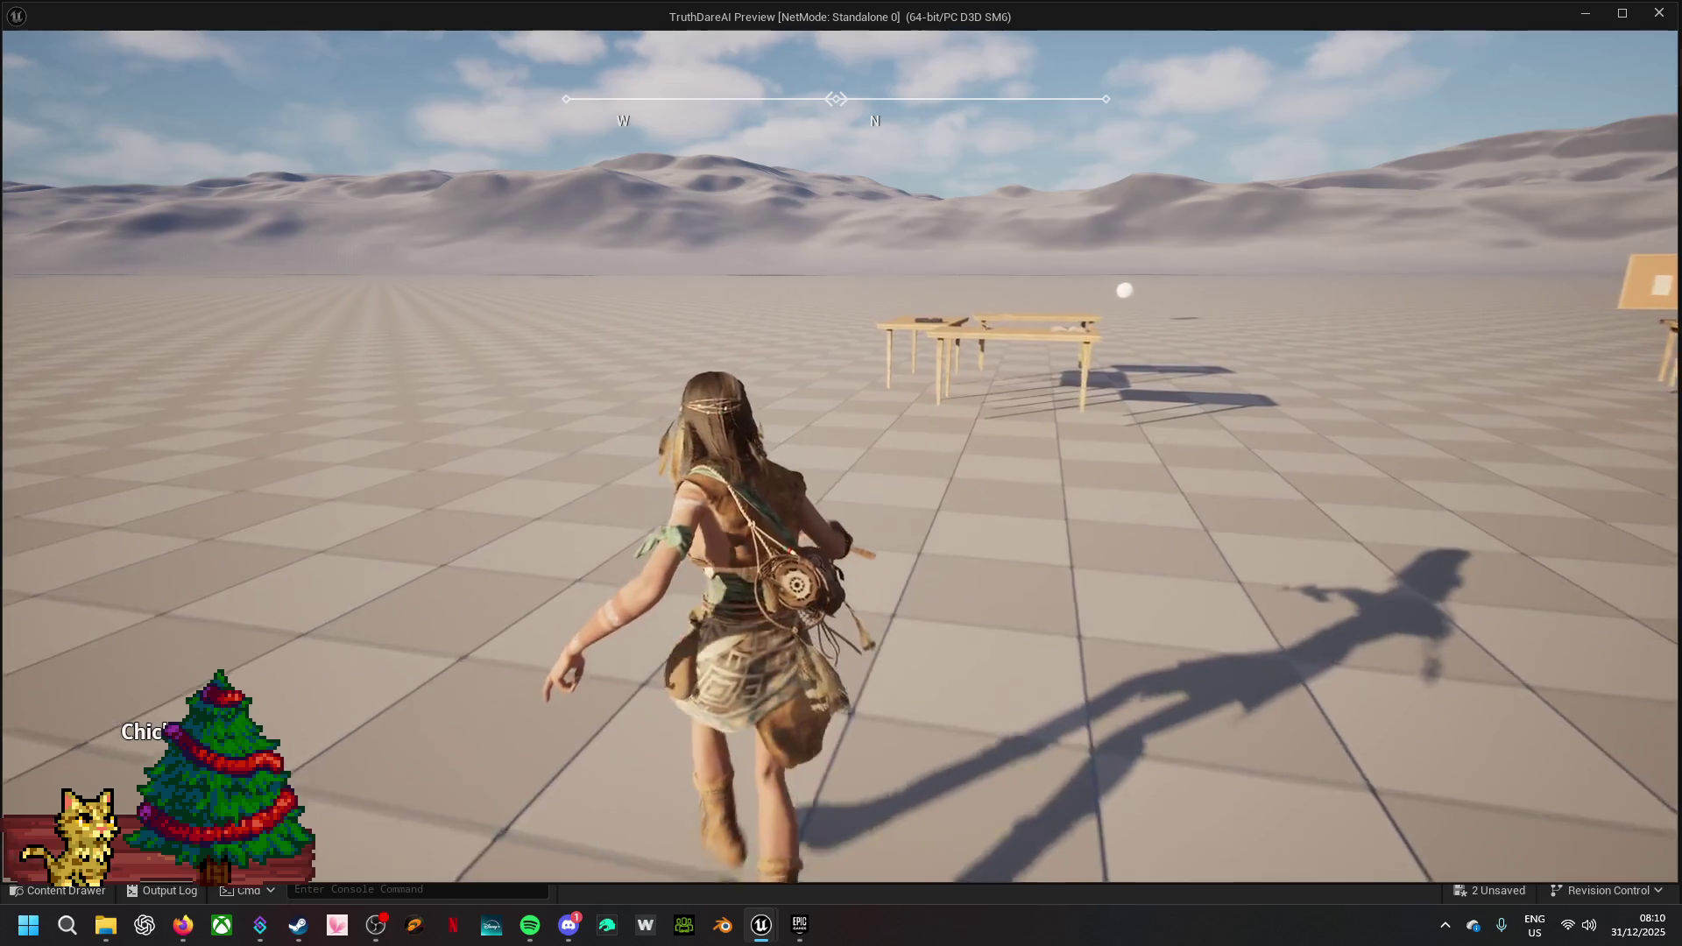
key("a")
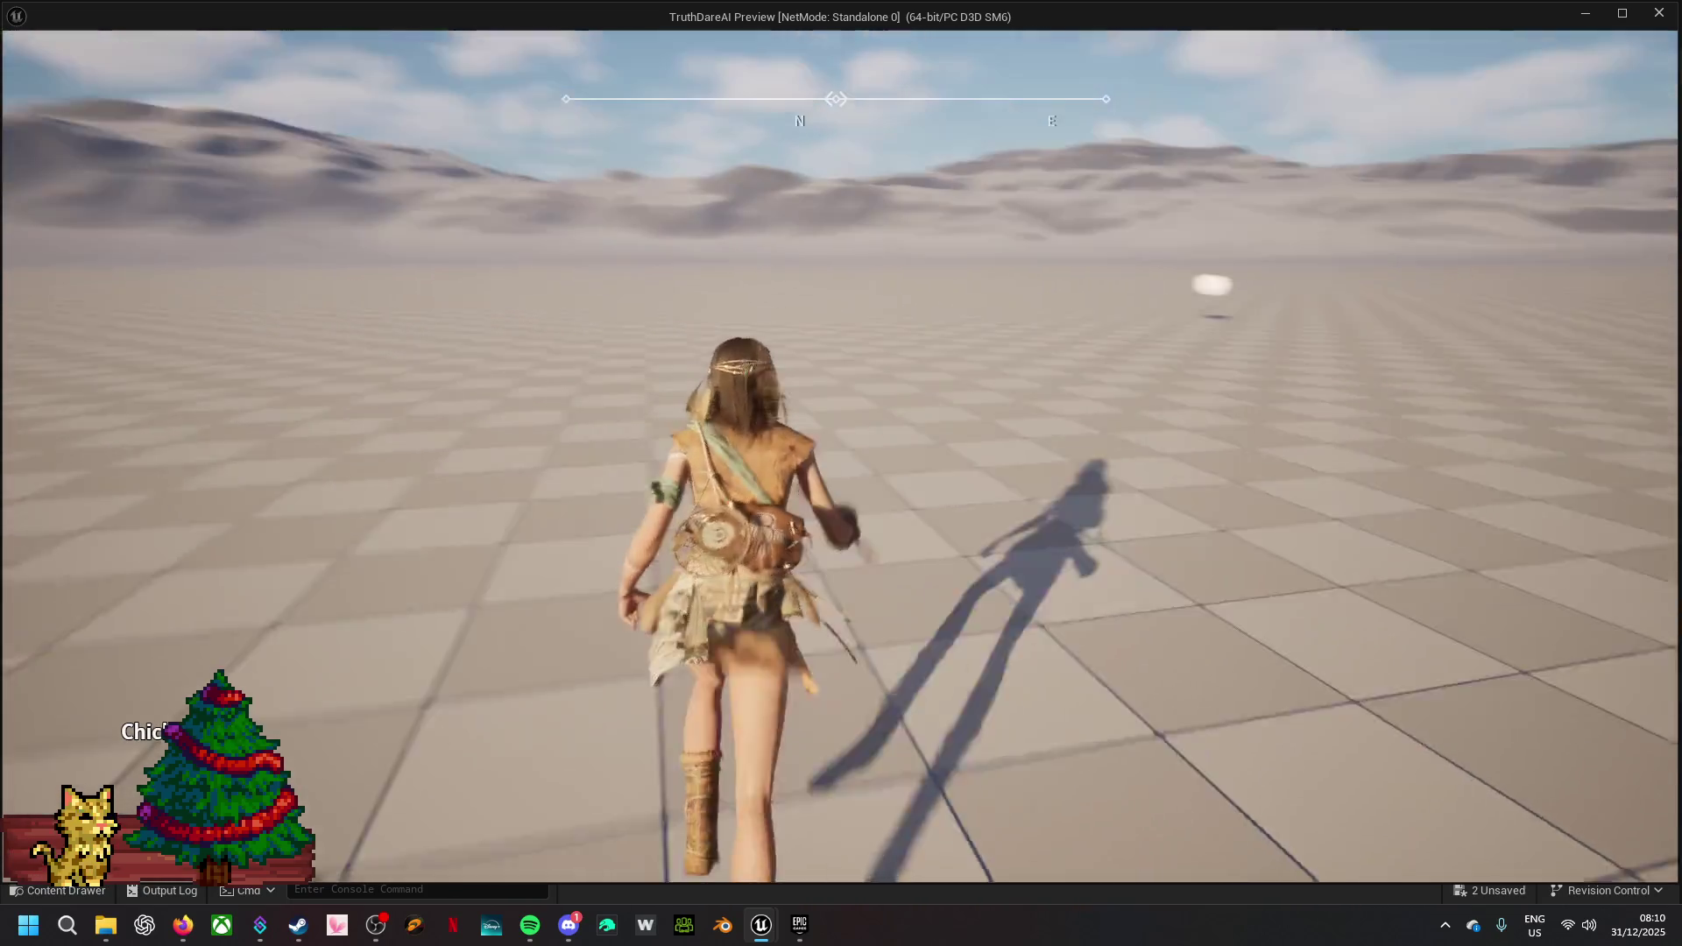
key("w")
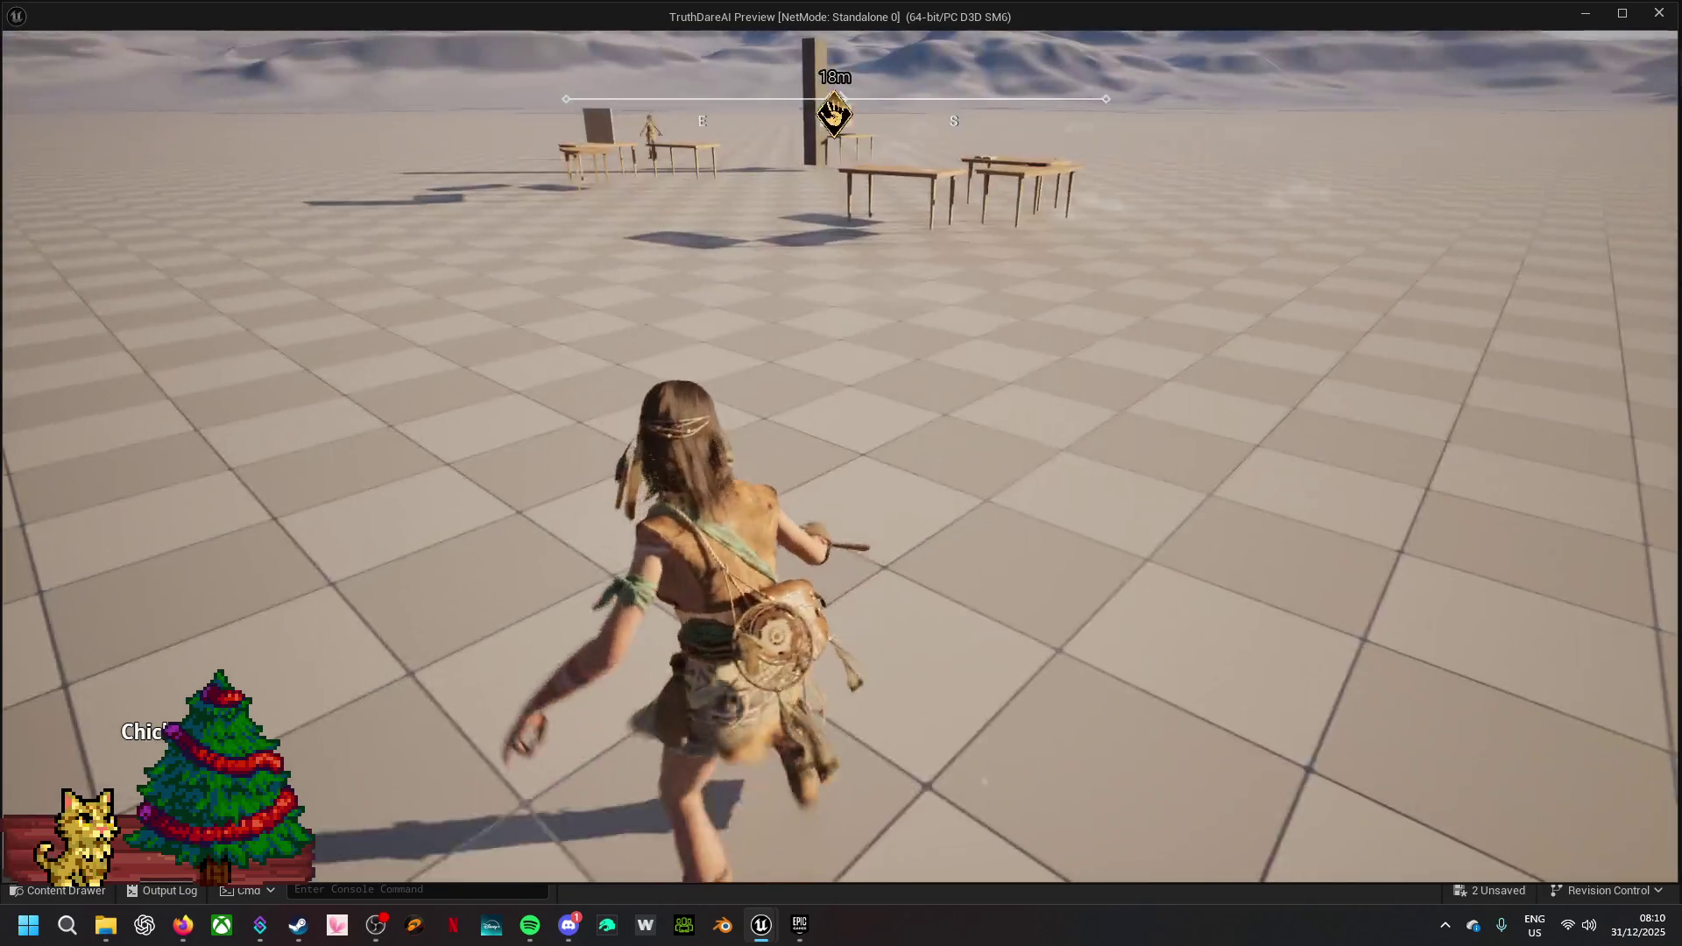
key("s")
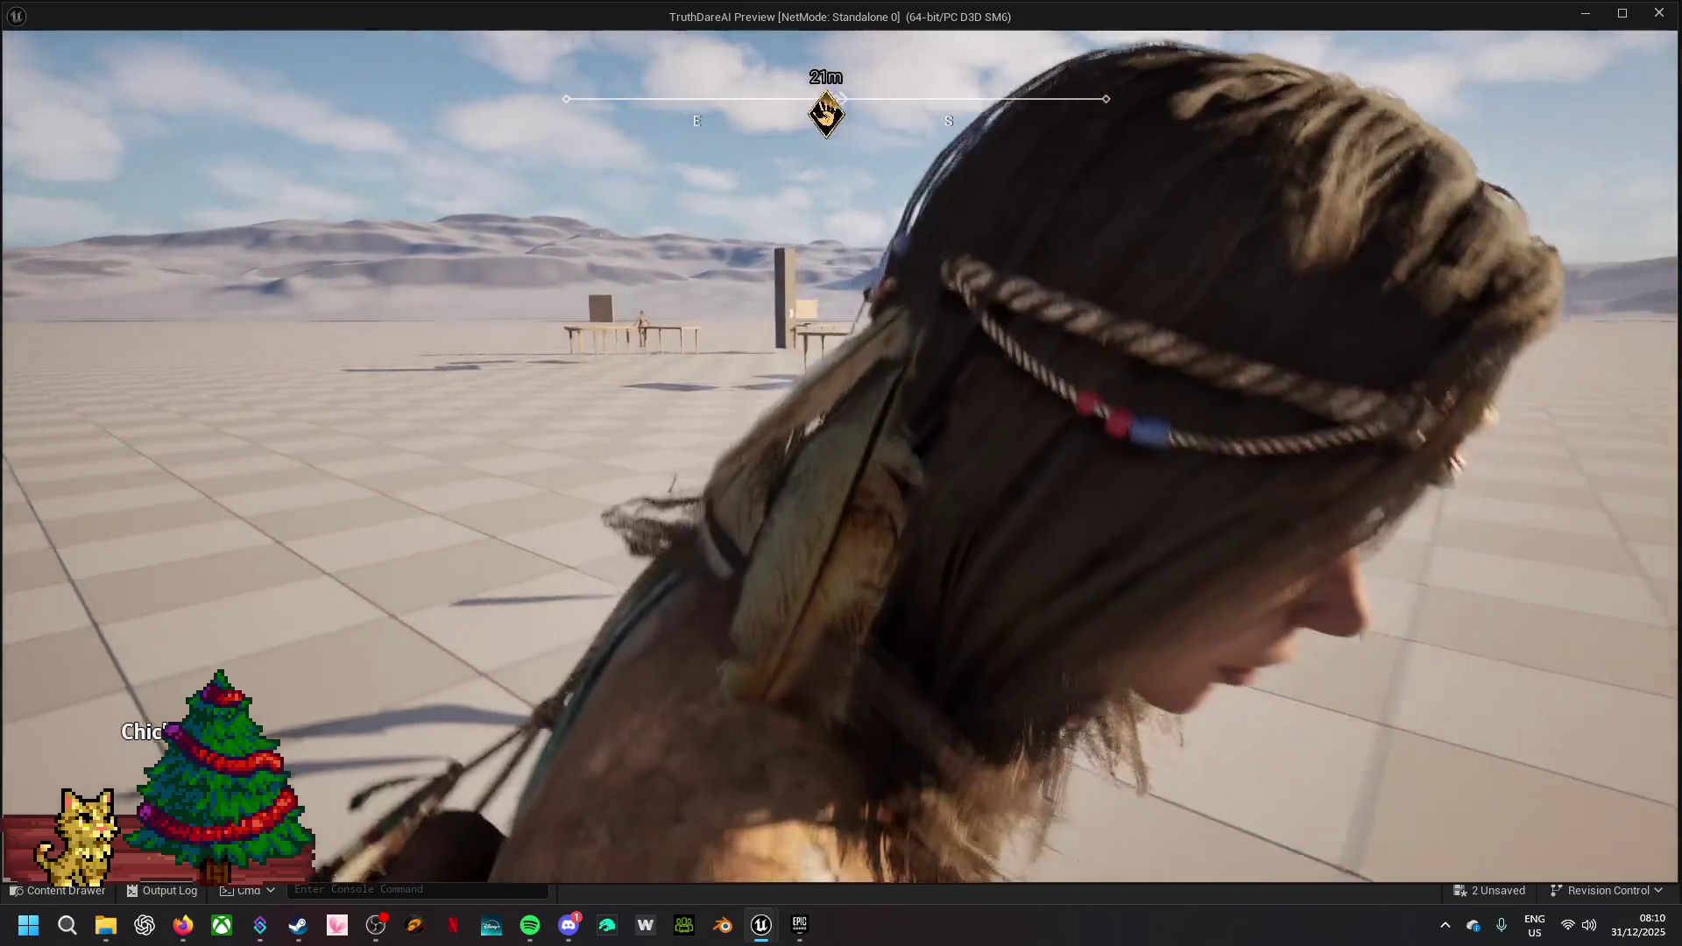
key("s")
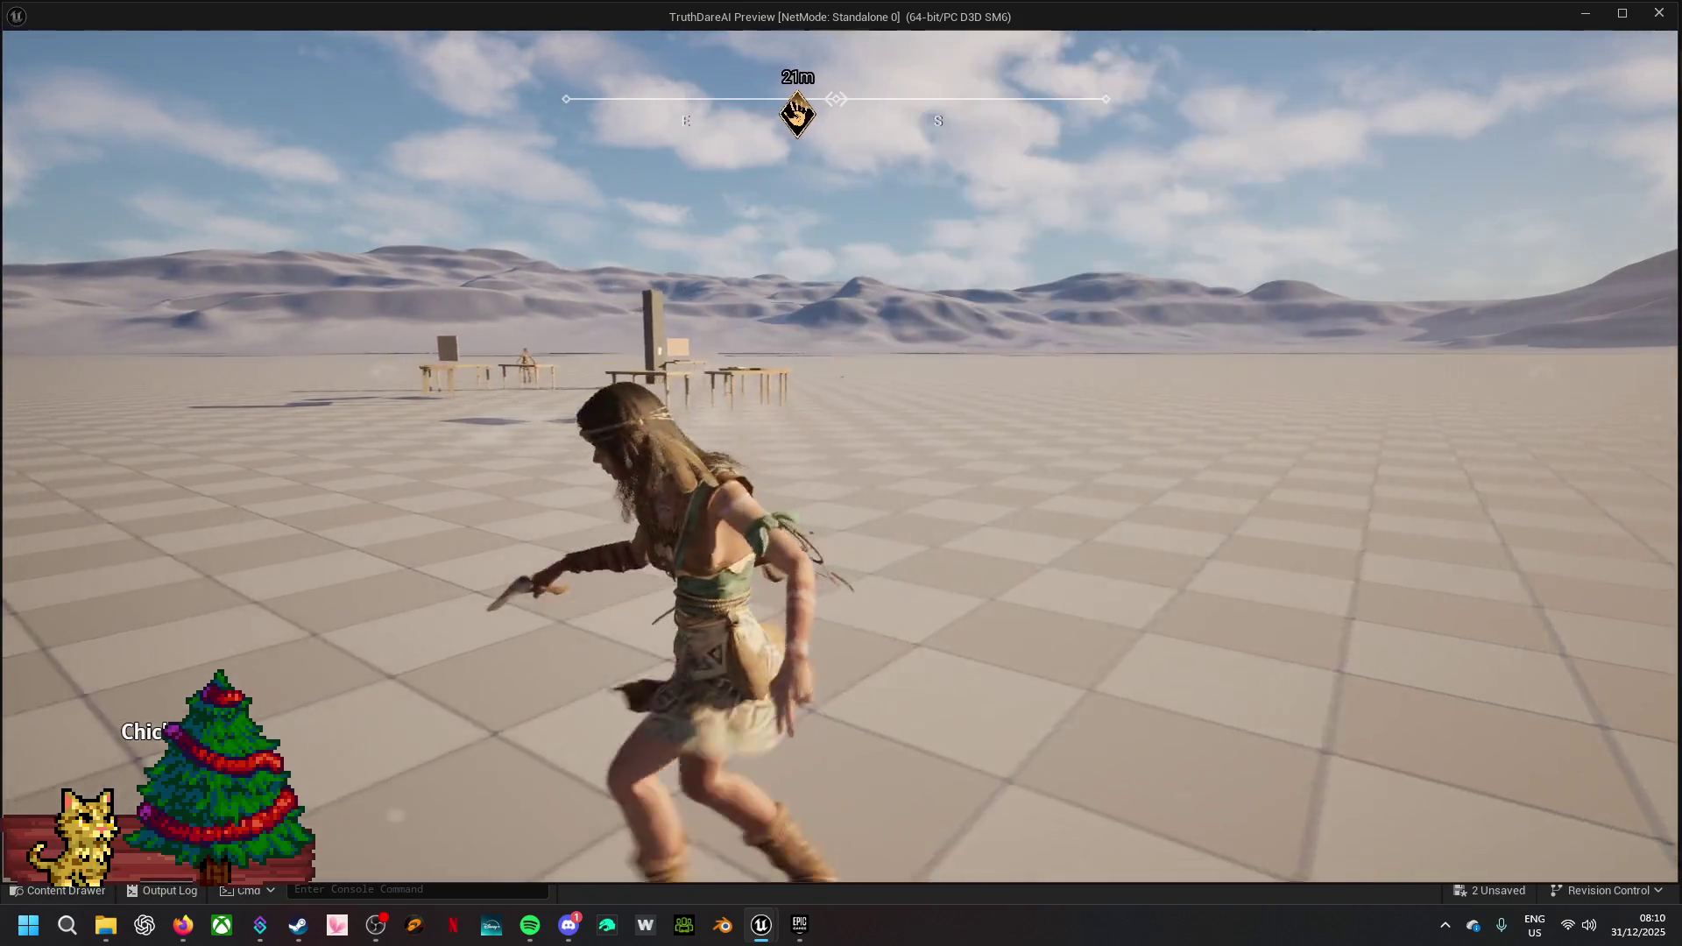
key("d")
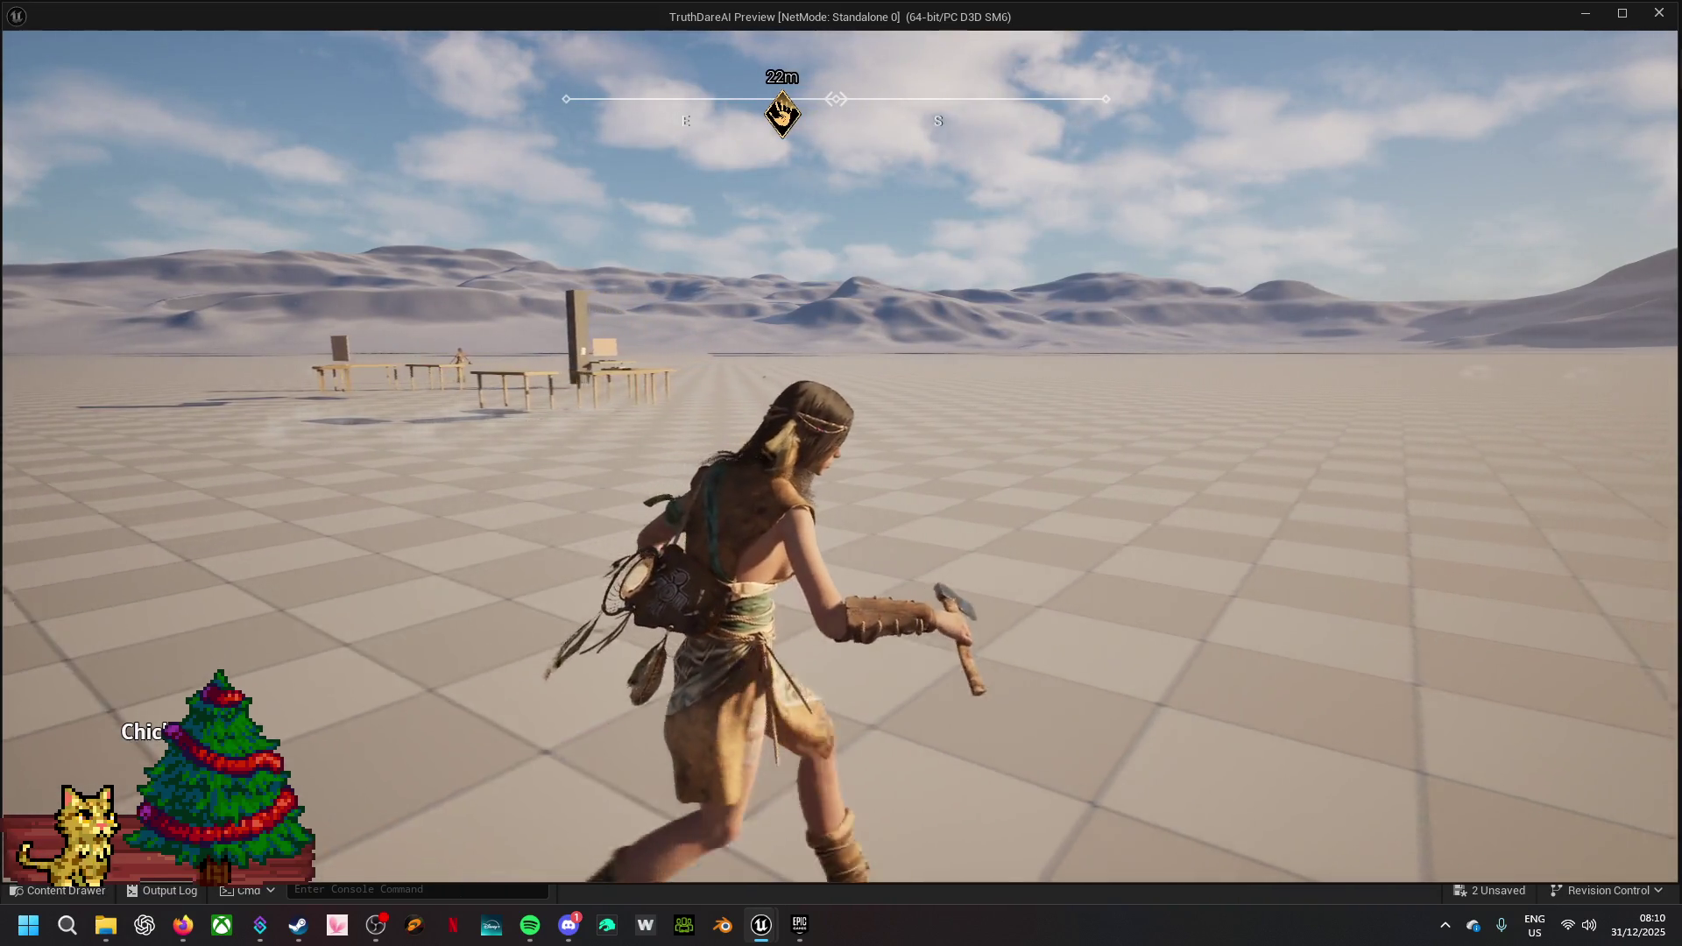
key("w")
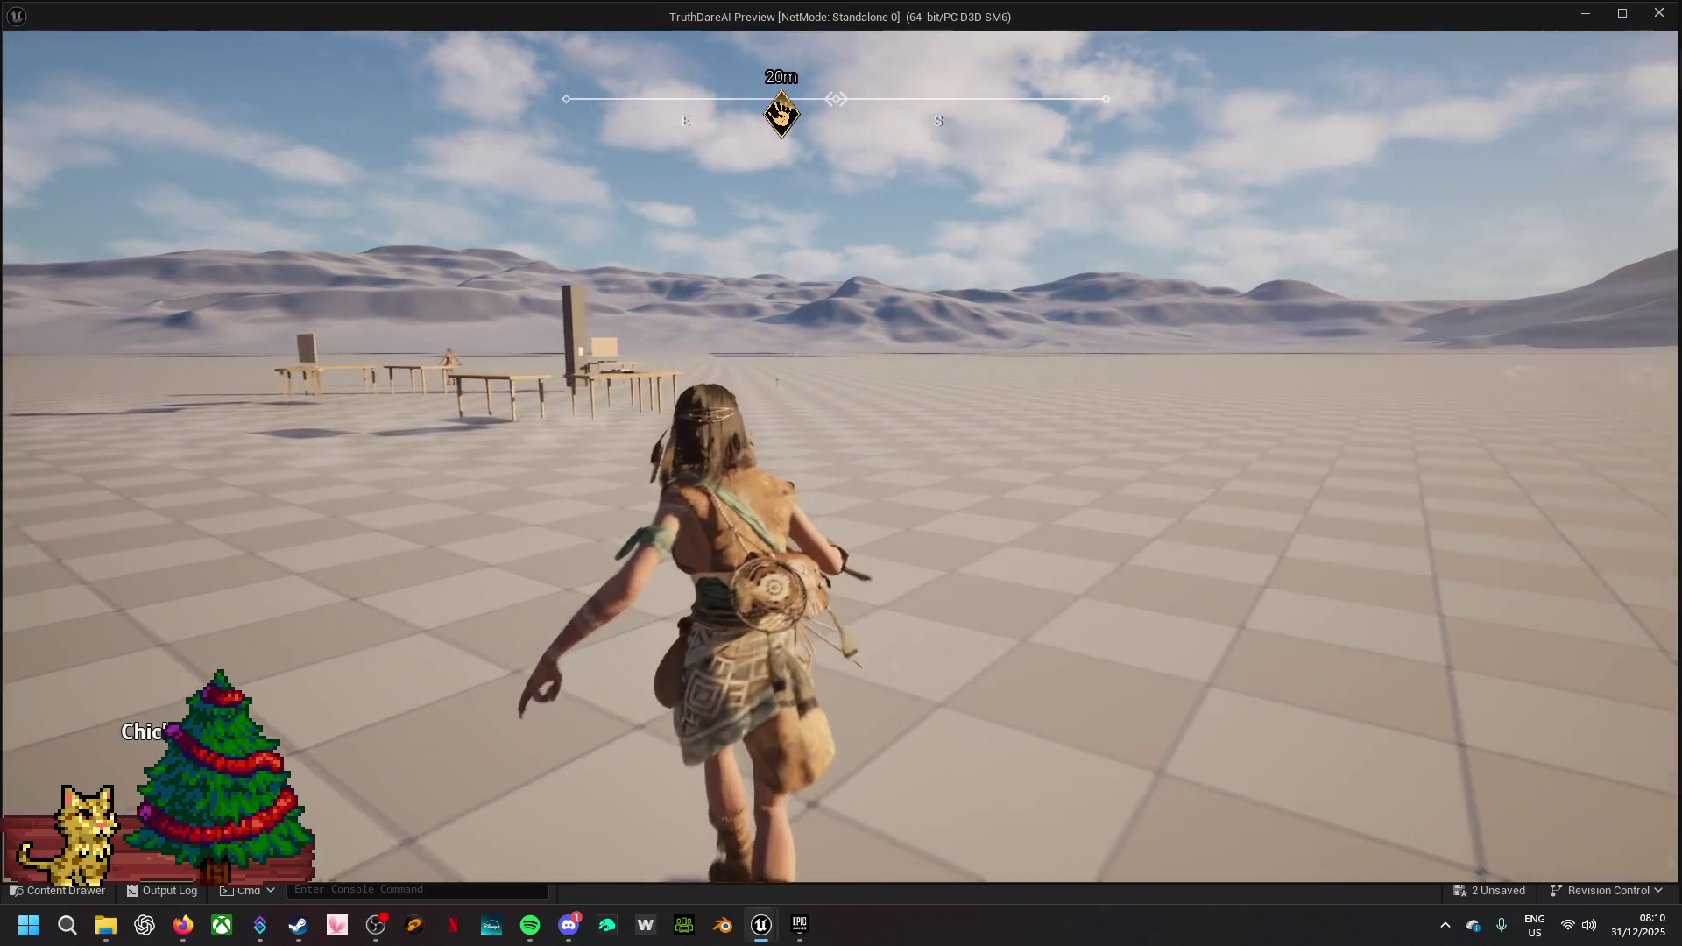
key("w")
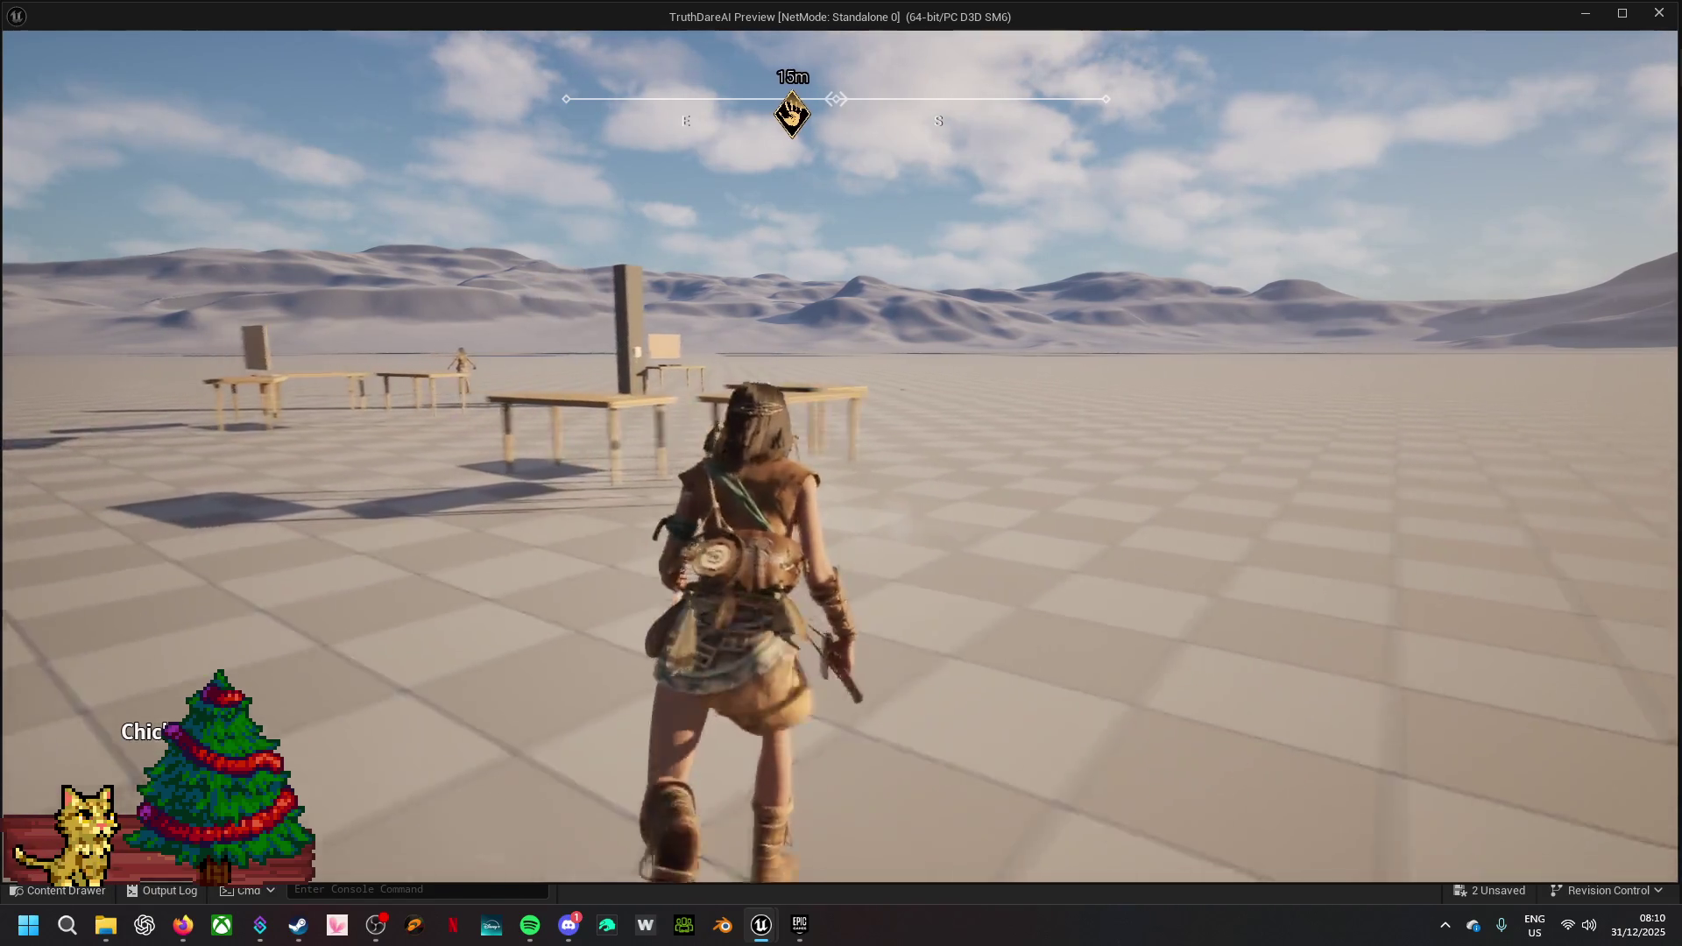
key("w")
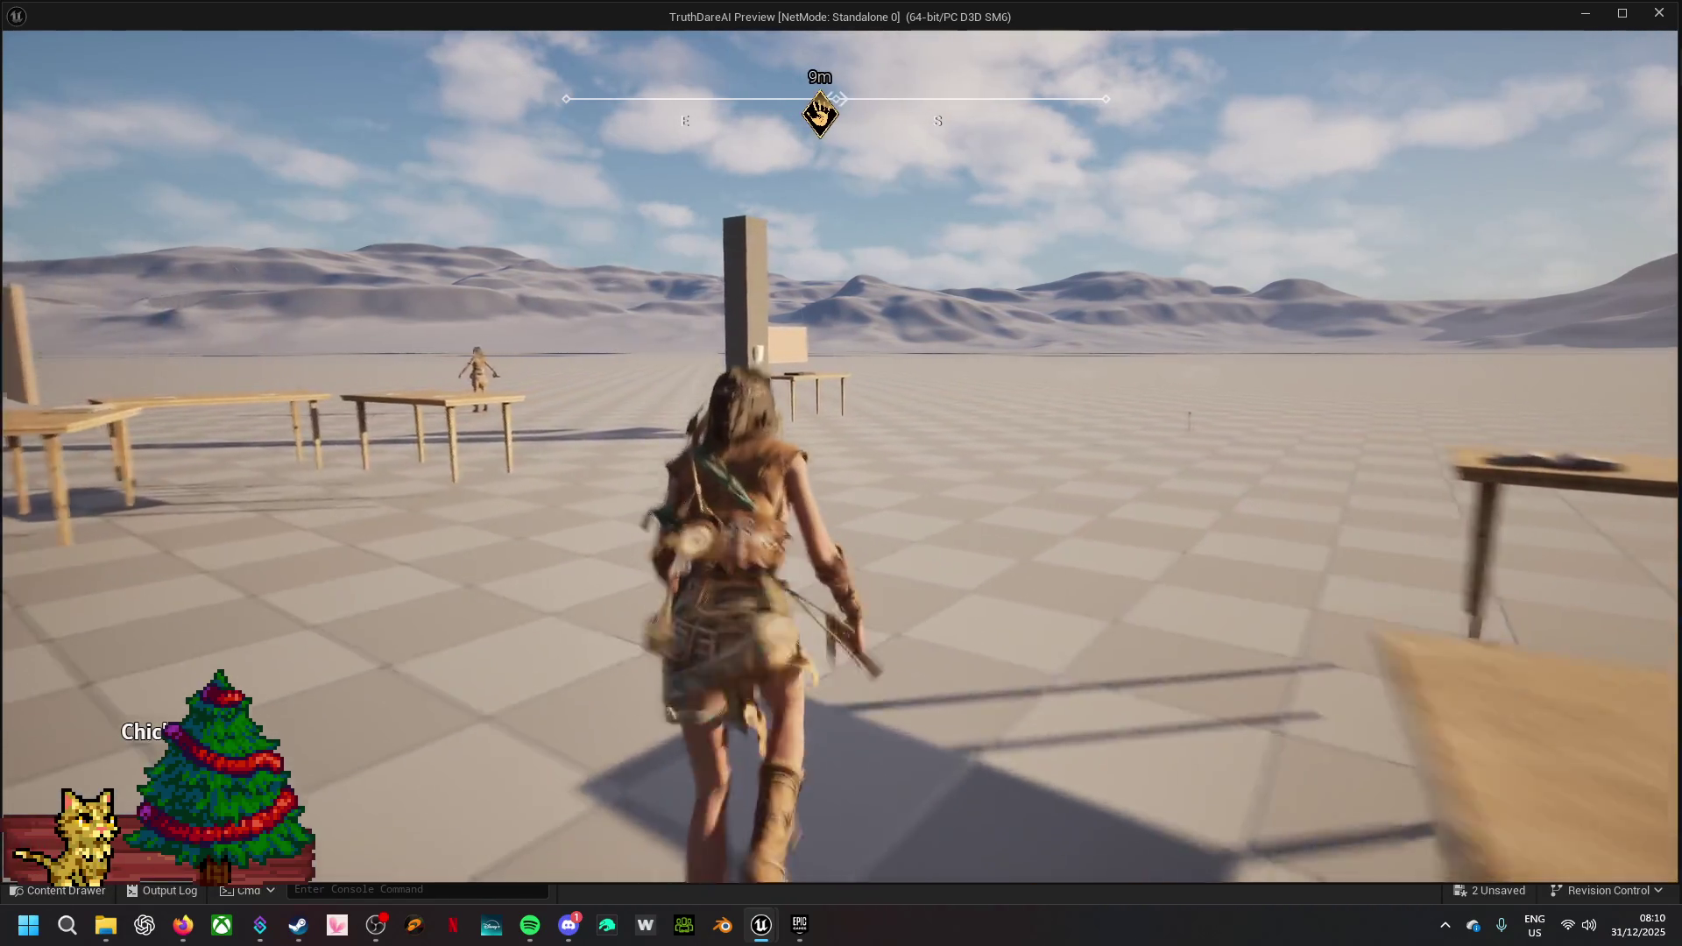
key("Escape")
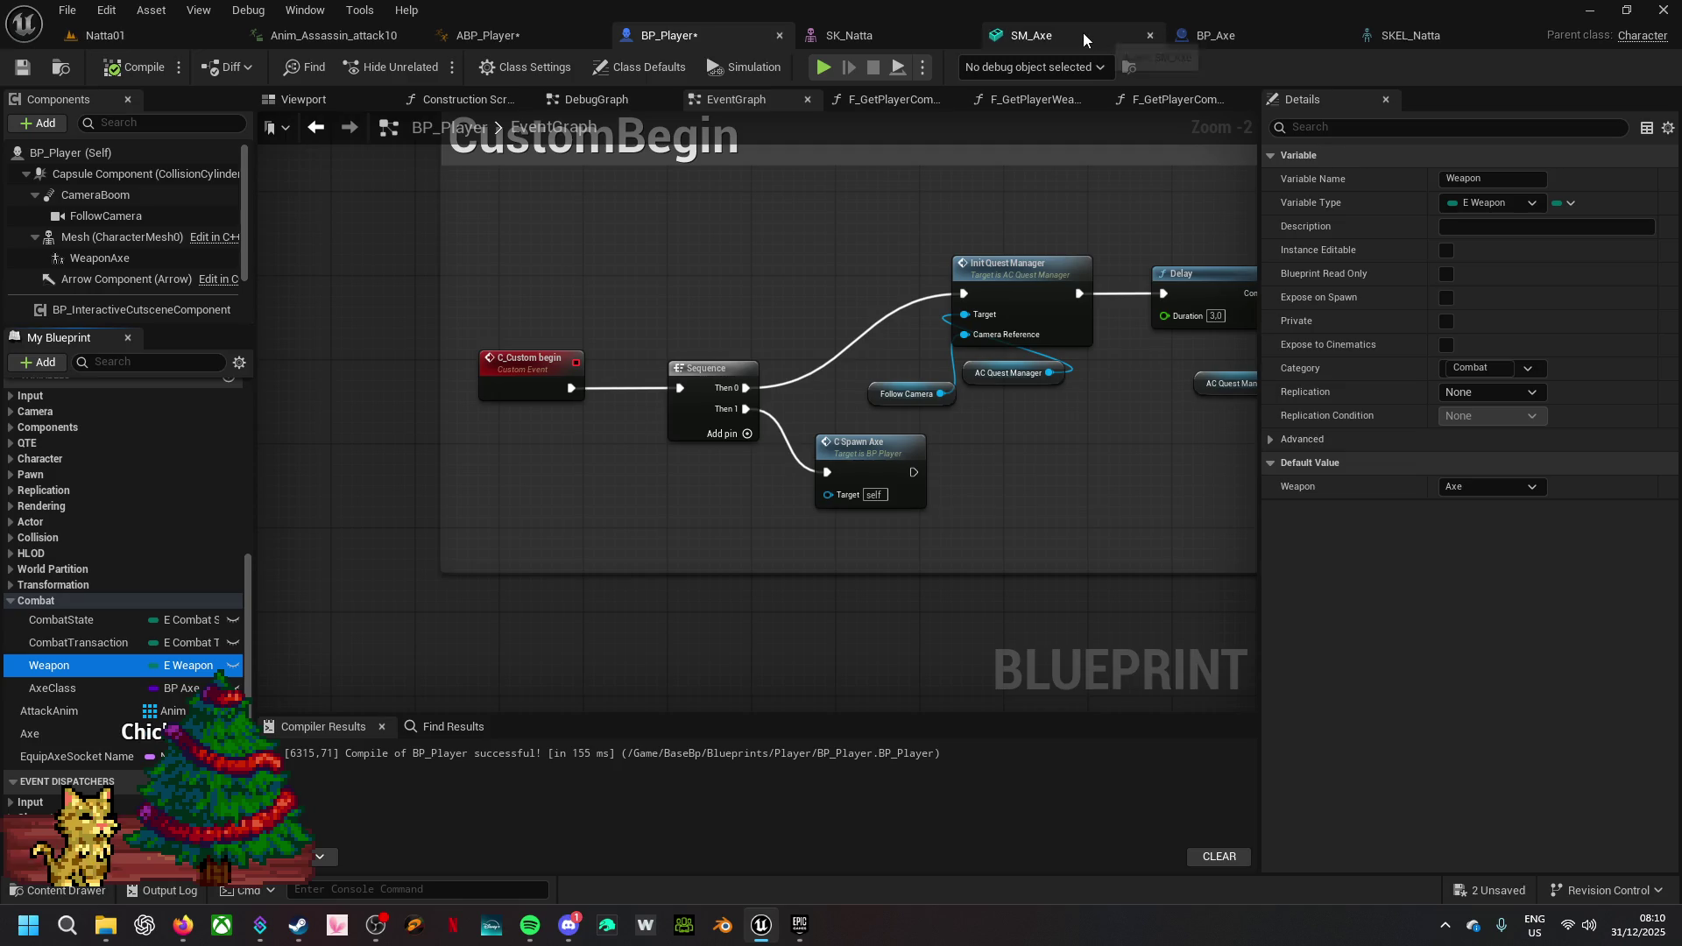
- Give BP_Axe's mesh the Custom collision preset with Overlap on all responses, compile, and start a test play
left_click(1249, 28)
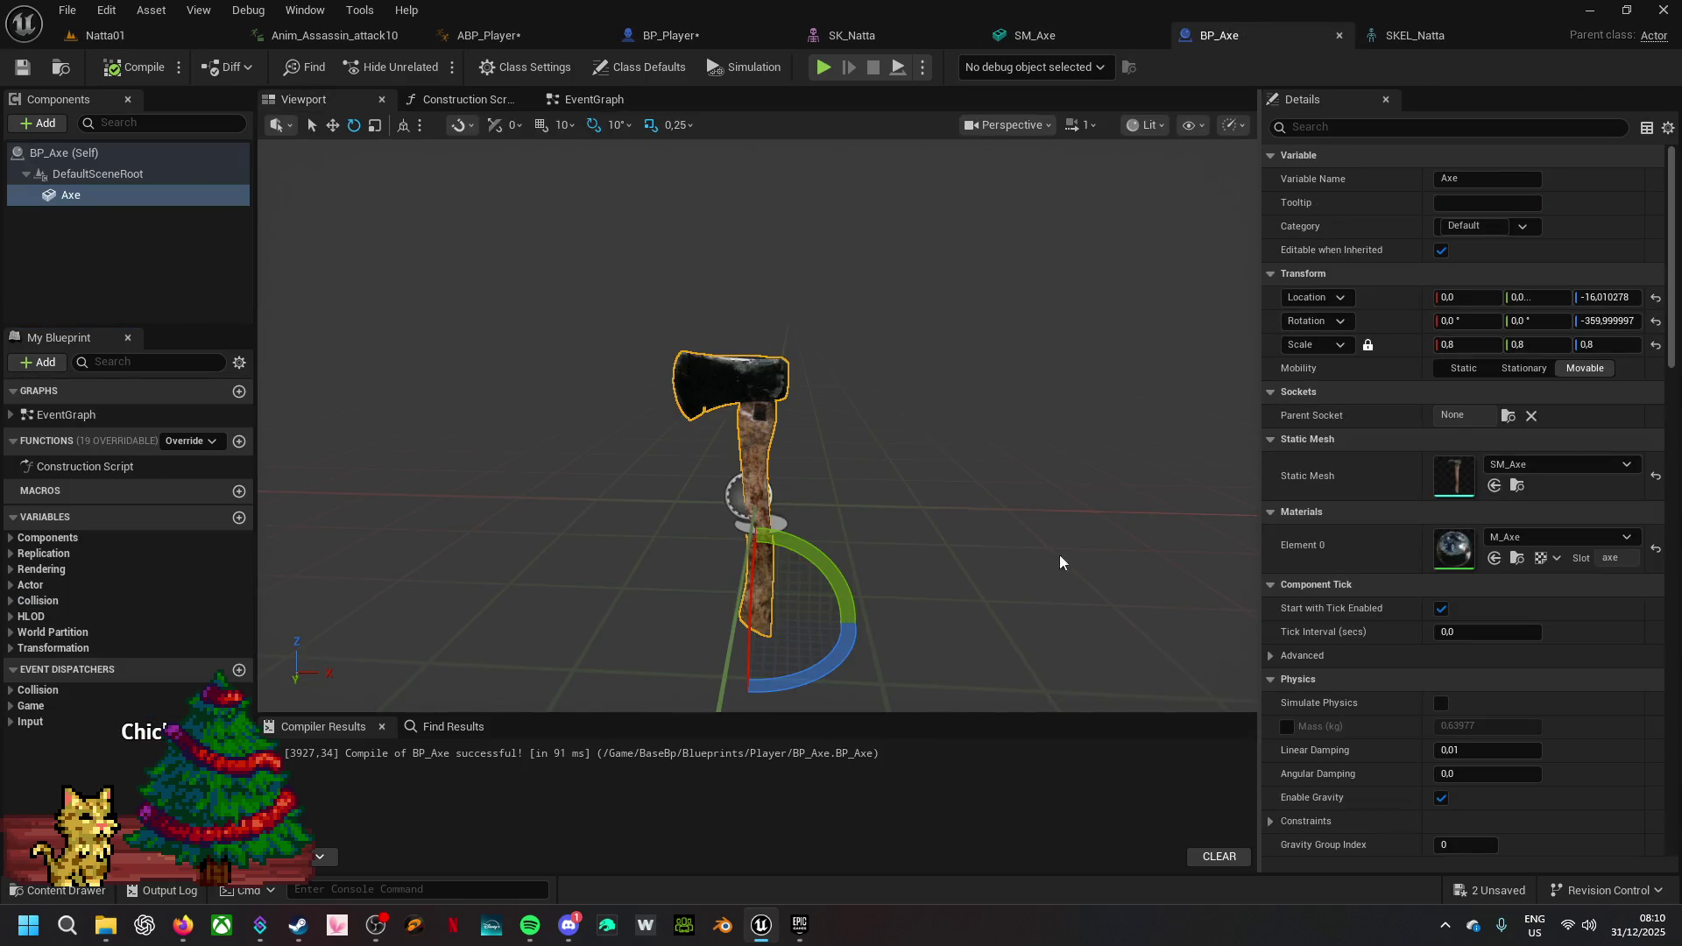
scroll(1570, 677, "down", 10)
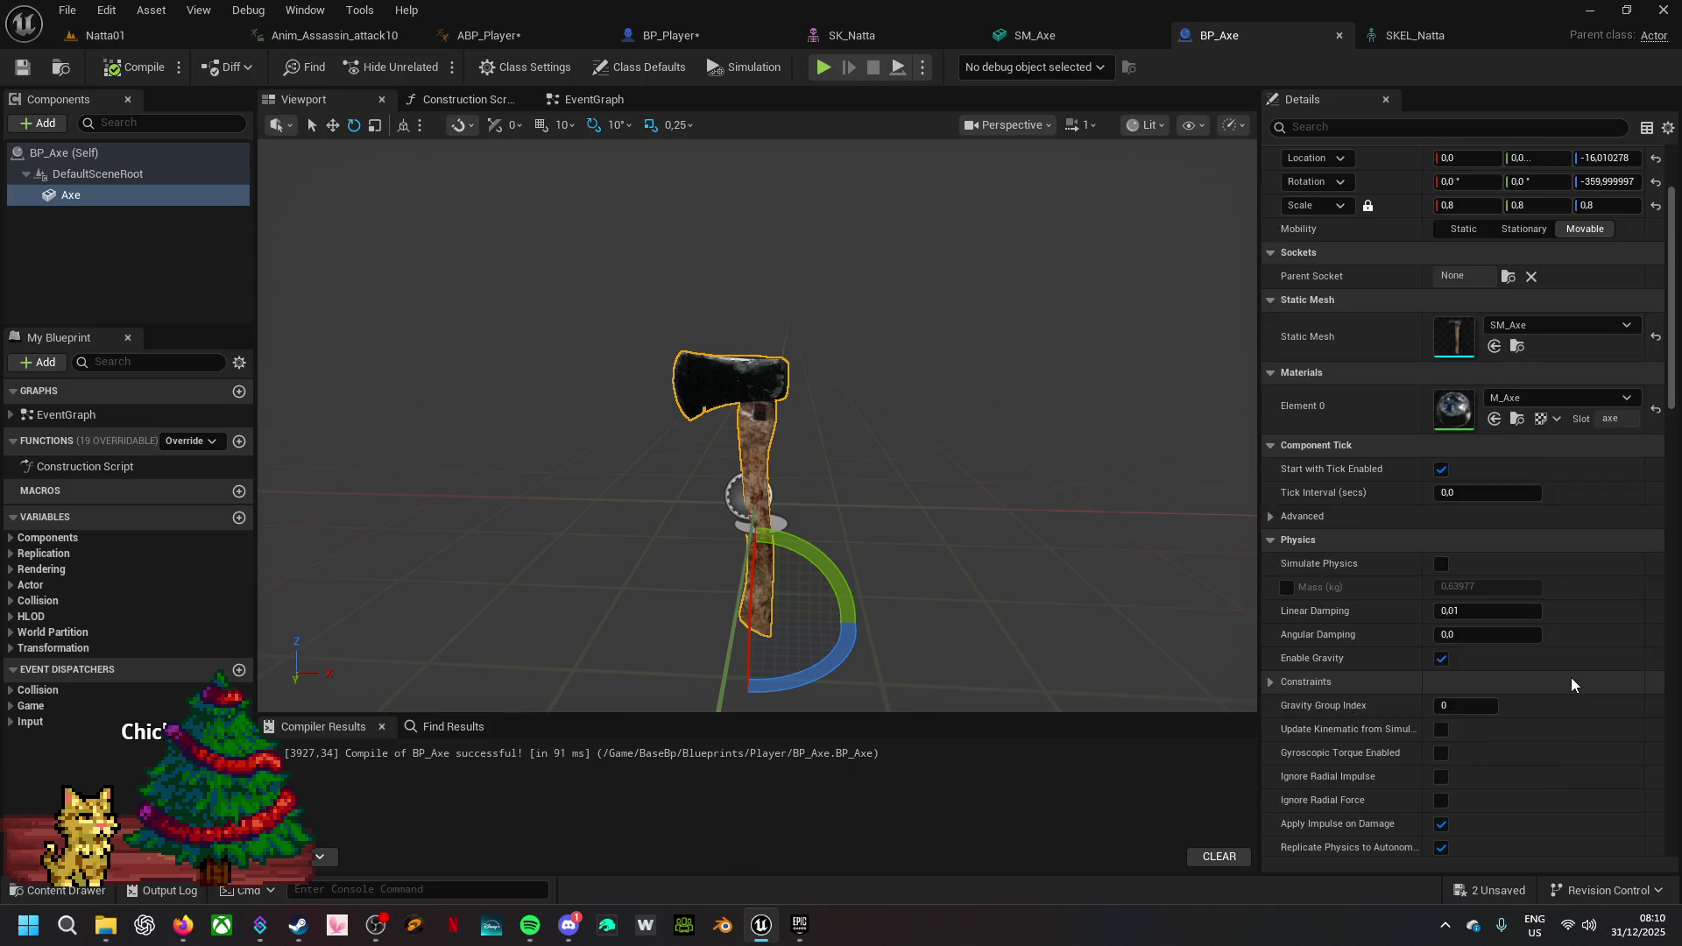
scroll(1582, 644, "down", 5)
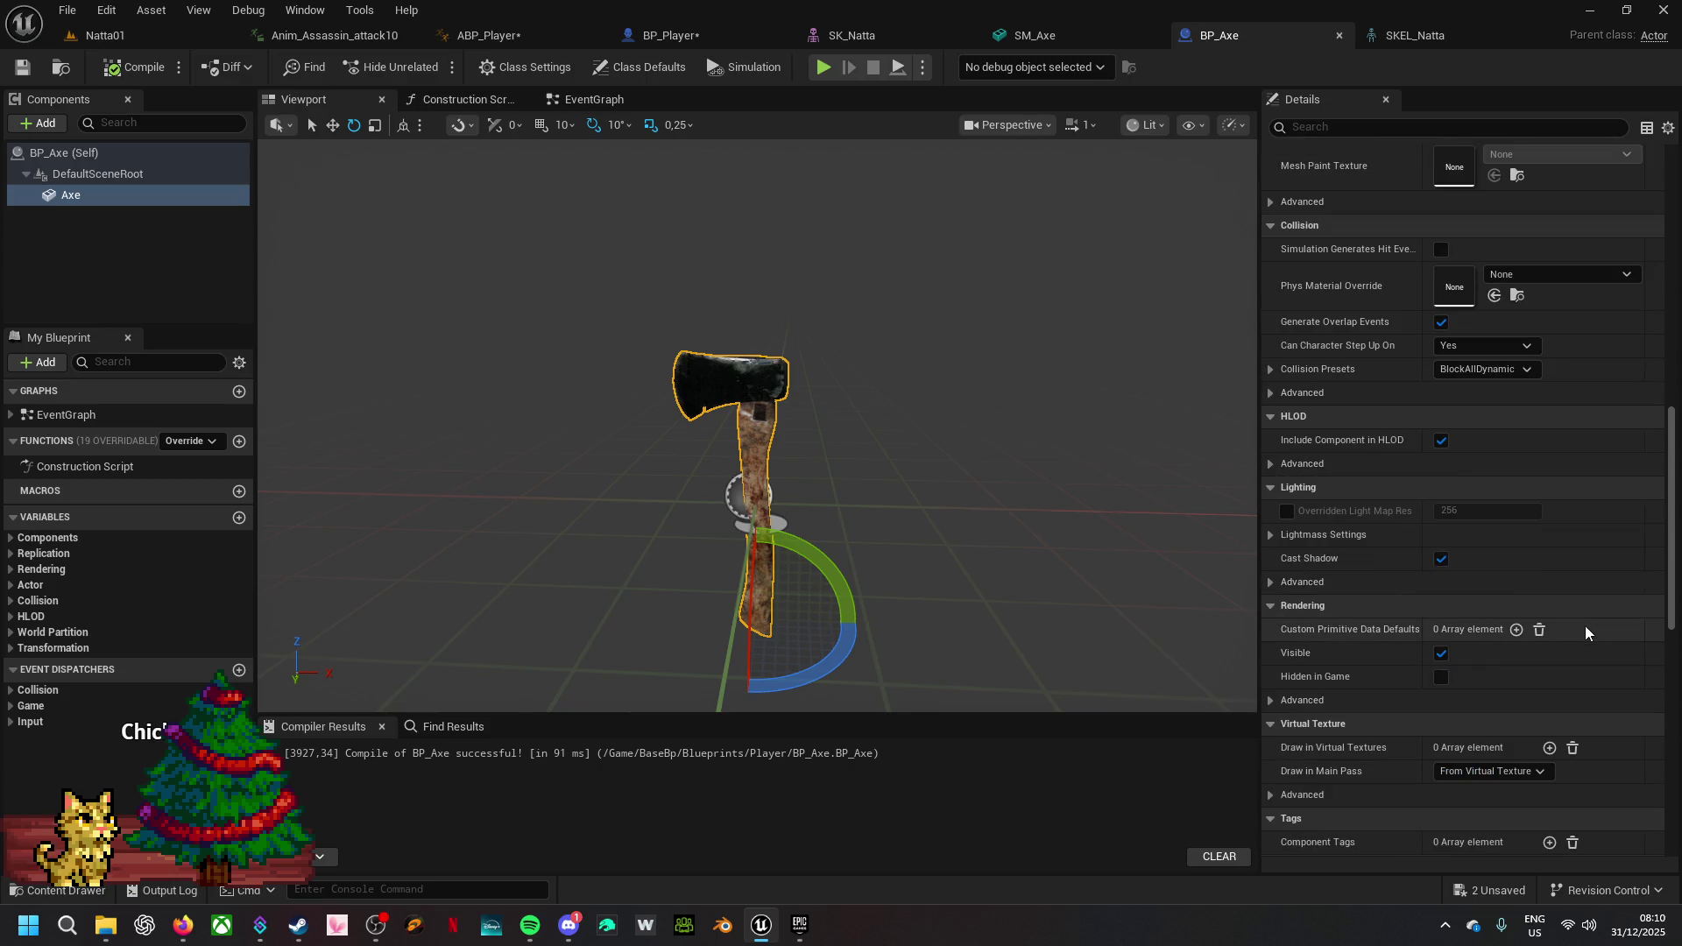
left_click(1505, 370)
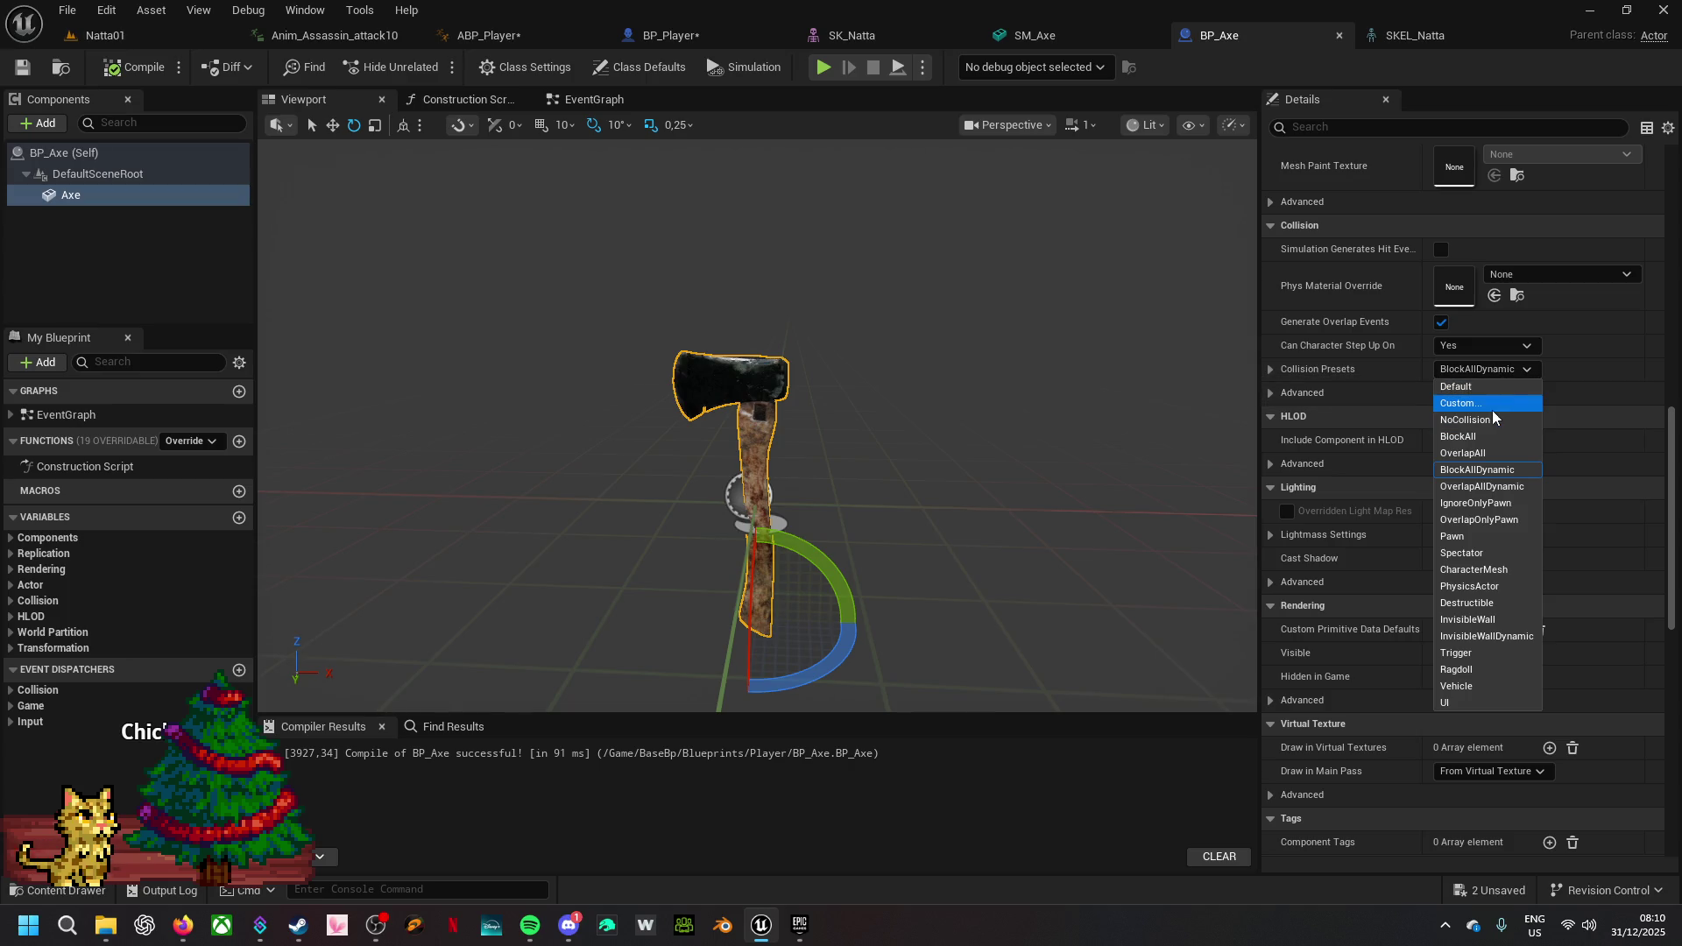
left_click(1491, 406)
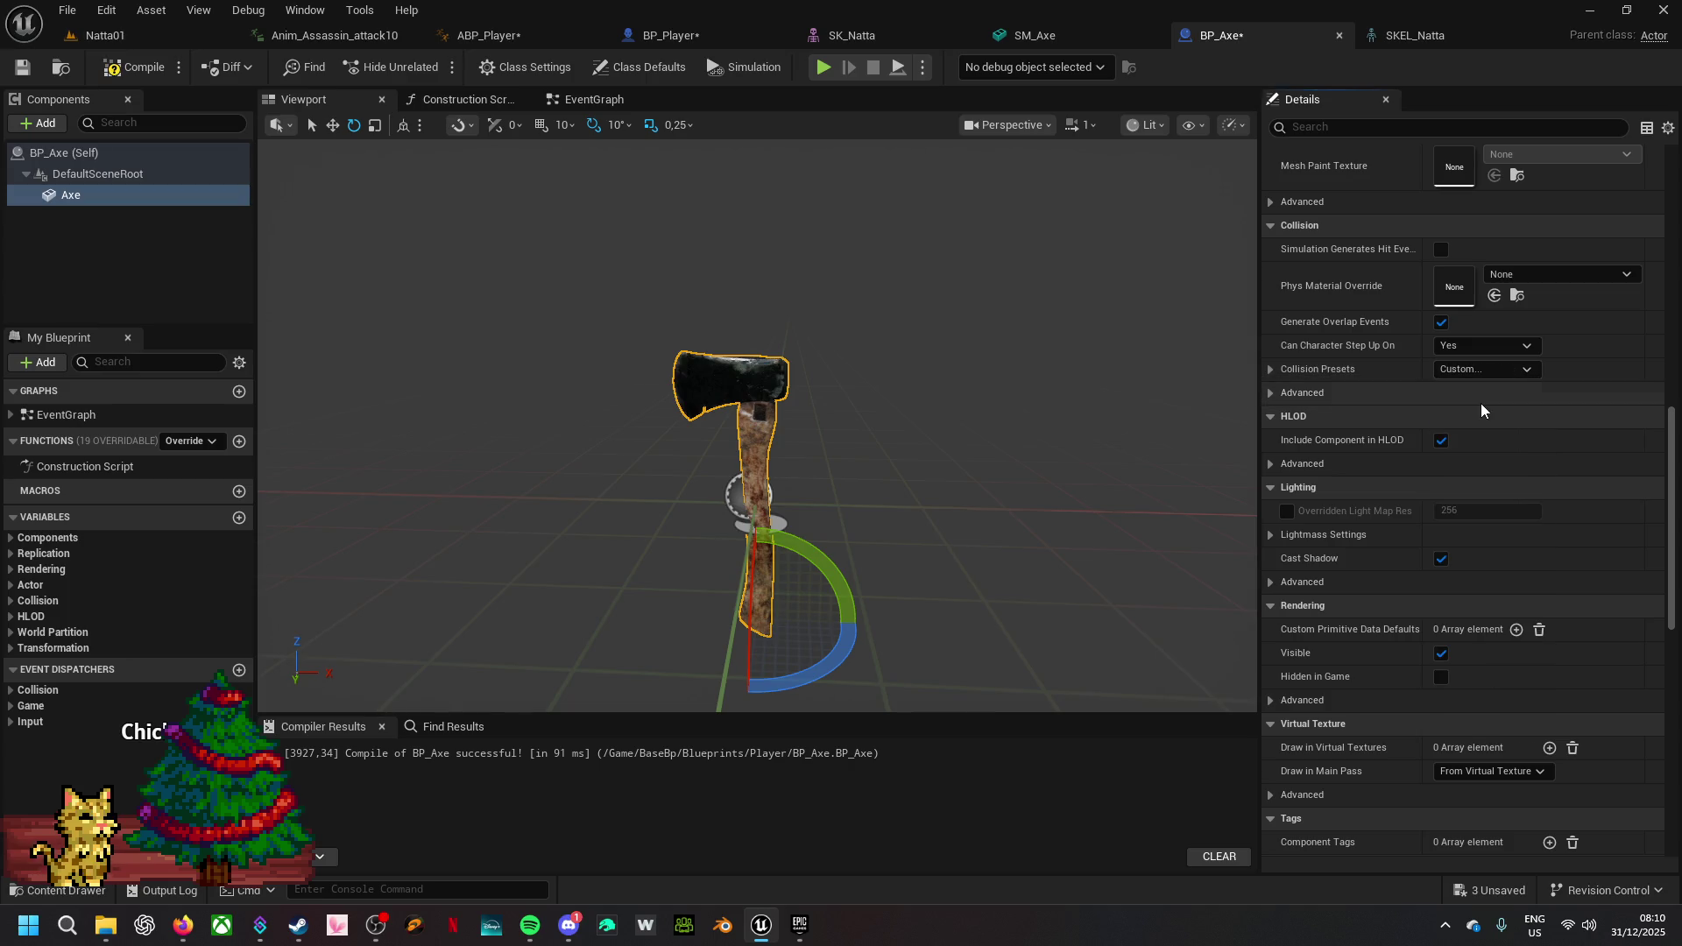
left_click(1270, 370)
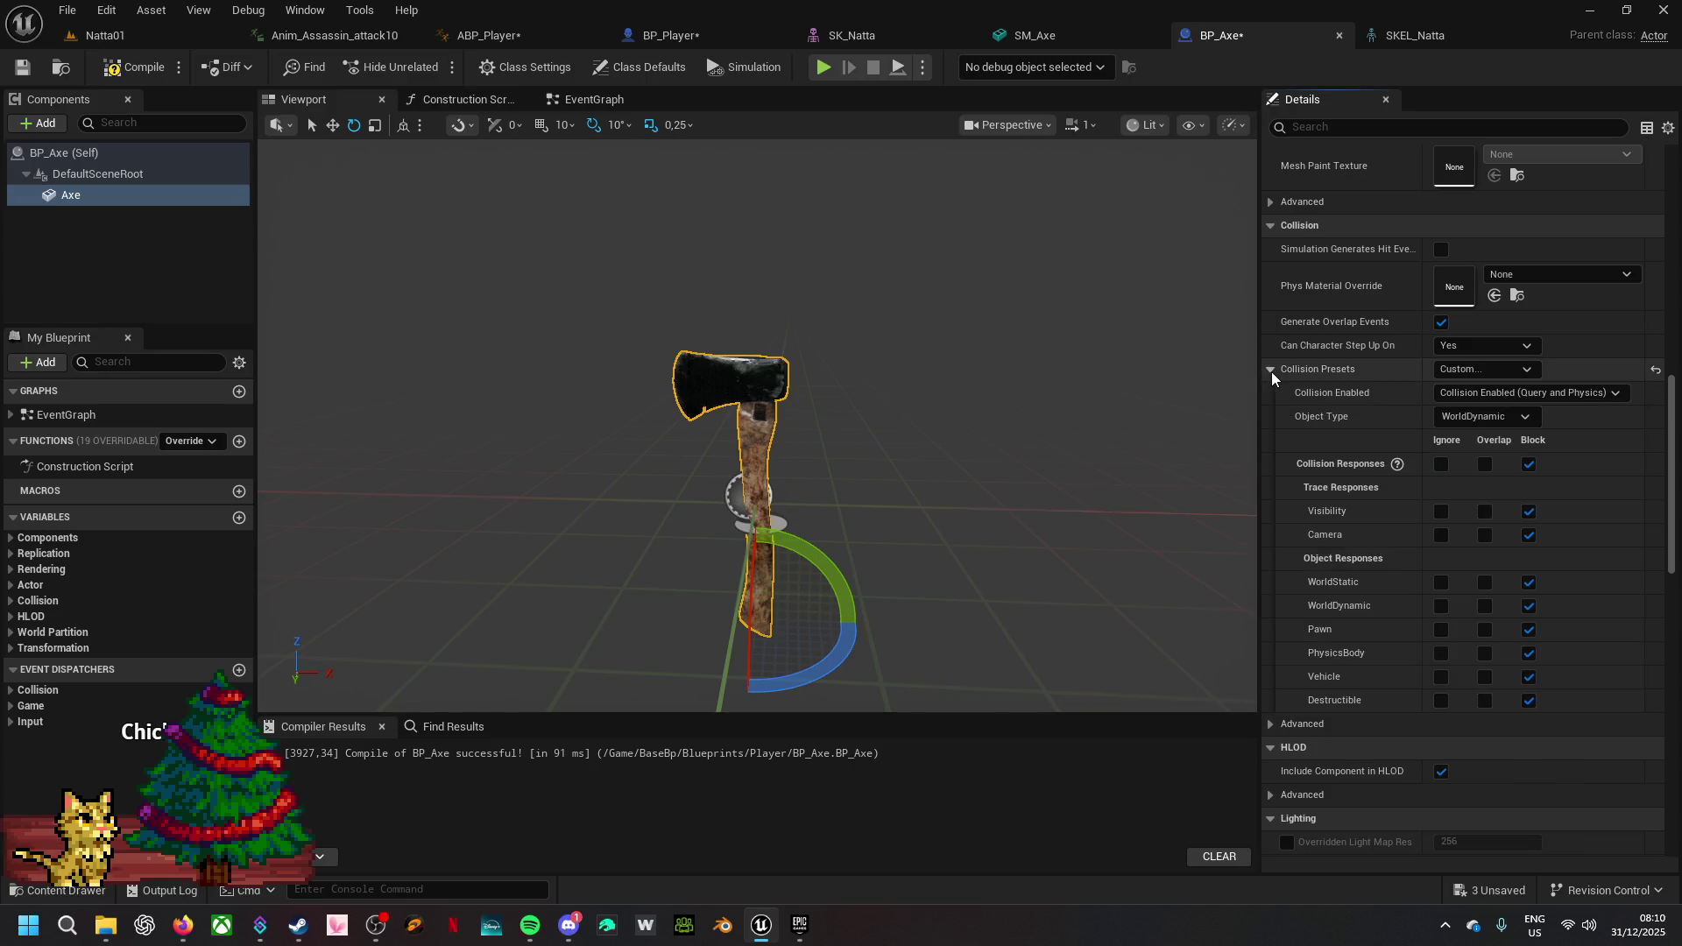
left_click(1484, 464)
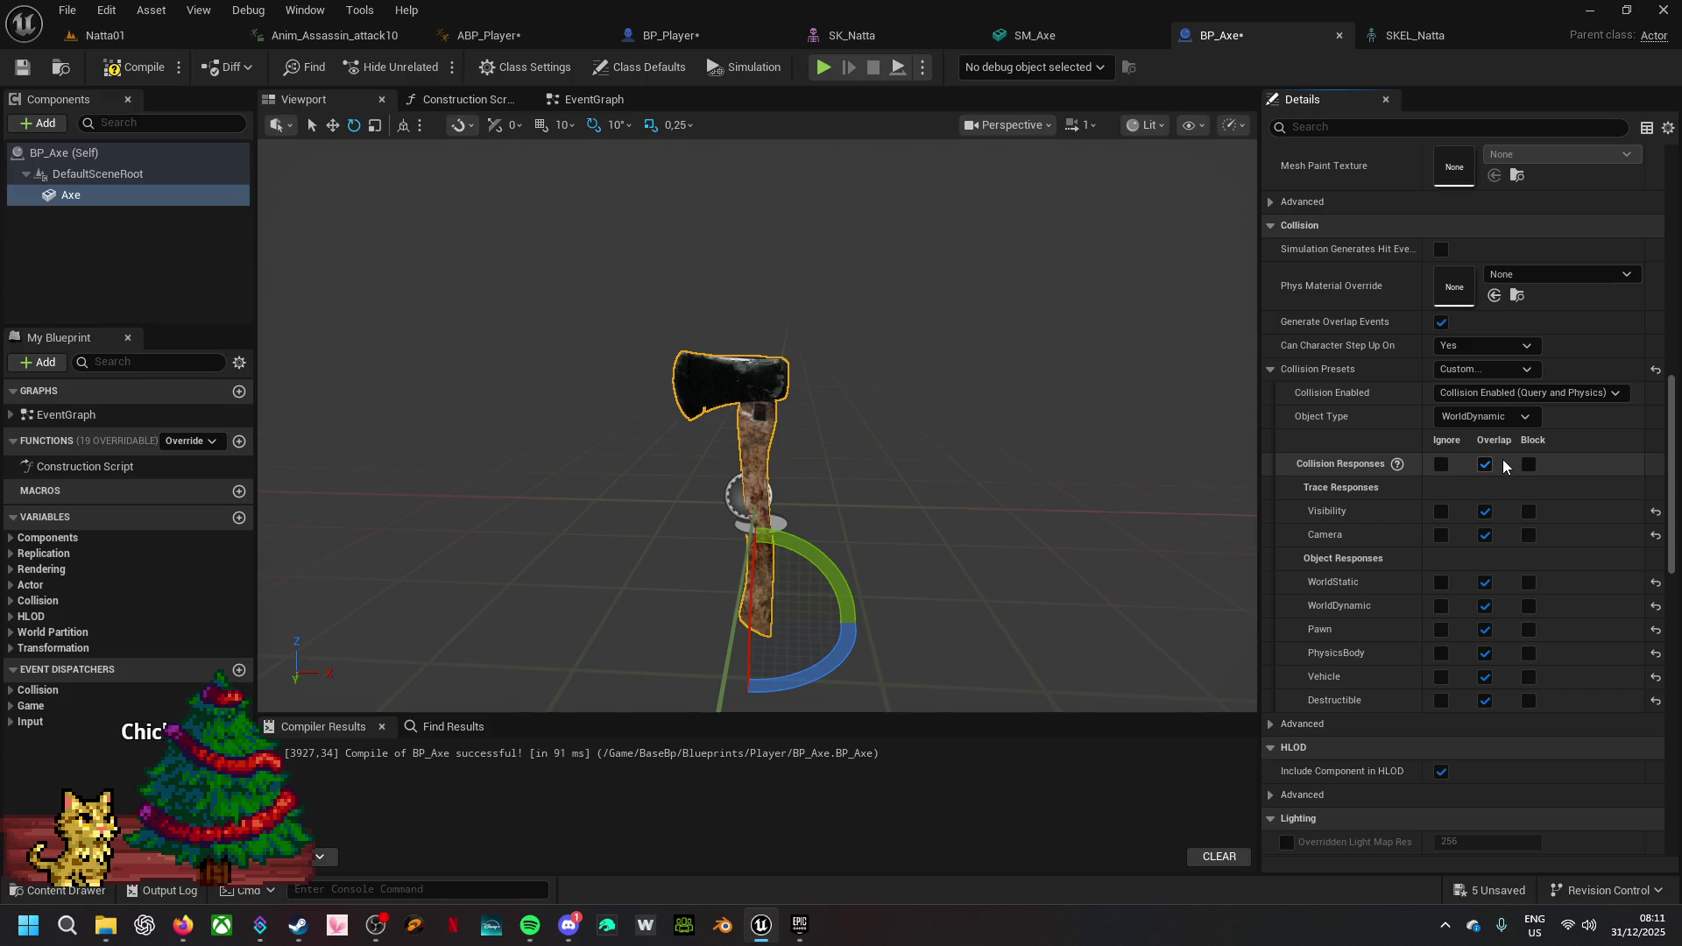
left_click(149, 73)
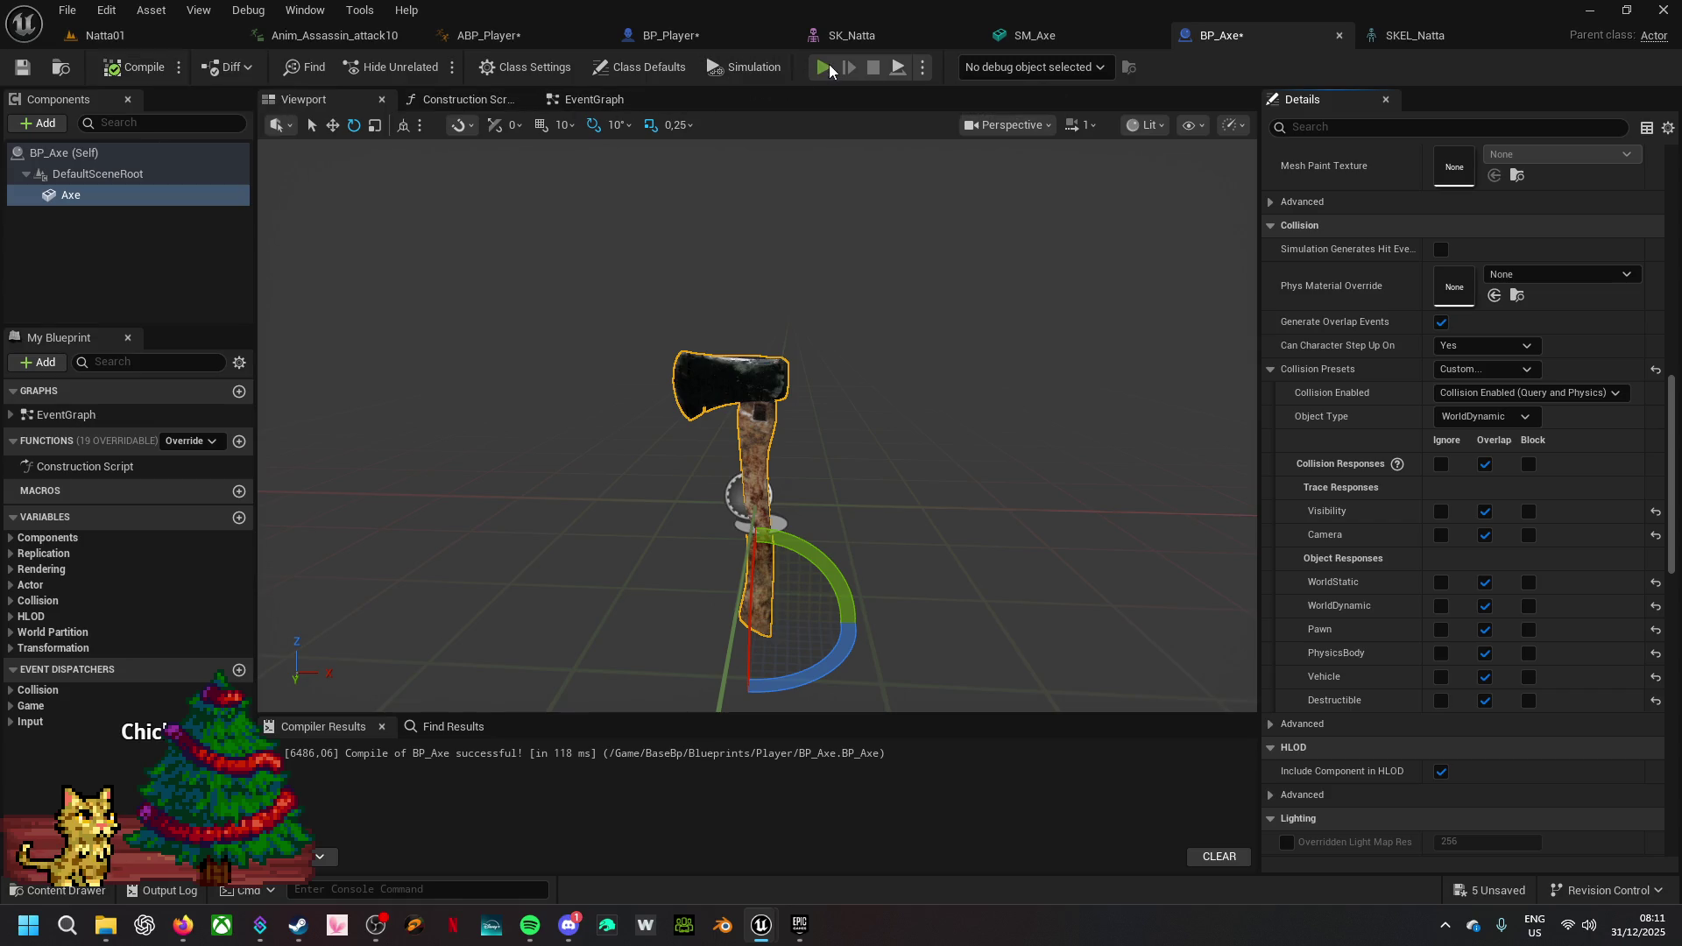
left_click(829, 64)
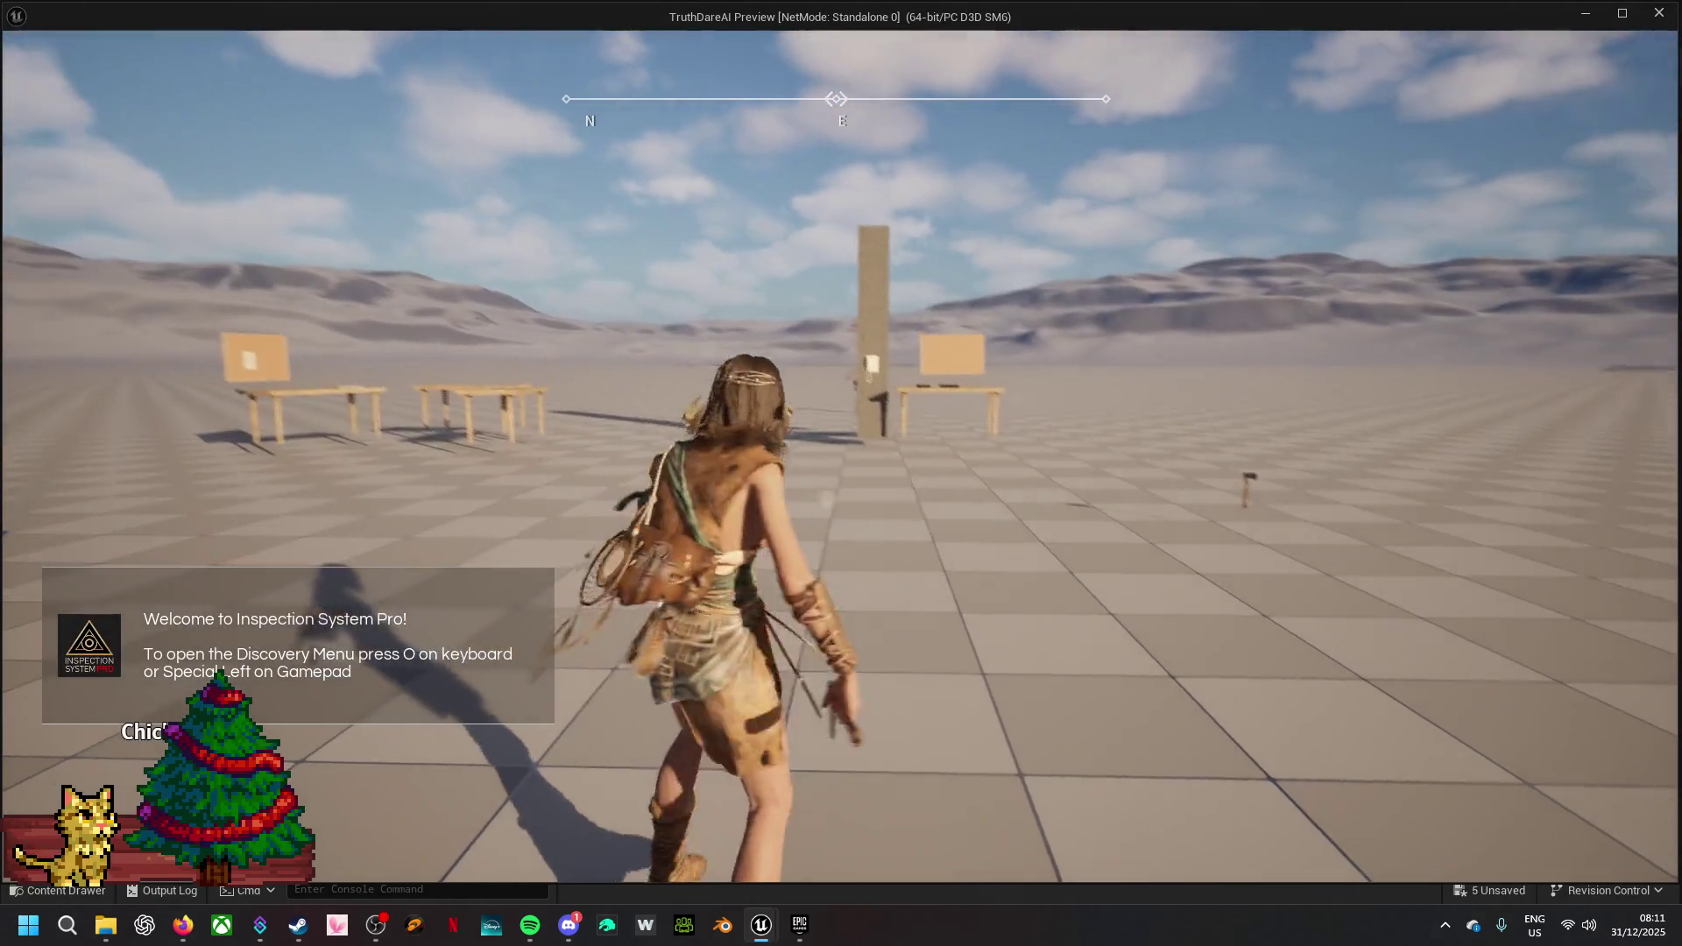
- Run the axe-carrying character back and forth with W, S and D, then stop with Esc
key("w")
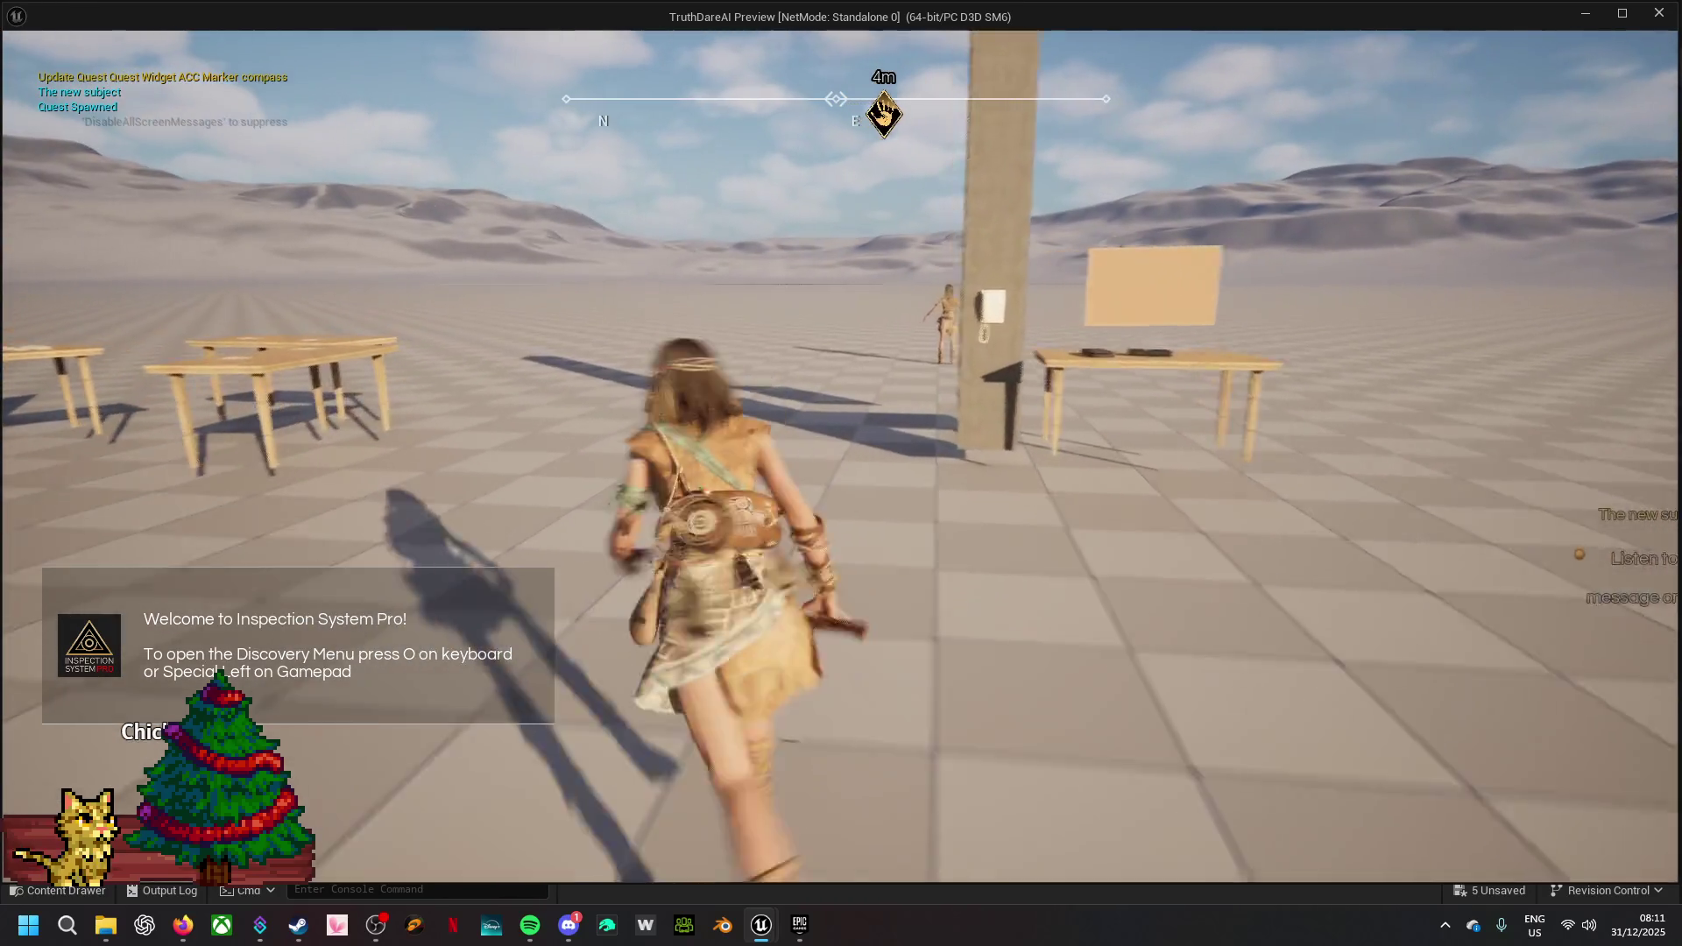
key("w")
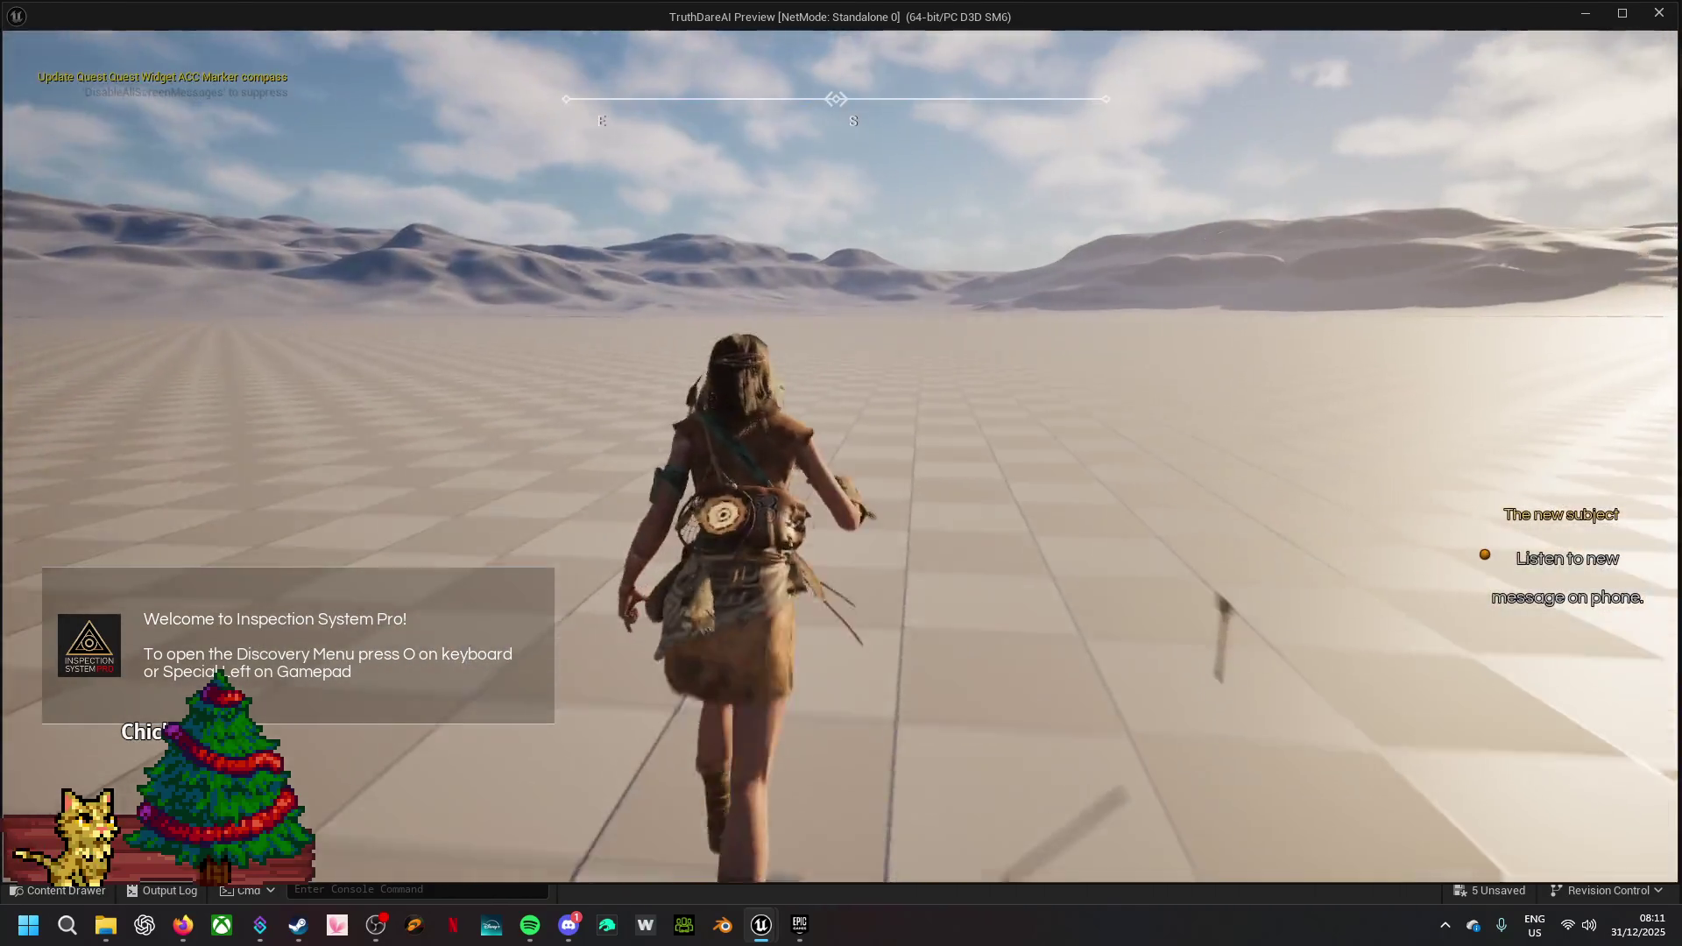
key("s")
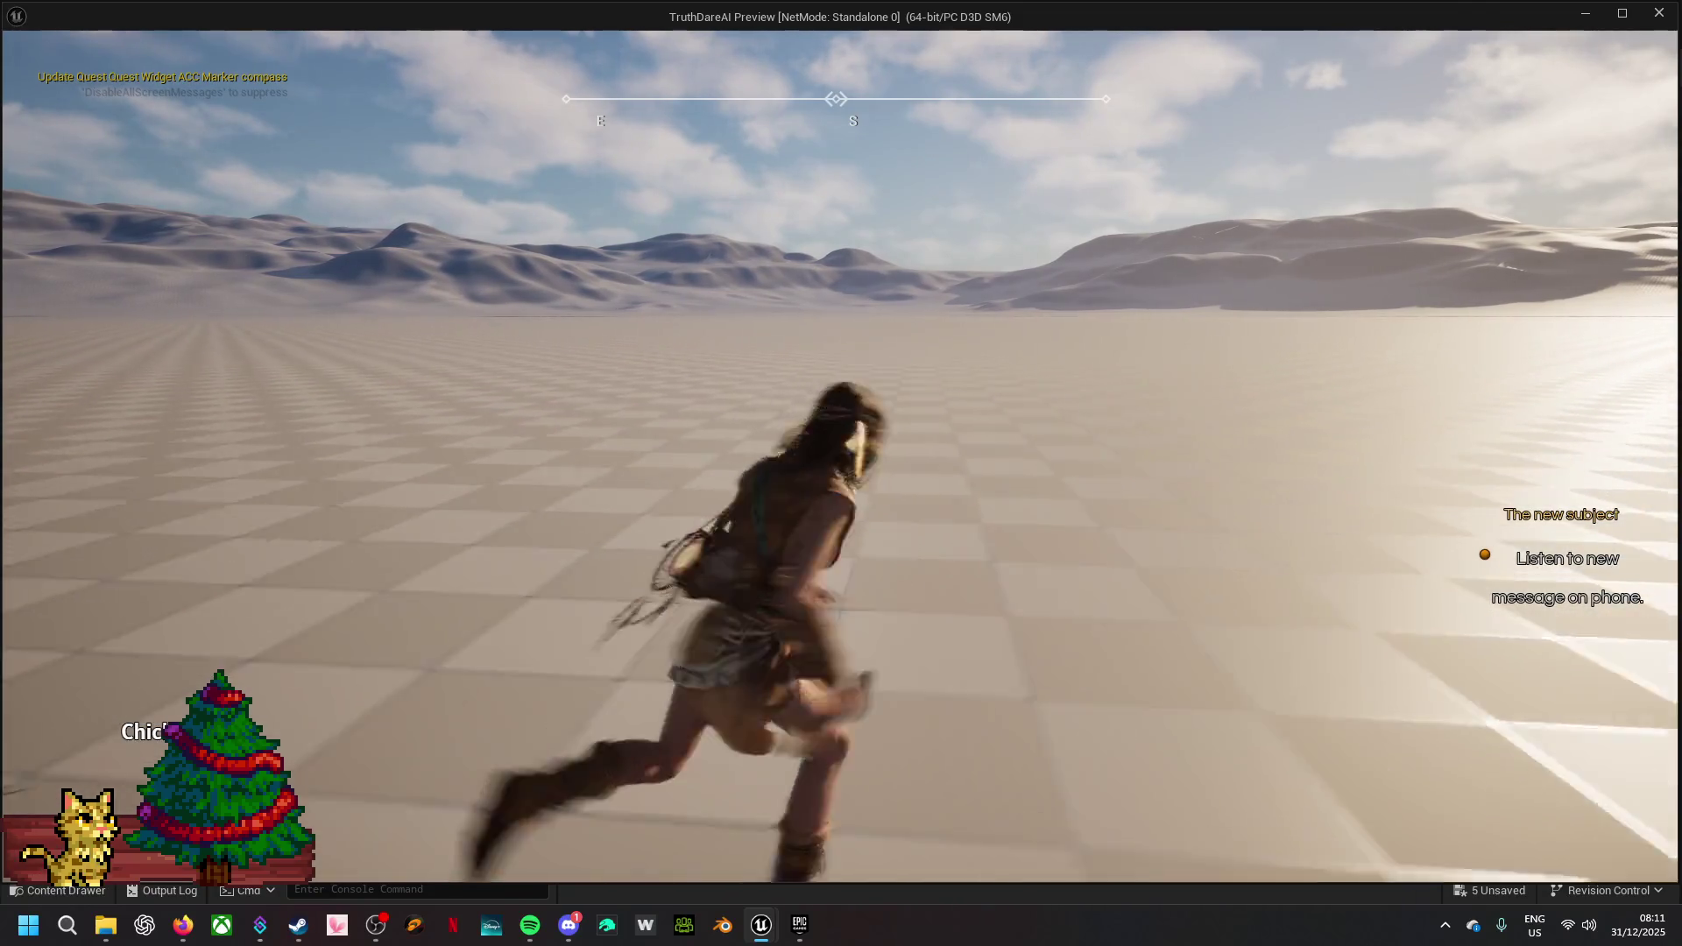
key("w")
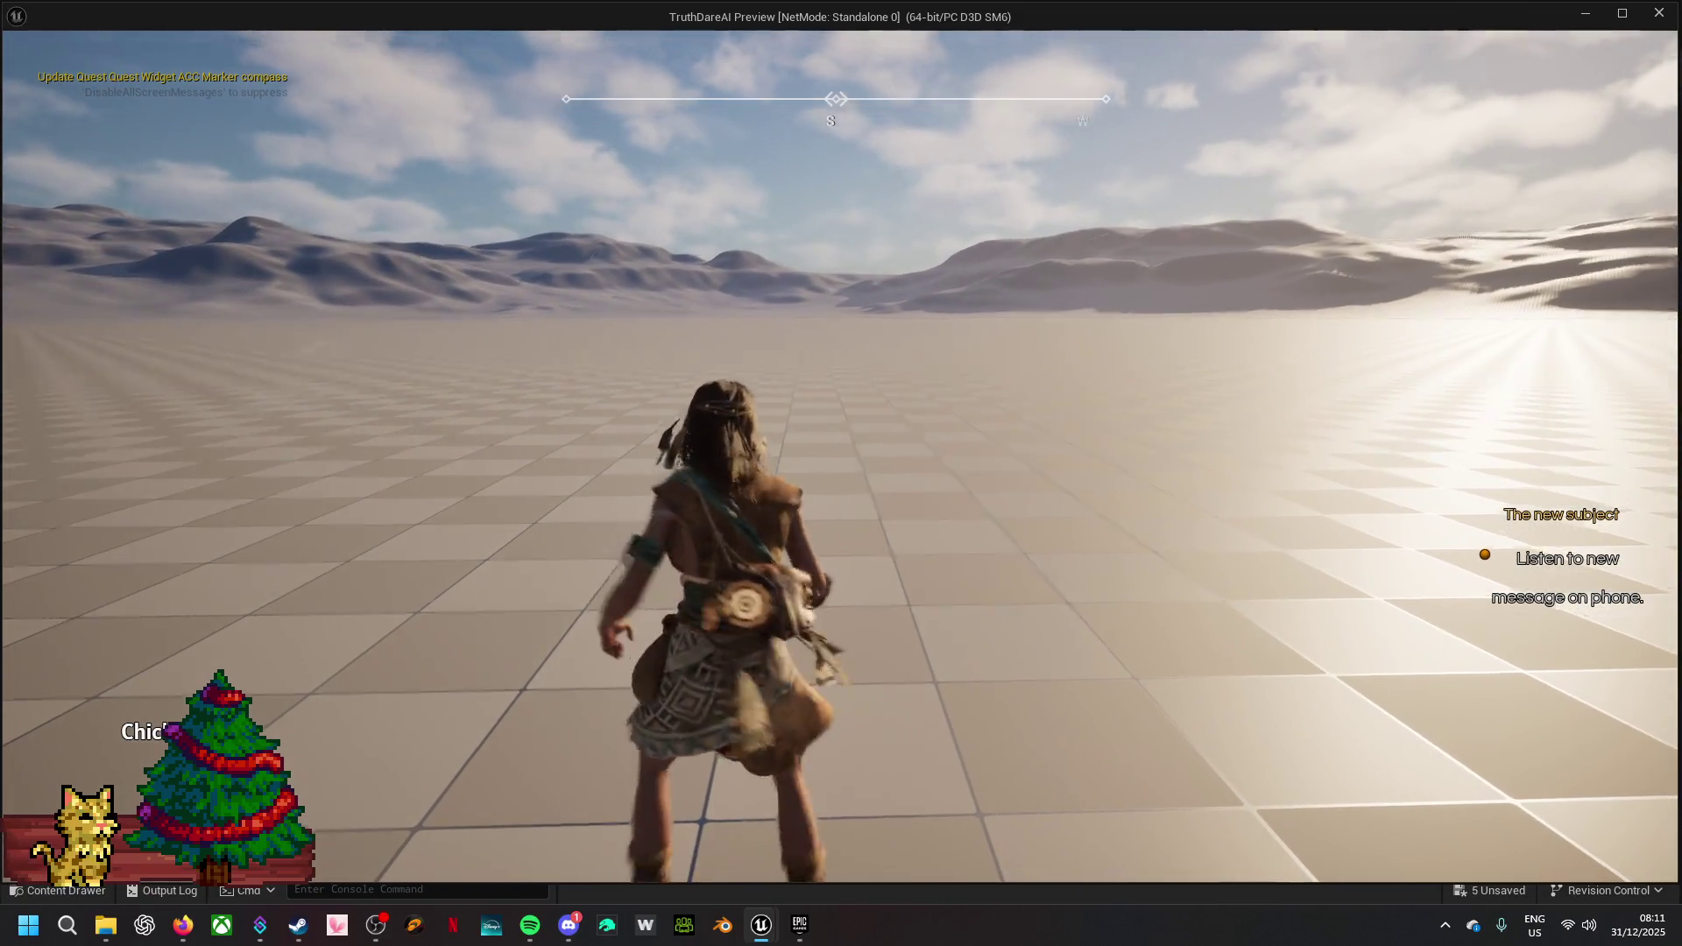
key("s")
key("w")
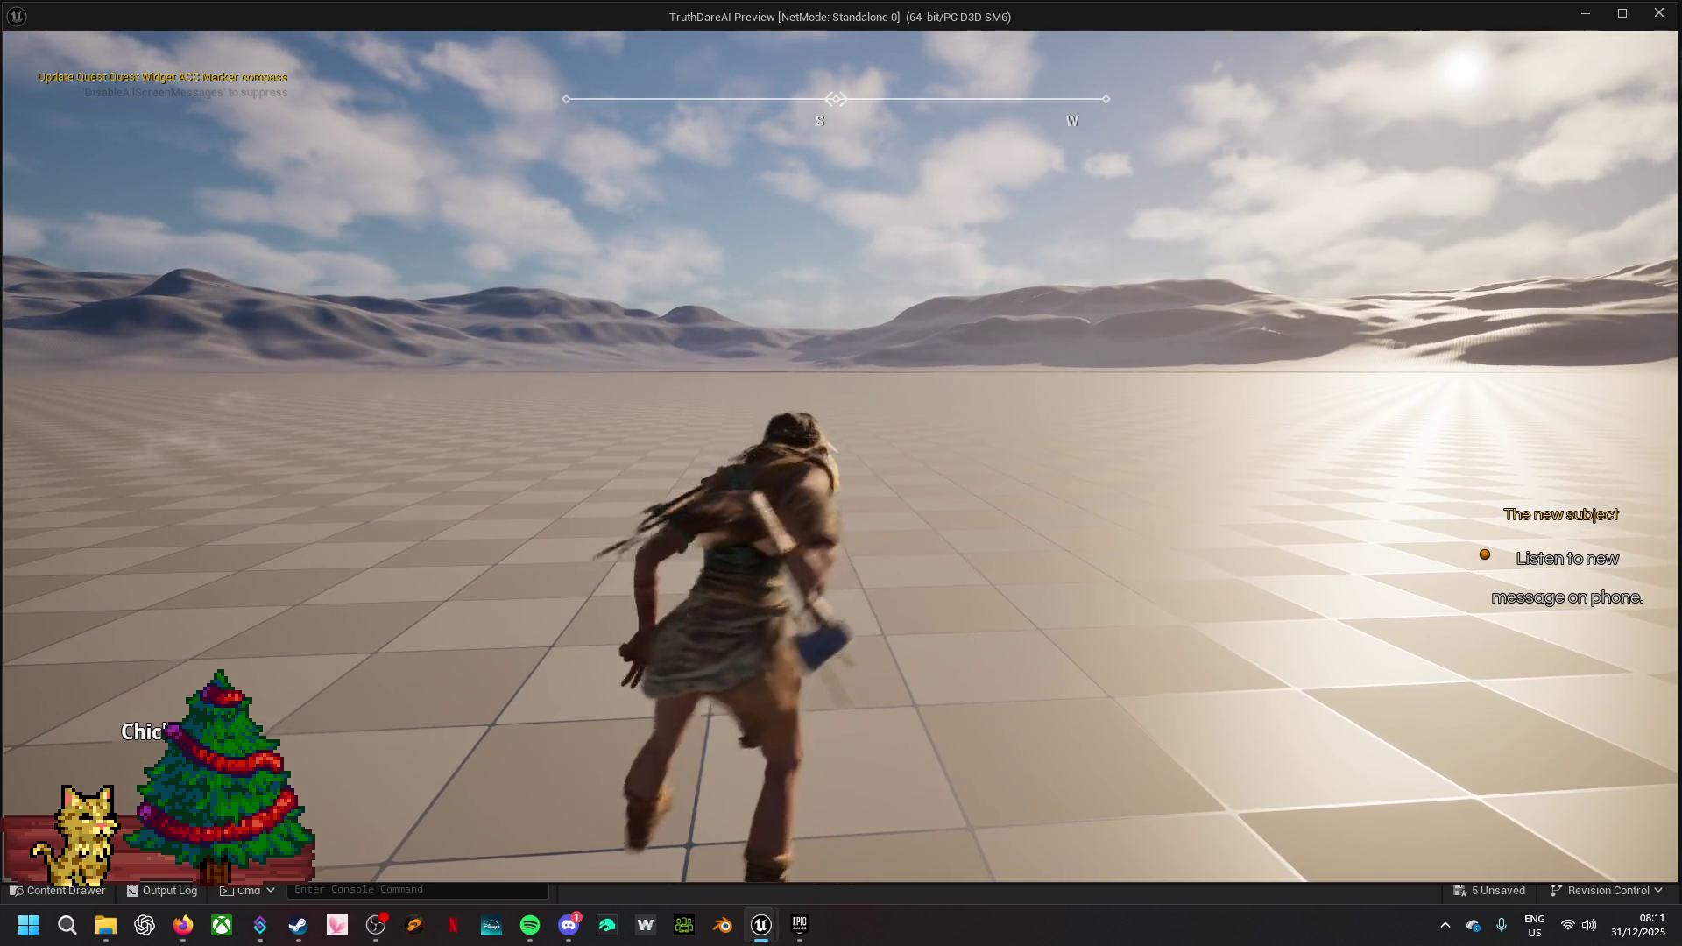
key("s")
key("w")
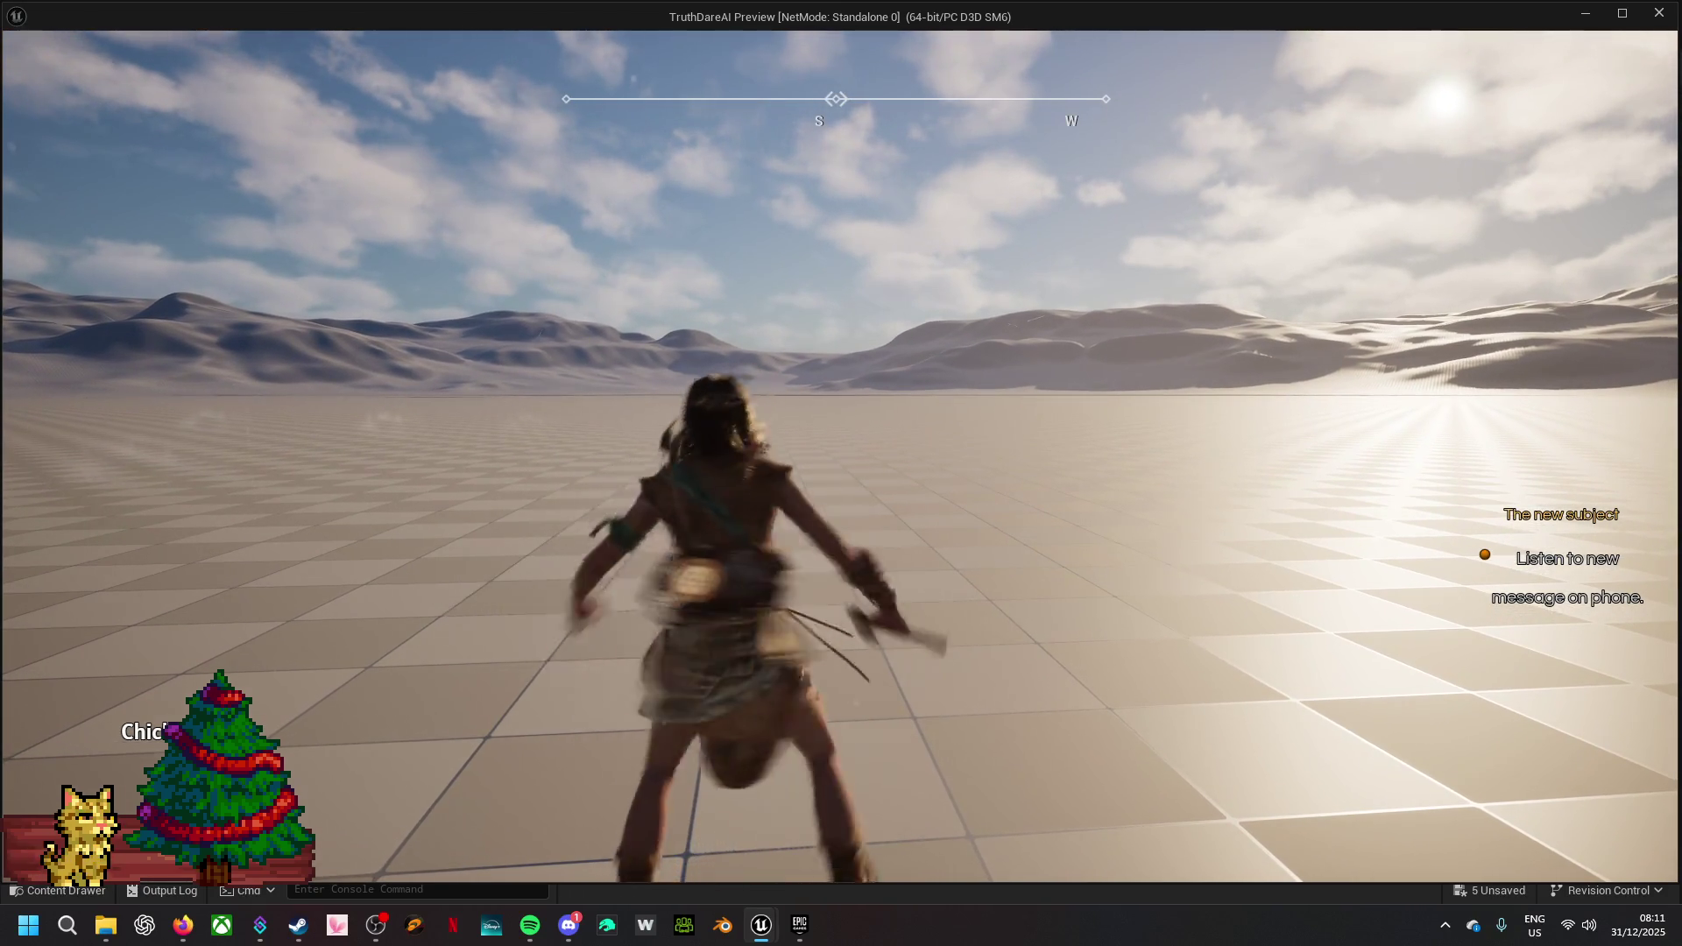
key("d")
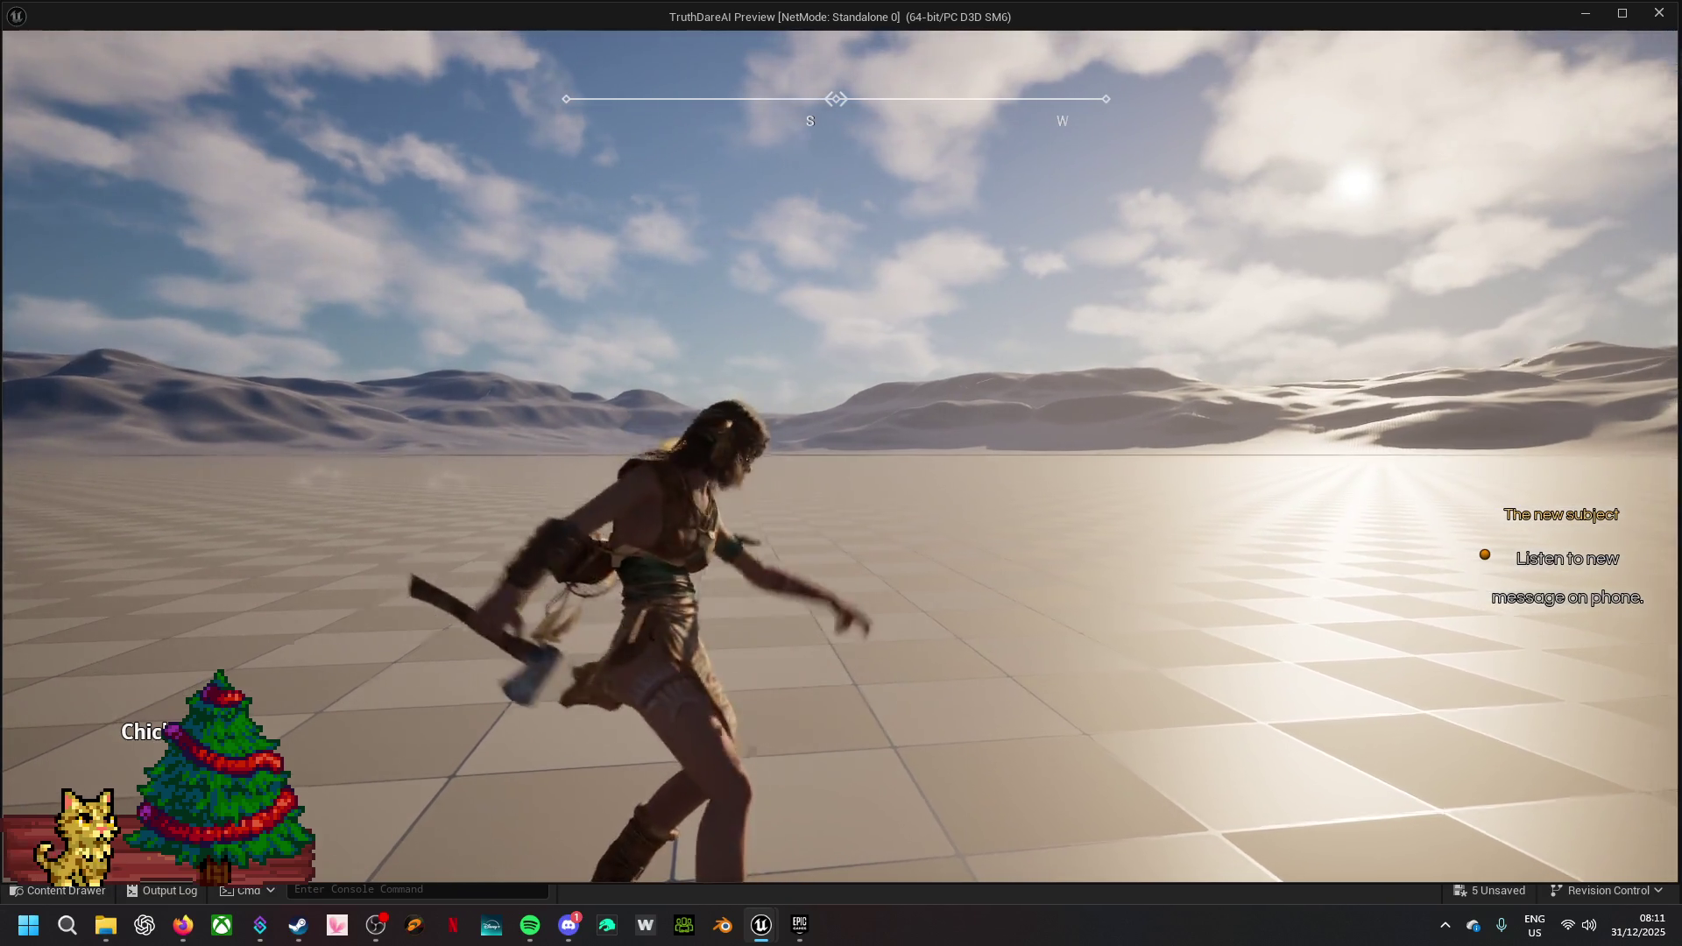
key("w")
key("s")
key("w")
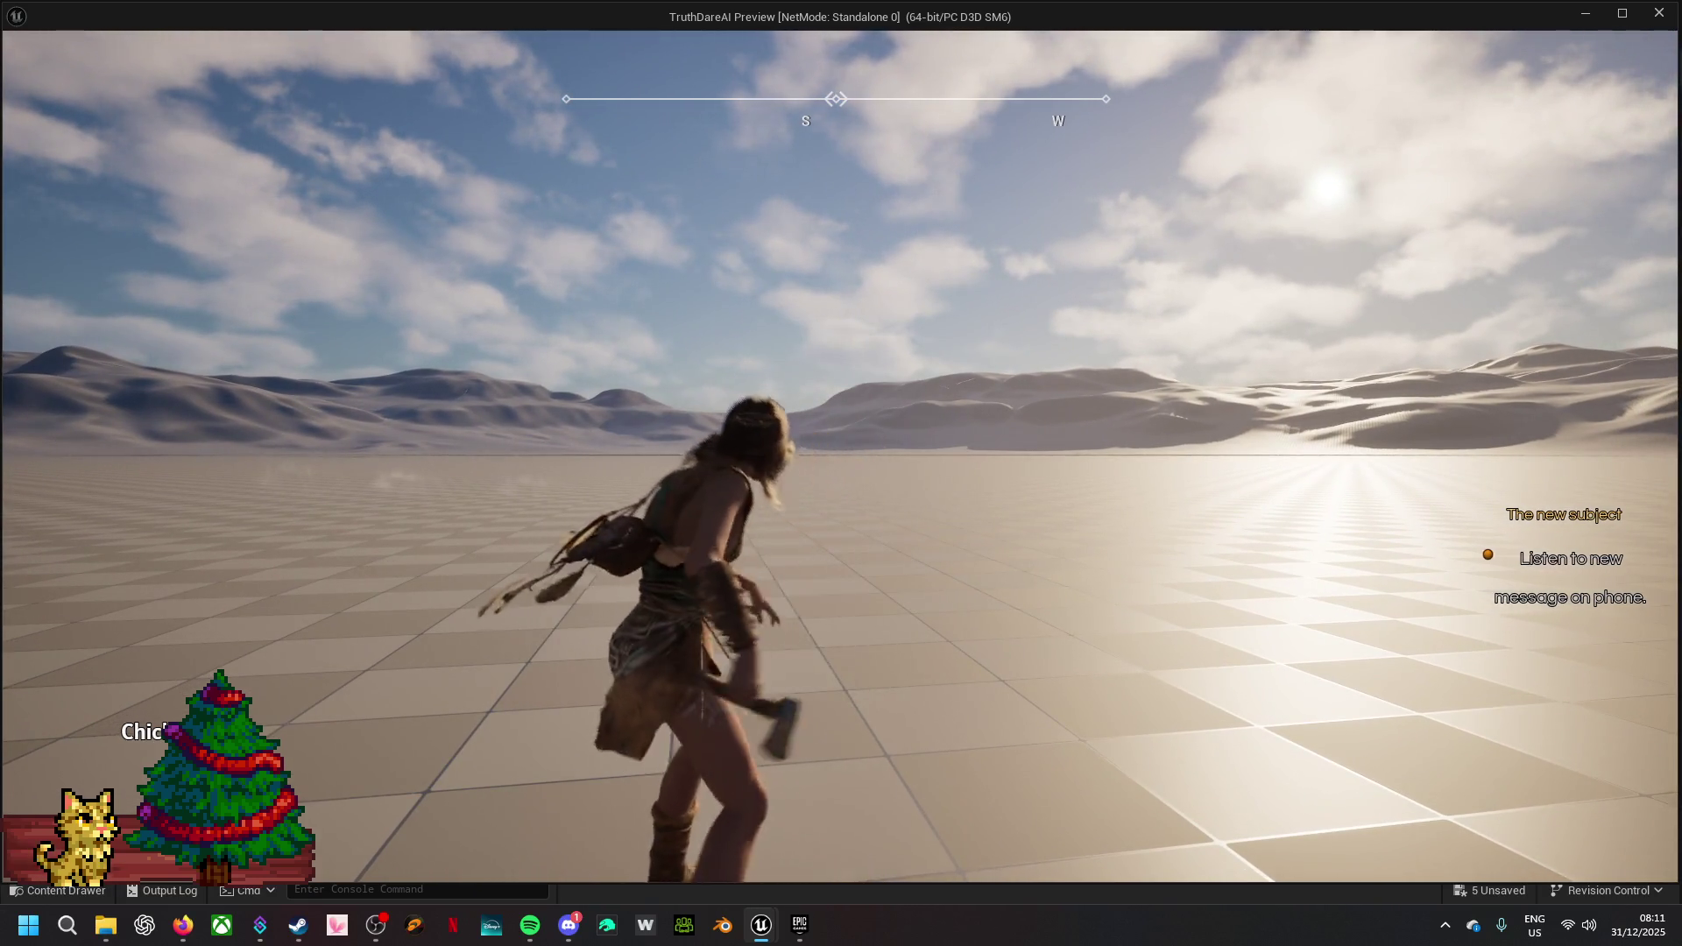
key("s")
key("Escape")
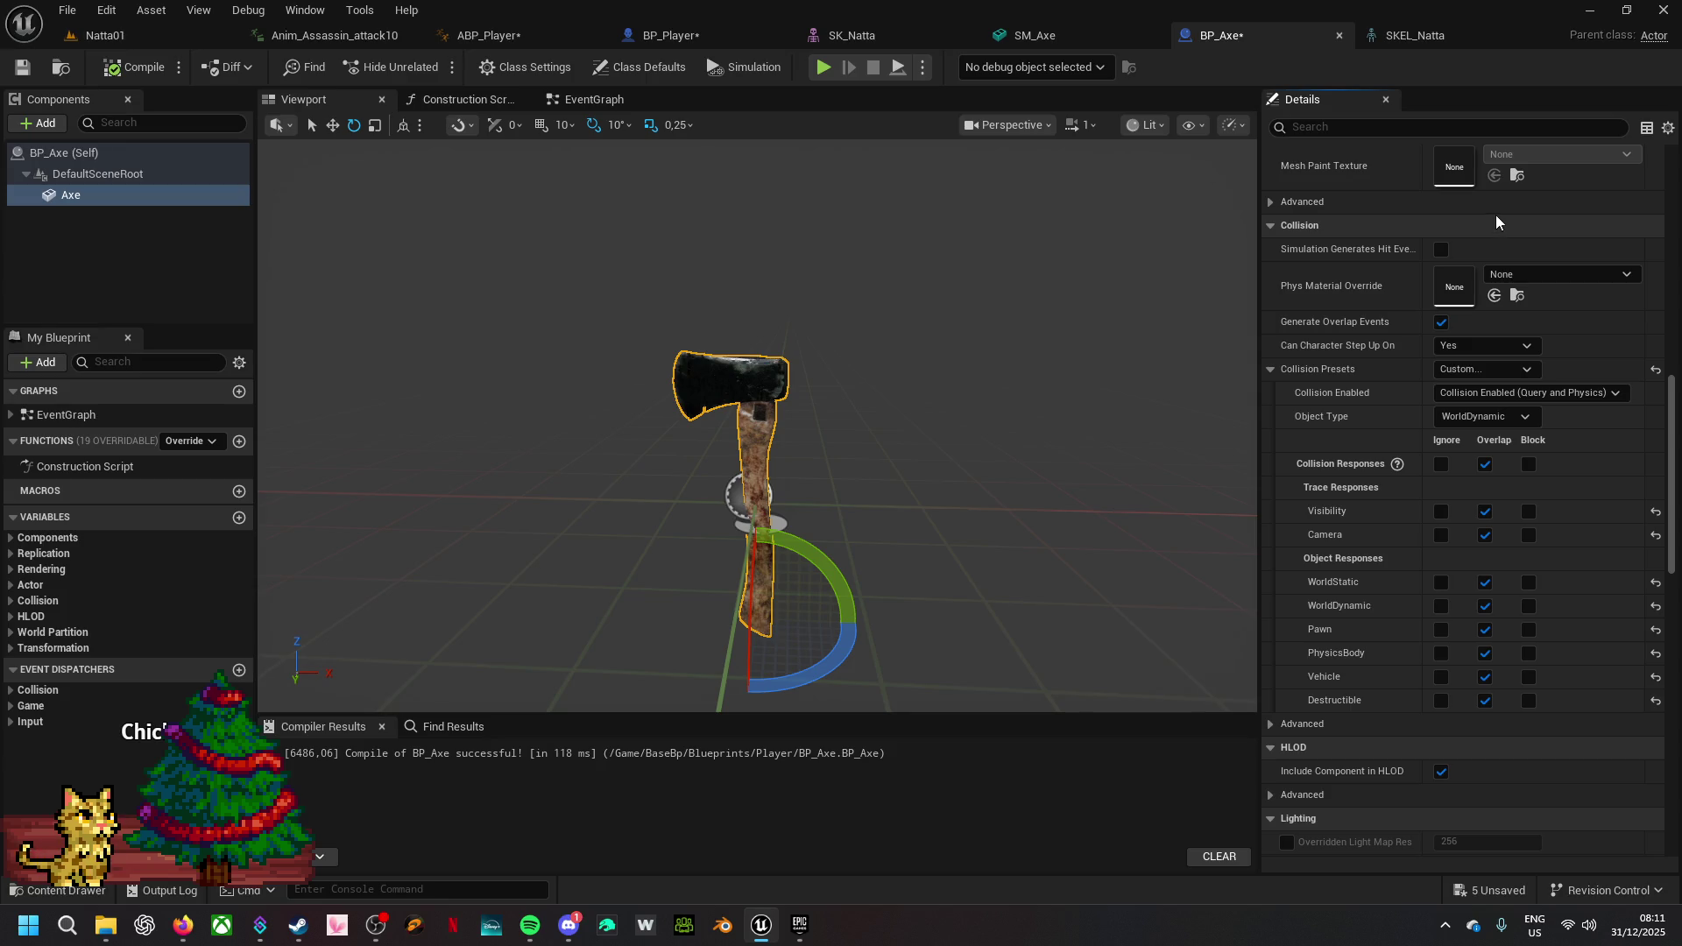
- Save the five assets listed under '5 Unsaved' with Save Selected
left_click(1484, 891)
left_click(992, 661)
- In BP_Player, jump to the C_SpawnAxe event definition and inspect its AxeClass getter node
left_click(695, 34)
left_click_drag(1027, 513, 794, 481)
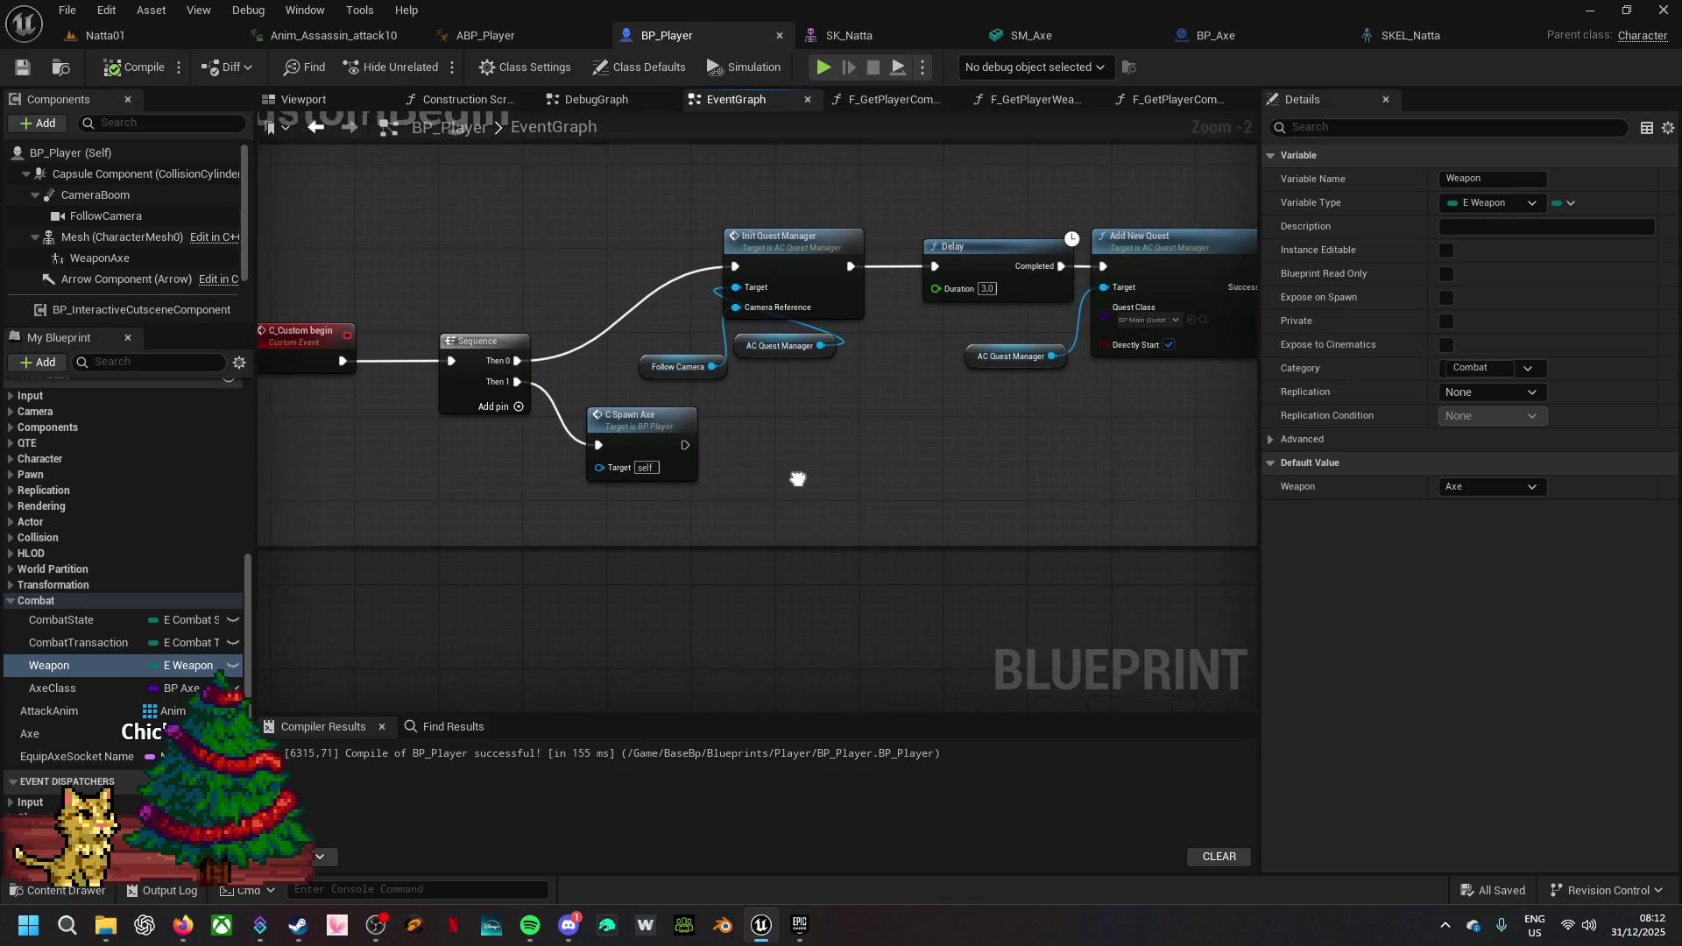
double_click(635, 414)
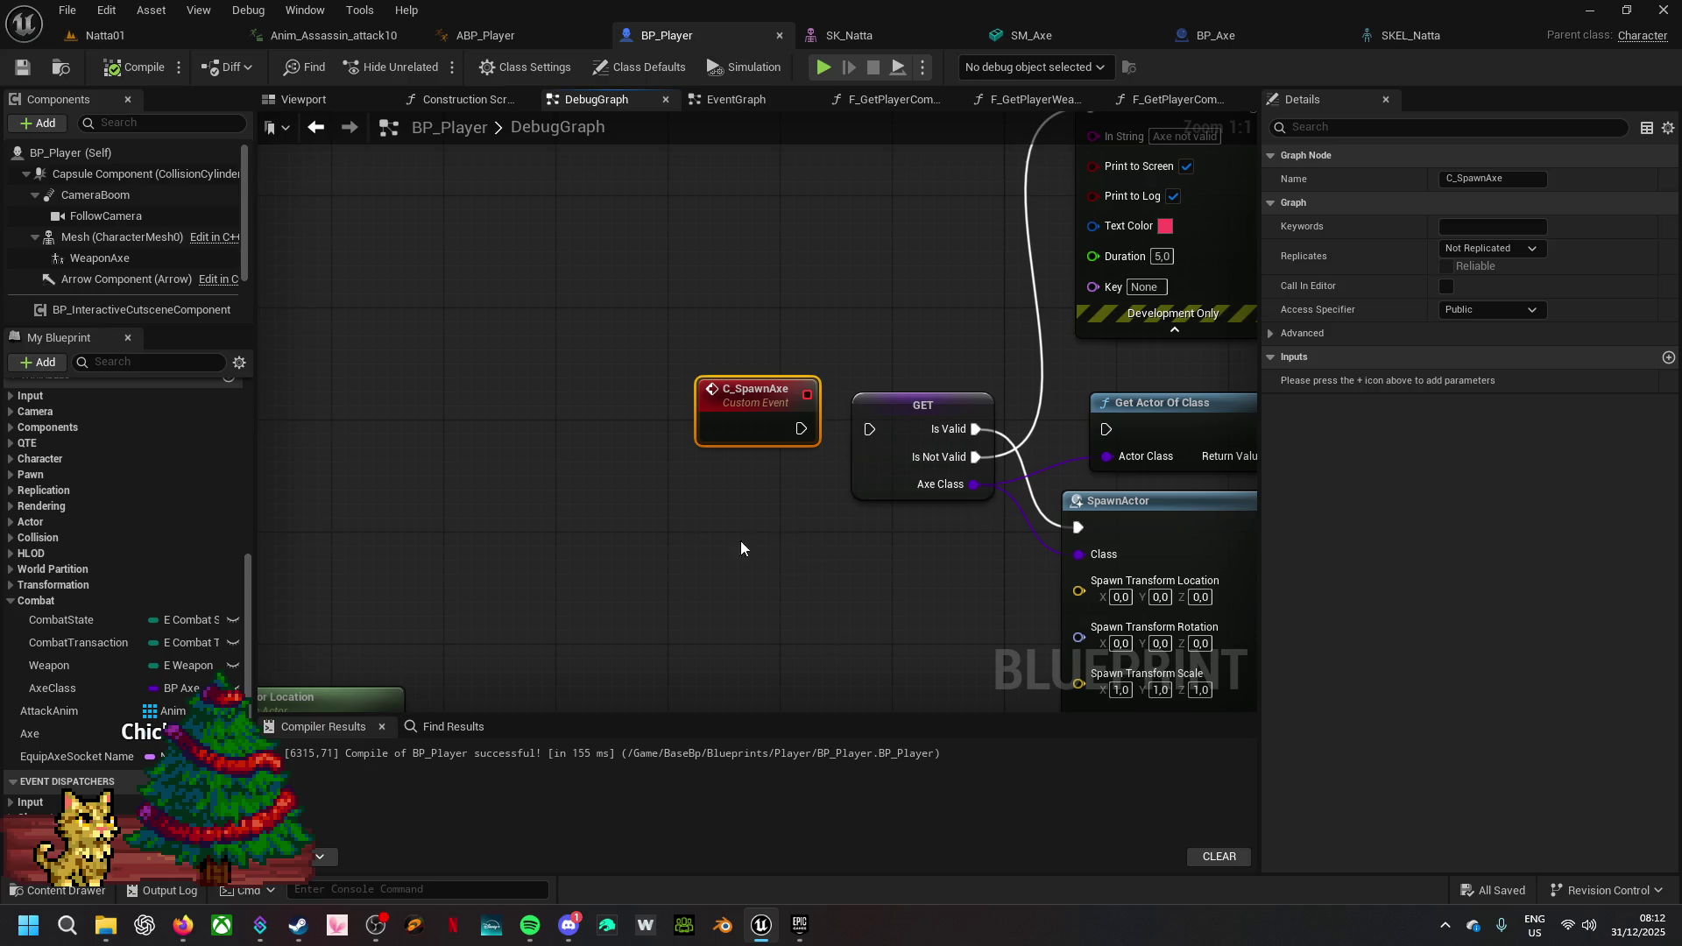
mouse_move(888, 617)
left_mouse_down()
mouse_move(686, 547)
mouse_move(586, 536)
left_mouse_up()
left_click(580, 401)
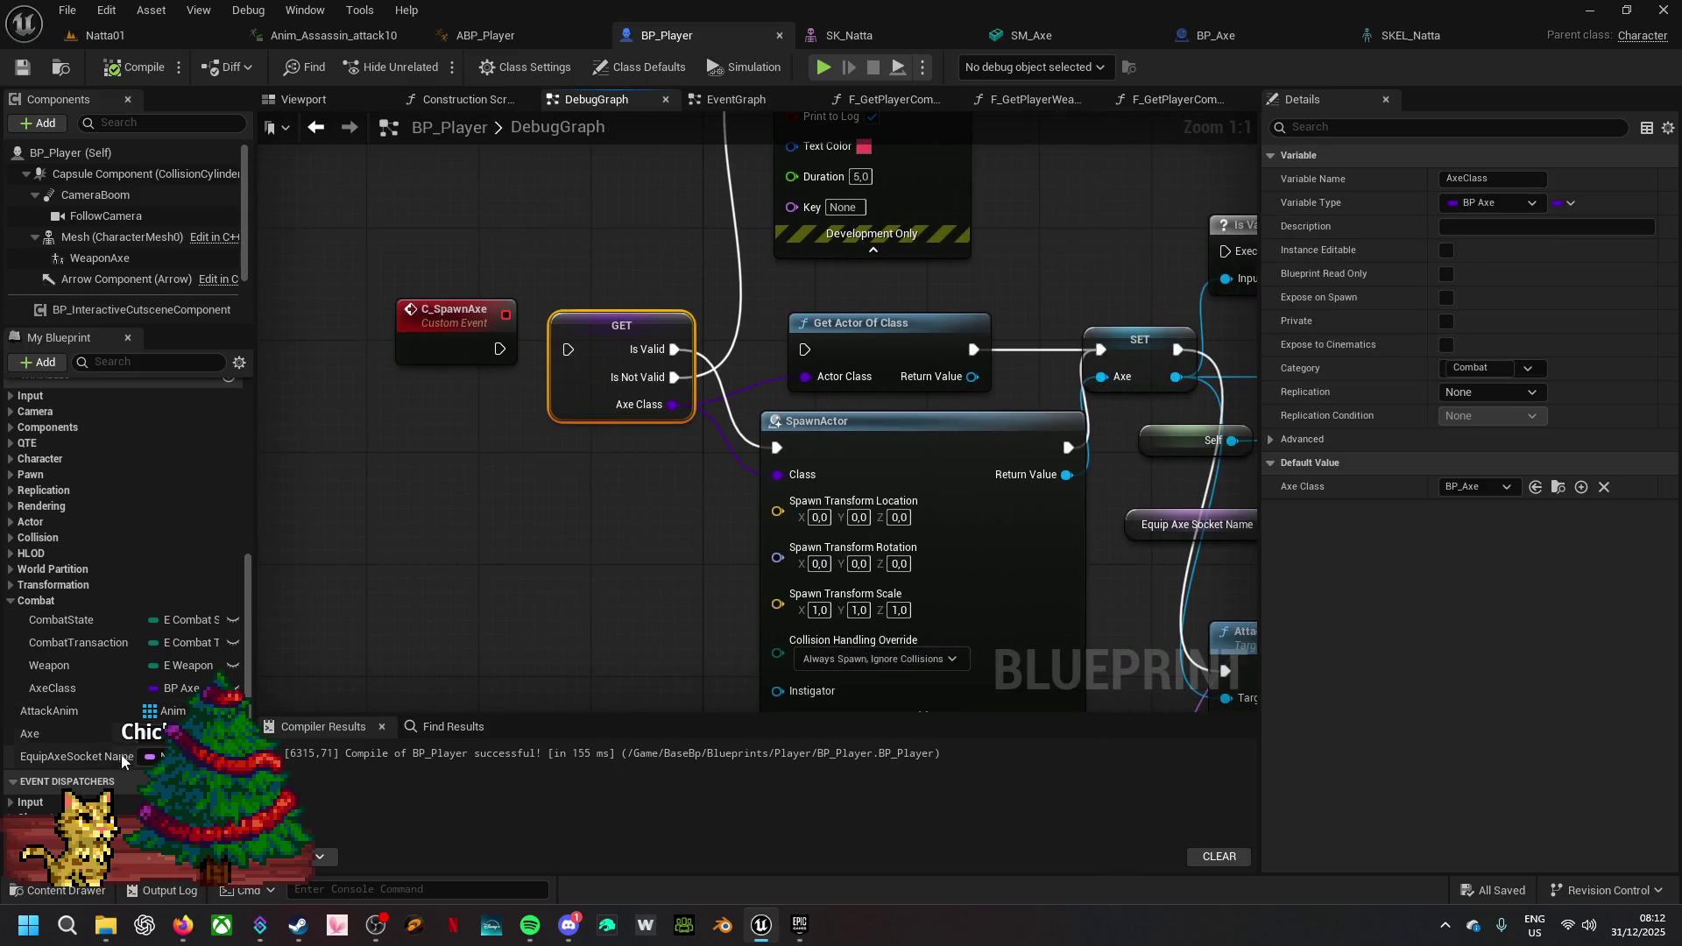
- Delete the EquipAxeSocketName variable, then delete the still-used Axe variable, confirming both
left_click(69, 755)
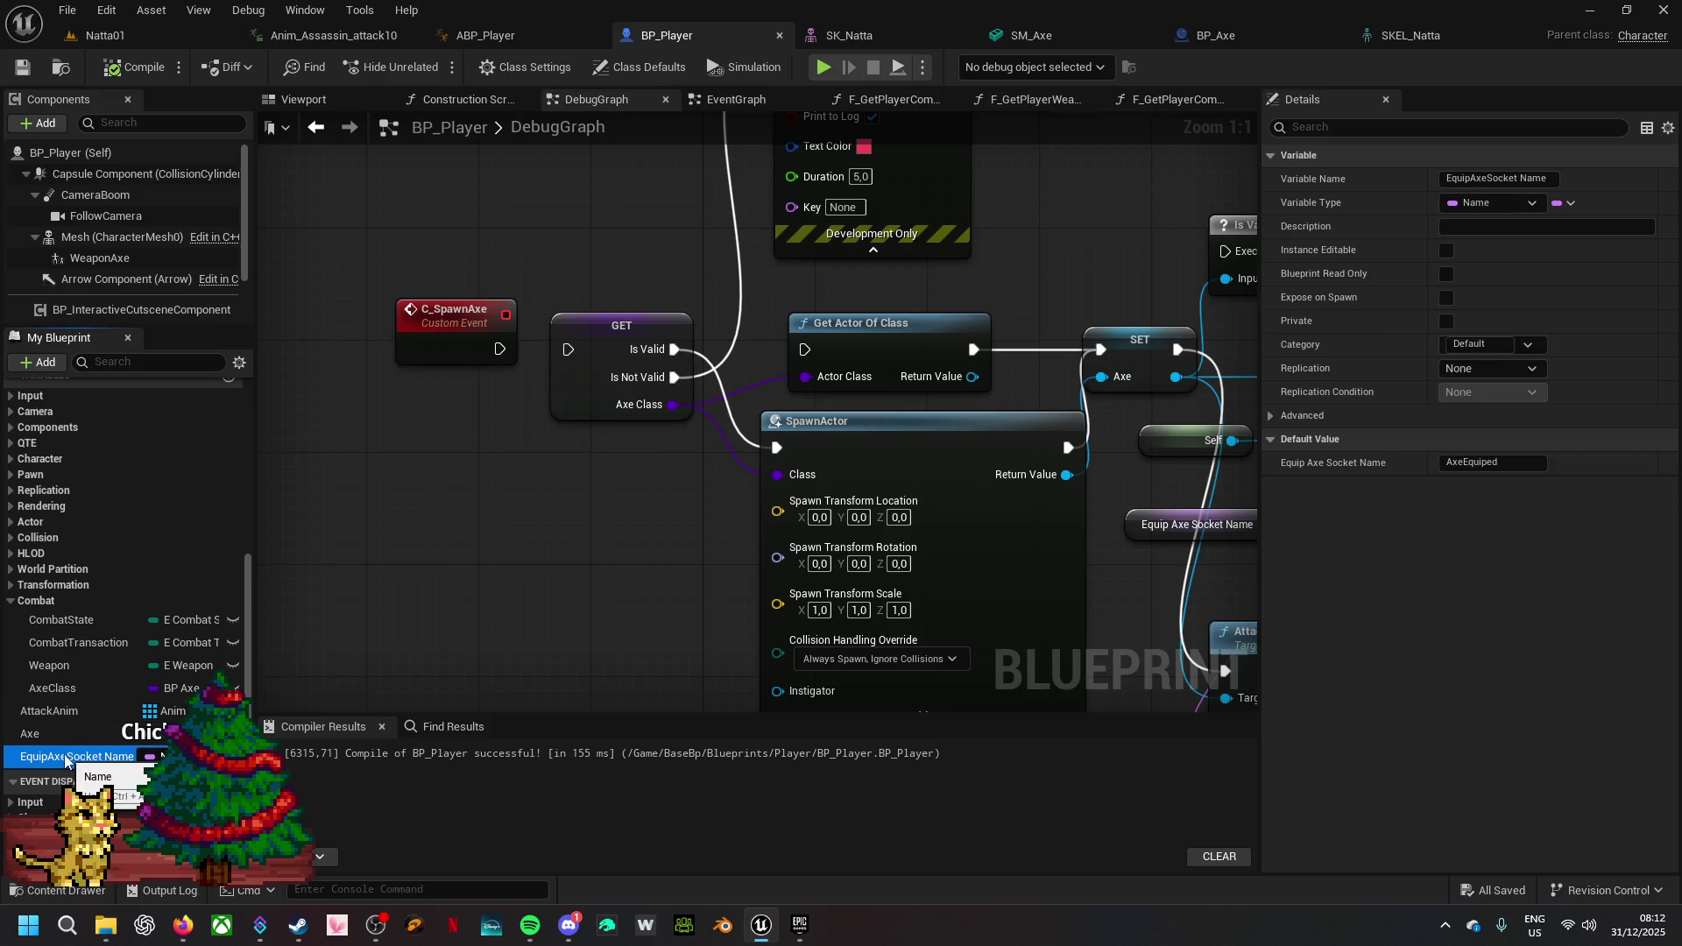
key("Delete")
left_click(966, 496)
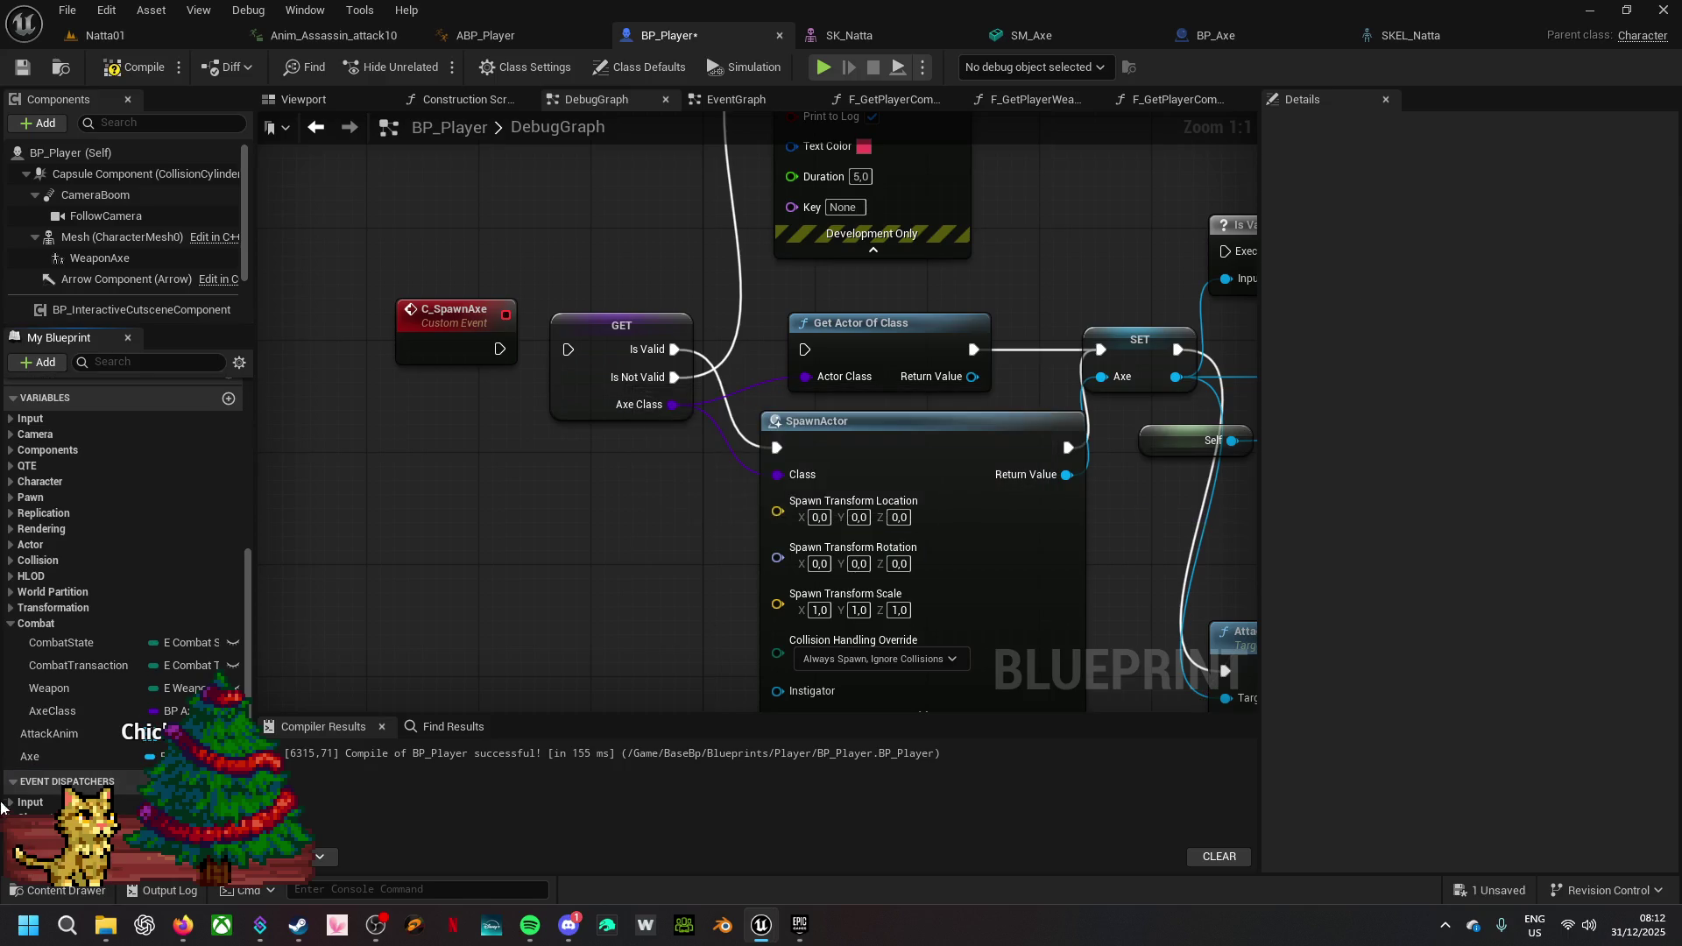
left_click(51, 753)
key("Delete")
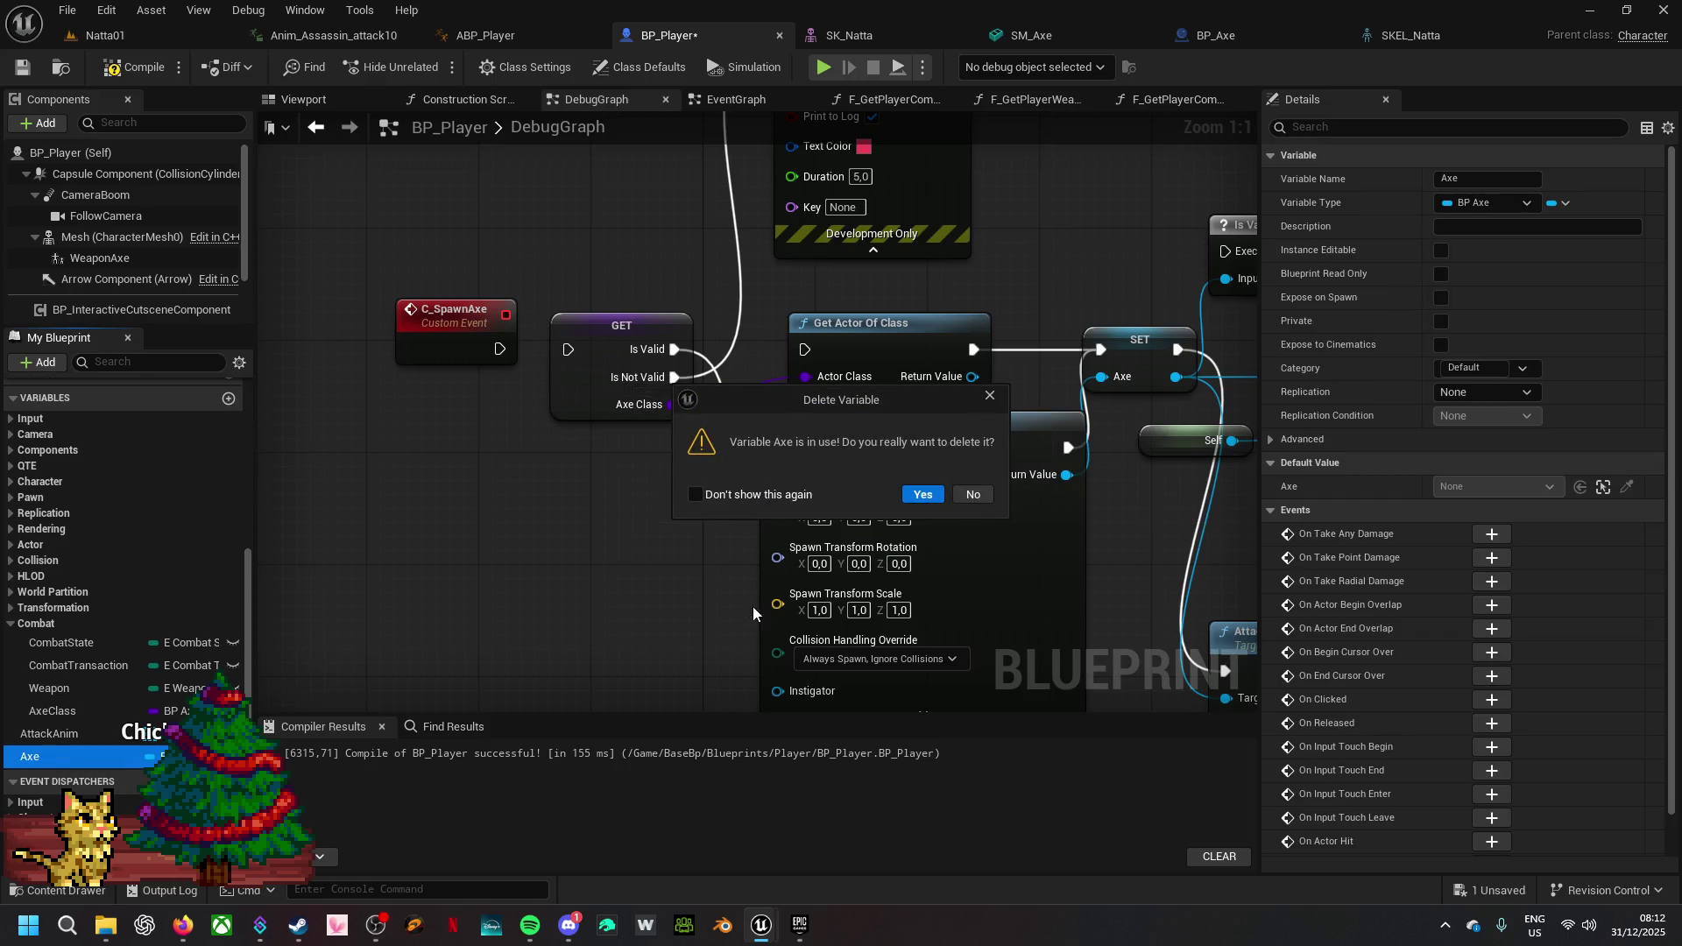
left_click(916, 496)
- Box-select and delete the whole C_SpawnAxe spawning node chain
scroll(916, 508, "down", 5)
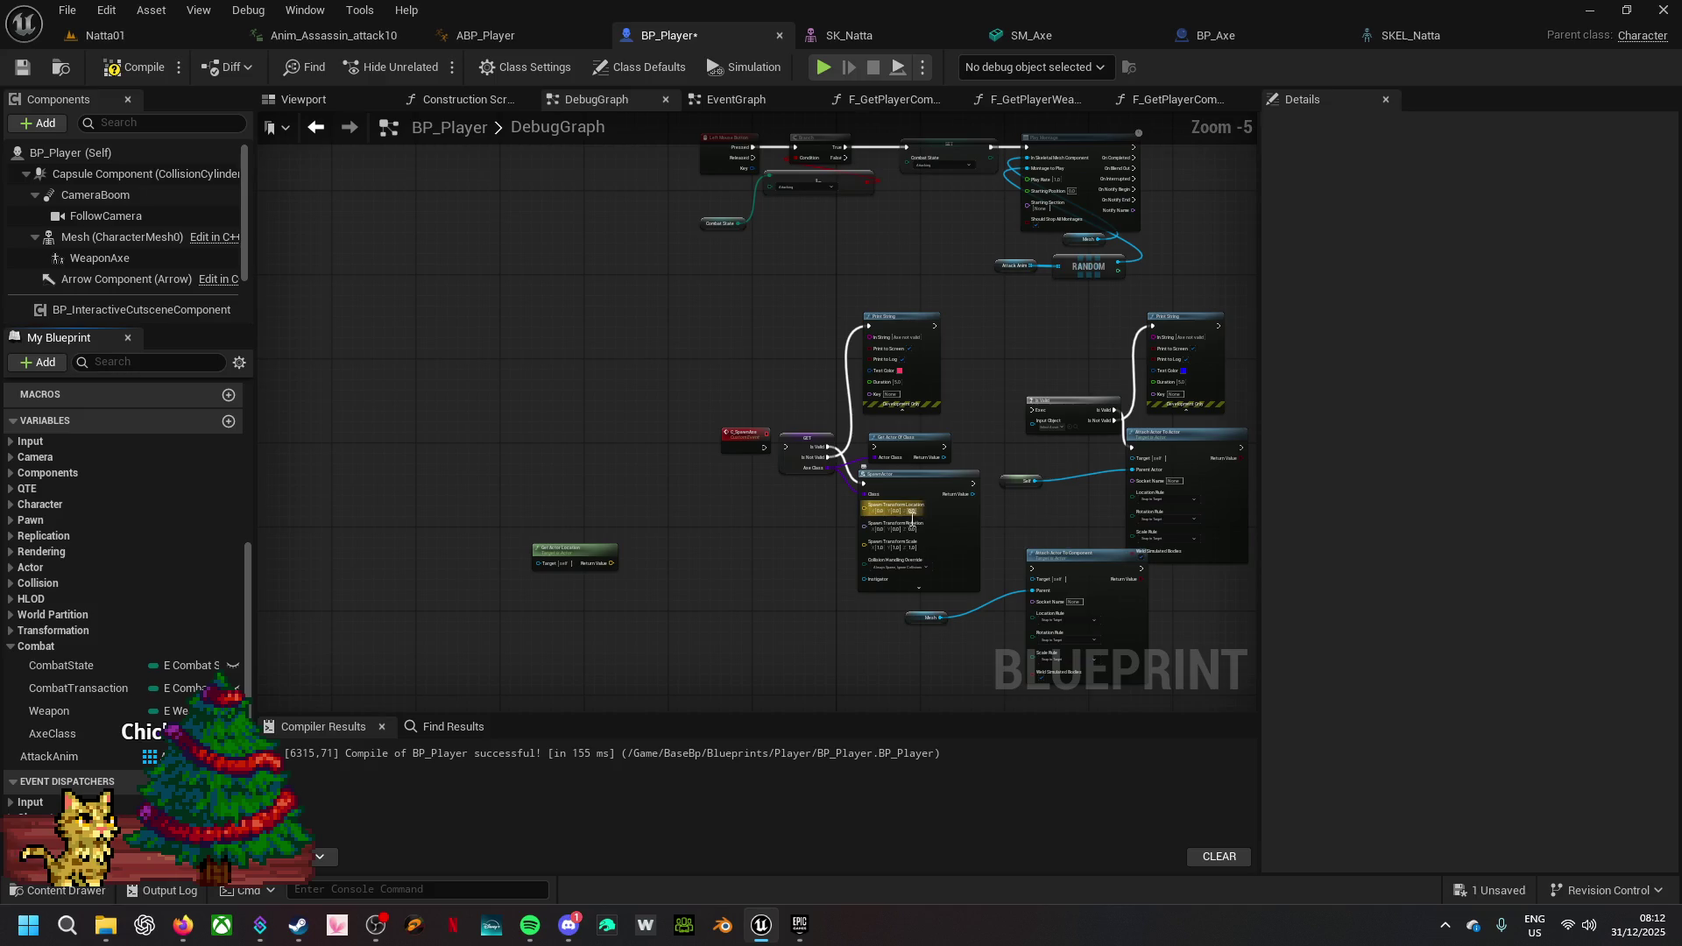
left_click_drag(747, 702, 397, 639)
mouse_move(354, 317)
left_mouse_down()
mouse_move(1004, 499)
mouse_move(1127, 628)
left_mouse_up()
key("Delete")
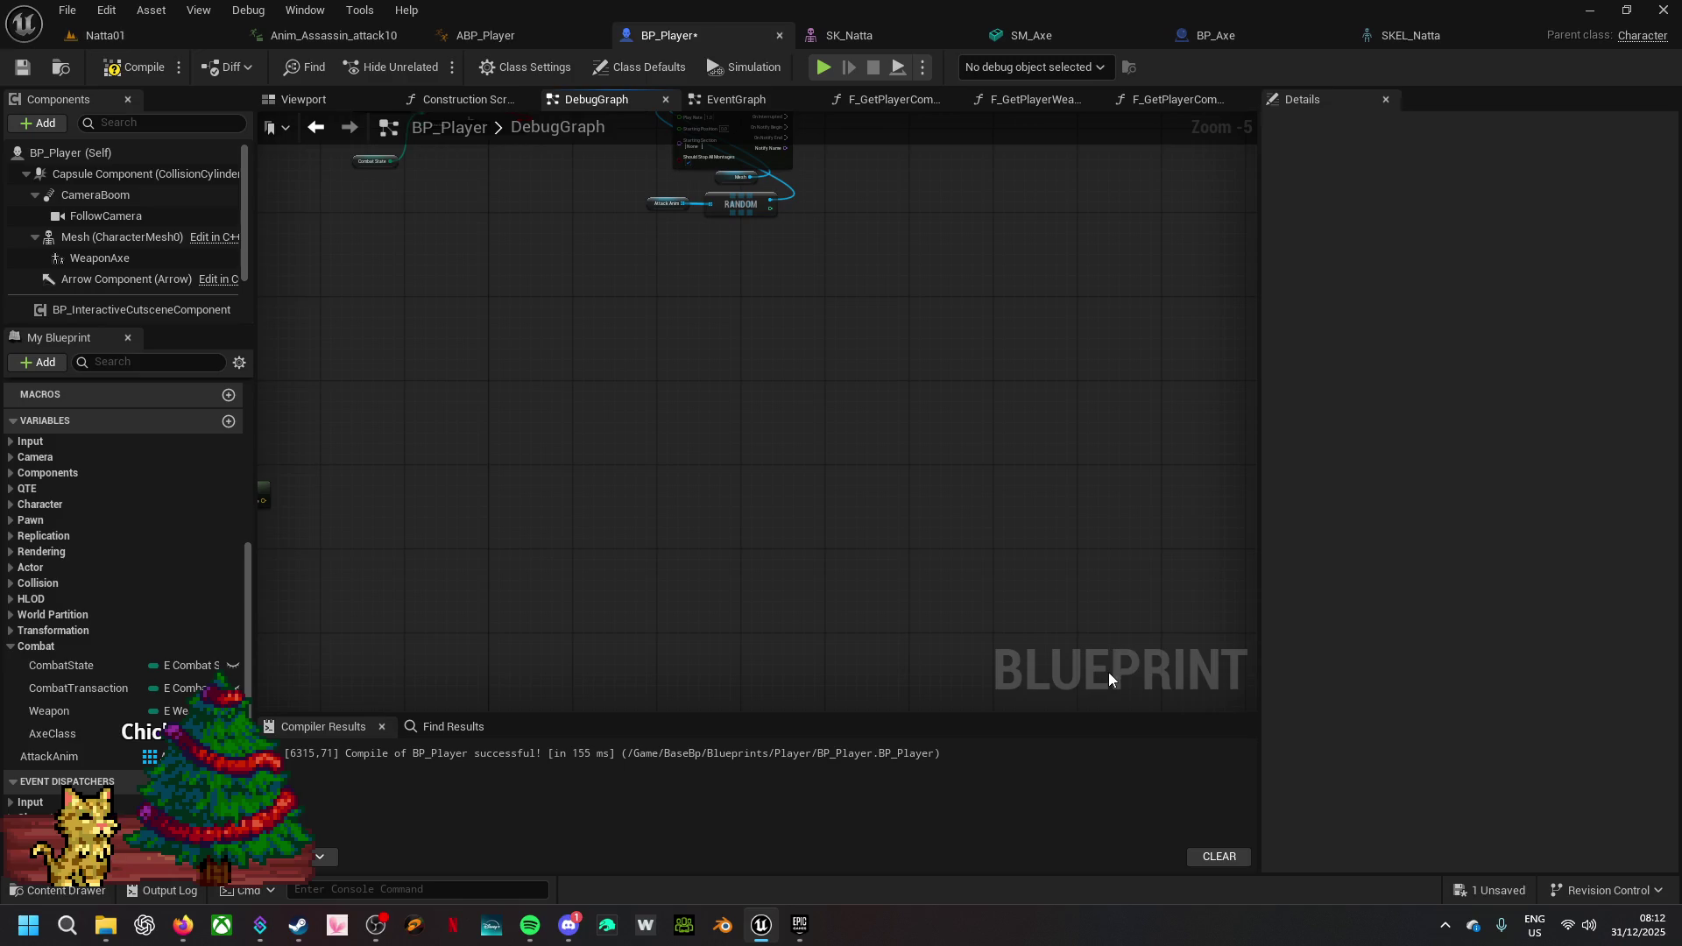
- Save BP_Player from the '1 Unsaved' list and compile it to check for errors
left_click(1492, 889)
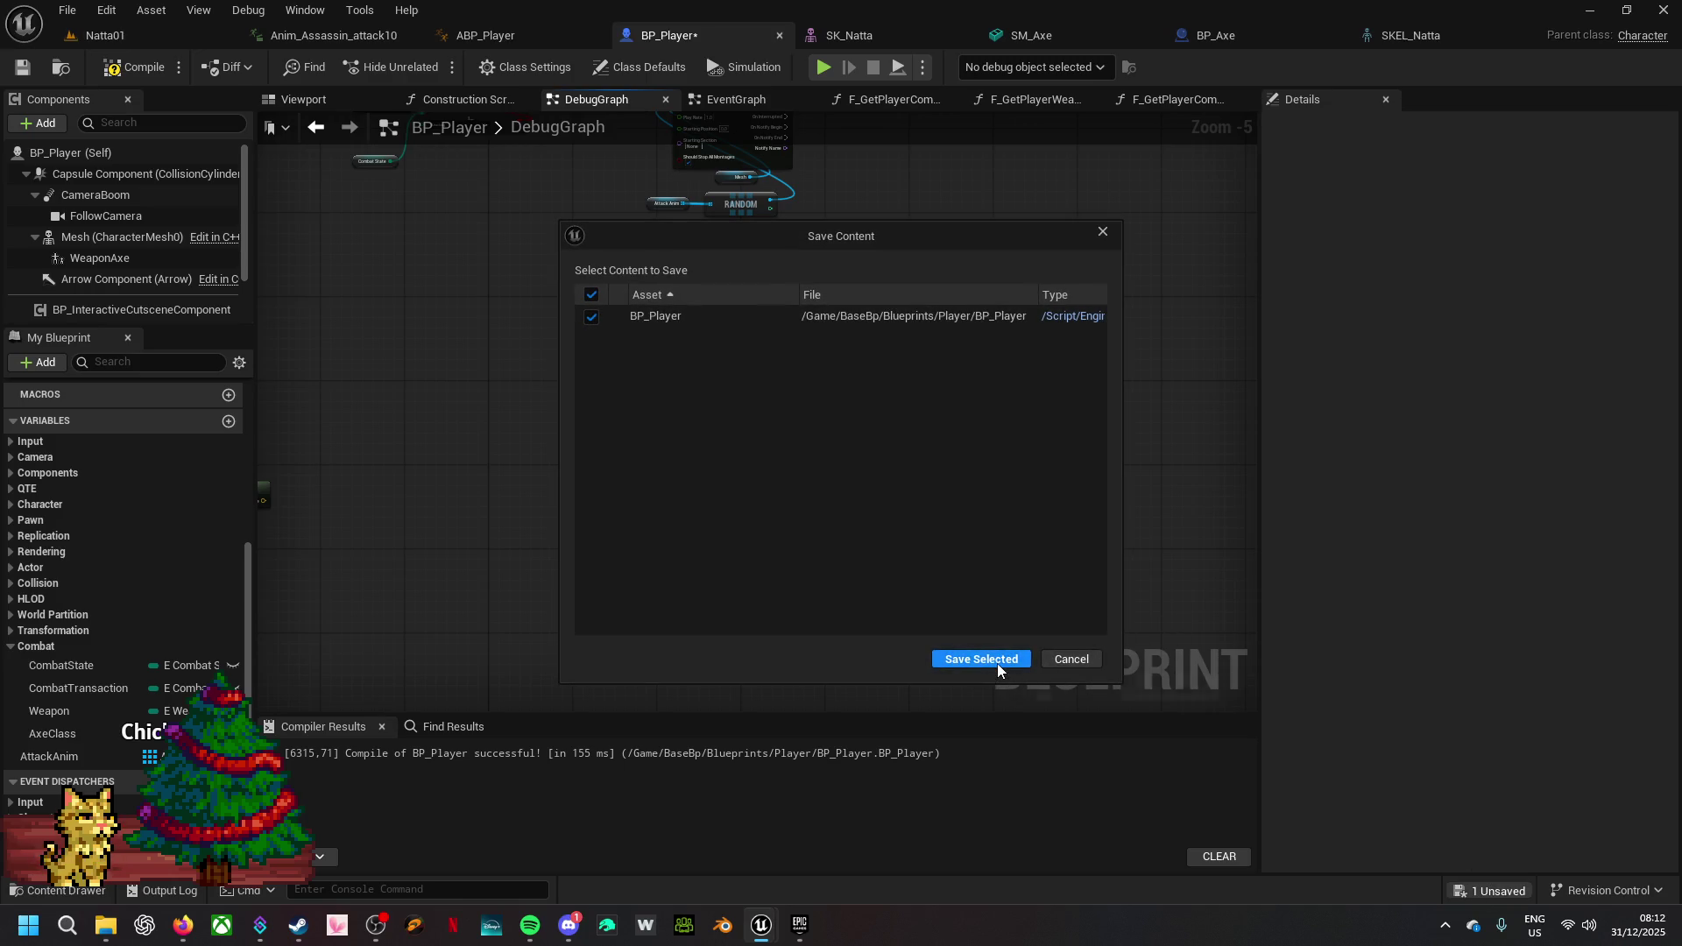
left_click(997, 662)
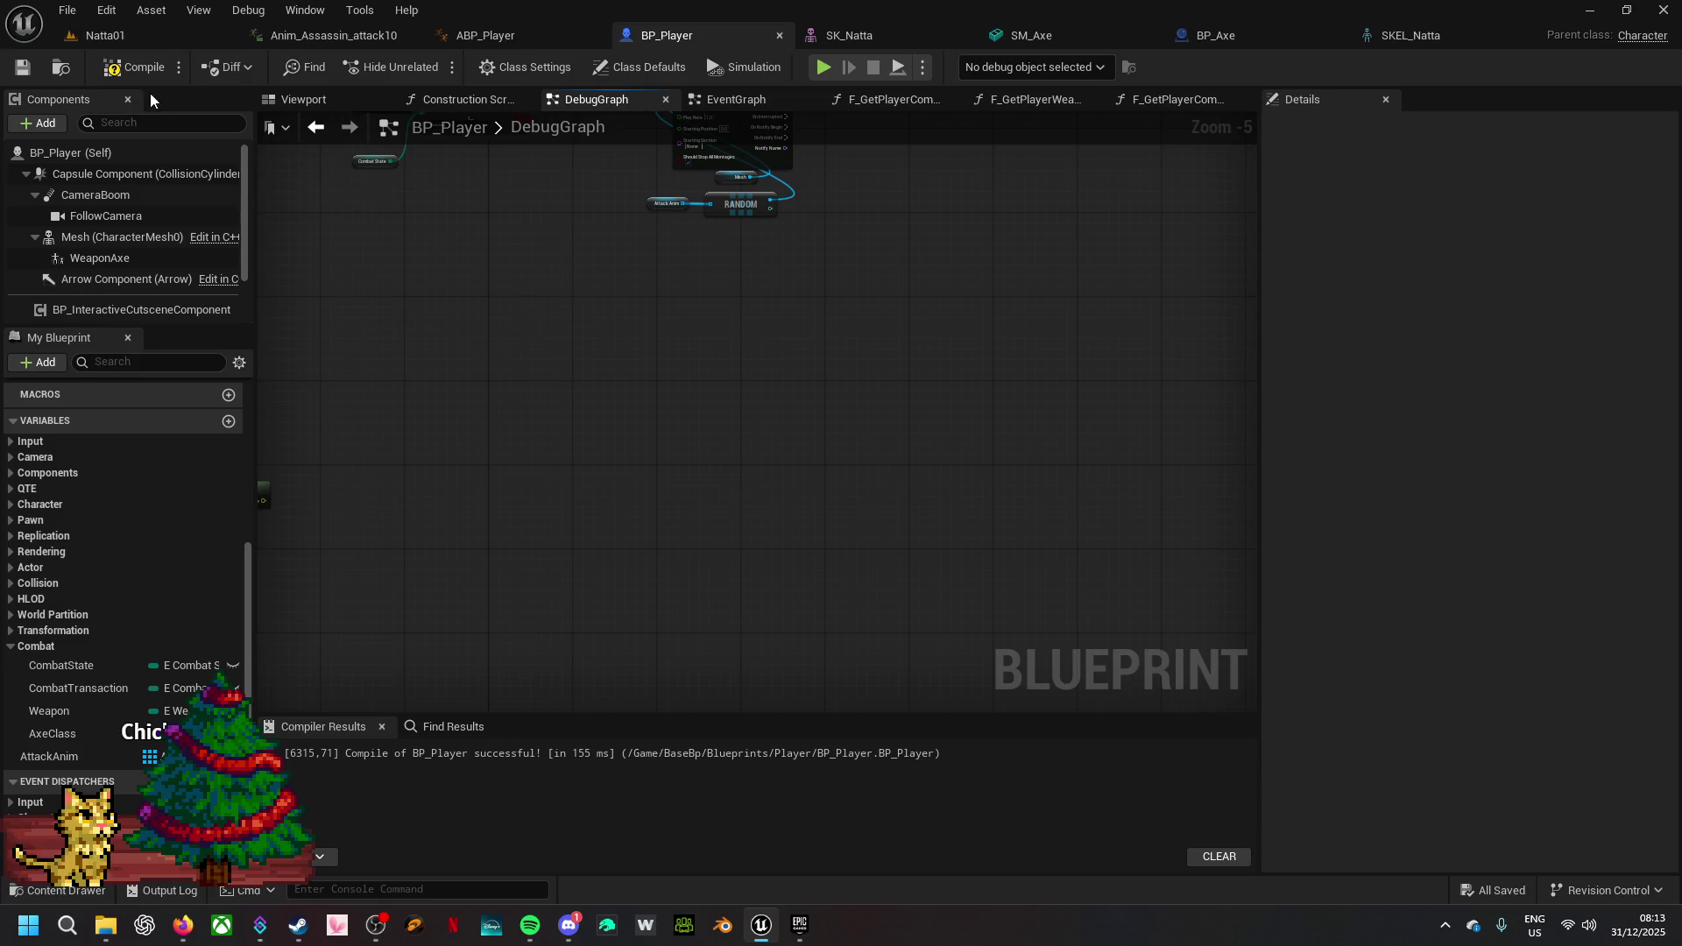
left_click(137, 68)
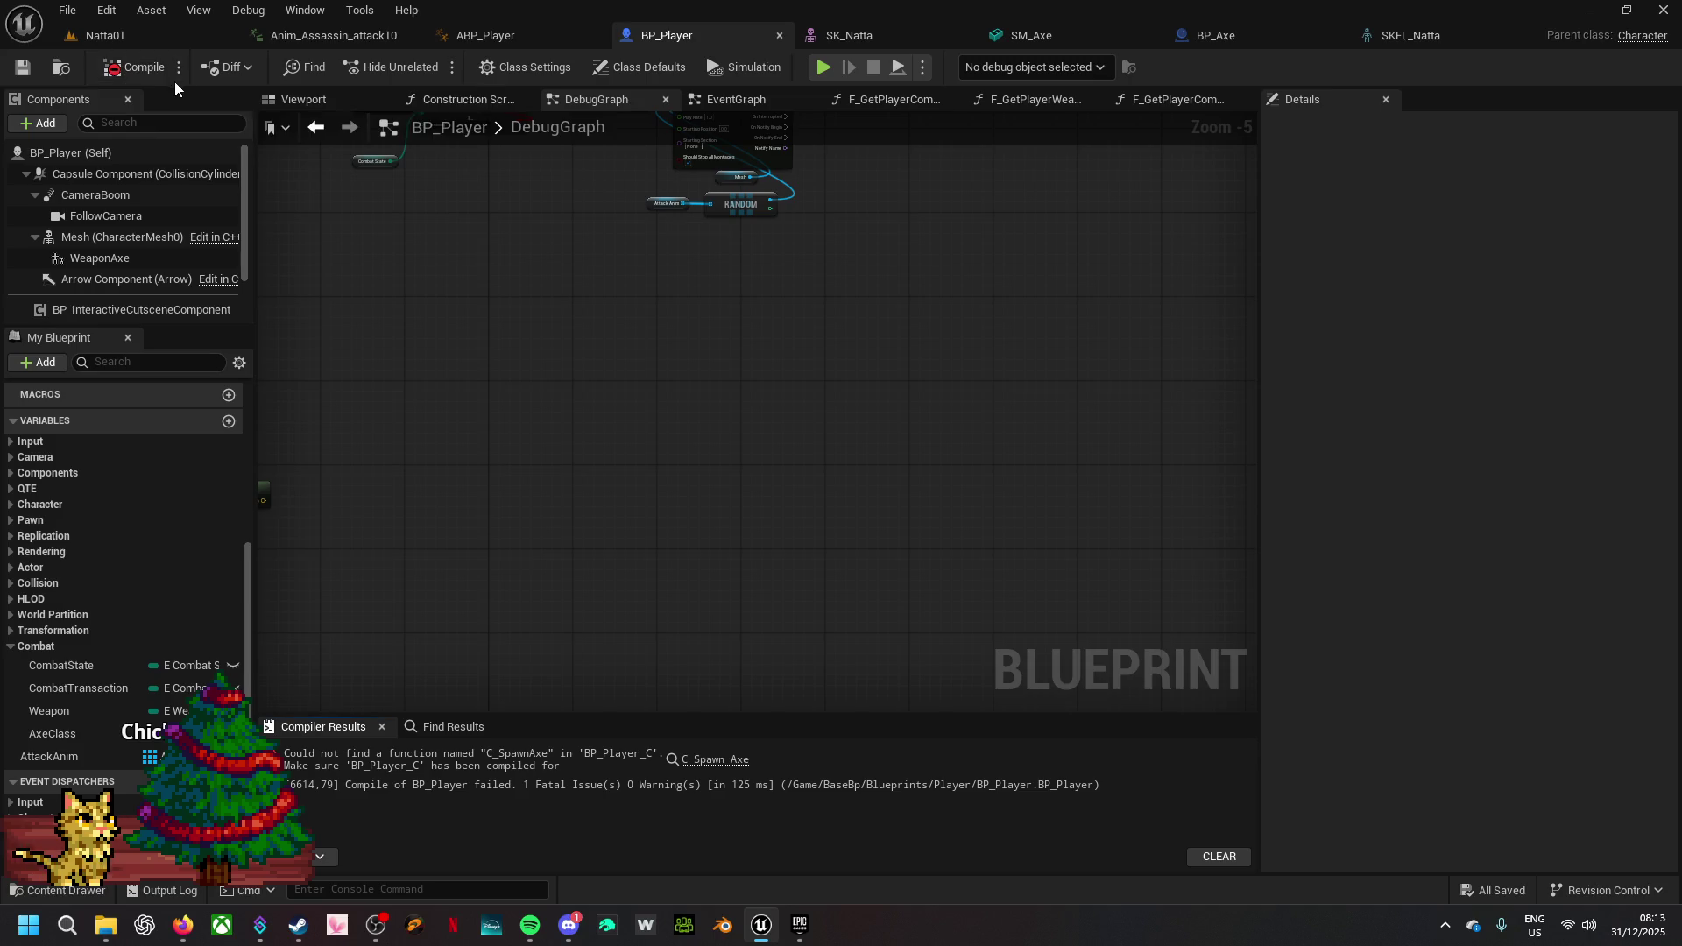
- Remove the broken C Spawn Axe call via the error link and recompile BP_Player
left_click(740, 760)
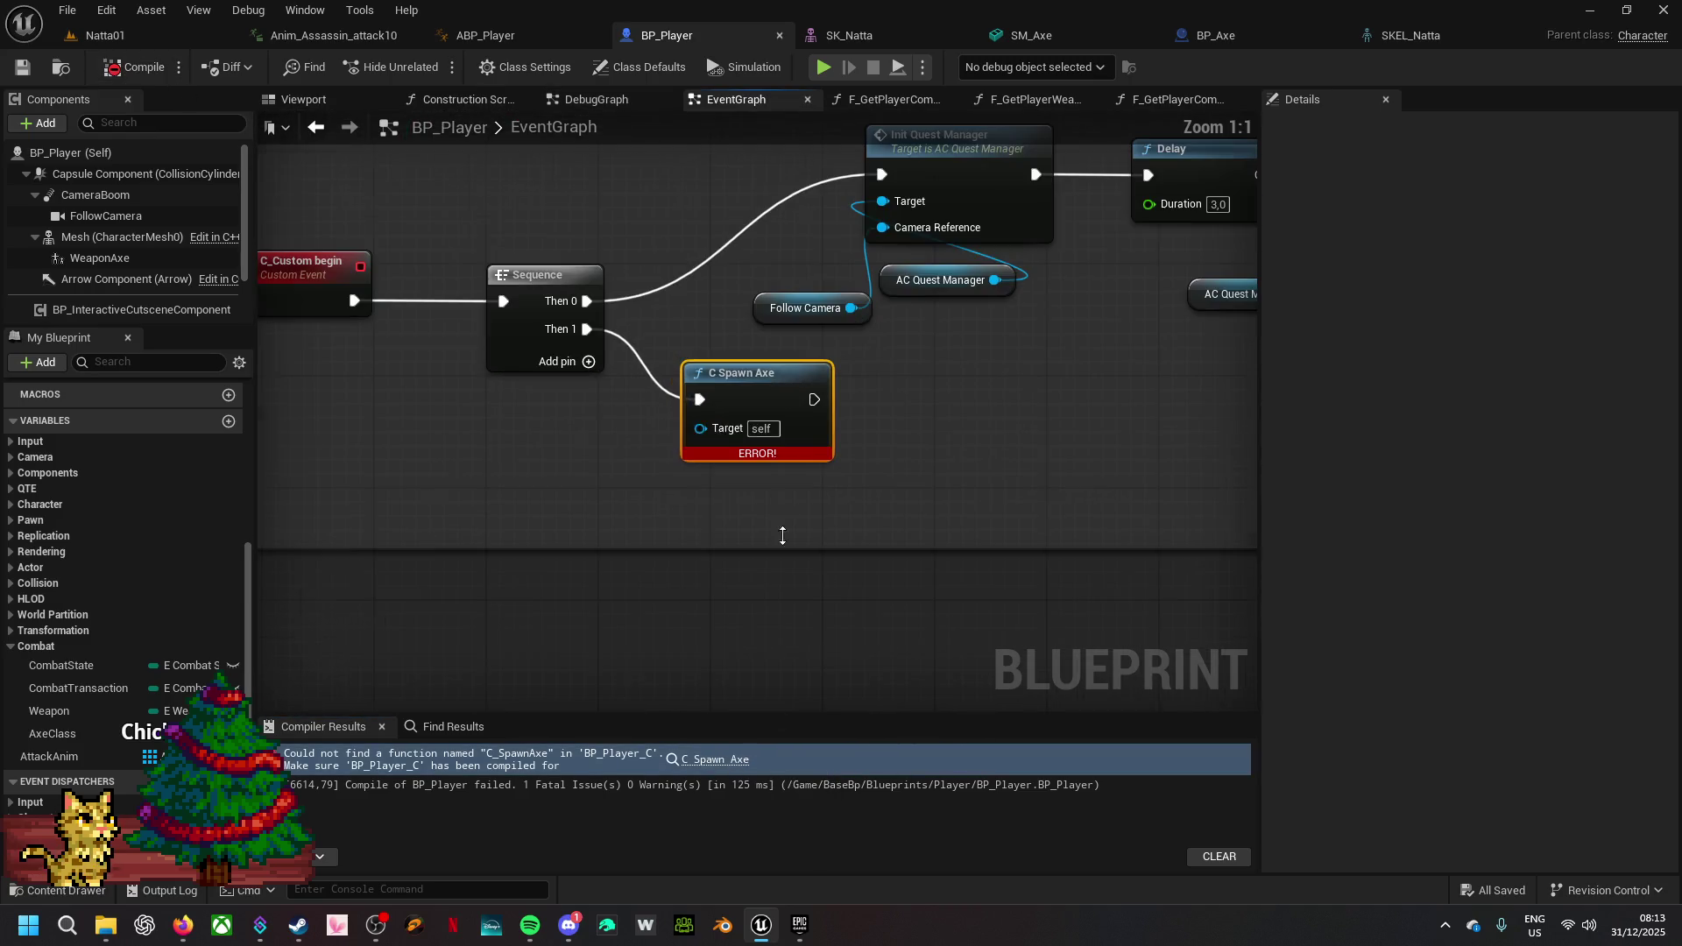
key("Delete")
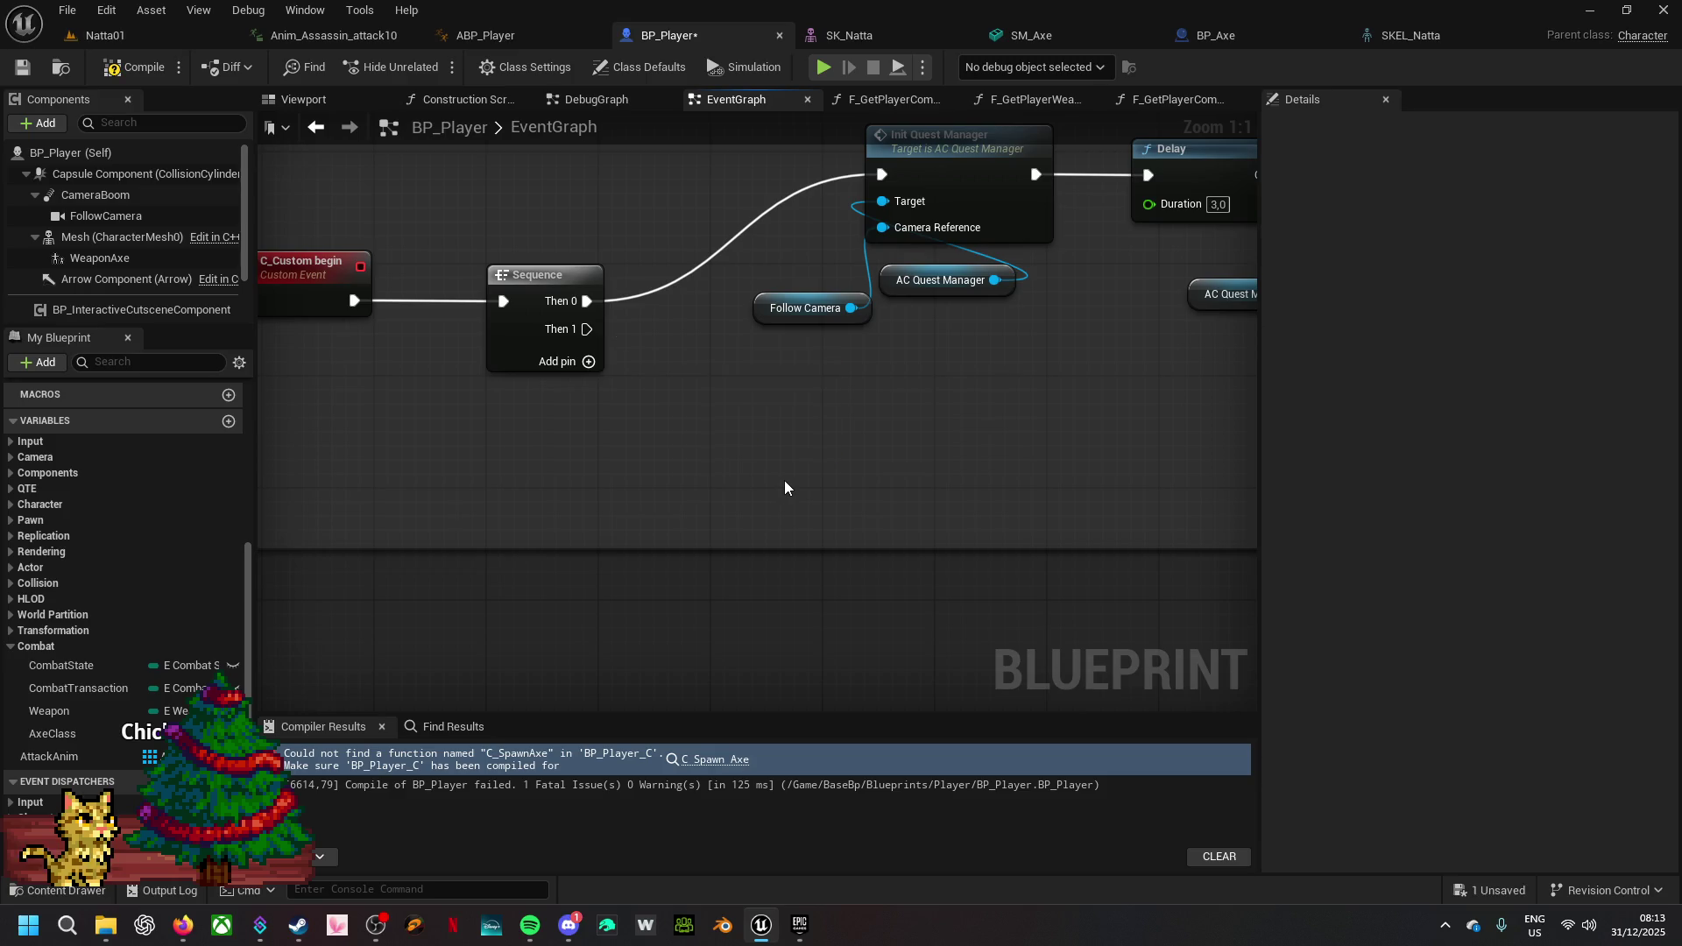
left_click(121, 72)
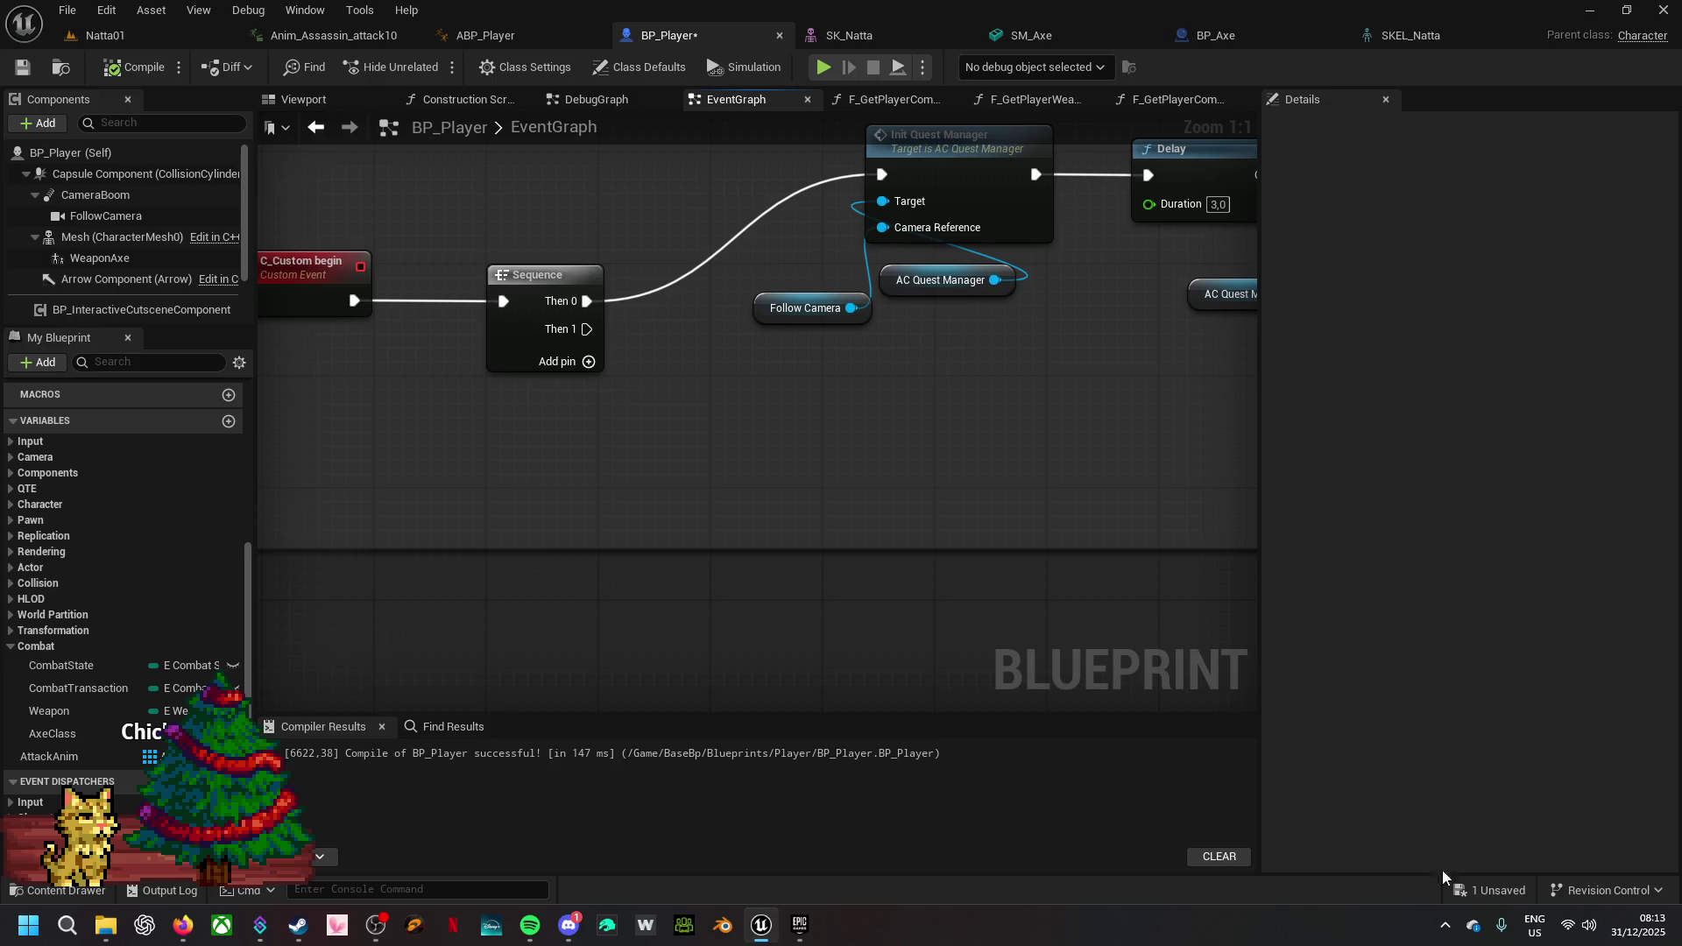
- Save BP_Player from the '1 Unsaved' list
left_click(1496, 895)
left_click(998, 658)
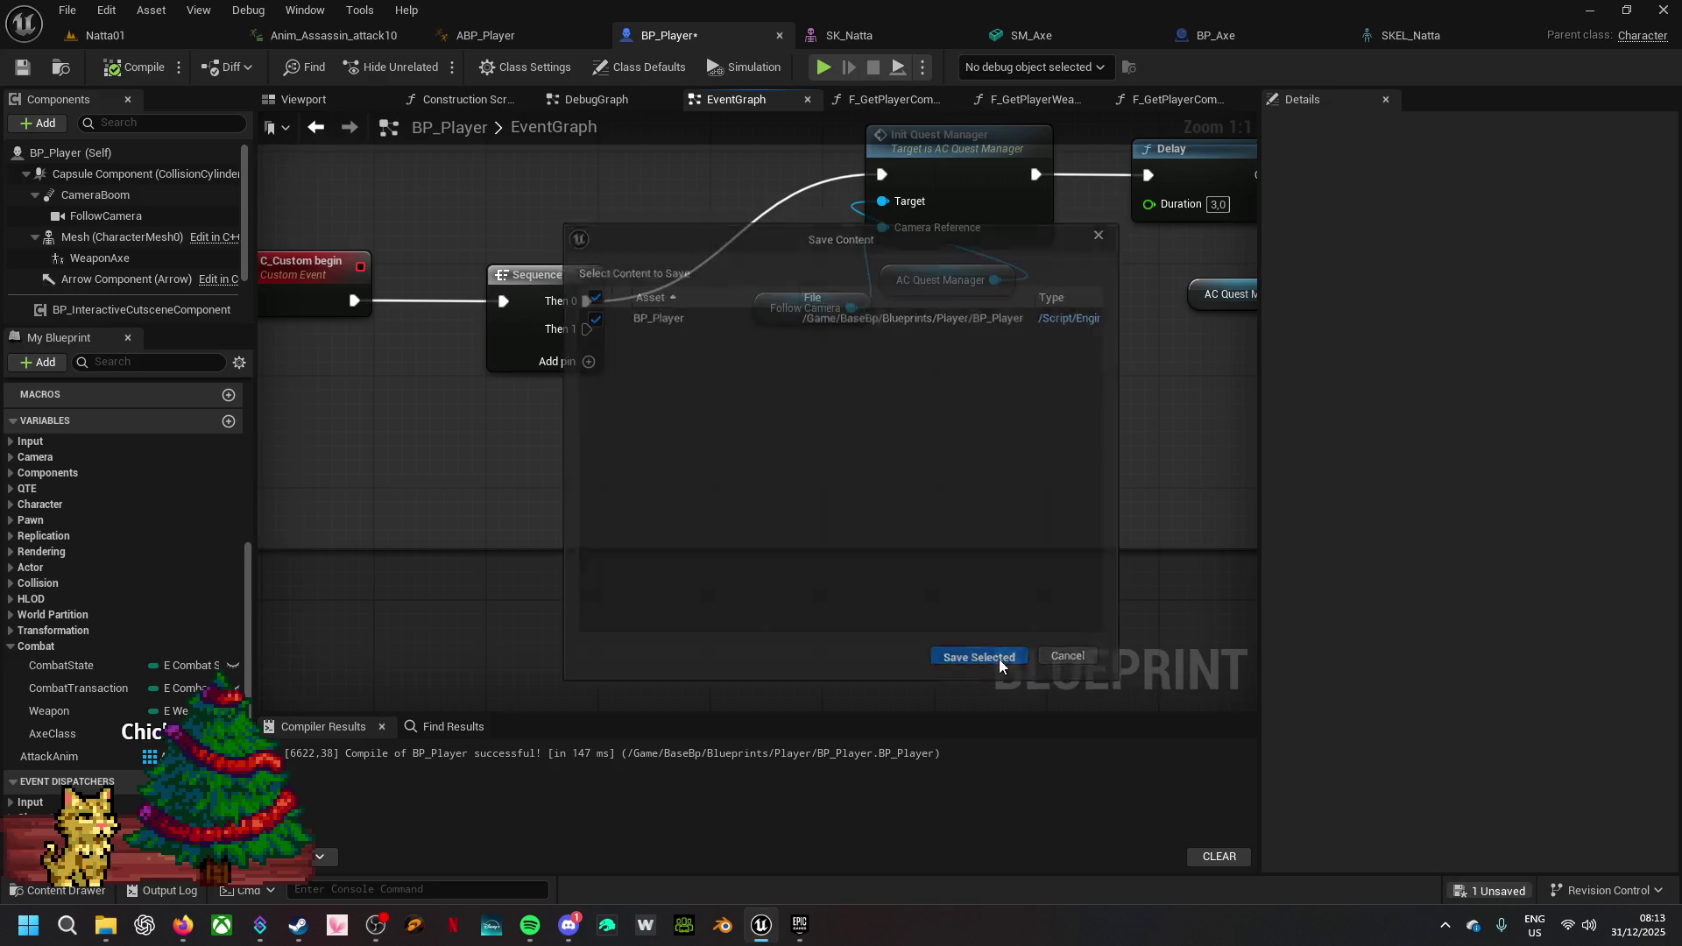
mouse_move(713, 394)
left_mouse_down()
mouse_move(799, 525)
mouse_move(691, 405)
left_mouse_up()
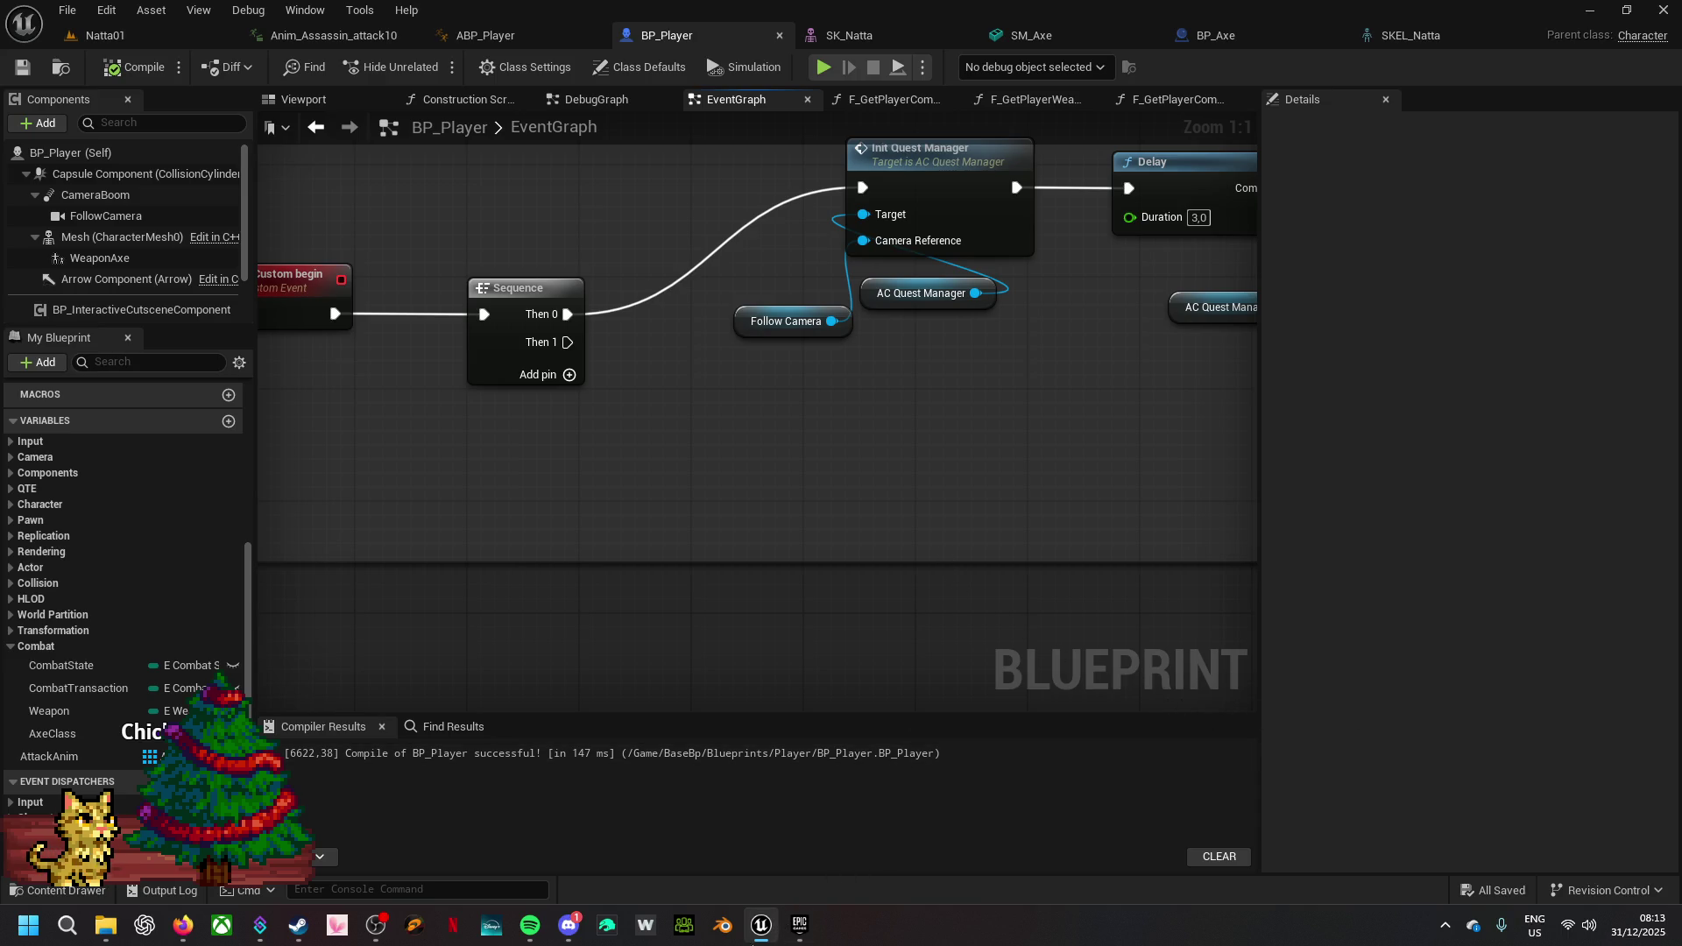
left_click(568, 927)
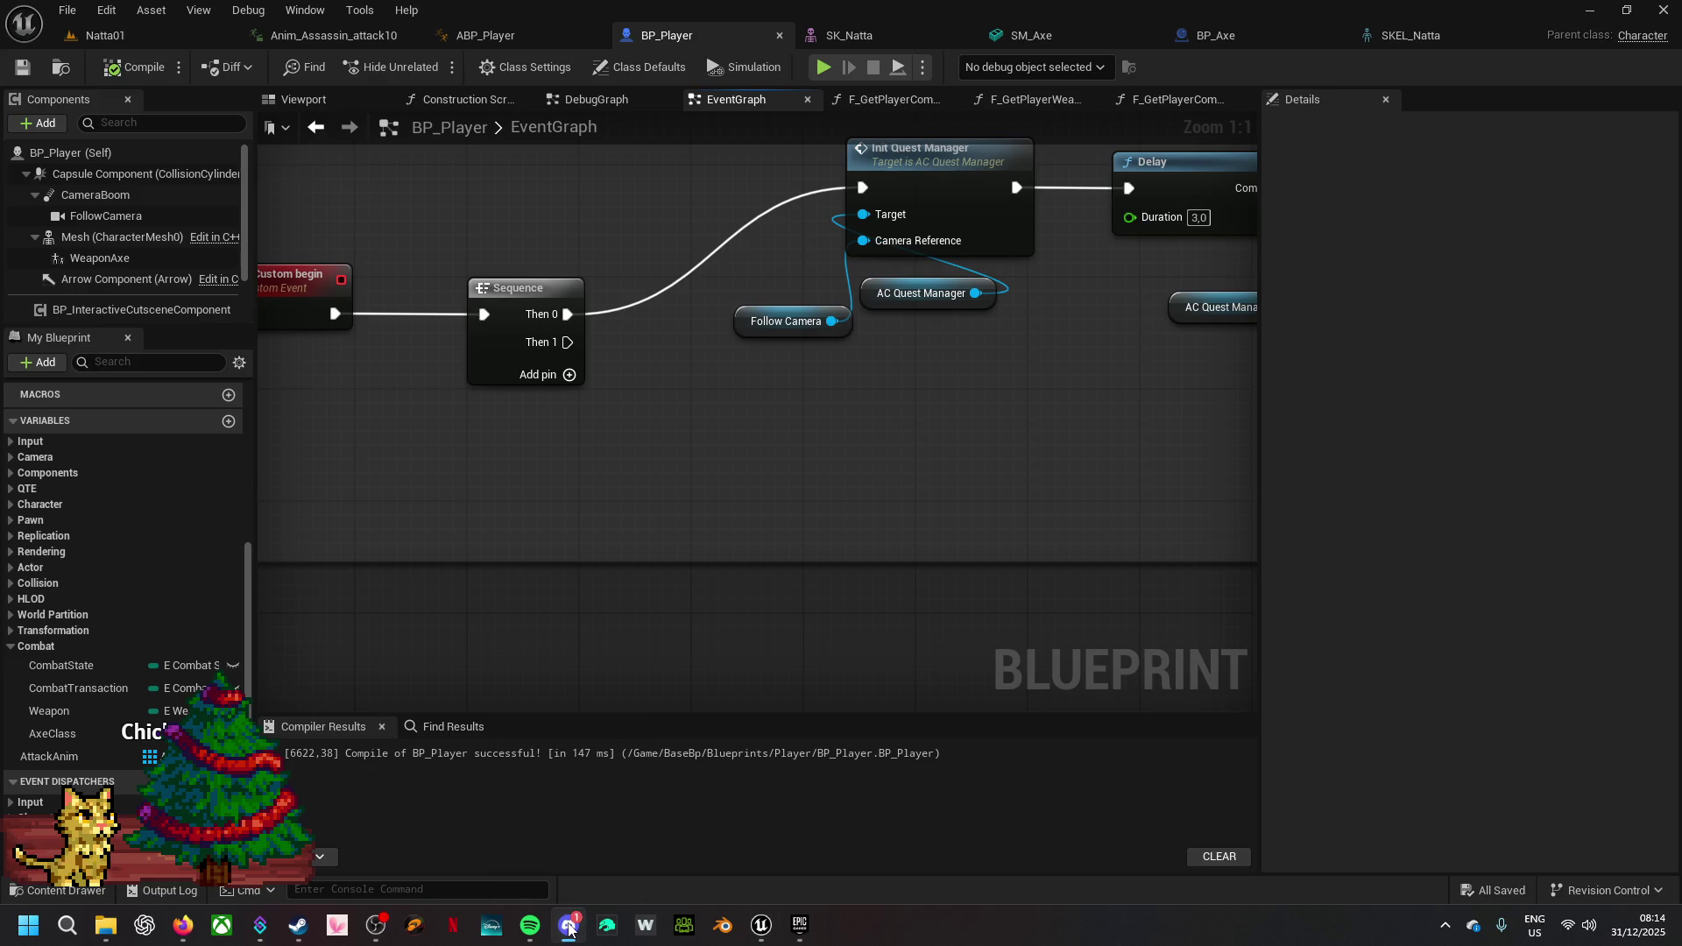
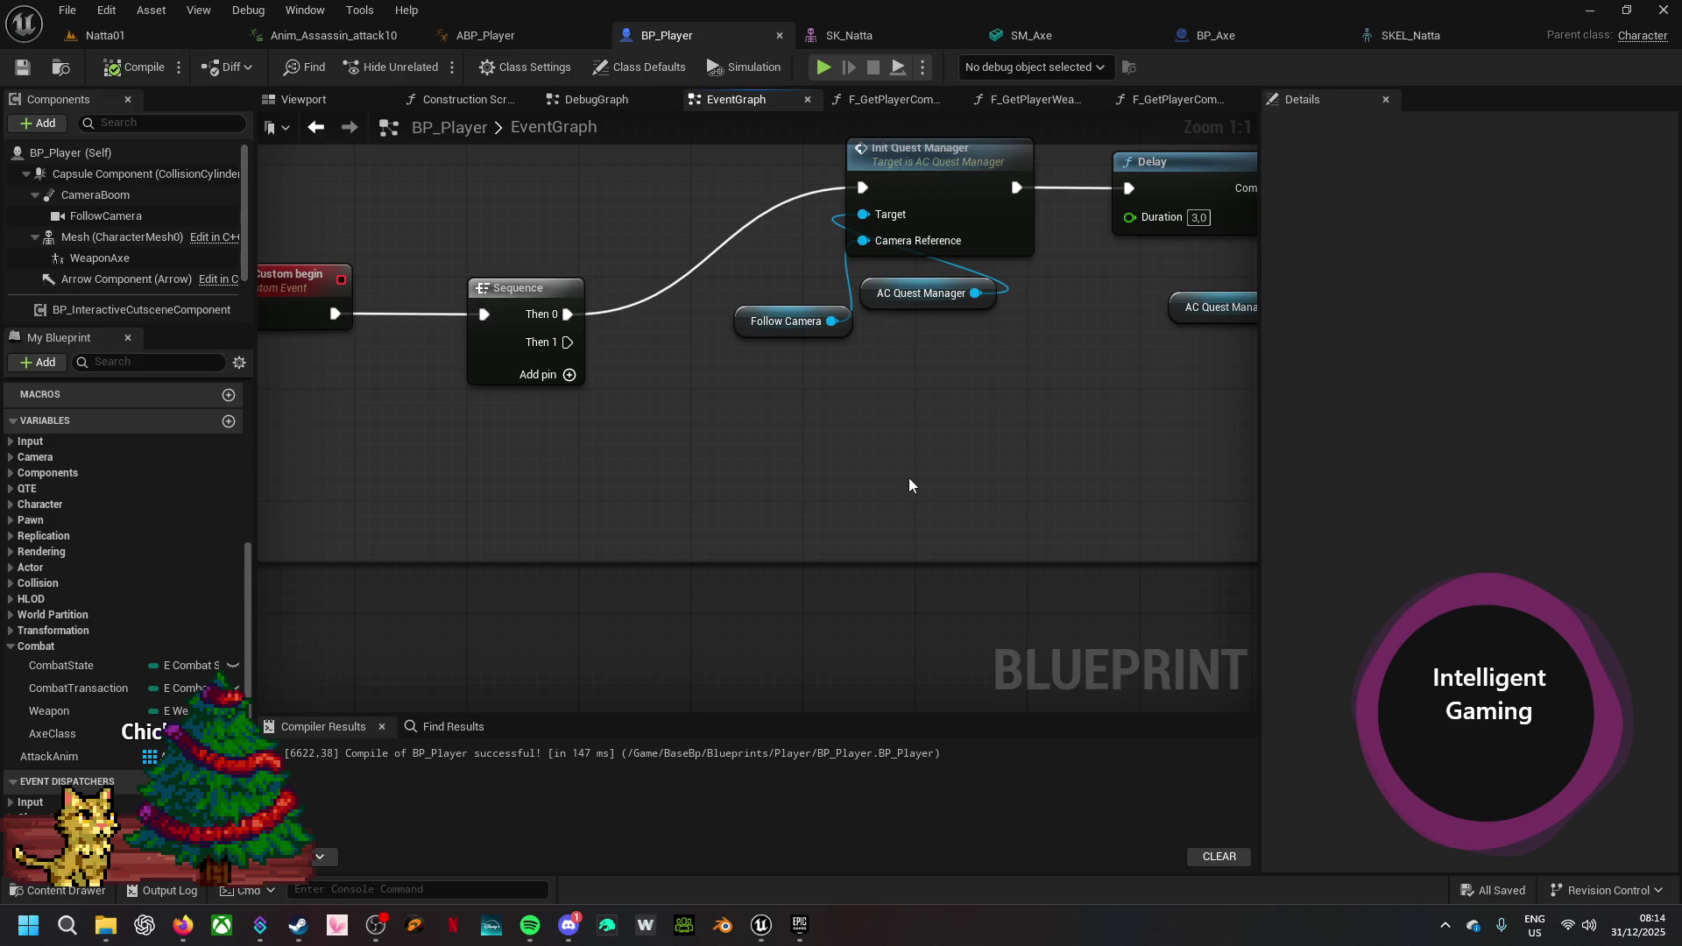
- Switch from the BP_Player event graph back to the Natta01 level editor
left_click_drag(526, 469, 787, 476)
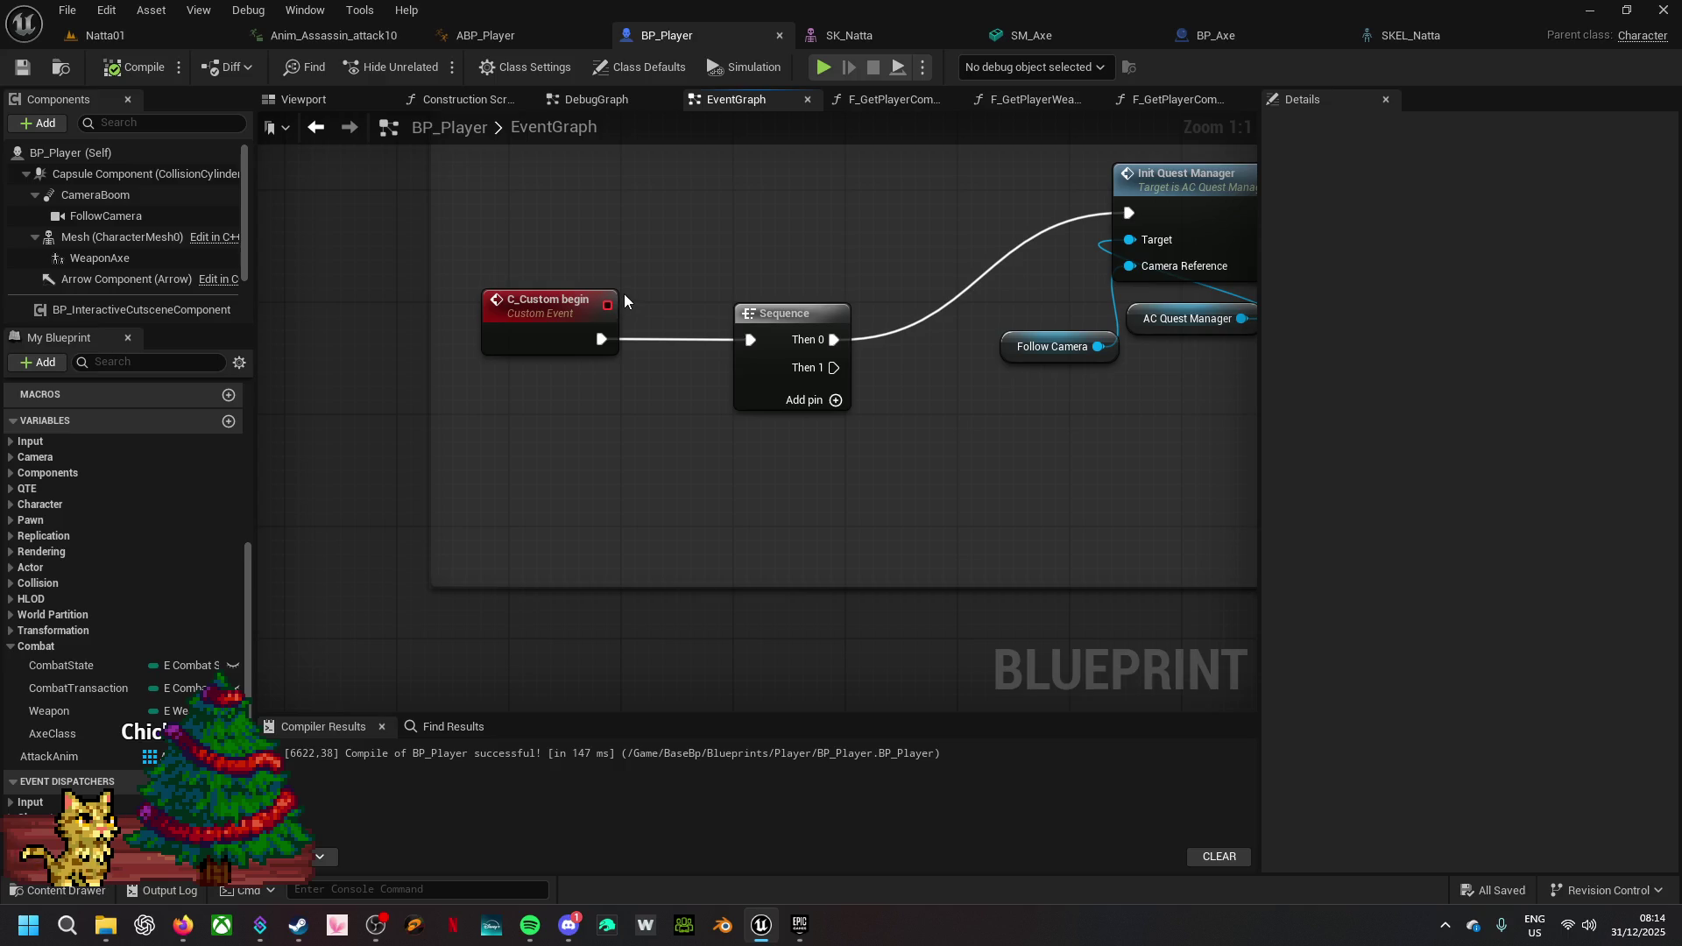
left_click(167, 35)
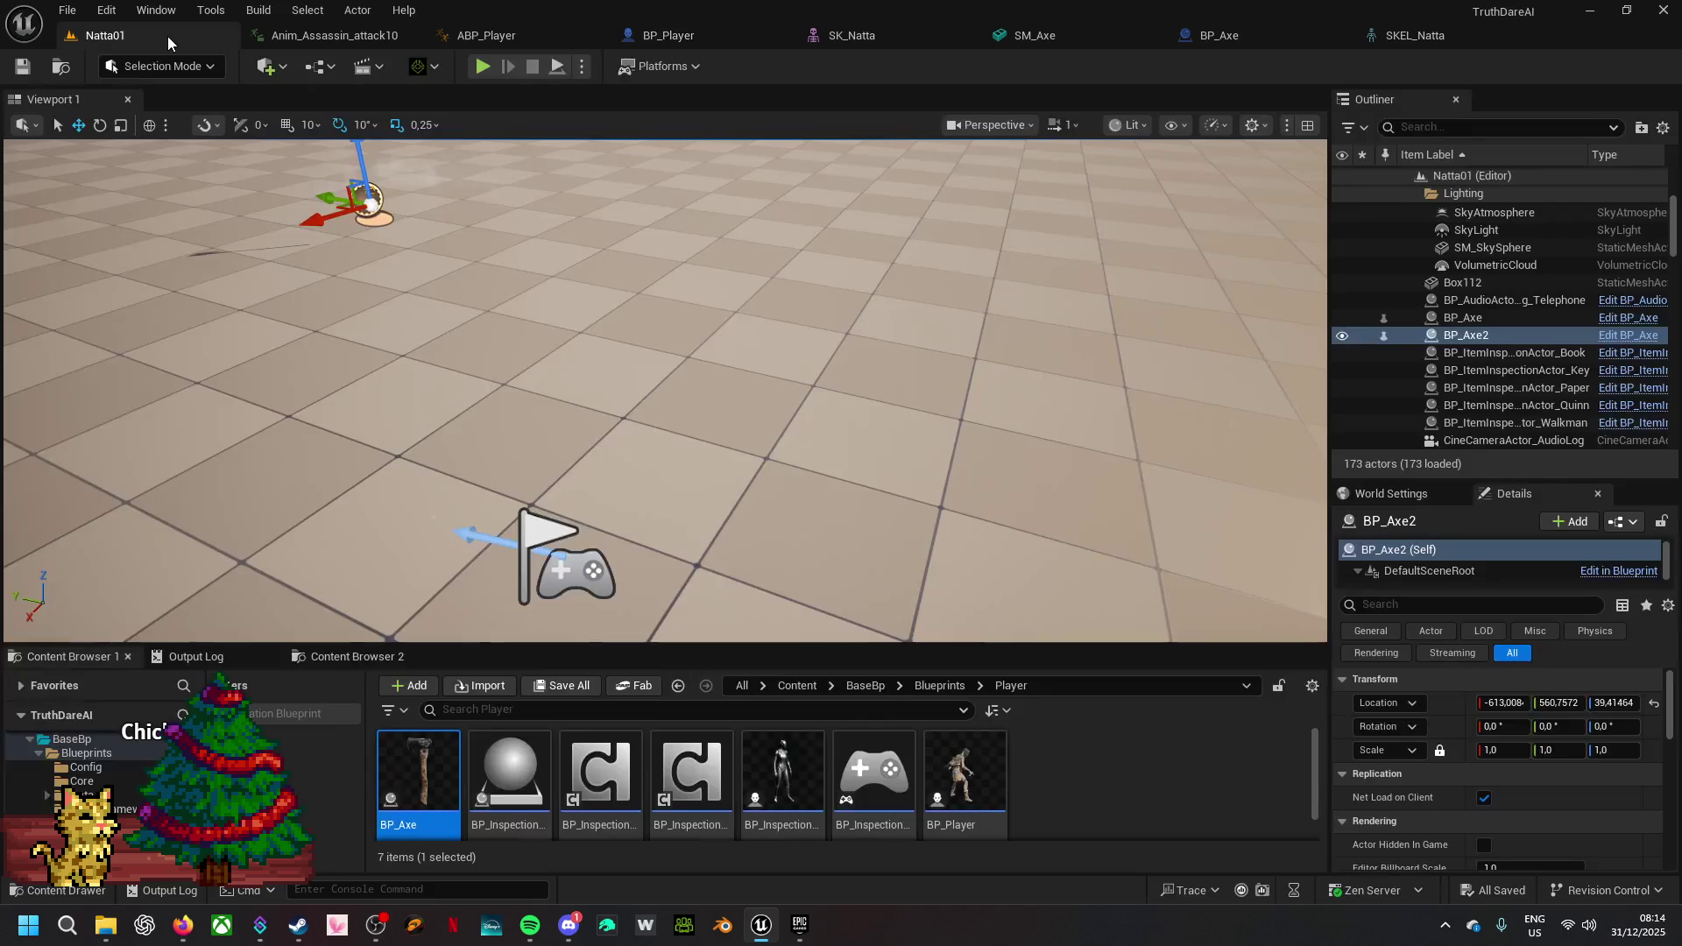
- Fly the viewport camera back and forth around the Natta01 level to survey the table area
key("s")
key("a")
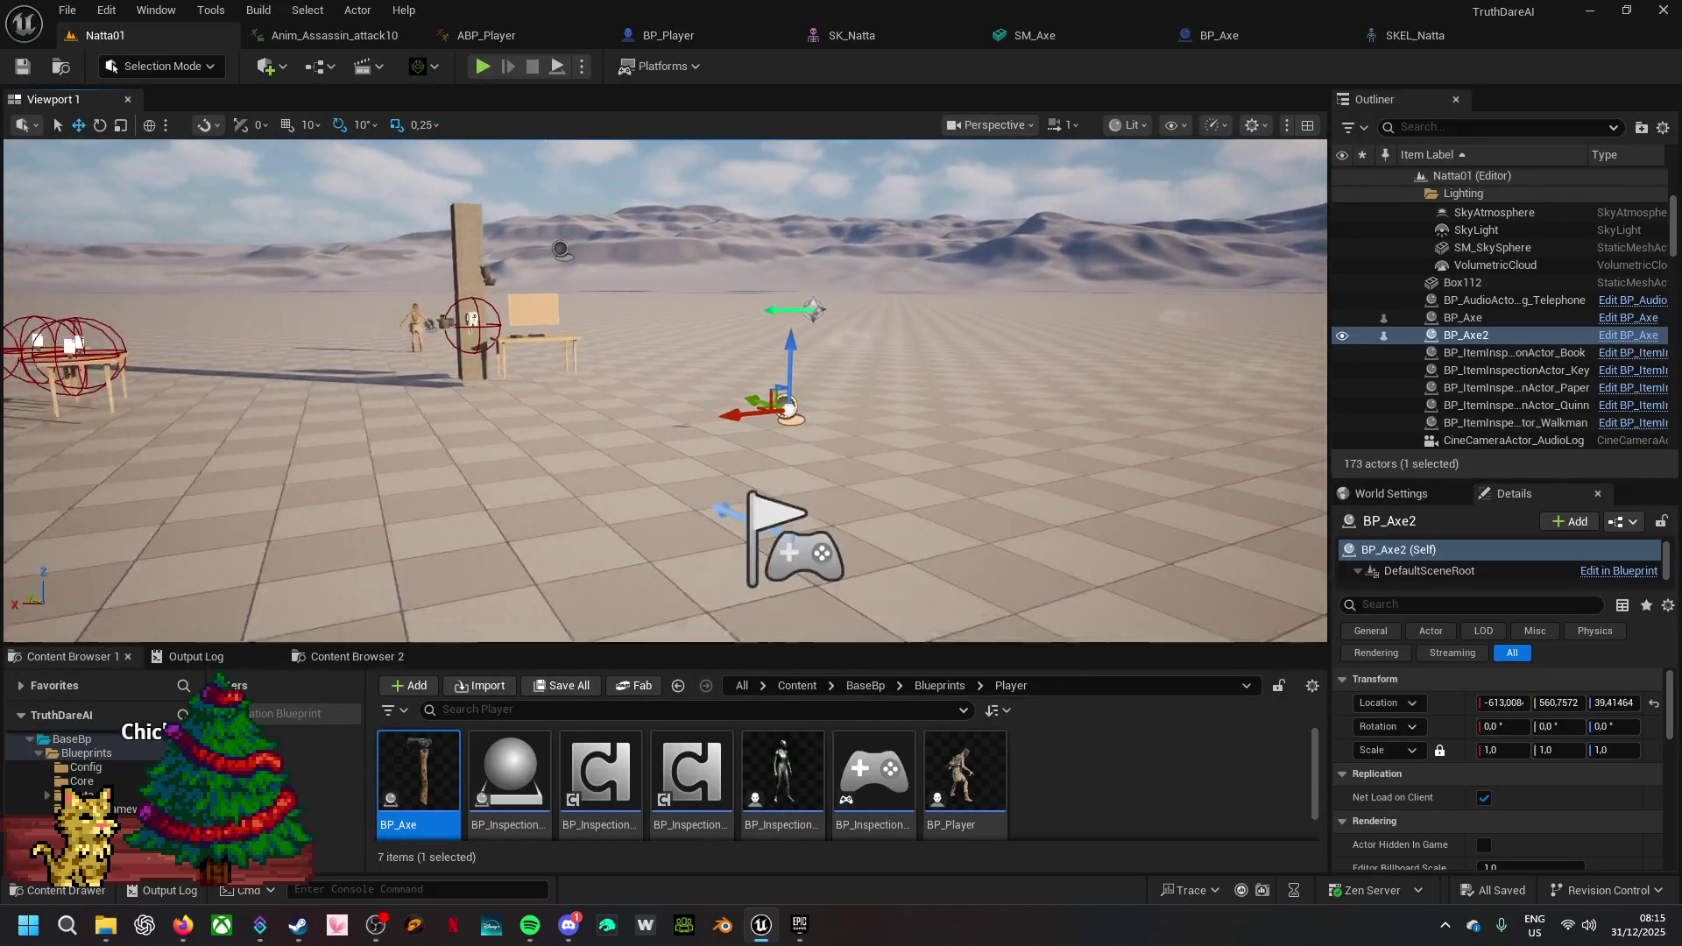
key("w")
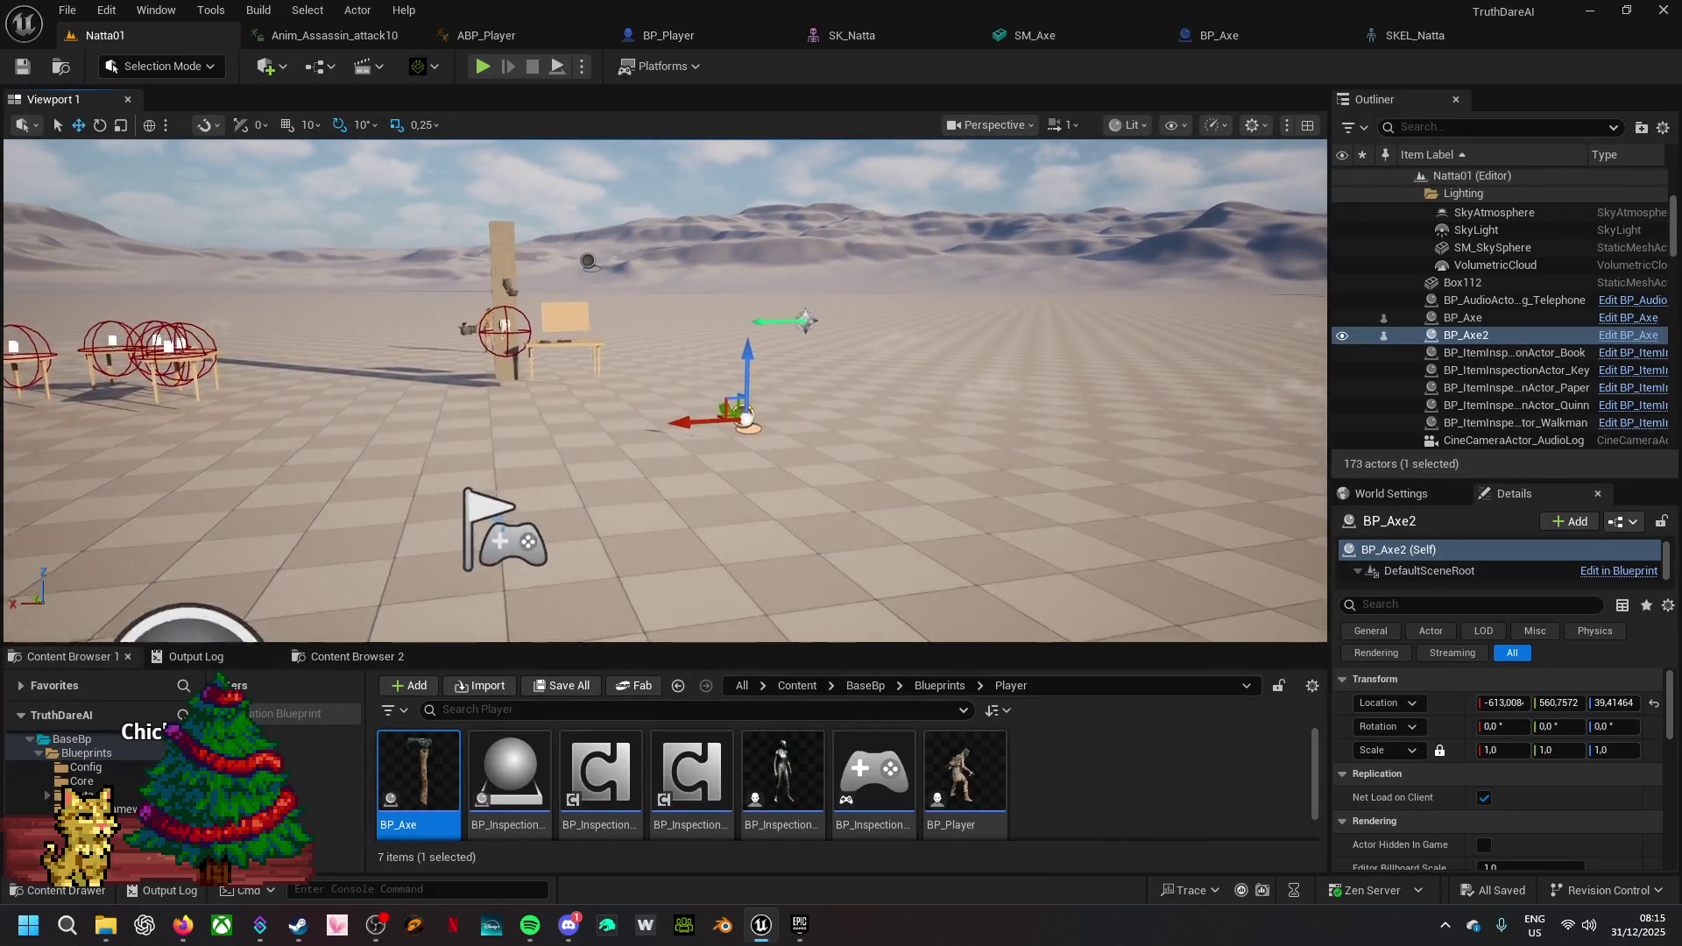
key("s")
key("a")
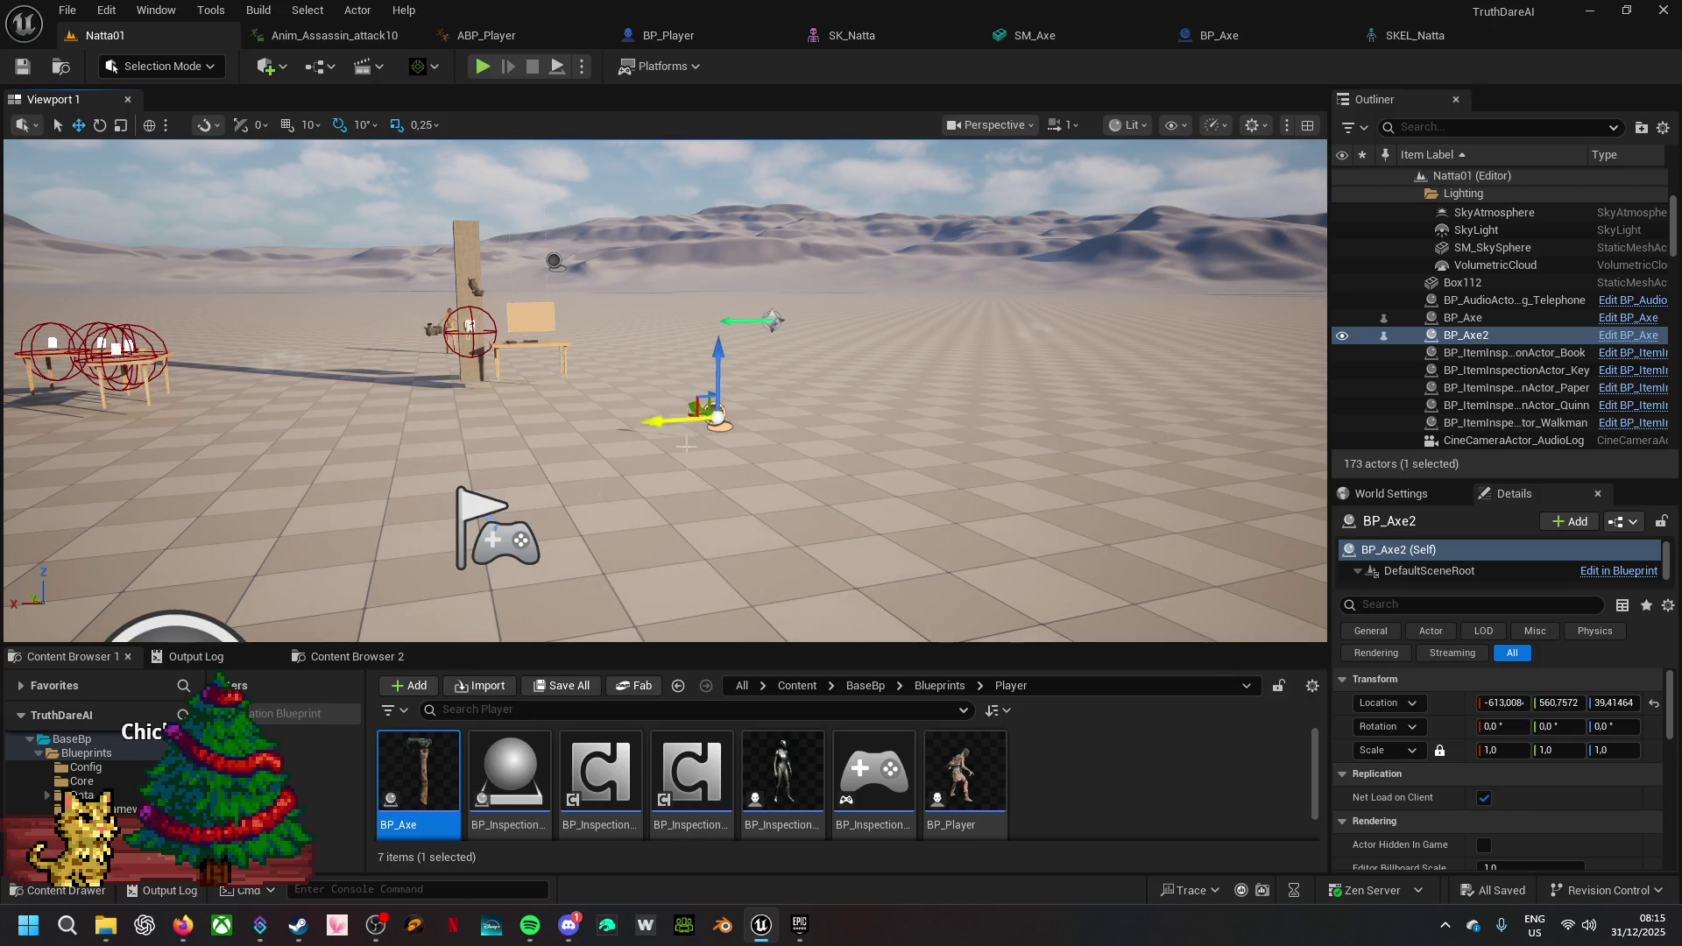
- Enlarge the Content Browser, climb up to the top Content folder and select the BP folder
mouse_move(706, 646)
left_mouse_down()
mouse_move(737, 393)
mouse_move(736, 536)
left_mouse_up()
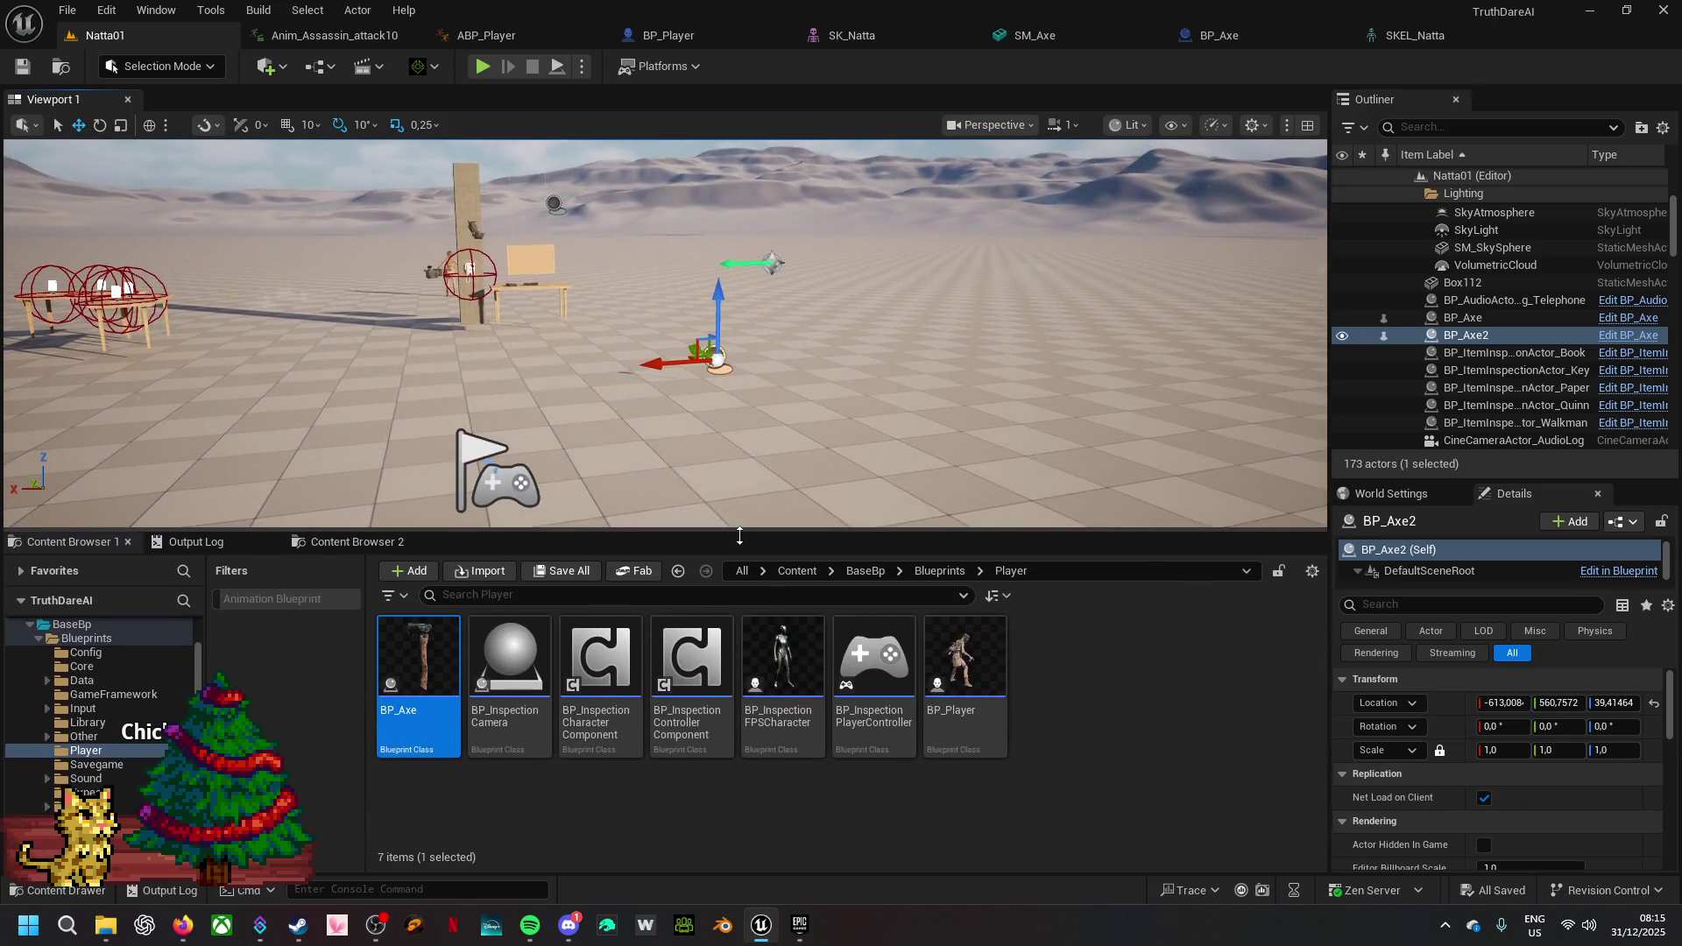
mouse_move(432, 681)
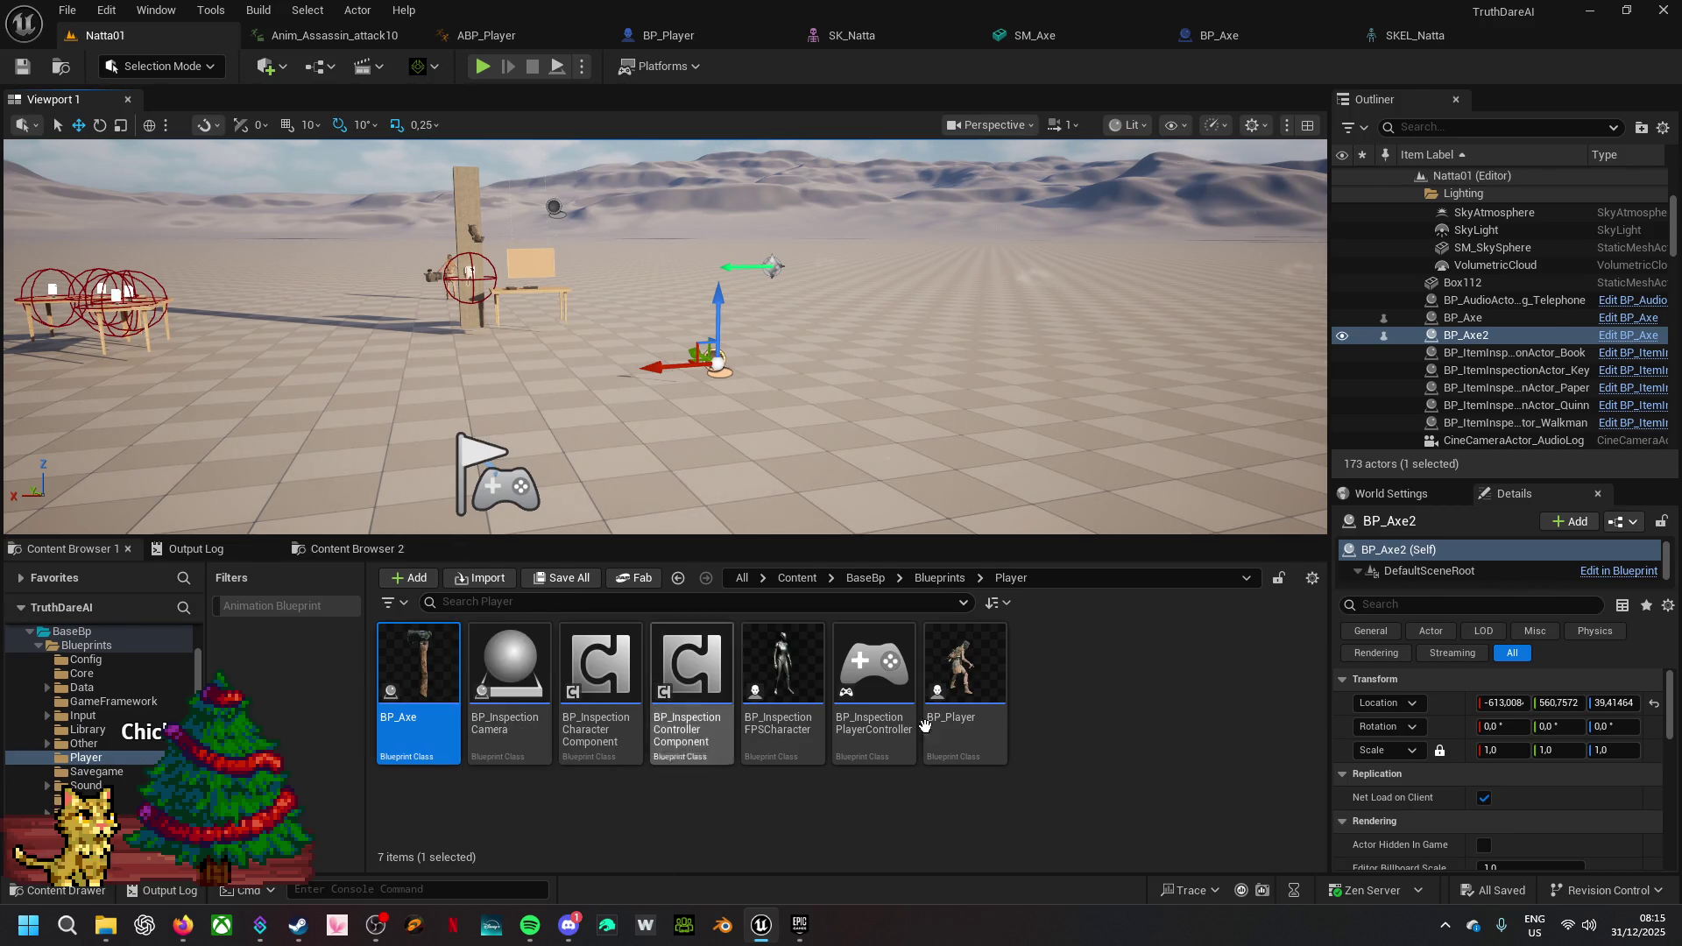
left_click(952, 579)
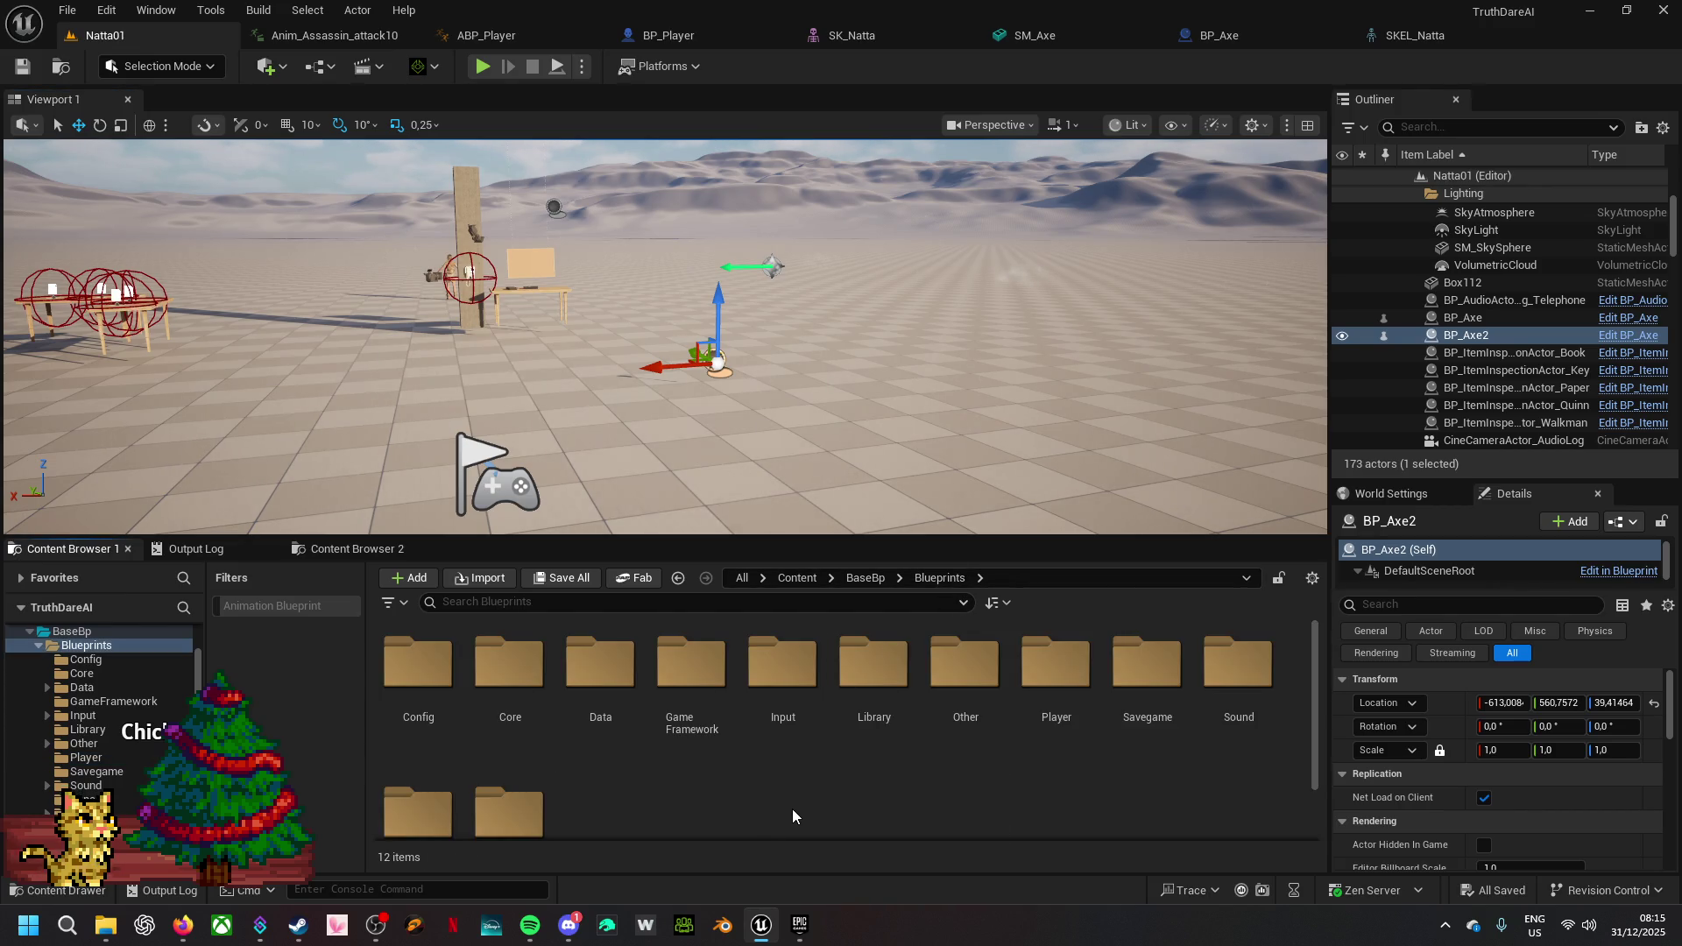
scroll(794, 816, "down", 1)
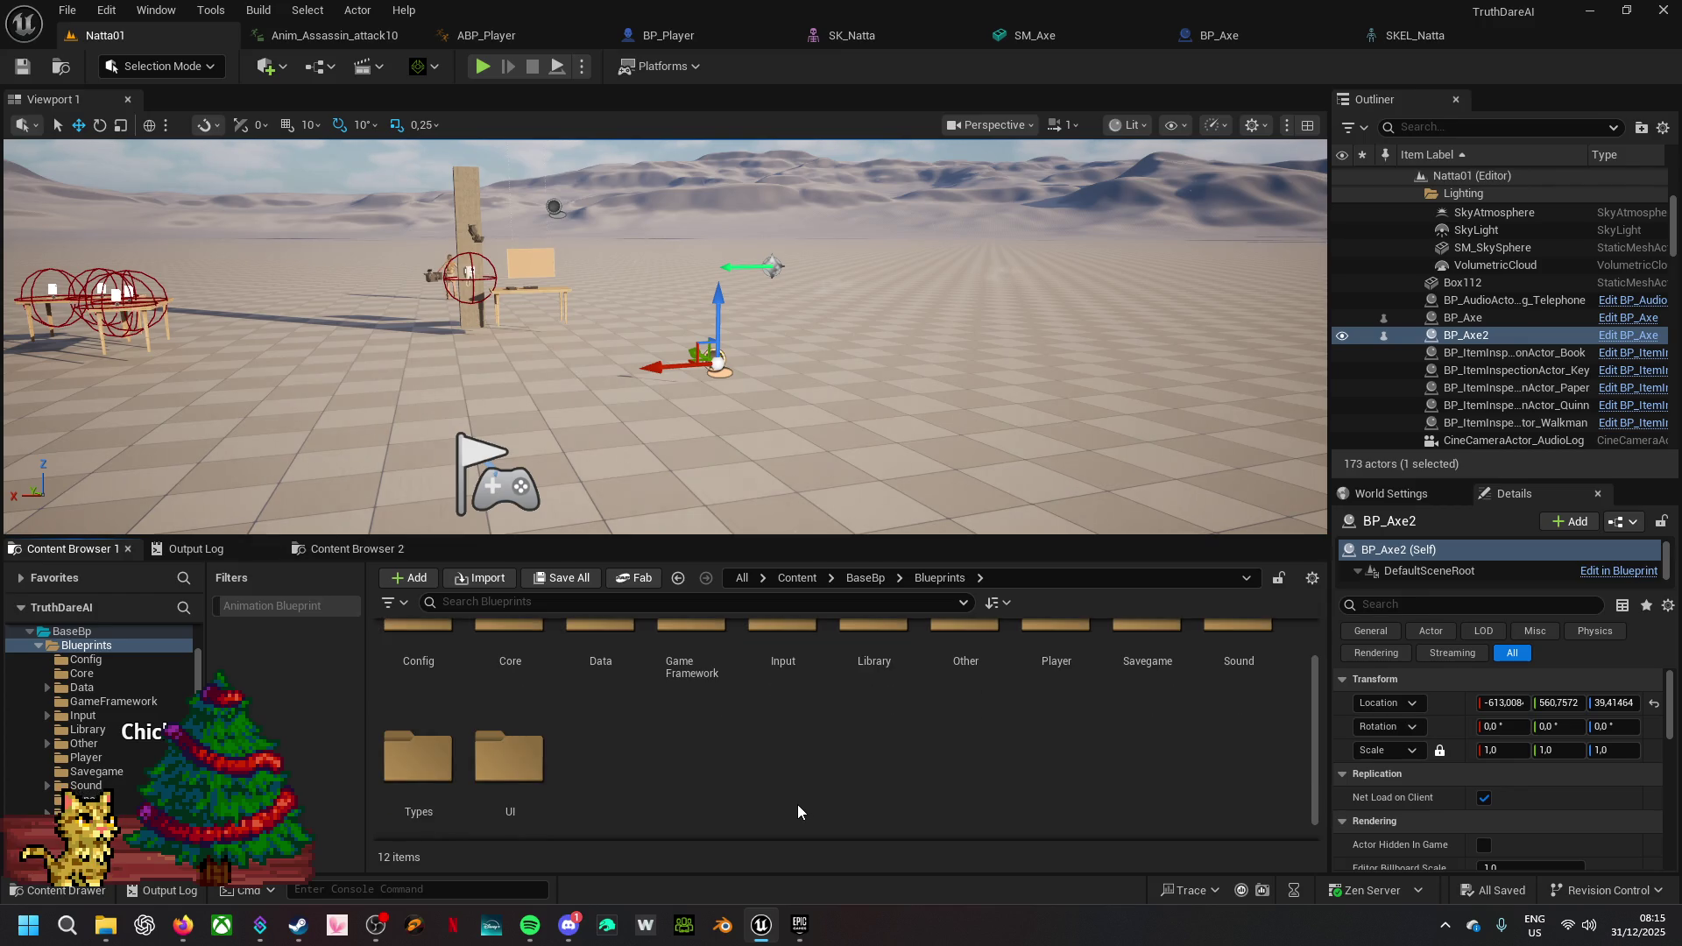
left_click(857, 580)
left_click(798, 578)
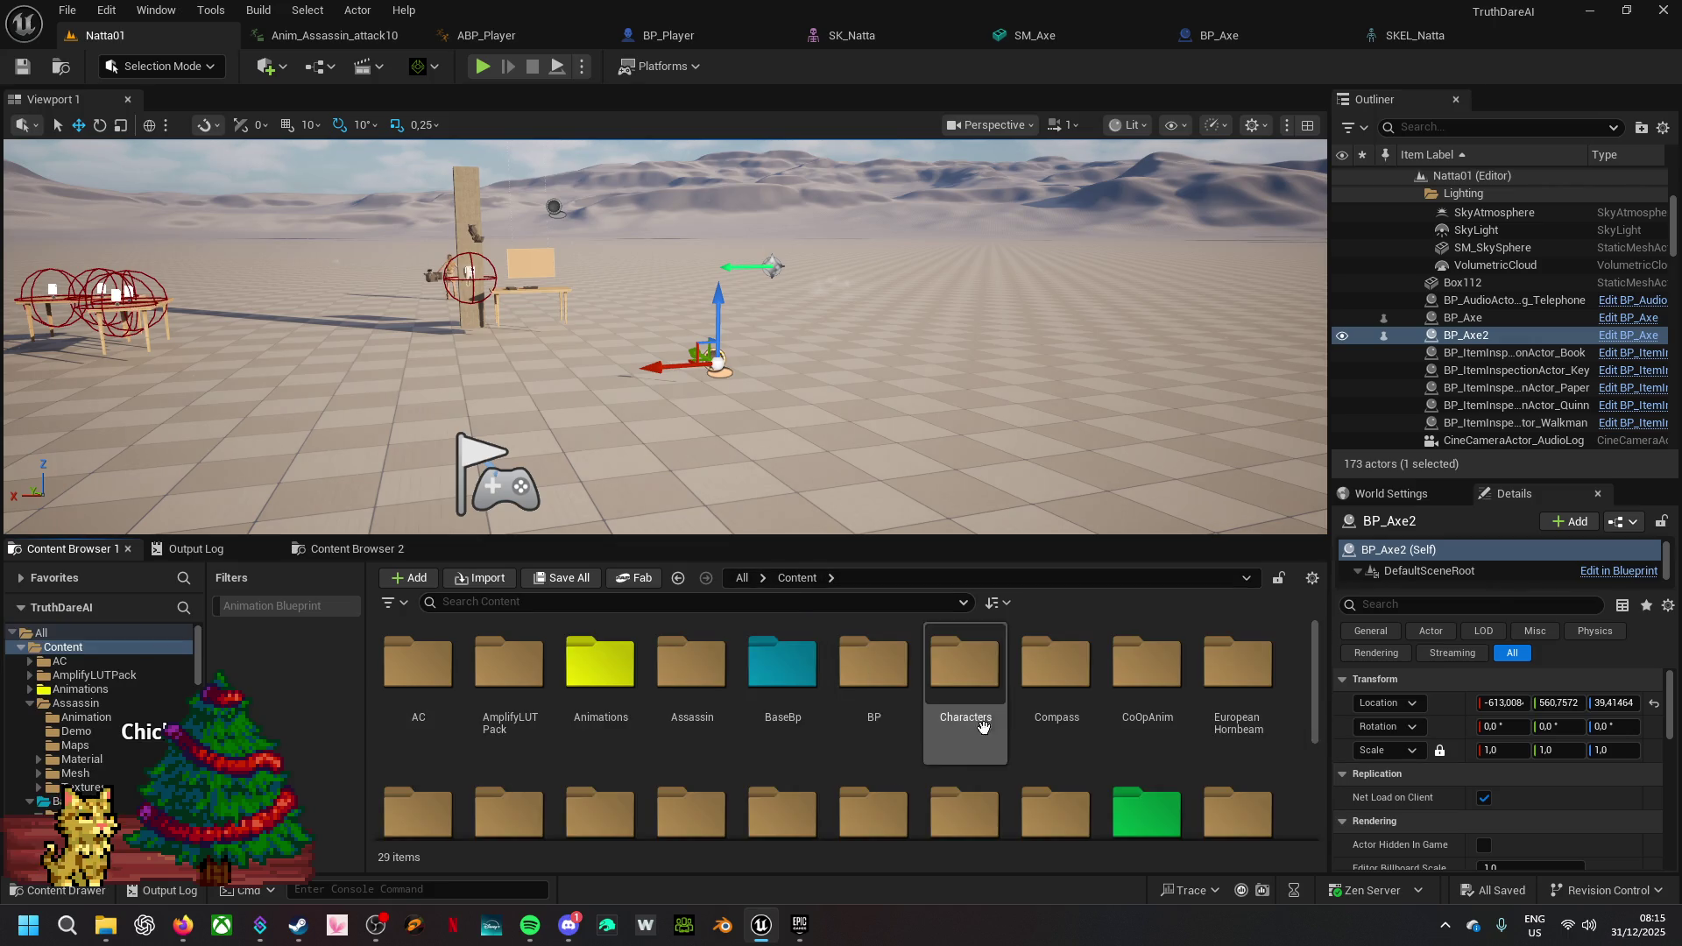
scroll(1007, 736, "down", 5)
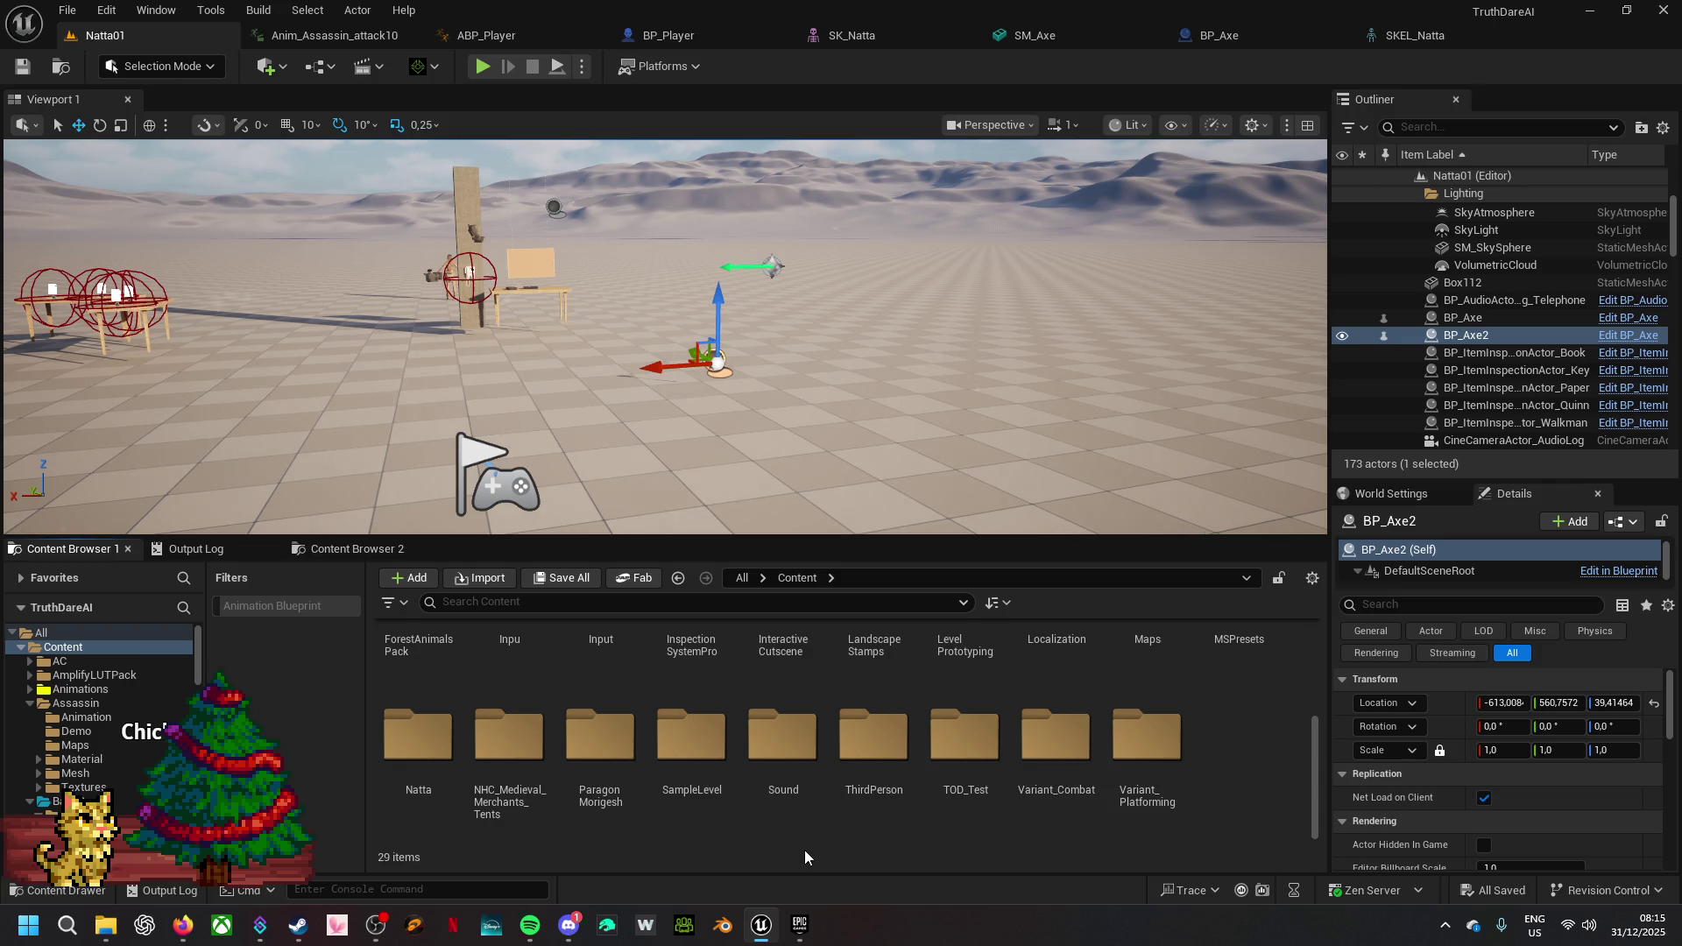
left_click_drag(733, 536, 732, 338)
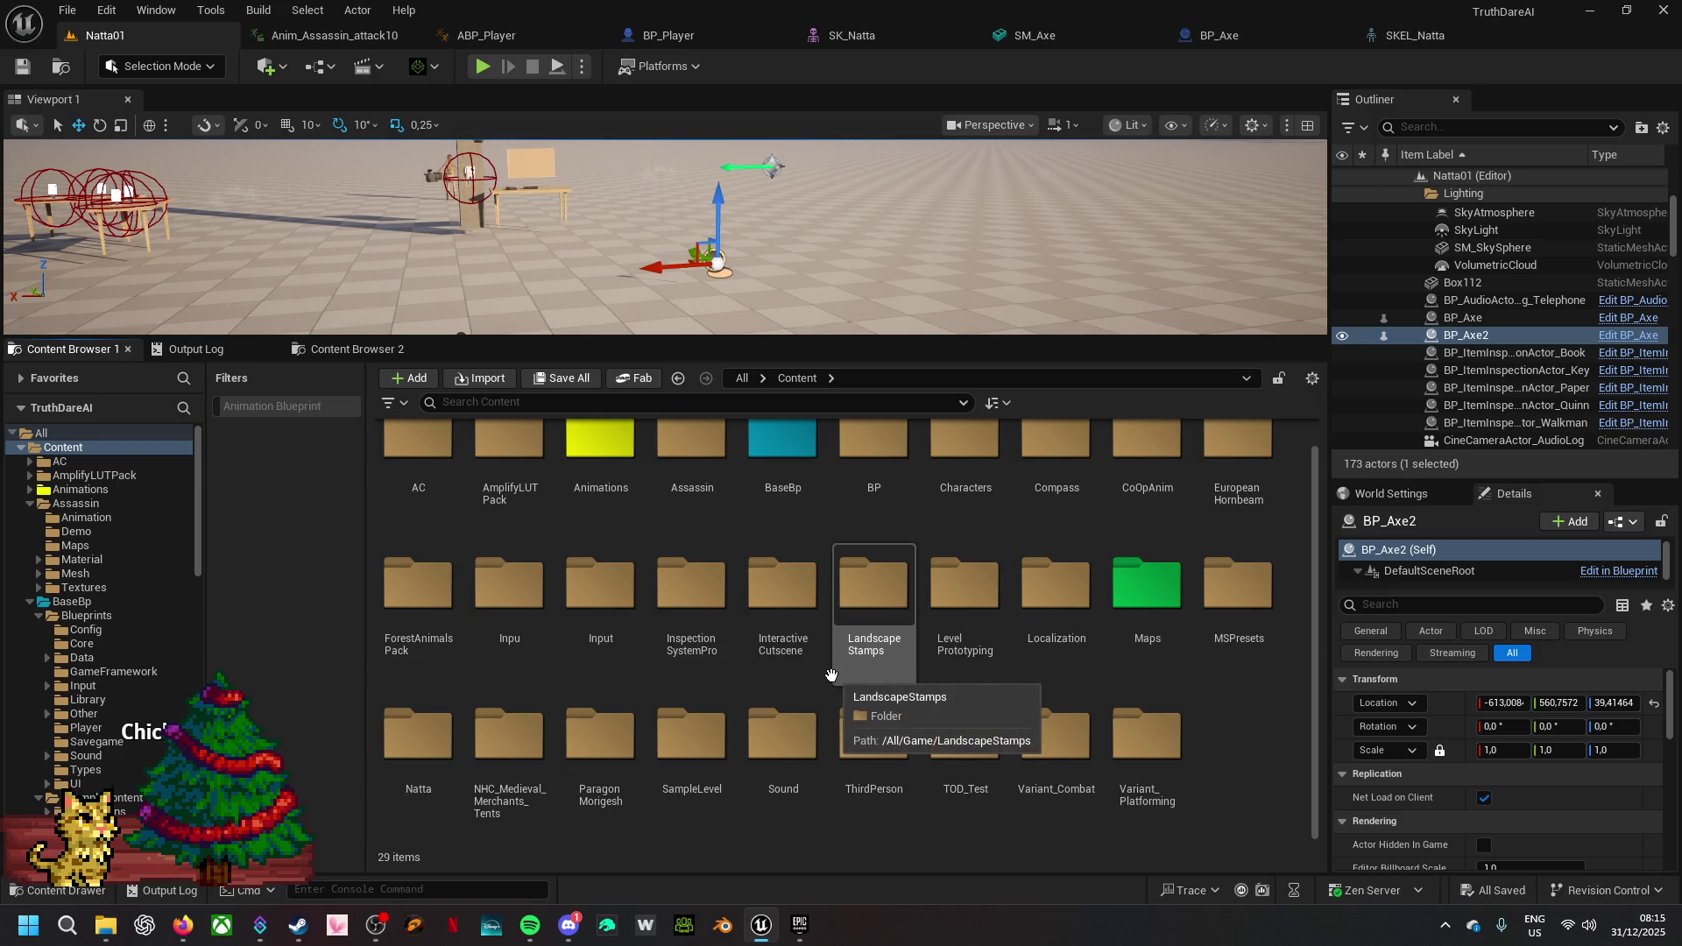
scroll(831, 675, "up", 1)
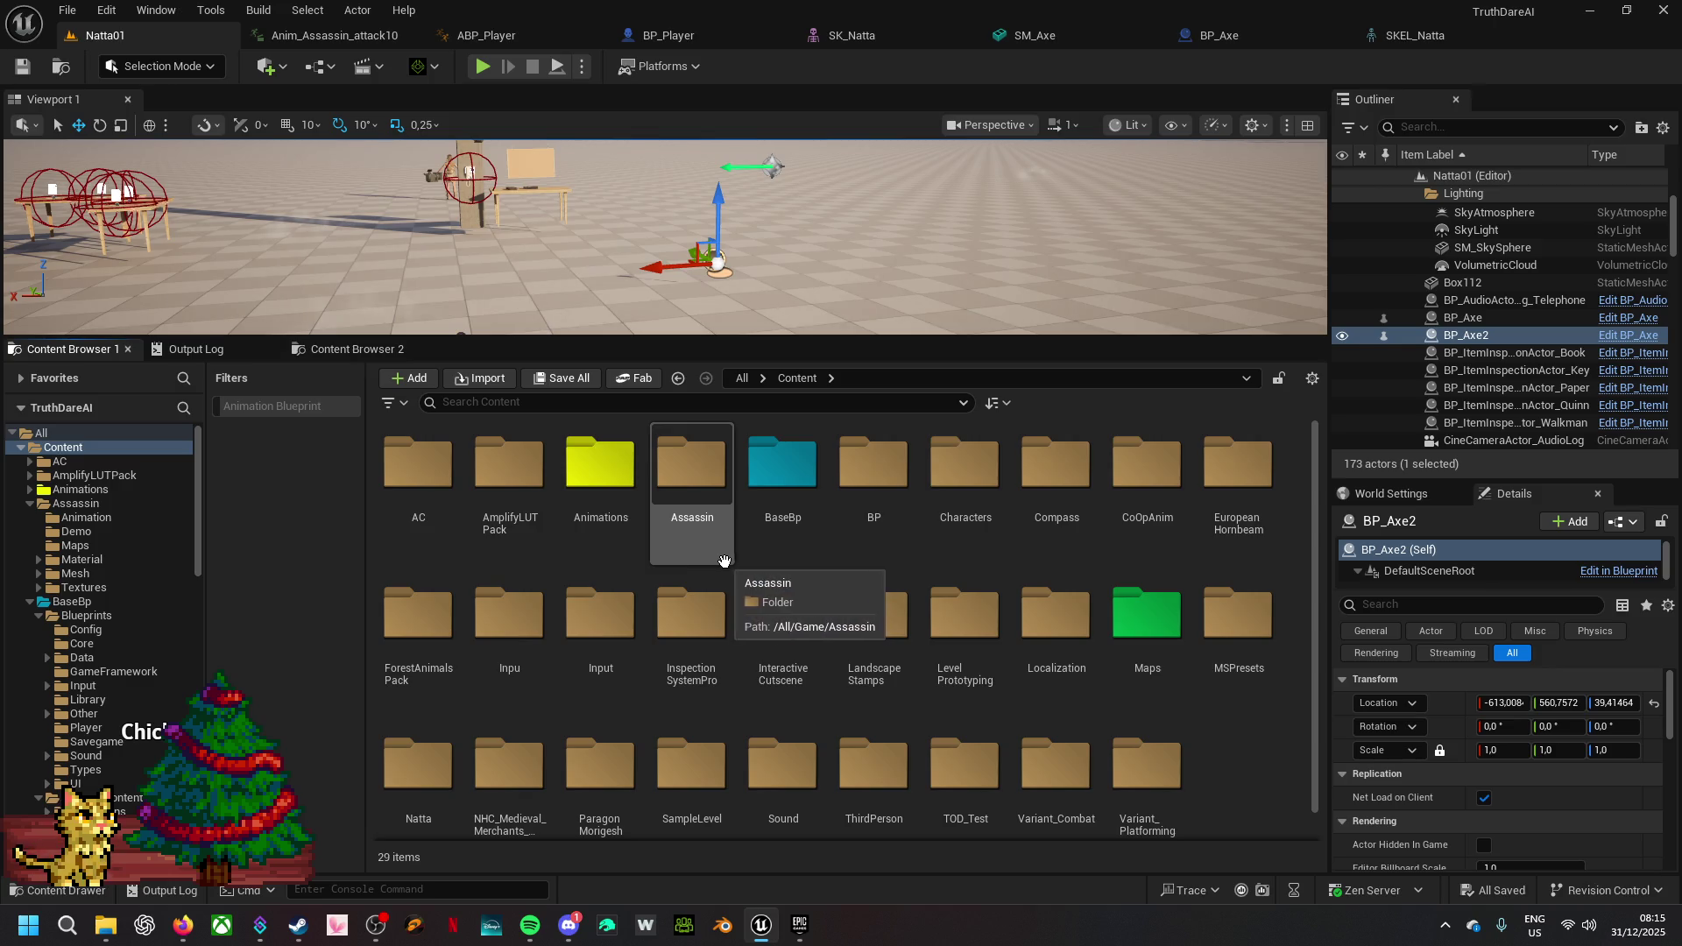
left_click(882, 489)
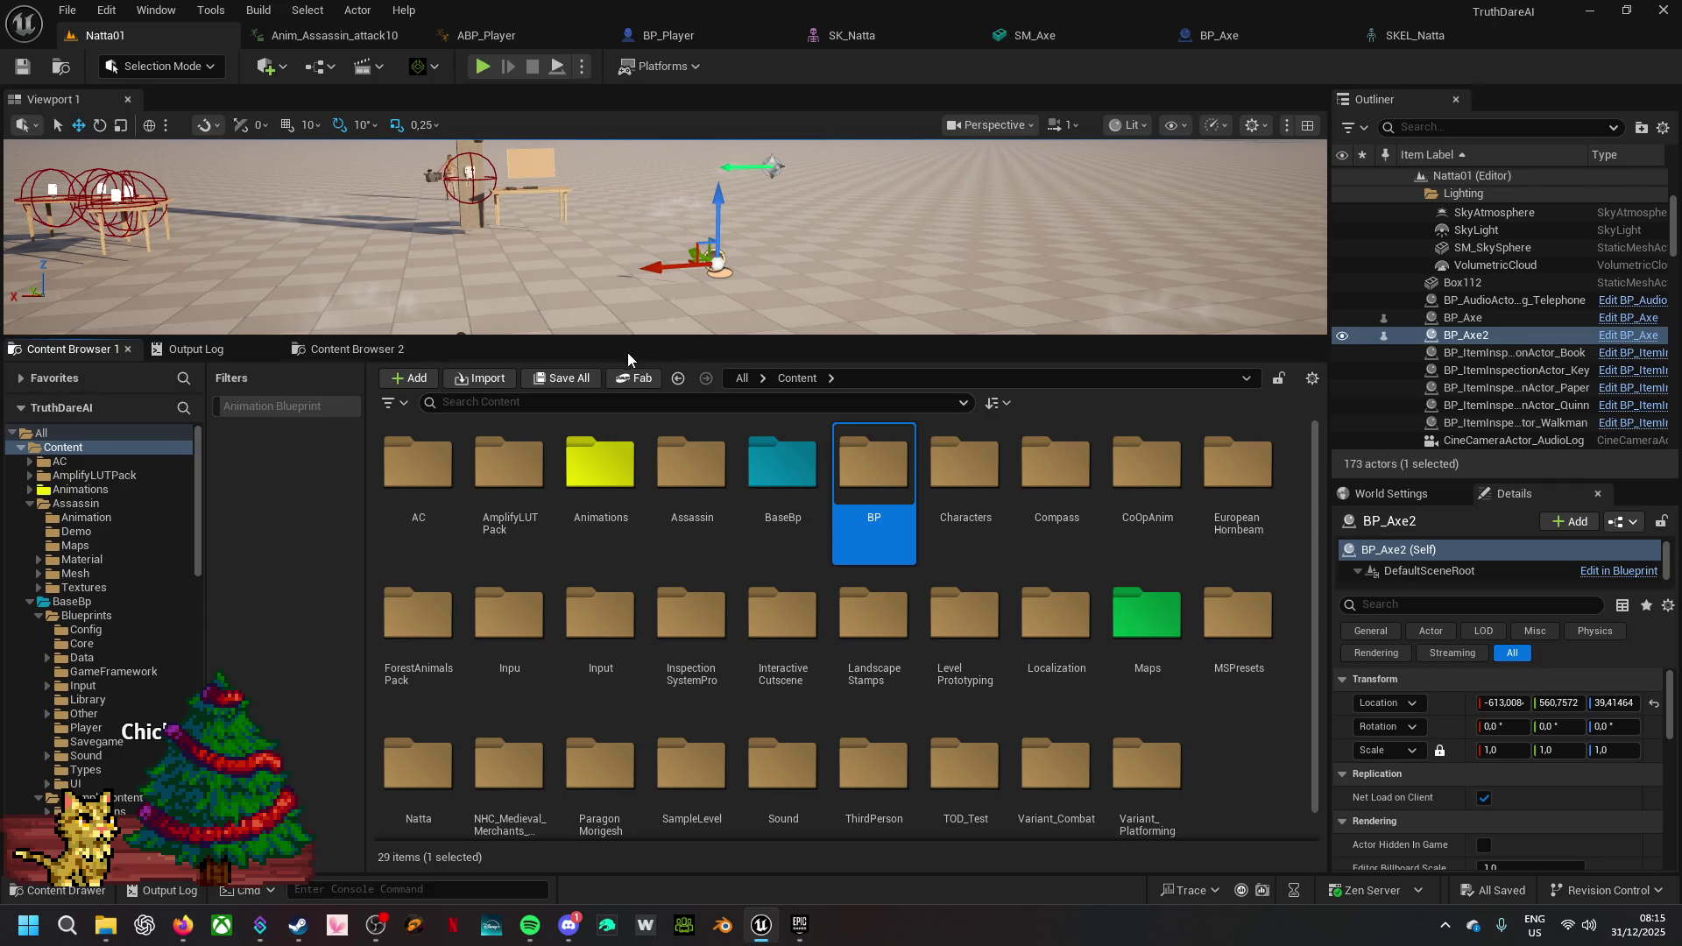
- Locate the BP_Enemy asset, then step up through Other to the BaseBp > Blueprints folder
double_click(1166, 627)
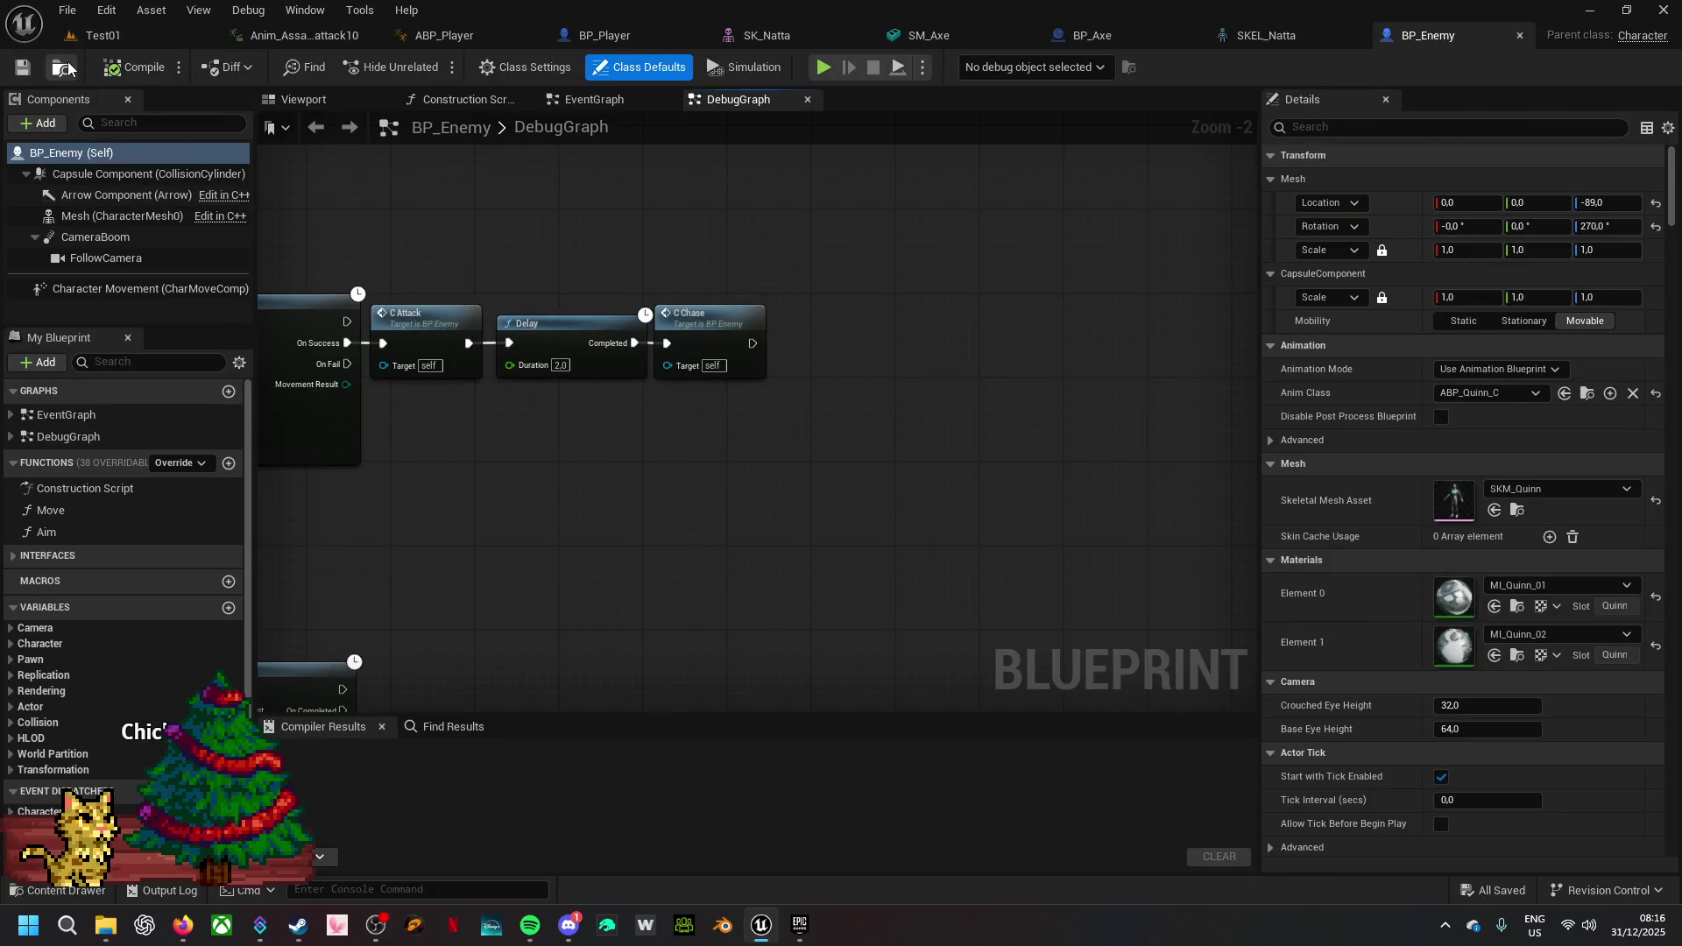
left_click(63, 67)
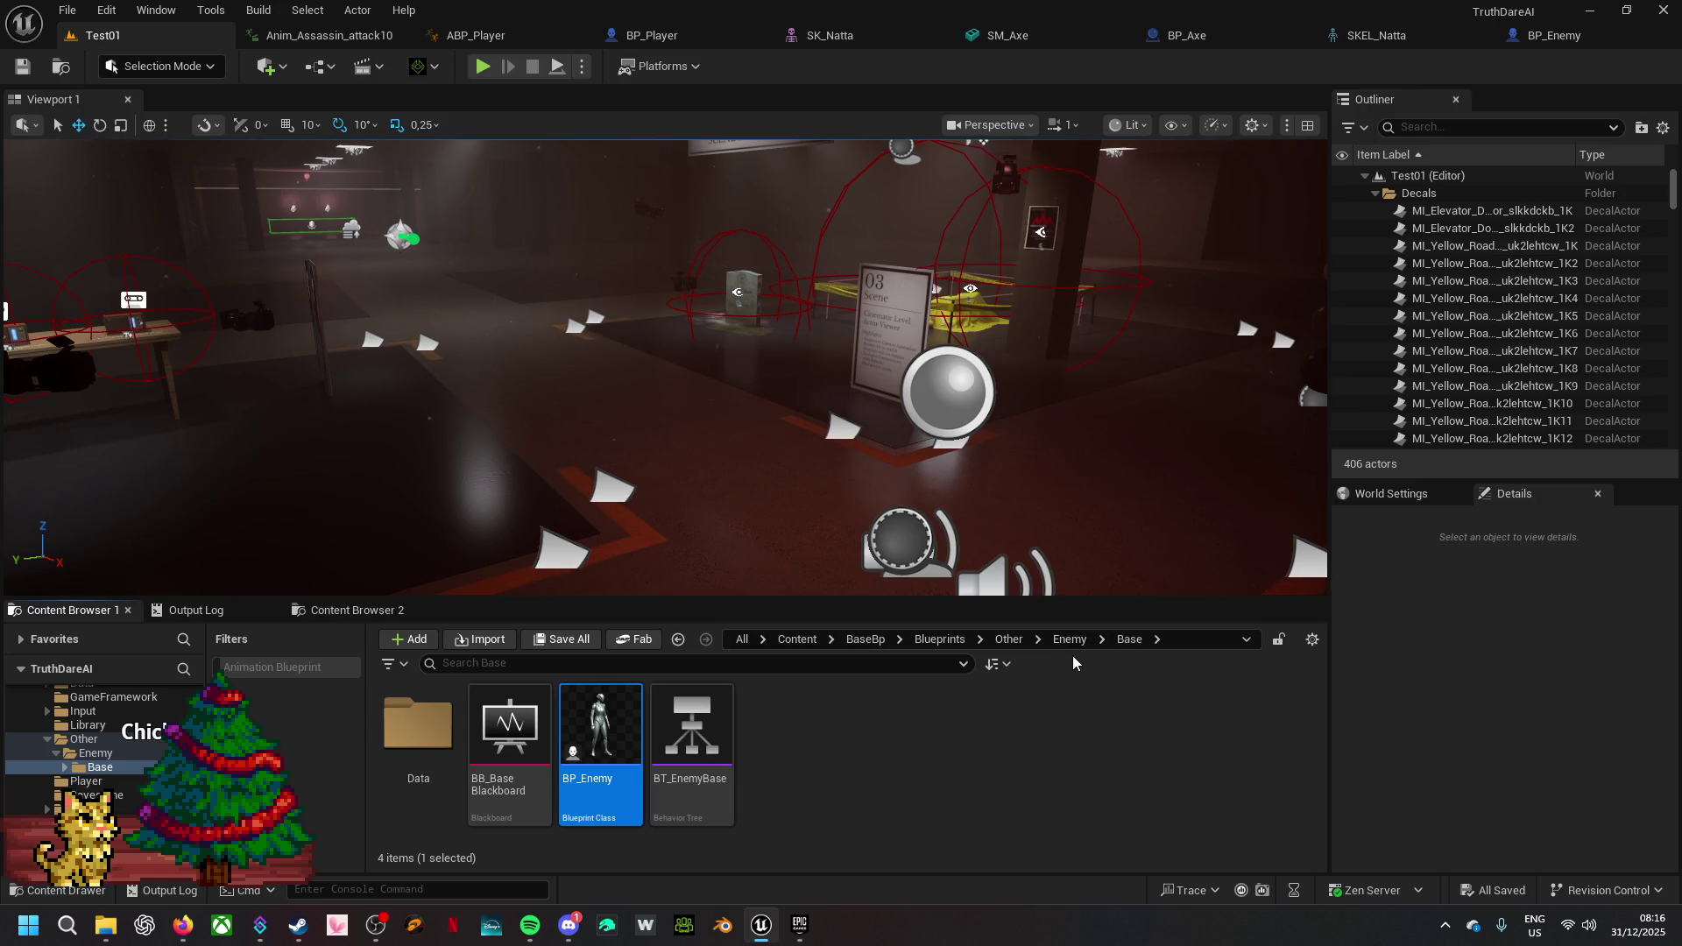
left_click(1008, 640)
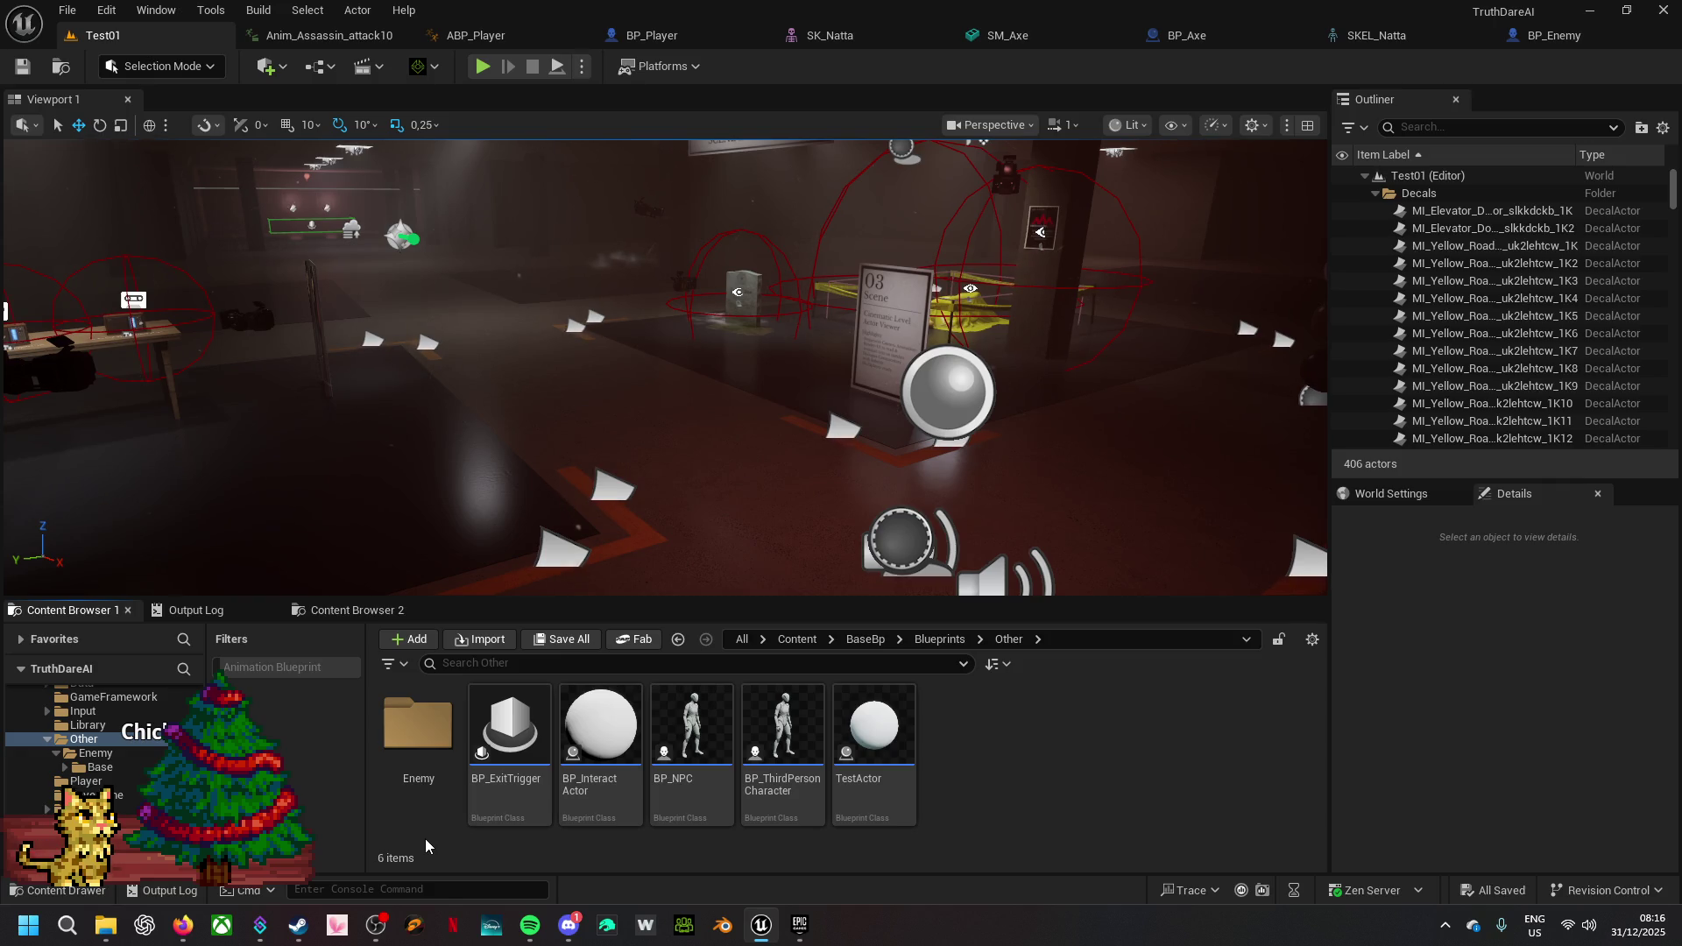
left_click(939, 638)
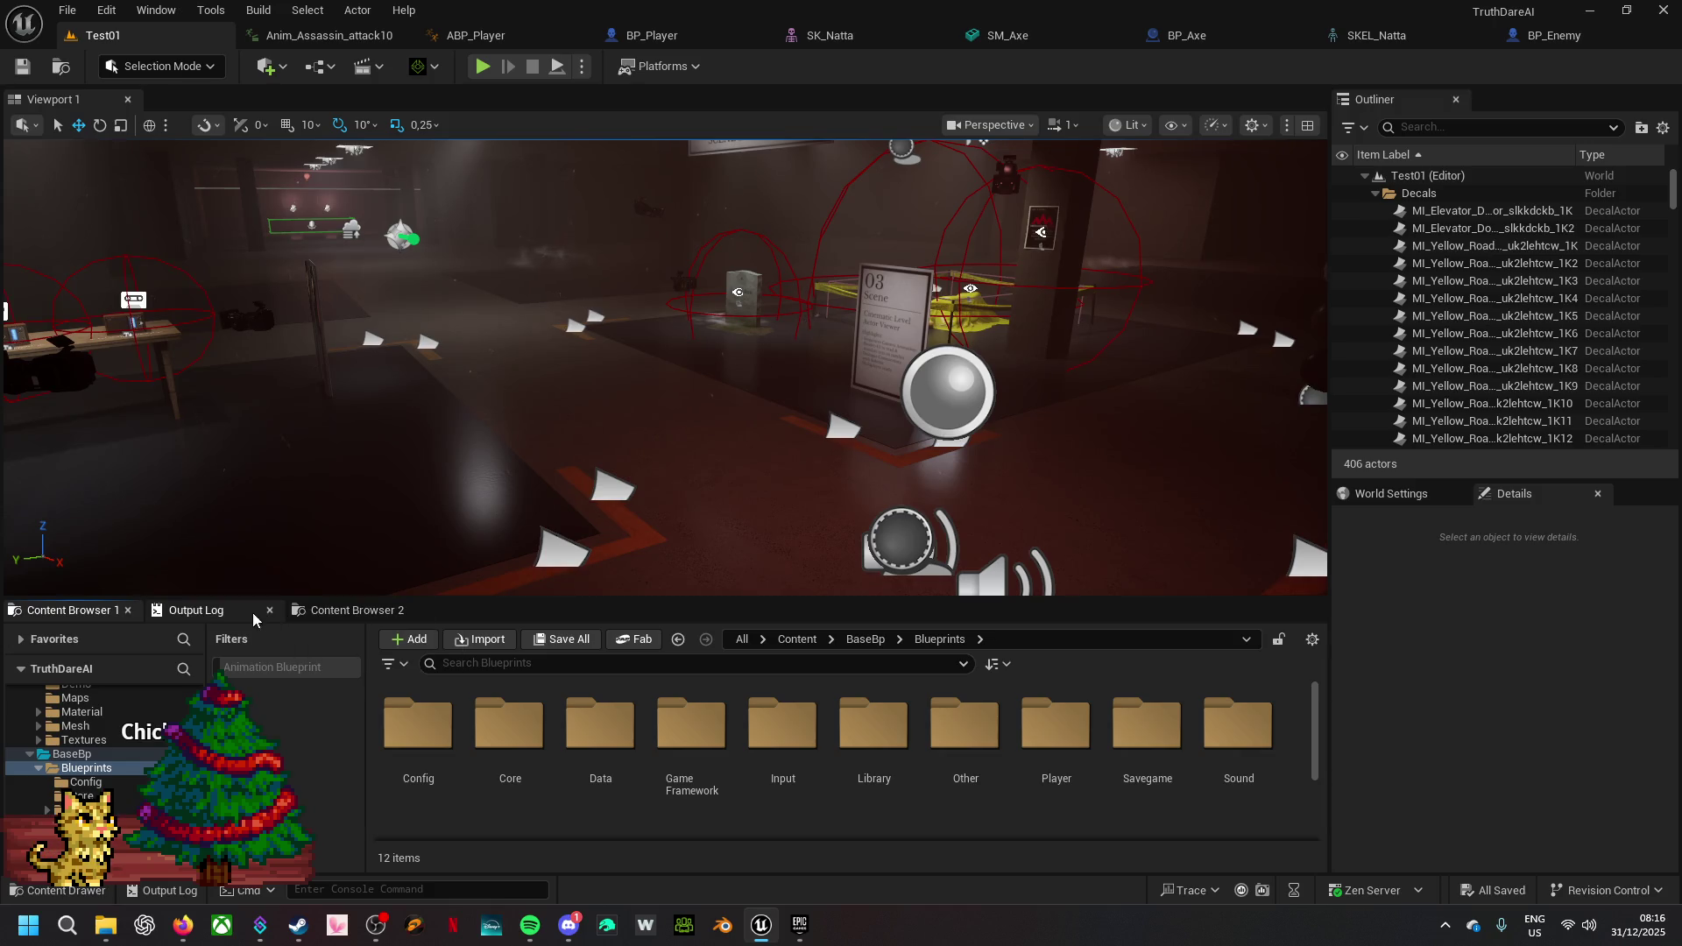
- Go to Content > Maps in the second Content Browser, open Natta01, and dismiss the map check log
left_click(329, 612)
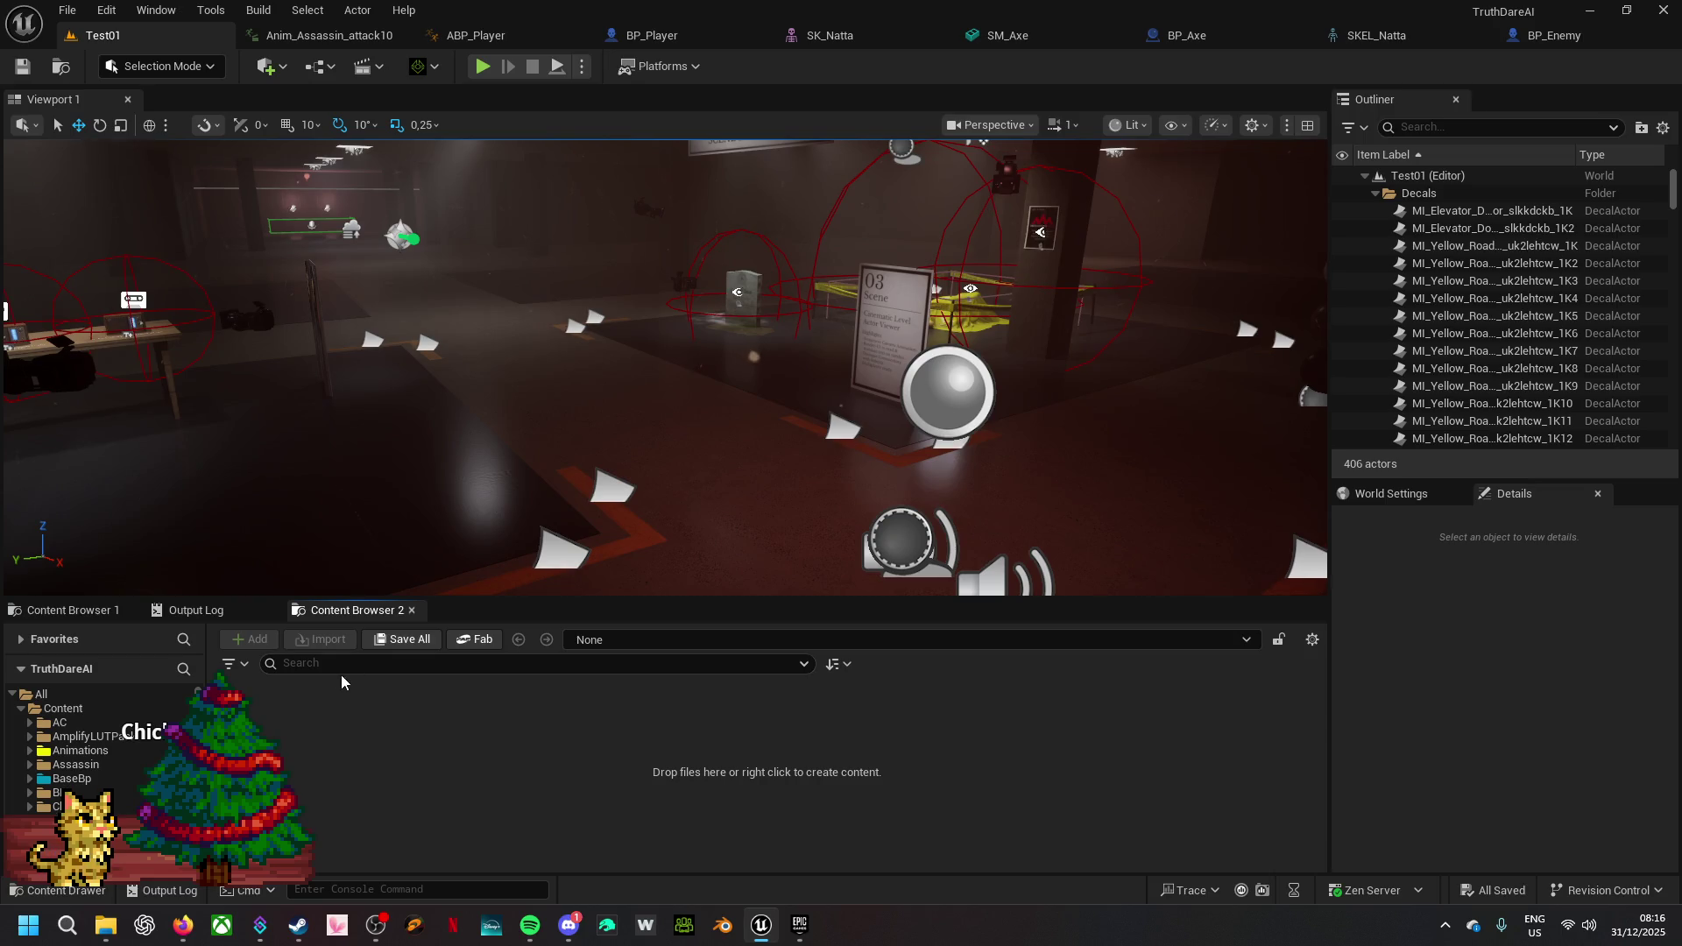
left_click(622, 639)
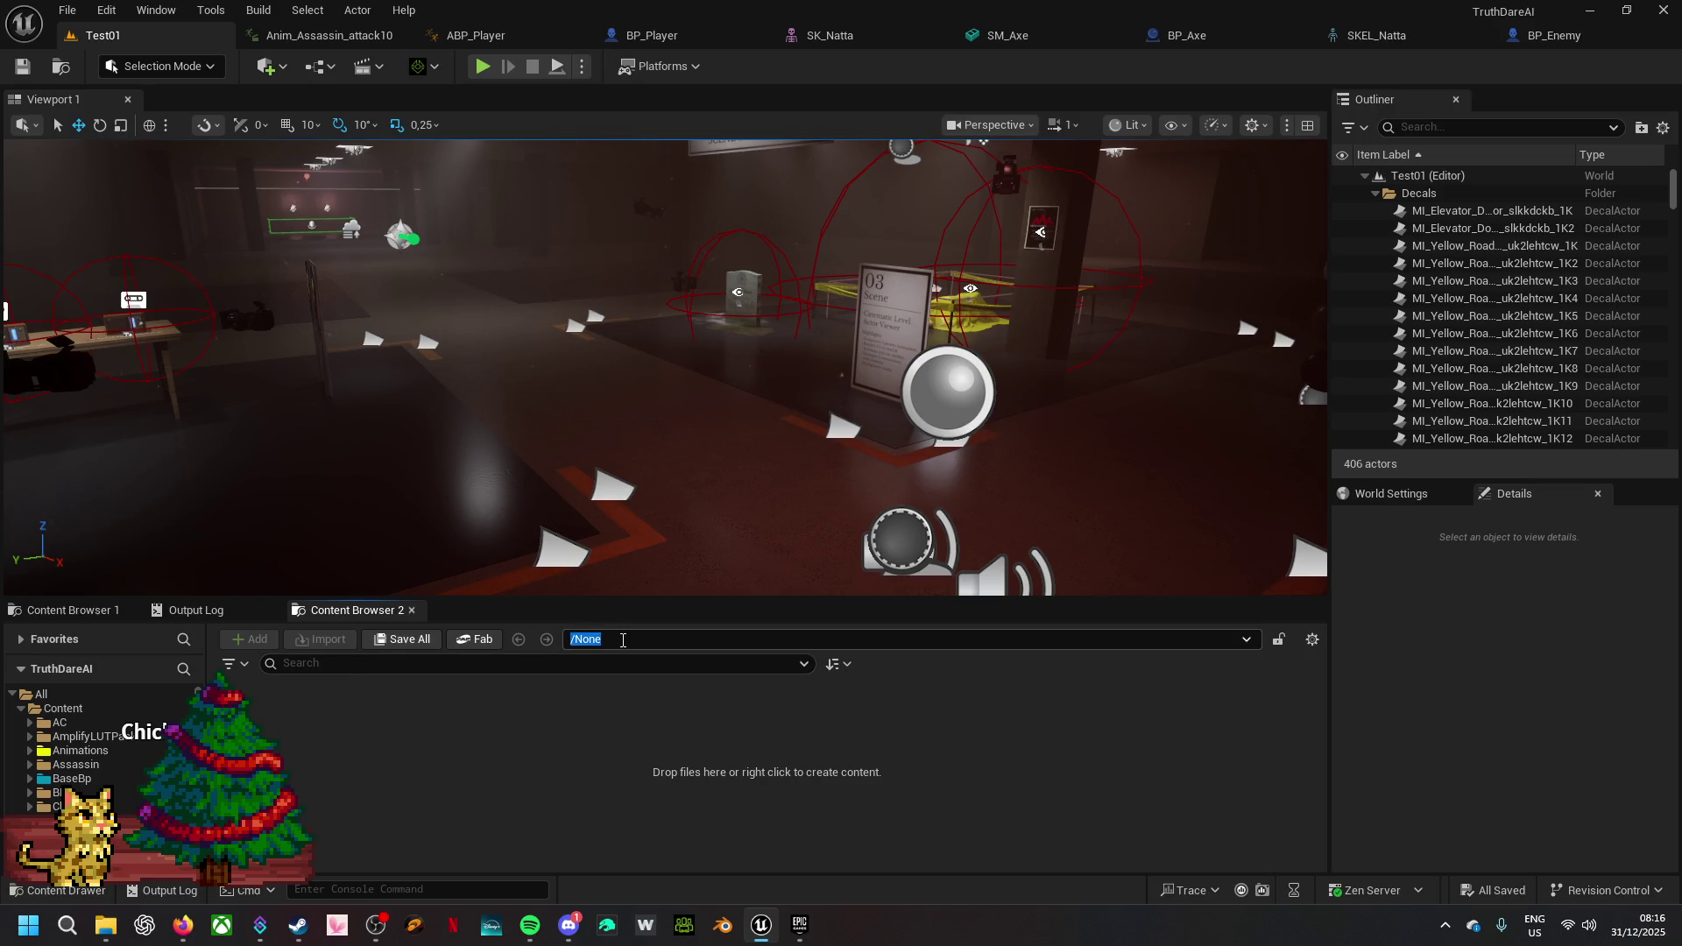
left_click(1246, 640)
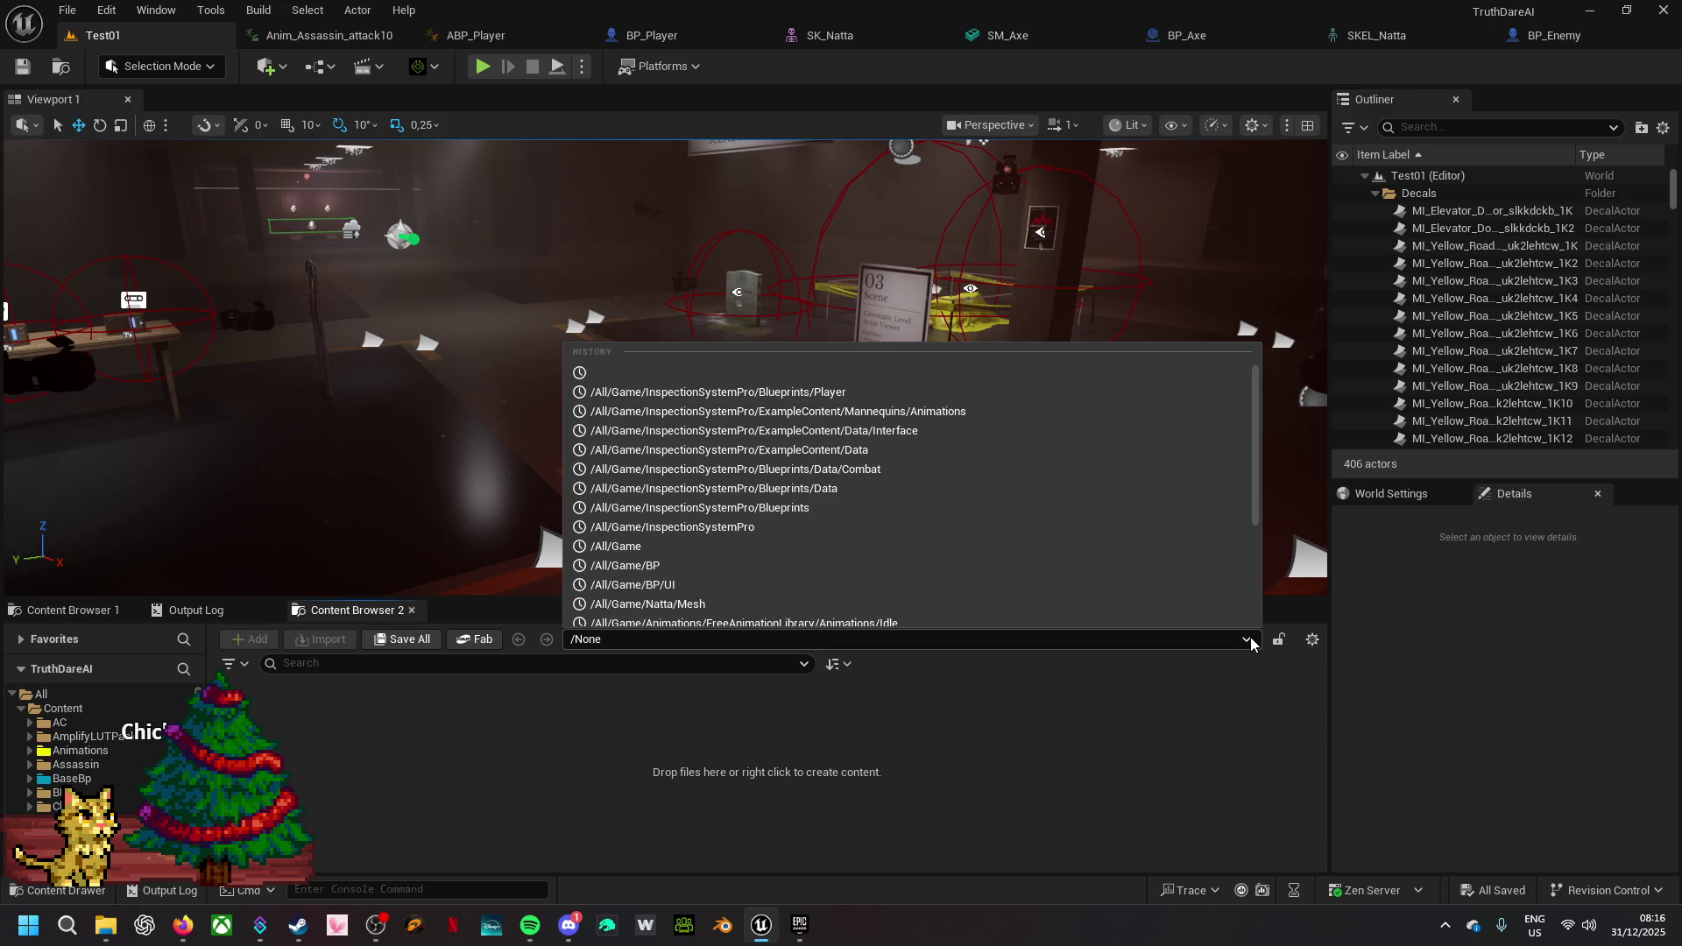
left_click(815, 546)
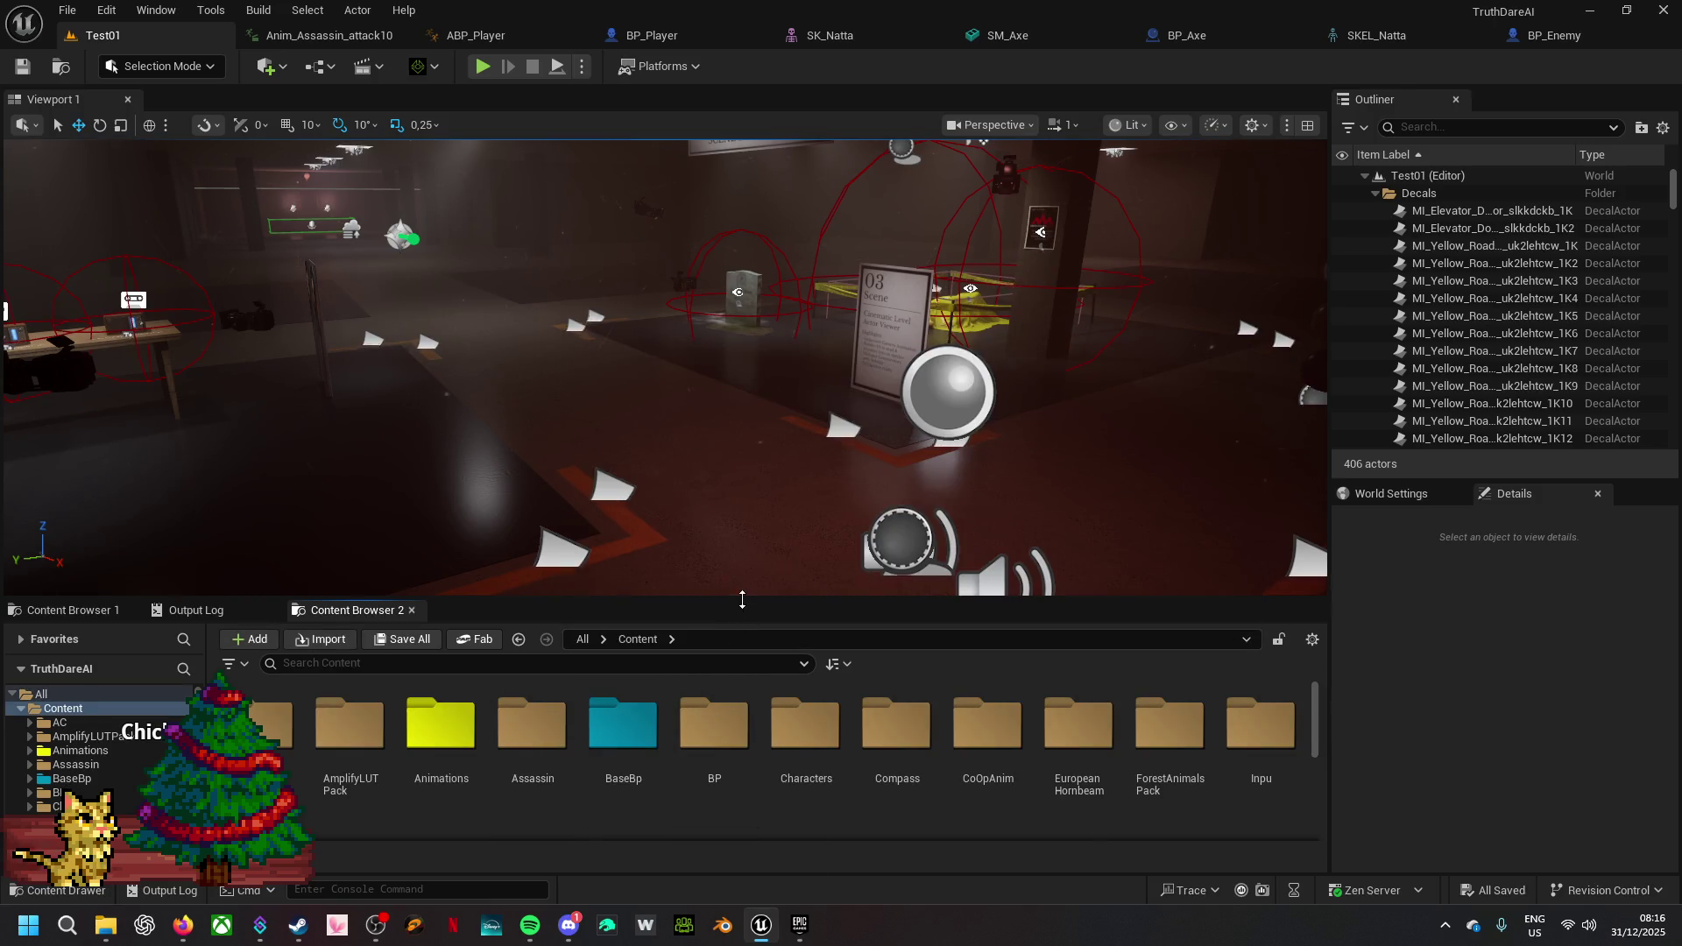
left_click_drag(743, 595, 743, 436)
double_click(797, 713)
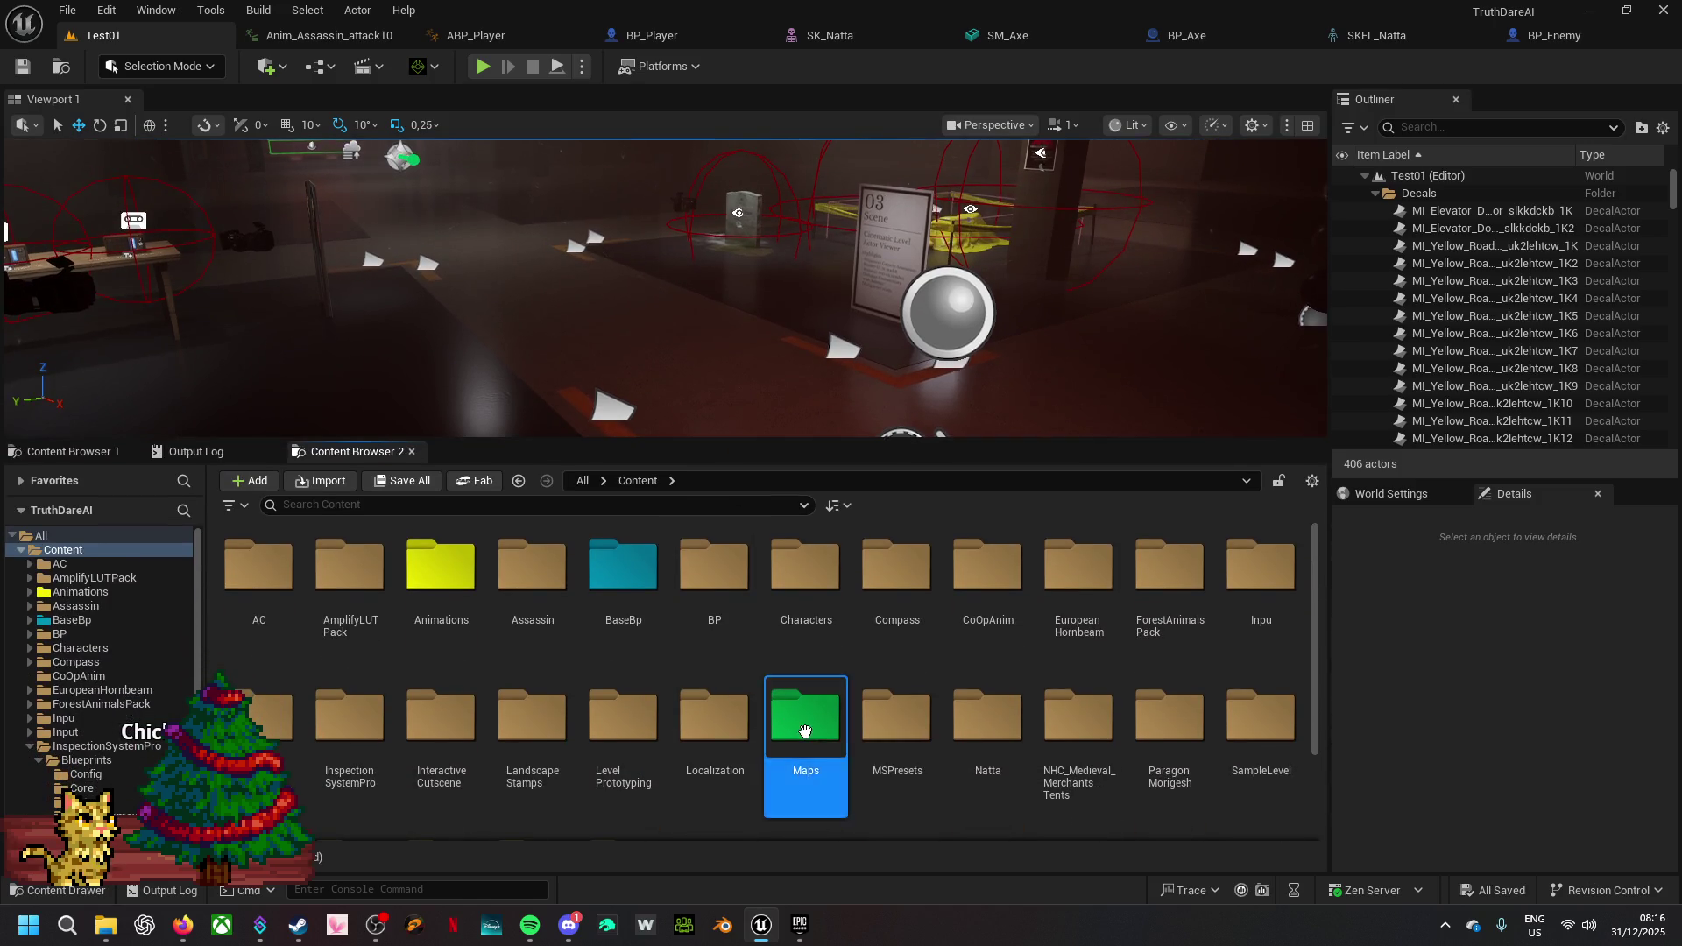
double_click(245, 618)
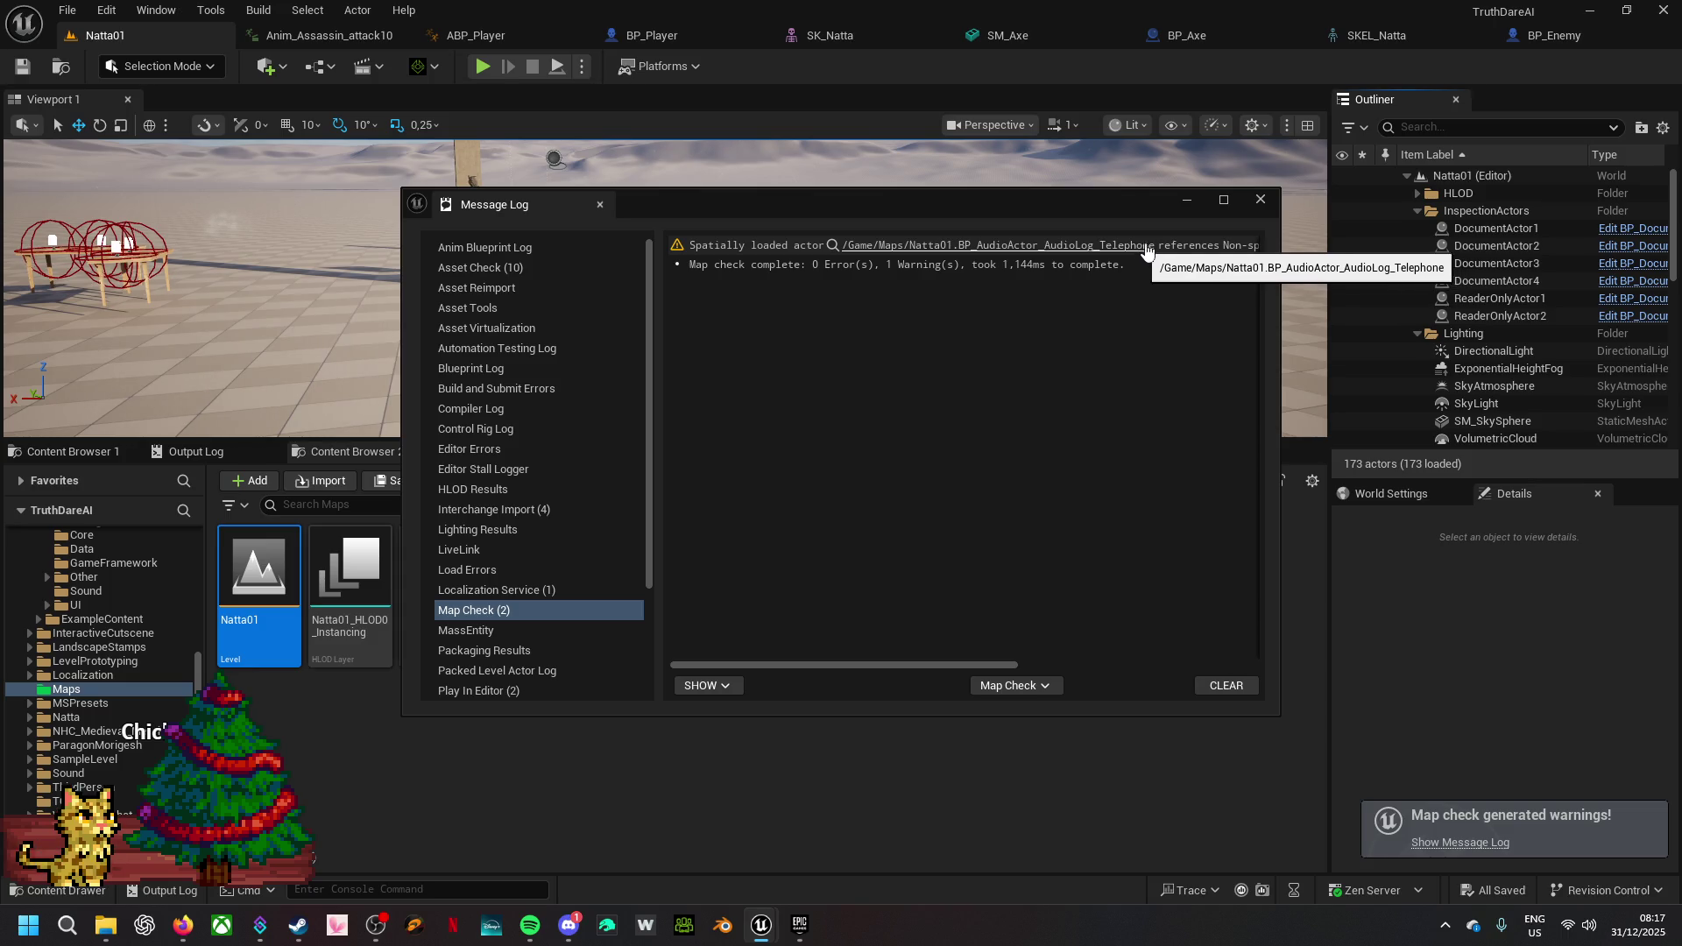
left_click(1260, 200)
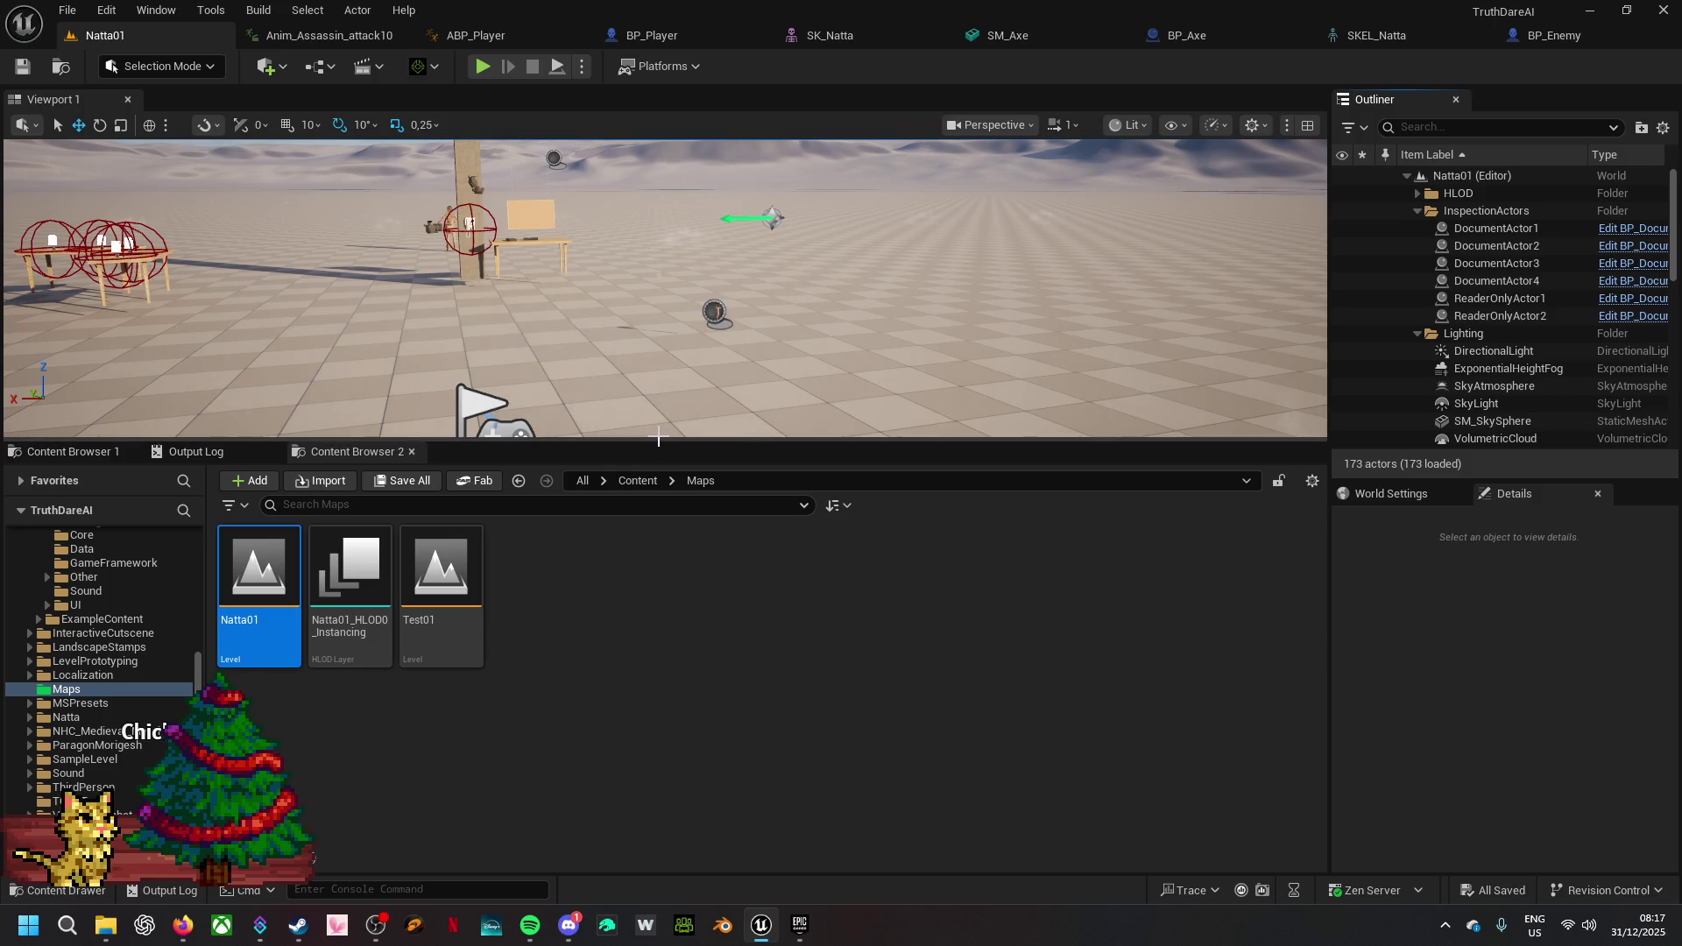
left_click_drag(664, 440, 663, 531)
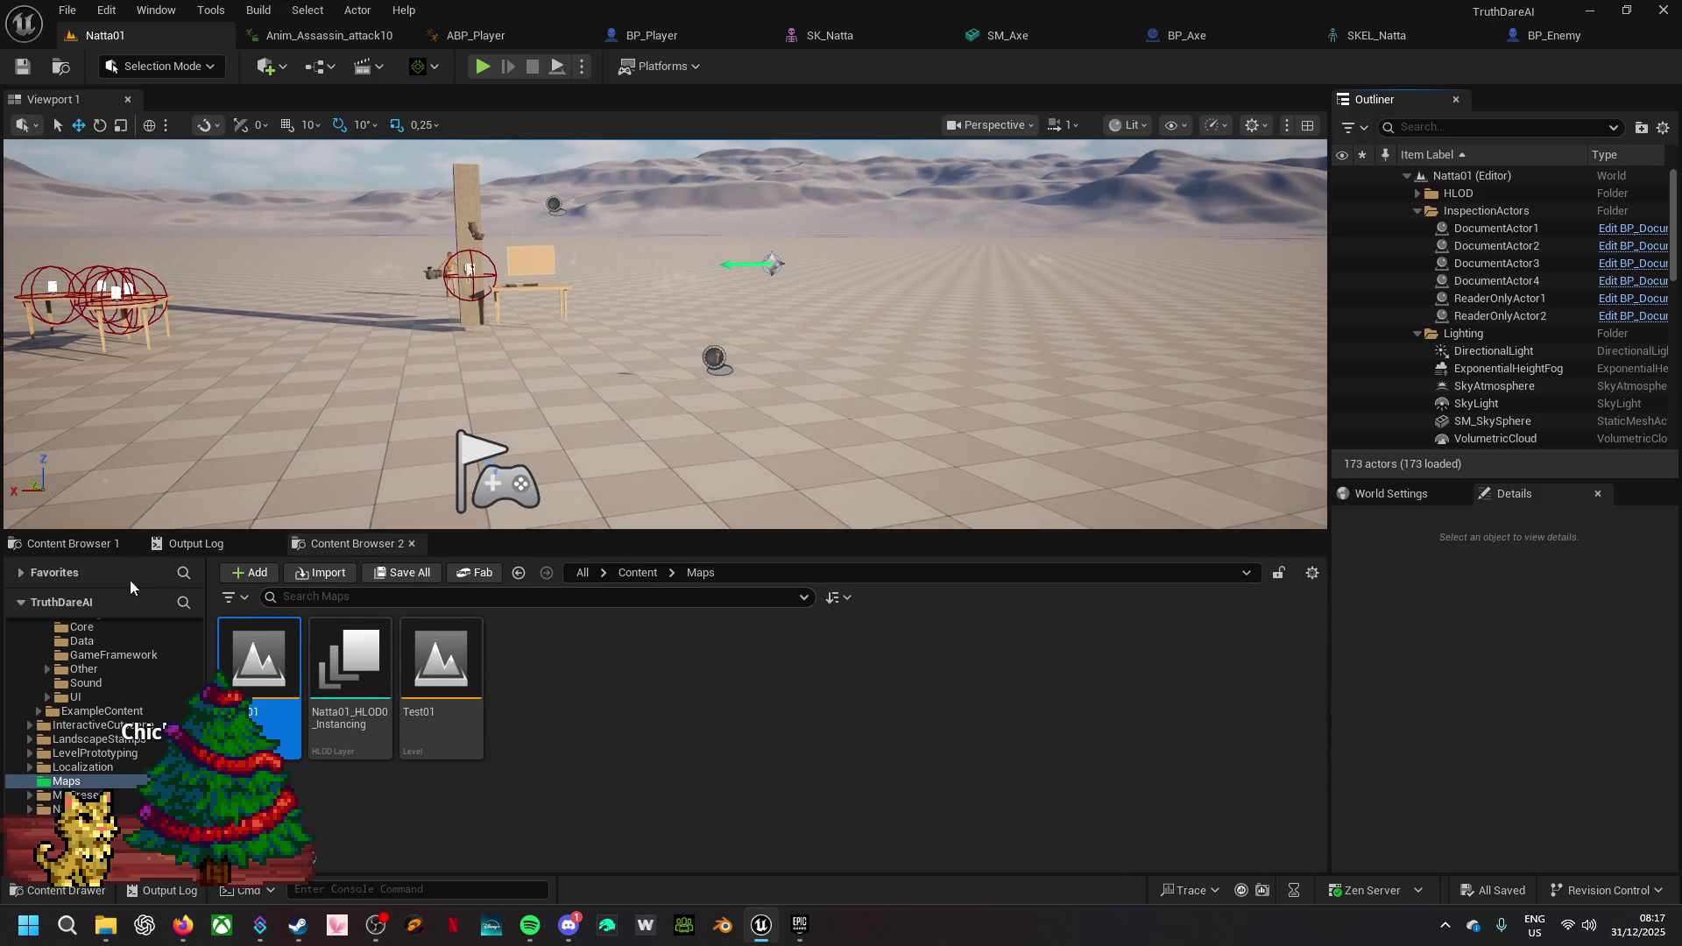
left_click(87, 544)
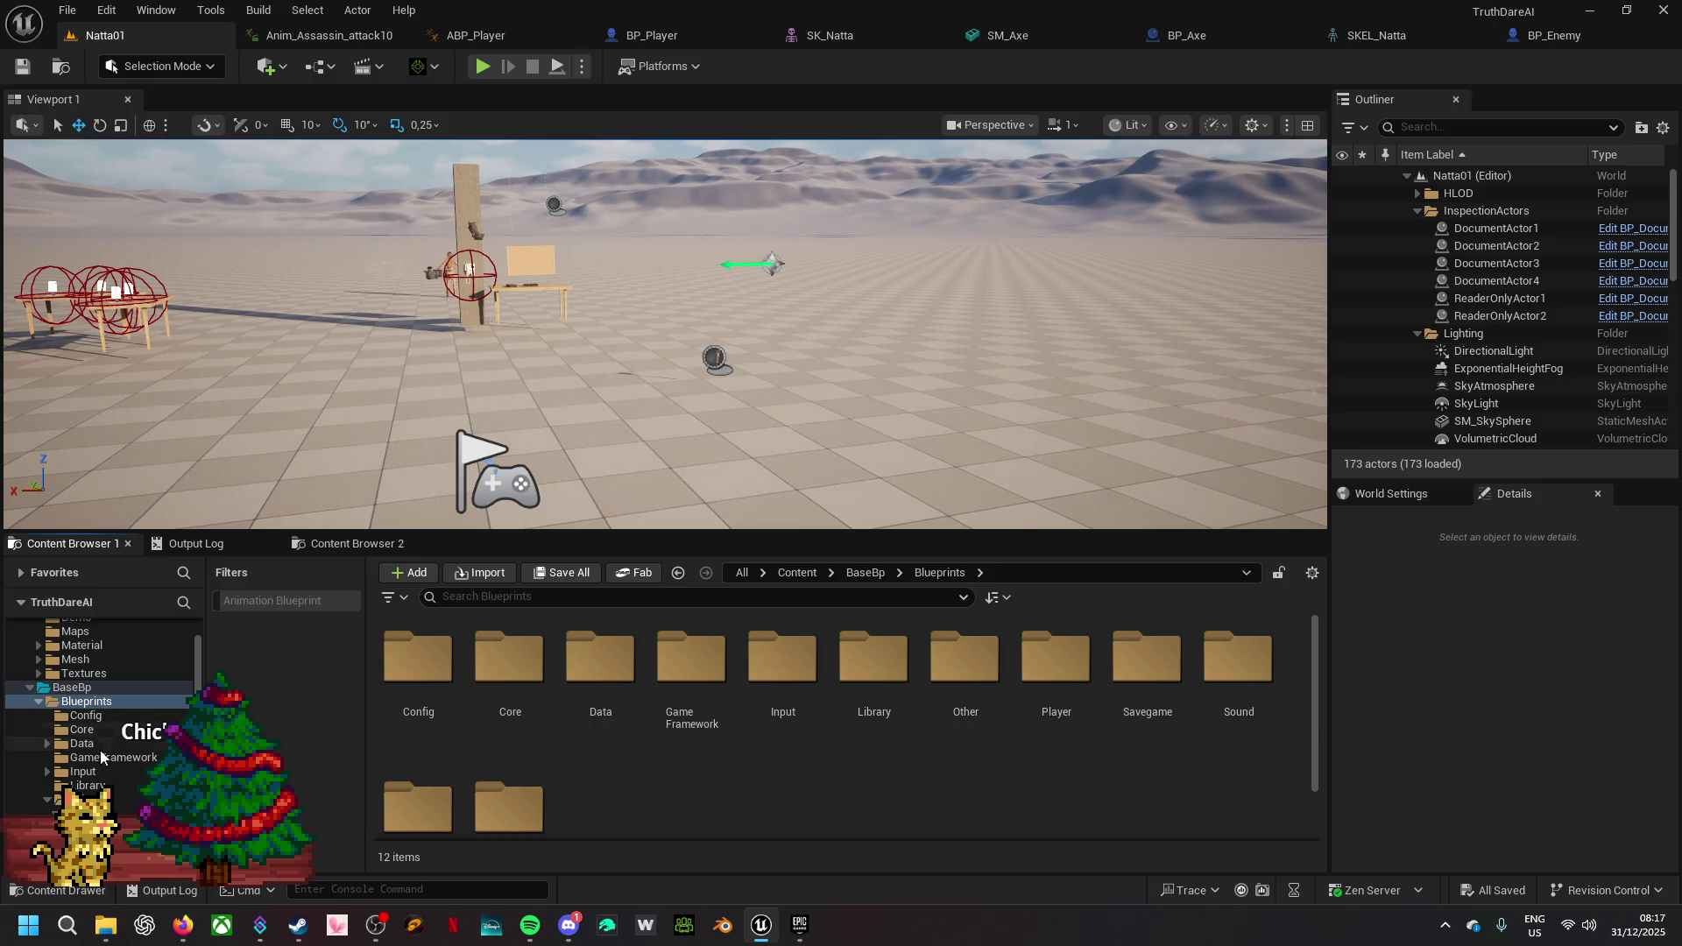
left_click(83, 799)
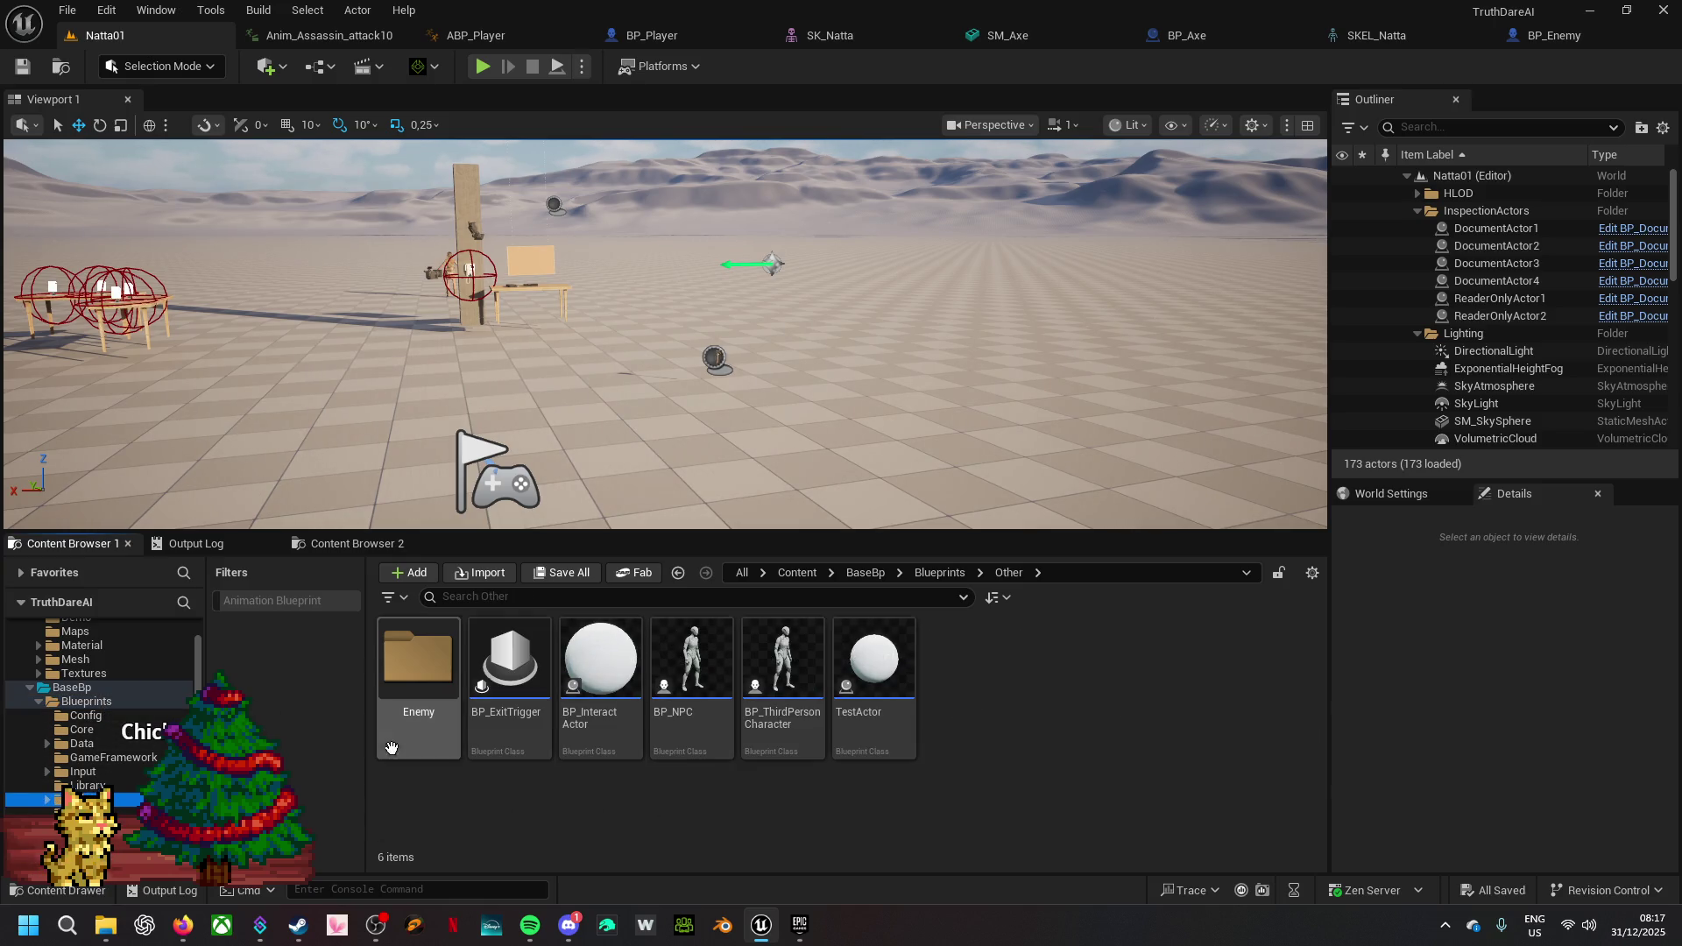
double_click(416, 674)
double_click(416, 665)
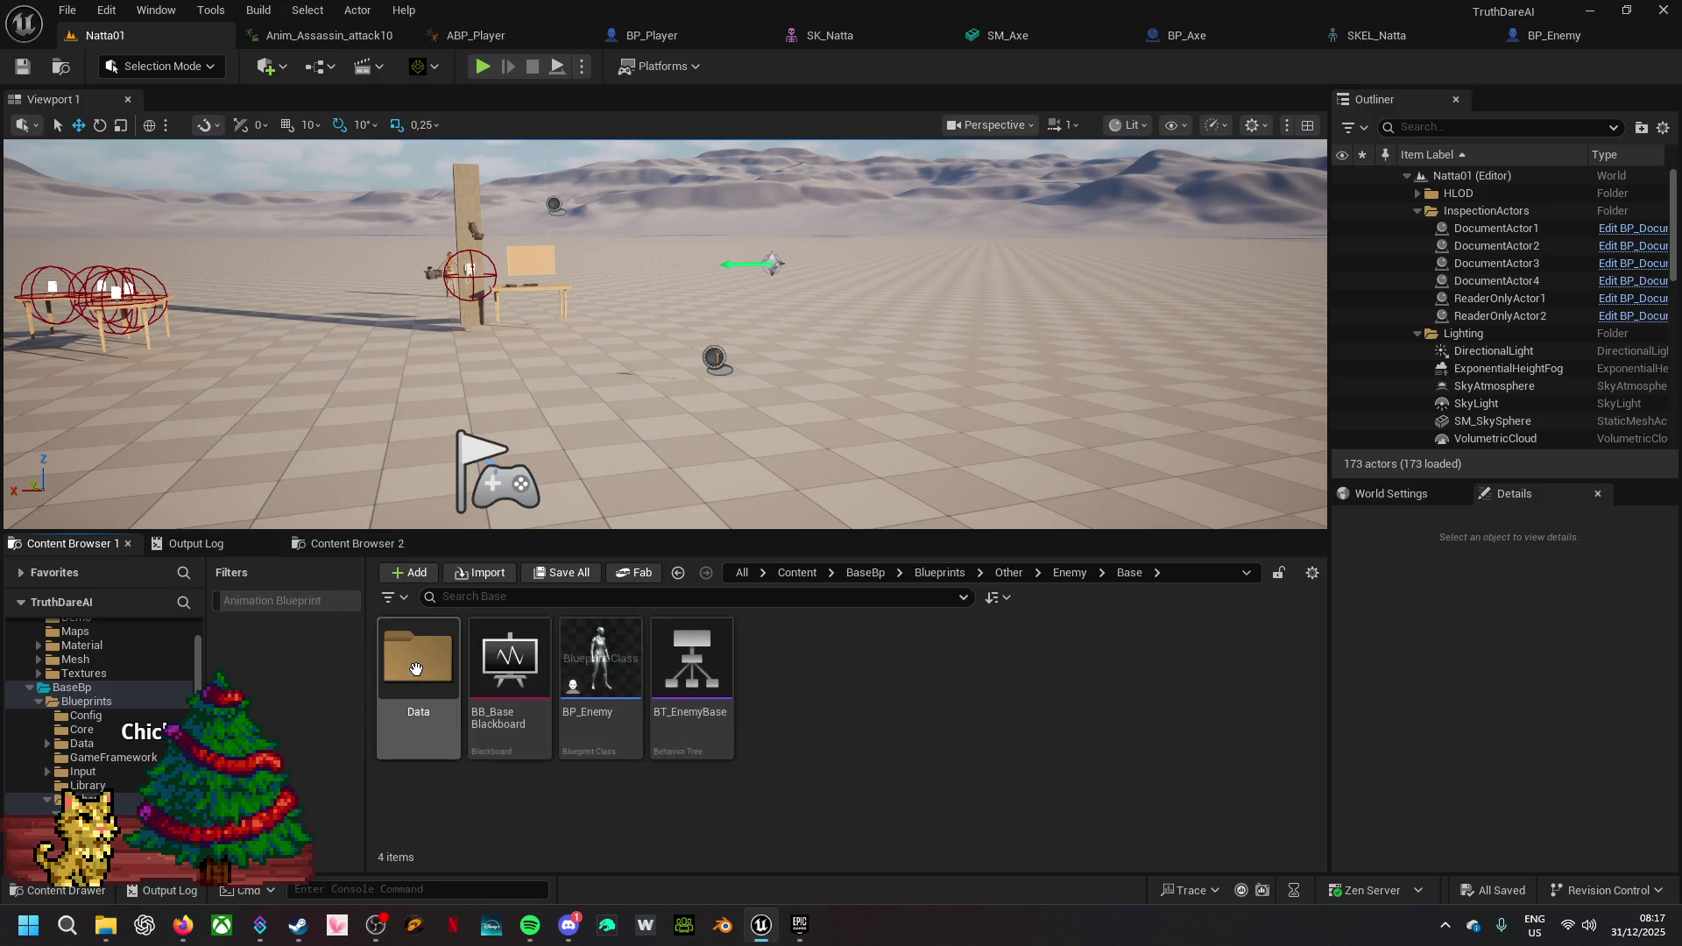
mouse_move(568, 689)
left_mouse_down()
mouse_move(552, 325)
mouse_move(538, 330)
left_mouse_up()
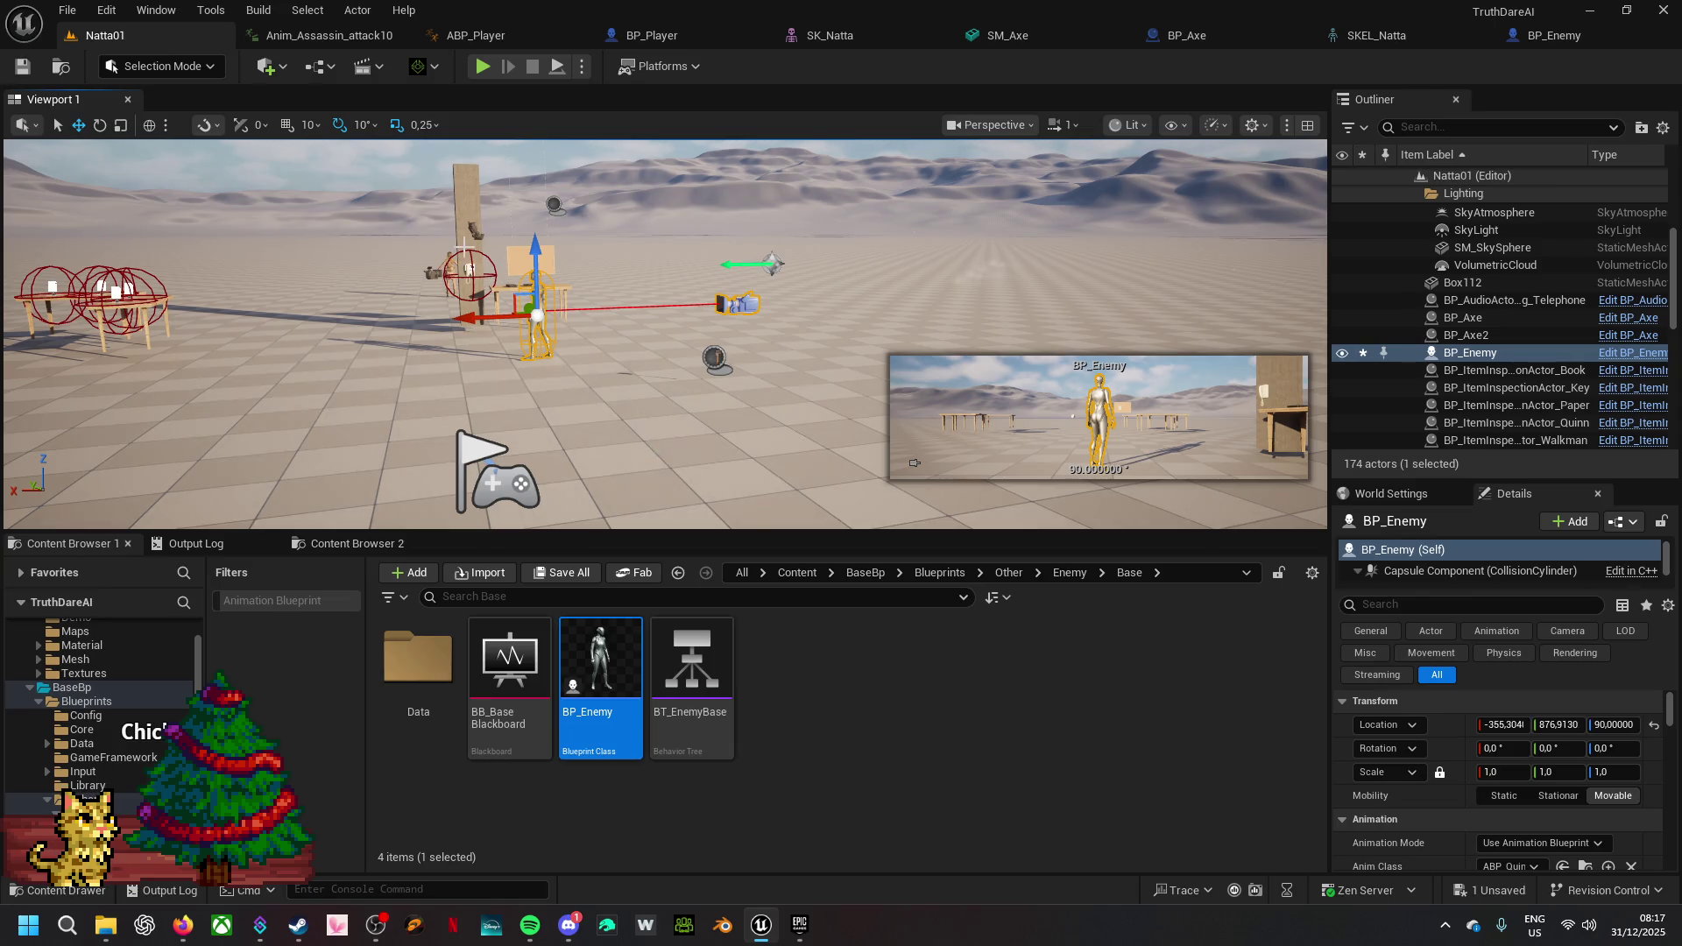
left_click(22, 131)
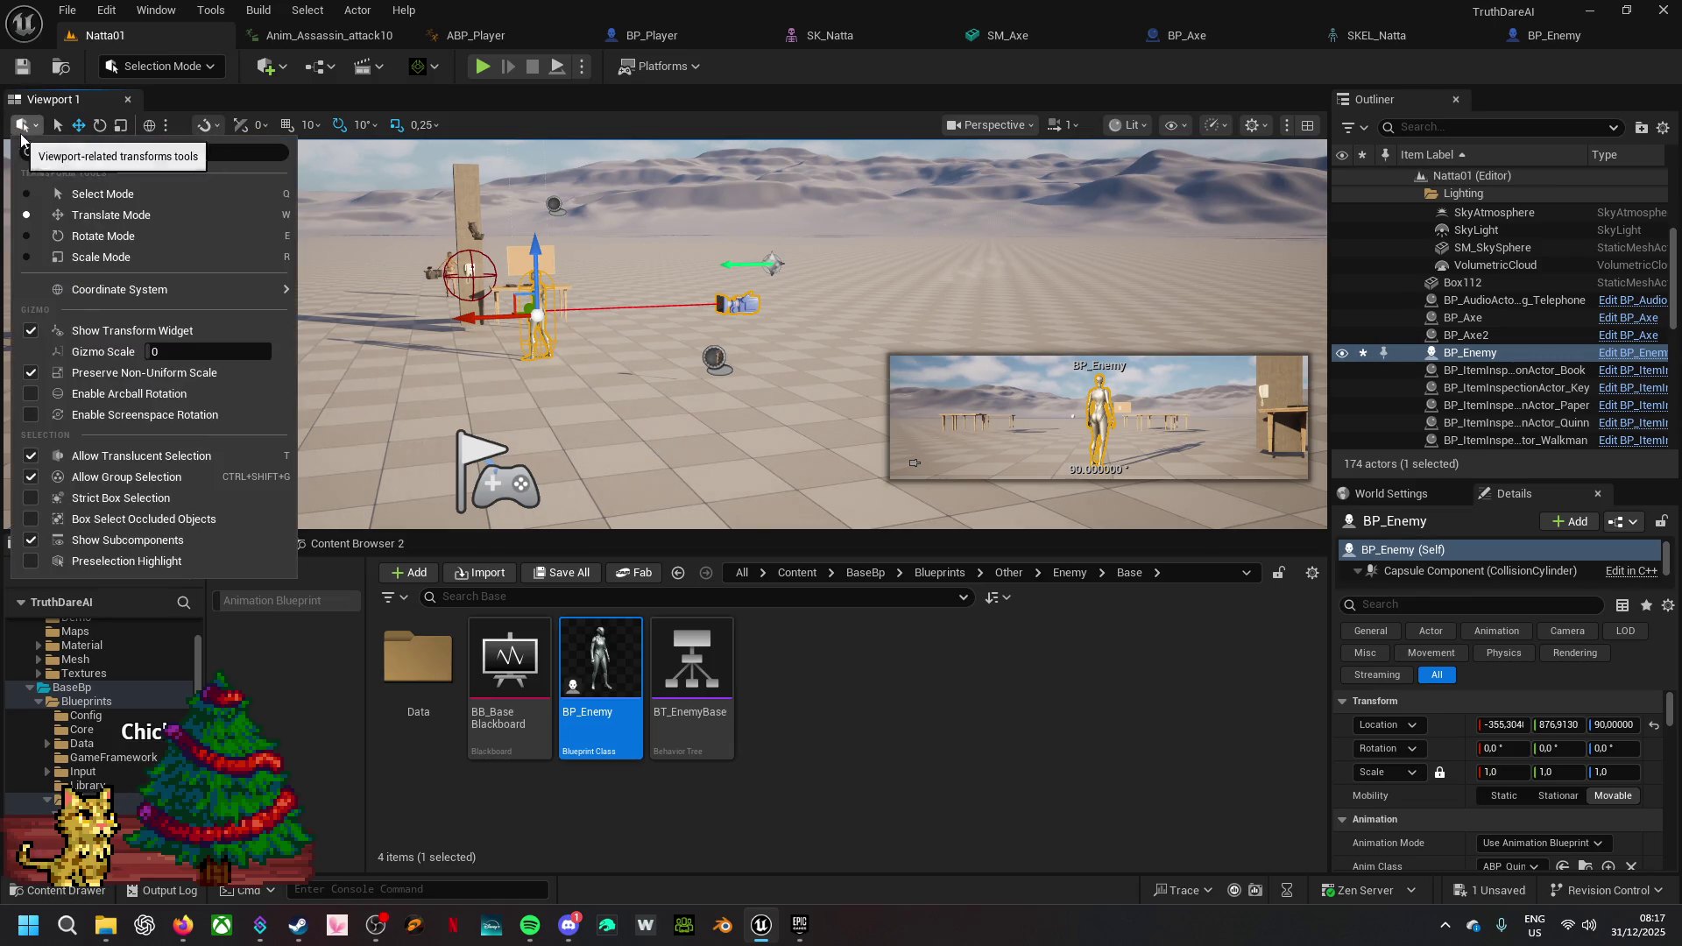
left_click(33, 124)
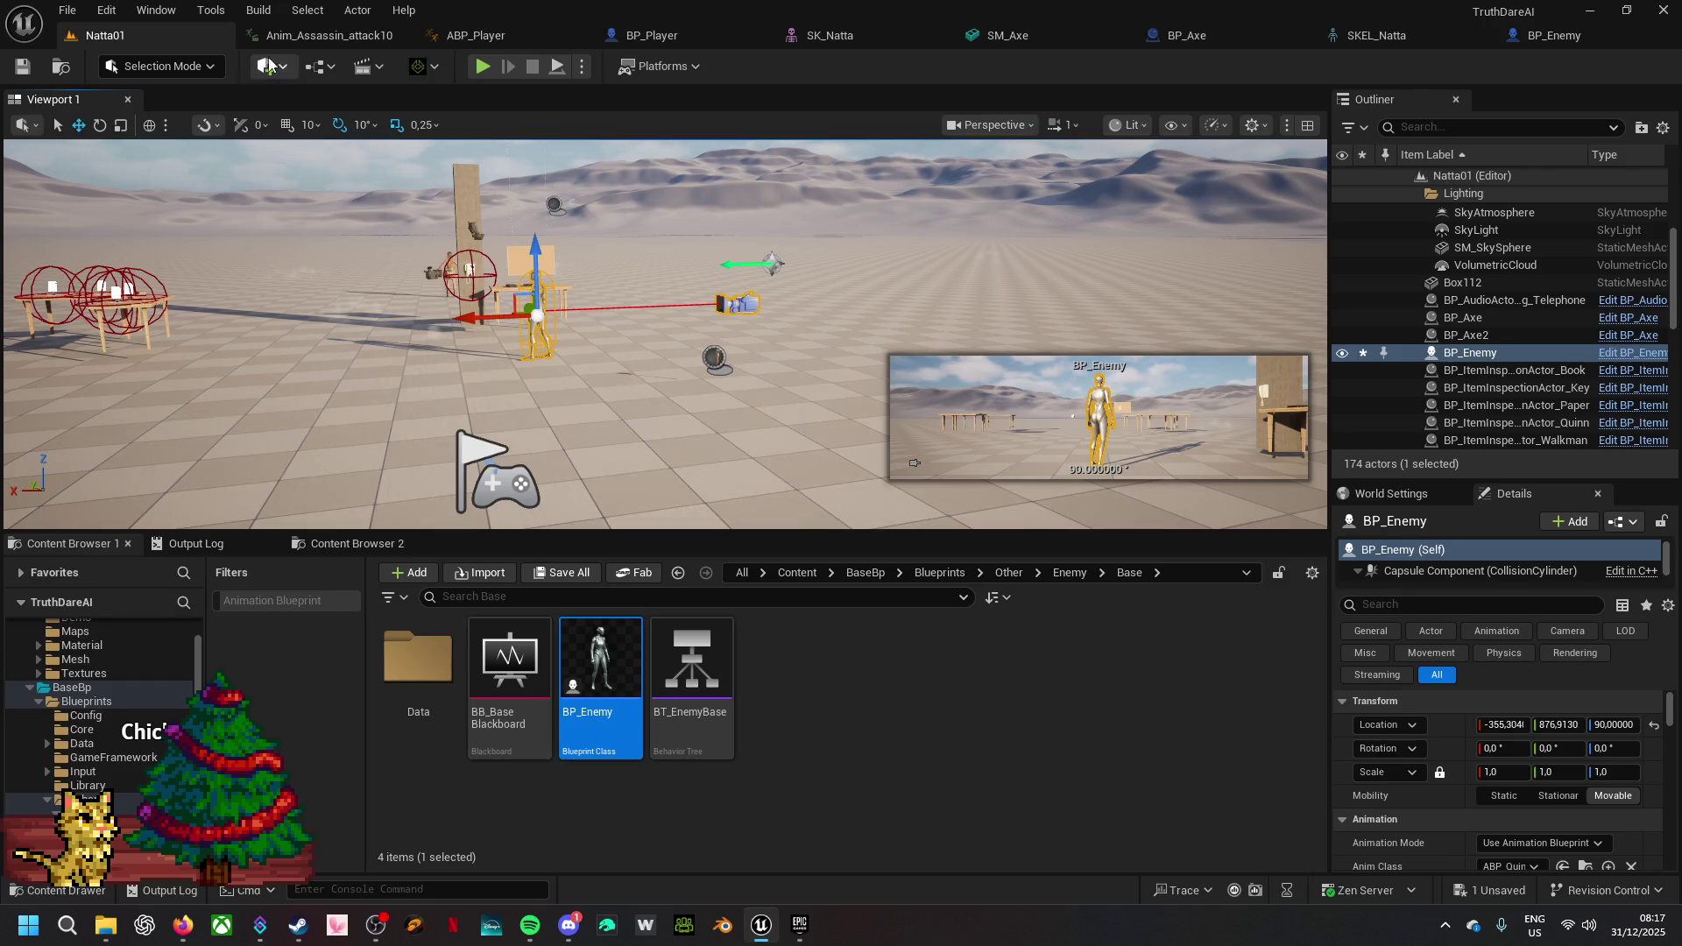
left_click(210, 68)
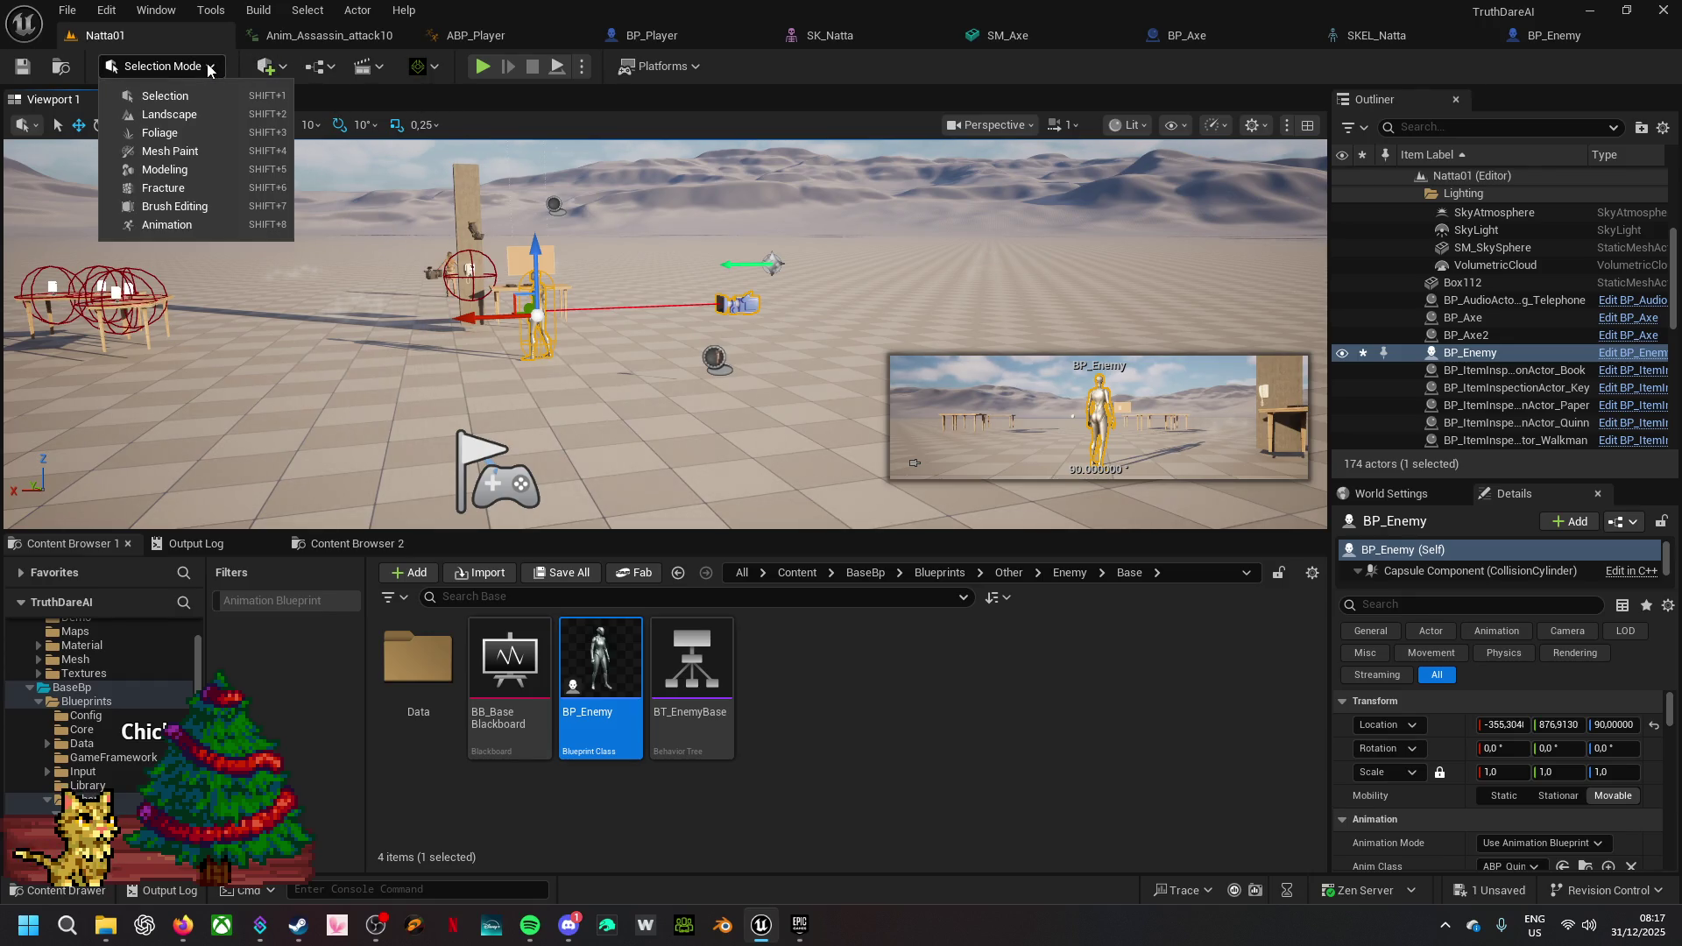
left_click(209, 67)
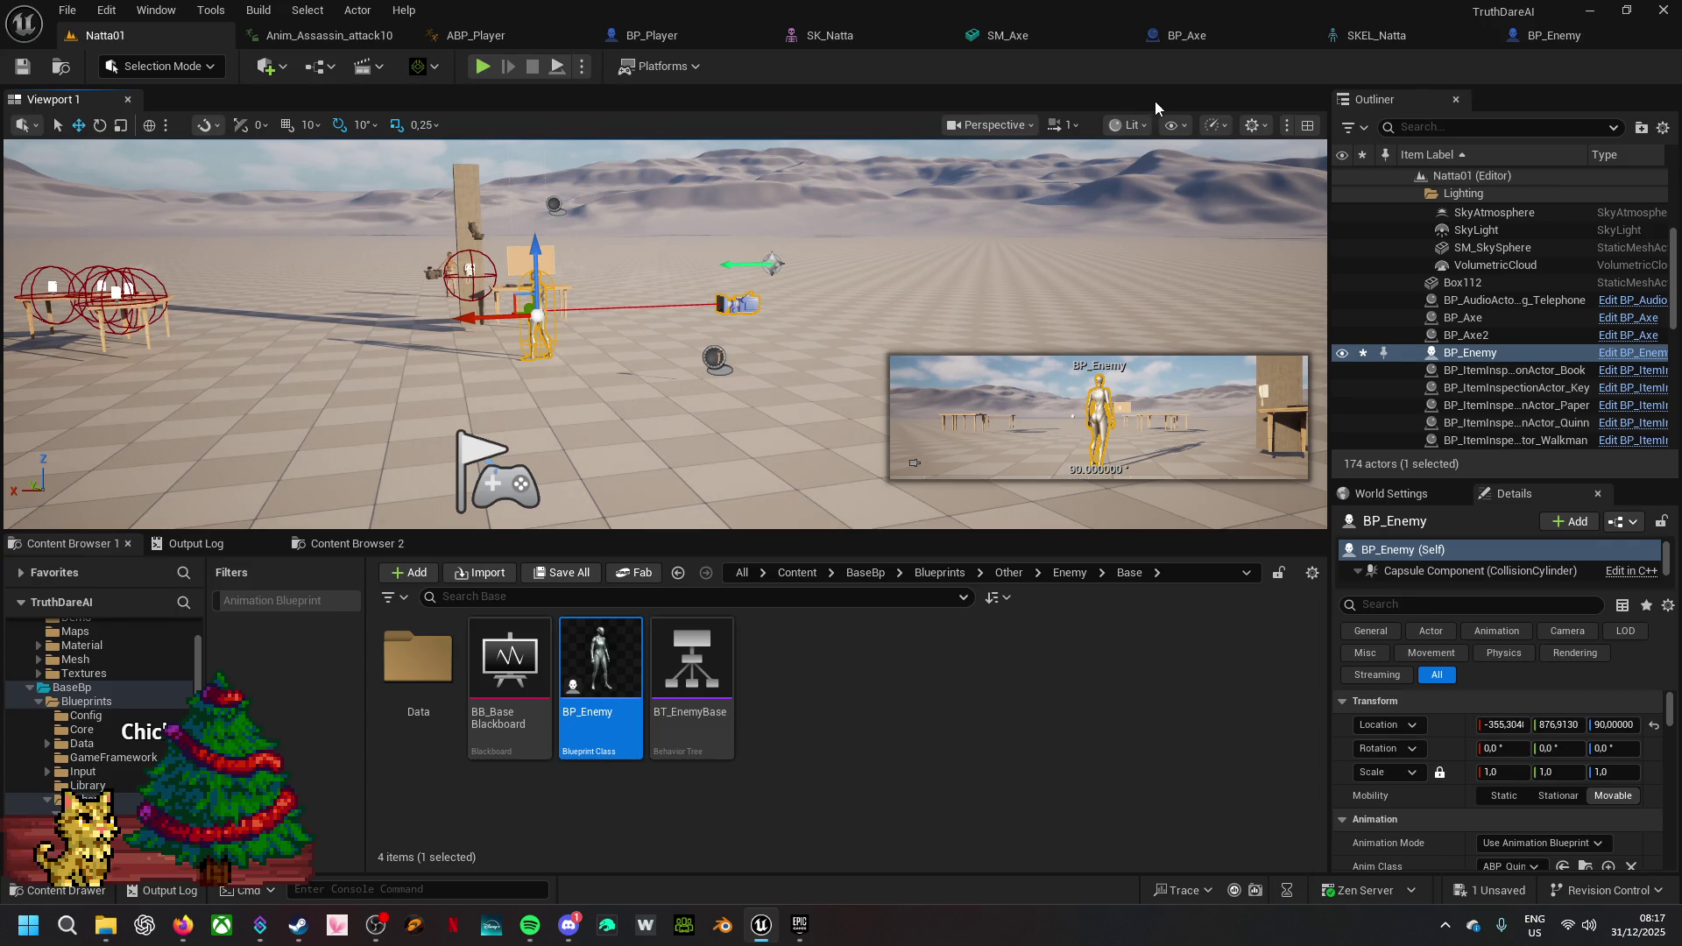
left_click(798, 449)
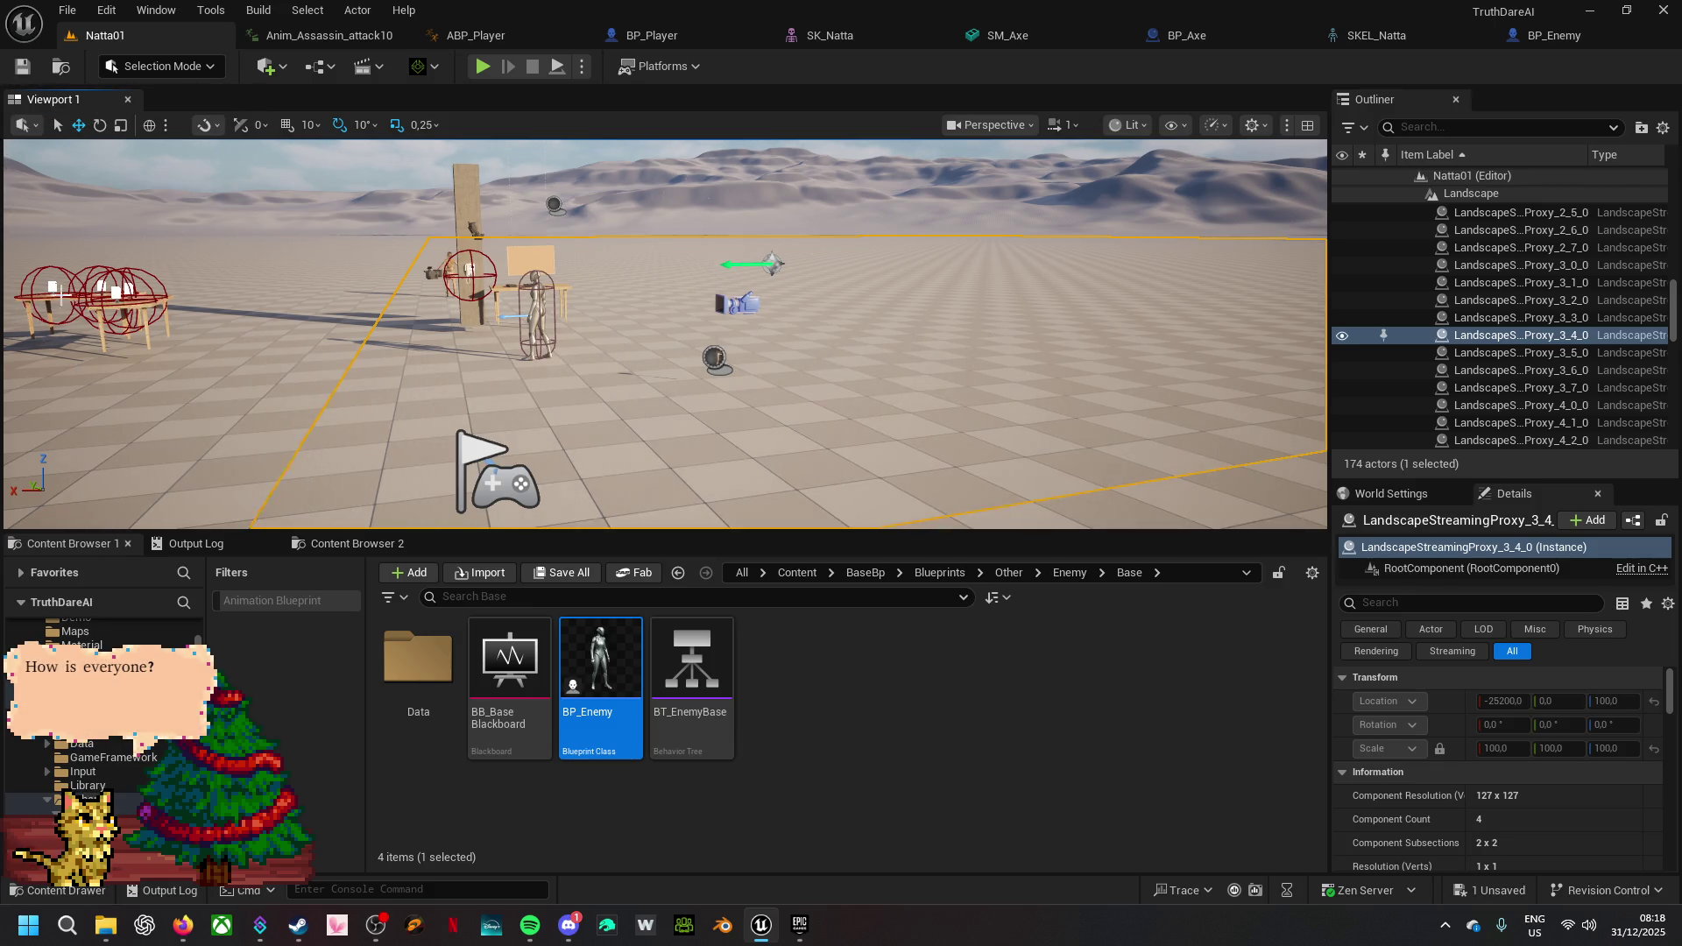
- Bring up the Place Actors panel from the Window menu and dock it as a narrow column
left_click(157, 11)
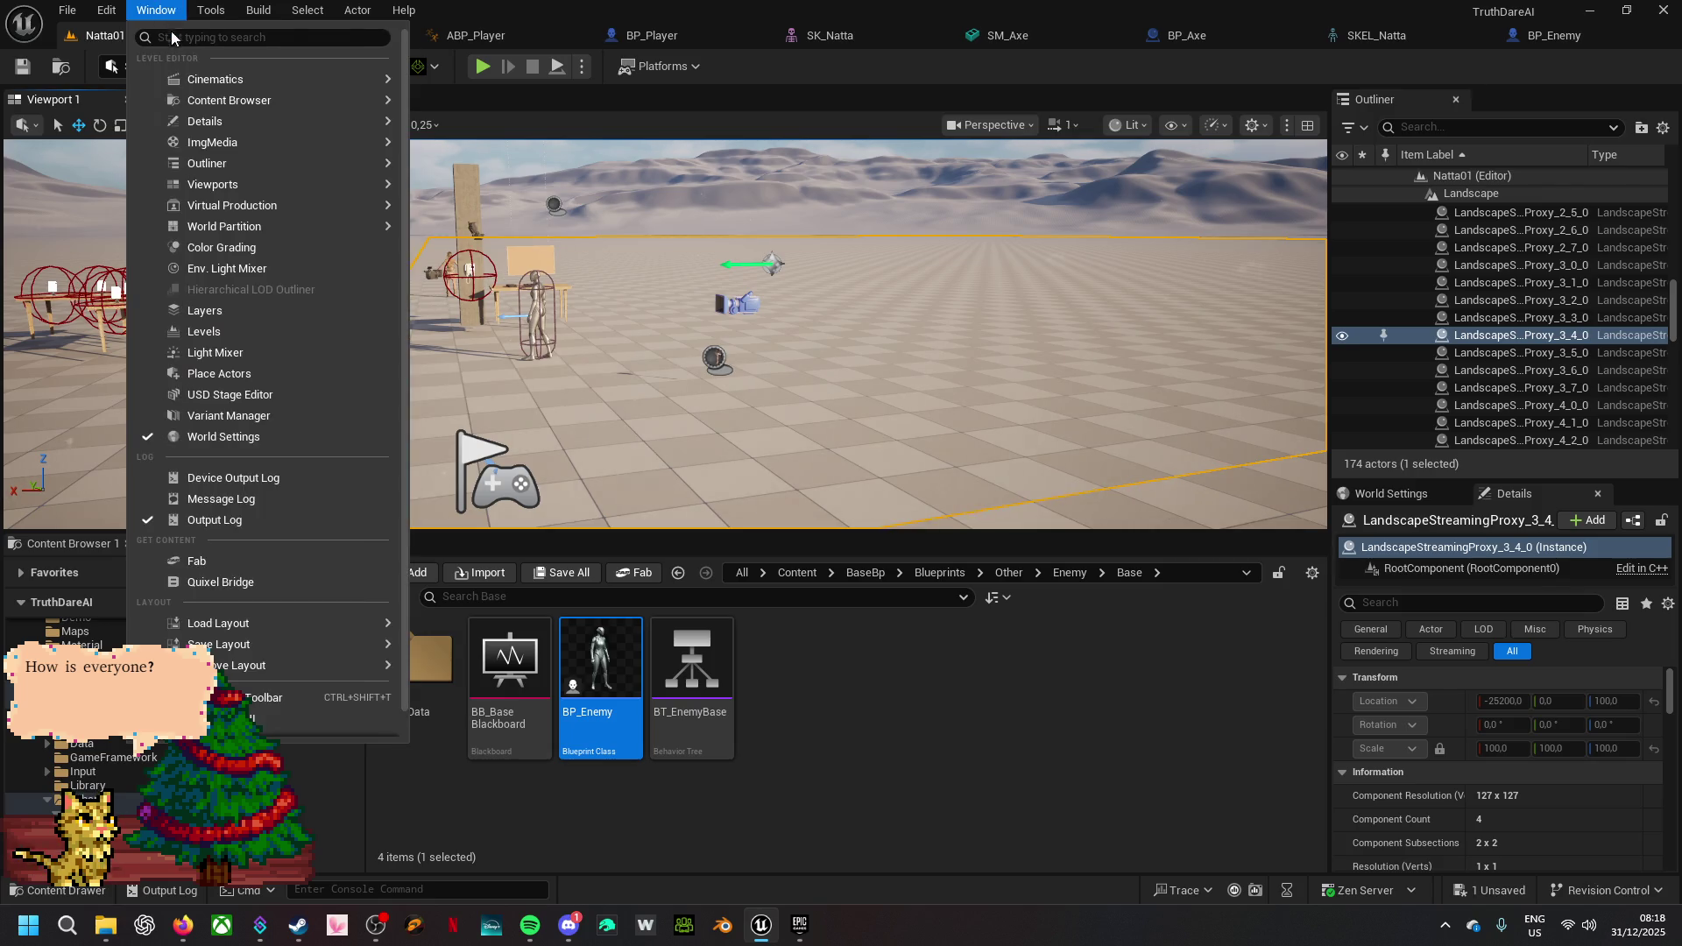
mouse_move(208, 103)
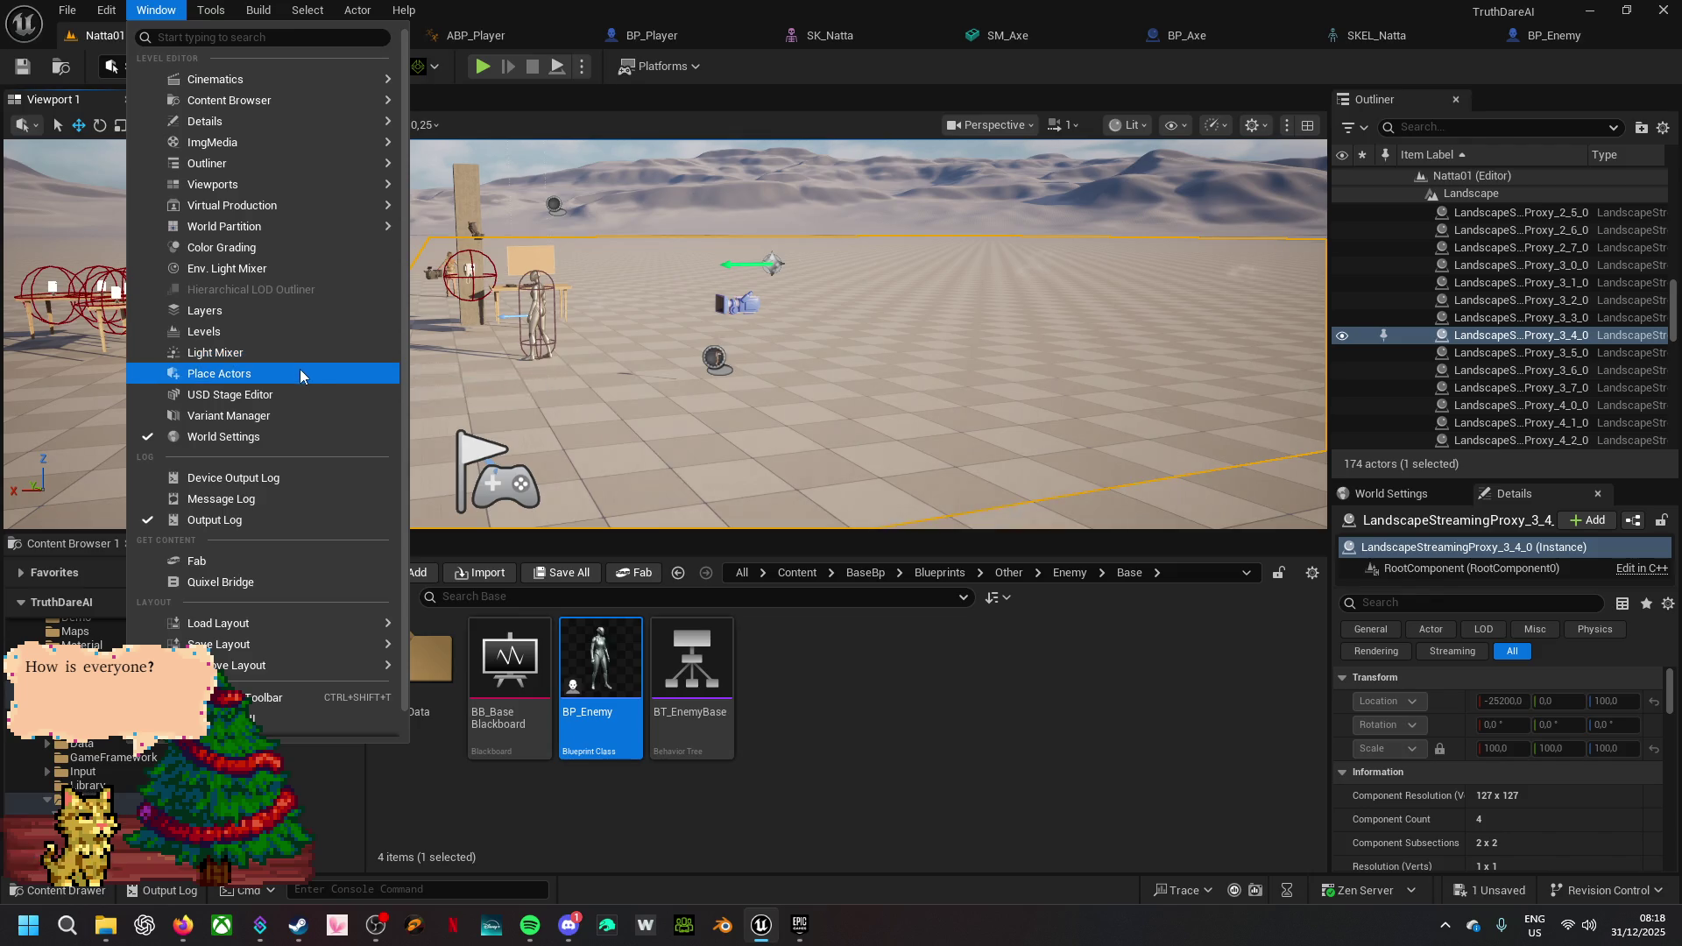
left_click(299, 371)
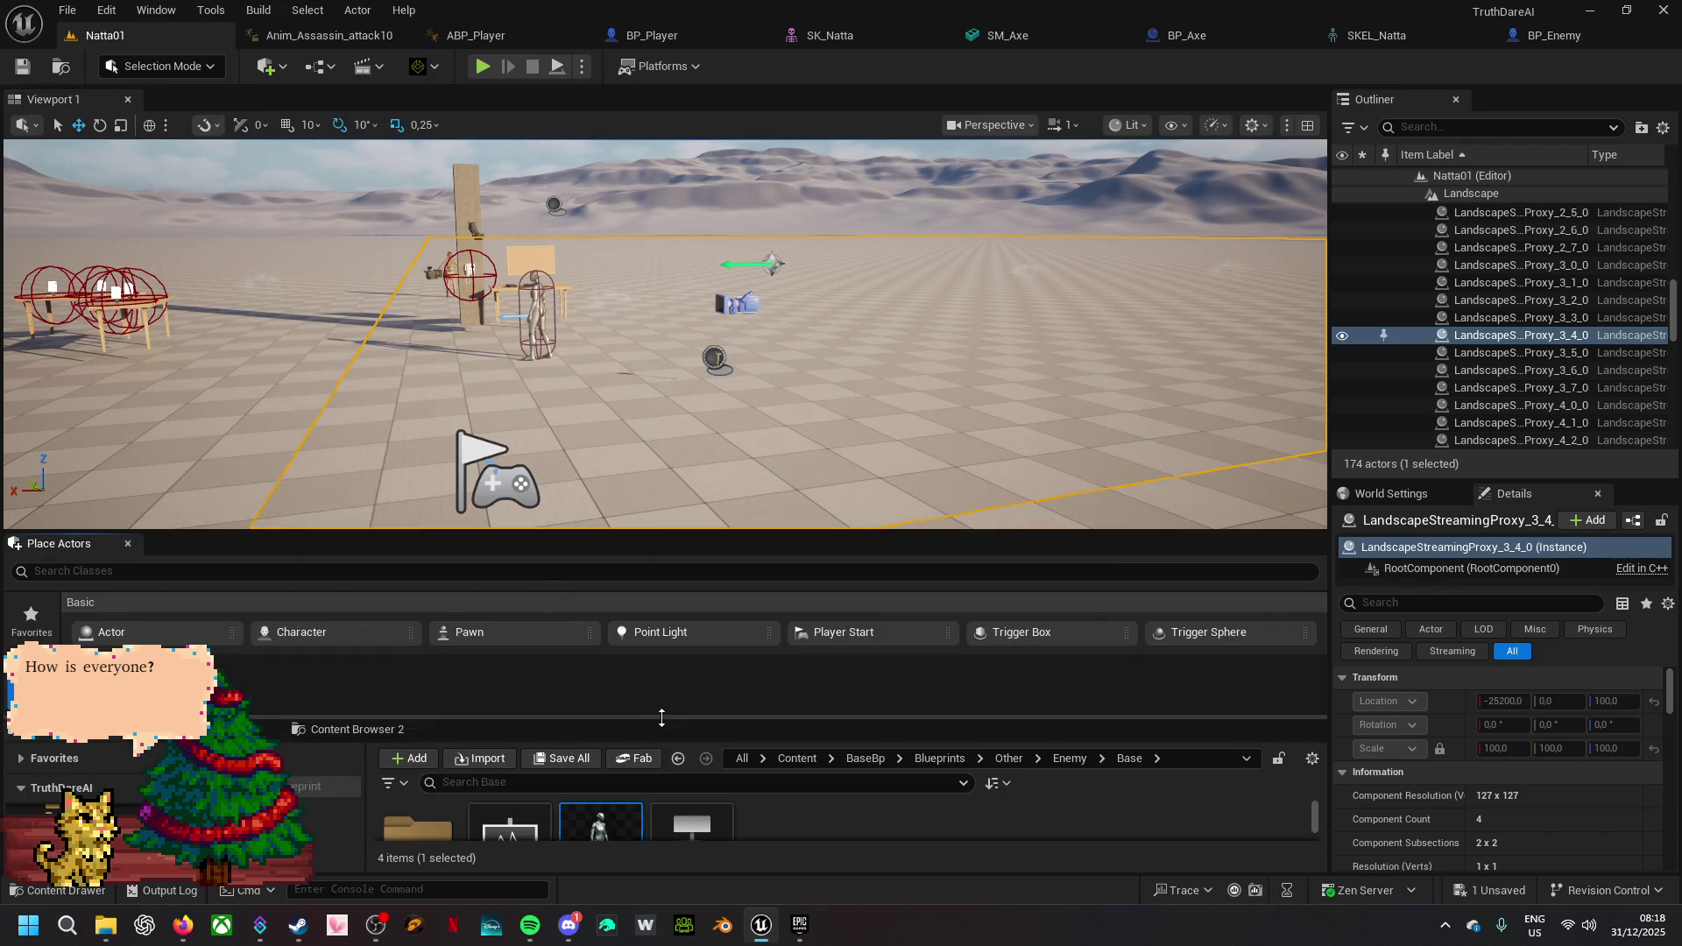
mouse_move(58, 543)
left_mouse_down()
mouse_move(35, 202)
mouse_move(10, 197)
left_mouse_up()
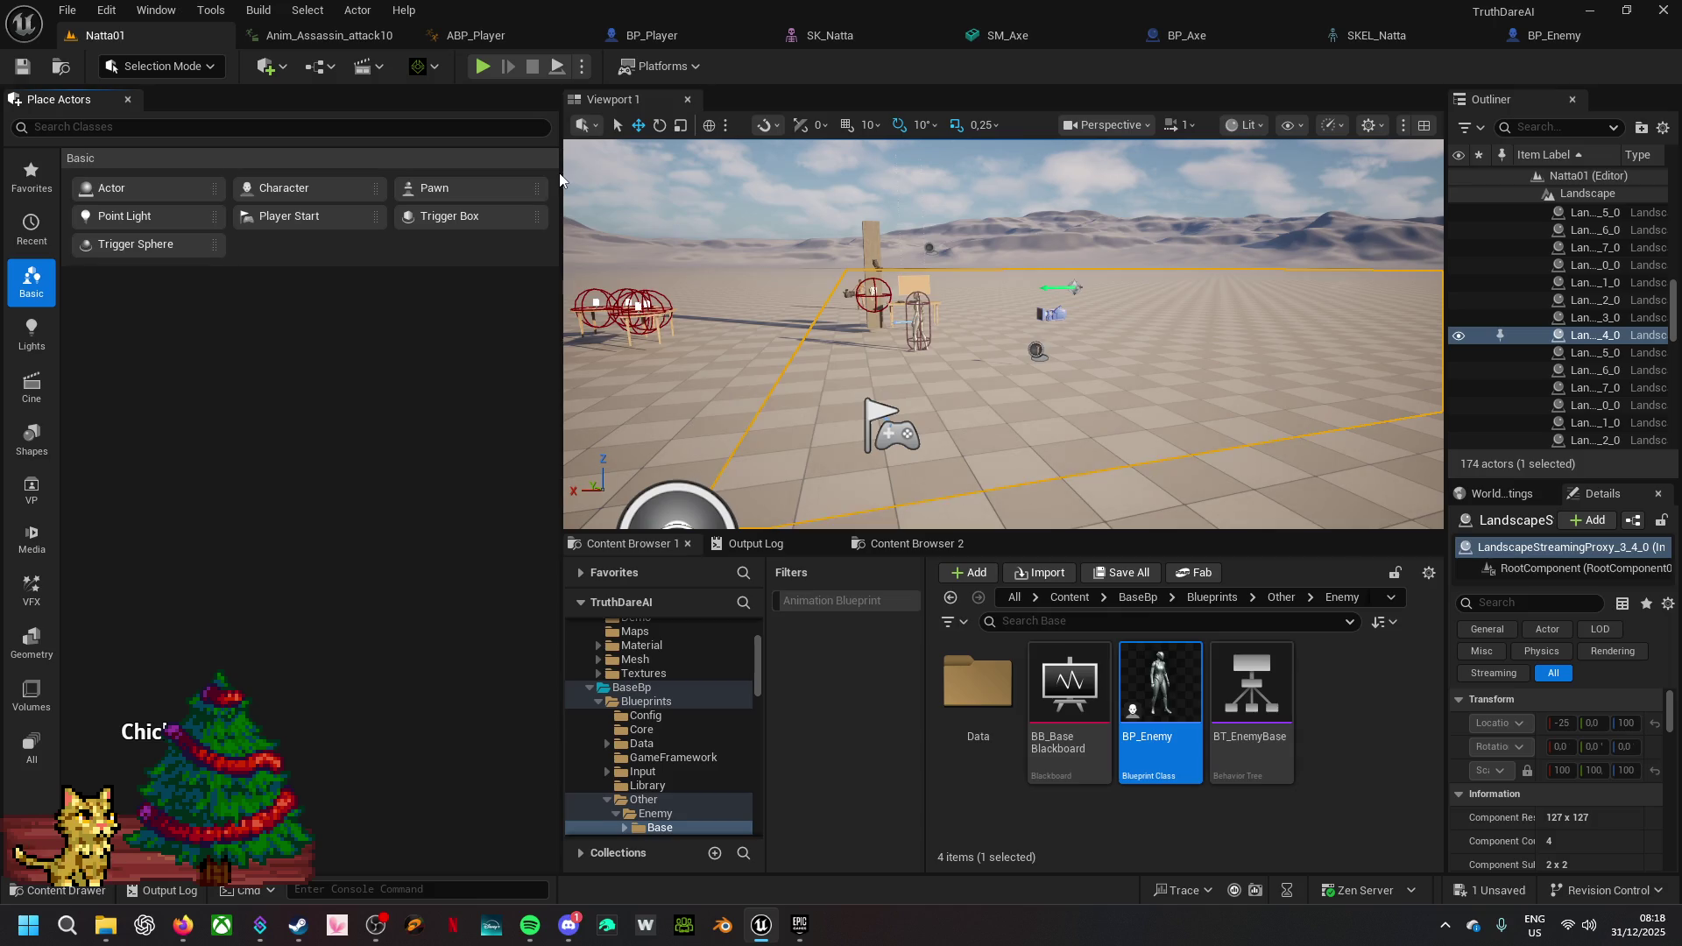
left_click_drag(560, 179, 202, 259)
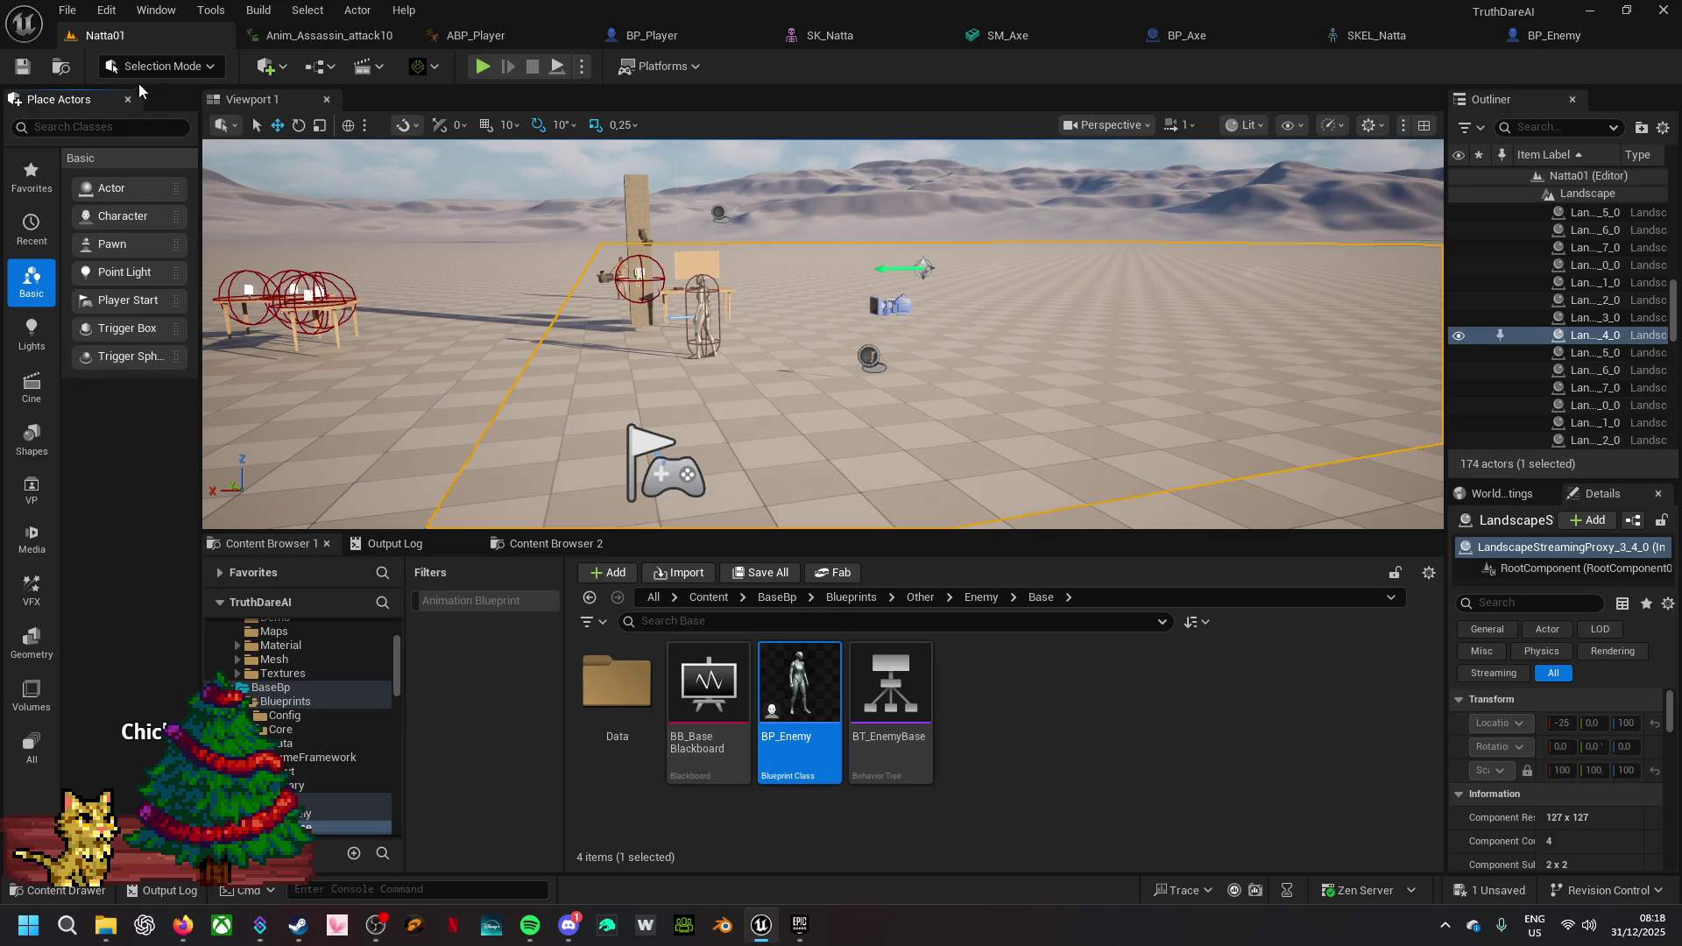
mouse_move(103, 97)
left_mouse_down()
mouse_move(145, 102)
mouse_move(30, 172)
left_mouse_up()
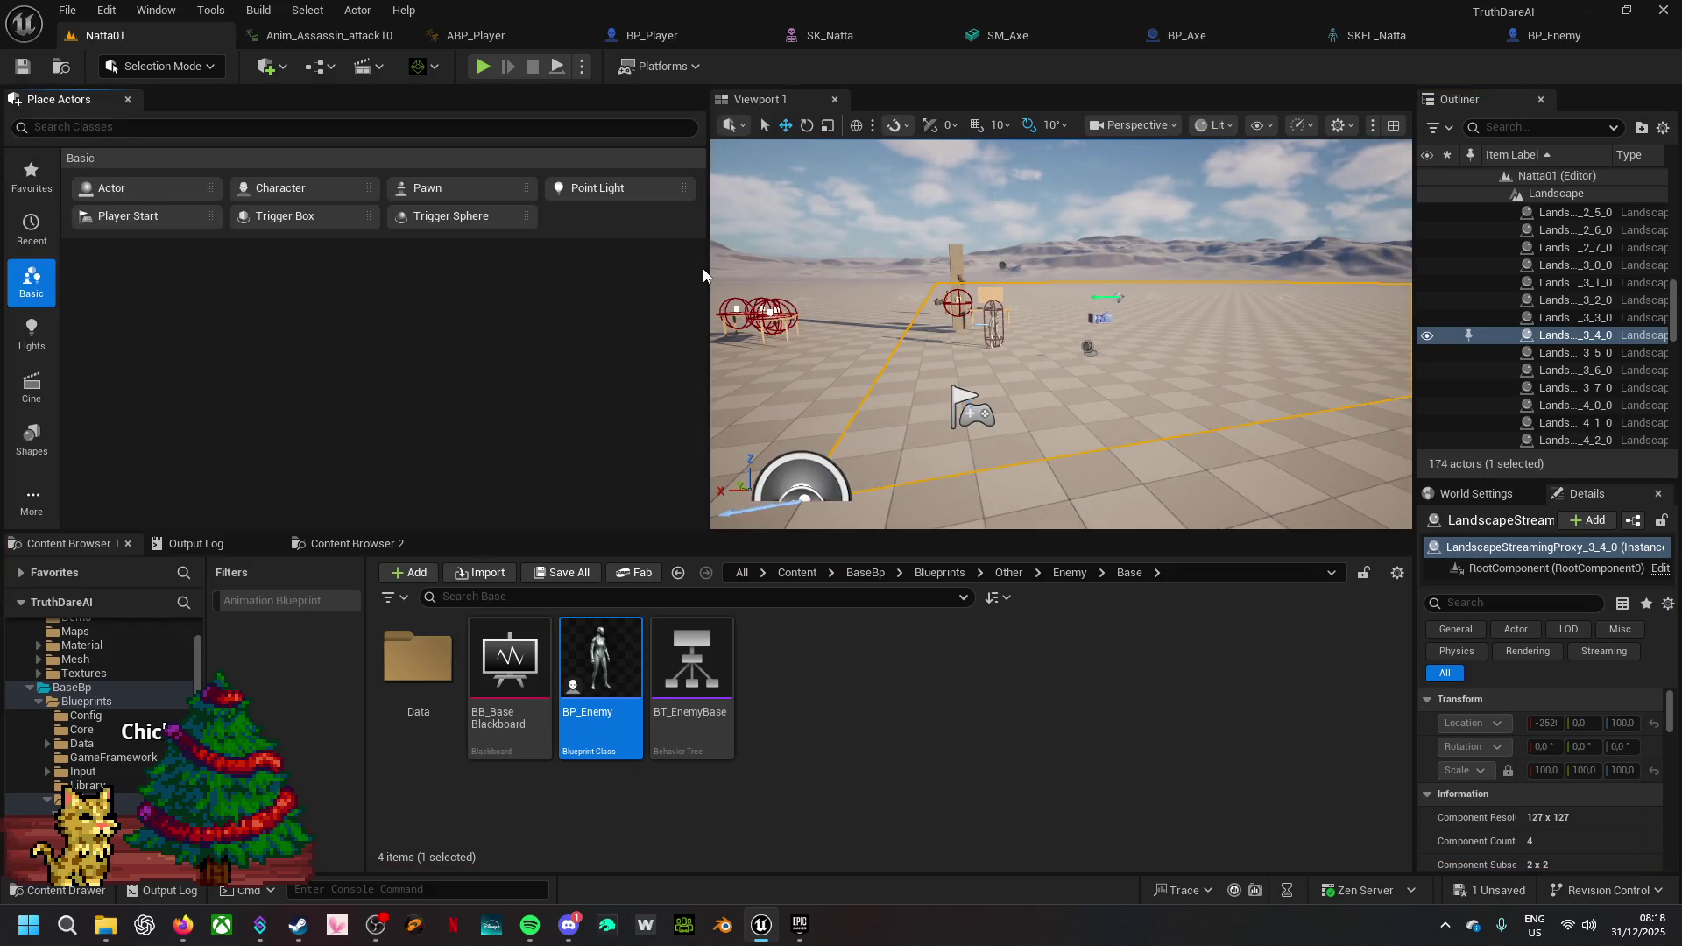
mouse_move(707, 268)
left_mouse_down()
mouse_move(209, 284)
mouse_move(238, 291)
left_mouse_up()
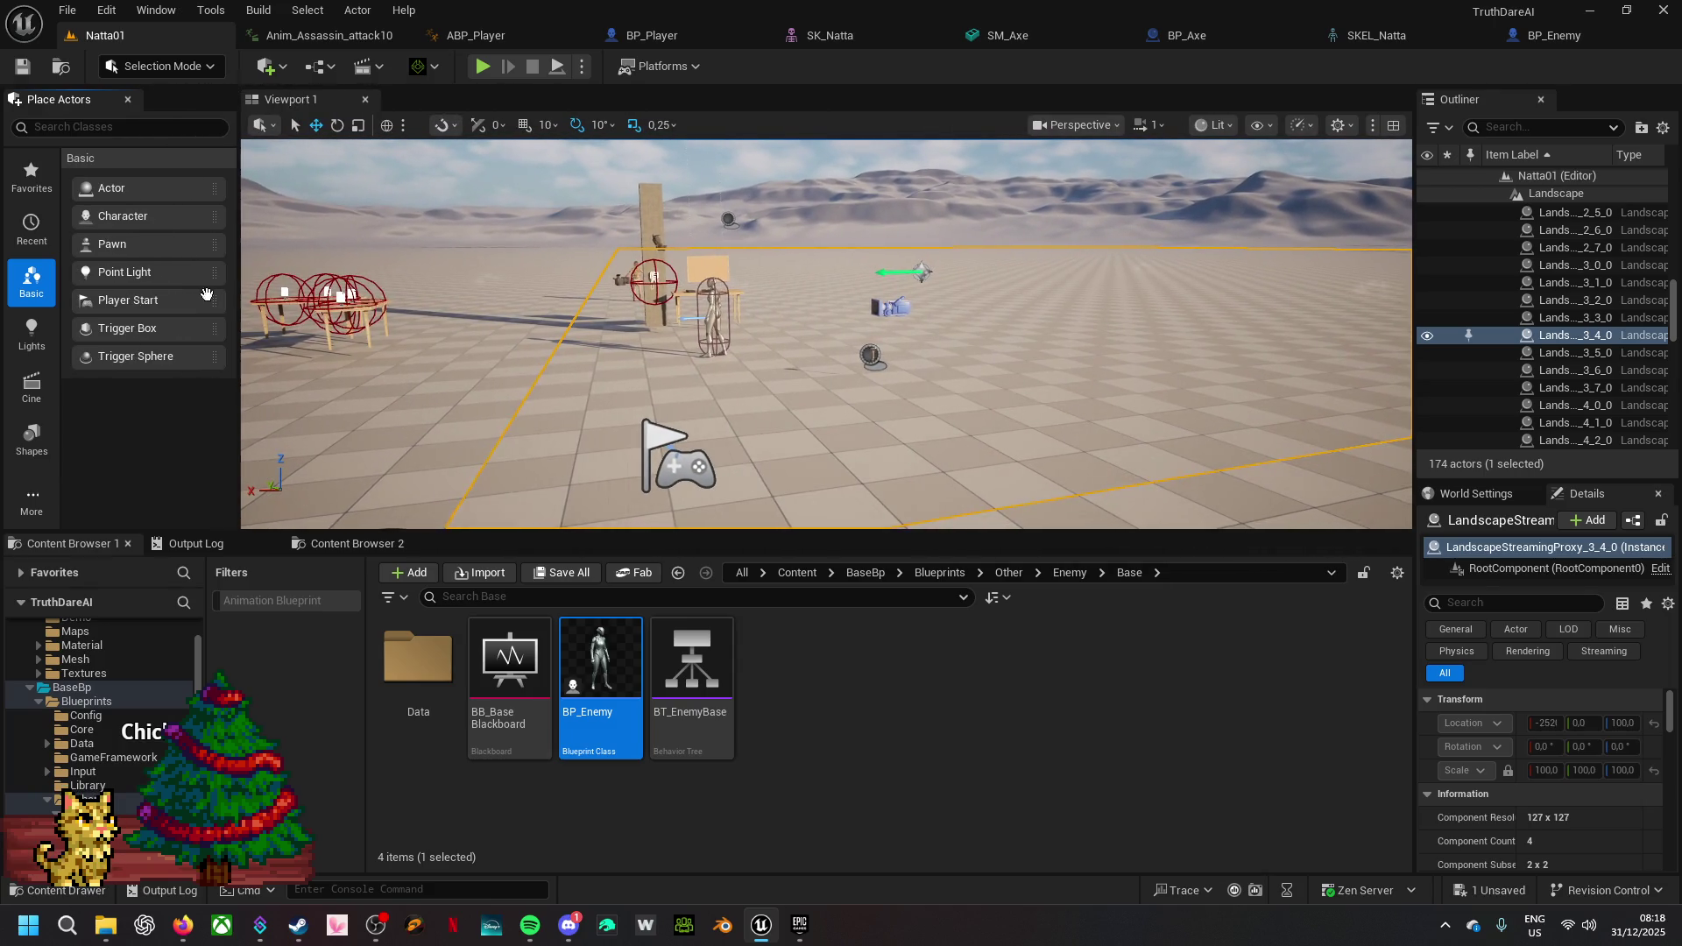
- Place a Nav Mesh Bounds Volume and scale it along X and Y to cover the floor
left_click(106, 130)
type("nav")
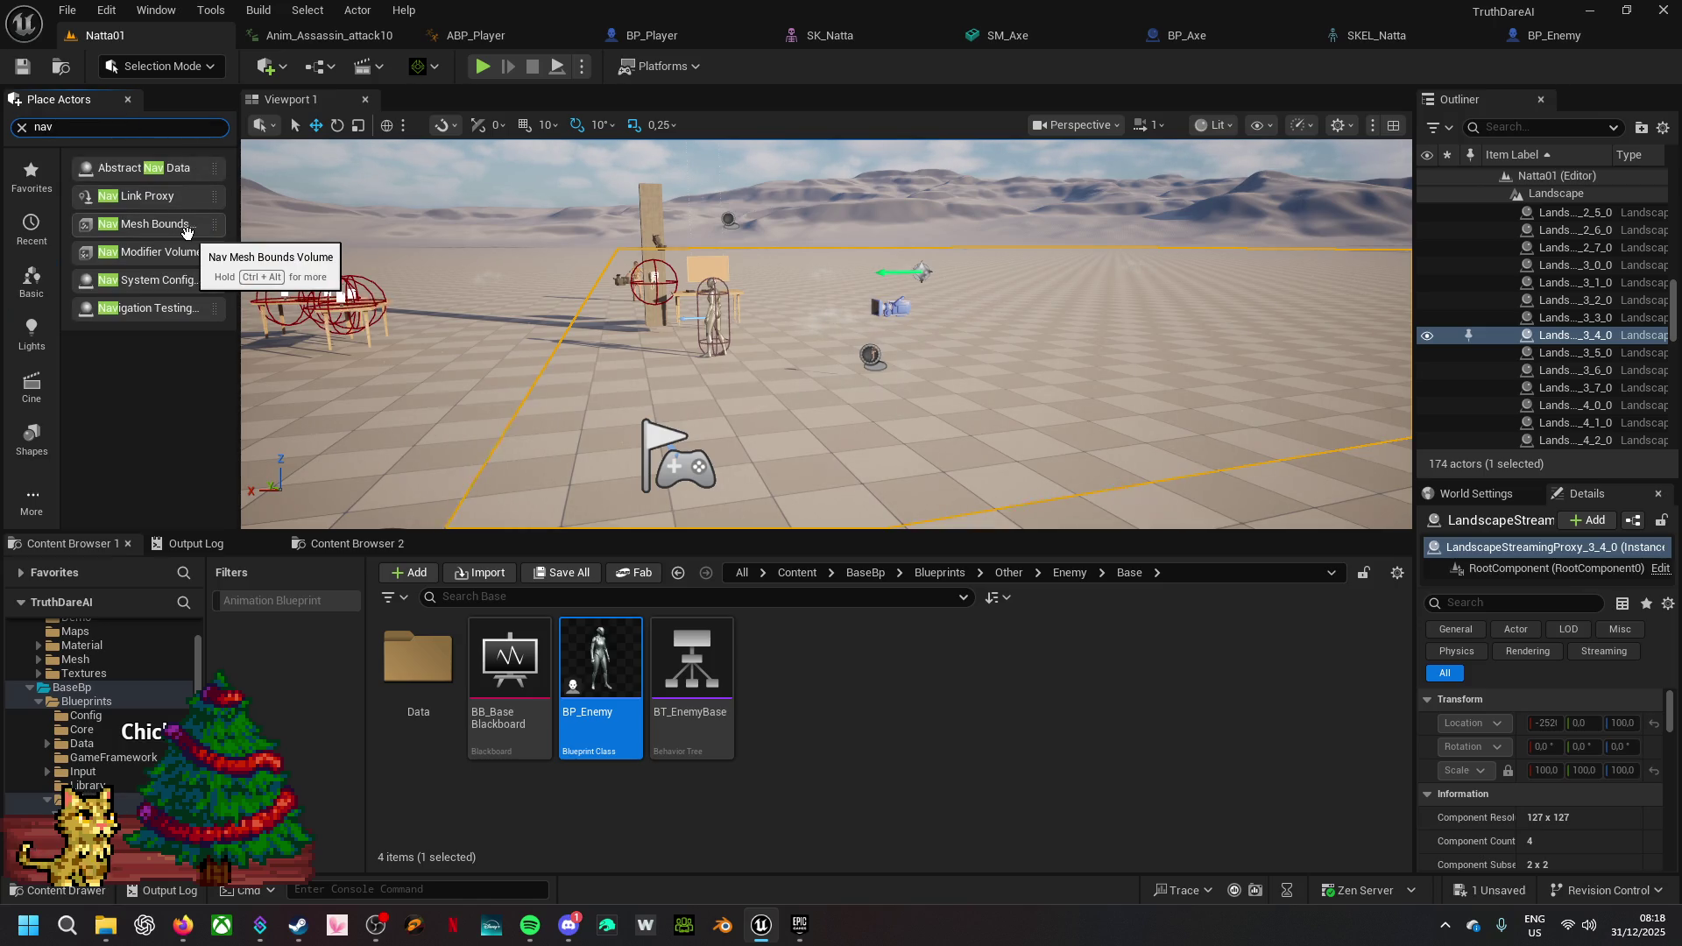
mouse_move(175, 227)
left_mouse_down()
mouse_move(432, 365)
mouse_move(601, 372)
mouse_move(655, 350)
mouse_move(655, 261)
mouse_move(664, 272)
left_mouse_up()
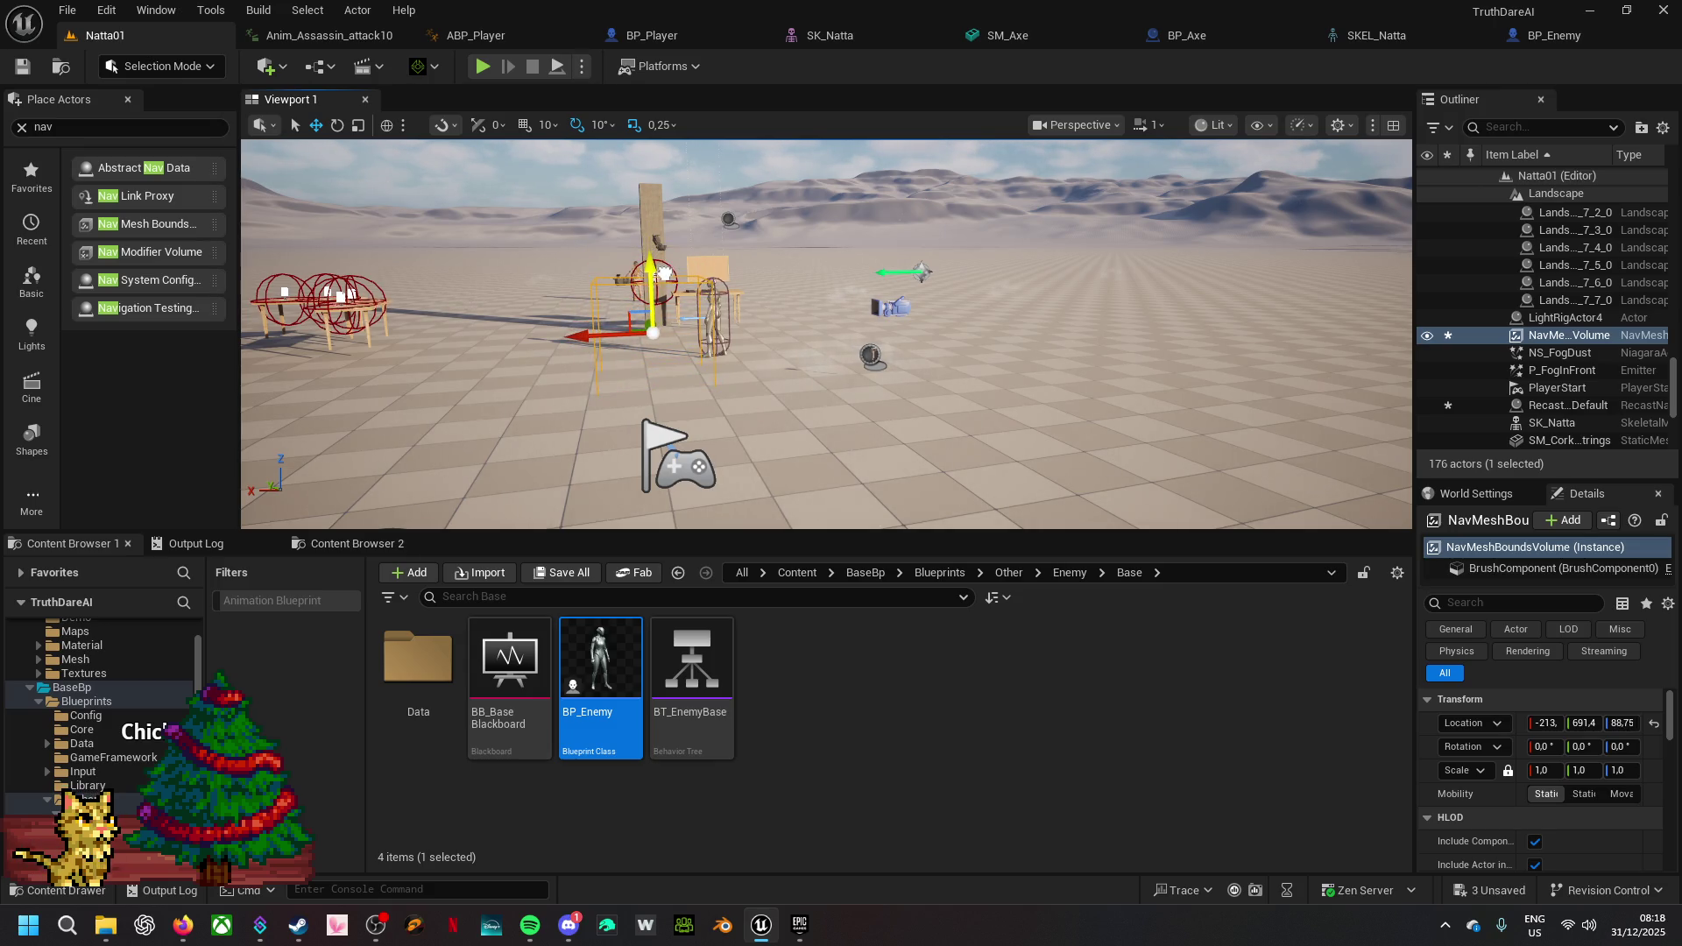
key("e")
key("r")
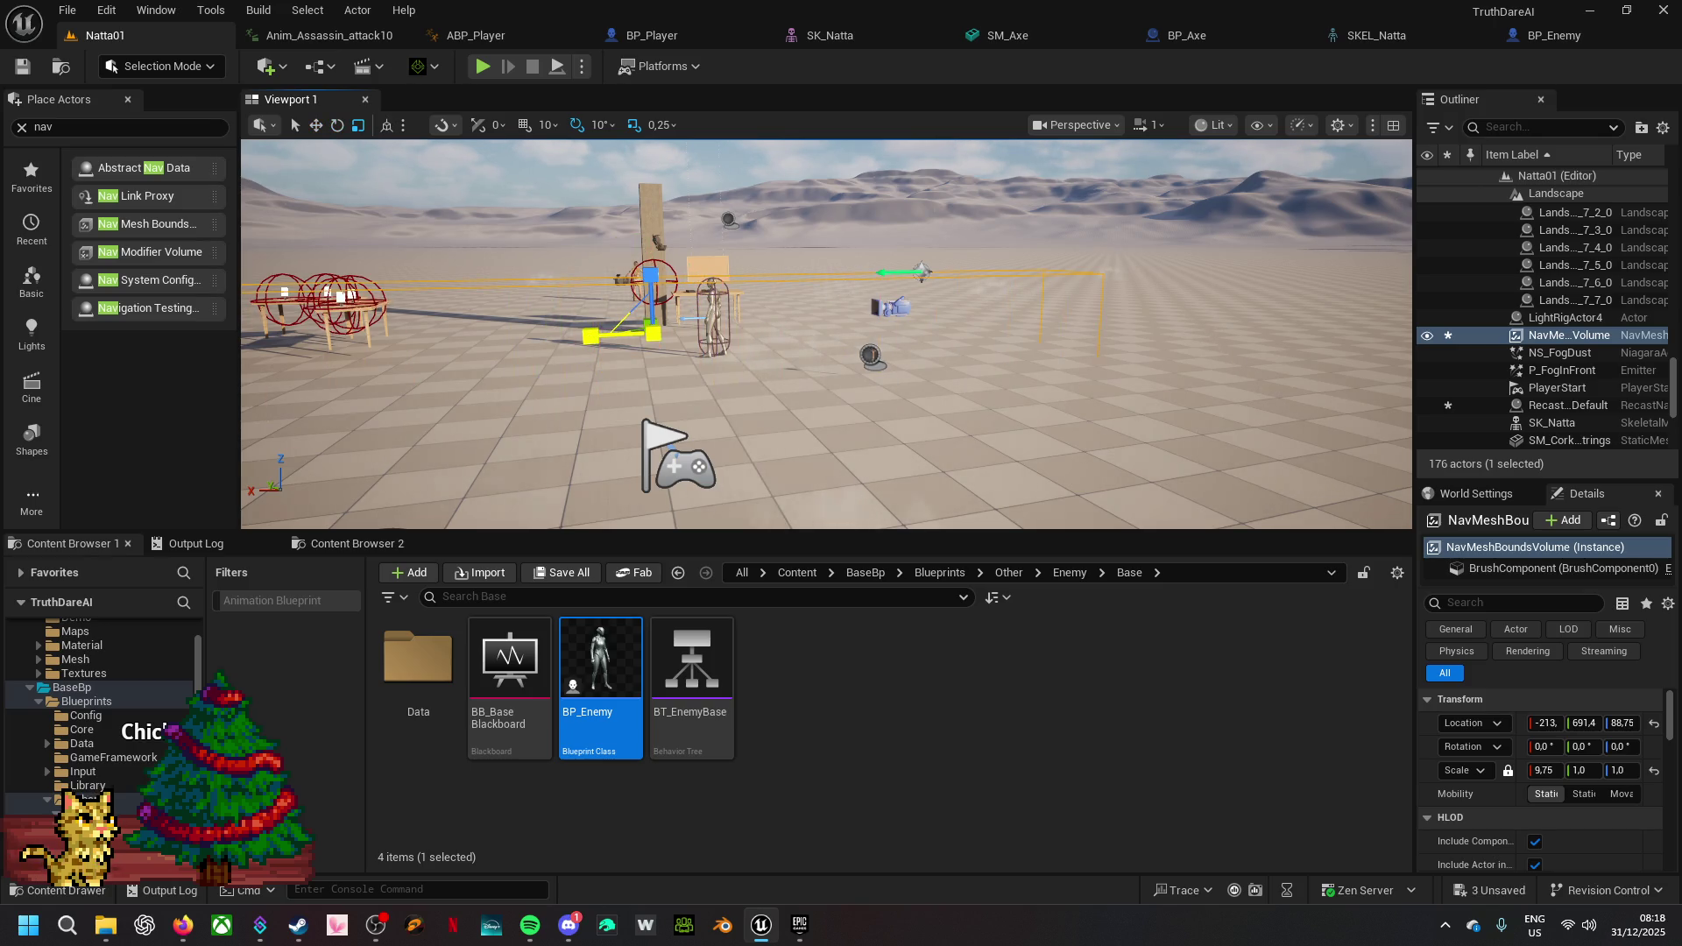
left_click_drag(617, 335, 604, 337)
mouse_move(788, 394)
left_mouse_down()
mouse_move(788, 368)
mouse_move(843, 318)
left_mouse_up()
left_click_drag(846, 317, 819, 319)
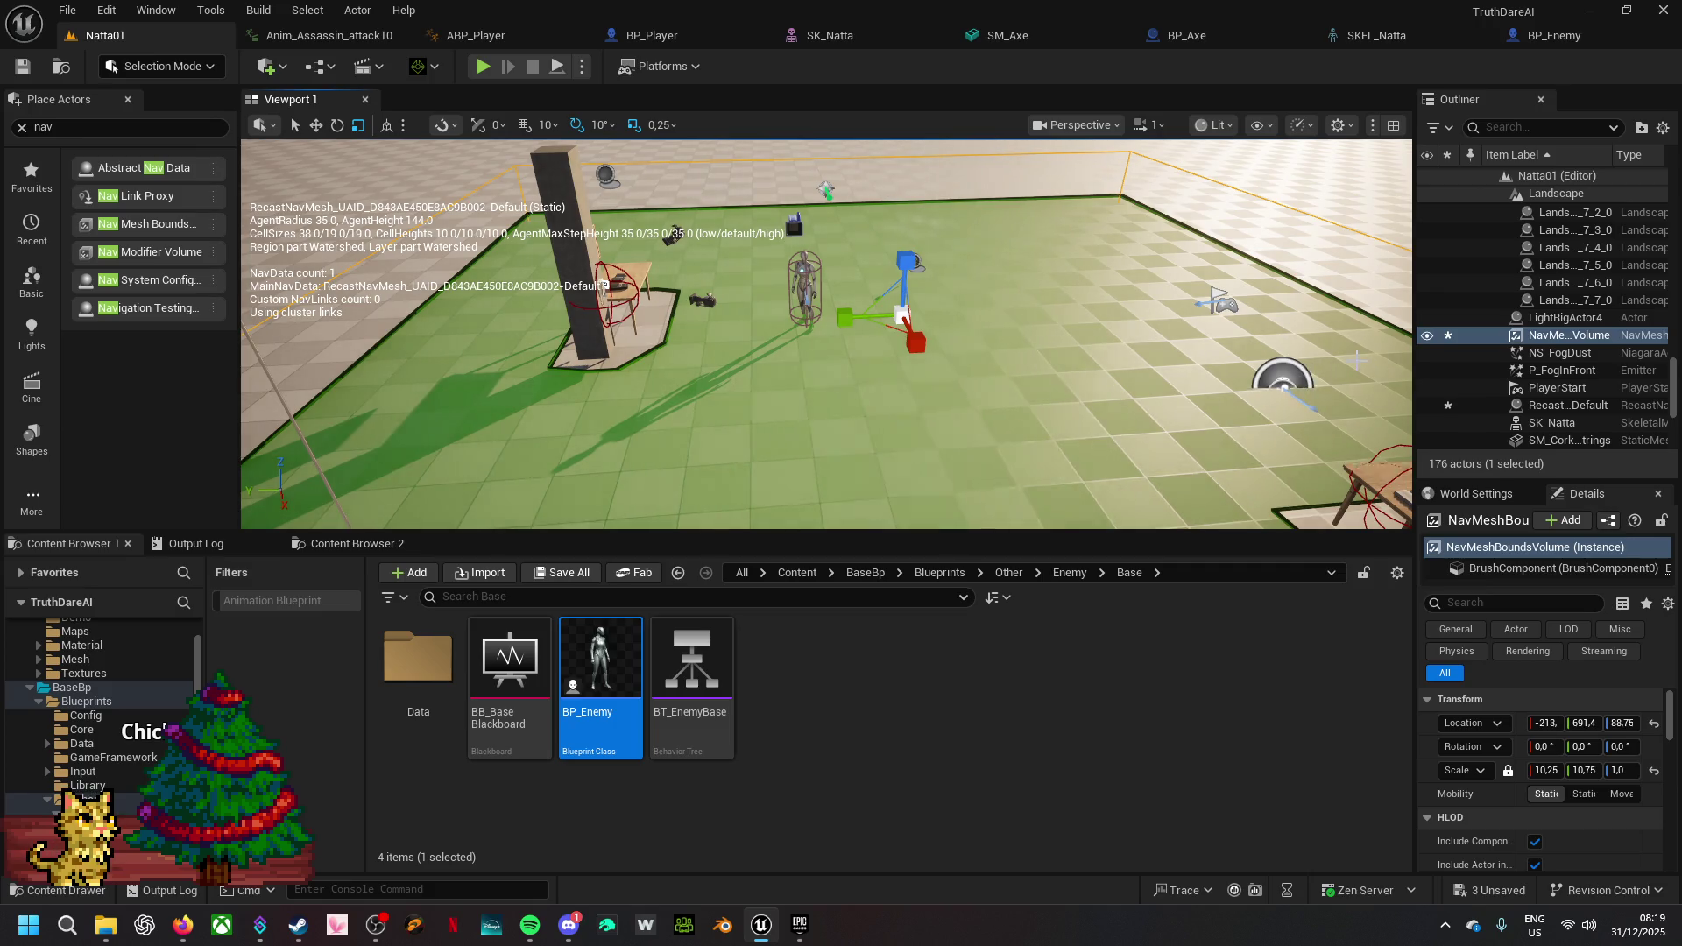
- Playtest the level, then select the enemy and open its BP_Enemy Blueprint
left_click(483, 65)
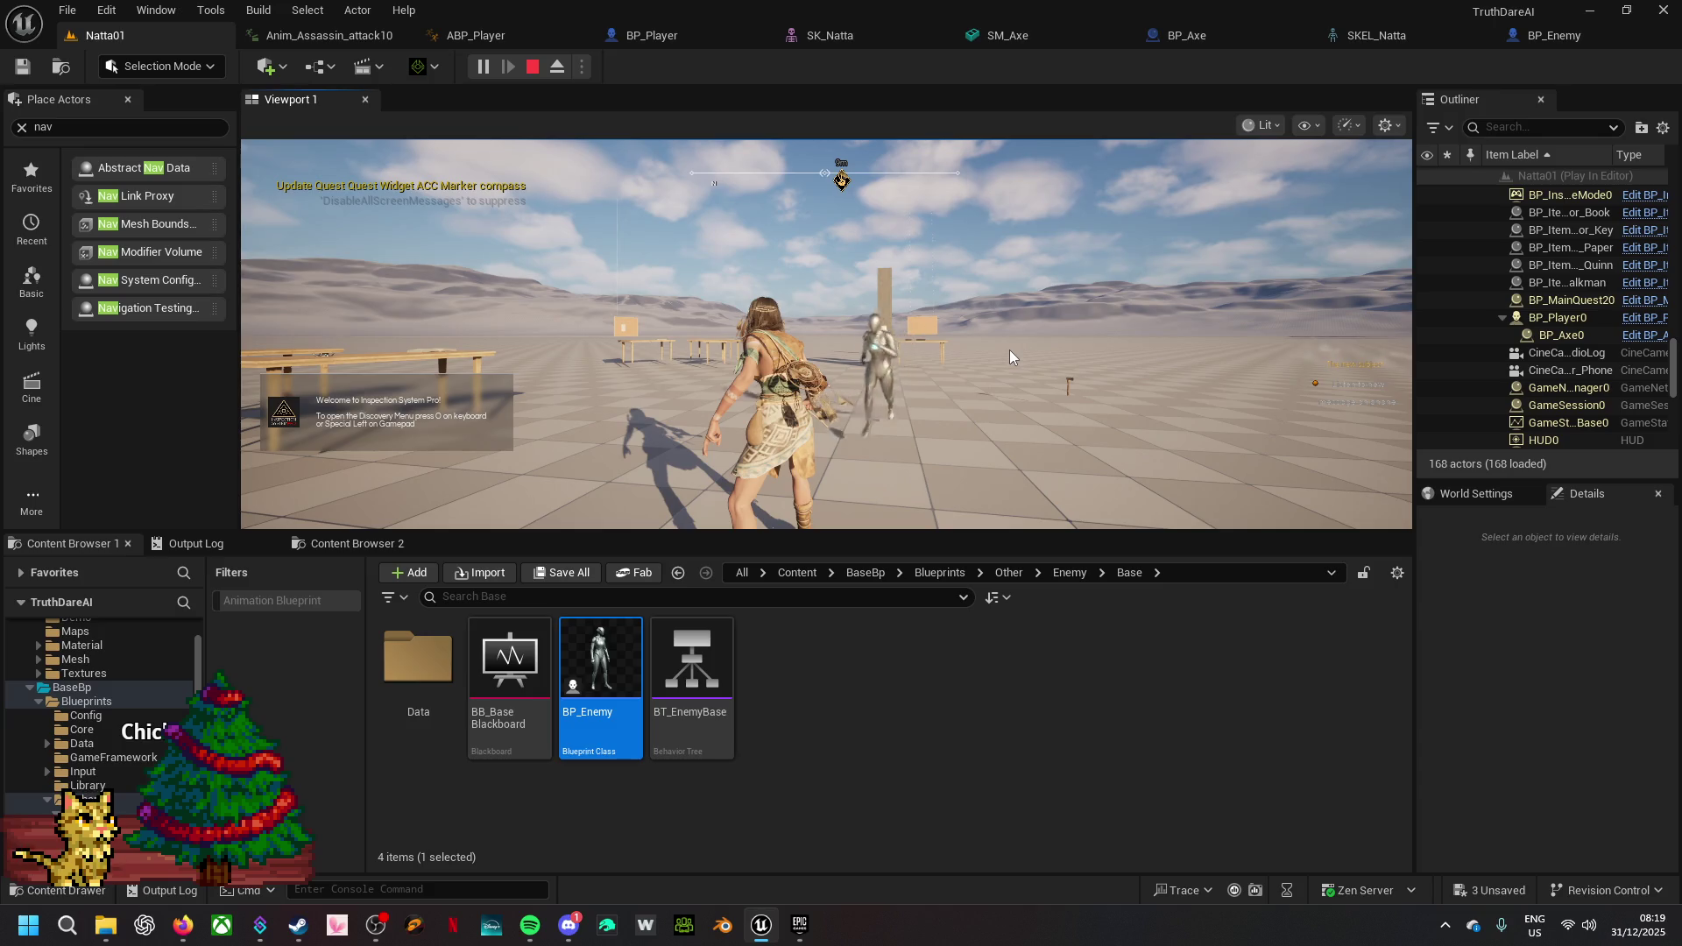
key("Escape")
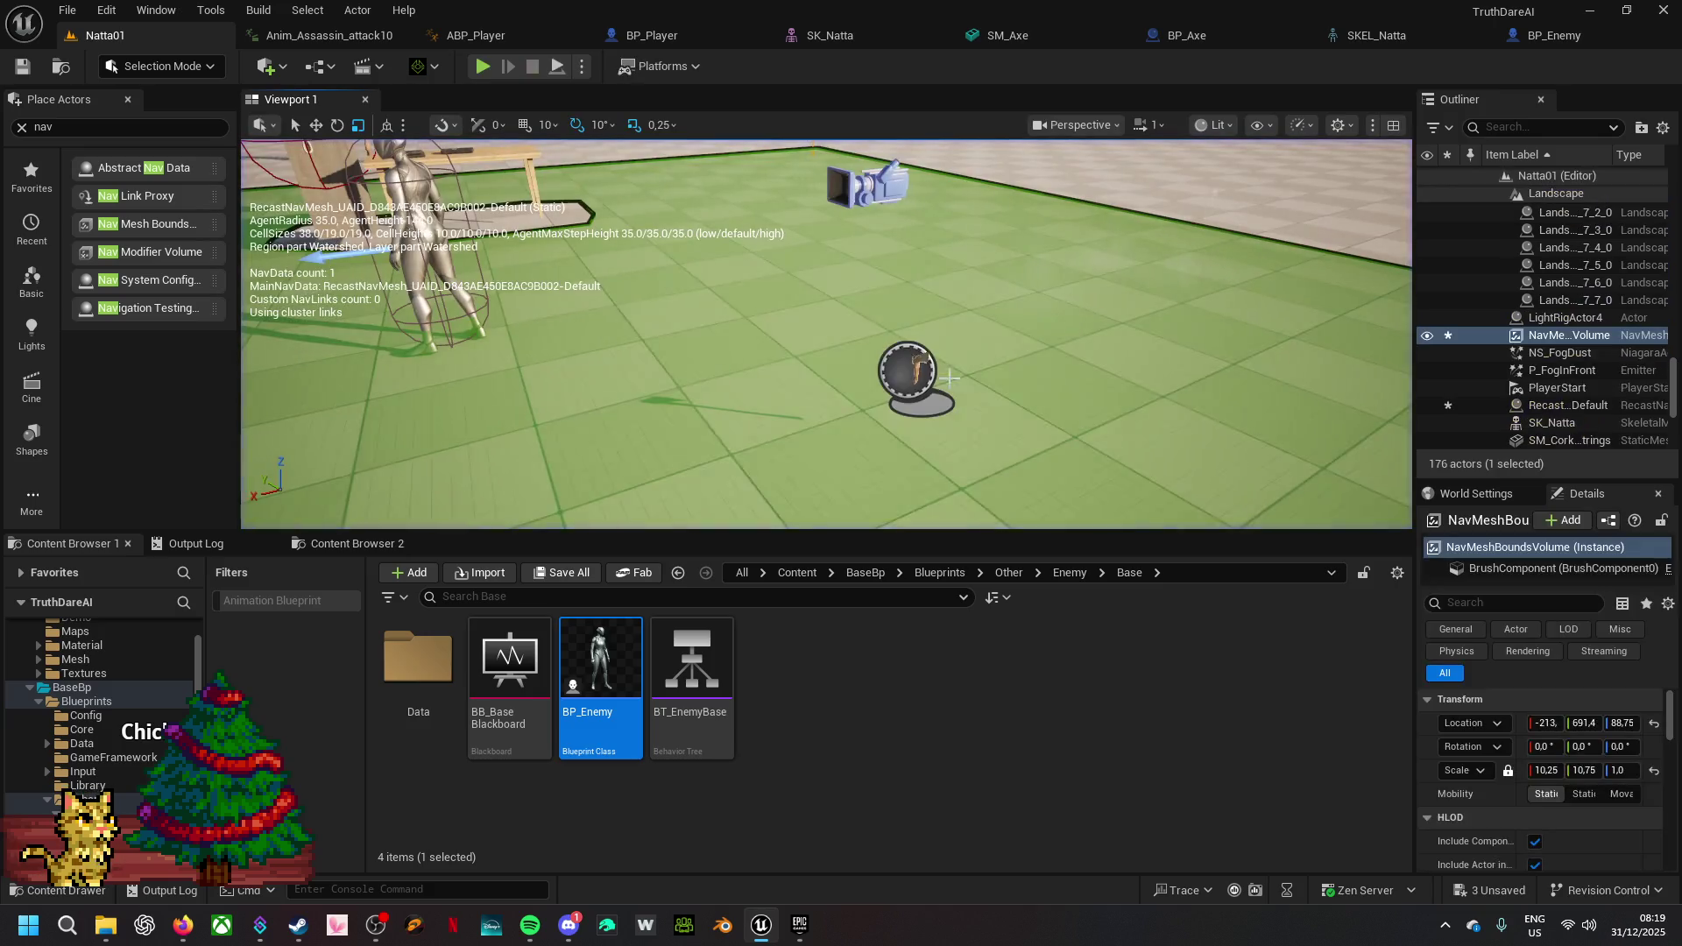
left_click_drag(776, 281, 782, 234)
left_click(782, 235)
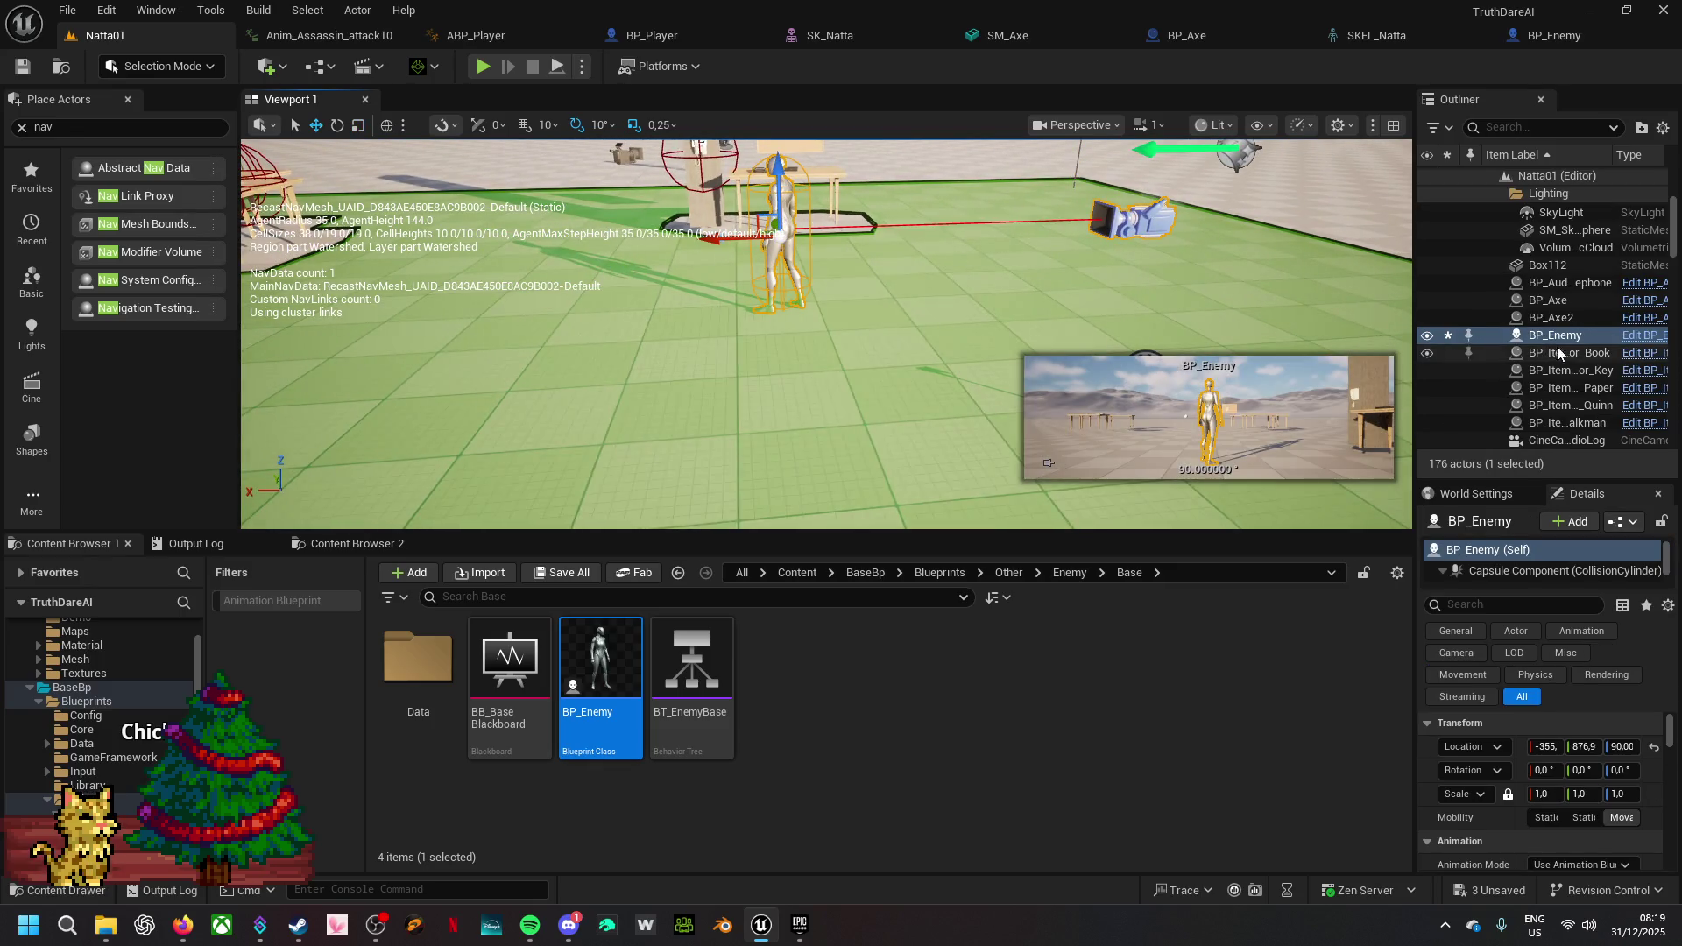
left_click(1631, 337)
mouse_move(405, 639)
left_mouse_down()
mouse_move(451, 487)
mouse_move(1056, 424)
mouse_move(1008, 533)
left_mouse_up()
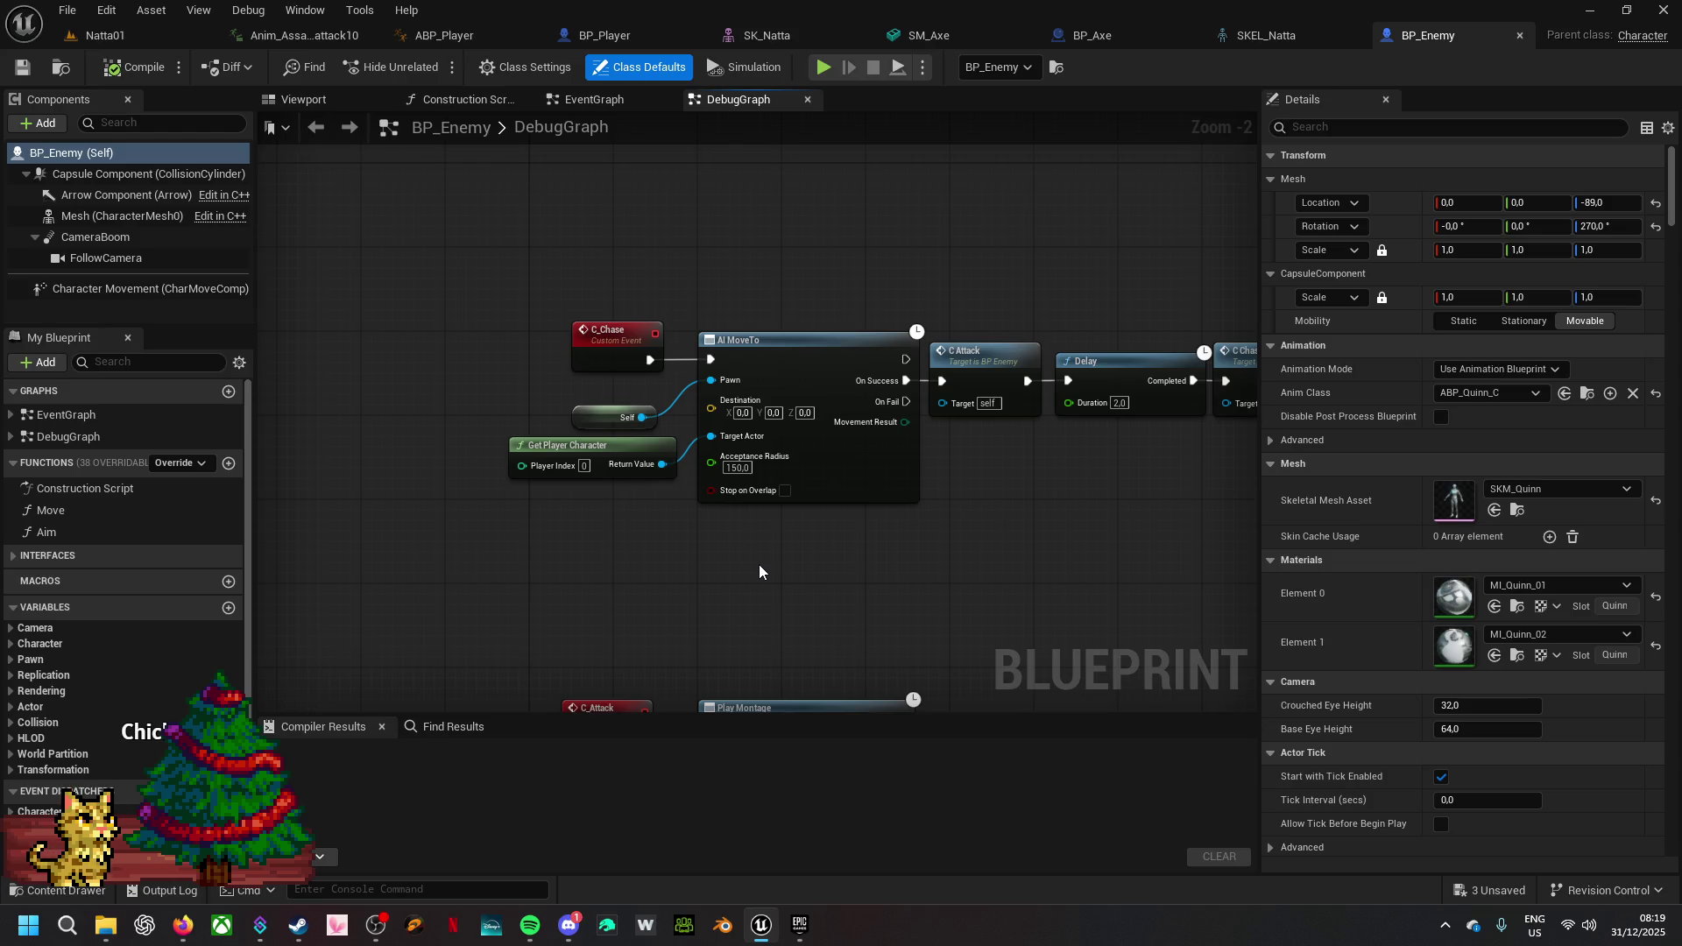
- Wire the Delay's Completed output straight to C Chase in BP_Enemy's EventGraph
mouse_move(757, 573)
left_mouse_down()
mouse_move(691, 304)
mouse_move(638, 522)
mouse_move(650, 544)
left_mouse_up()
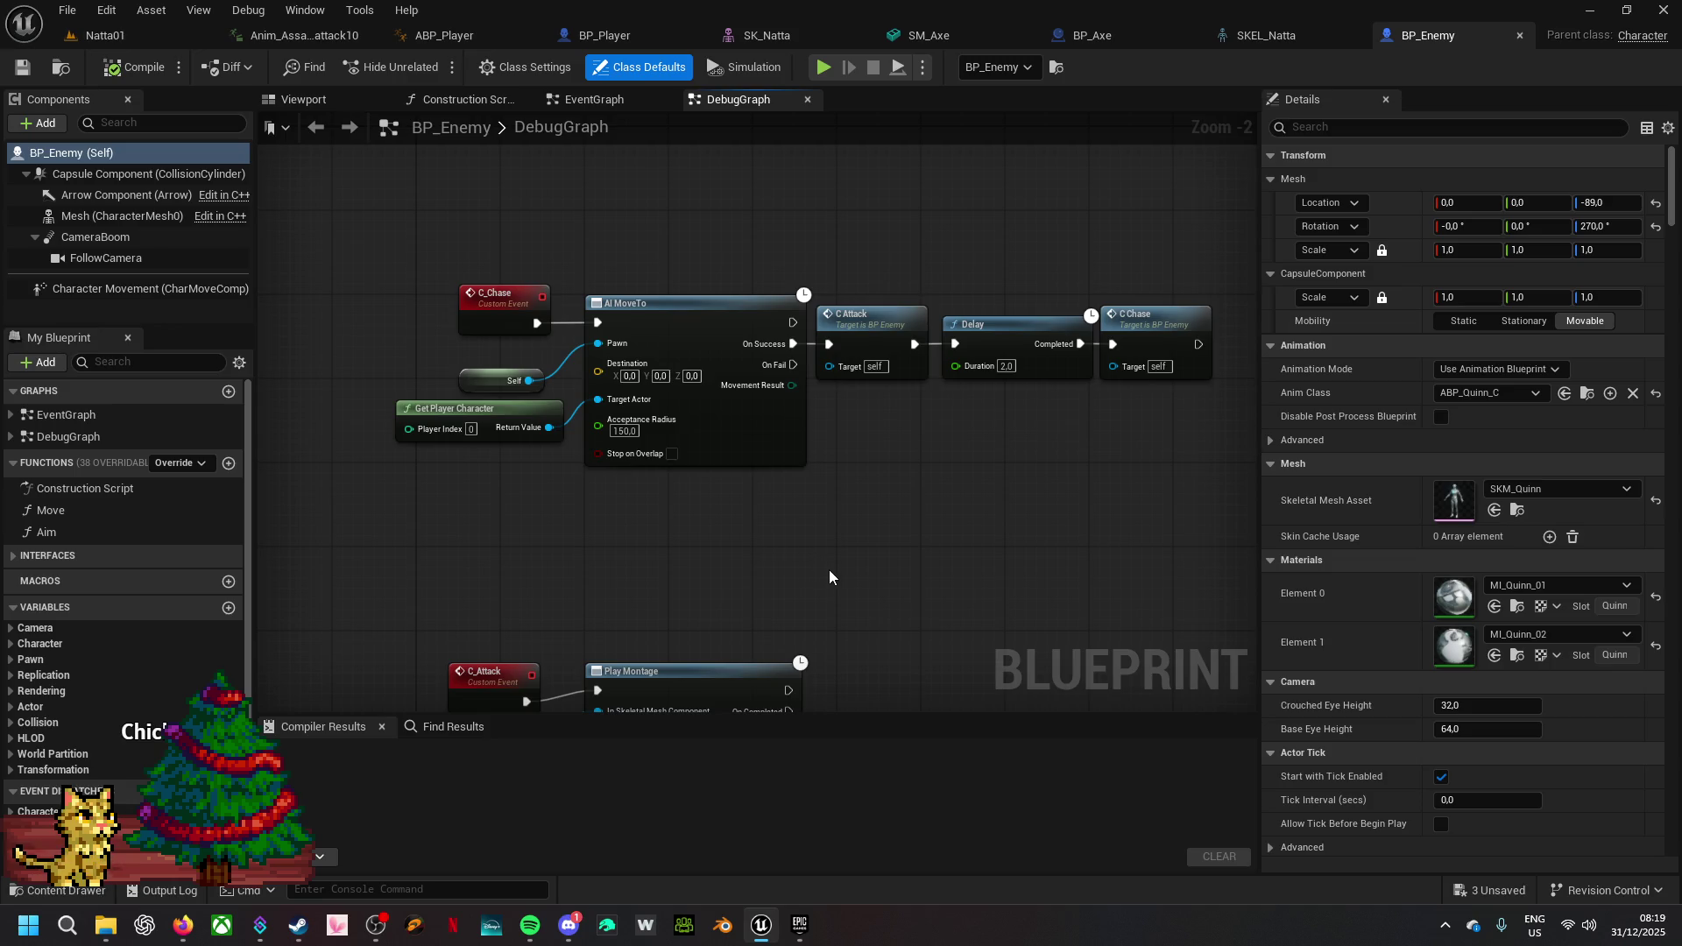
mouse_move(830, 571)
left_mouse_down()
mouse_move(969, 248)
mouse_move(981, 389)
mouse_move(946, 581)
left_mouse_up()
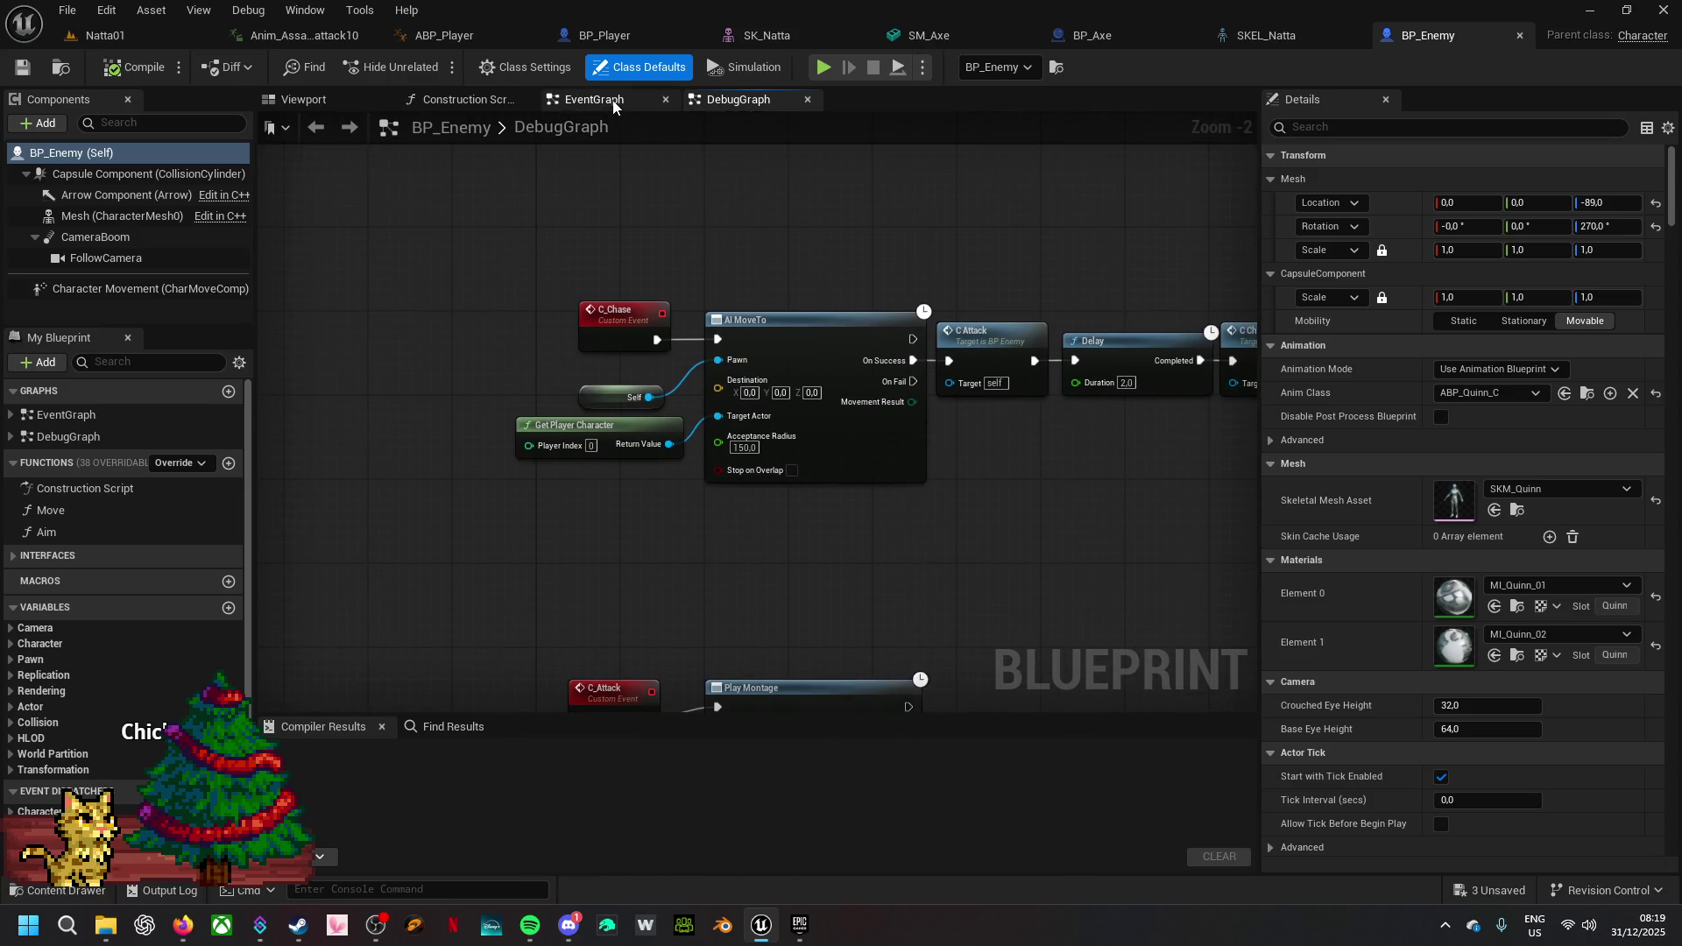
scroll(706, 208, "down", 6)
scroll(707, 208, "up", 5)
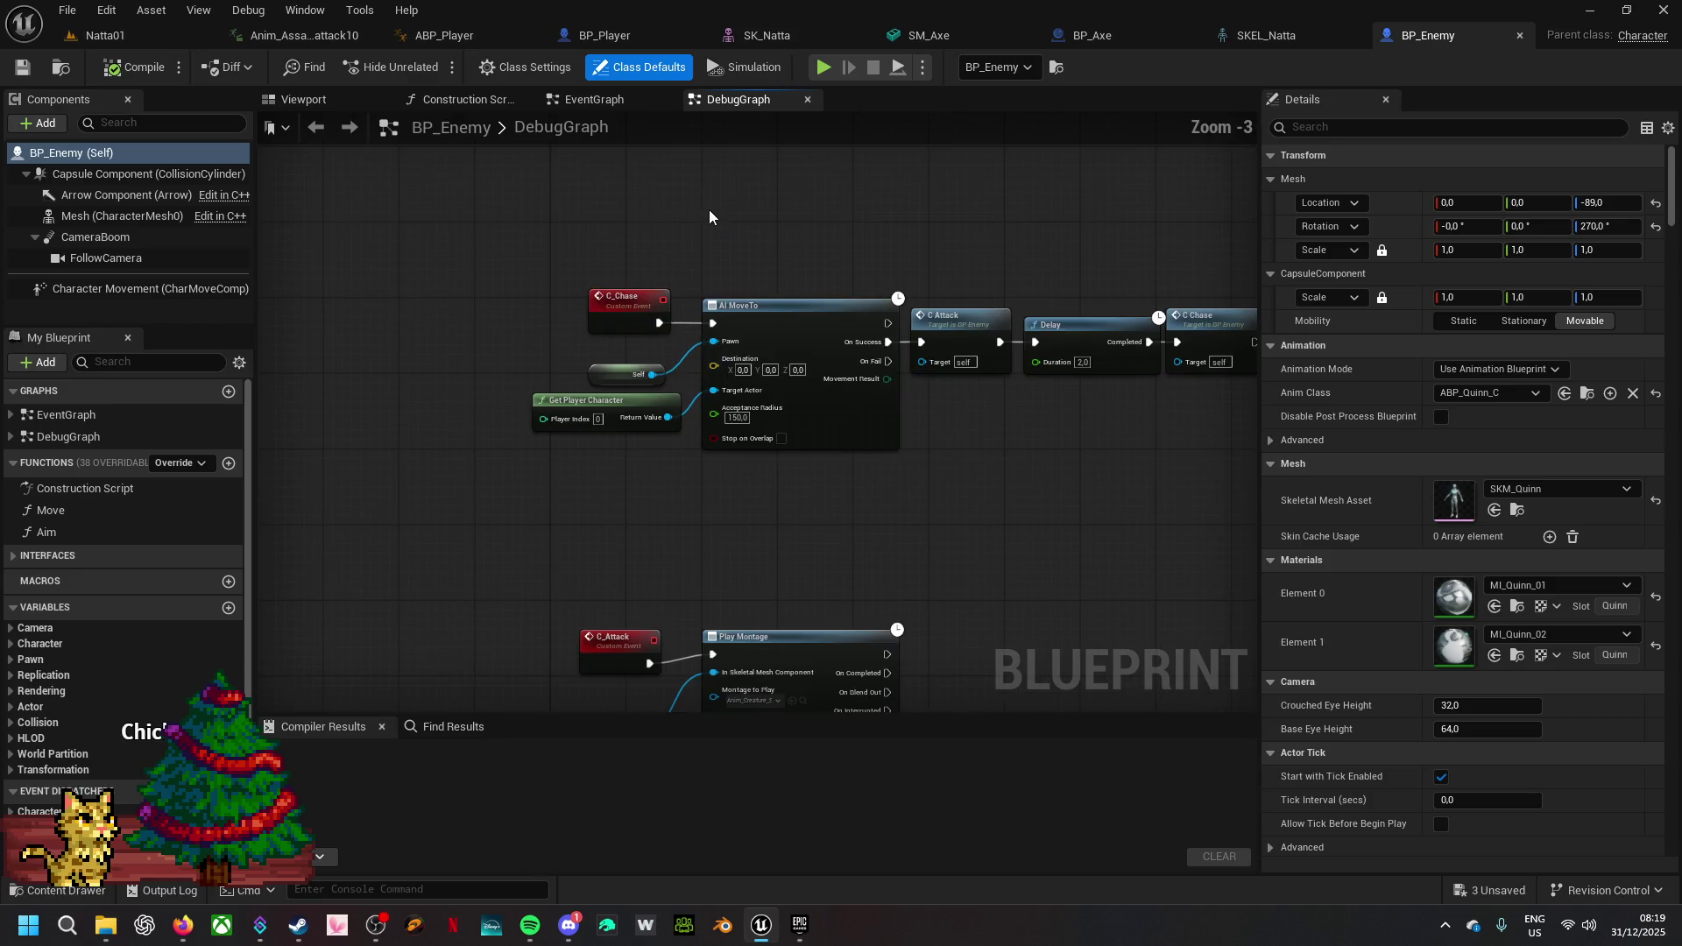
left_click(619, 105)
mouse_move(685, 539)
left_mouse_down()
mouse_move(908, 698)
mouse_move(947, 706)
mouse_move(855, 665)
left_mouse_up()
mouse_move(660, 340)
left_mouse_down()
mouse_move(740, 390)
mouse_move(1016, 435)
mouse_move(1074, 359)
left_mouse_up()
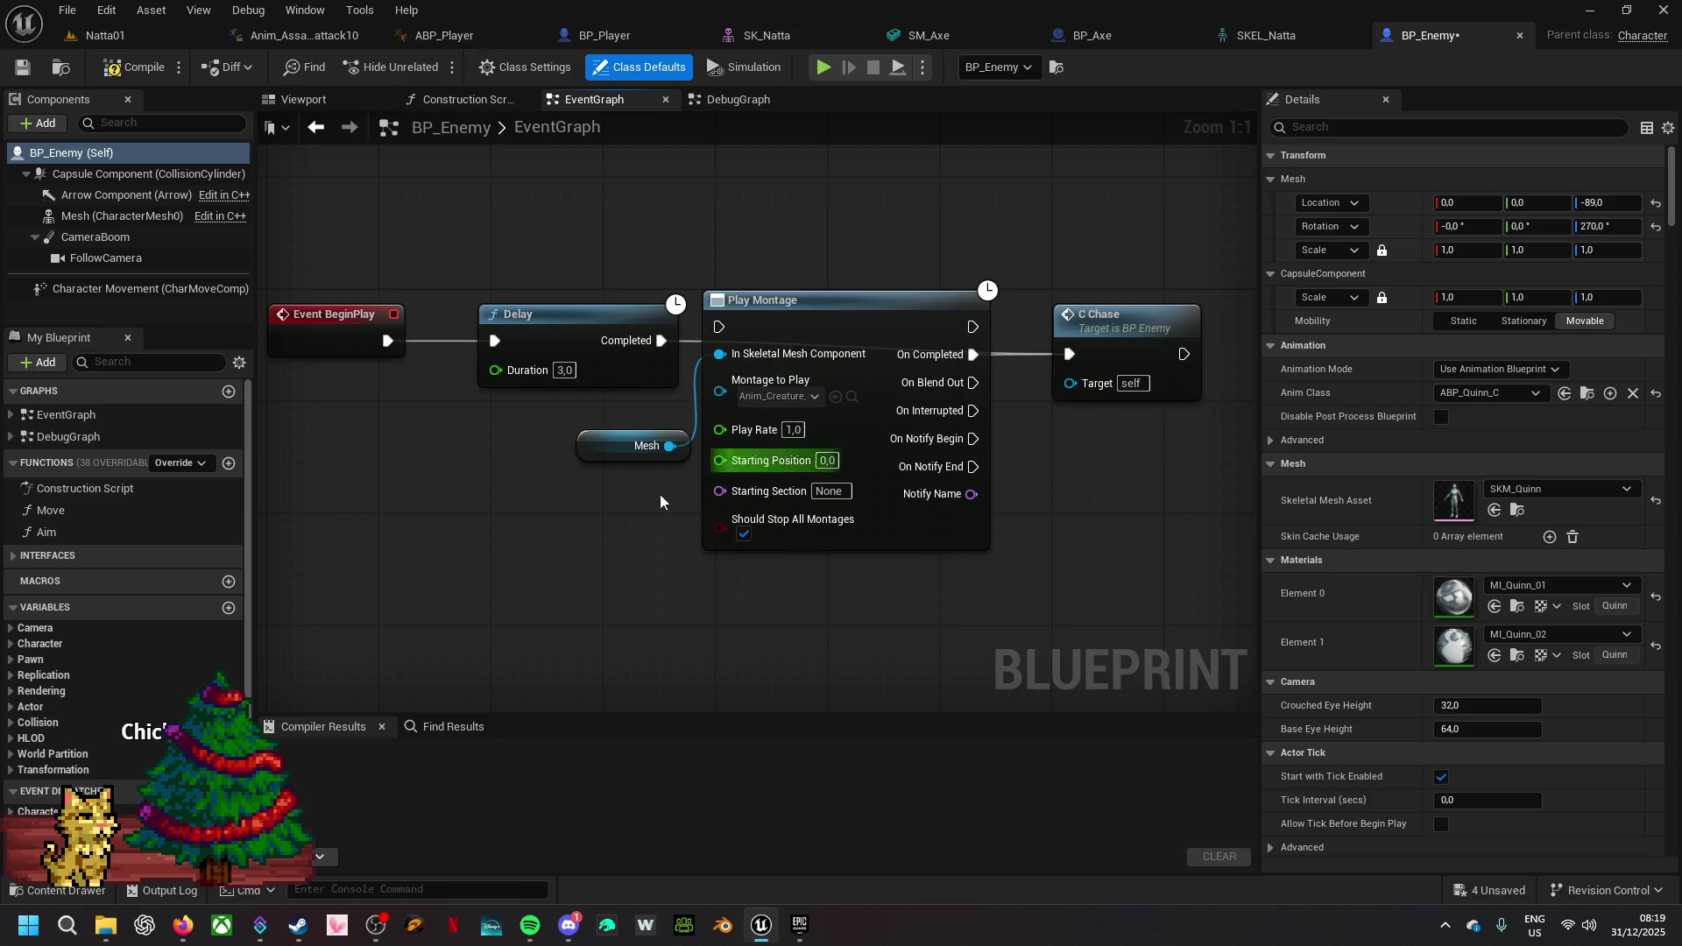
left_click_drag(613, 525, 746, 438)
- Delete the Mesh and Play Montage nodes, compile BP_Enemy, and save all four unsaved assets
key("Delete")
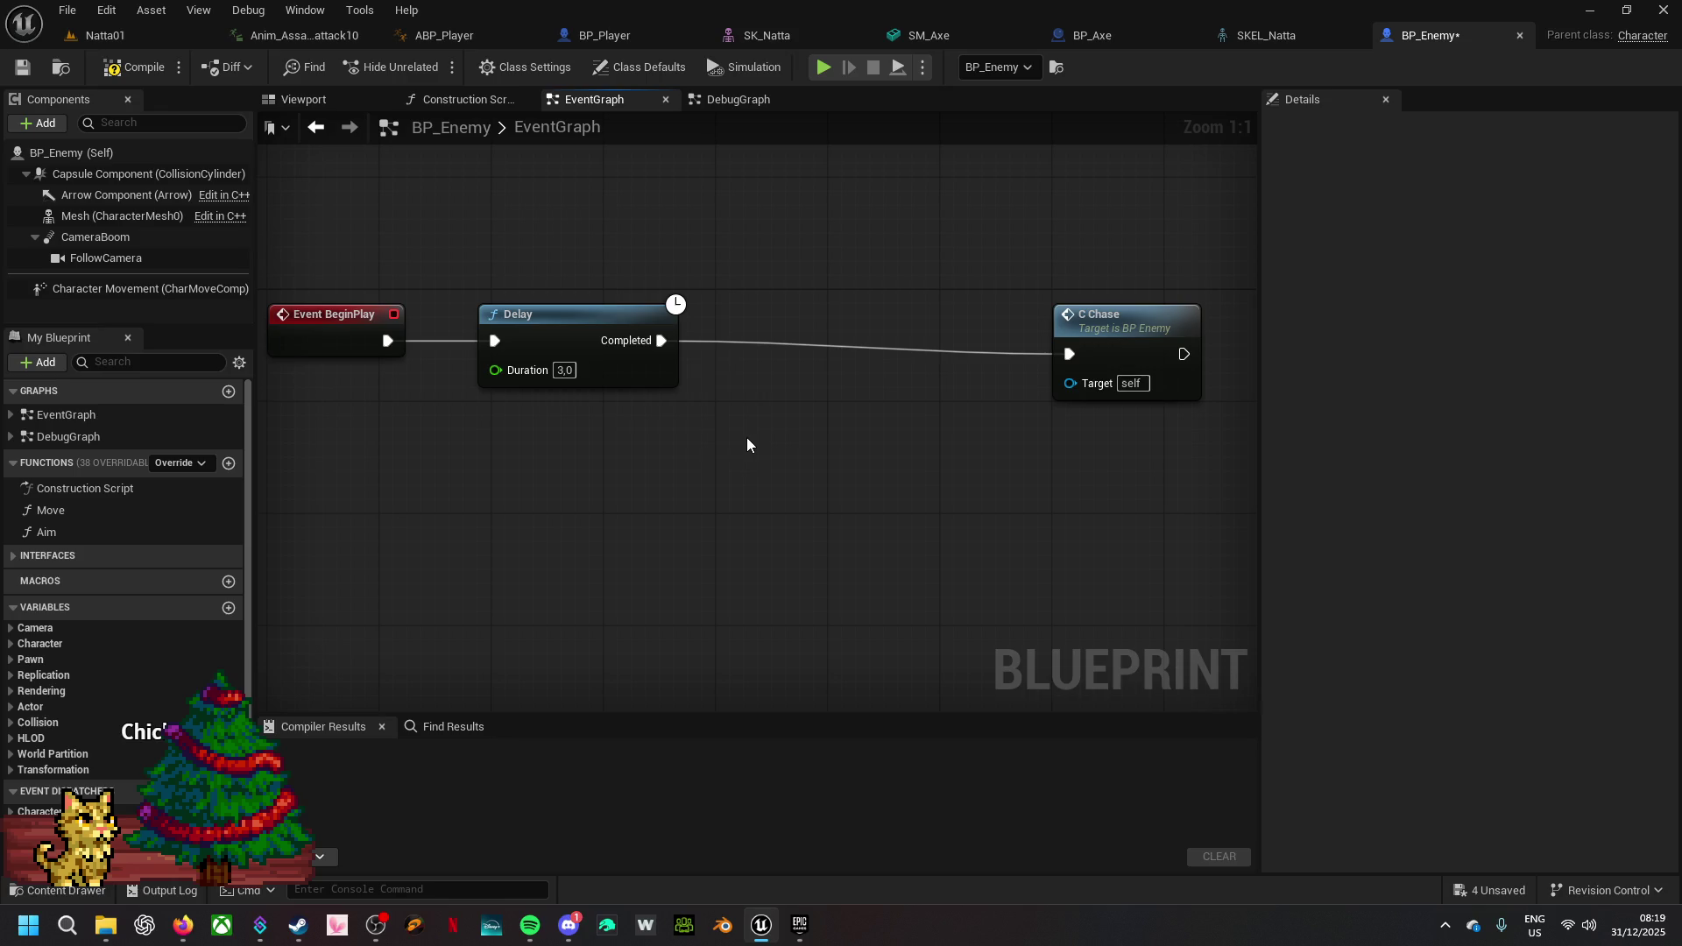
left_click_drag(1143, 318, 808, 303)
left_click(137, 68)
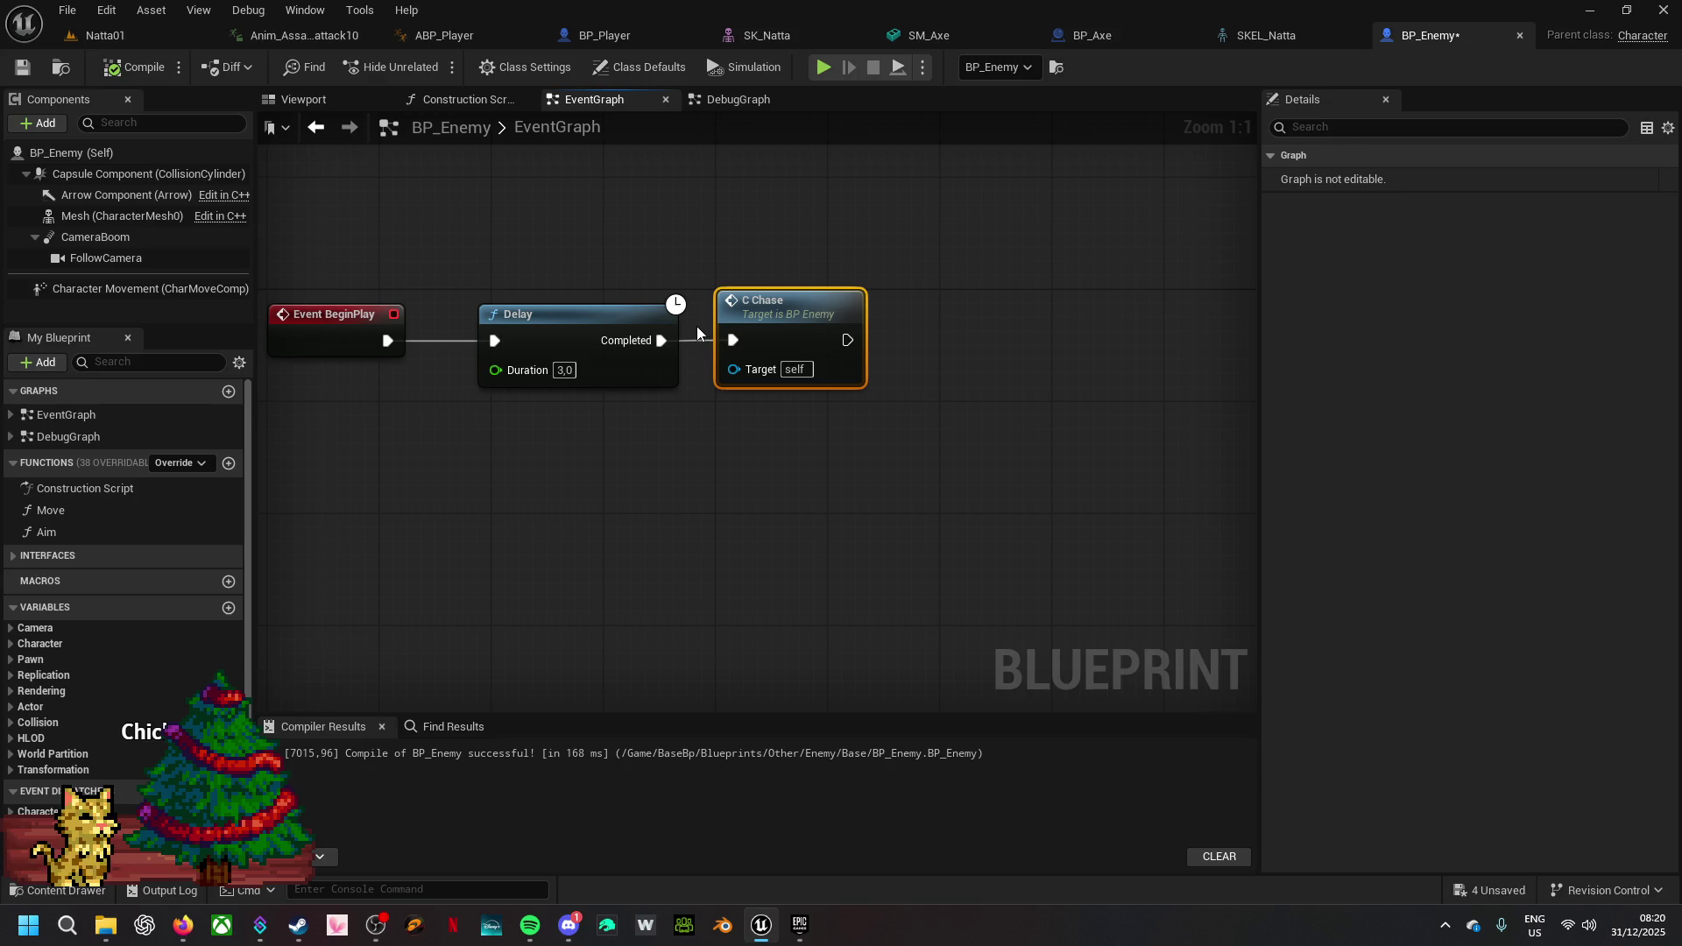
left_click(1484, 897)
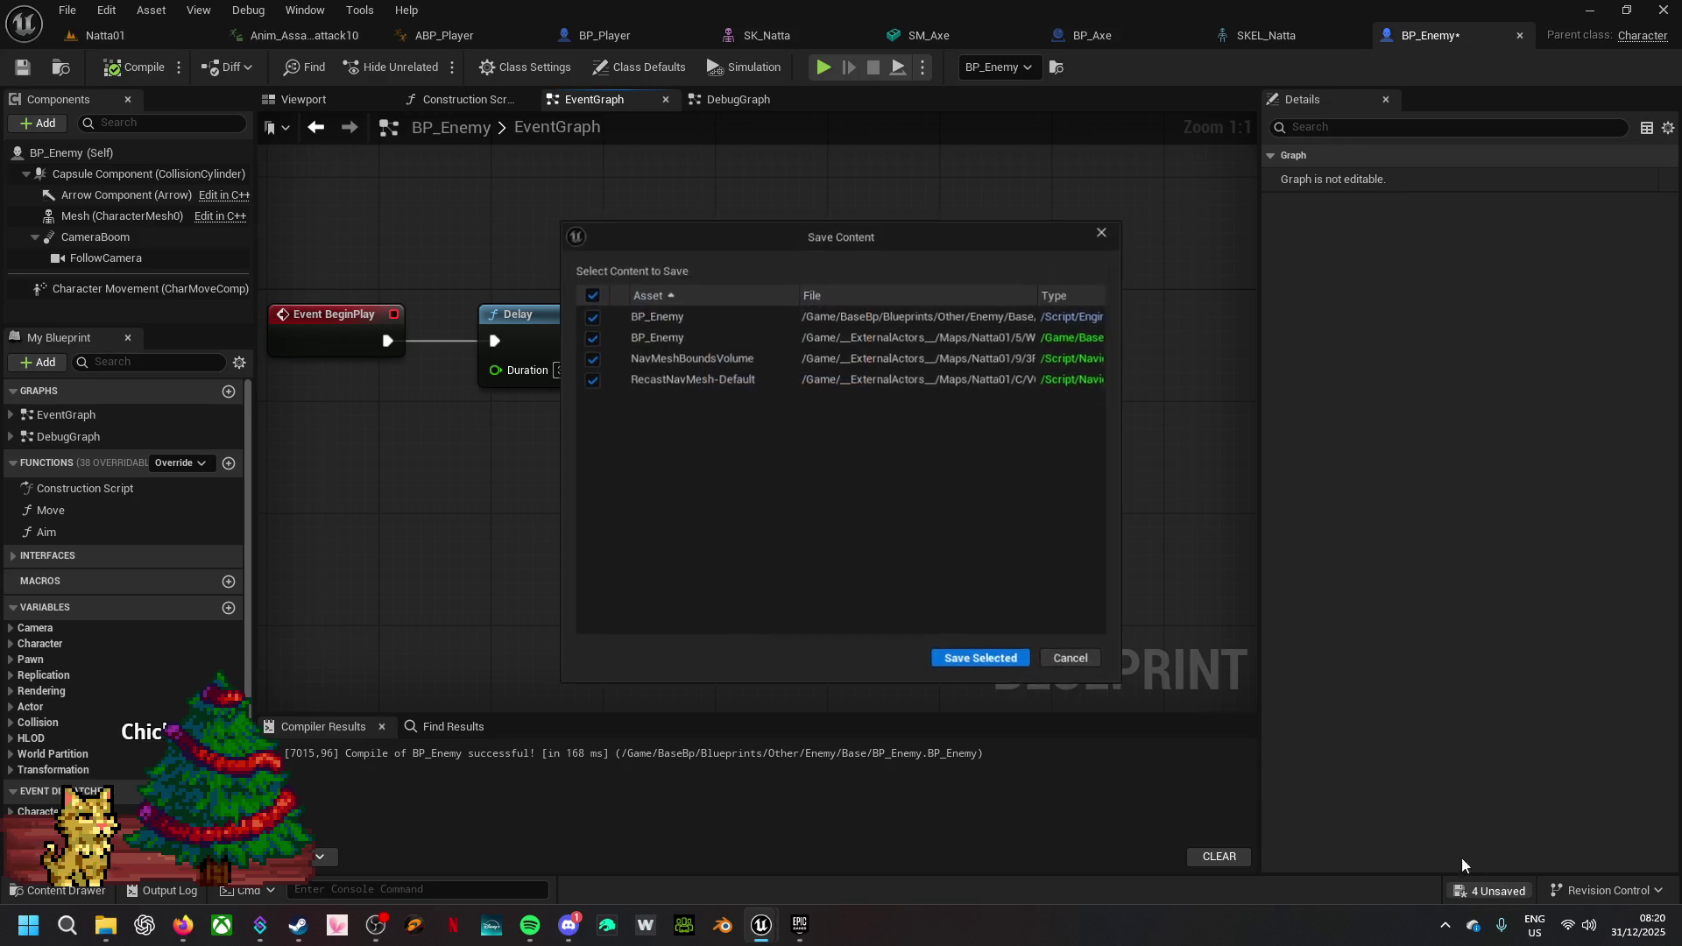
left_click(1016, 660)
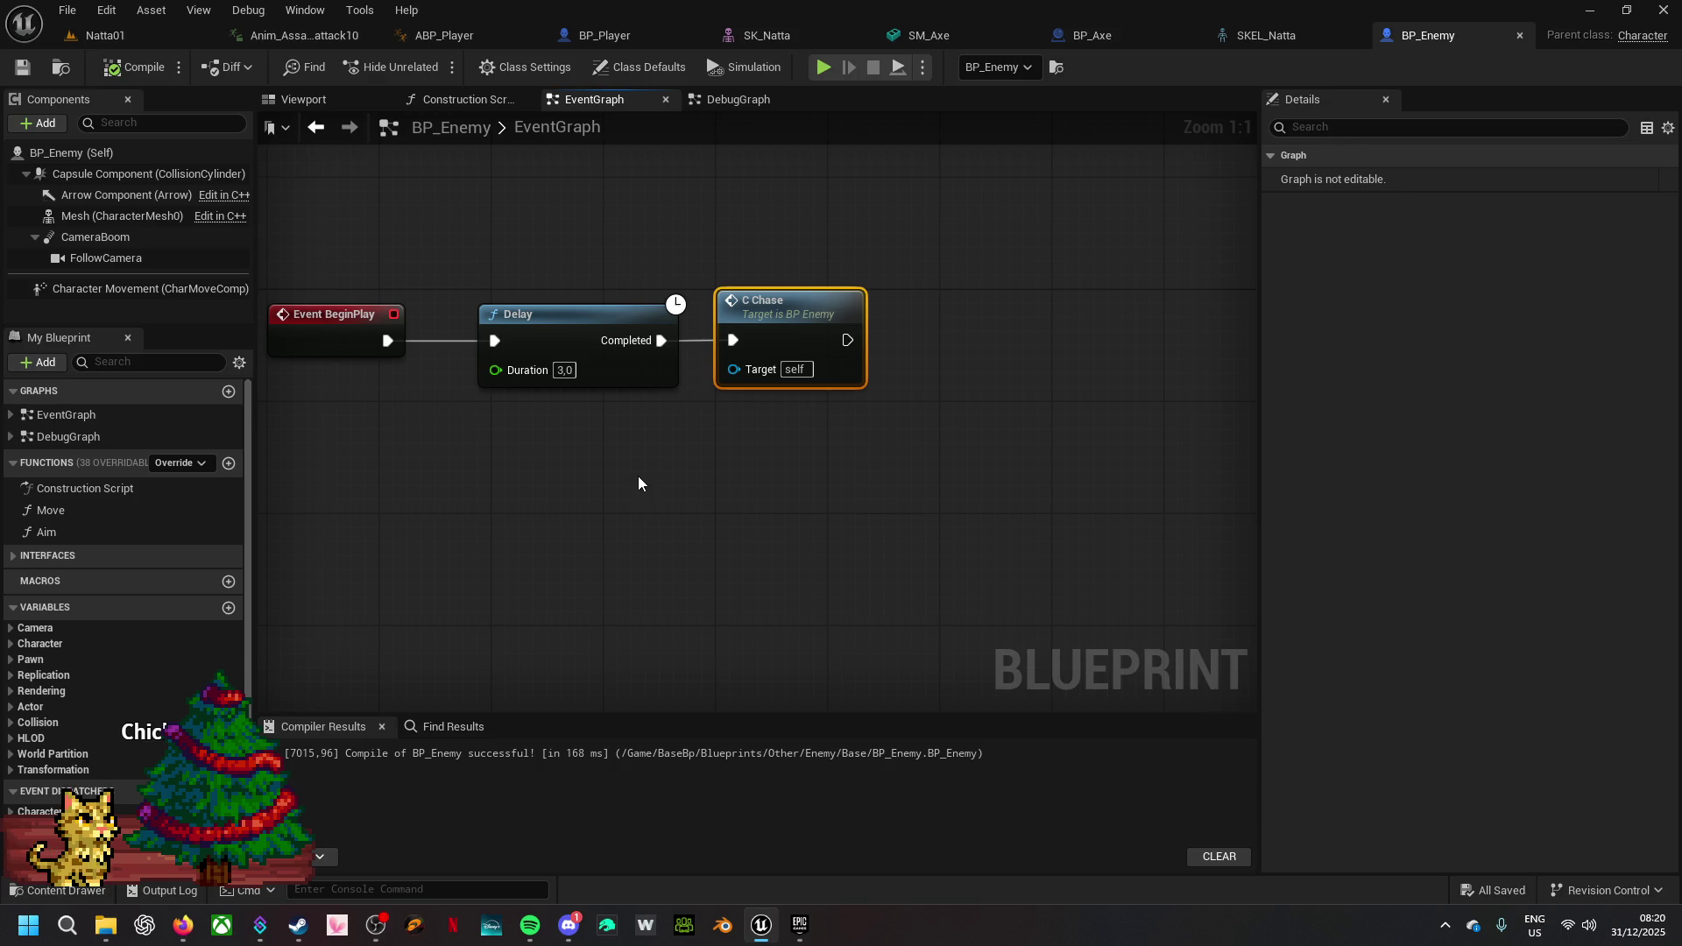
- Create a Blueprint Interface named INT_Enemy in the Enemy > Base folder
left_click(129, 26)
right_click(828, 687)
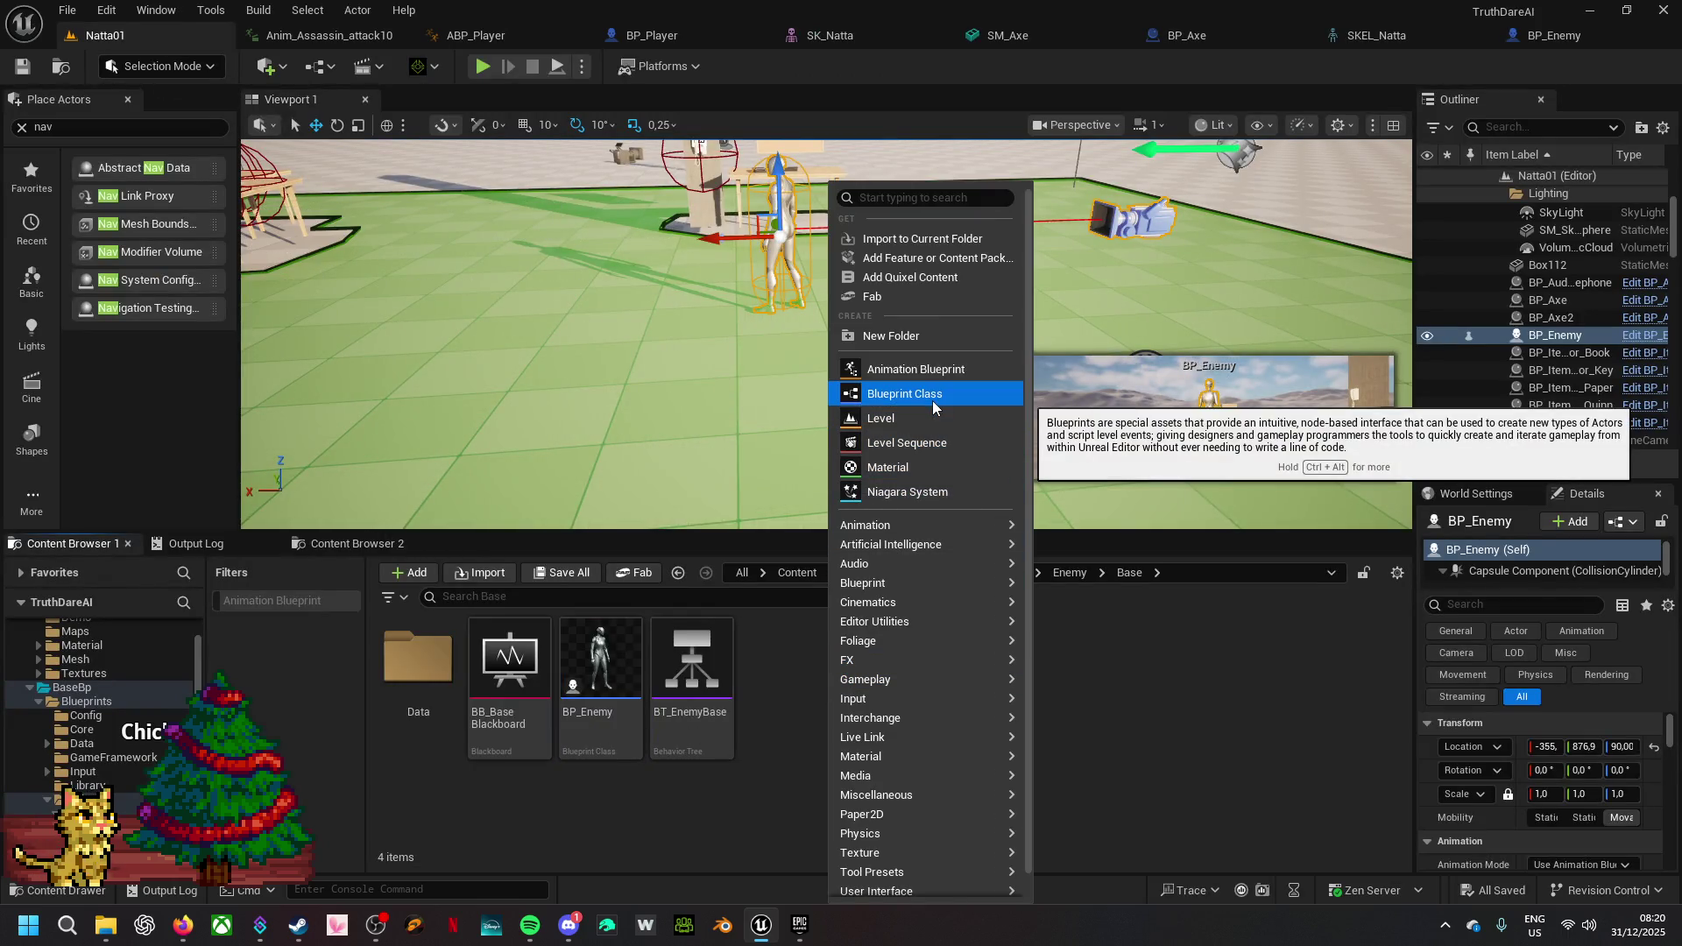
mouse_move(928, 544)
mouse_move(944, 586)
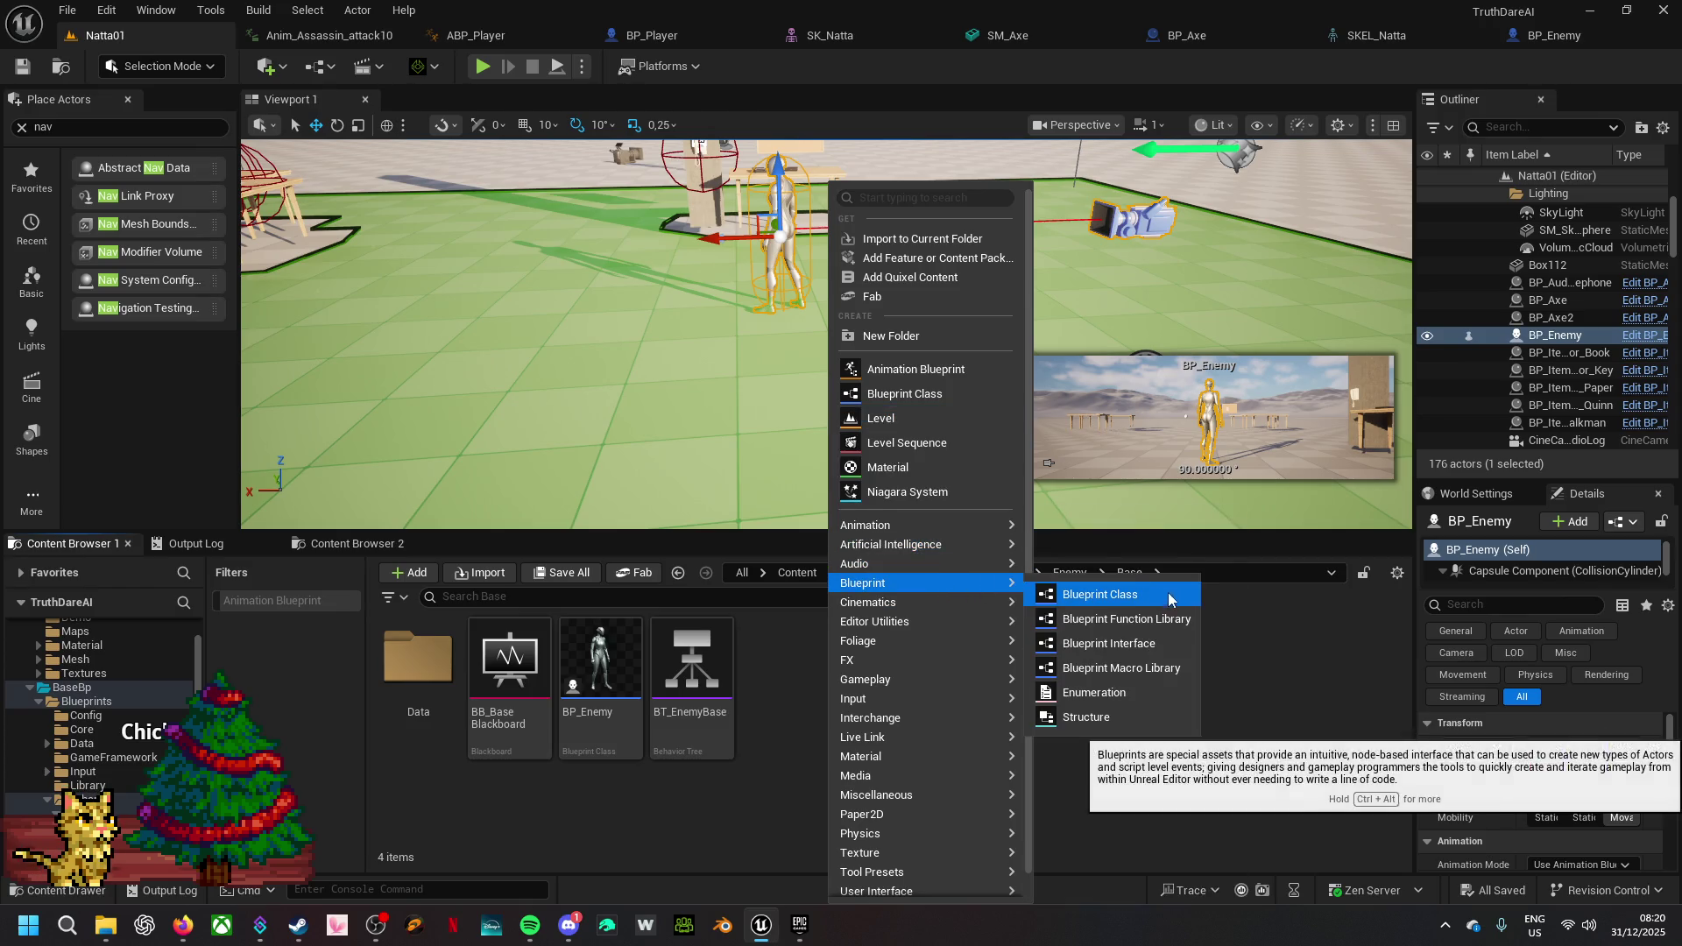
left_click(1182, 654)
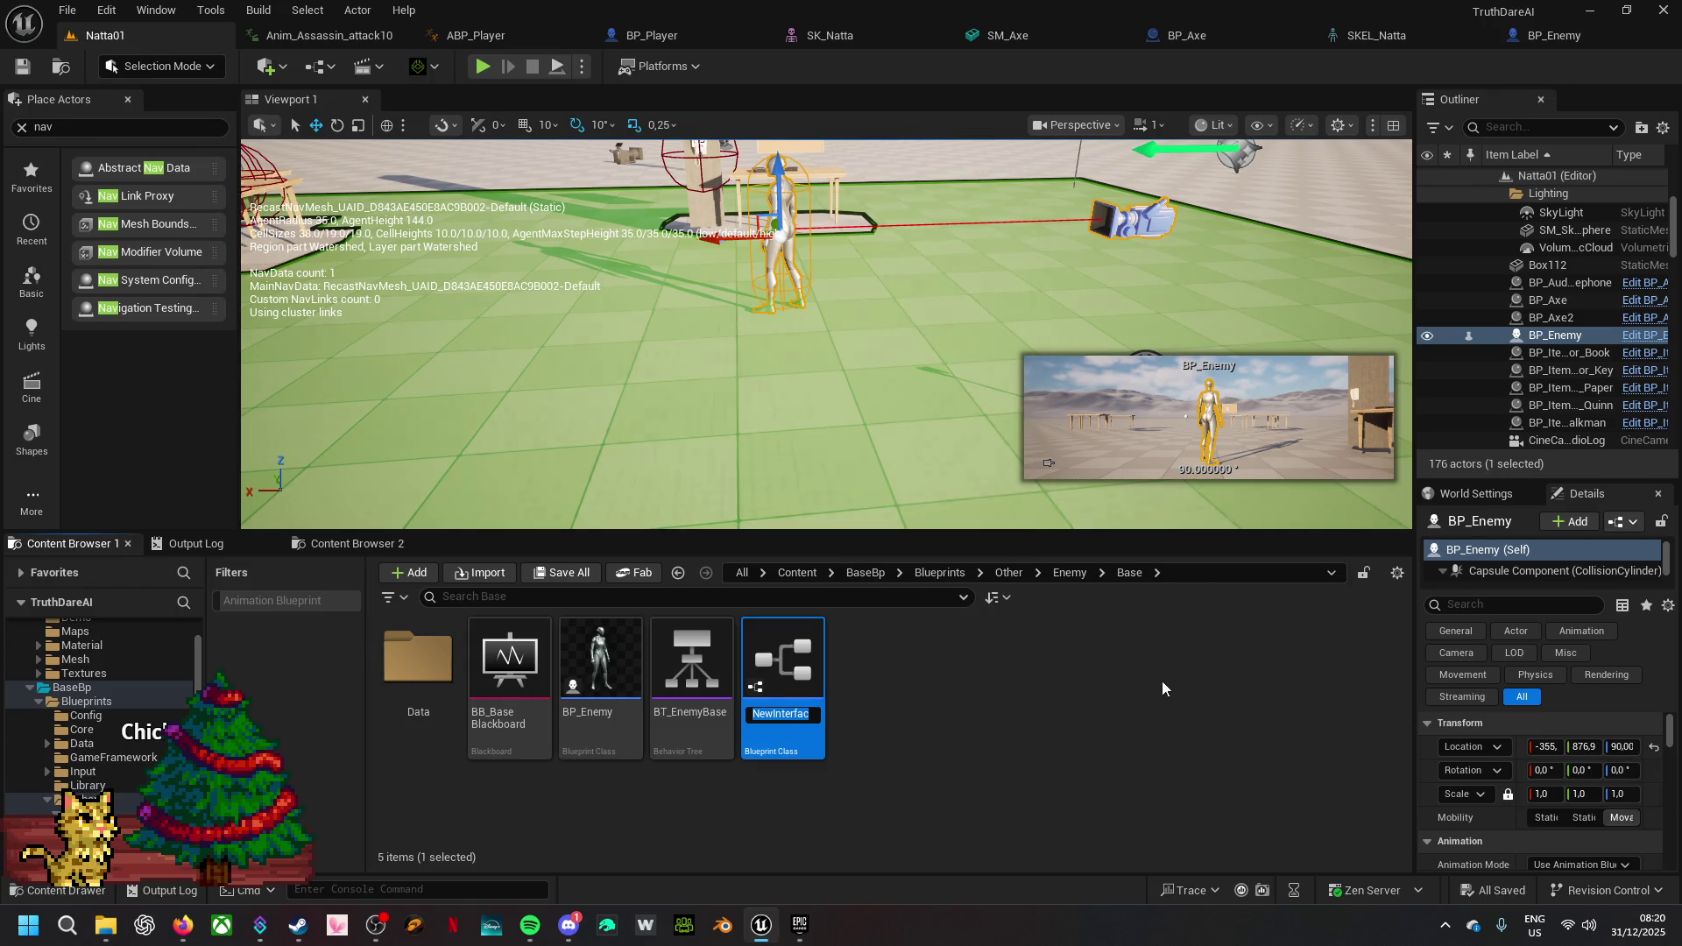
type("INT_E")
type("nem")
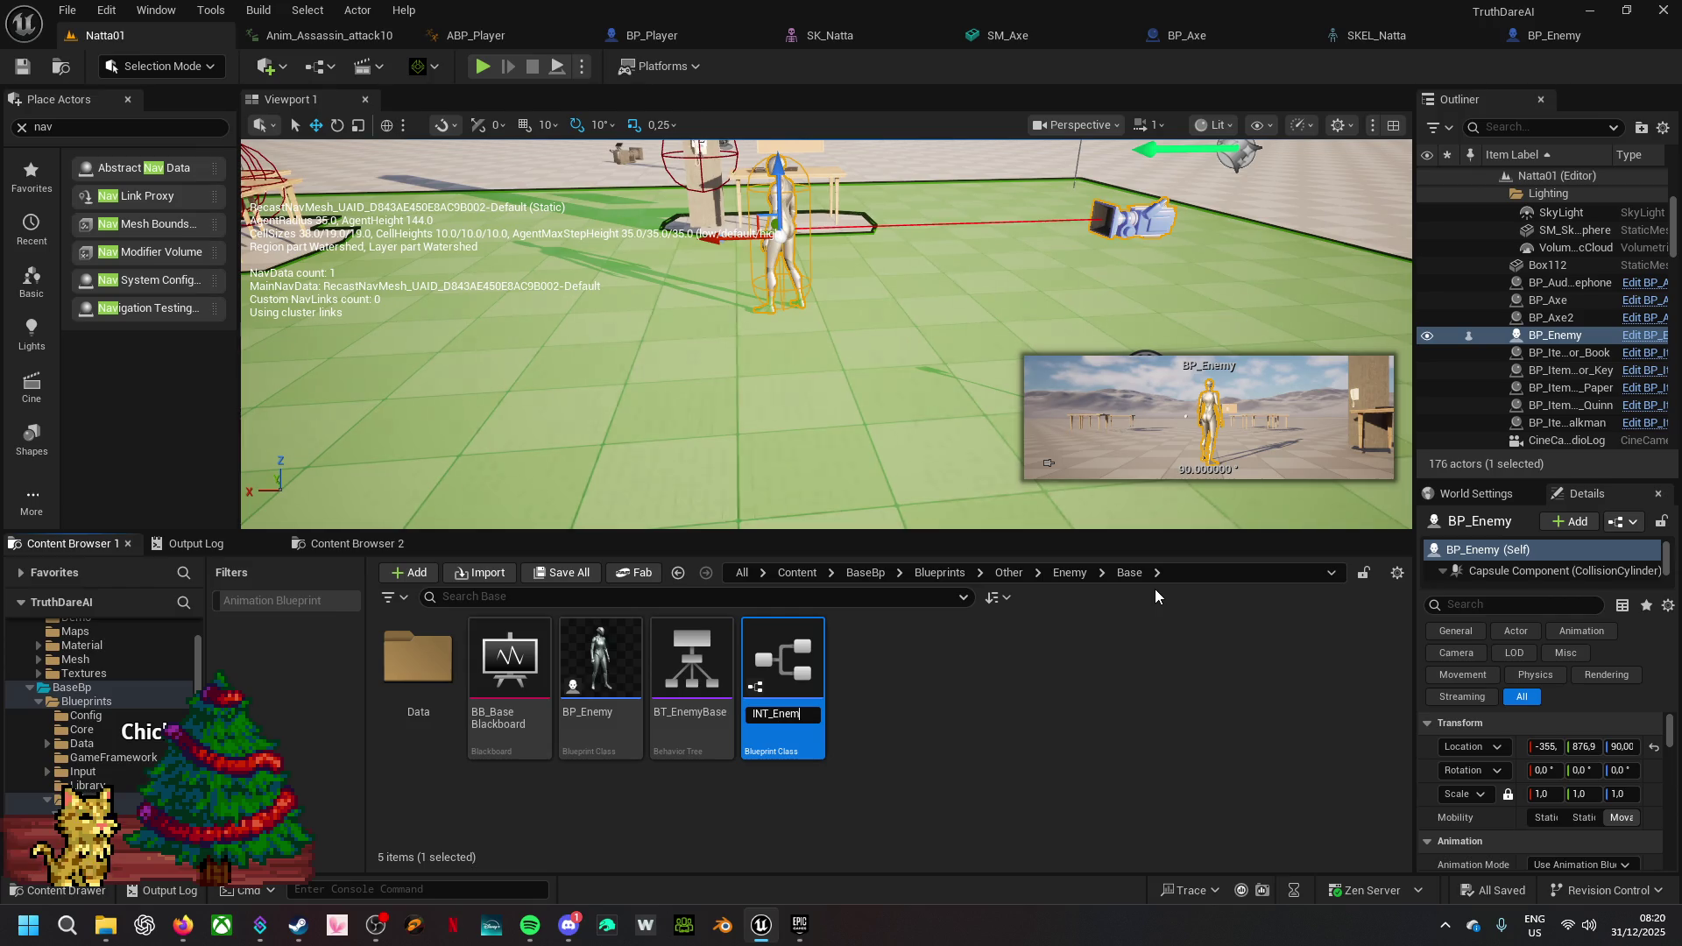
key("Return")
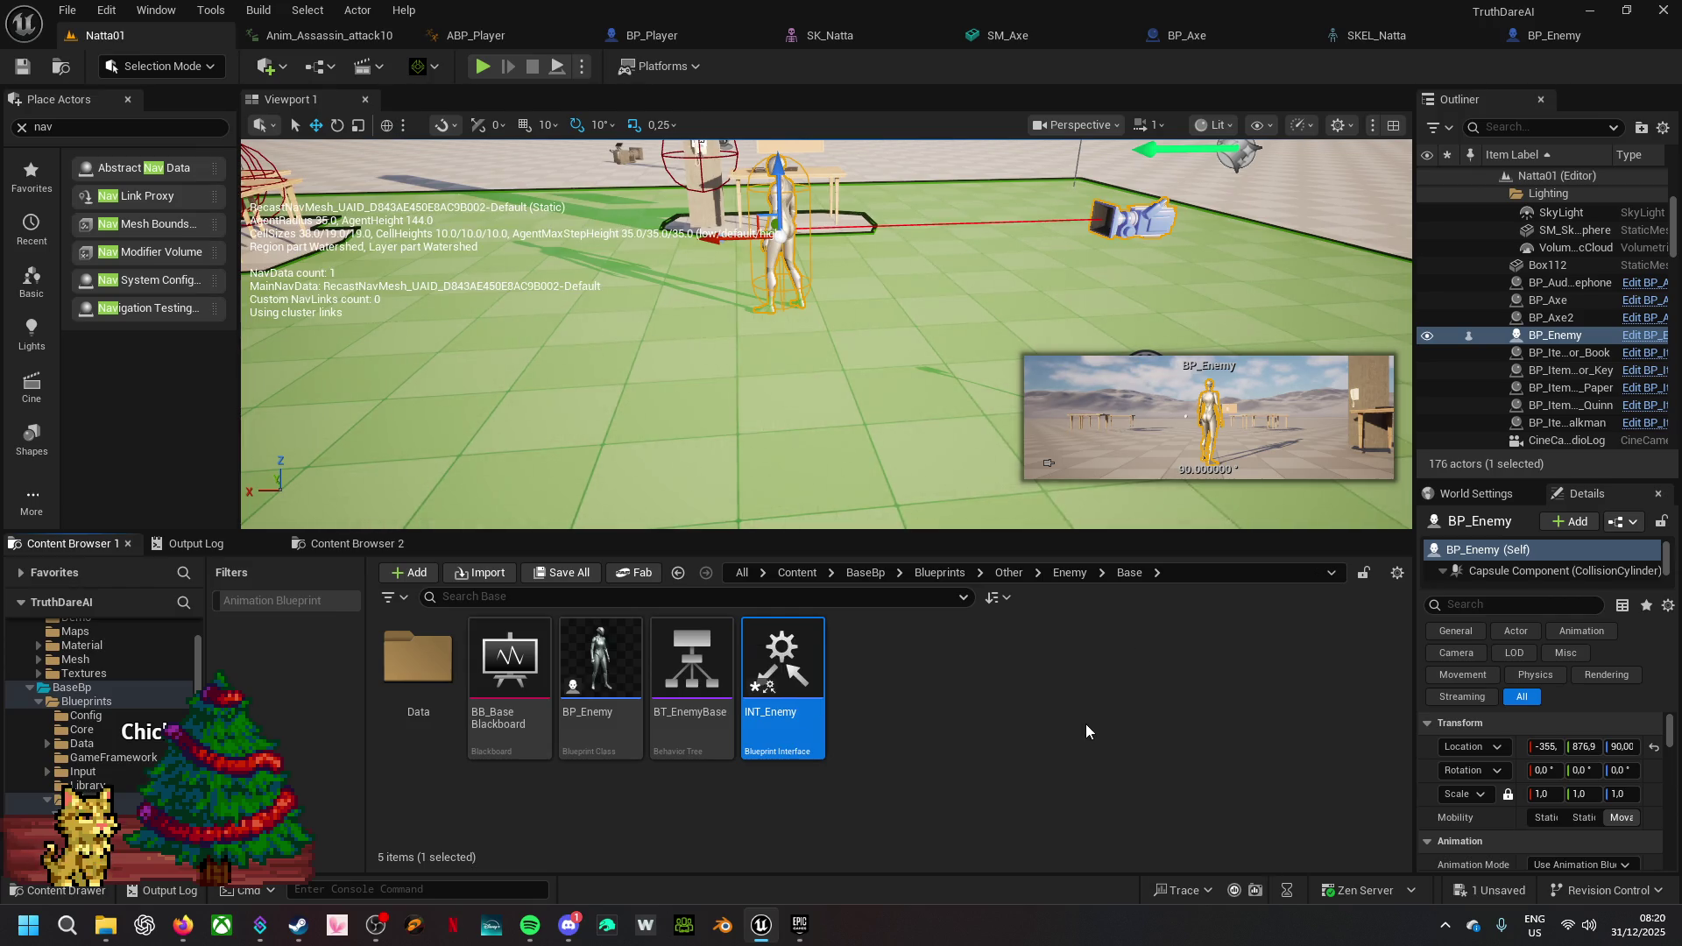
- Save the new INT_Enemy interface and return to the BP_Enemy Blueprint editor
left_click(1491, 890)
left_click(1007, 658)
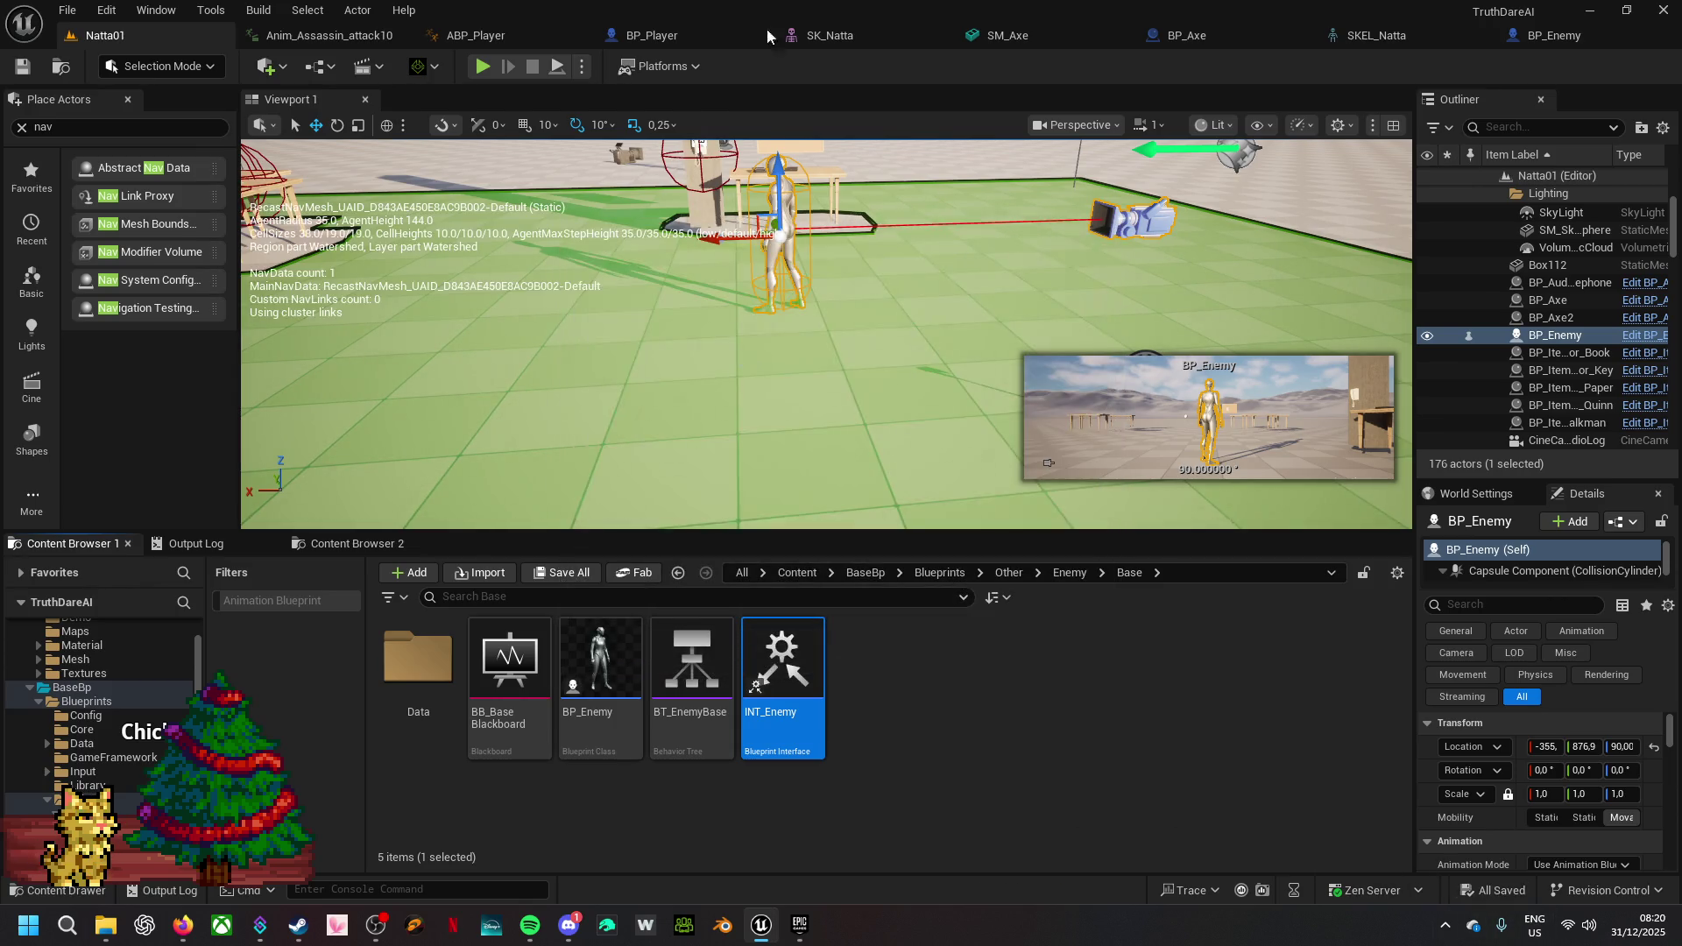
left_click(1555, 35)
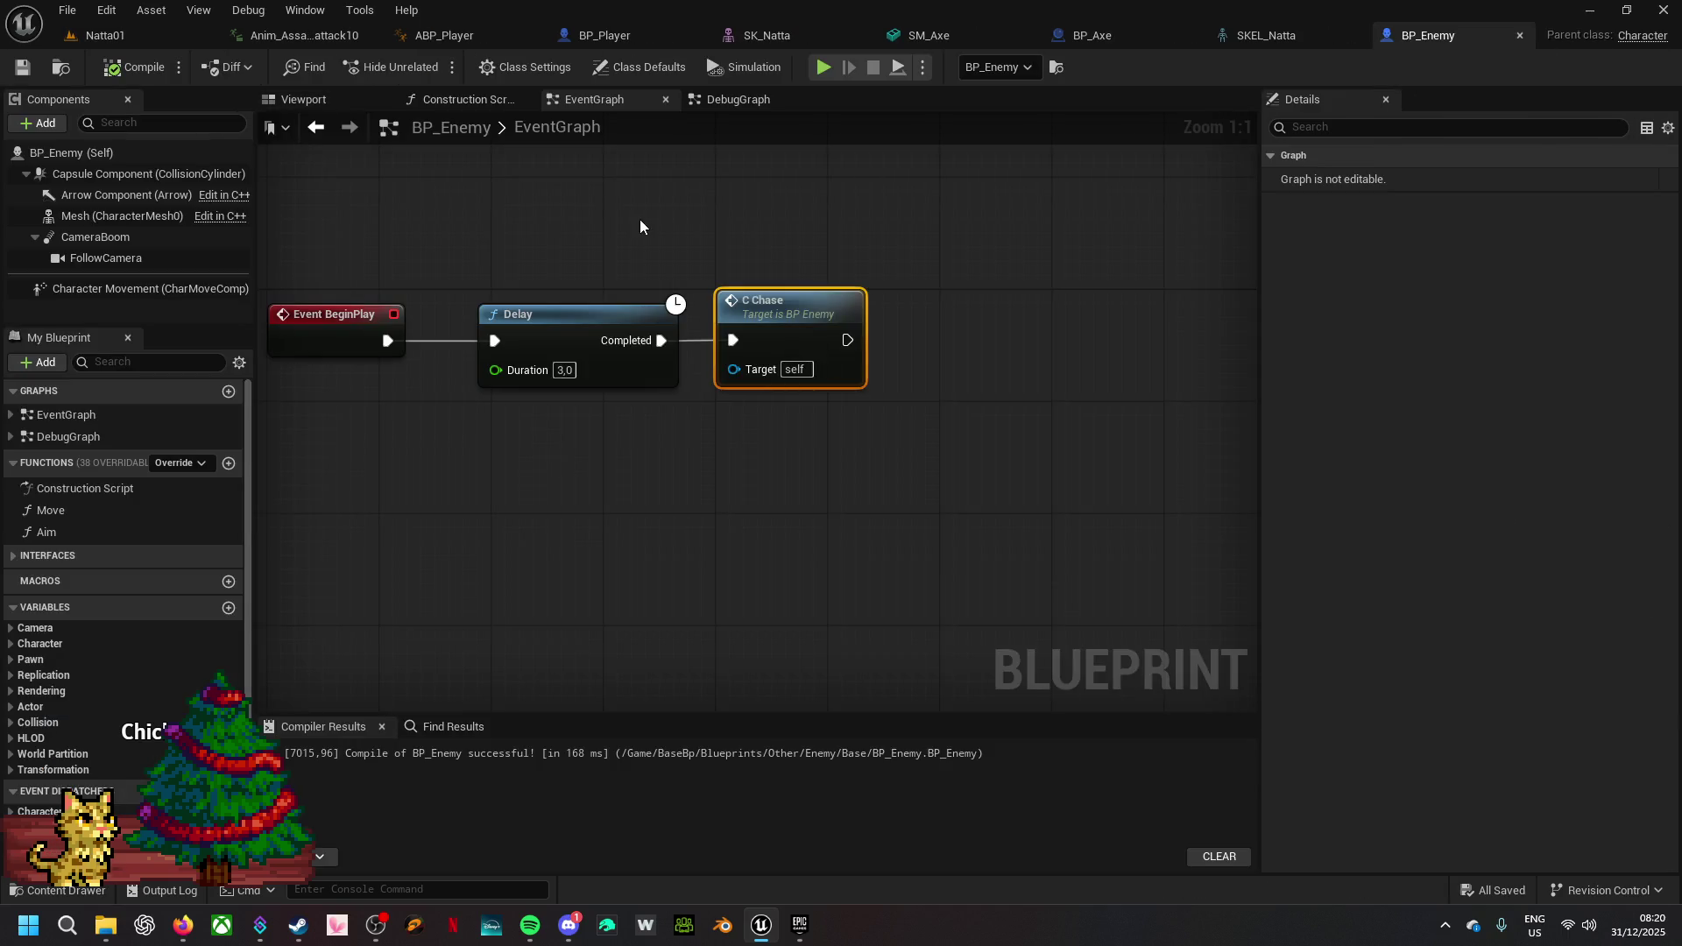
- Add INT_Enemy to BP_Enemy's implemented interfaces in Class Settings and compile
left_click(525, 67)
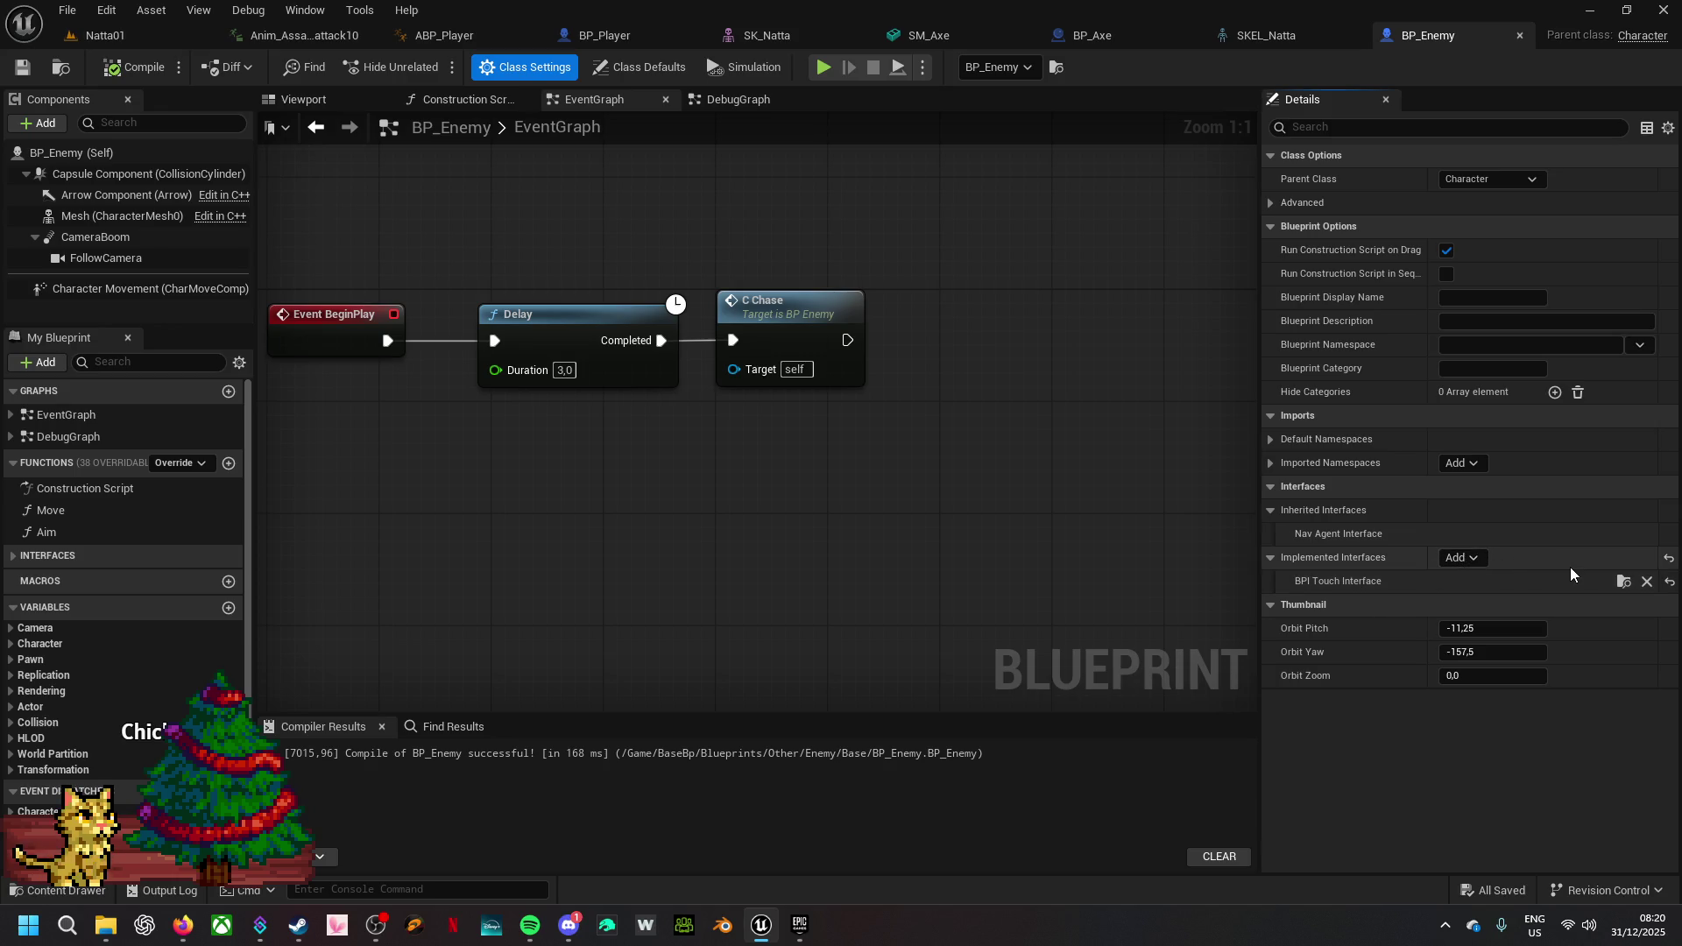
left_click(1475, 559)
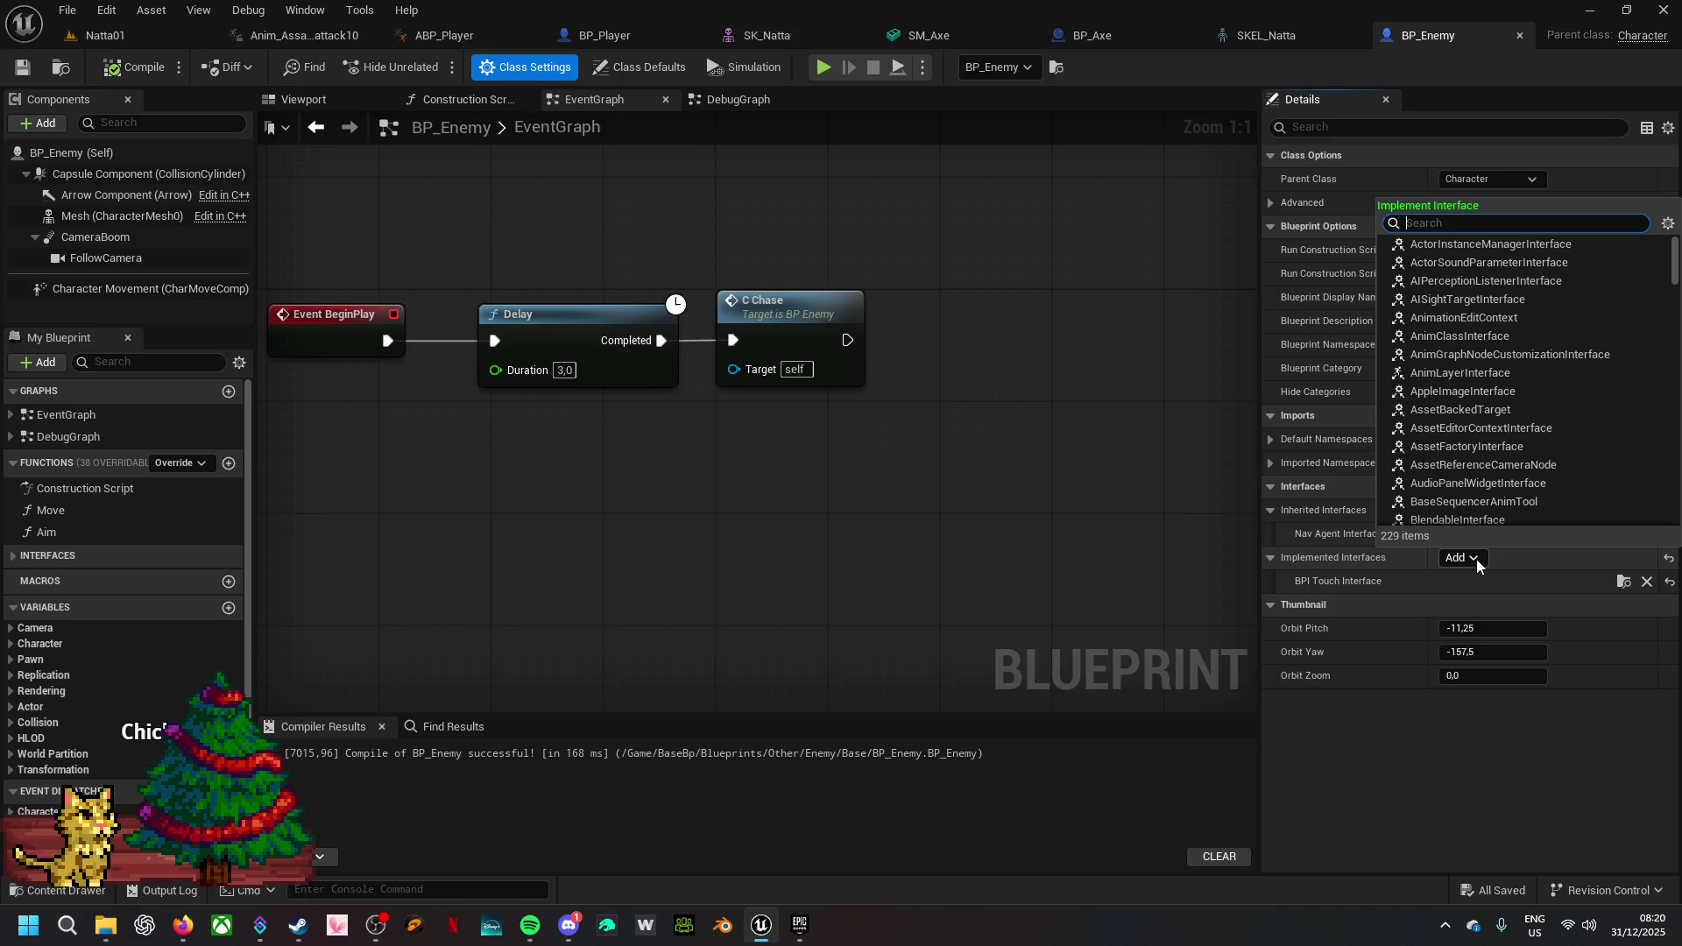
type("enemy")
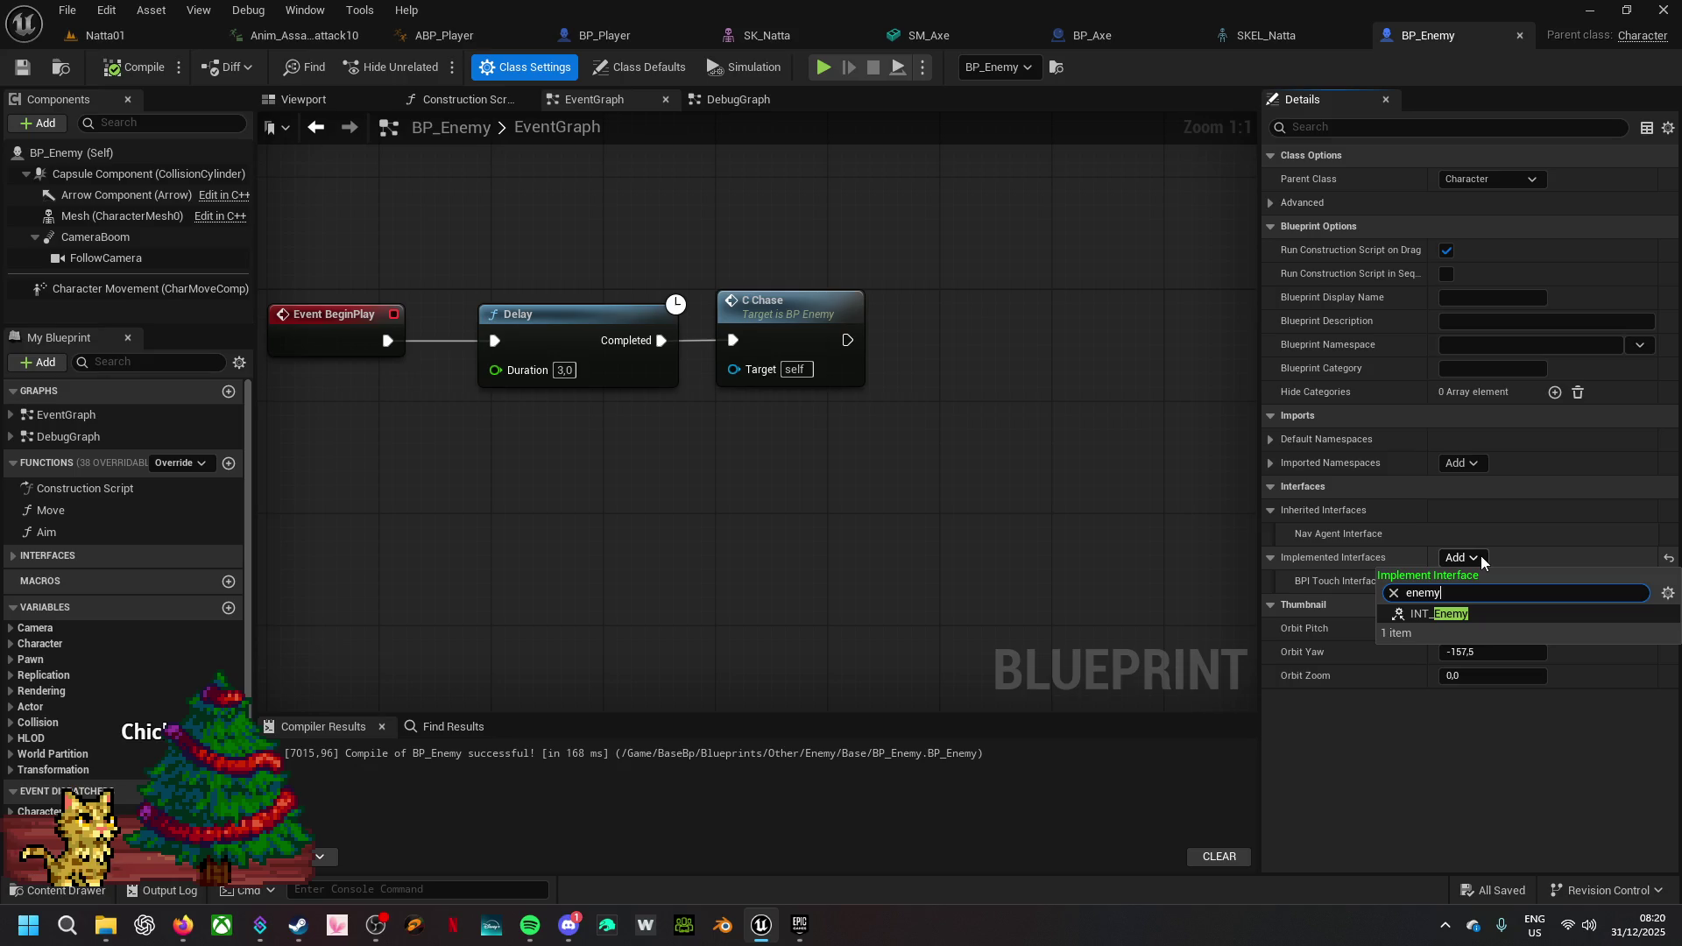
left_click(1470, 613)
left_click(135, 66)
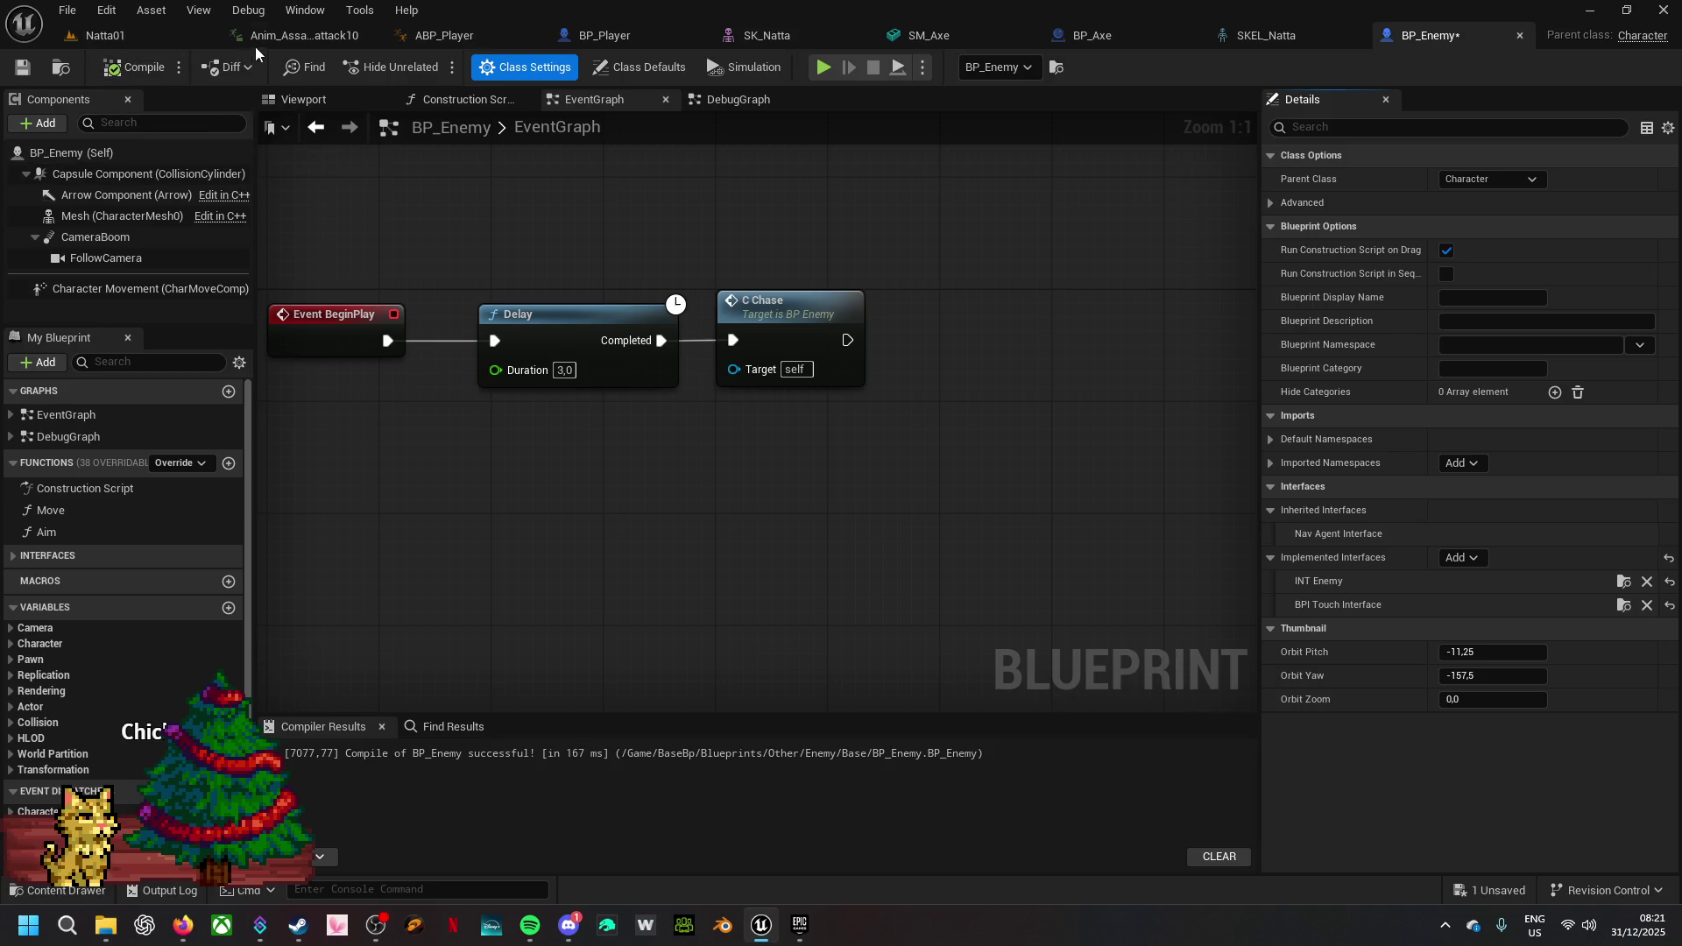
left_click(1125, 38)
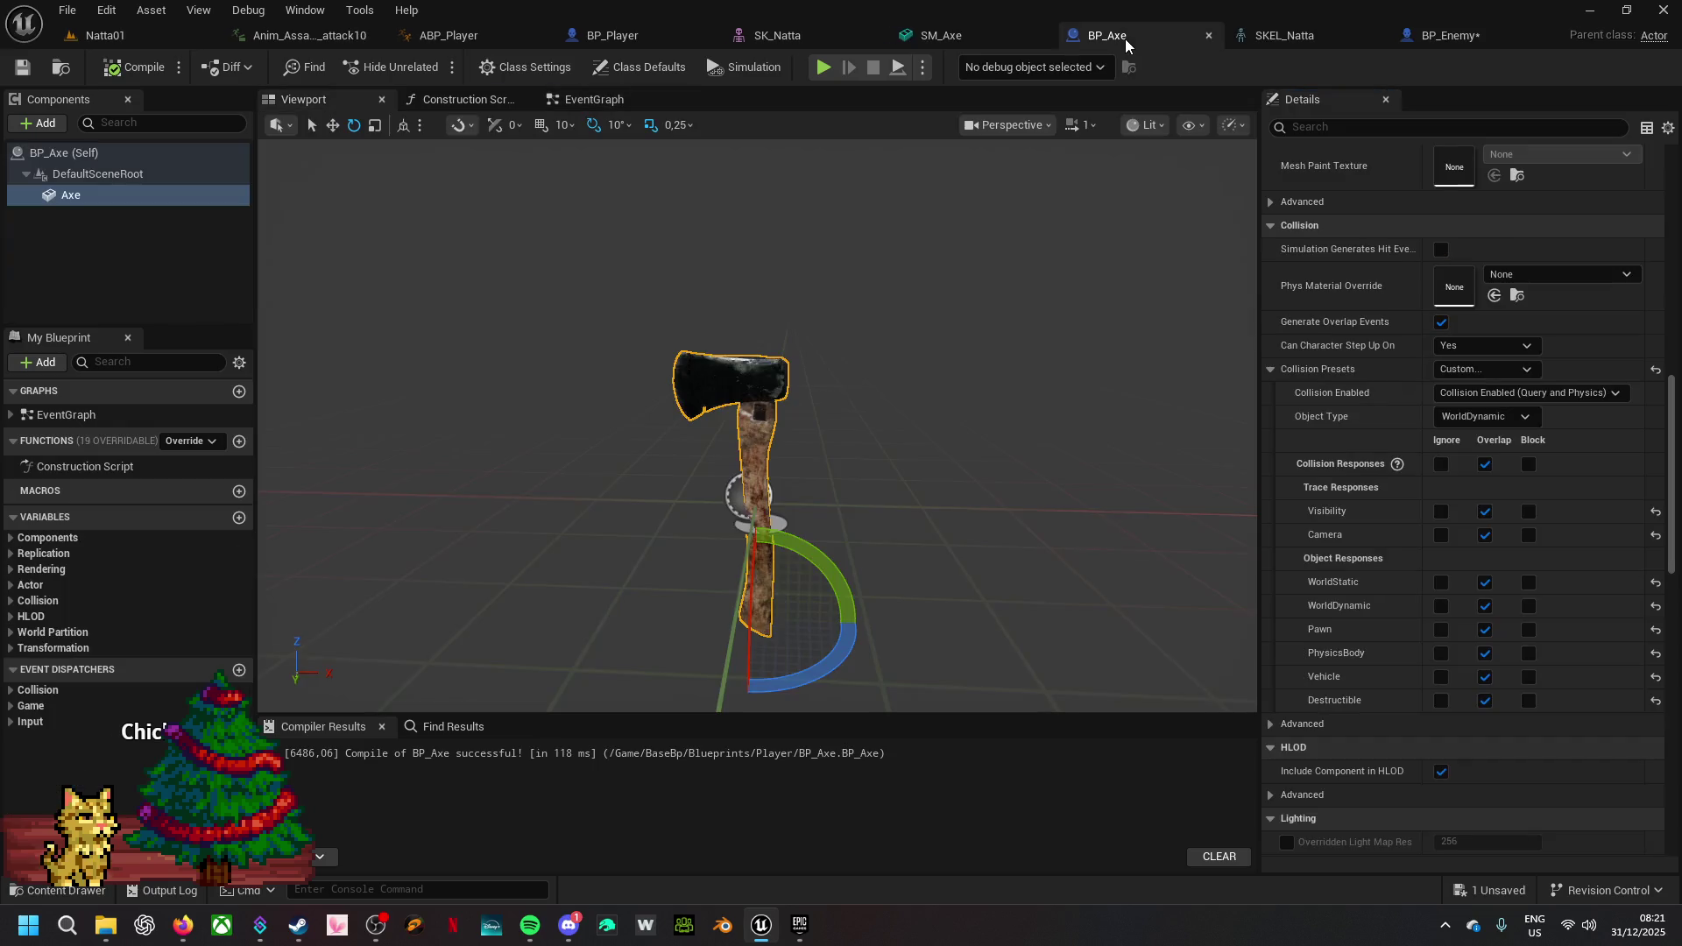
- Glance at BP_Axe's Add component list without changes, then reveal the hidden tray icons
left_click(48, 126)
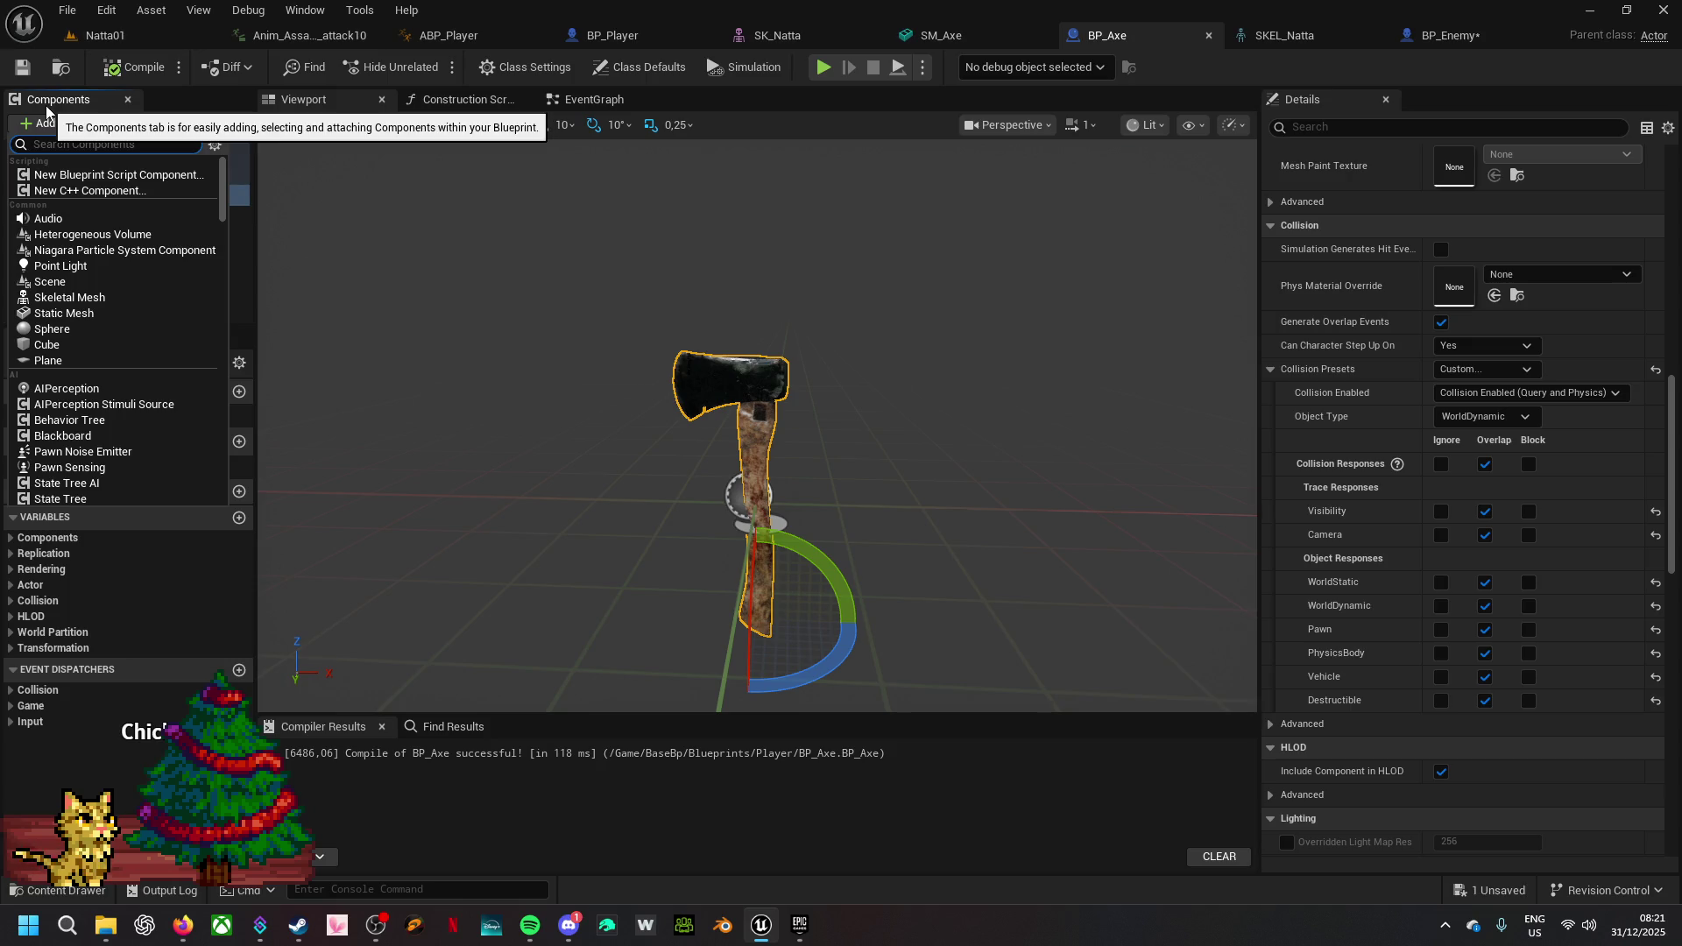
left_click(1443, 927)
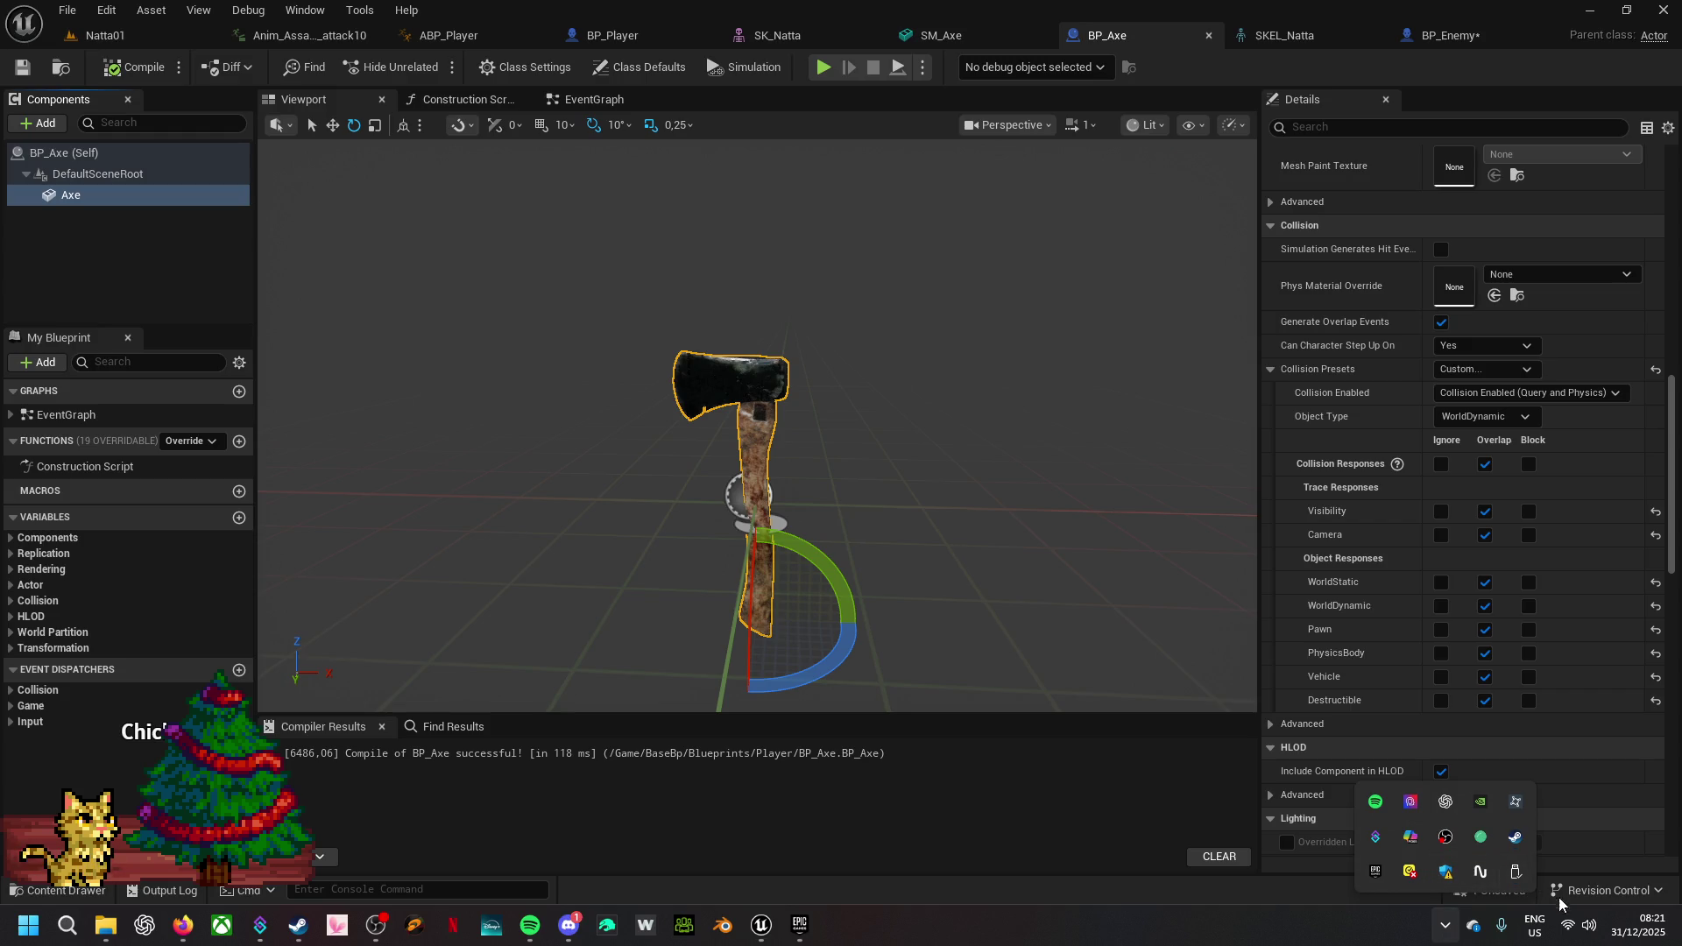
- Lower app volumes in the Windows volume mixer, bringing Spotify down to about 36
left_click(1577, 926)
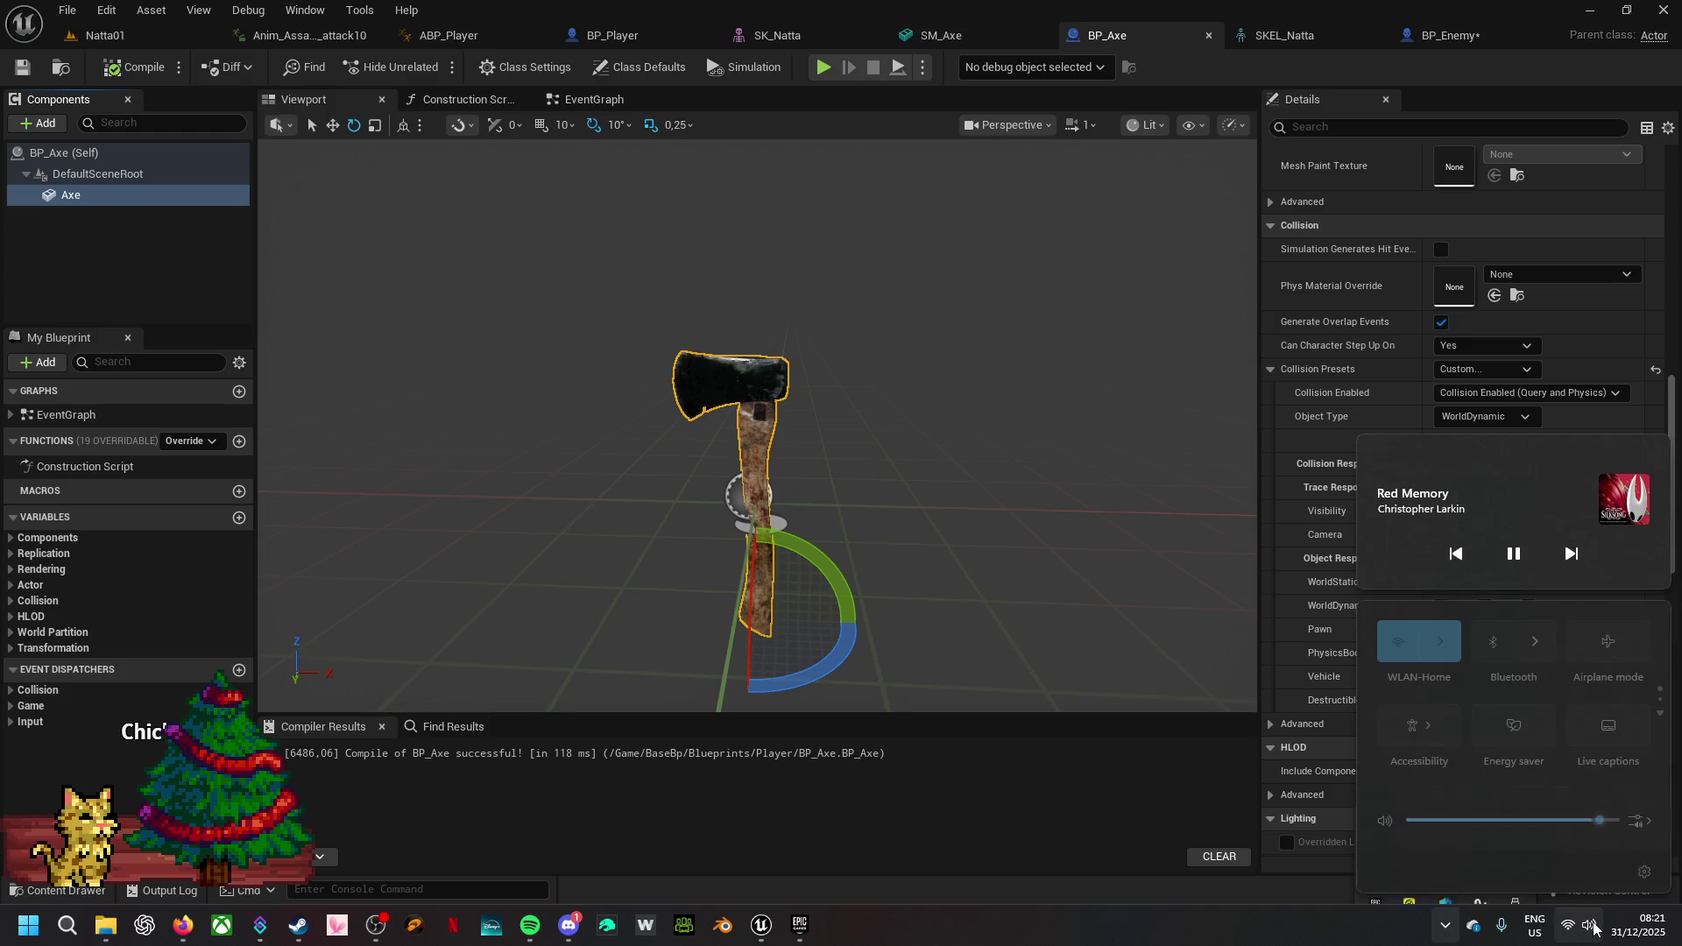
left_click(1640, 822)
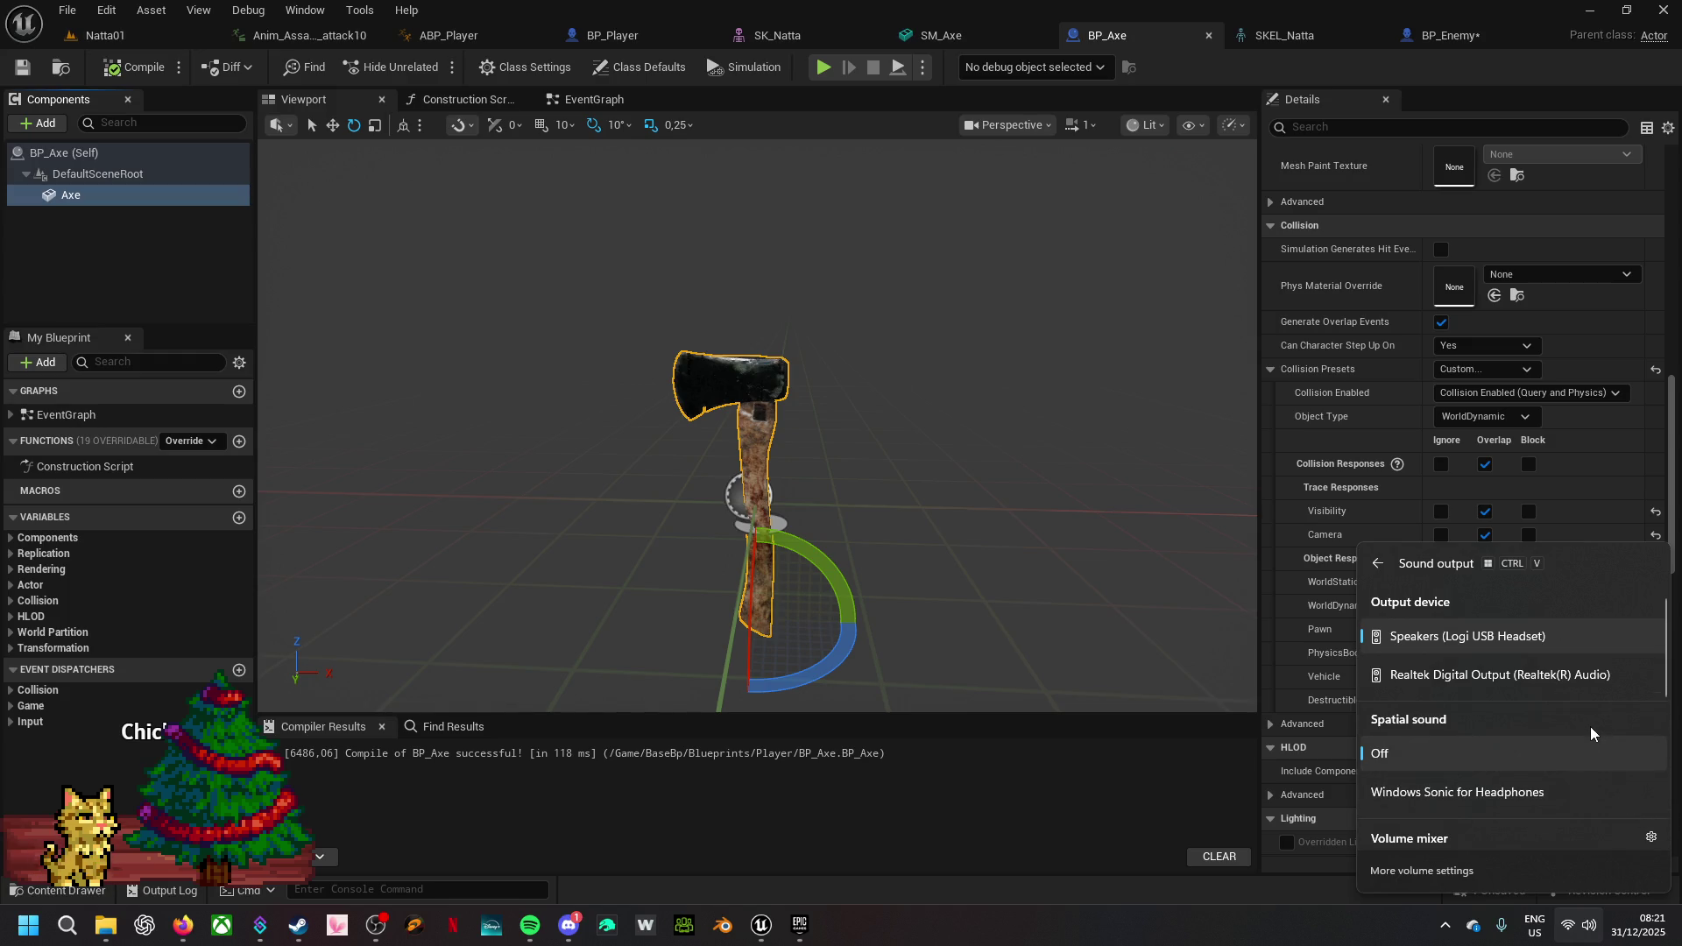
scroll(1589, 727, "down", 5)
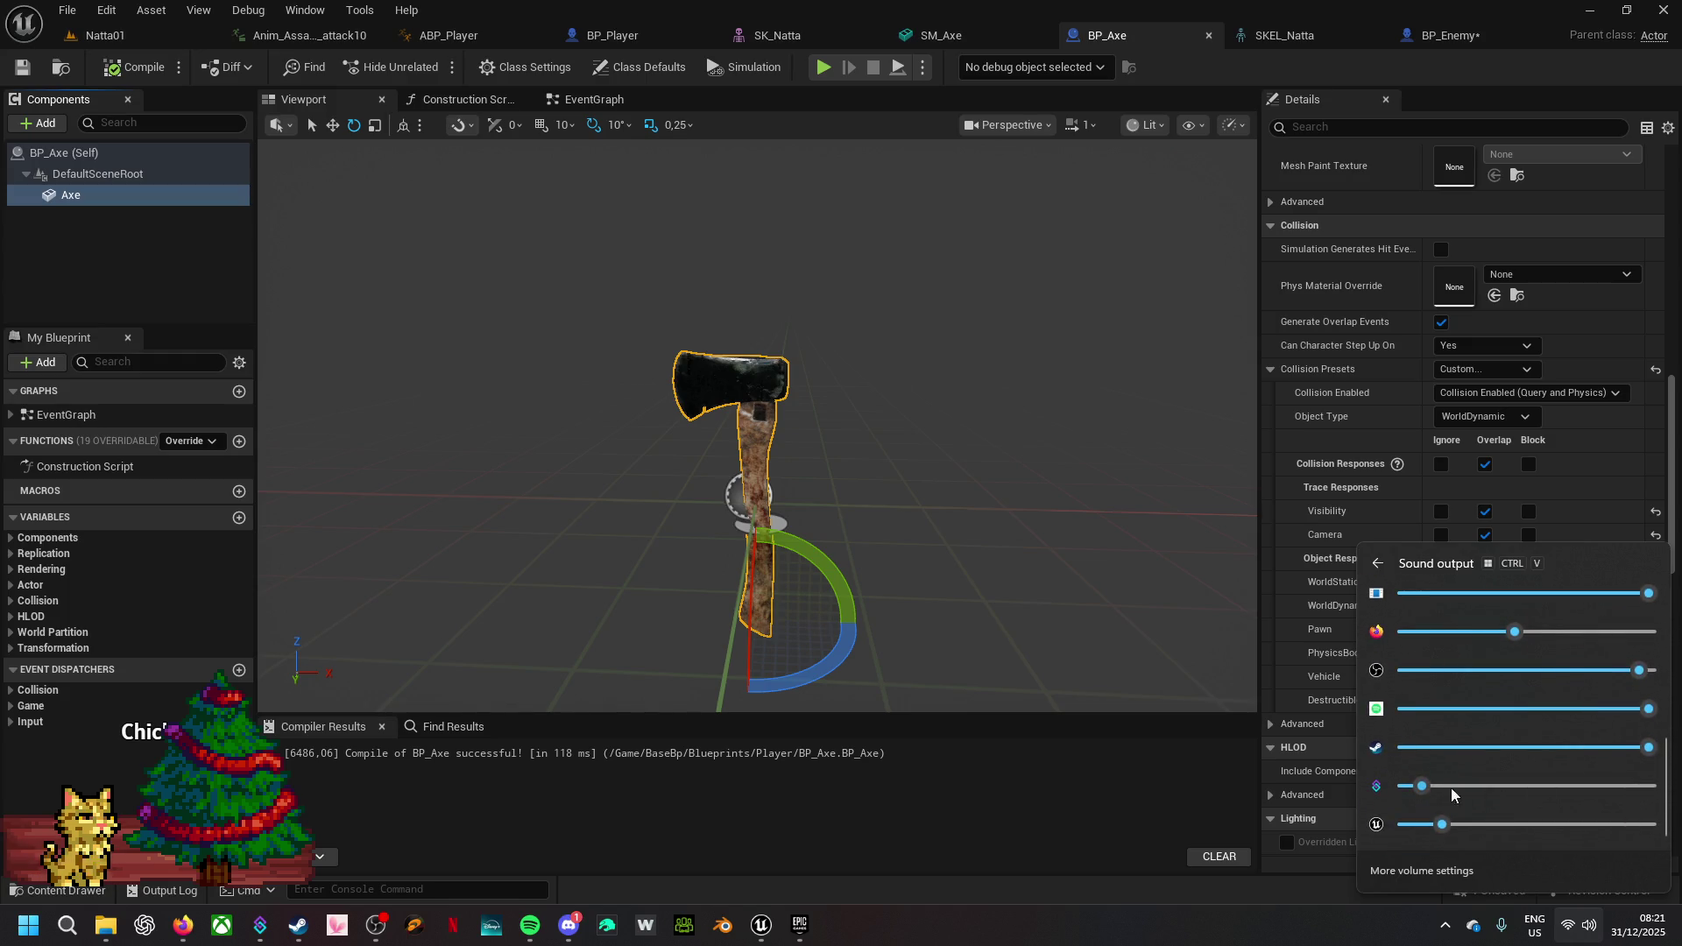
left_click_drag(1421, 786, 1496, 786)
scroll(1489, 767, "up", 4)
scroll(1483, 744, "down", 4)
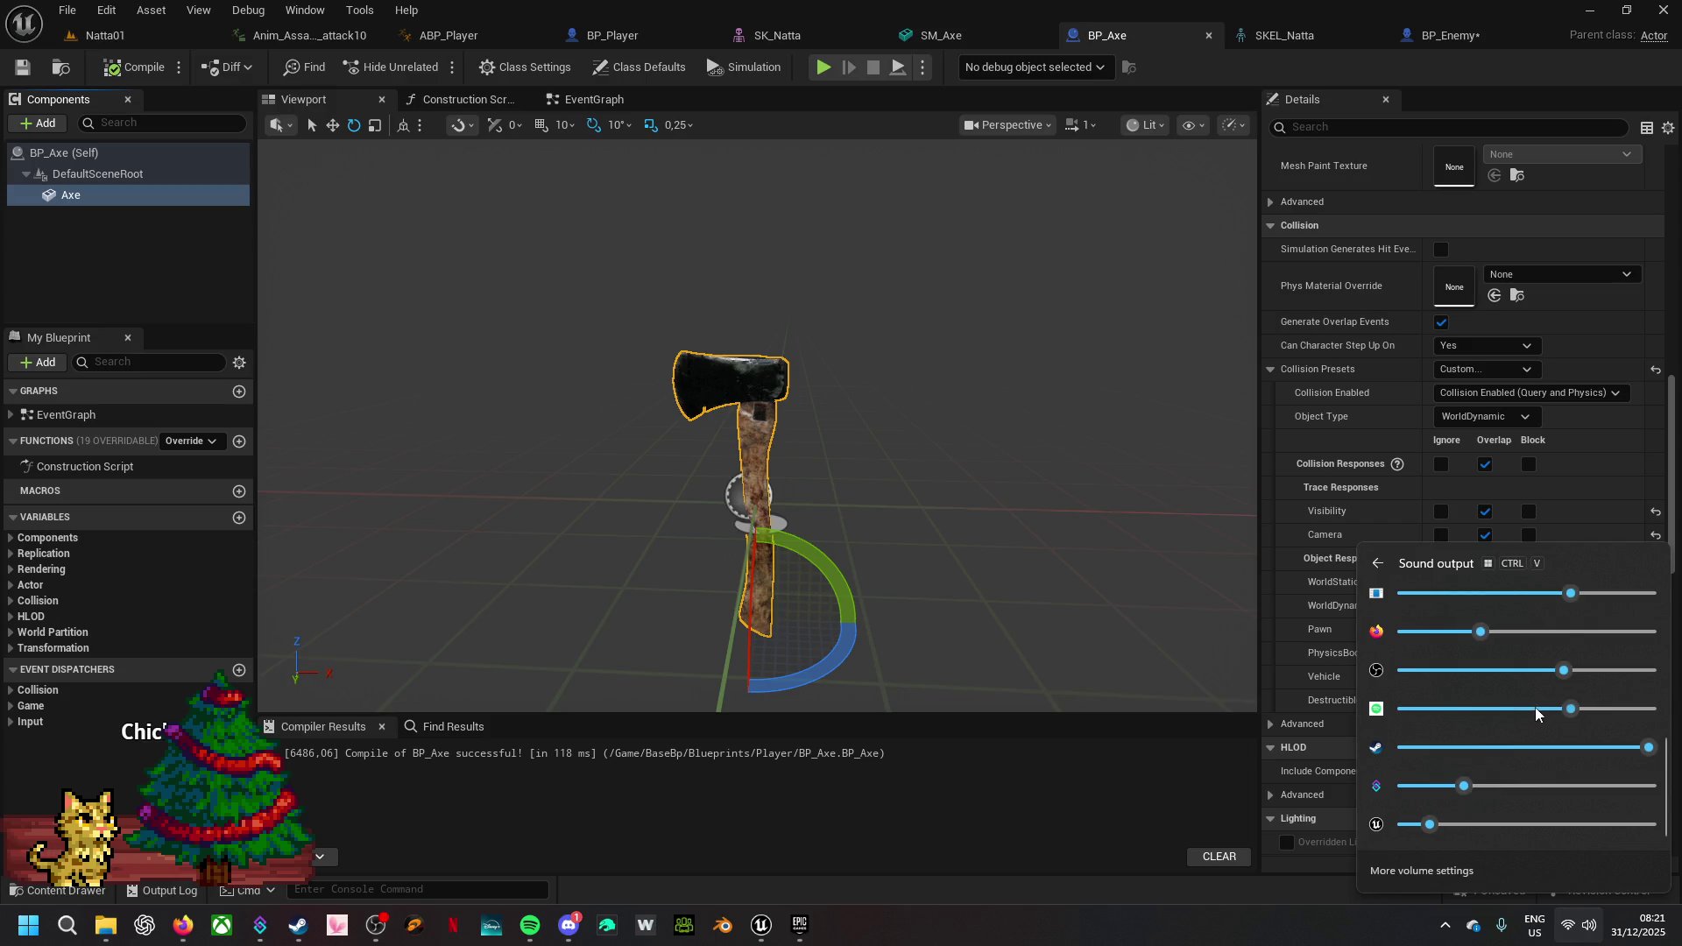
left_click_drag(1499, 722, 1465, 728)
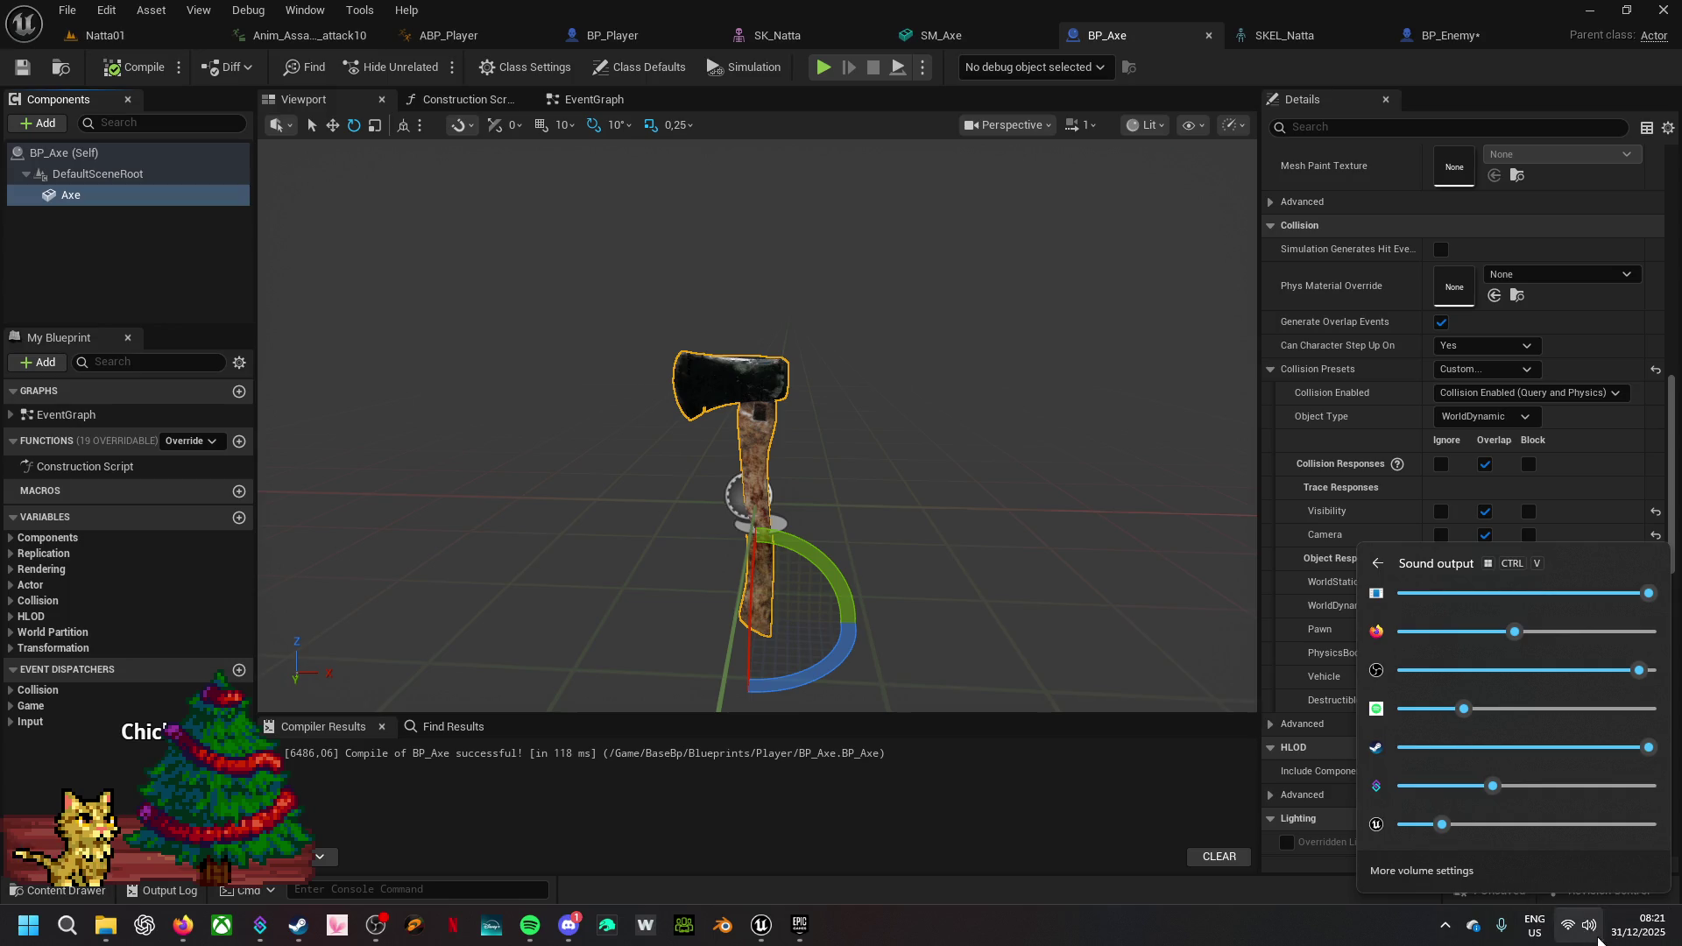
left_click(1588, 925)
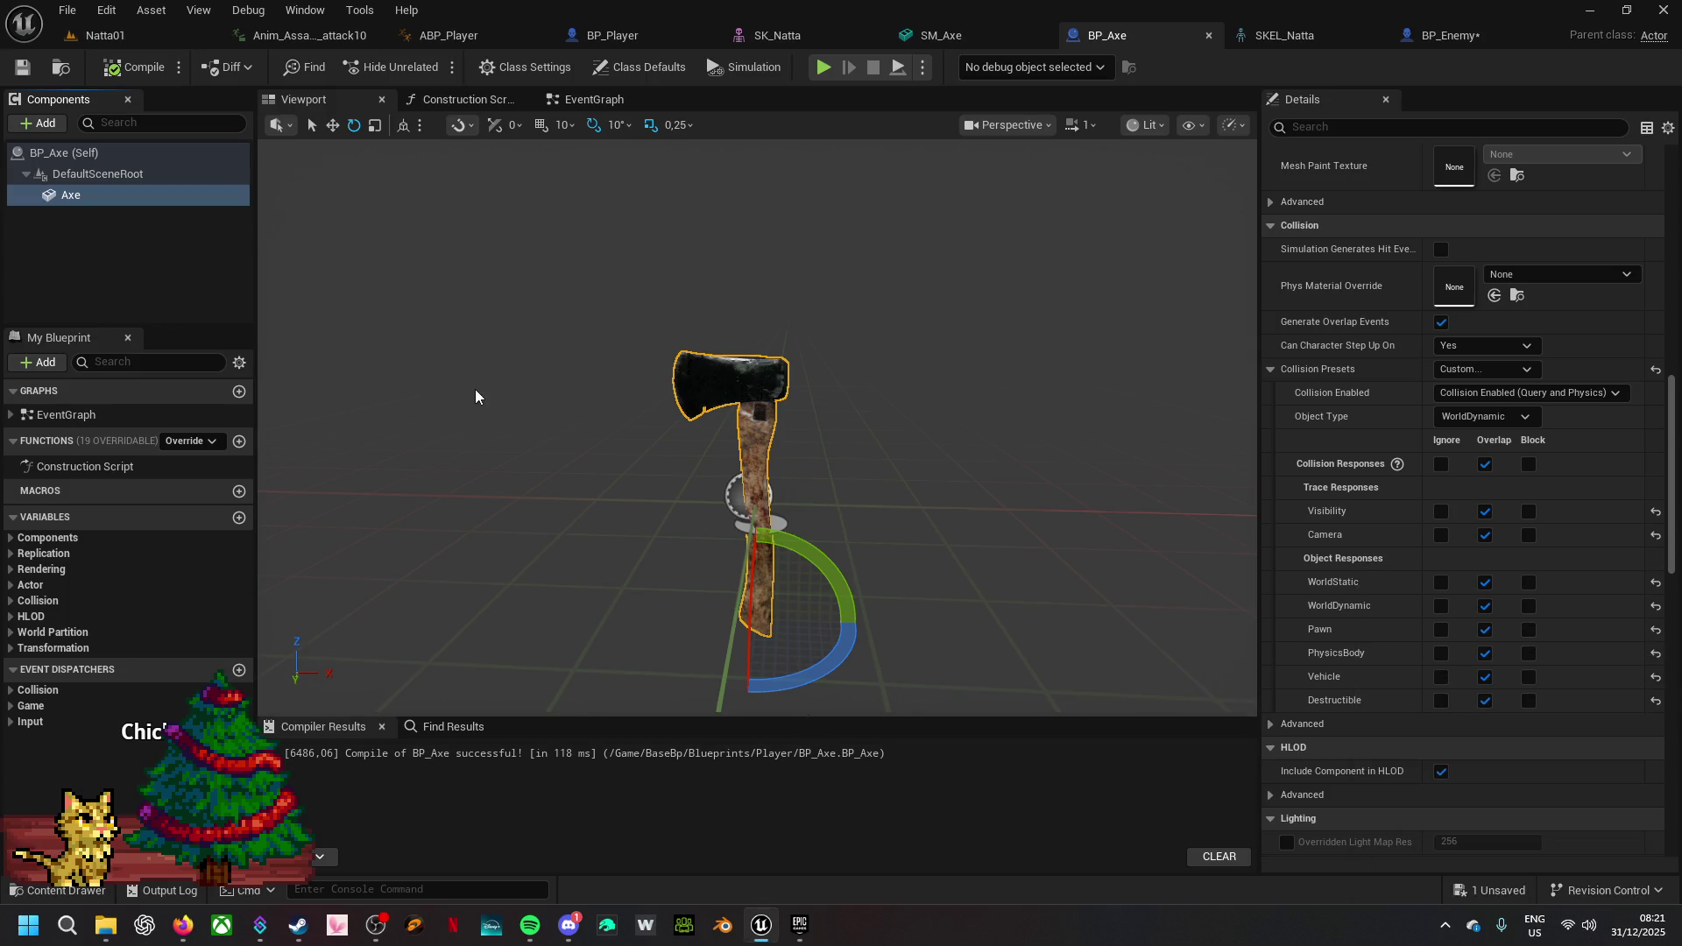
- Add a Box Collision component named Blade under the Axe mesh in BP_Axe and select it
left_click(52, 126)
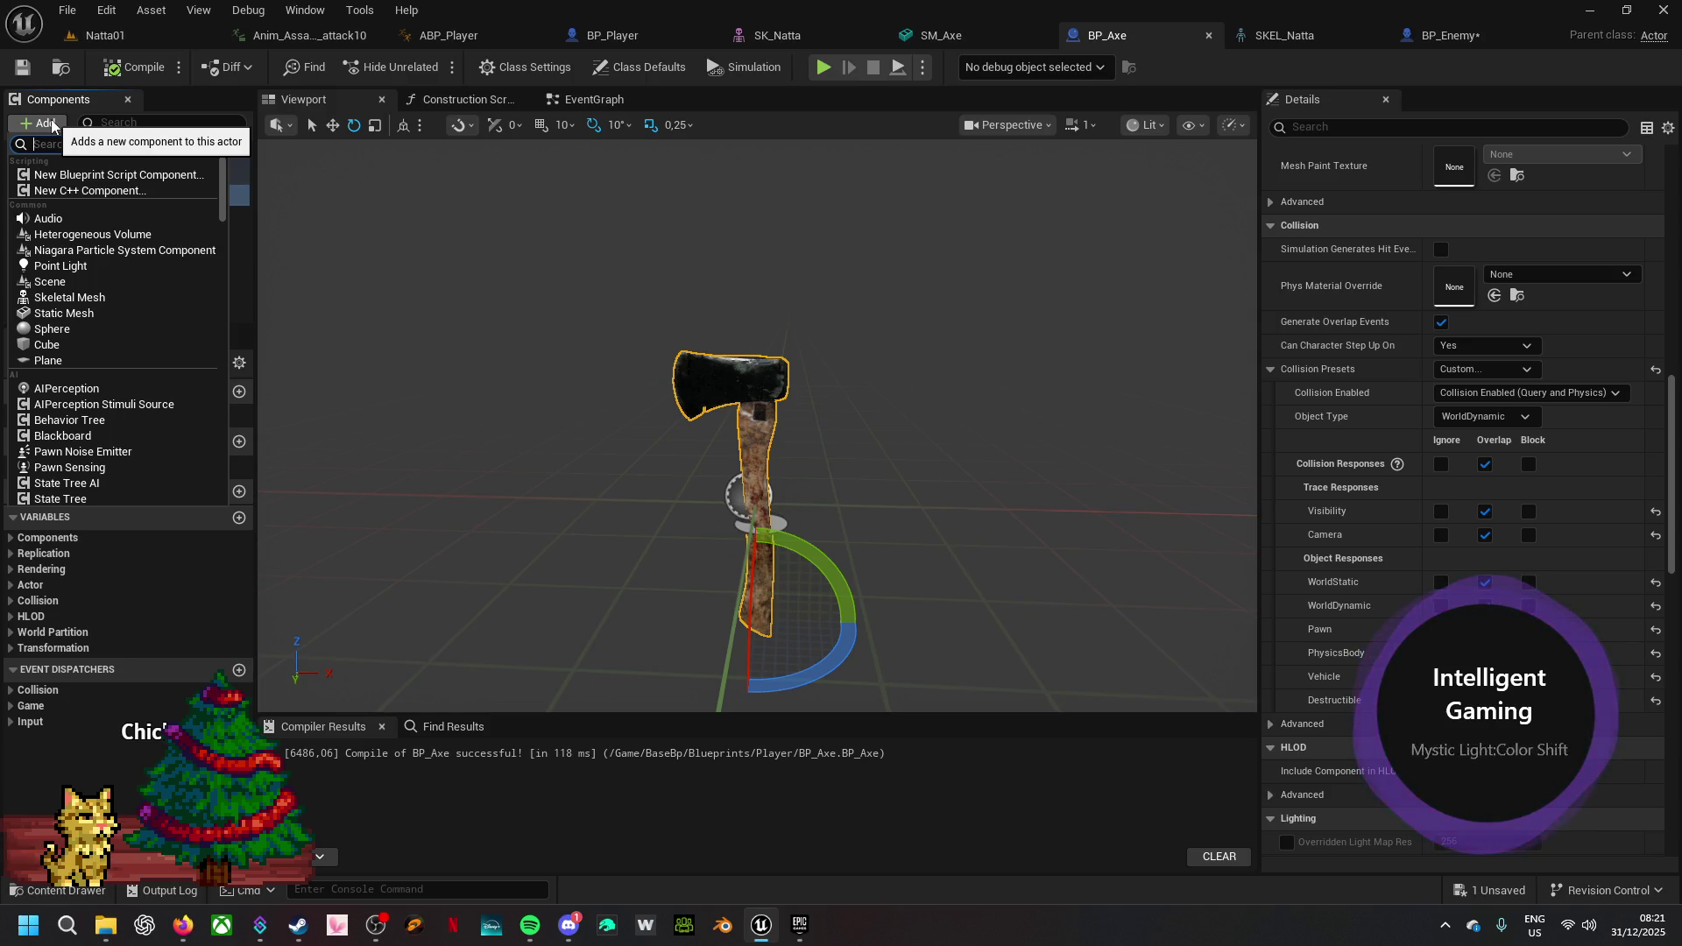
type("box")
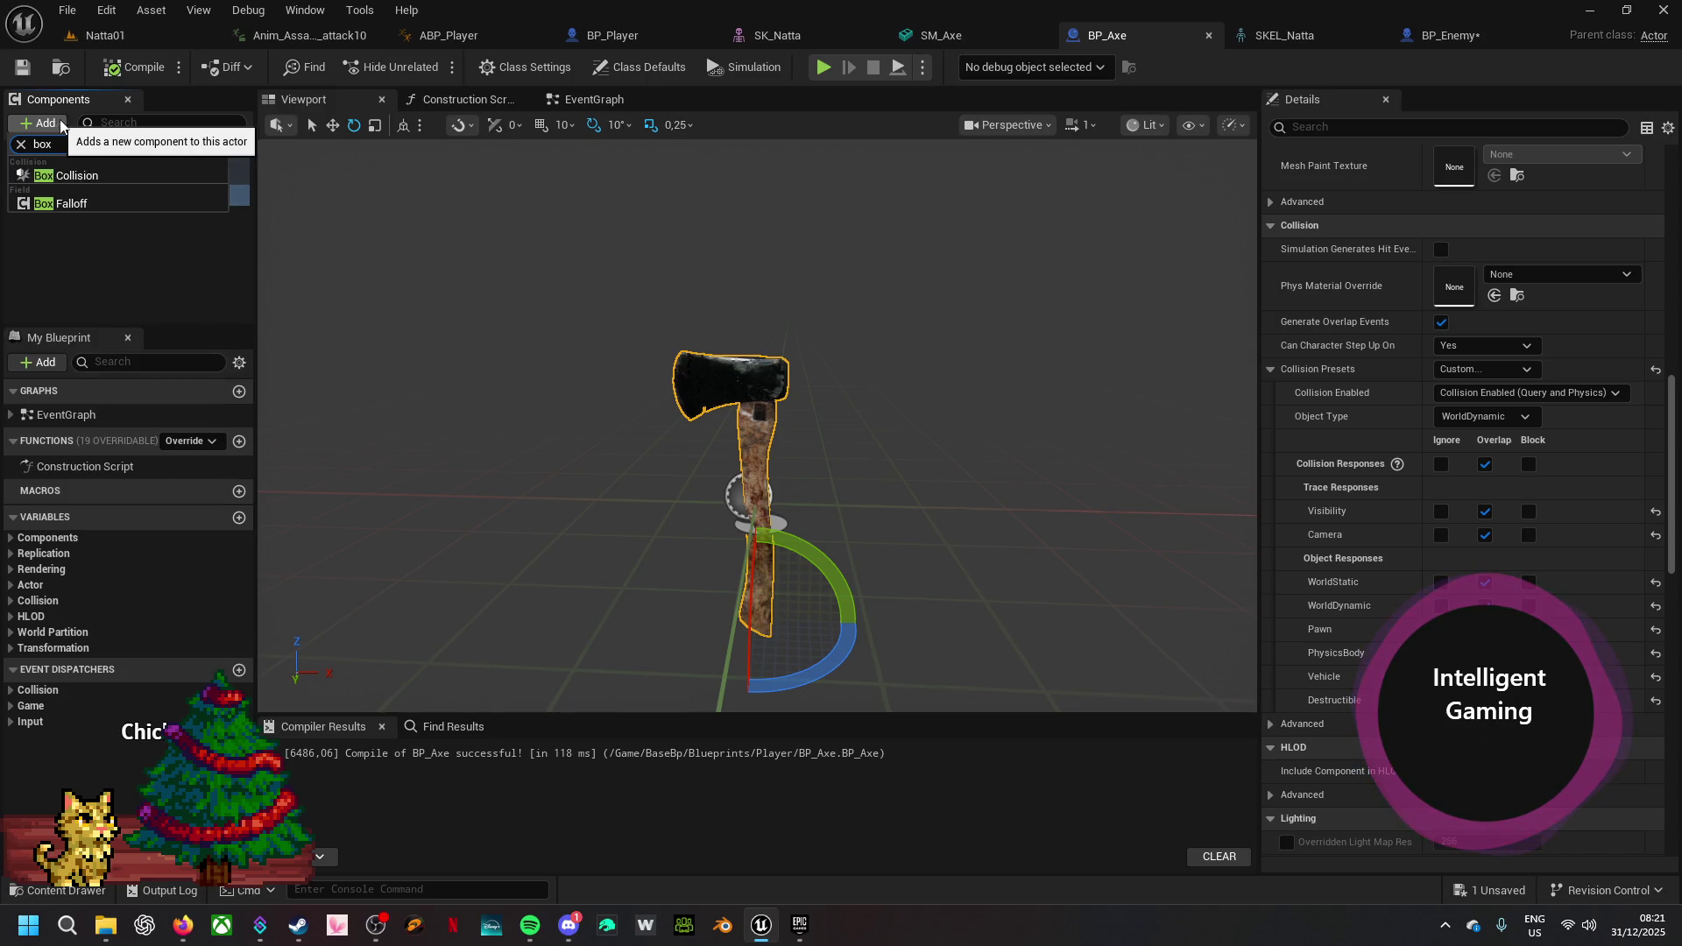
left_click(76, 175)
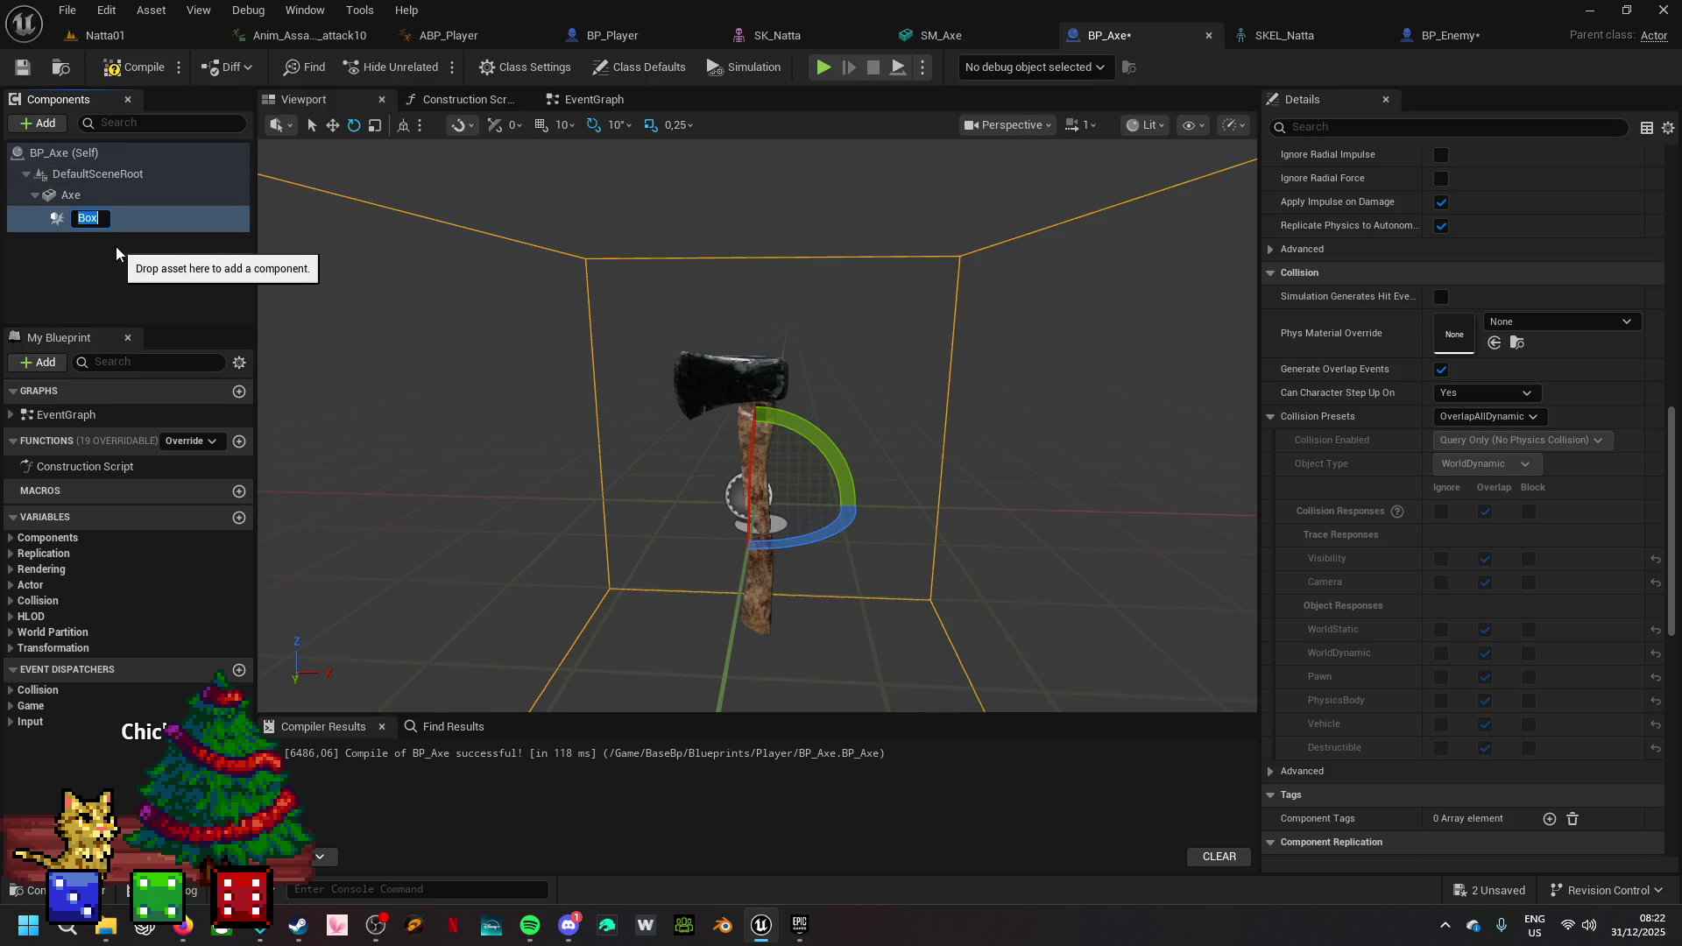
type("Blade")
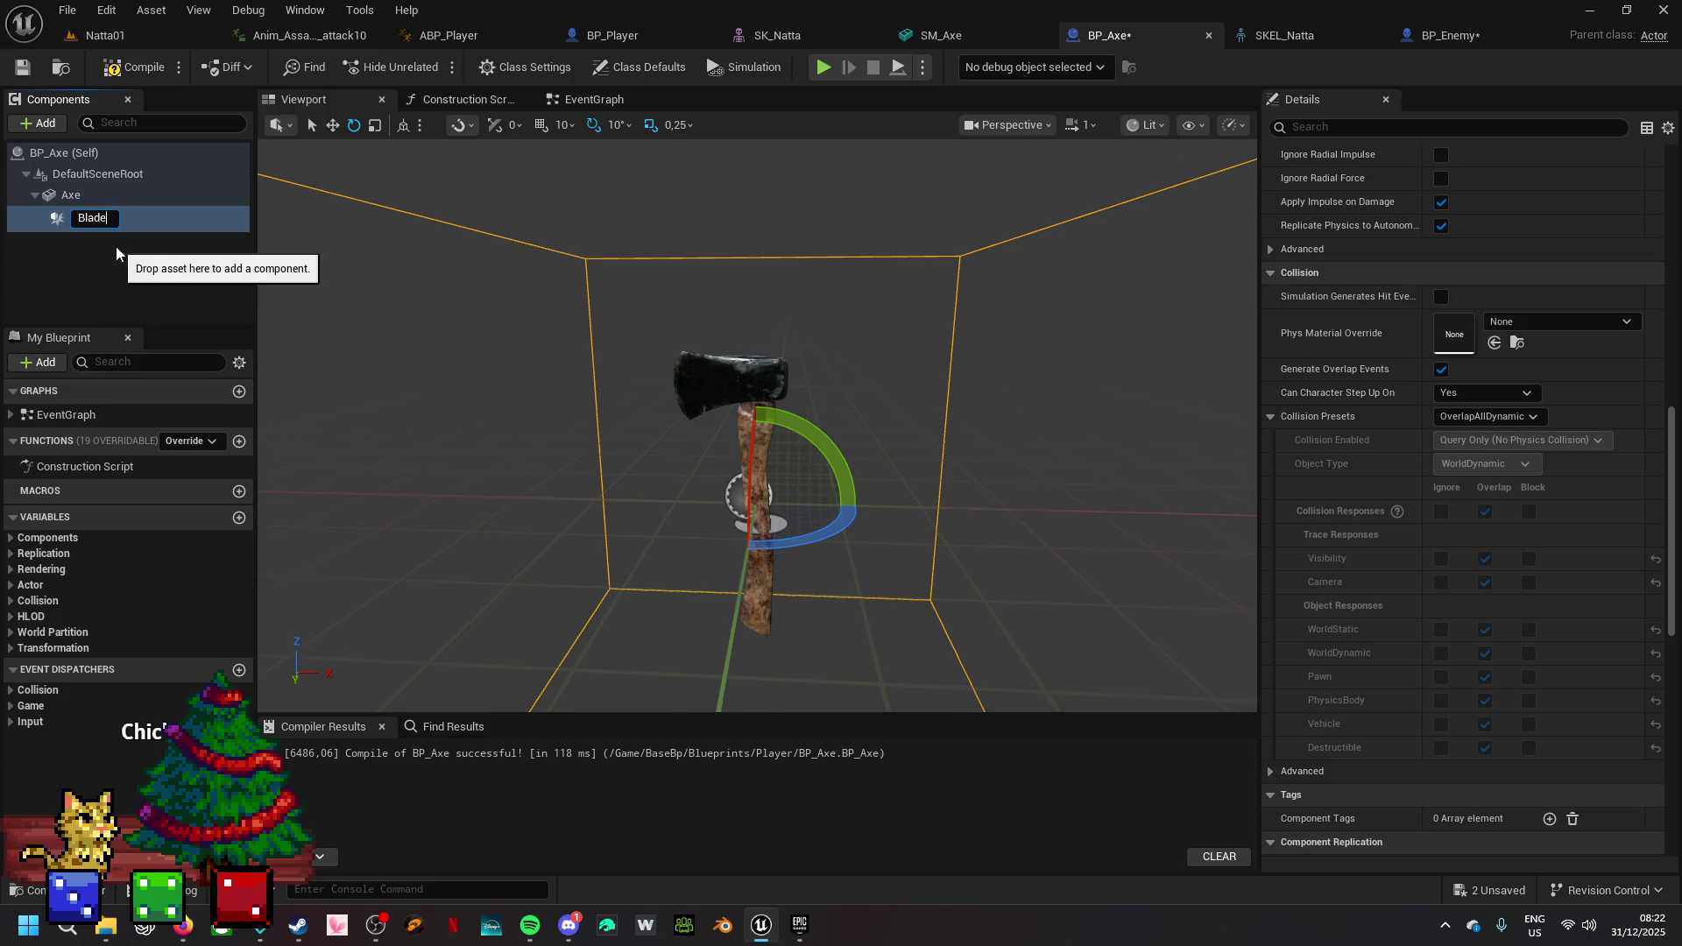
left_click(131, 254)
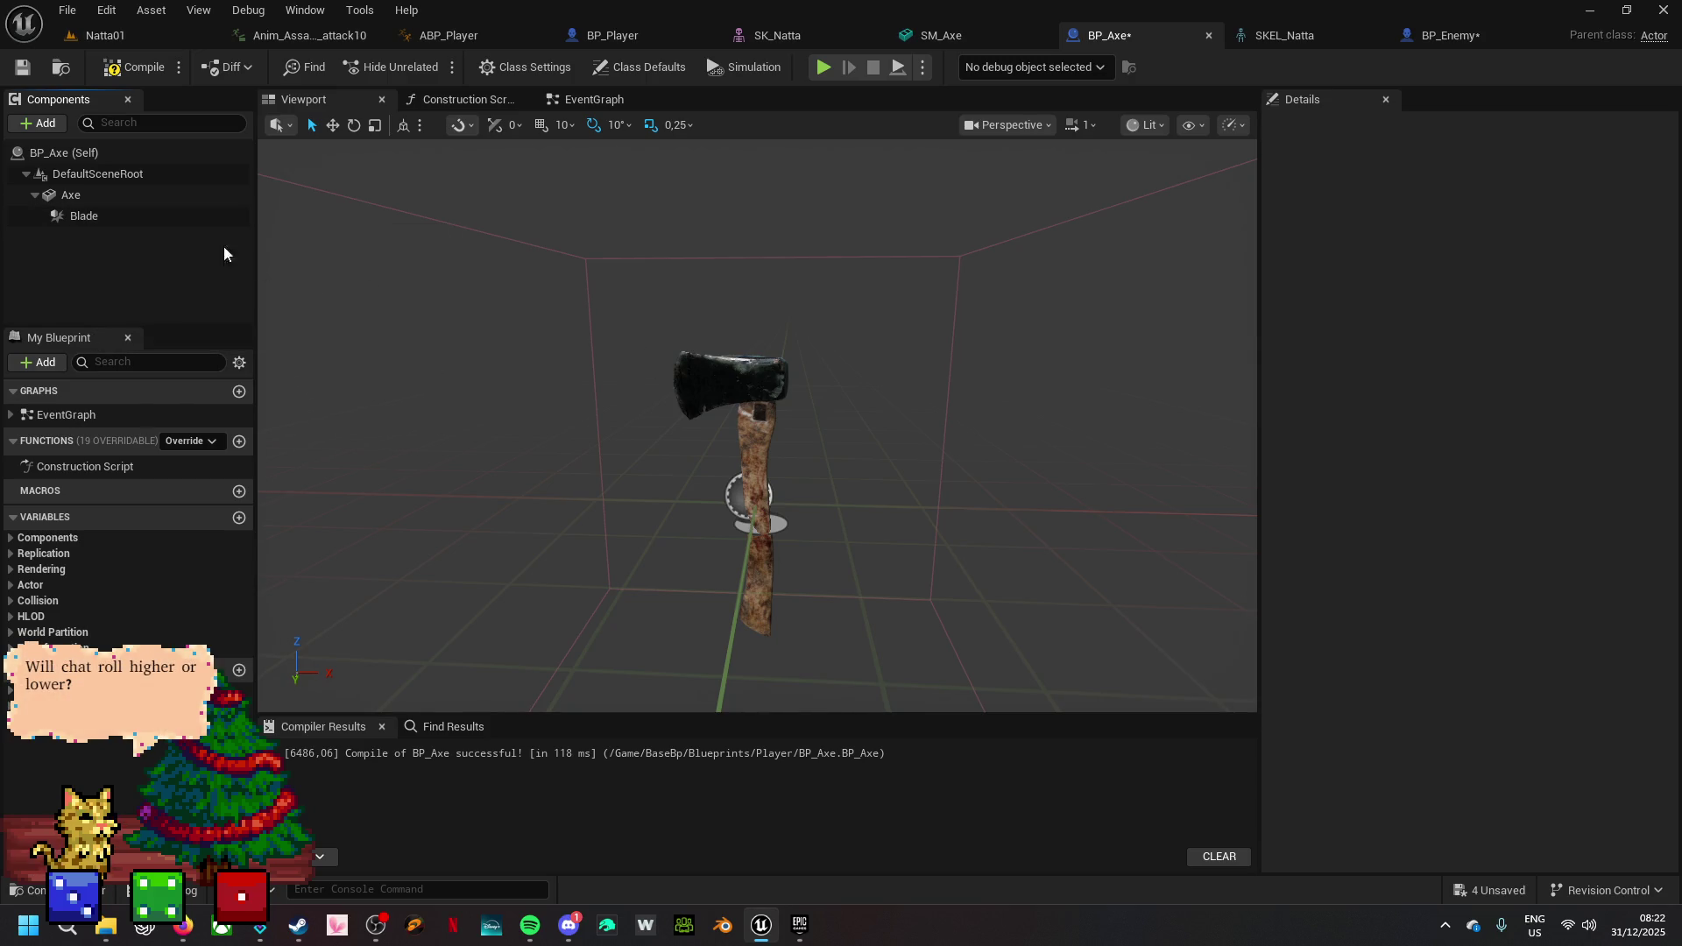
left_click(143, 215)
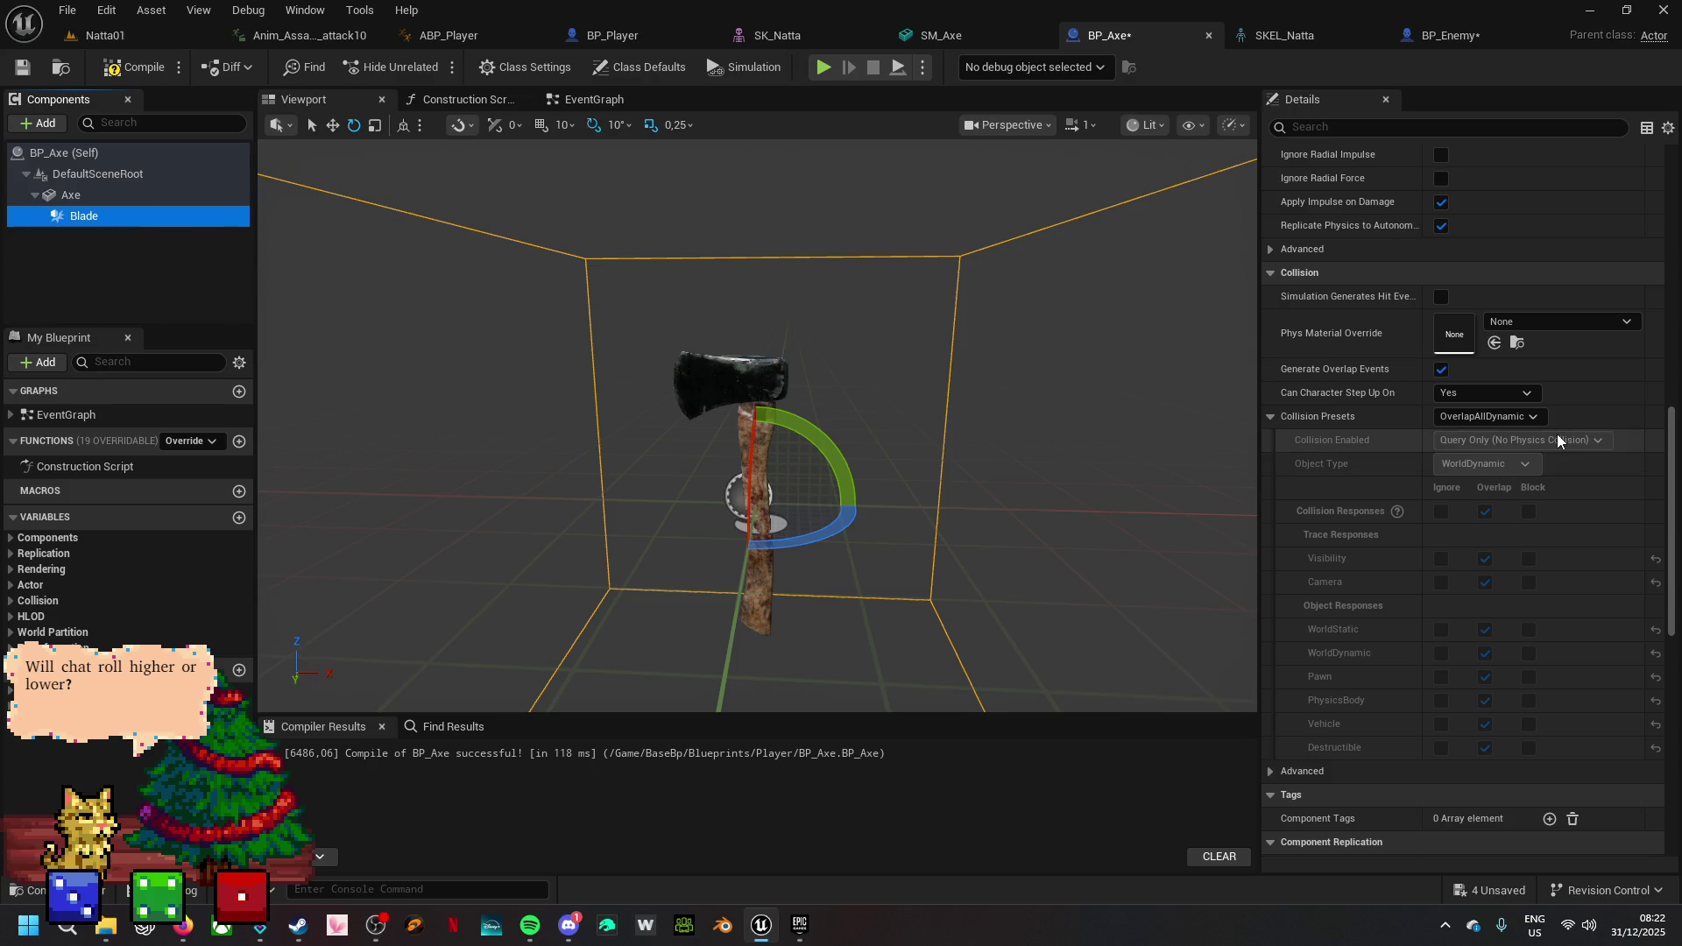
- Shrink the Blade box's Y and Z extents
scroll(1555, 433, "up", 10)
scroll(1556, 432, "up", 4)
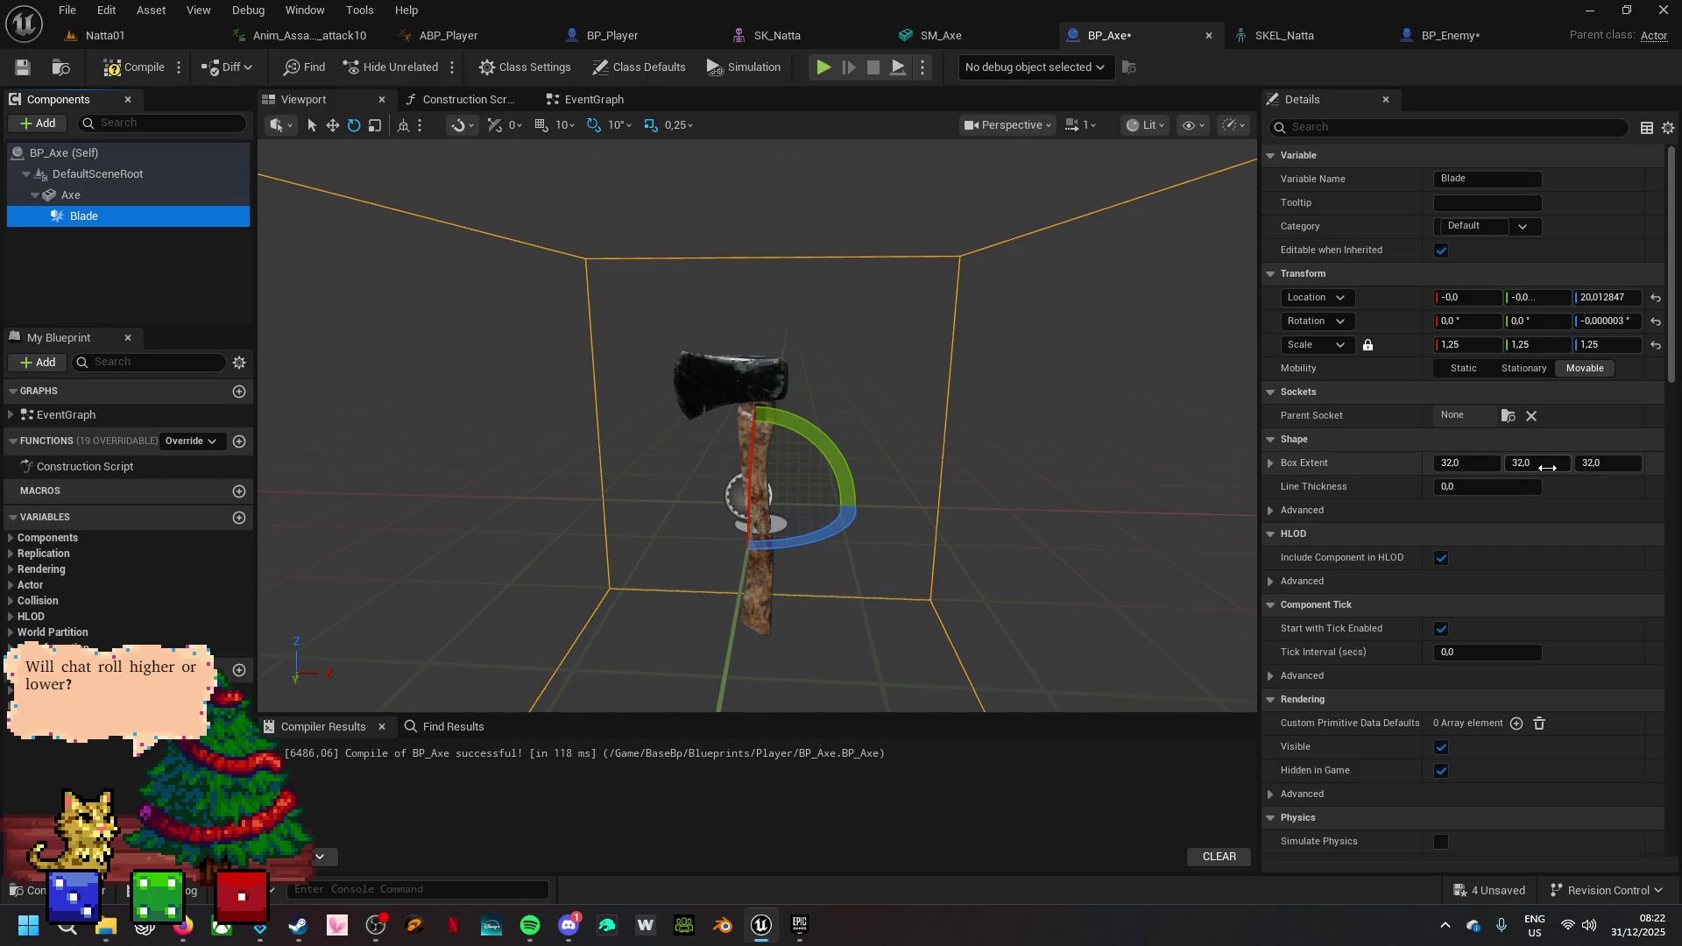
left_click_drag(1537, 463, 1459, 462)
left_click_drag(1607, 462, 1387, 463)
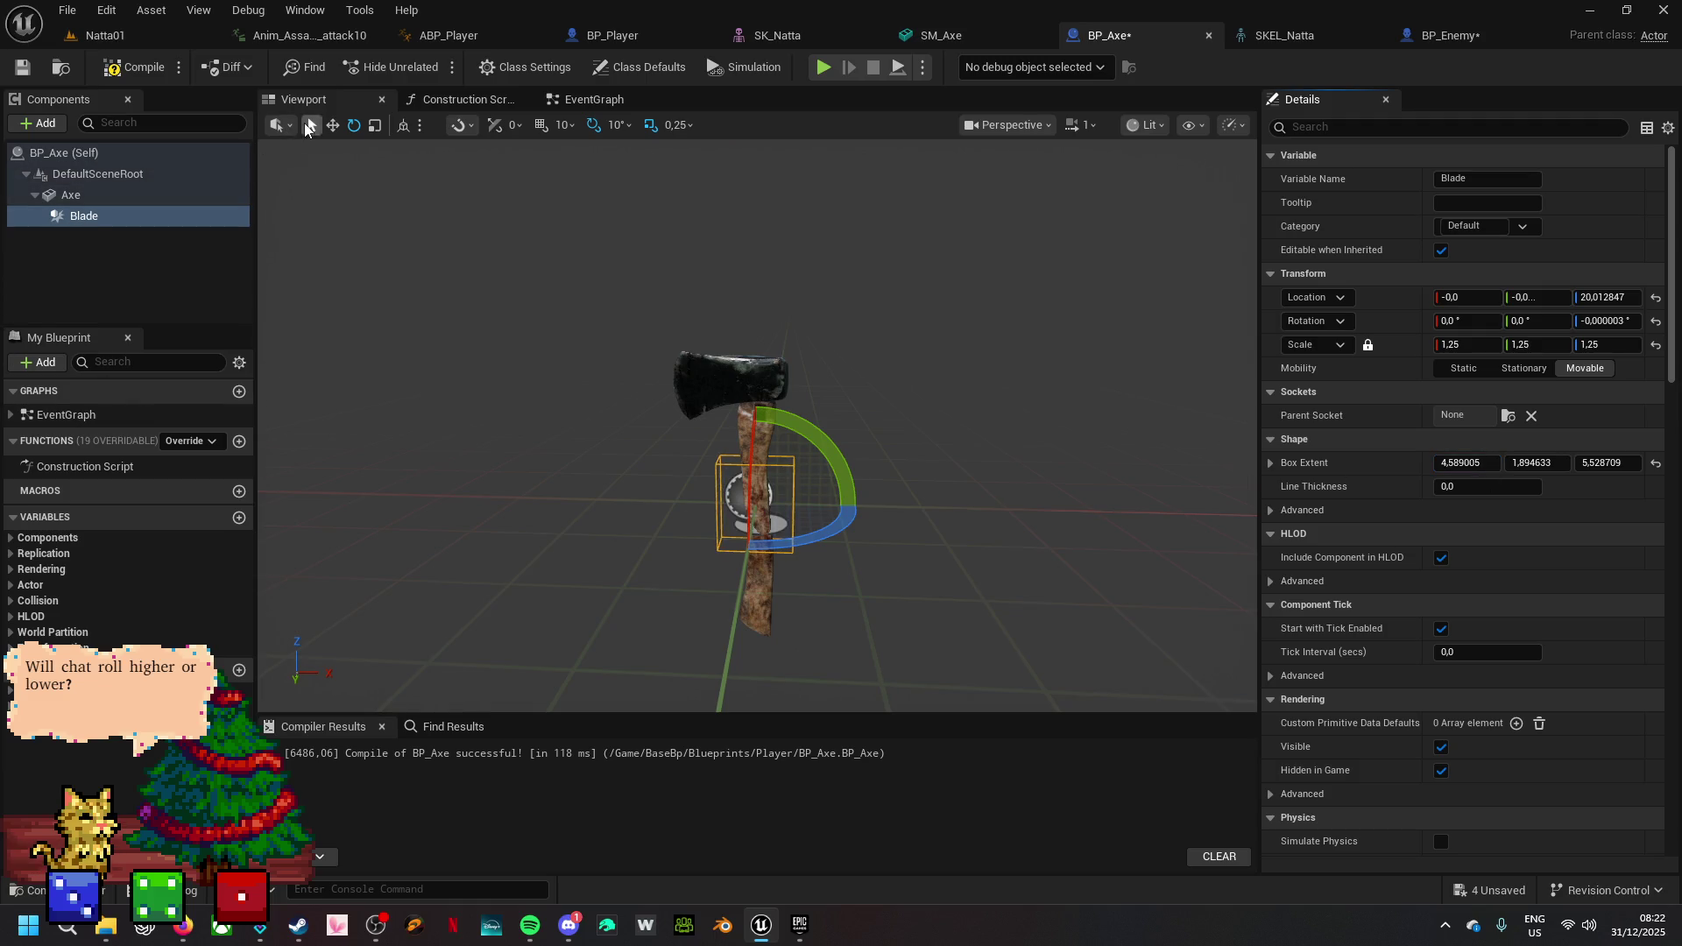
- Move the Blade box up and along X onto the axe head
left_click(332, 124)
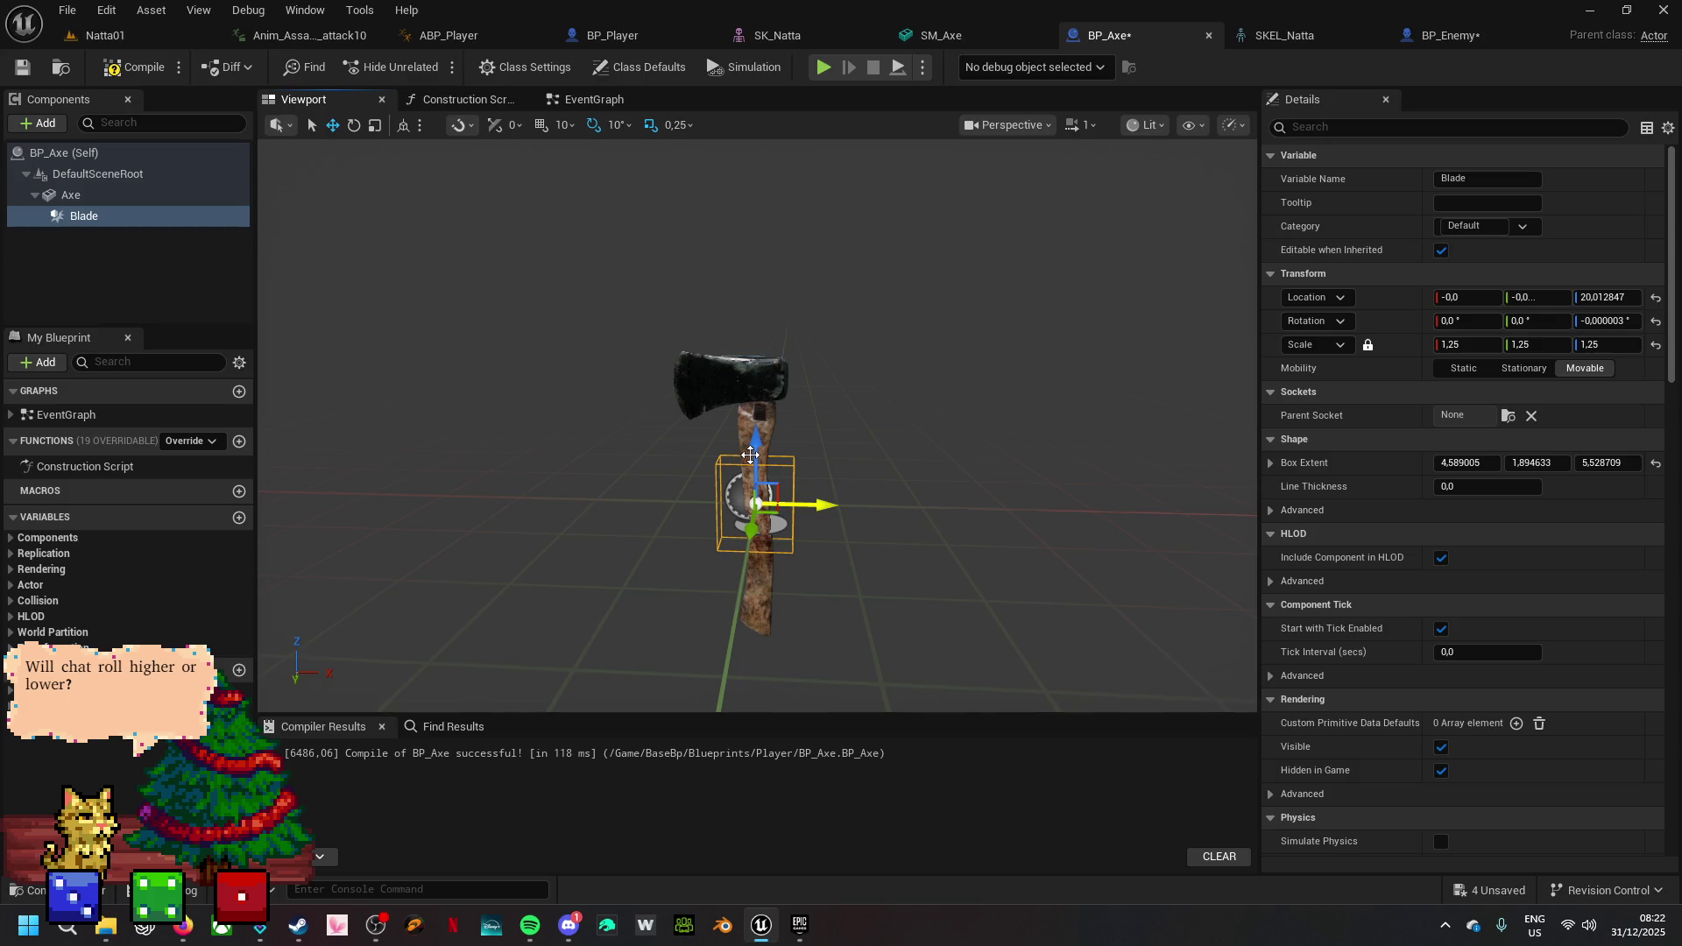
scroll(768, 445, "up", 5)
scroll(769, 444, "down", 5)
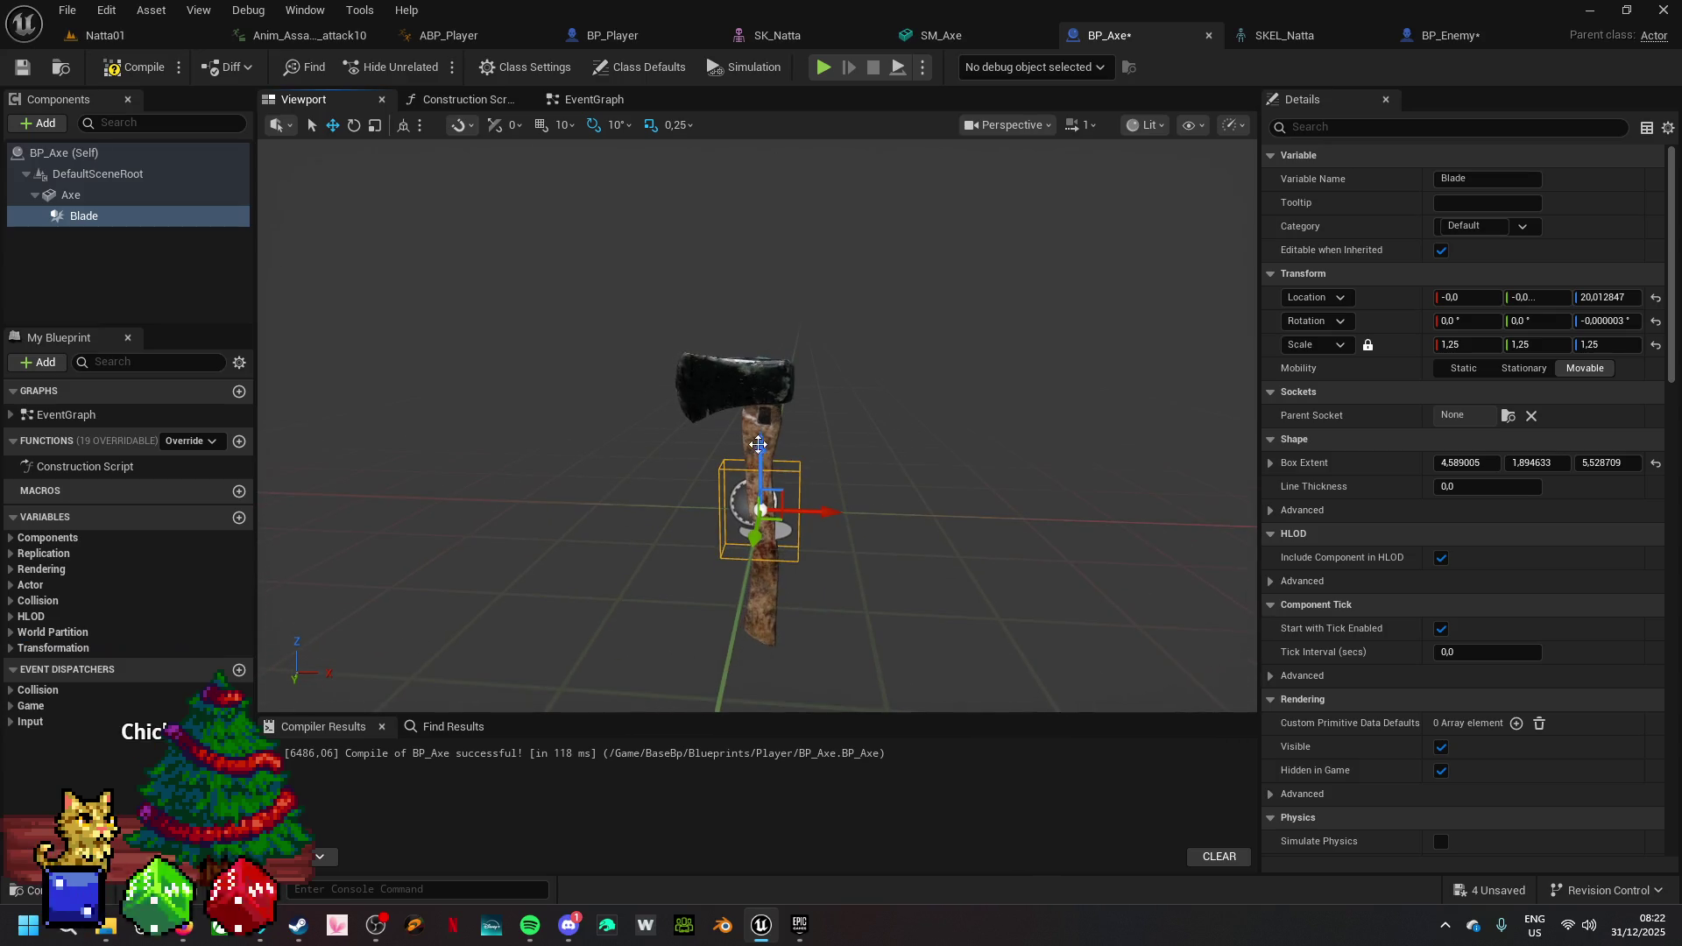
left_click_drag(746, 427, 747, 319)
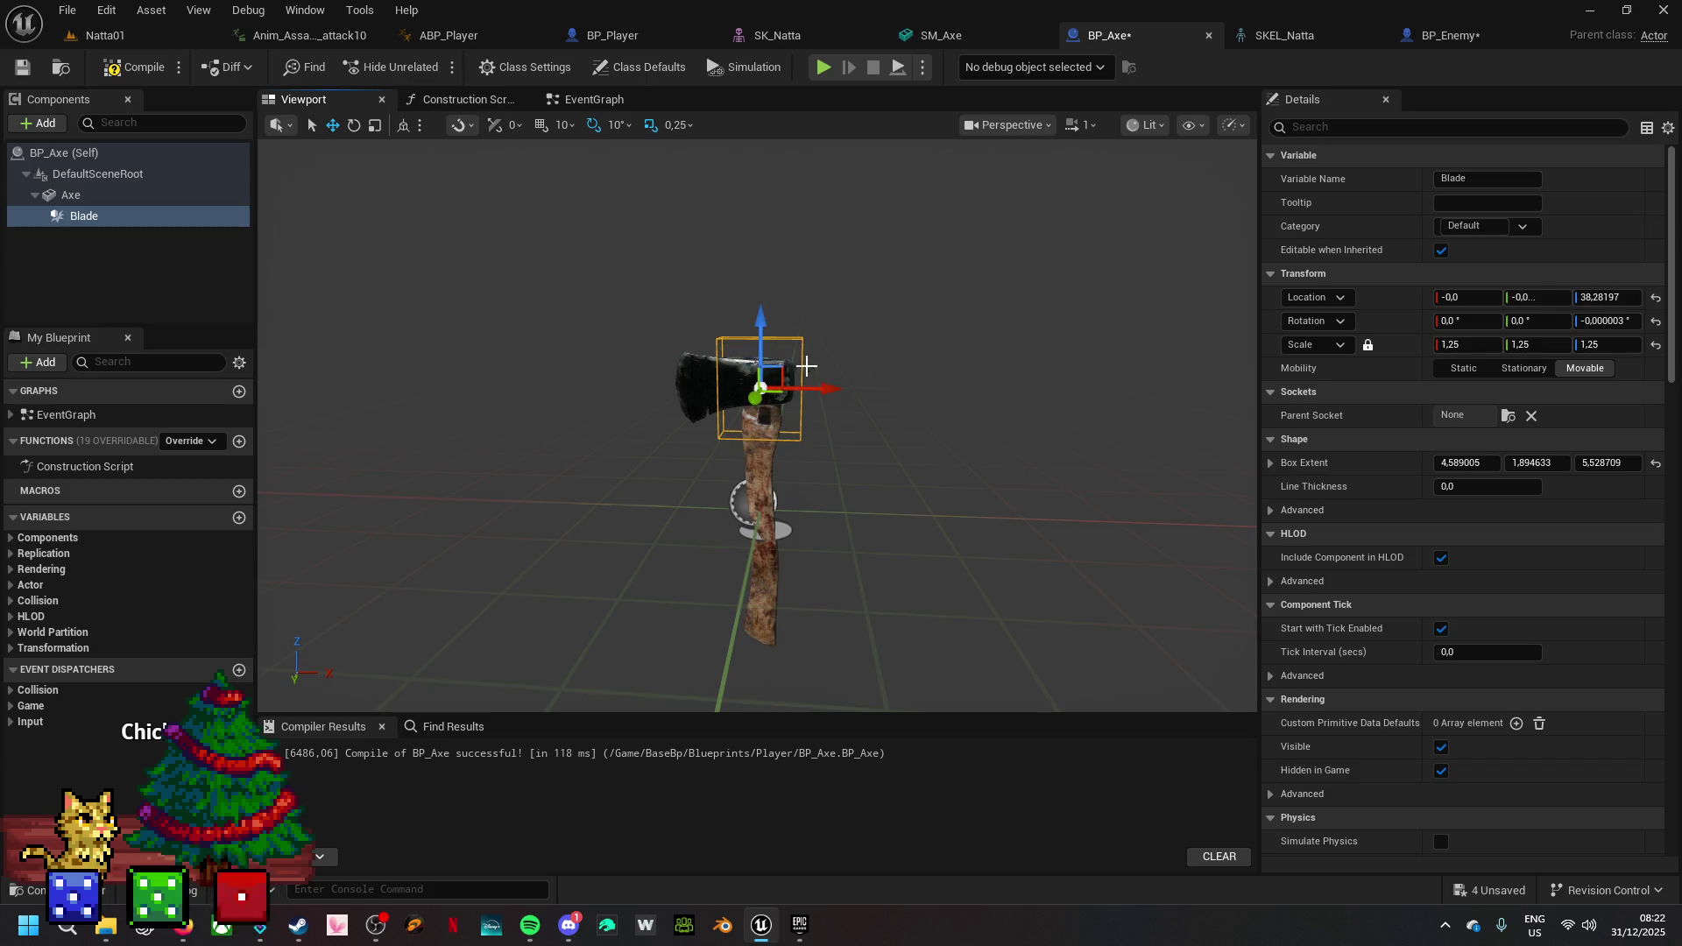
mouse_move(822, 389)
left_mouse_down()
mouse_move(779, 394)
mouse_move(799, 393)
left_mouse_up()
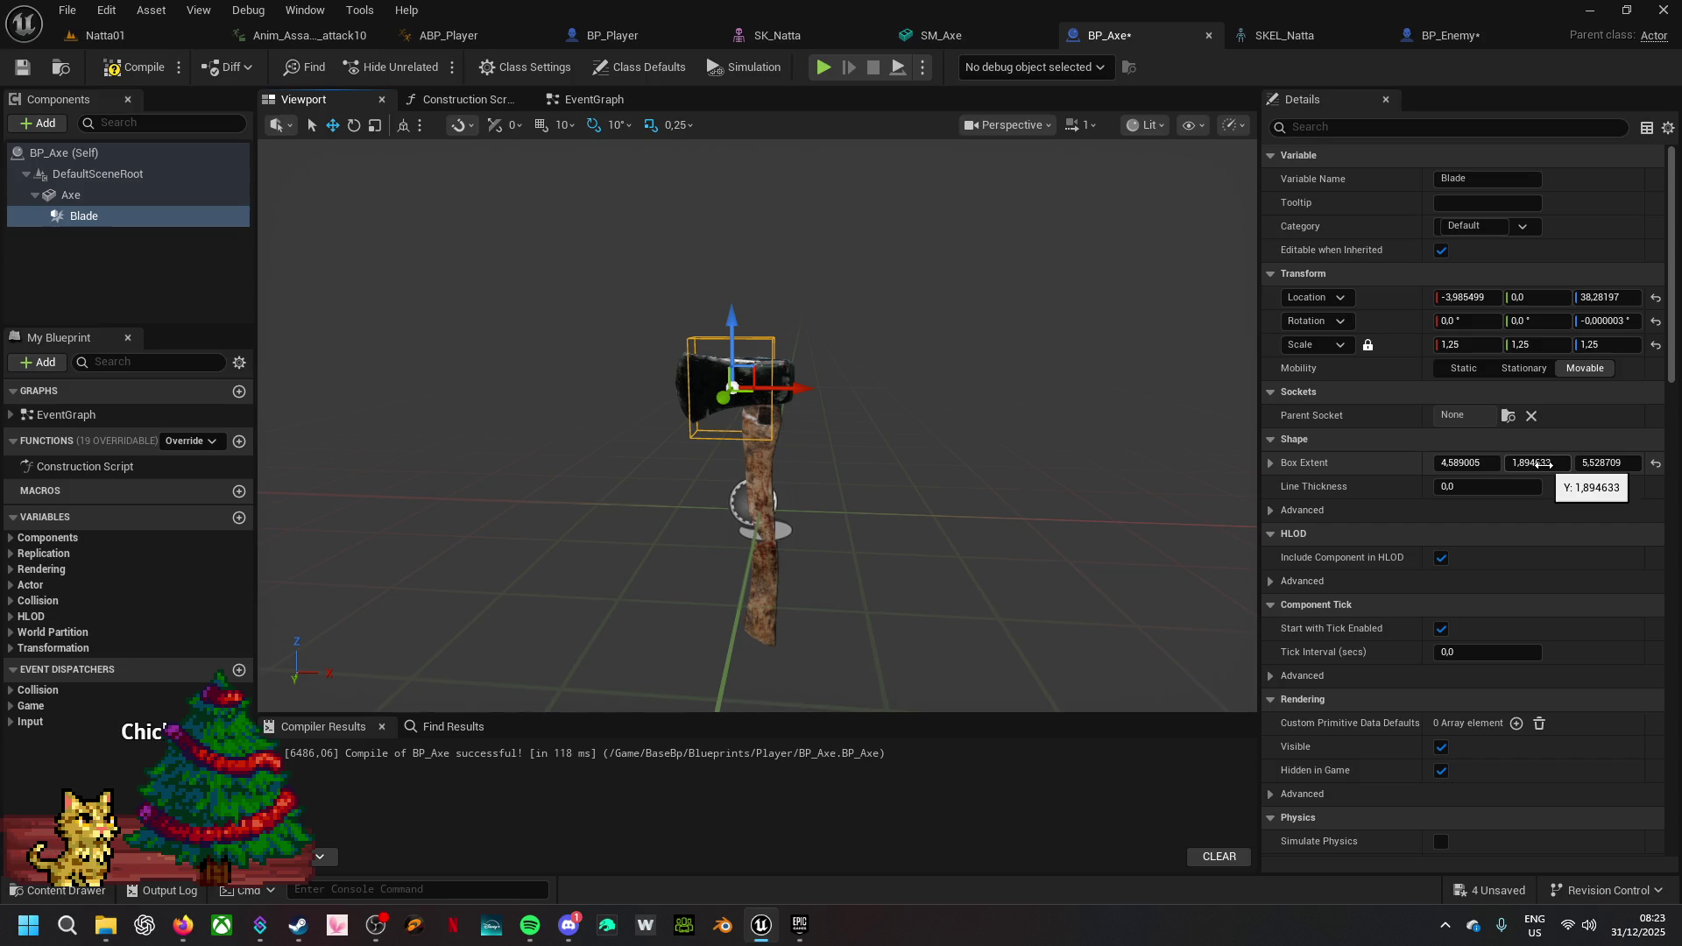
- Narrow the Y extent further and fine-tune the box to about 6.78 × 1.36 × 4.41 around the head
mouse_move(1542, 465)
left_mouse_down()
mouse_move(1489, 465)
mouse_move(1585, 463)
mouse_move(1441, 462)
mouse_move(1485, 462)
left_mouse_up()
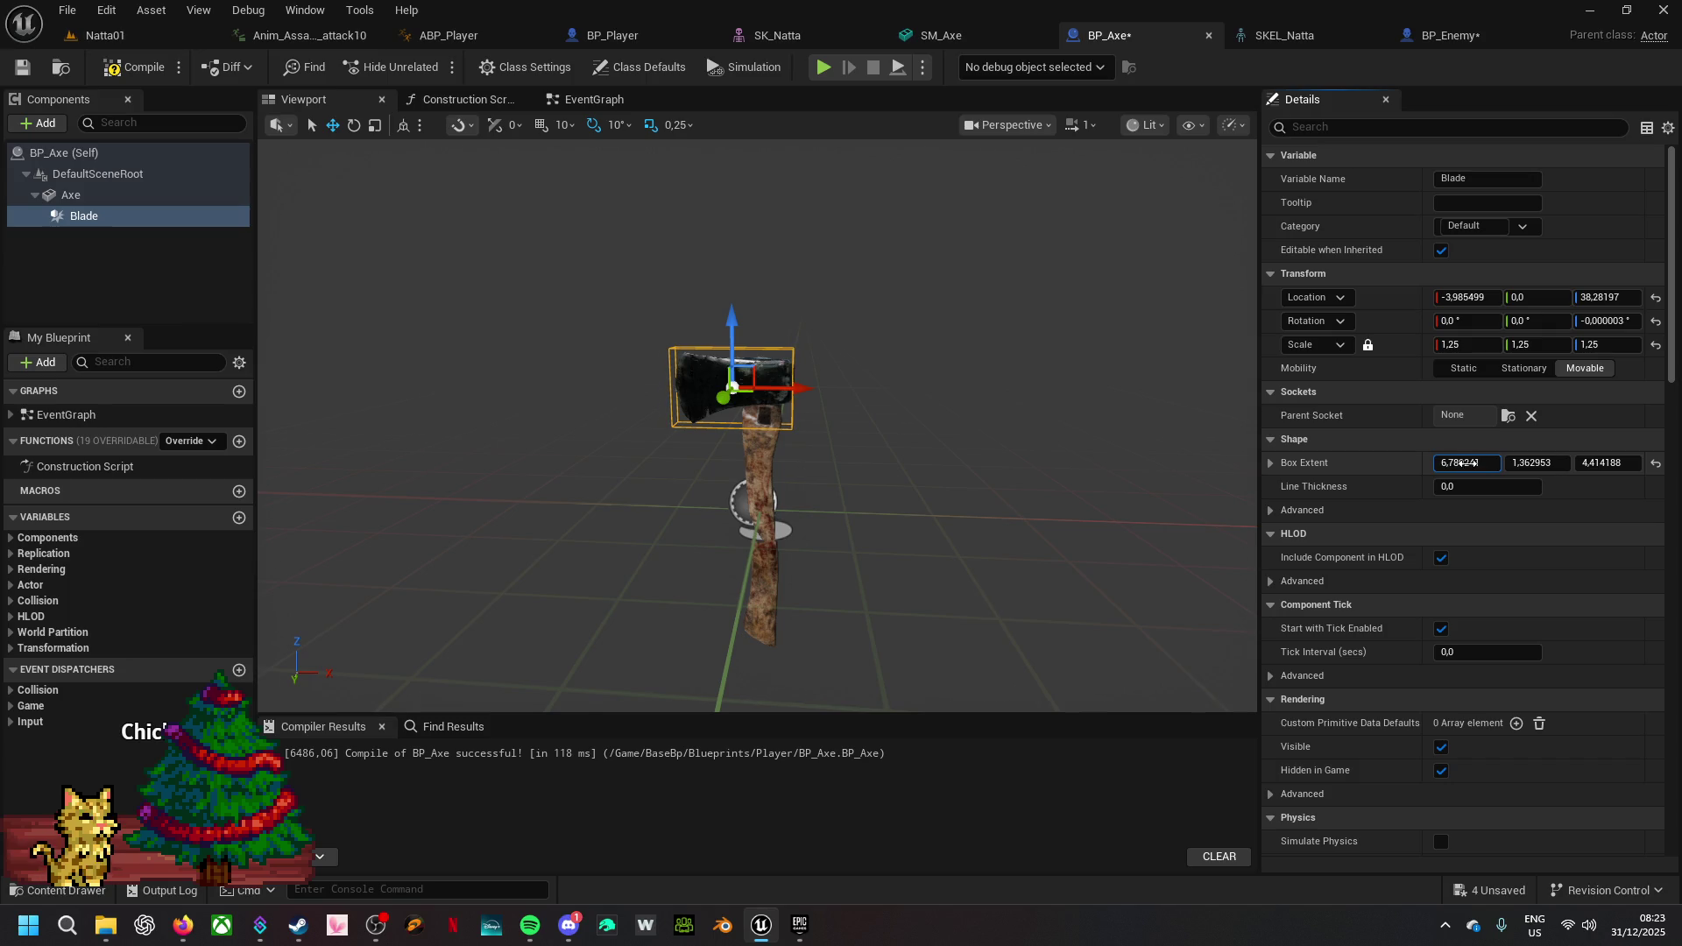
left_click_drag(800, 391, 800, 394)
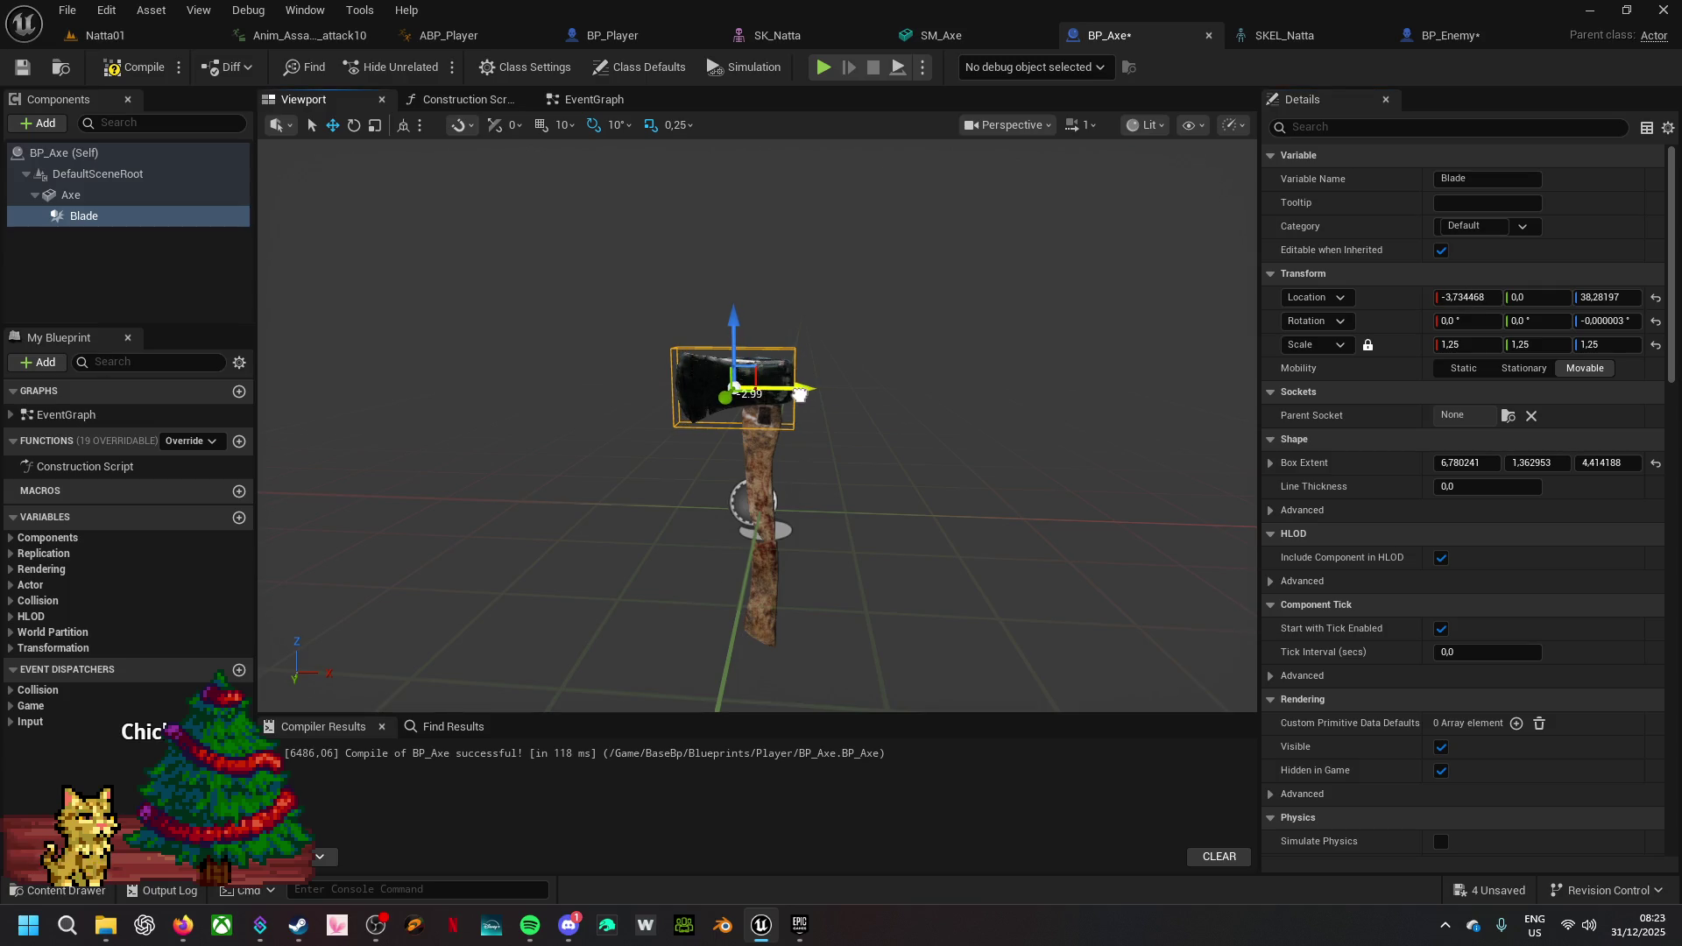
left_click_drag(799, 394, 800, 395)
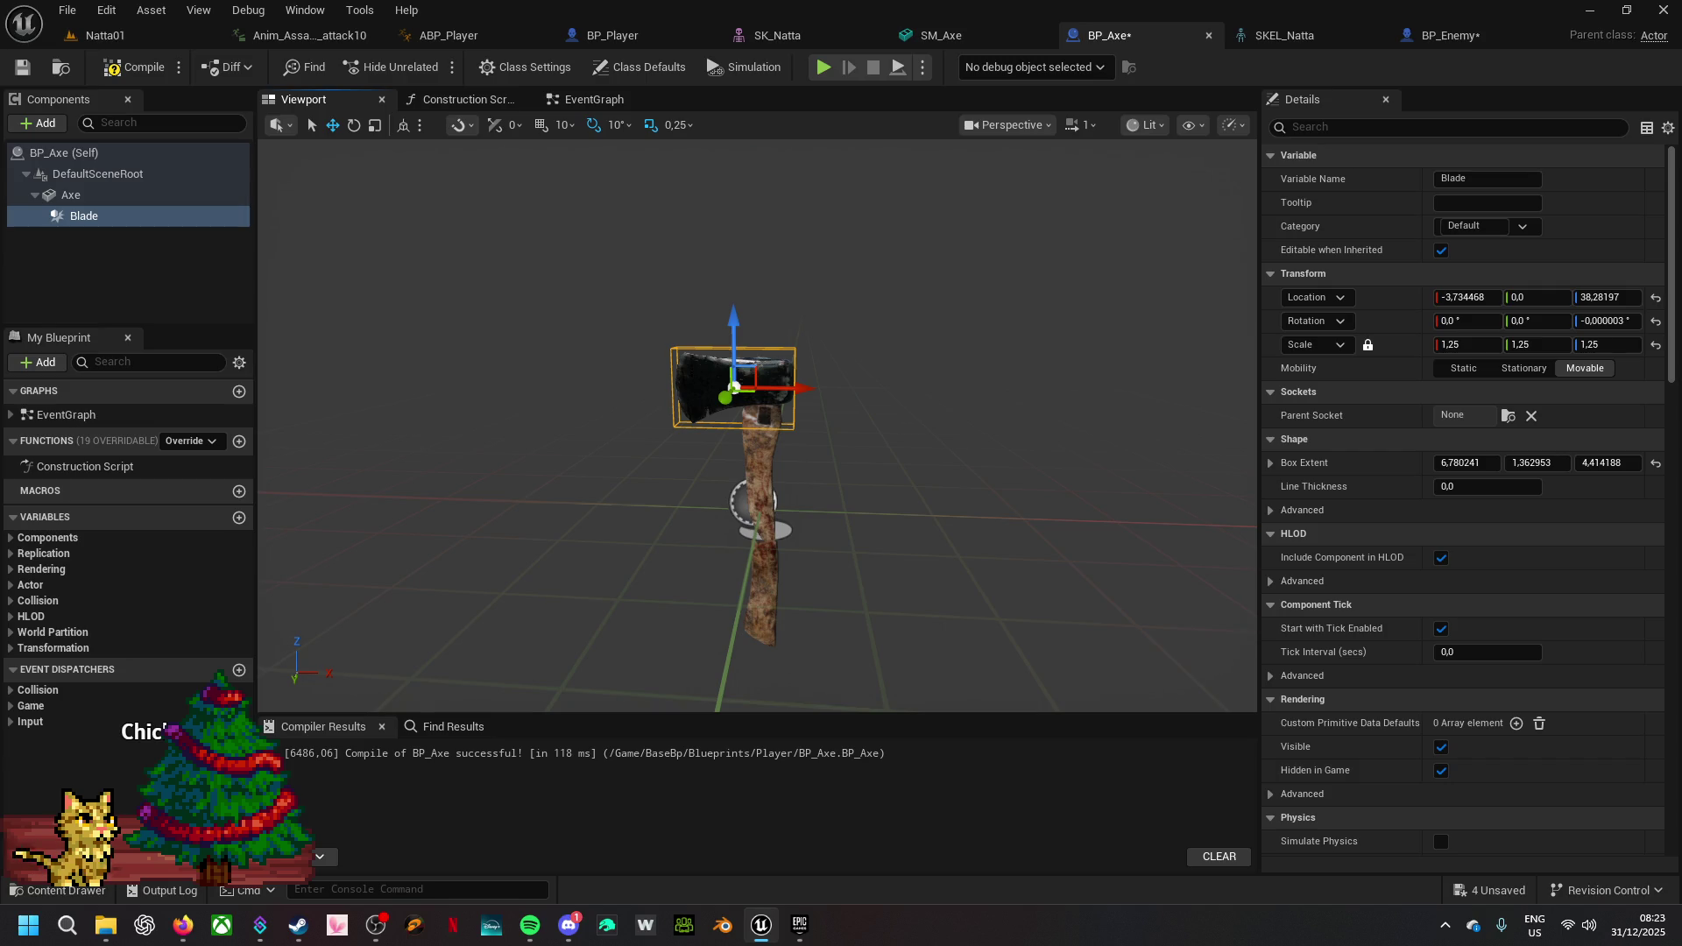
key("alt+Tab")
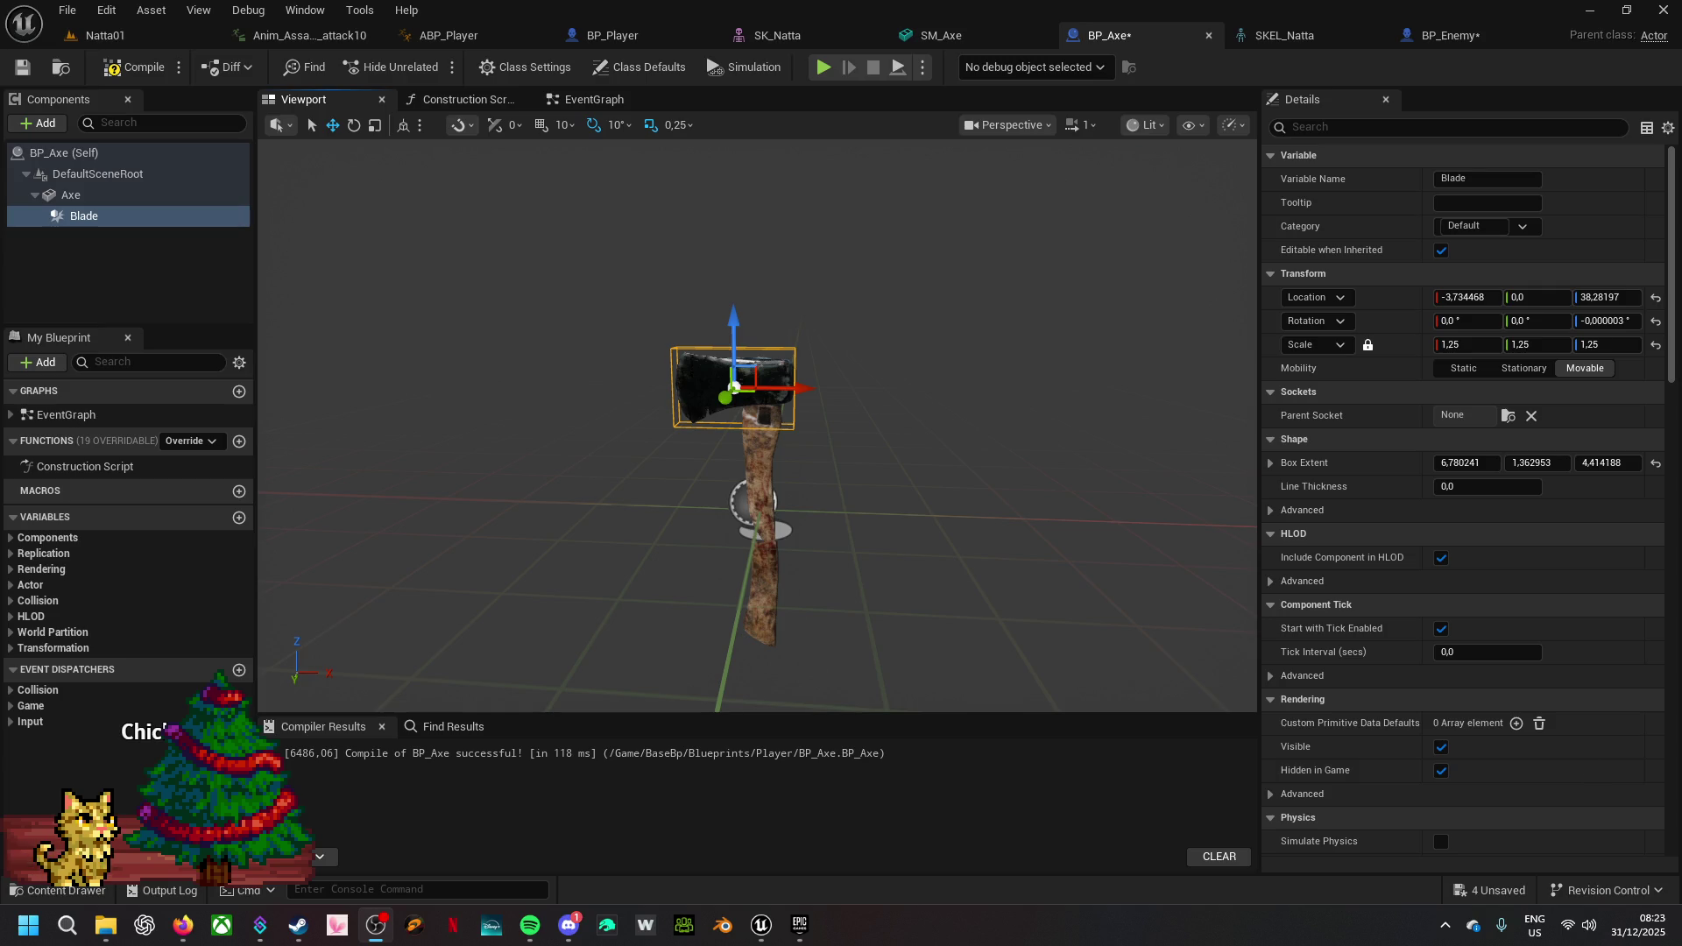
left_click_drag(984, 492, 811, 466)
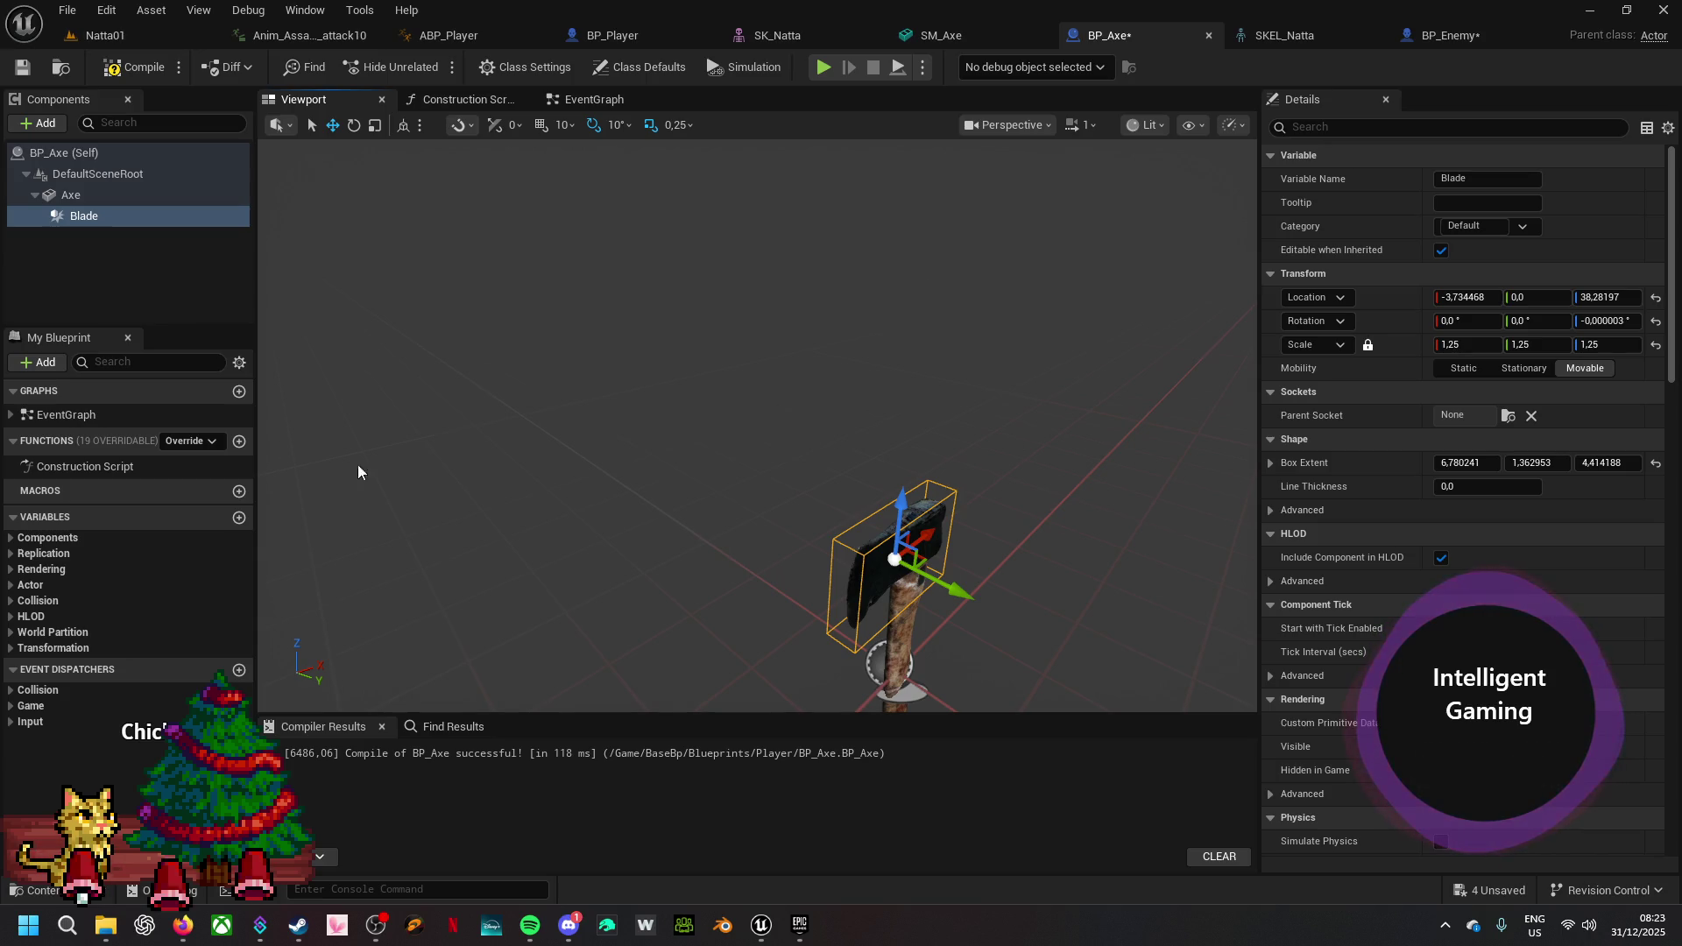
left_click(88, 218)
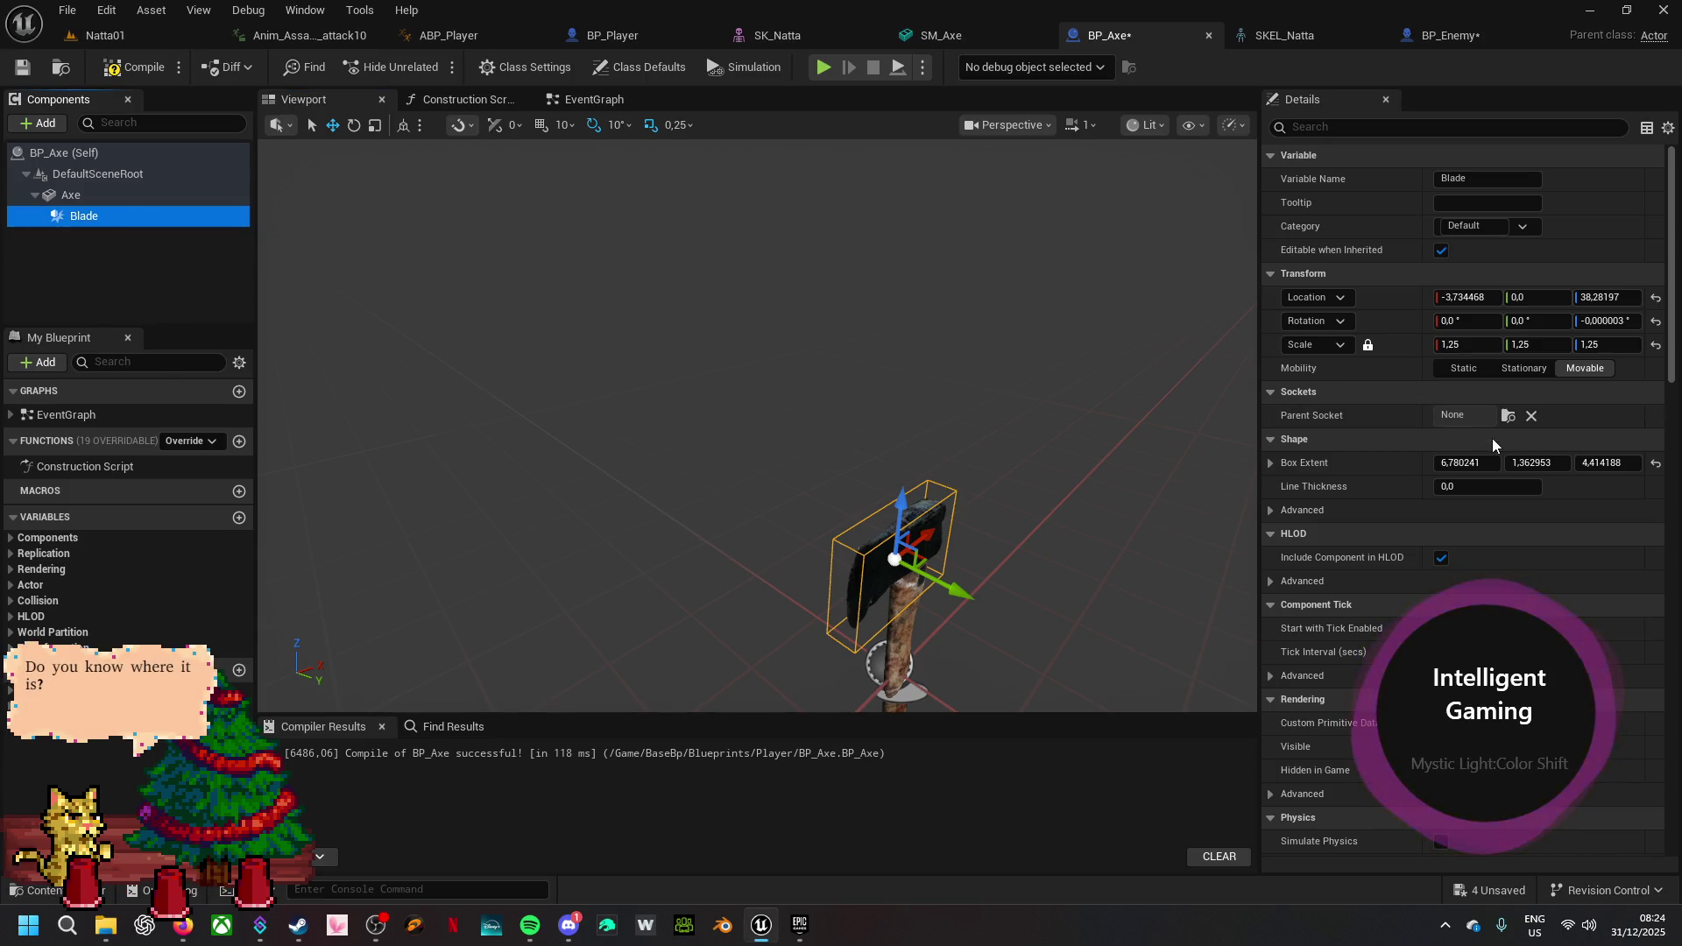
- Set the Blade's collision preset to Custom, query-only and overlapping all channels
scroll(1493, 439, "down", 10)
scroll(1494, 429, "down", 8)
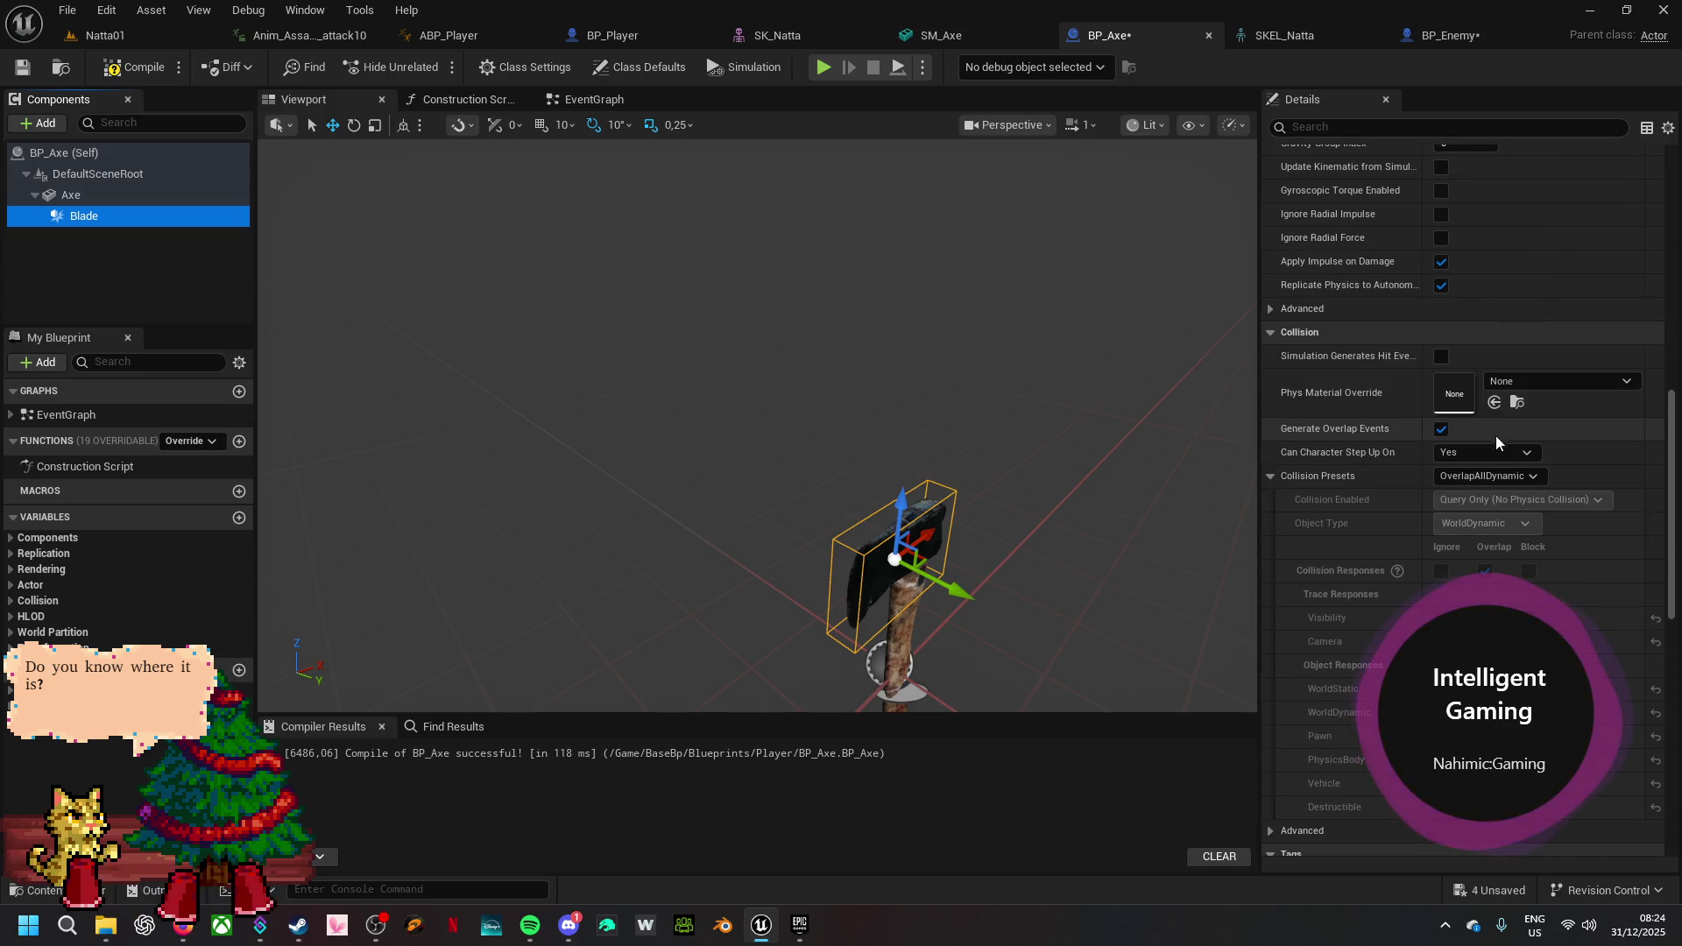
left_click(1509, 481)
left_click(1476, 492)
- Save all four modified assets
scroll(1487, 520, "down", 3)
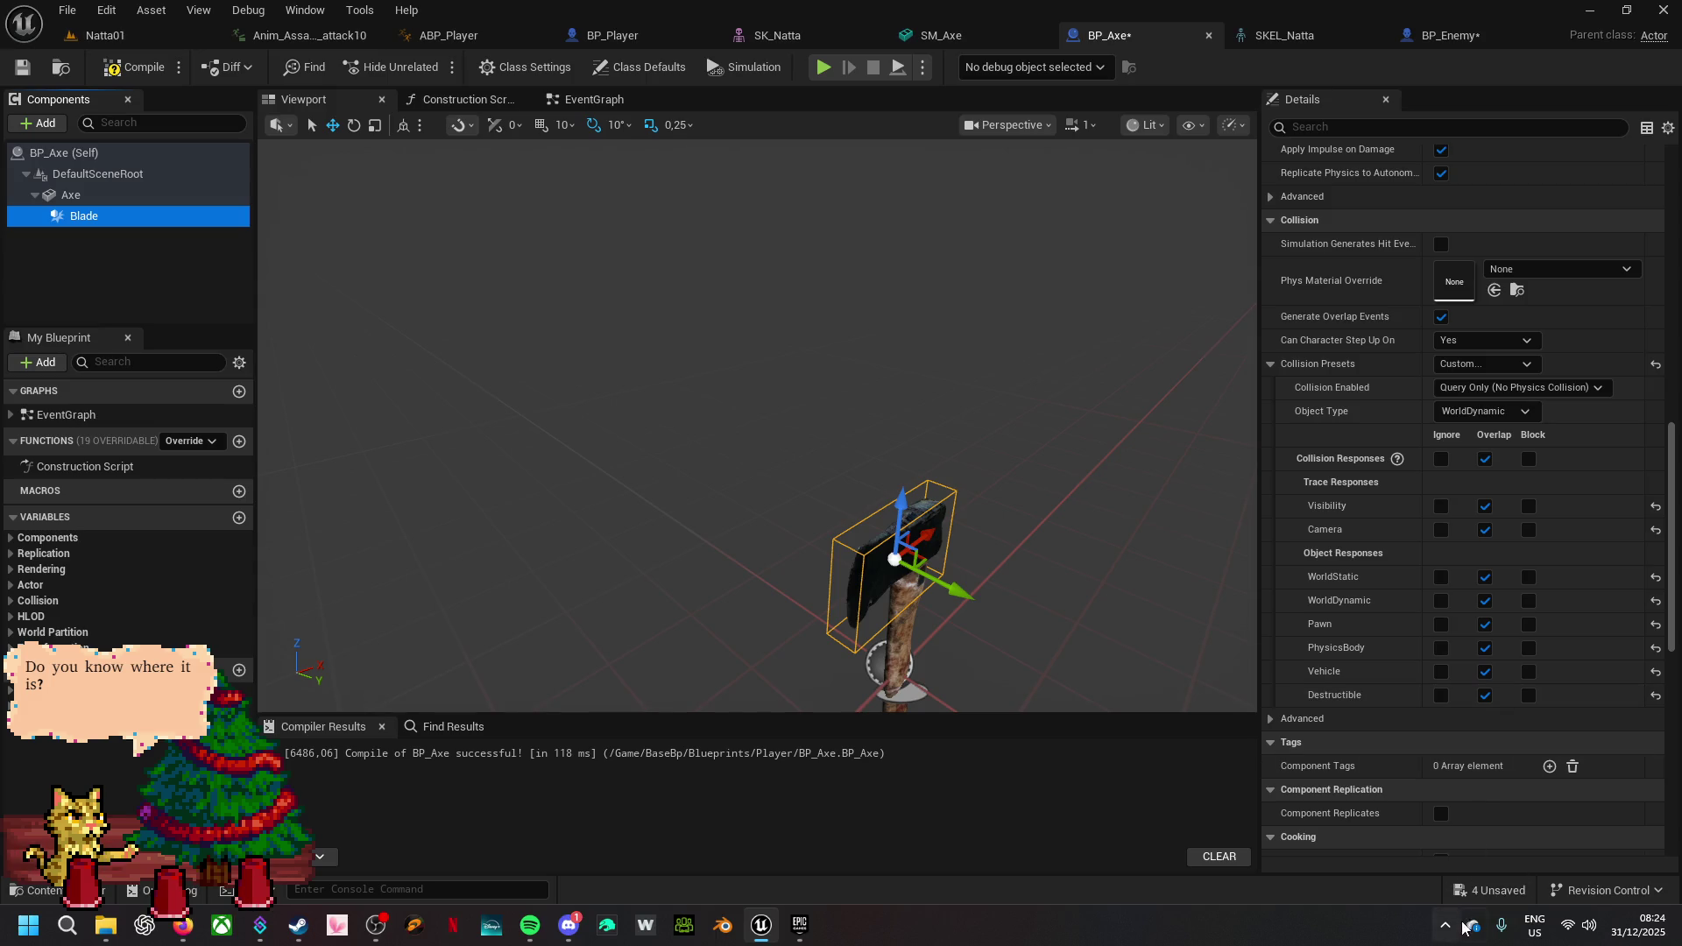
left_click(1494, 892)
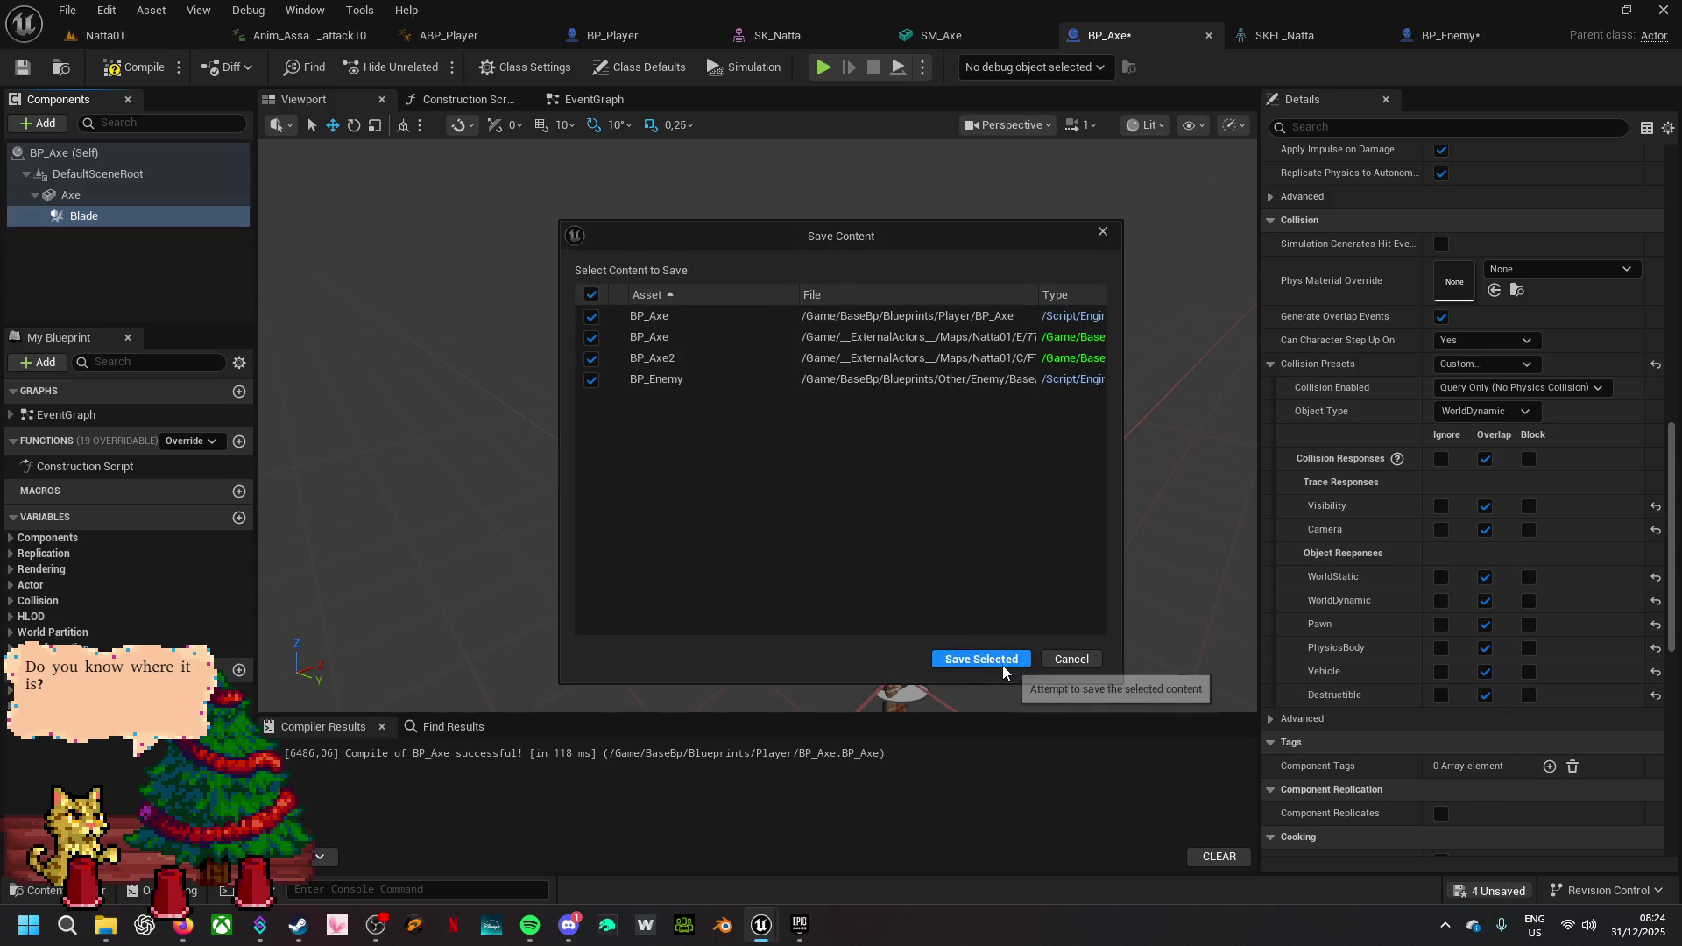
left_click(1003, 664)
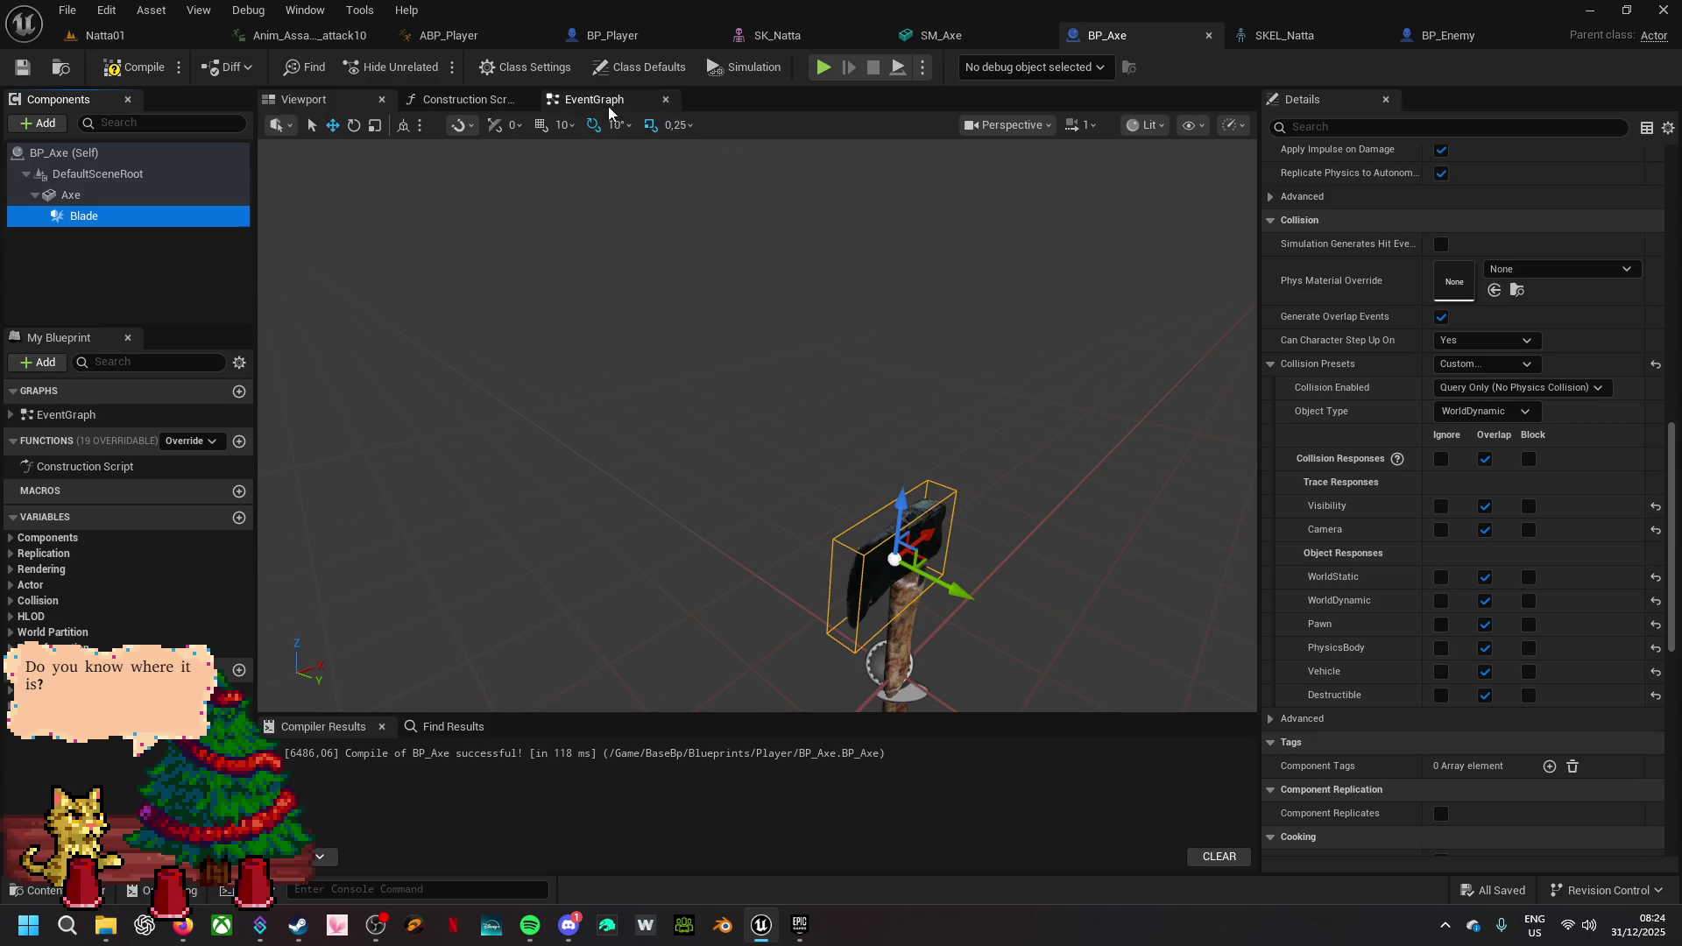
- Add an On Component Begin Overlap event for Blade in BP_Axe's EventGraph
left_click(594, 99)
left_click_drag(1009, 582, 879, 151)
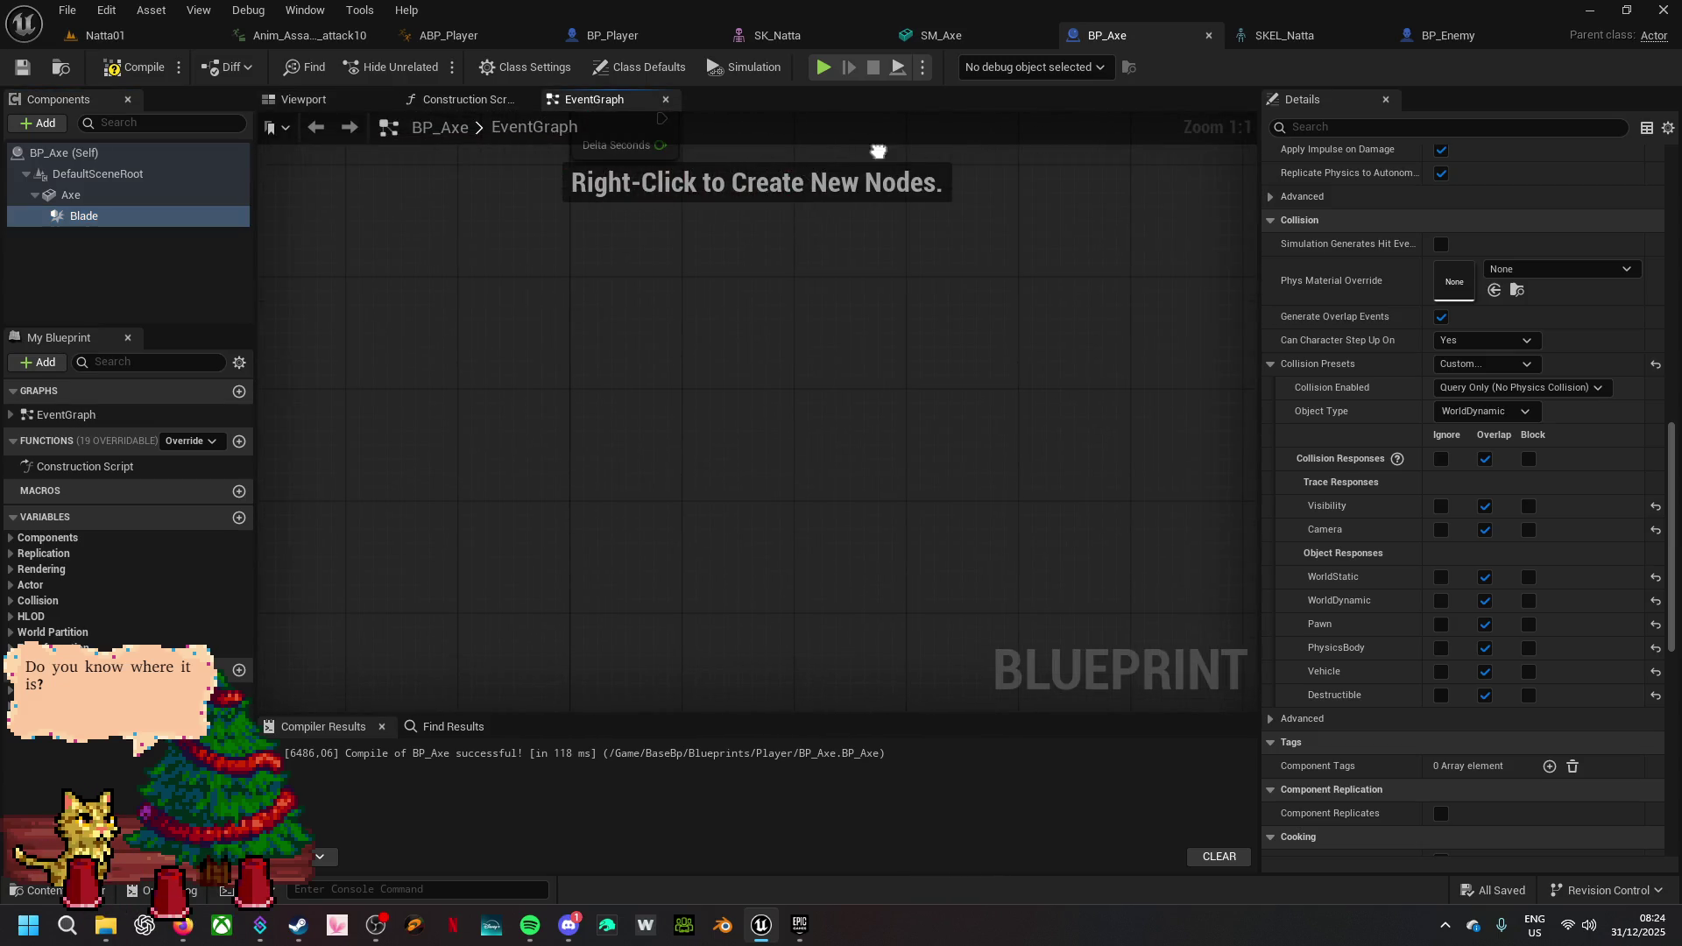
left_click(165, 219)
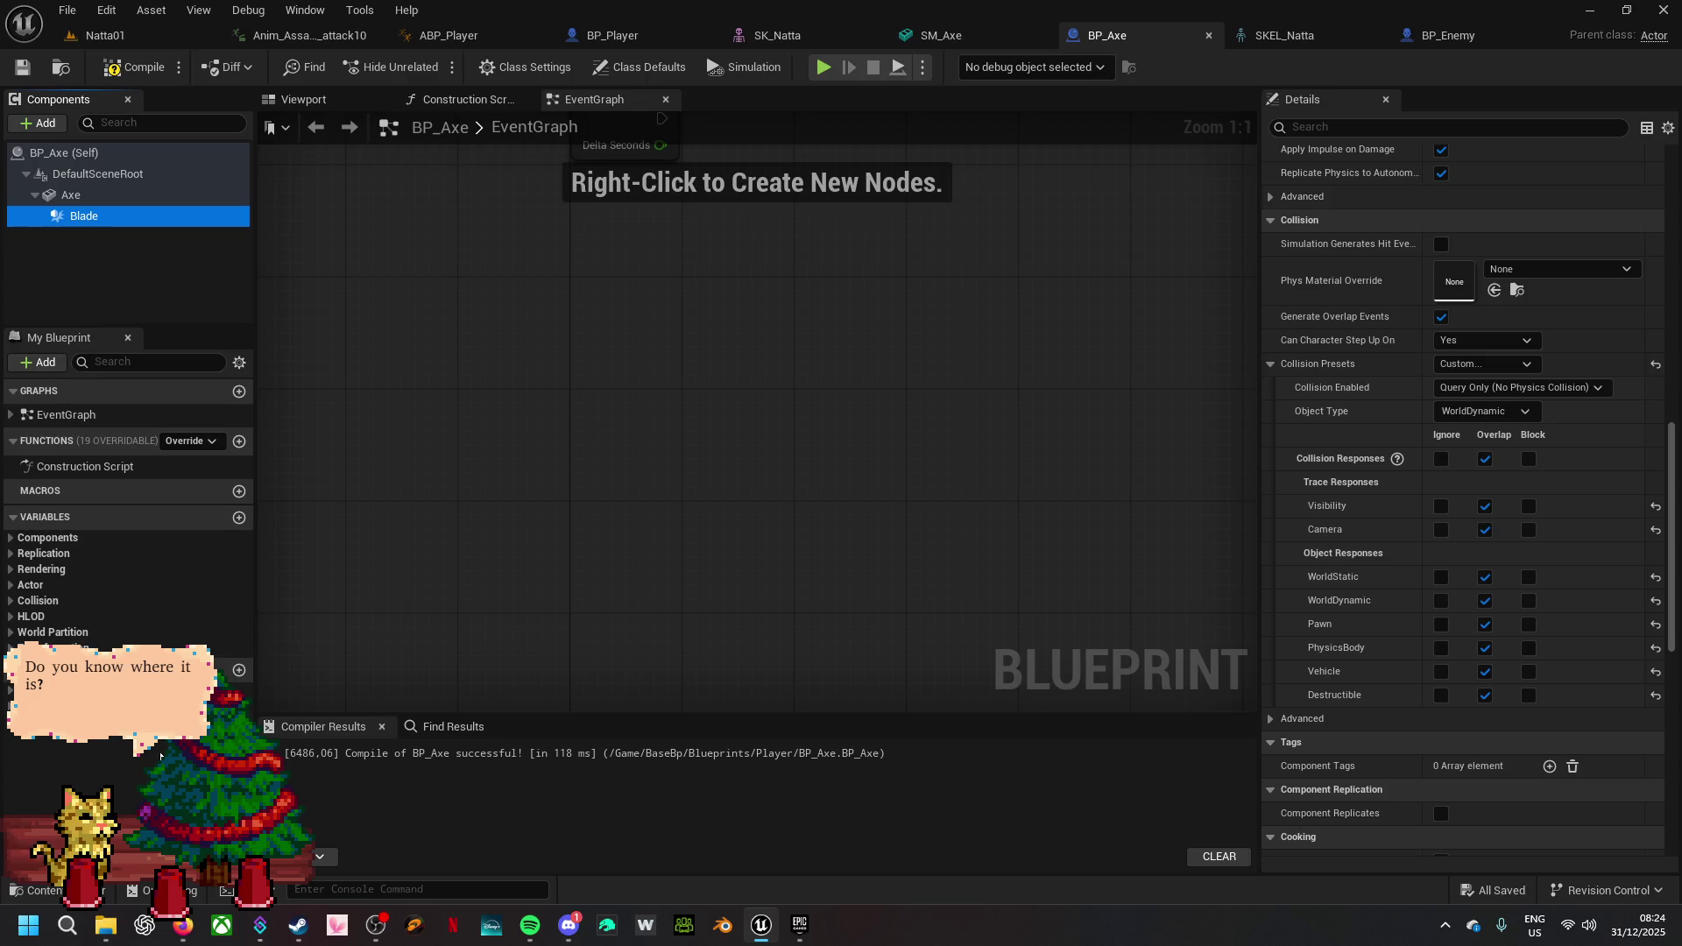
scroll(1569, 571, "down", 12)
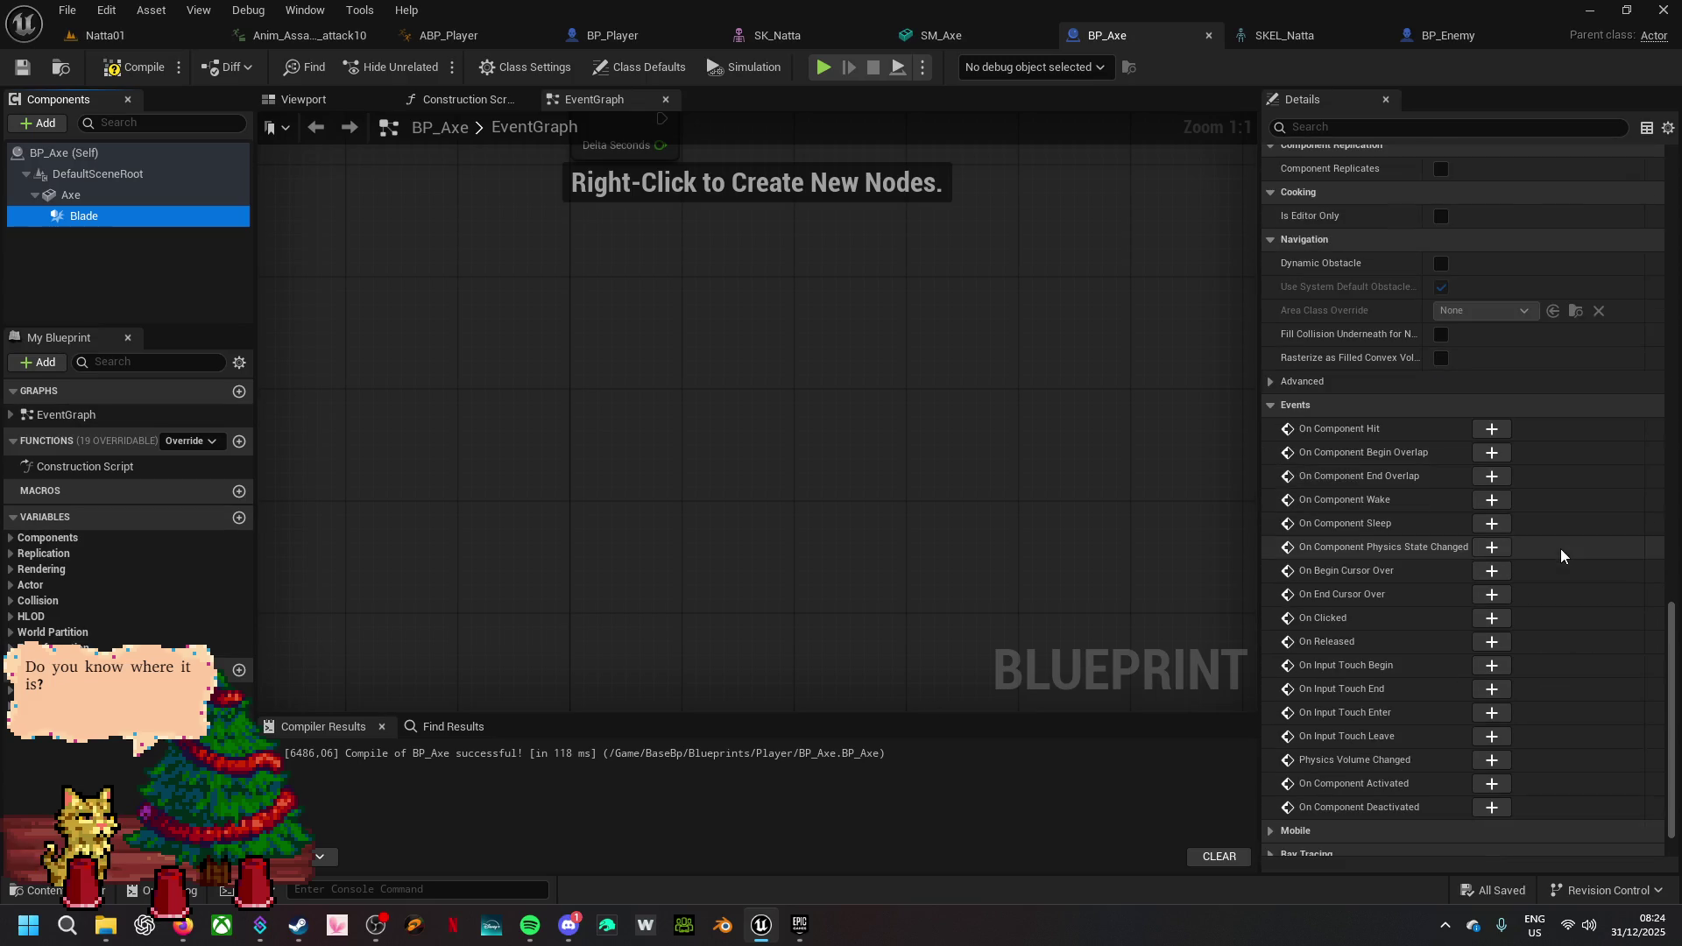
left_click(1491, 452)
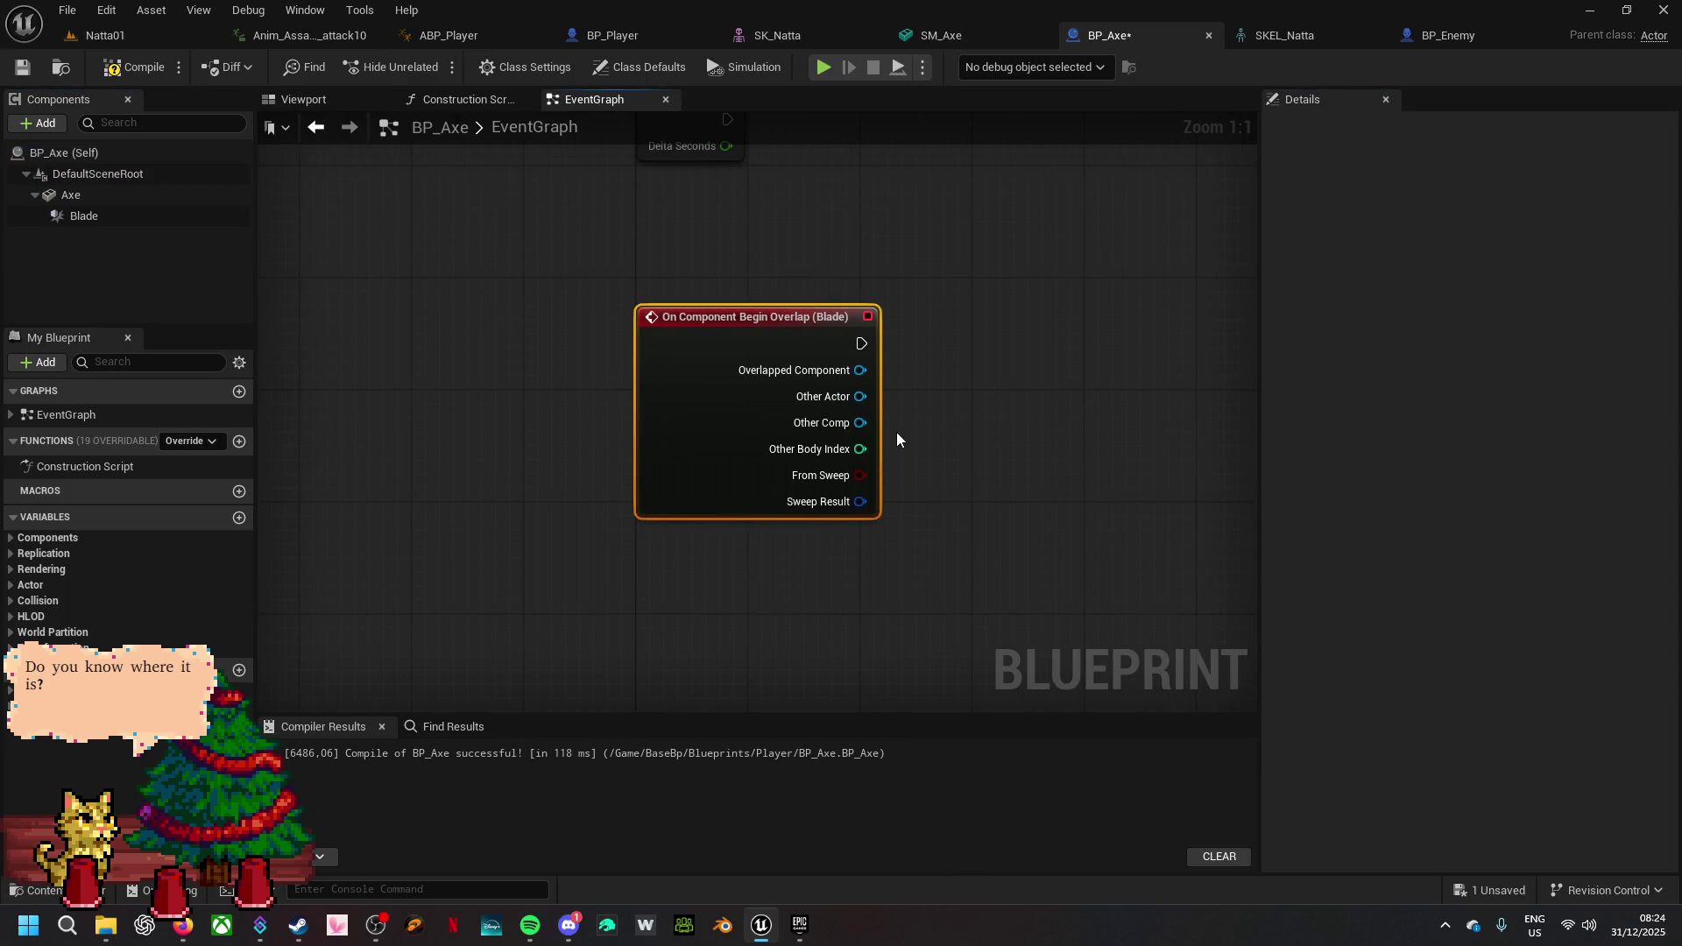
- Check Other Actor with Does Object Implement Interface set to INT_Enemy
left_click_drag(861, 396, 953, 401)
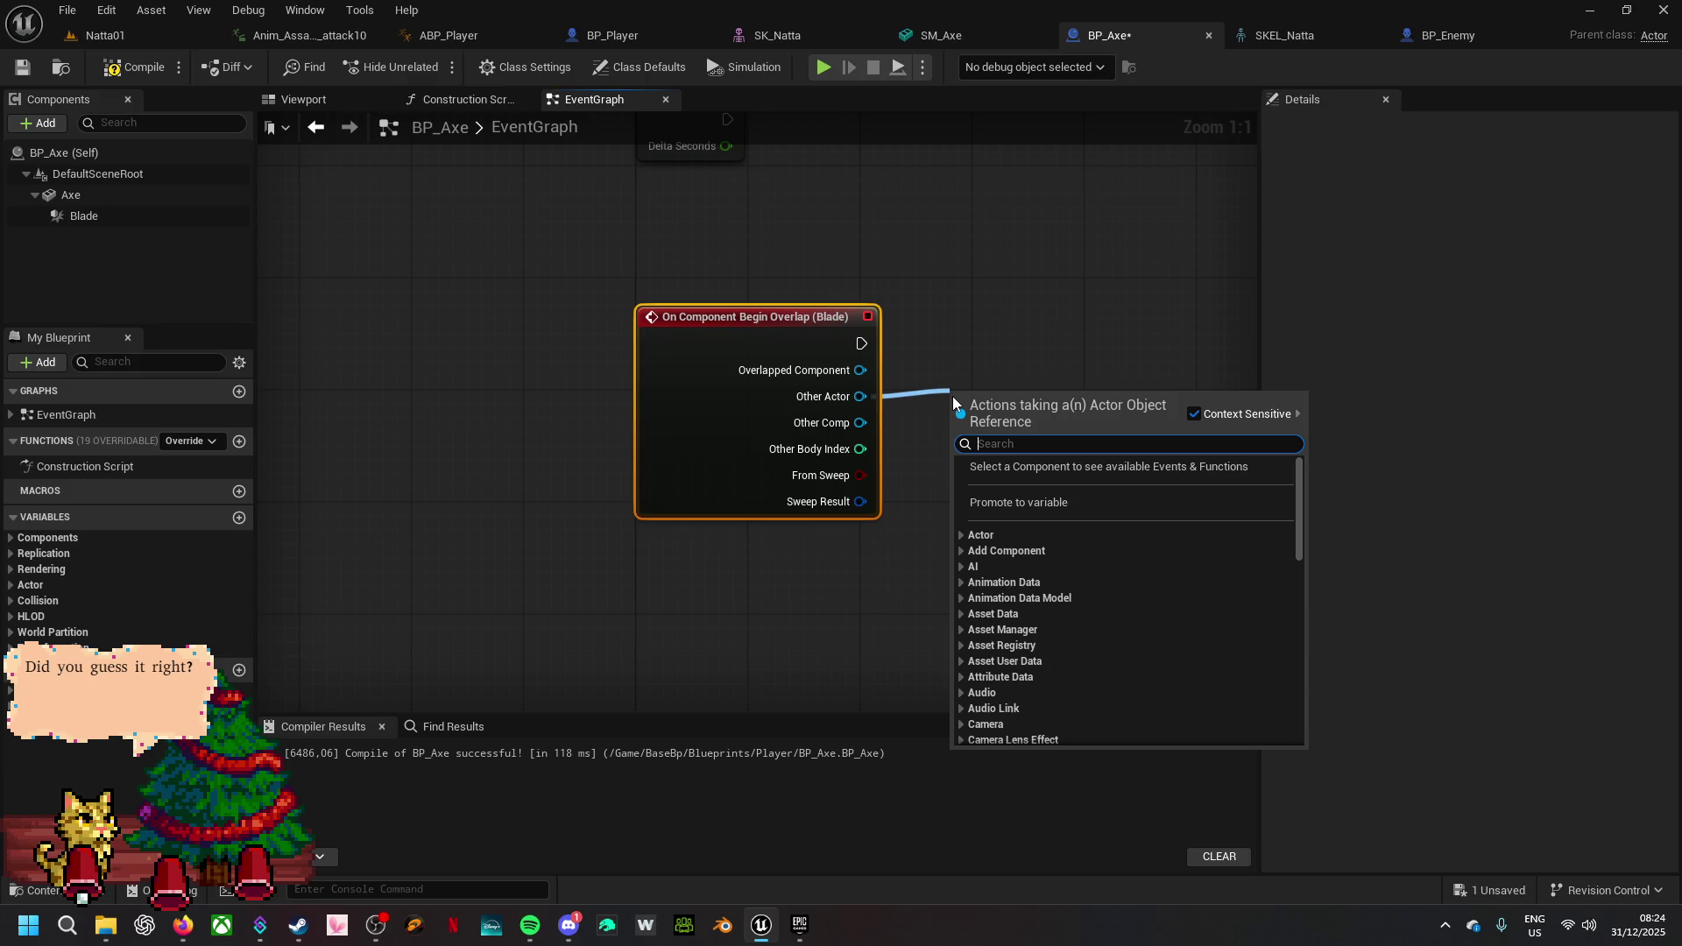
type("impl")
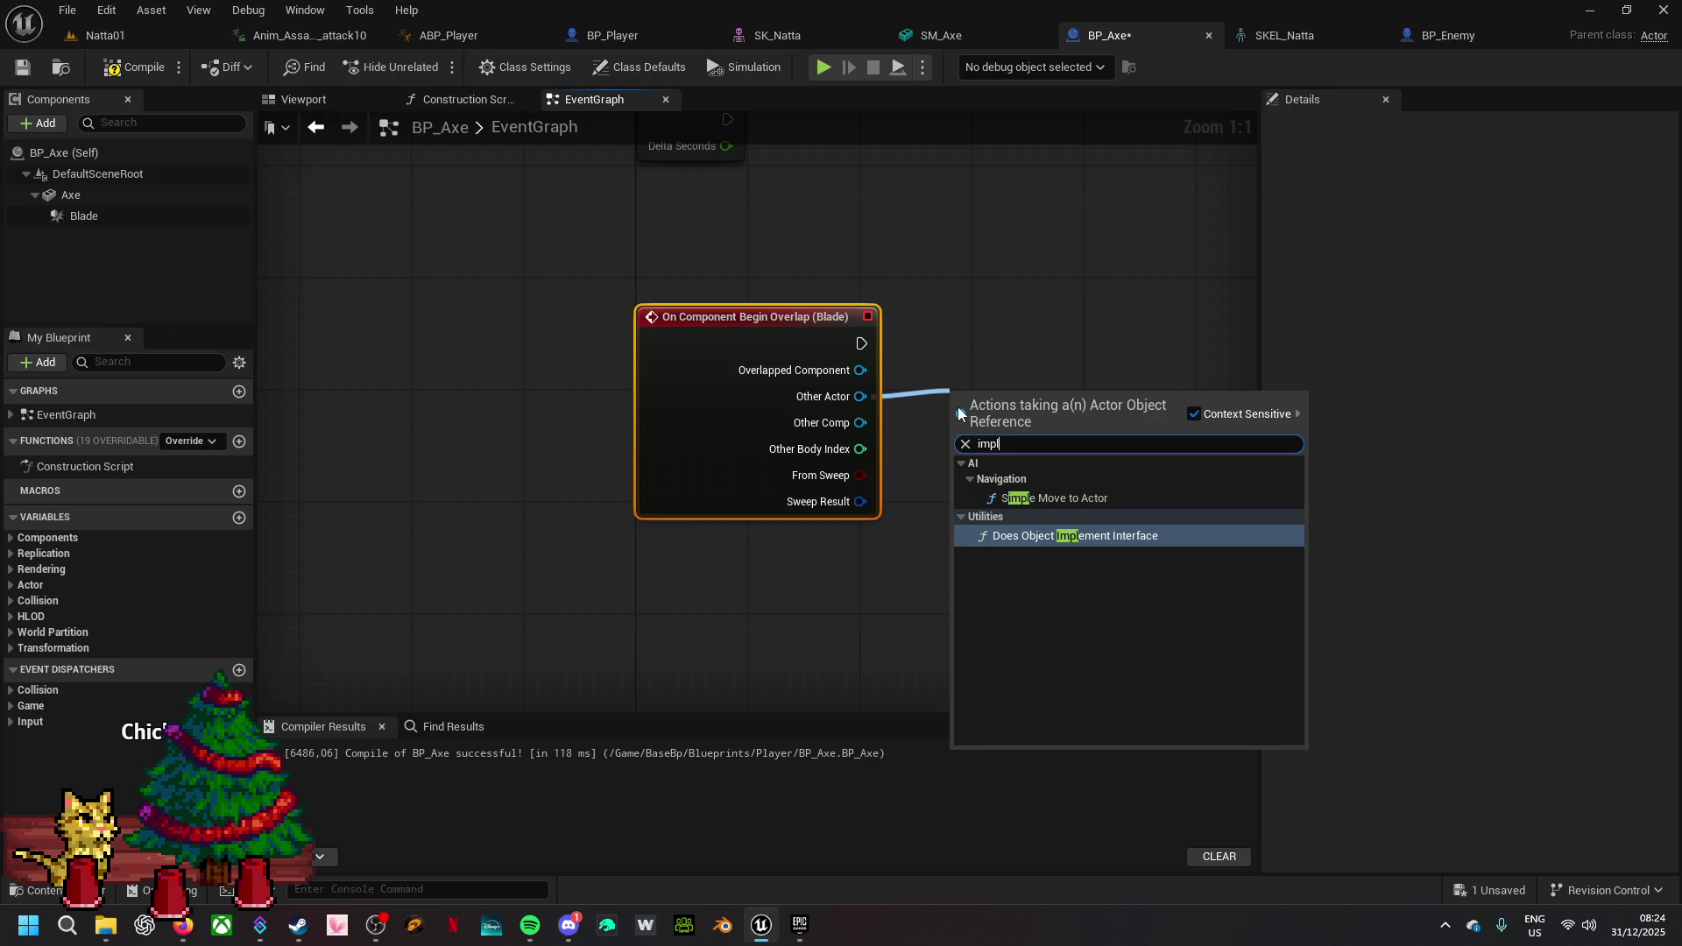
left_click(1061, 533)
left_click(1026, 473)
type("e")
type("ner")
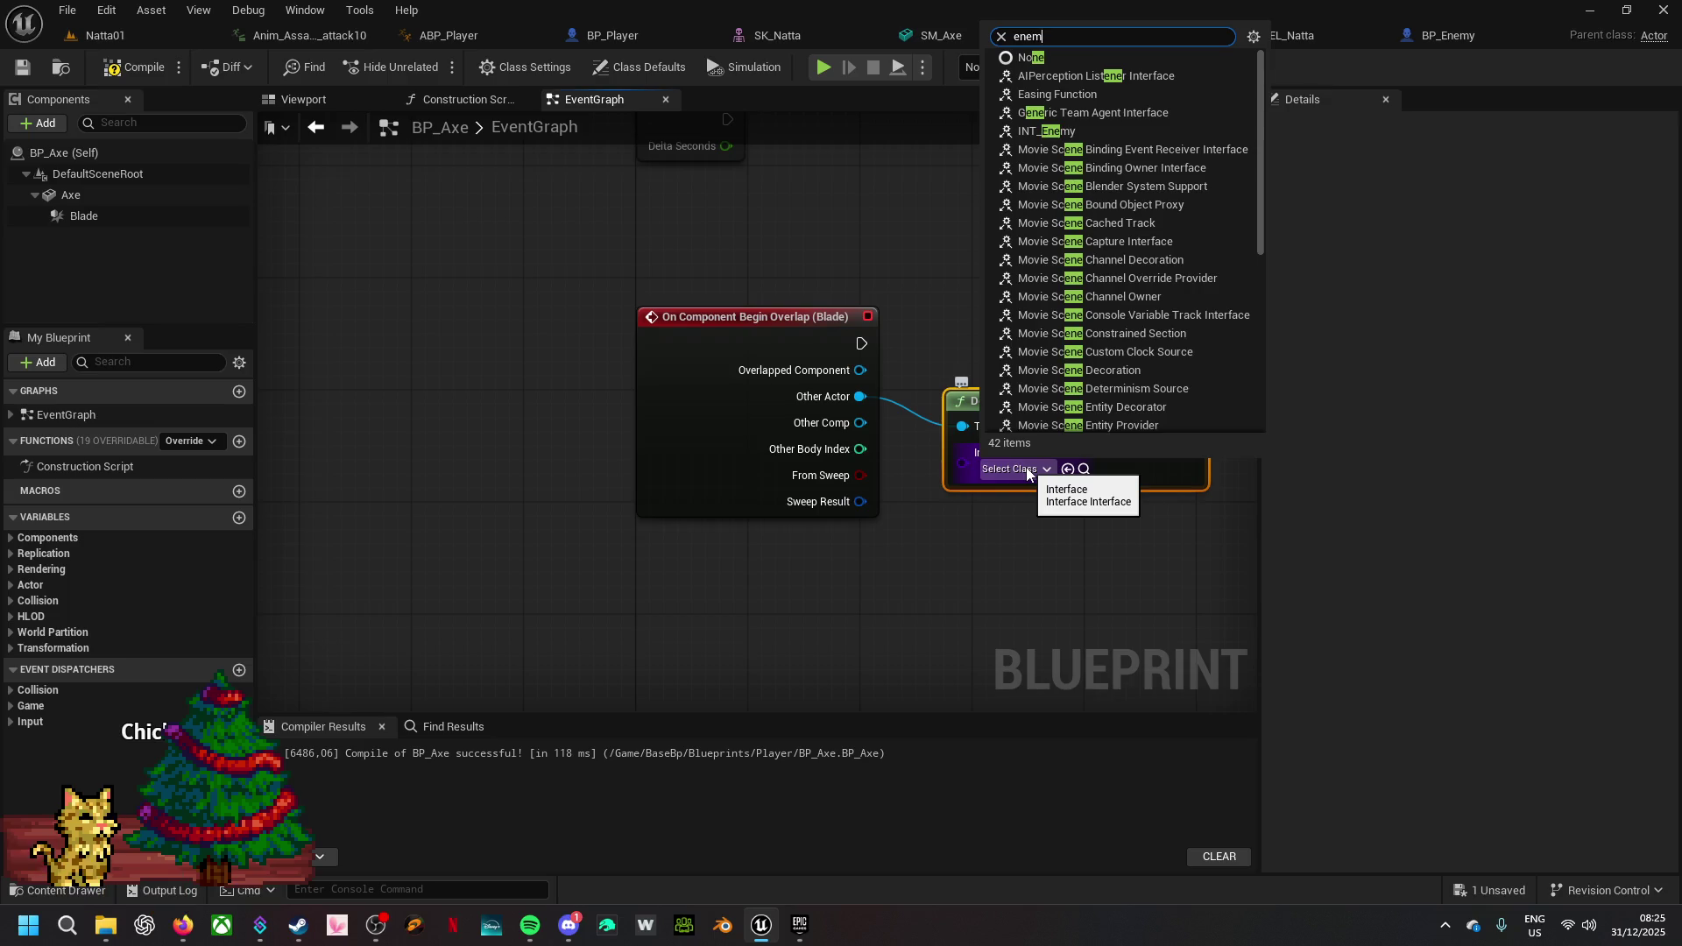
left_click(1065, 536)
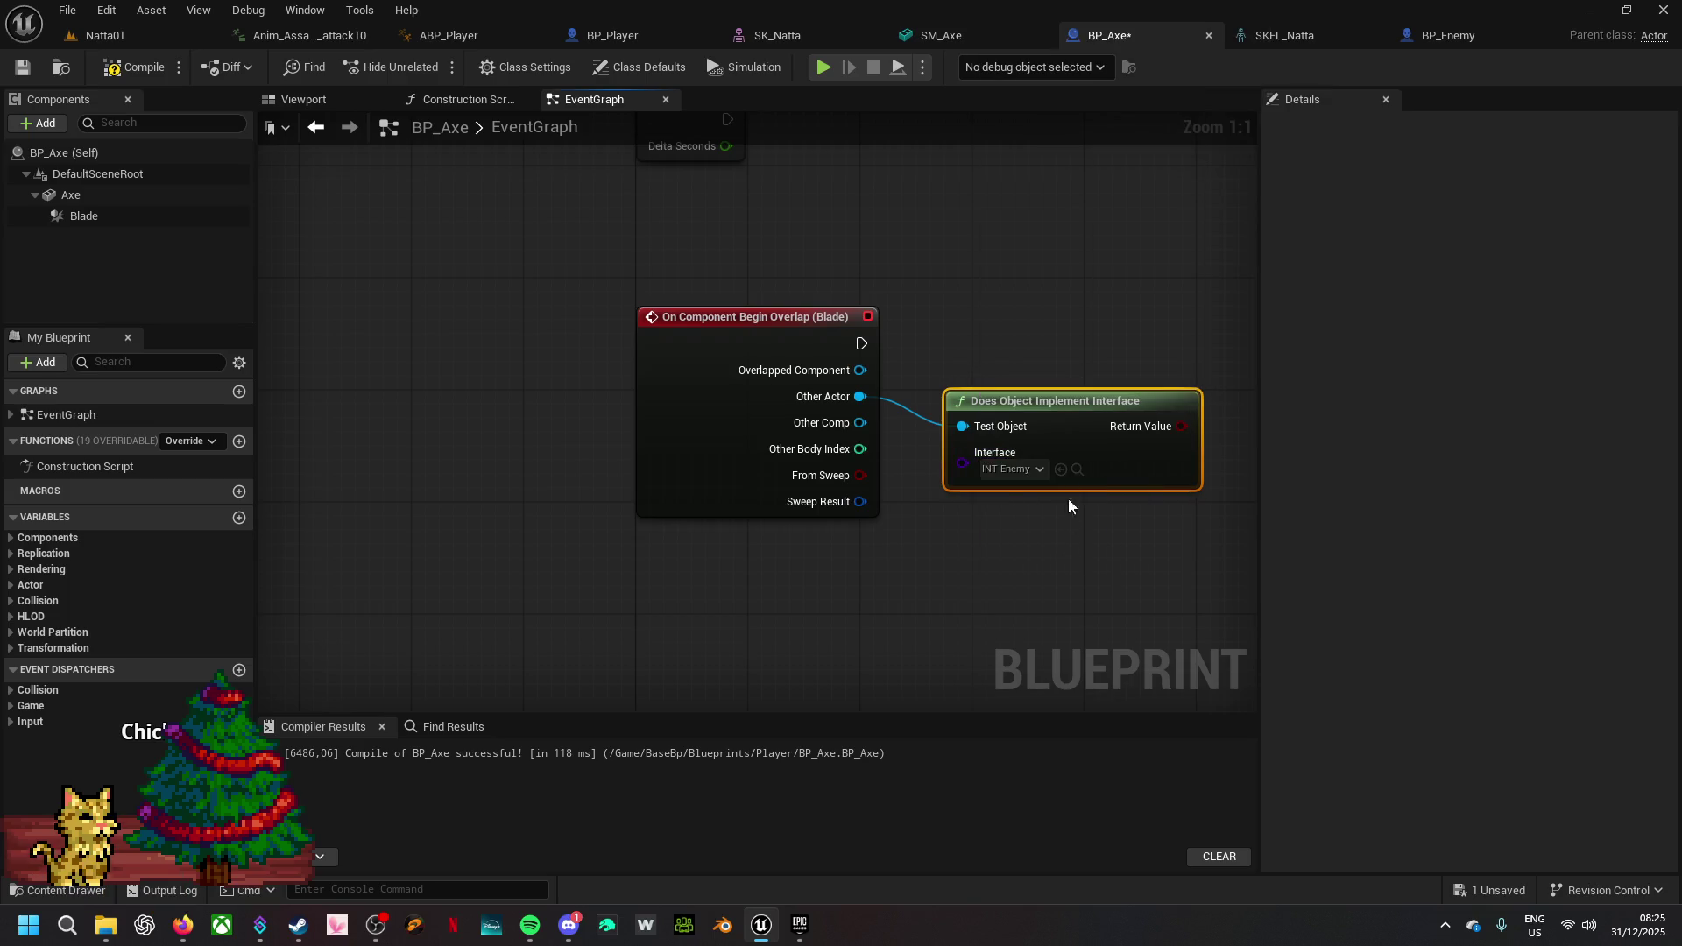
left_click_drag(1068, 419, 1041, 430)
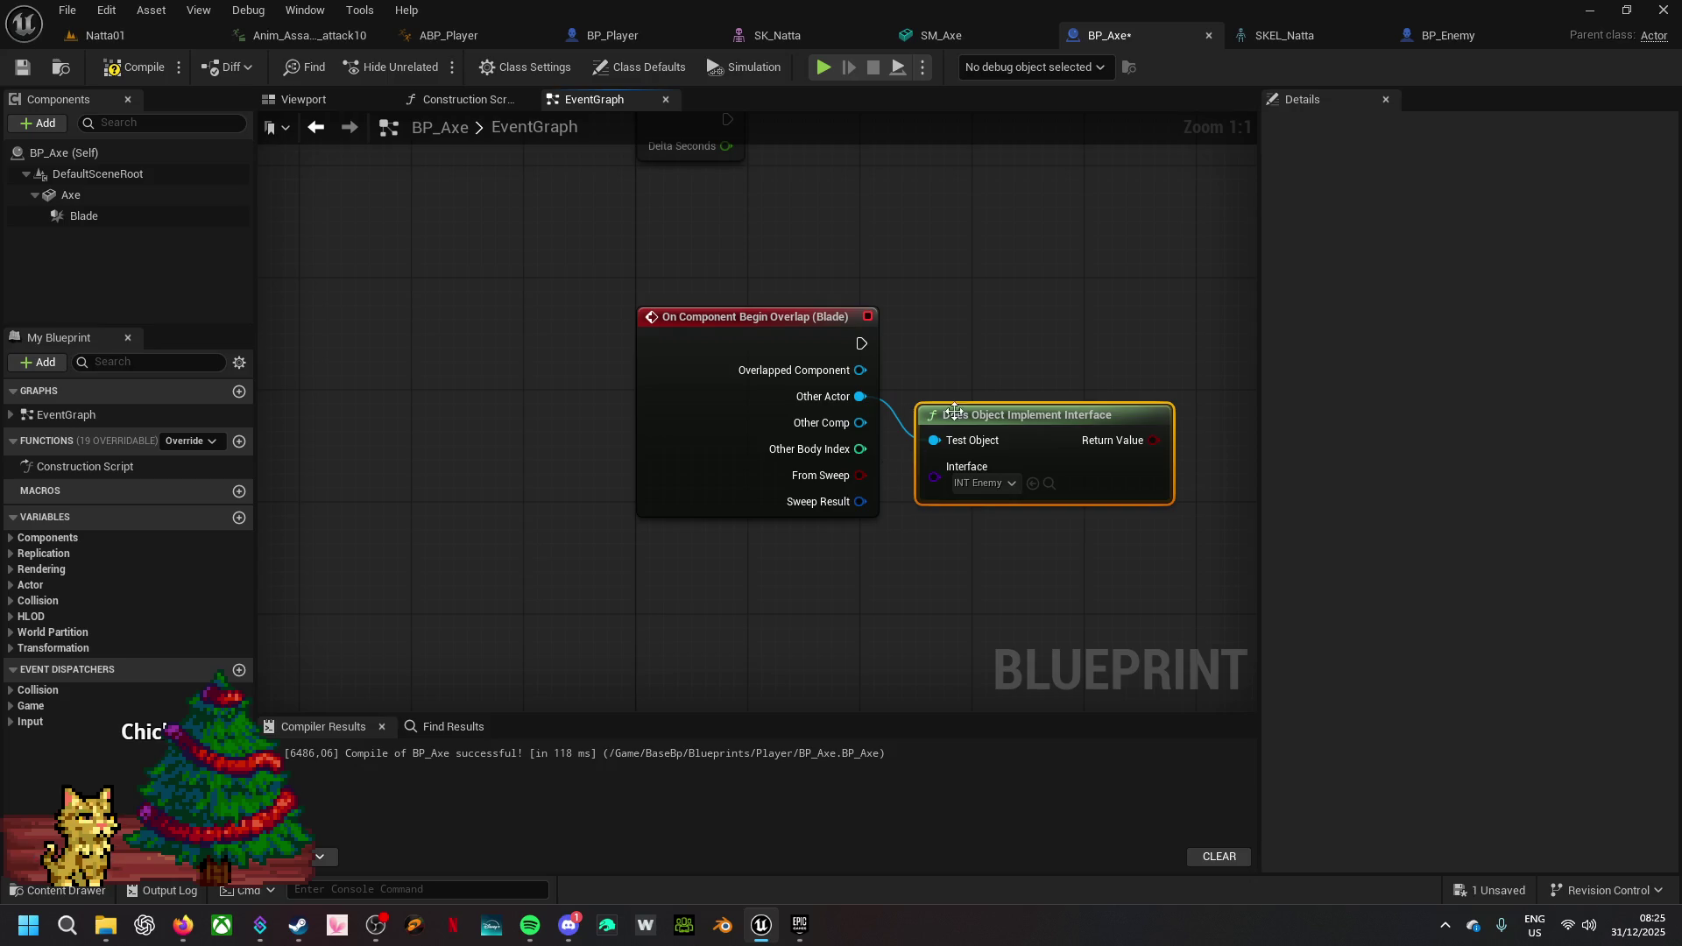
- Add a Branch driven by the overlap event, using the interface check as its condition
left_click(1001, 271)
left_click_drag(1018, 337, 1154, 444)
mouse_move(1018, 308)
left_mouse_down()
mouse_move(964, 342)
mouse_move(862, 342)
left_mouse_up()
left_click_drag(1068, 277, 1055, 311)
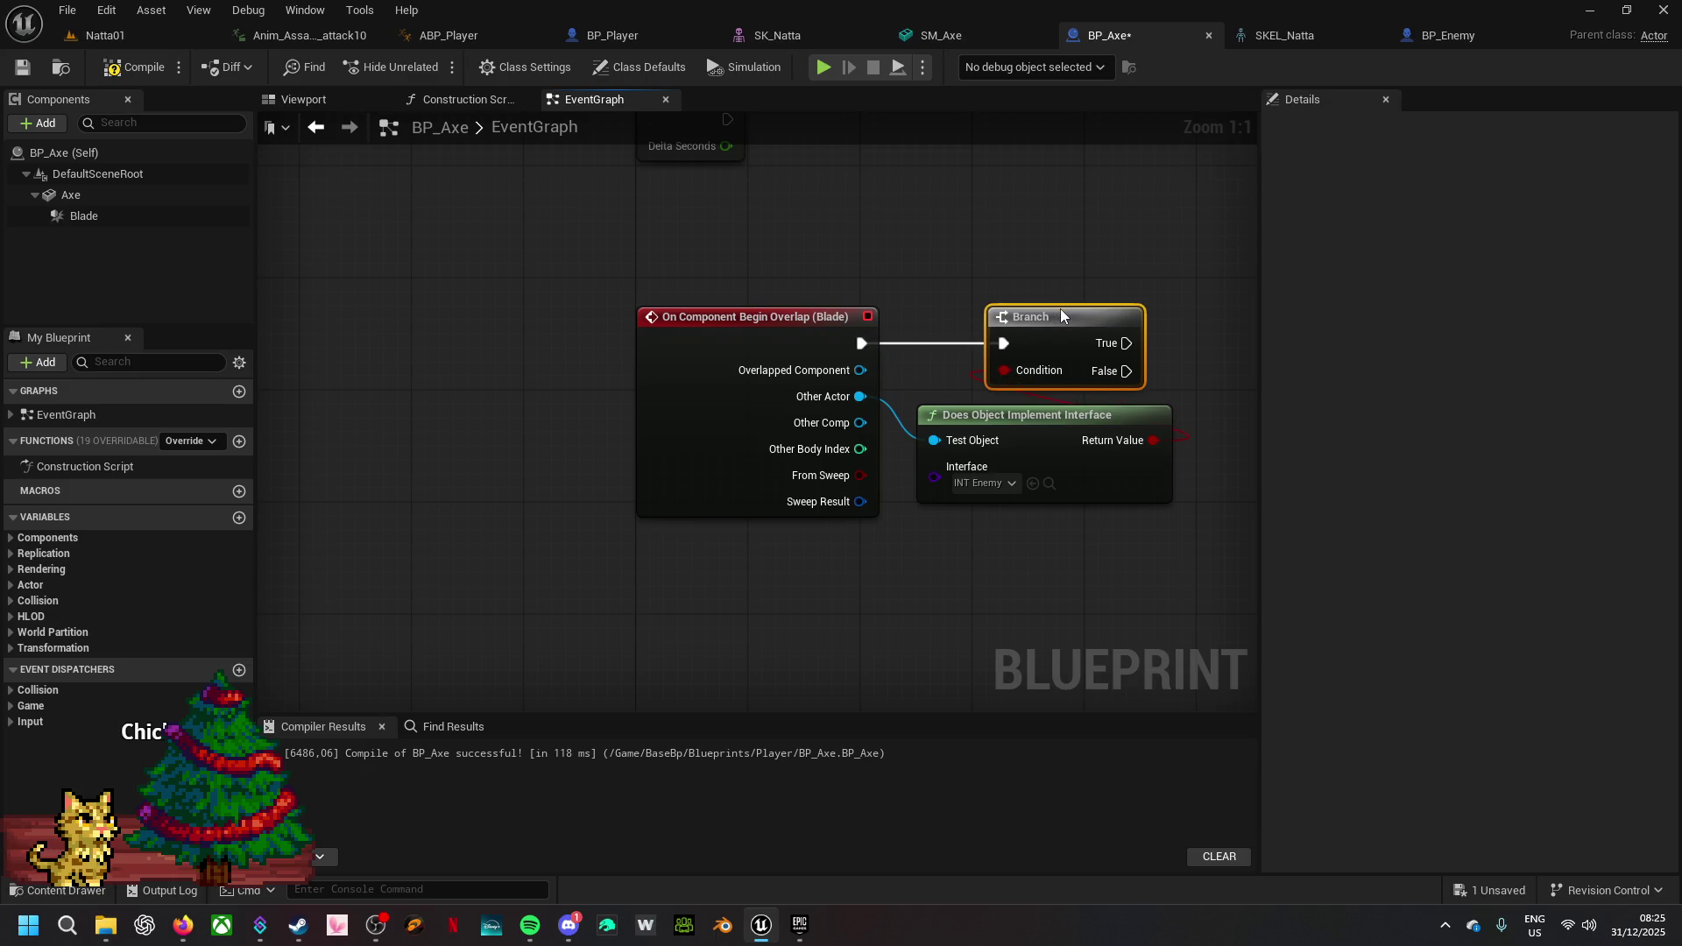
left_click_drag(1088, 564, 917, 570)
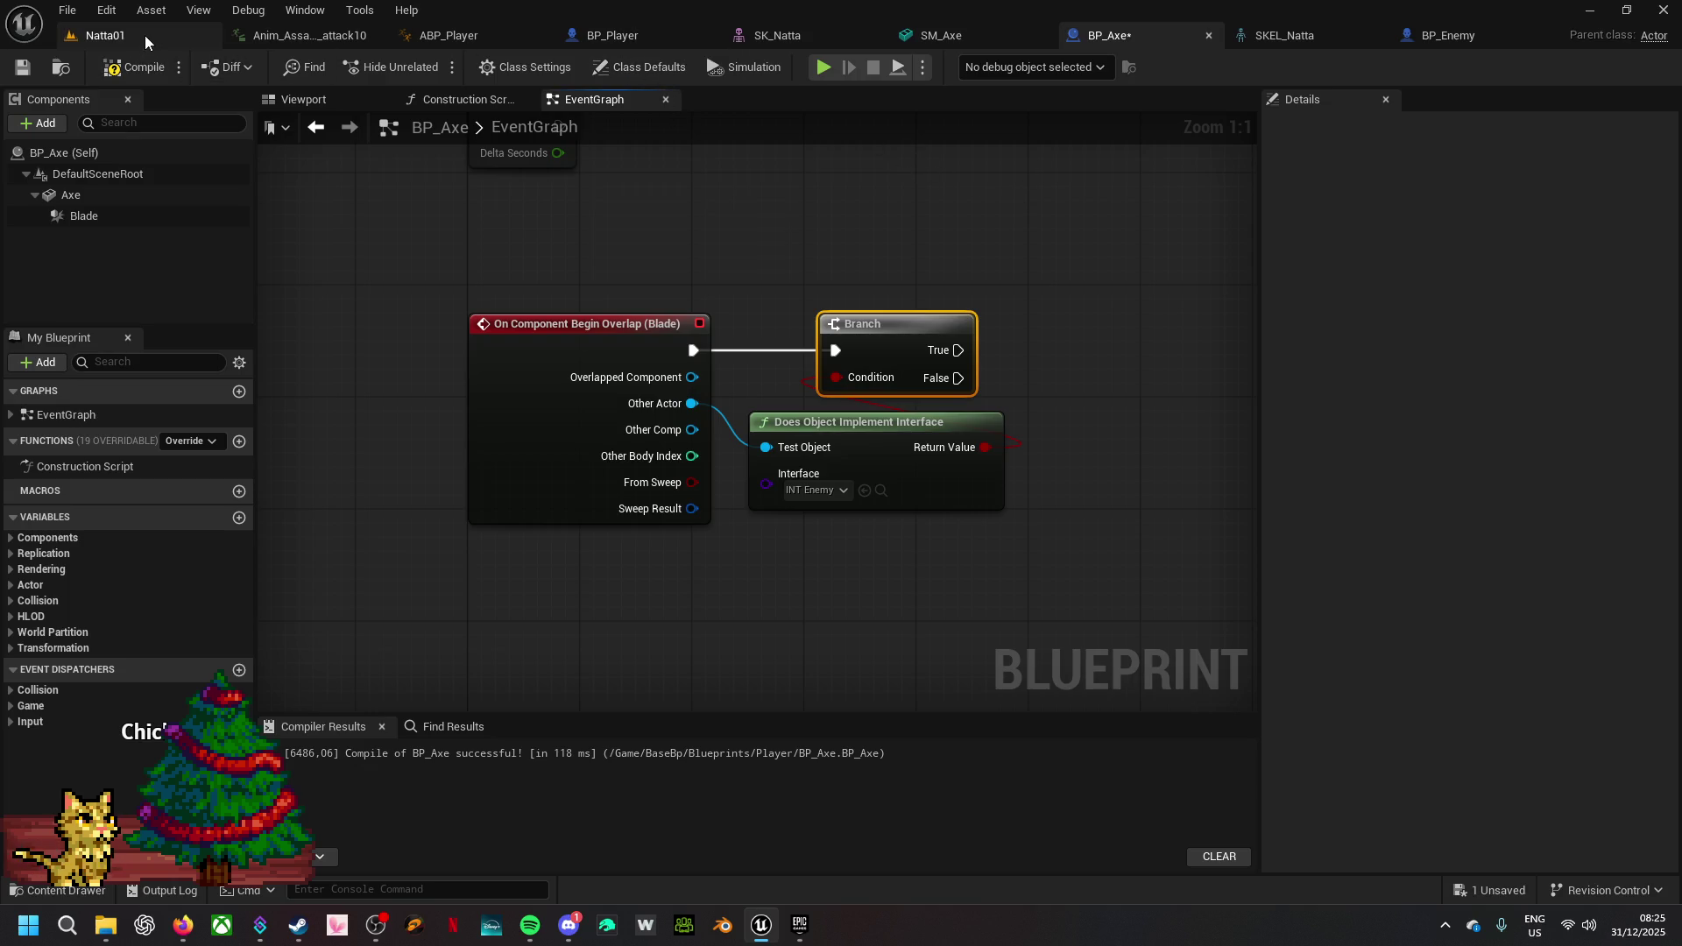
- Open INT_Enemy, rename its function to F_PlayHitMontage, and compile the interface
left_click(105, 35)
left_click(777, 689)
double_click(777, 689)
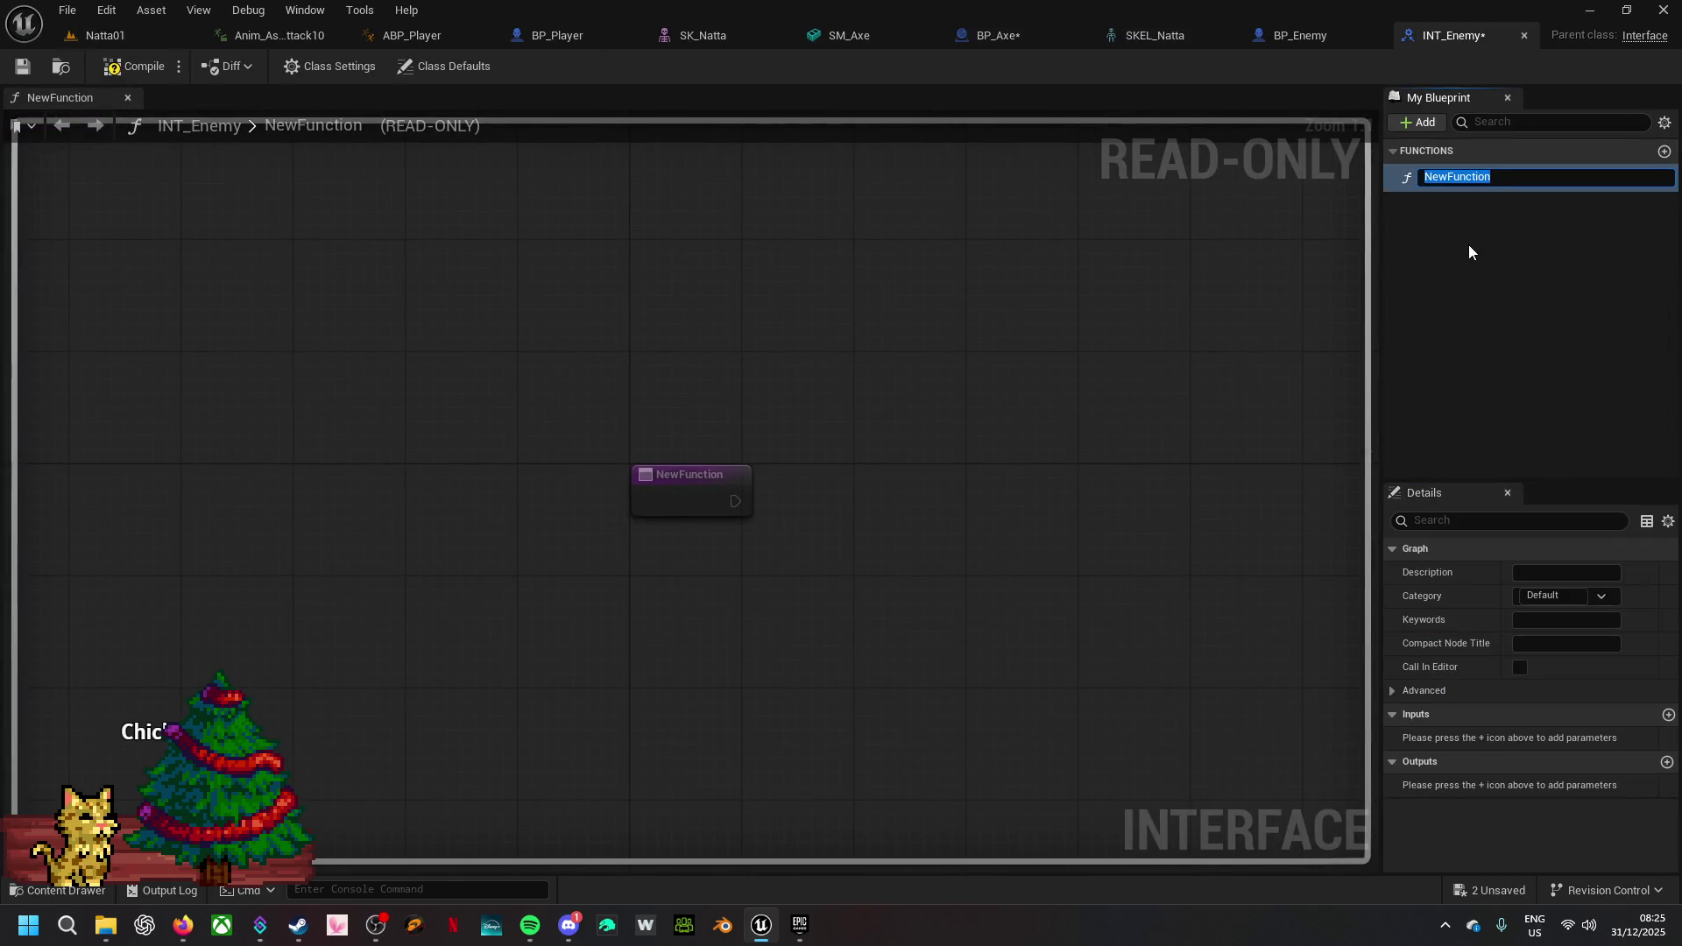
type("F_Play")
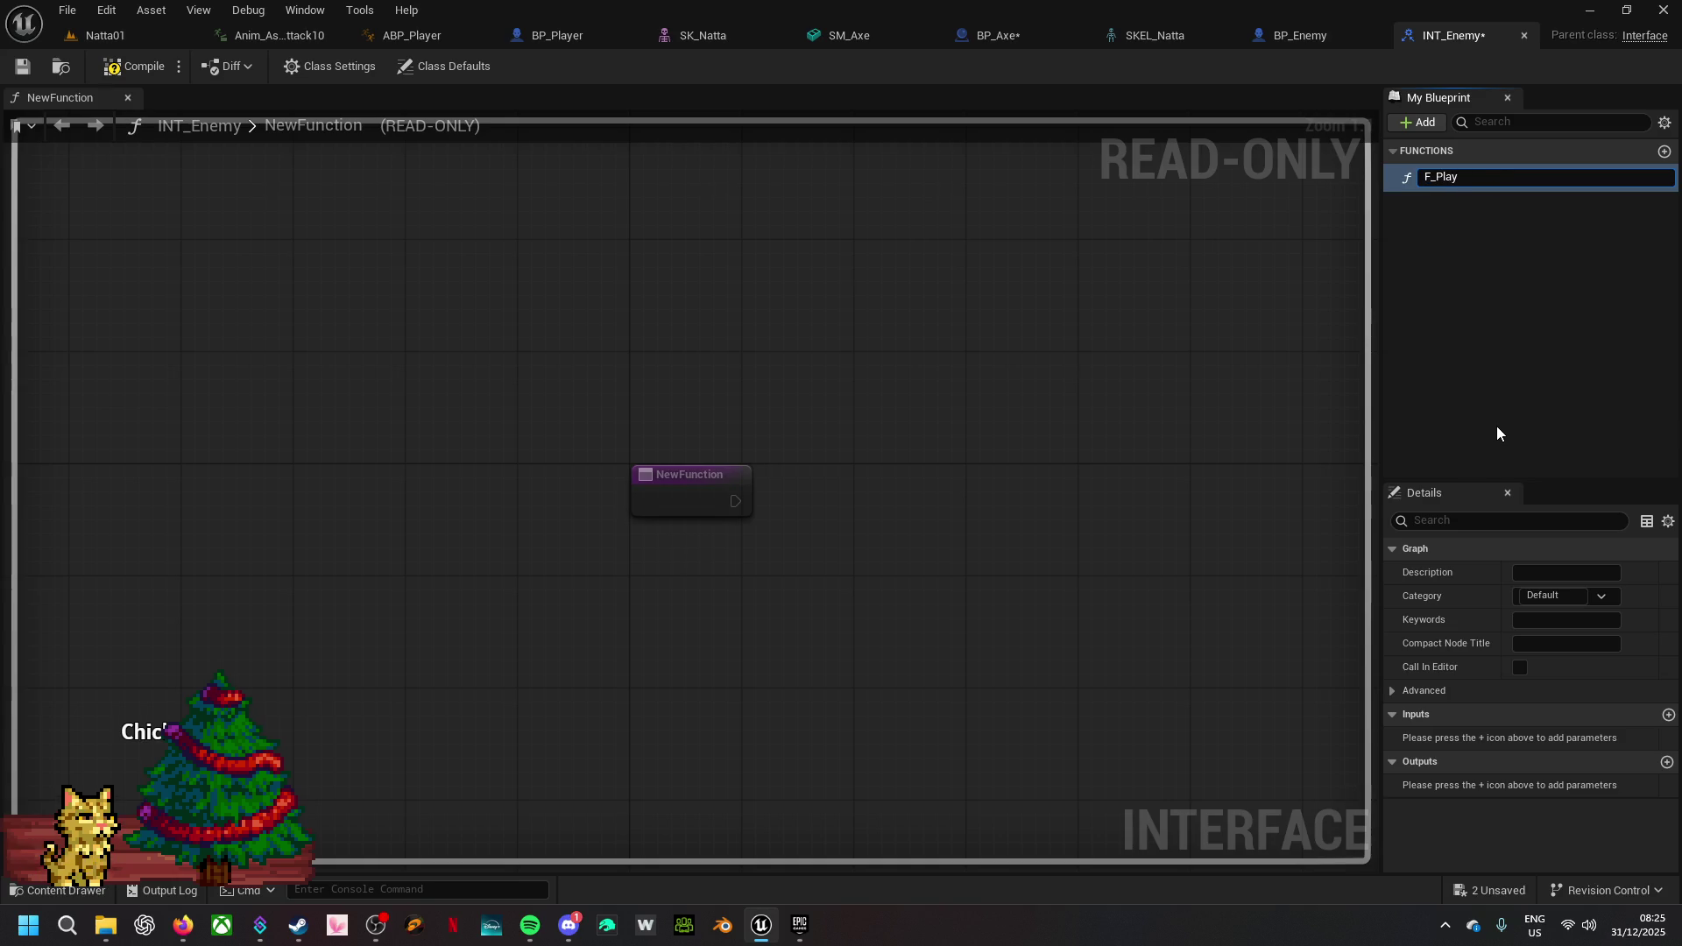
type("H")
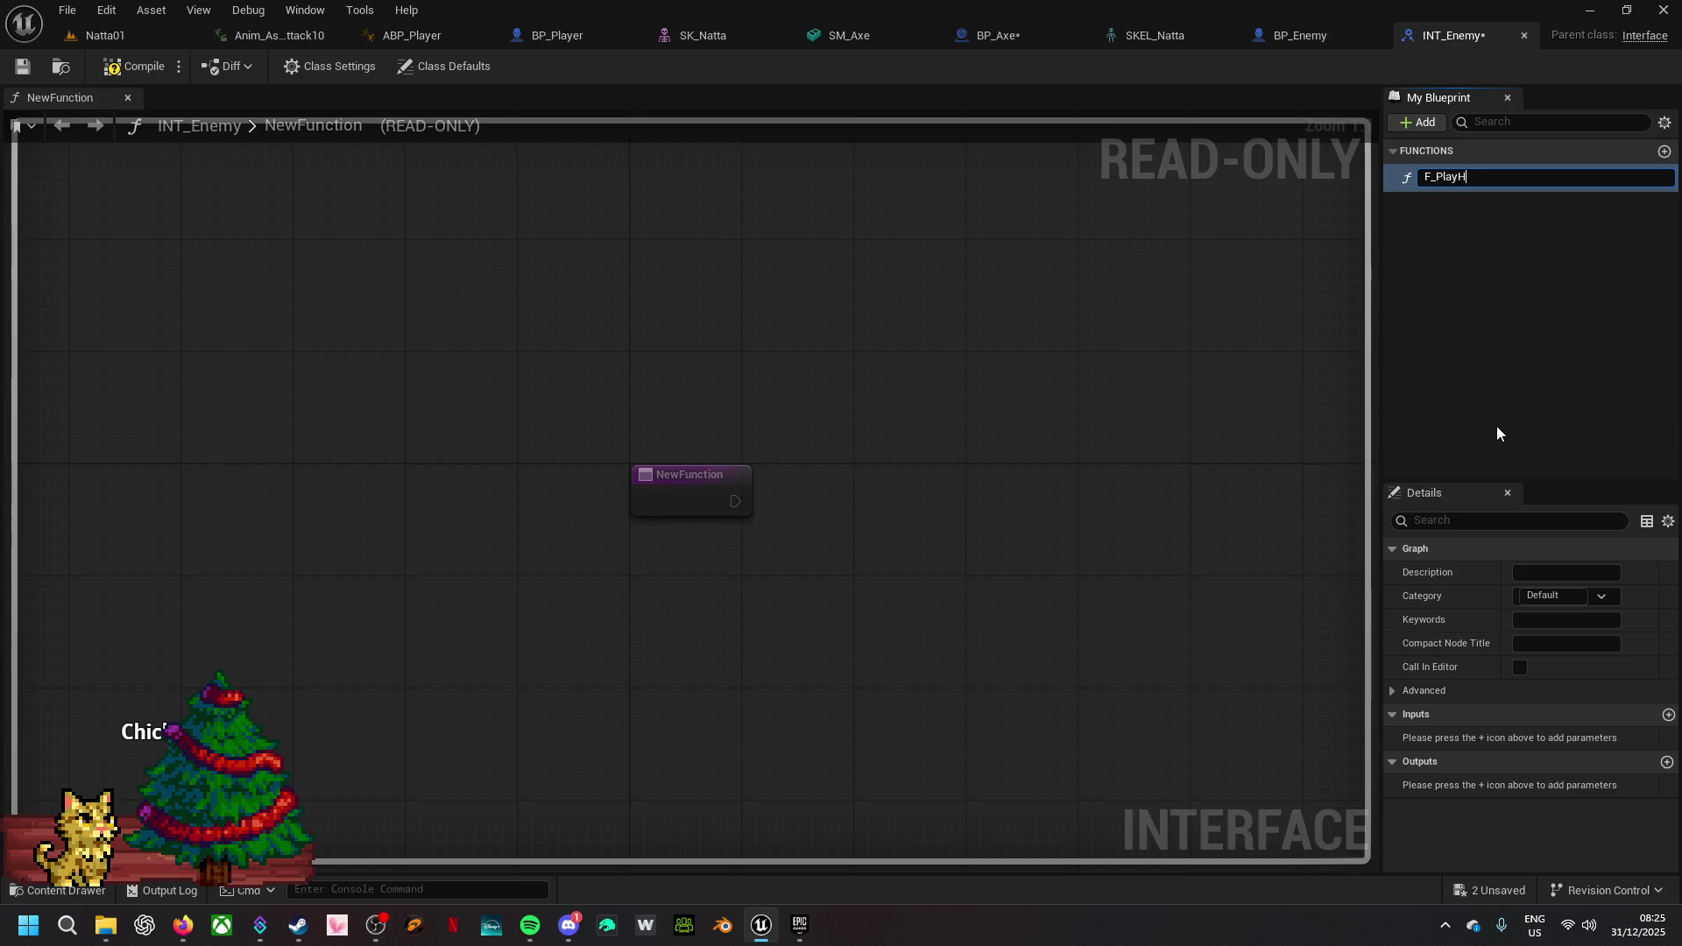
type("itMontage")
key("Return")
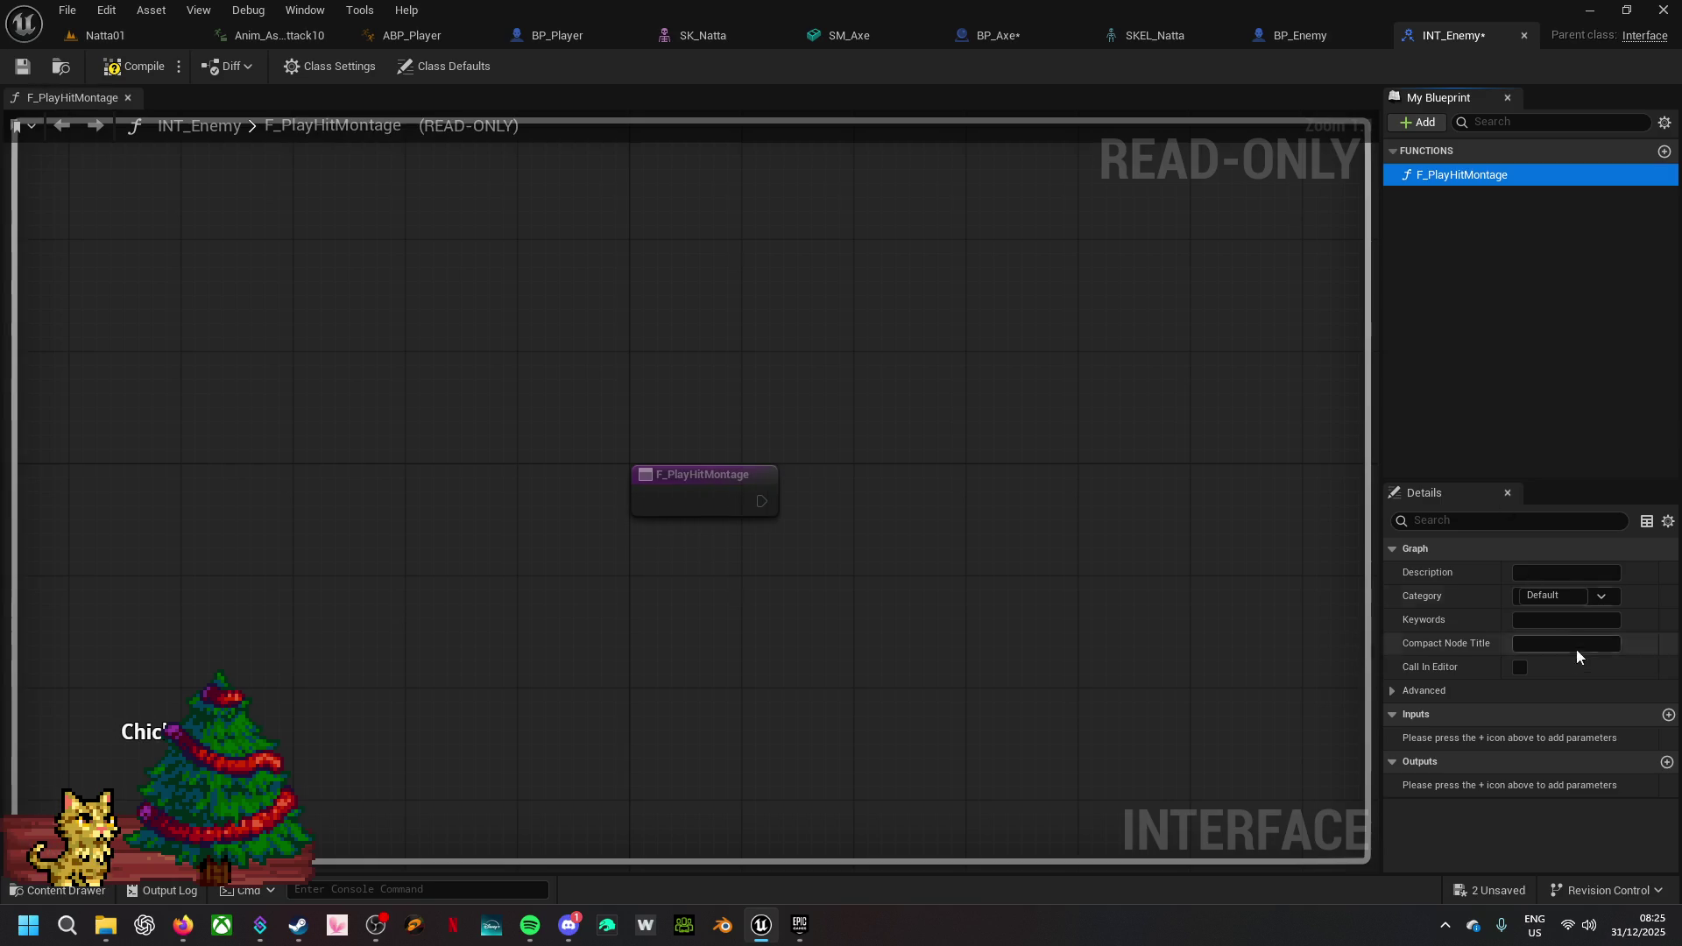
left_click(126, 77)
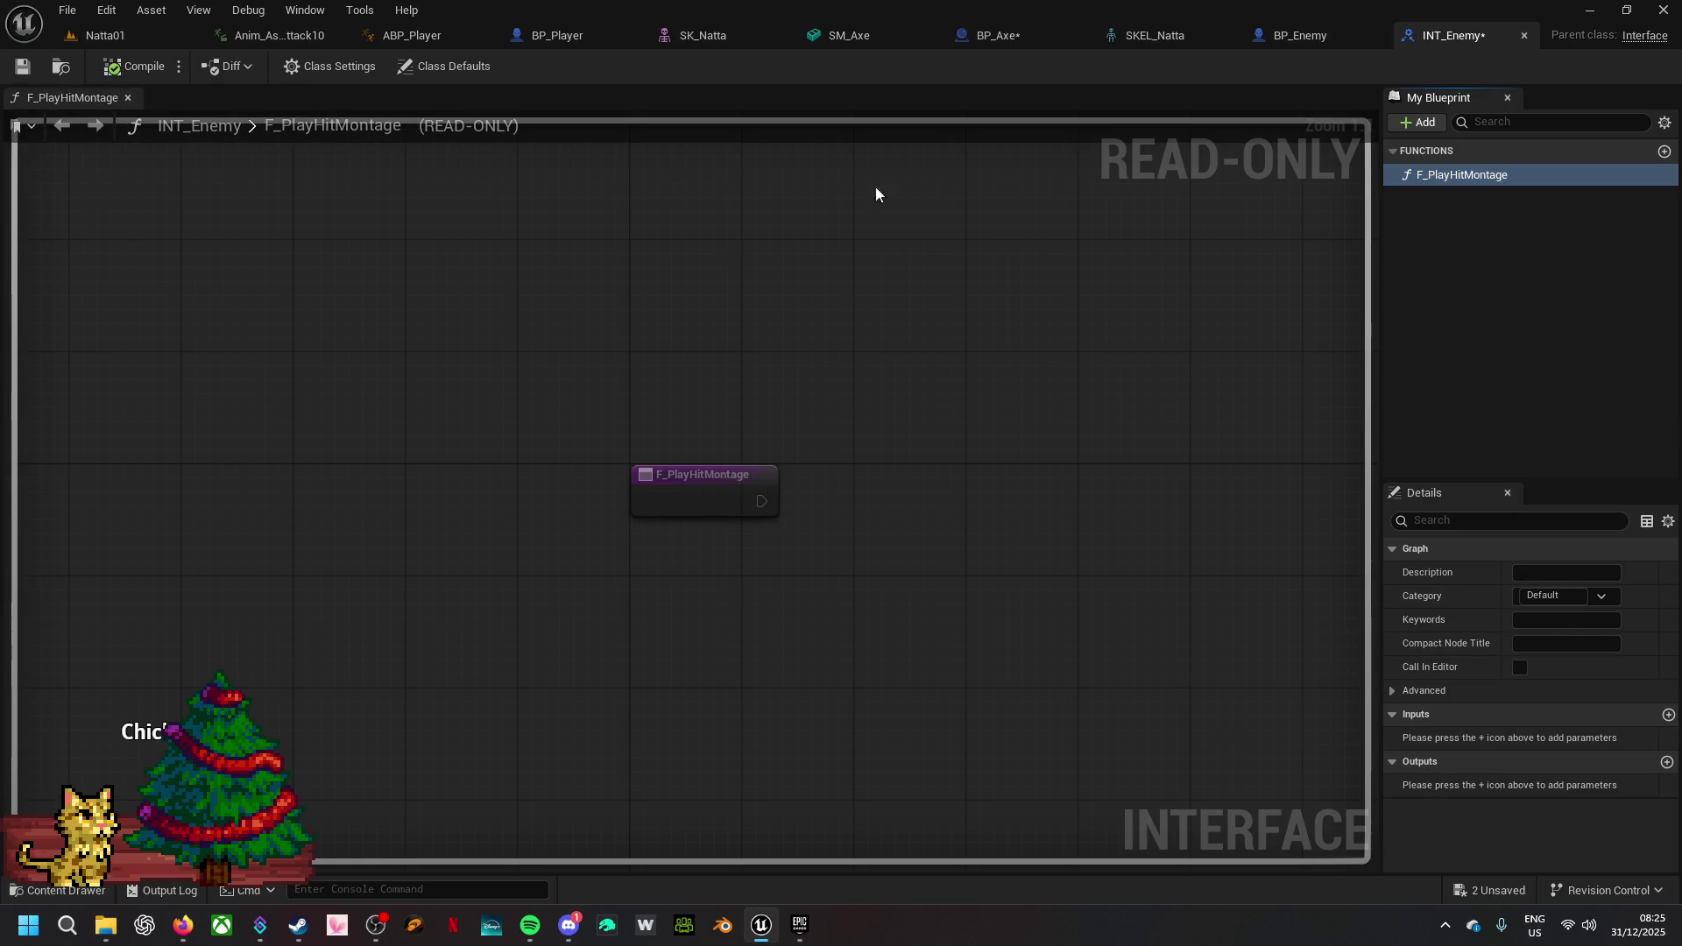
left_click(1287, 35)
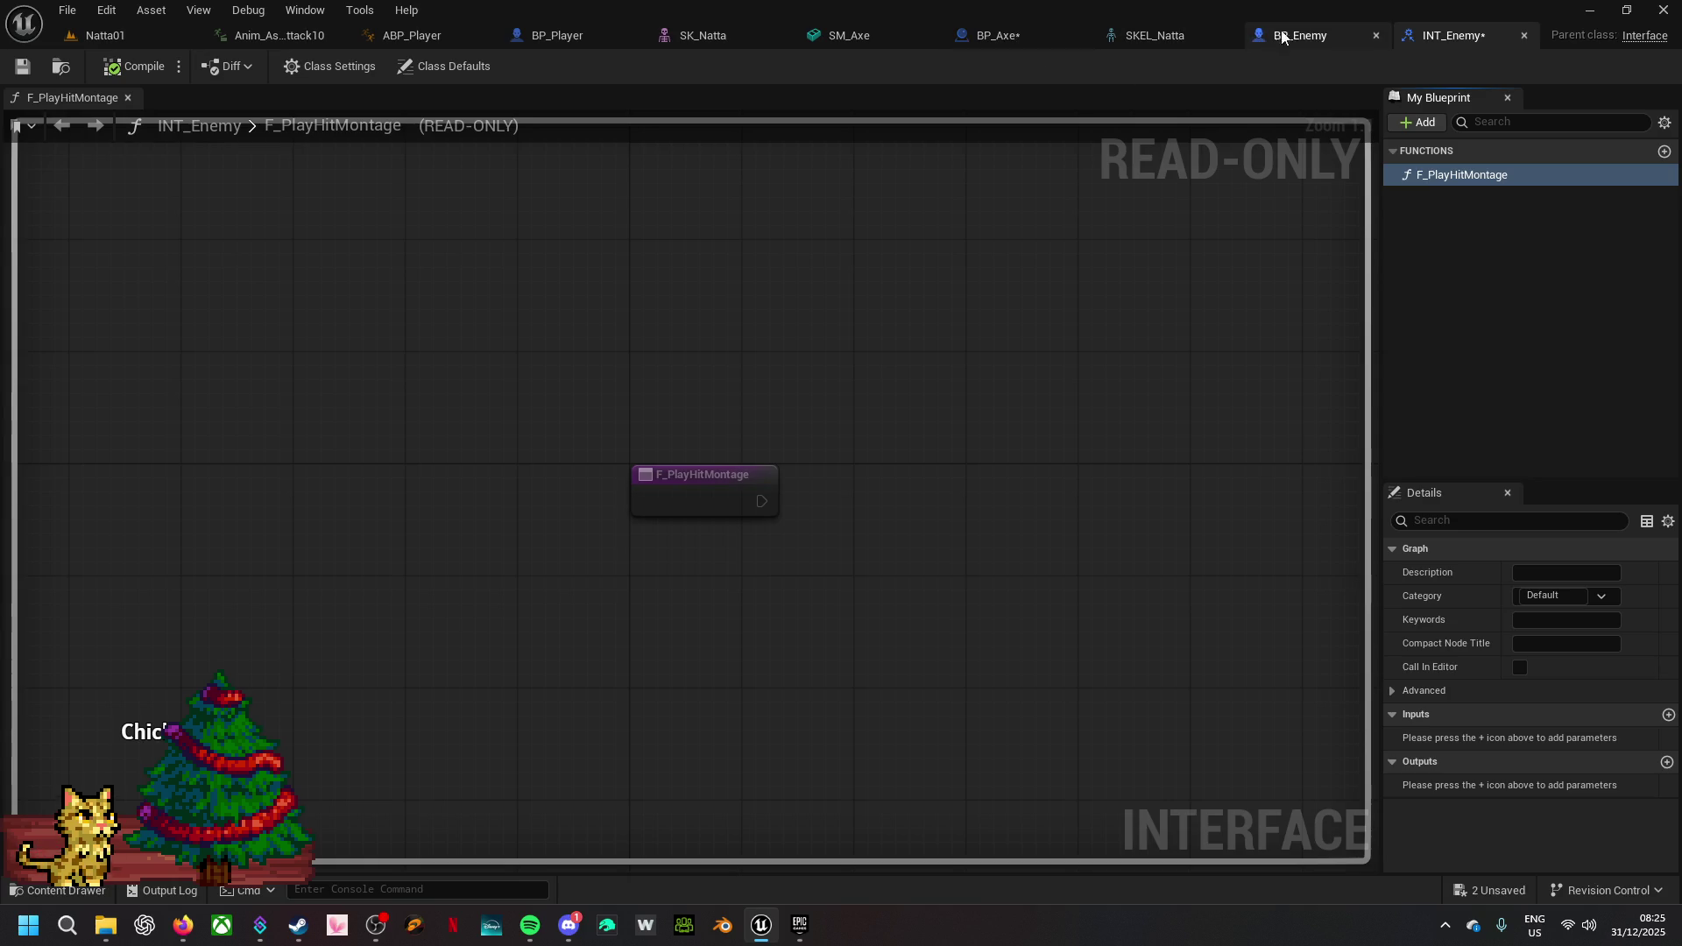
- Add a custom event named C_GetHit in BP_Enemy's DebugGraph
mouse_move(920, 210)
left_mouse_down()
mouse_move(806, 417)
mouse_move(834, 522)
mouse_move(809, 141)
left_mouse_up()
left_click(739, 99)
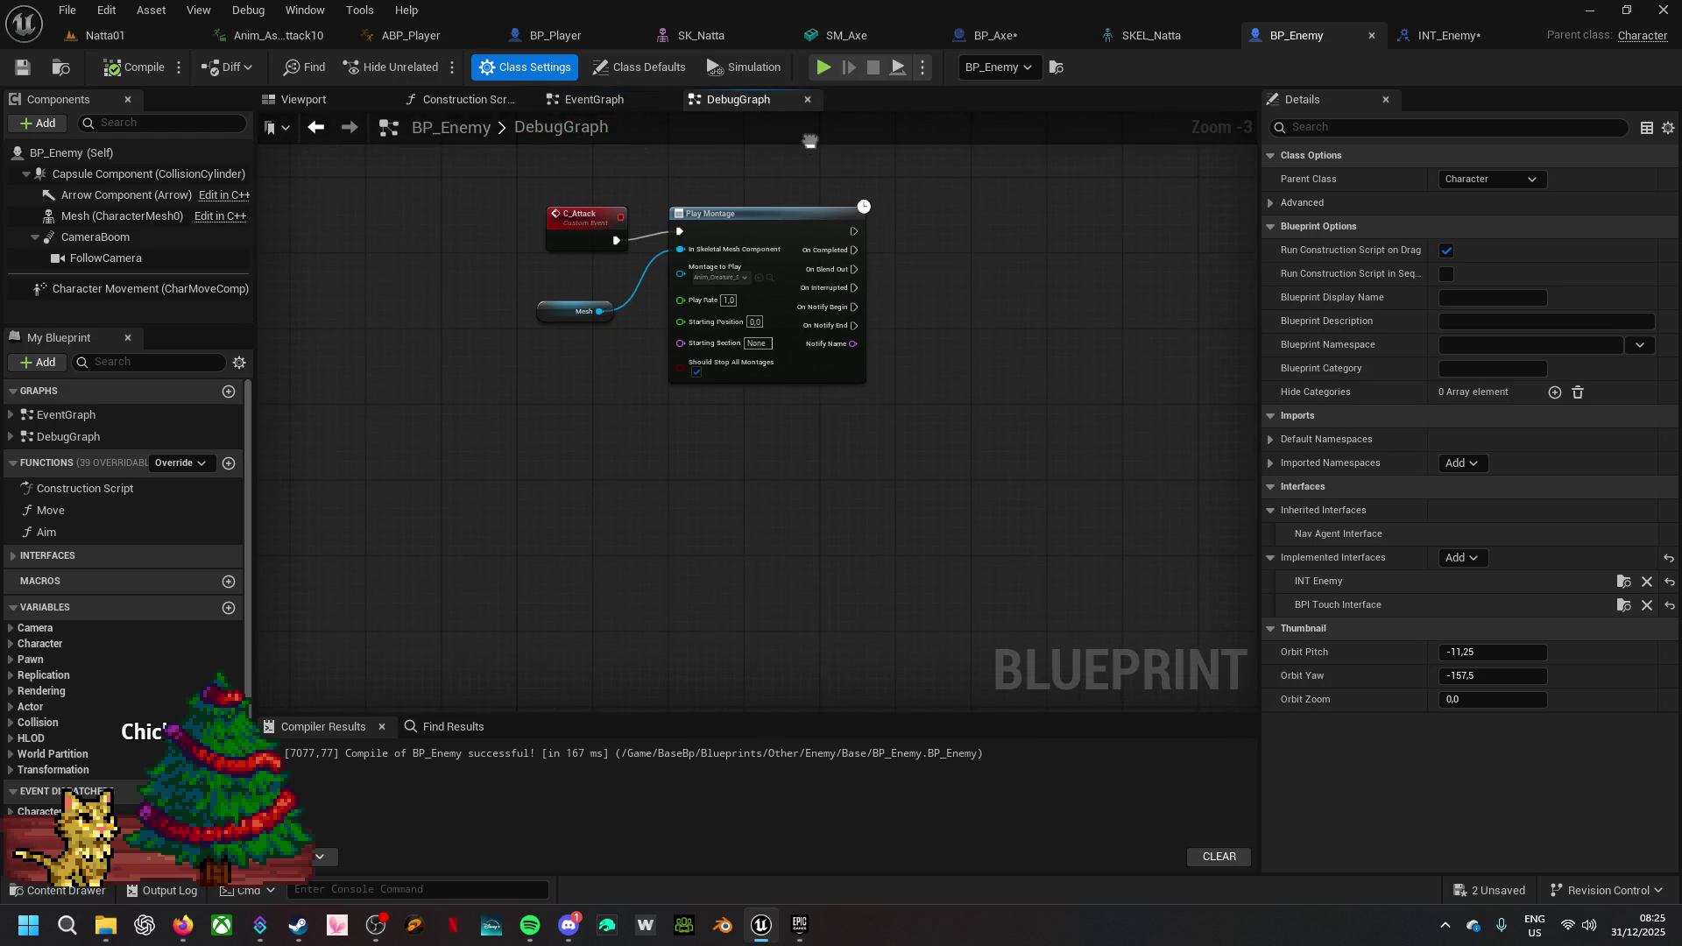
left_click_drag(761, 217, 743, 226)
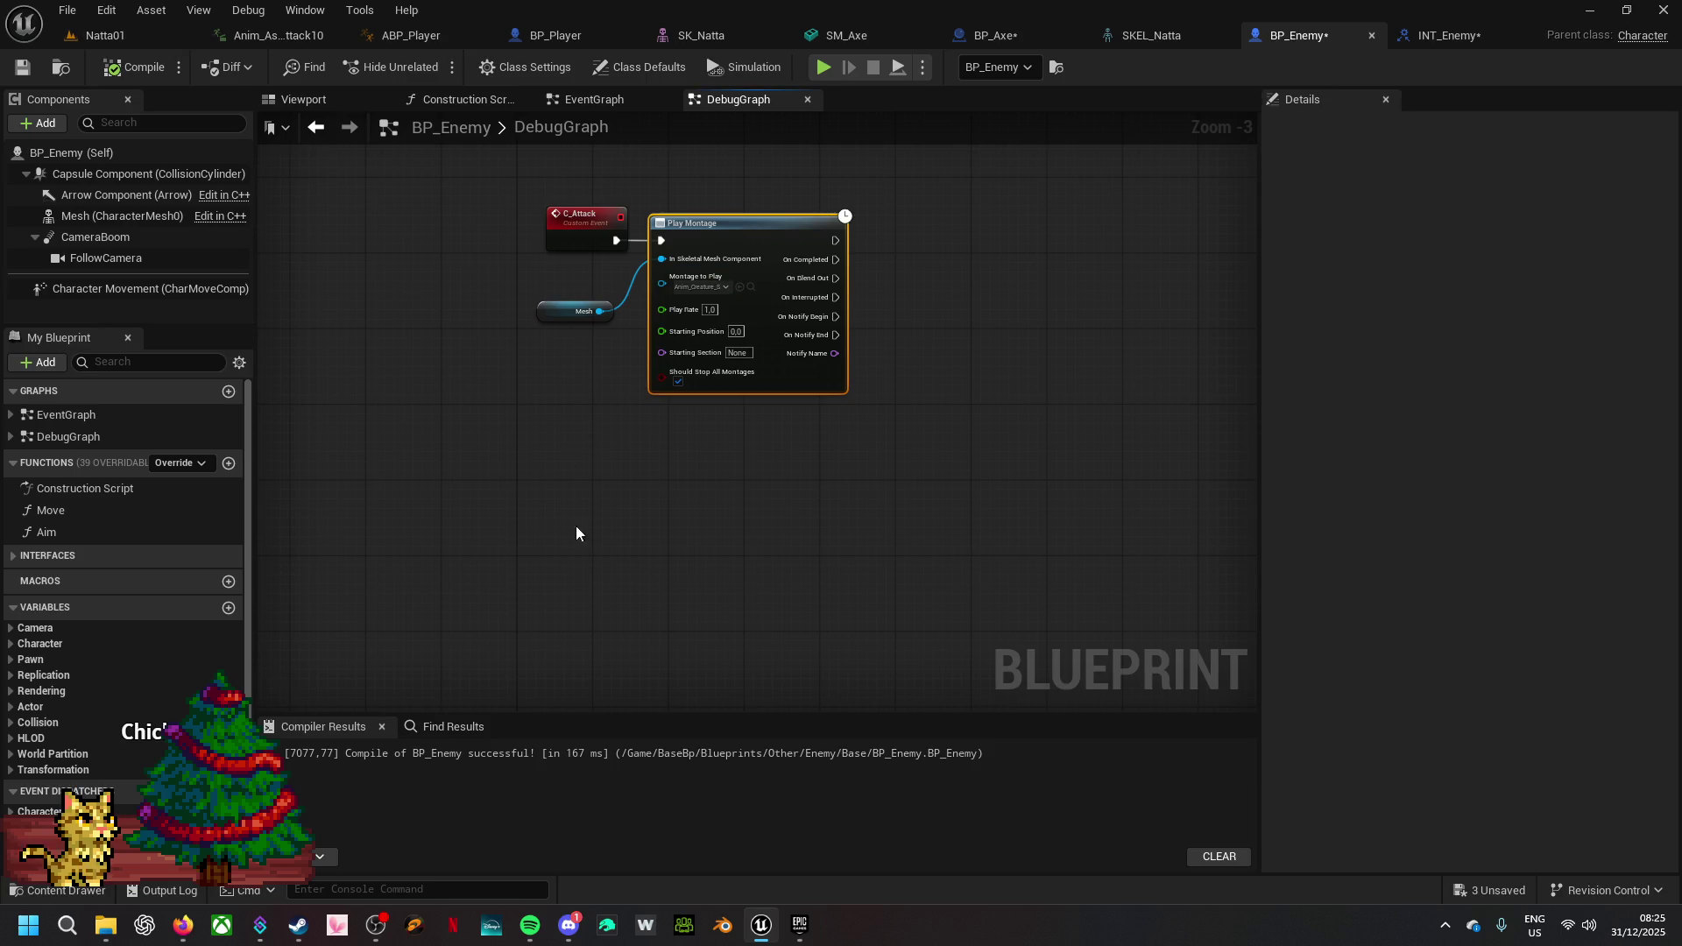
left_click_drag(572, 562, 616, 460)
right_click(617, 460)
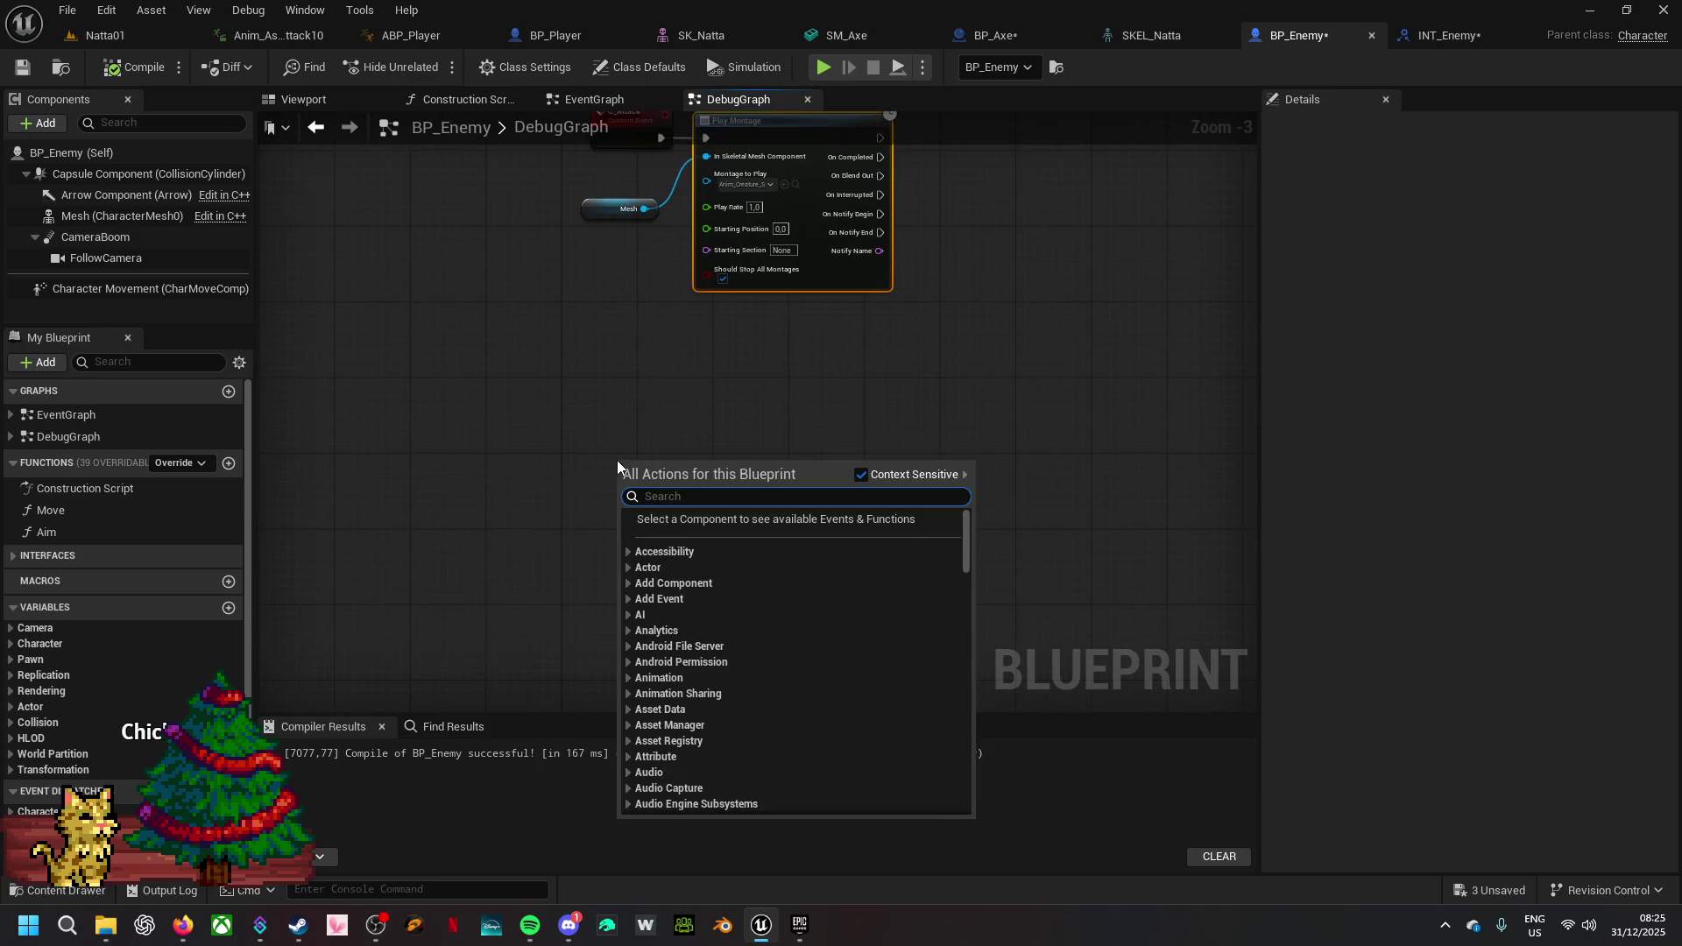
type("Cu")
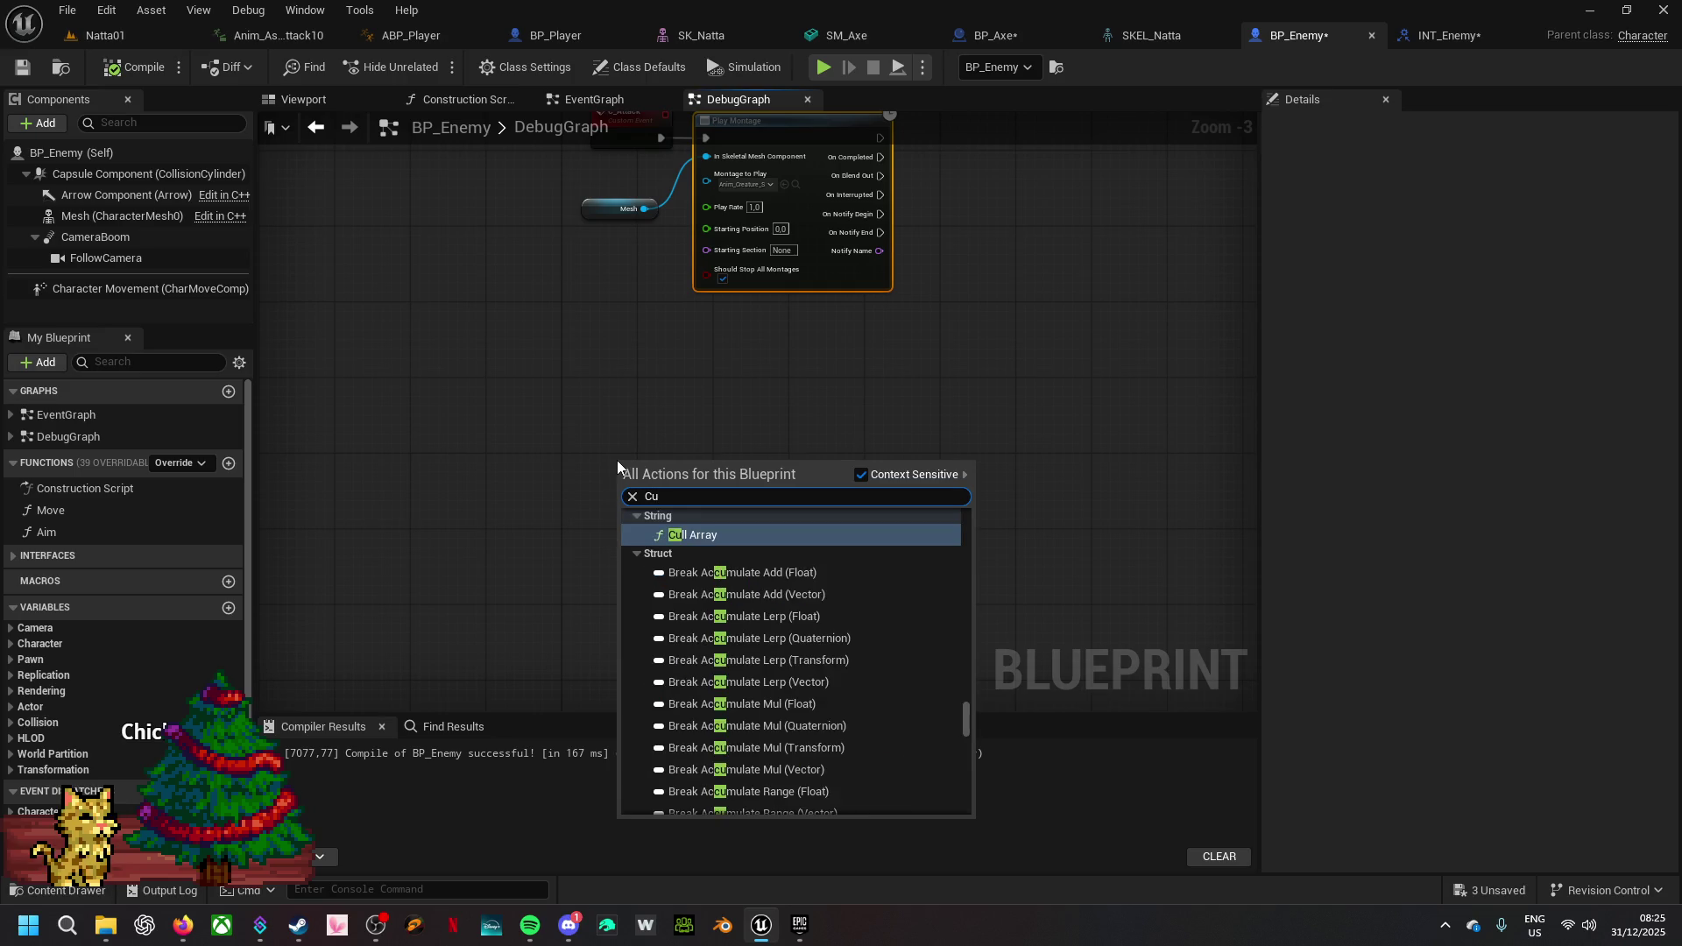
type("stom")
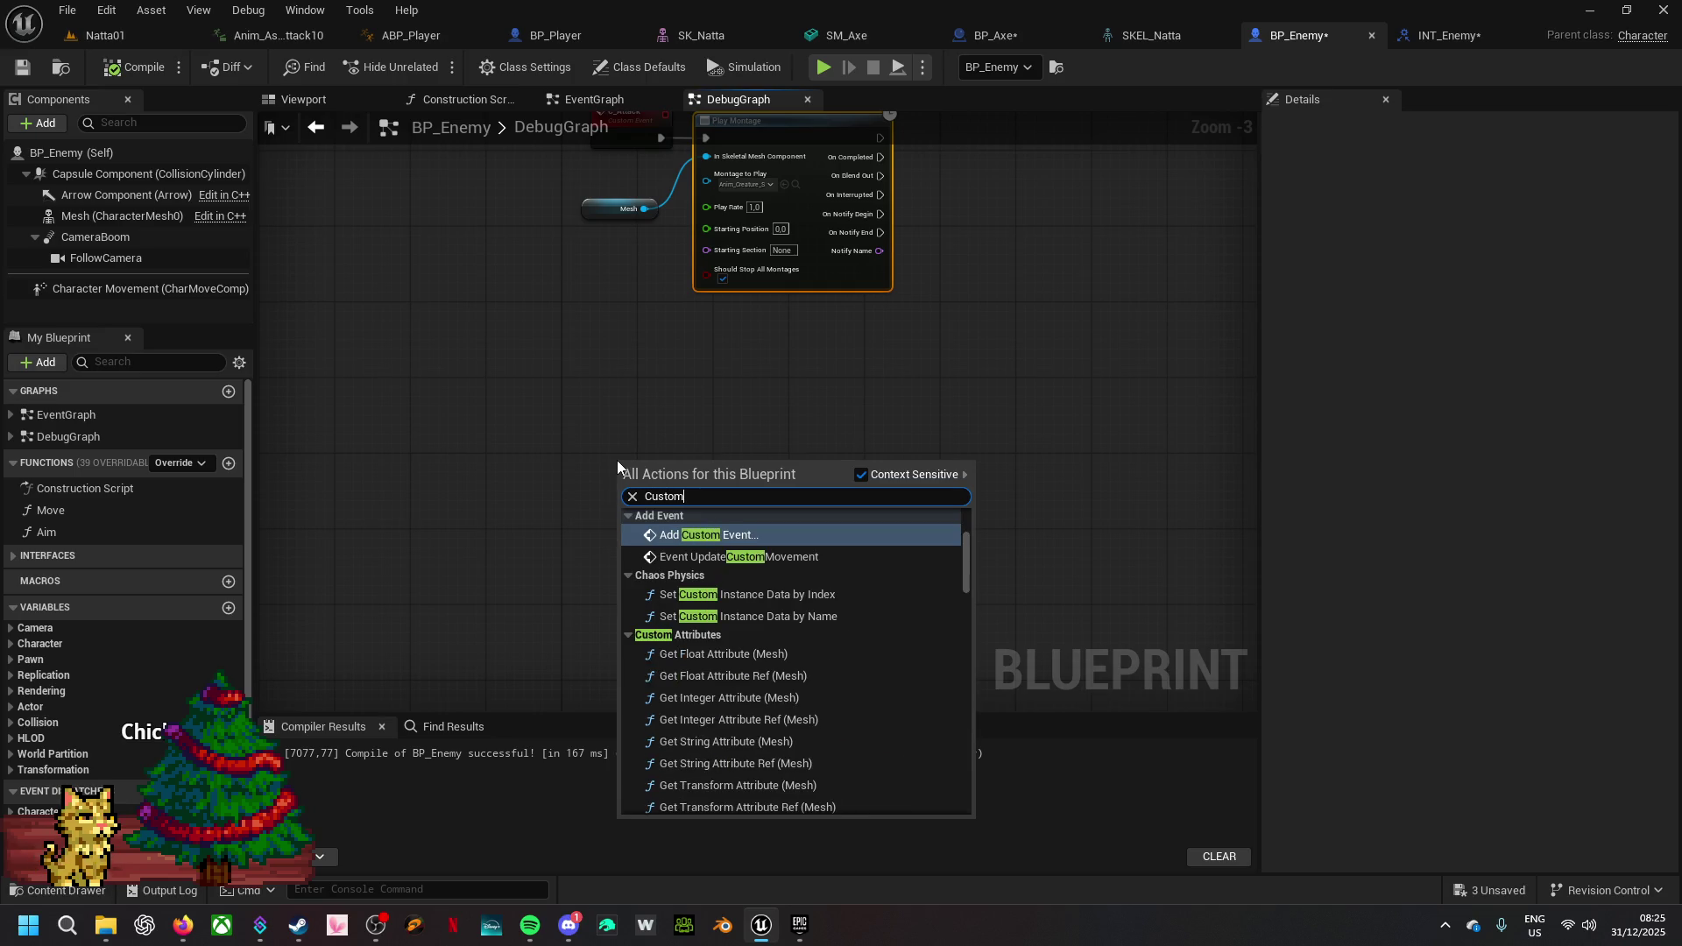
left_click(720, 537)
type("C")
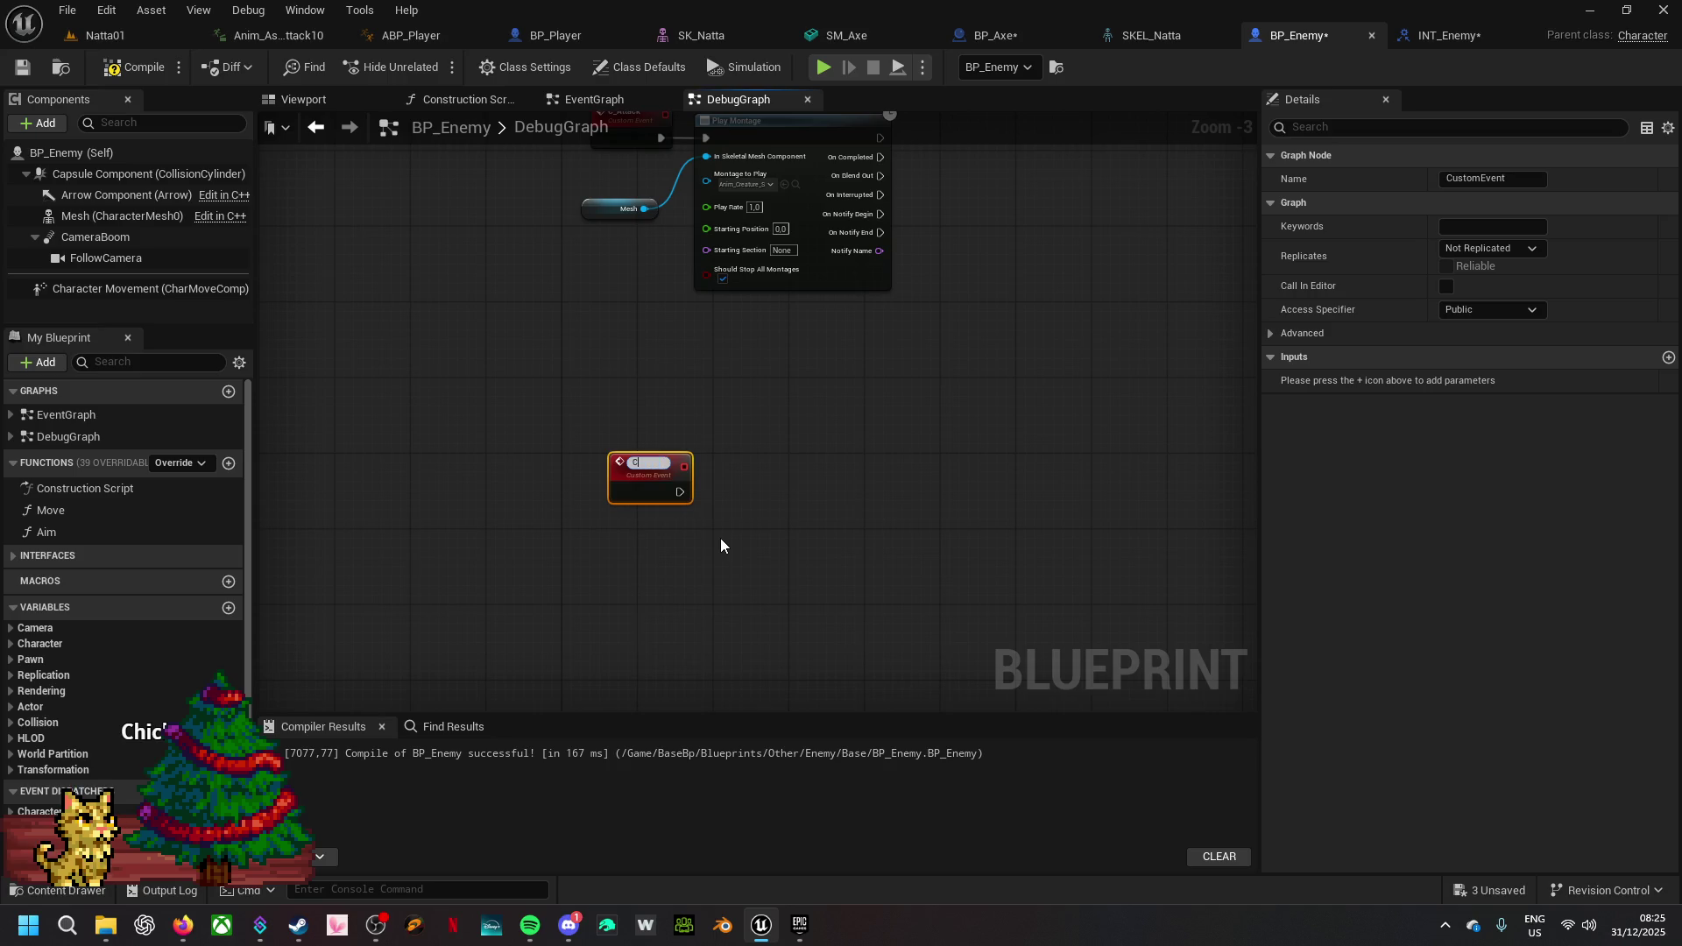
type("_GetHit")
left_click(723, 545)
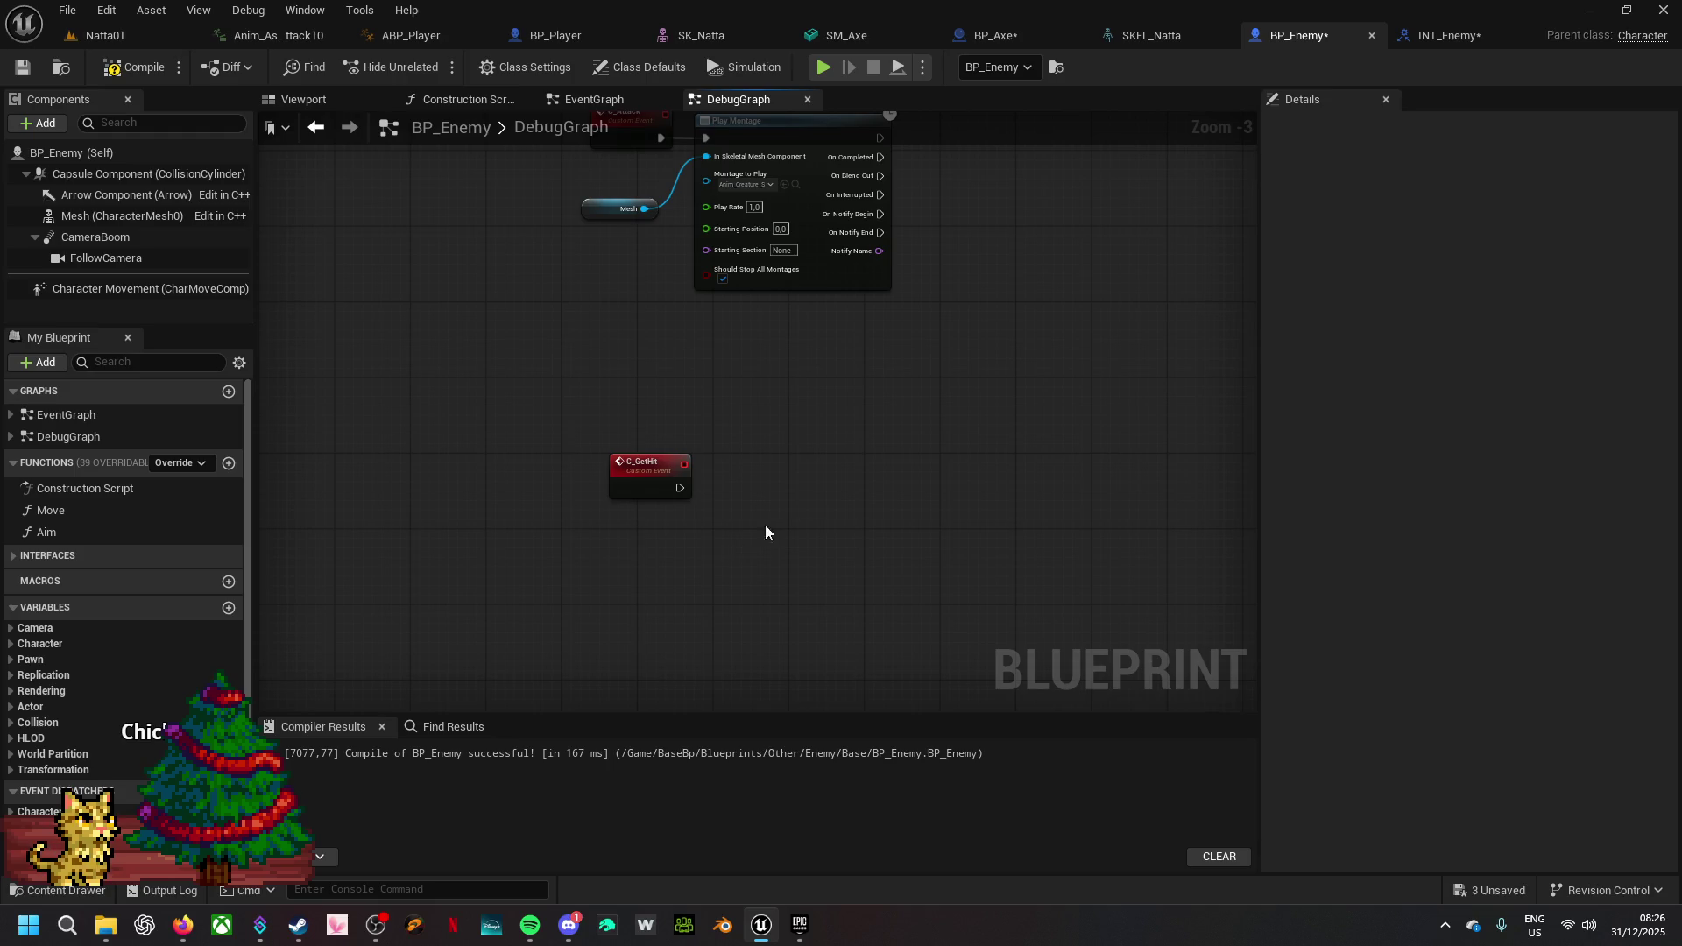
- Copy the Play Montage and Mesh nodes and wire C_GetHit into the pasted Play Montage
left_click(807, 199)
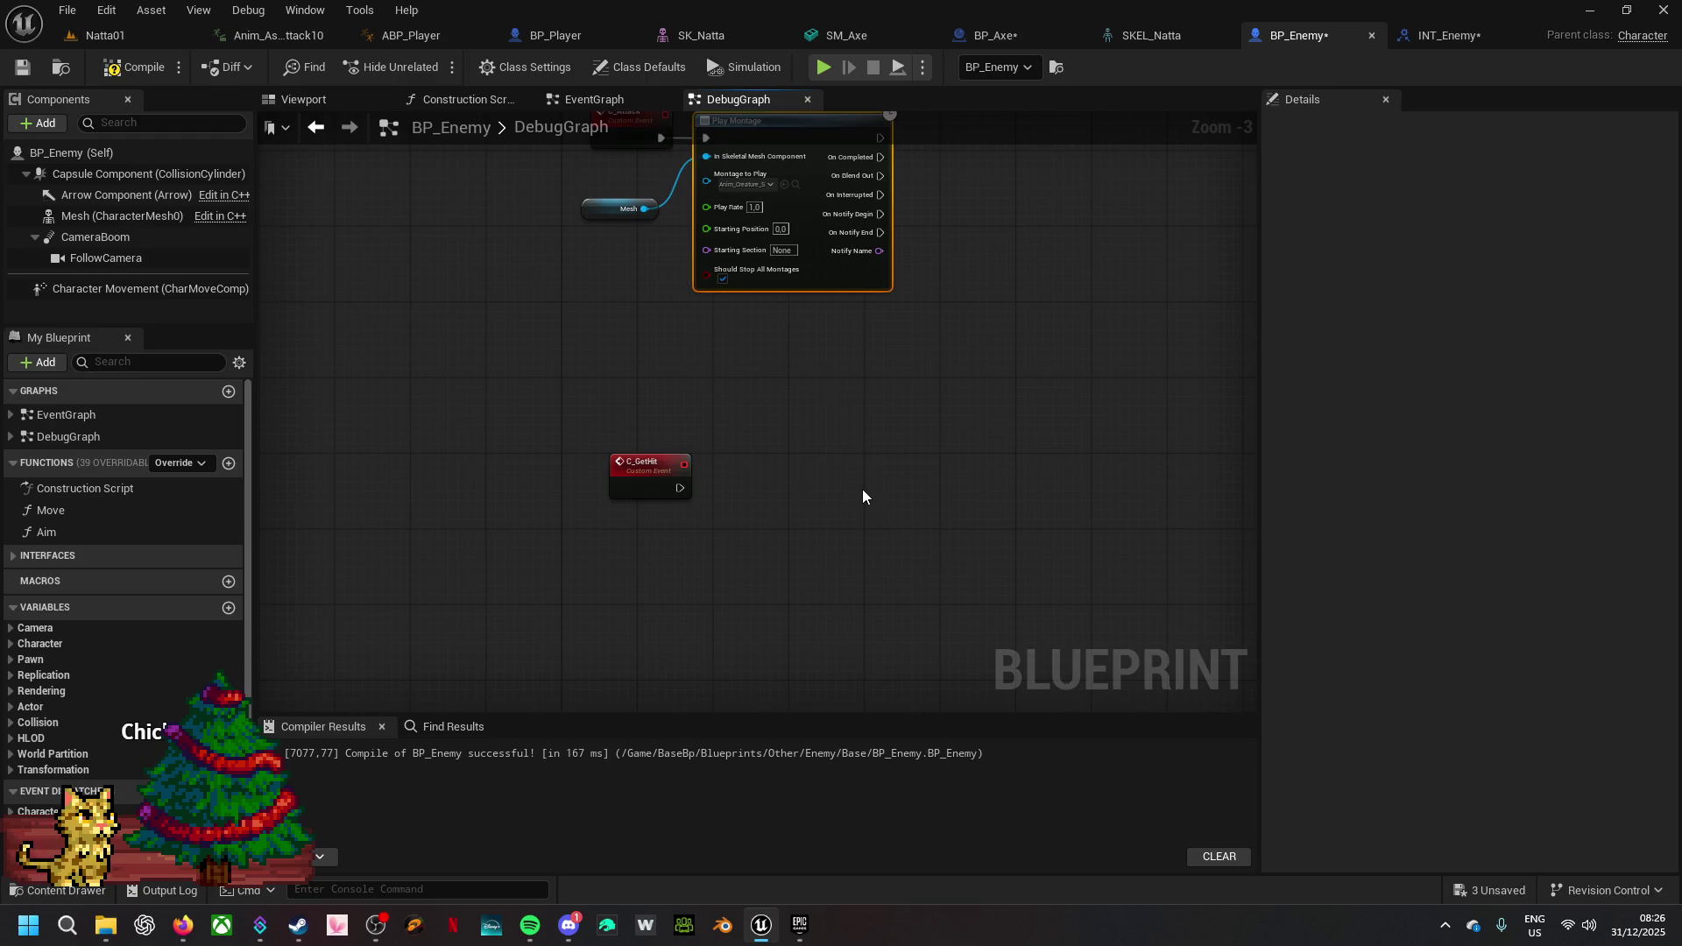
left_click_drag(606, 274, 743, 195)
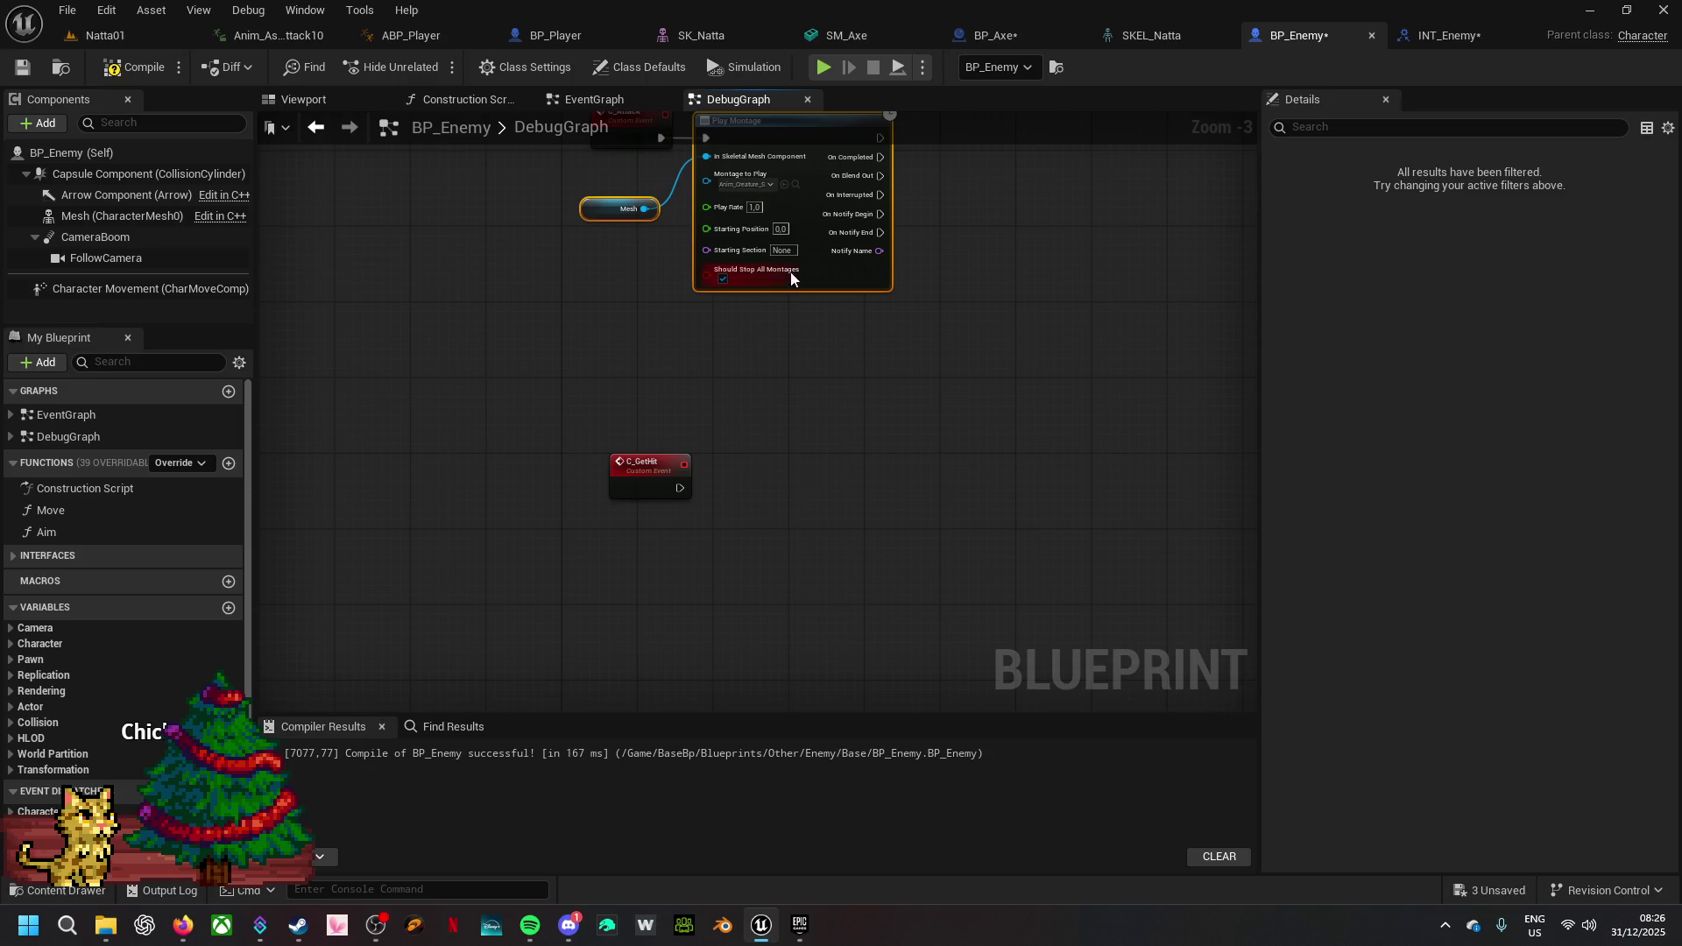
key("ctrl+c")
left_click(754, 549)
key("ctrl+v")
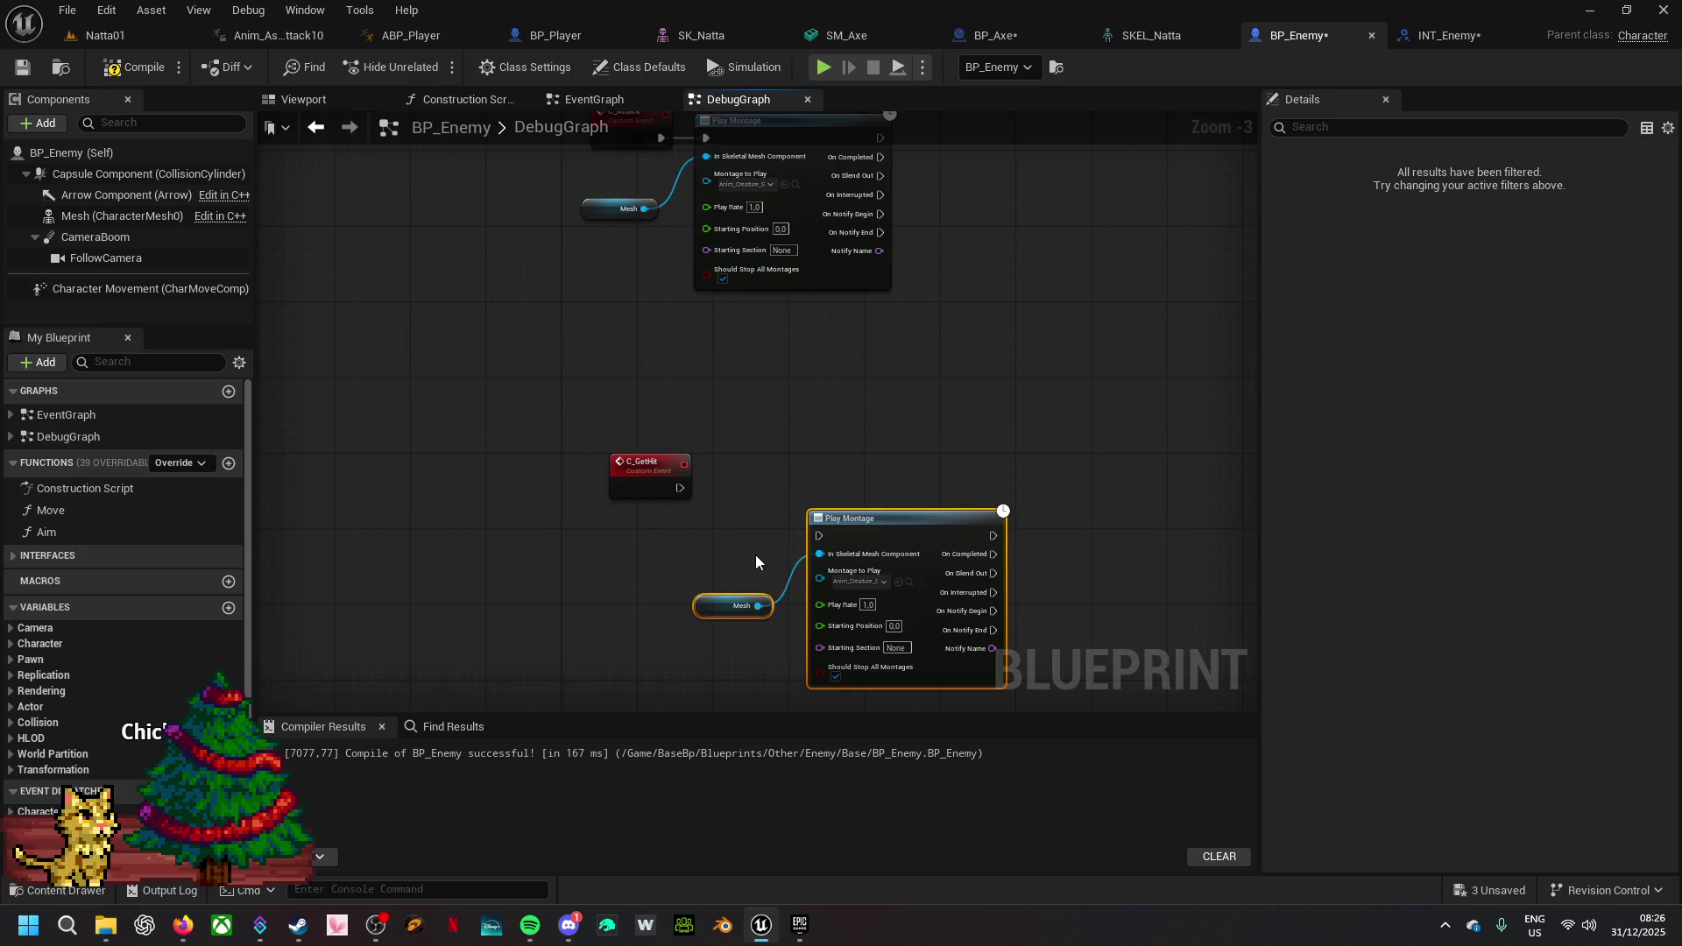
left_click_drag(908, 517, 823, 468)
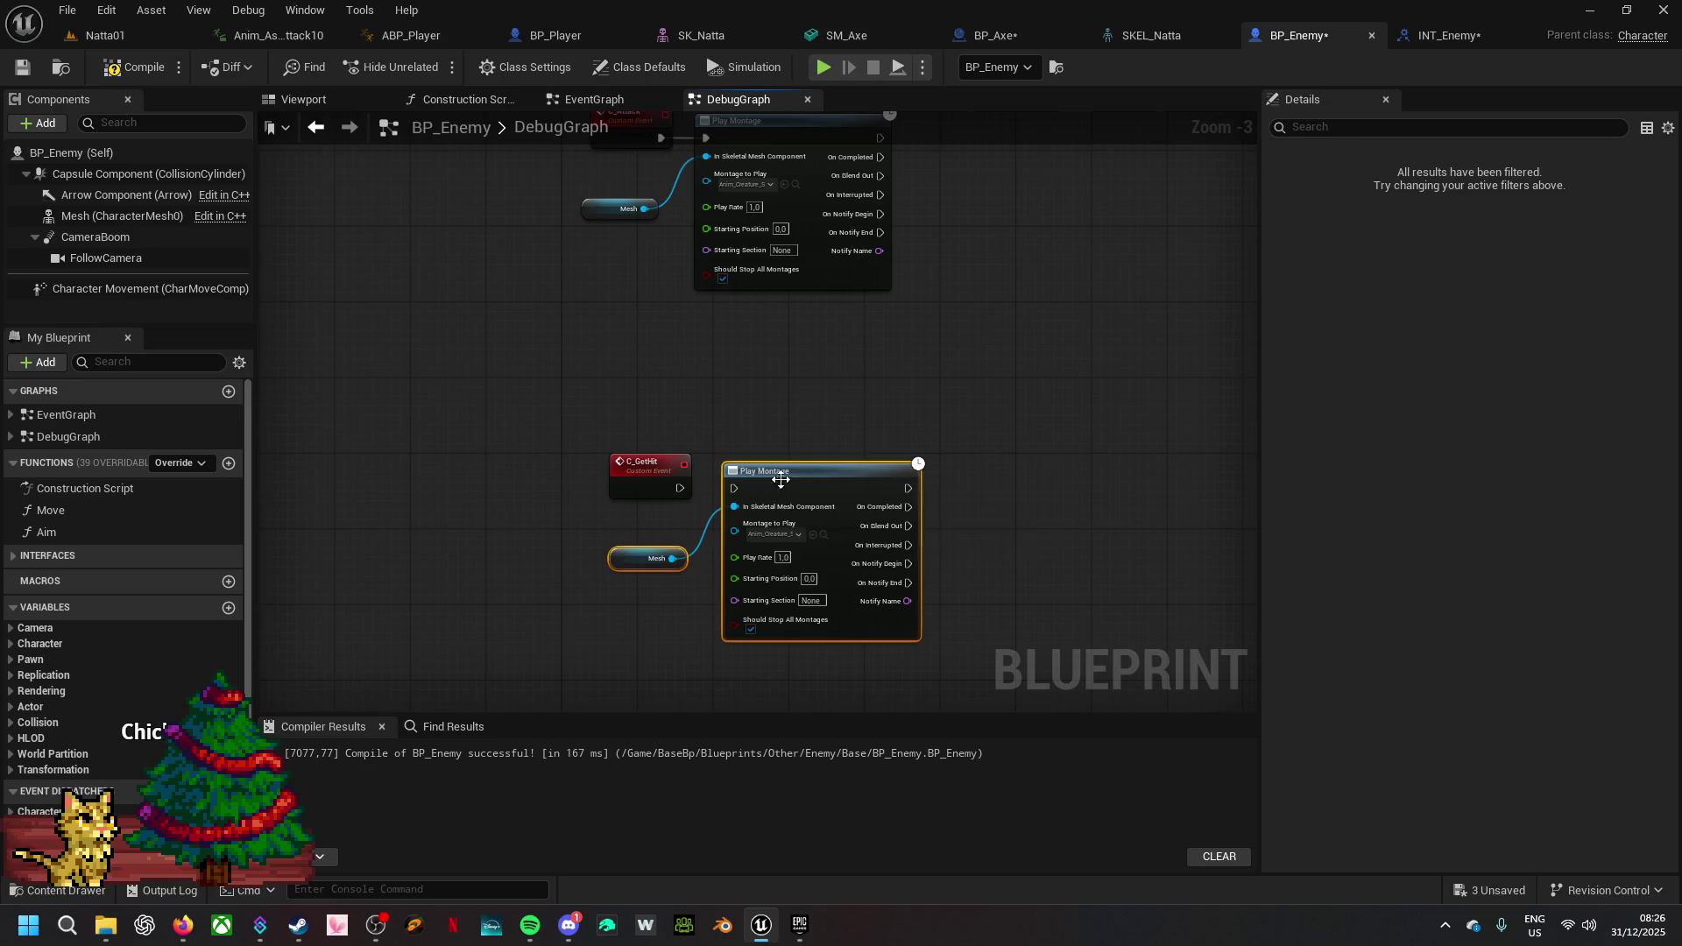
left_click_drag(682, 489, 734, 488)
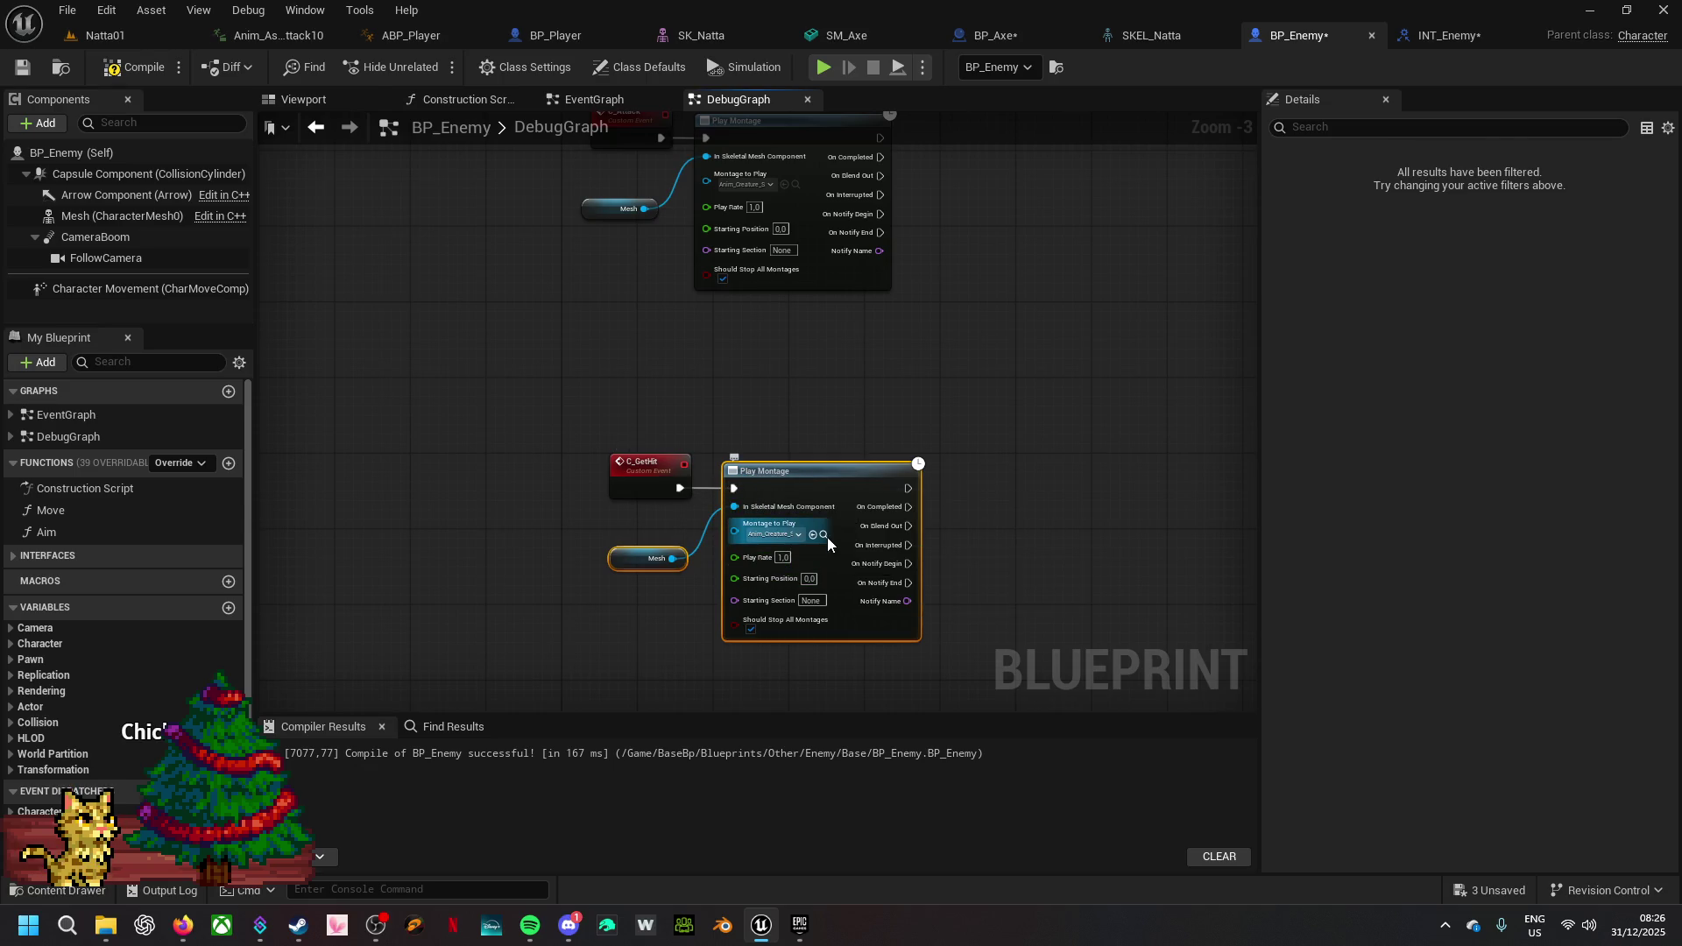
- Clear the search, filter the Animations folder for 'hit', and select Deaths_Hit_Head_Spinning1
type("hit")
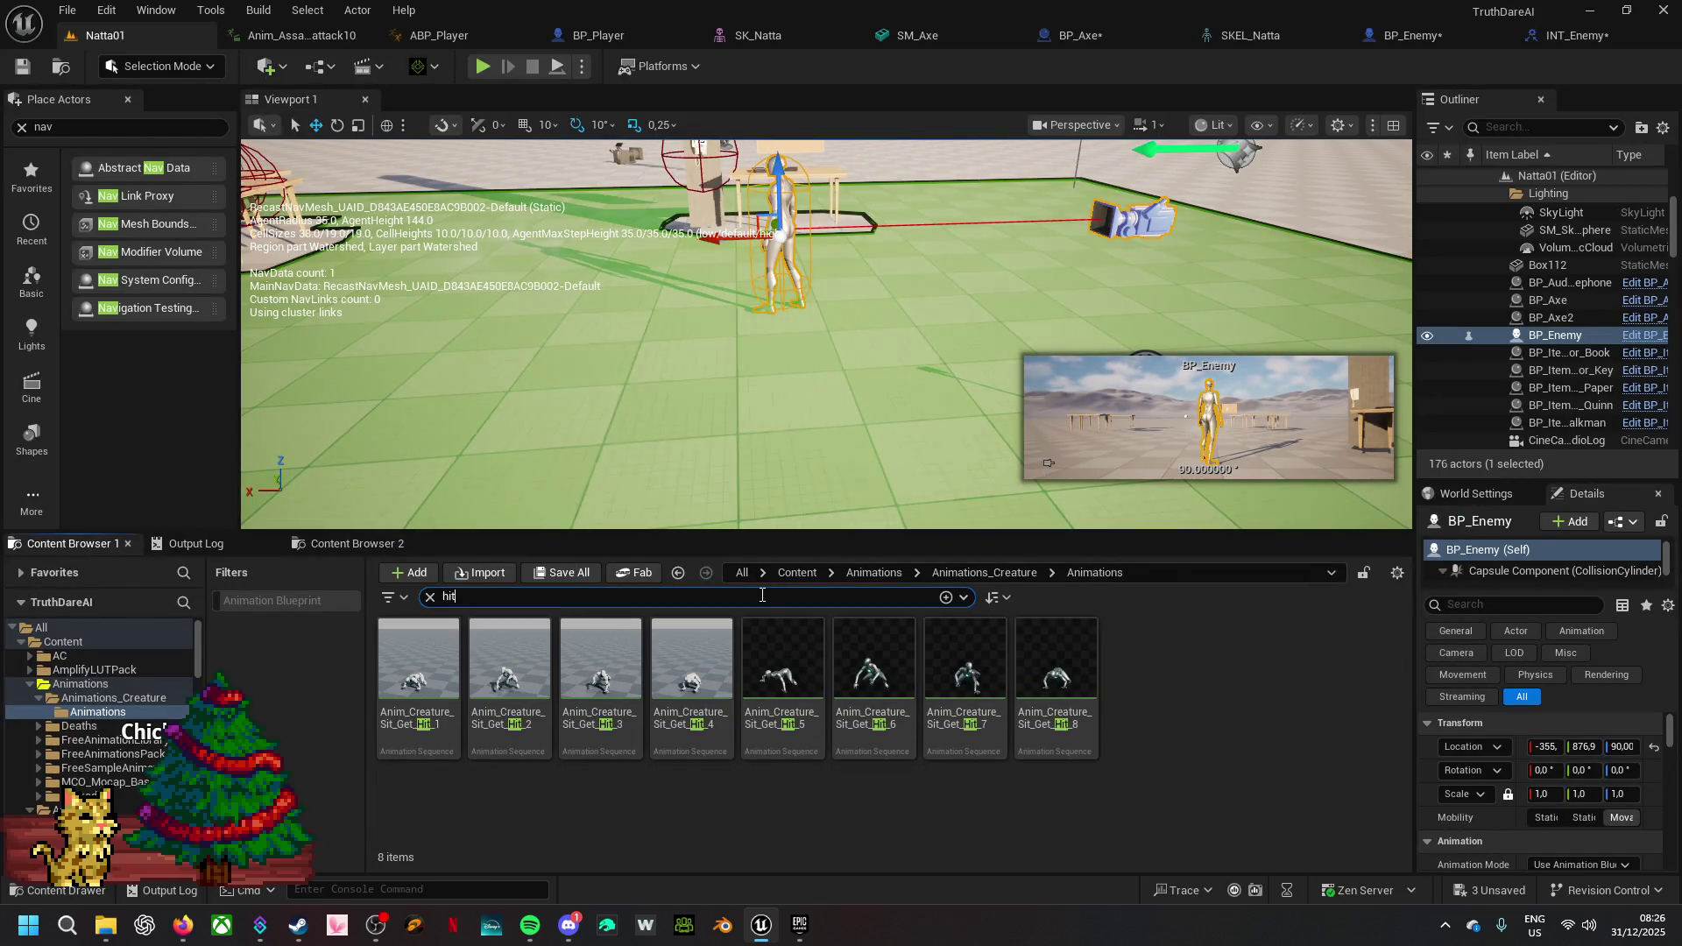
left_click_drag(465, 599, 423, 609)
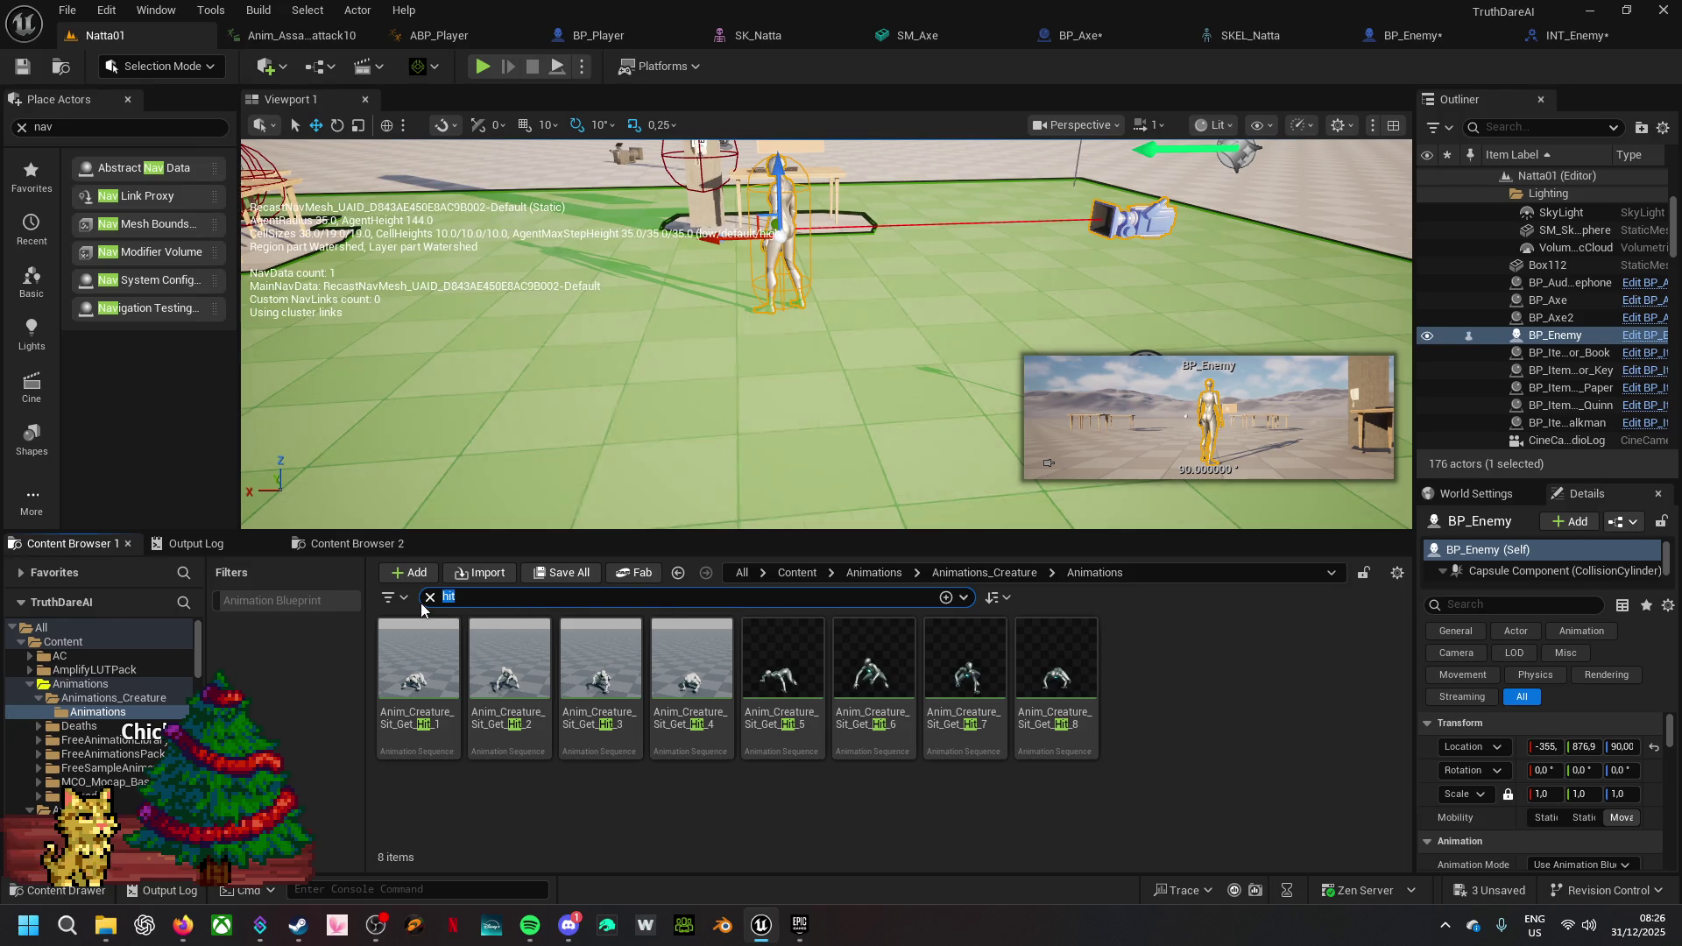
key("BackSpace")
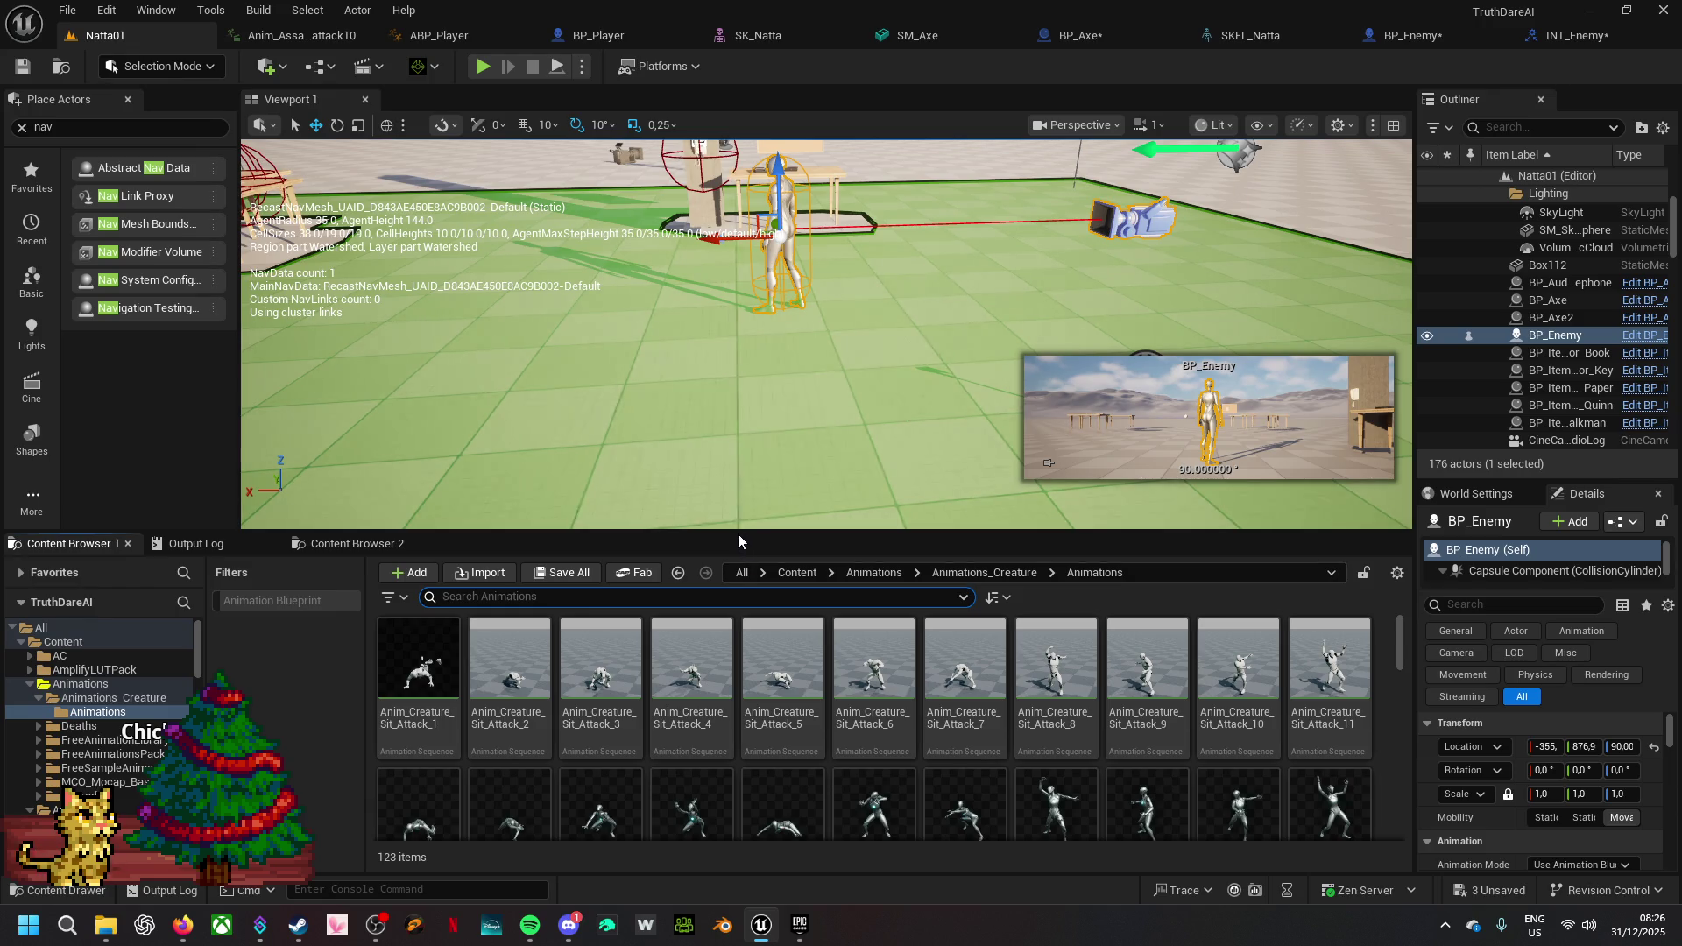
left_click_drag(737, 533, 788, 381)
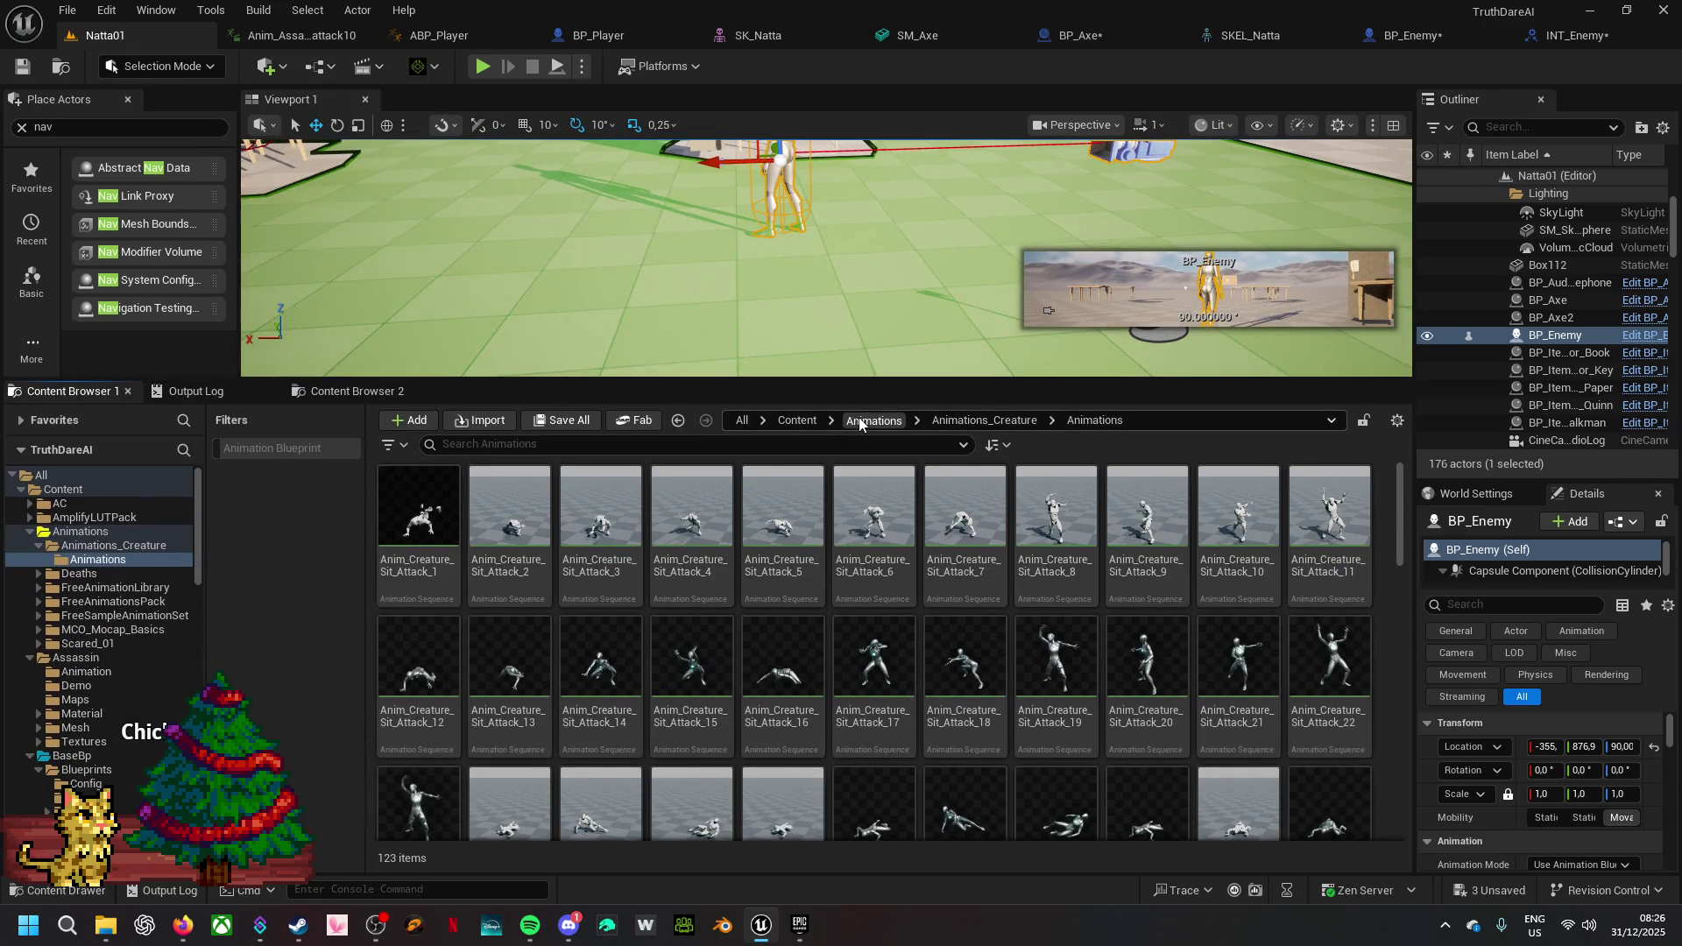
left_click(871, 420)
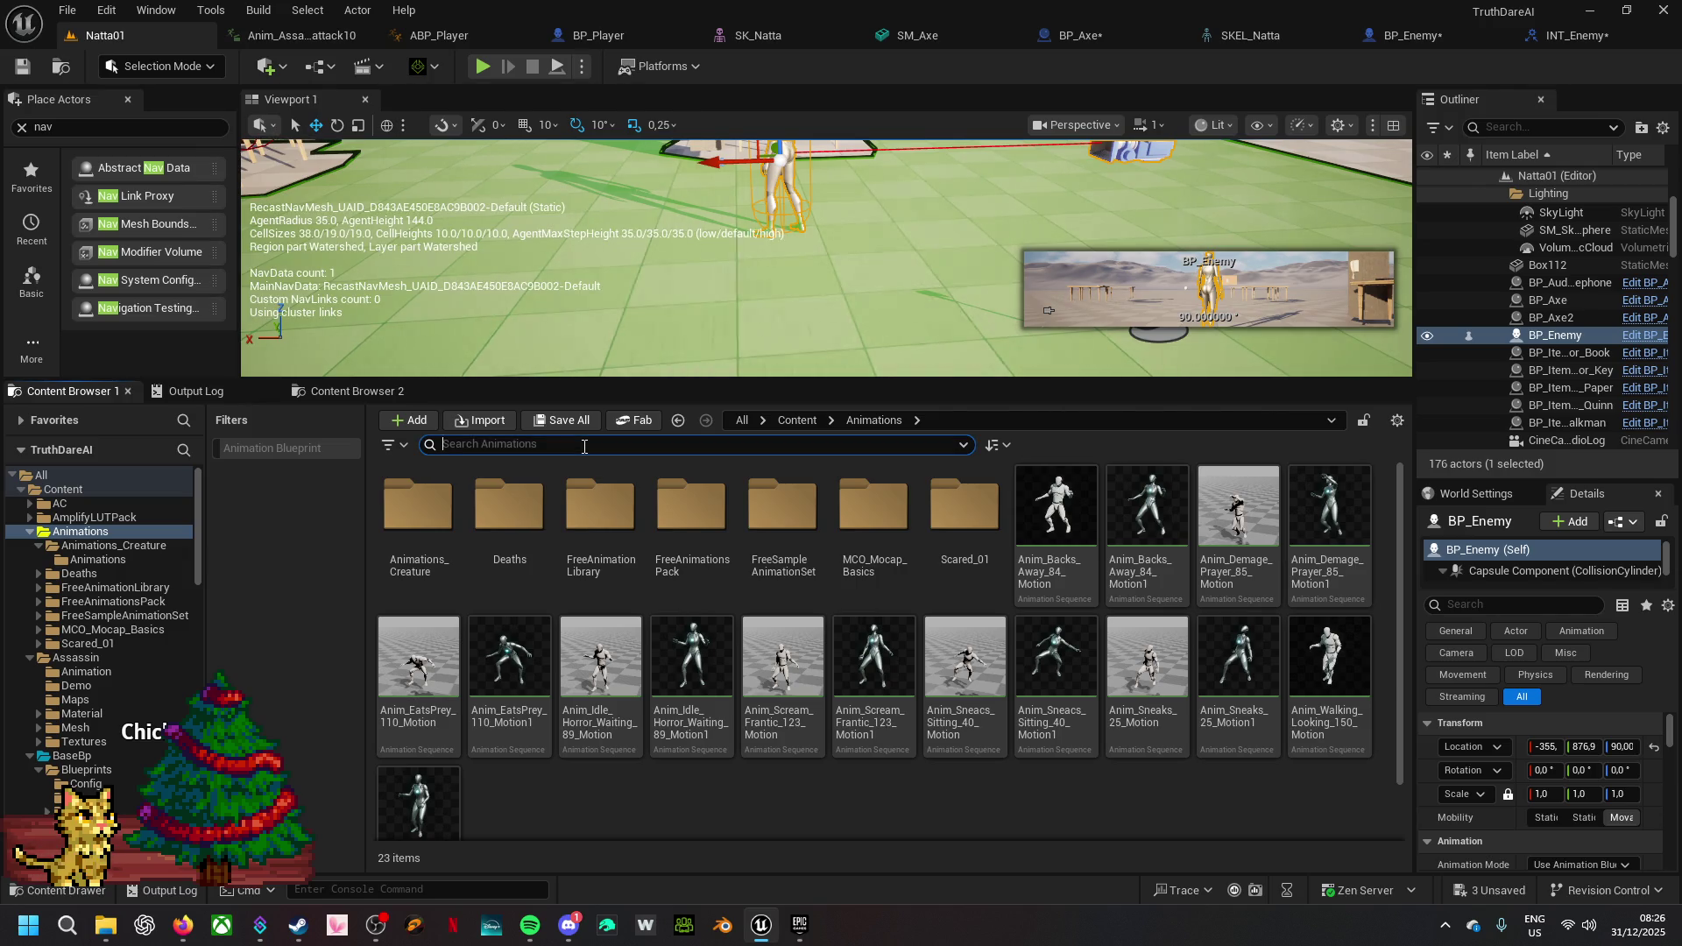
type("hit")
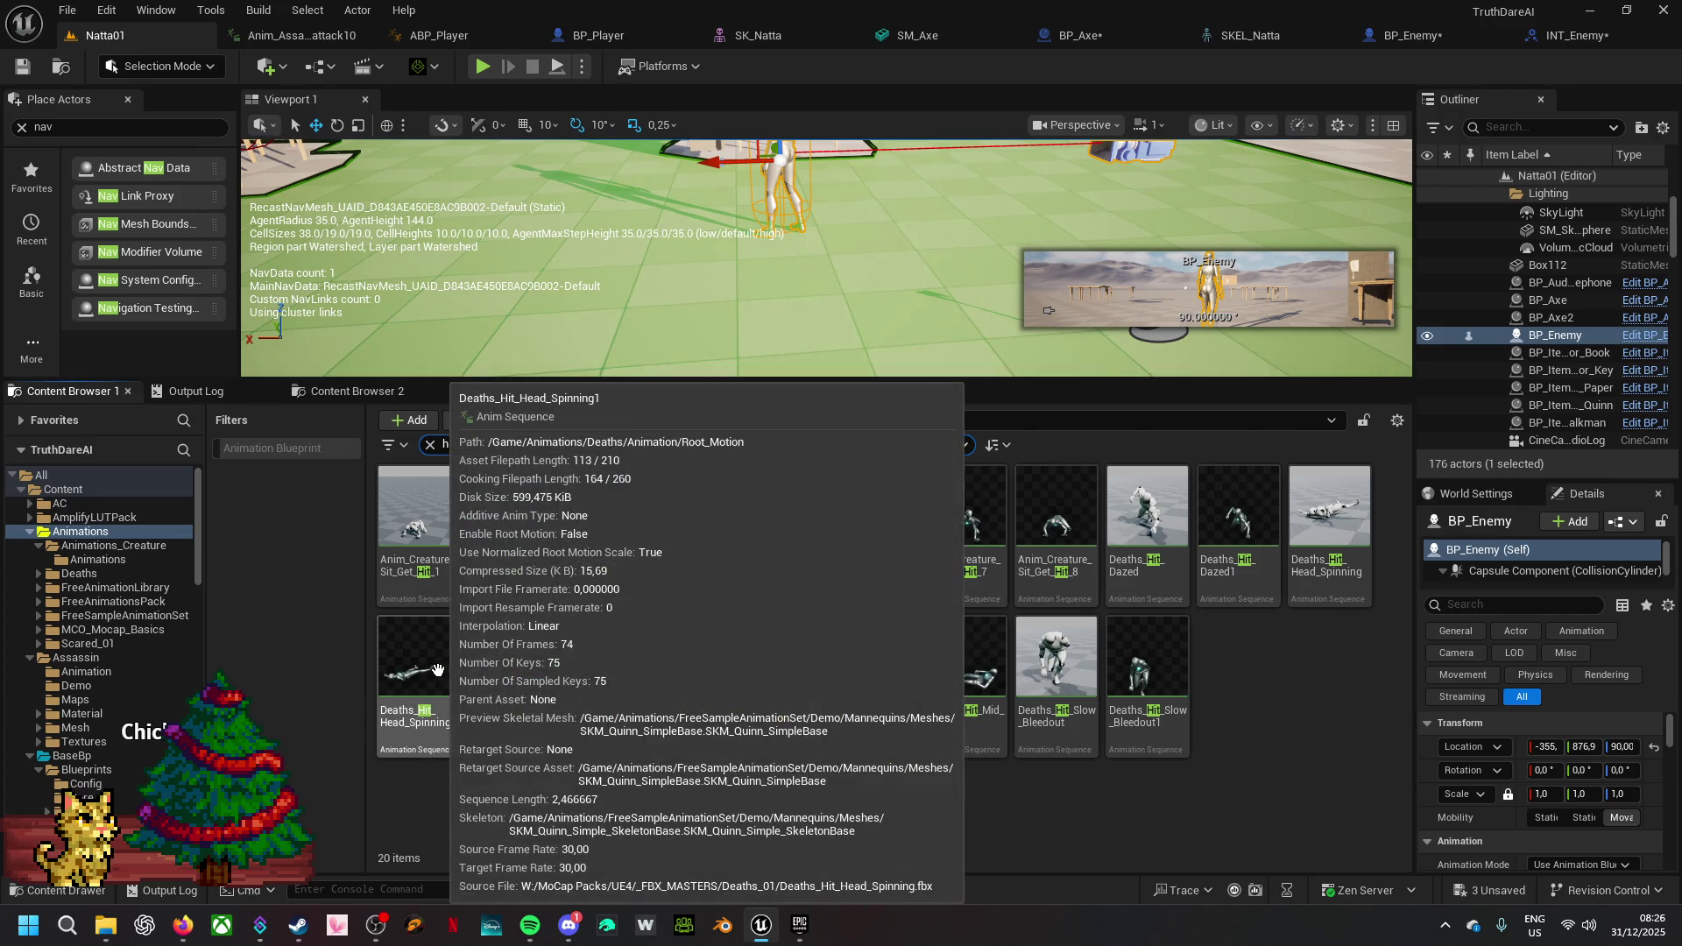
left_click(435, 669)
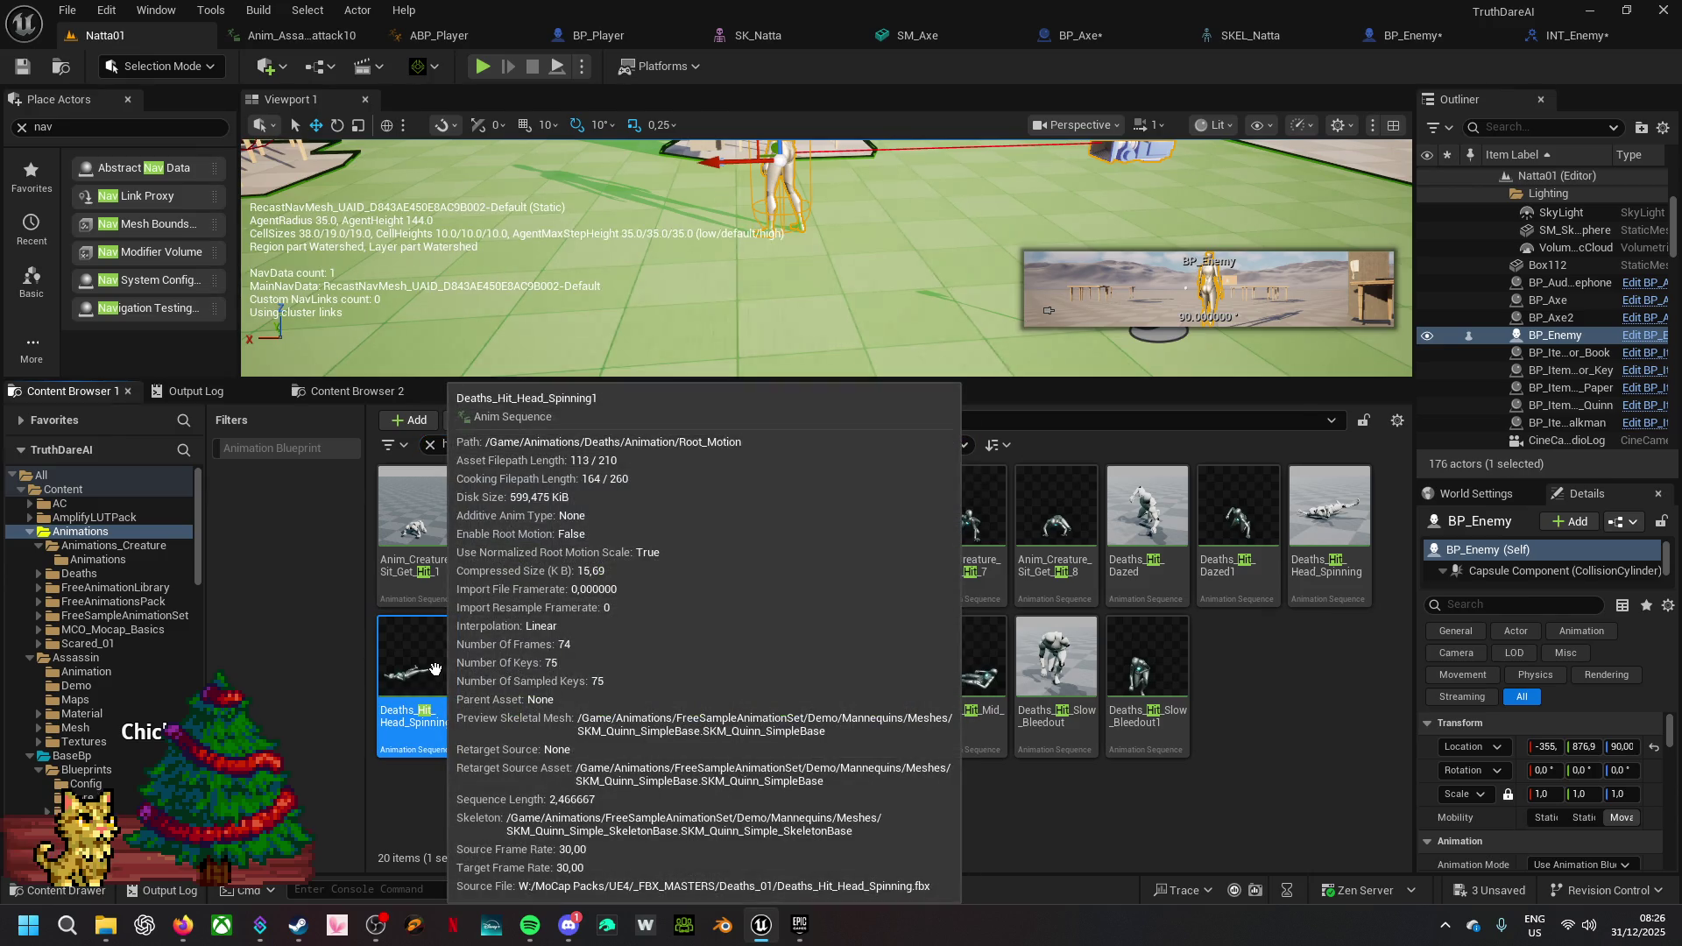
- Create an AnimMontage from Deaths_Hit_Head_Spinning1
right_click(435, 669)
mouse_move(649, 349)
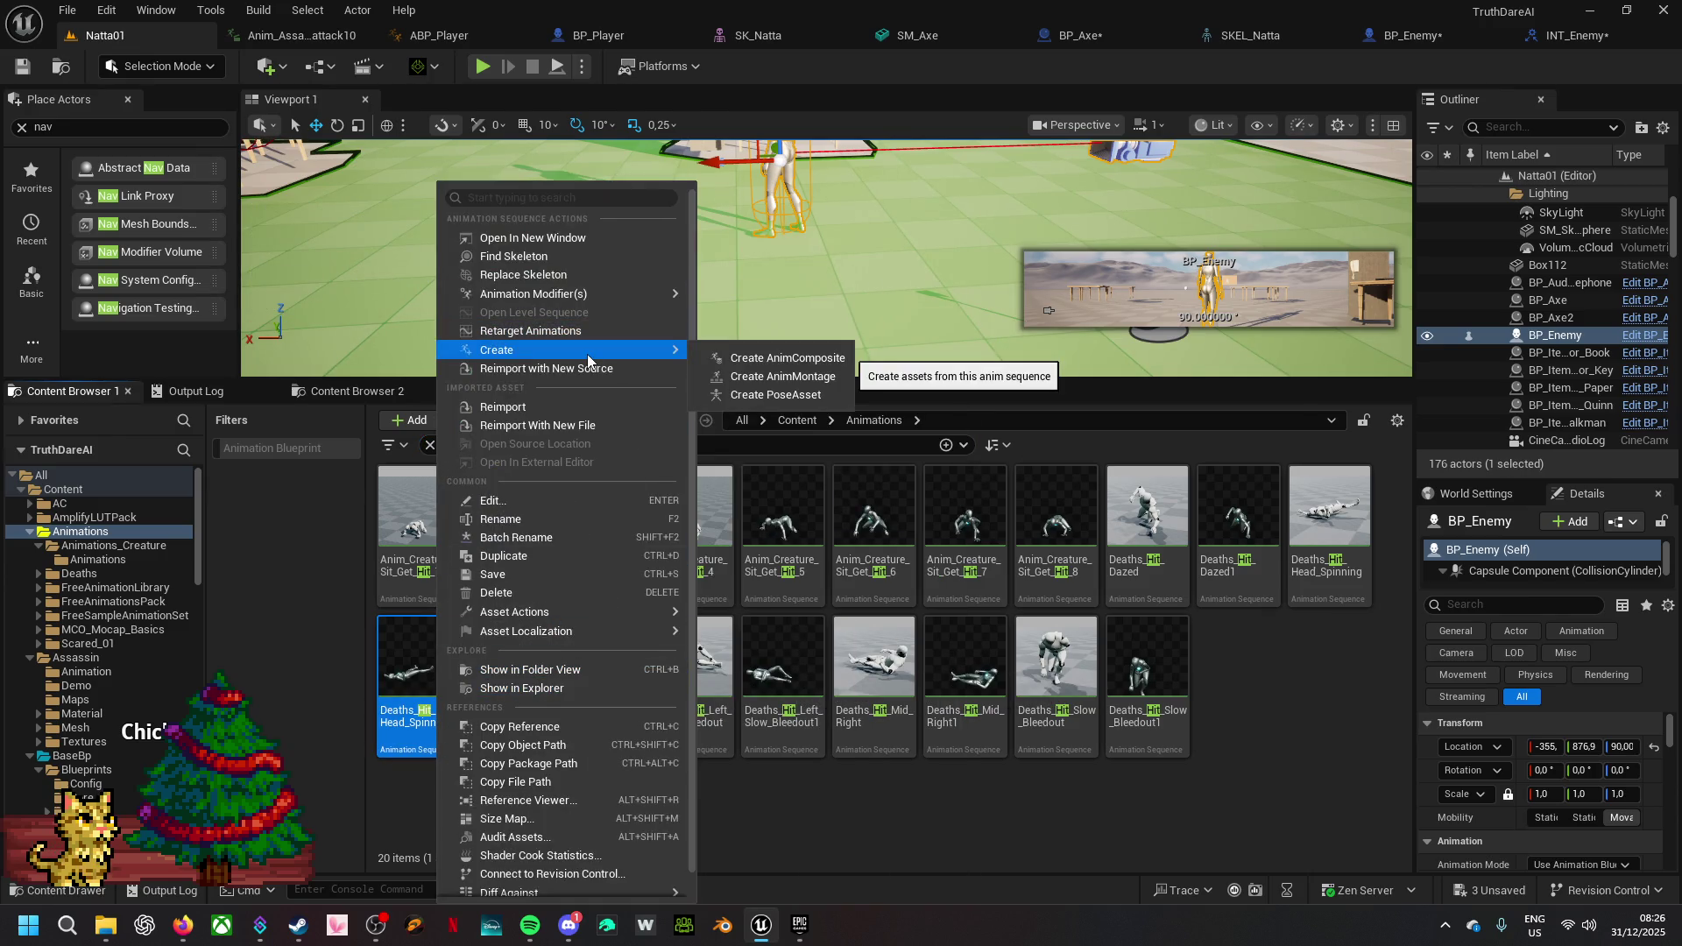
left_click(800, 375)
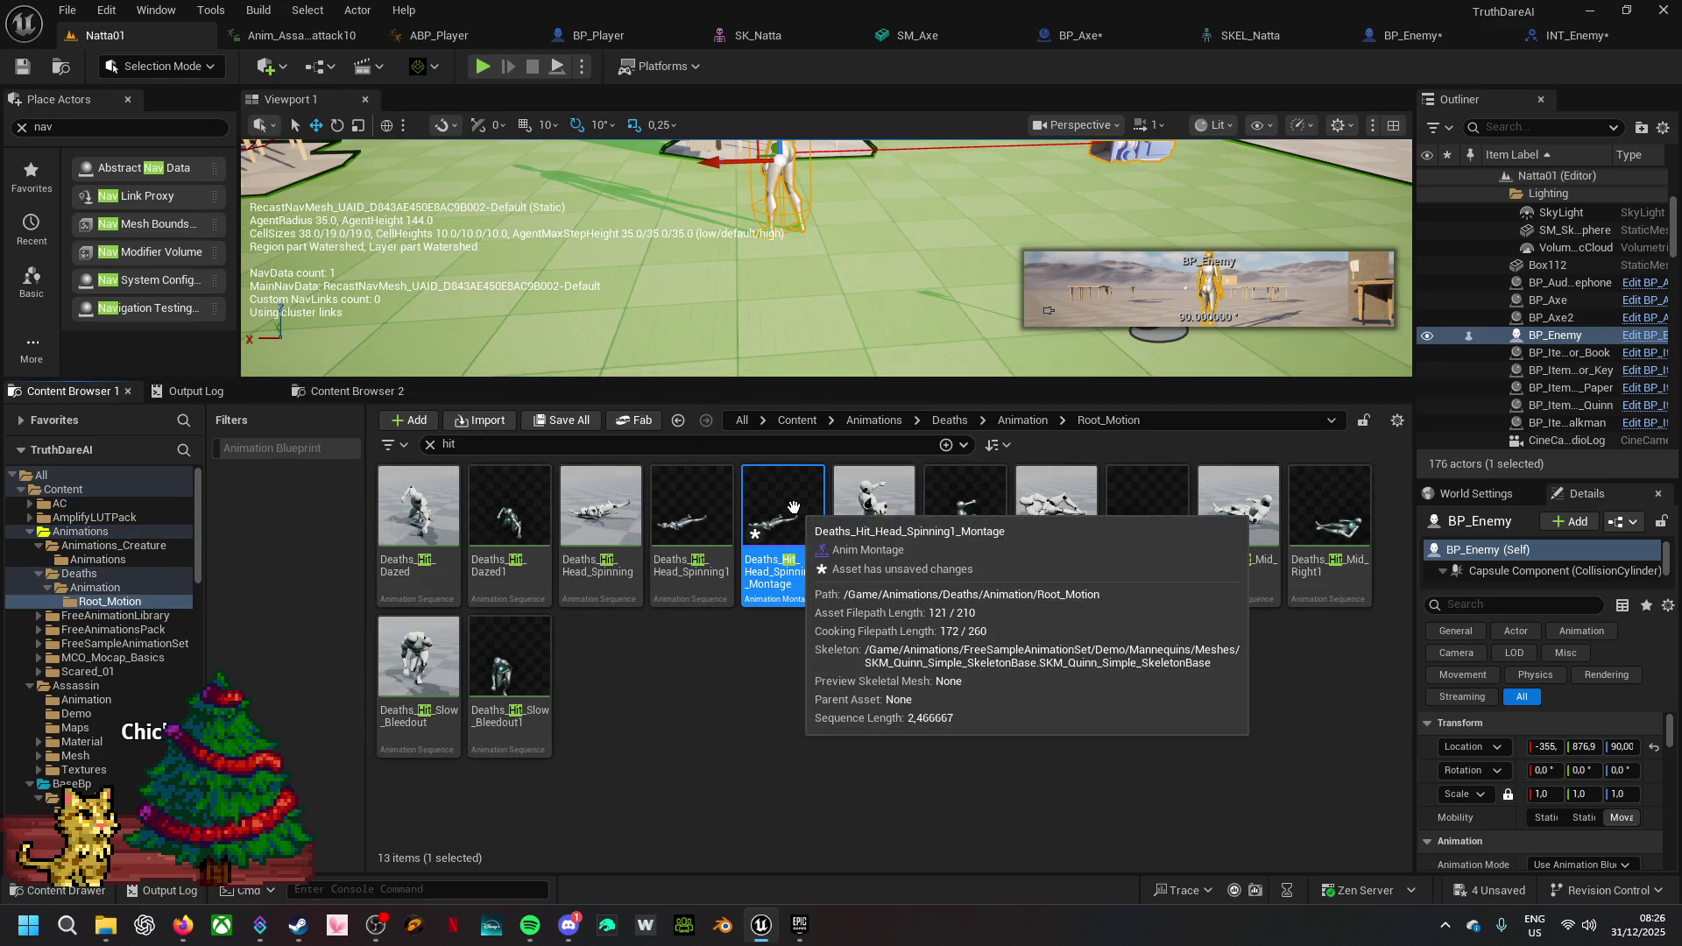
- Set C_GetHit's Play Montage to the new death montage and compile BP_Enemy
left_click(1454, 44)
left_click(813, 535)
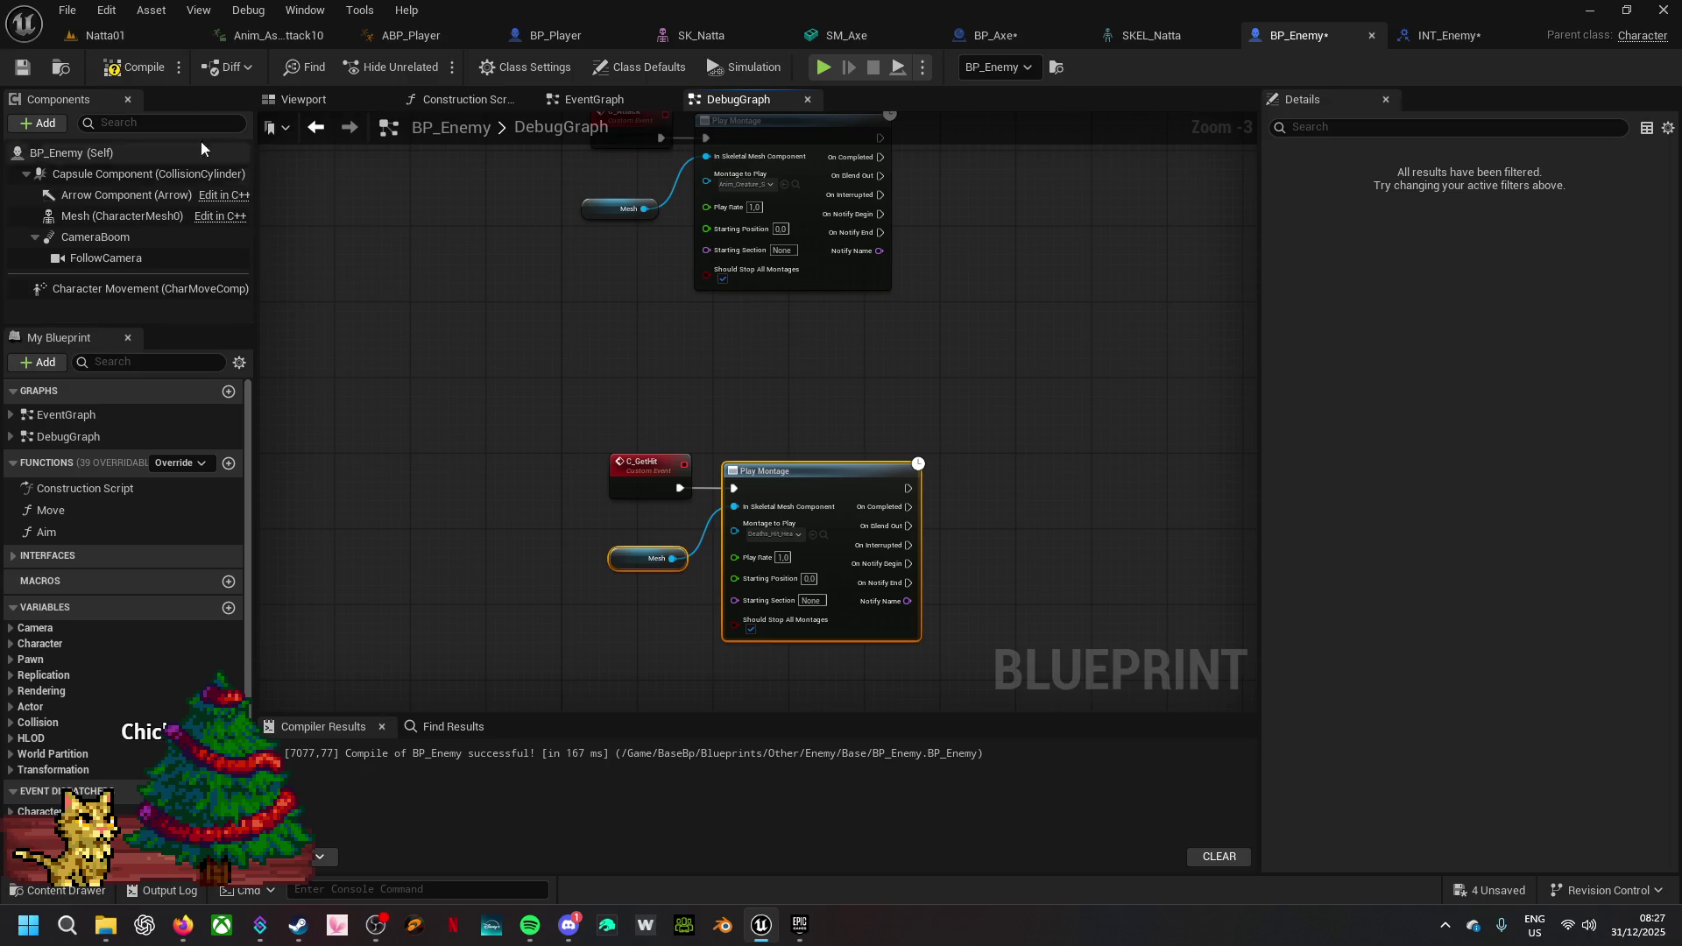
left_click(133, 67)
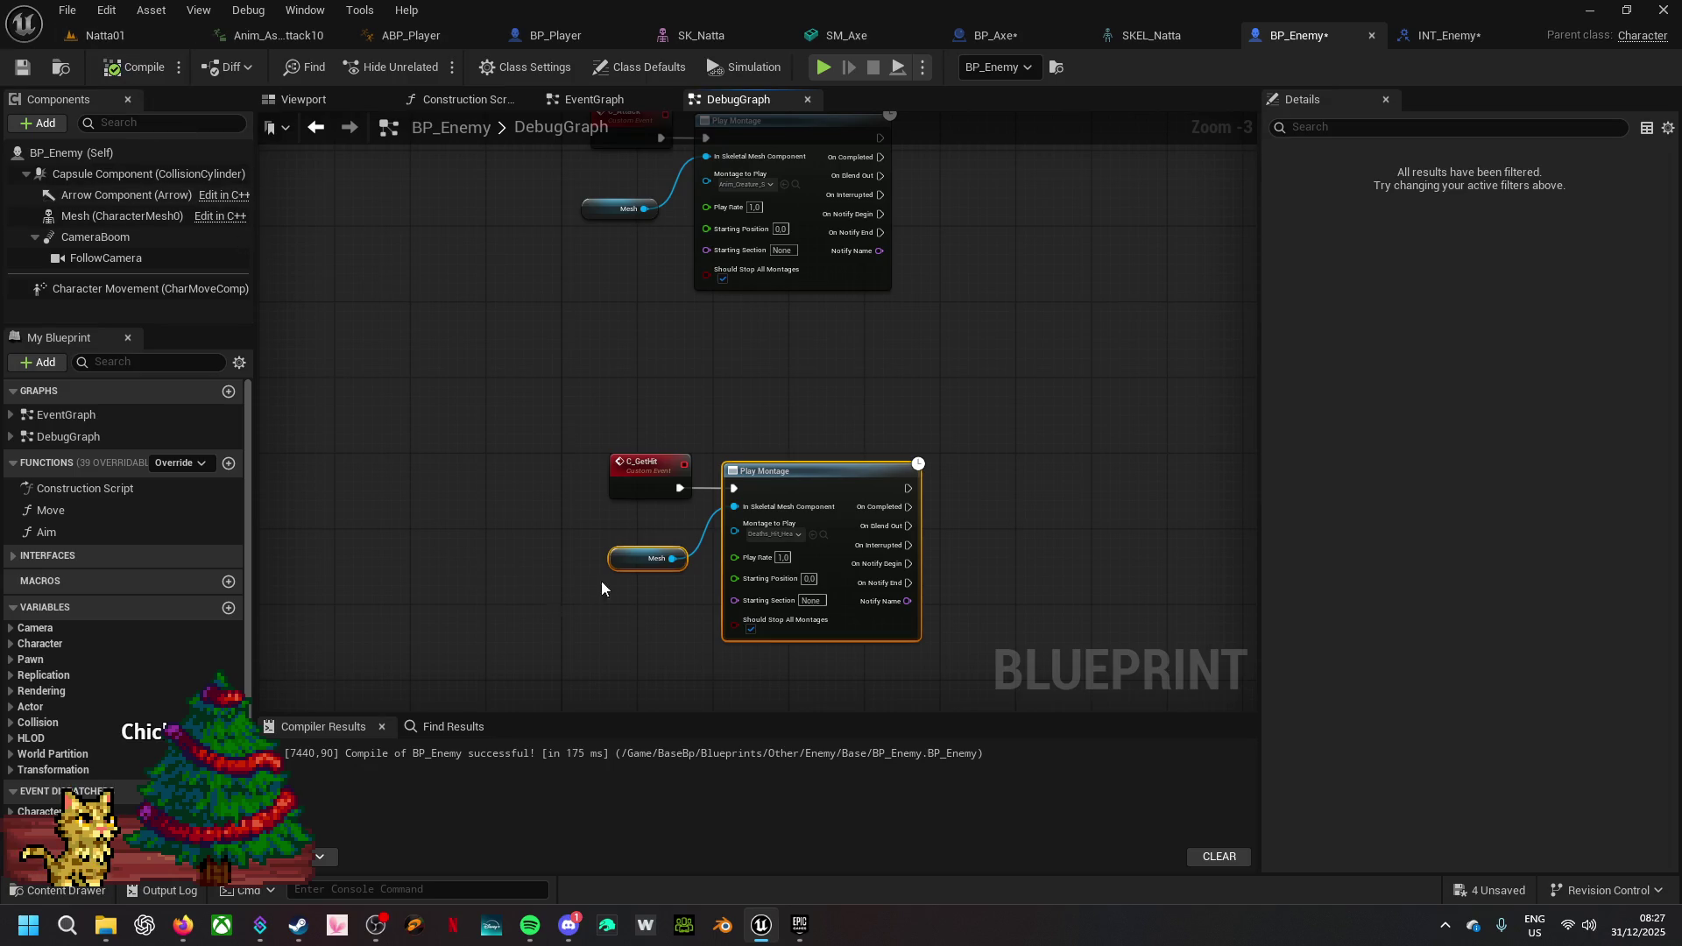
scroll(695, 610, "up", 3)
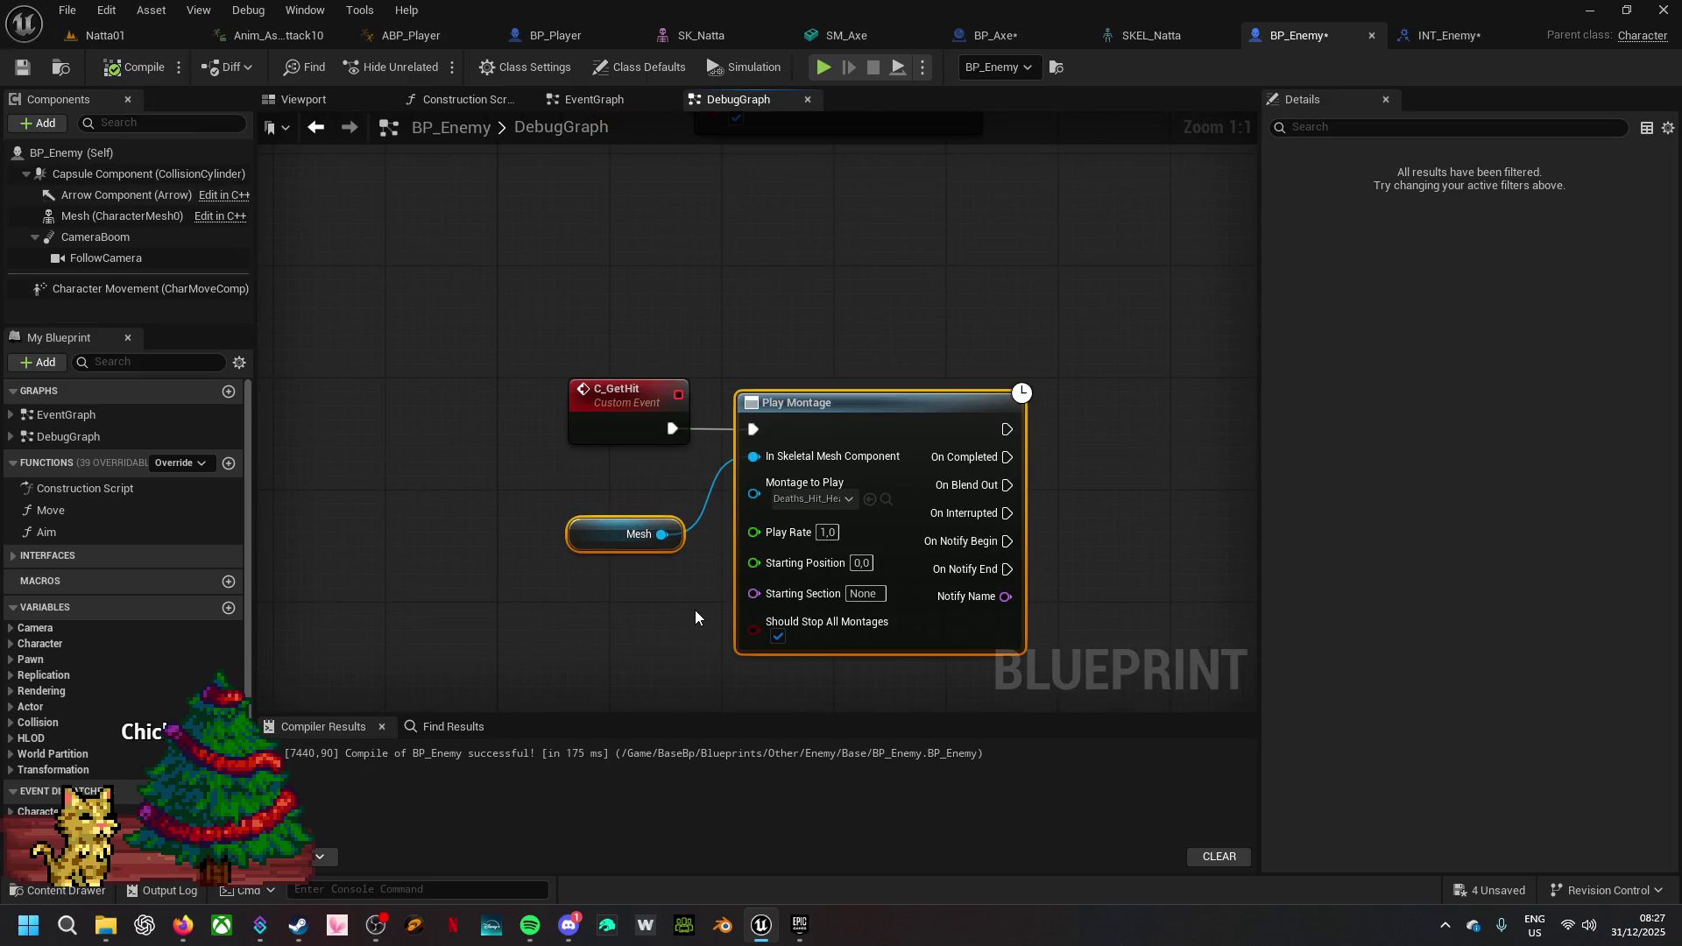
mouse_move(854, 289)
left_mouse_down()
mouse_move(842, 501)
mouse_move(876, 321)
mouse_move(850, 260)
left_mouse_up()
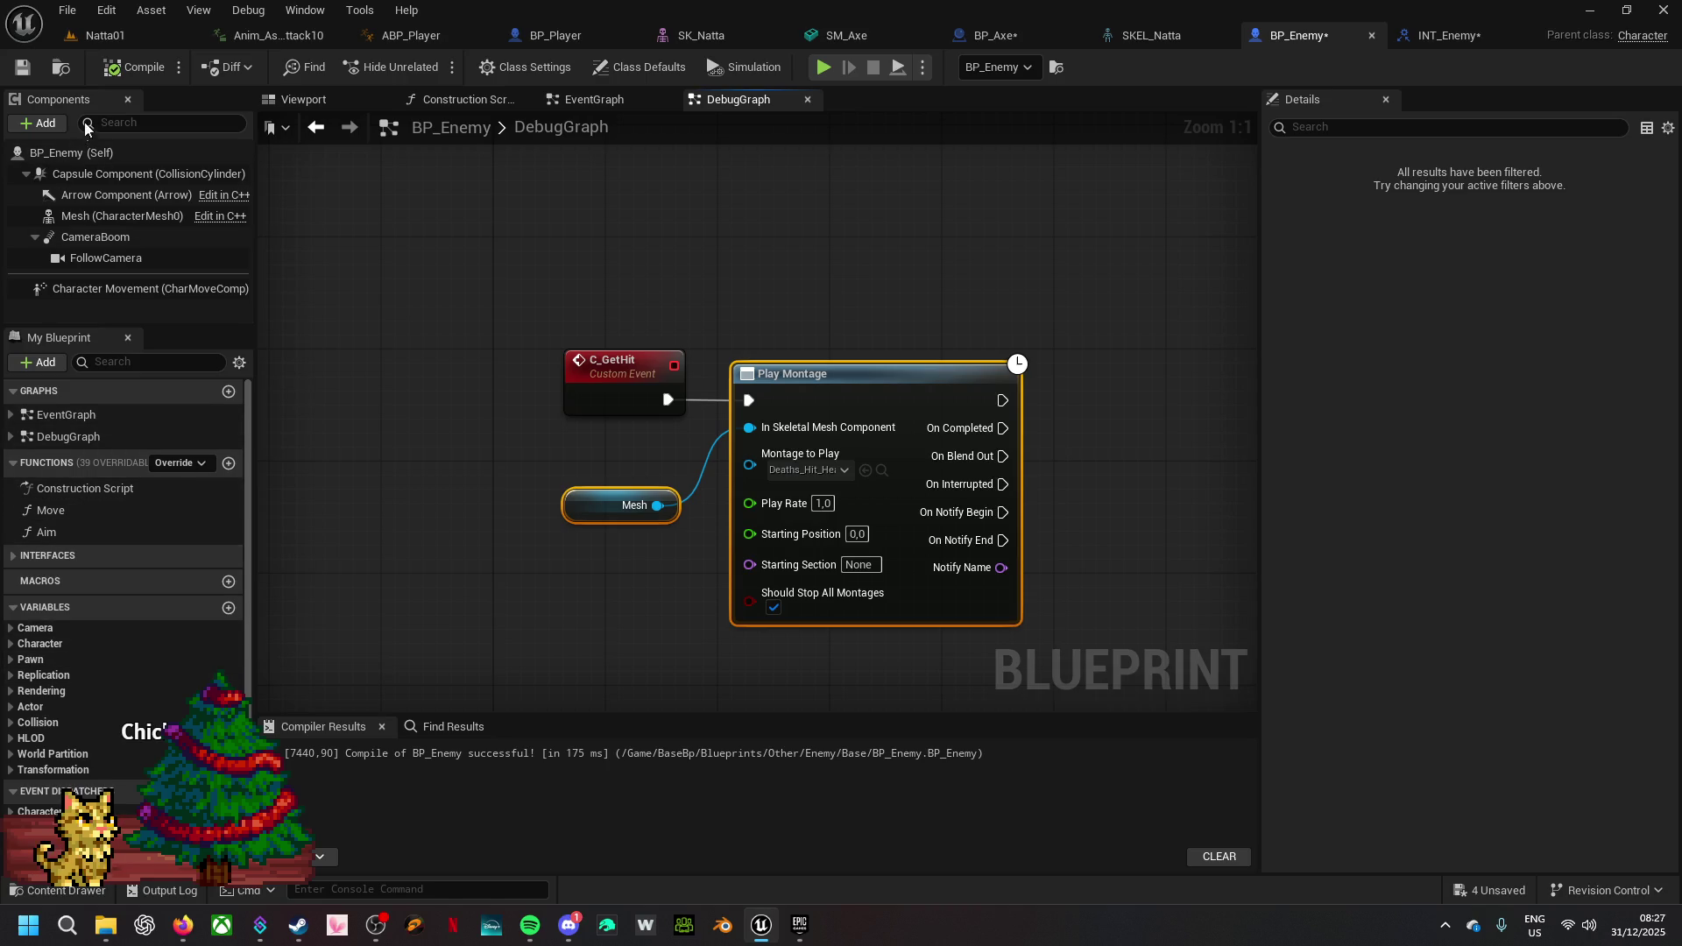
left_click(136, 66)
left_click(14, 557)
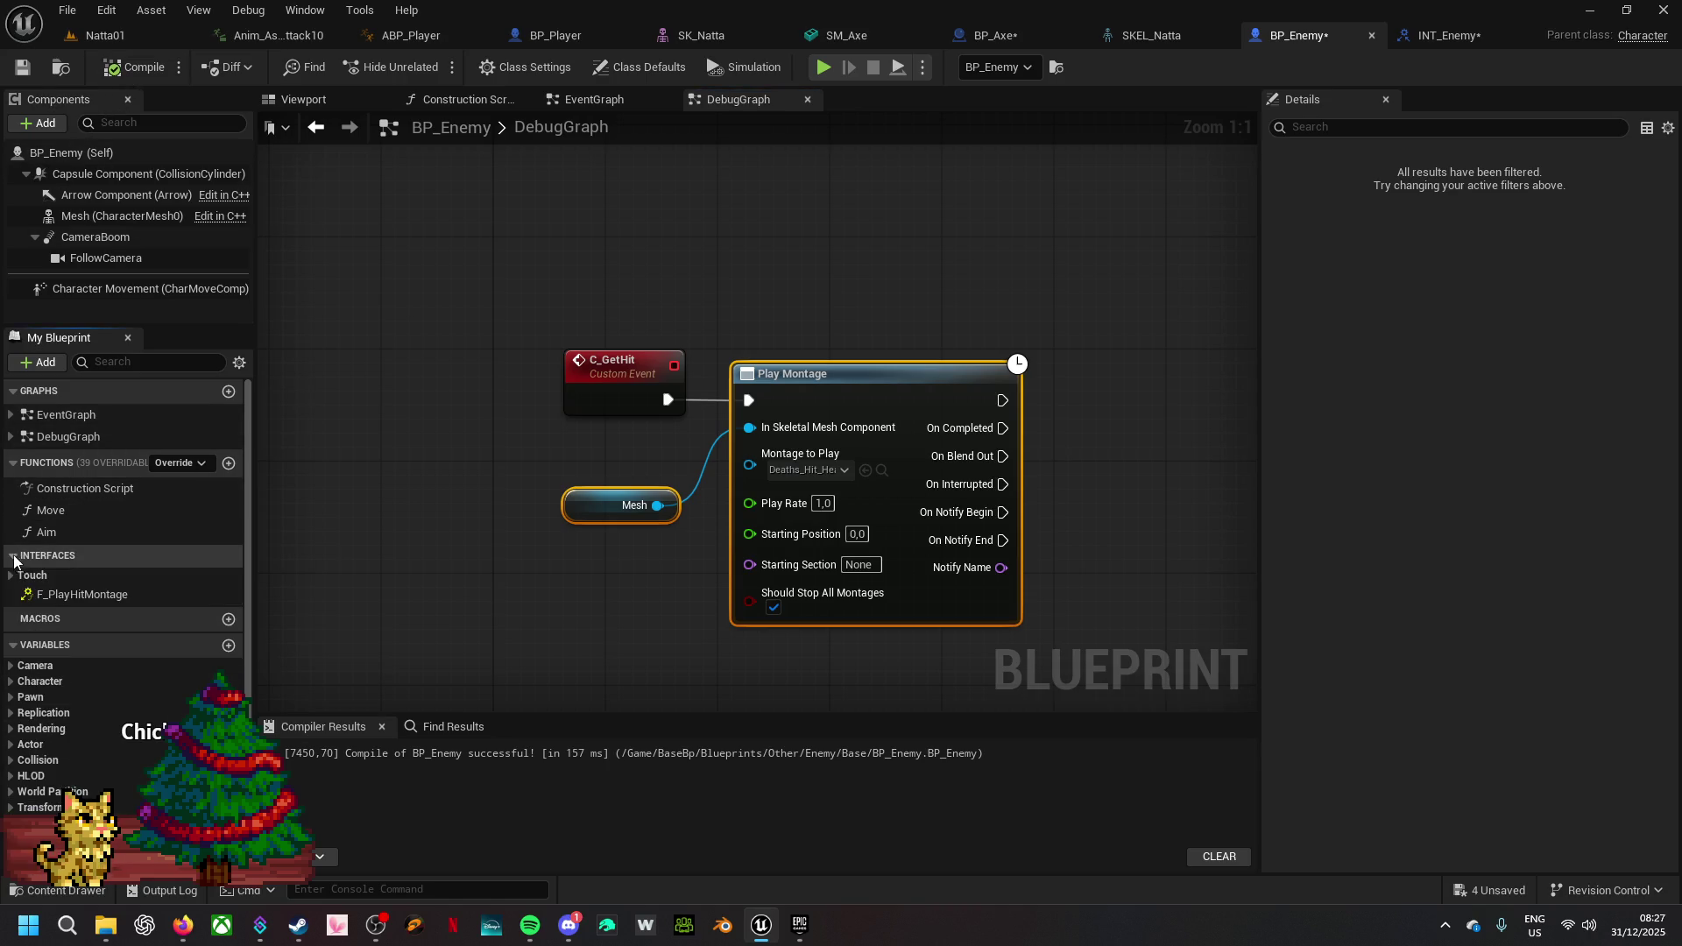
- Make BP_Enemy's F_PlayHitMontage interface event call C_GetHit, then compile
double_click(130, 595)
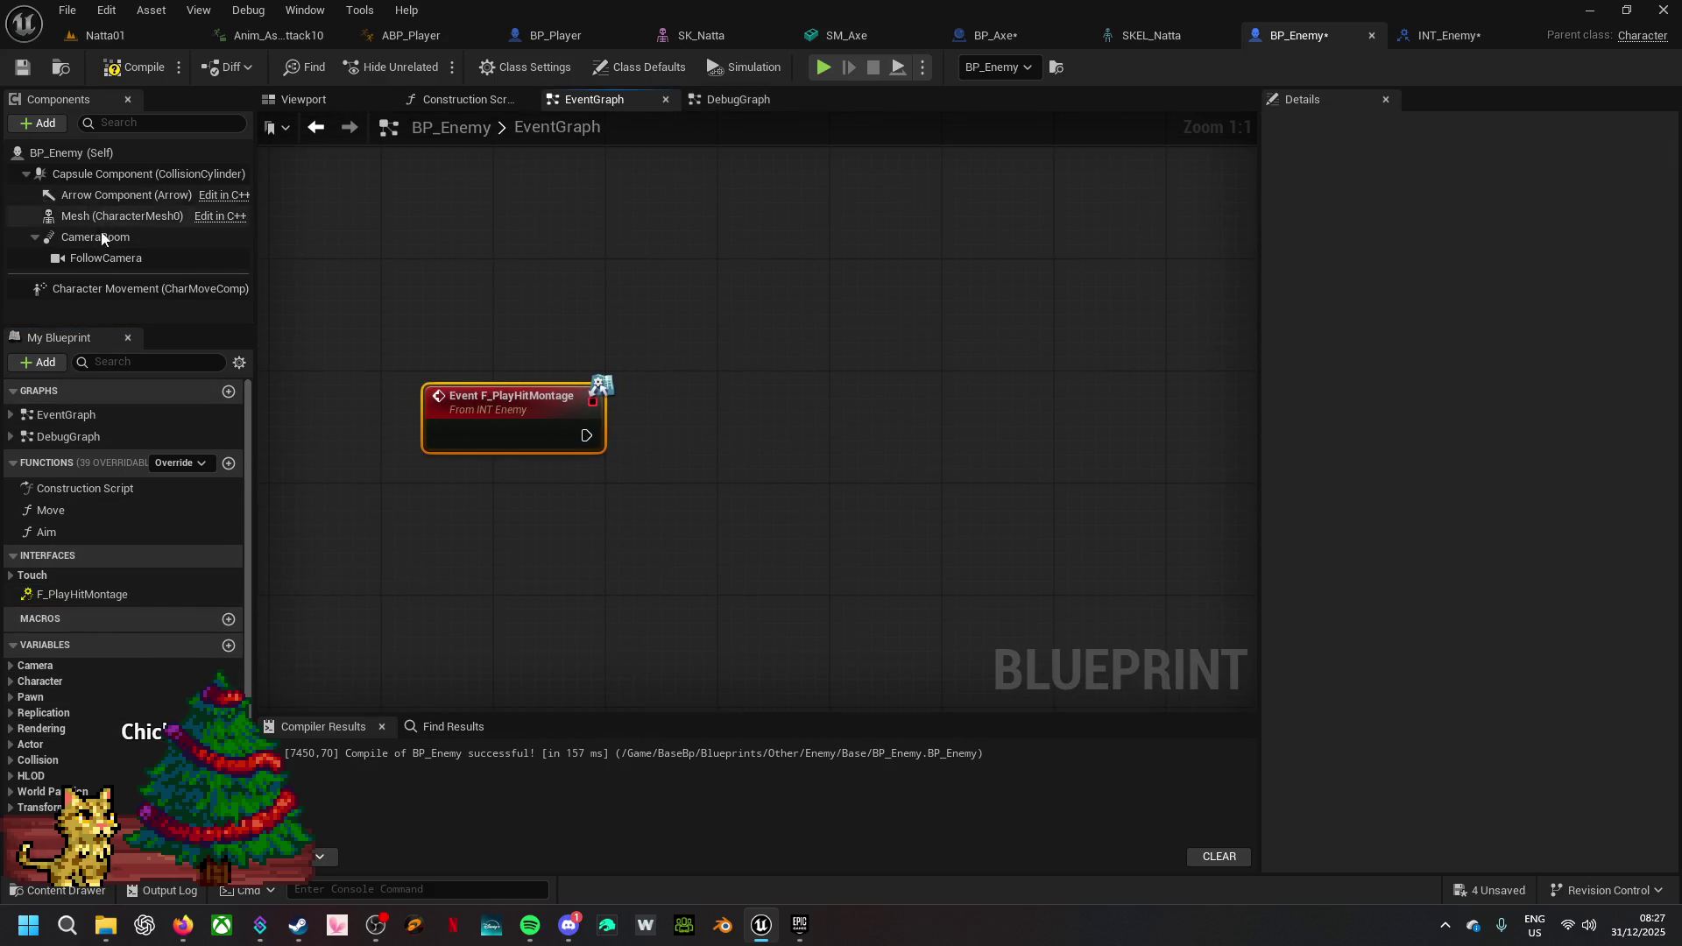
left_click(17, 438)
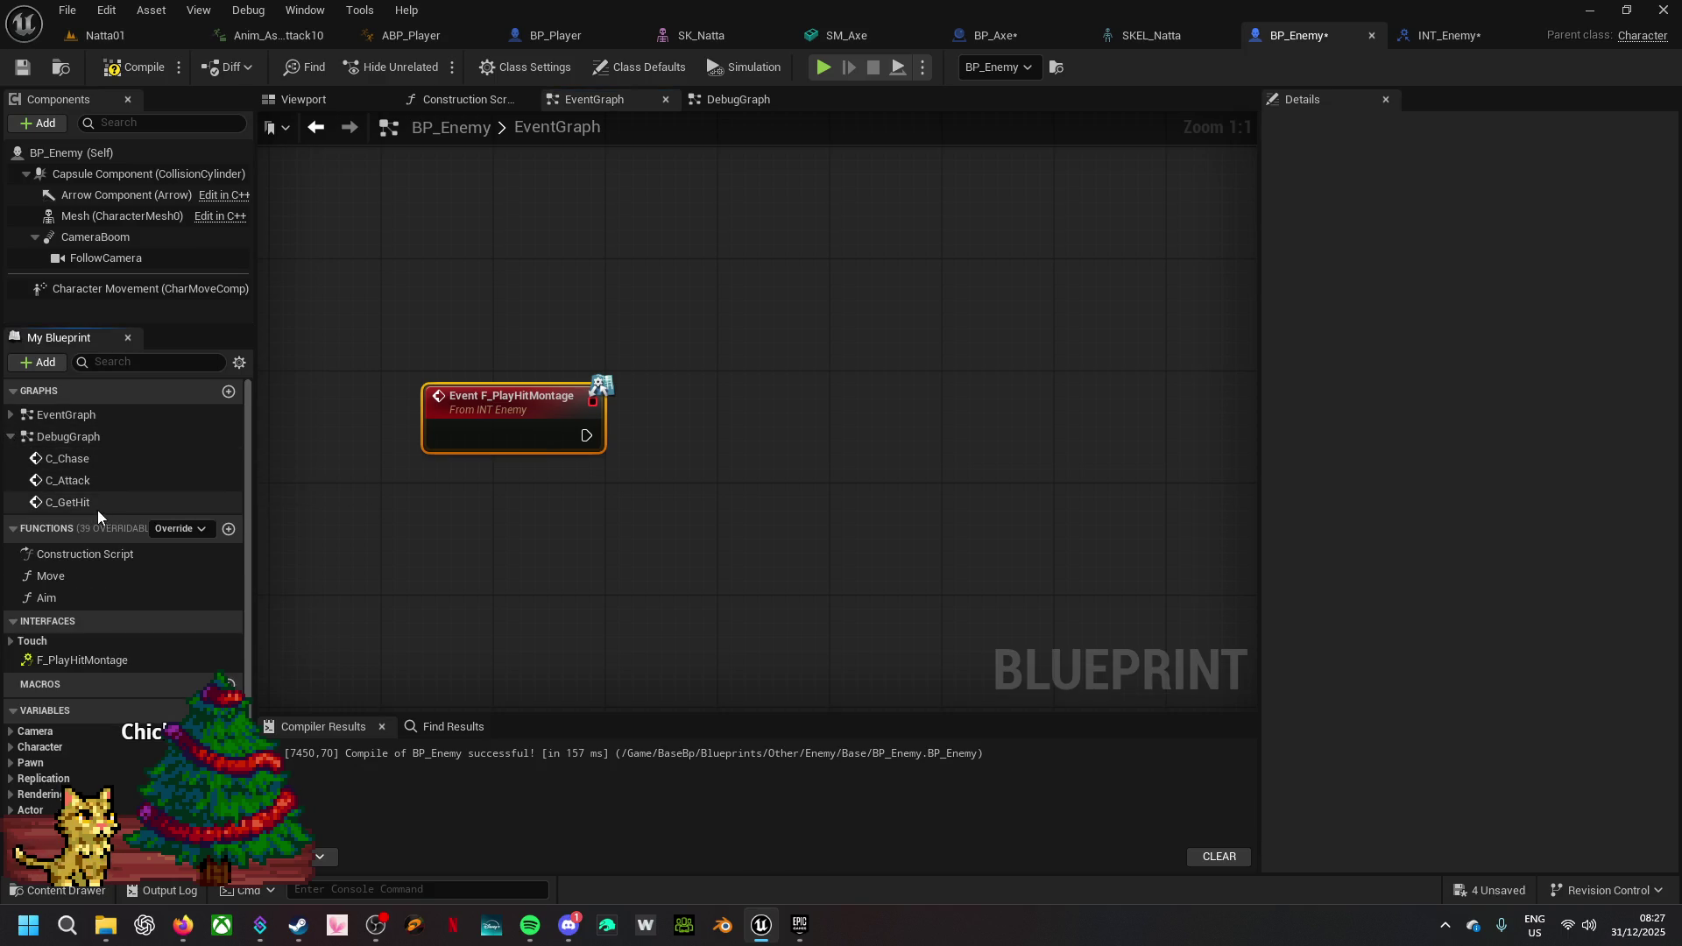
mouse_move(97, 501)
left_mouse_down()
mouse_move(861, 591)
mouse_move(611, 438)
mouse_move(605, 474)
mouse_move(586, 435)
mouse_move(665, 418)
mouse_move(652, 417)
left_mouse_up()
left_click(140, 66)
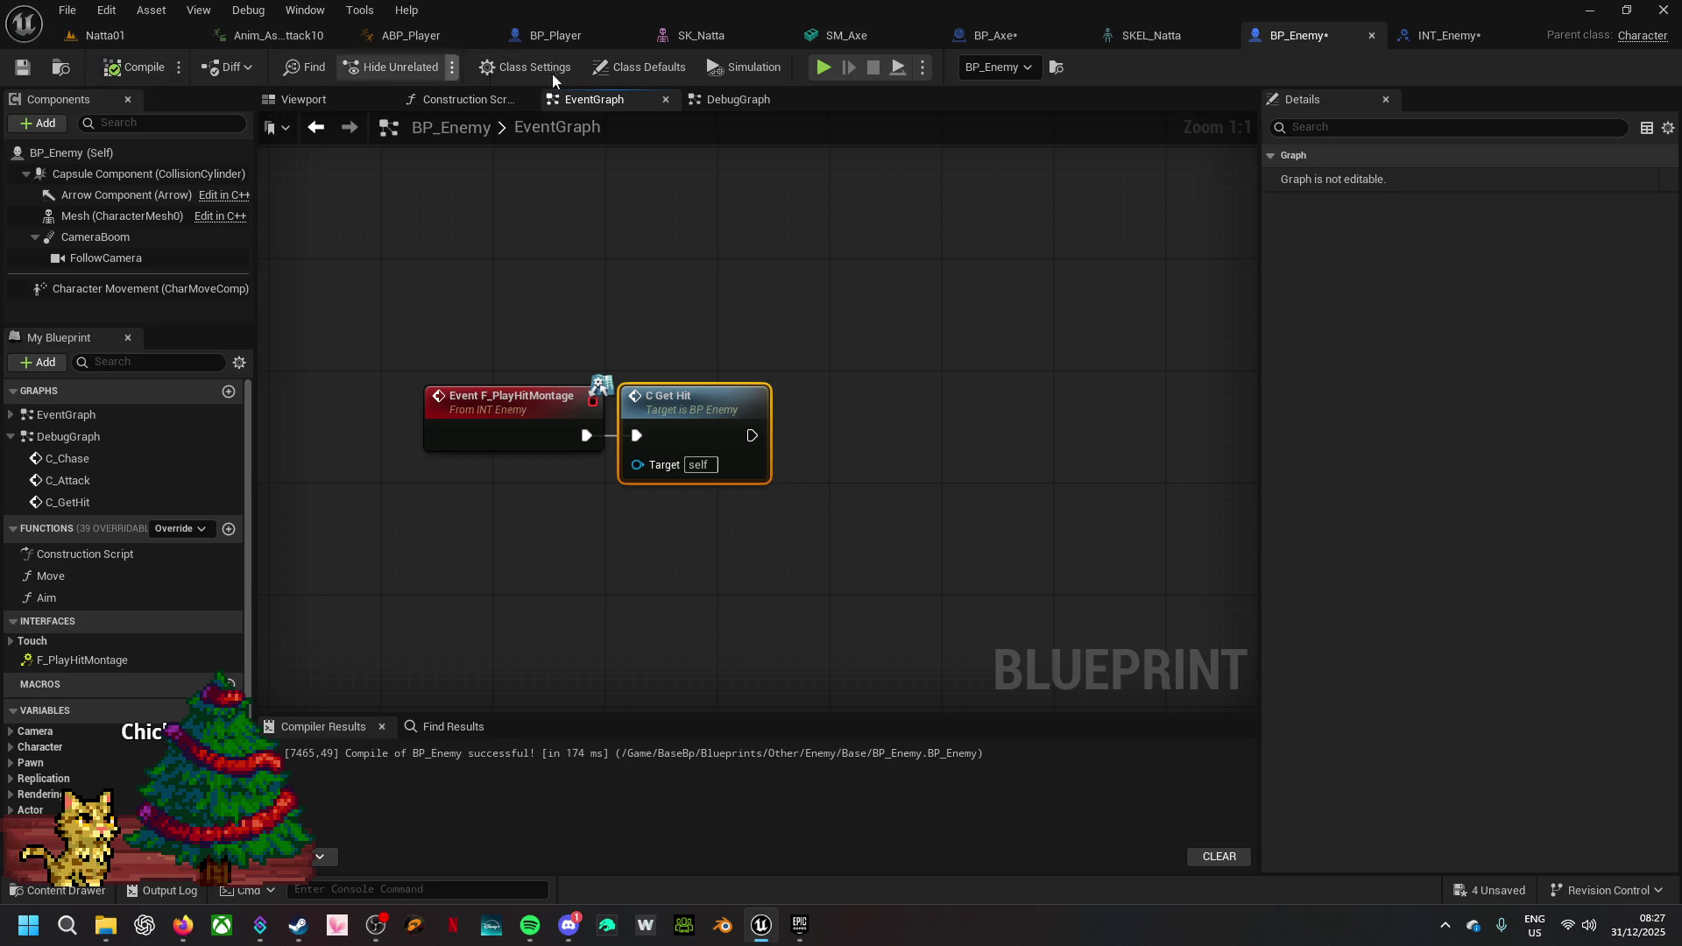
left_click(1018, 39)
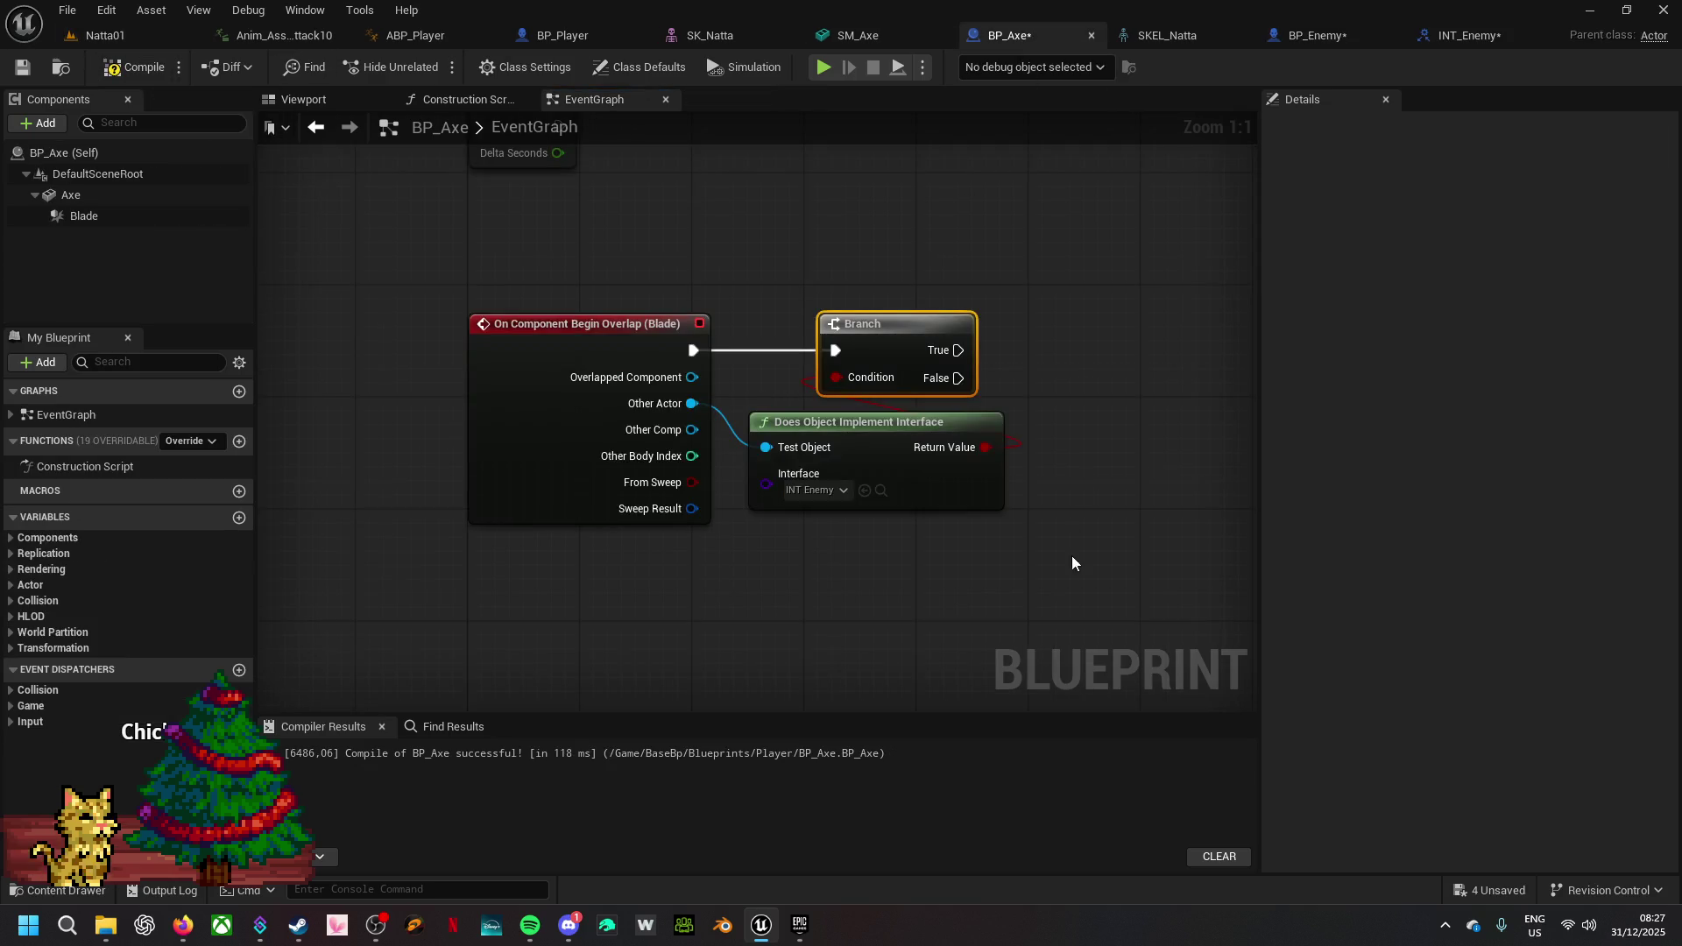
- Send F Play Hit Montage (Message) to Other Actor on Branch True, then compile BP_Axe
left_click_drag(1076, 563, 890, 591)
left_click_drag(506, 431, 899, 456)
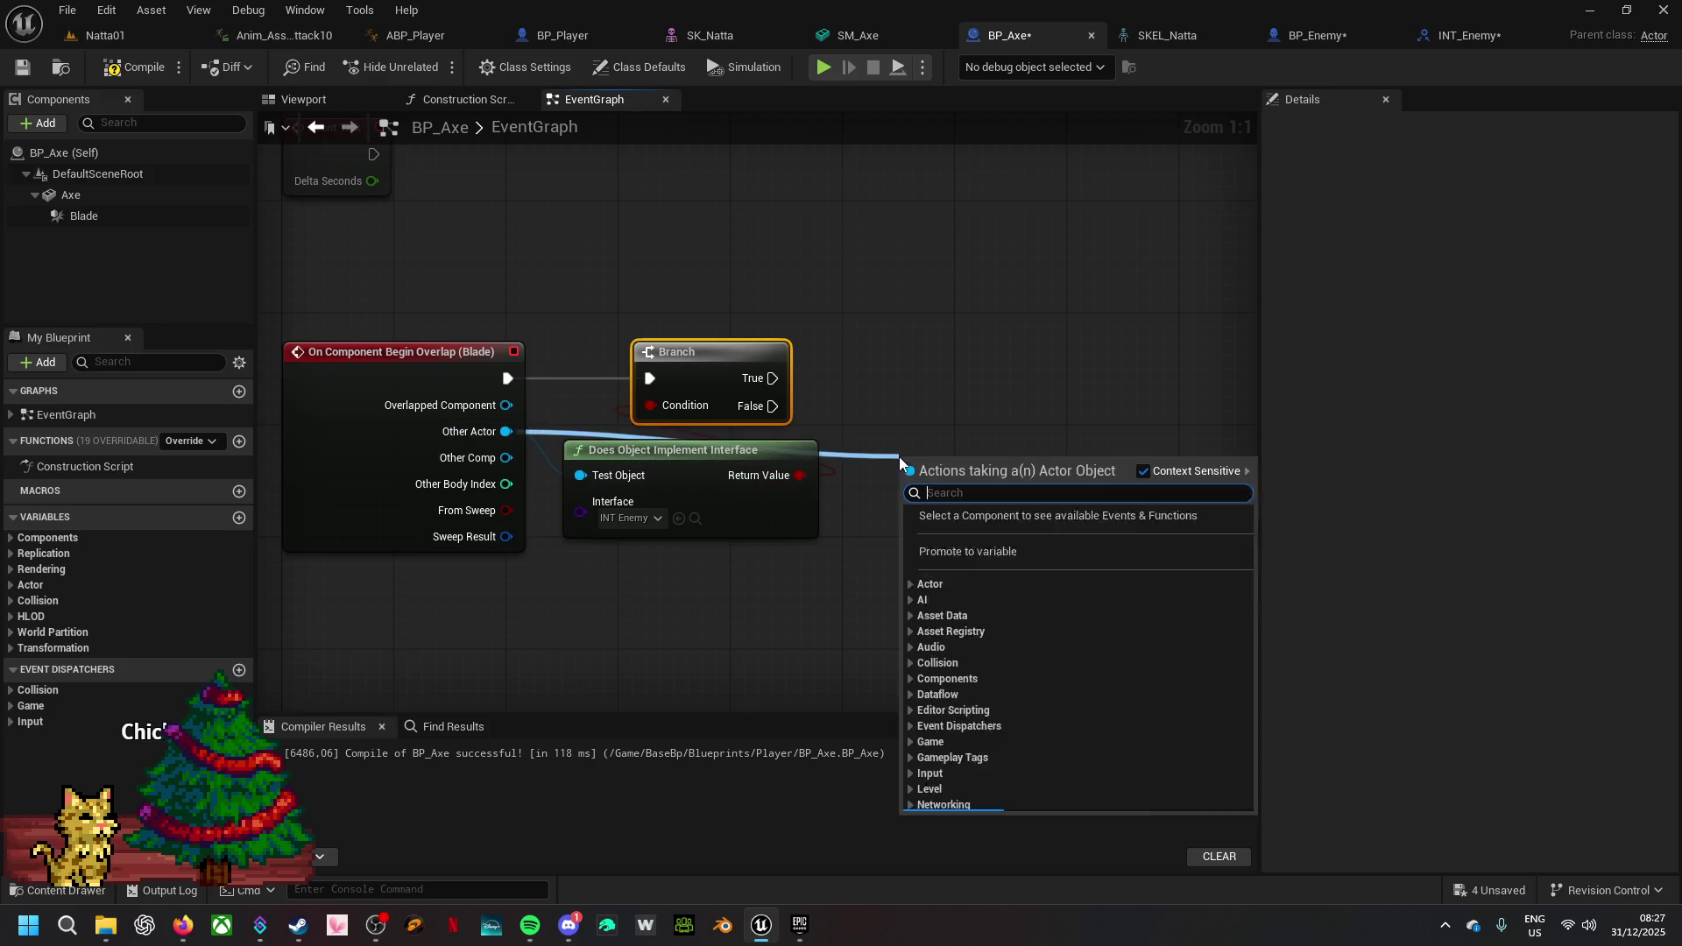
type("play")
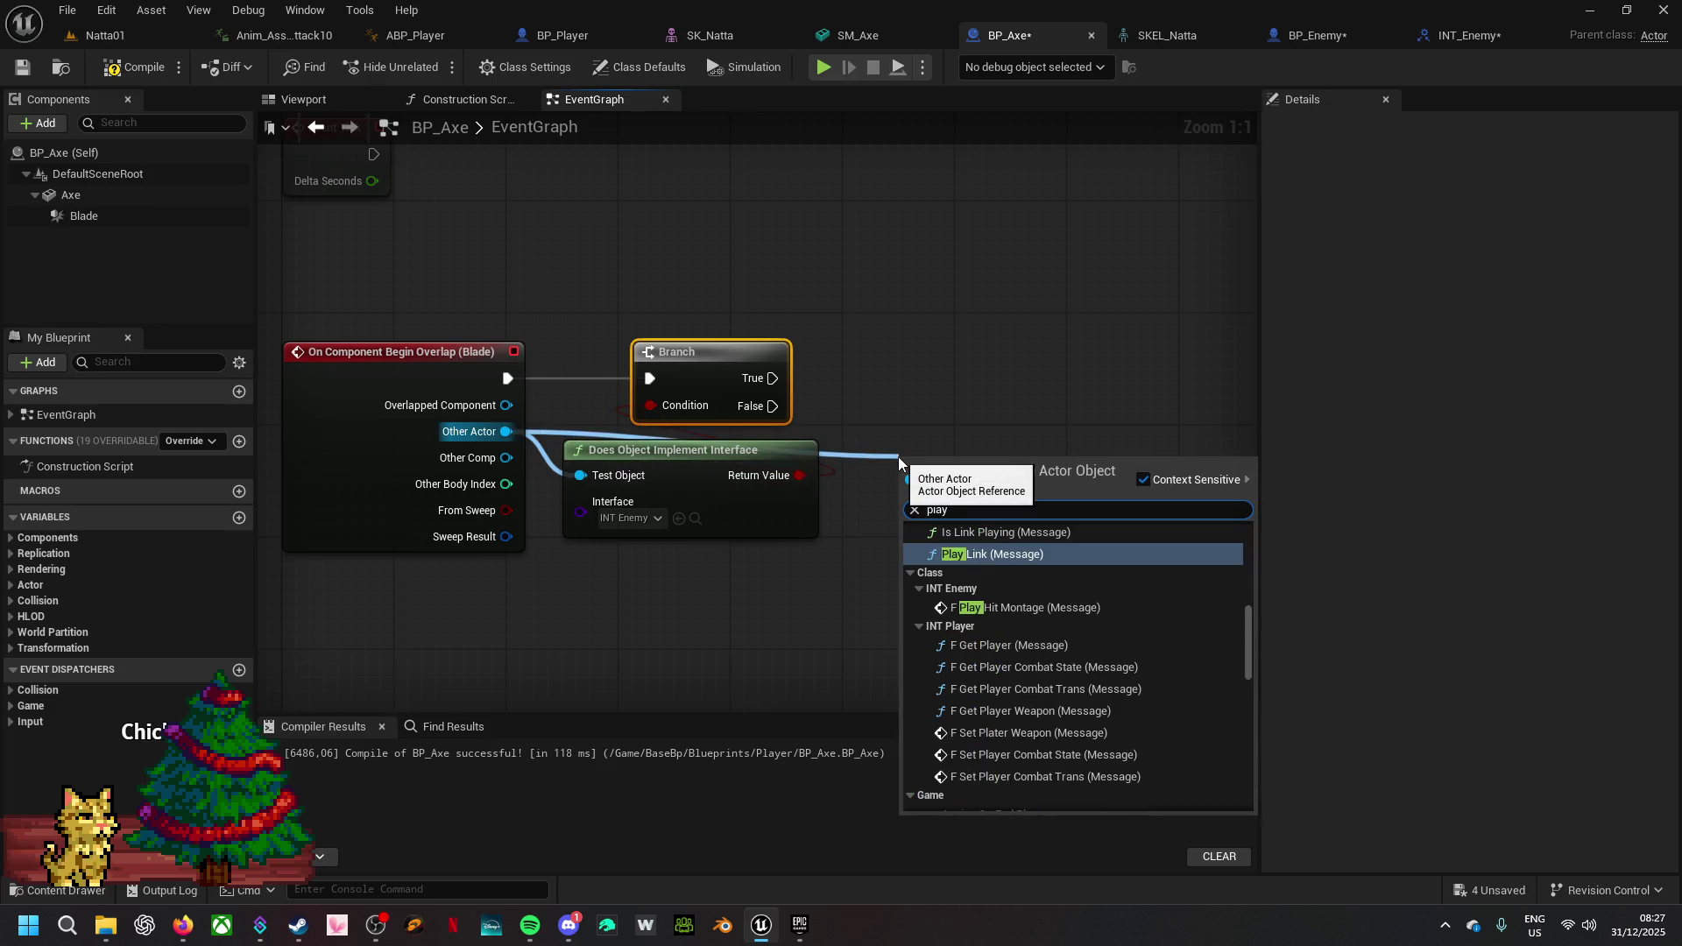
type(" hi")
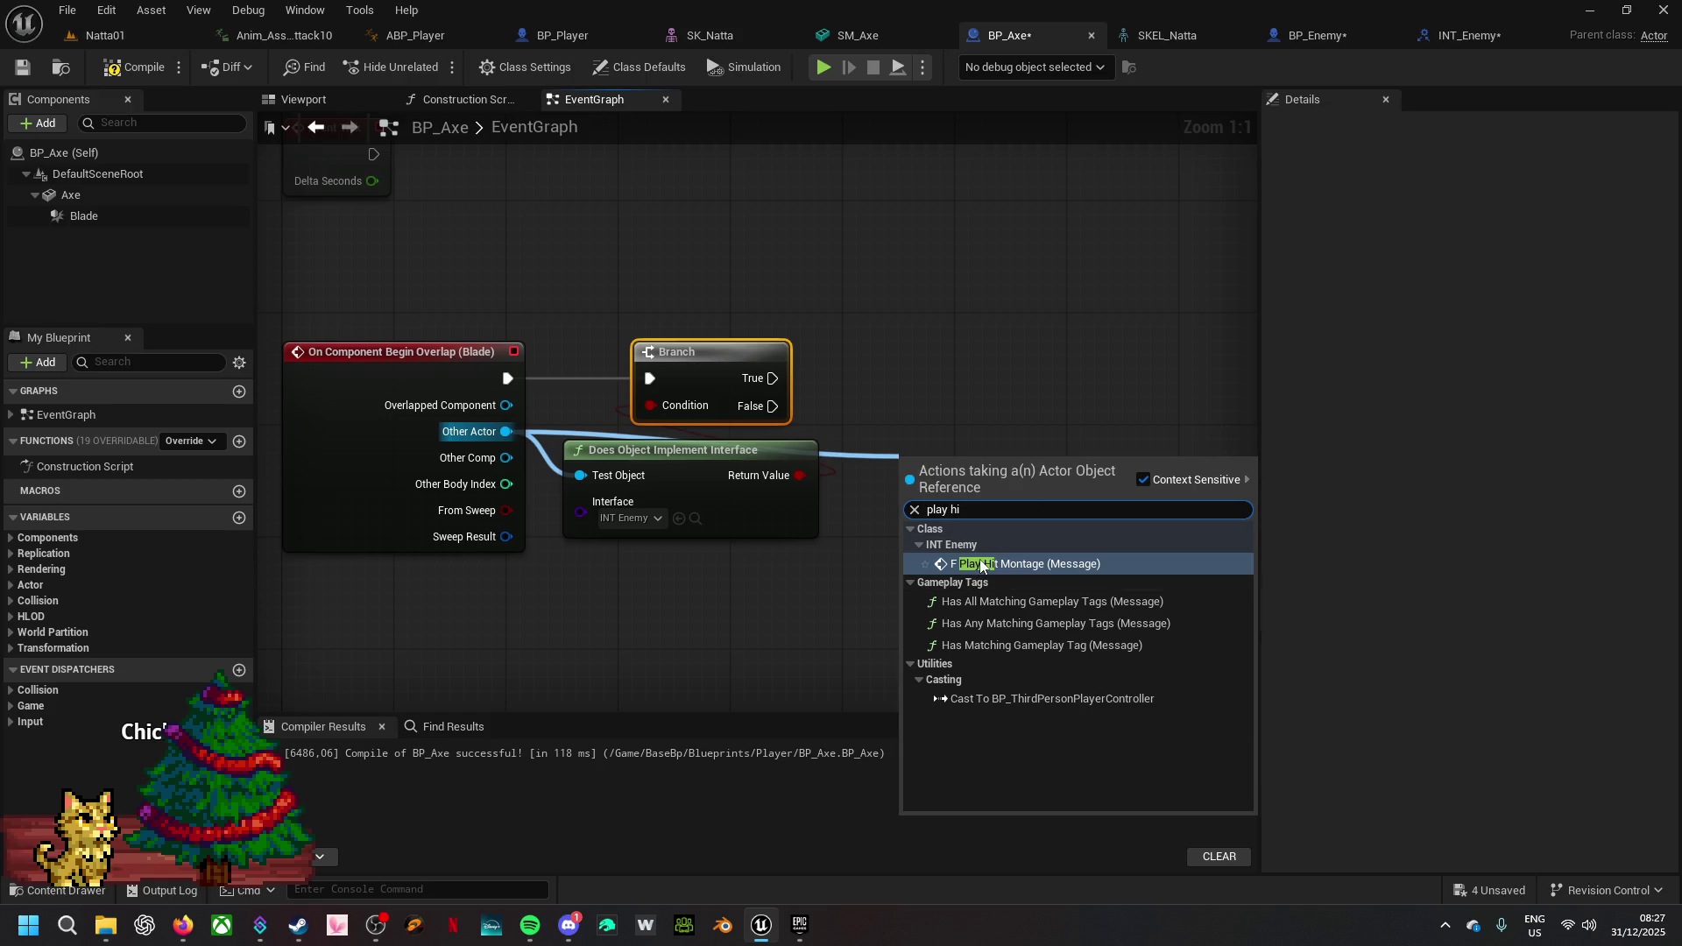
left_click(982, 566)
left_click_drag(915, 504, 770, 381)
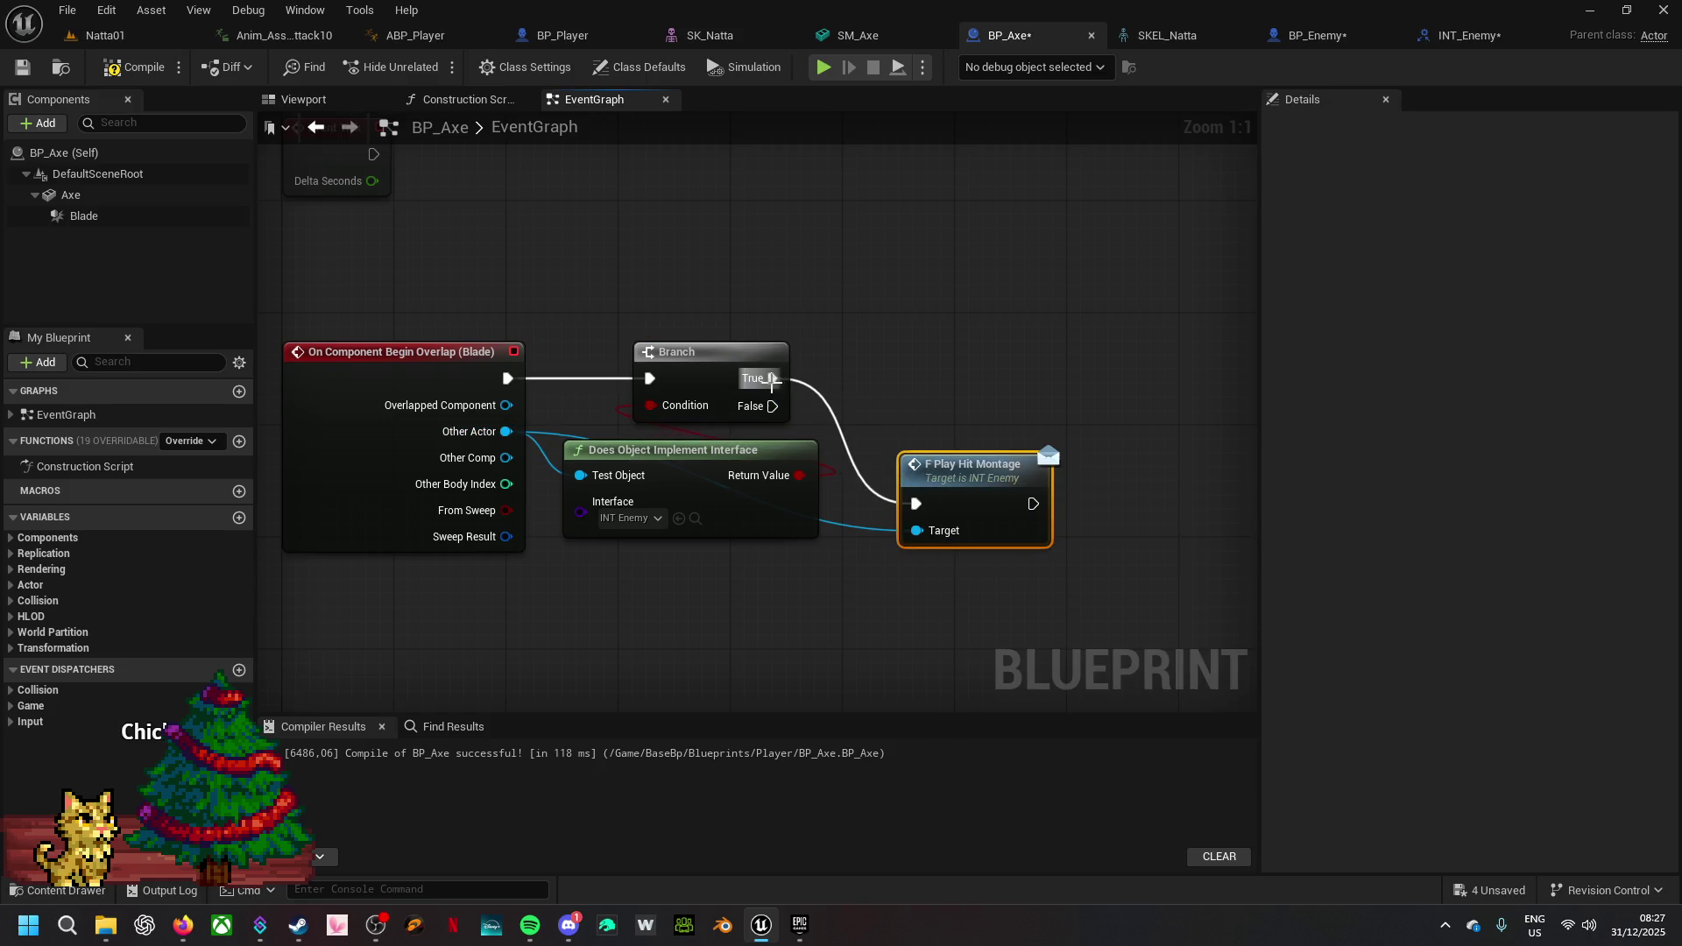
left_click_drag(946, 486, 918, 359)
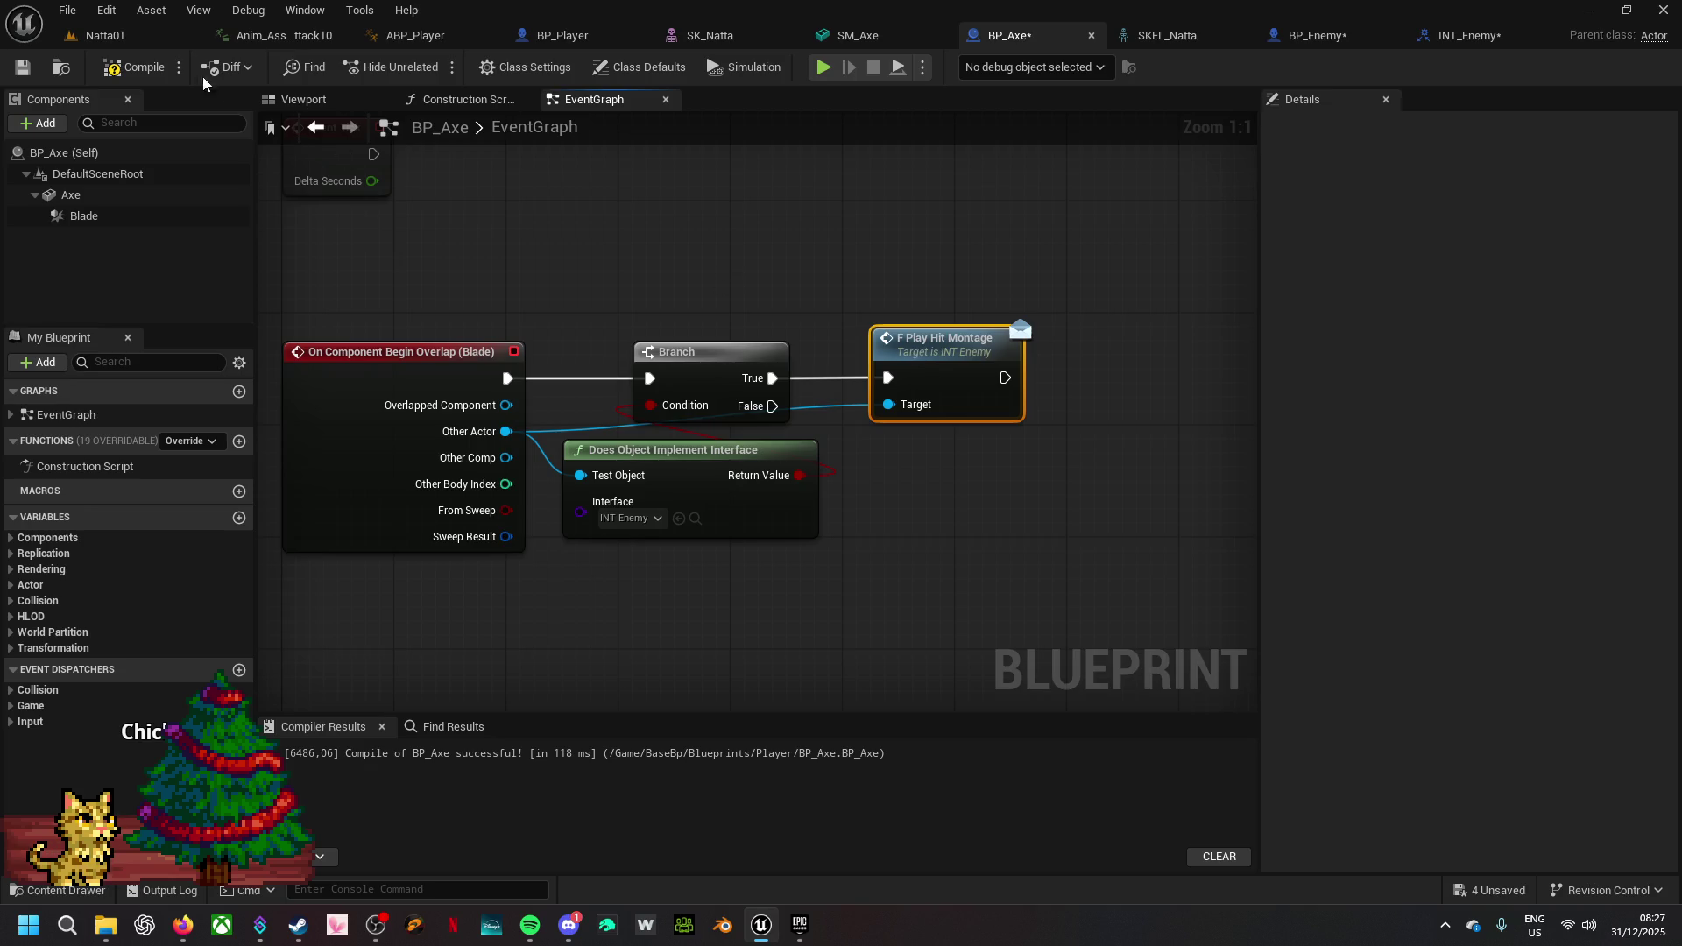
left_click(133, 67)
- Save all four modified assets and start a play preview to test
left_click(1493, 891)
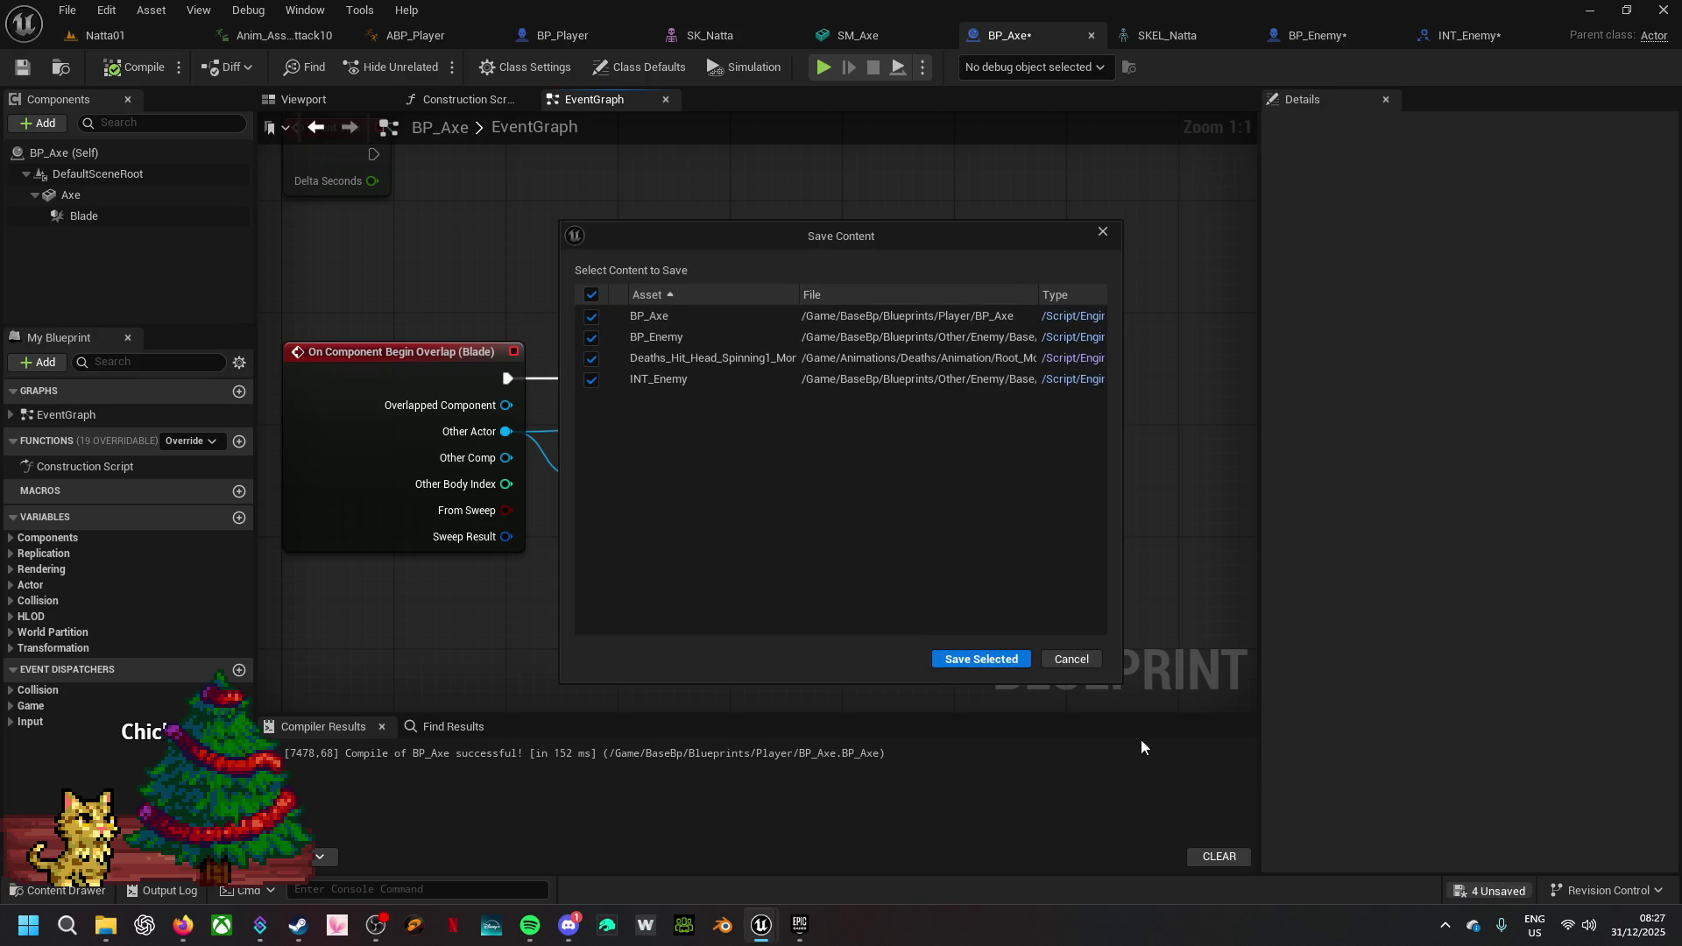
left_click(982, 660)
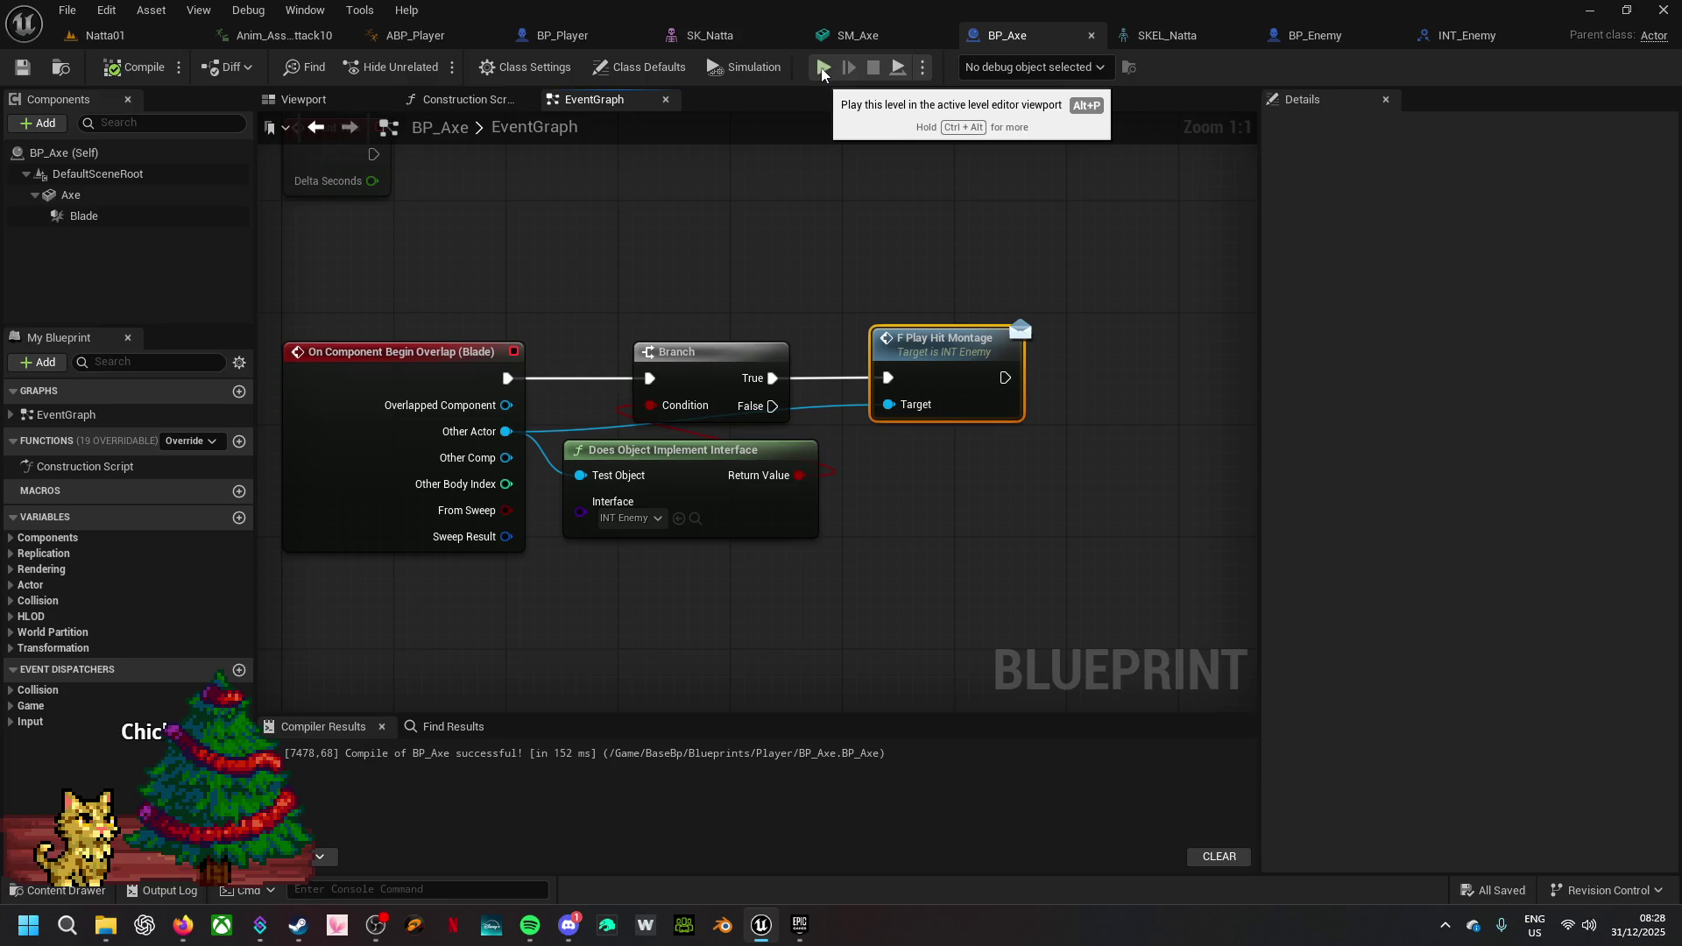
left_click(821, 69)
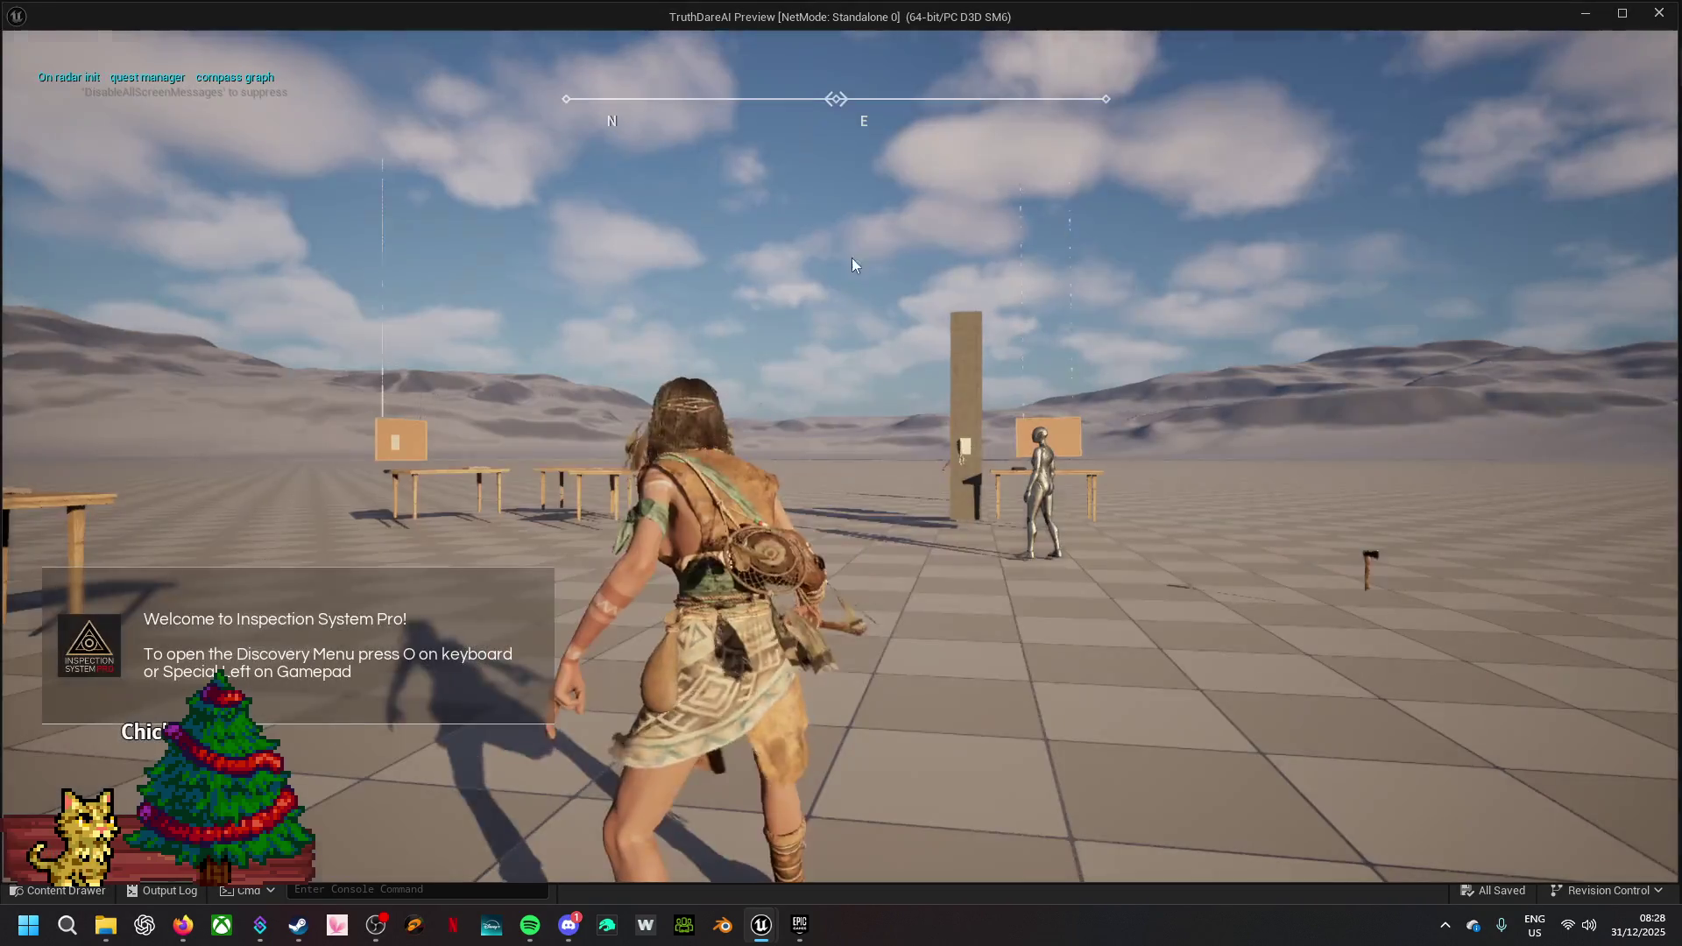
- Play-test by running at the mannequin and striking it twice with the axe, then return to the editor
key("w")
key("w")
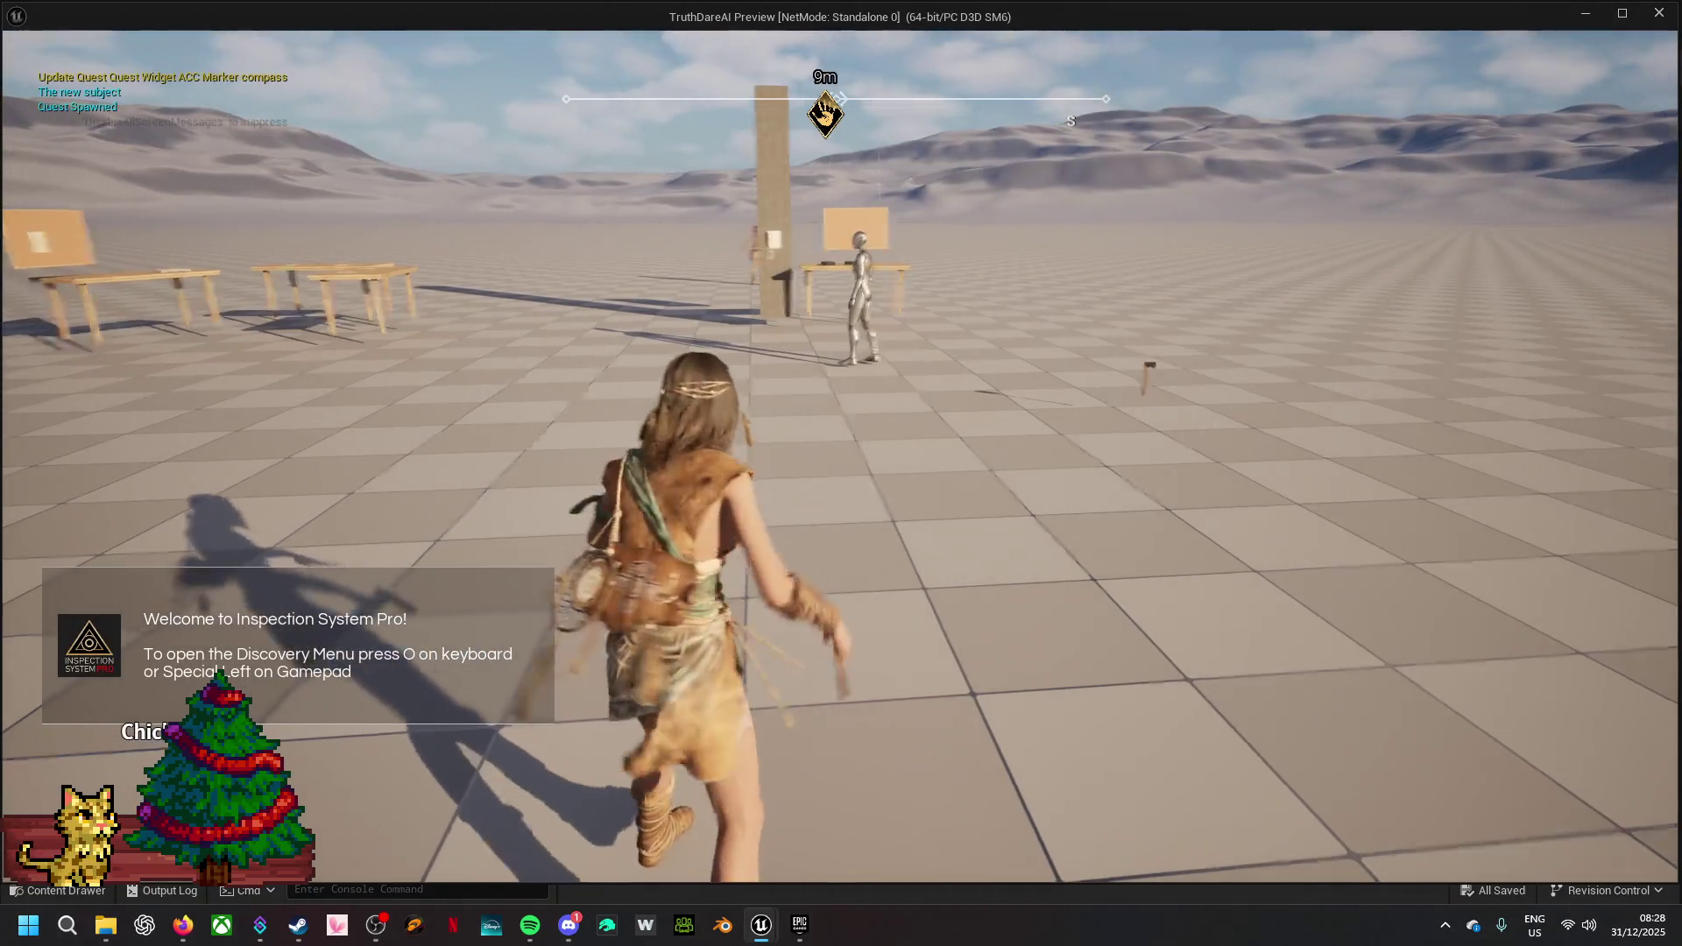
key("w")
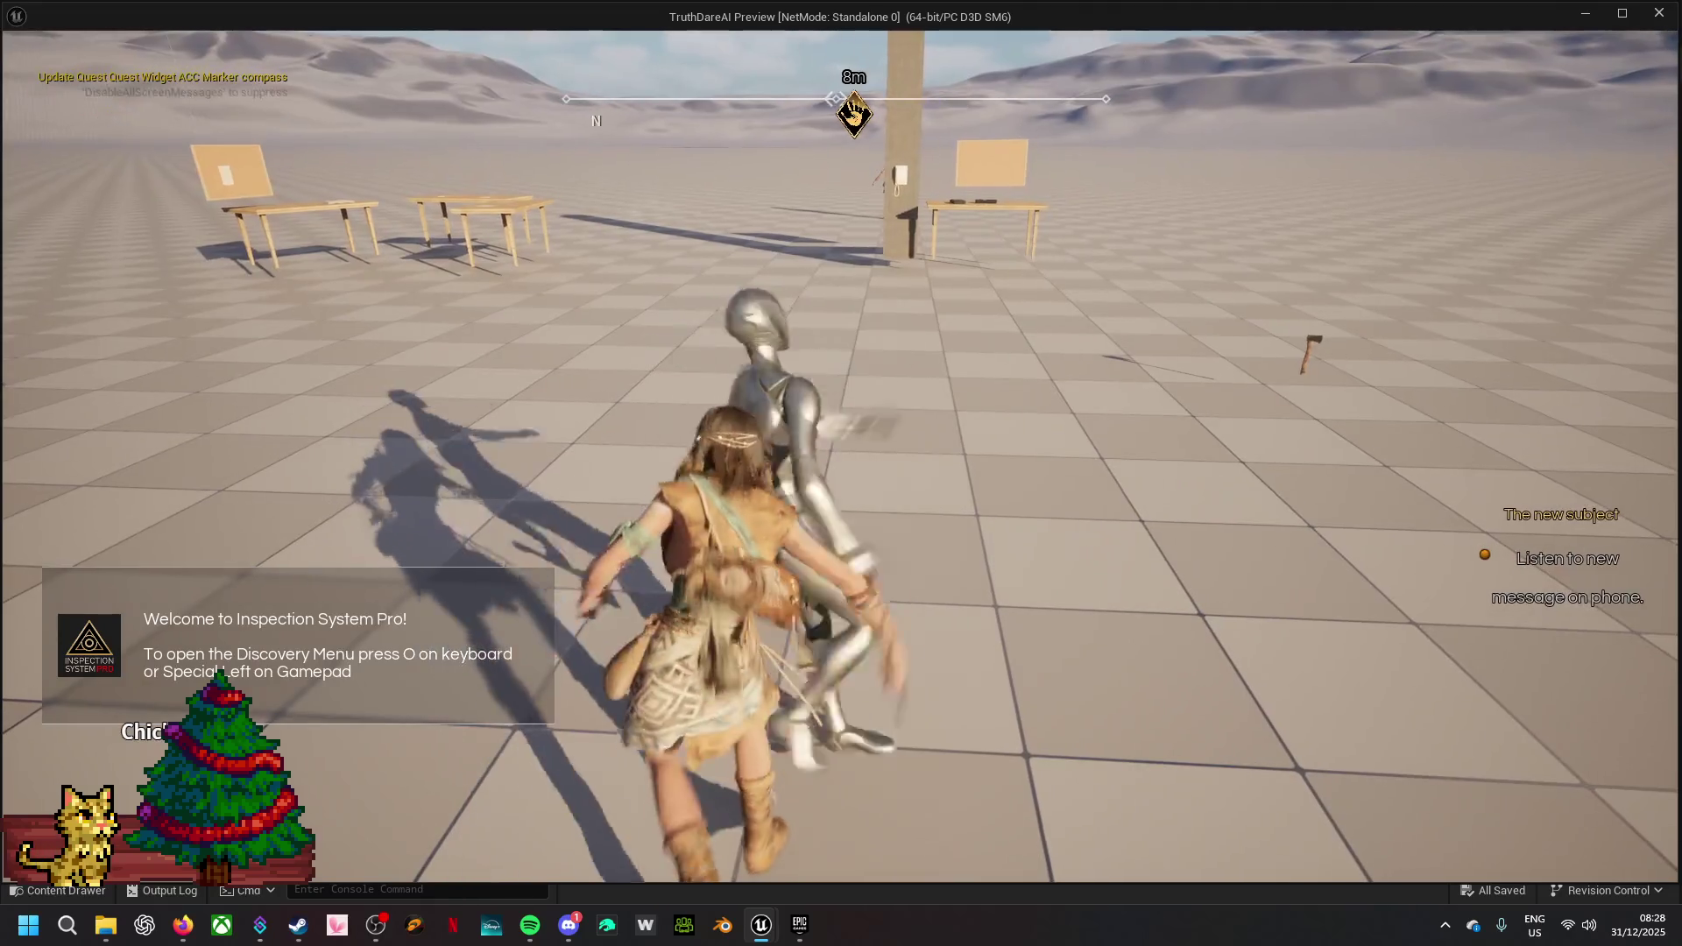
key("w")
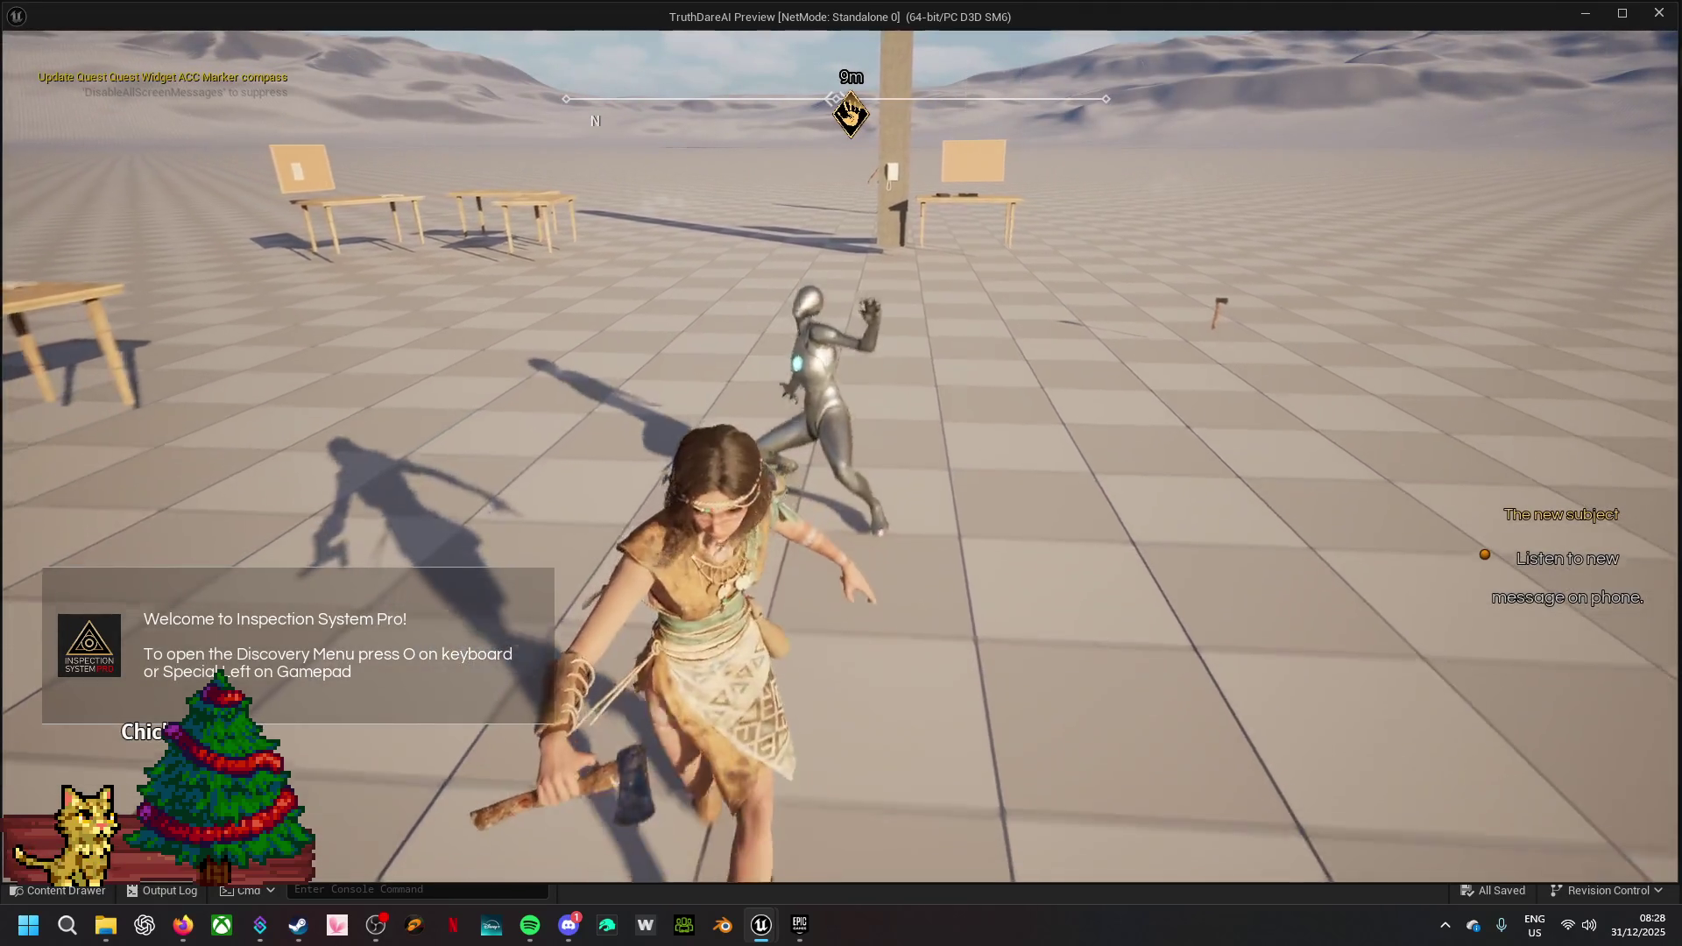
key("w")
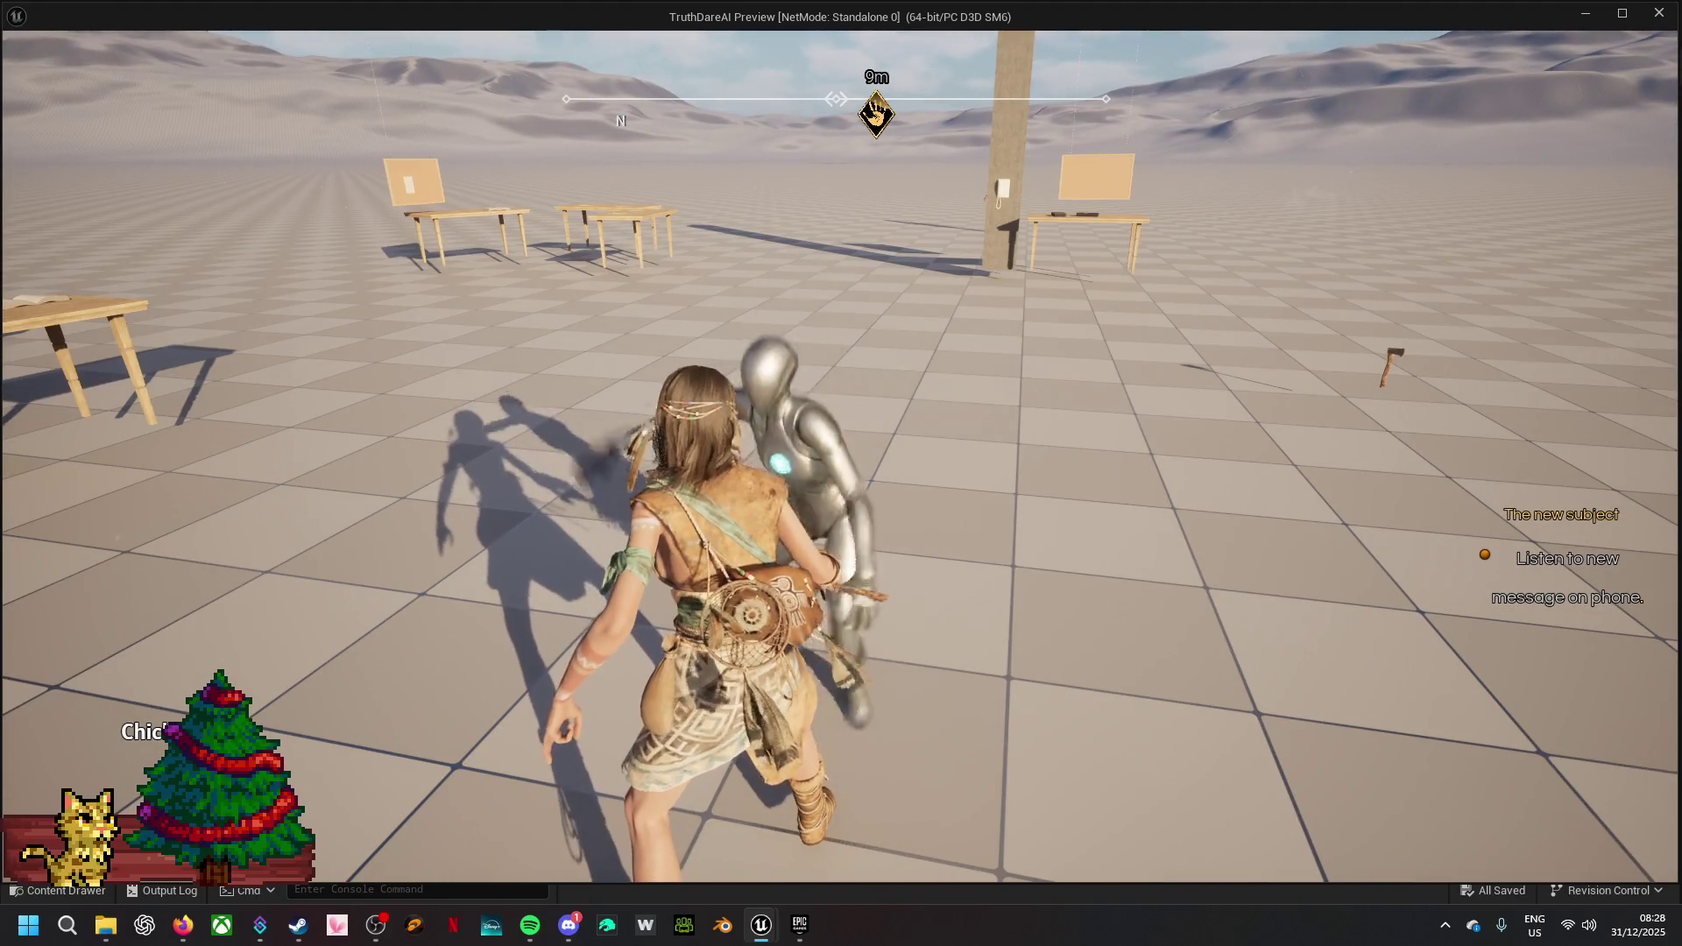
key("w")
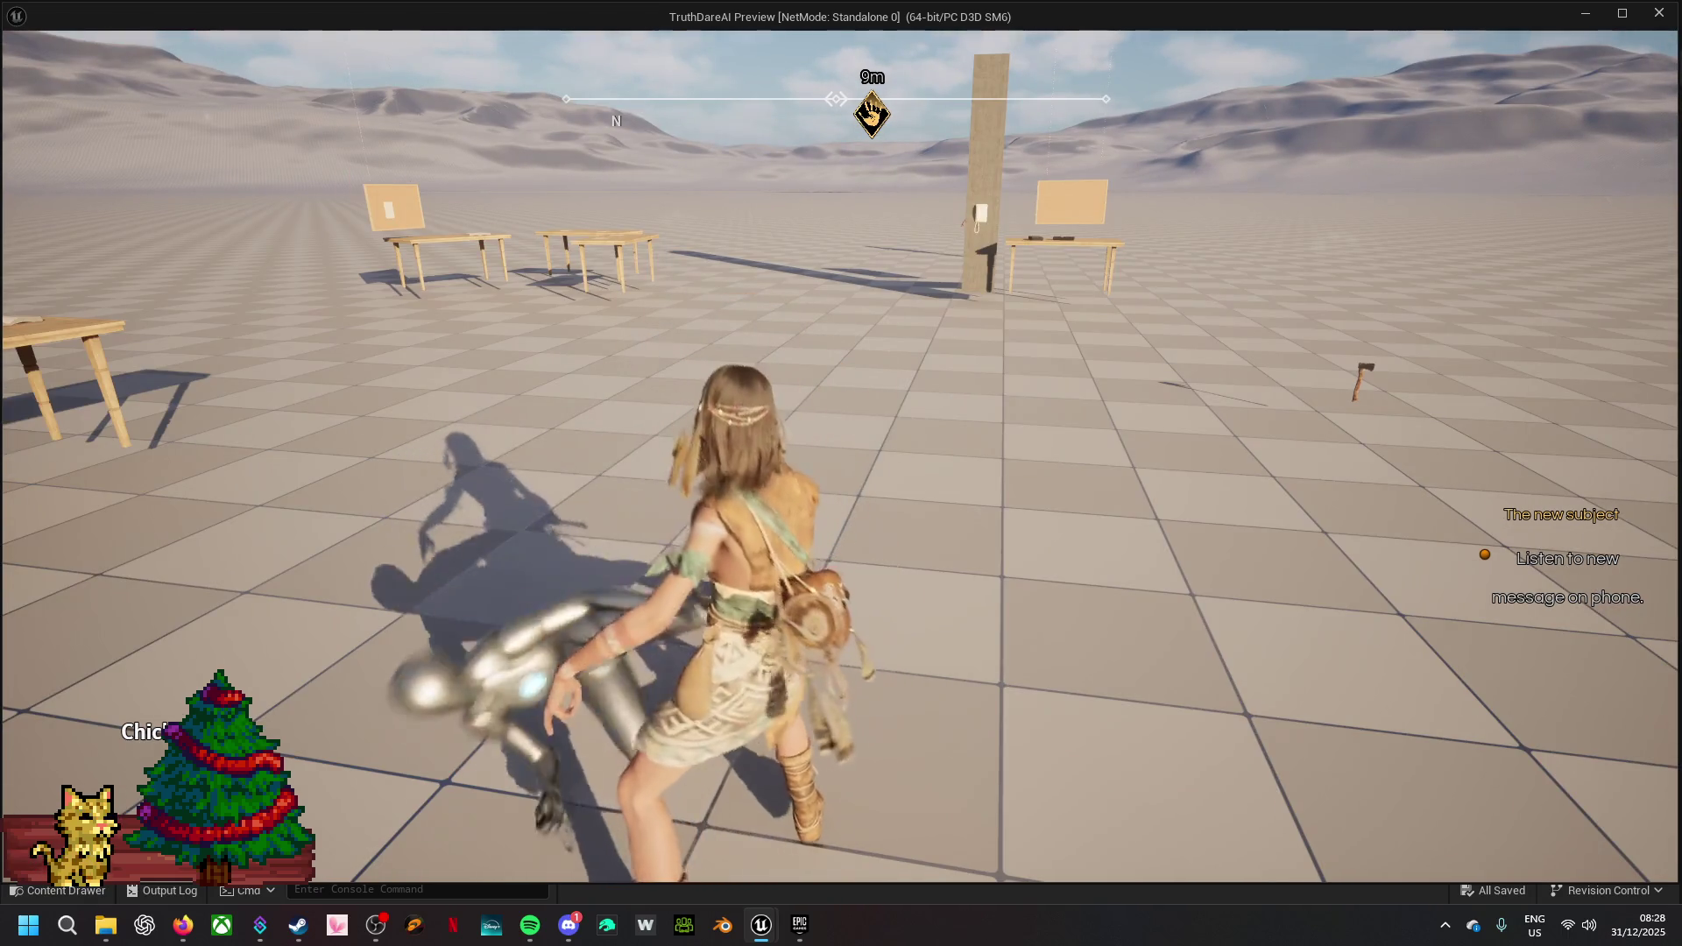
key("Escape")
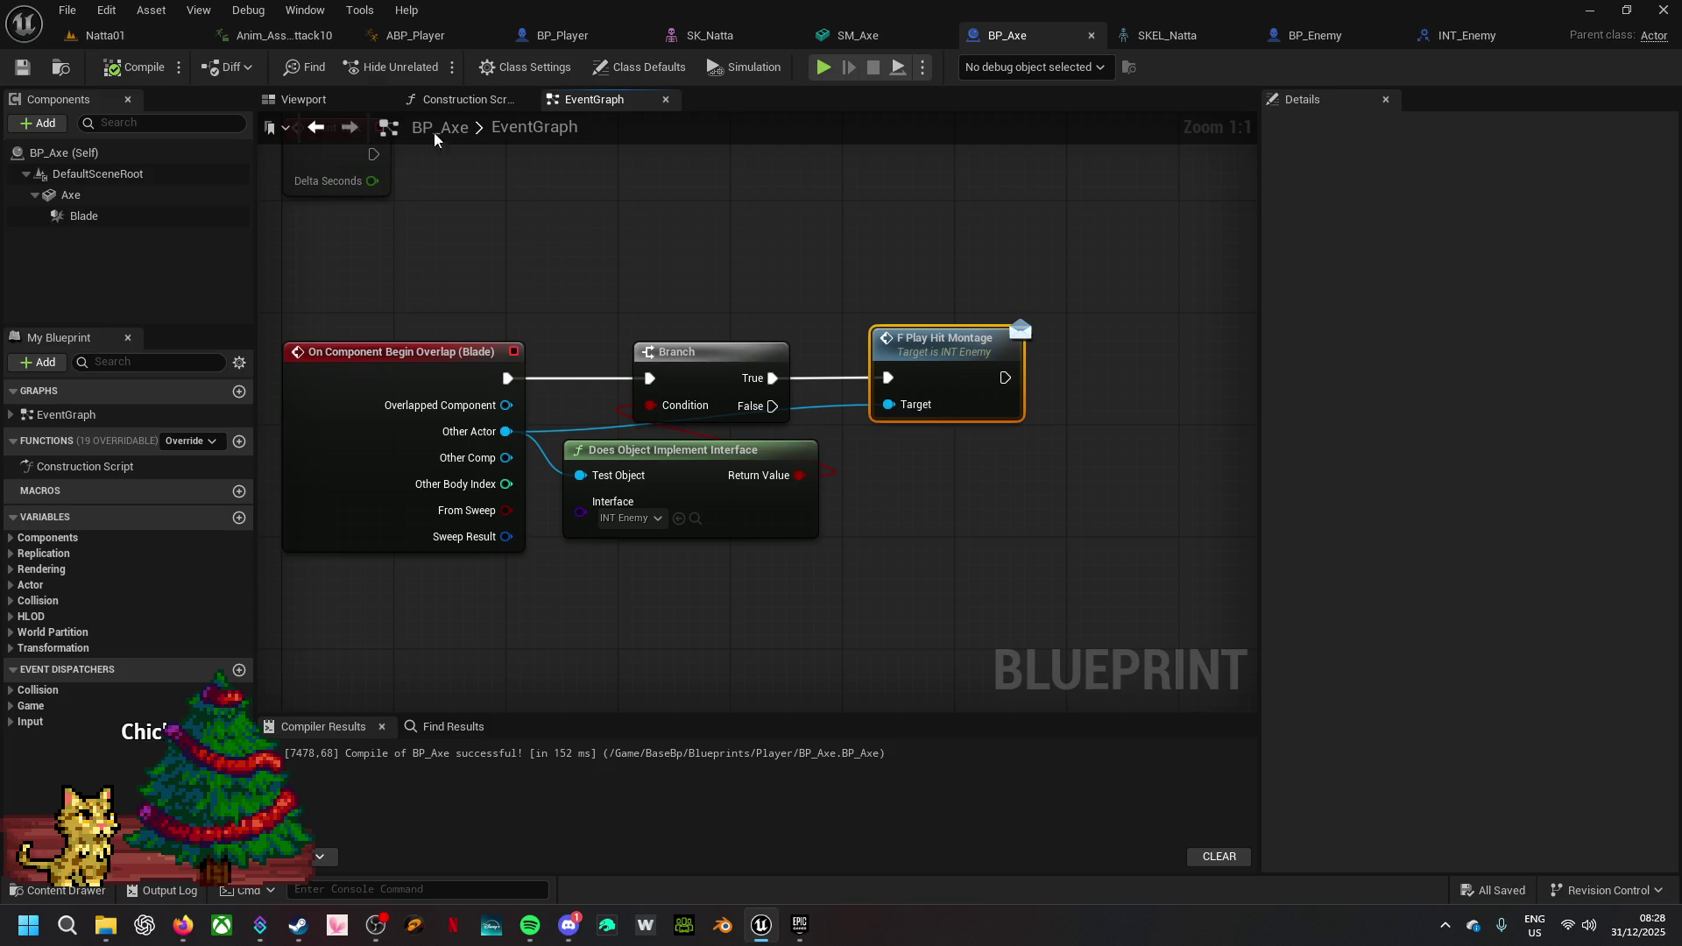
left_click(110, 35)
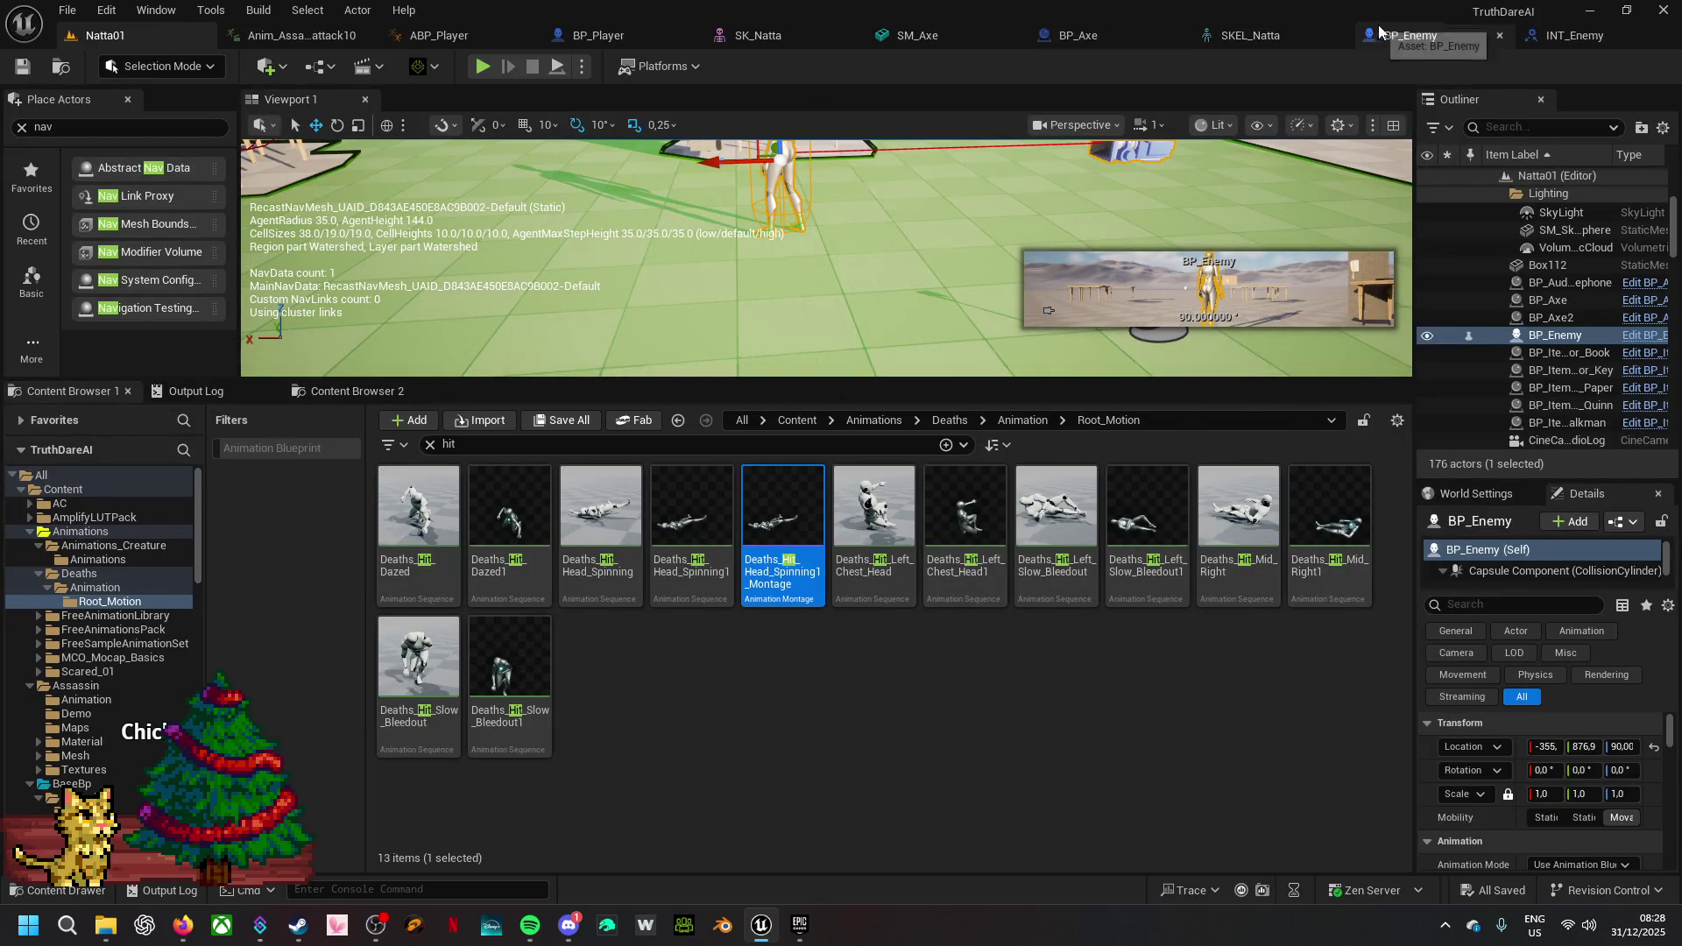
- Open the E_EnemyState enumeration from the Base > Data > Enum folder
left_click(1417, 36)
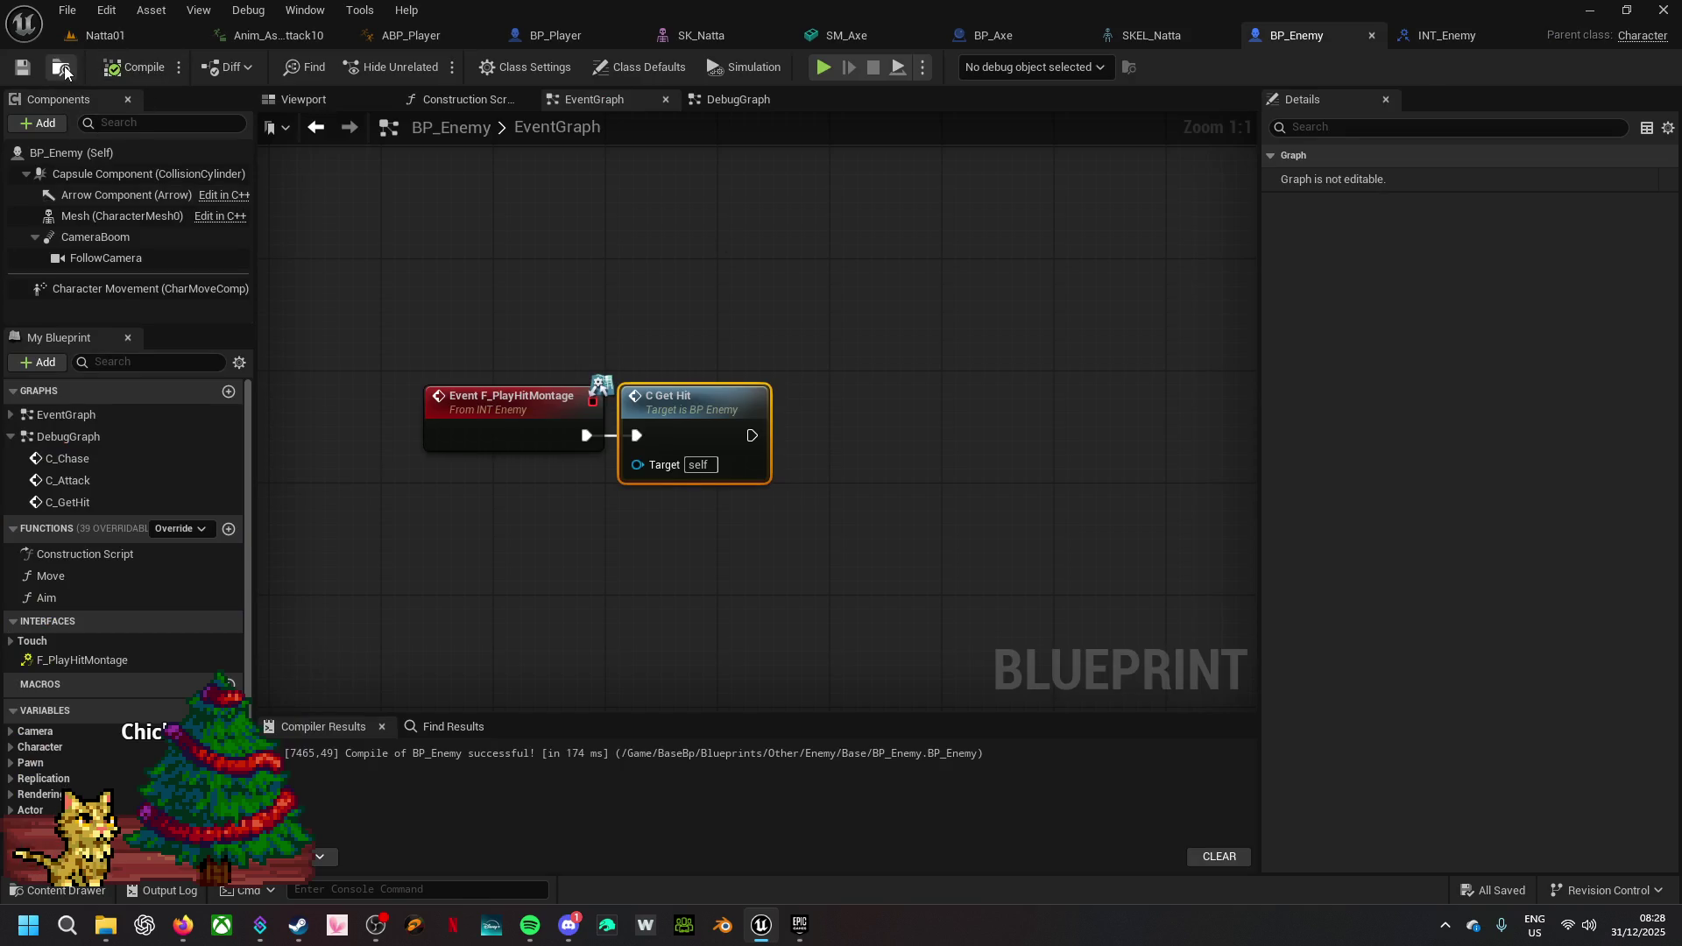
left_click(105, 35)
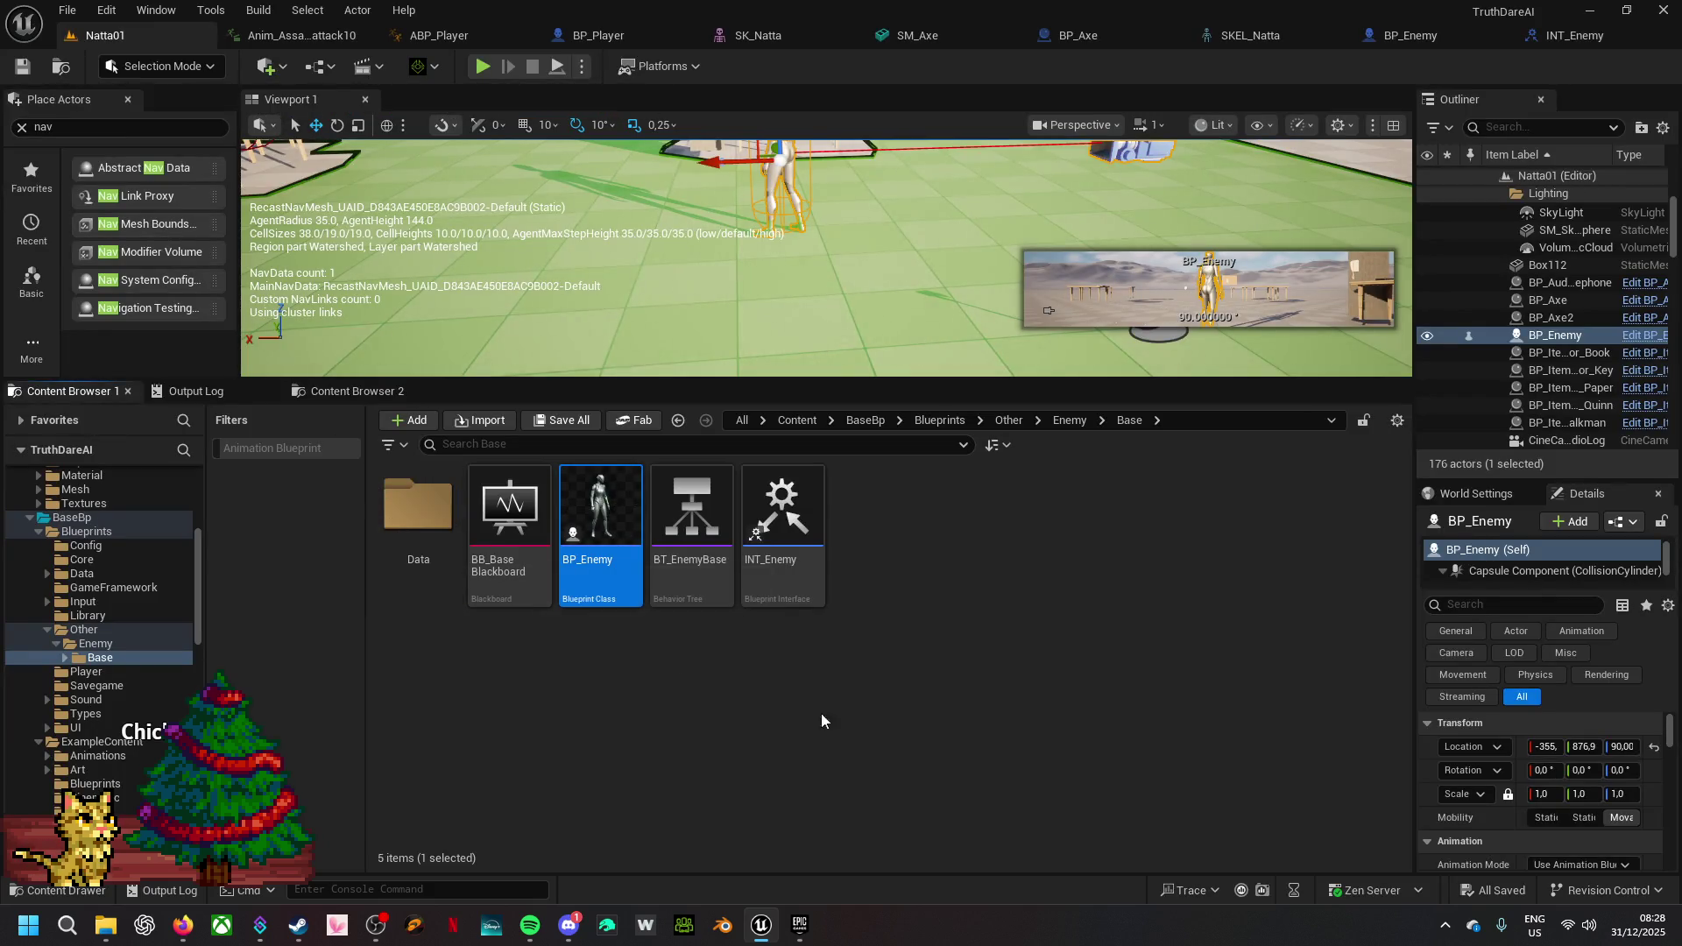
double_click(419, 508)
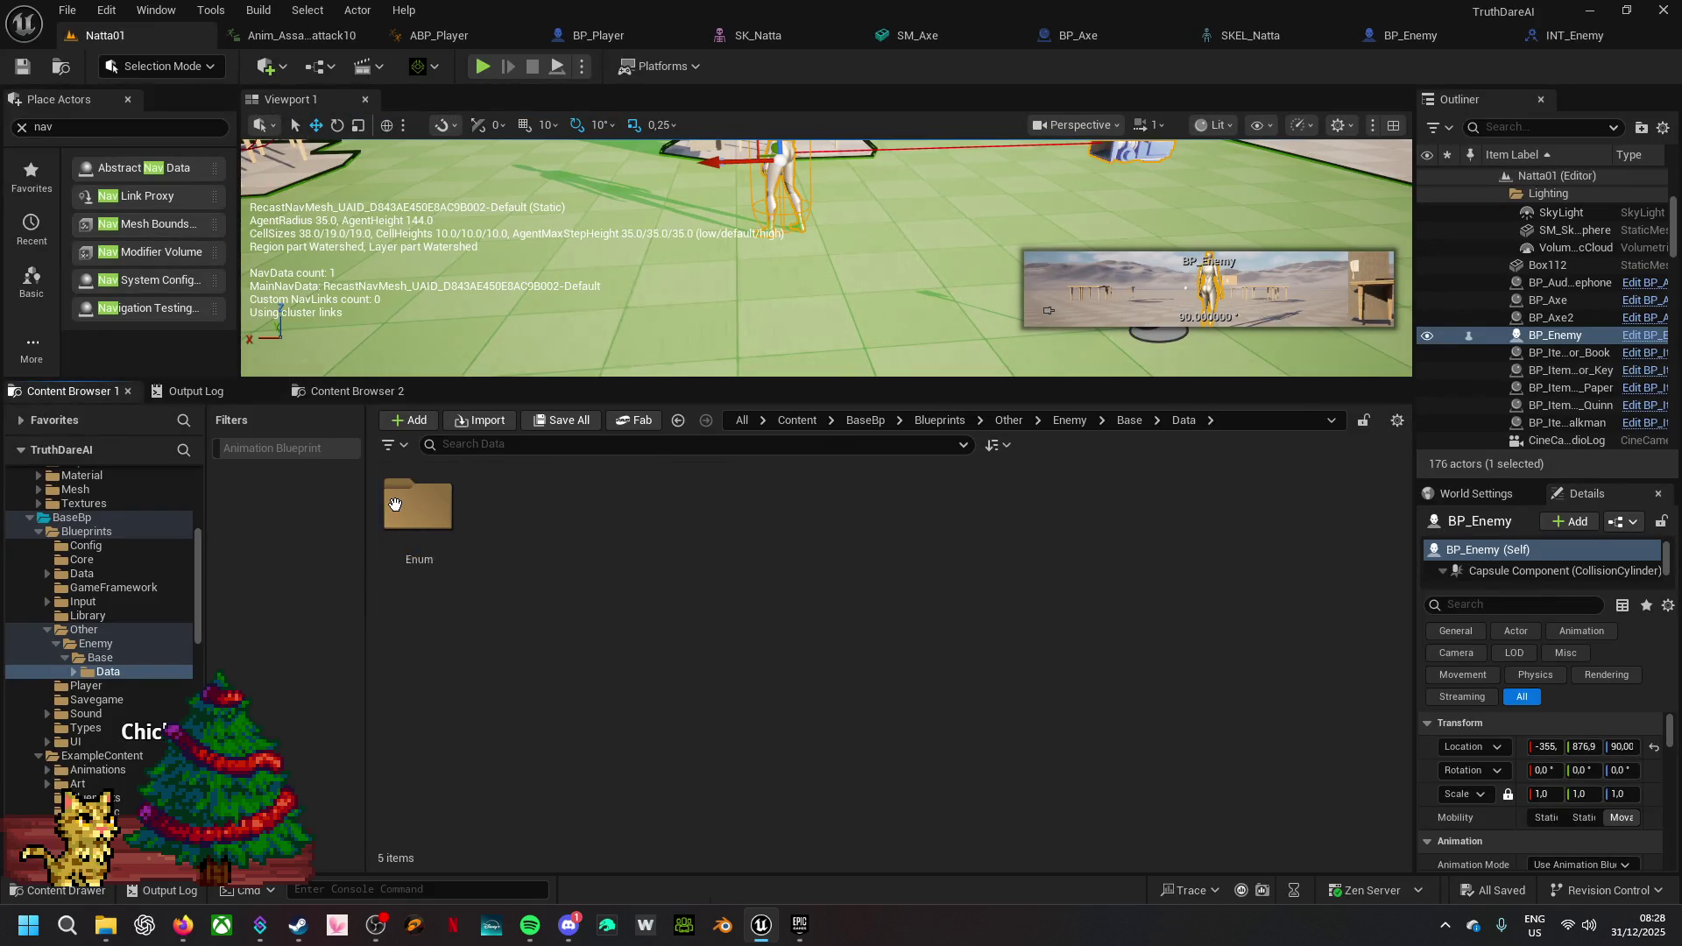
double_click(440, 515)
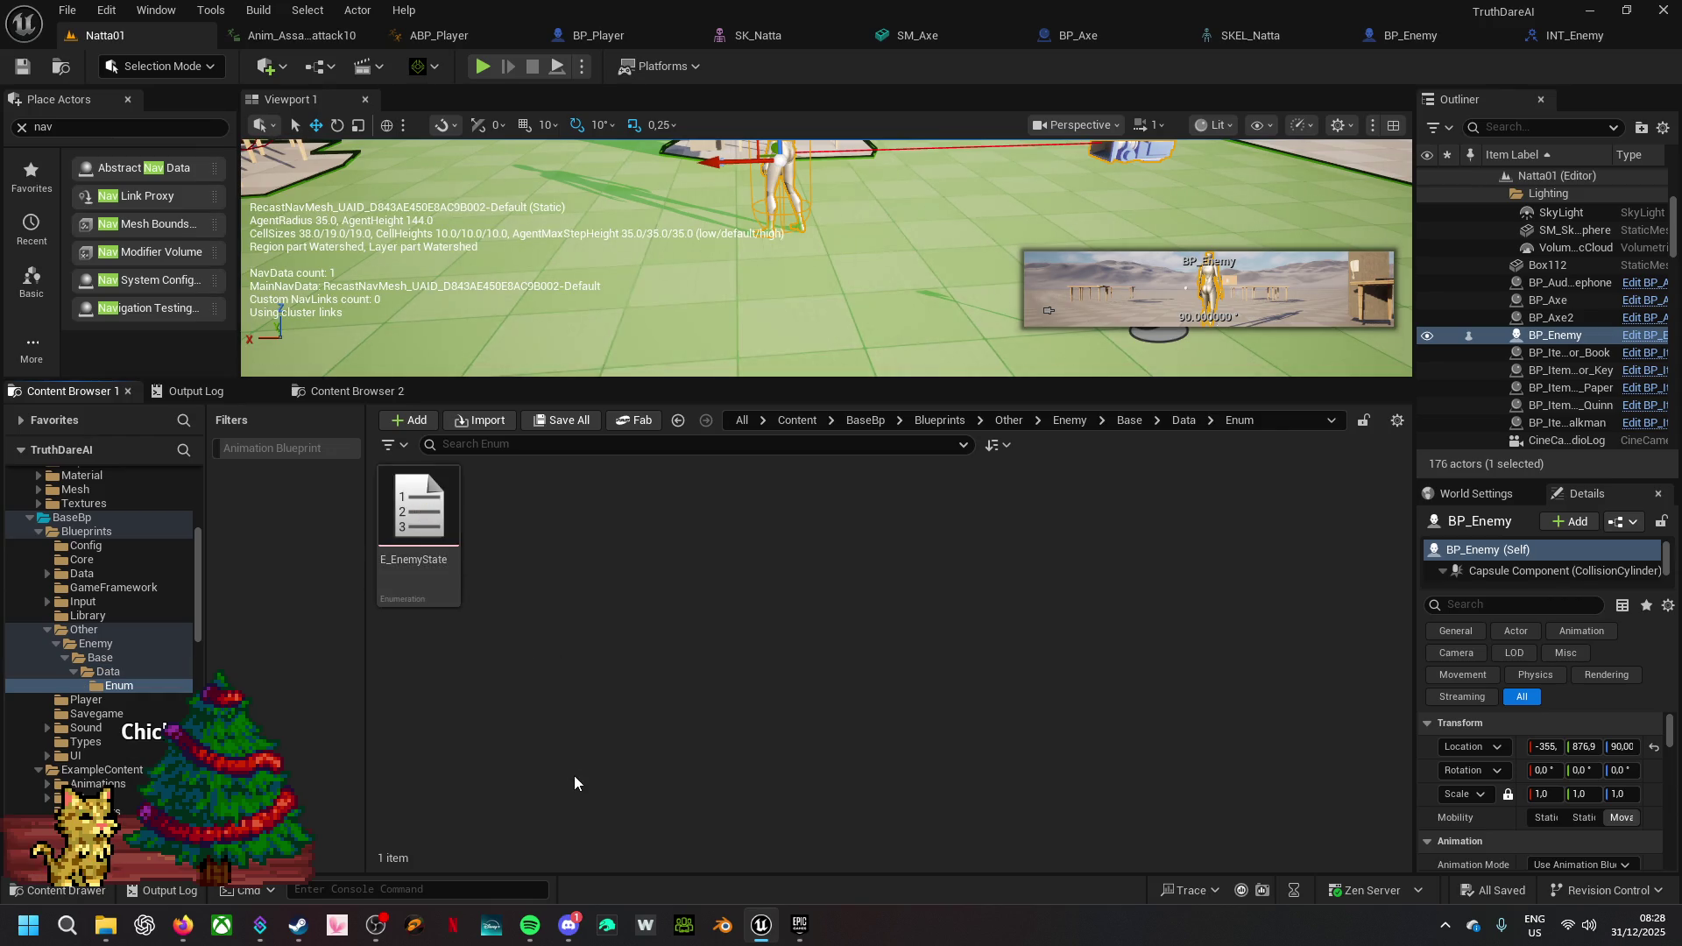
double_click(419, 561)
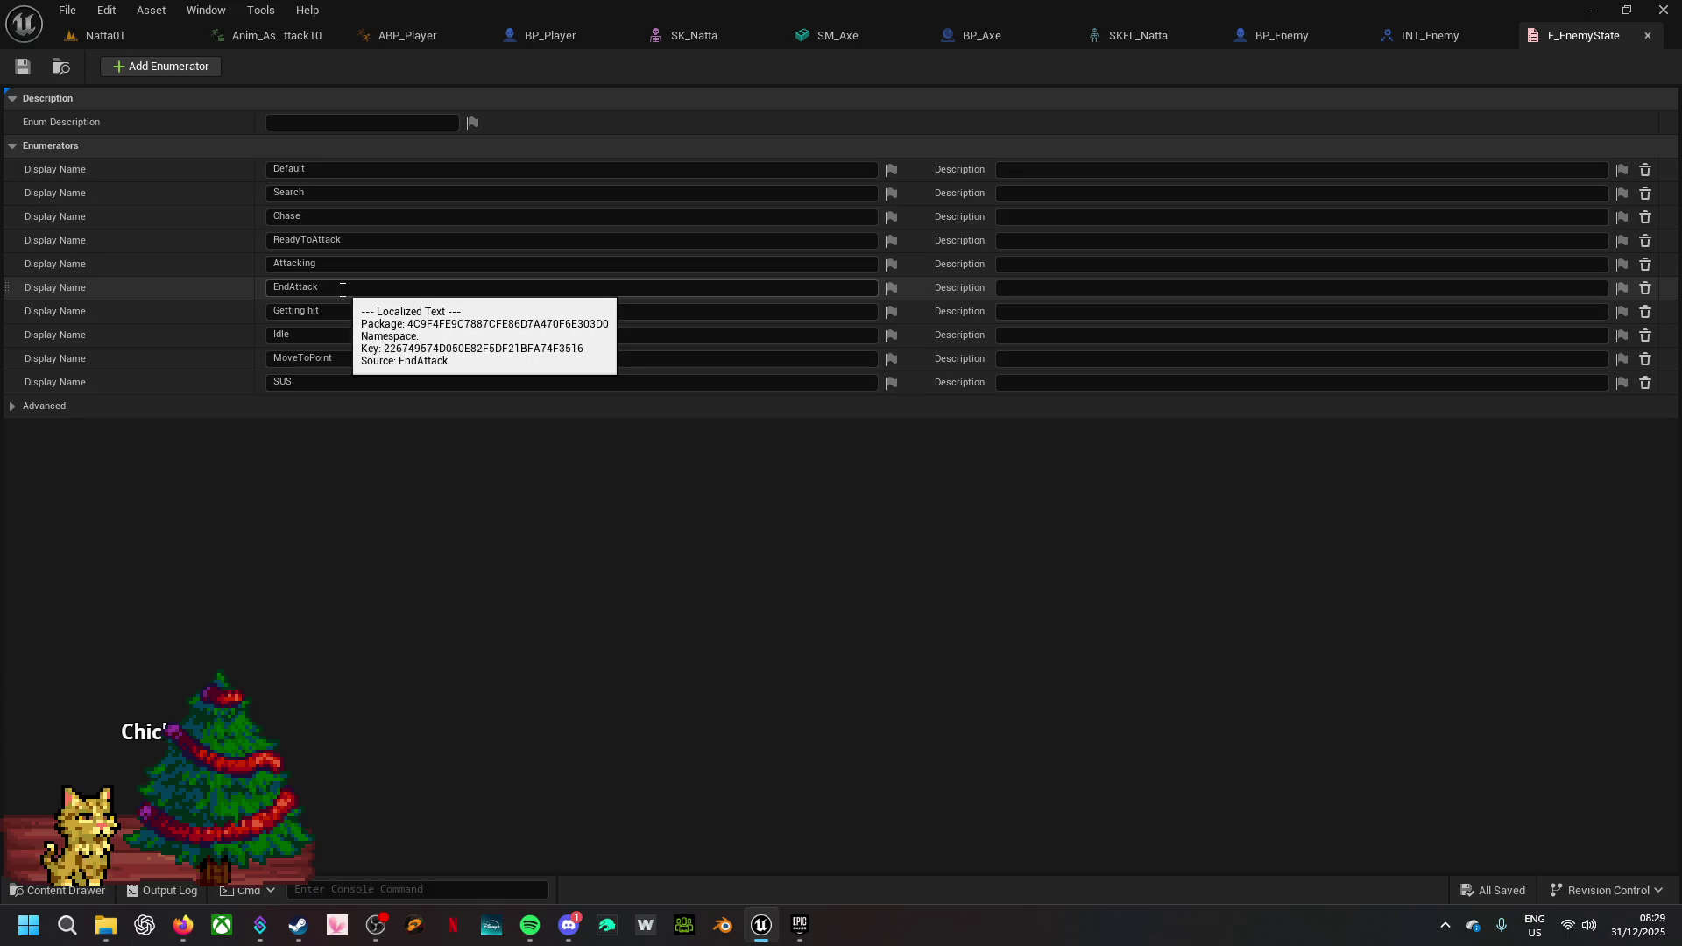
- Add a new enumerator to E_EnemyState and rename it Dead
left_click(202, 71)
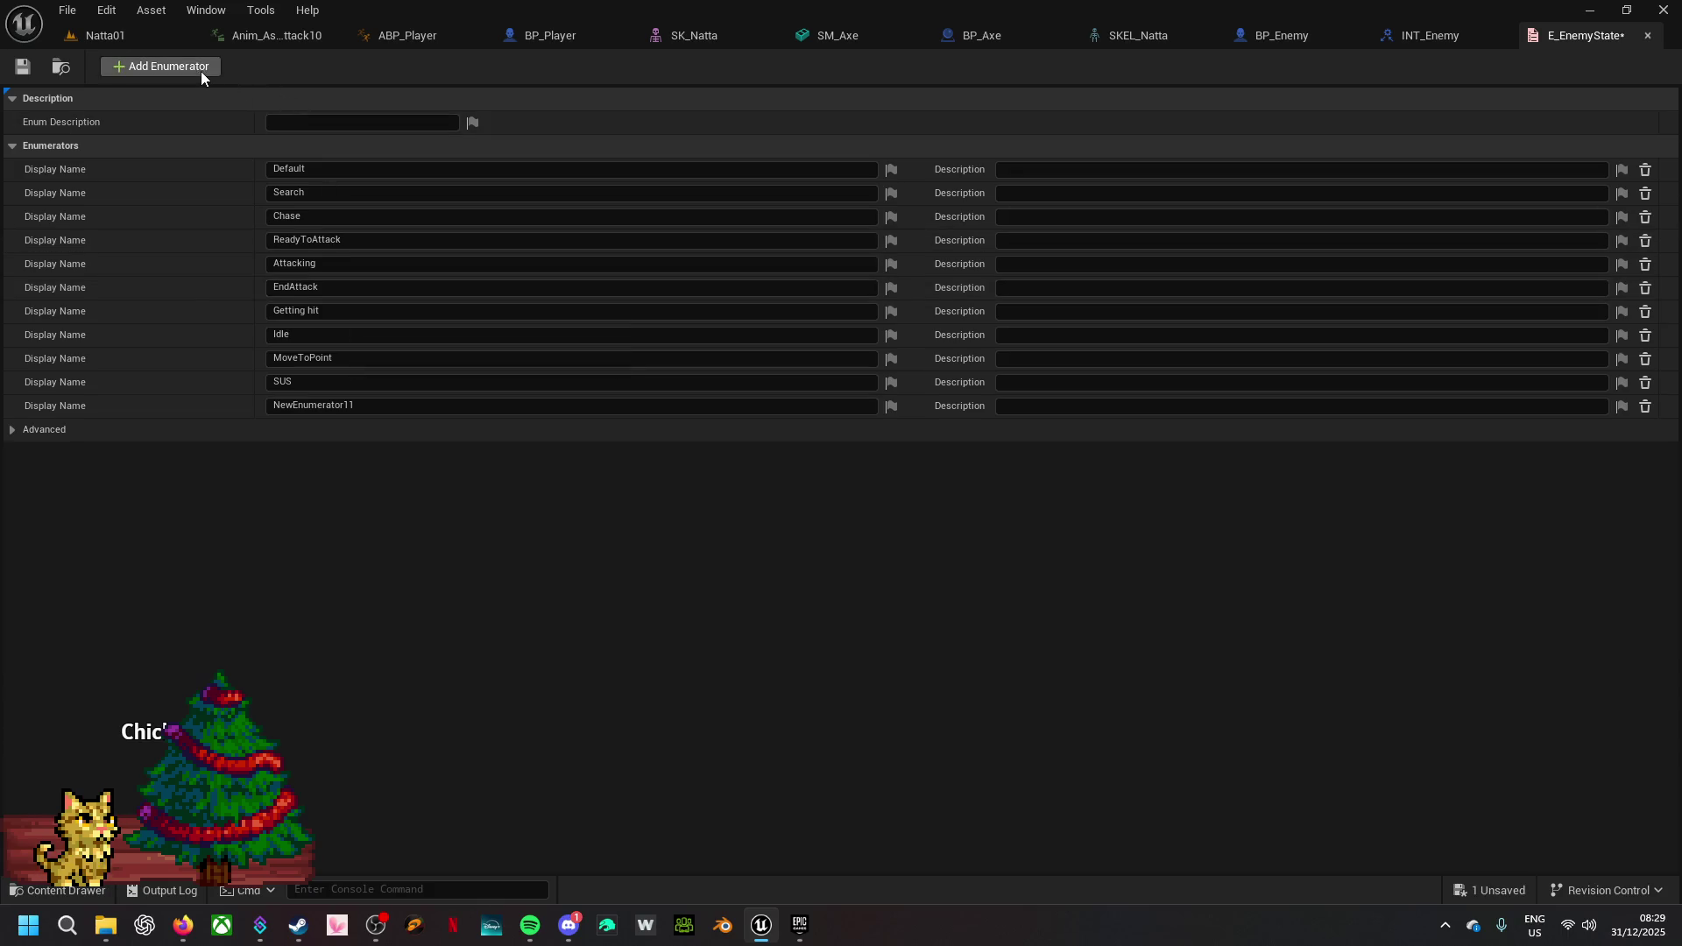
left_click(368, 403)
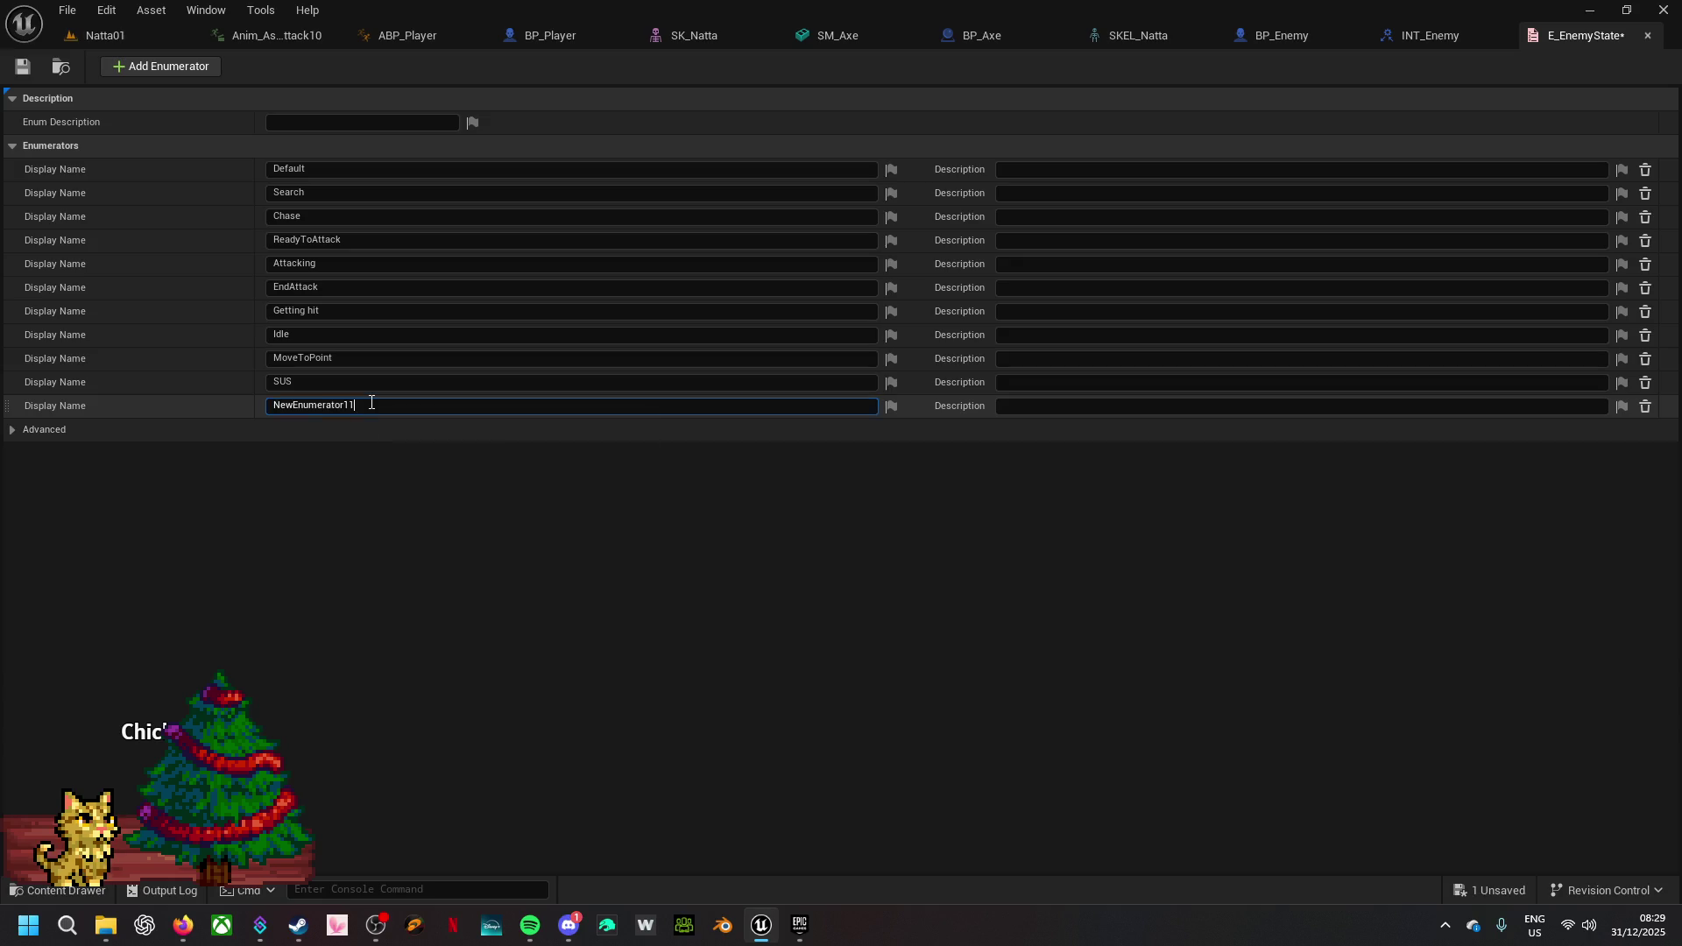
type("Dead")
left_click(315, 435)
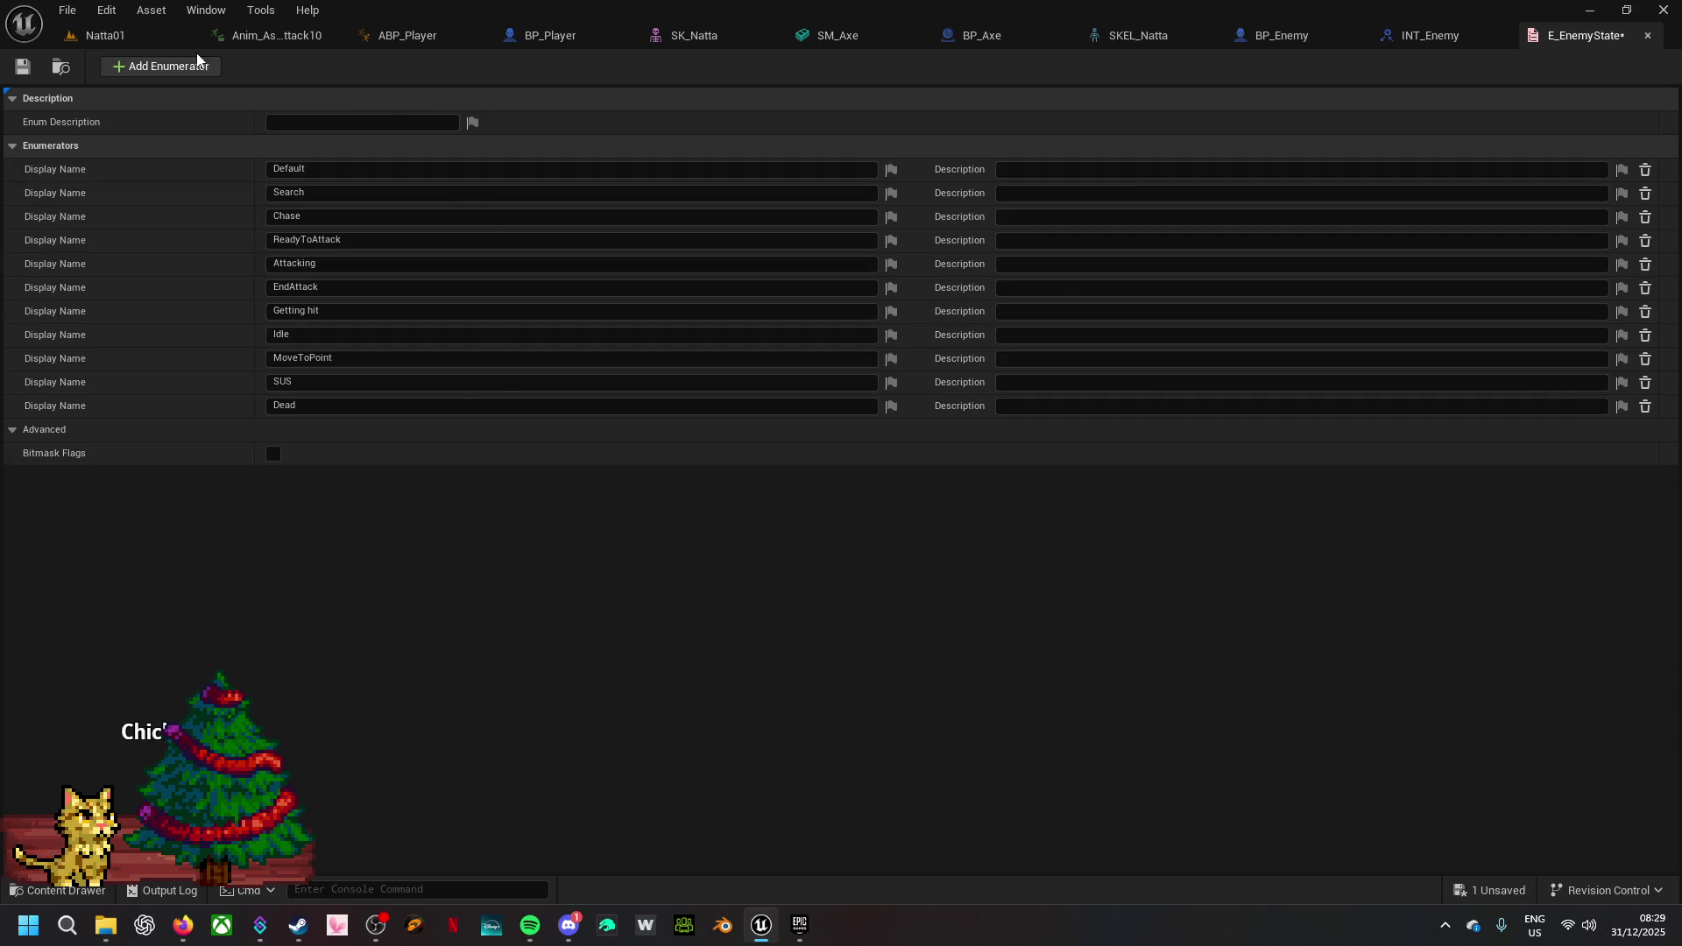
left_click(105, 35)
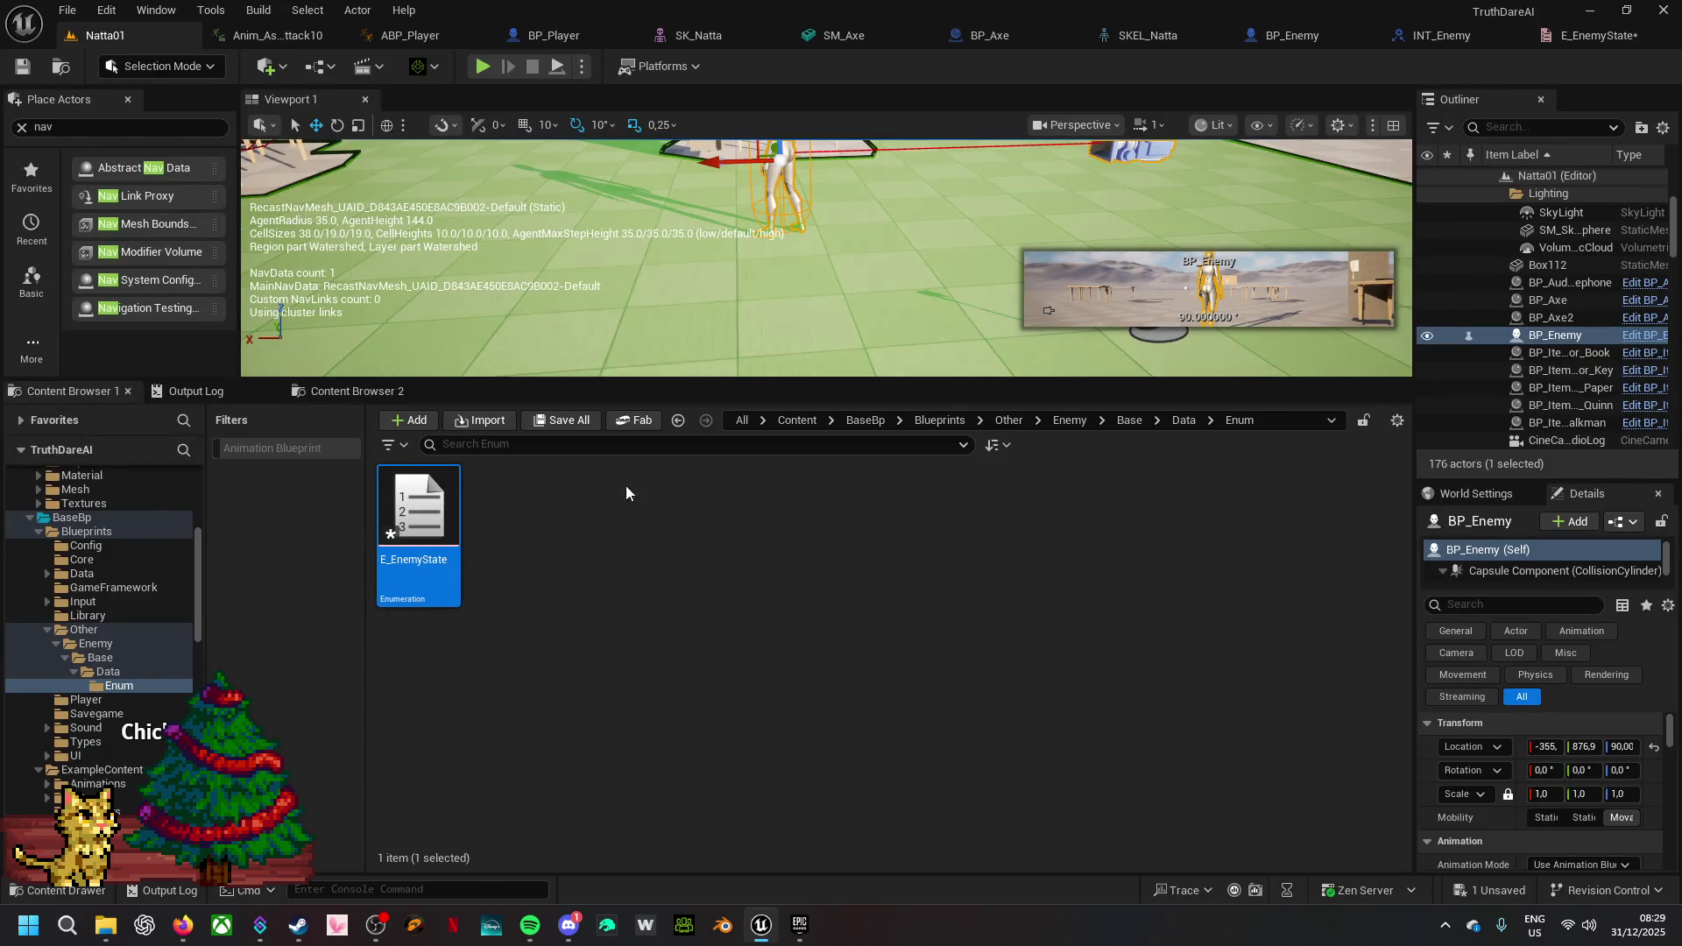
- Save the unsaved E_EnemyState and open BP_Enemy's DebugGraph
left_click(1496, 890)
left_click(943, 666)
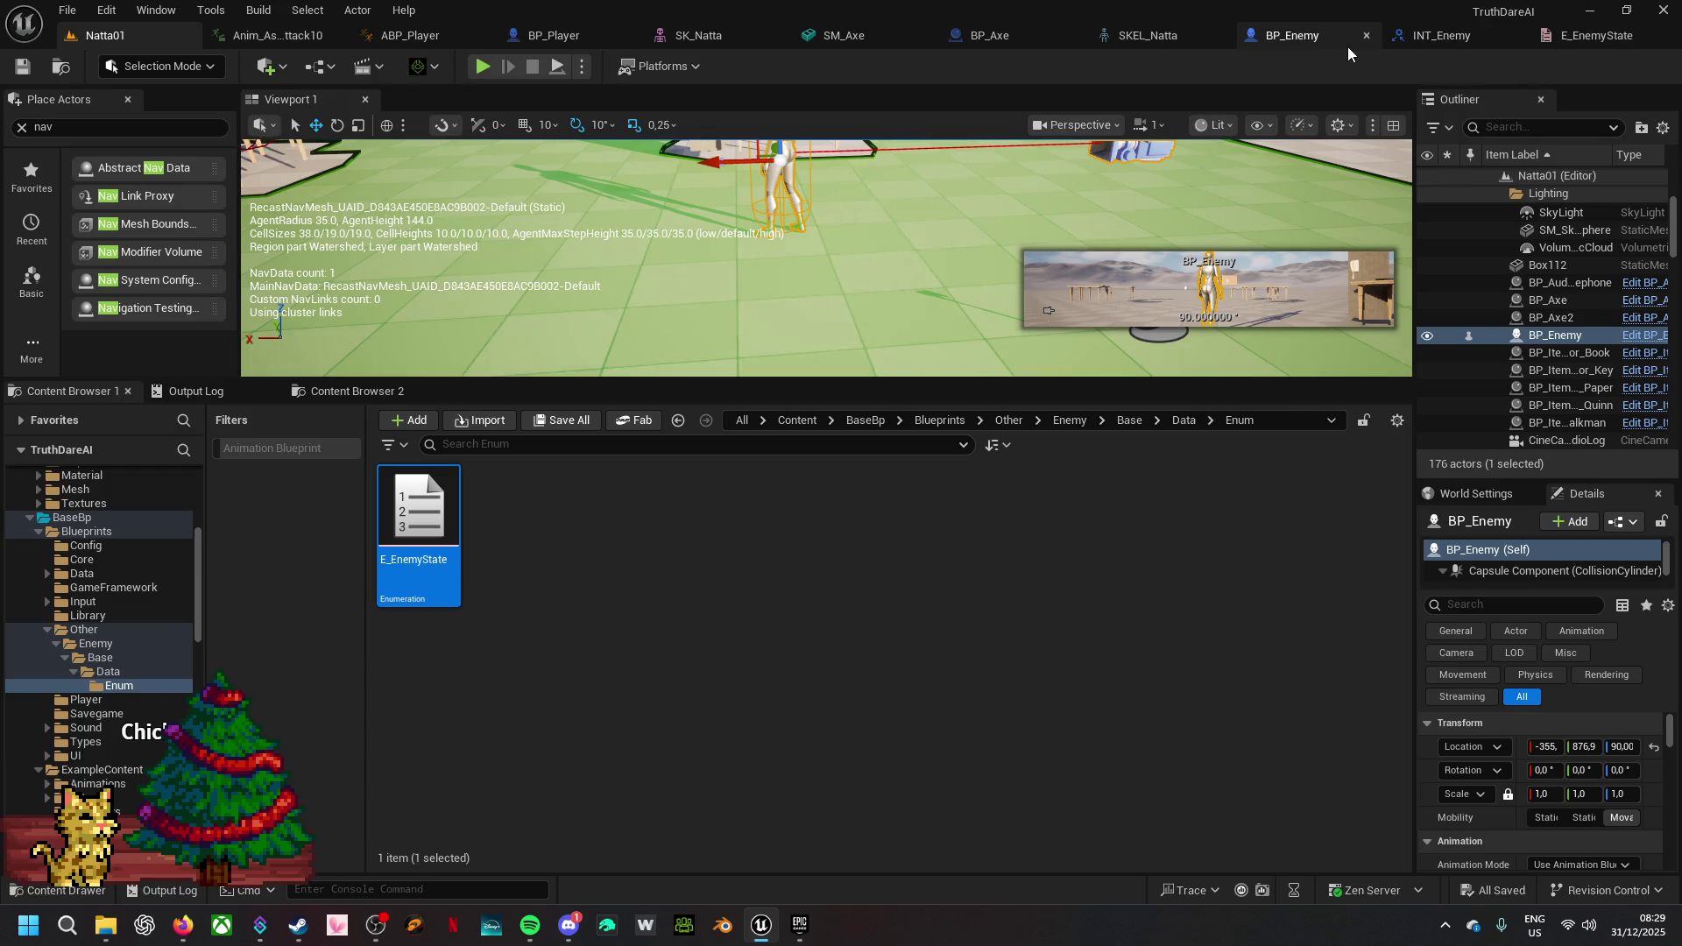
left_click(1323, 38)
double_click(672, 416)
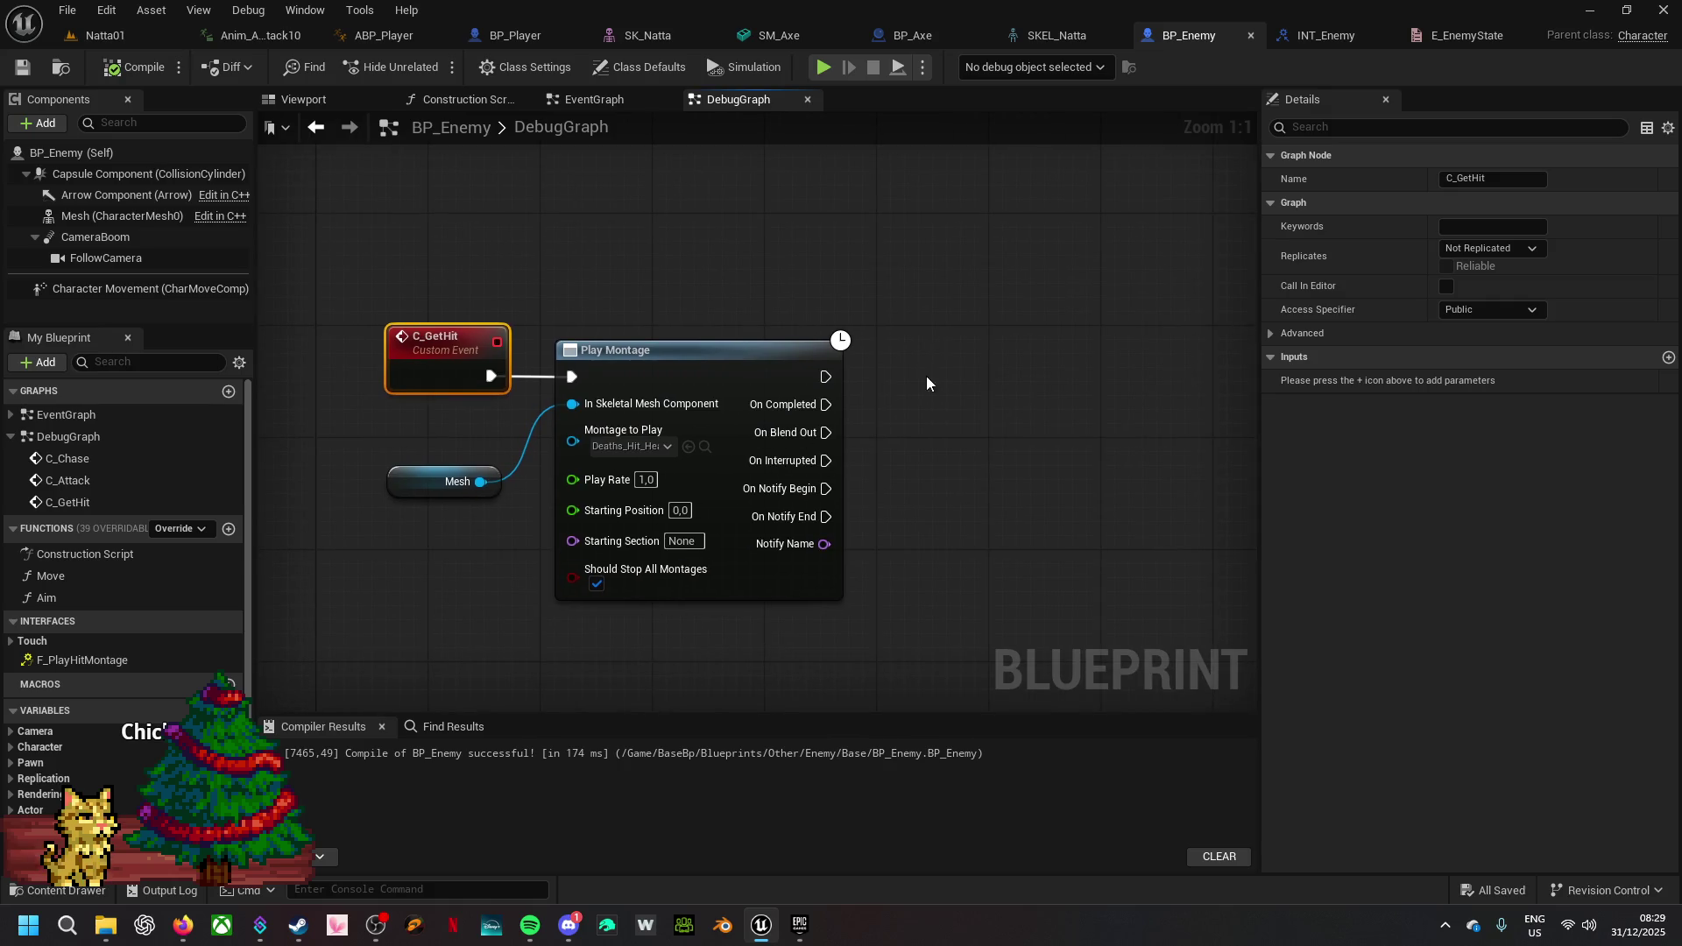
- Drag the Mesh and Play Montage nodes right, then return to the Enemy > Base folder
left_click_drag(448, 447, 604, 451)
left_click_drag(641, 357, 923, 354)
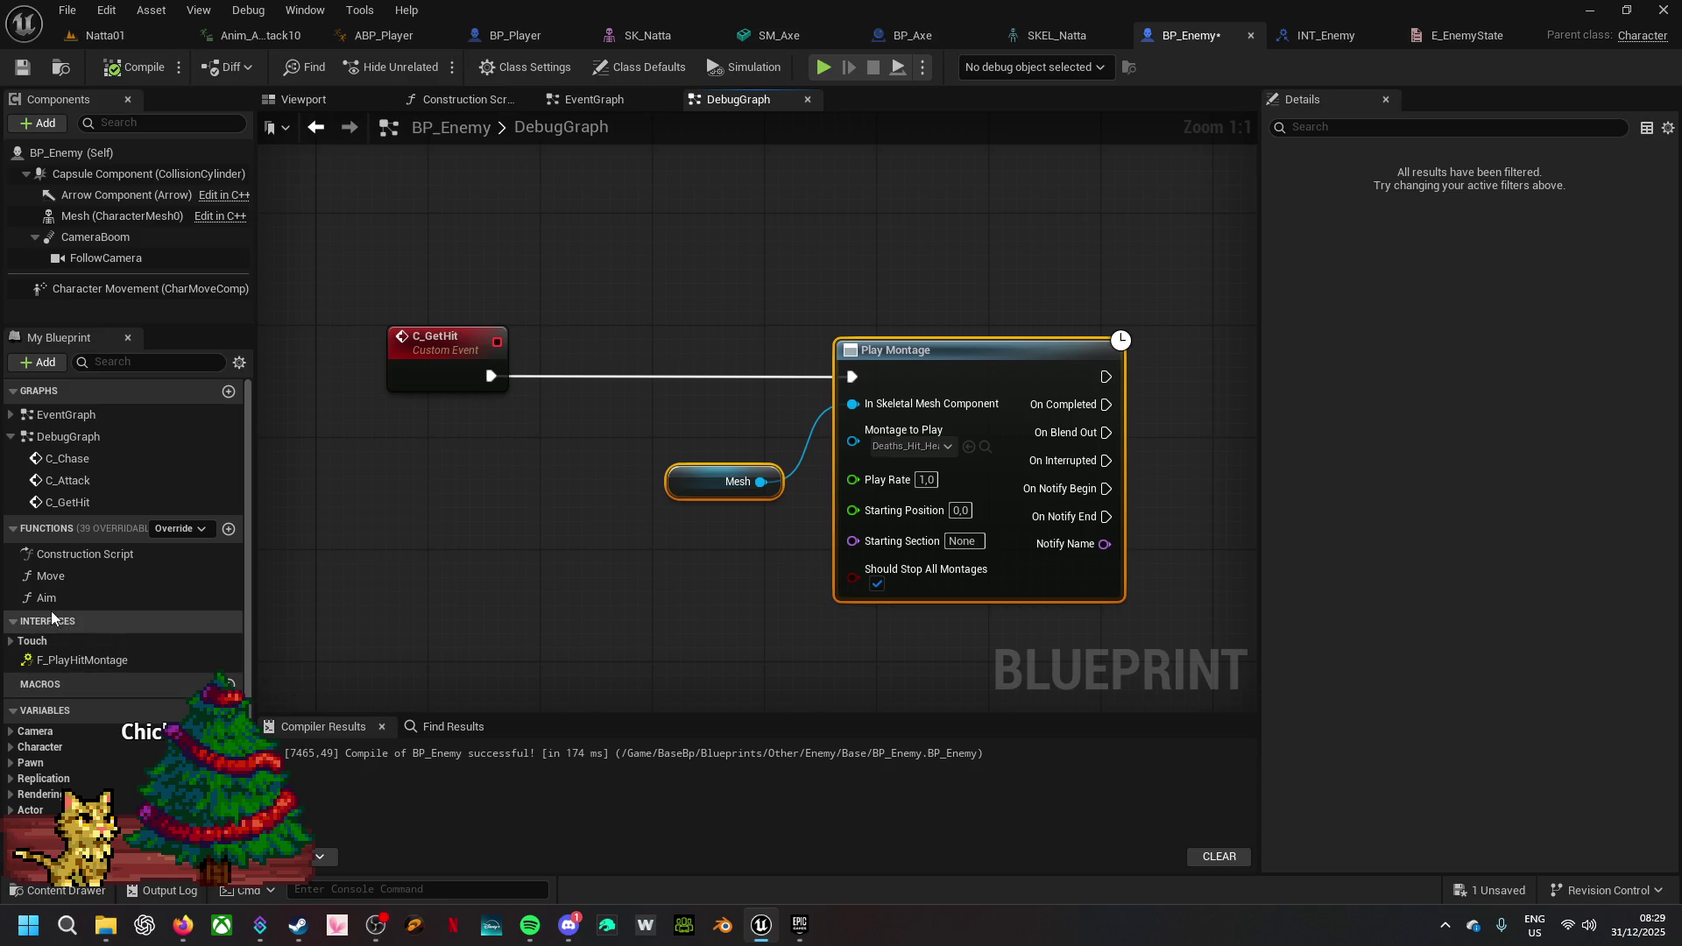
scroll(52, 657, "down", 3)
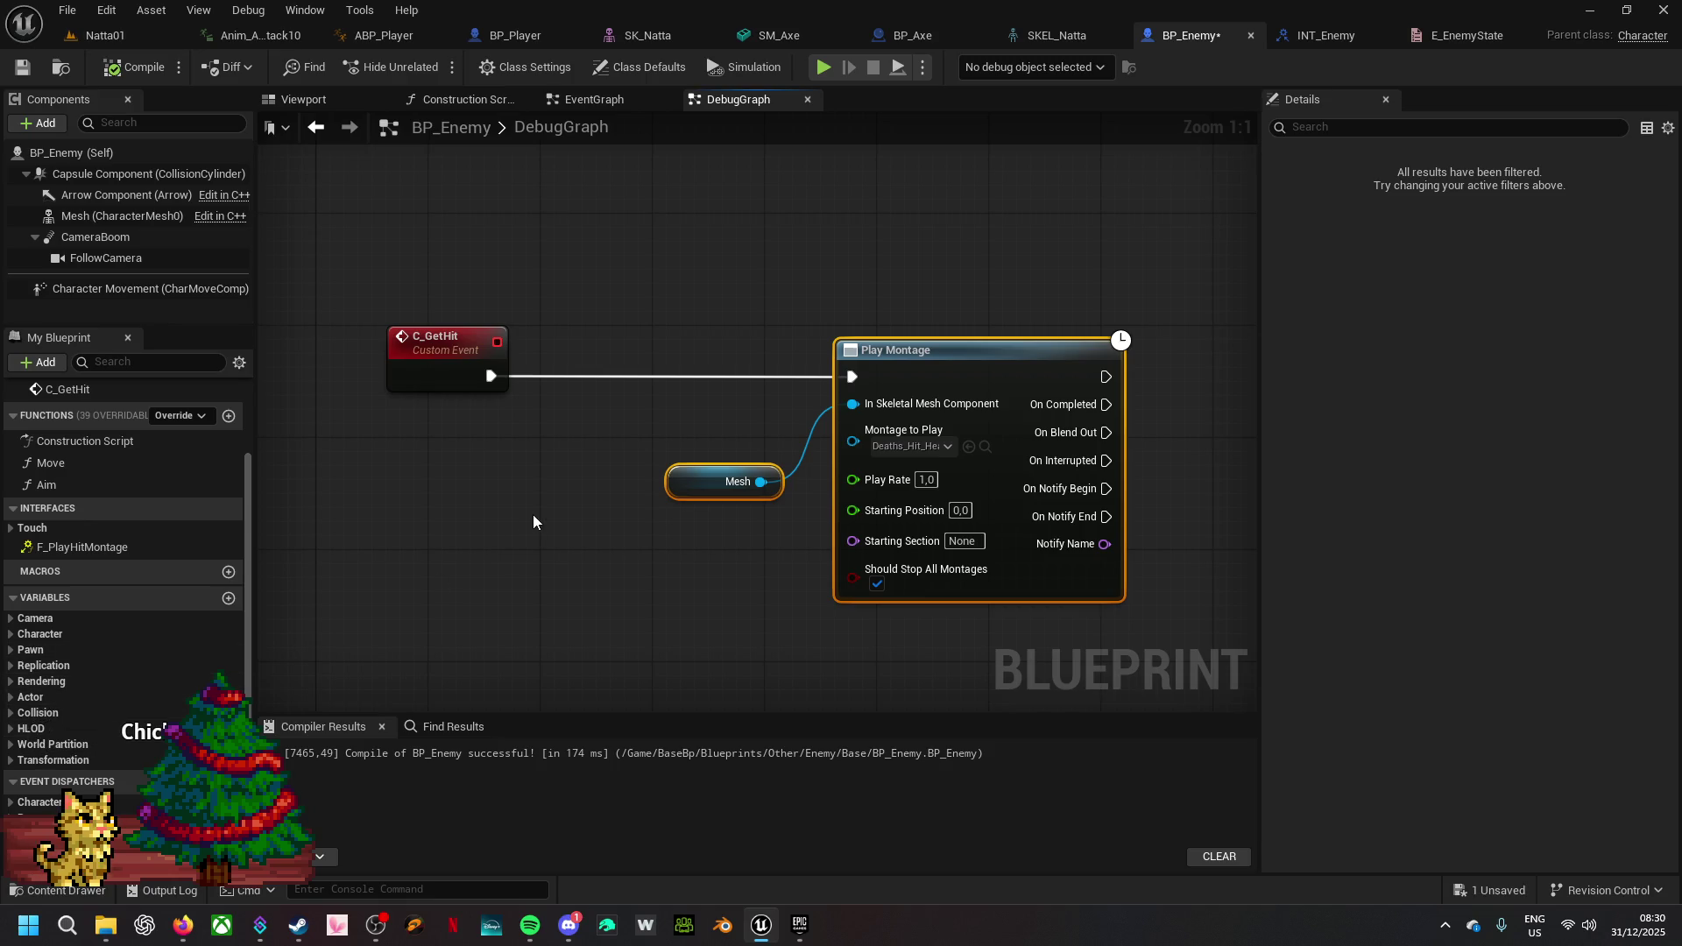
left_click(129, 33)
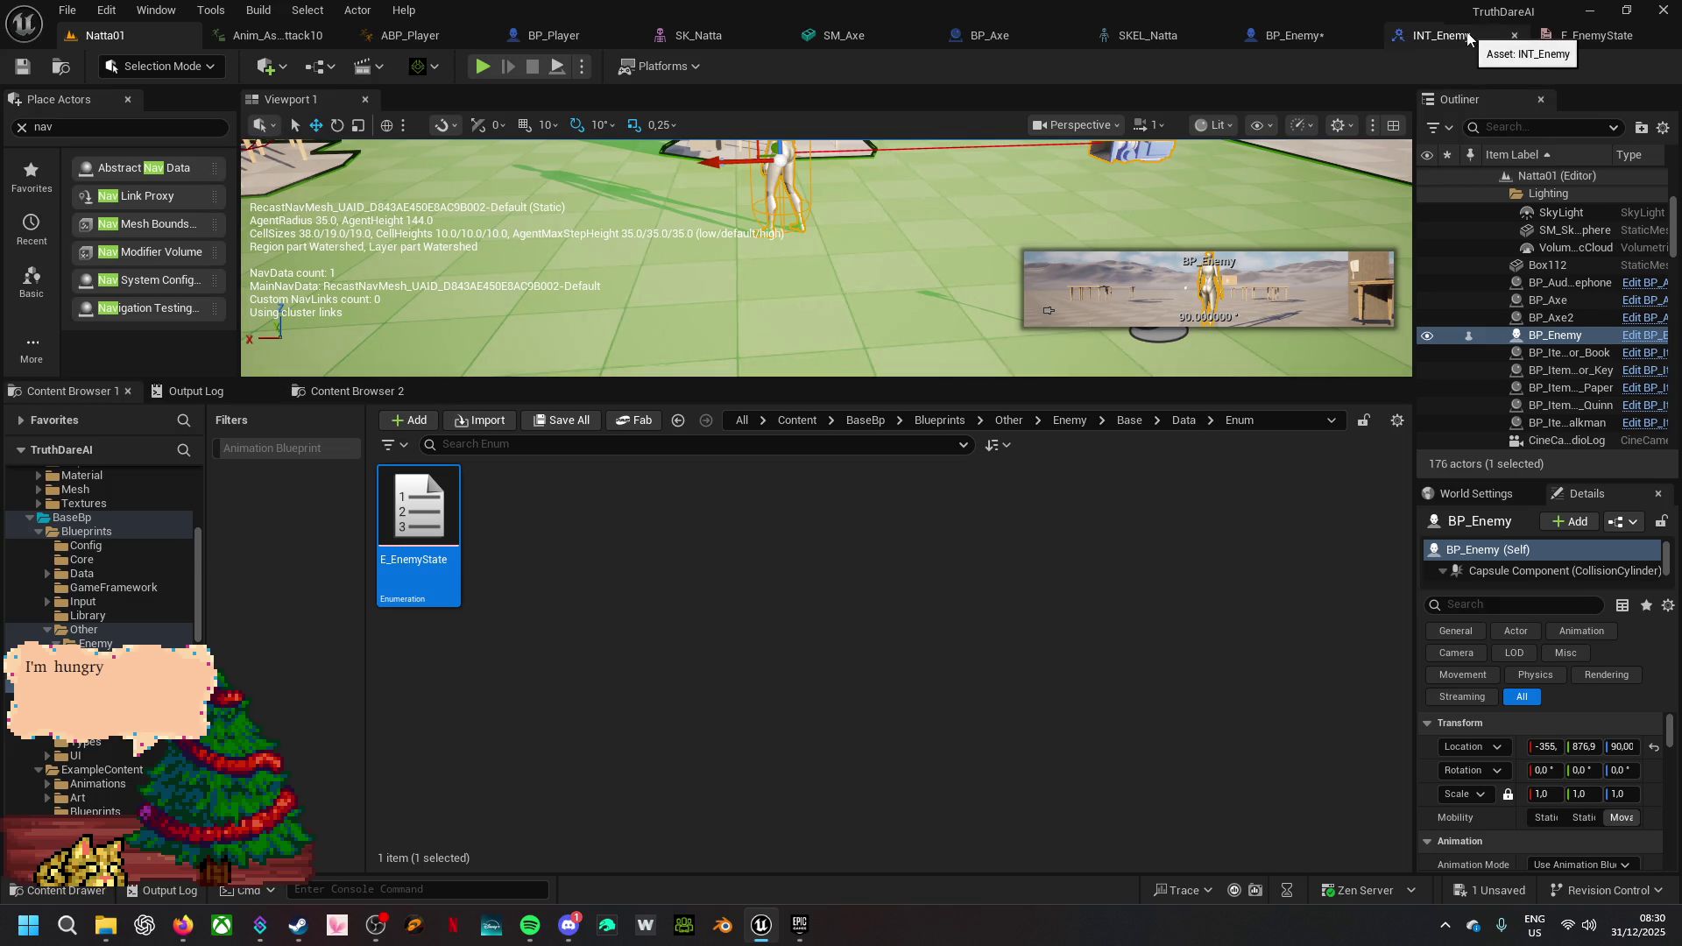
left_click(1297, 42)
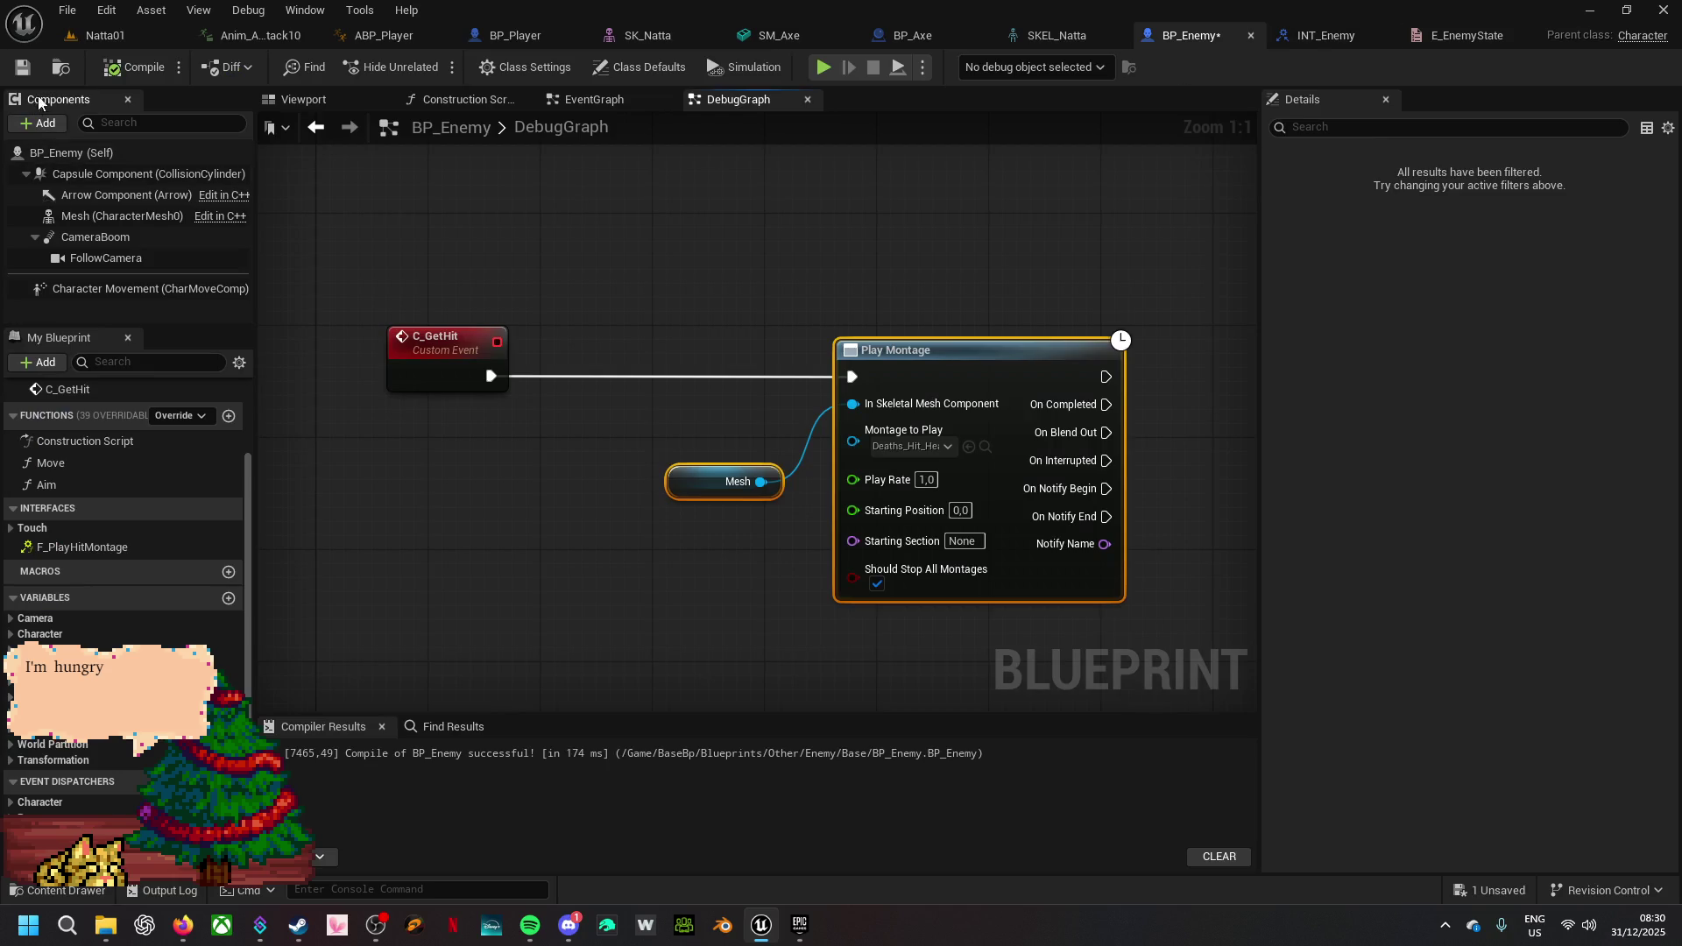
left_click(61, 70)
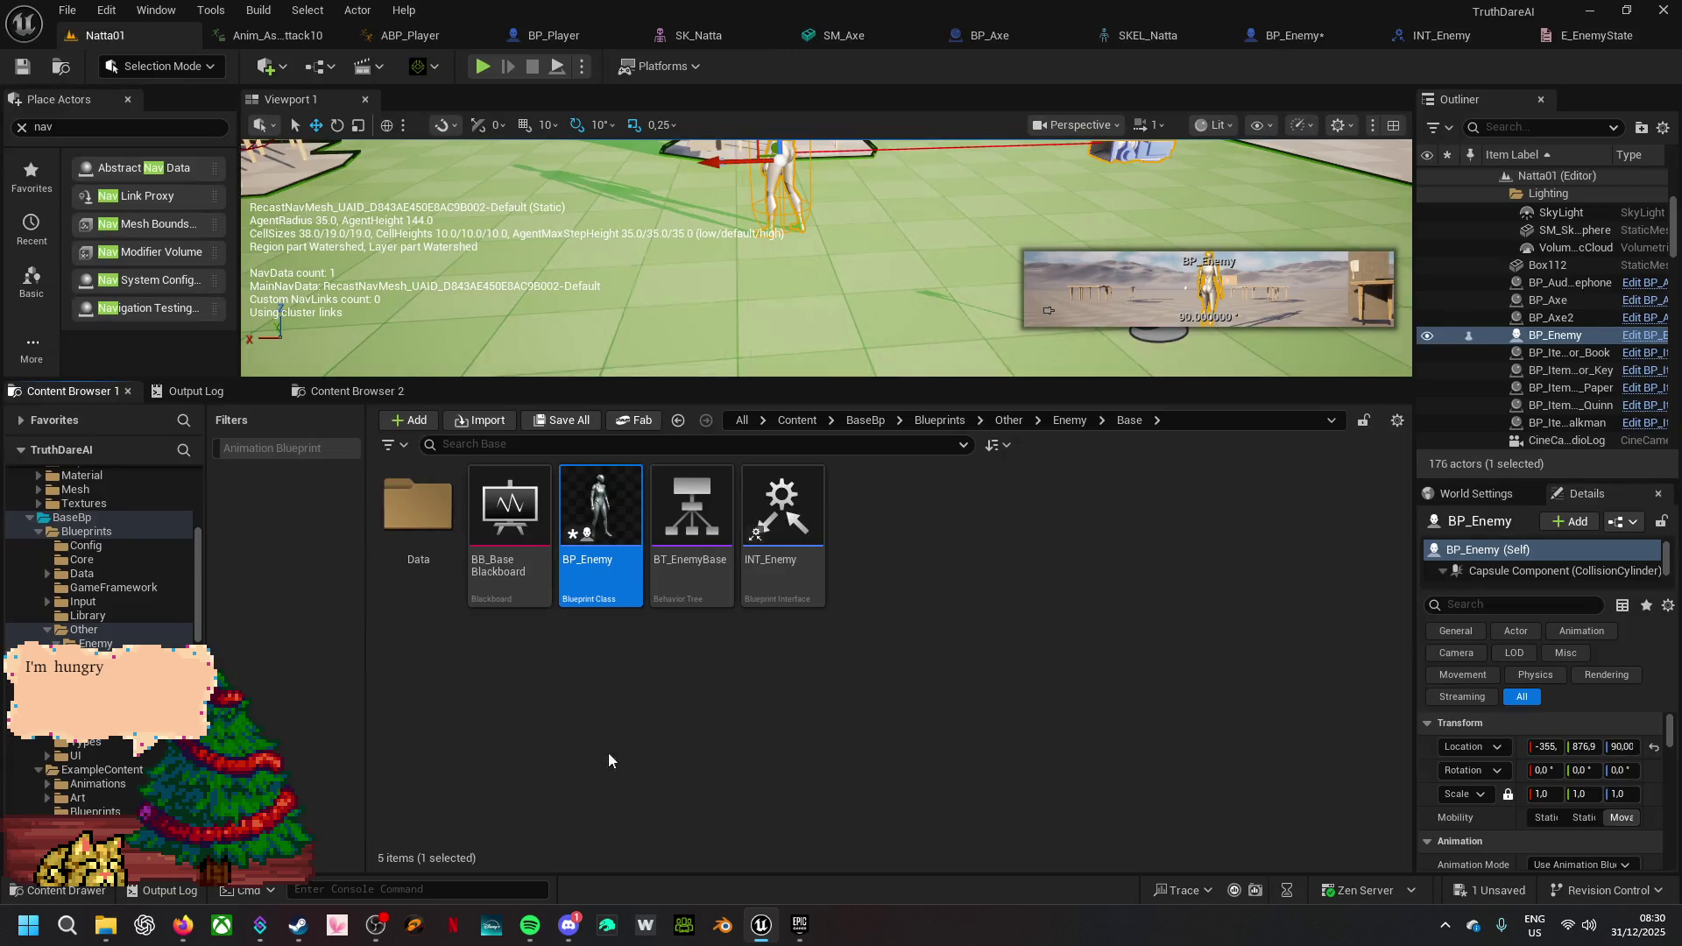
double_click(695, 570)
mouse_move(507, 499)
left_mouse_down()
mouse_move(585, 511)
mouse_move(823, 454)
mouse_move(701, 385)
left_mouse_up()
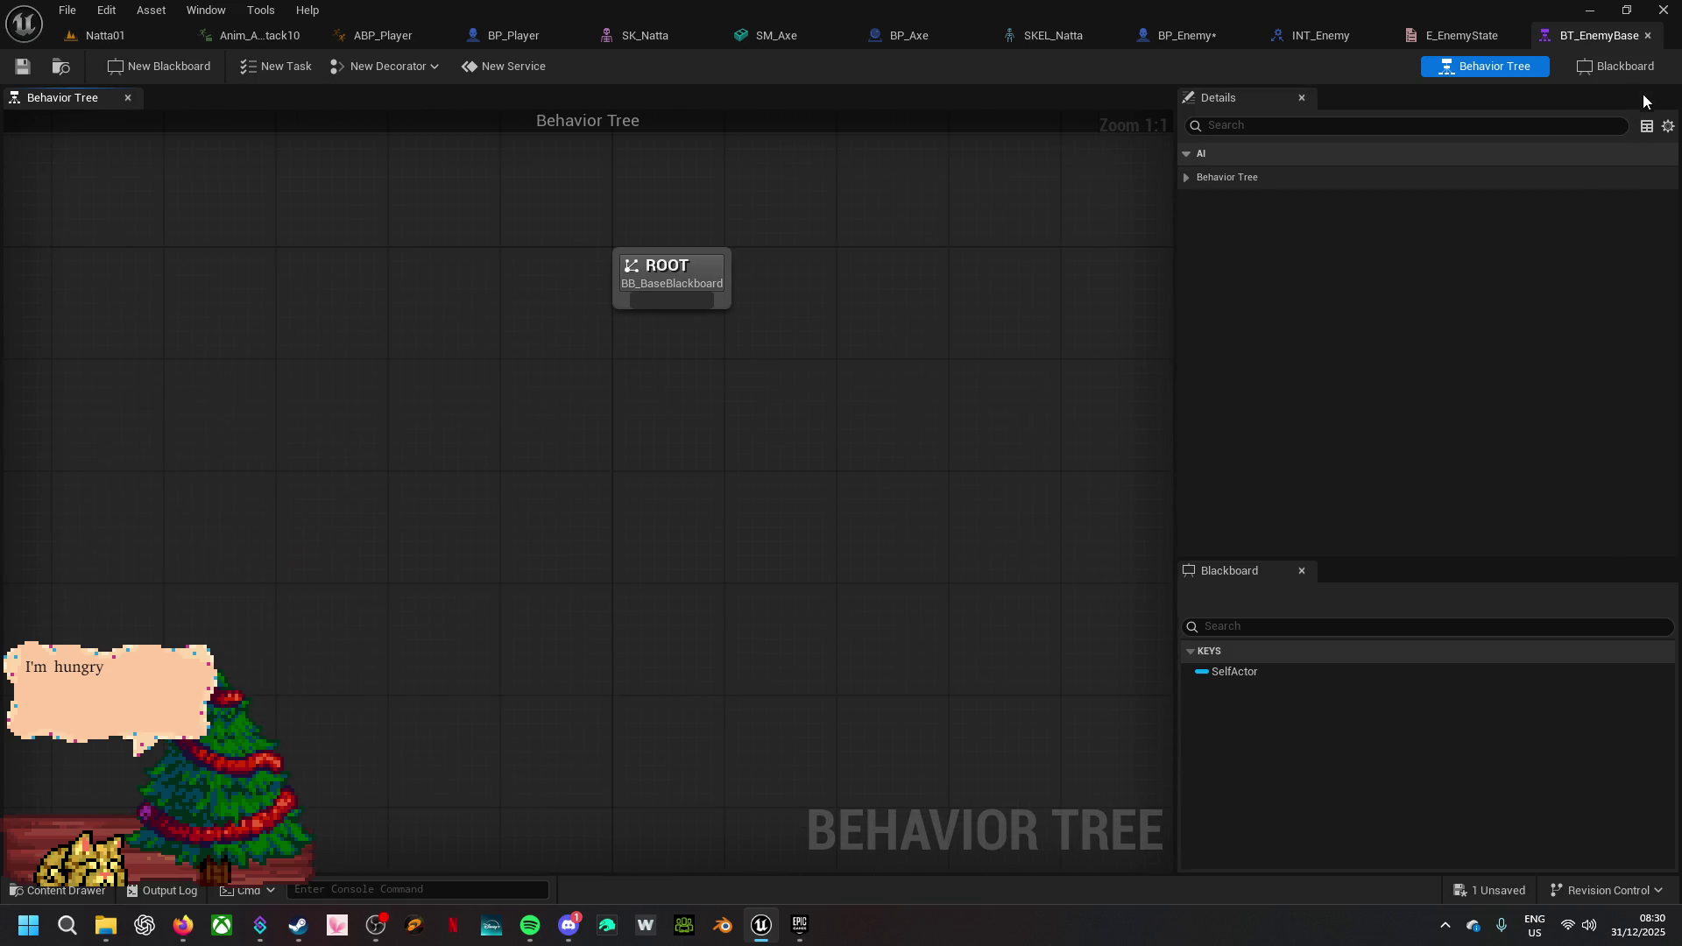
left_click(1648, 35)
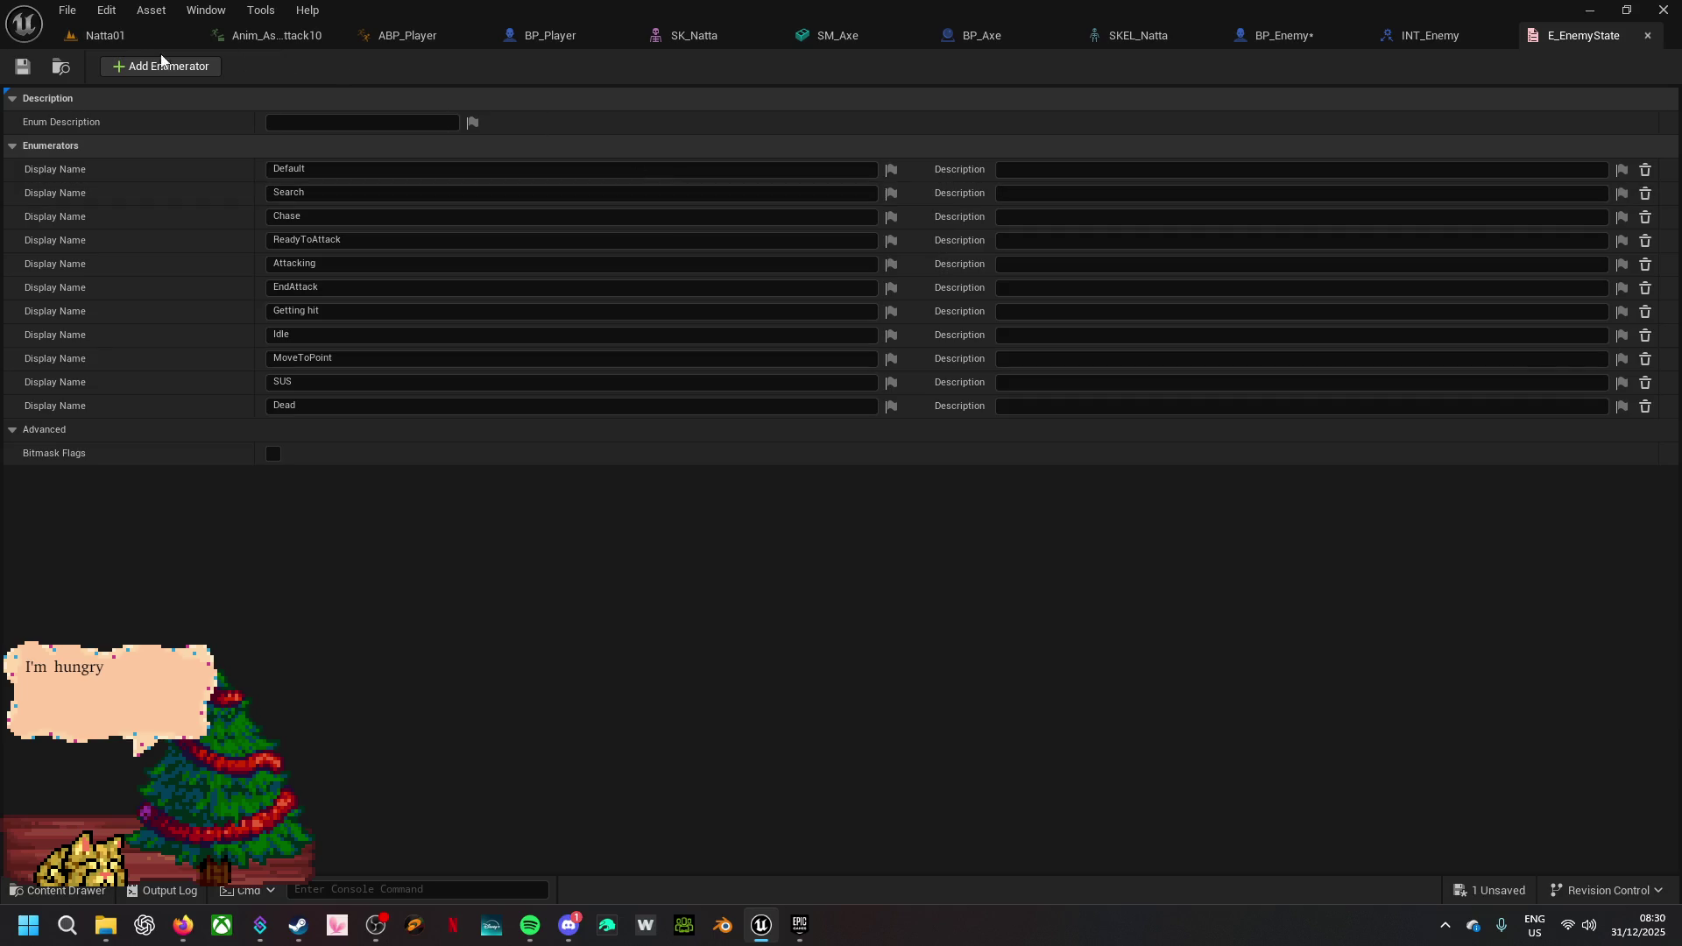
left_click(105, 35)
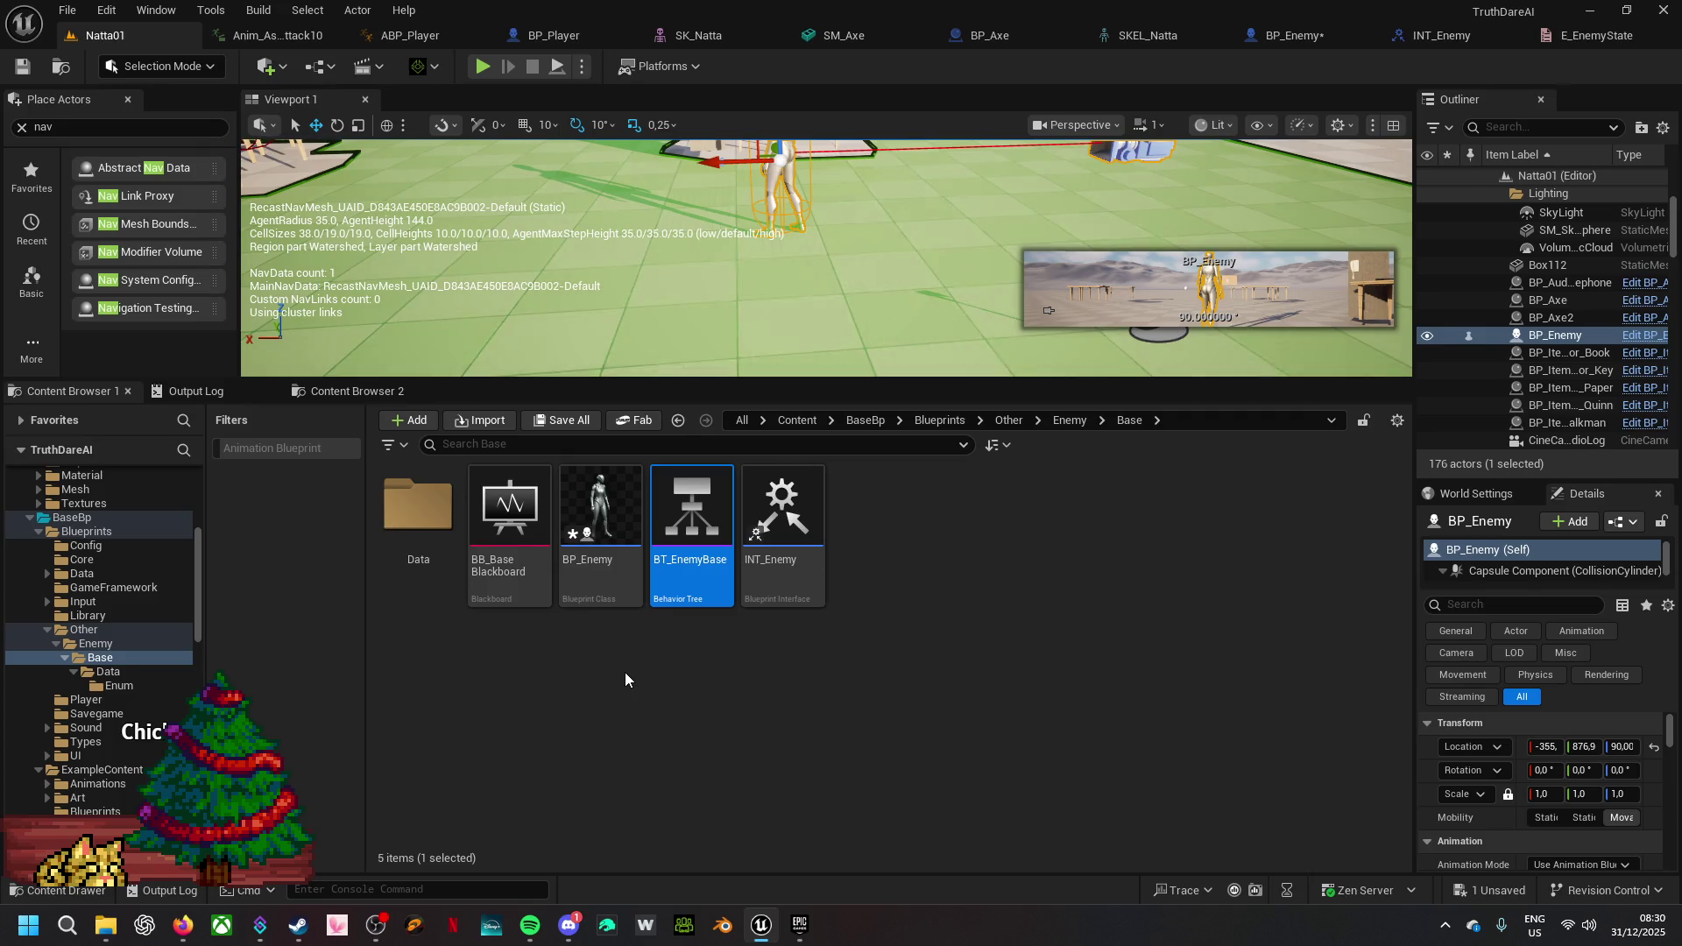
- In BP_Enemy, add variable EnemyState of type E Enemy State and drop it into the DebugGraph
double_click(603, 562)
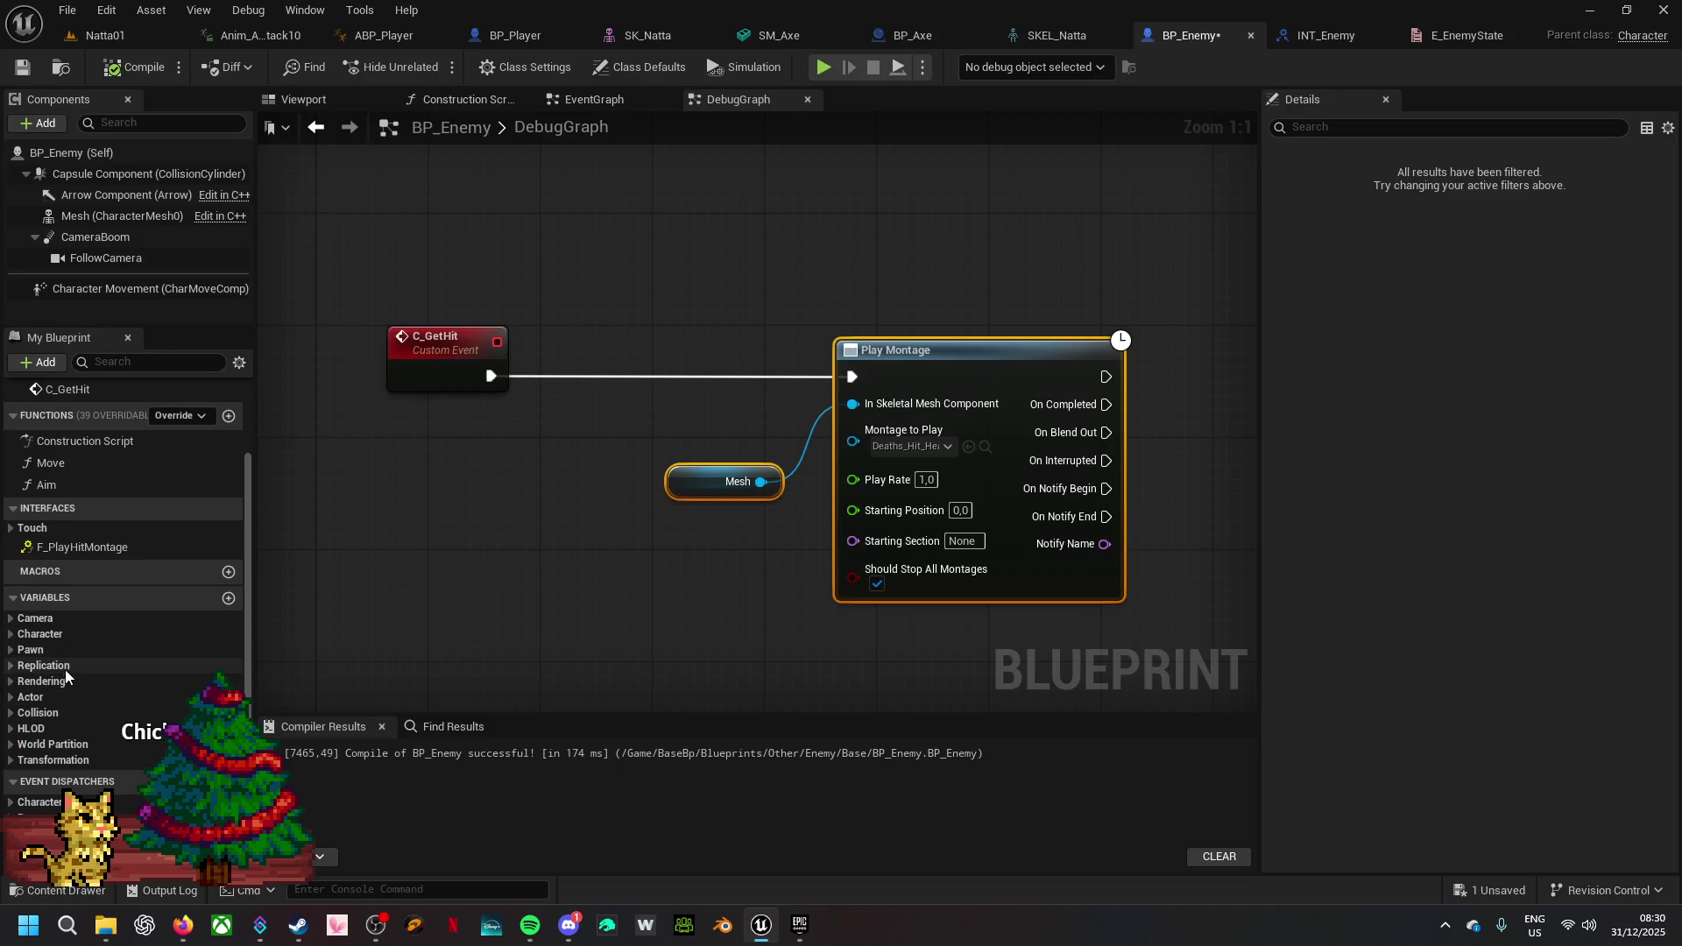
left_click(229, 599)
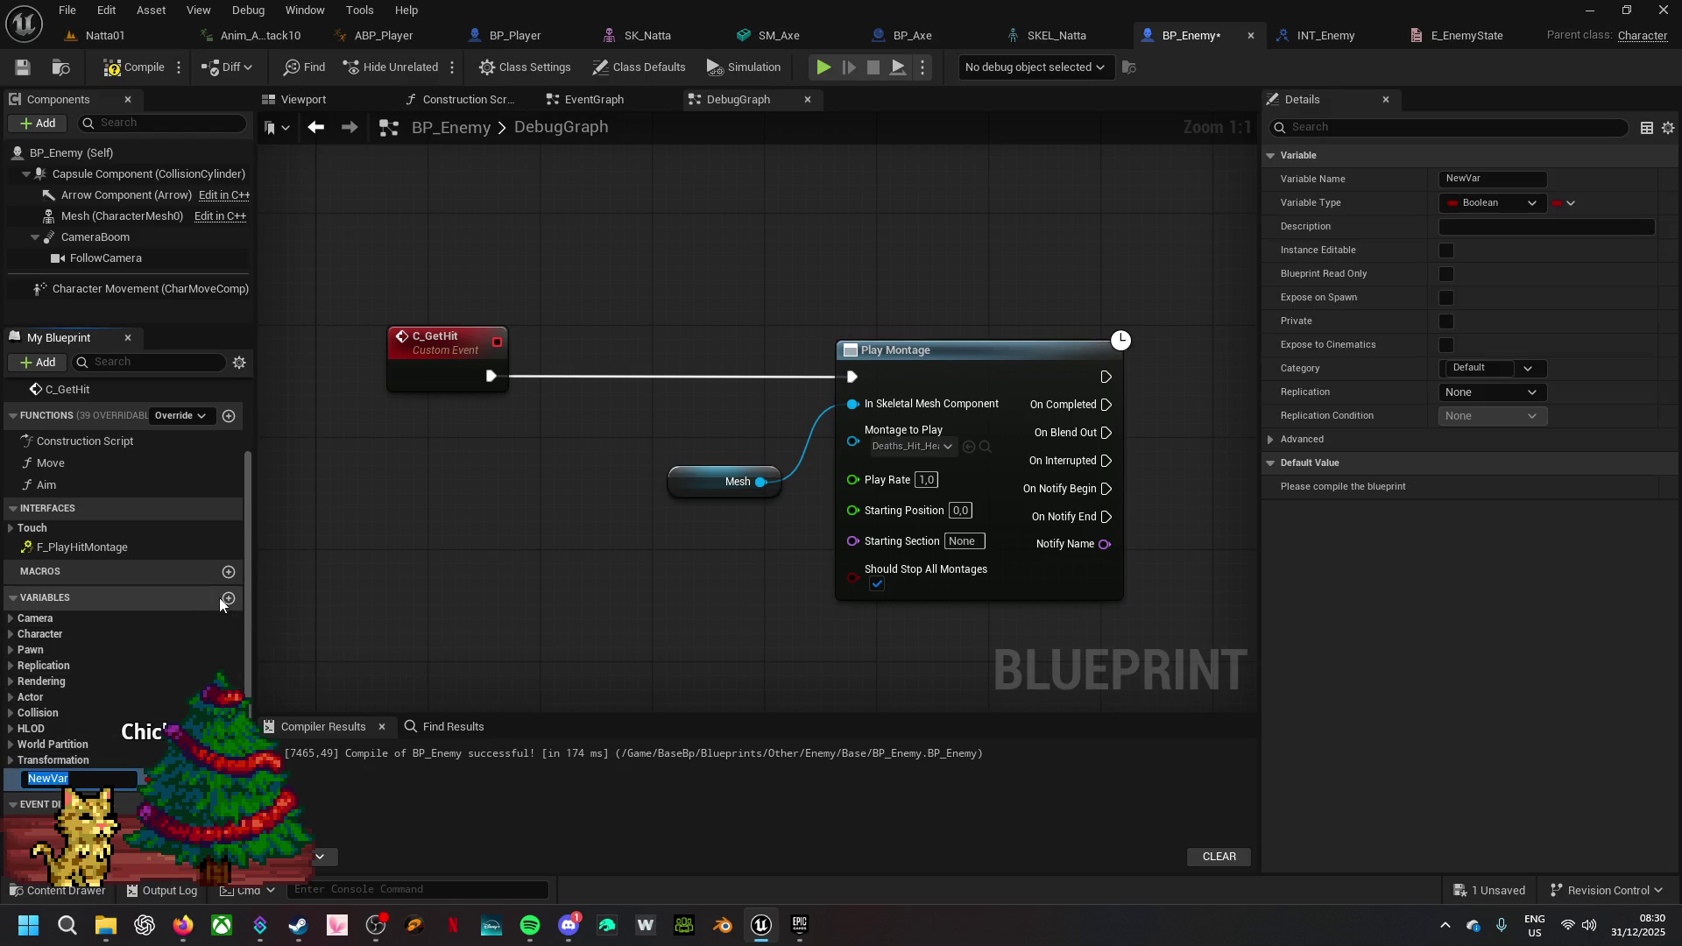
type("EnemyState")
key("Return")
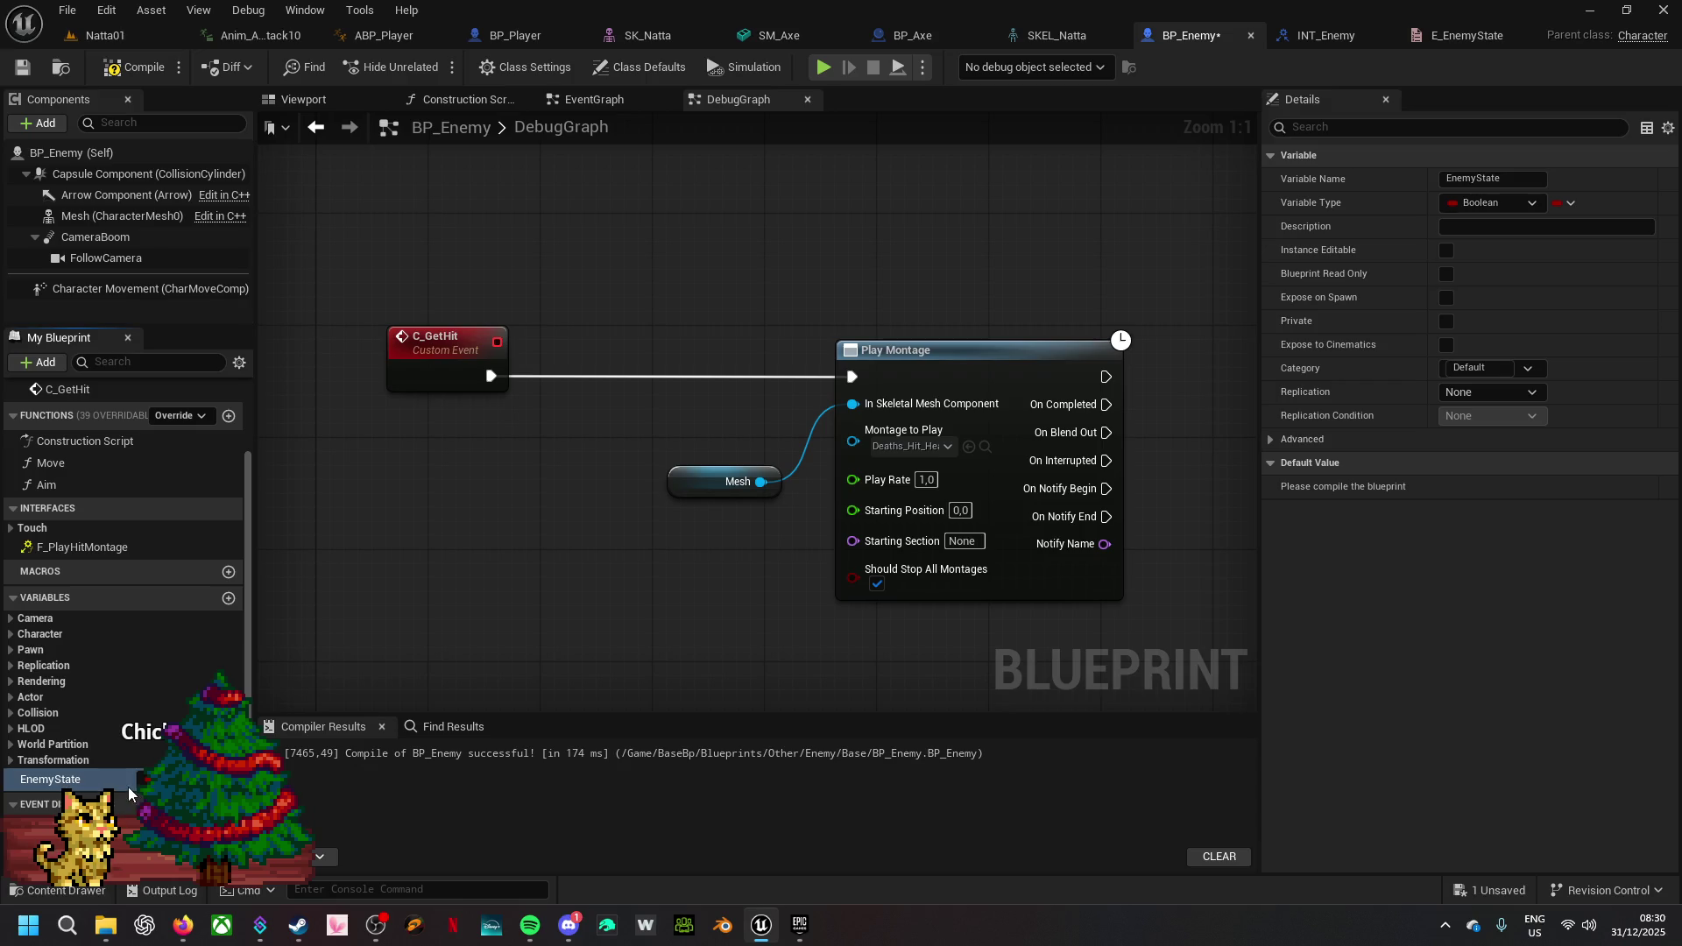
left_click(219, 778)
type("enemy")
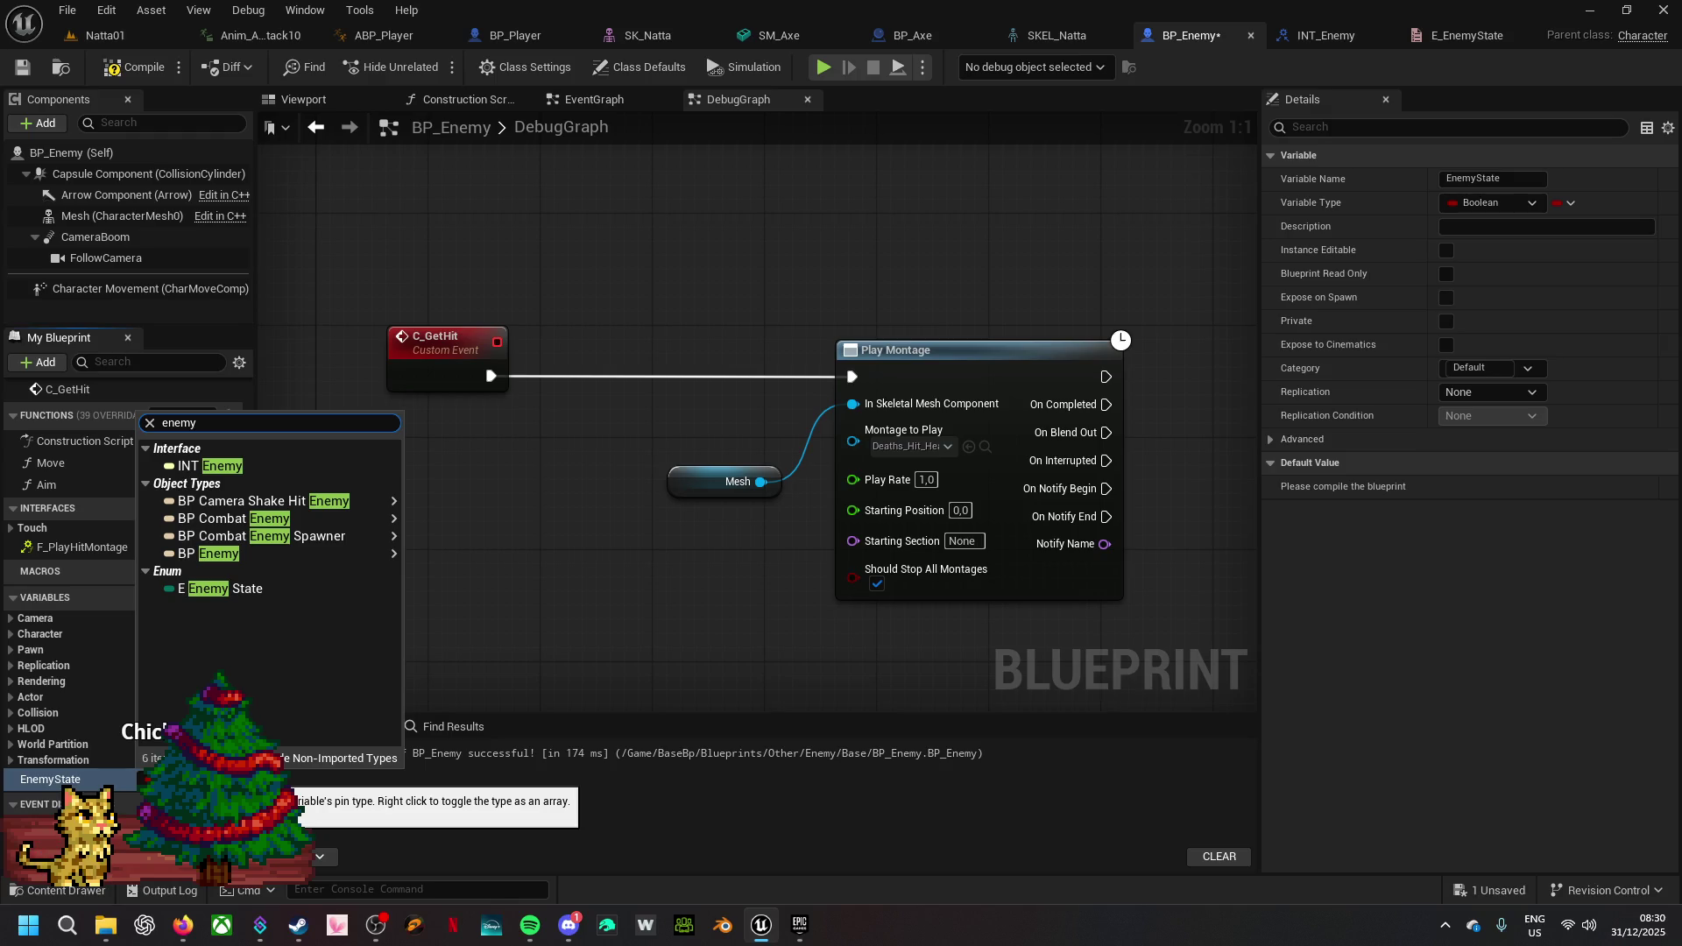
left_click(281, 589)
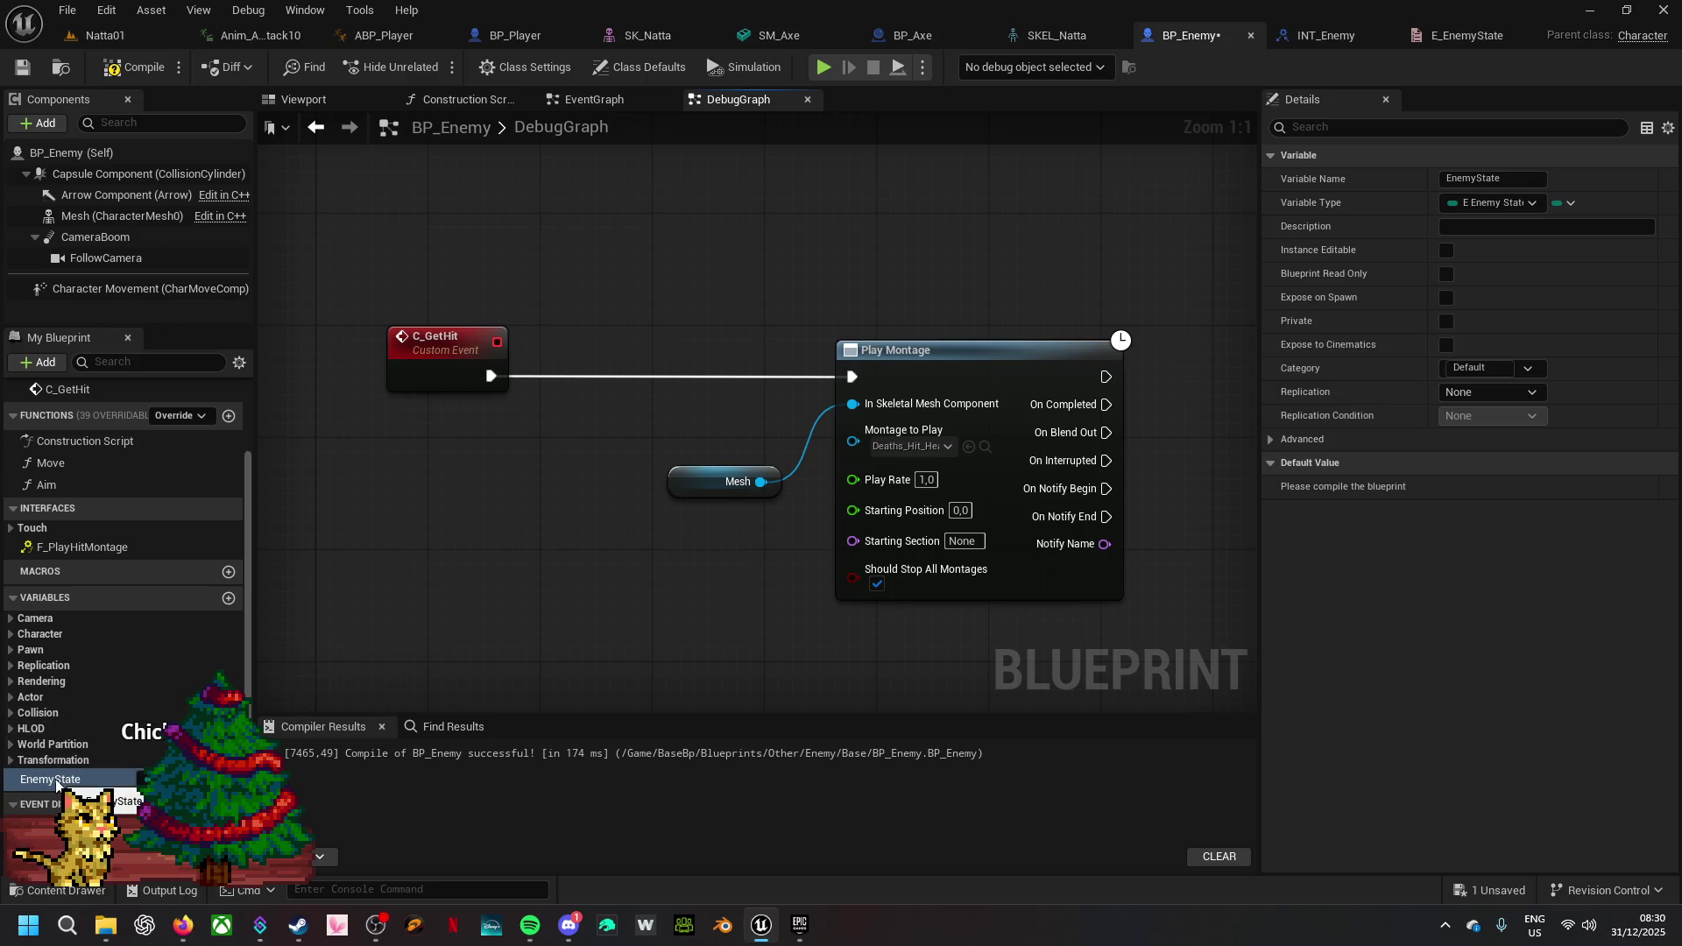
mouse_move(57, 784)
left_mouse_down()
mouse_move(175, 613)
mouse_move(329, 456)
mouse_move(511, 444)
left_mouse_up()
- After C_GetHit, add a Branch on EnemyState Not Equal Dead
left_click(392, 498)
type("not")
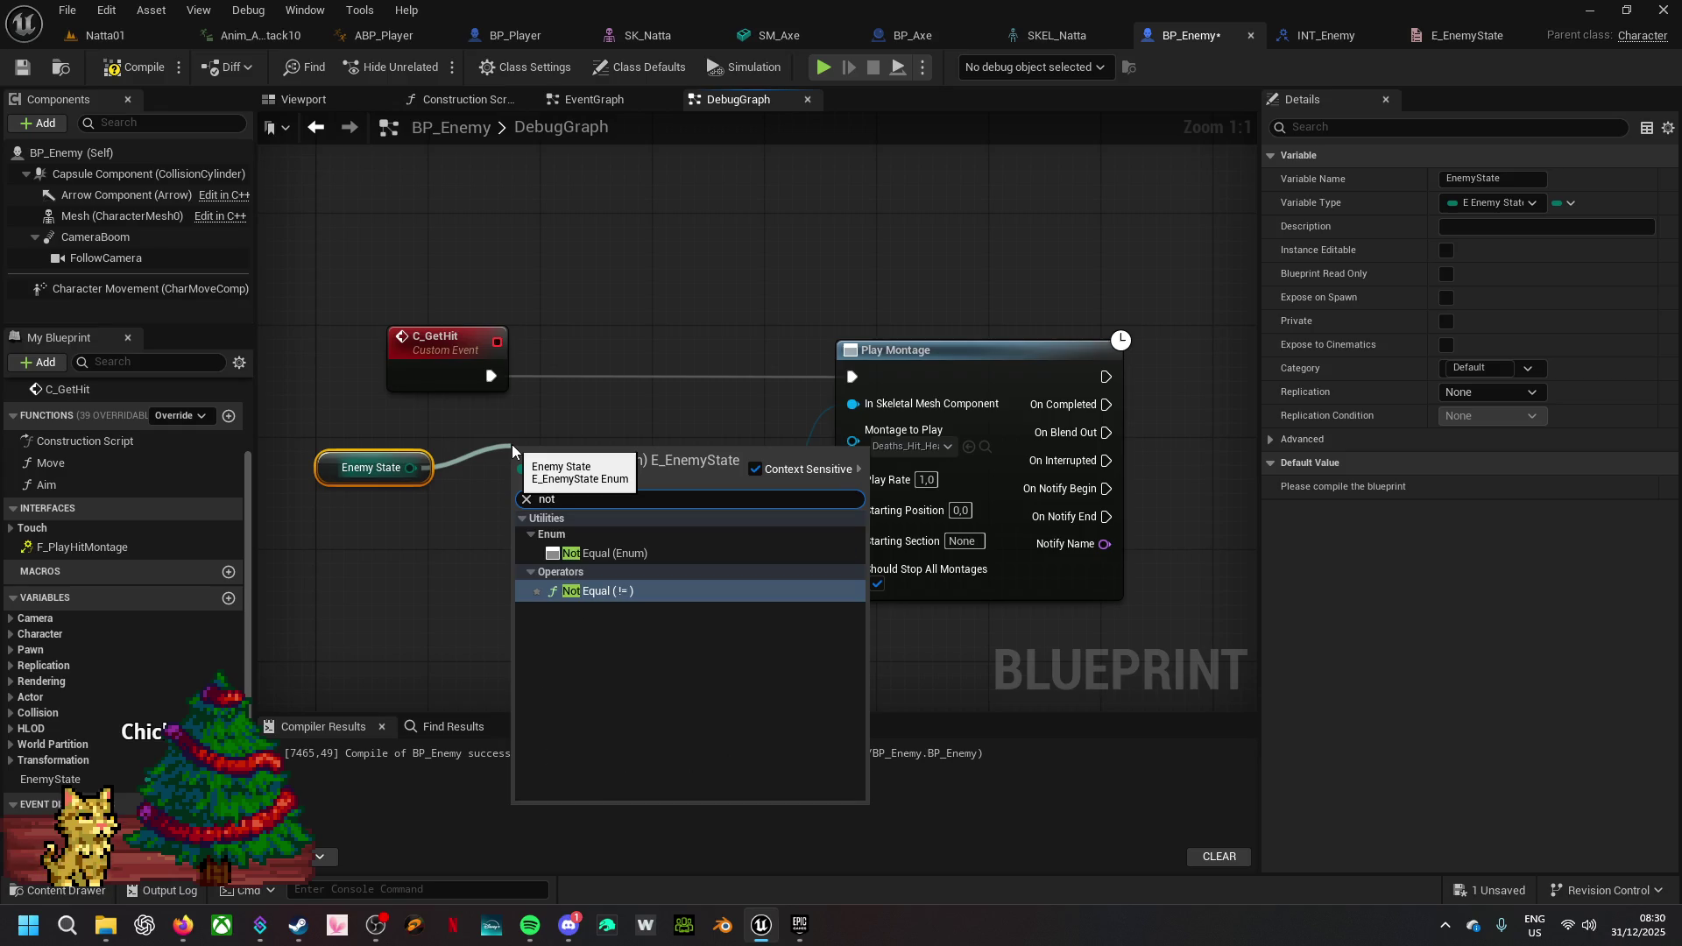
left_click(584, 555)
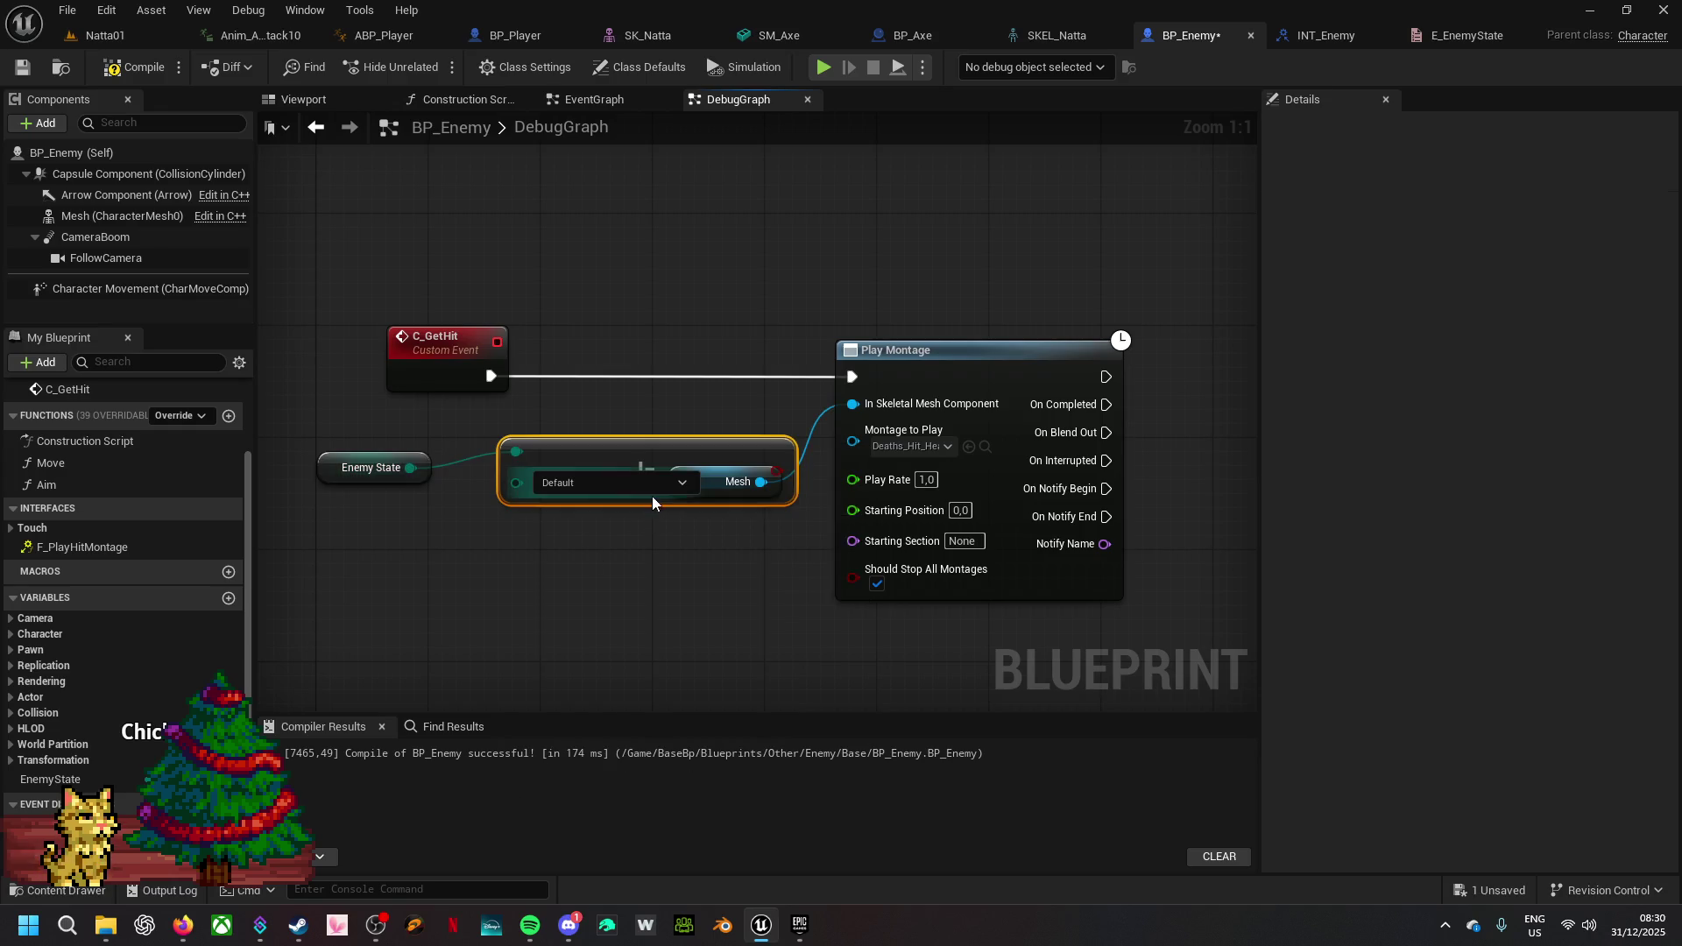
left_click(621, 481)
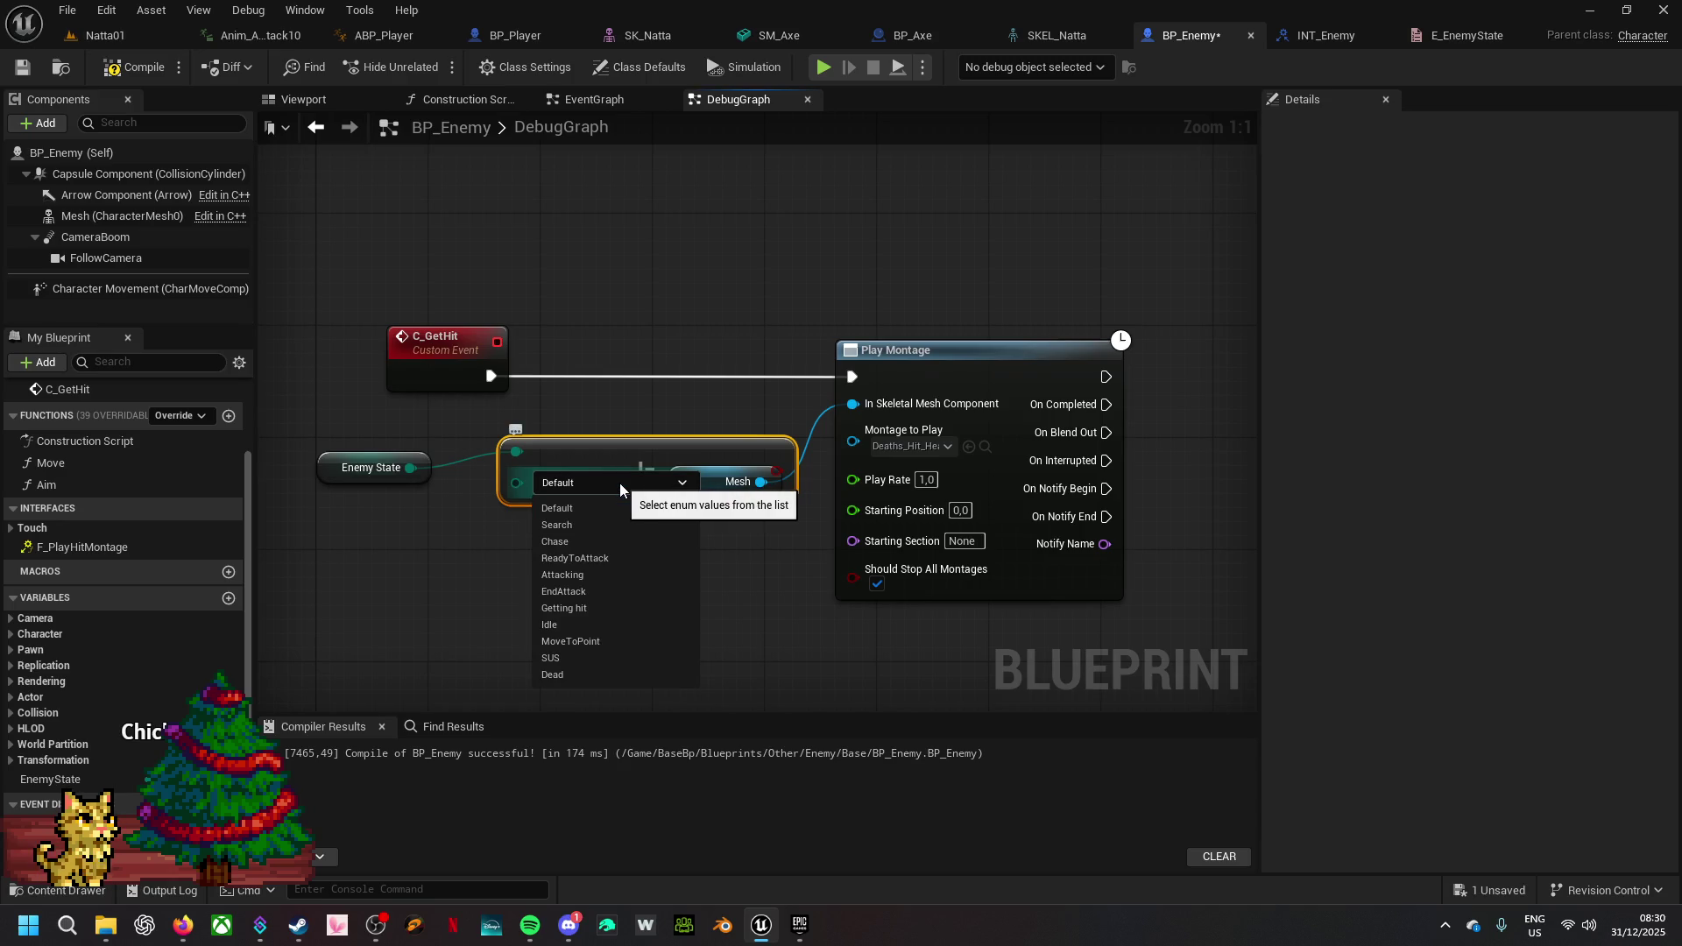
left_click(585, 675)
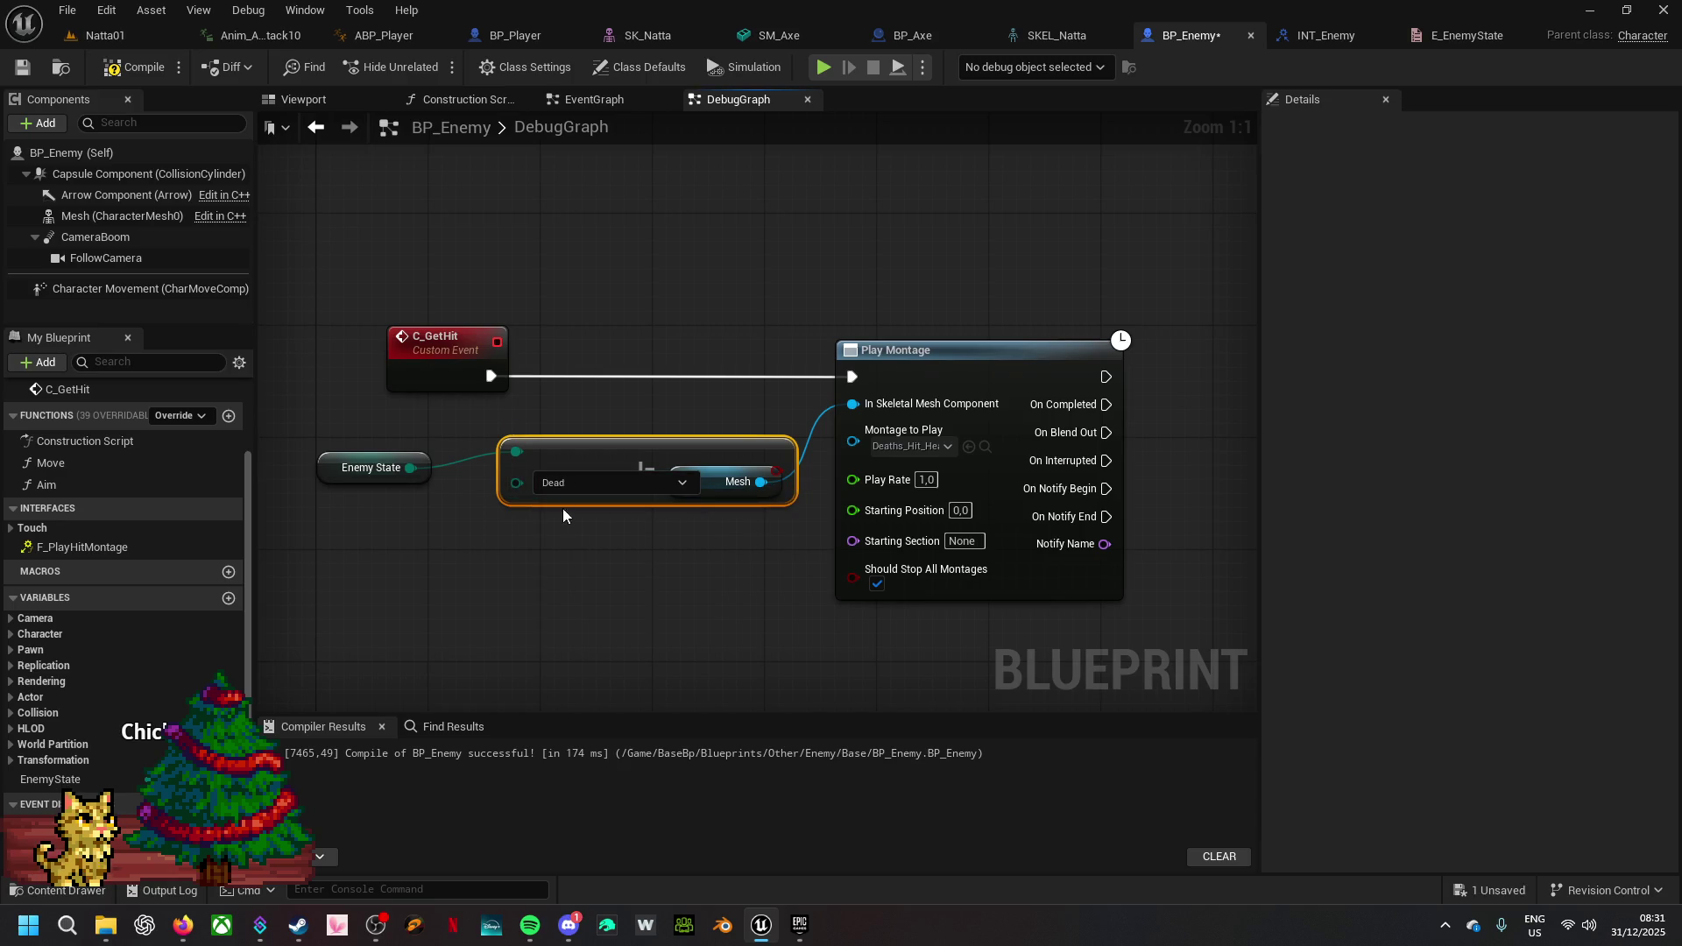
left_click_drag(639, 457, 460, 528)
mouse_move(368, 467)
left_mouse_down()
mouse_move(219, 565)
mouse_move(976, 721)
mouse_move(1007, 465)
mouse_move(853, 512)
mouse_move(808, 505)
left_mouse_up()
left_click(878, 292)
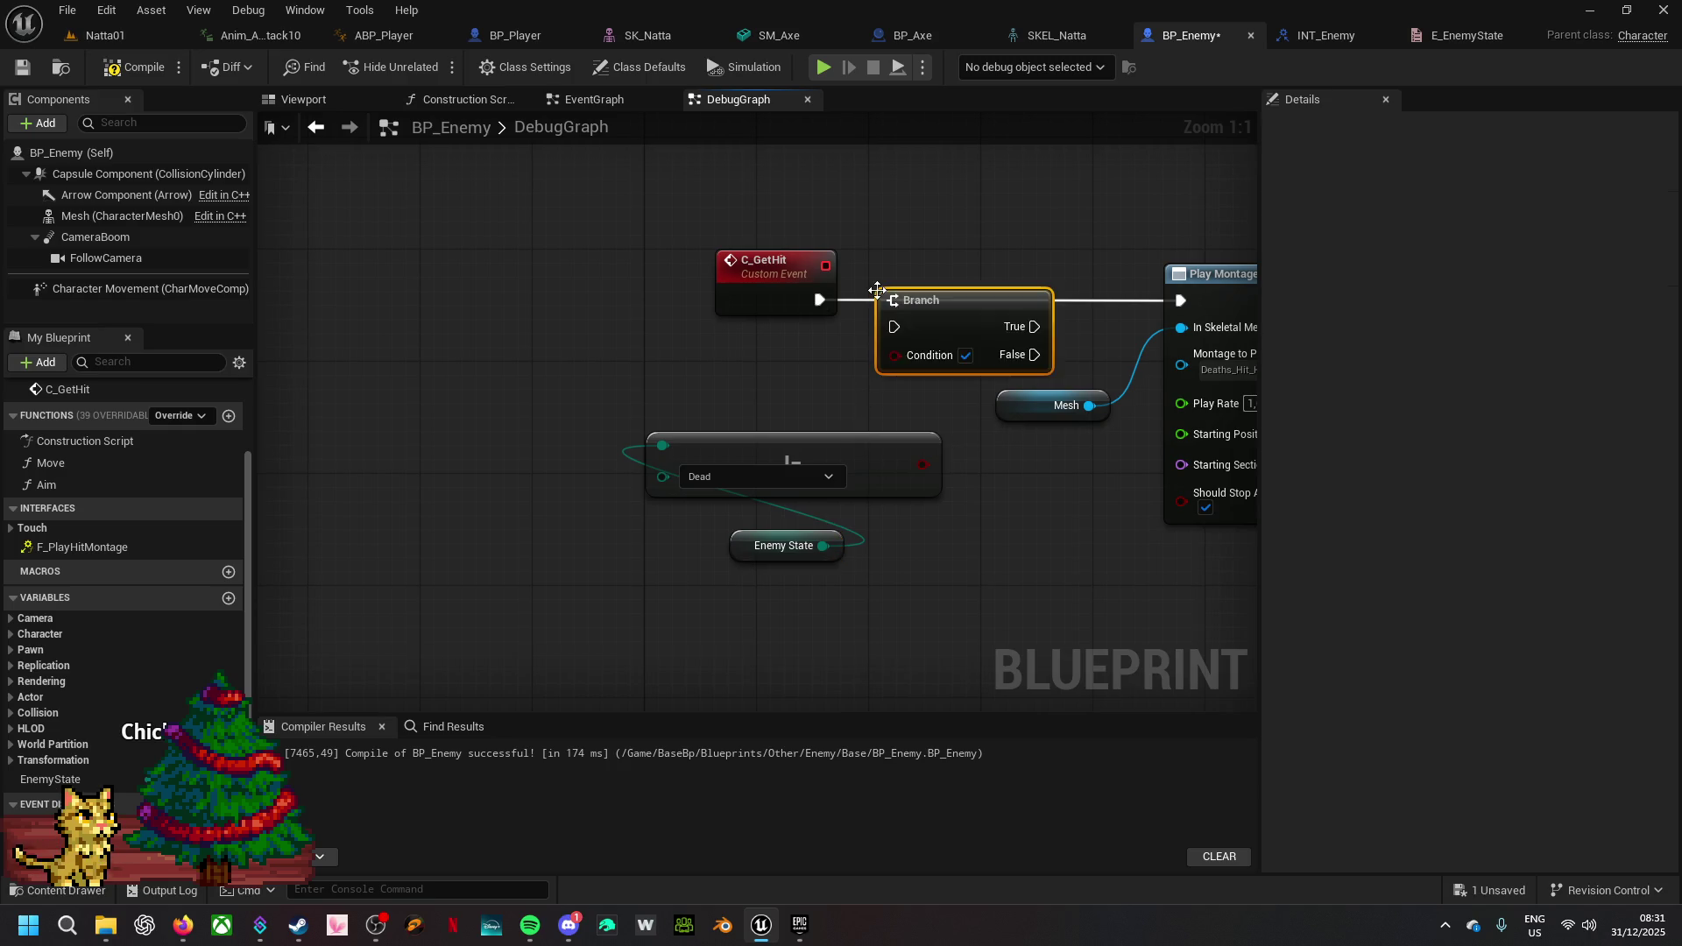
left_click_drag(897, 356, 923, 464)
mouse_move(819, 300)
left_mouse_down()
mouse_move(889, 326)
mouse_move(949, 280)
left_mouse_up()
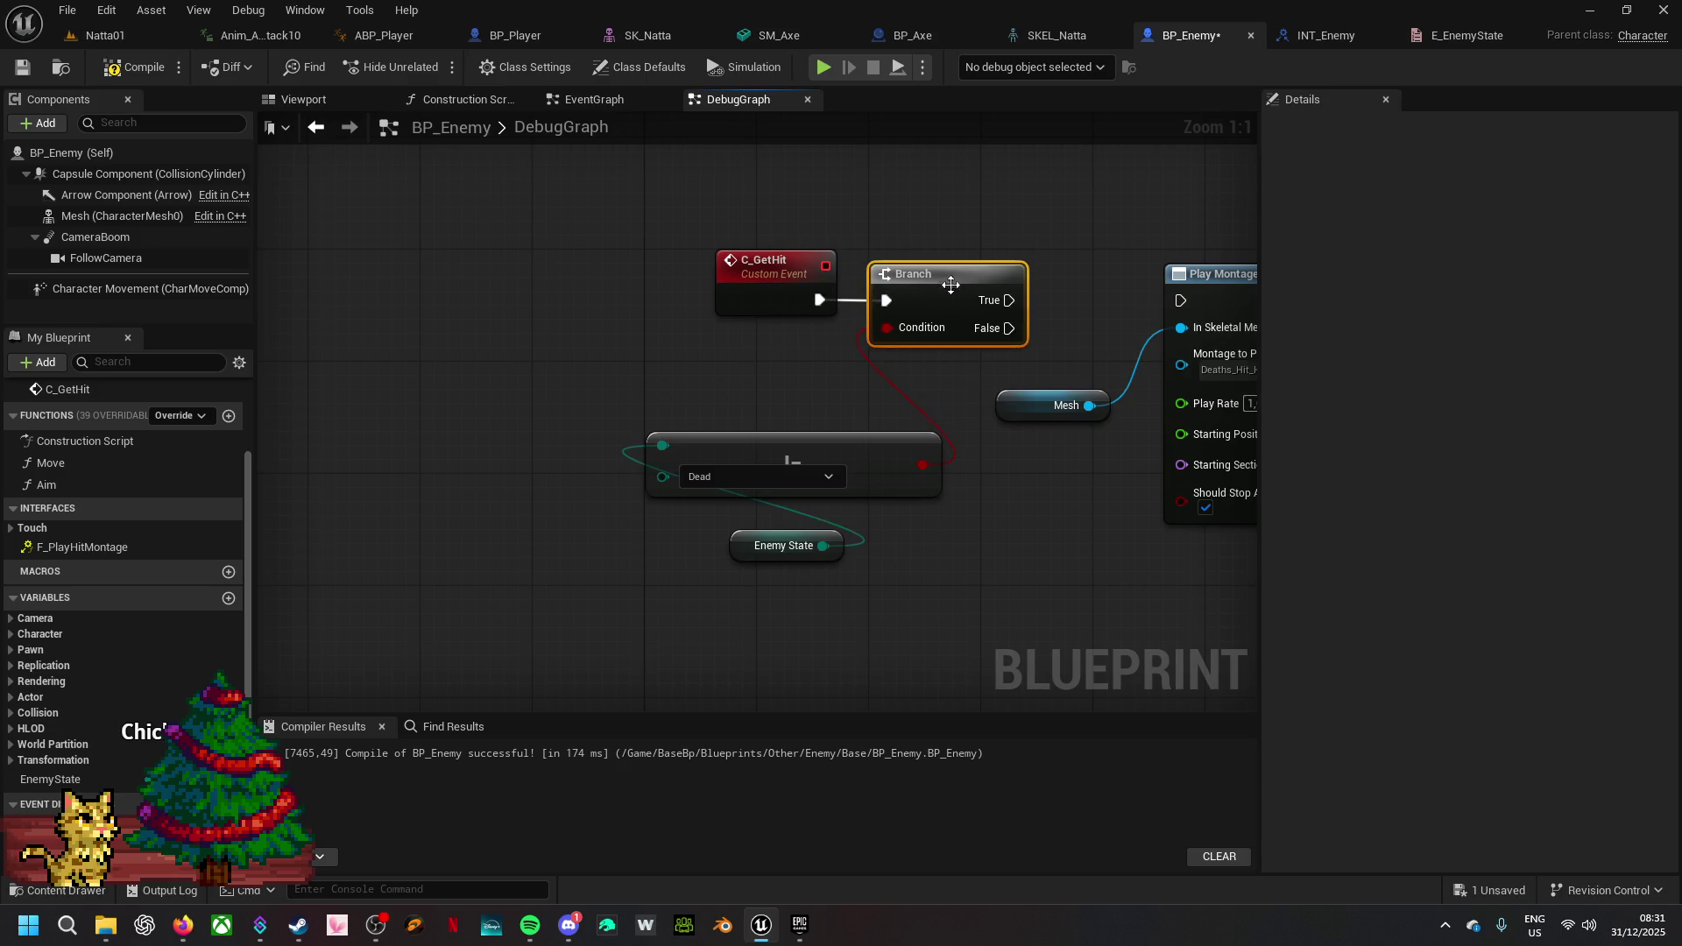
- On Branch True, set EnemyState to Dead before Play Montage, then select the check nodes
left_click_drag(972, 378, 679, 391)
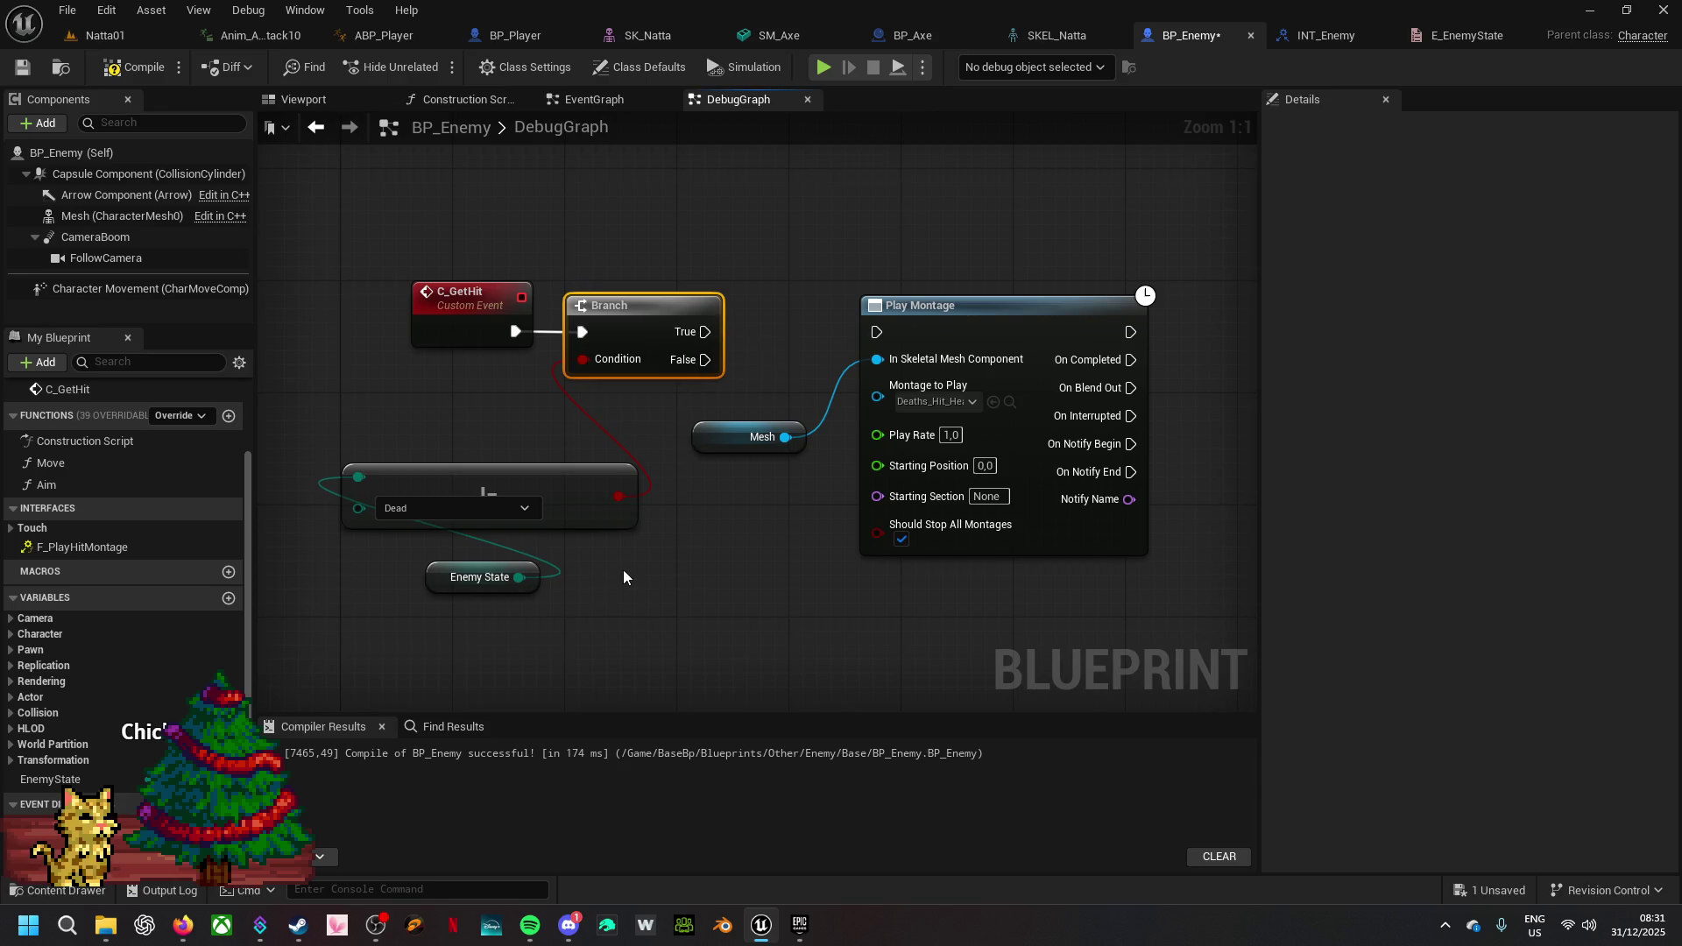
mouse_move(52, 787)
left_mouse_down()
mouse_move(729, 577)
mouse_move(723, 339)
mouse_move(708, 329)
left_mouse_up()
left_click_drag(769, 387, 547, 359)
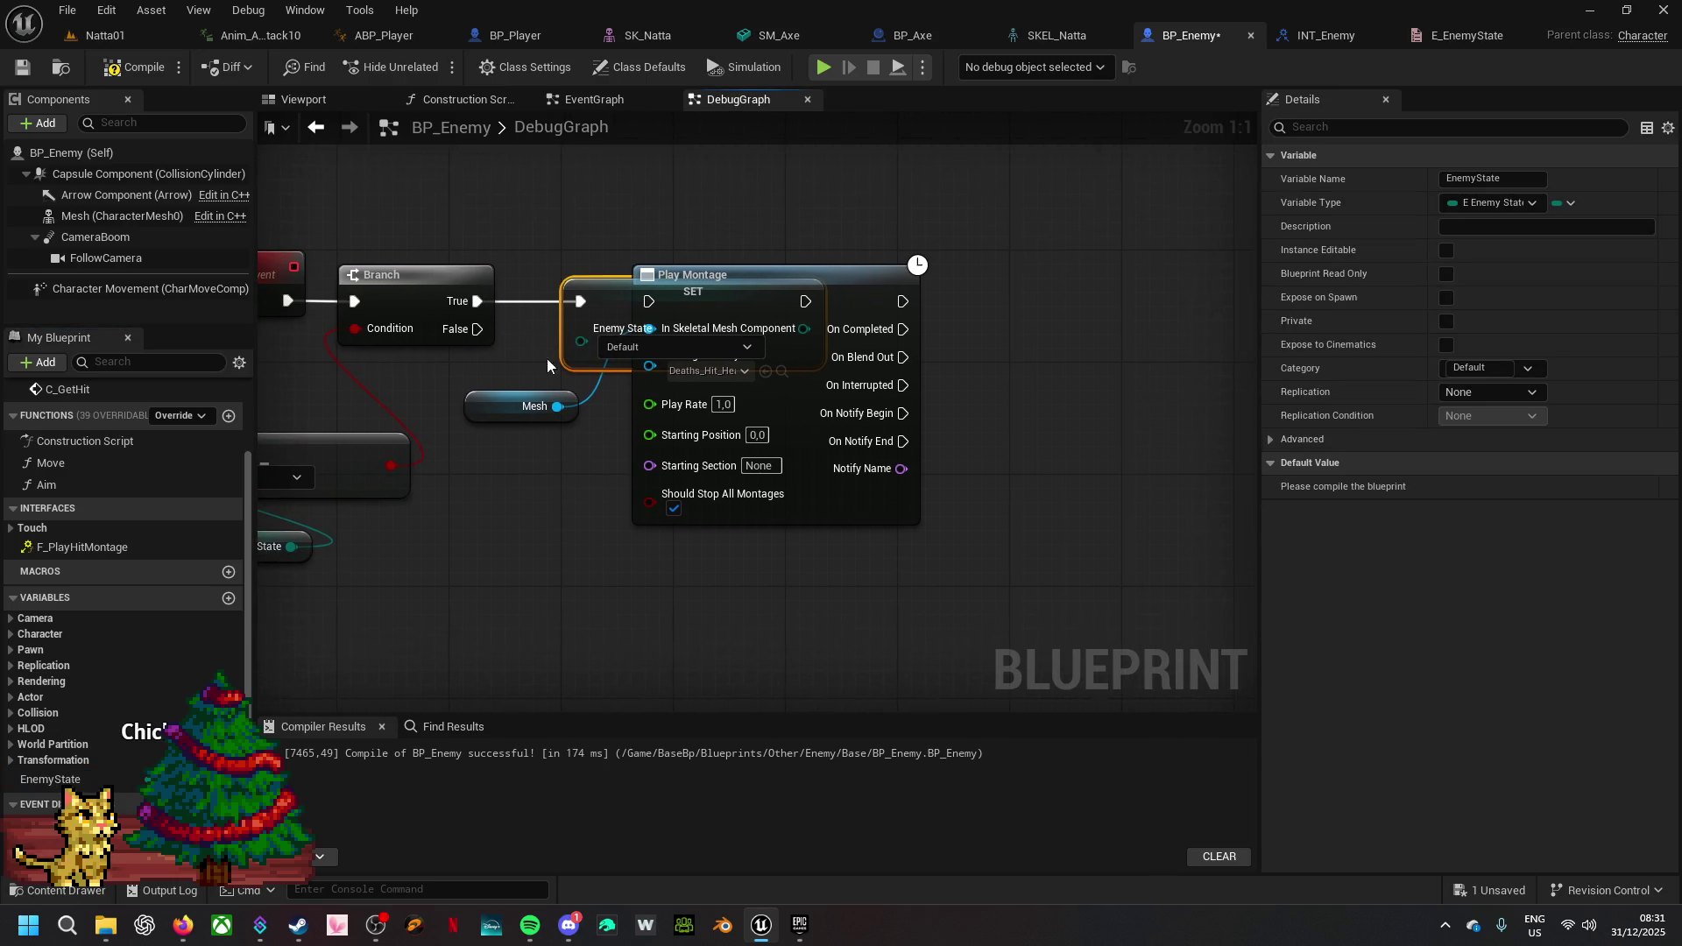
left_click(643, 347)
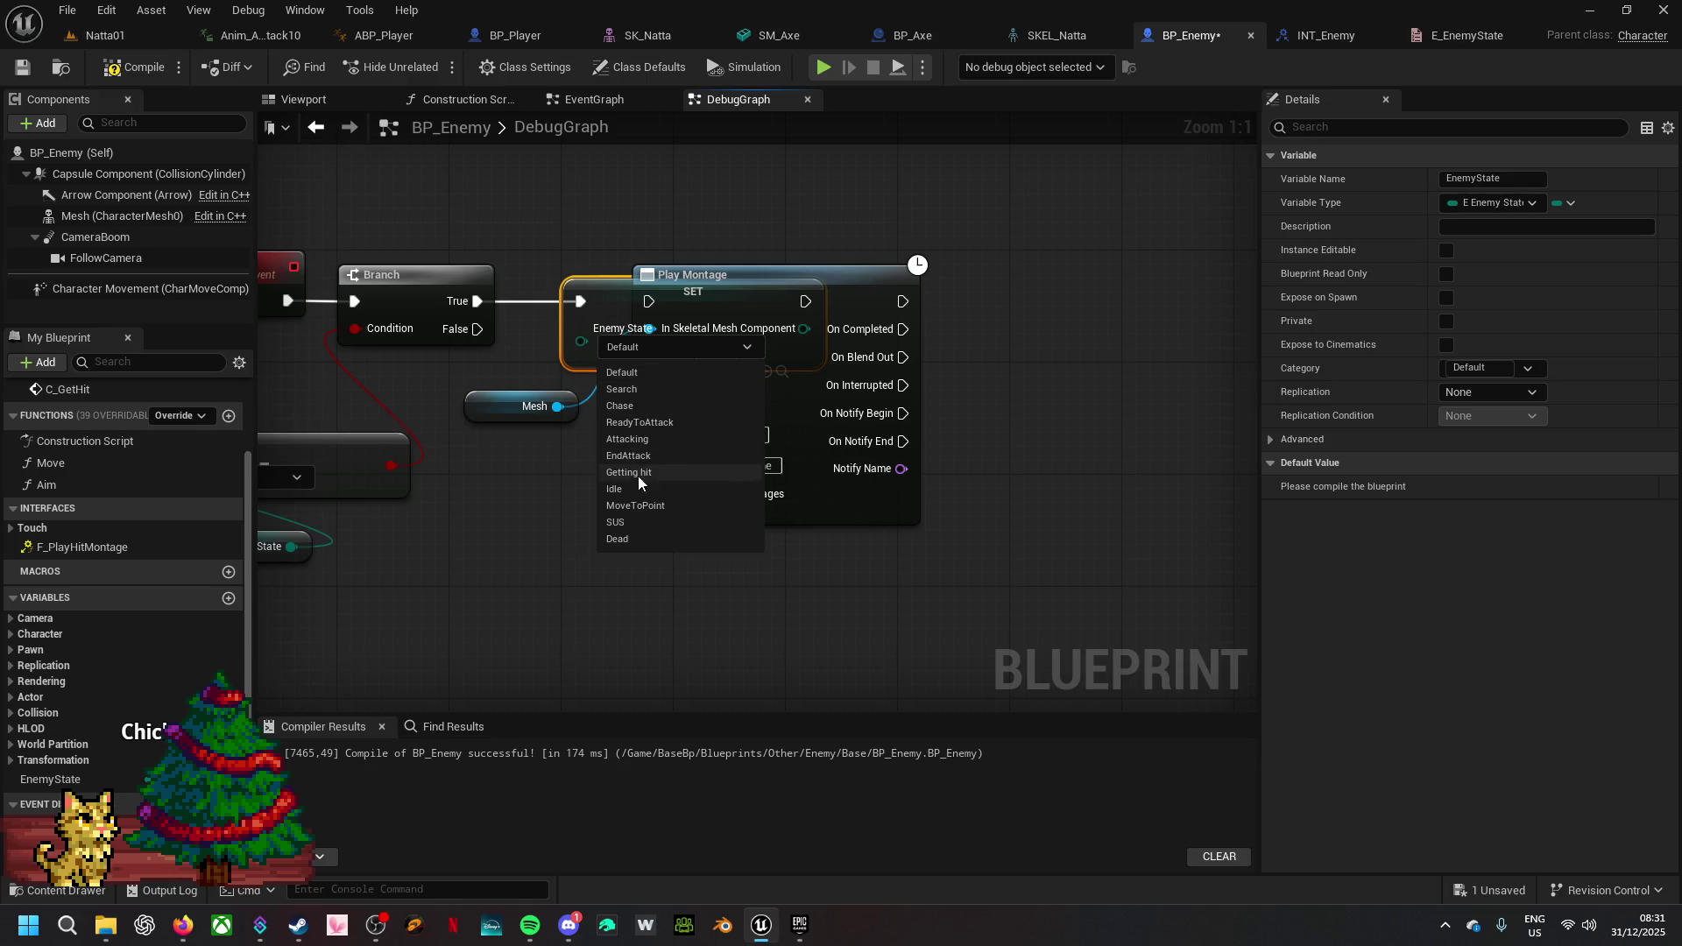
left_click(644, 538)
mouse_move(867, 298)
left_mouse_down()
mouse_move(1076, 297)
mouse_move(1044, 304)
left_mouse_up()
left_click_drag(805, 301, 887, 287)
mouse_move(466, 417)
left_mouse_down()
mouse_move(578, 445)
mouse_move(753, 433)
mouse_move(723, 434)
left_mouse_up()
left_click_drag(531, 561, 478, 477)
mouse_move(564, 442)
left_mouse_down()
mouse_move(657, 260)
mouse_move(978, 458)
left_mouse_up()
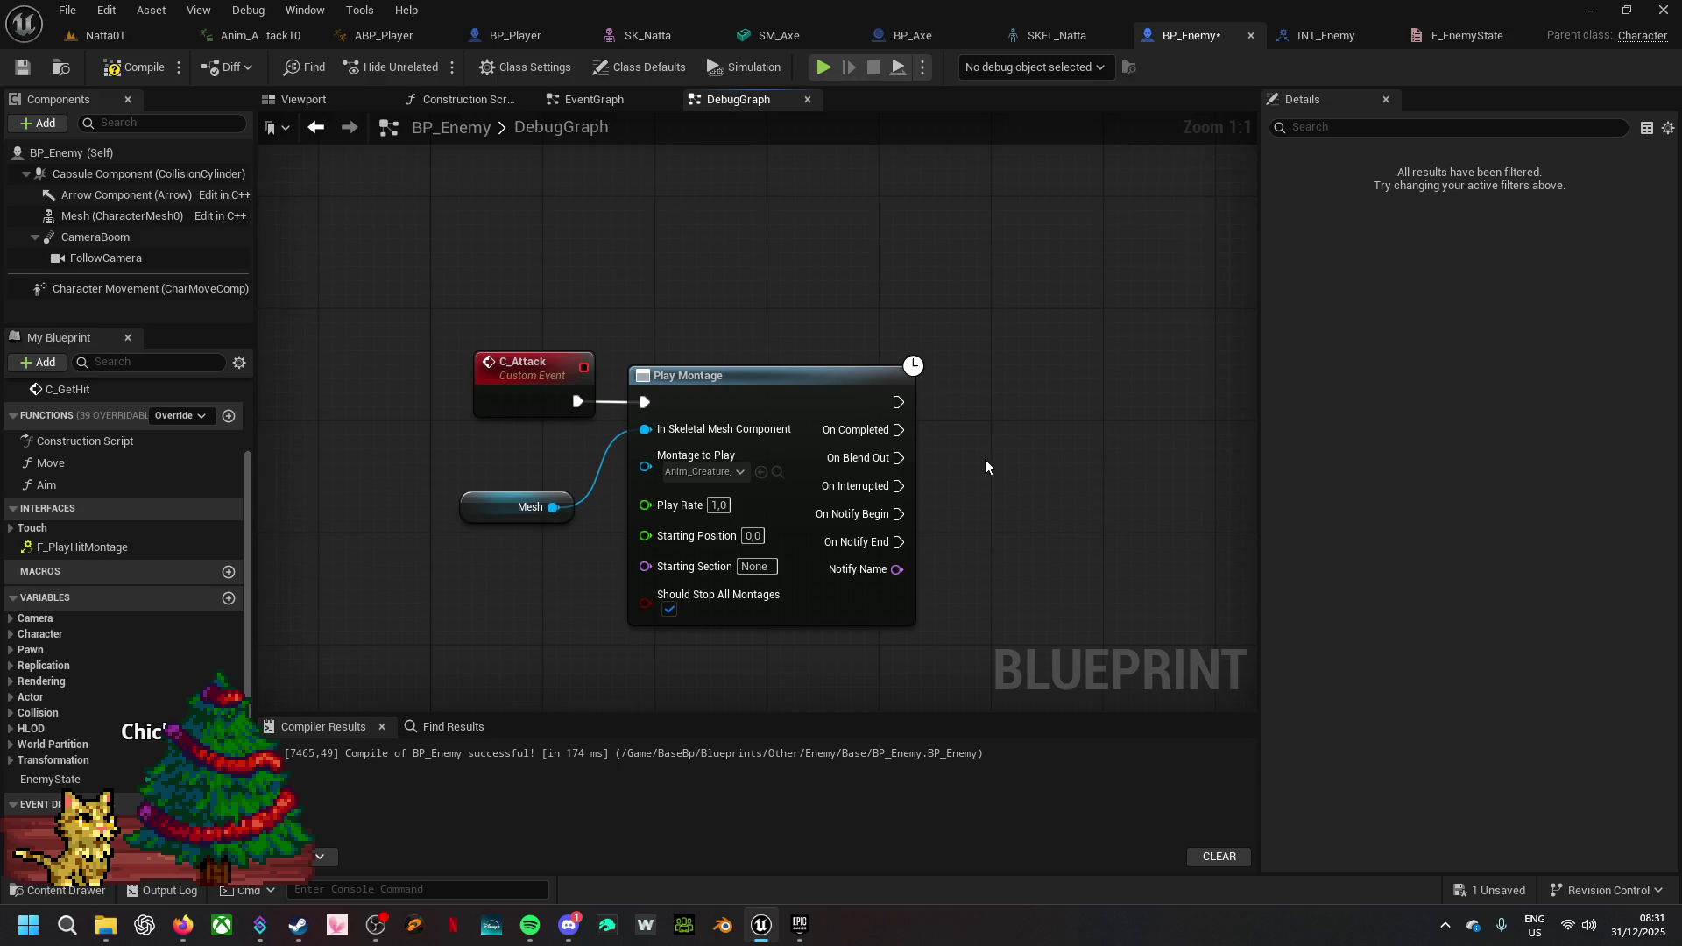
- Paste the EnemyState check after C_Attack so its Play Montage runs only on Branch True
mouse_move(525, 424)
left_mouse_down()
mouse_move(979, 339)
mouse_move(333, 302)
mouse_move(657, 298)
left_mouse_up()
left_click(756, 428)
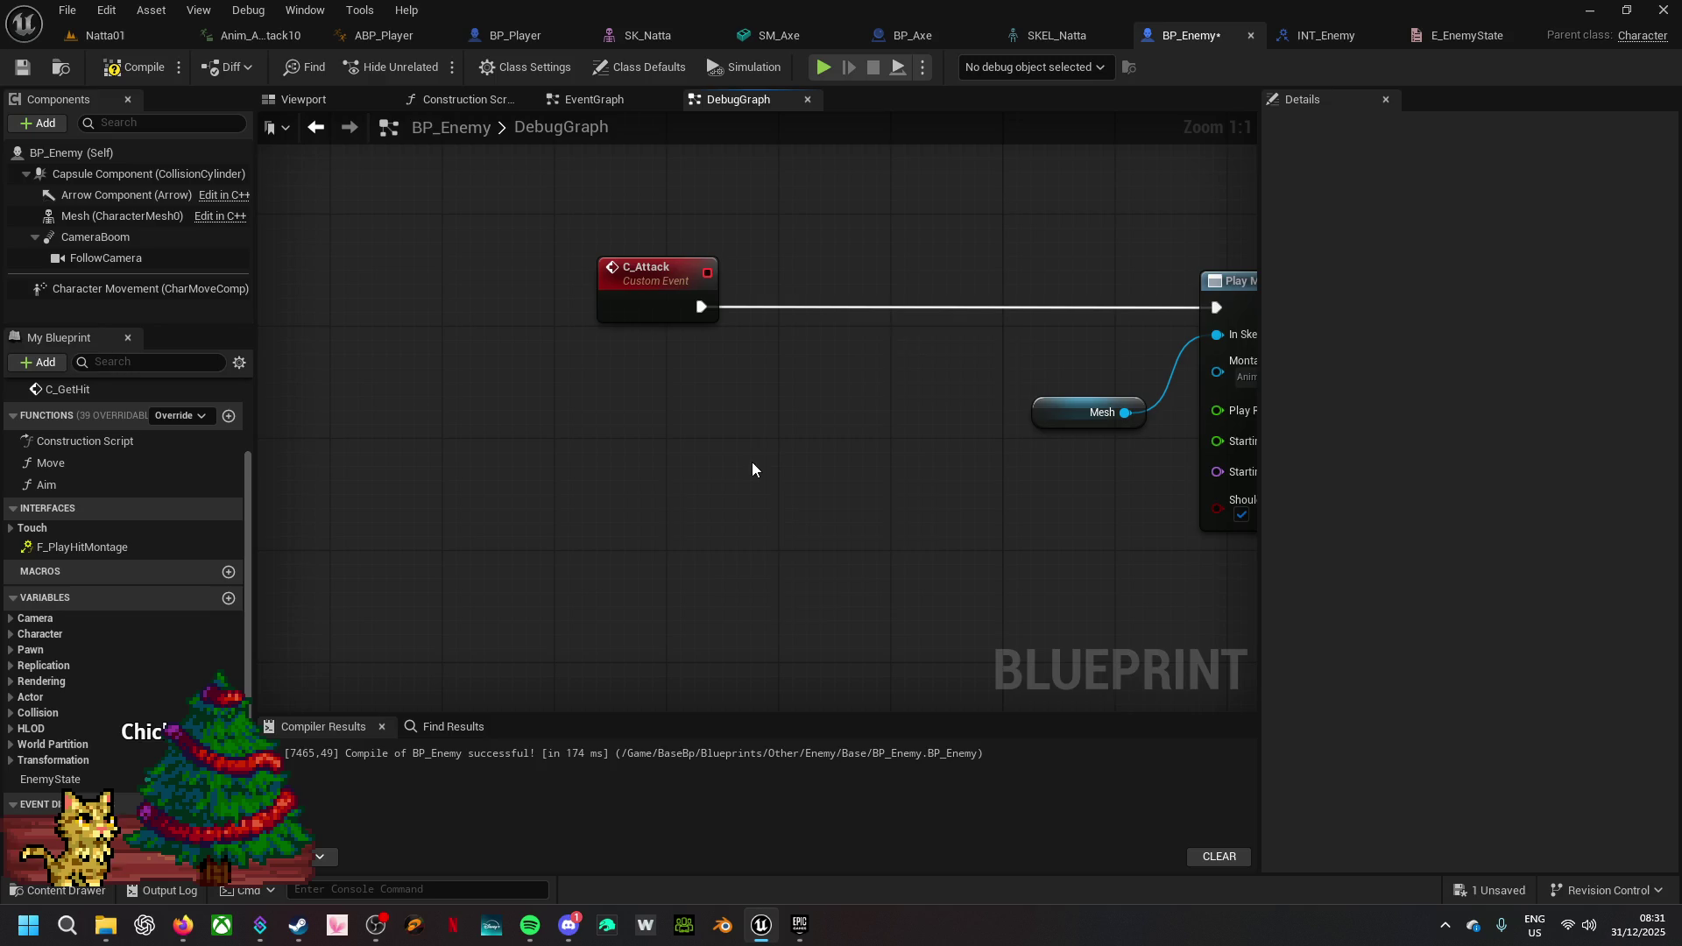
key("ctrl+v")
left_click_drag(939, 326, 900, 288)
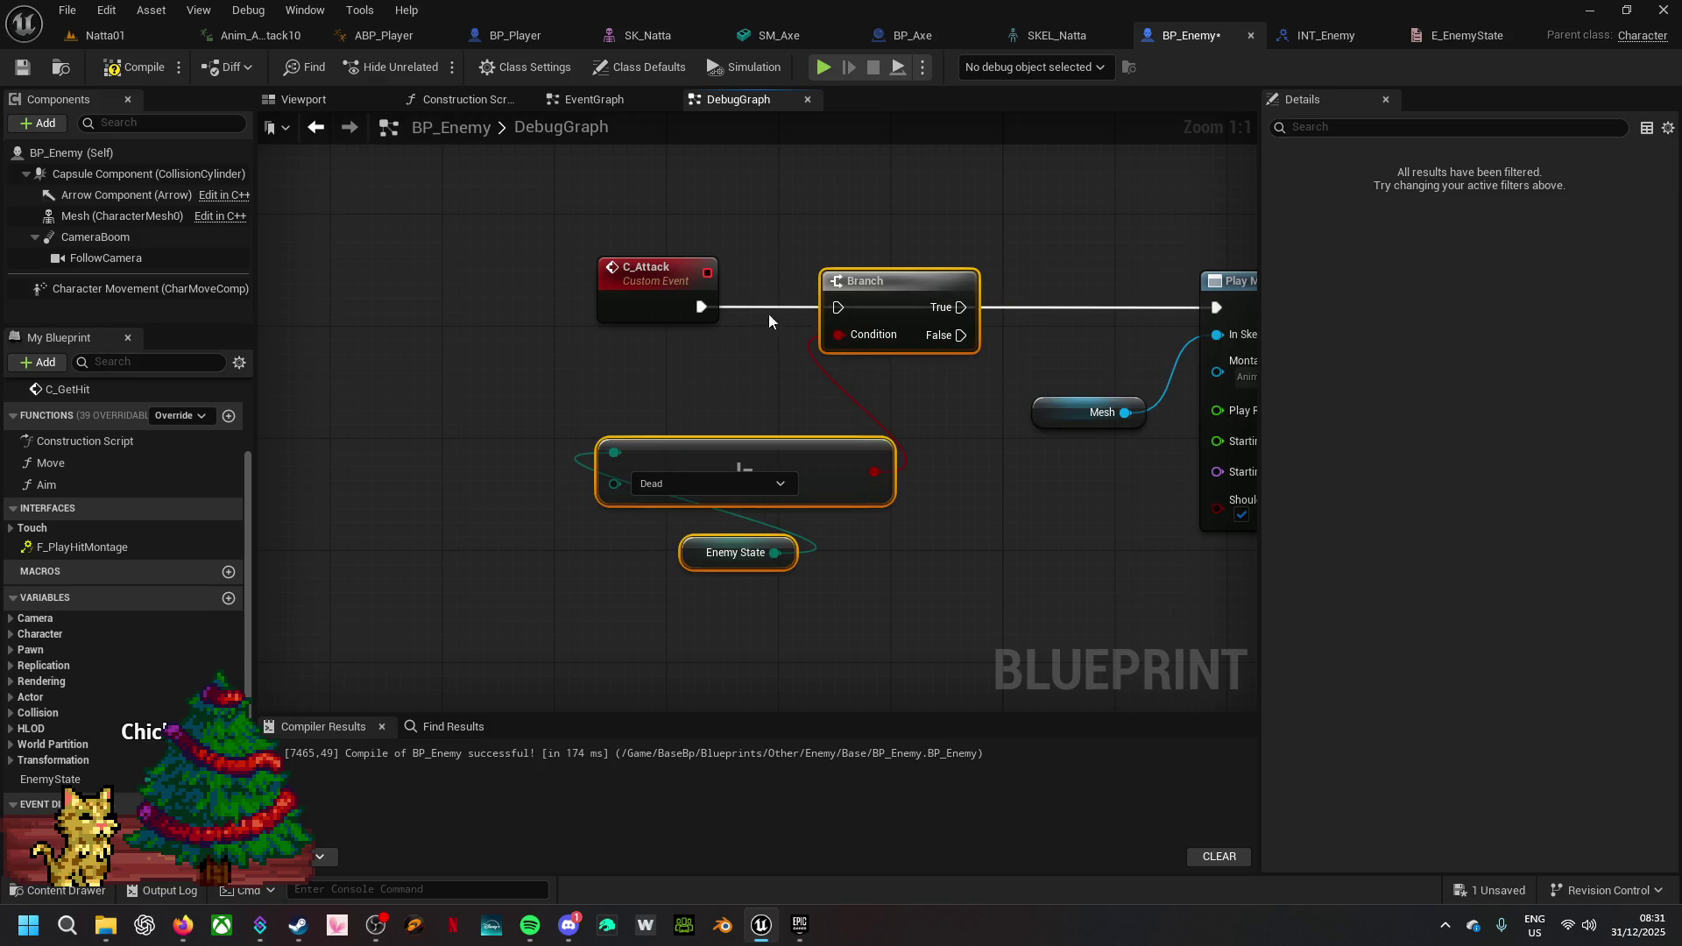
mouse_move(722, 312)
left_mouse_down()
mouse_move(806, 313)
mouse_move(778, 327)
mouse_move(801, 342)
mouse_move(838, 307)
mouse_move(726, 299)
left_mouse_up()
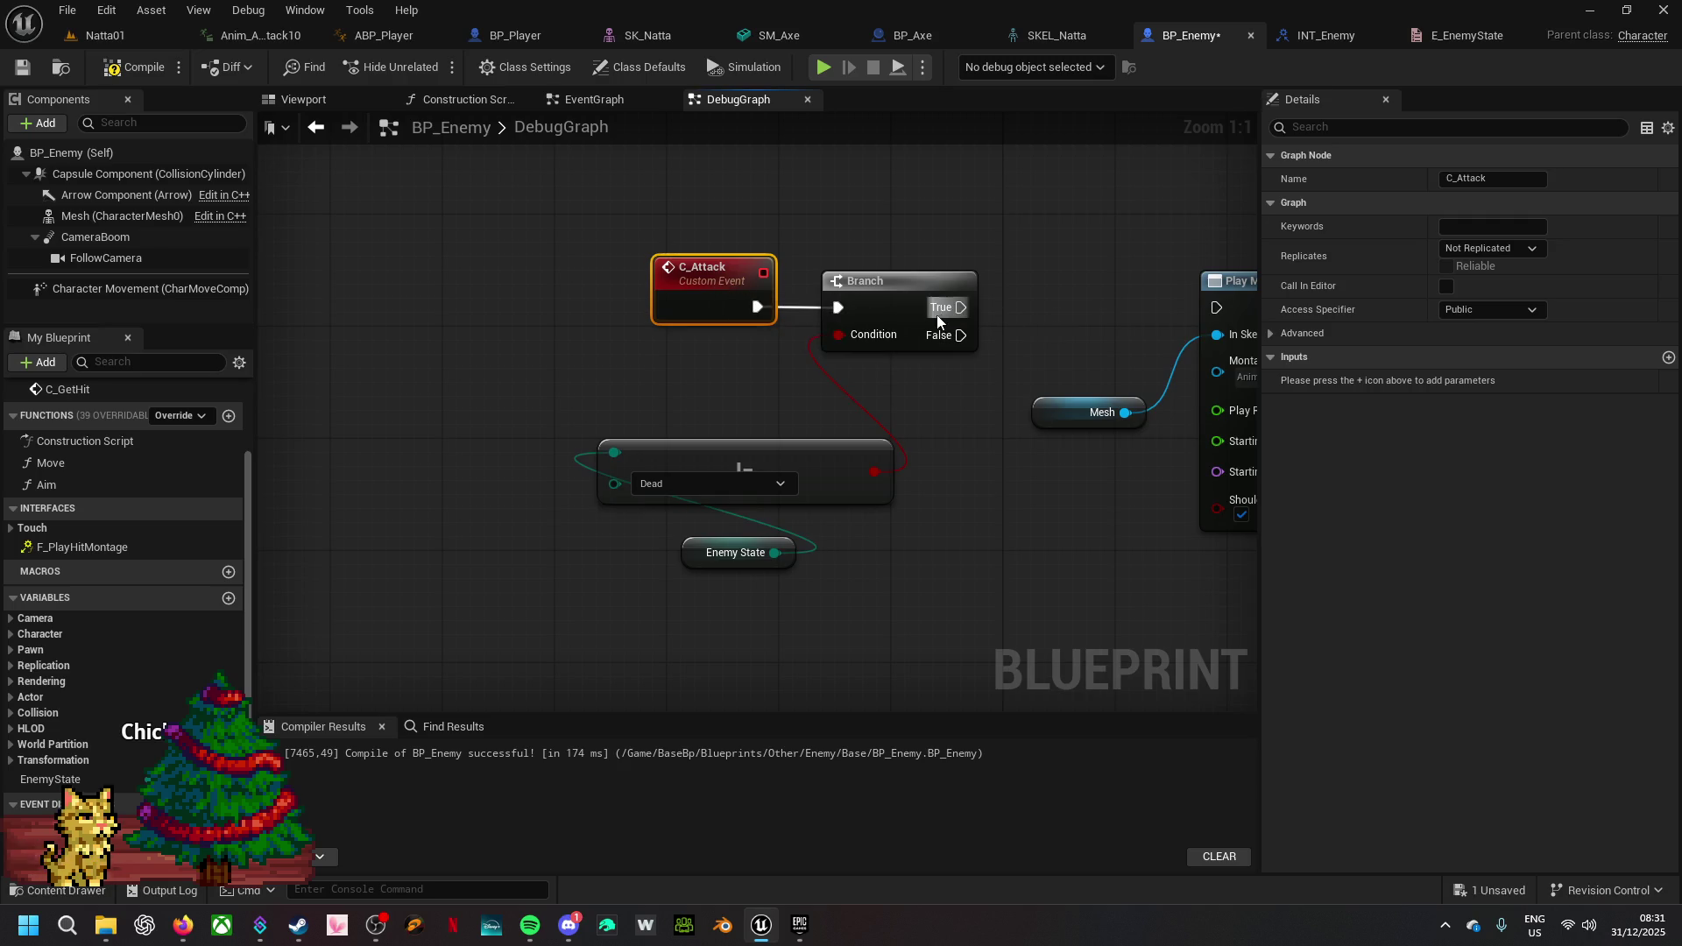
left_click_drag(960, 306, 1216, 307)
- Browse from C_GetHit's Play Montage to Deaths_Hit_Head_Spinning1_Montage and open it
mouse_move(1108, 512)
left_mouse_down()
mouse_move(884, 335)
mouse_move(787, 423)
left_mouse_up()
left_click_drag(959, 594, 424, 495)
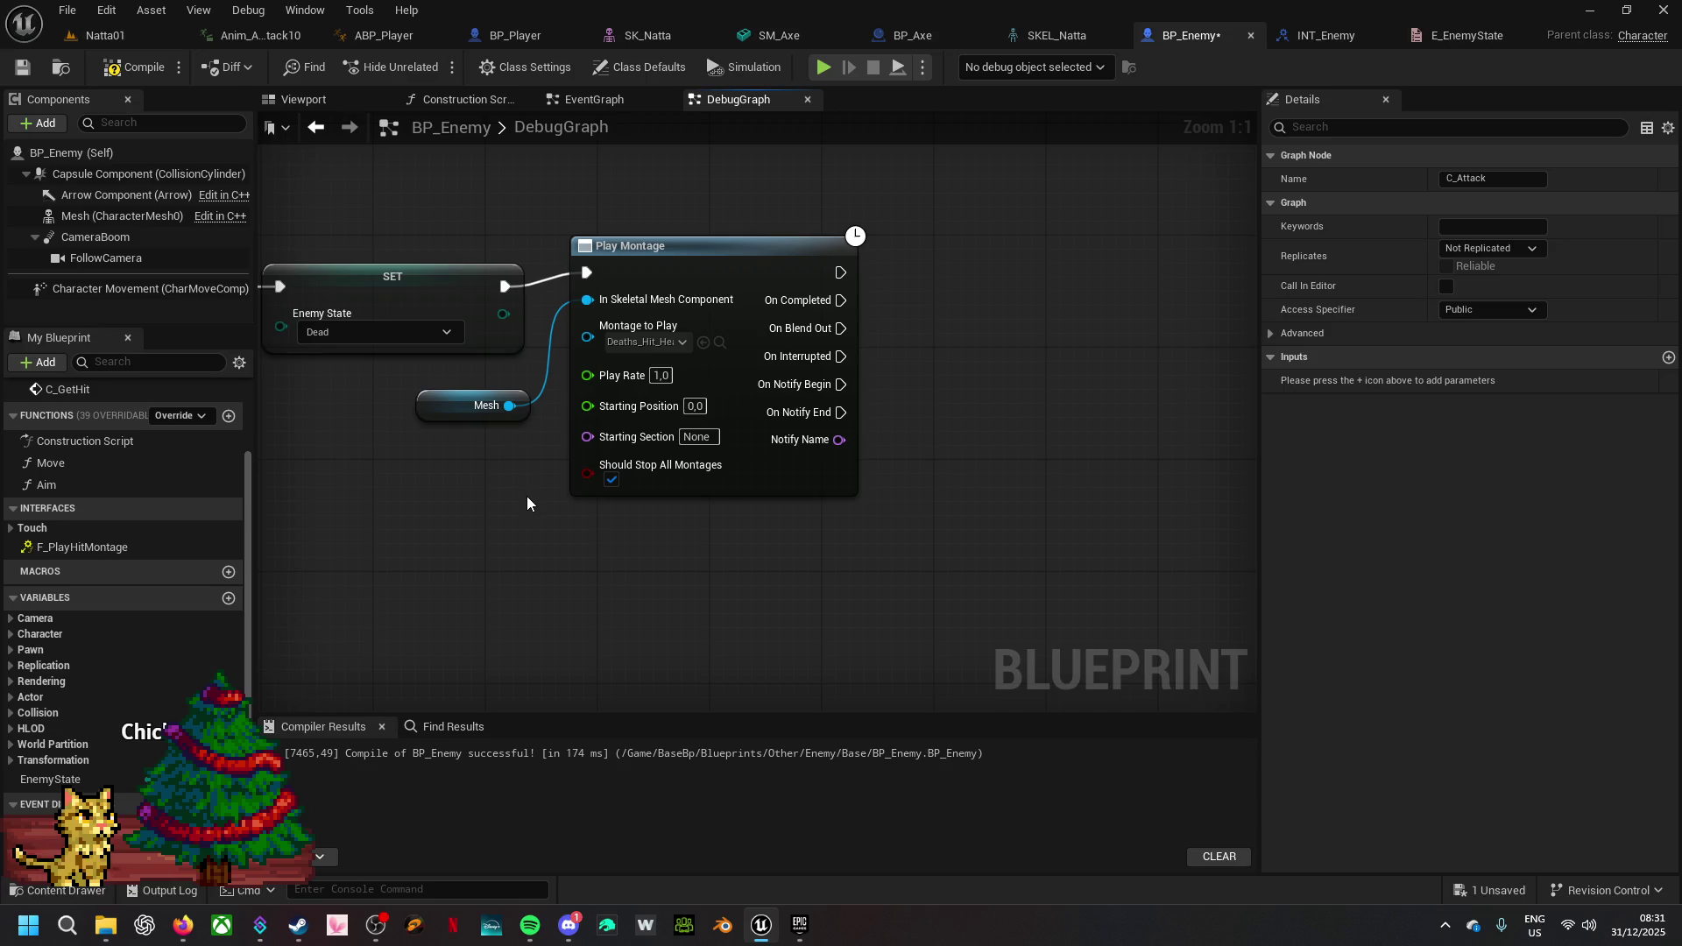
left_click_drag(742, 266, 744, 278)
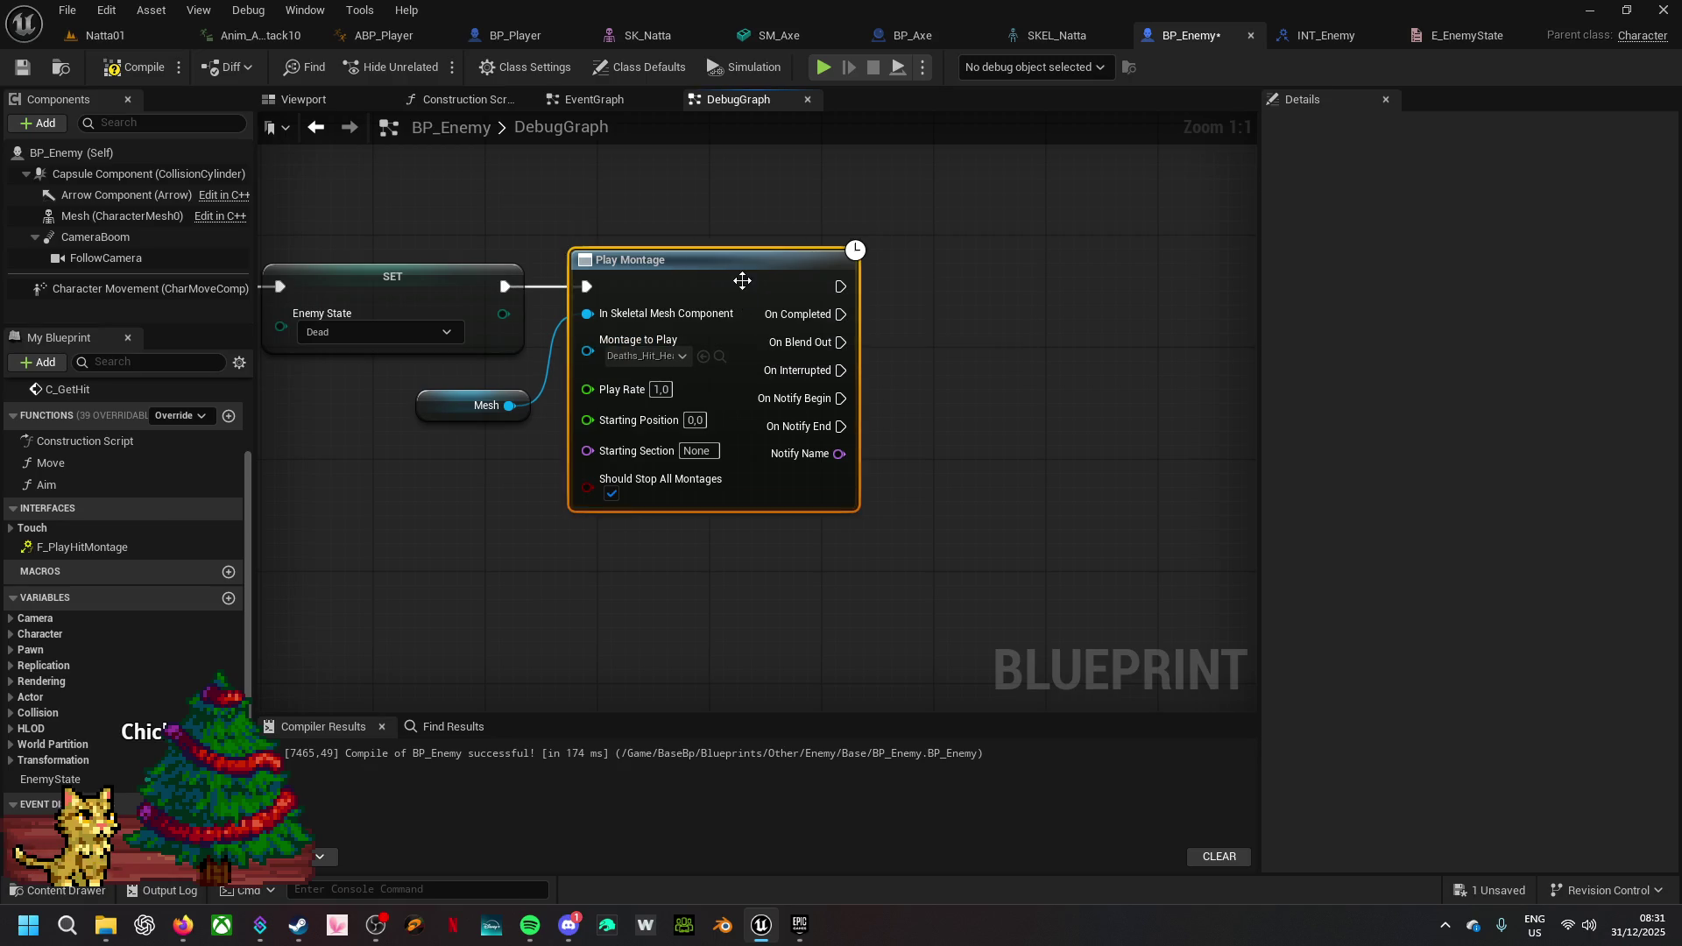
left_click(719, 357)
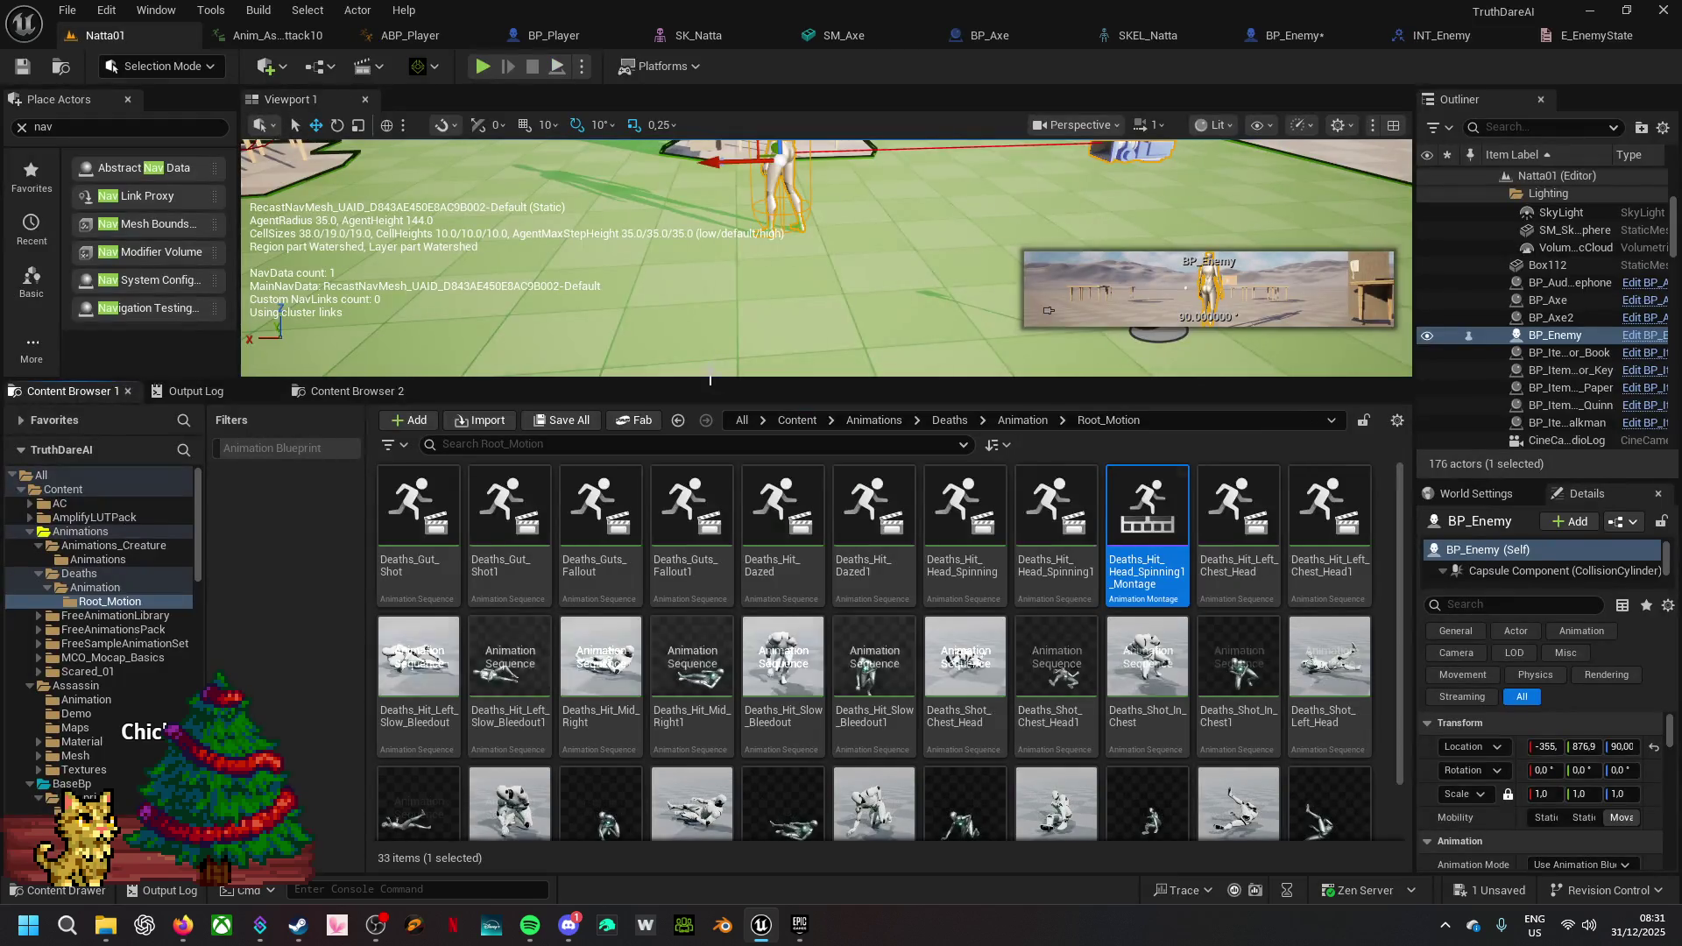
double_click(1154, 565)
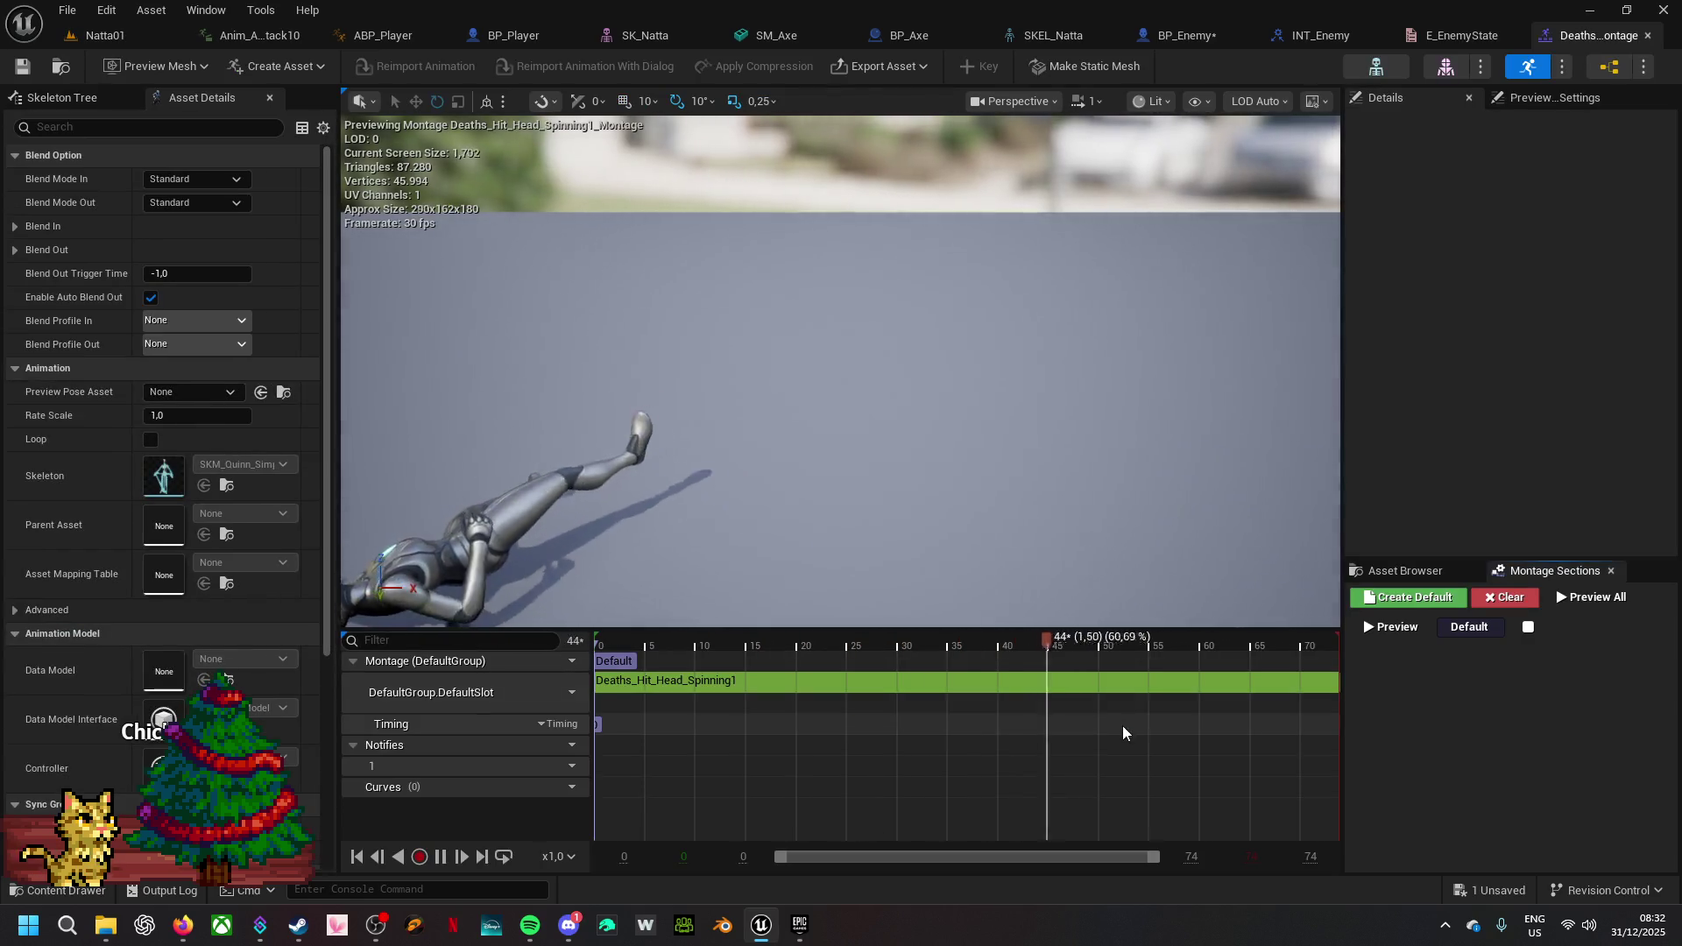
- Add a new notify named Dead and drag it near the montage end, around frame 71
right_click(1180, 768)
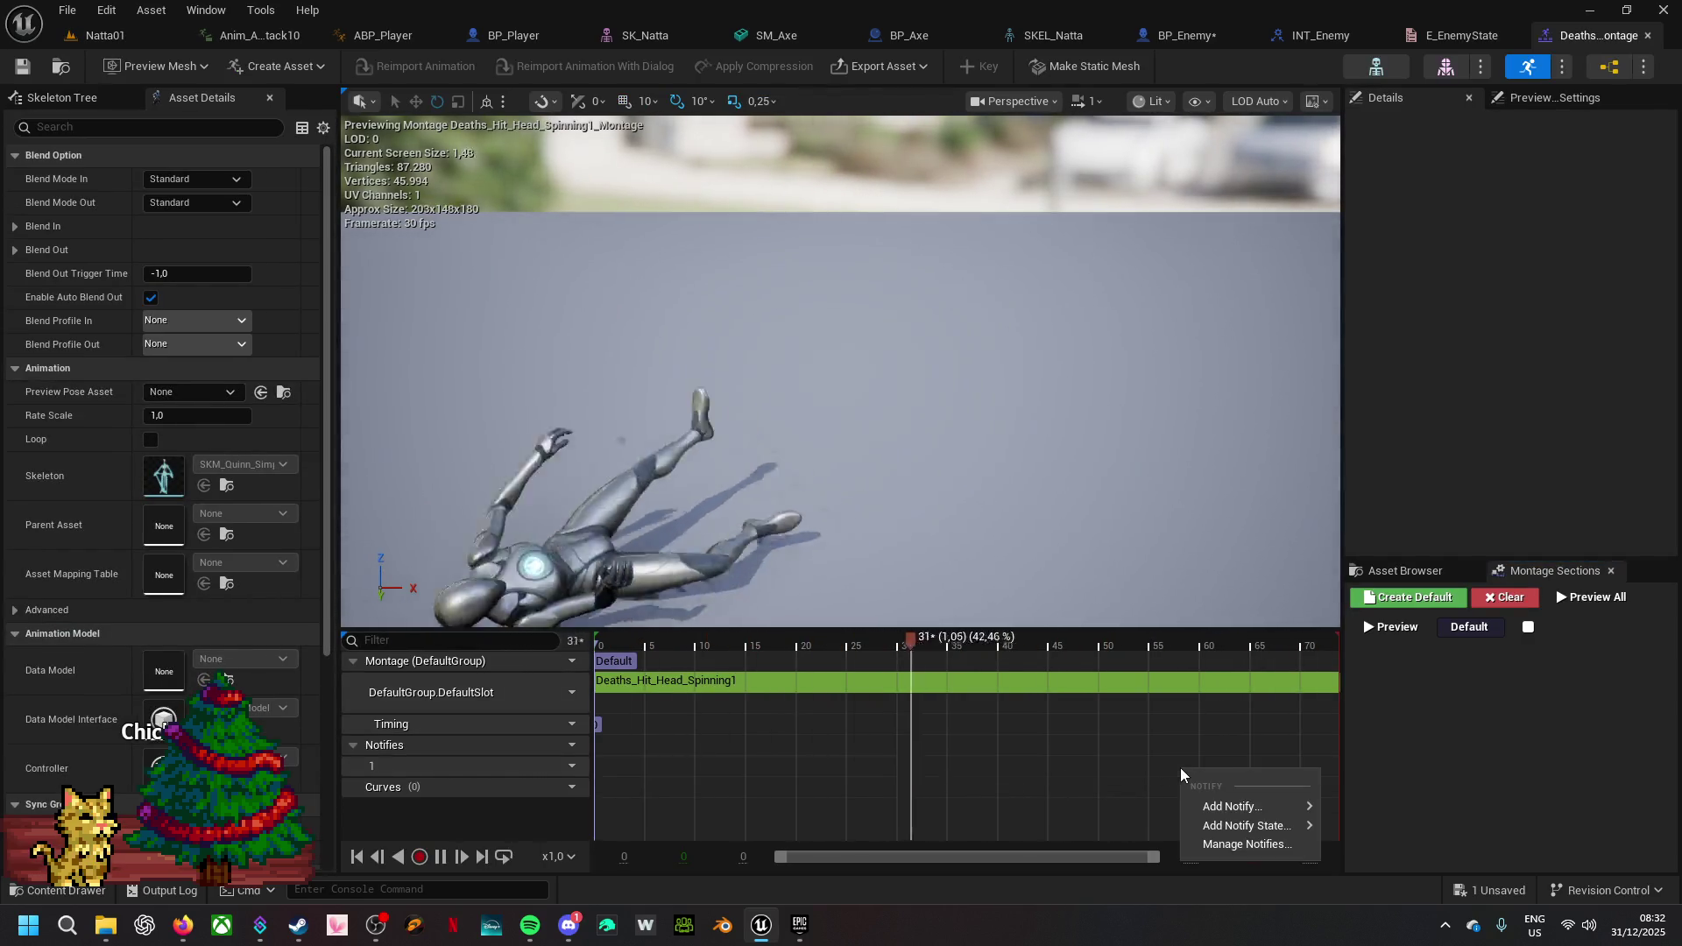
mouse_move(1231, 806)
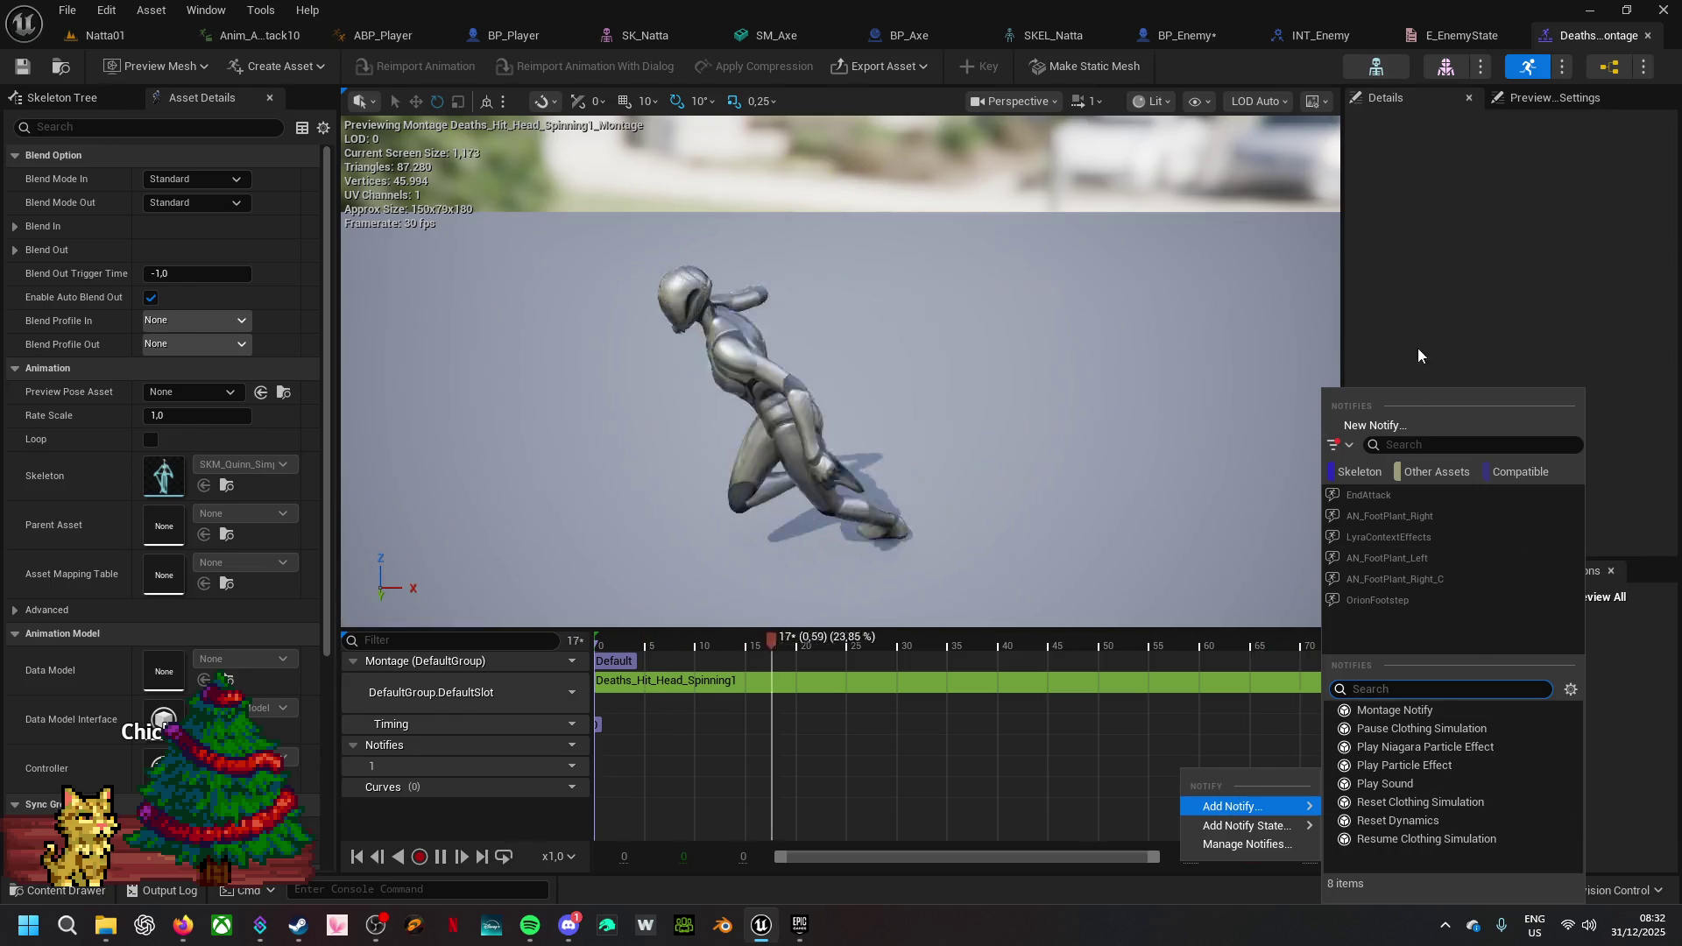
left_click(1409, 424)
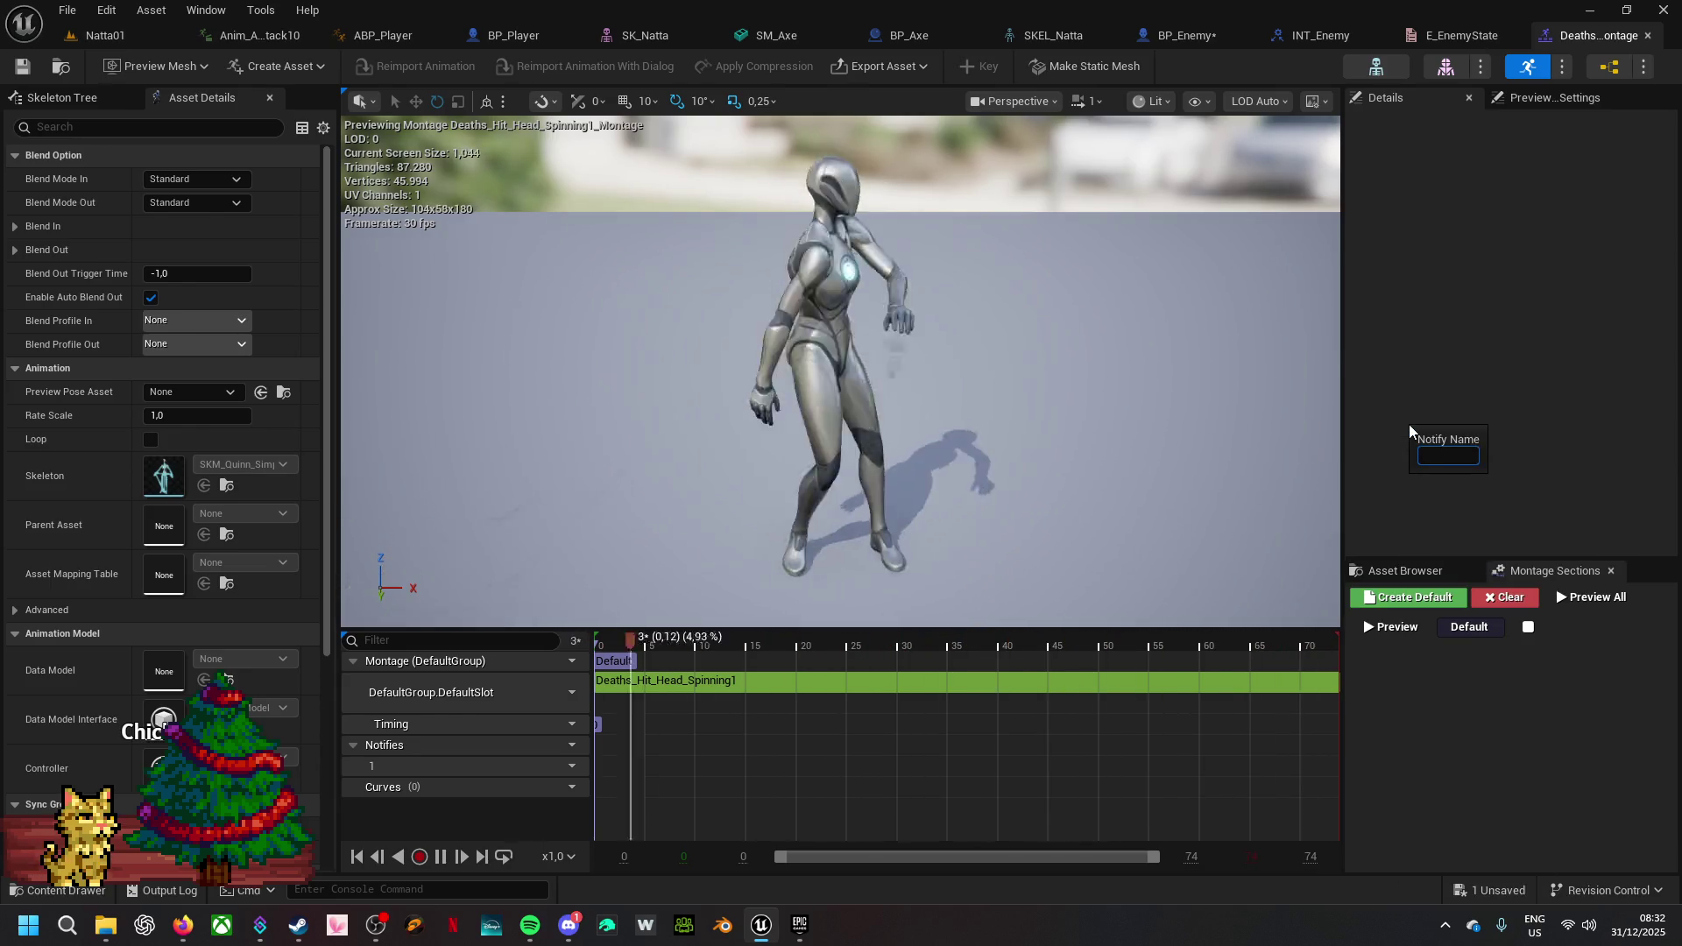
type("Dead")
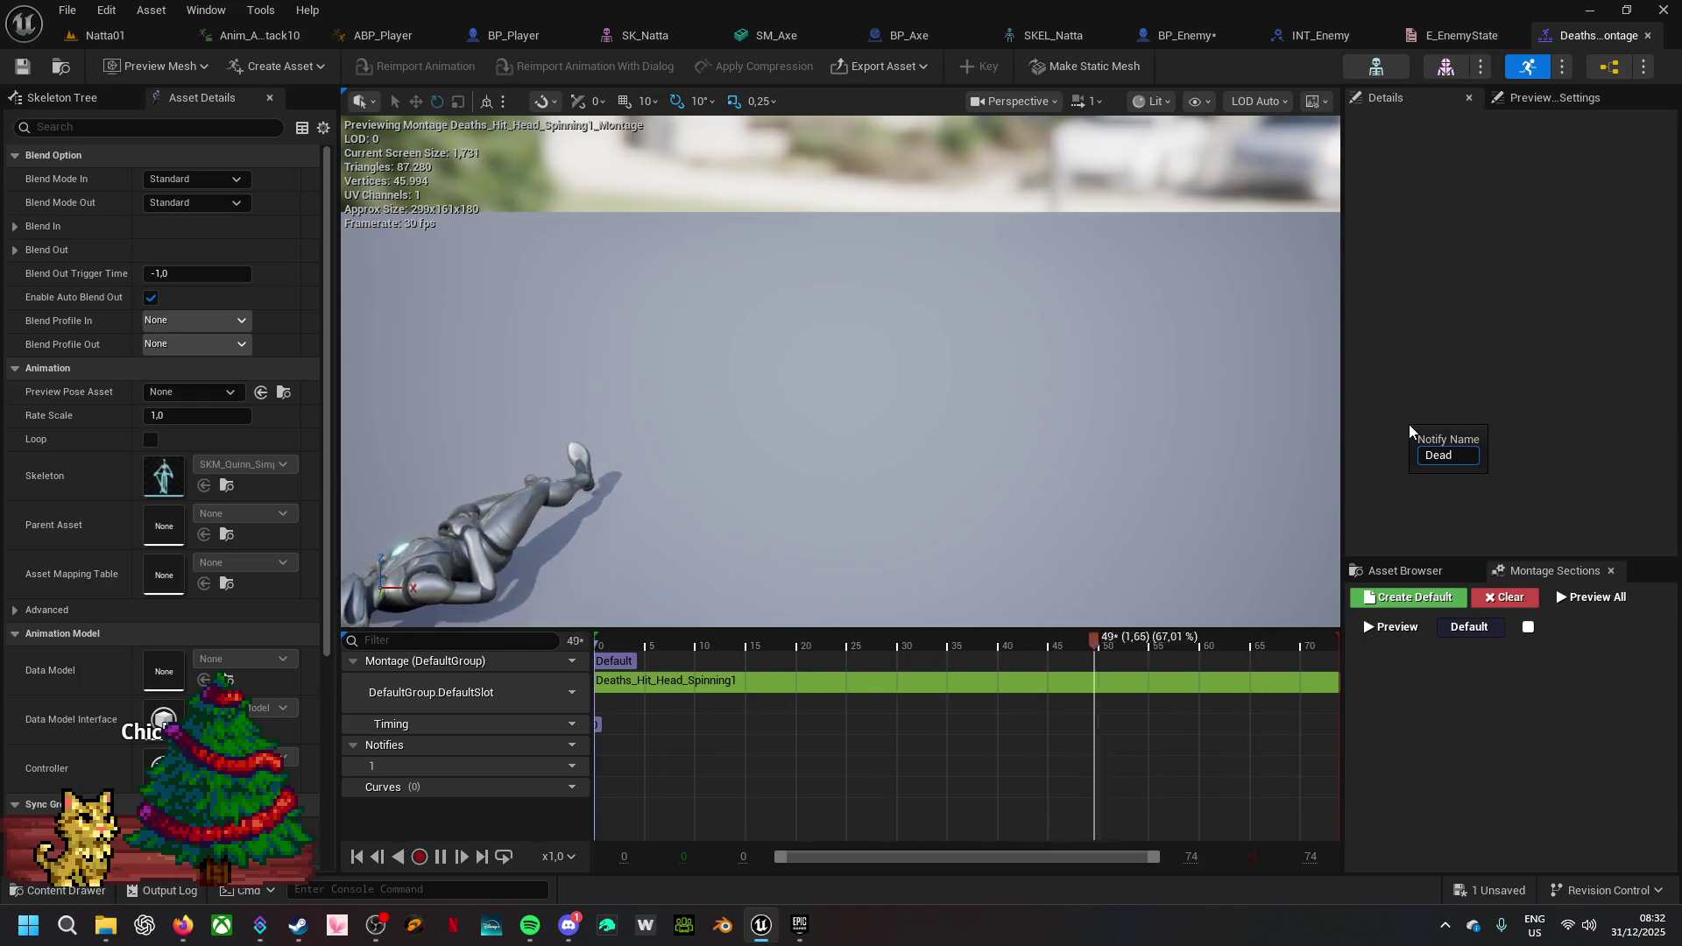
key("Return")
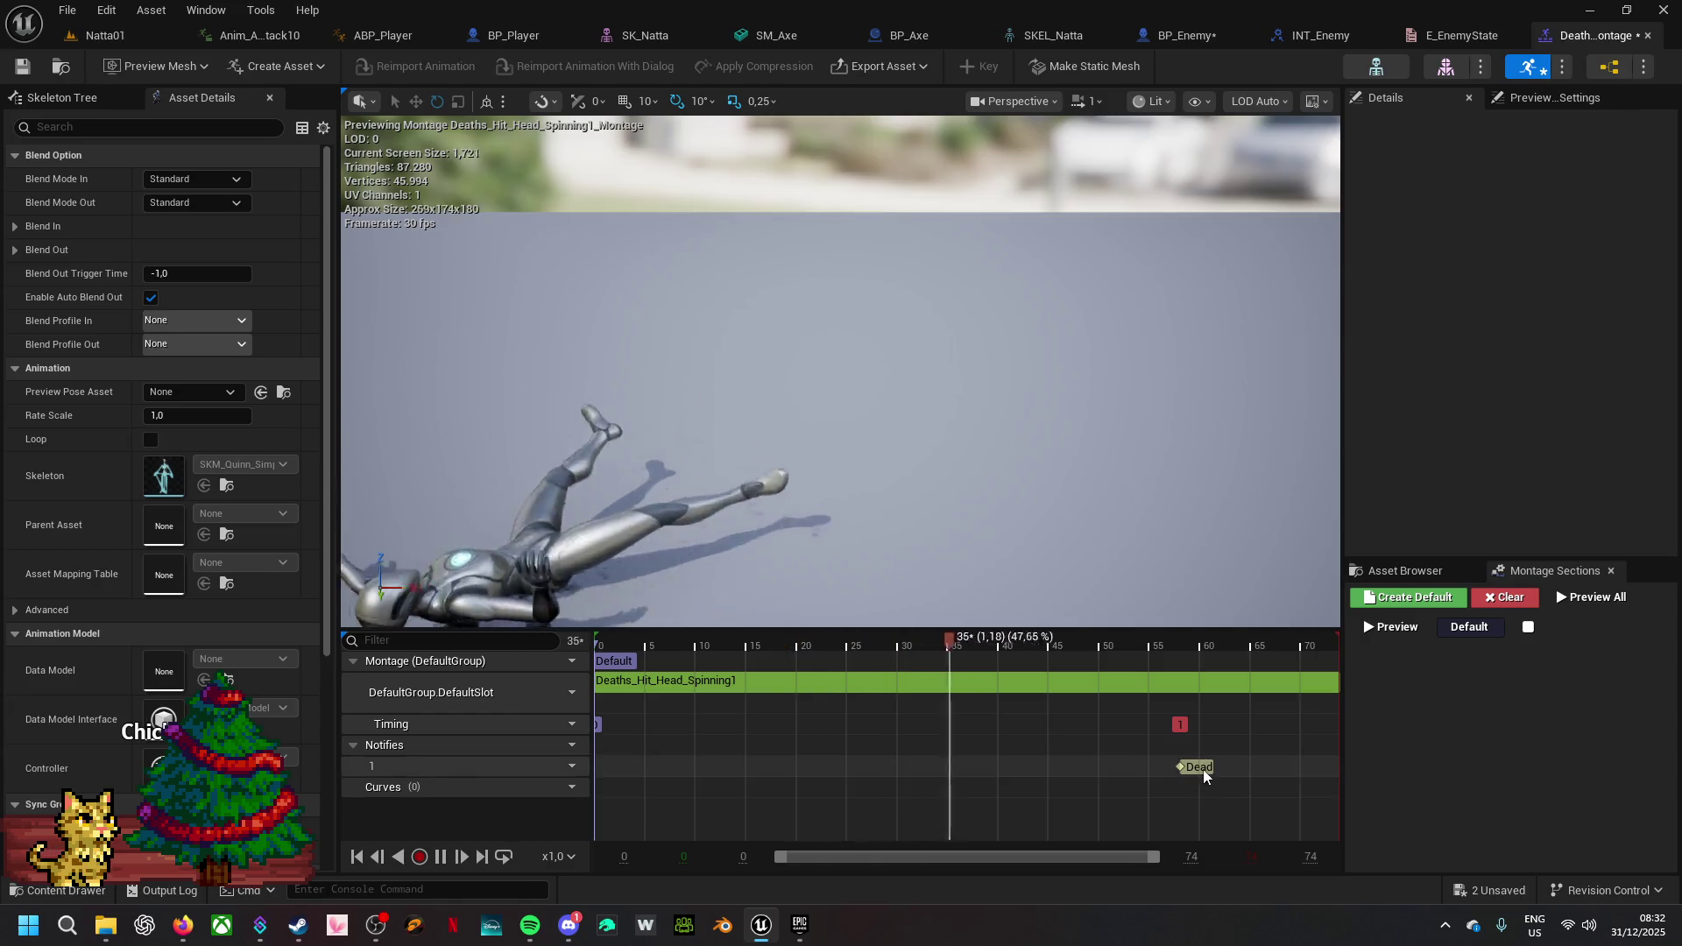
left_click(447, 863)
left_click_drag(876, 653, 1318, 661)
left_click_drag(1200, 770, 1332, 781)
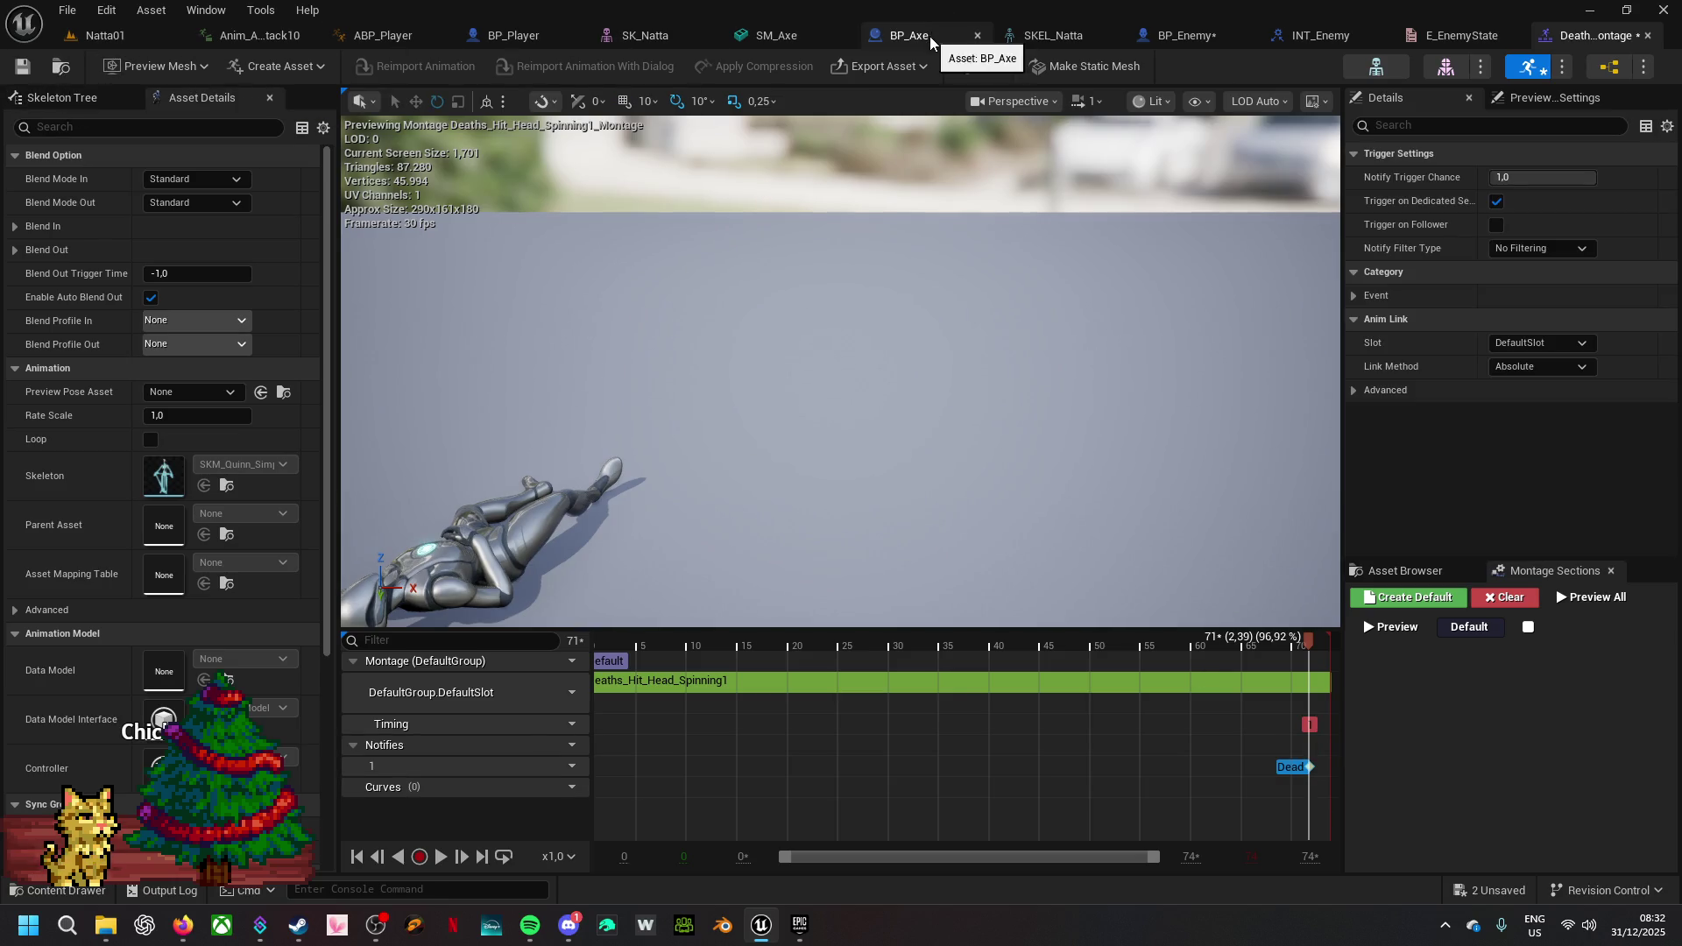
- Check the enemy Mesh's Anim Class and open its animation blueprint, ABP_Quinn
left_click(1313, 35)
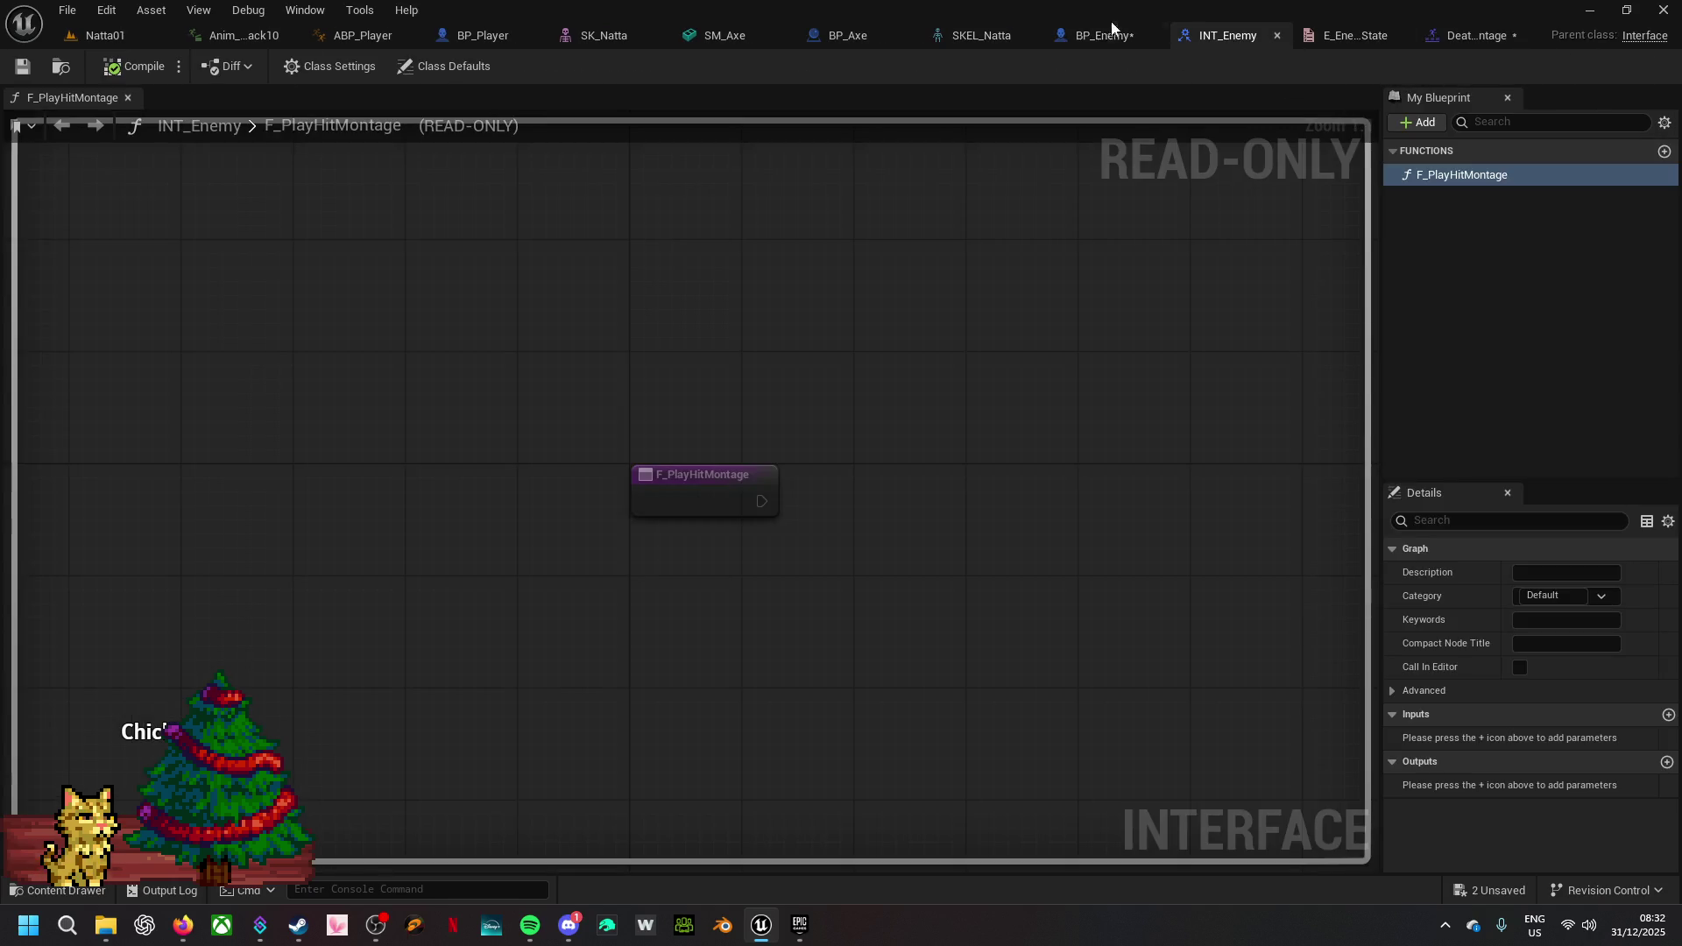
left_click(1095, 36)
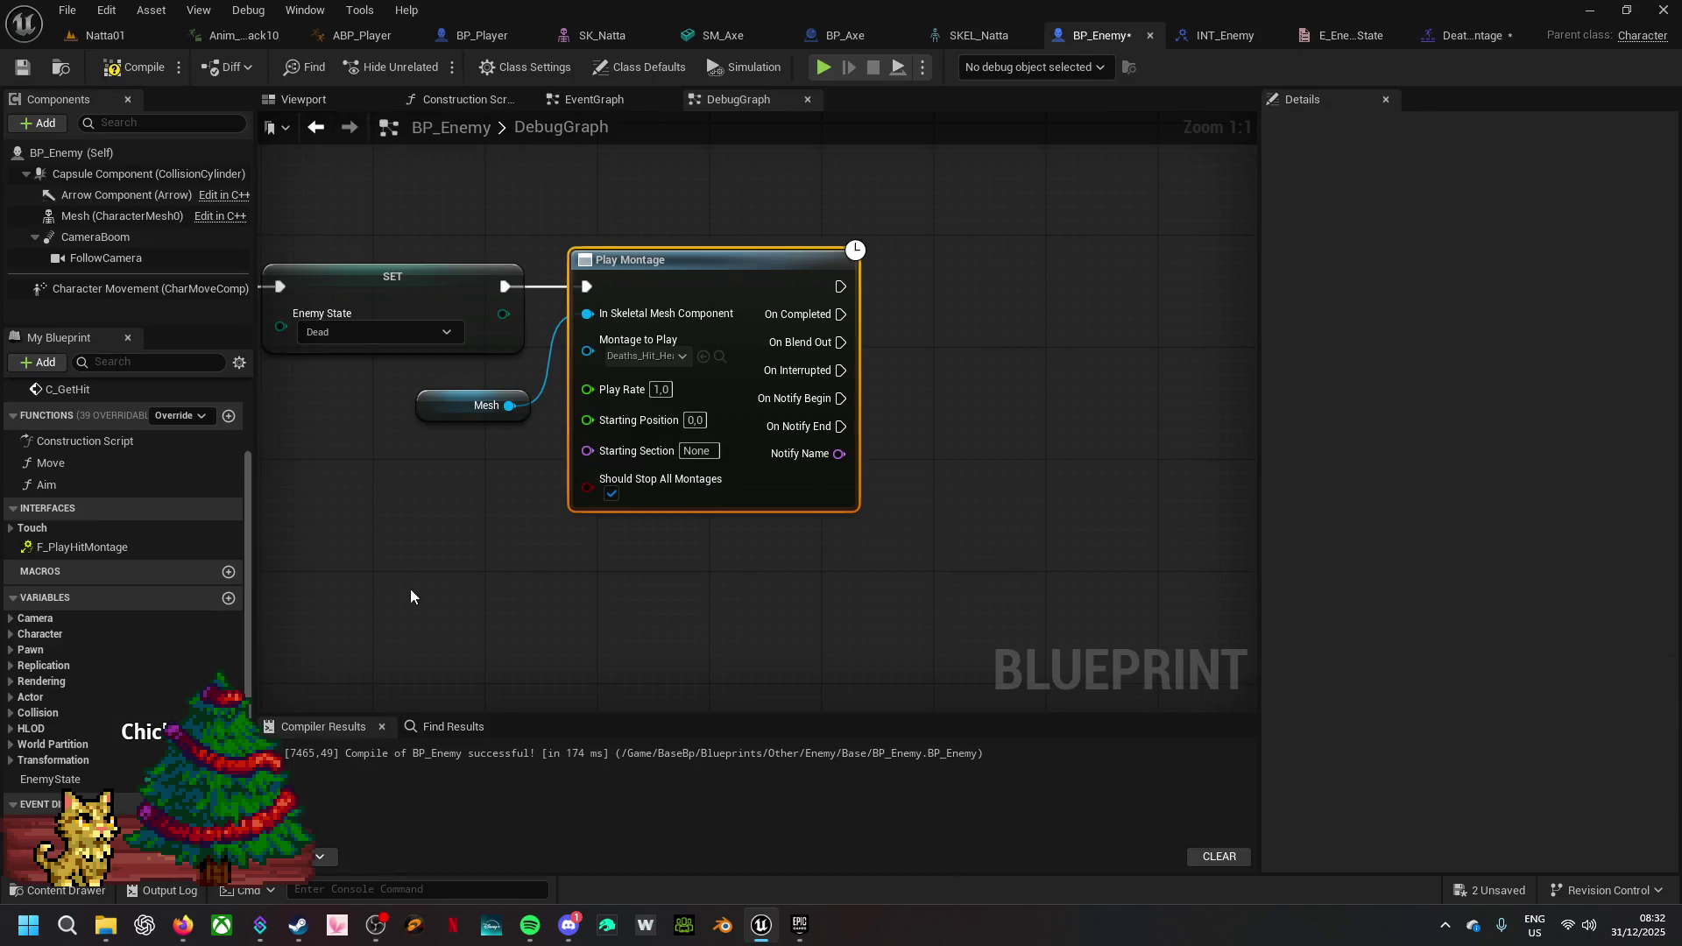
left_click(97, 215)
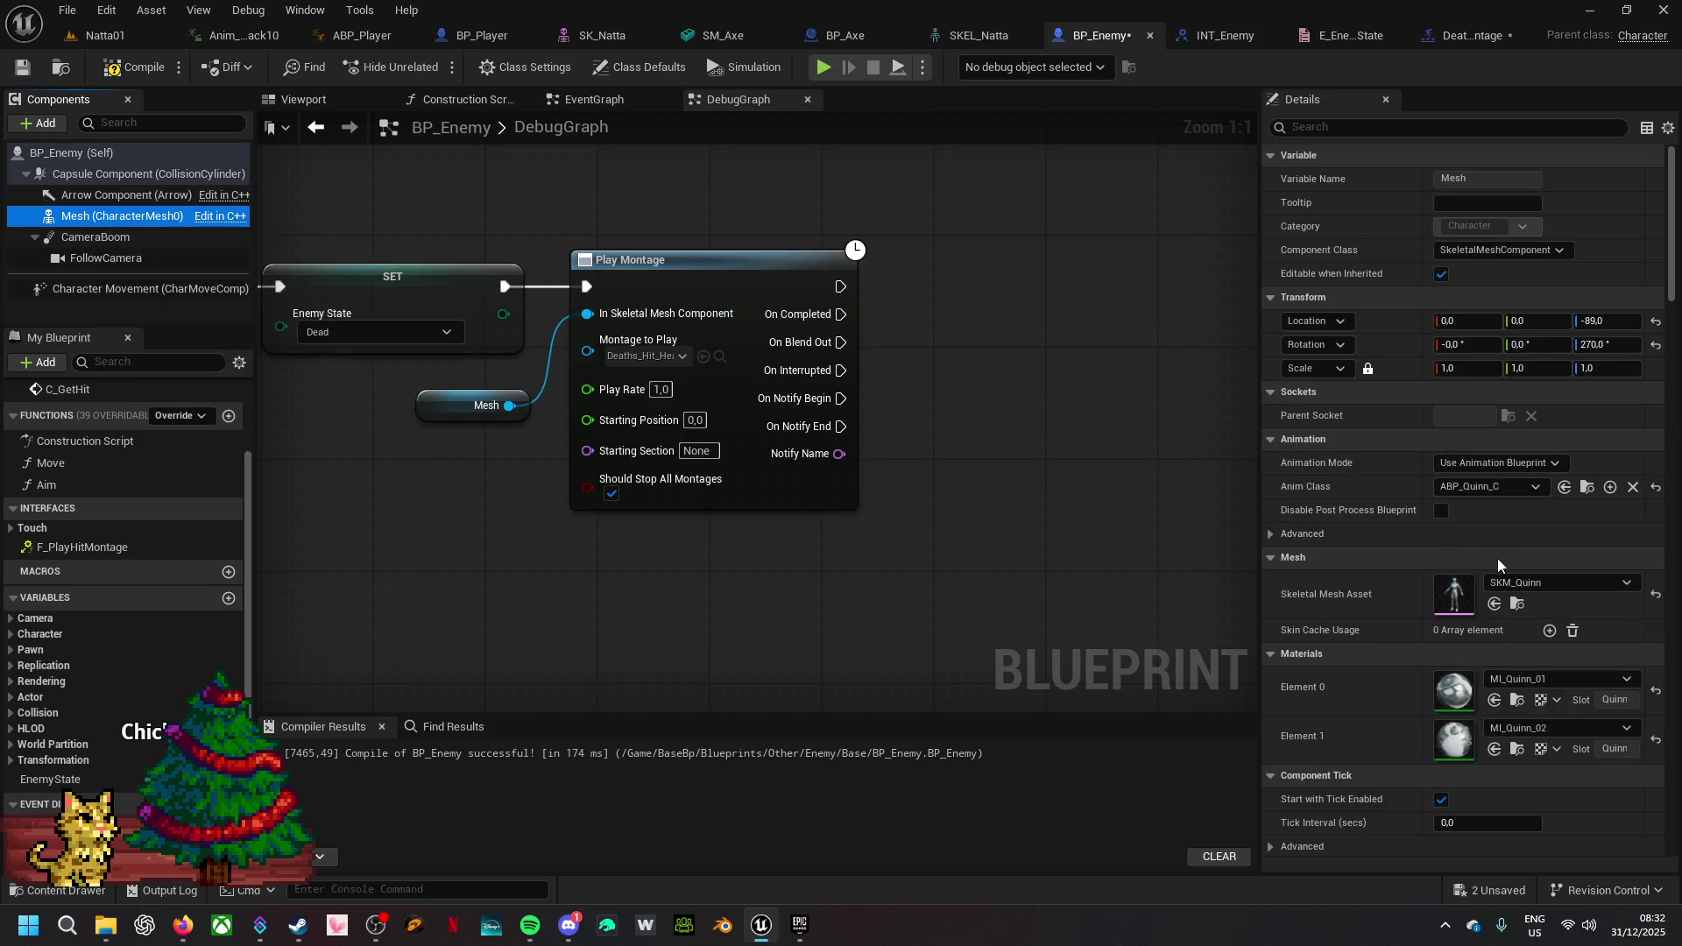
left_click(1586, 487)
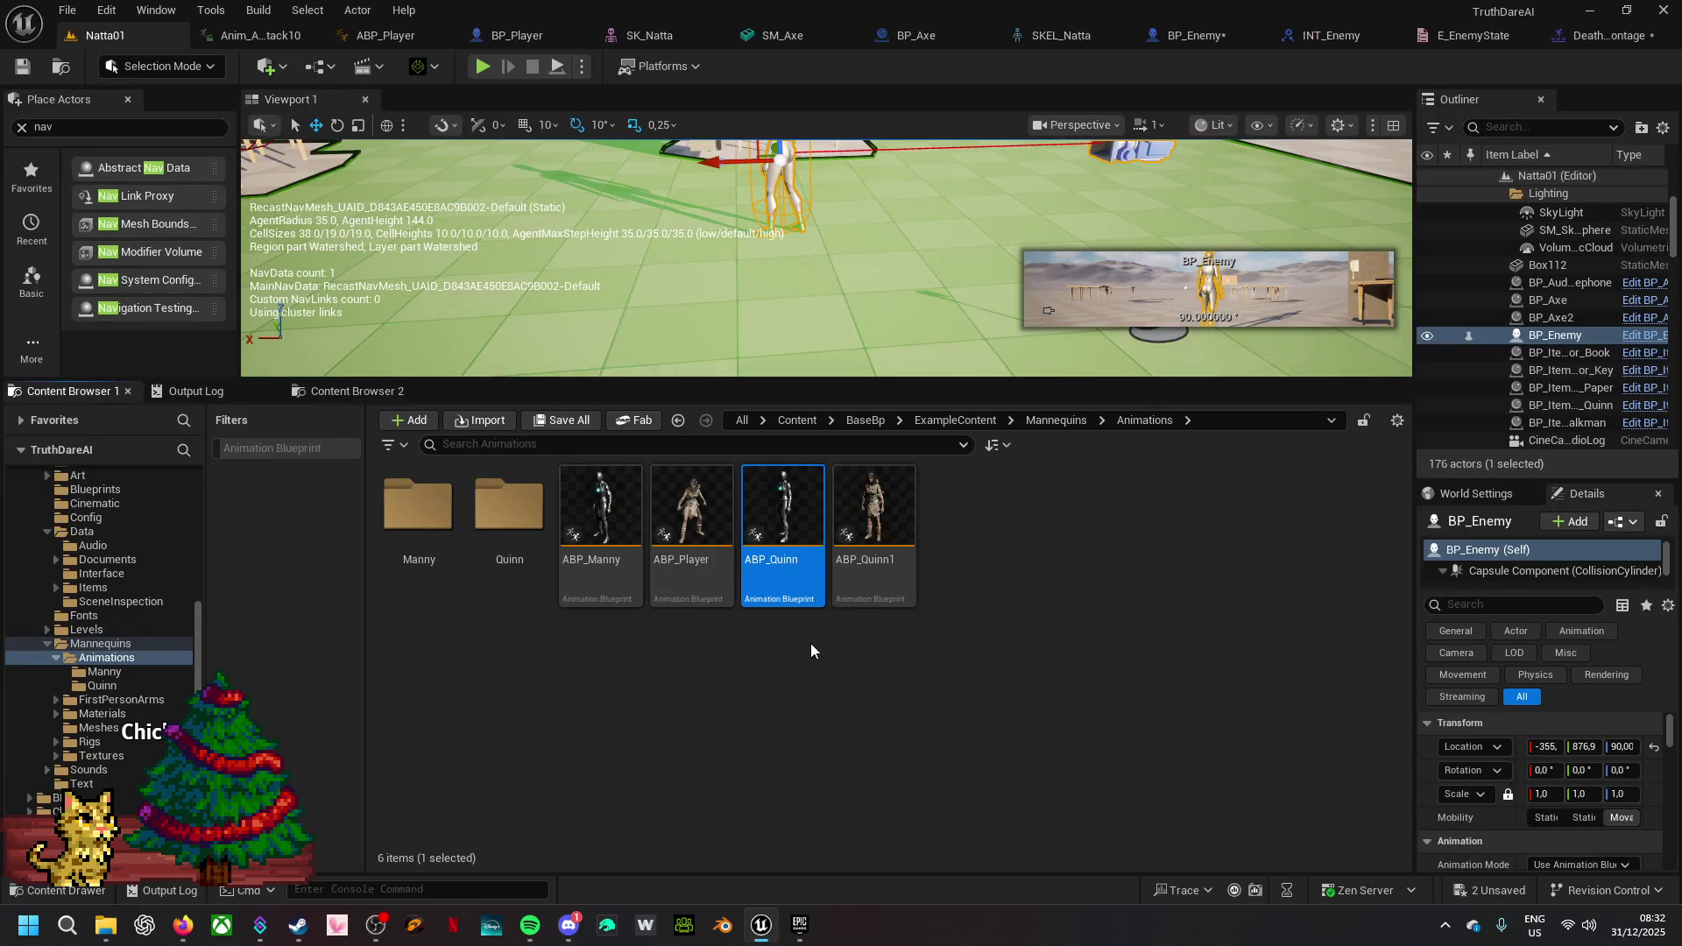
mouse_move(780, 563)
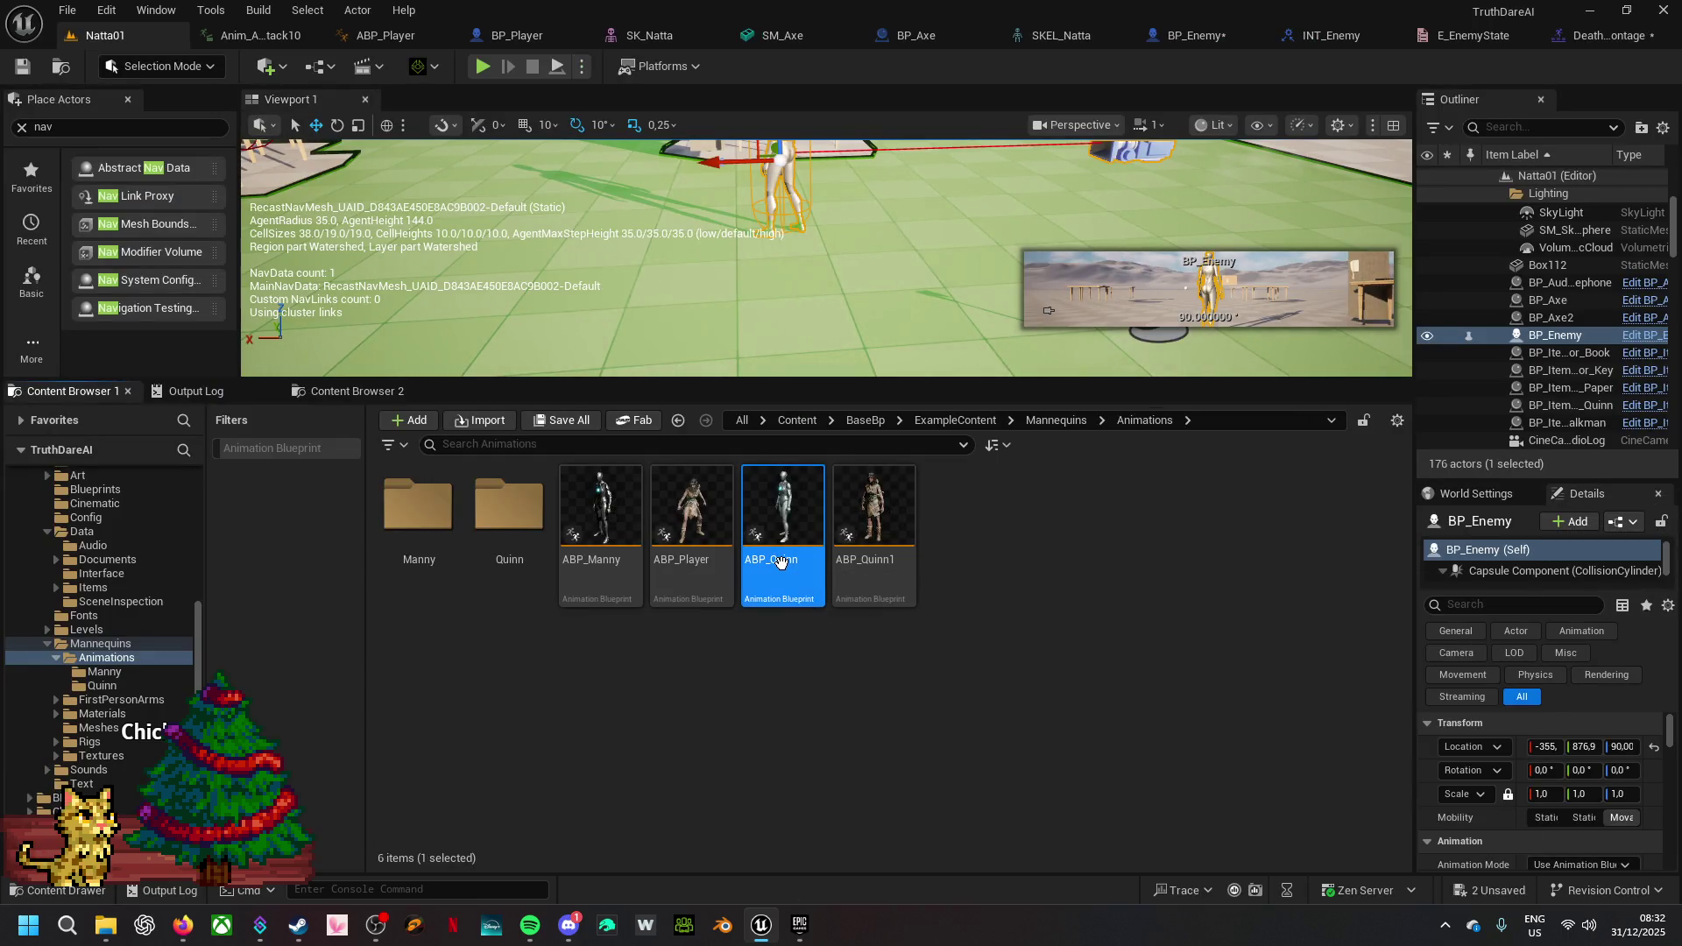
double_click(783, 567)
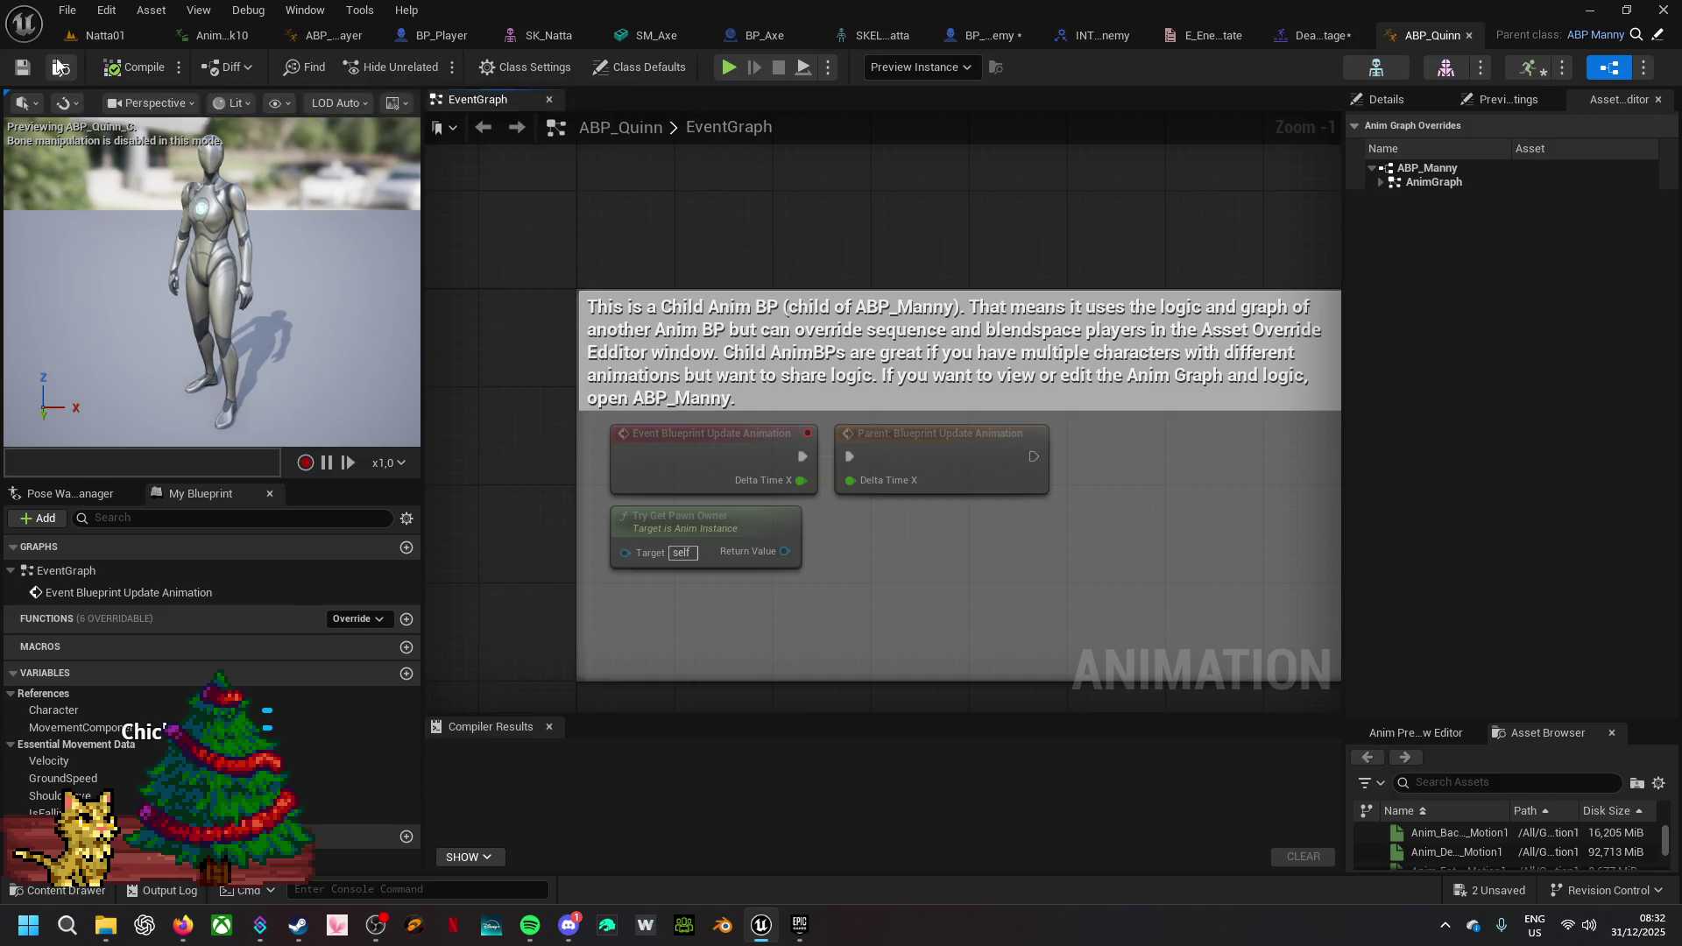
- Open ABP_Manny and add a new graph named NotifGraph
key("ctrl+Tab")
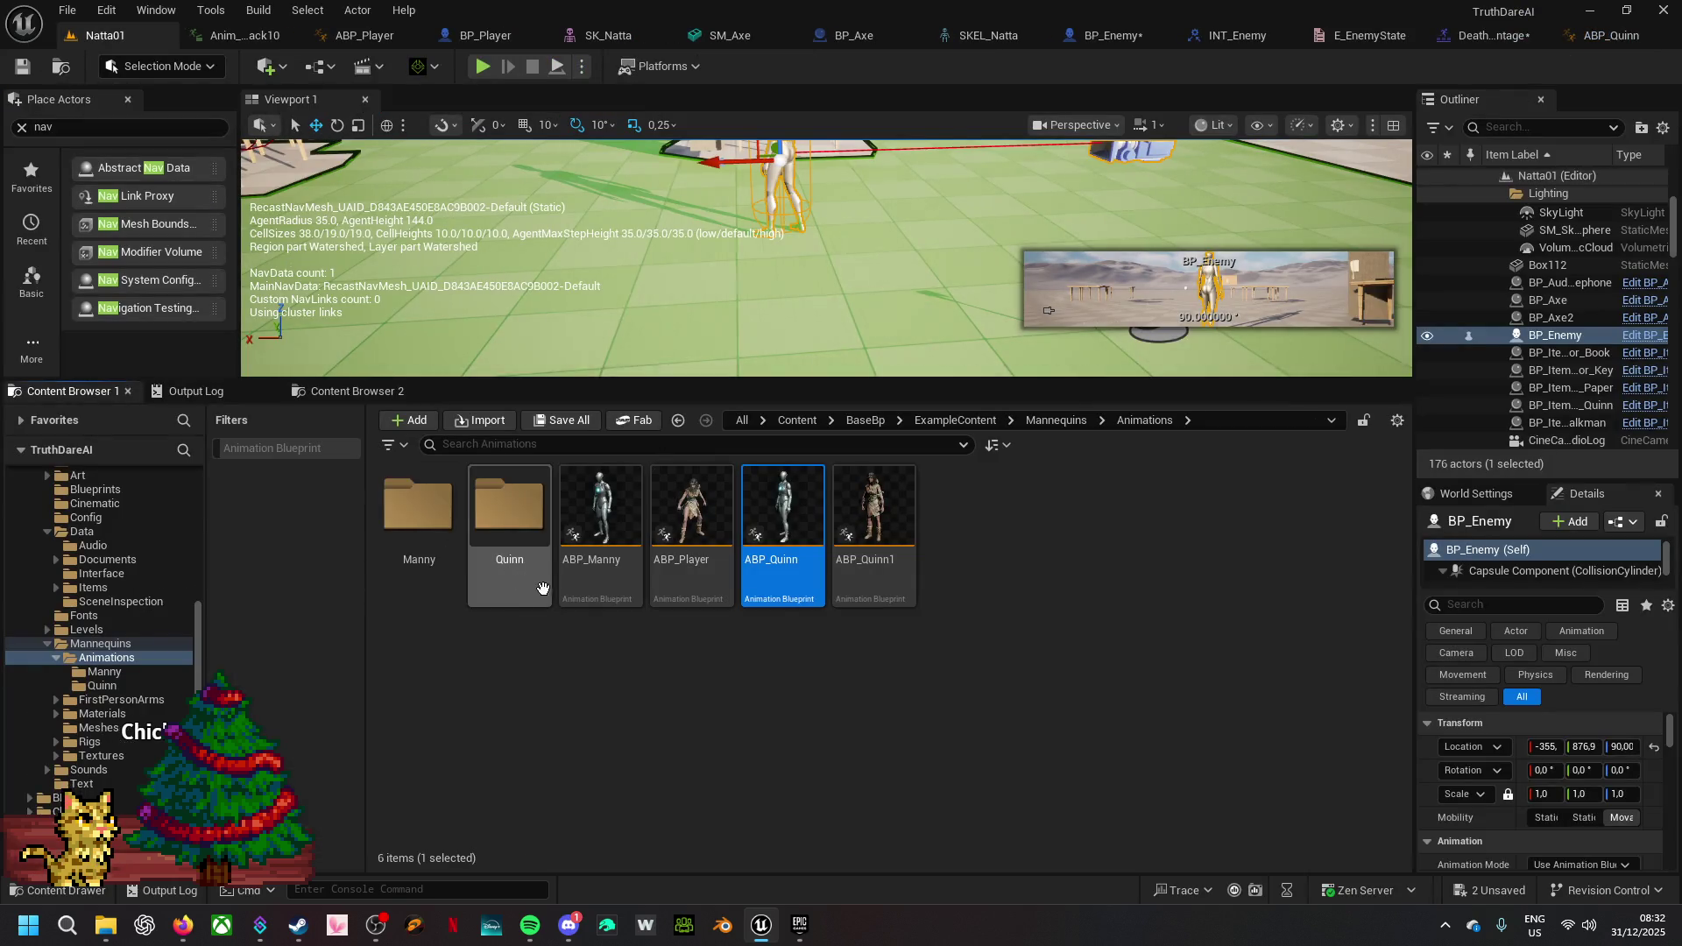
left_click(616, 572)
double_click(618, 575)
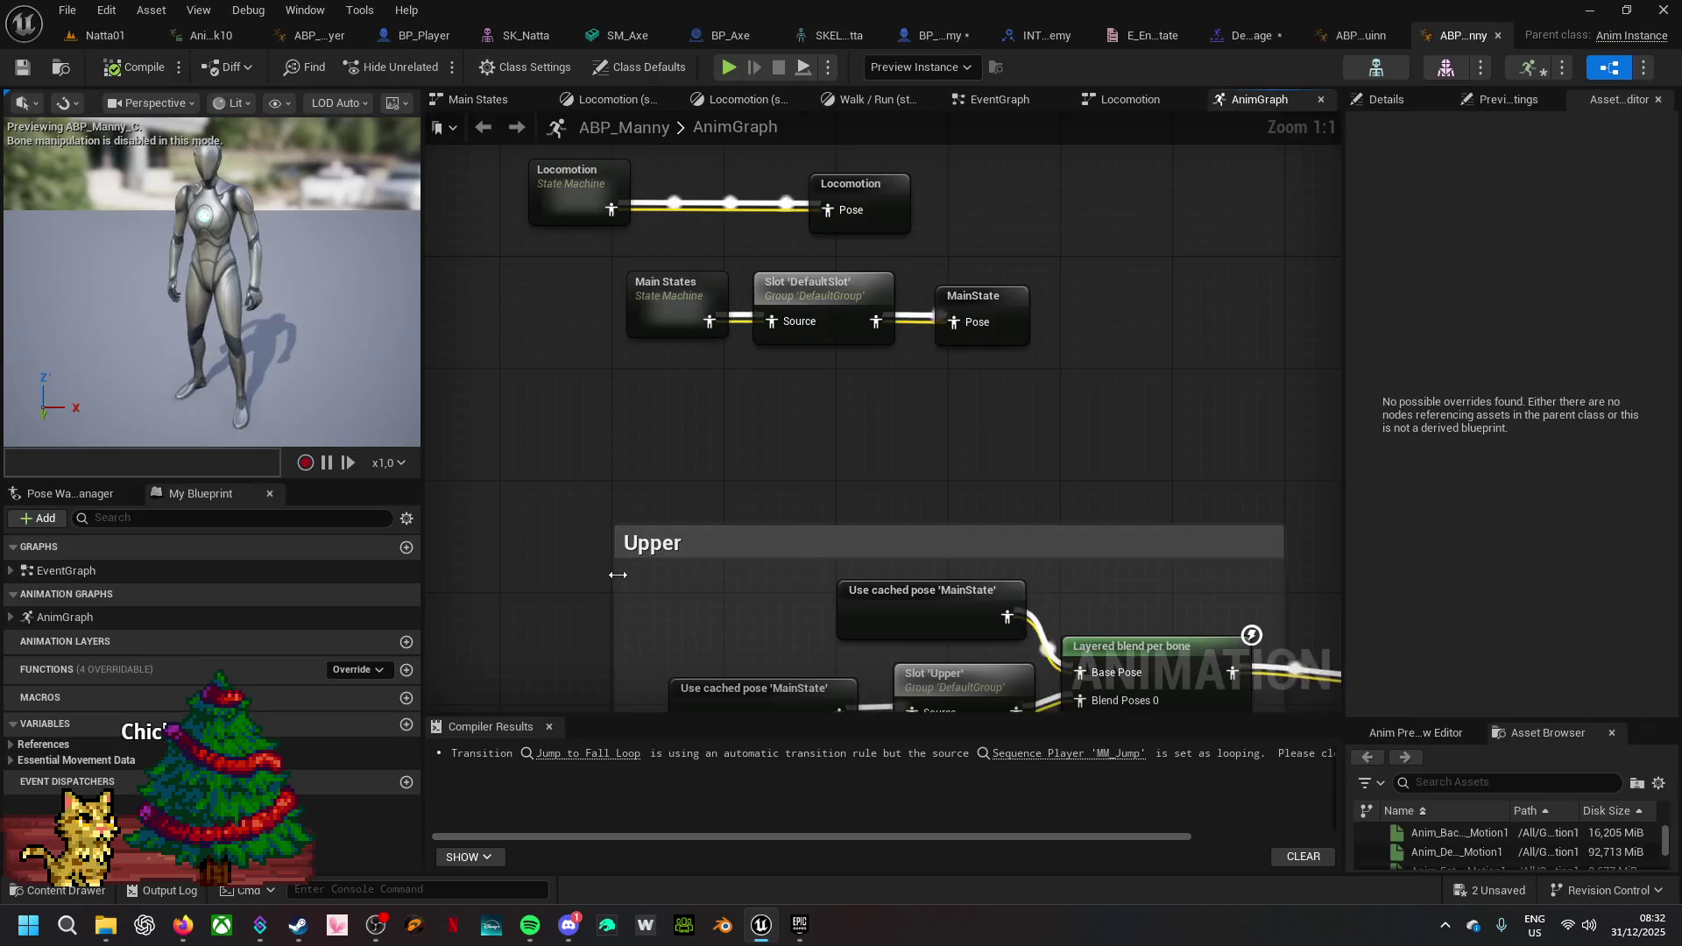
left_click(405, 549)
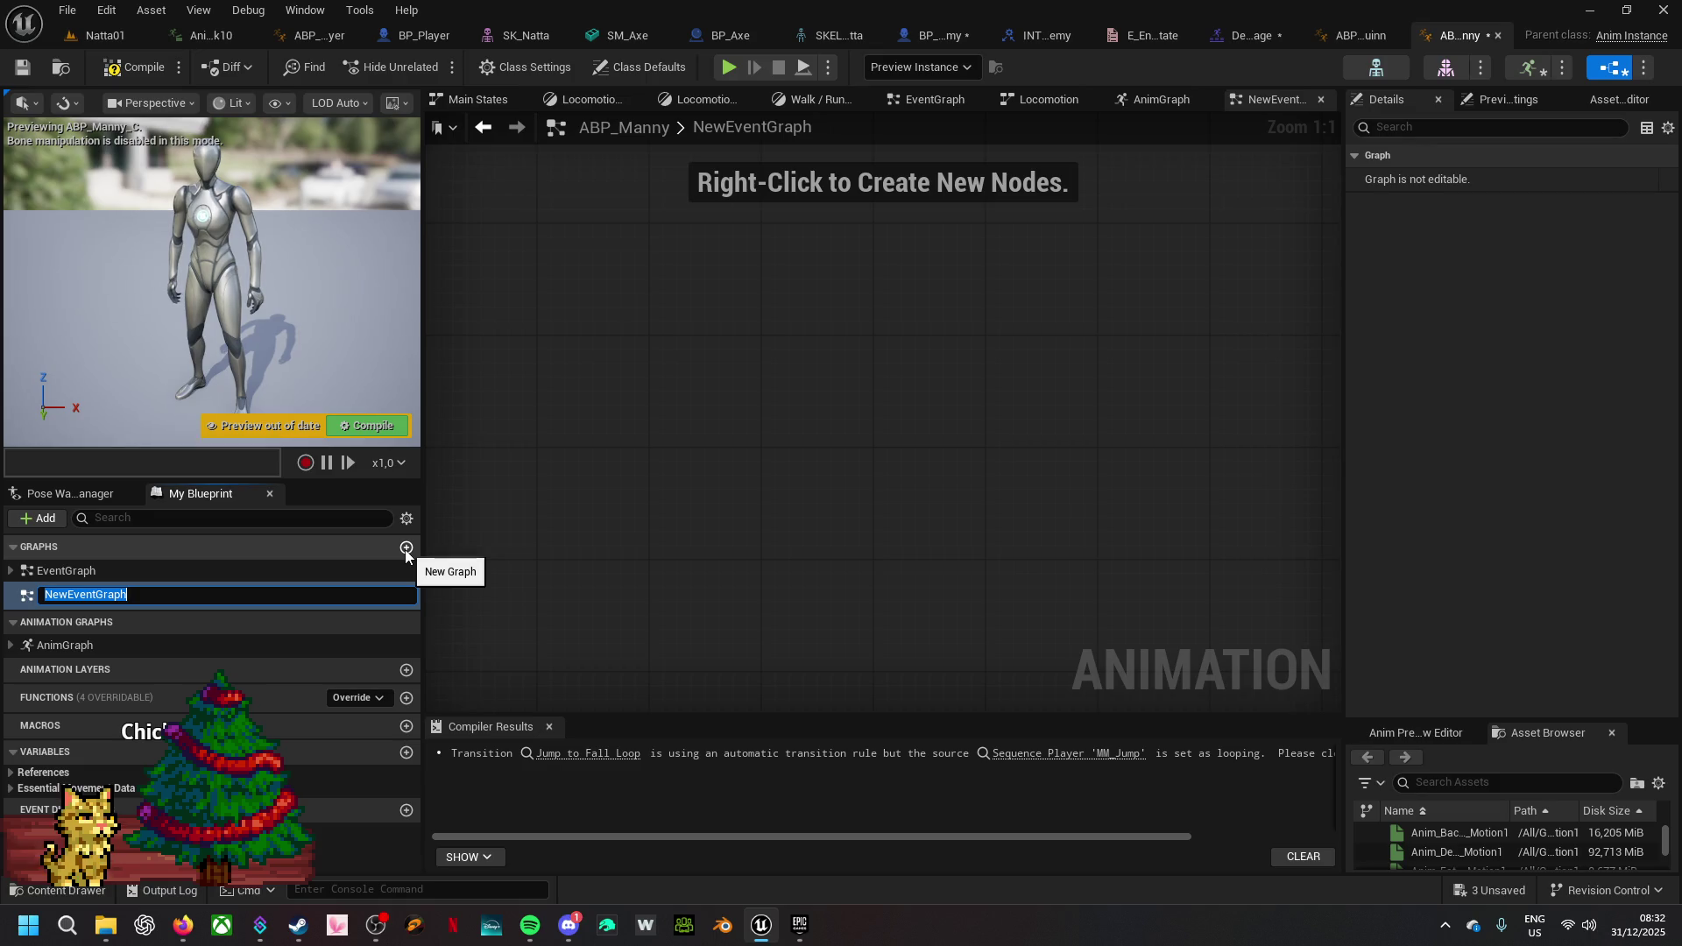
type("NotifGra")
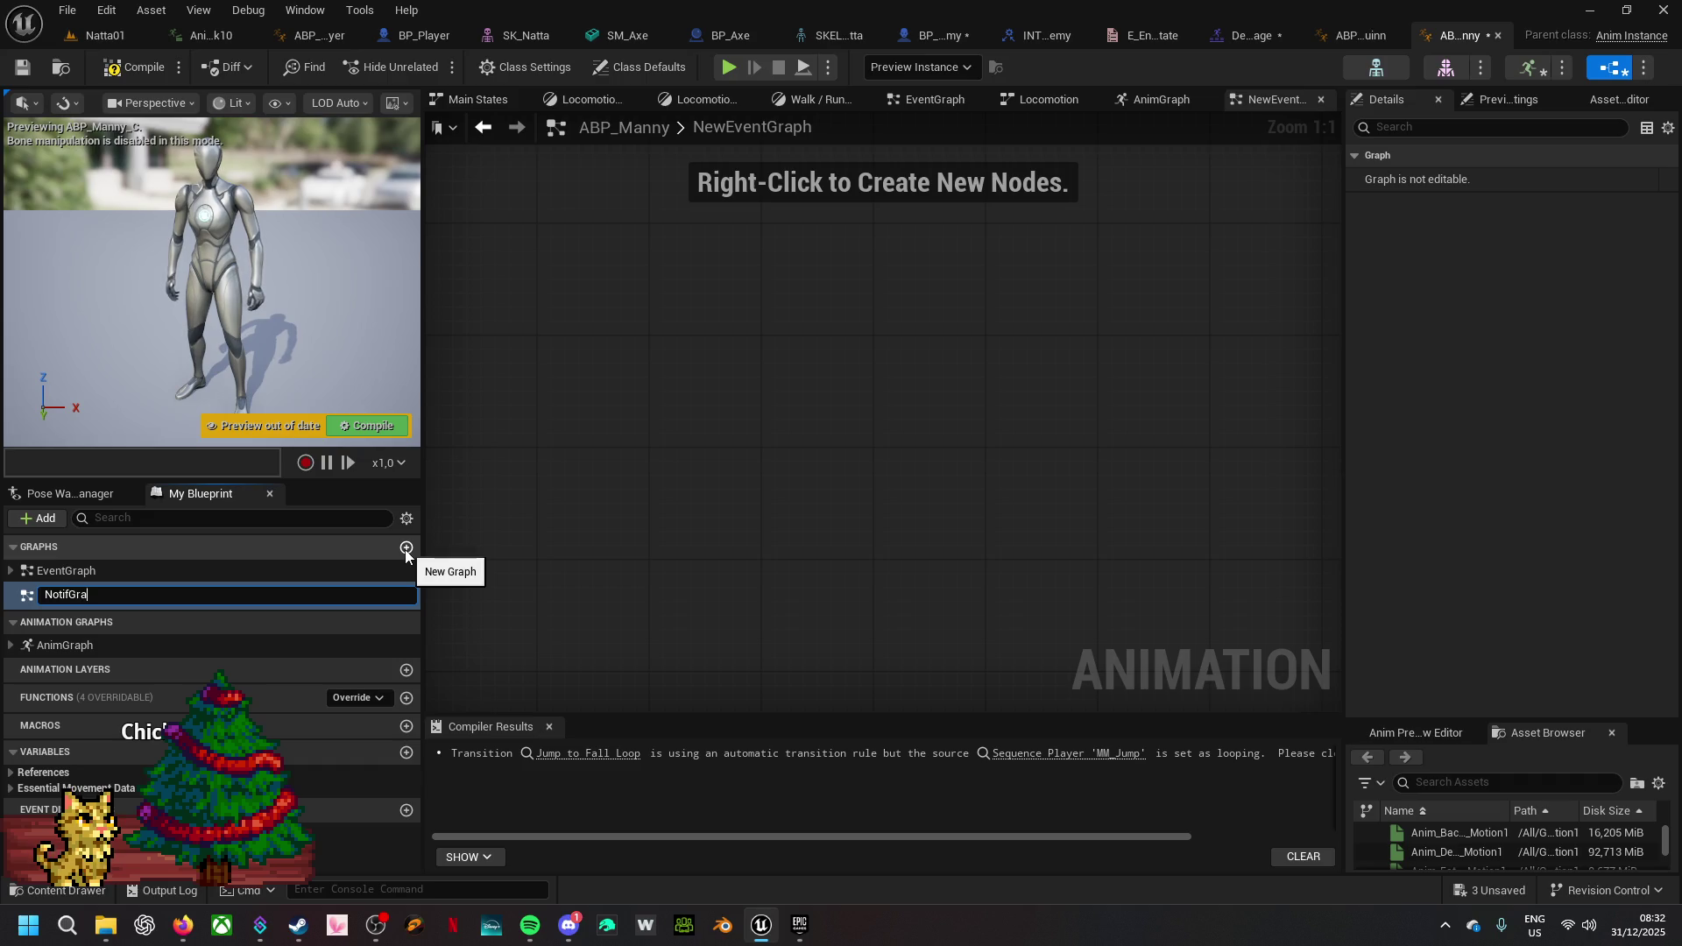
type("ph")
key("Return")
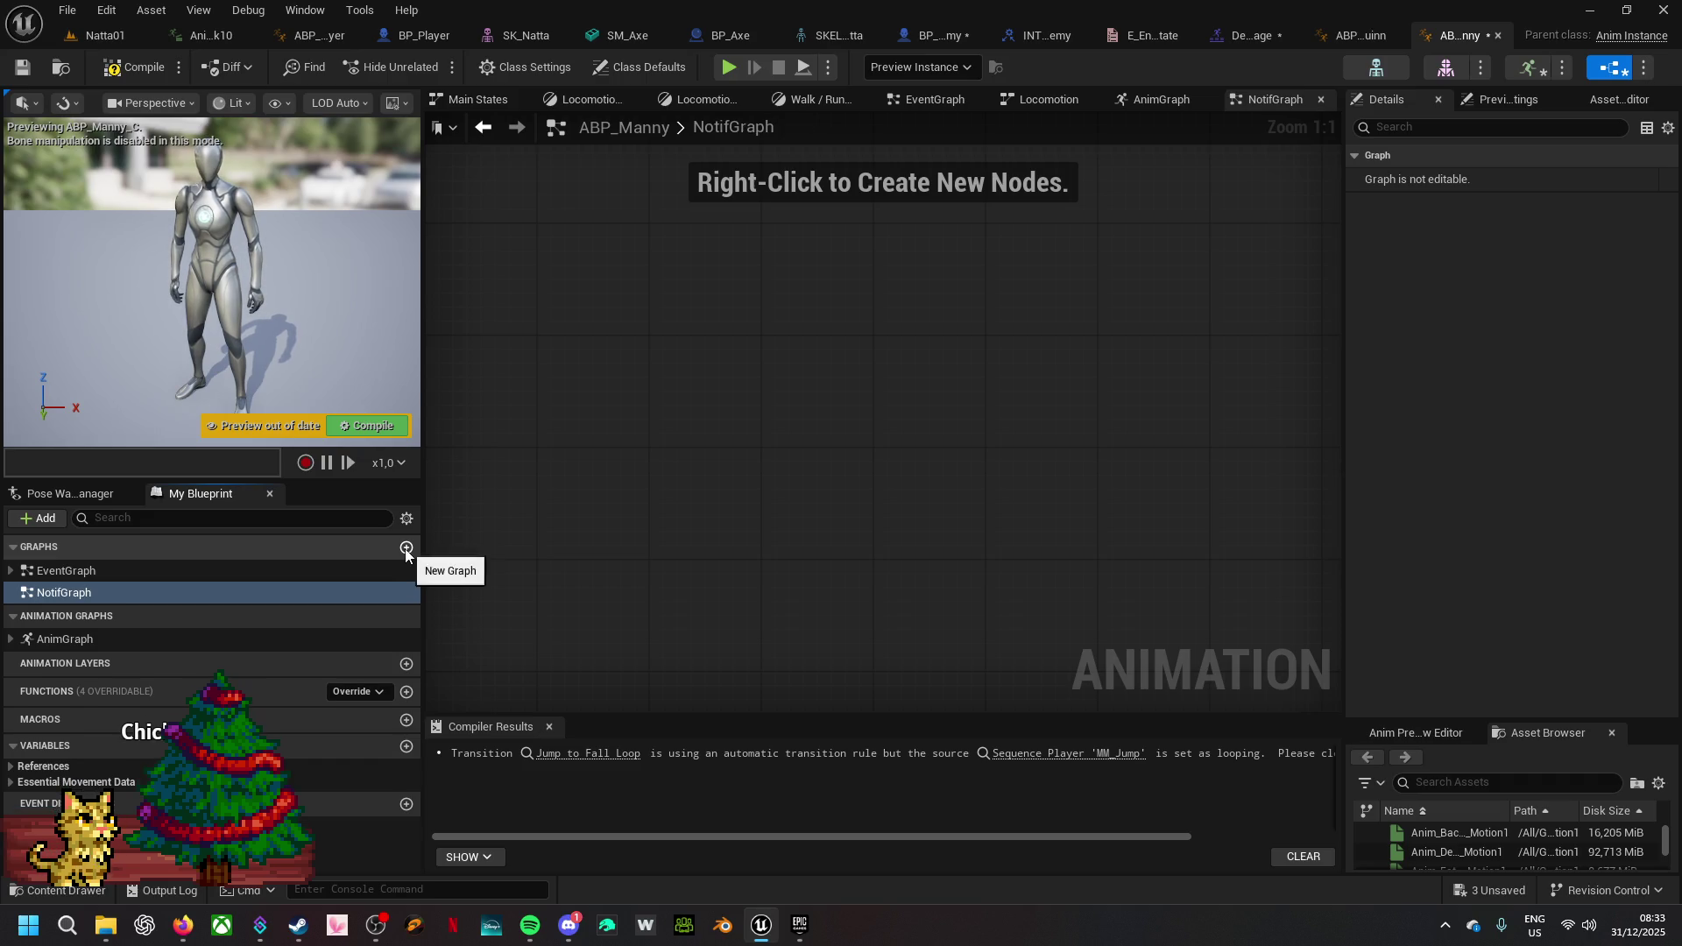
- Place an Event AnimNotify_Dead node in NotifGraph
right_click(692, 305)
type("dead")
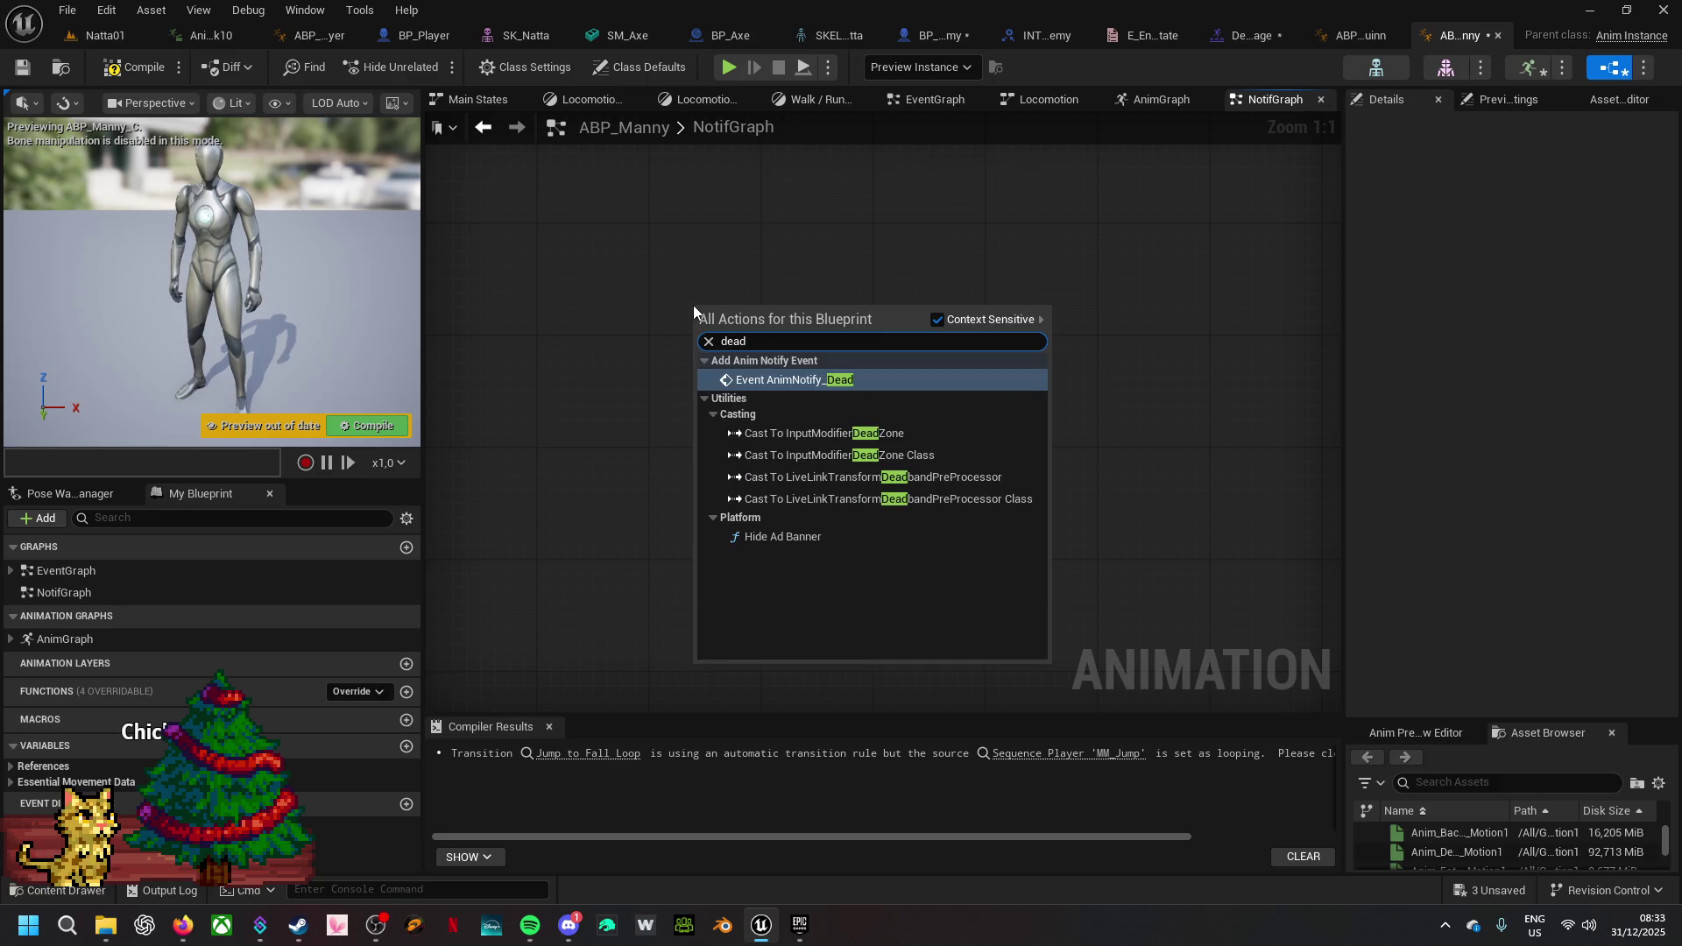
left_click(775, 382)
mouse_move(771, 319)
left_mouse_down()
mouse_move(561, 320)
mouse_move(741, 320)
left_mouse_up()
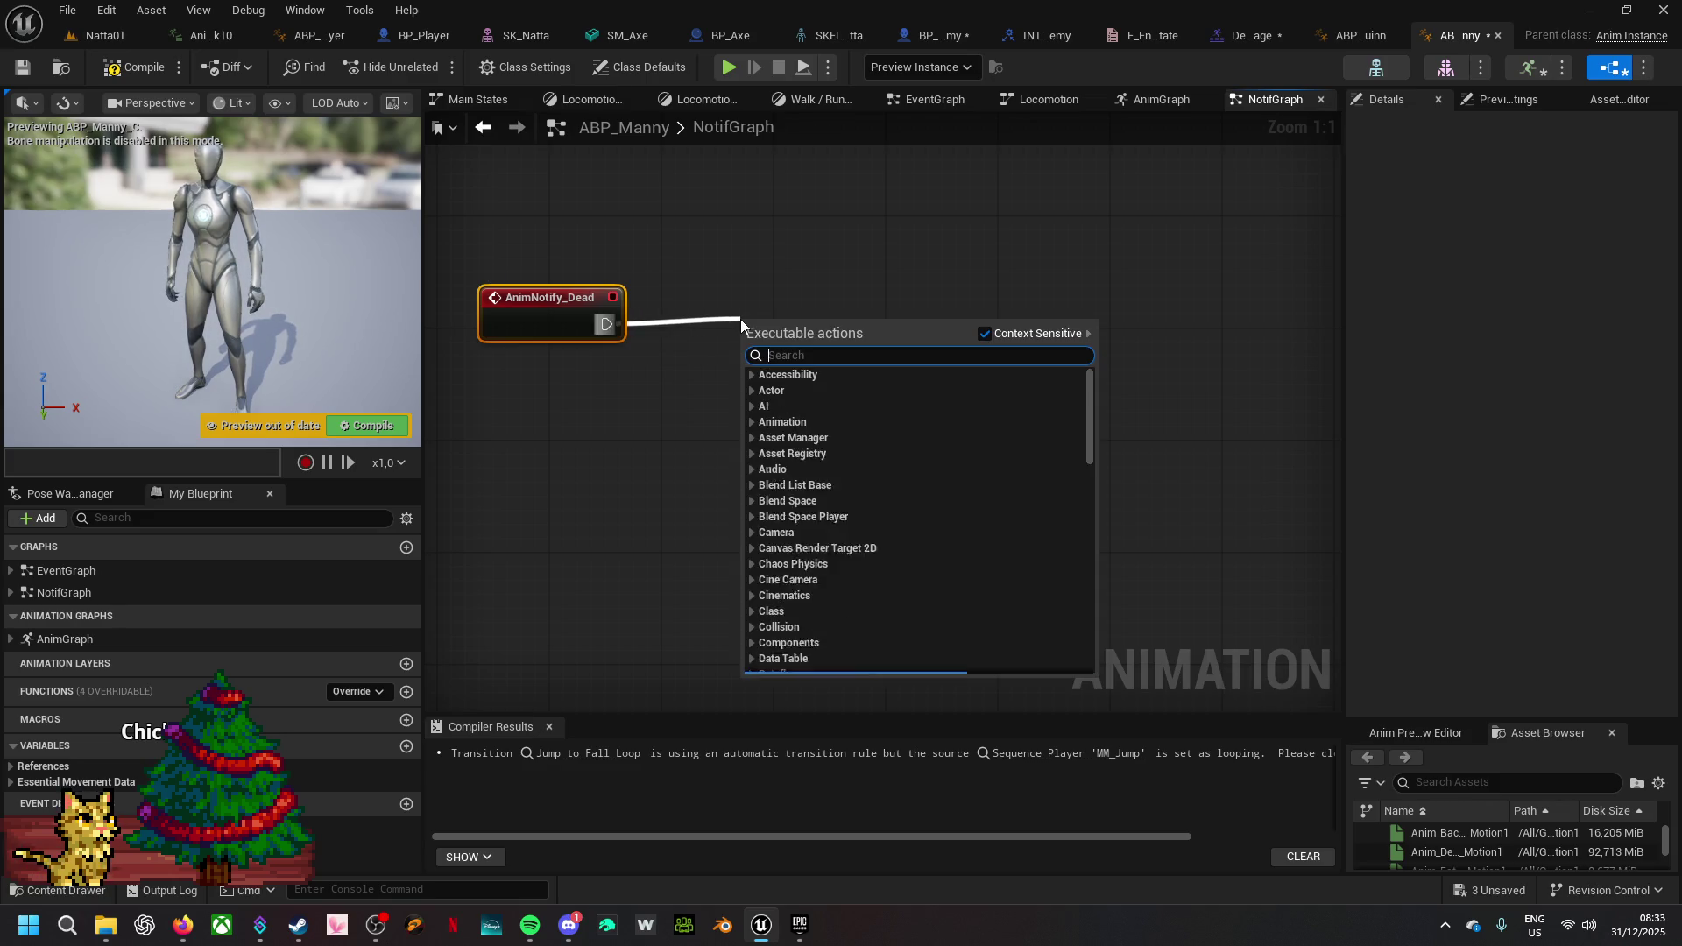